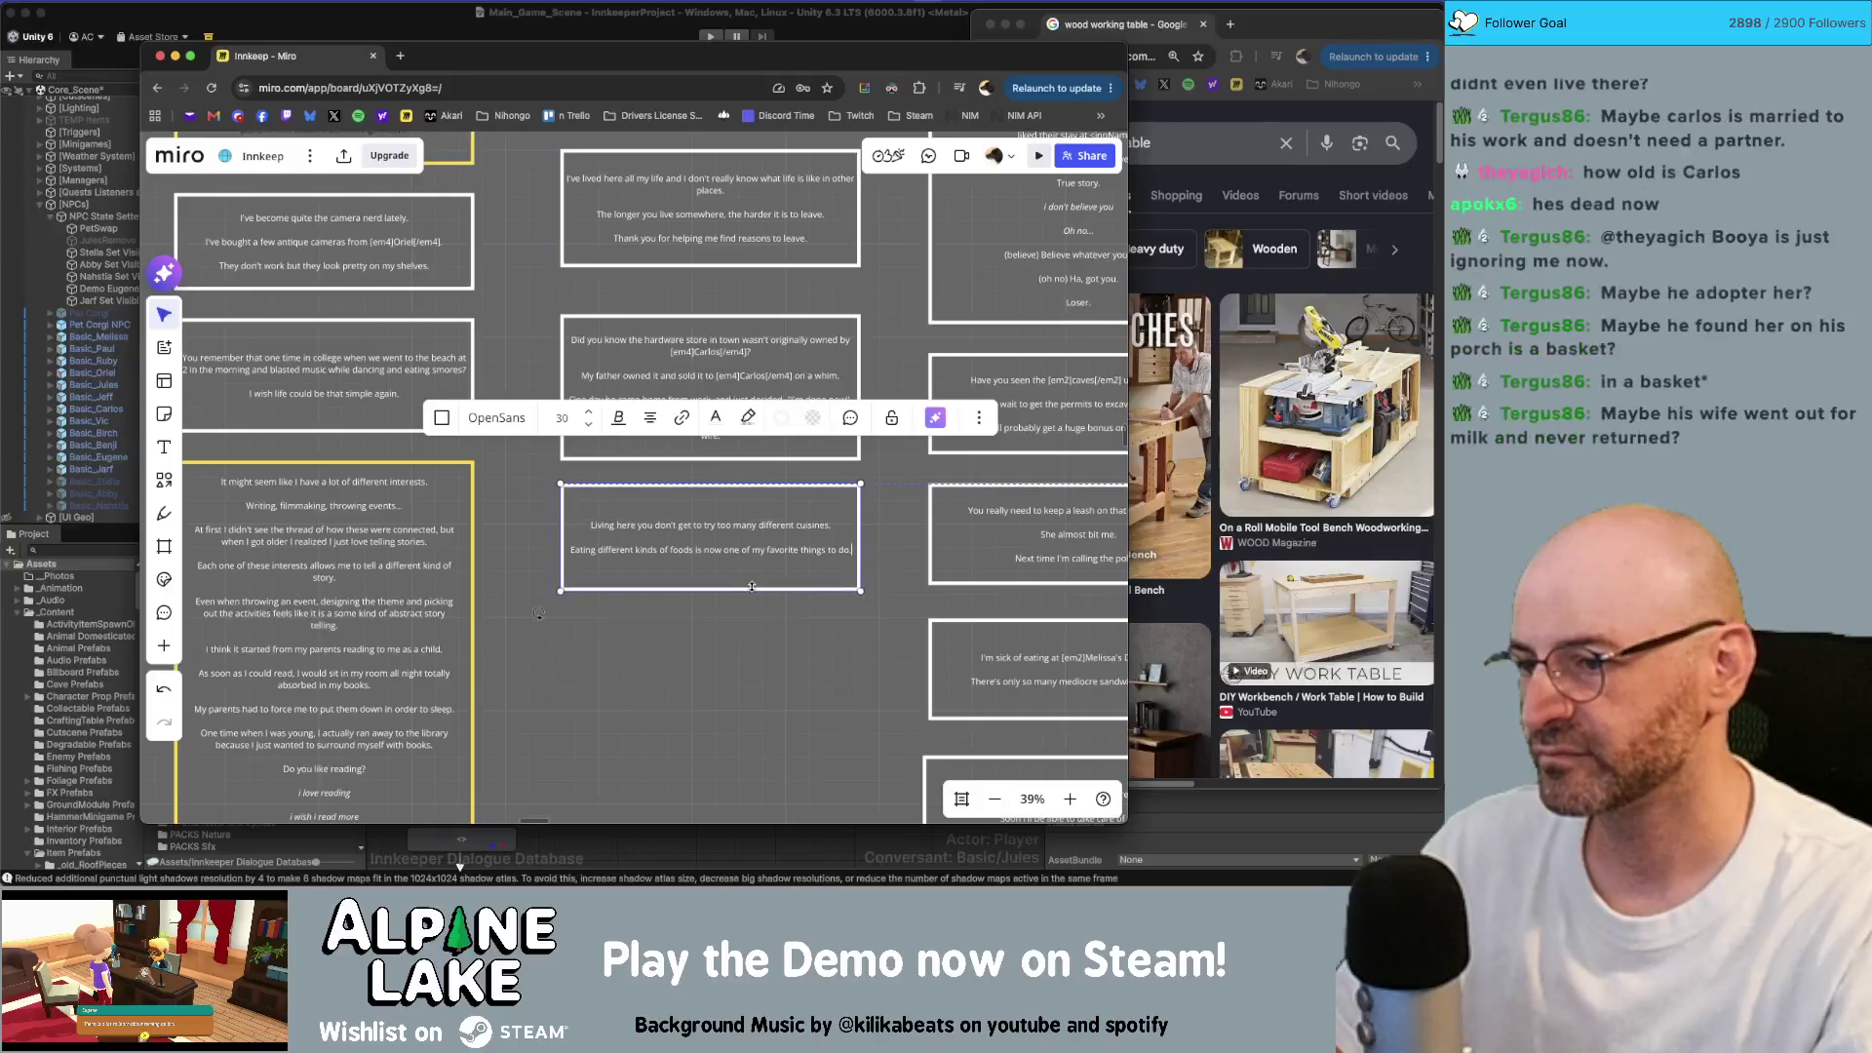
# Step: Finish editing the cuisines dialogue card and bring the Unity editor window to the front
pyautogui.click(754, 625)
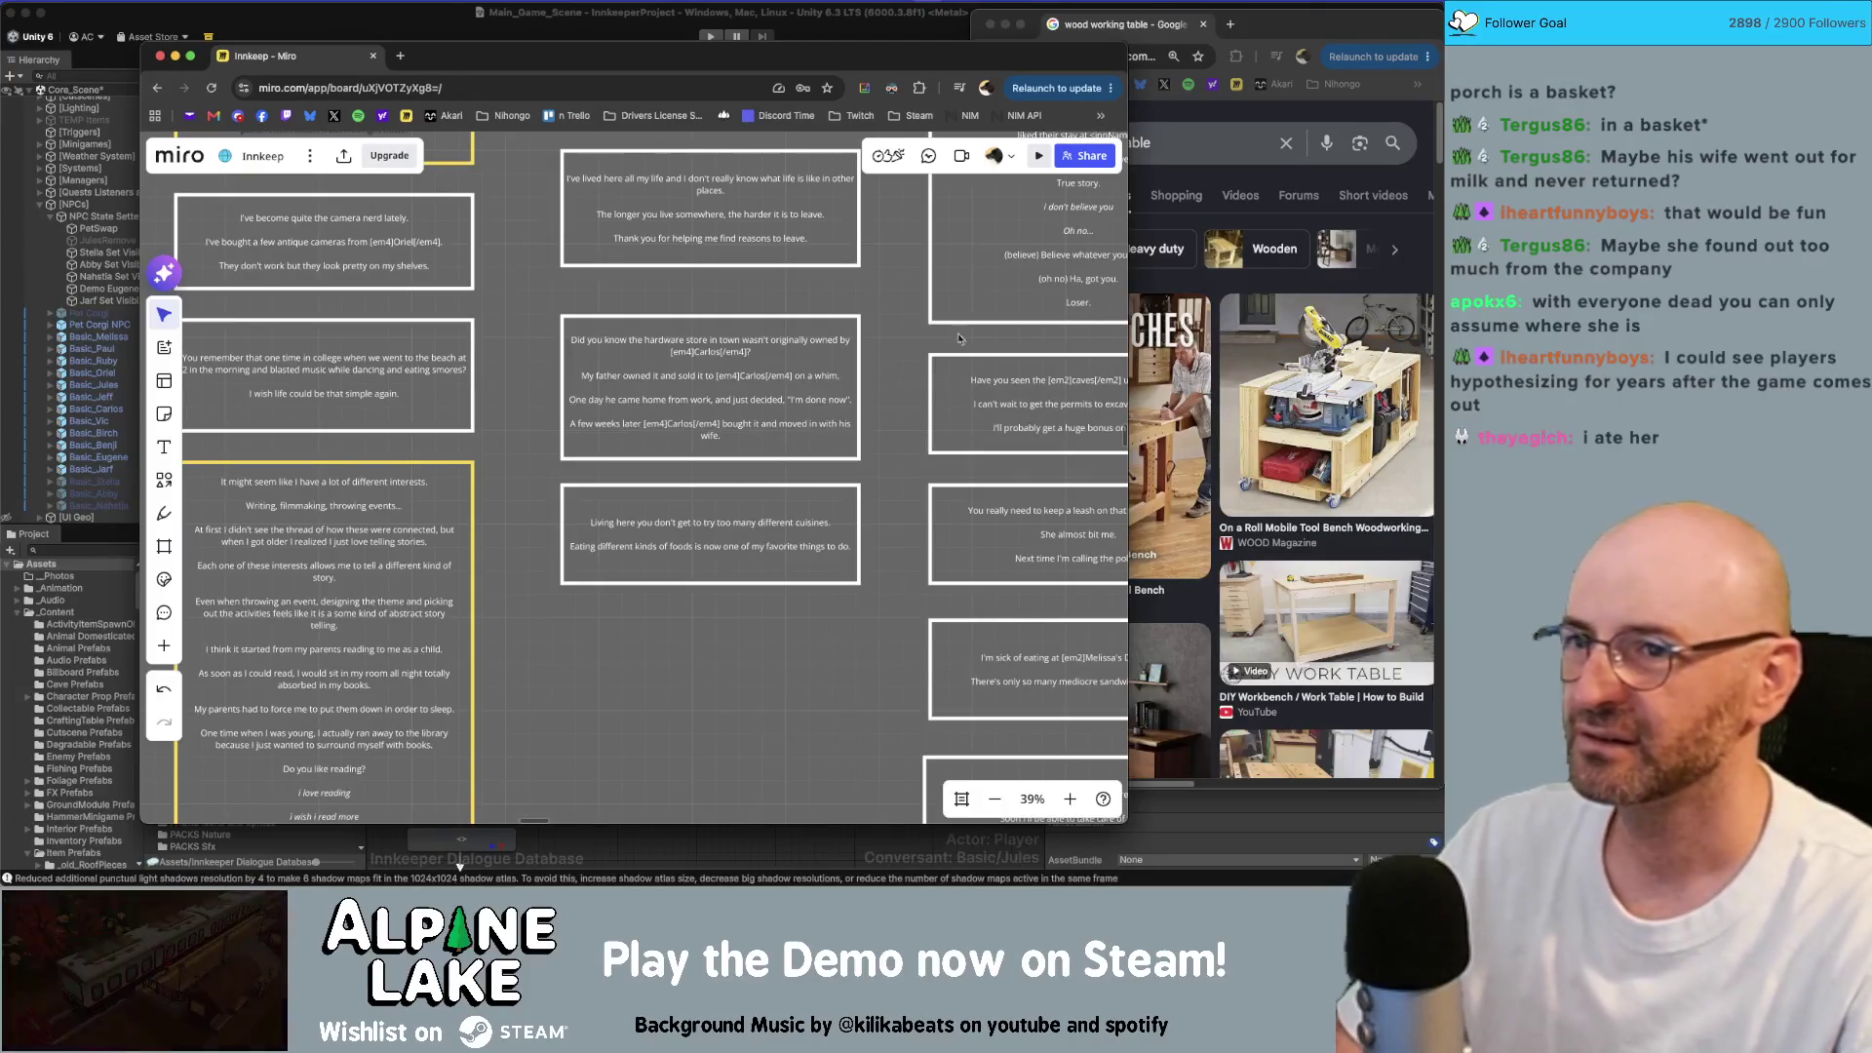
pyautogui.click(1167, 29)
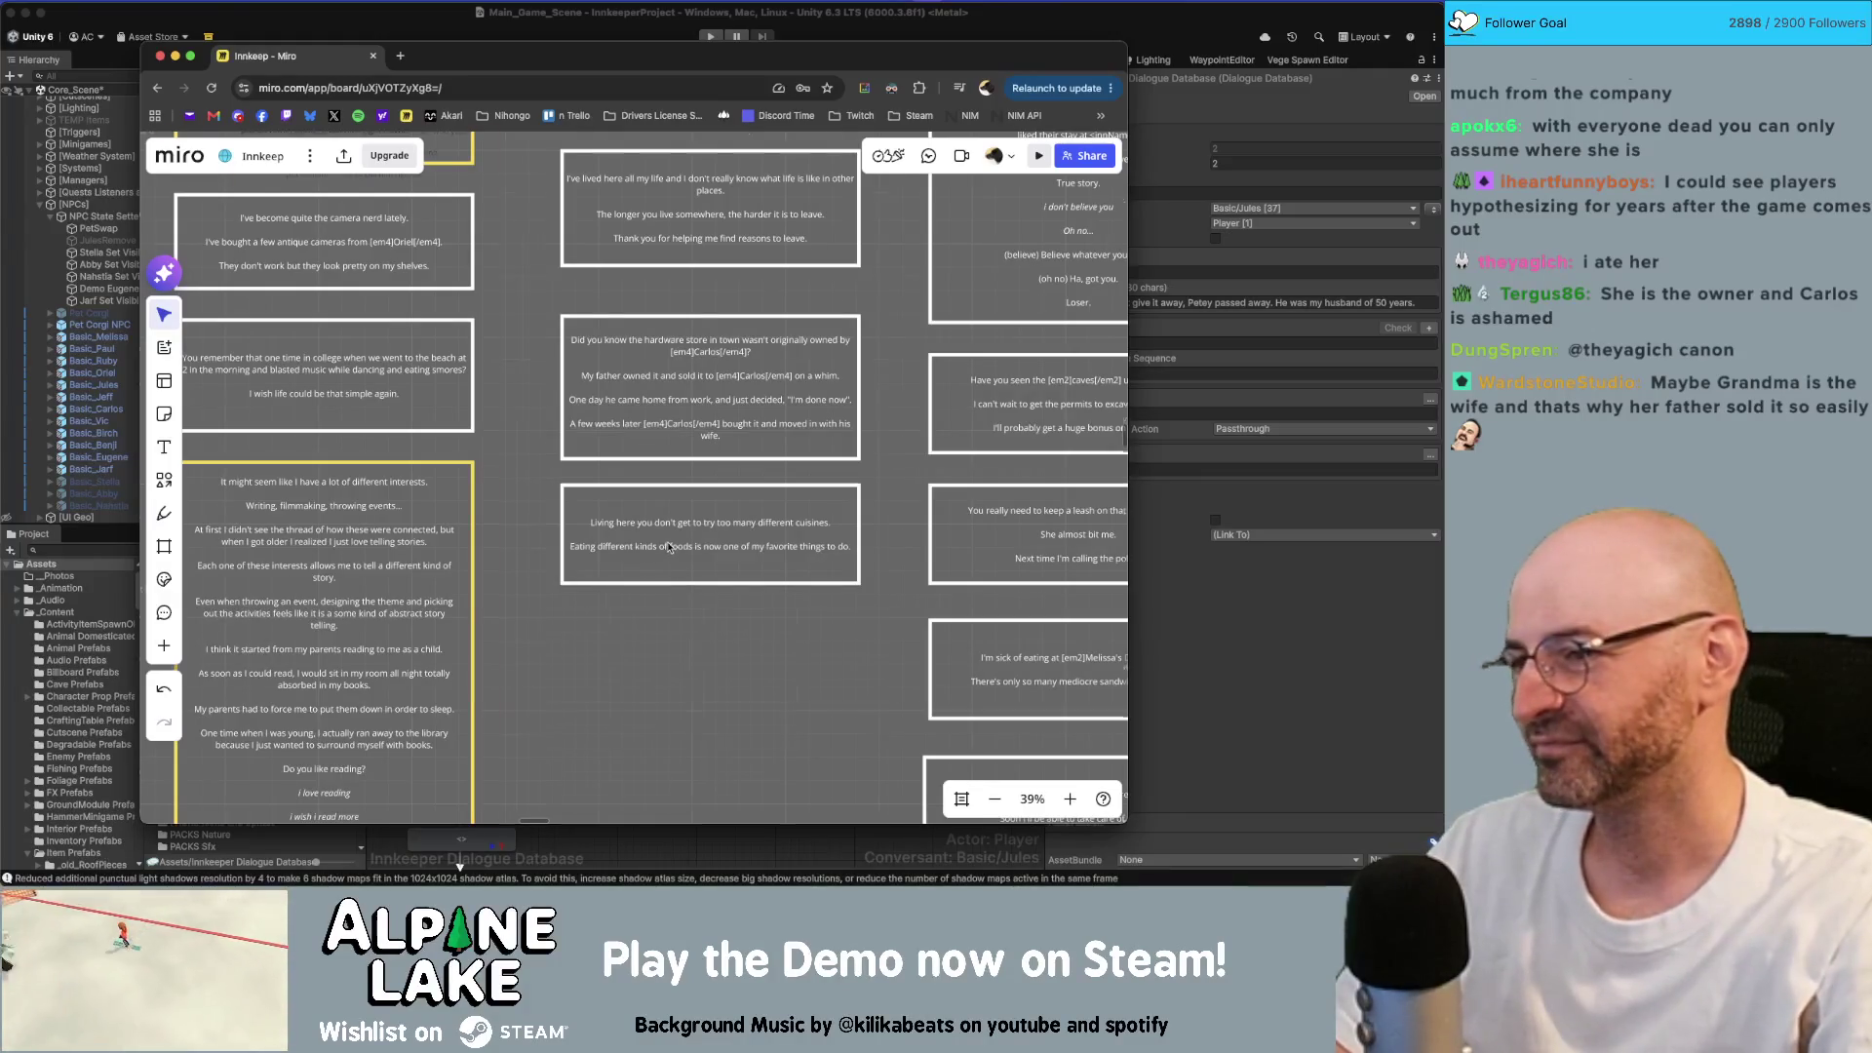
# Step: Move a dialogue card into another column and shift the cards beneath it down to make room
pyautogui.scroll(-10, 680, 334)
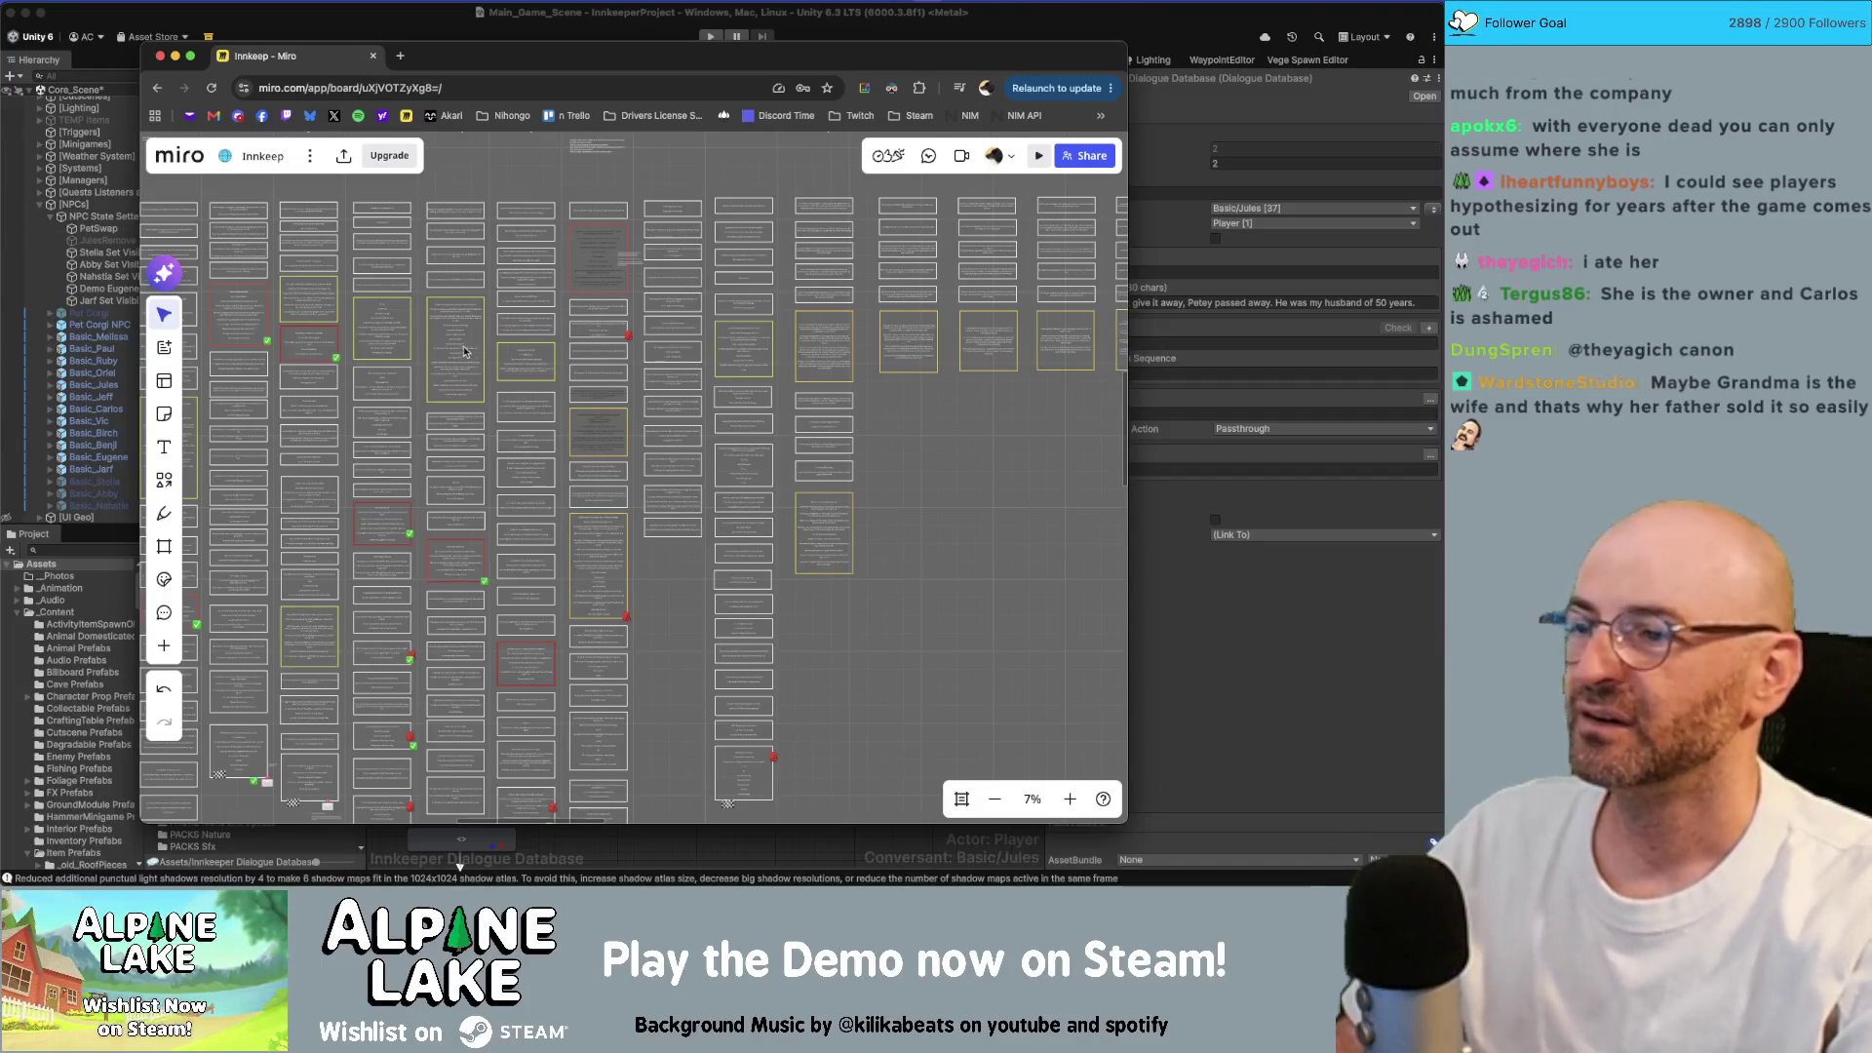
pyautogui.moveTo(465, 352)
pyautogui.mouseDown()
pyautogui.moveTo(688, 609)
pyautogui.moveTo(791, 628)
pyautogui.moveTo(884, 582)
pyautogui.mouseUp()
pyautogui.moveTo(663, 588)
pyautogui.mouseDown()
pyautogui.moveTo(646, 336)
pyautogui.moveTo(660, 492)
pyautogui.mouseUp()
pyautogui.moveTo(876, 552)
pyautogui.mouseDown()
pyautogui.moveTo(751, 394)
pyautogui.moveTo(693, 365)
pyautogui.mouseUp()
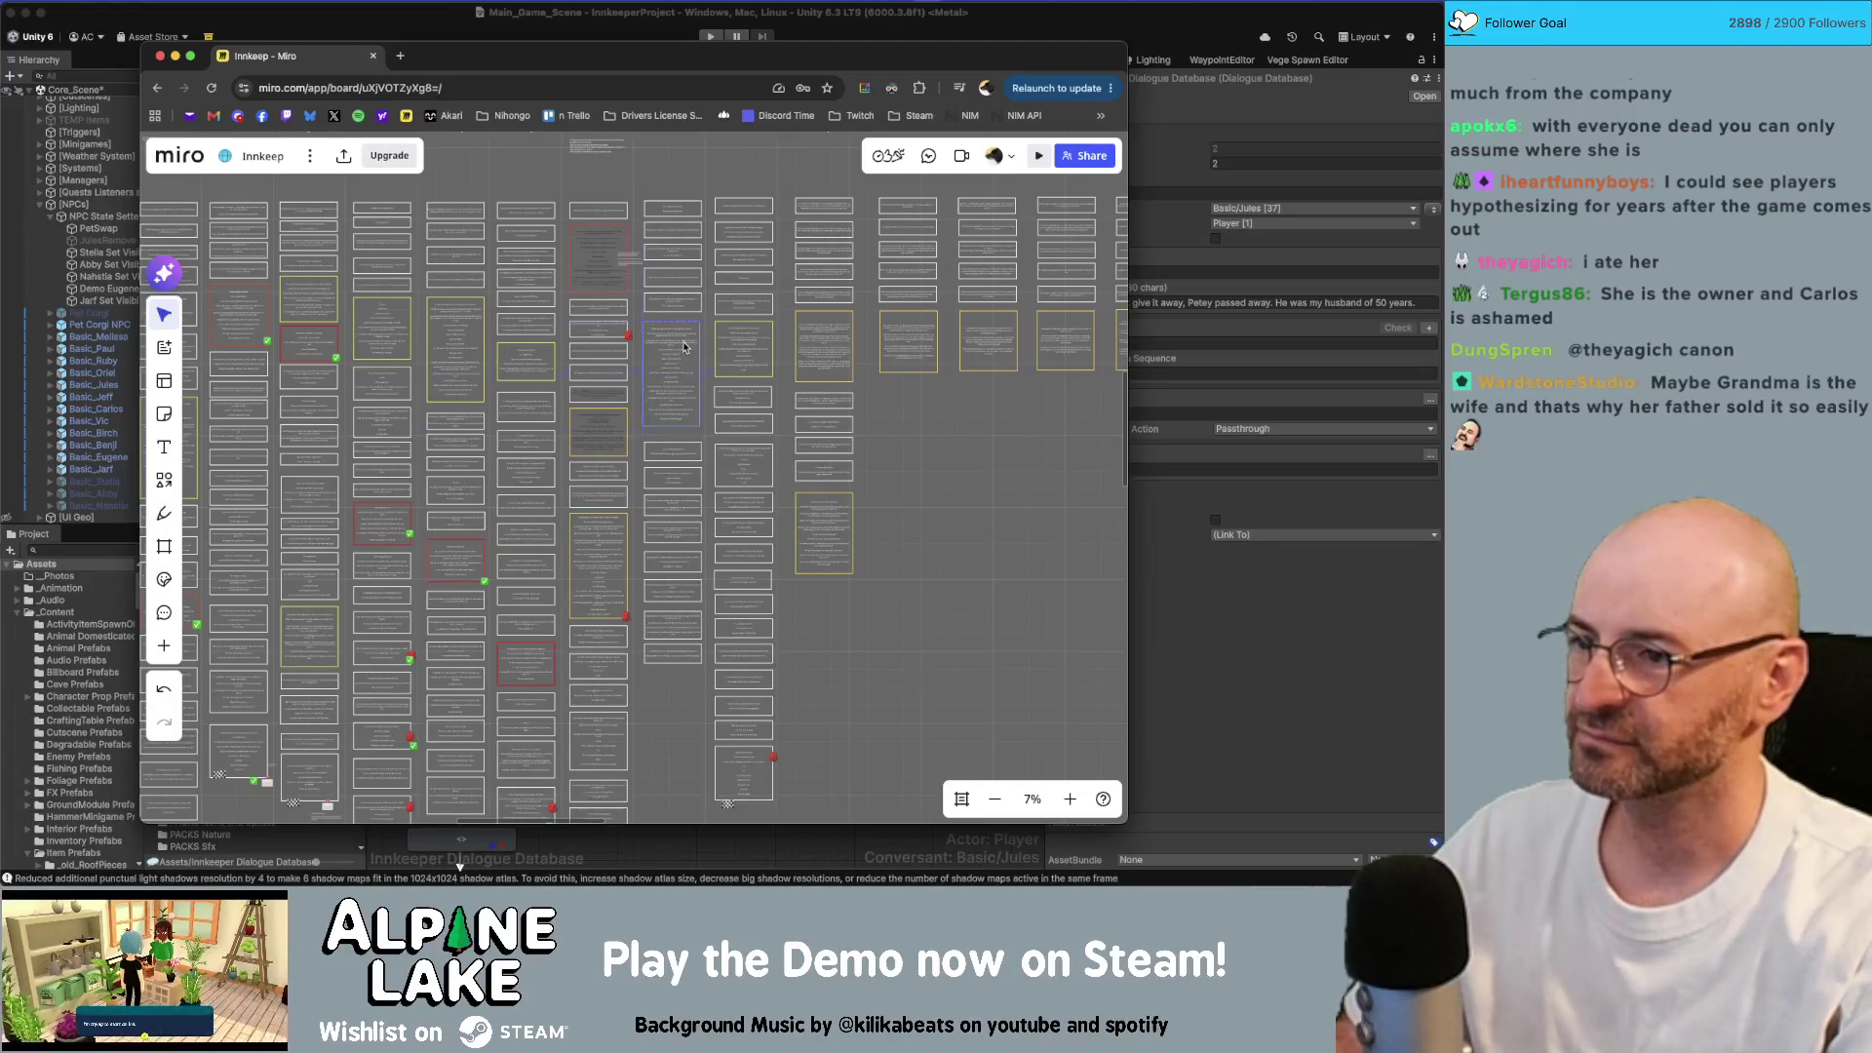
pyautogui.scroll(5, 683, 339)
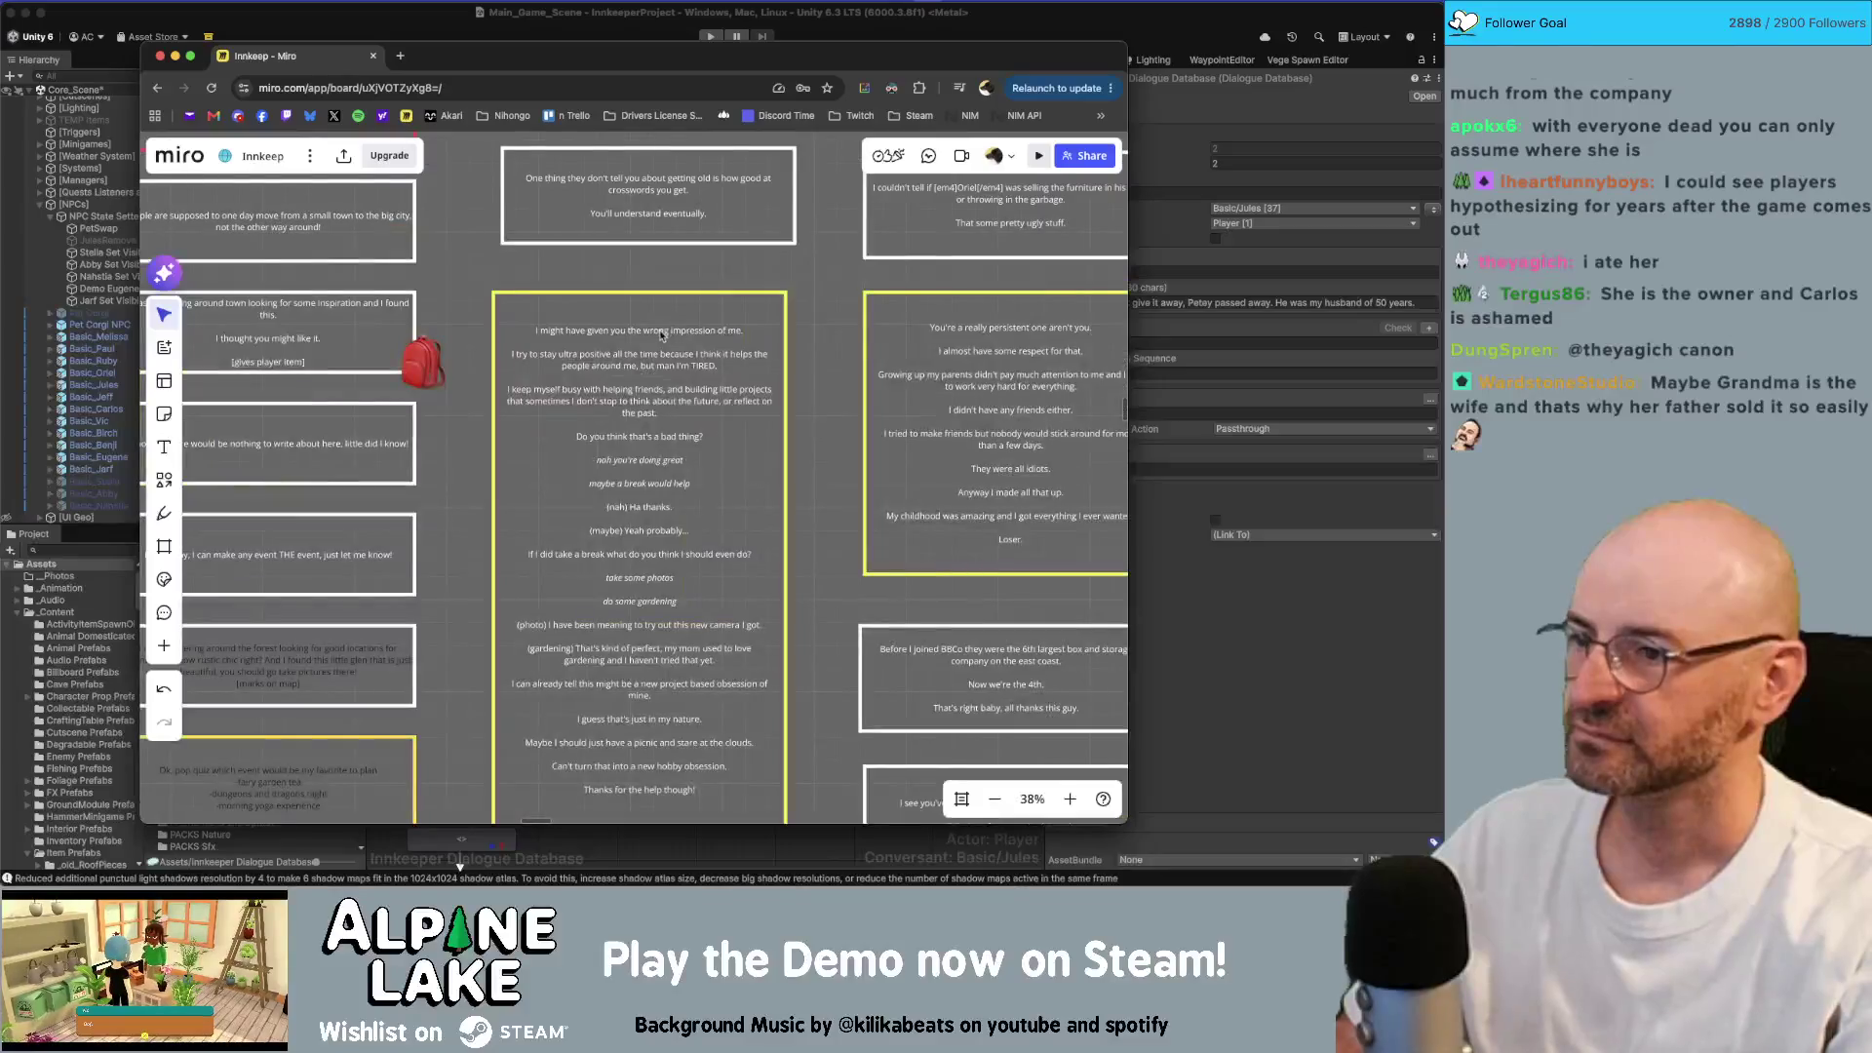
# Step: Erase all the old dialogue text from the tall yellow card beside the backpack
pyautogui.doubleClick(667, 336)
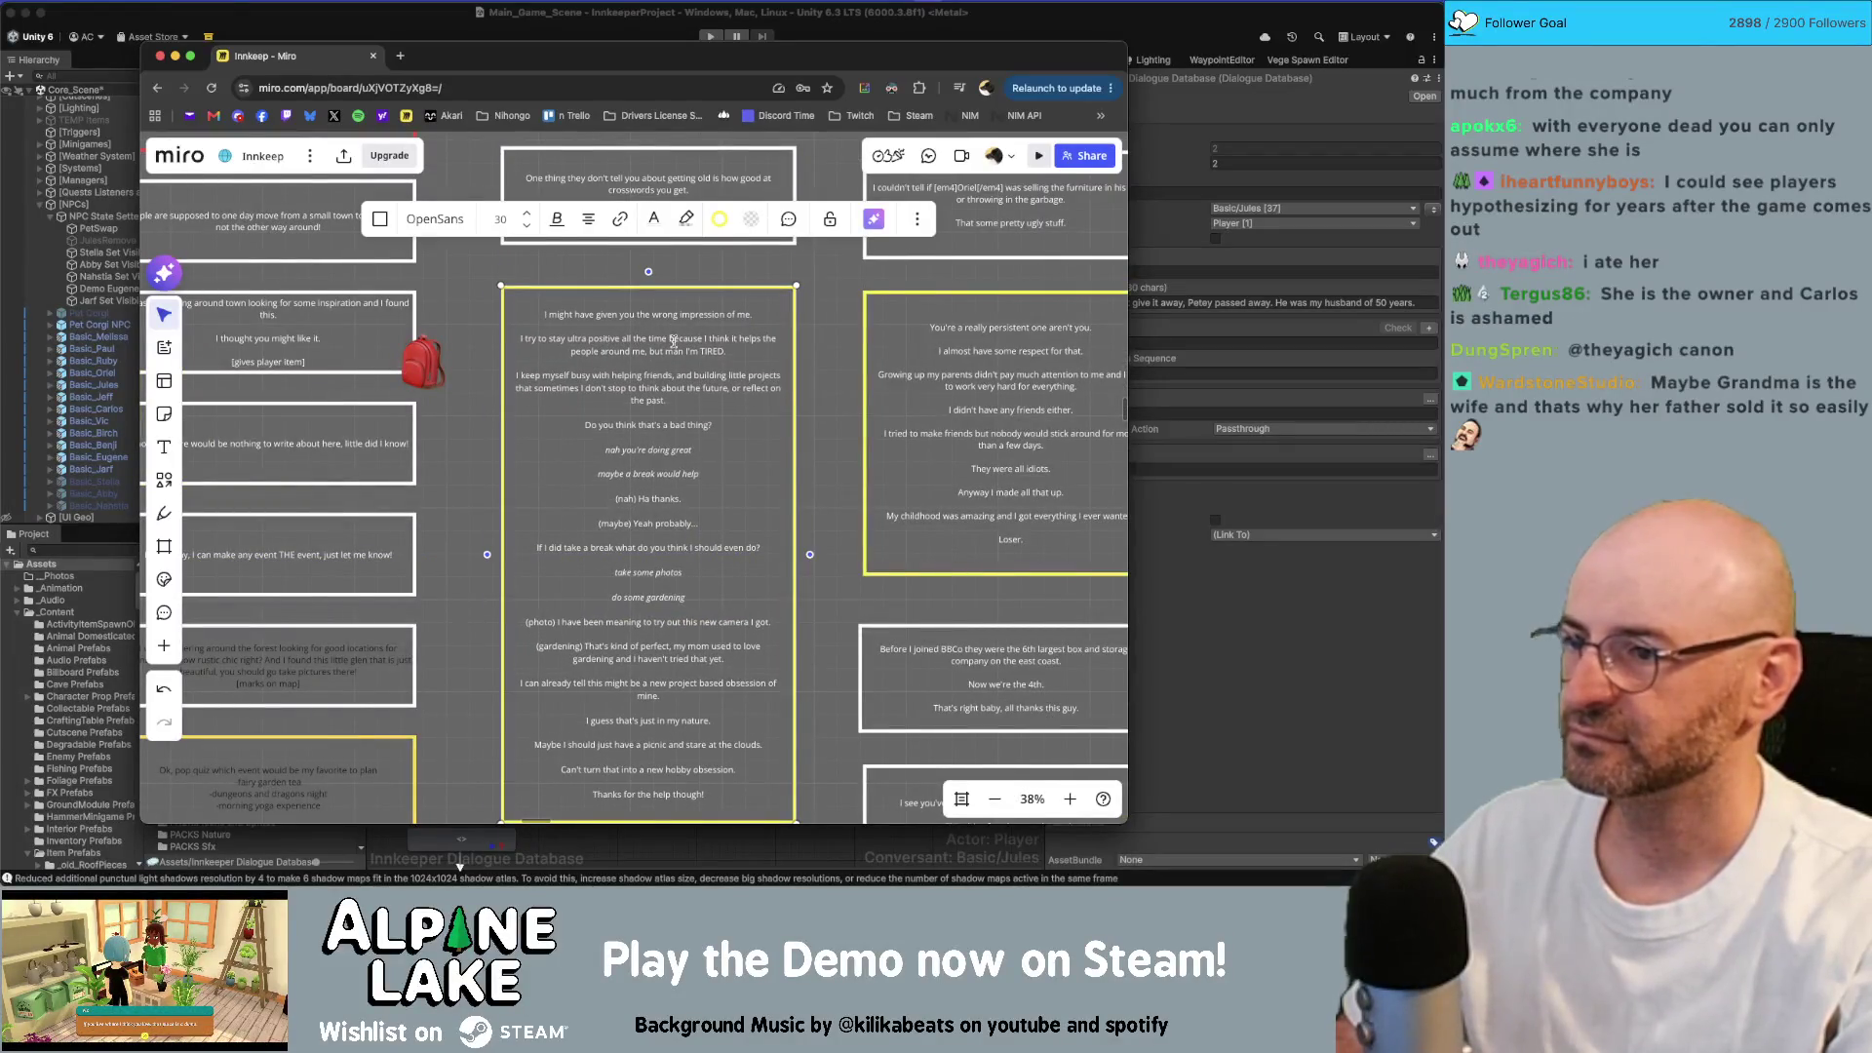
pyautogui.press('super+a')
pyautogui.press('BackSpace')
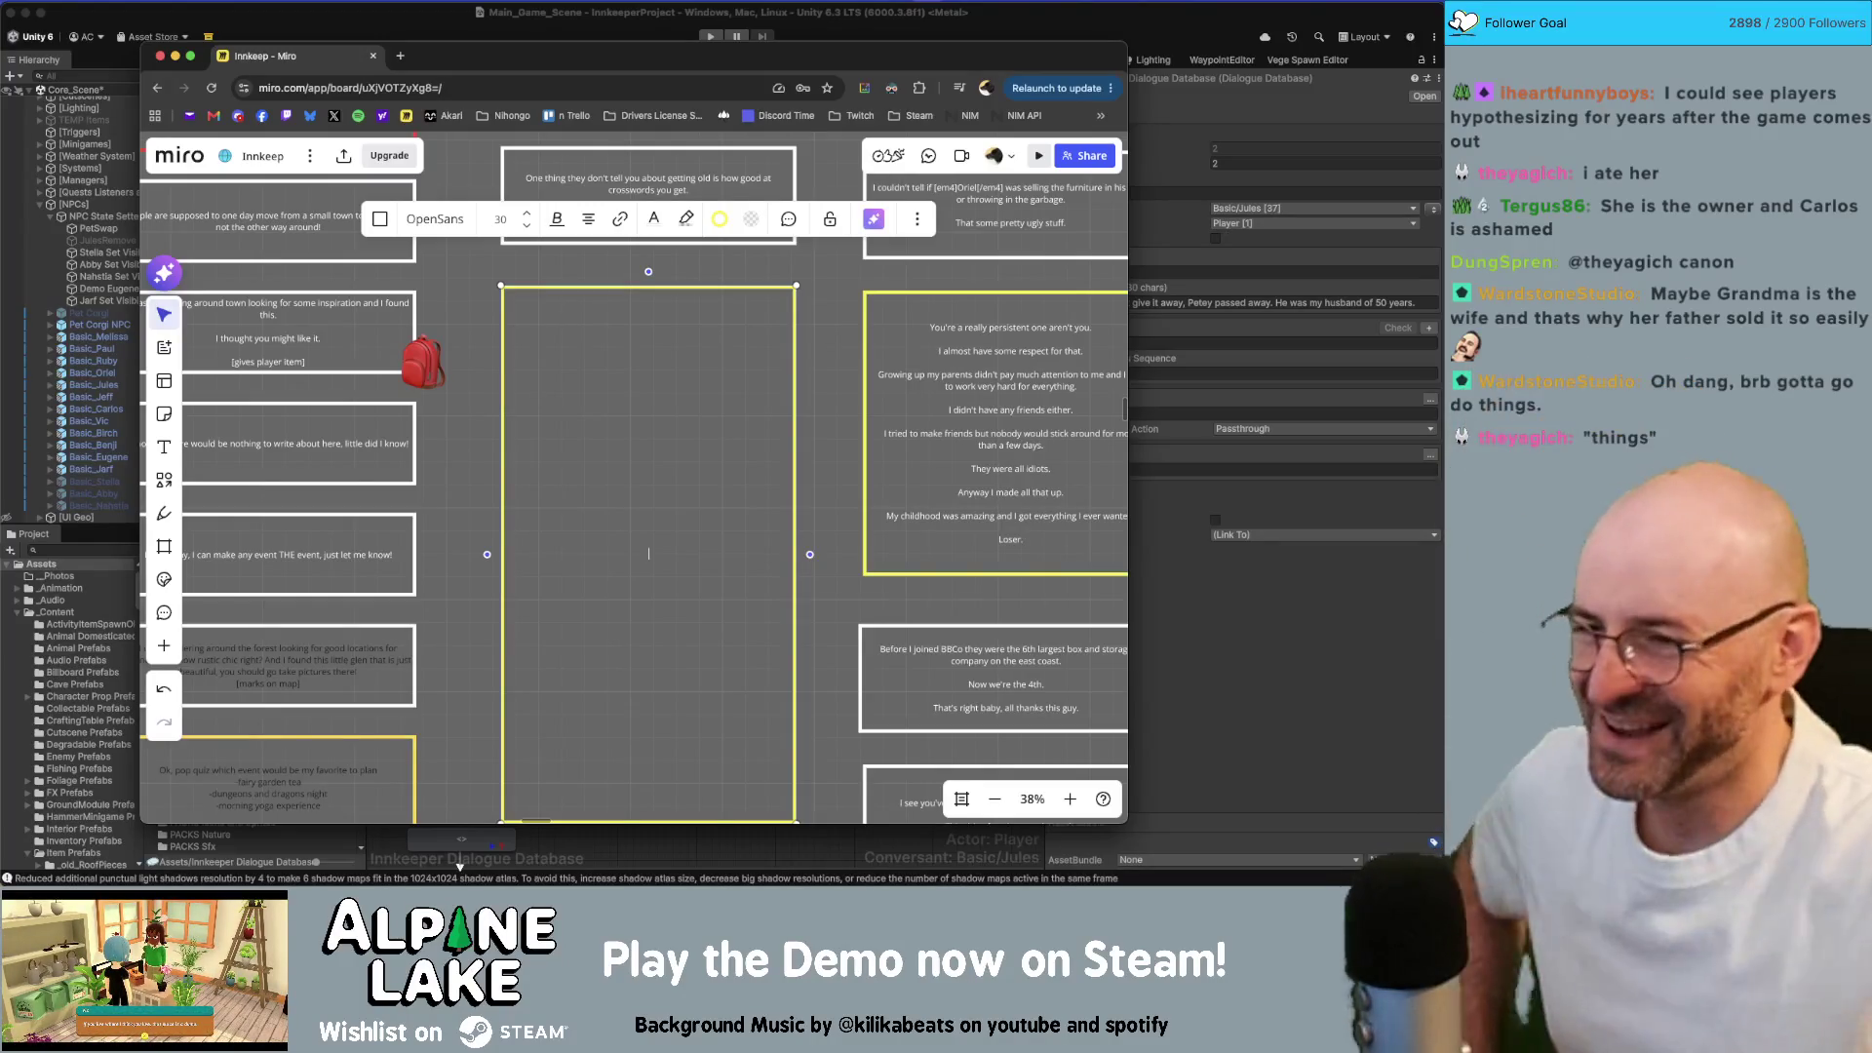
pyautogui.click(826, 333)
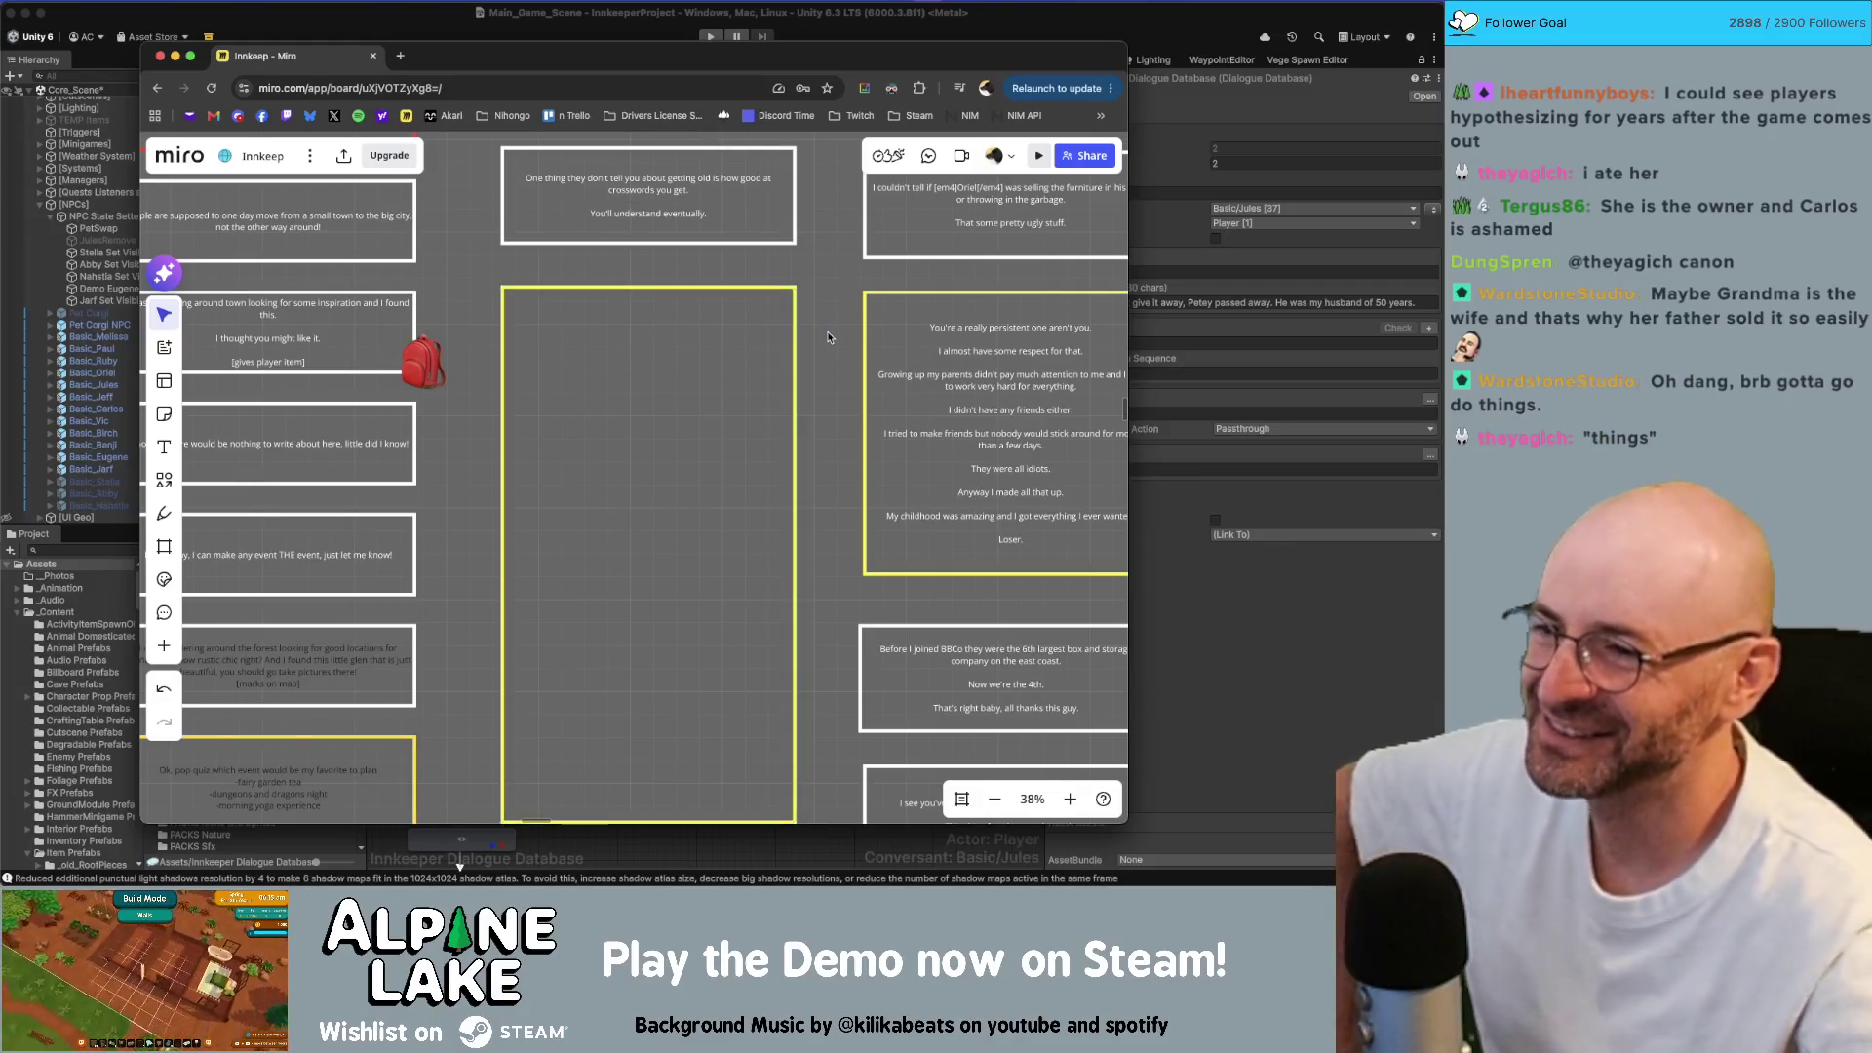
pyautogui.hscroll(3, 877, 362)
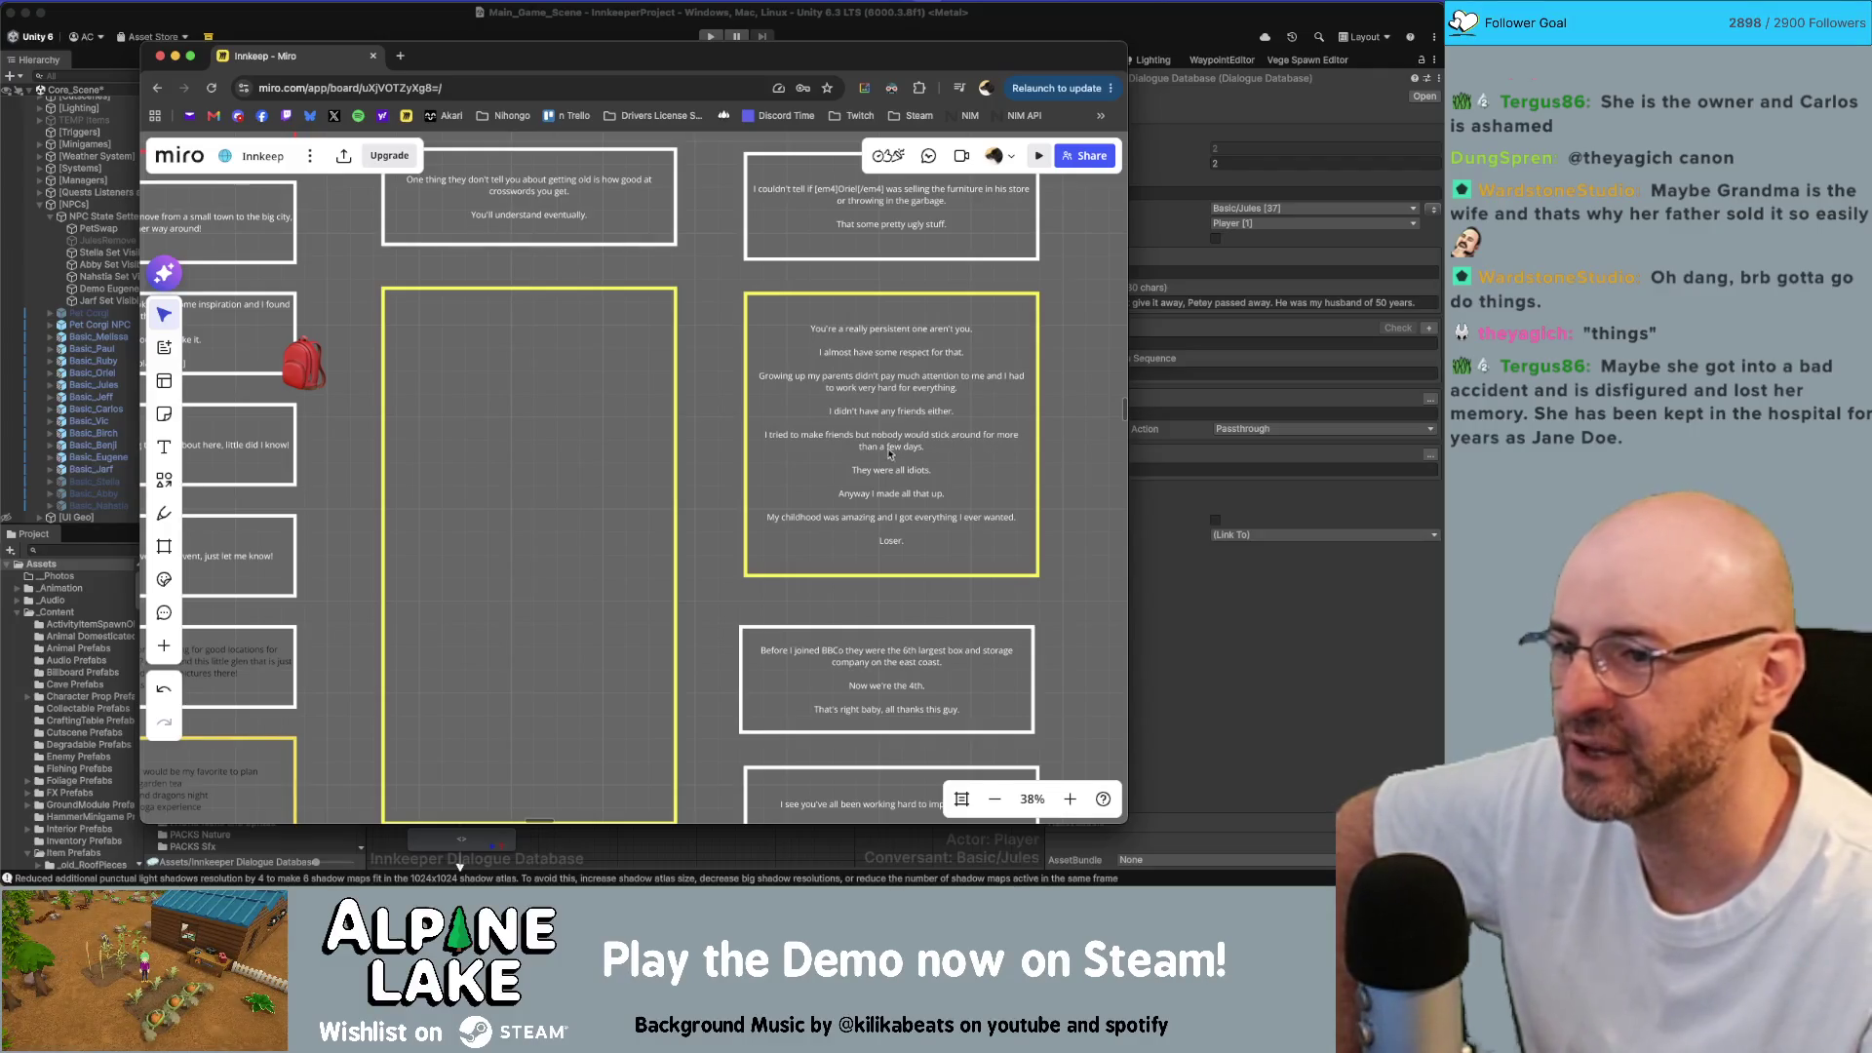
pyautogui.click(874, 474)
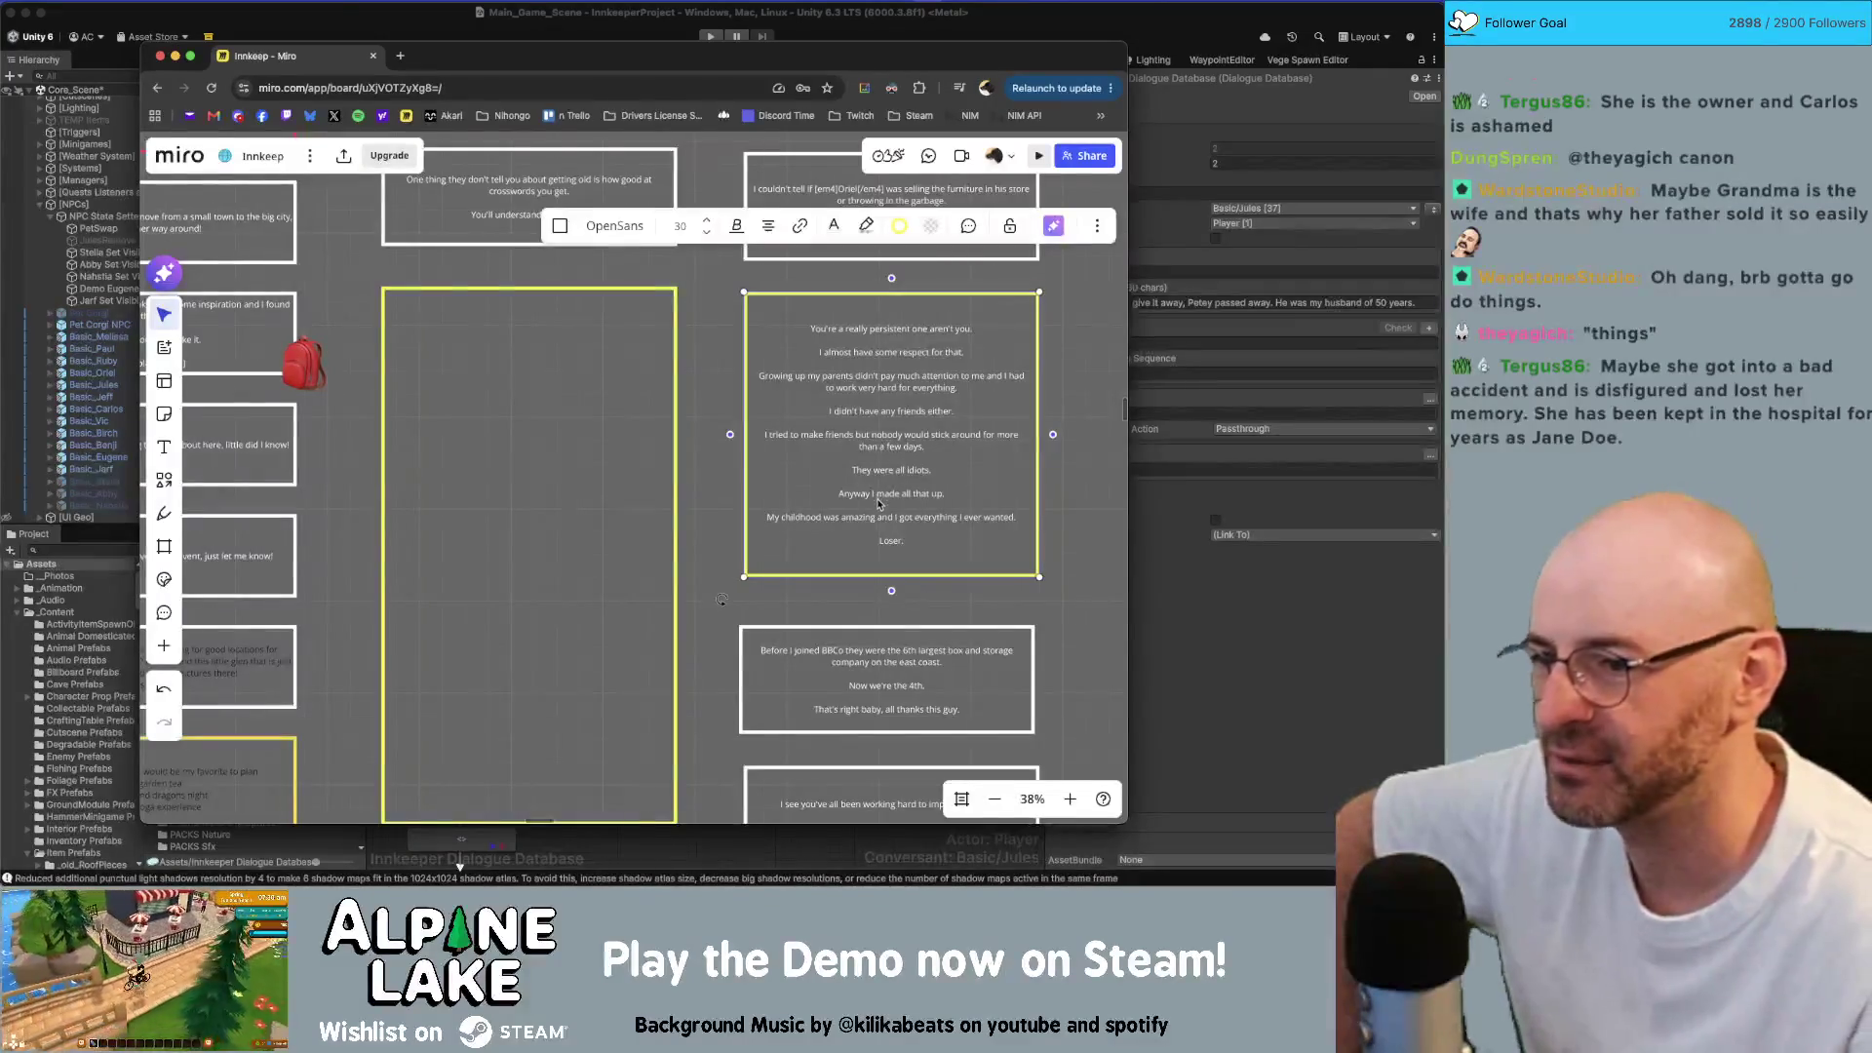
pyautogui.click(1087, 487)
pyautogui.hscroll(1, 1108, 549)
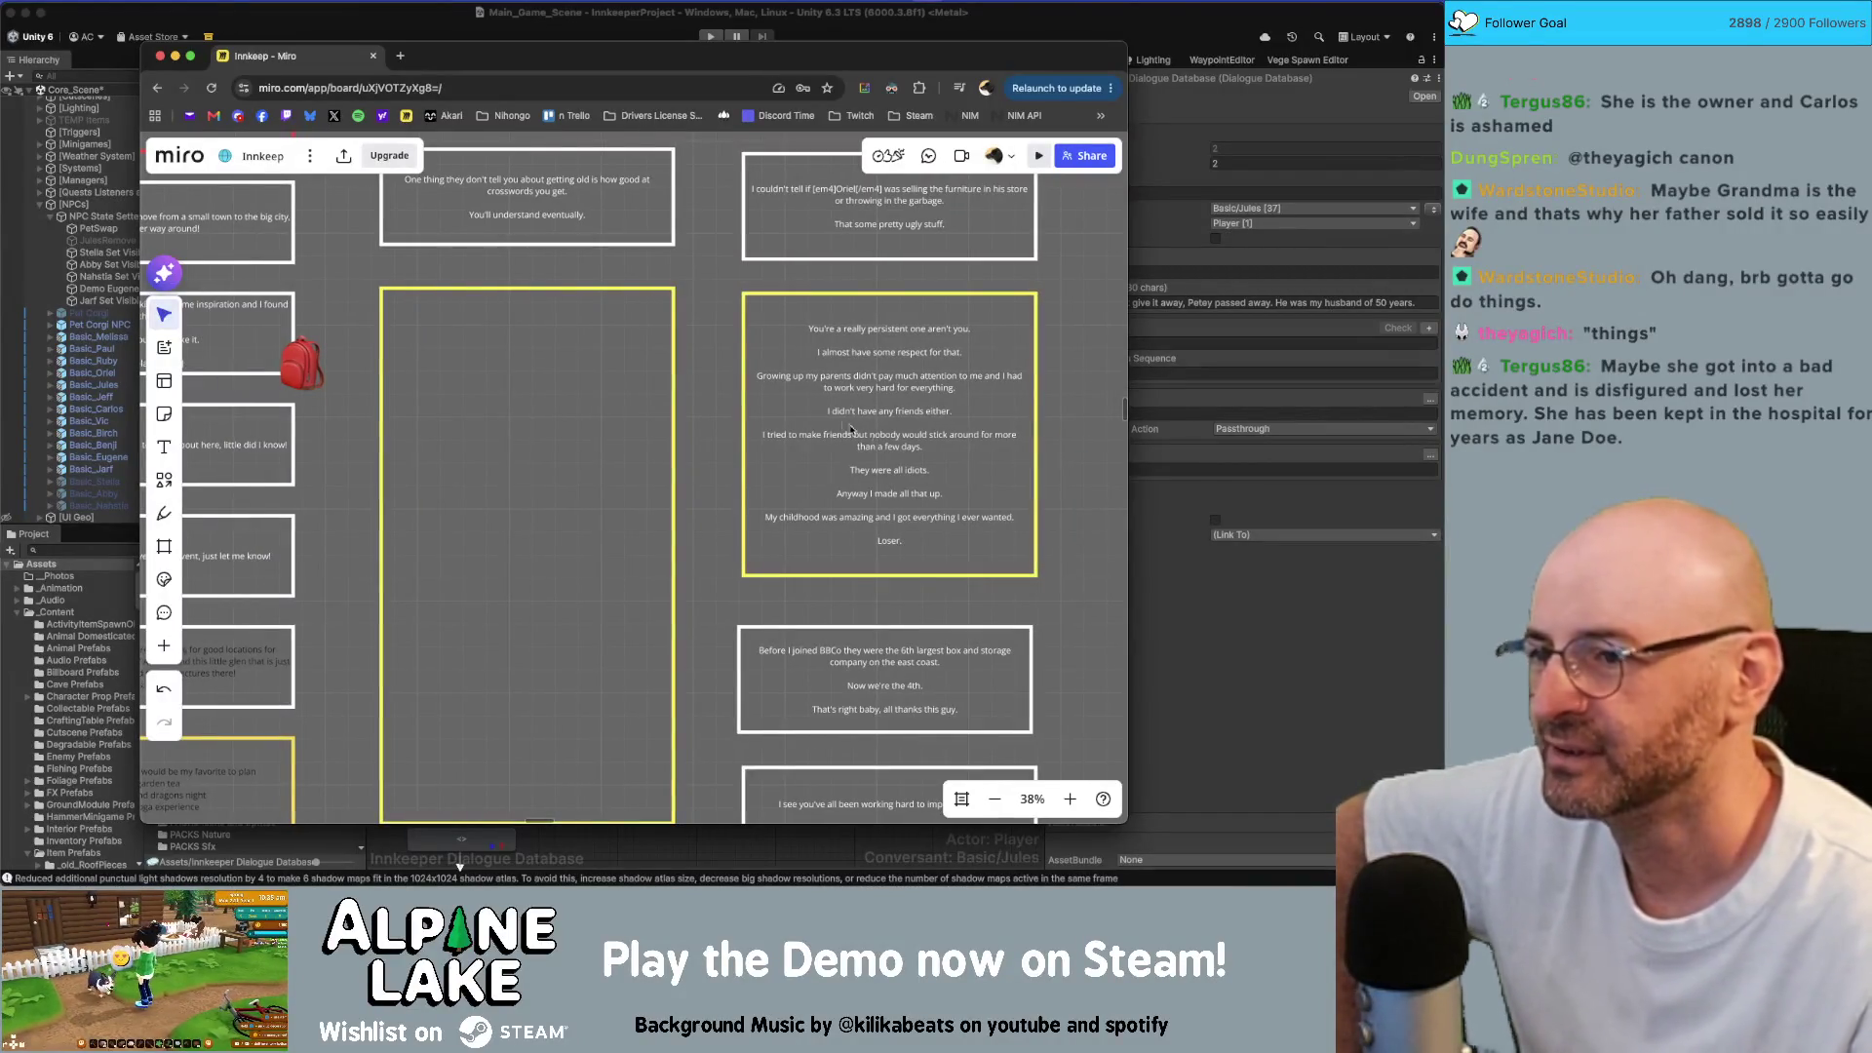
pyautogui.hscroll(-2, 710, 425)
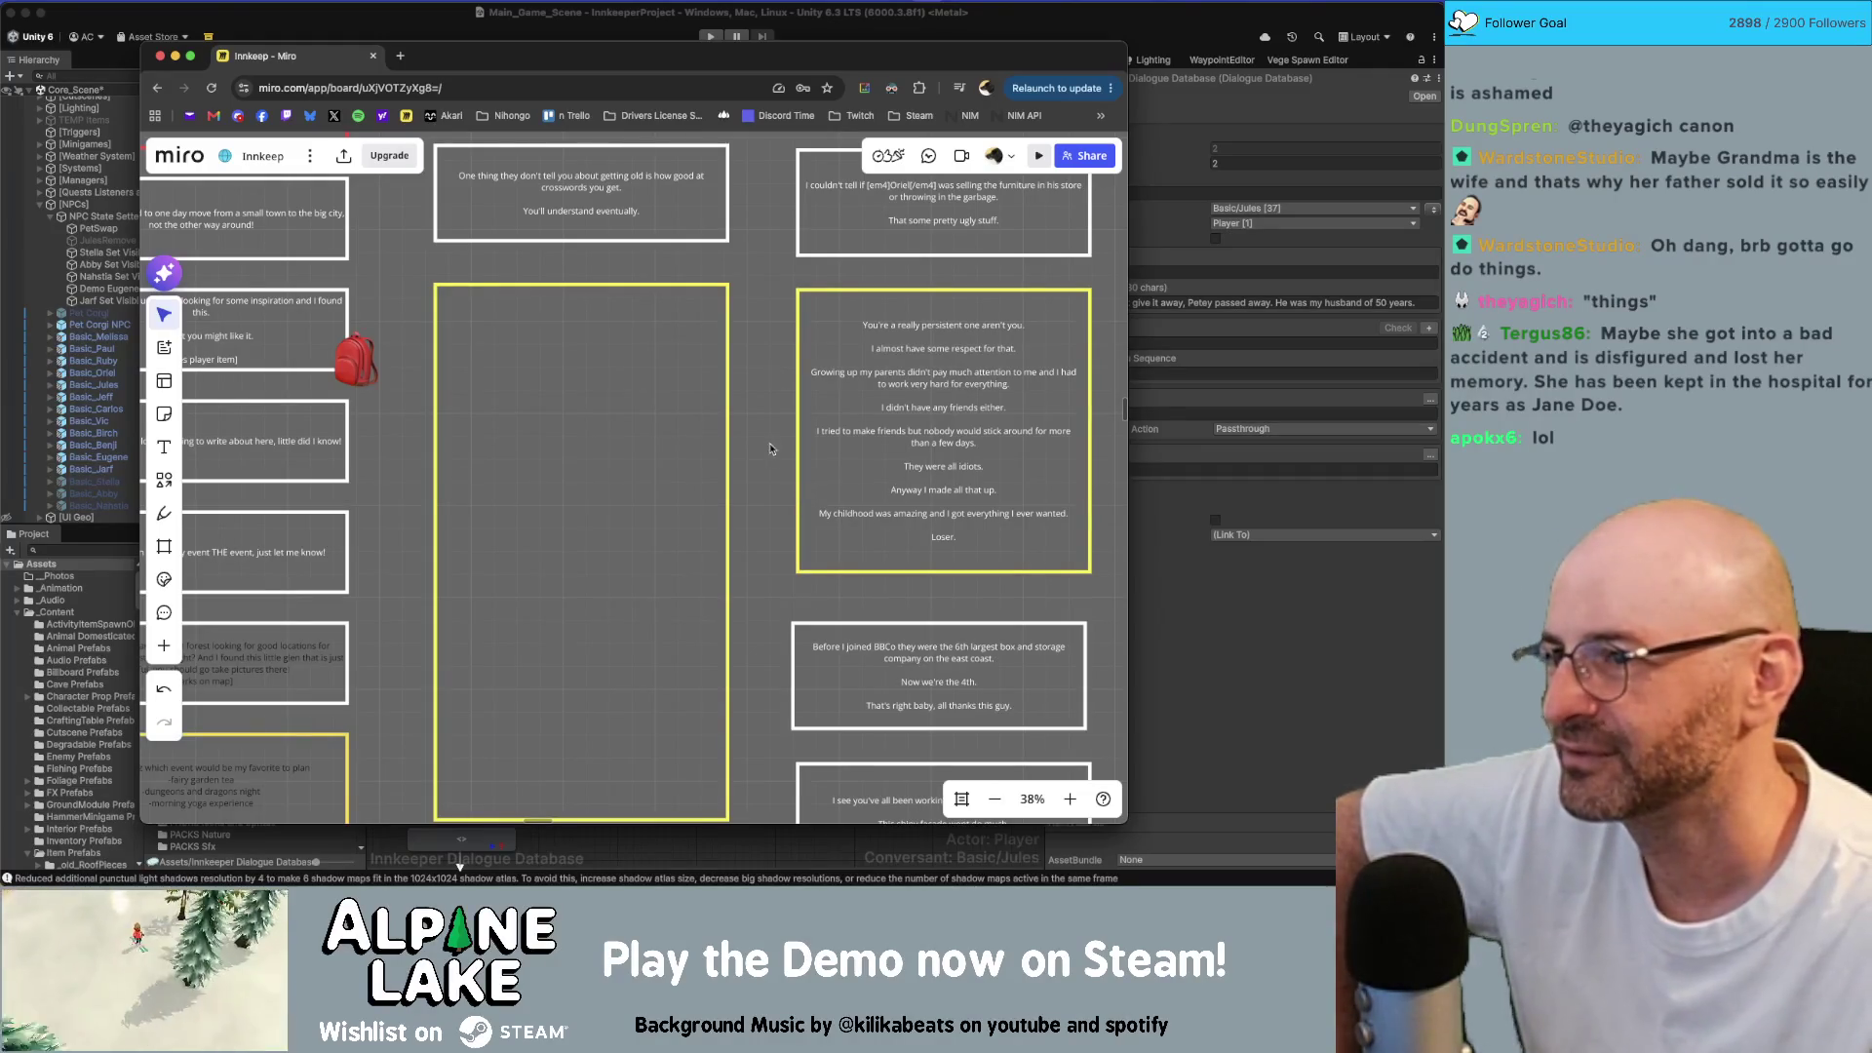
pyautogui.scroll(-5, 770, 446)
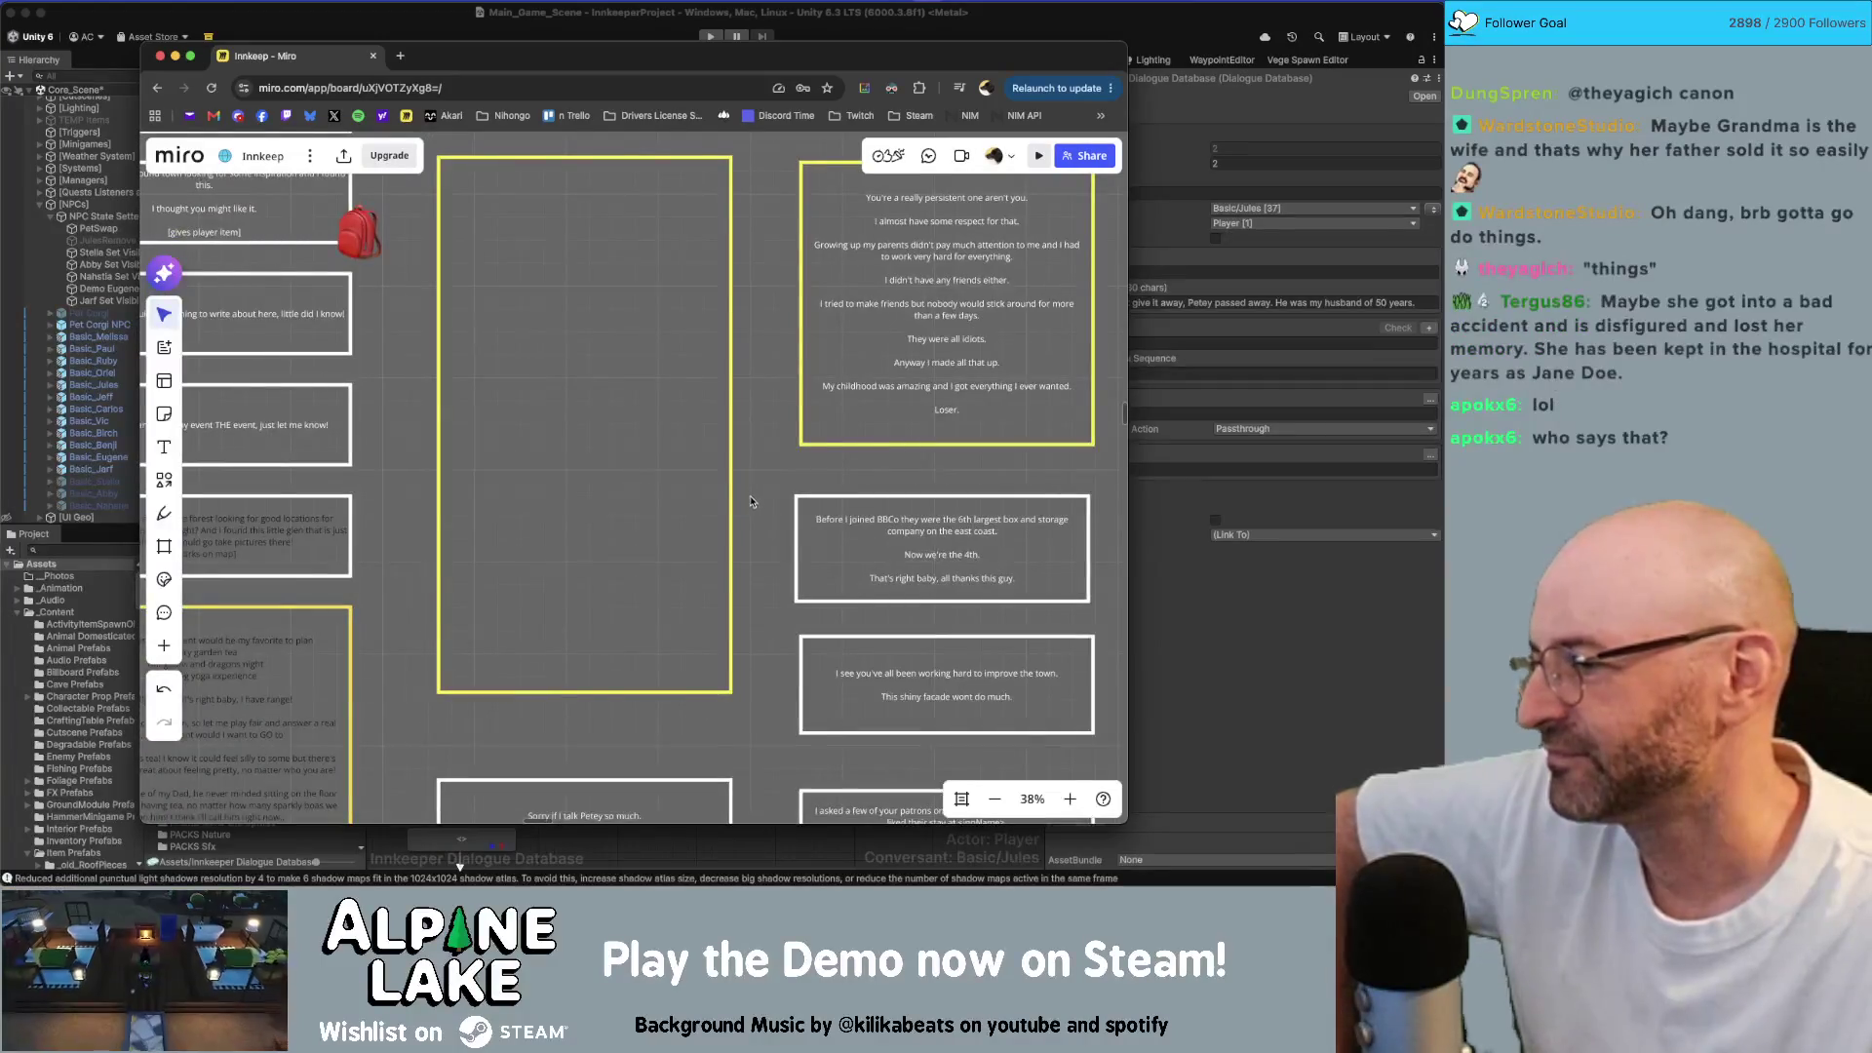
pyautogui.scroll(5, 751, 501)
pyautogui.scroll(-2, 892, 425)
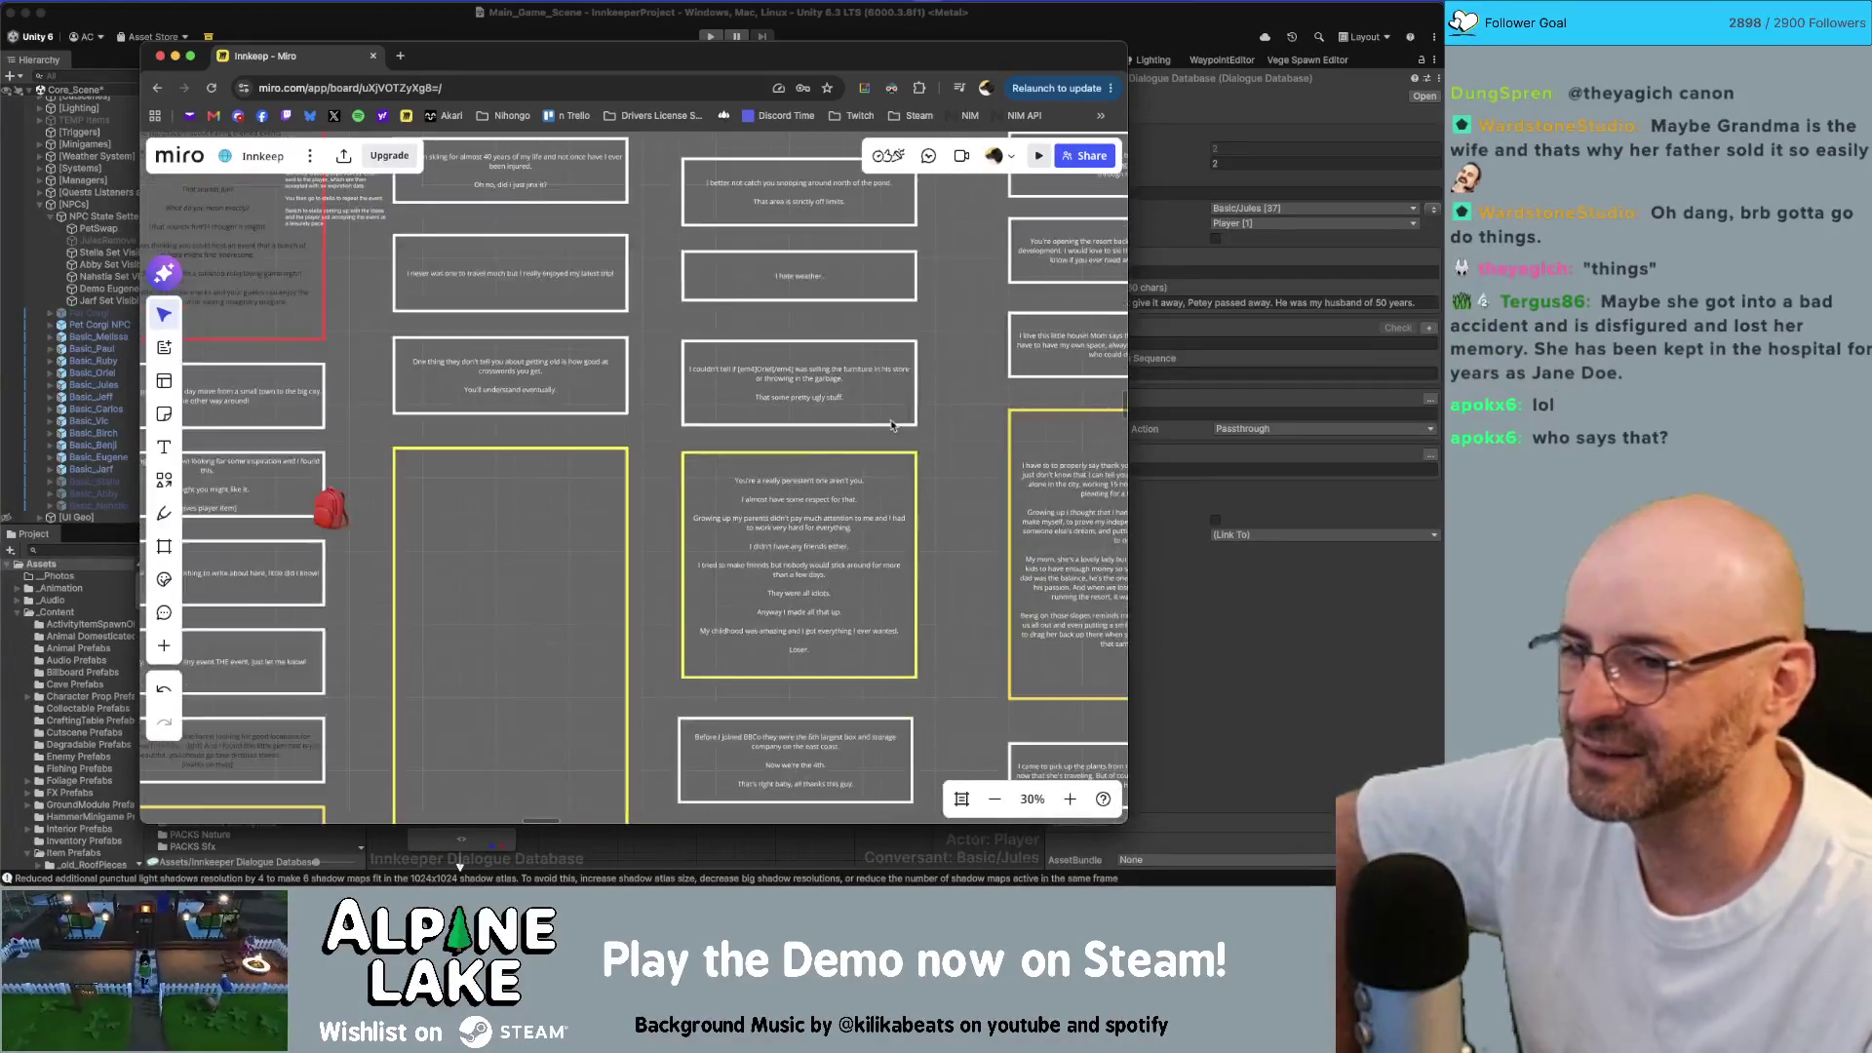
pyautogui.scroll(-3, 891, 458)
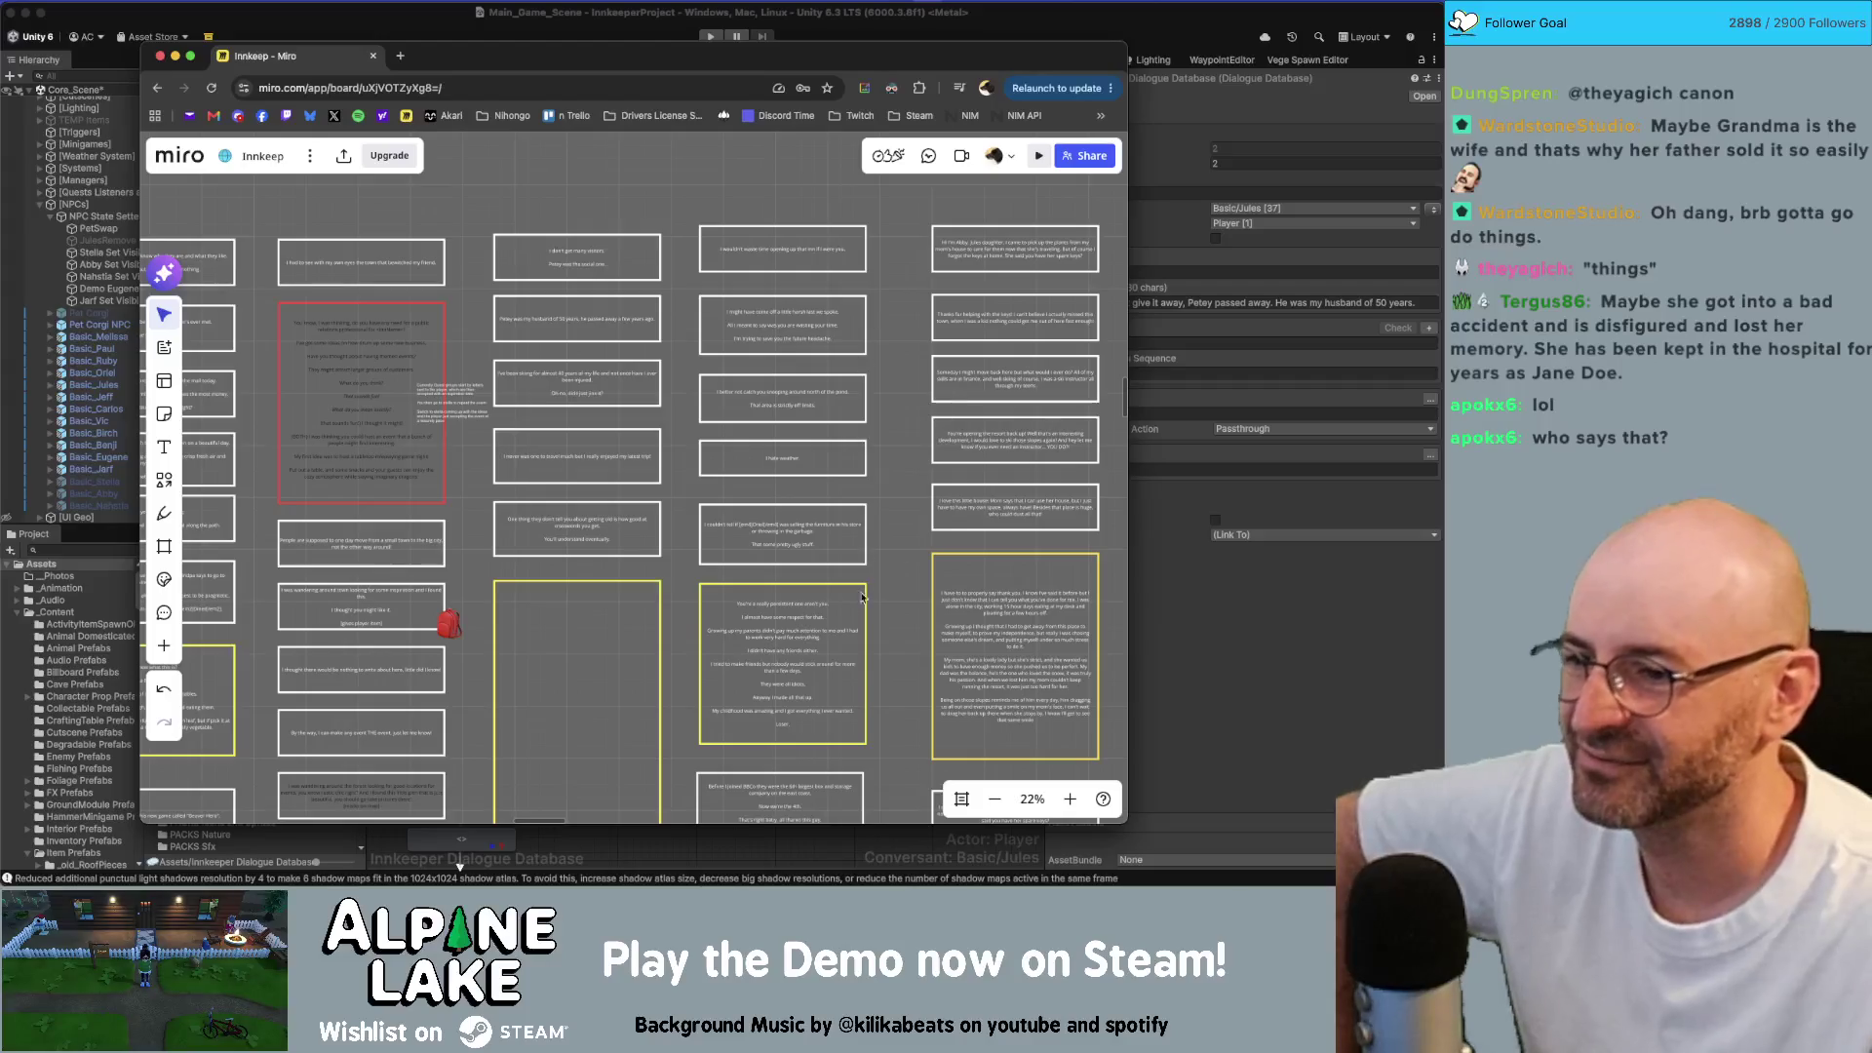
pyautogui.scroll(4, 862, 597)
pyautogui.scroll(-1, 805, 511)
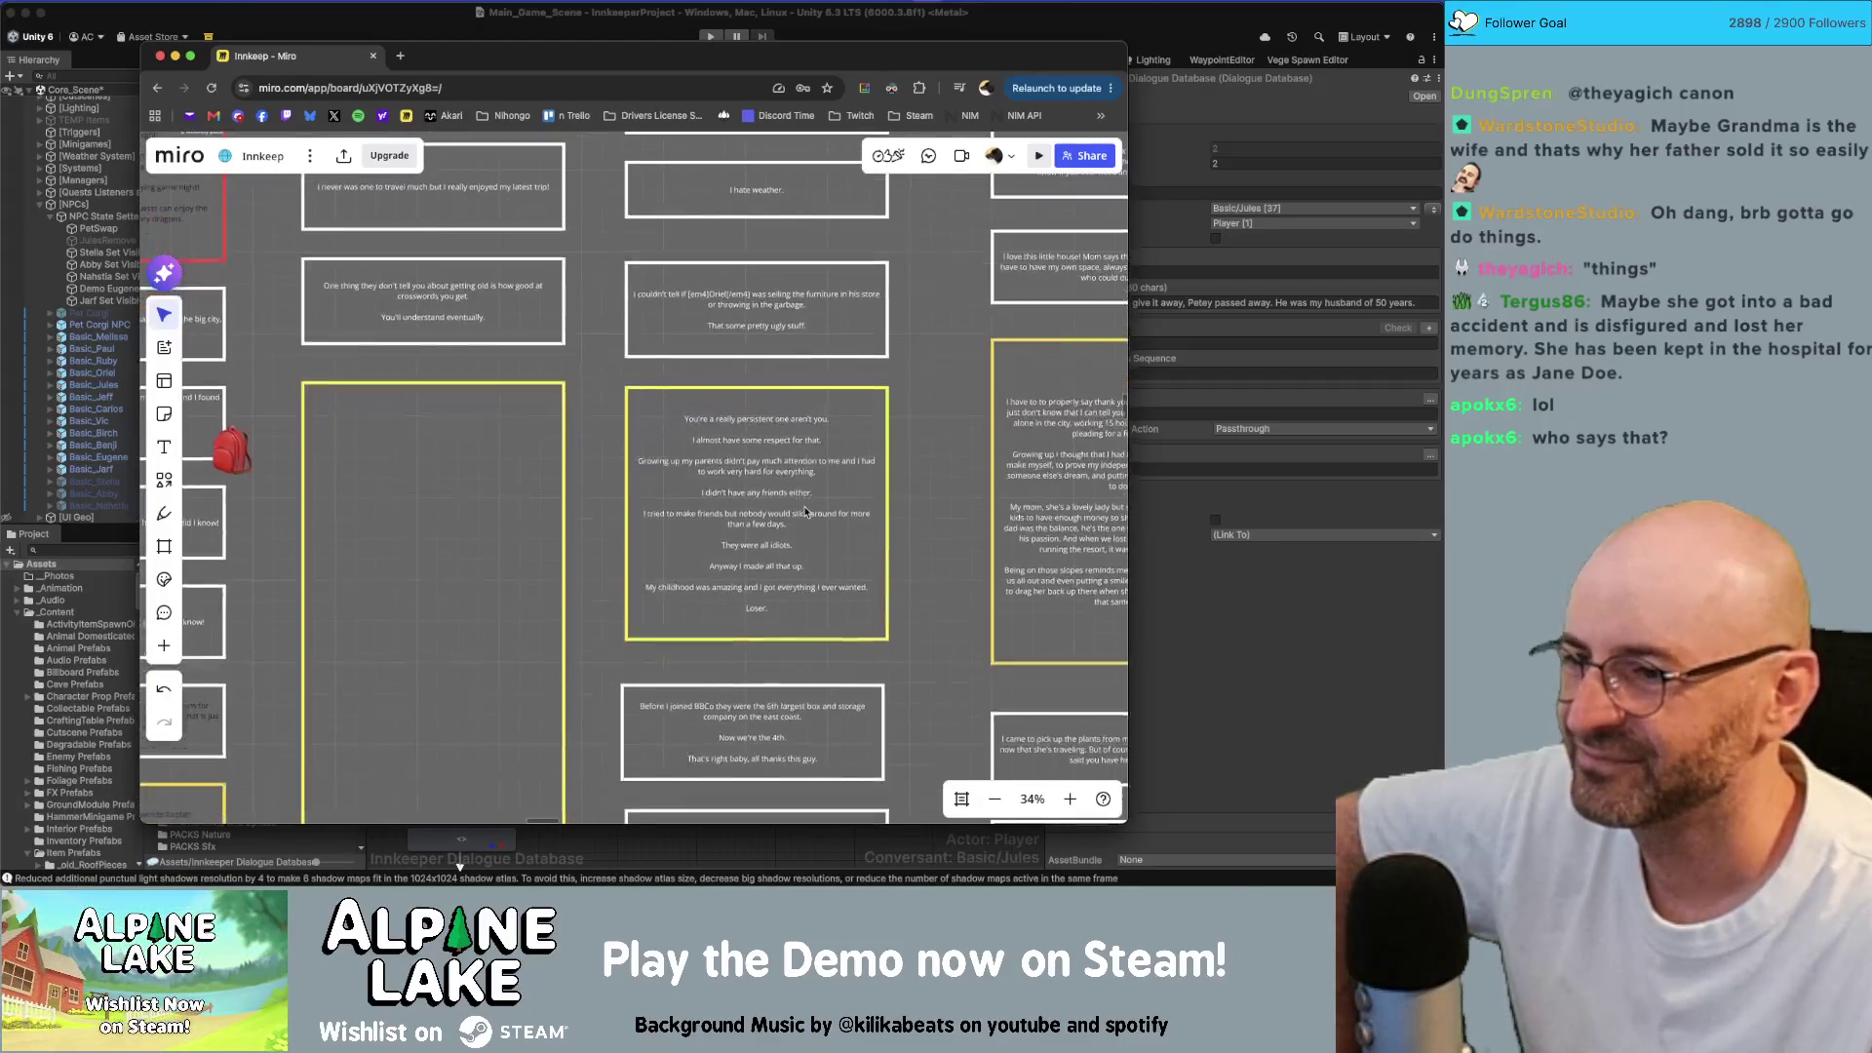
pyautogui.scroll(3, 805, 511)
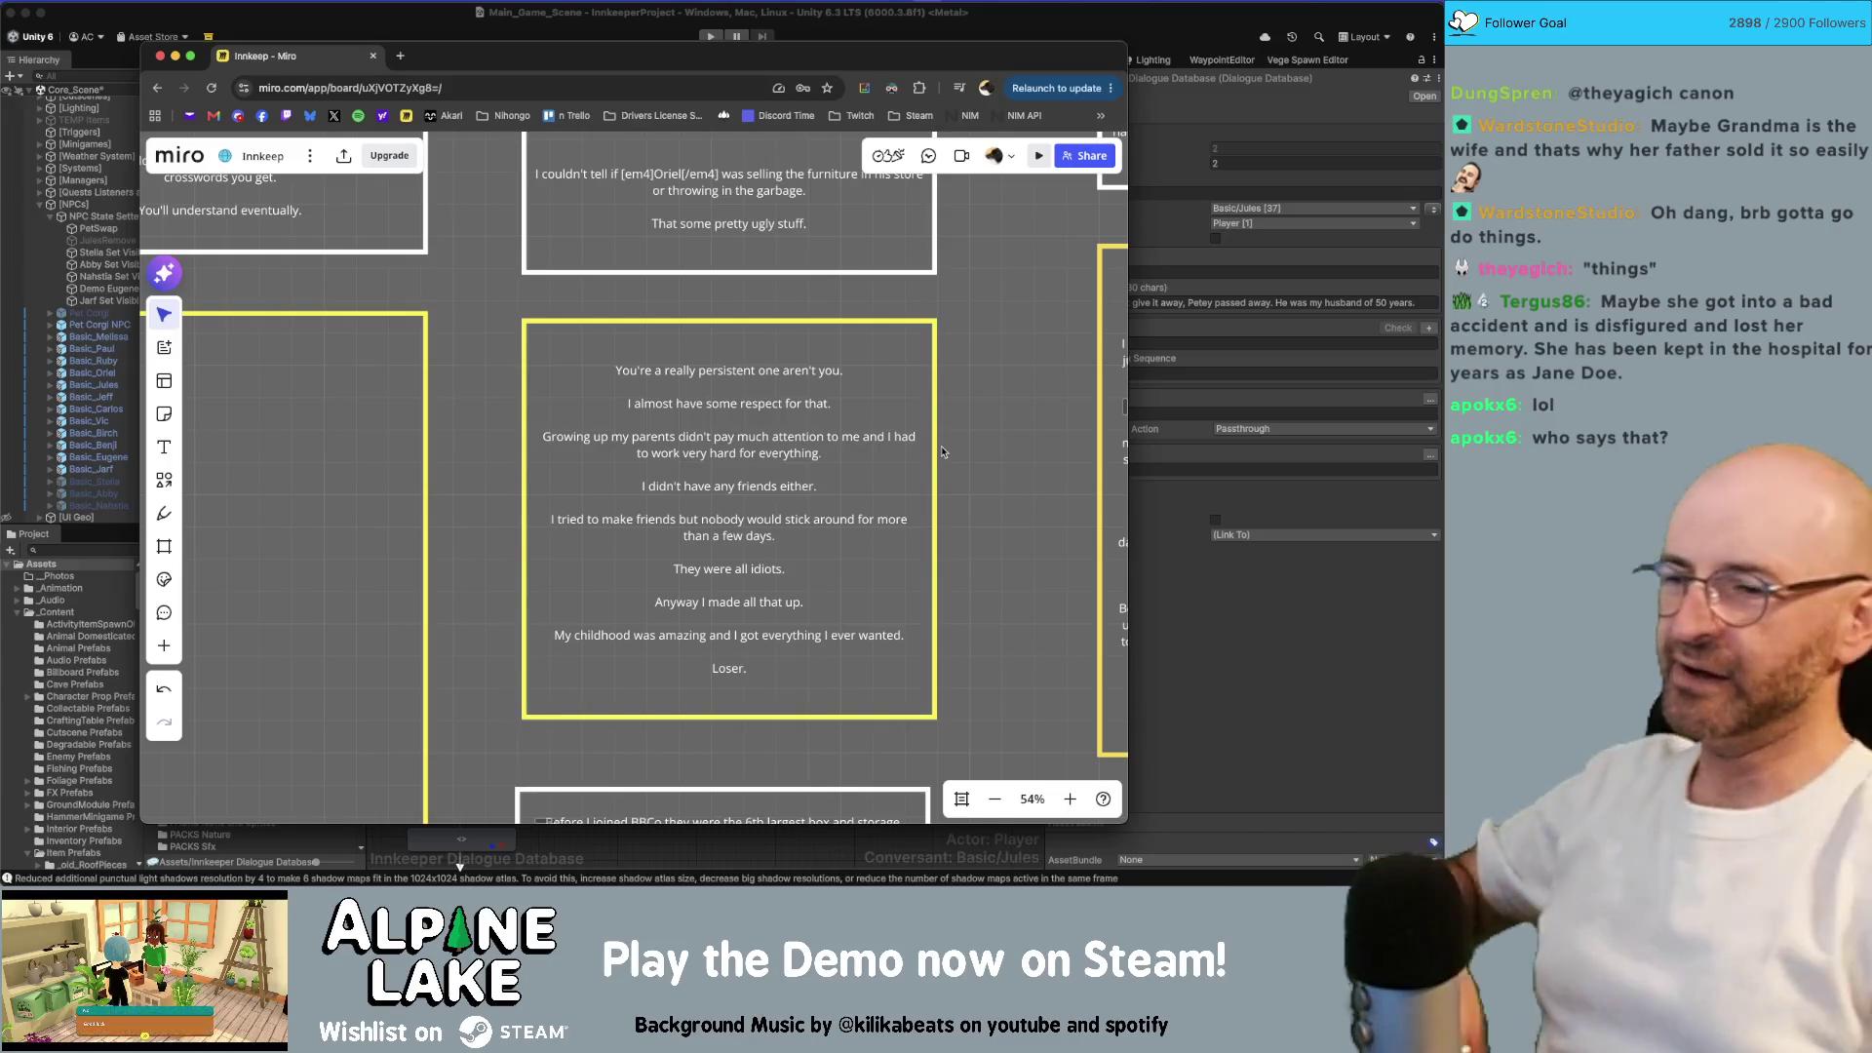
pyautogui.hscroll(-8, 940, 447)
pyautogui.scroll(-4, 940, 447)
pyautogui.doubleClick(716, 339)
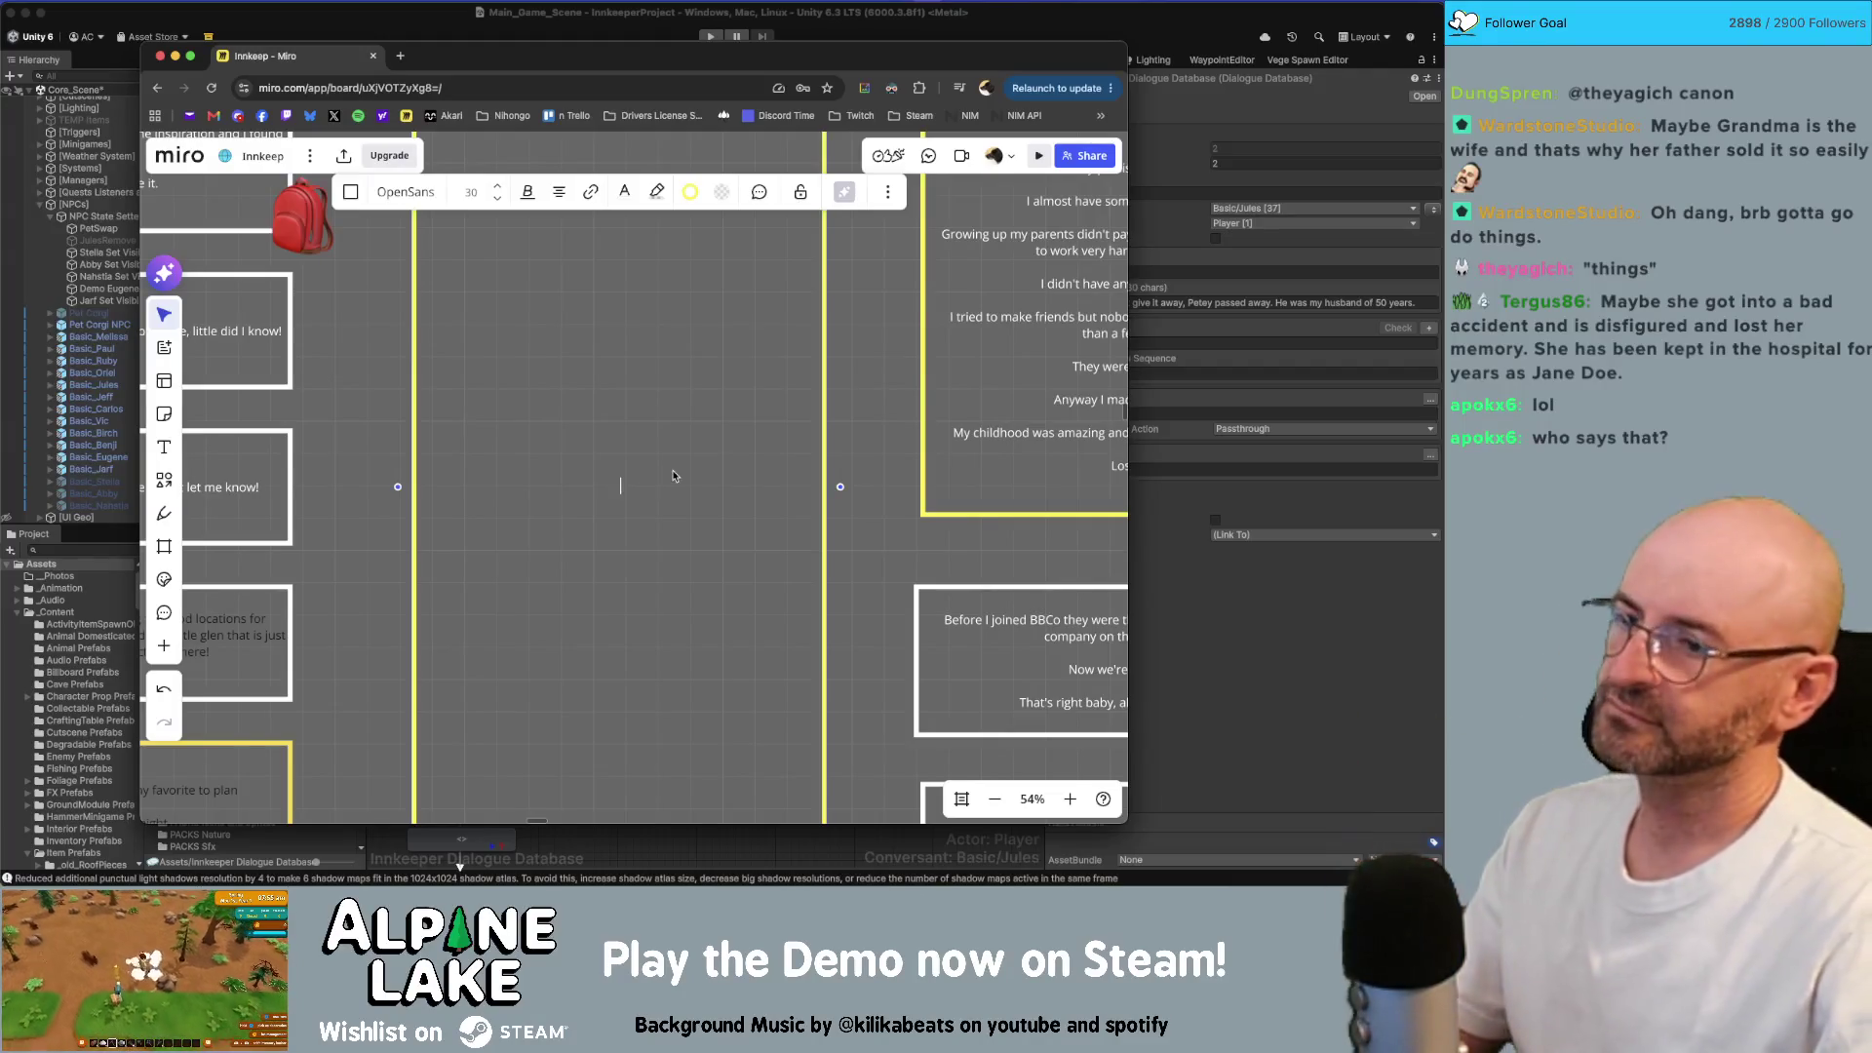
# Step: Write 'Don't get old kid.' as the first dialogue line in the yellow card
pyautogui.write("Don't get old kid.")
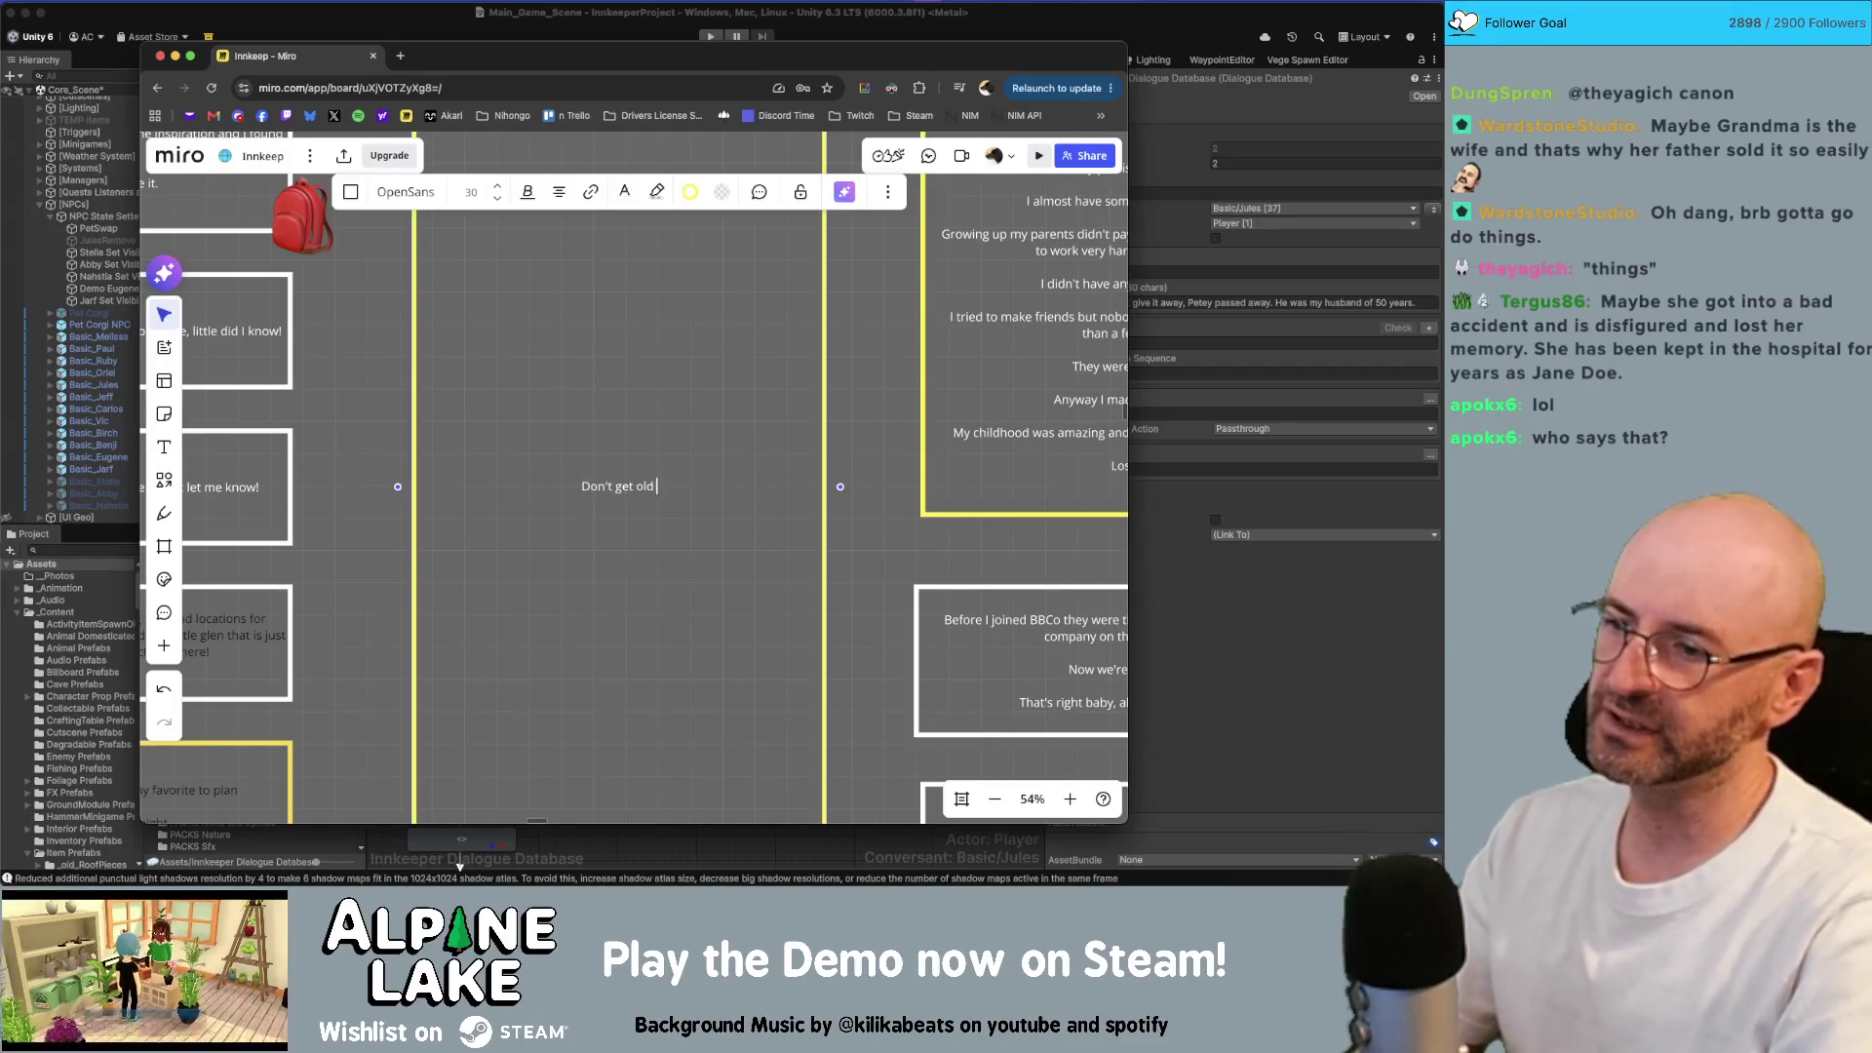
pyautogui.press('Return')
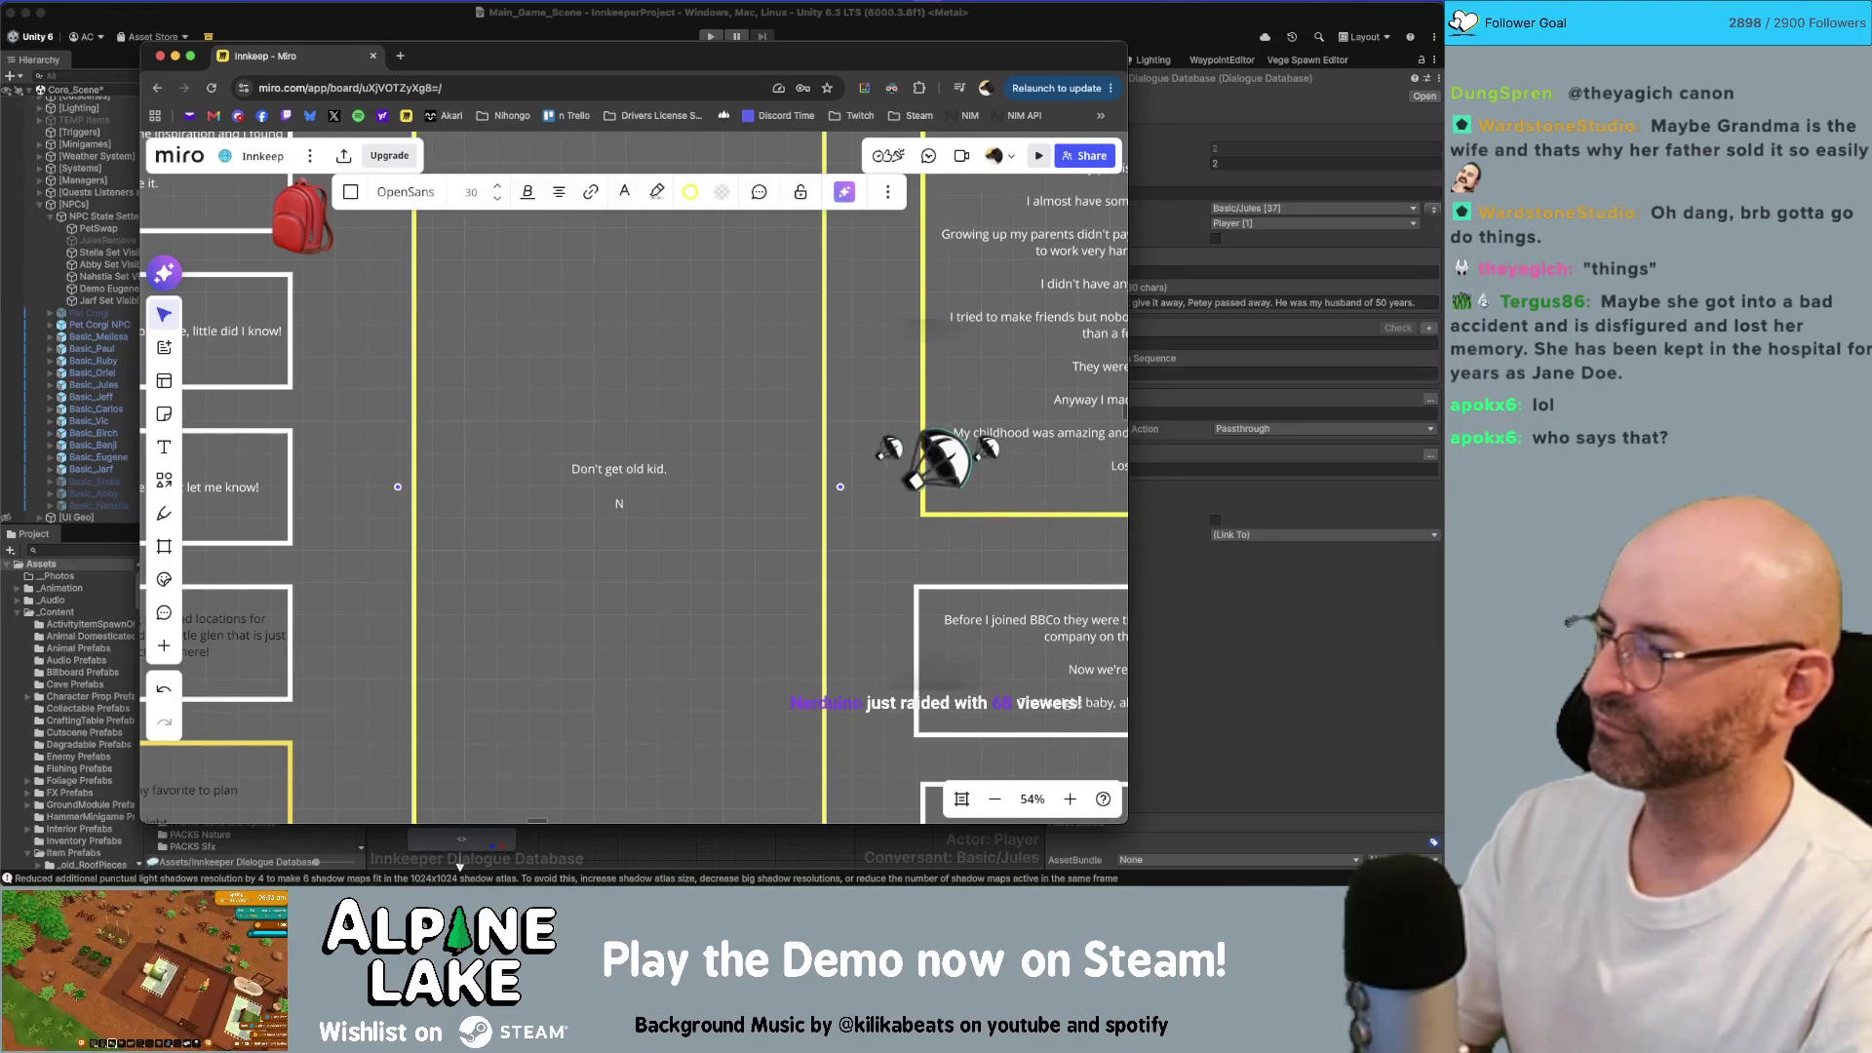
pyautogui.press('BackSpace')
pyautogui.press('BackSpace')
pyautogui.press('BackSpace')
pyautogui.press('BackSpace')
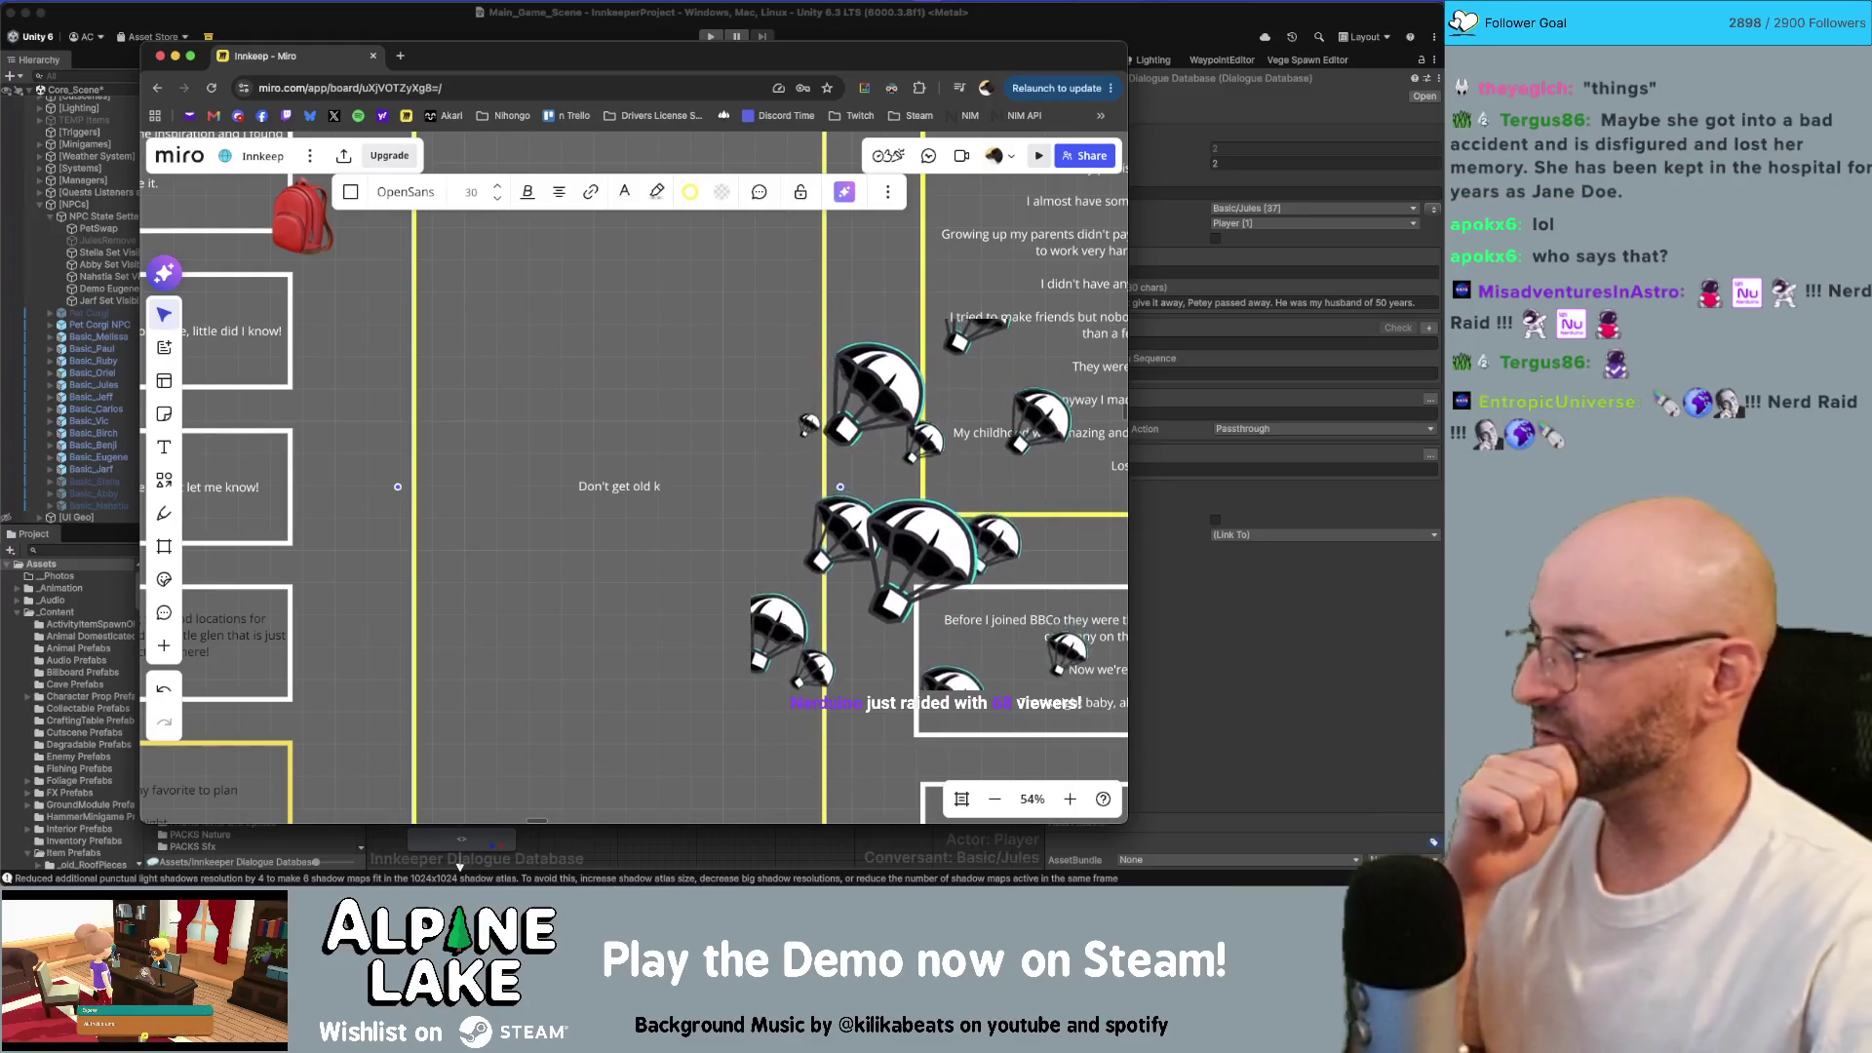
pyautogui.press('super+Tab')
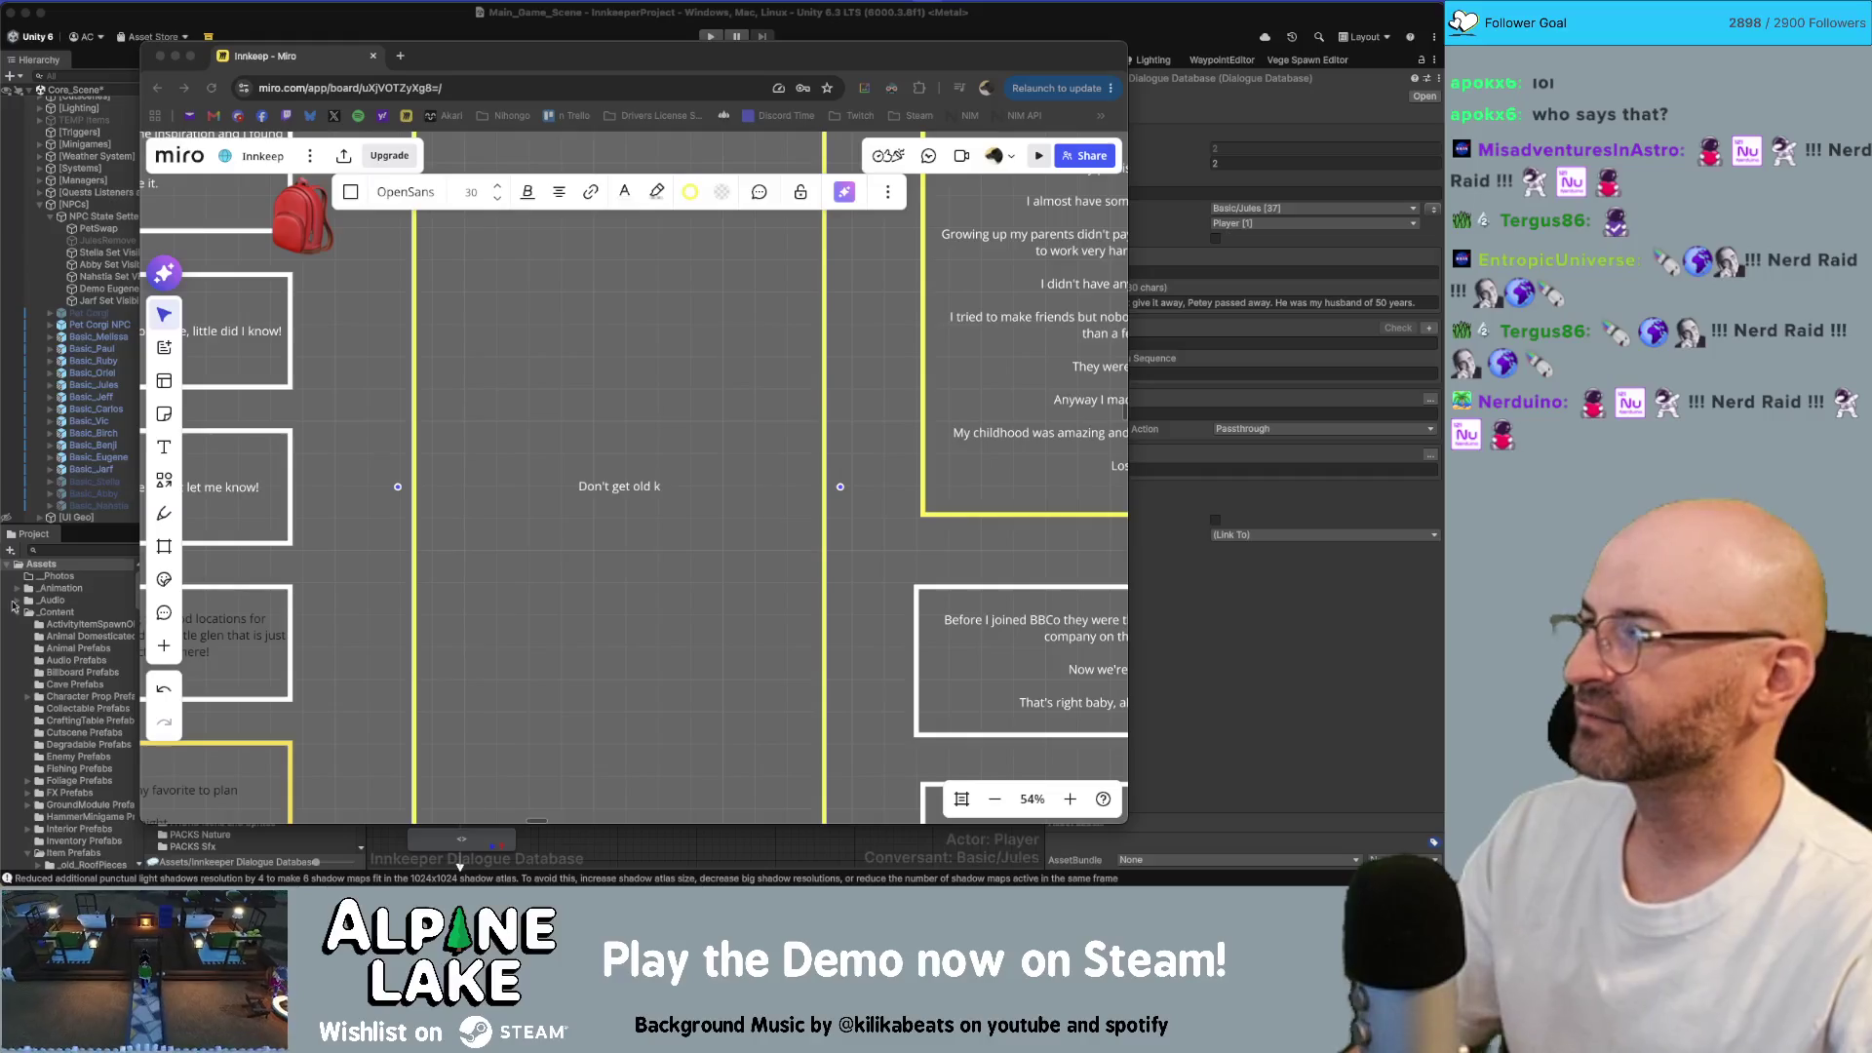
pyautogui.click(838, 365)
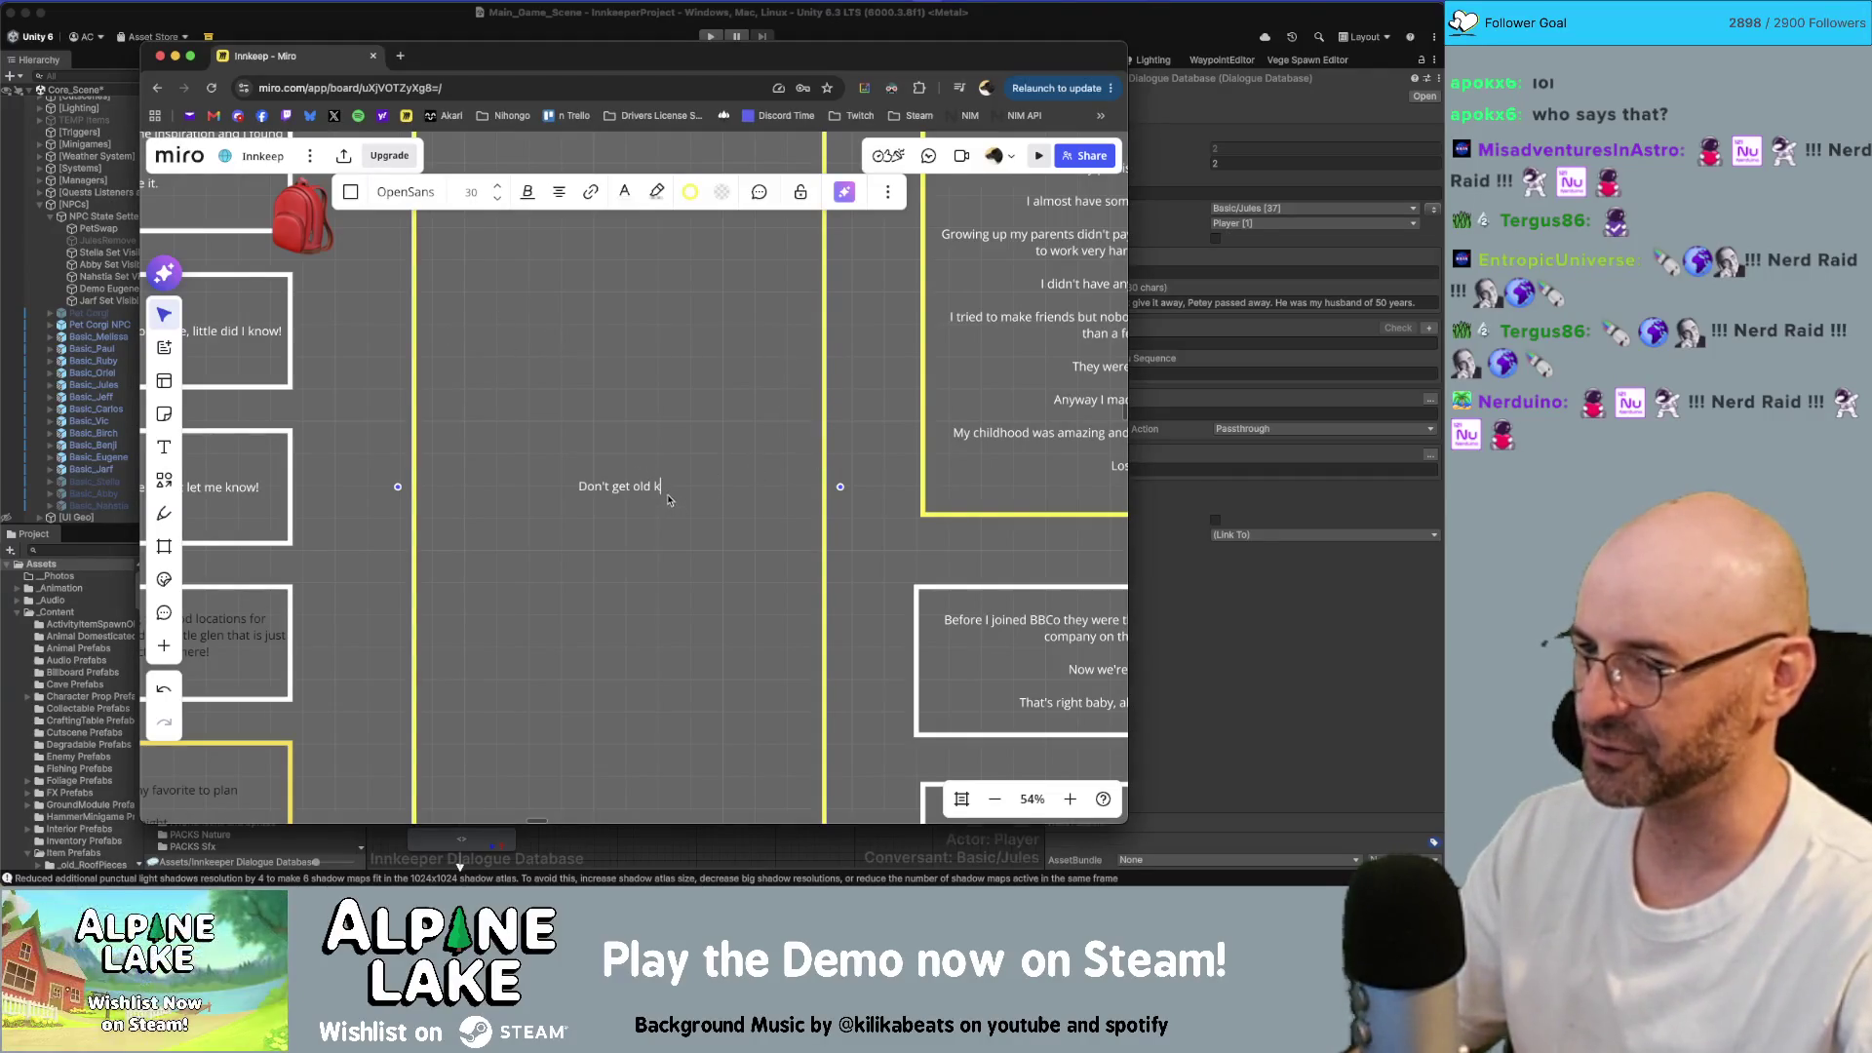
pyautogui.write('id.')
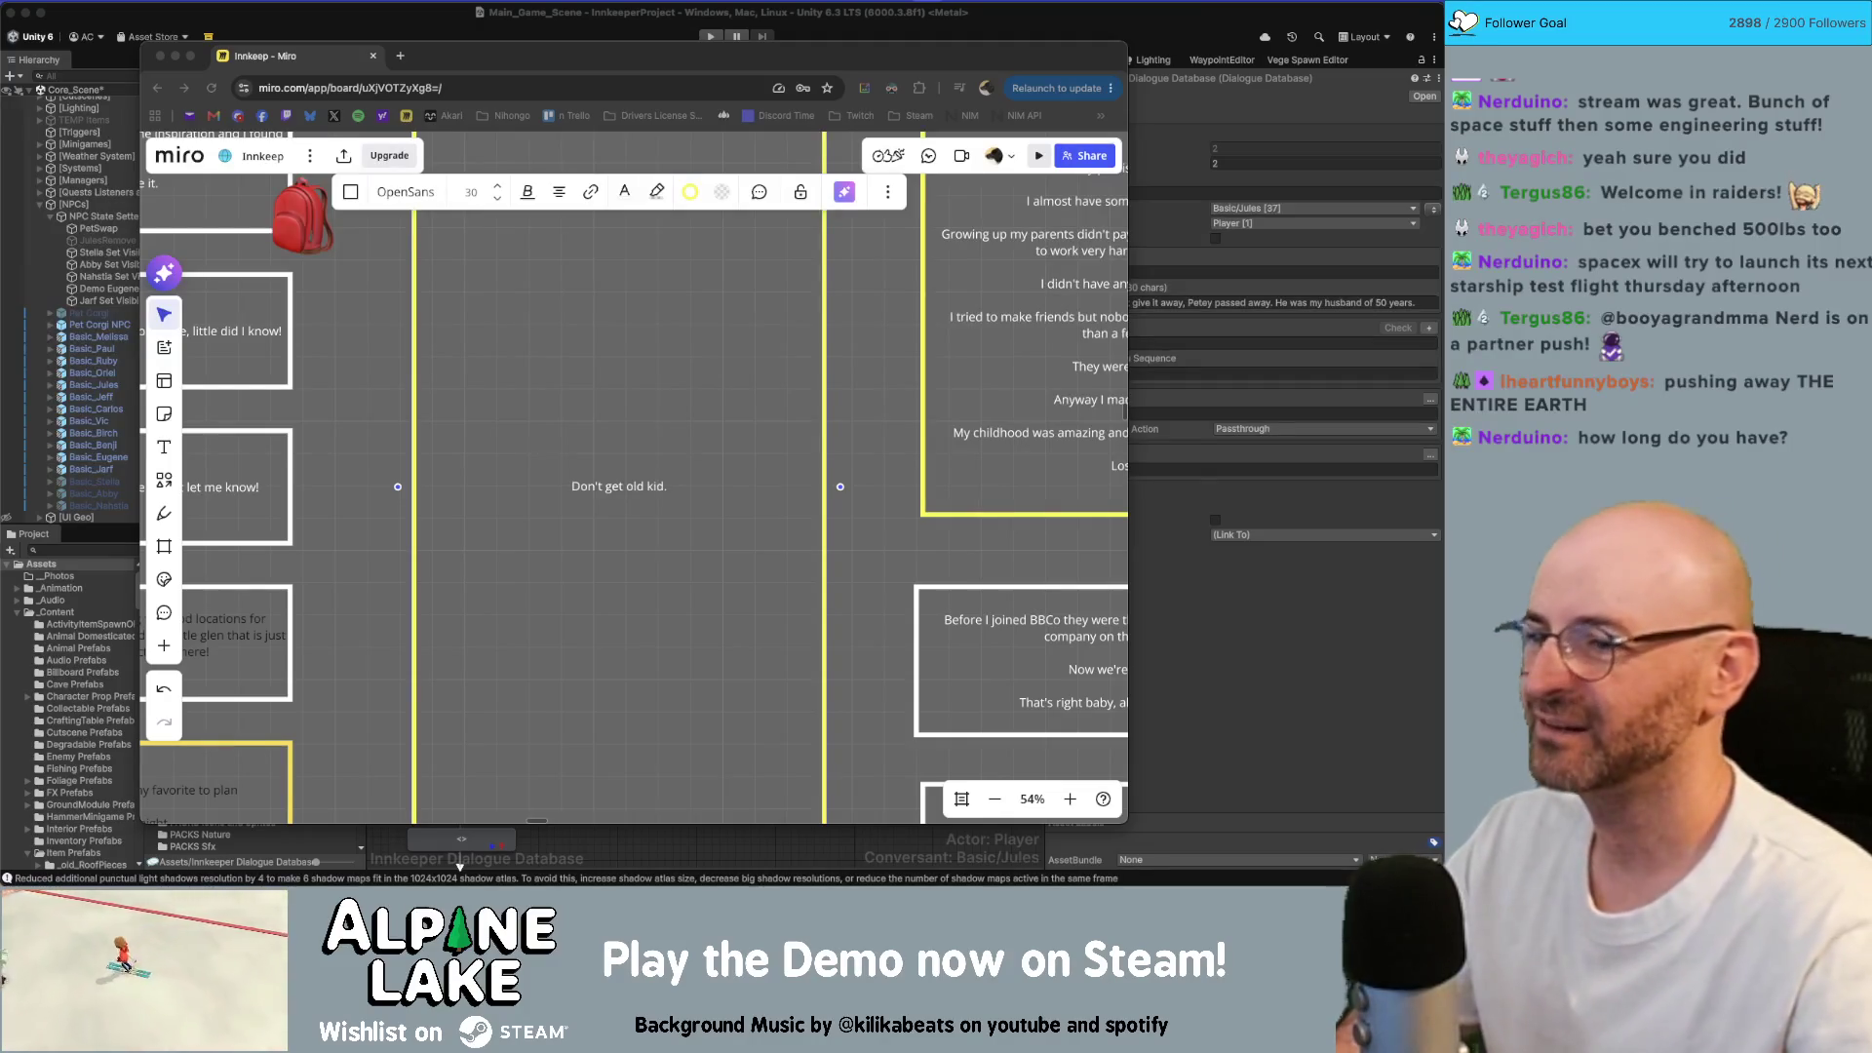
# Step: Deselect the new line, then reopen the 'Don't get old kid.' card for text editing
pyautogui.click(877, 468)
pyautogui.click(880, 454)
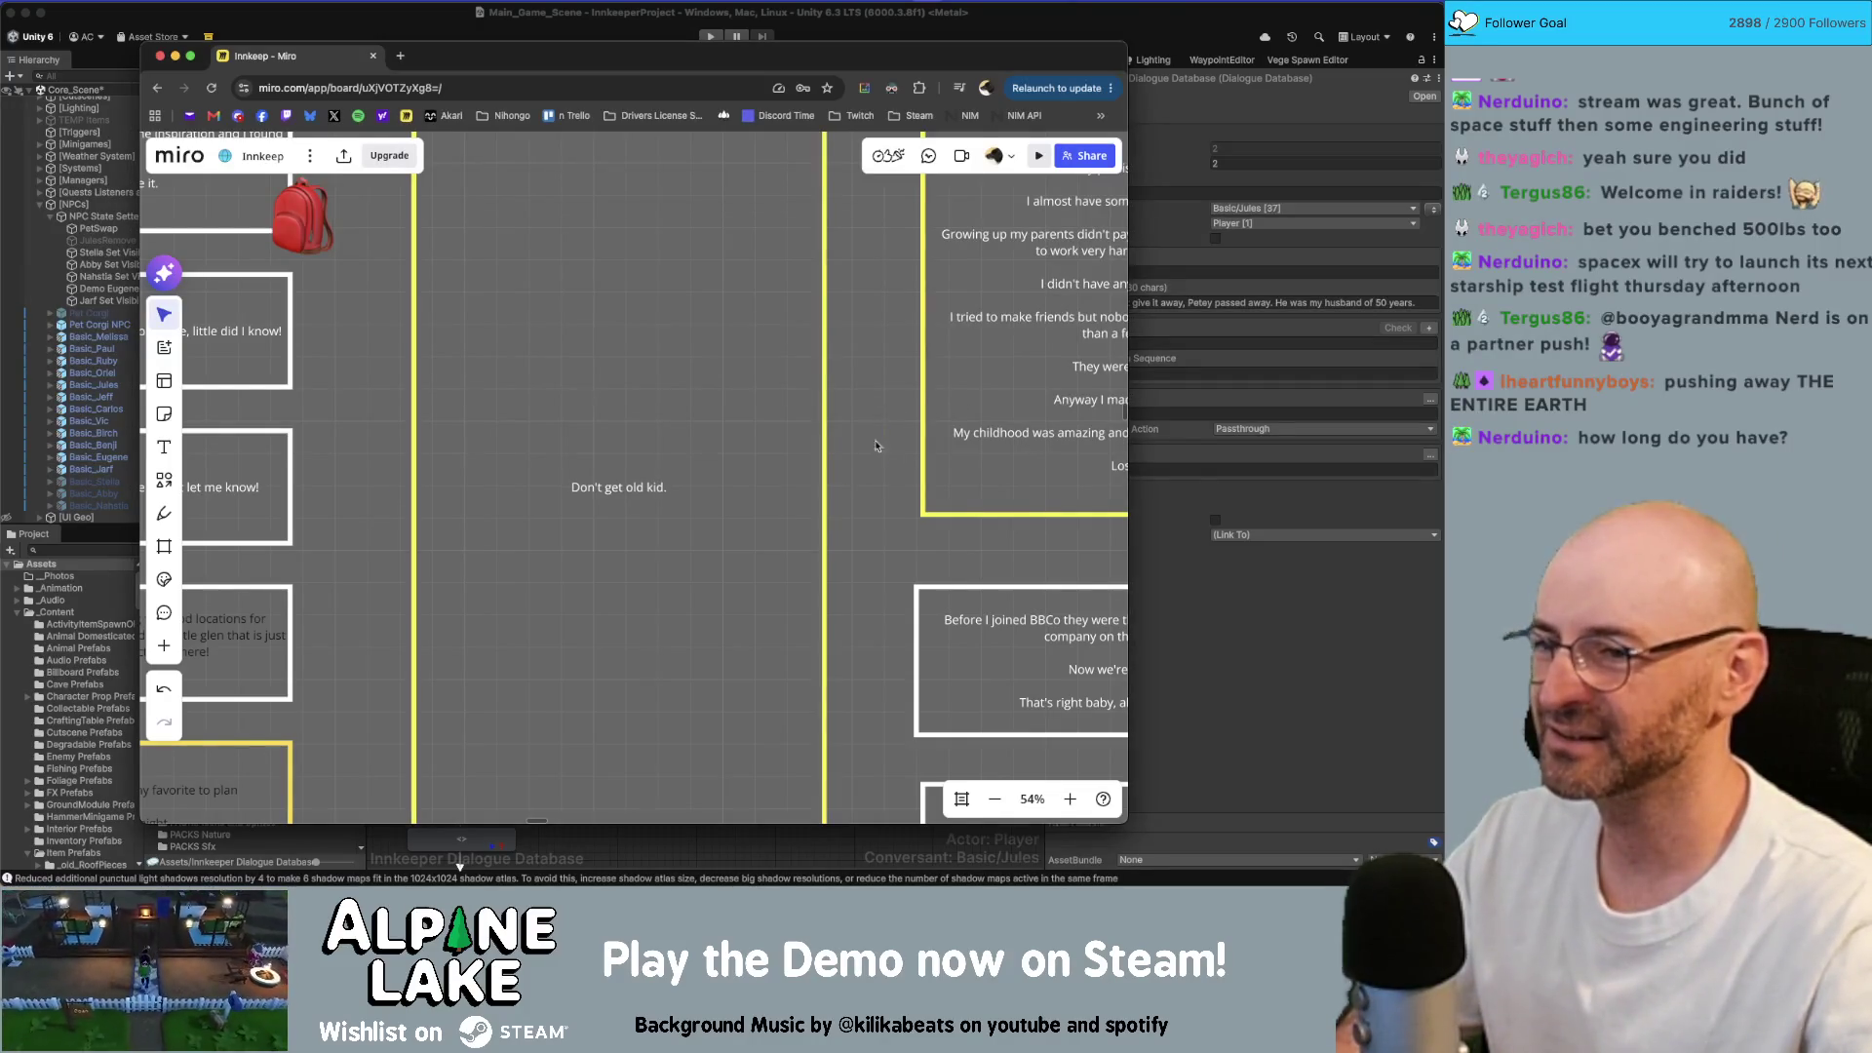
pyautogui.scroll(-5, 764, 441)
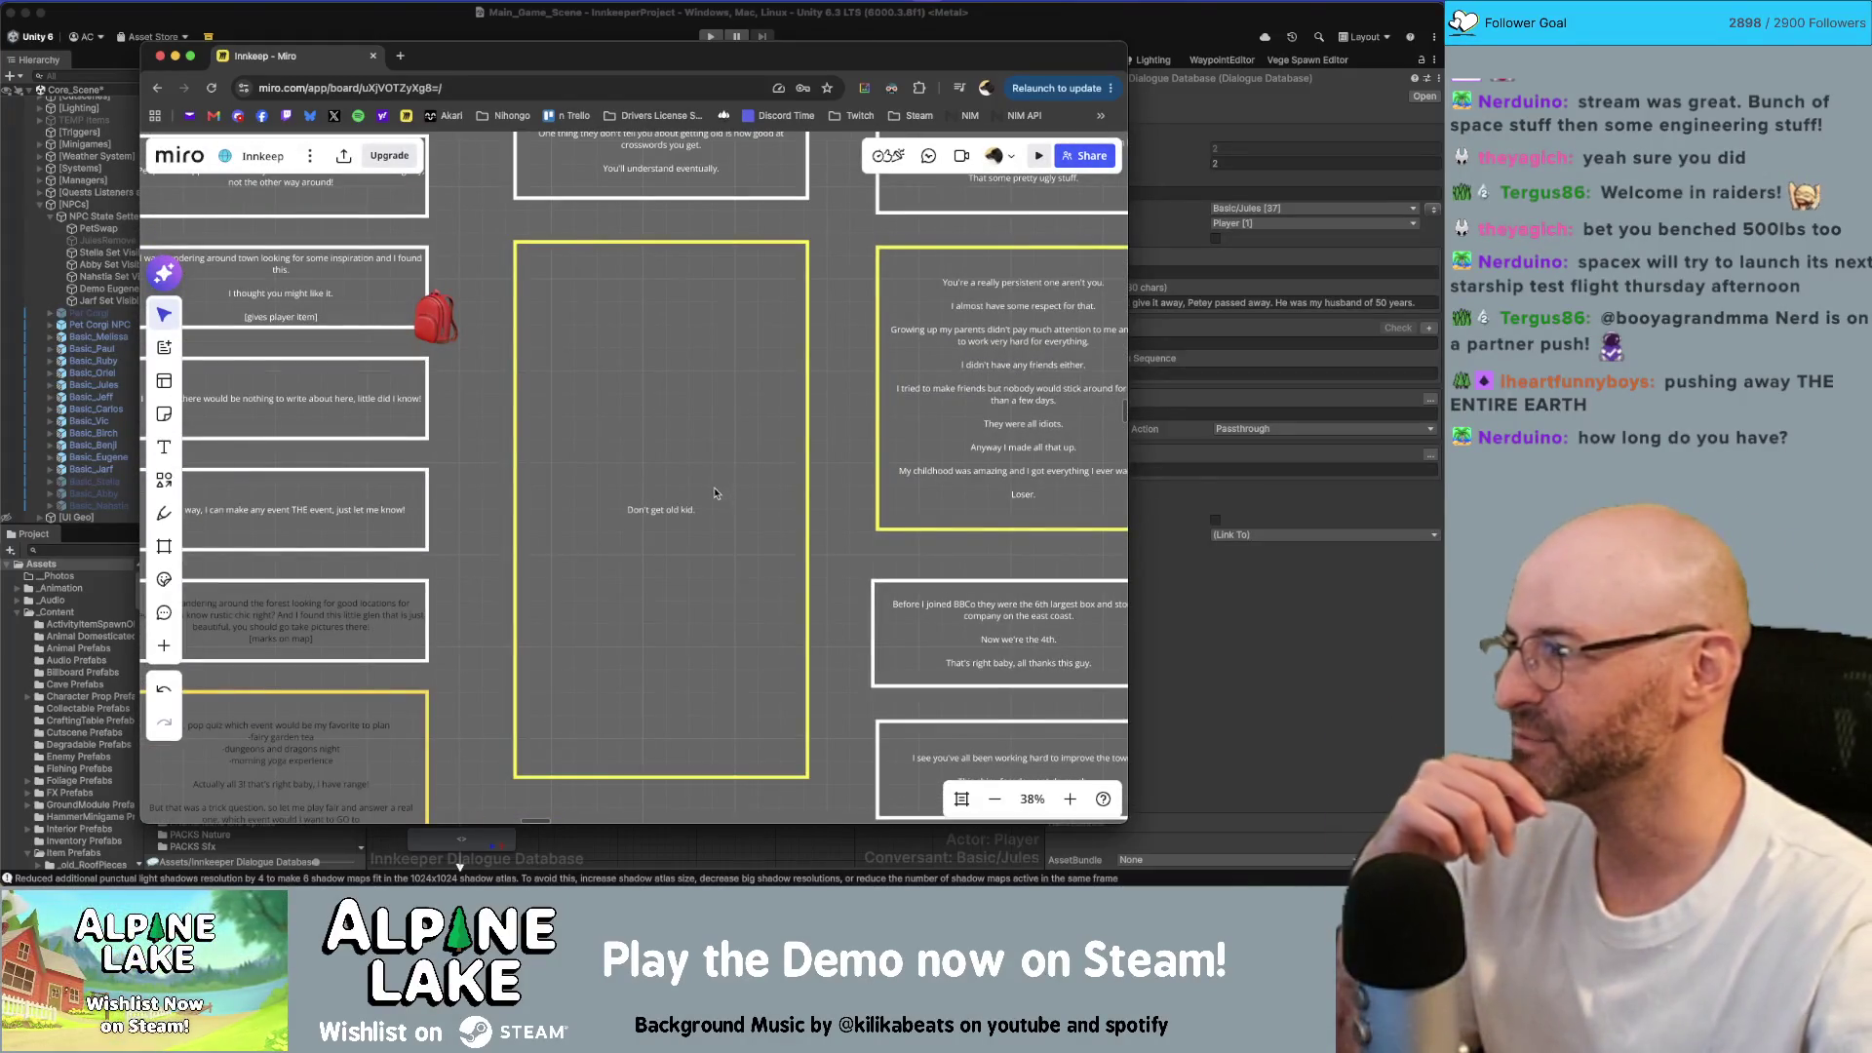
pyautogui.scroll(2, 710, 477)
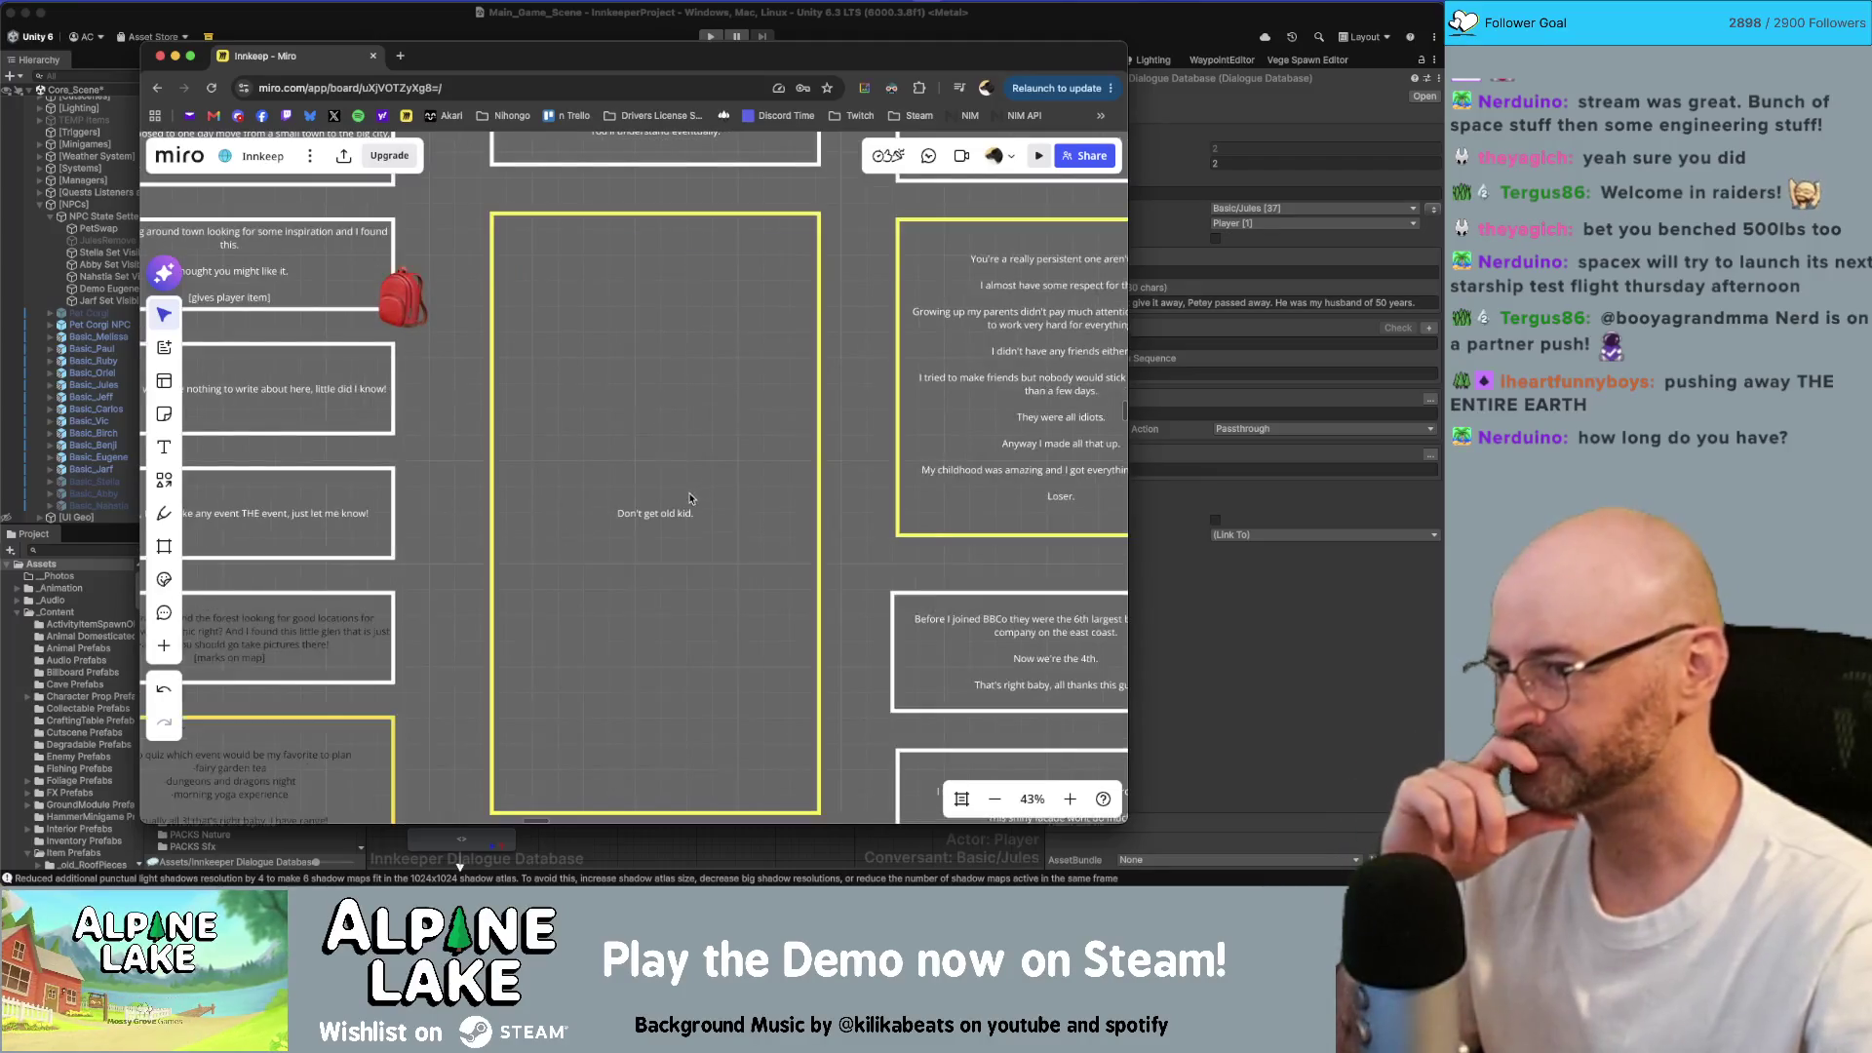
pyautogui.scroll(2, 698, 422)
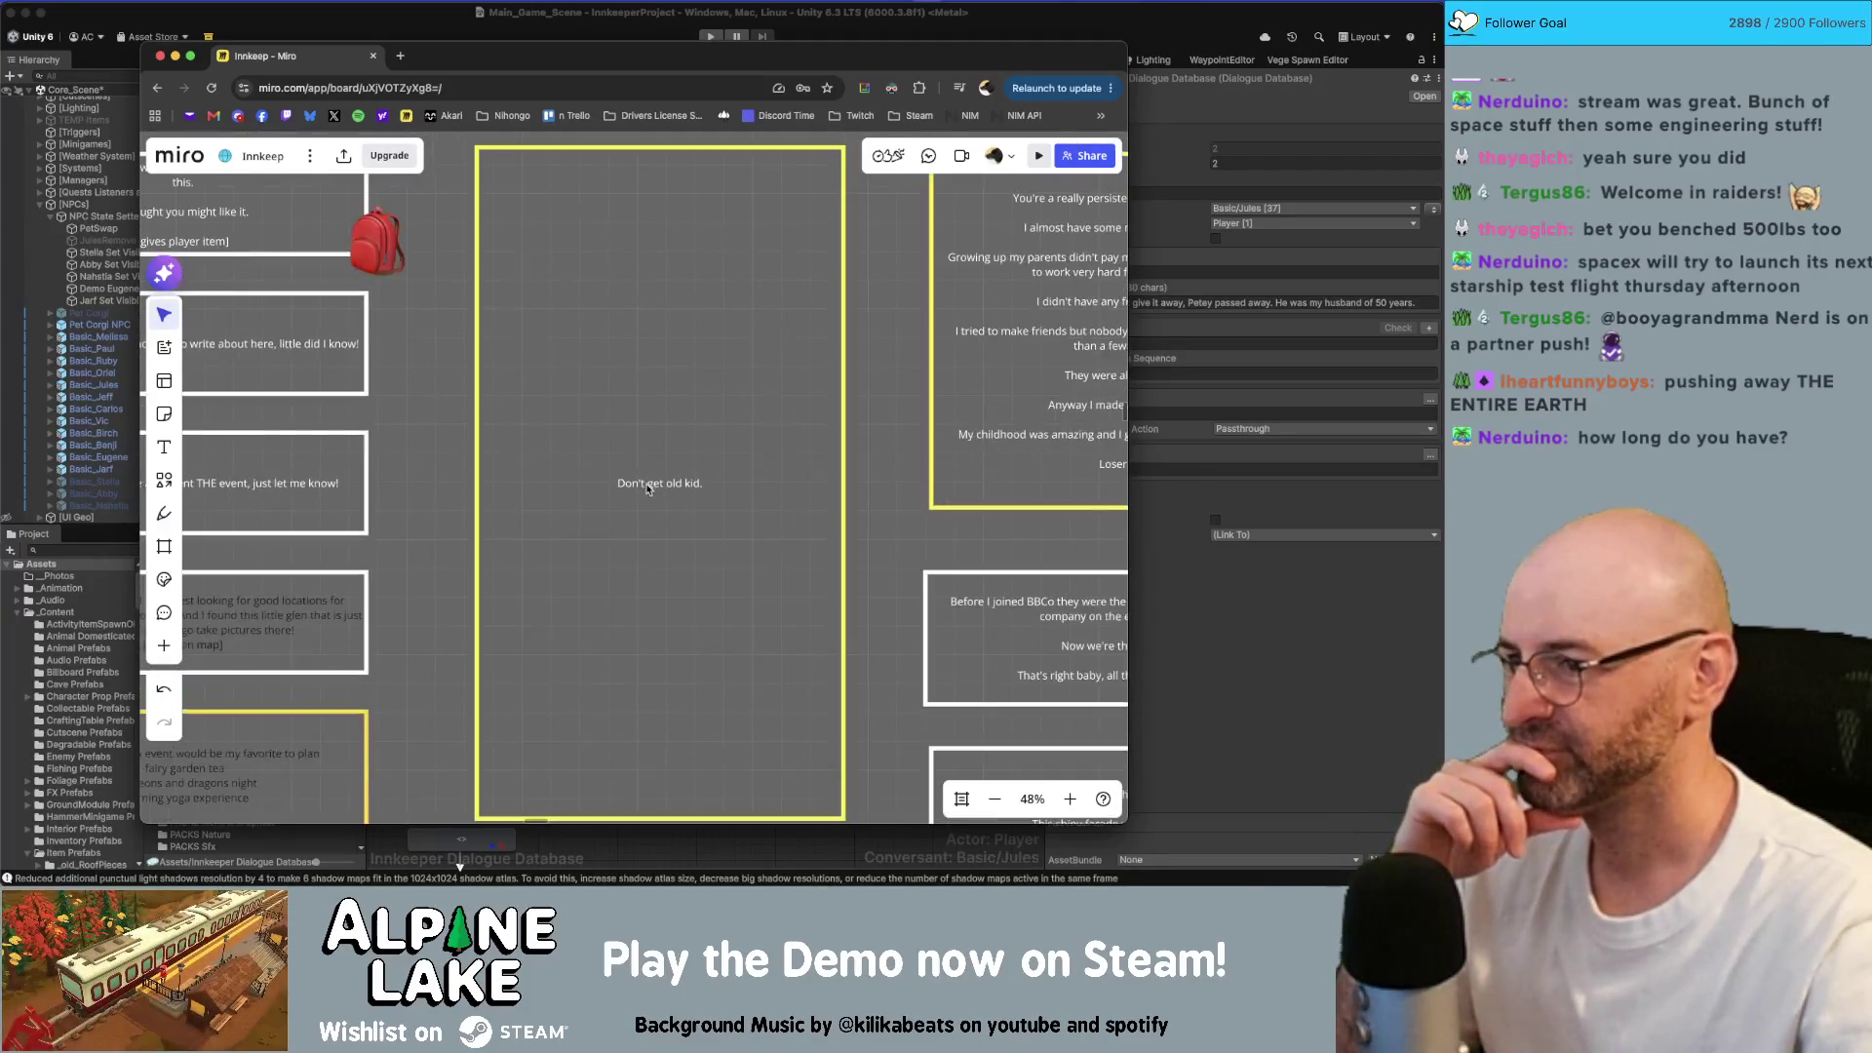
pyautogui.click(649, 486)
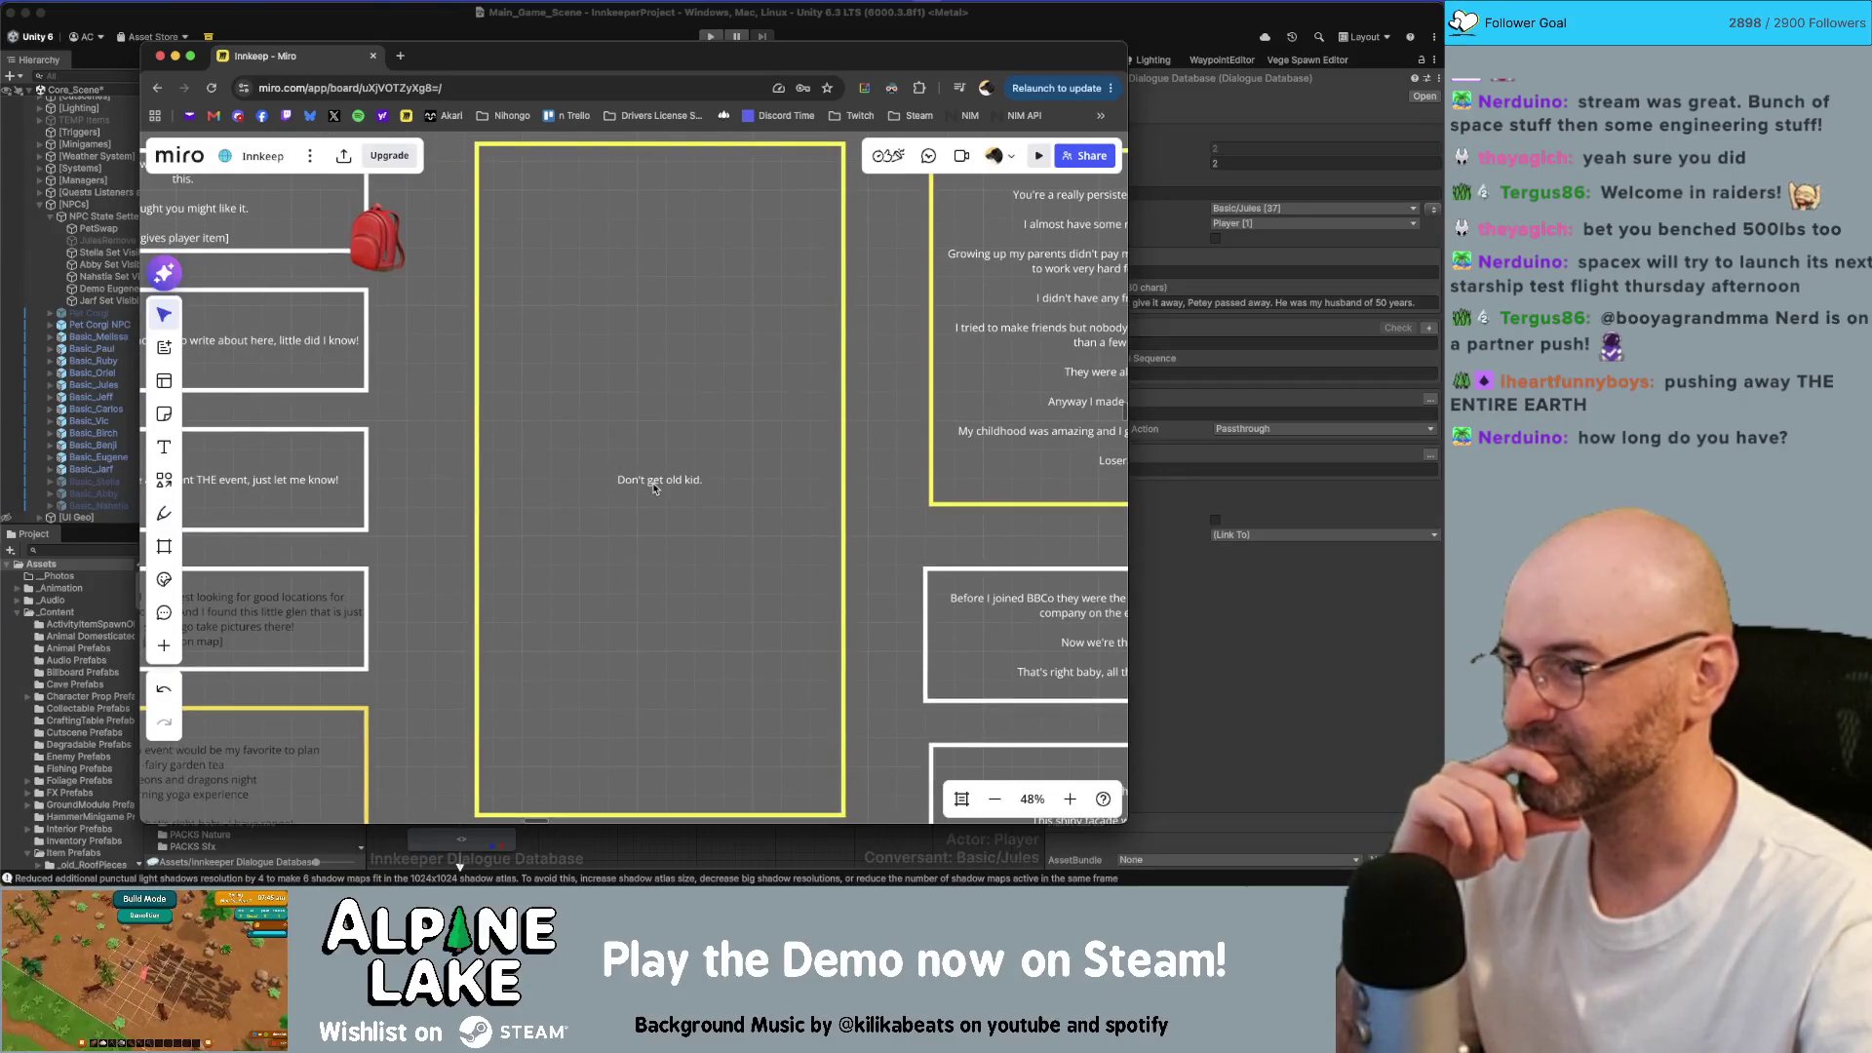
pyautogui.click(703, 479)
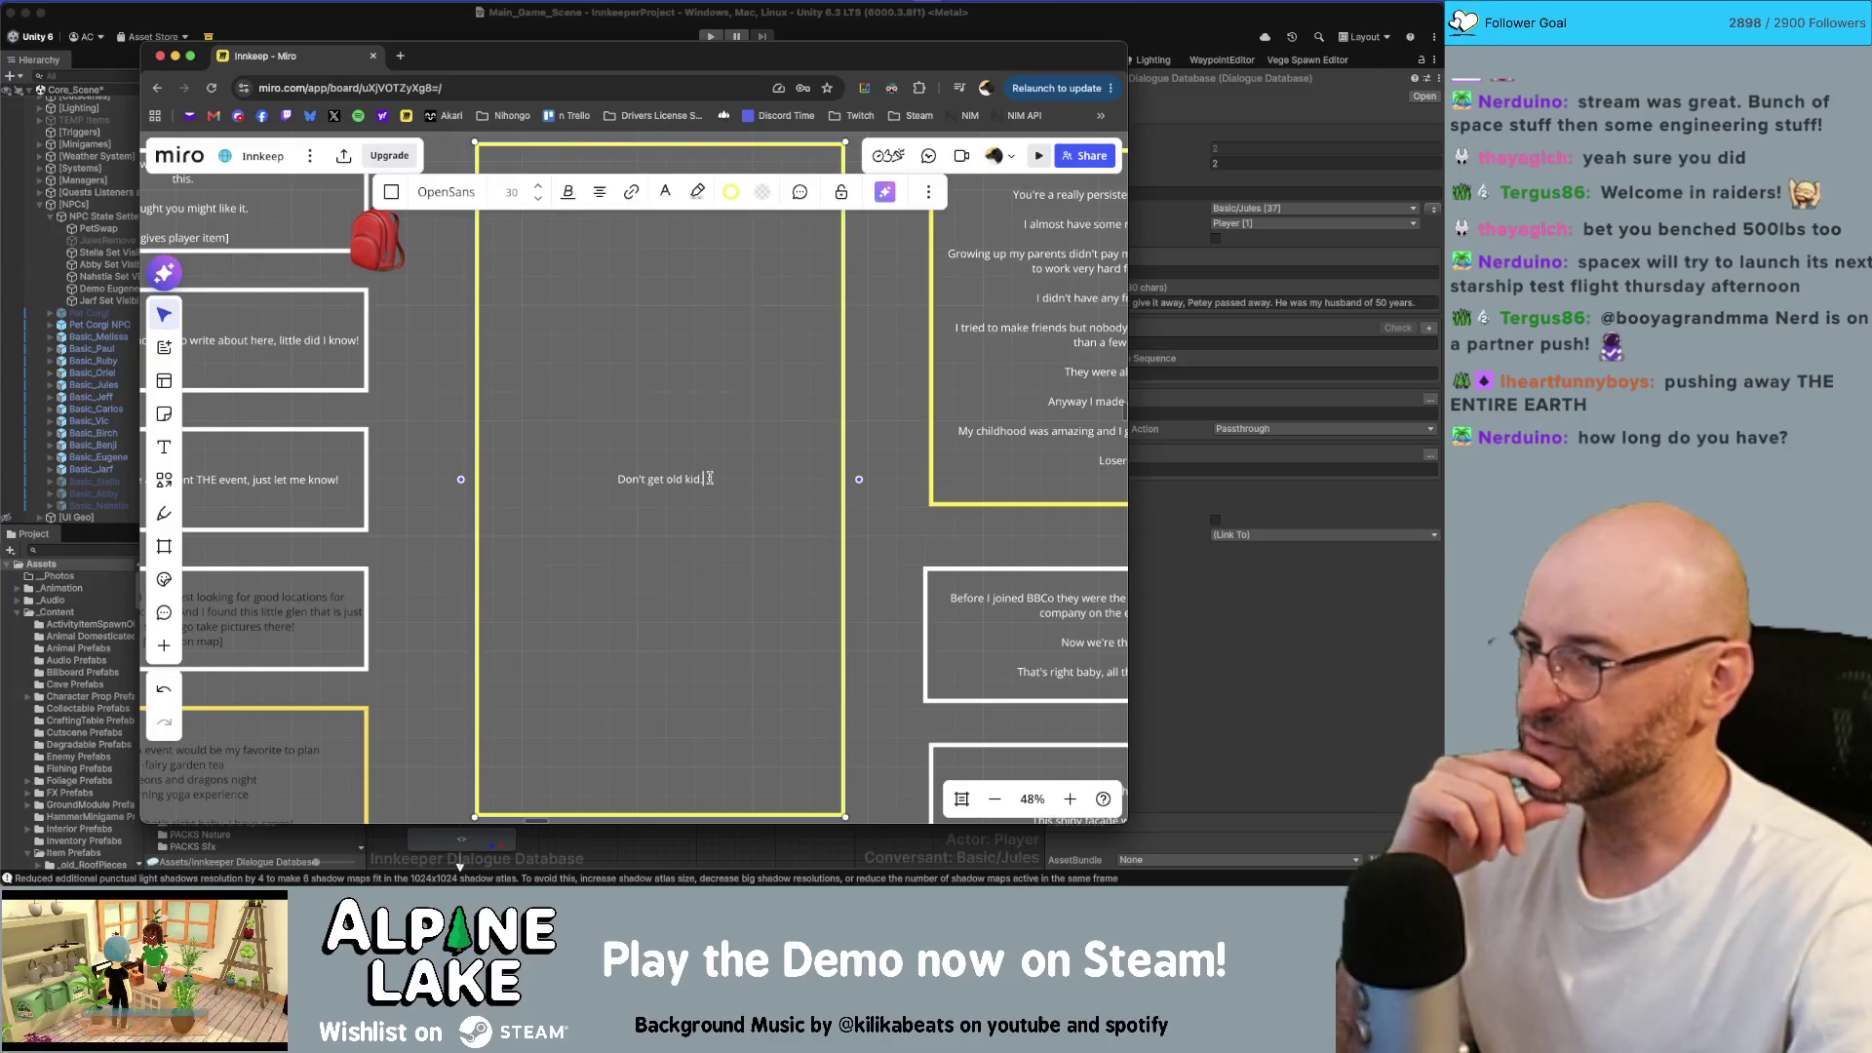
pyautogui.press('BackSpace')
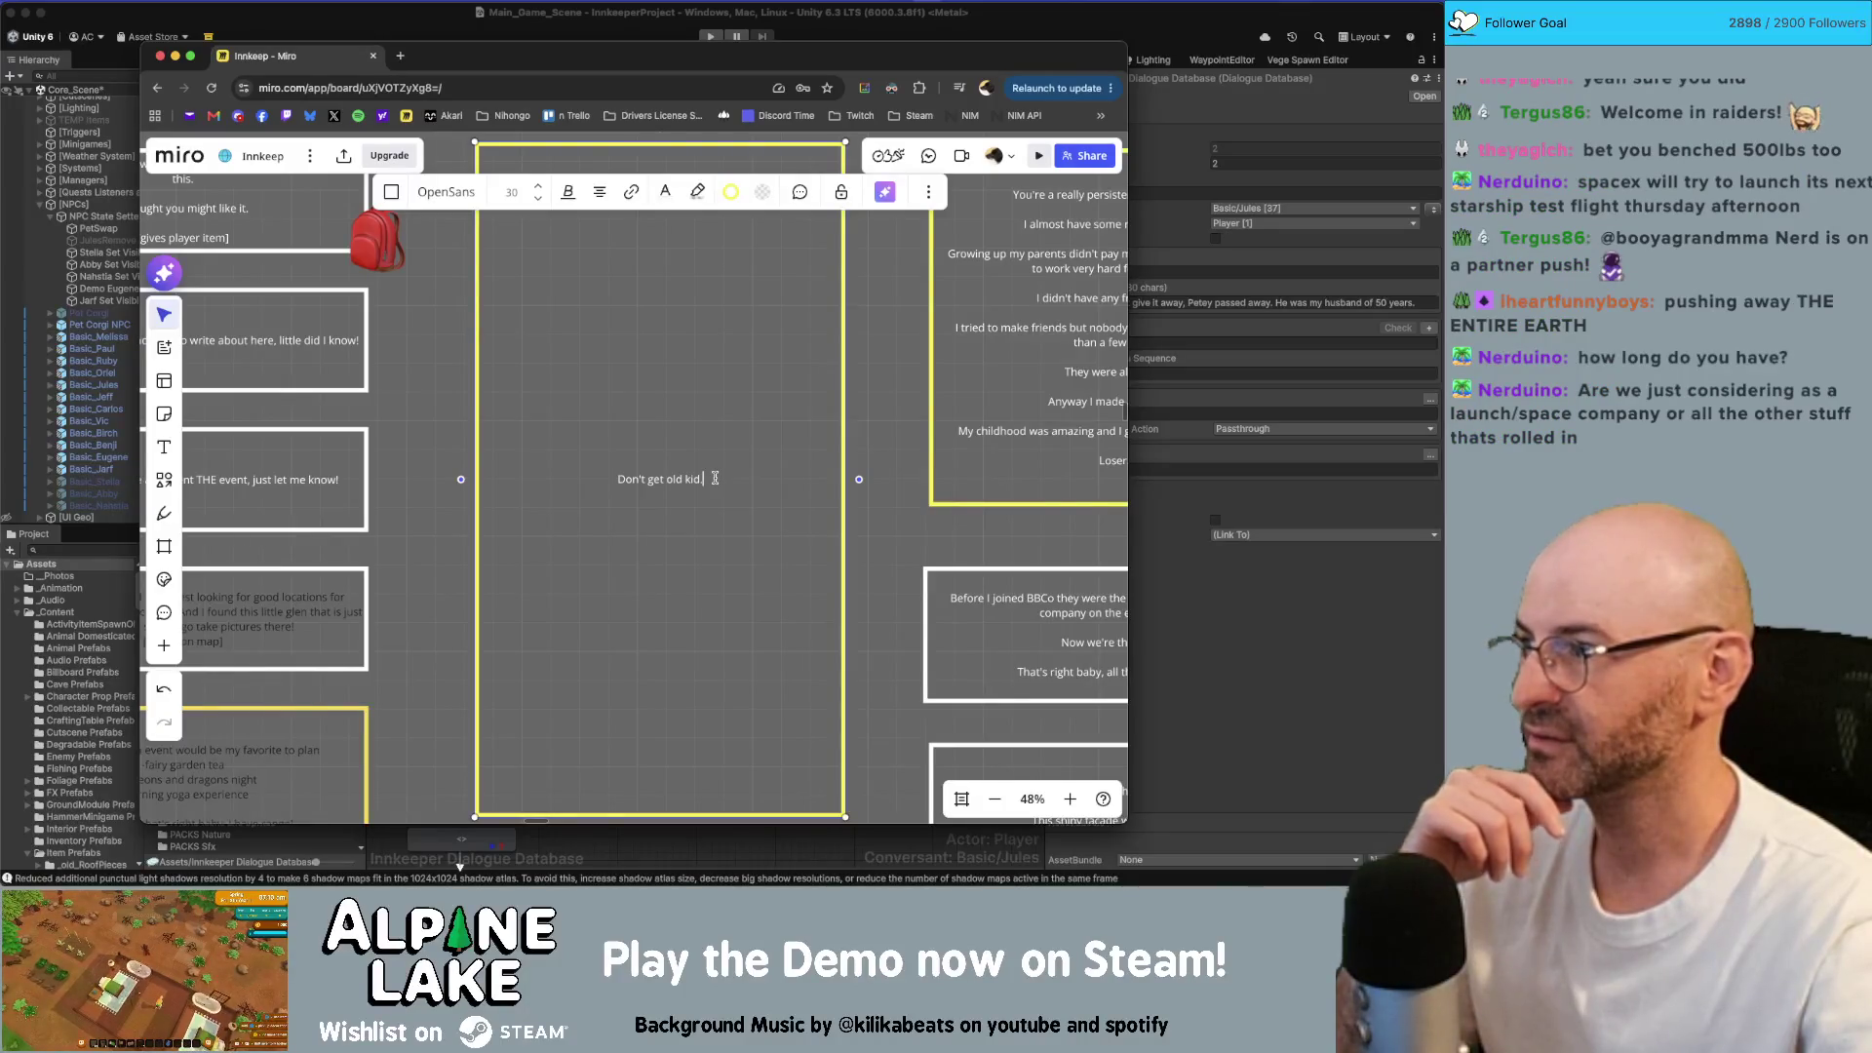
pyautogui.write('.')
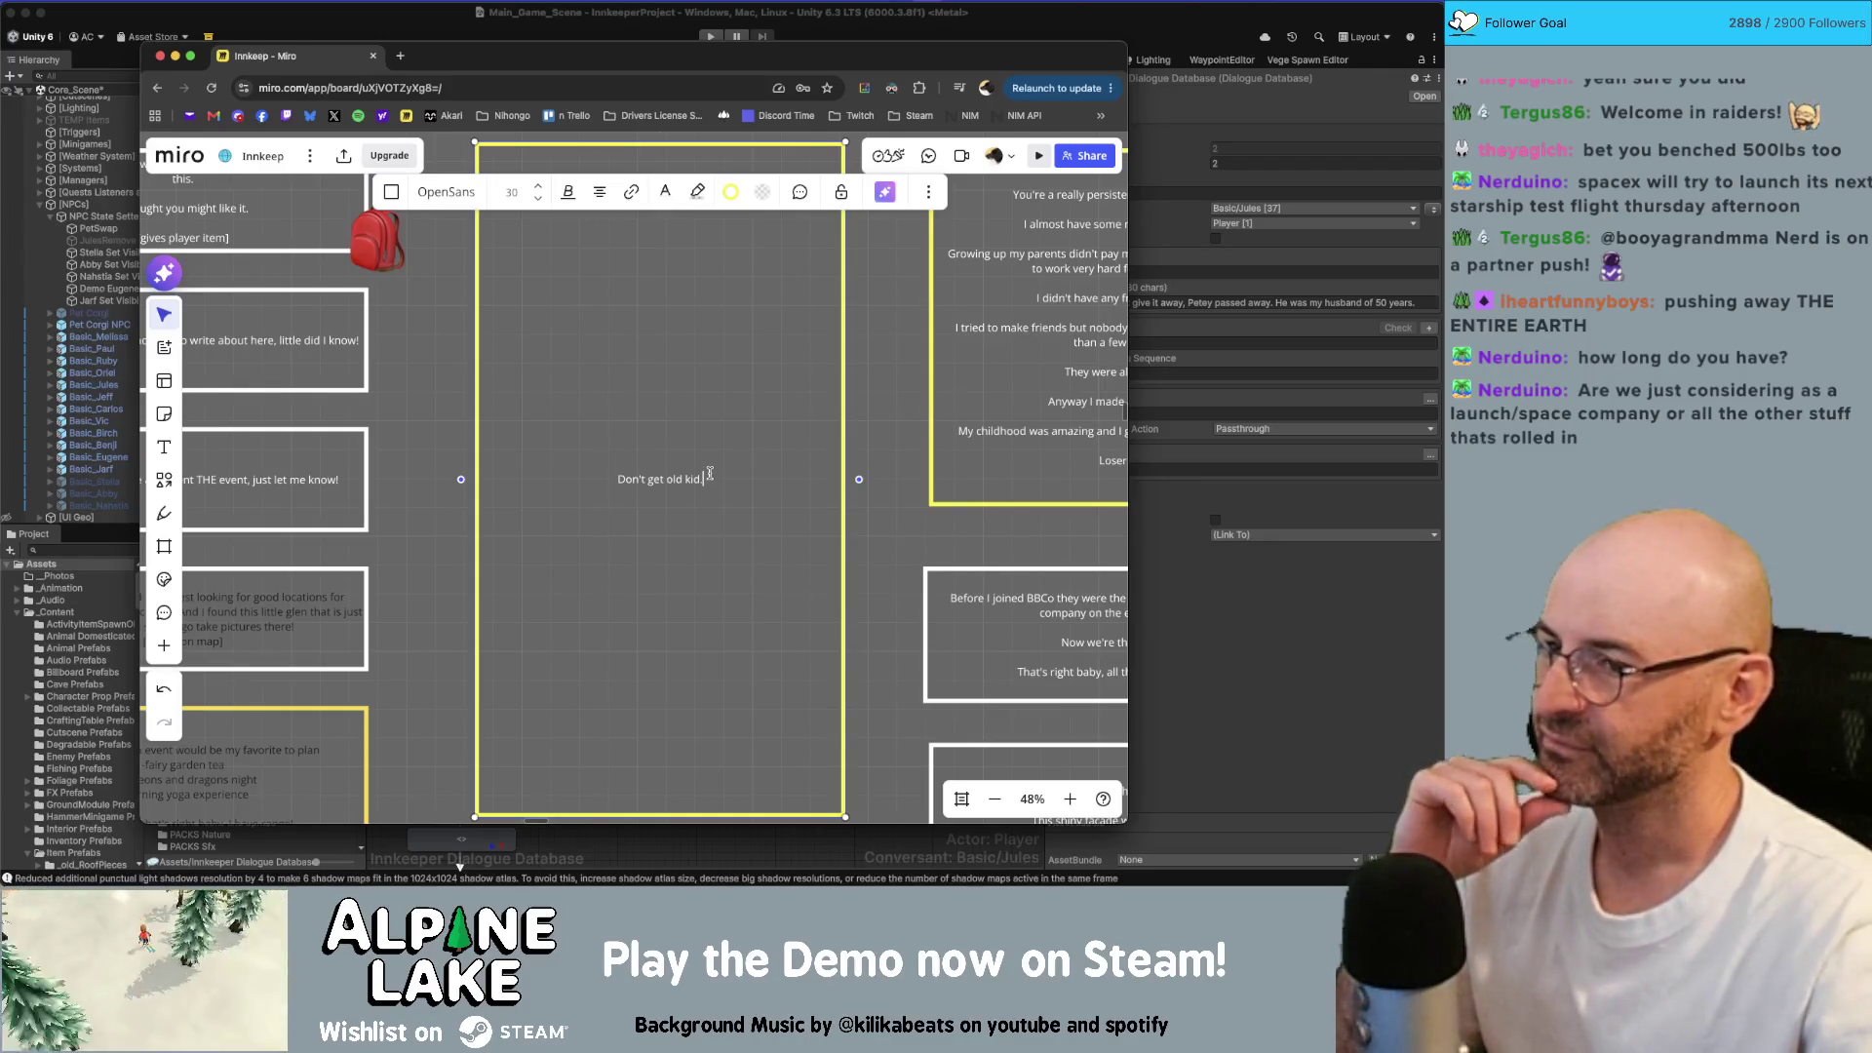
pyautogui.press('Home')
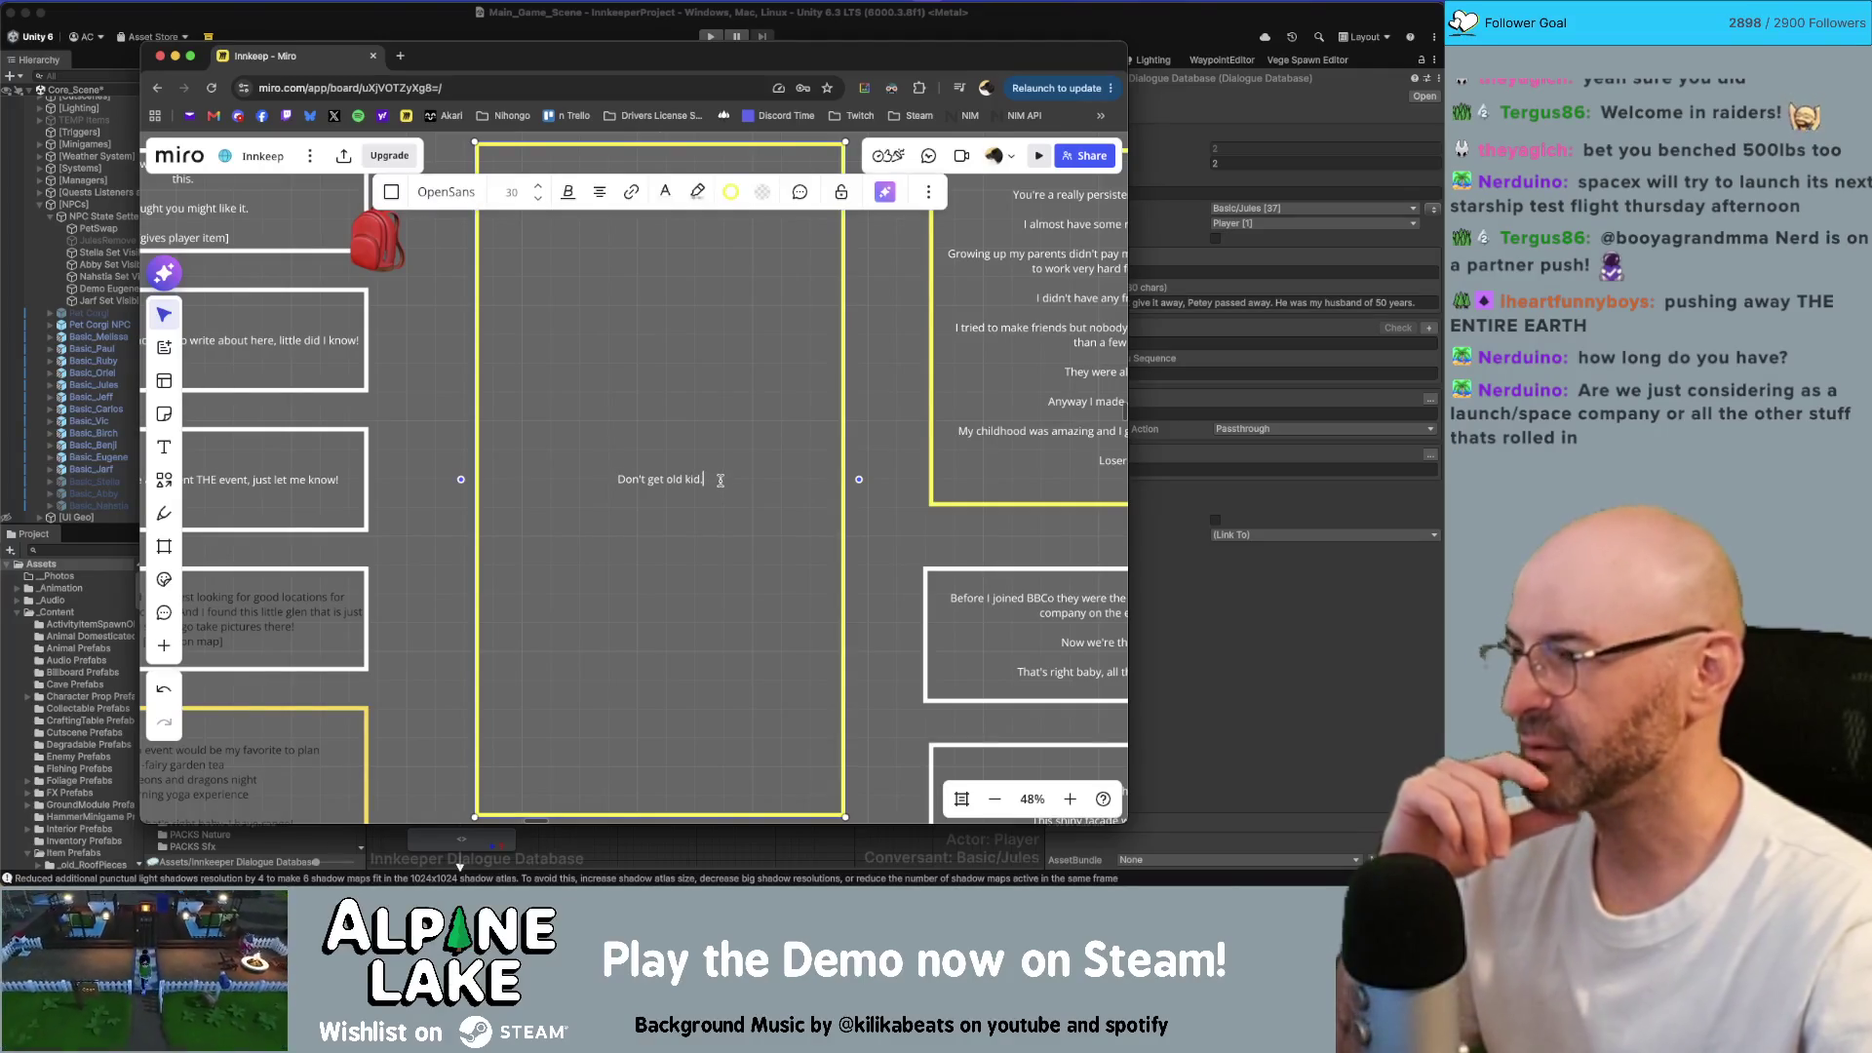
pyautogui.press('End')
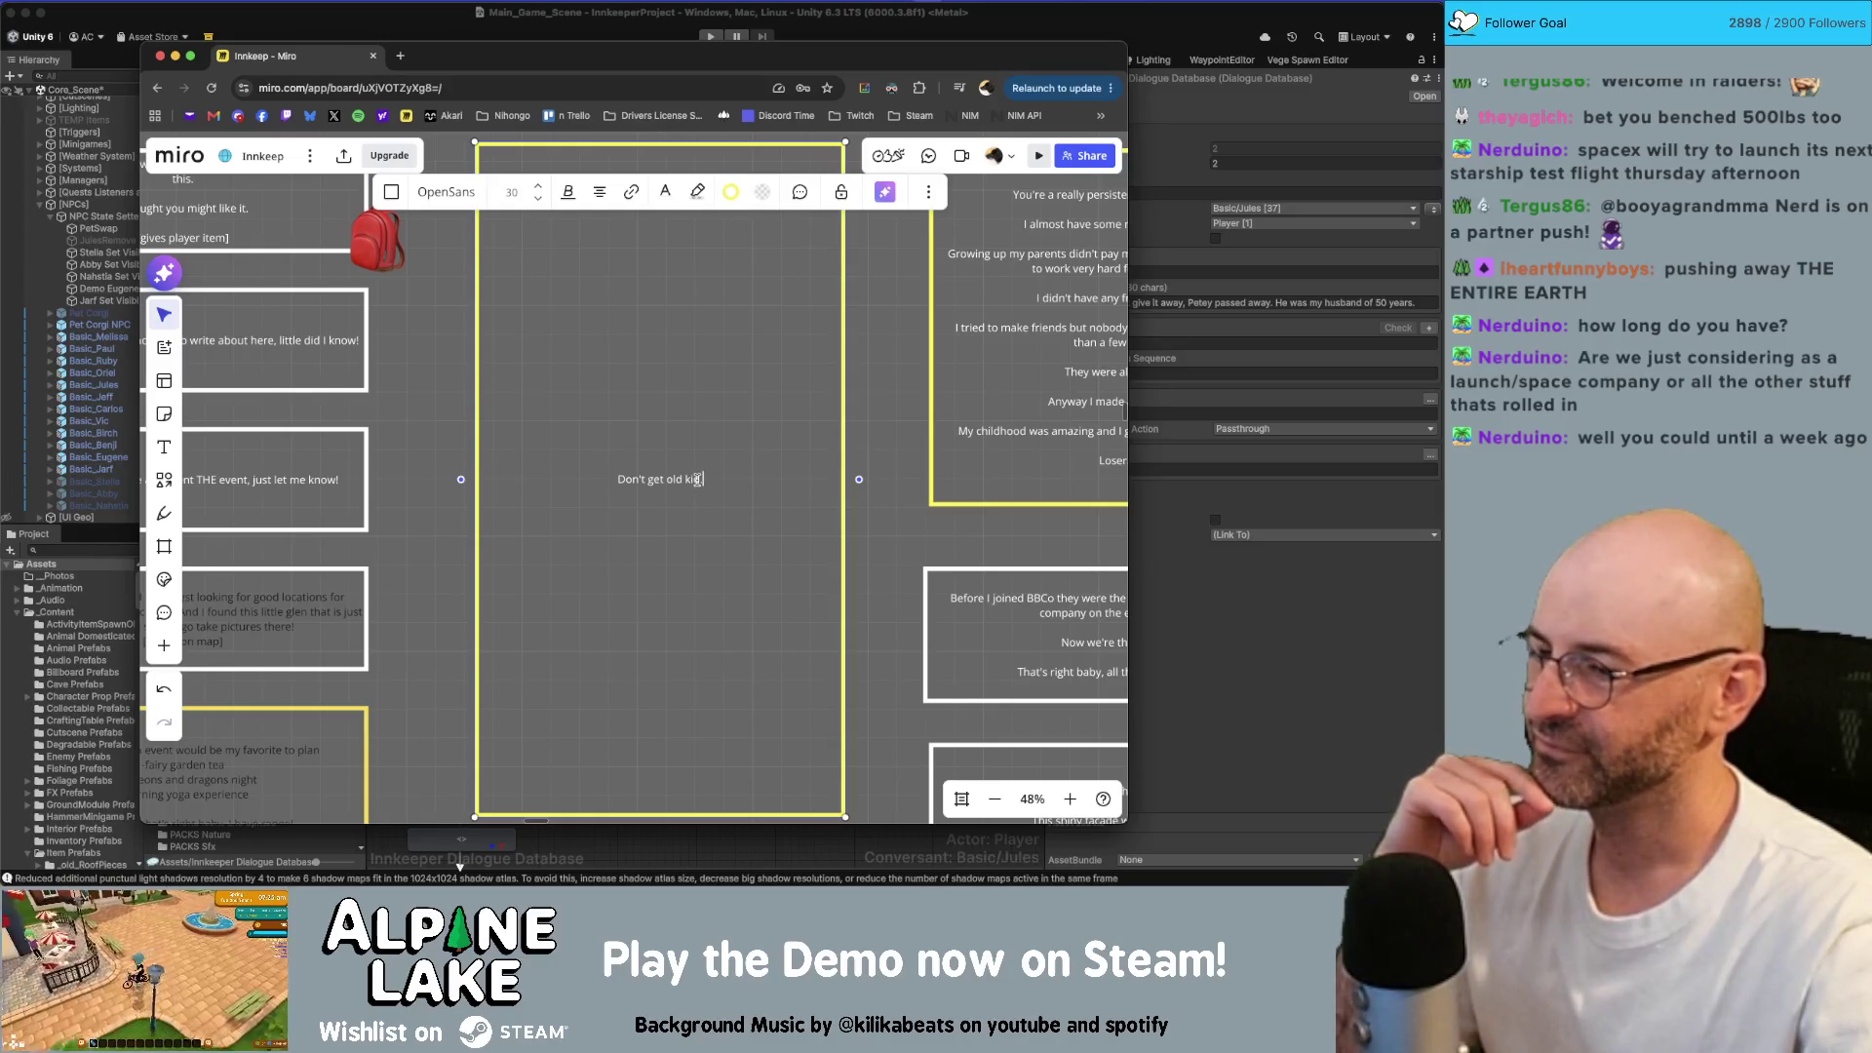
pyautogui.scroll(-2, 759, 477)
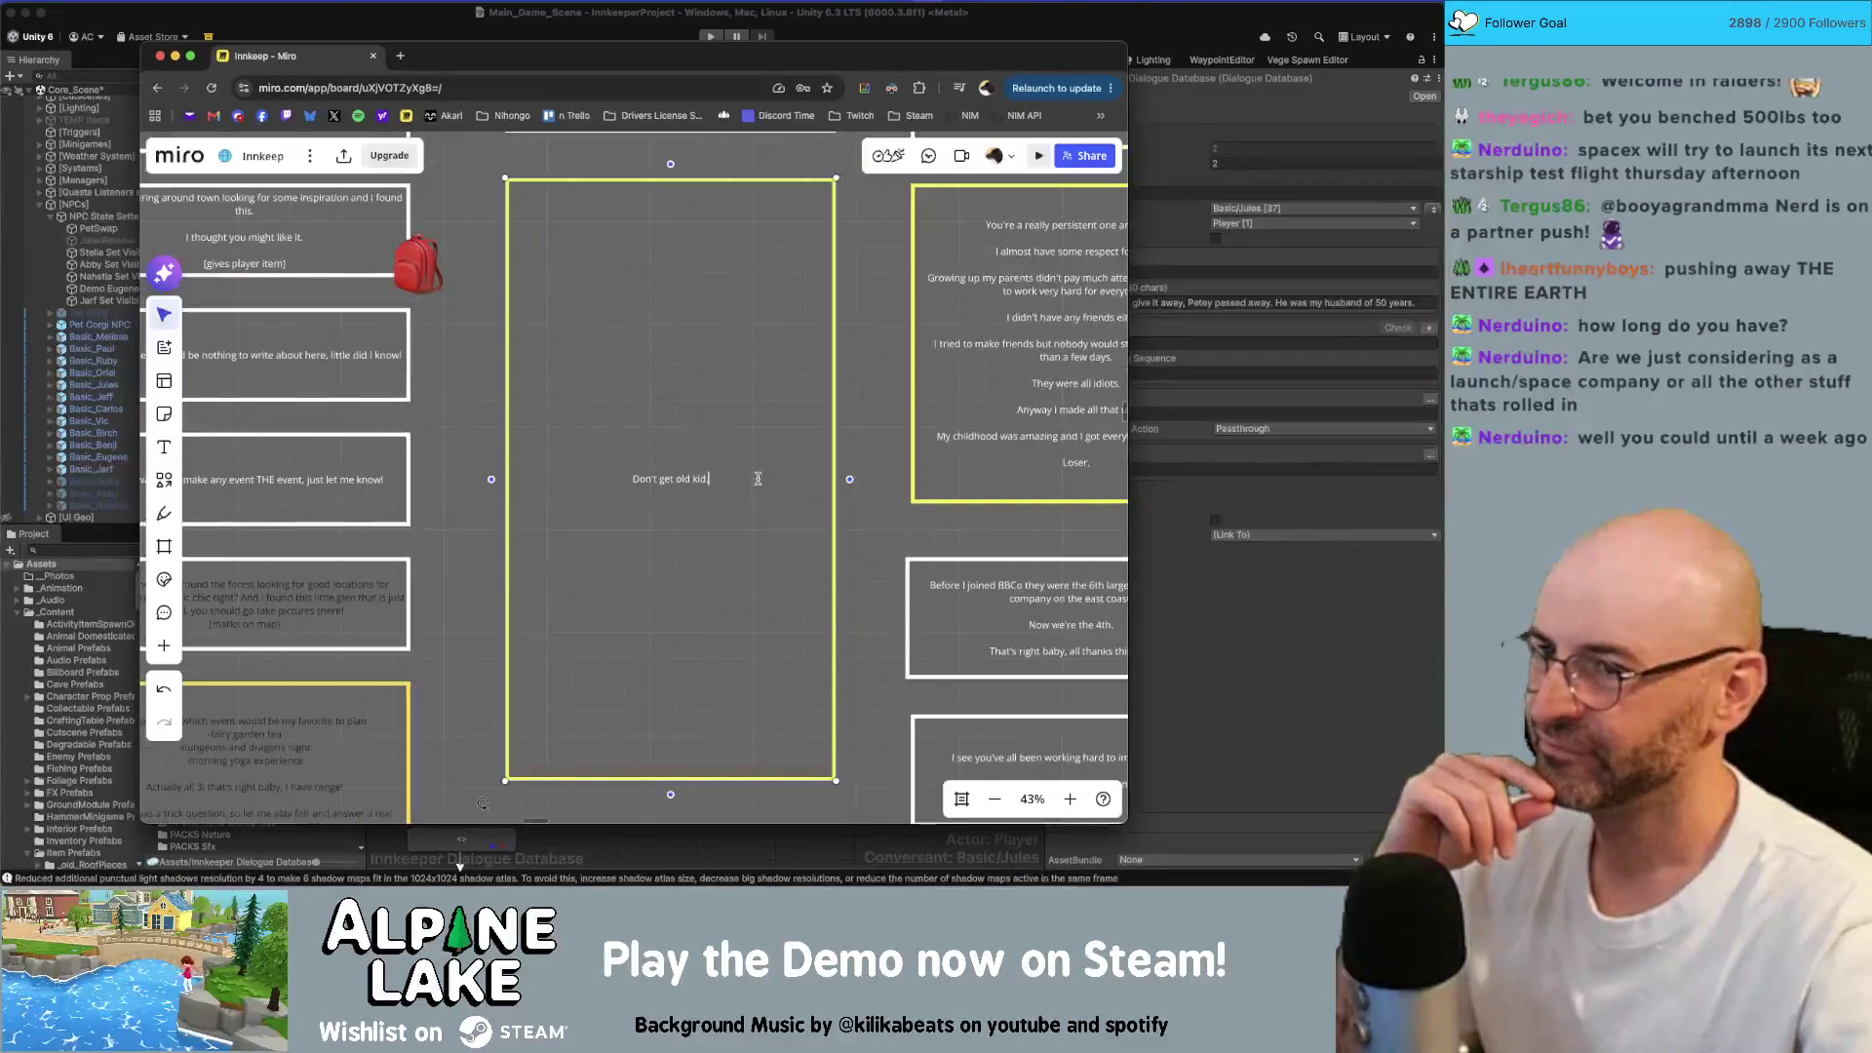
pyautogui.click(885, 474)
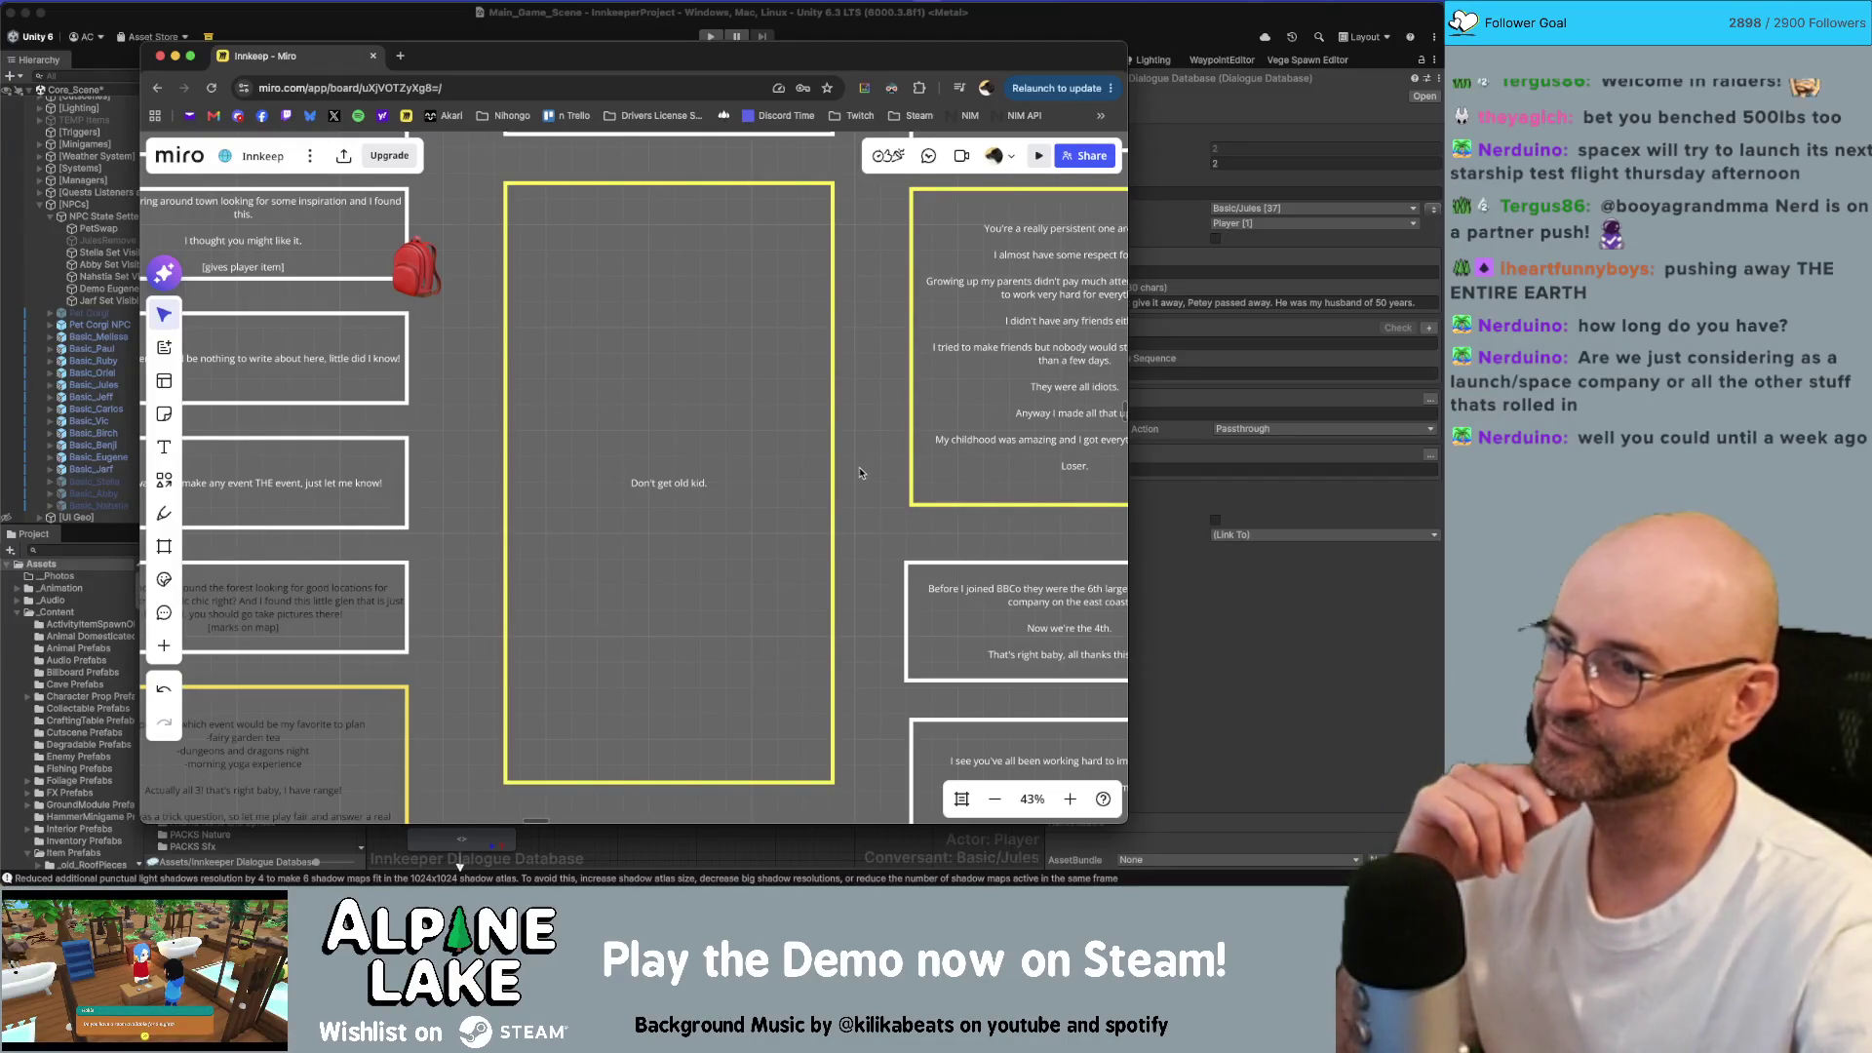
pyautogui.scroll(-1, 860, 471)
pyautogui.scroll(-1, 857, 467)
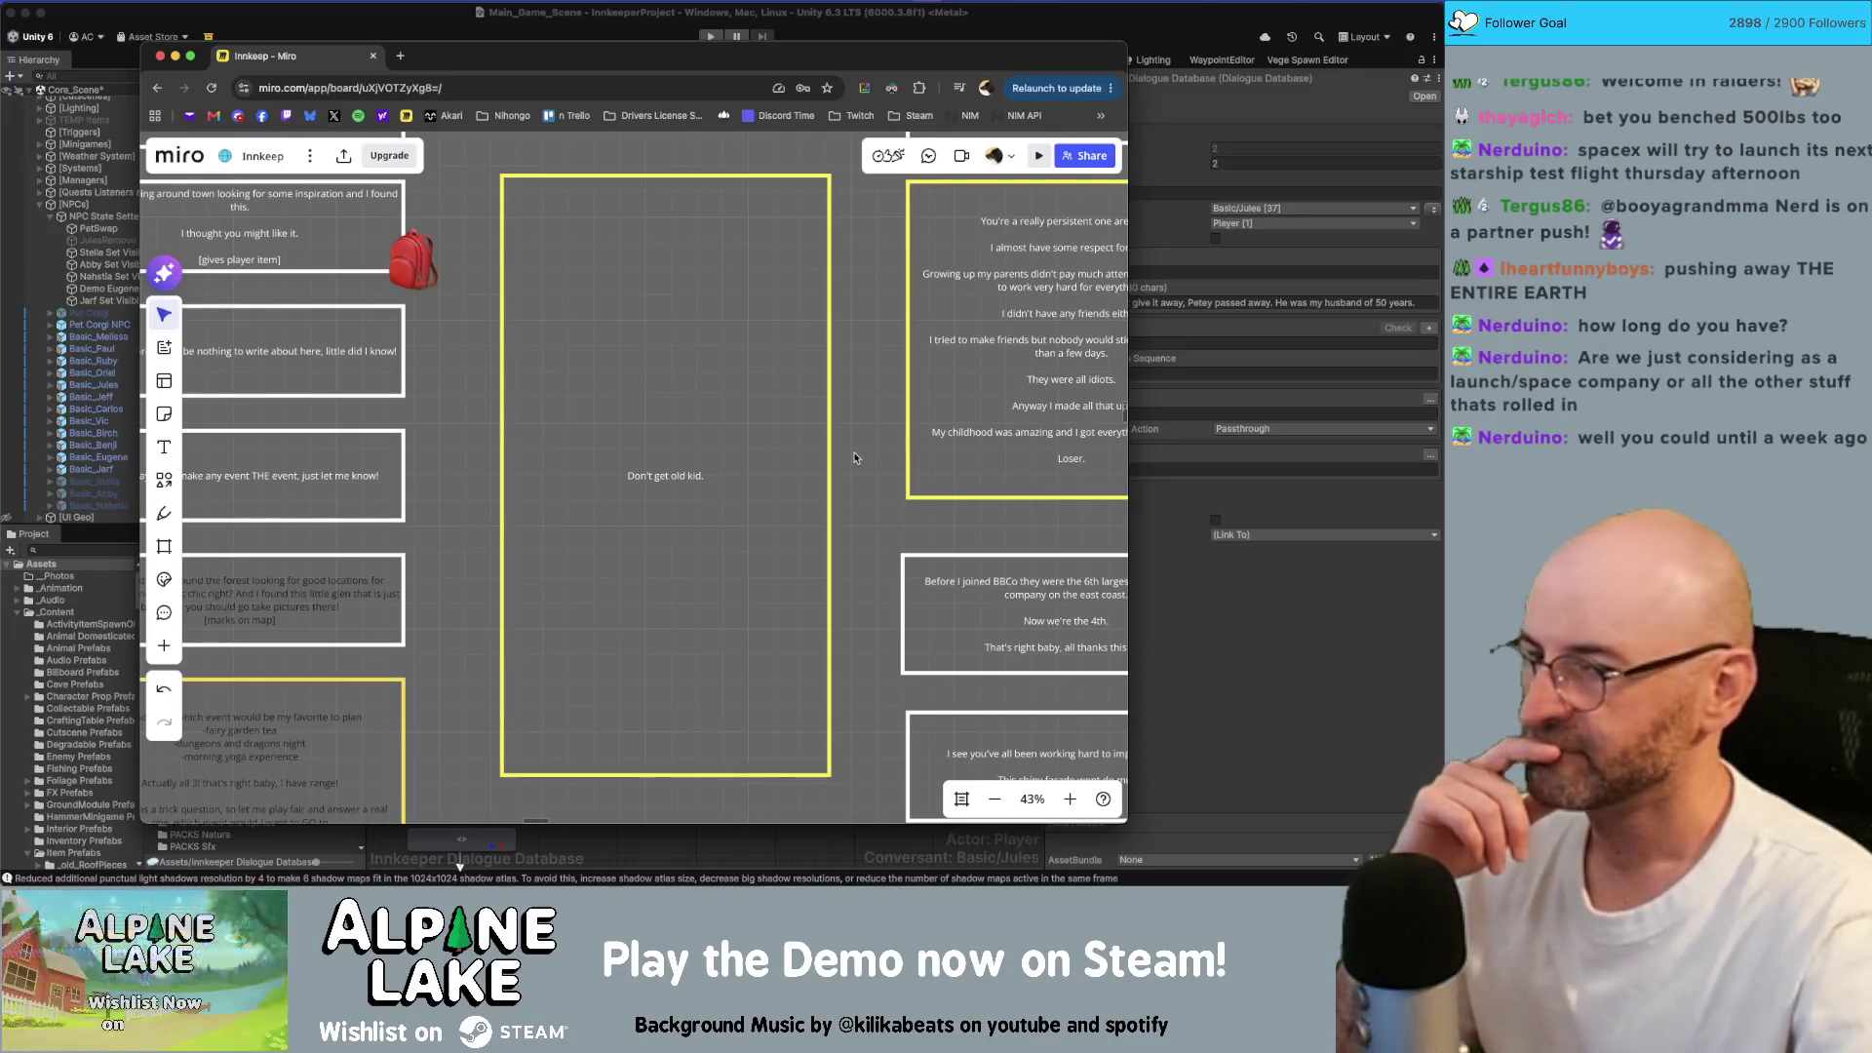
pyautogui.doubleClick(767, 468)
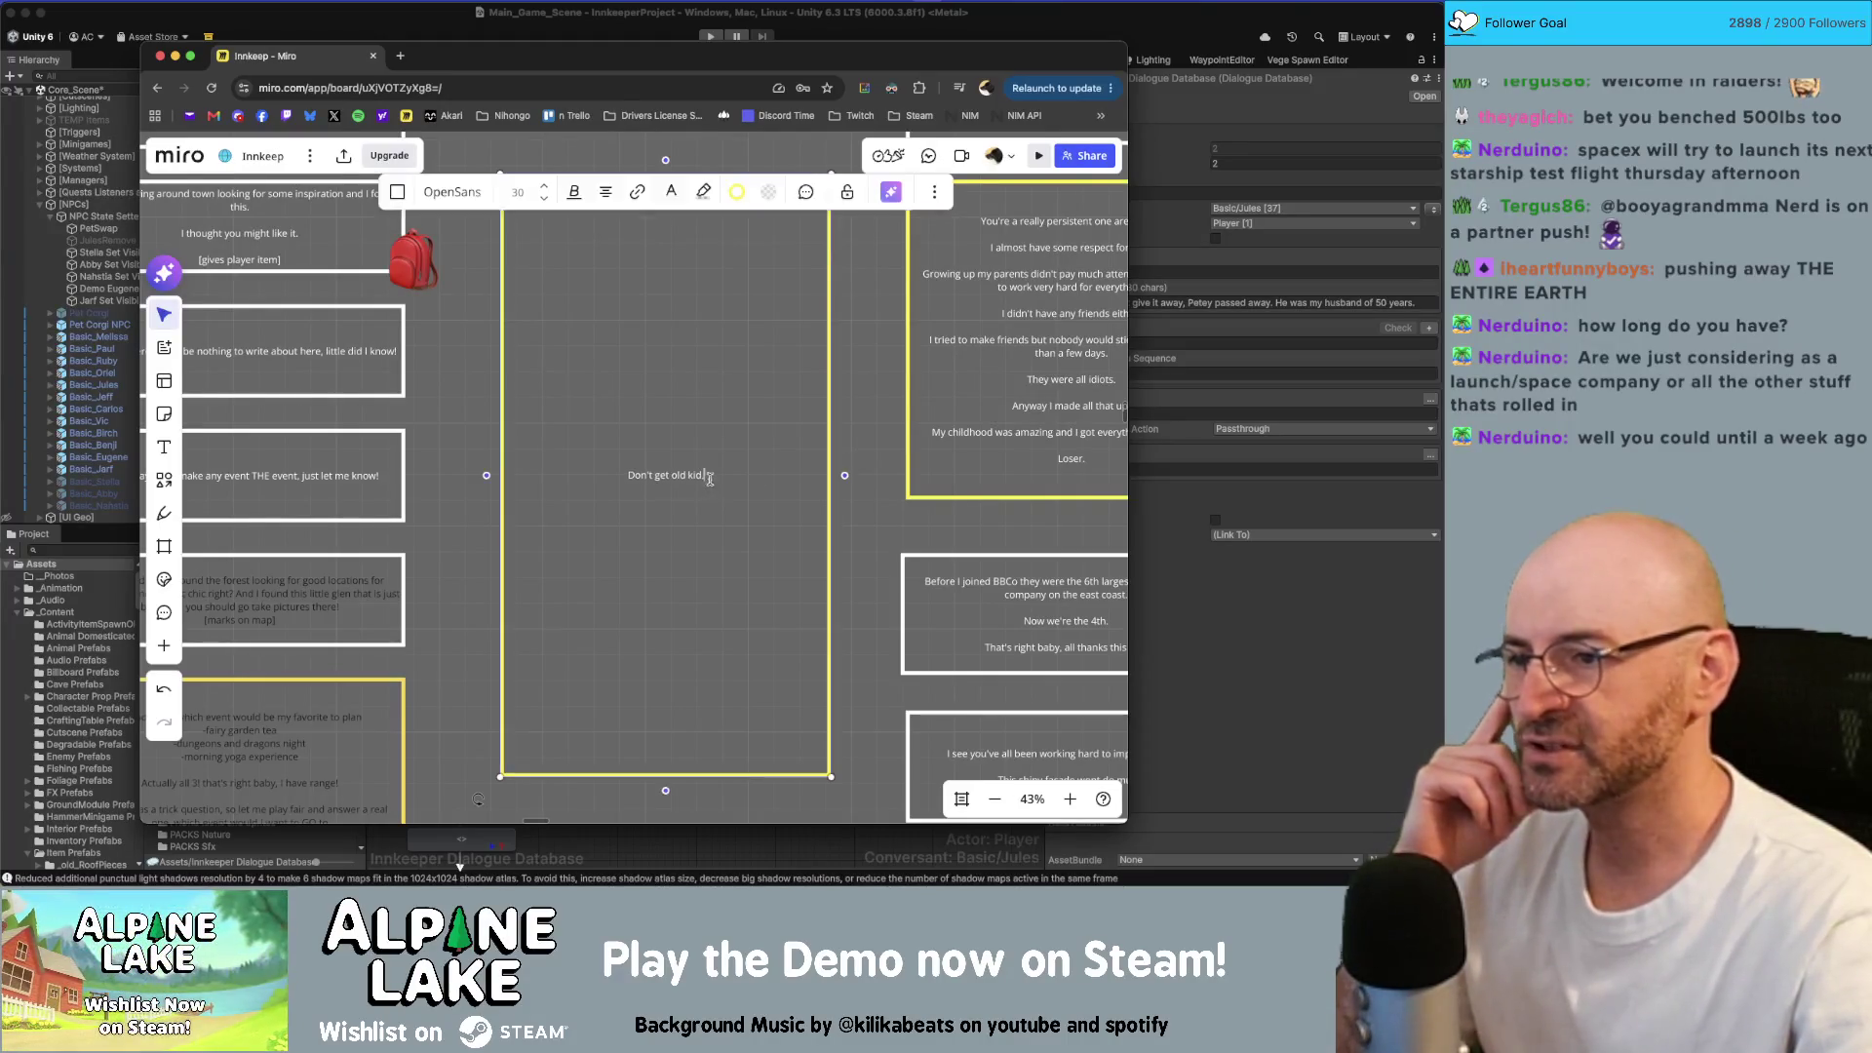
pyautogui.scroll(-3, 768, 470)
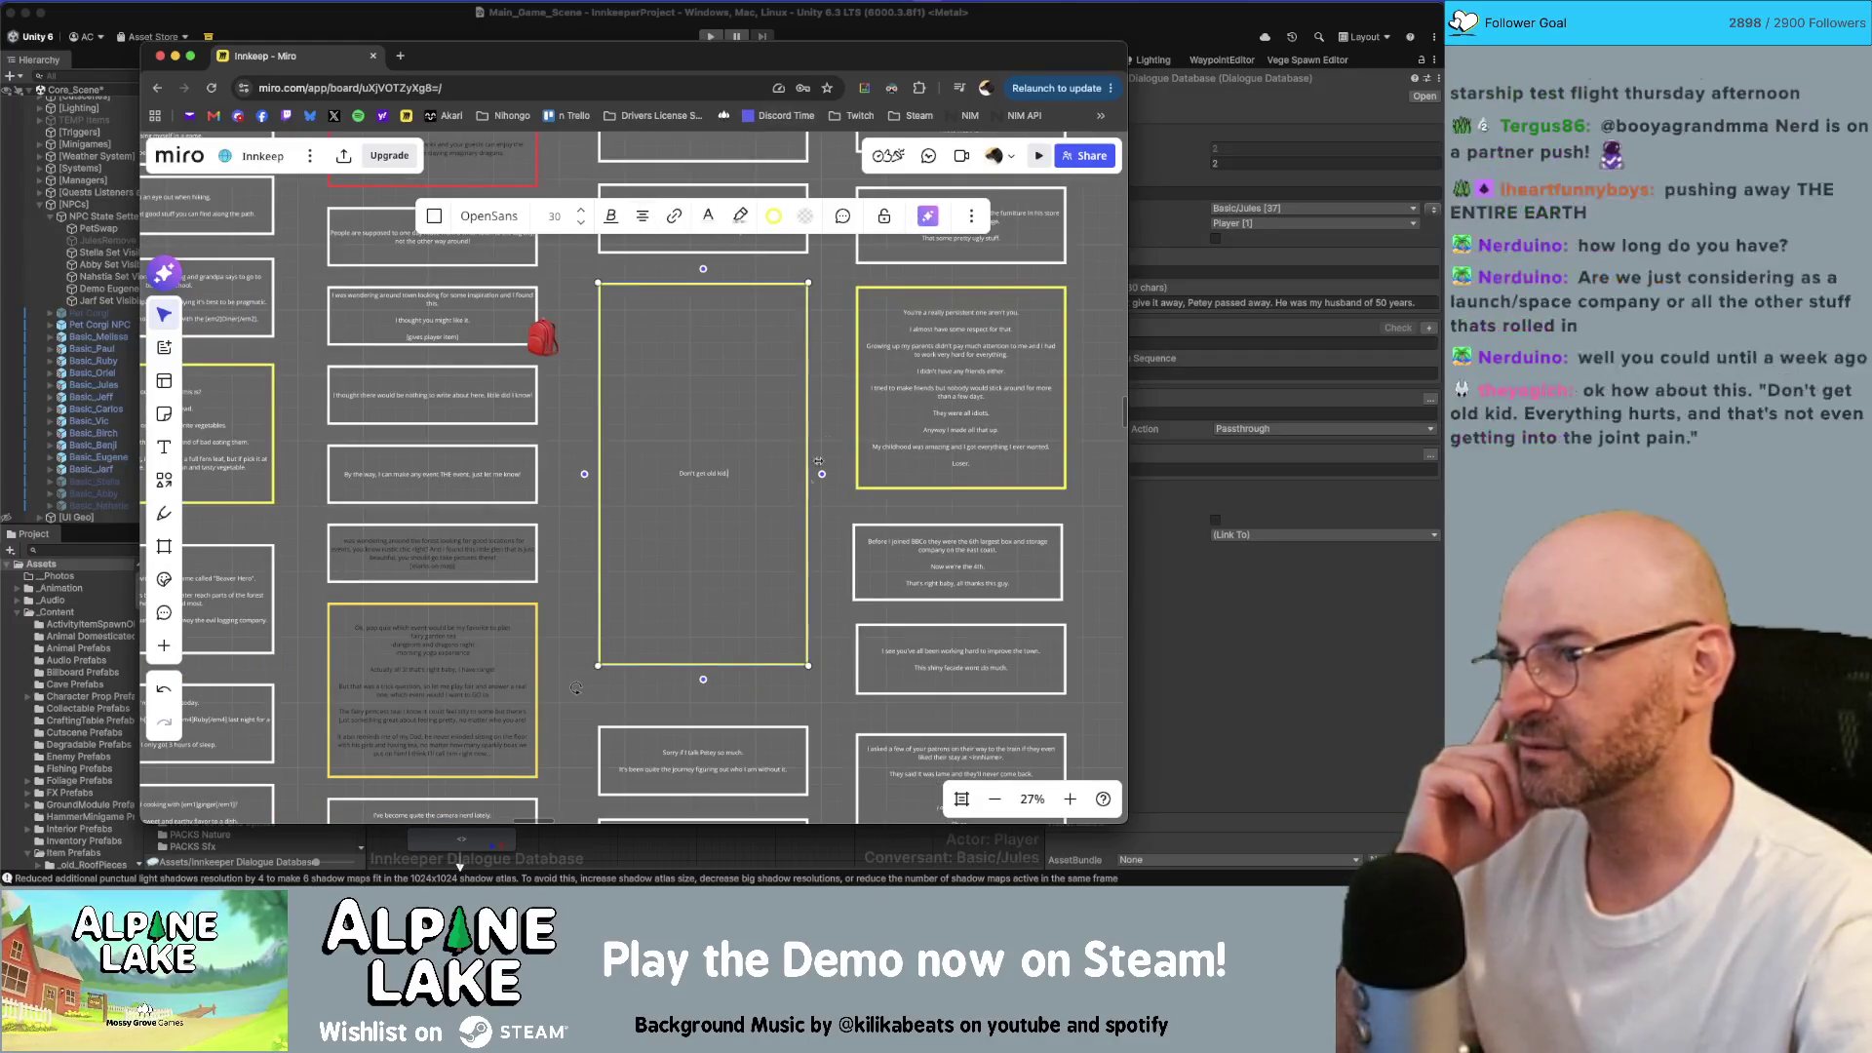
pyautogui.scroll(-2, 760, 468)
pyautogui.scroll(5, 751, 487)
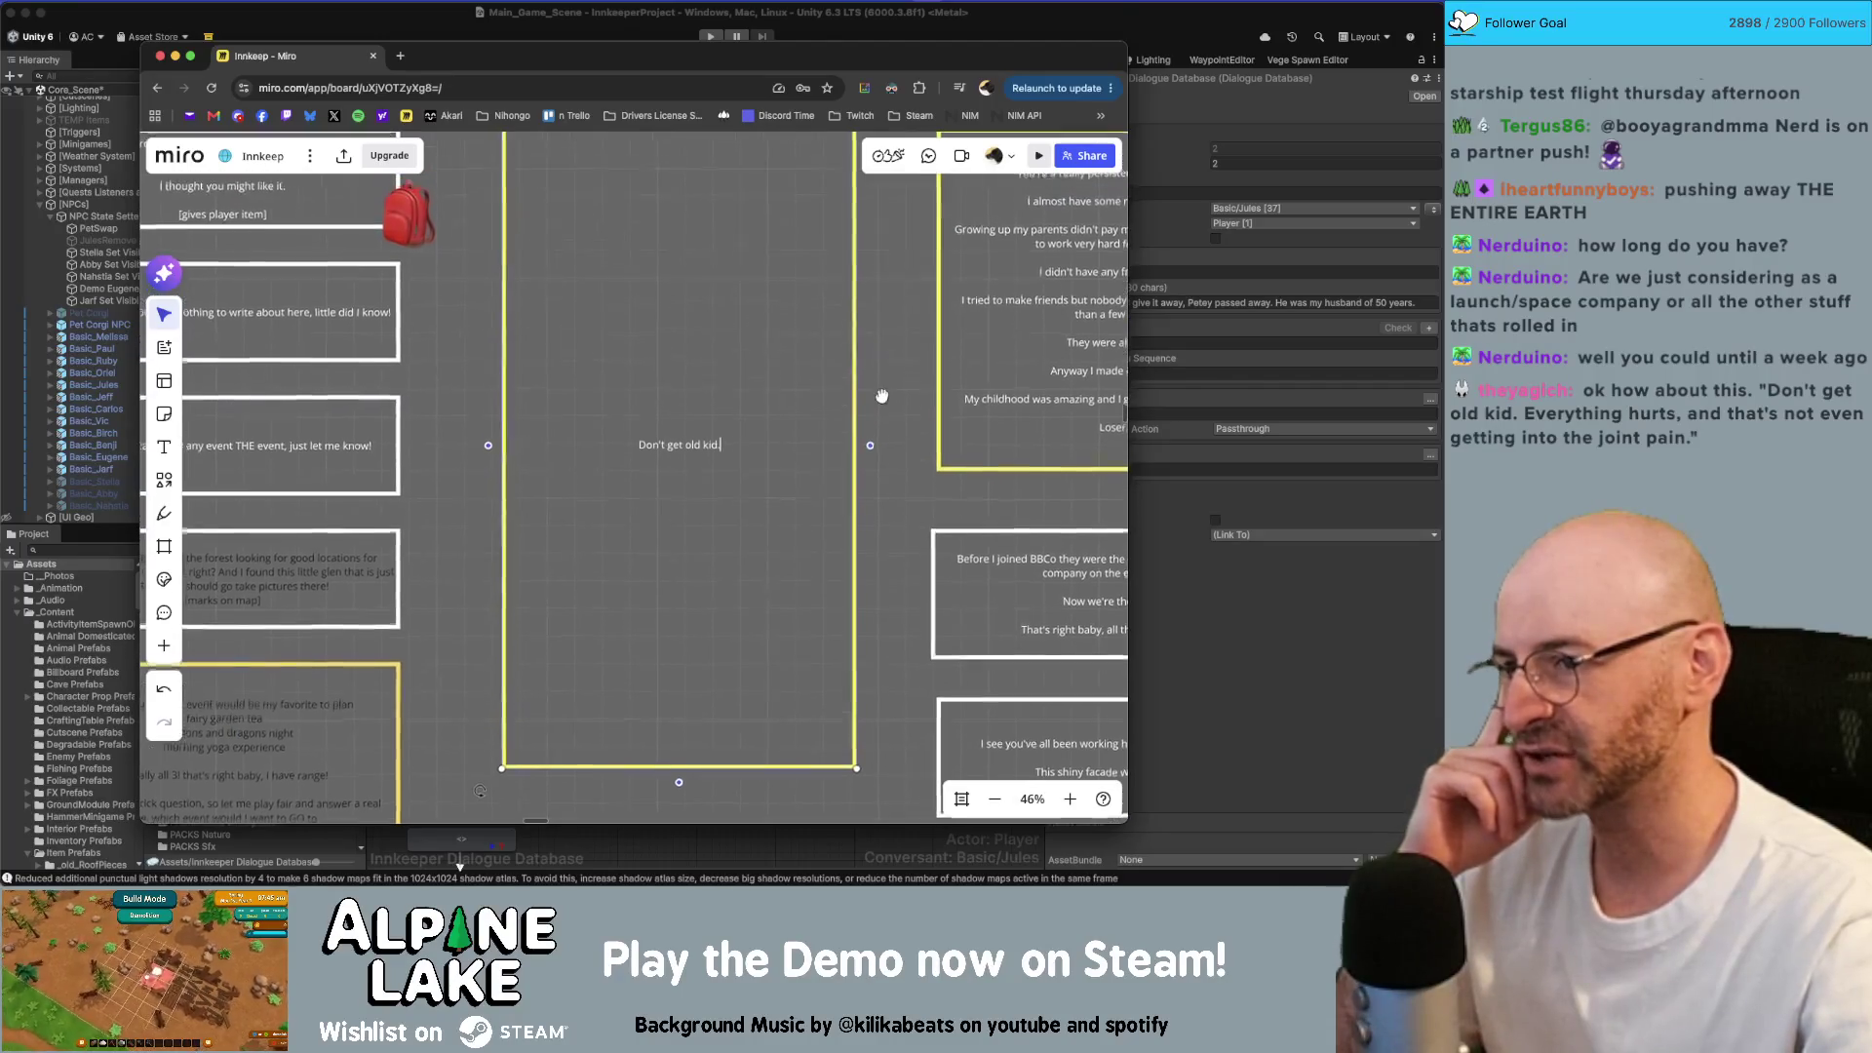
pyautogui.scroll(1, 877, 390)
pyautogui.scroll(-1, 880, 396)
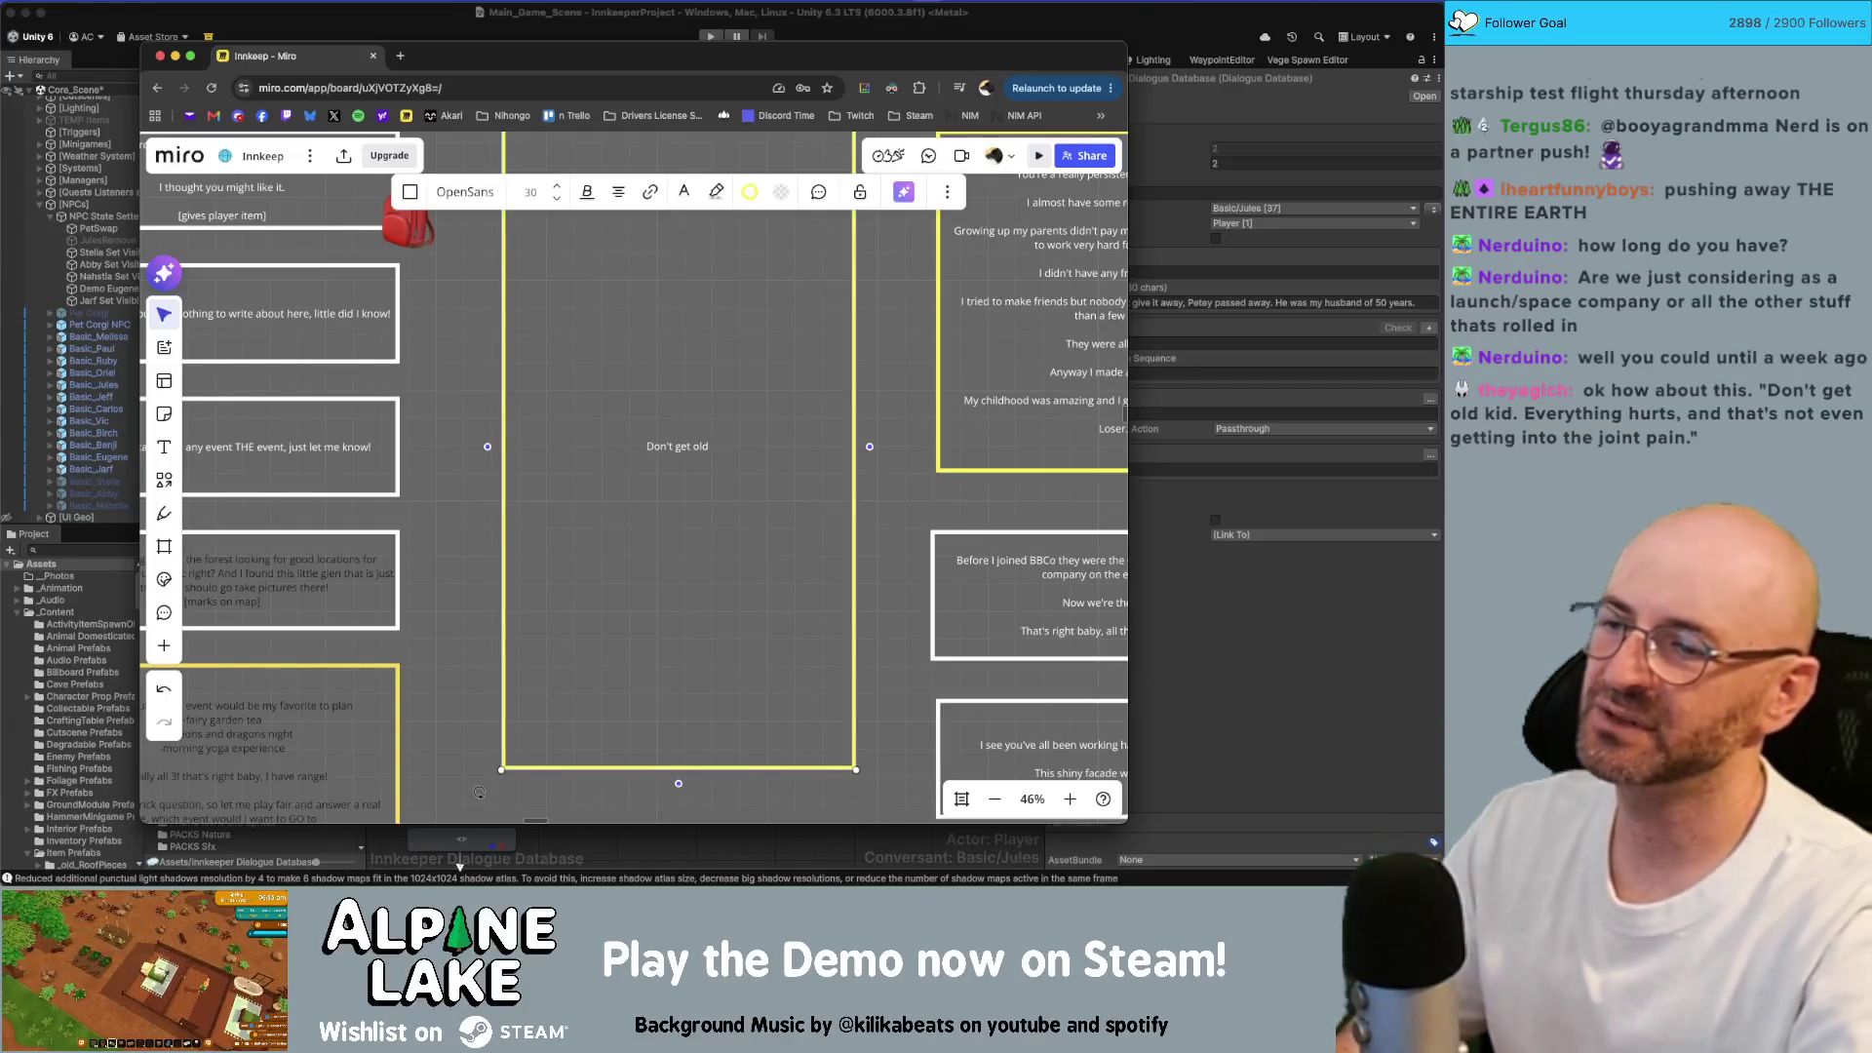
# Step: Replace 'kid.' with '<playerName>.' in the yellow card's line and start new lines below
pyautogui.press('BackSpace')
pyautogui.press('BackSpace')
pyautogui.press('BackSpace')
pyautogui.write('-playerName>')
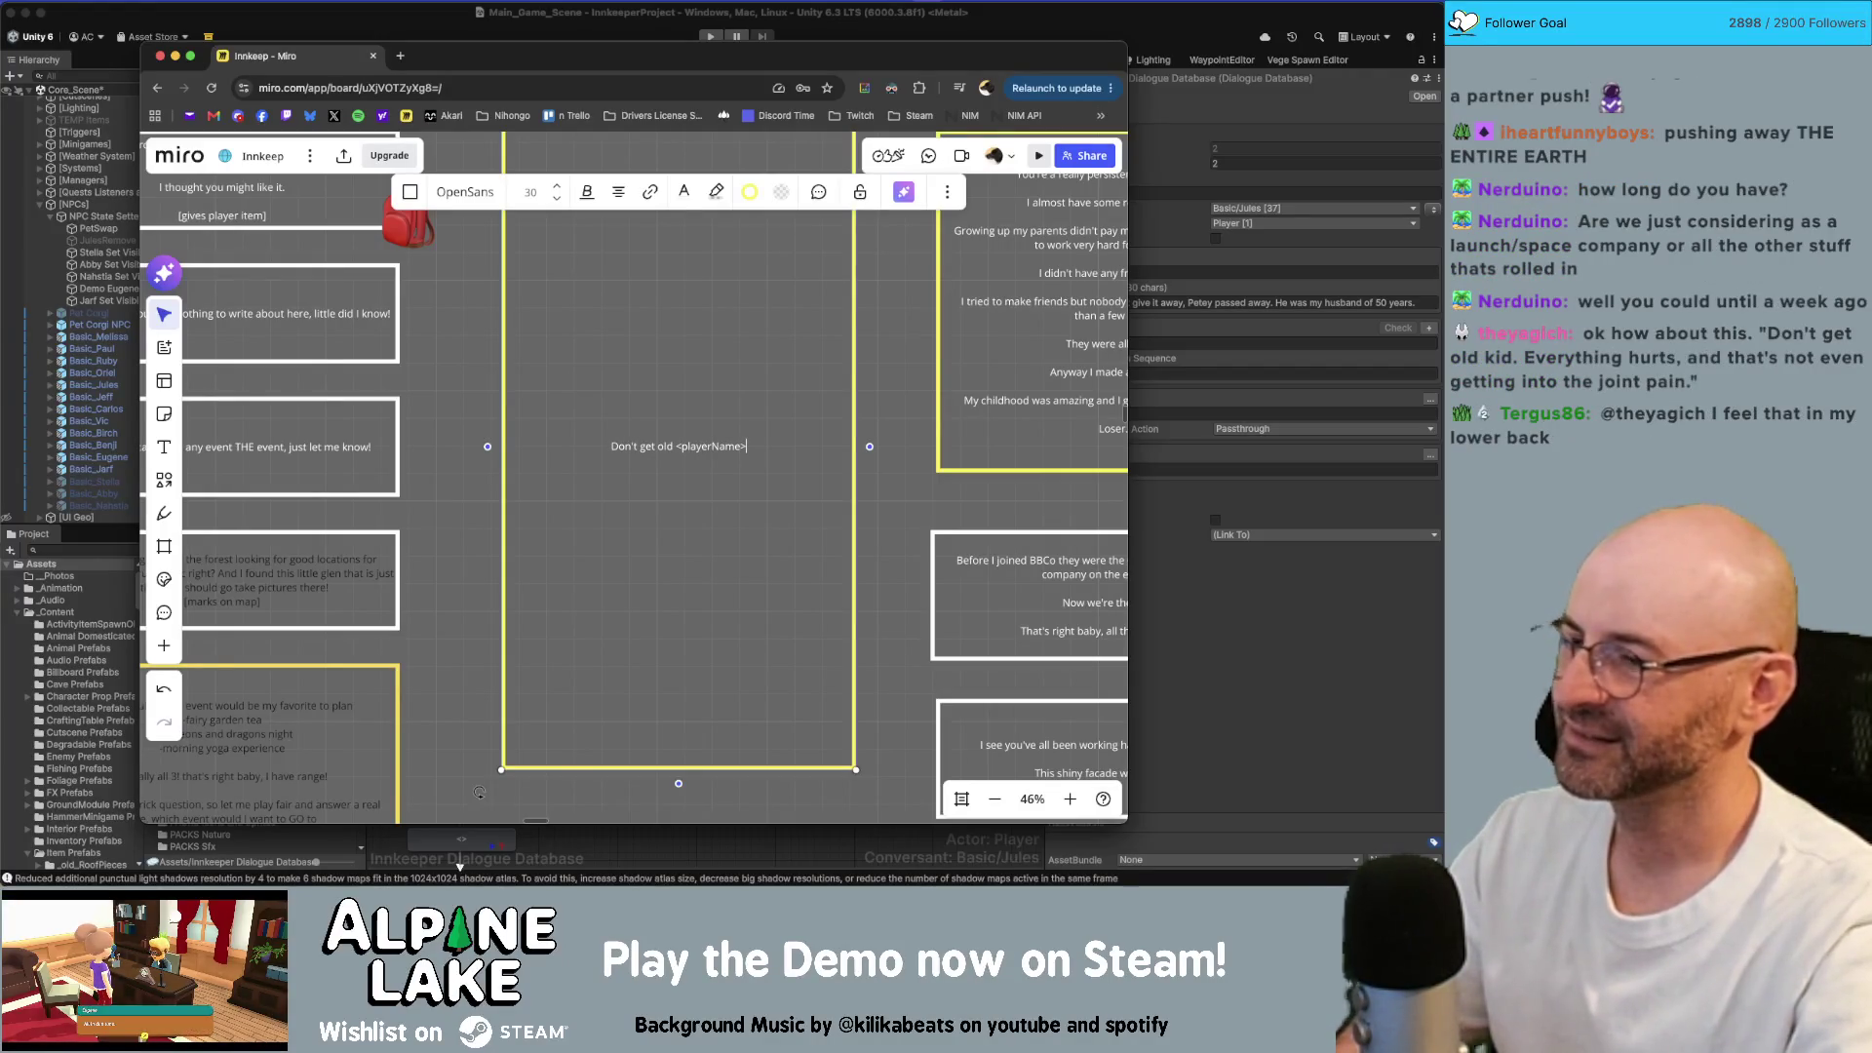
pyautogui.write('.')
pyautogui.press('Return')
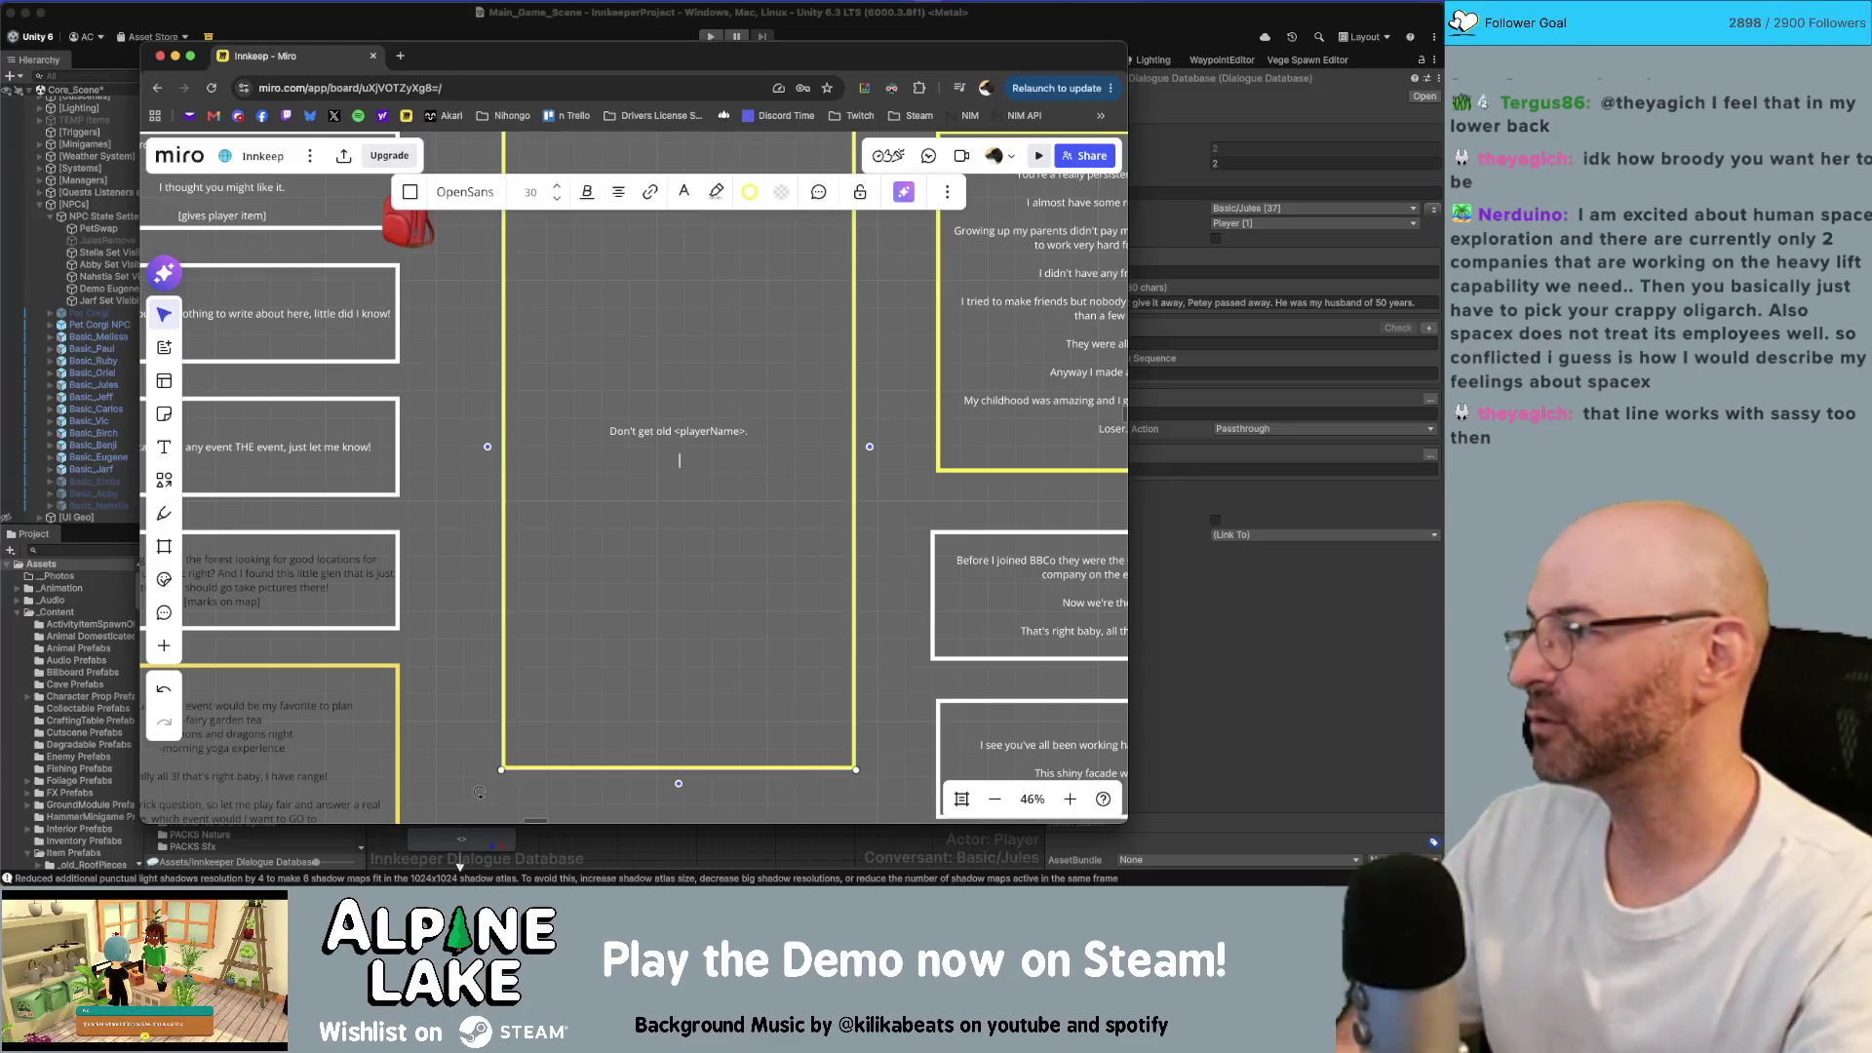
pyautogui.press('Return')
pyautogui.press('Return')
pyautogui.press('Return')
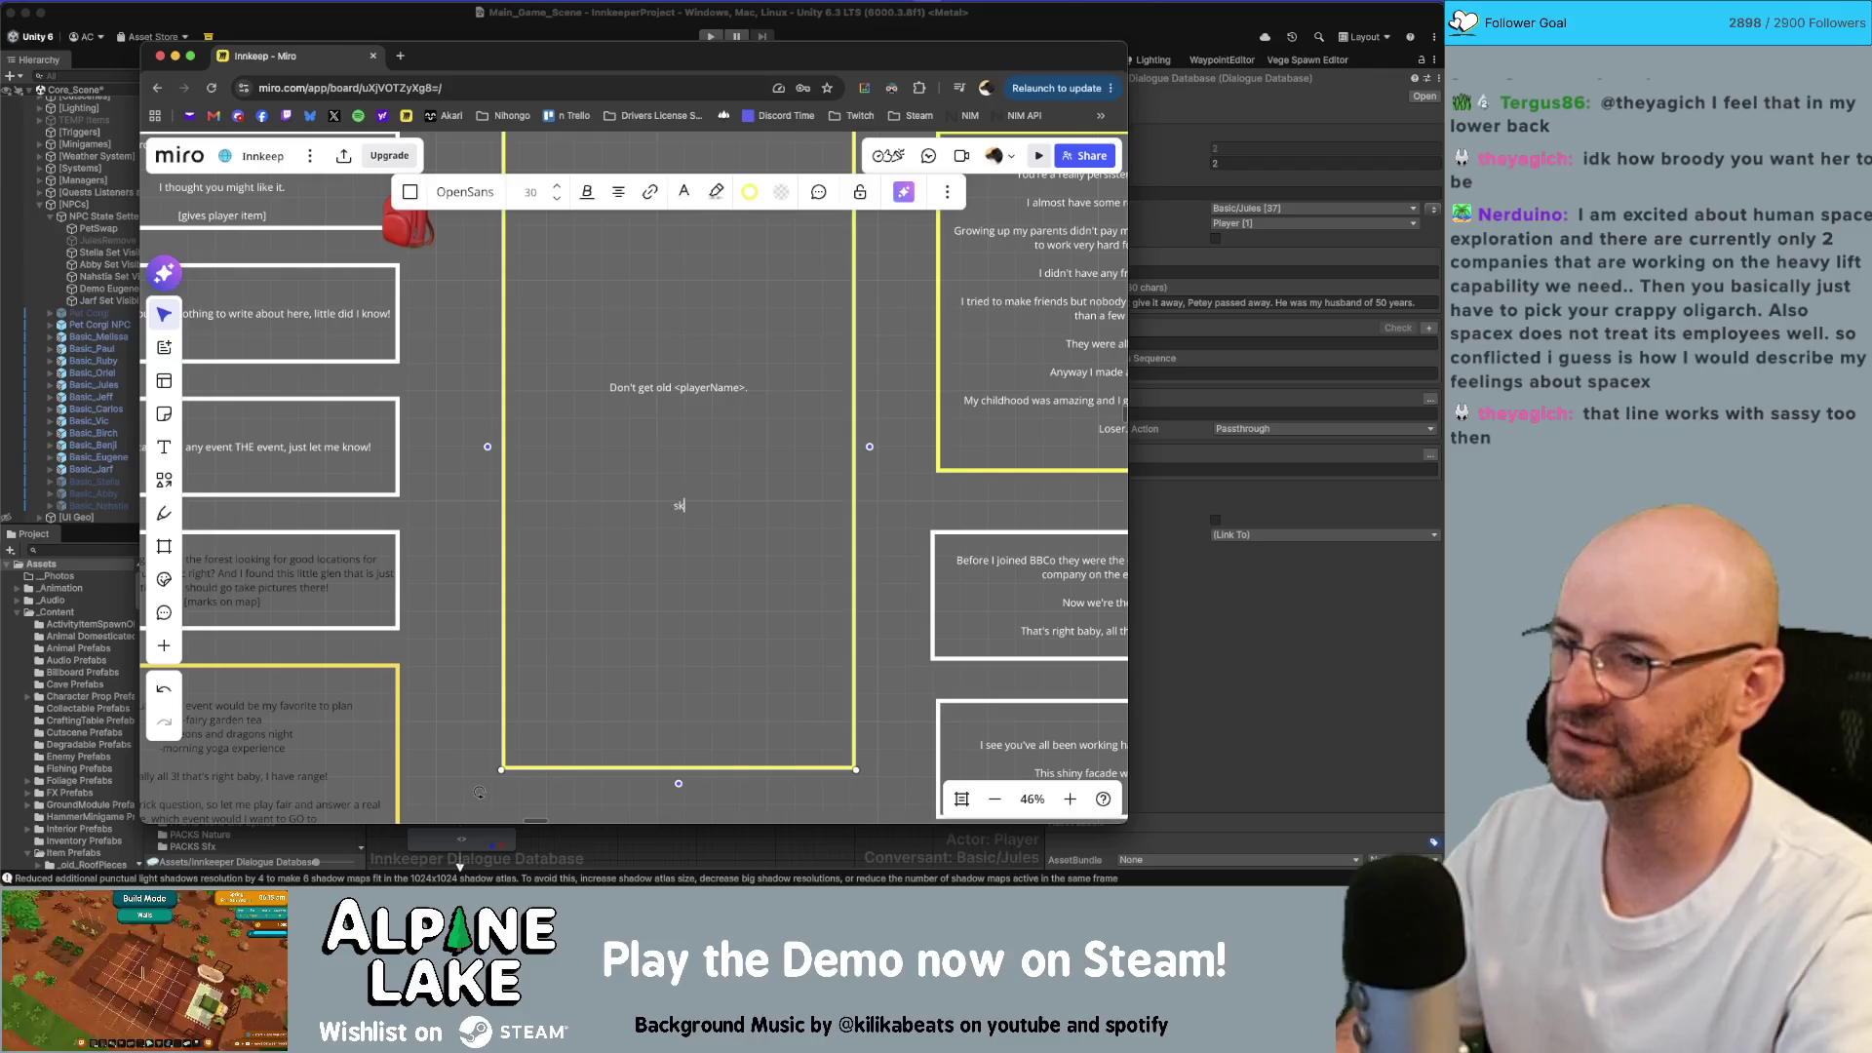
# Step: List character notes 'skiing', 'new to travel', 'has a daughter' and 'dead husband' on separate lines
pyautogui.write('skiing')
pyautogui.press('Return')
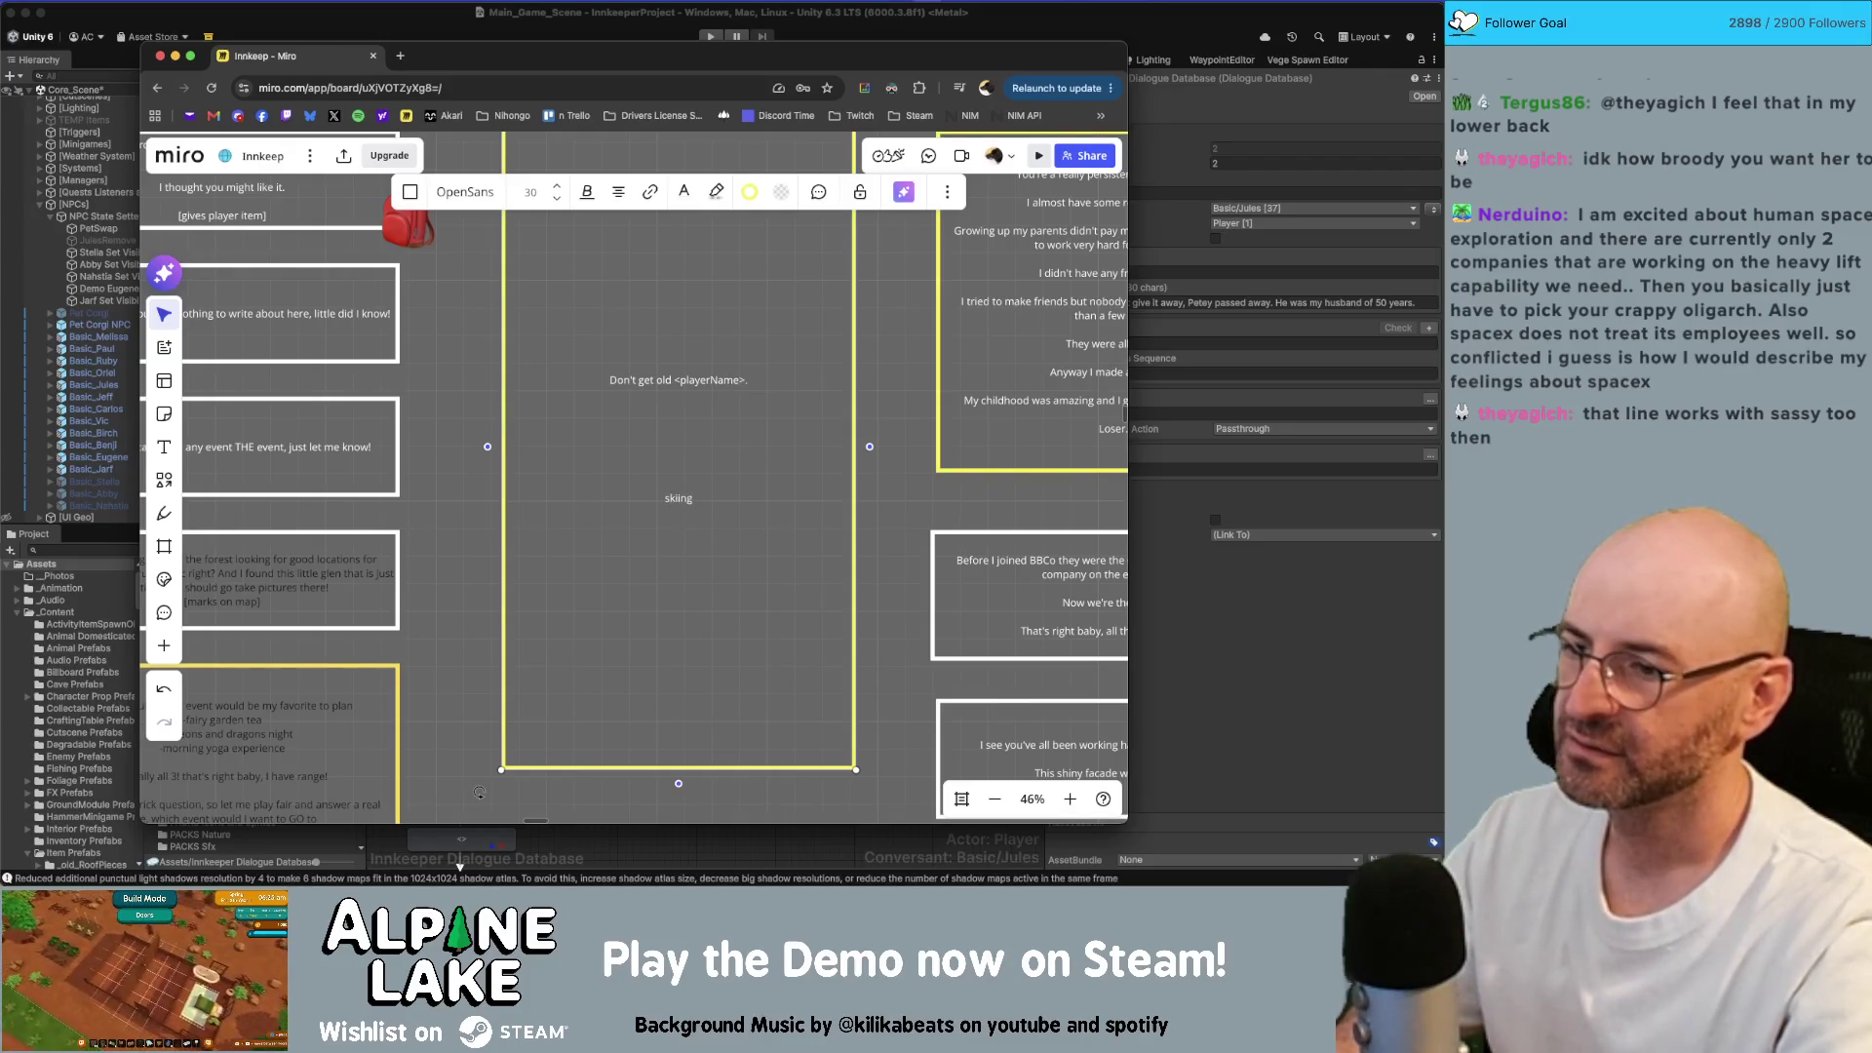
pyautogui.write('new to travel')
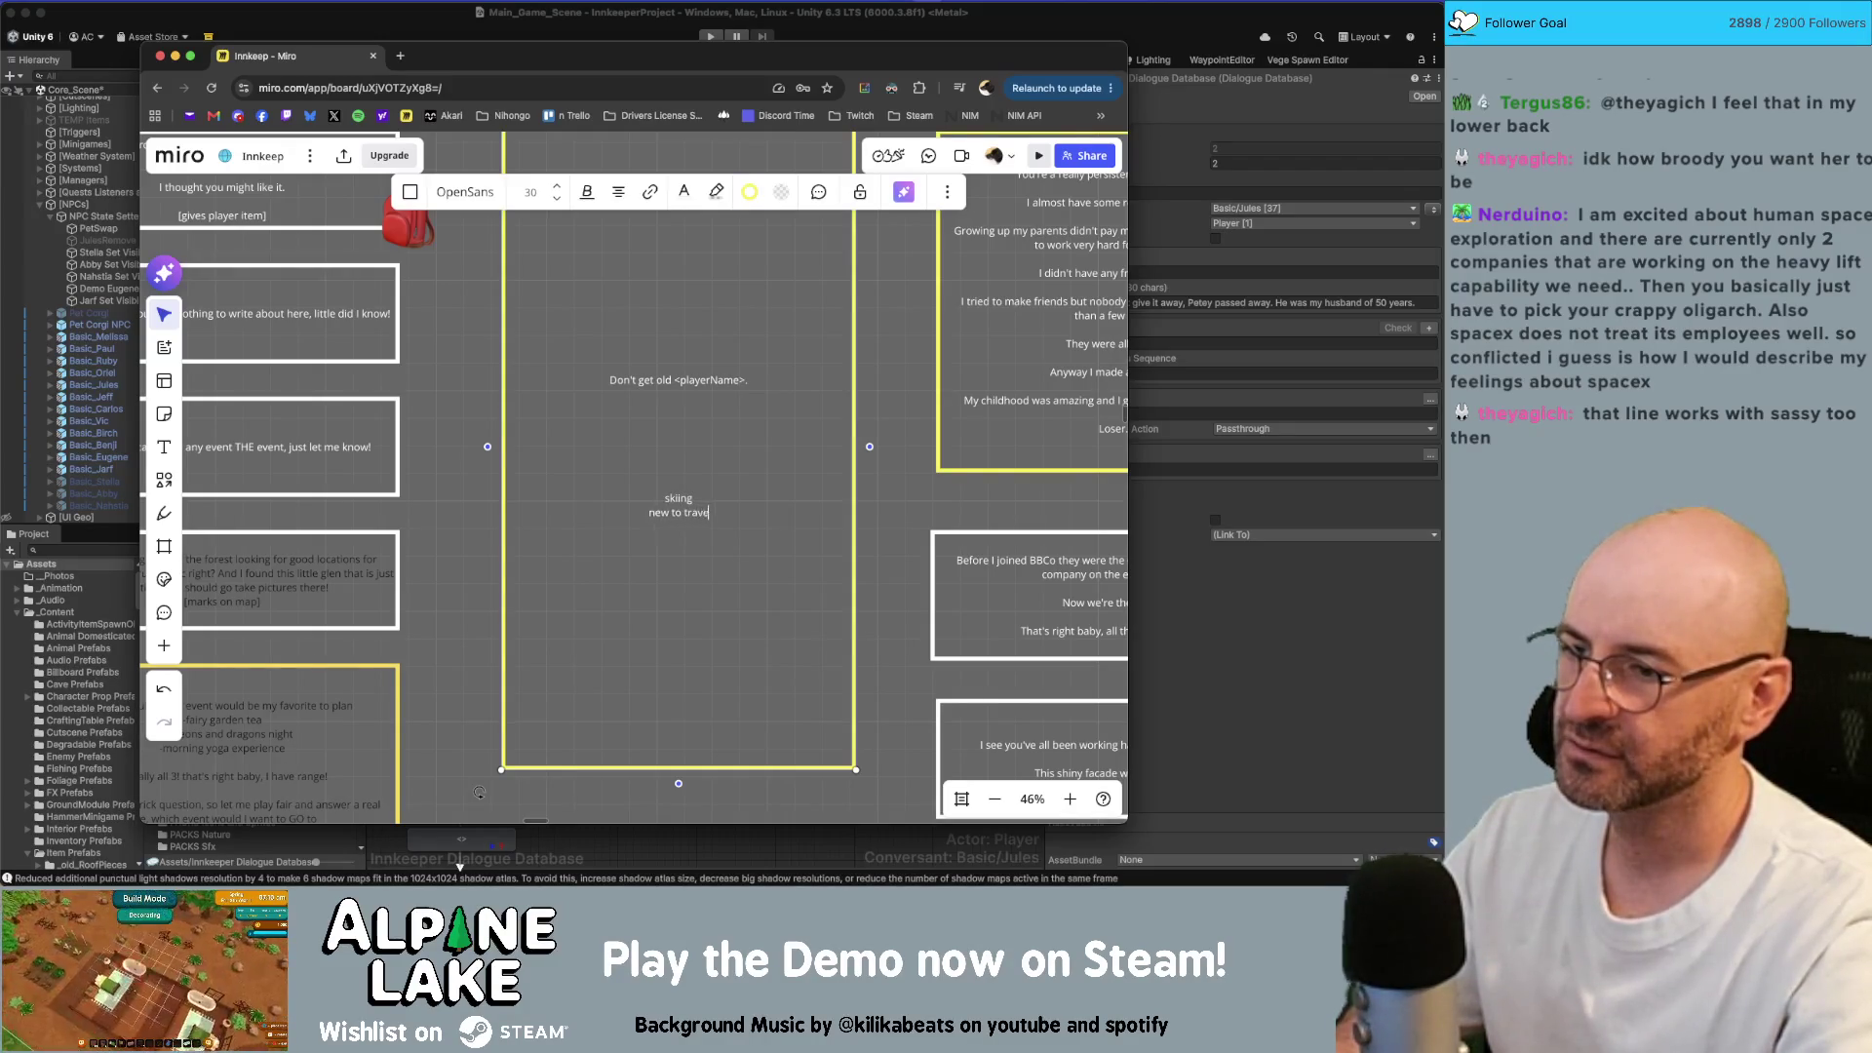
pyautogui.press('Return')
pyautogui.write('has a da')
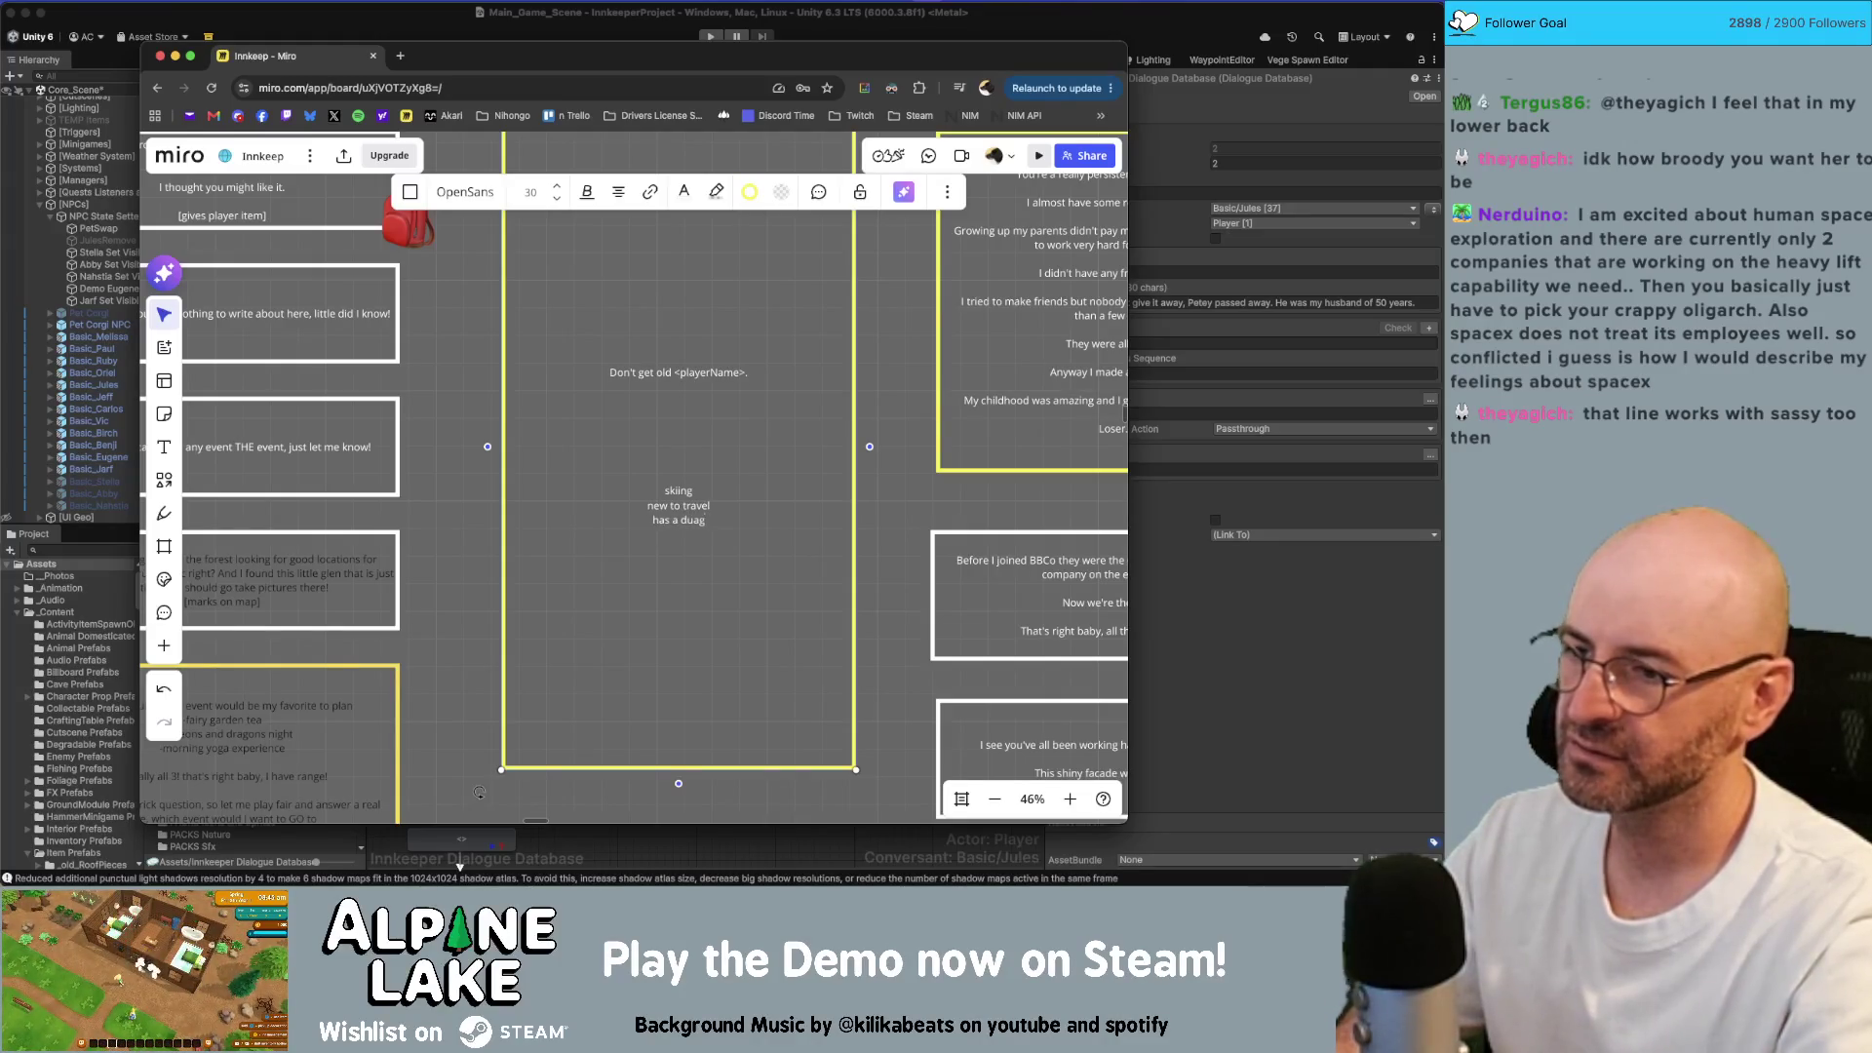
pyautogui.write('ughter')
pyautogui.press('Return')
pyautogui.write('dead huspa')
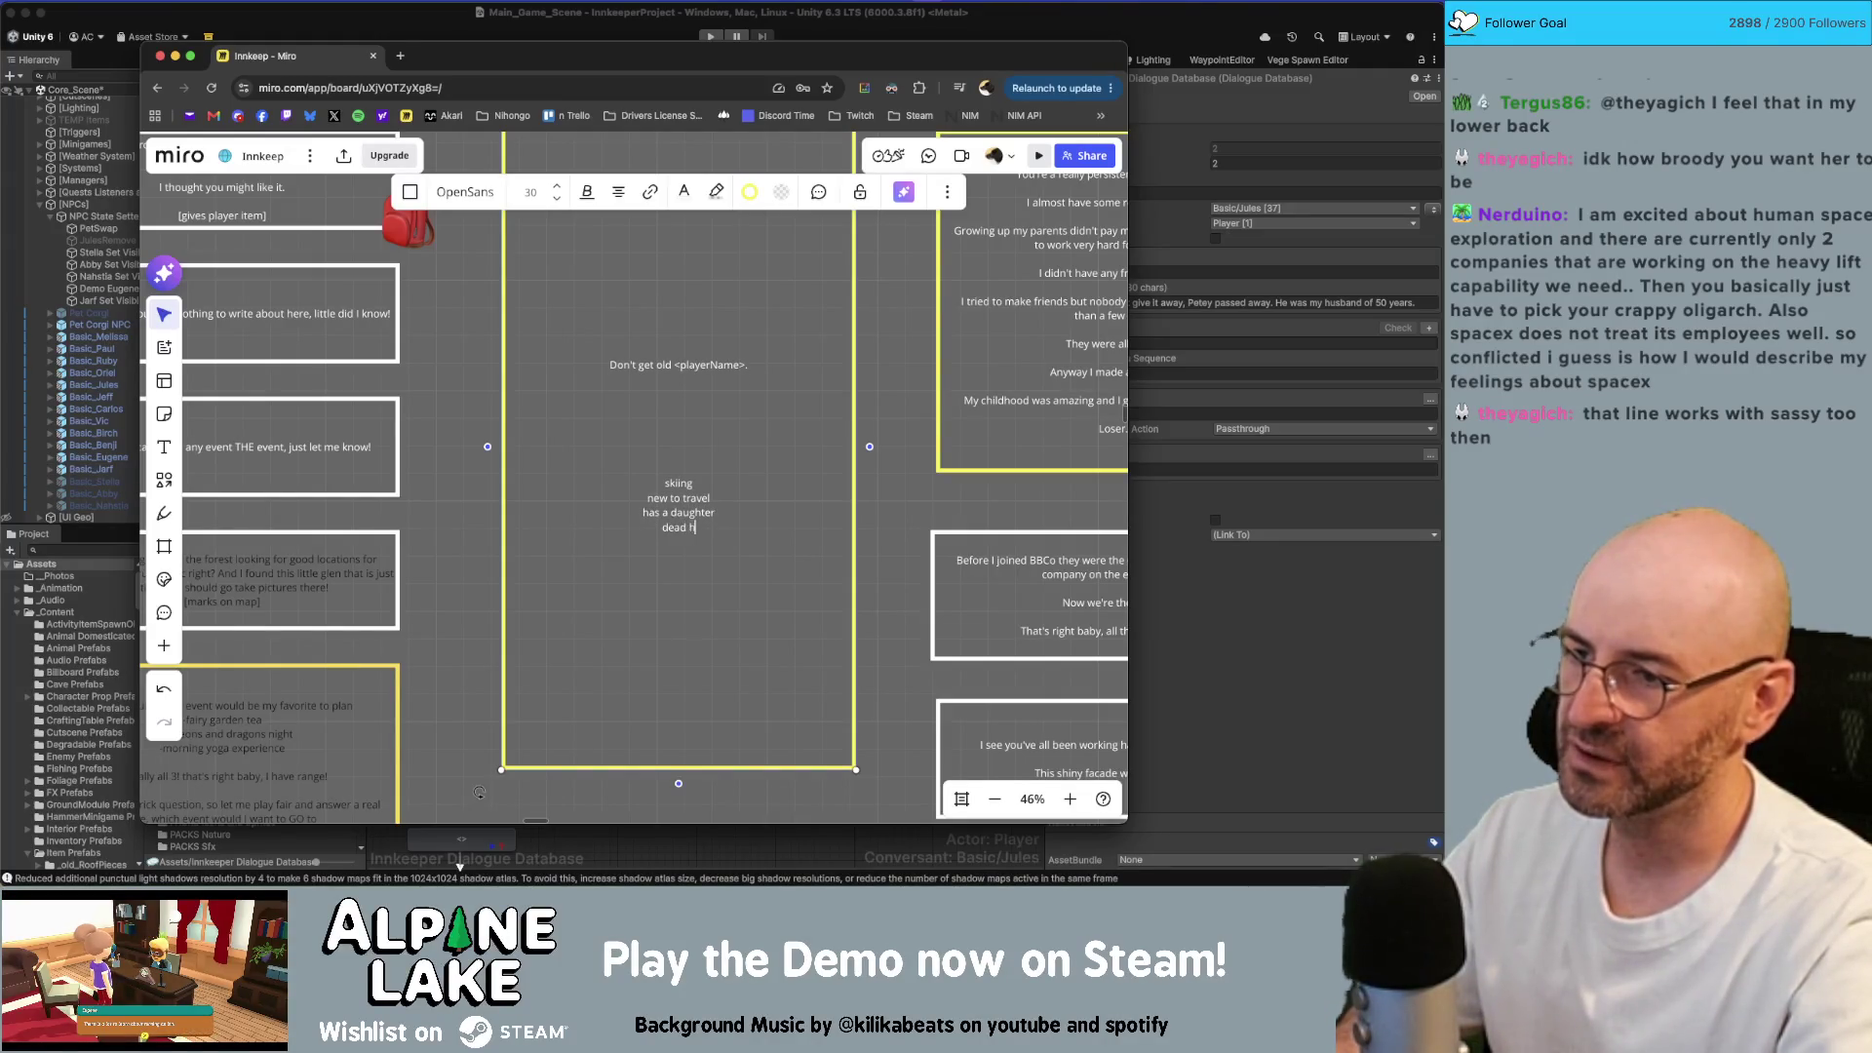
pyautogui.press('BackSpace')
pyautogui.press('BackSpace')
pyautogui.write('band')
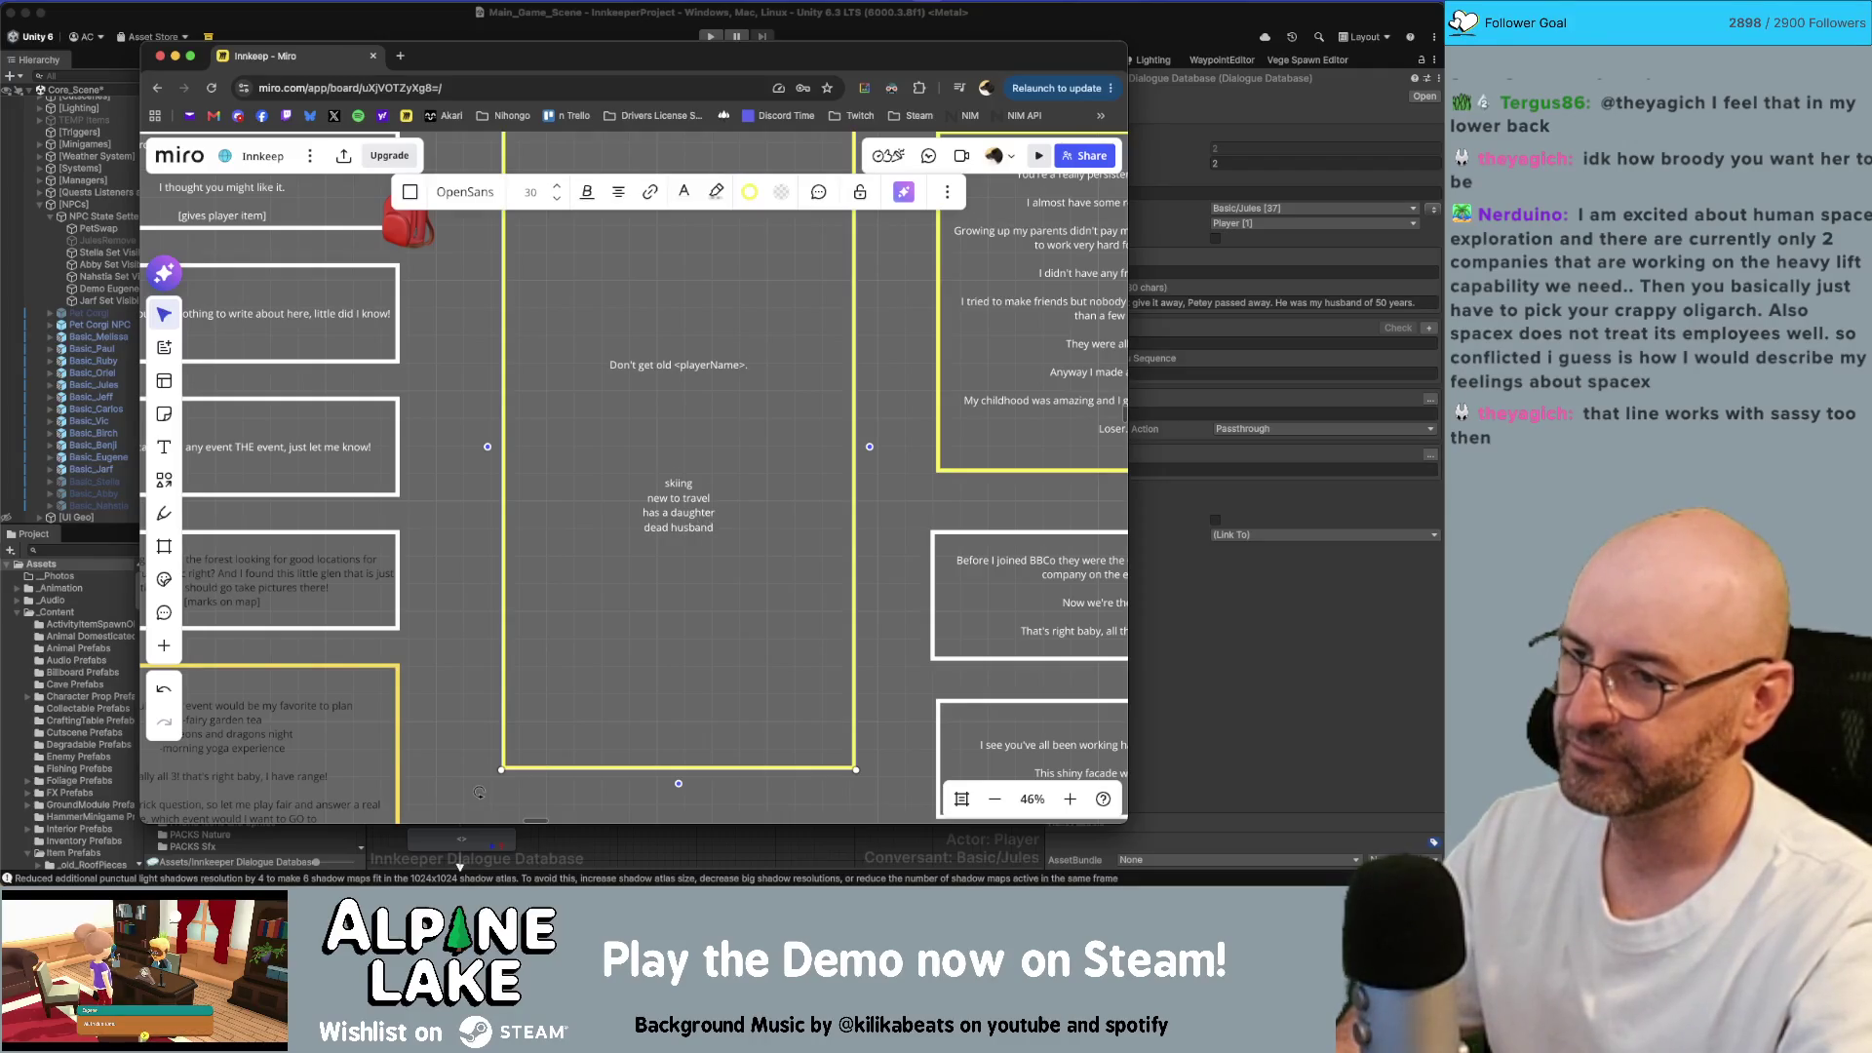
pyautogui.press('Return')
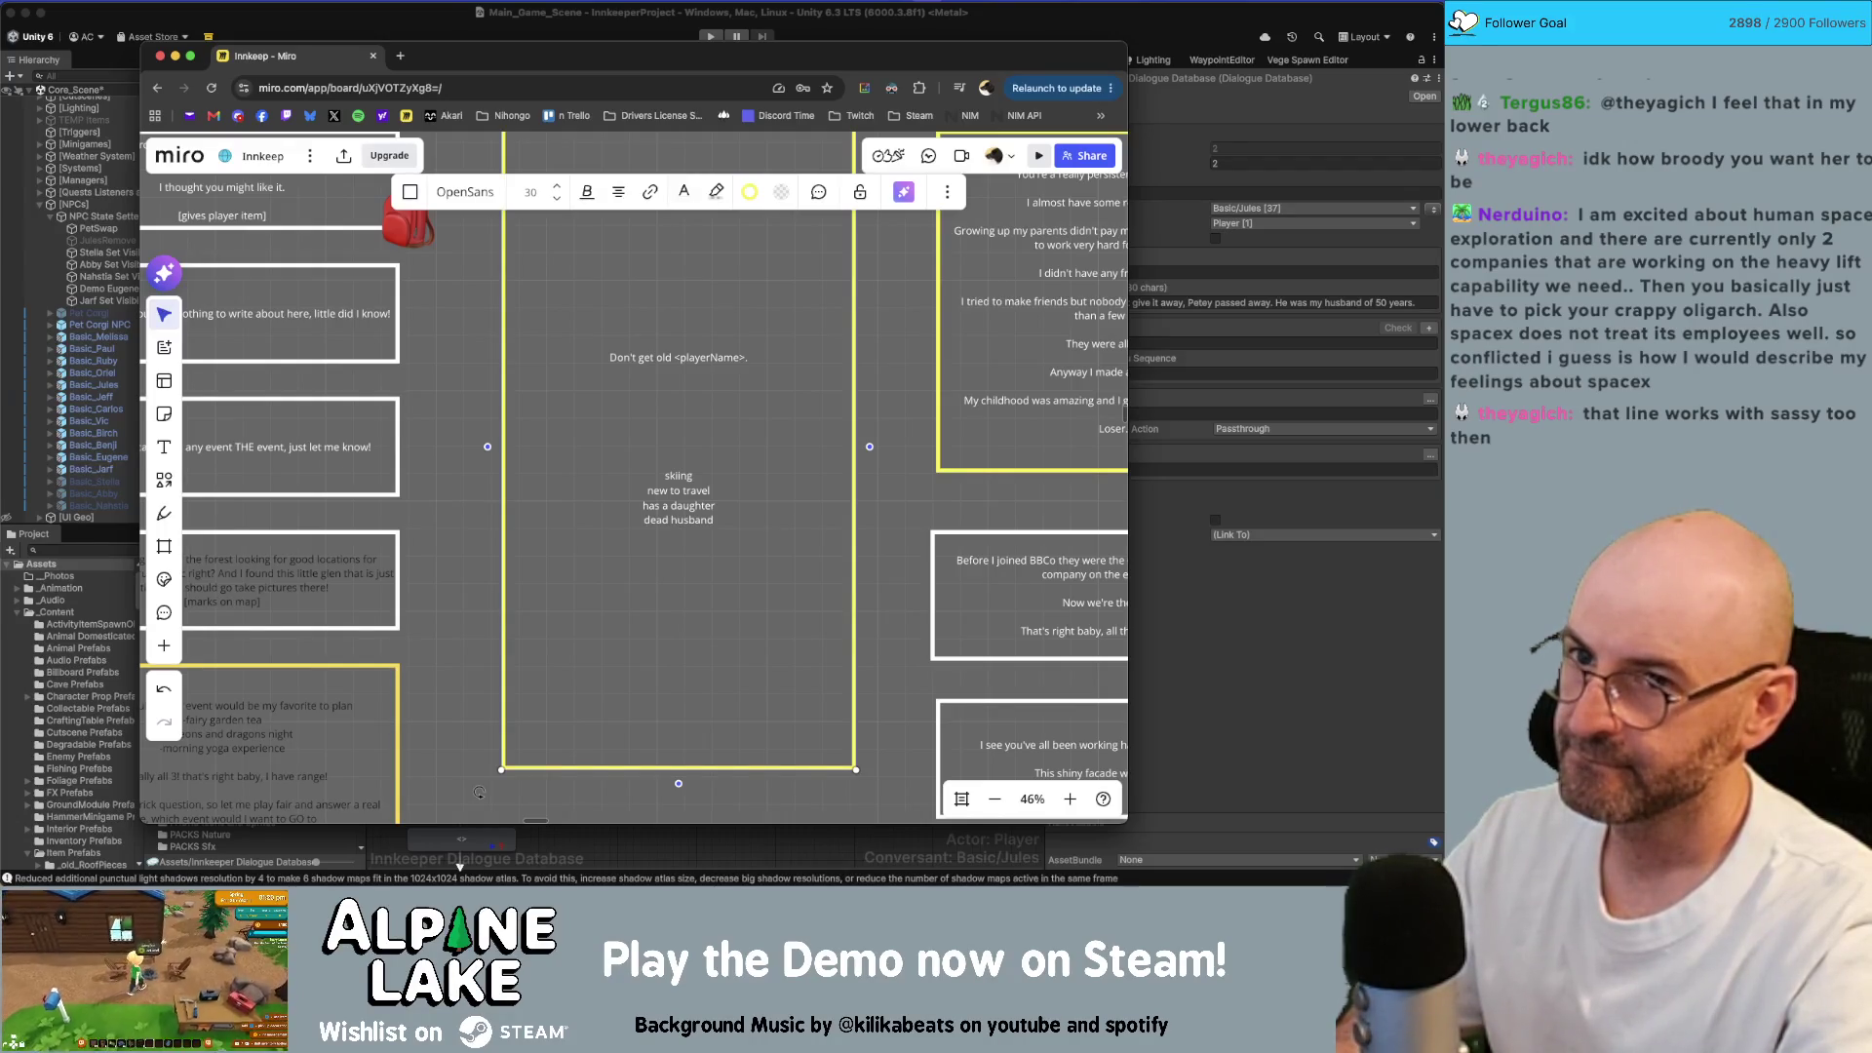
pyautogui.write('new ot')
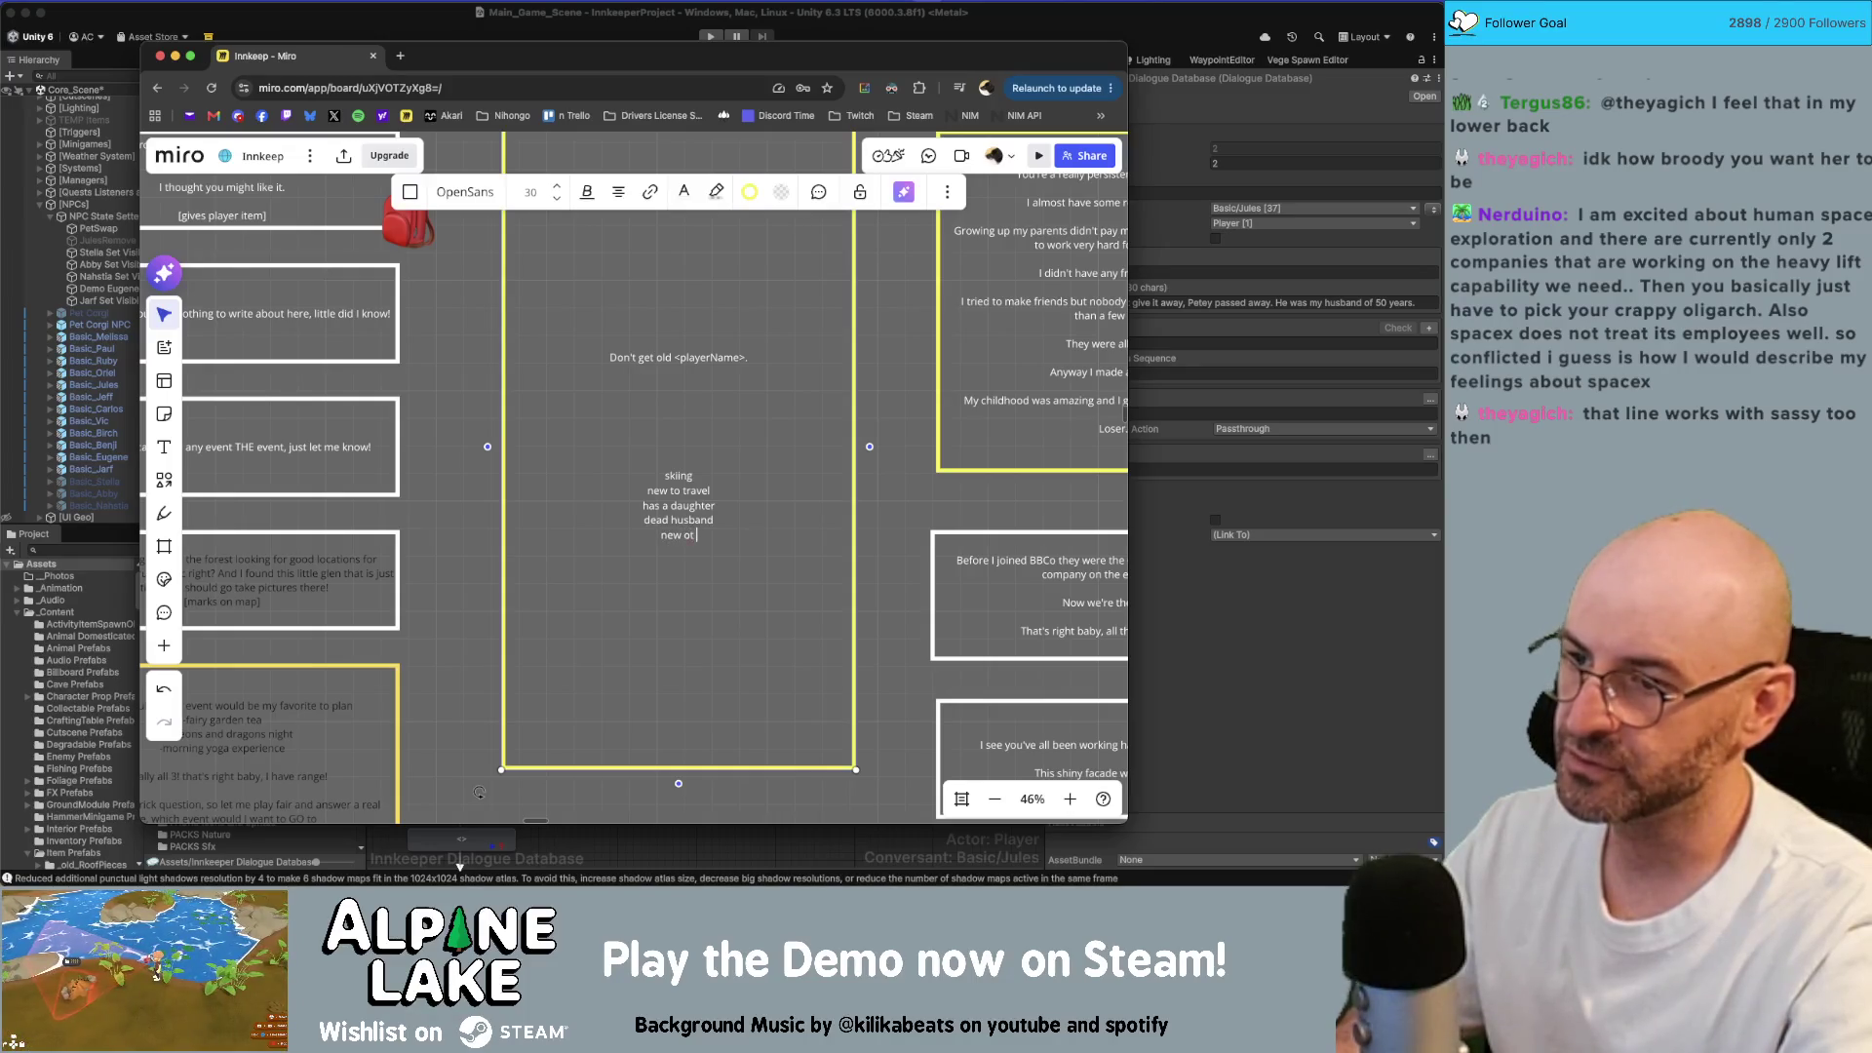
pyautogui.press('BackSpace')
pyautogui.press('BackSpace')
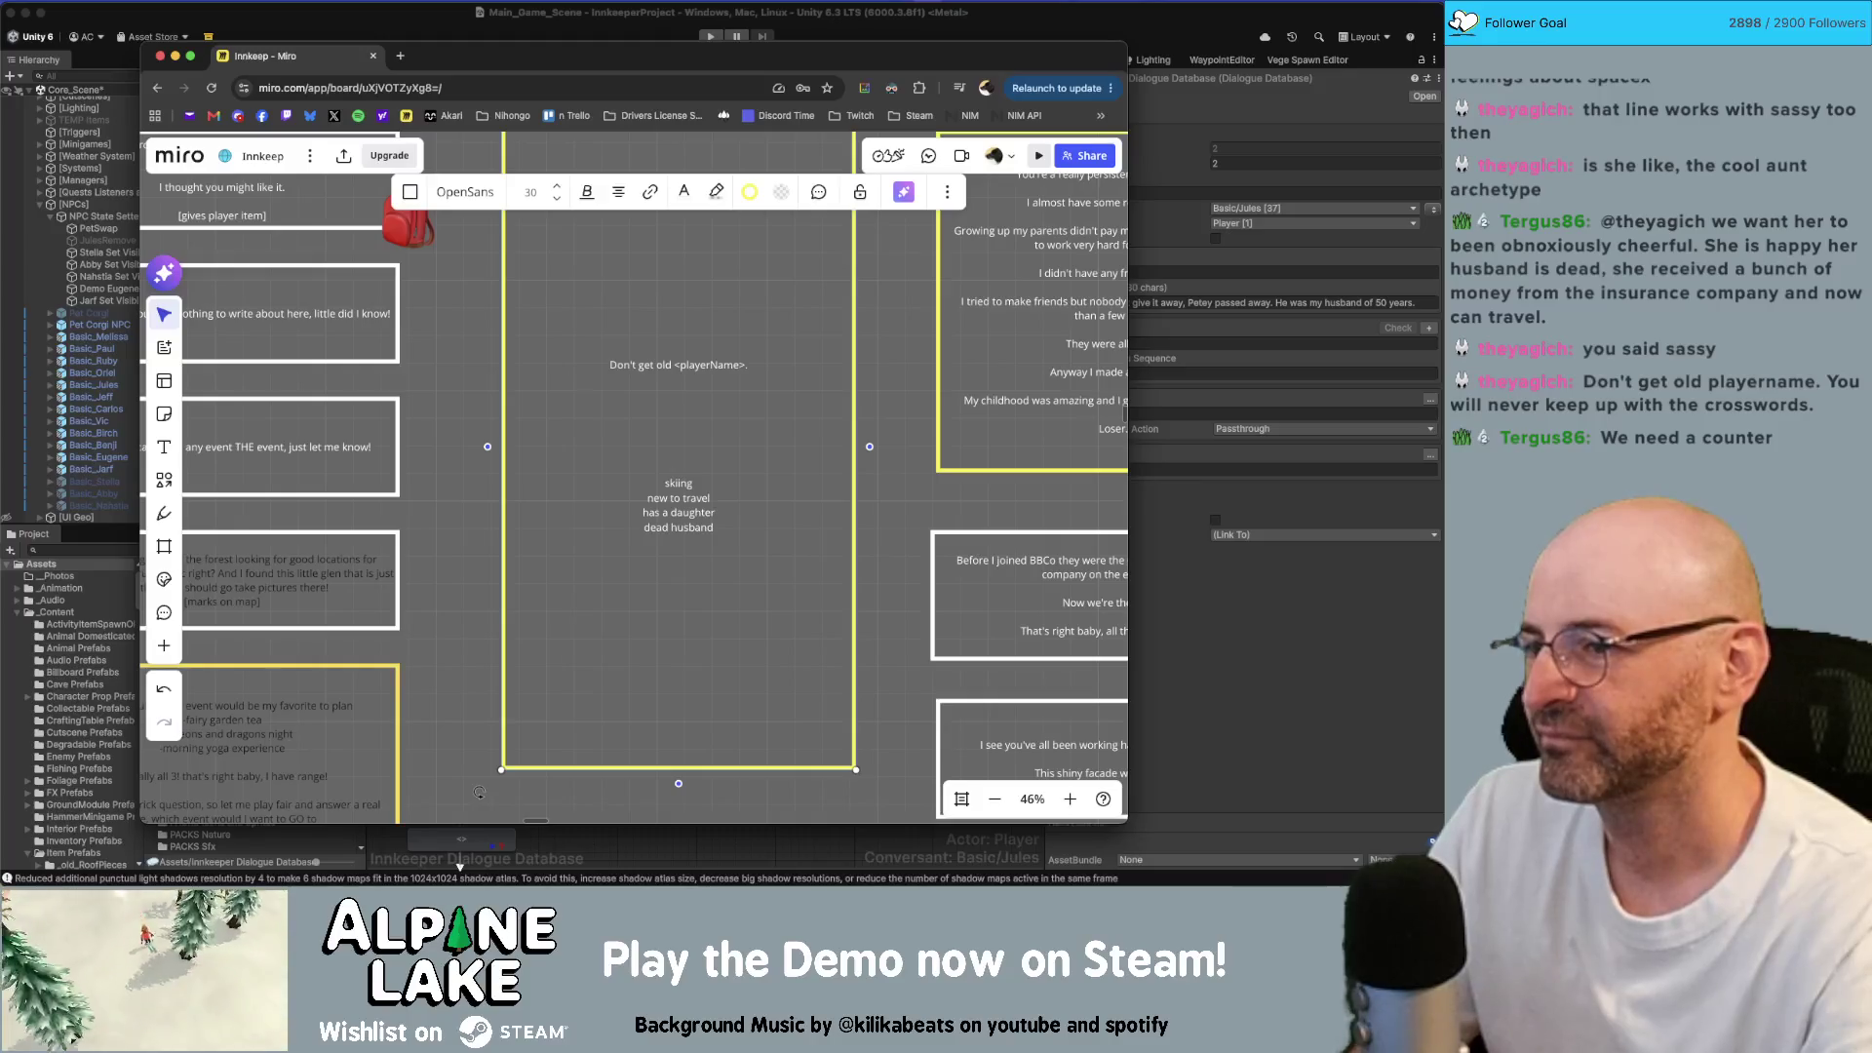
# Step: Complete the dropping-like-flies sentence and add the 'sounds pretty harsh… defense mechanism' line beneath it
pyautogui.write('Everything st')
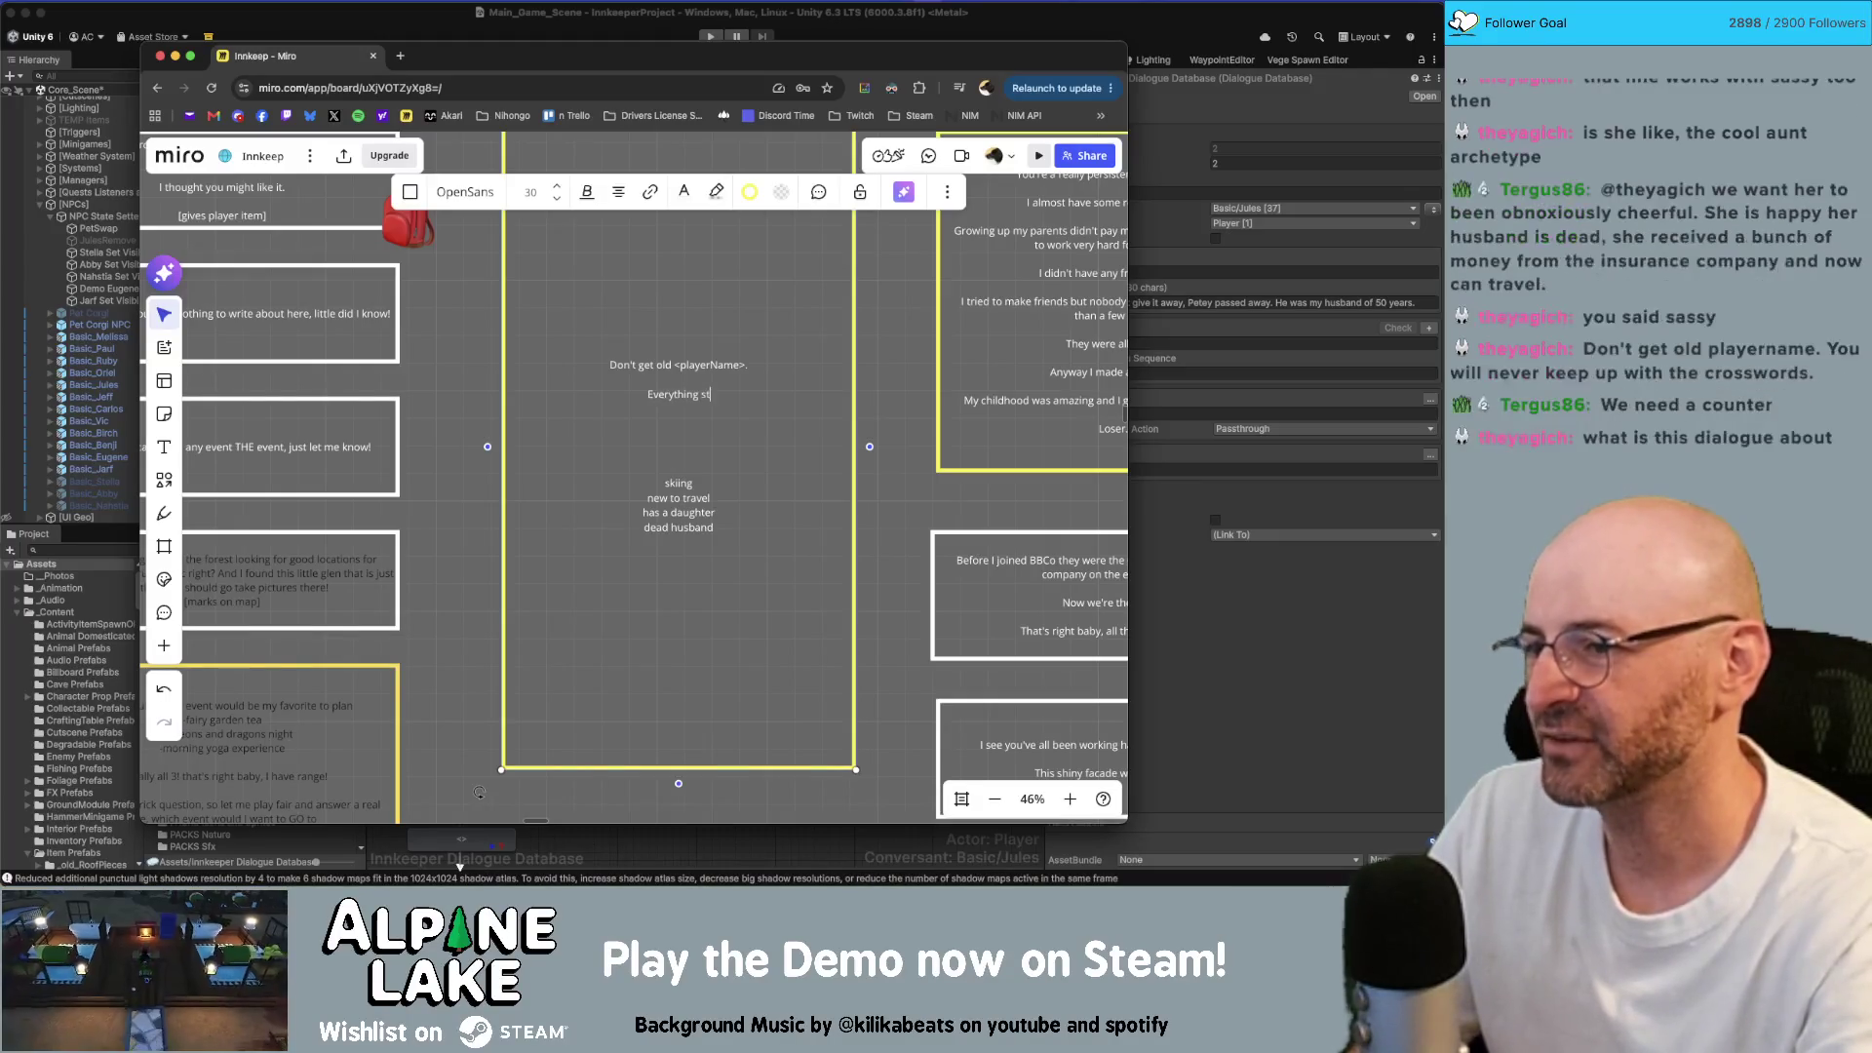
pyautogui.write('arts to hurt and your')
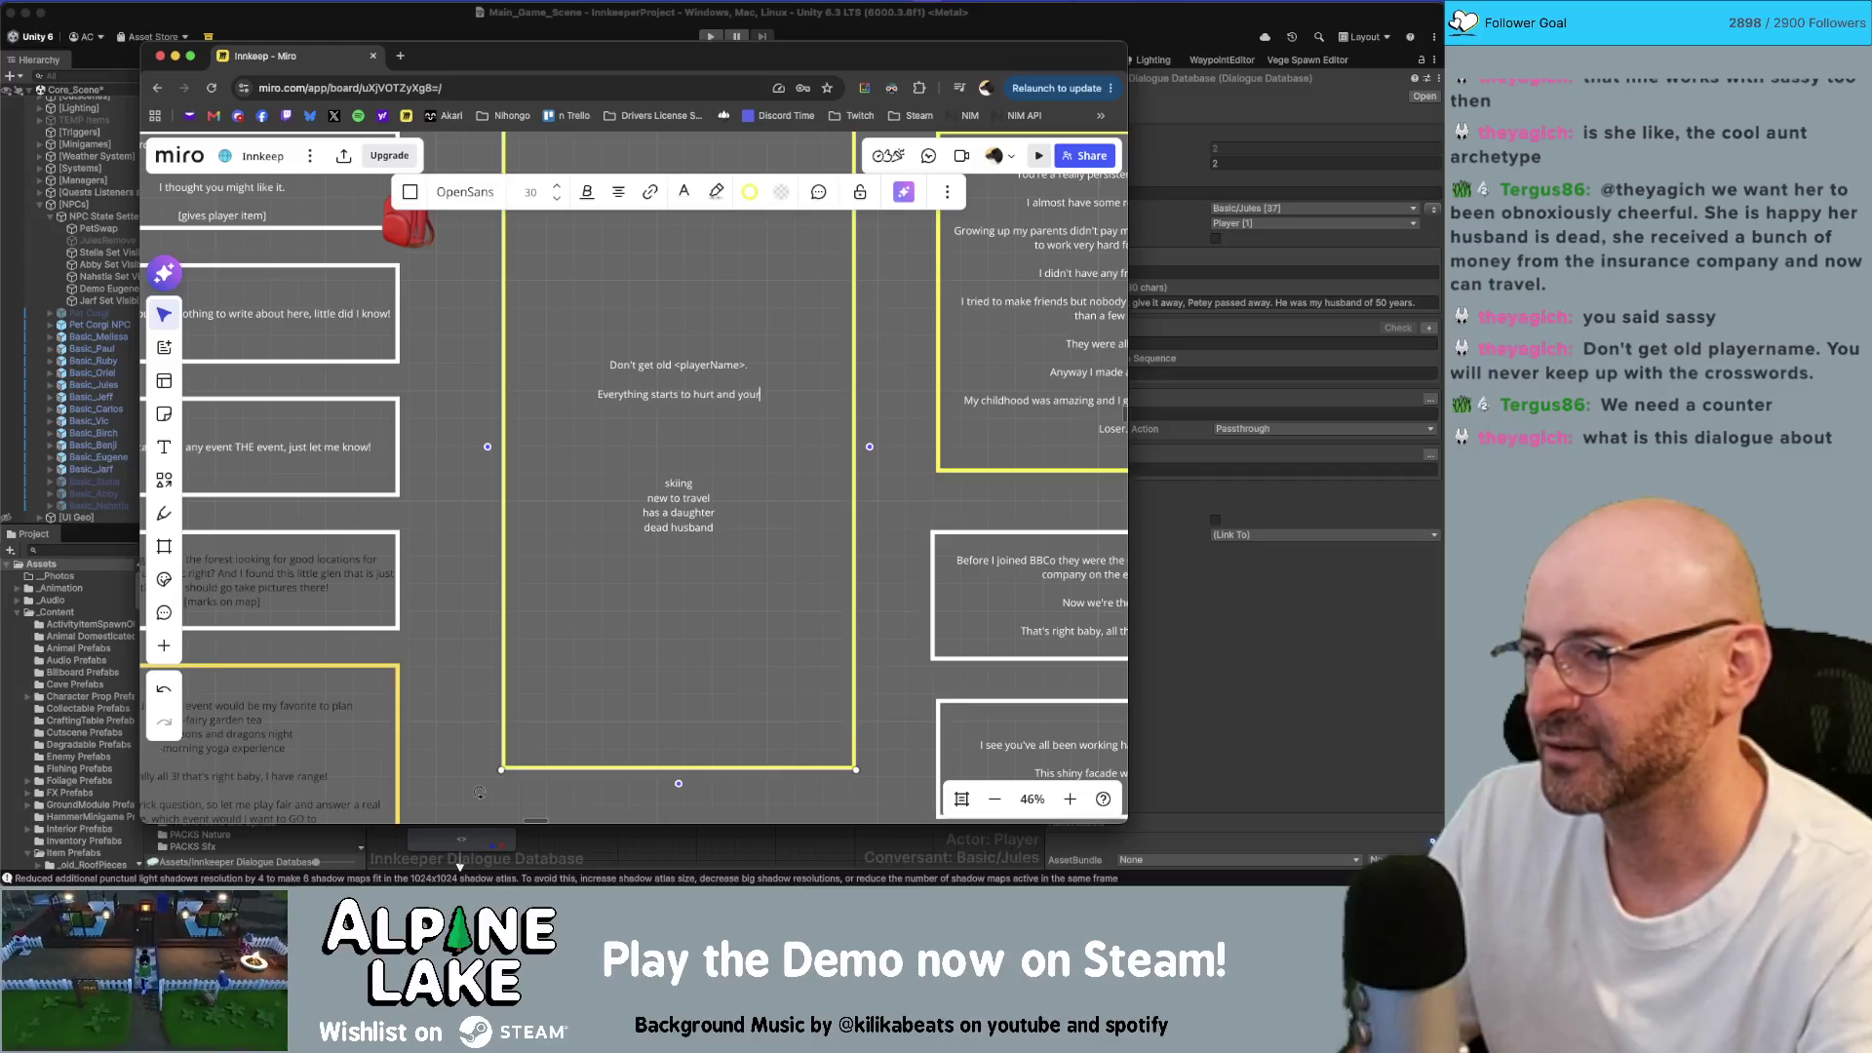
pyautogui.write(' friends ')
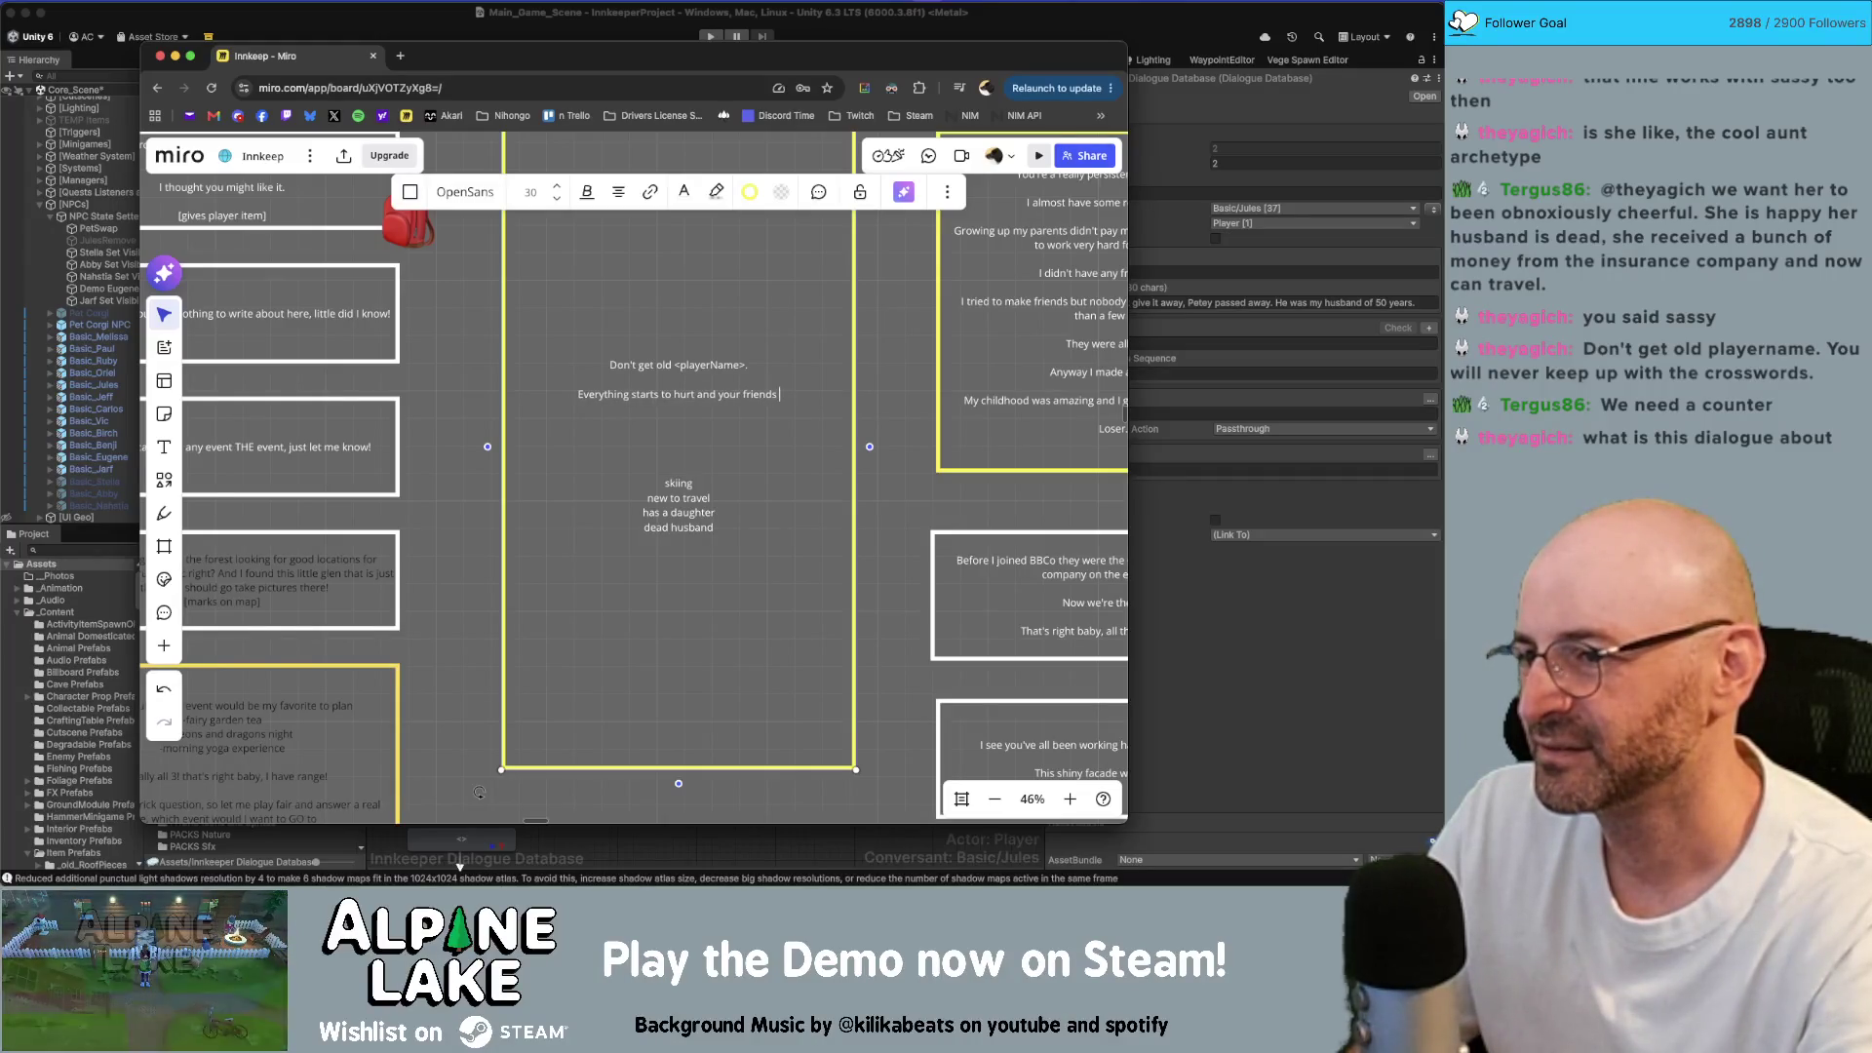
pyautogui.write('start dropping li')
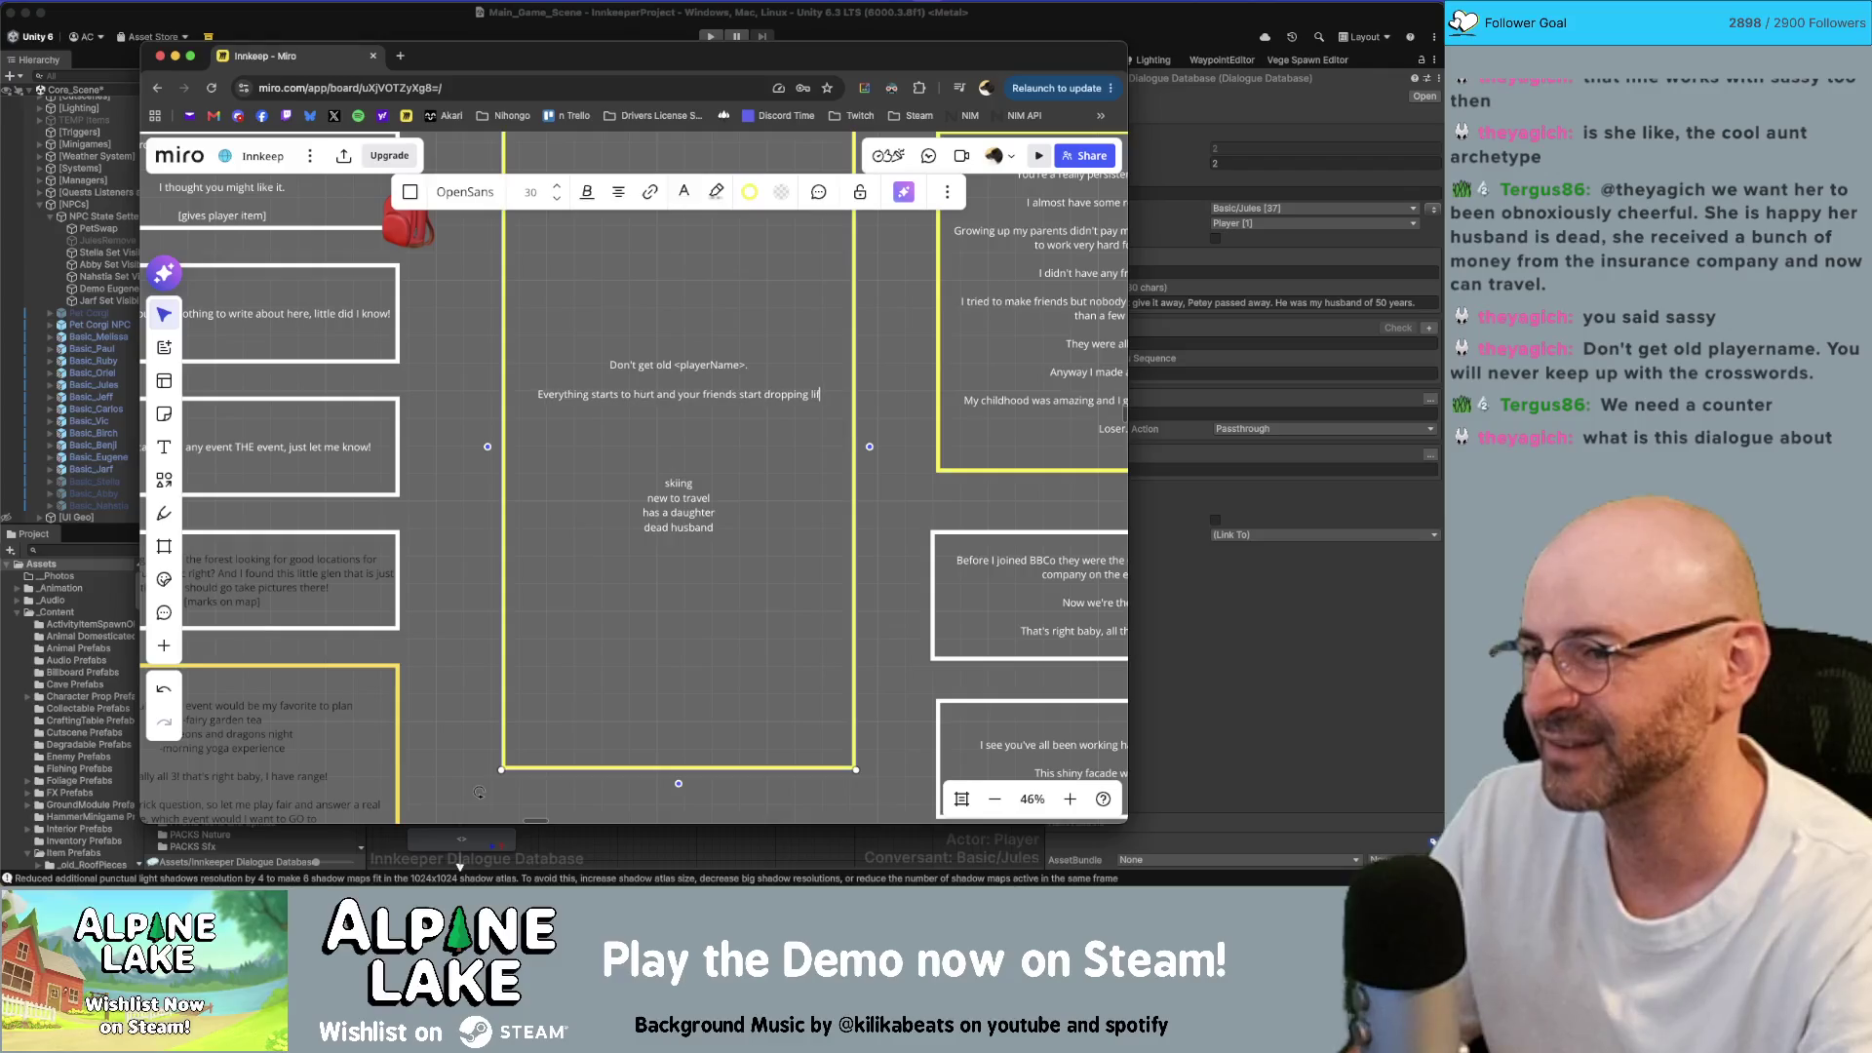
pyautogui.write('ke flies.')
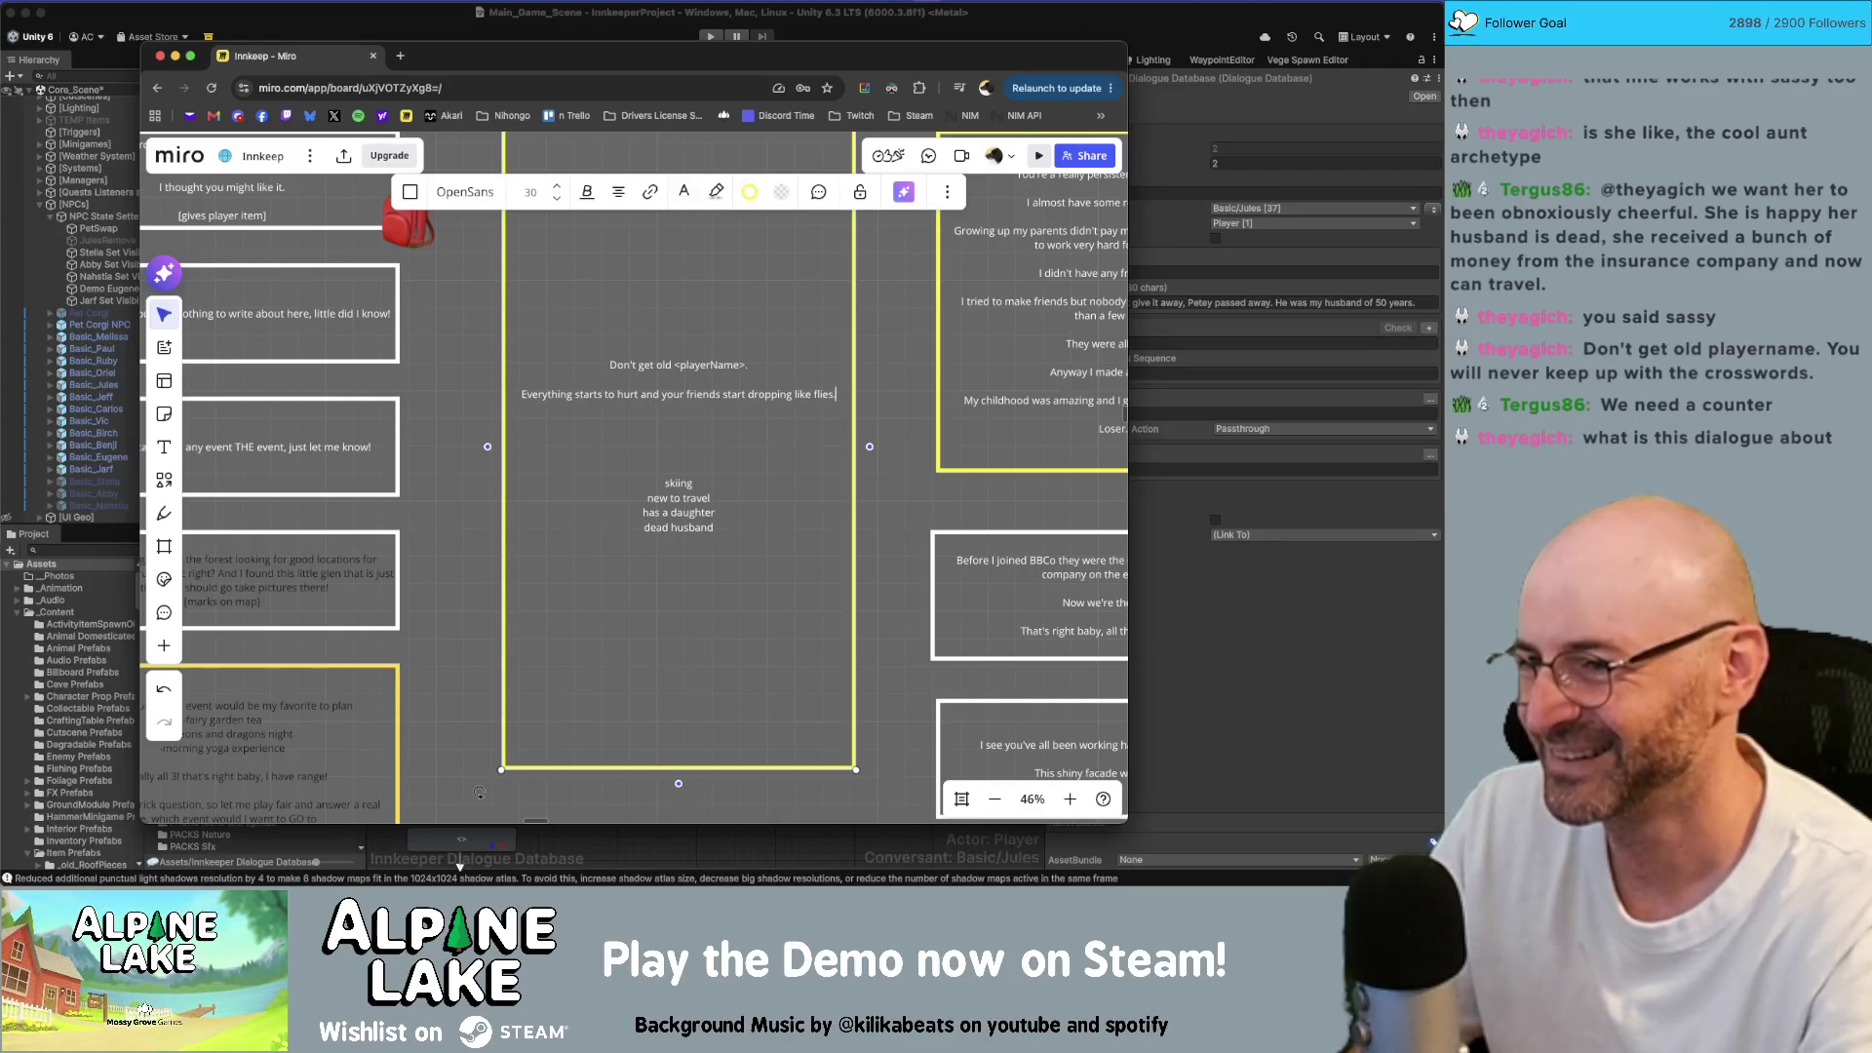
pyautogui.press('Return')
pyautogui.press('Return')
pyautogui.write("I'm sure that")
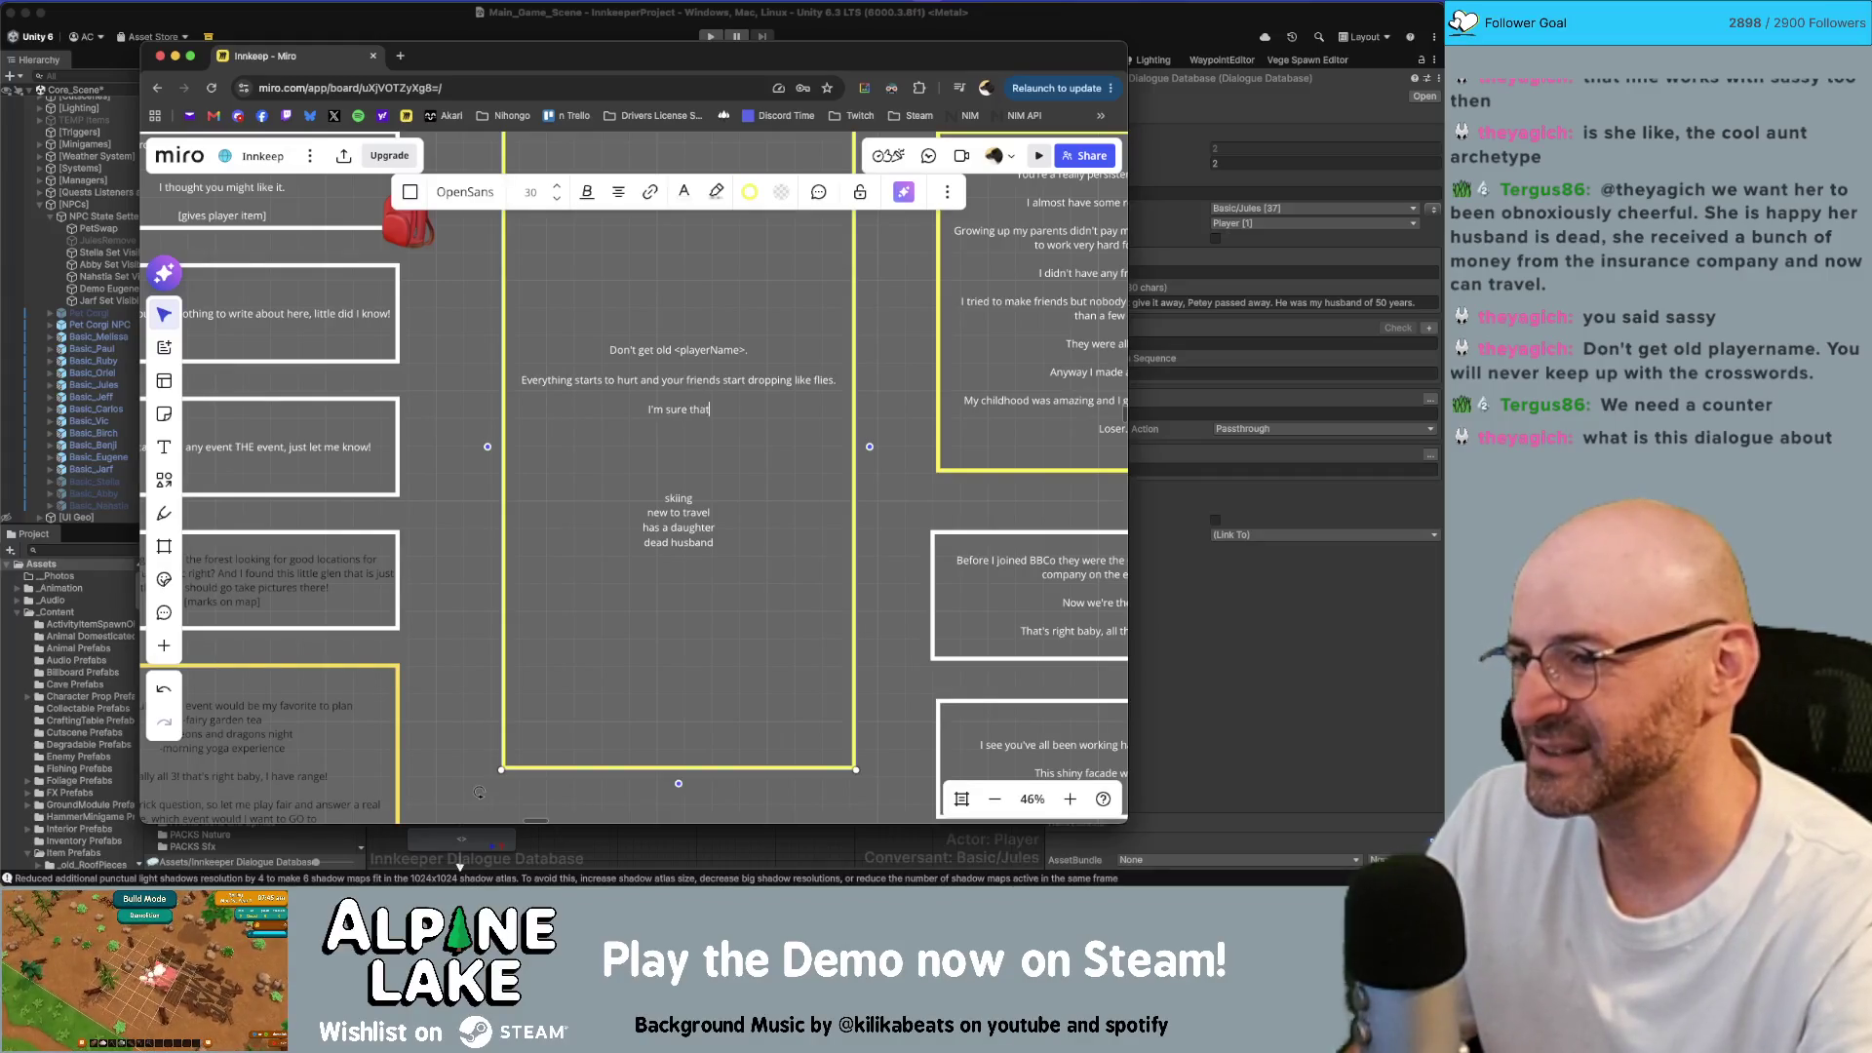
pyautogui.write('sounds pretty harsh. ')
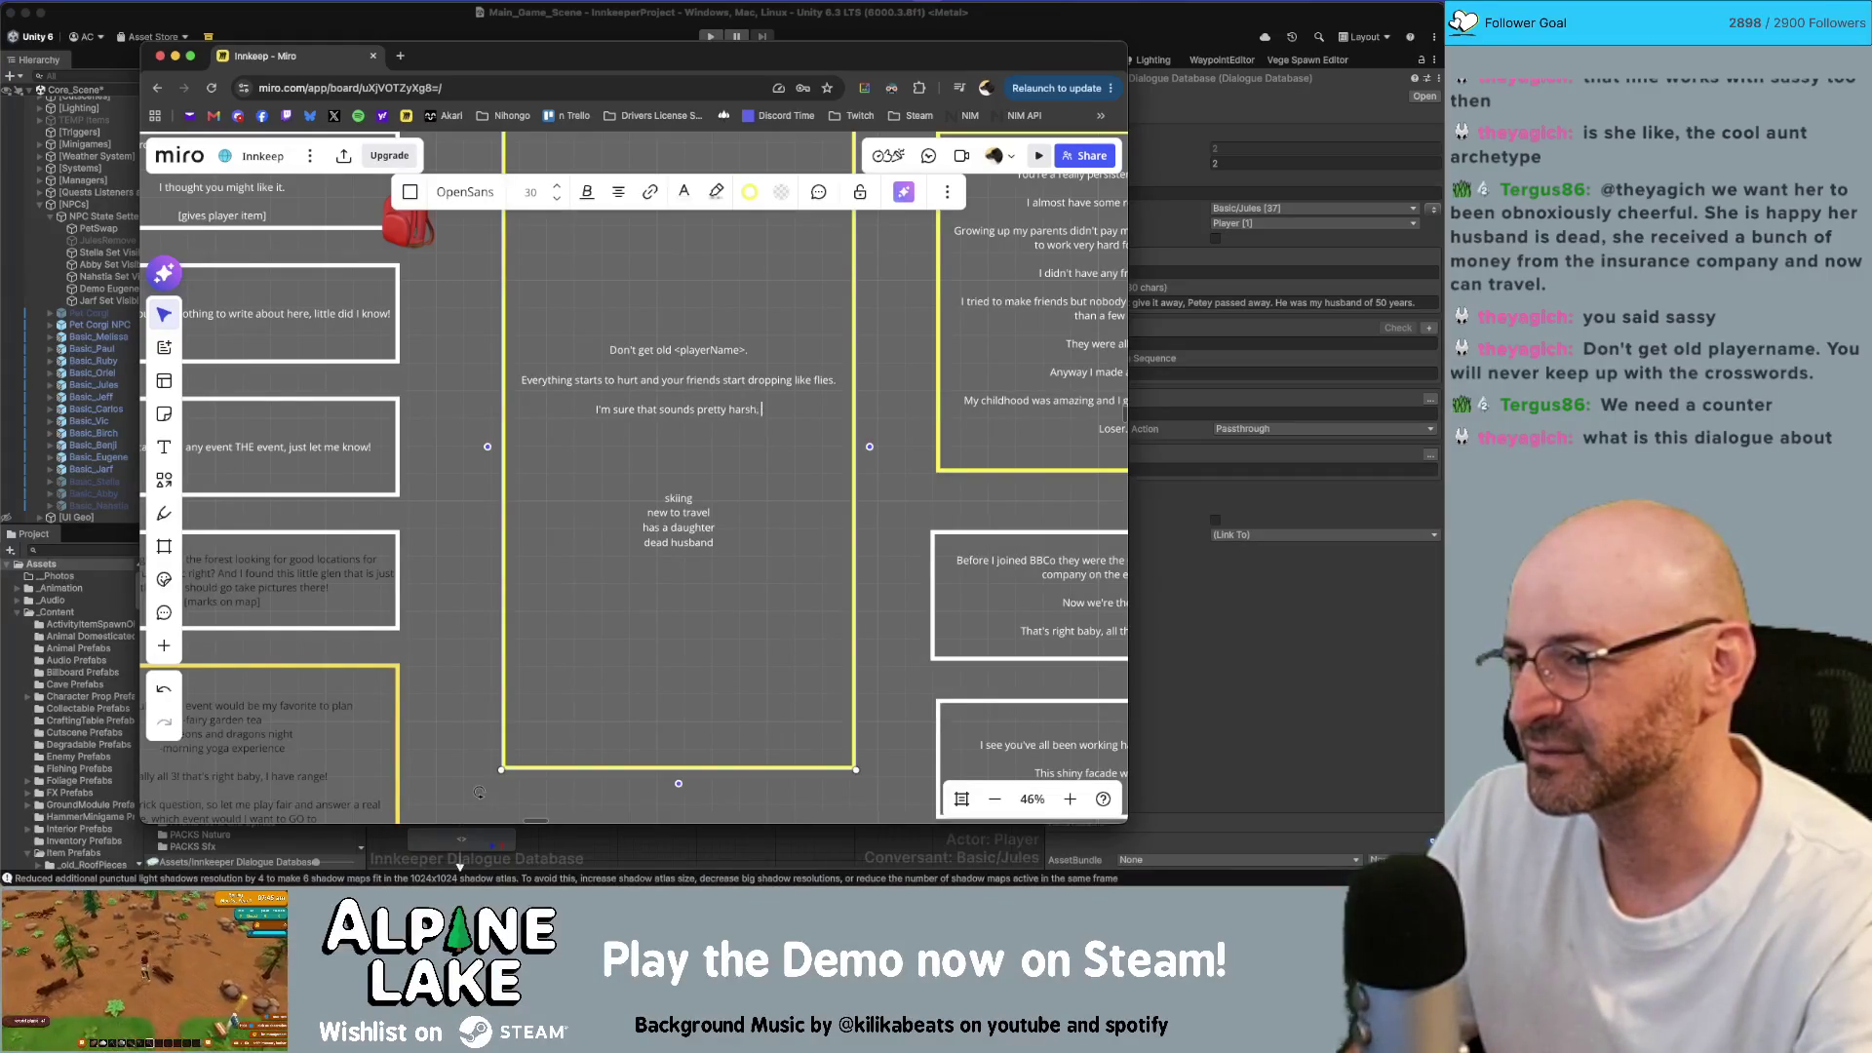
pyautogui.write('but')
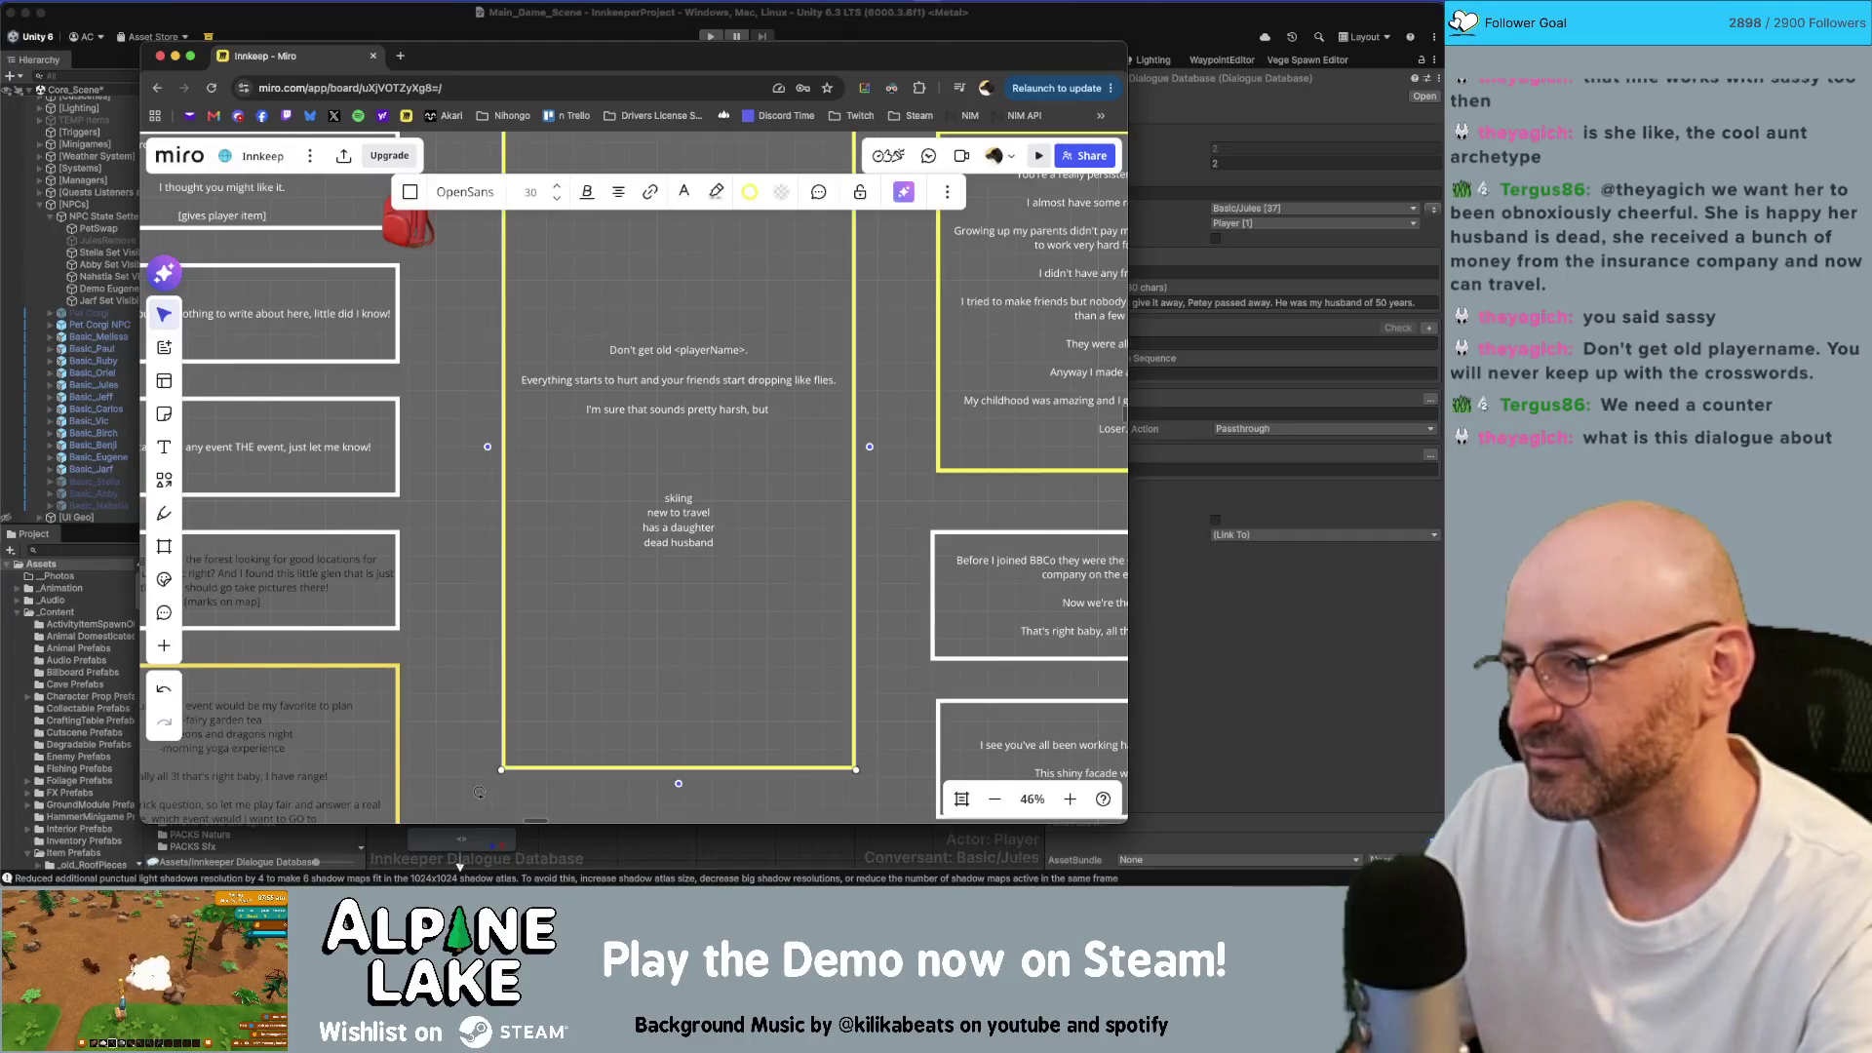
pyautogui.write(" it's my defense m")
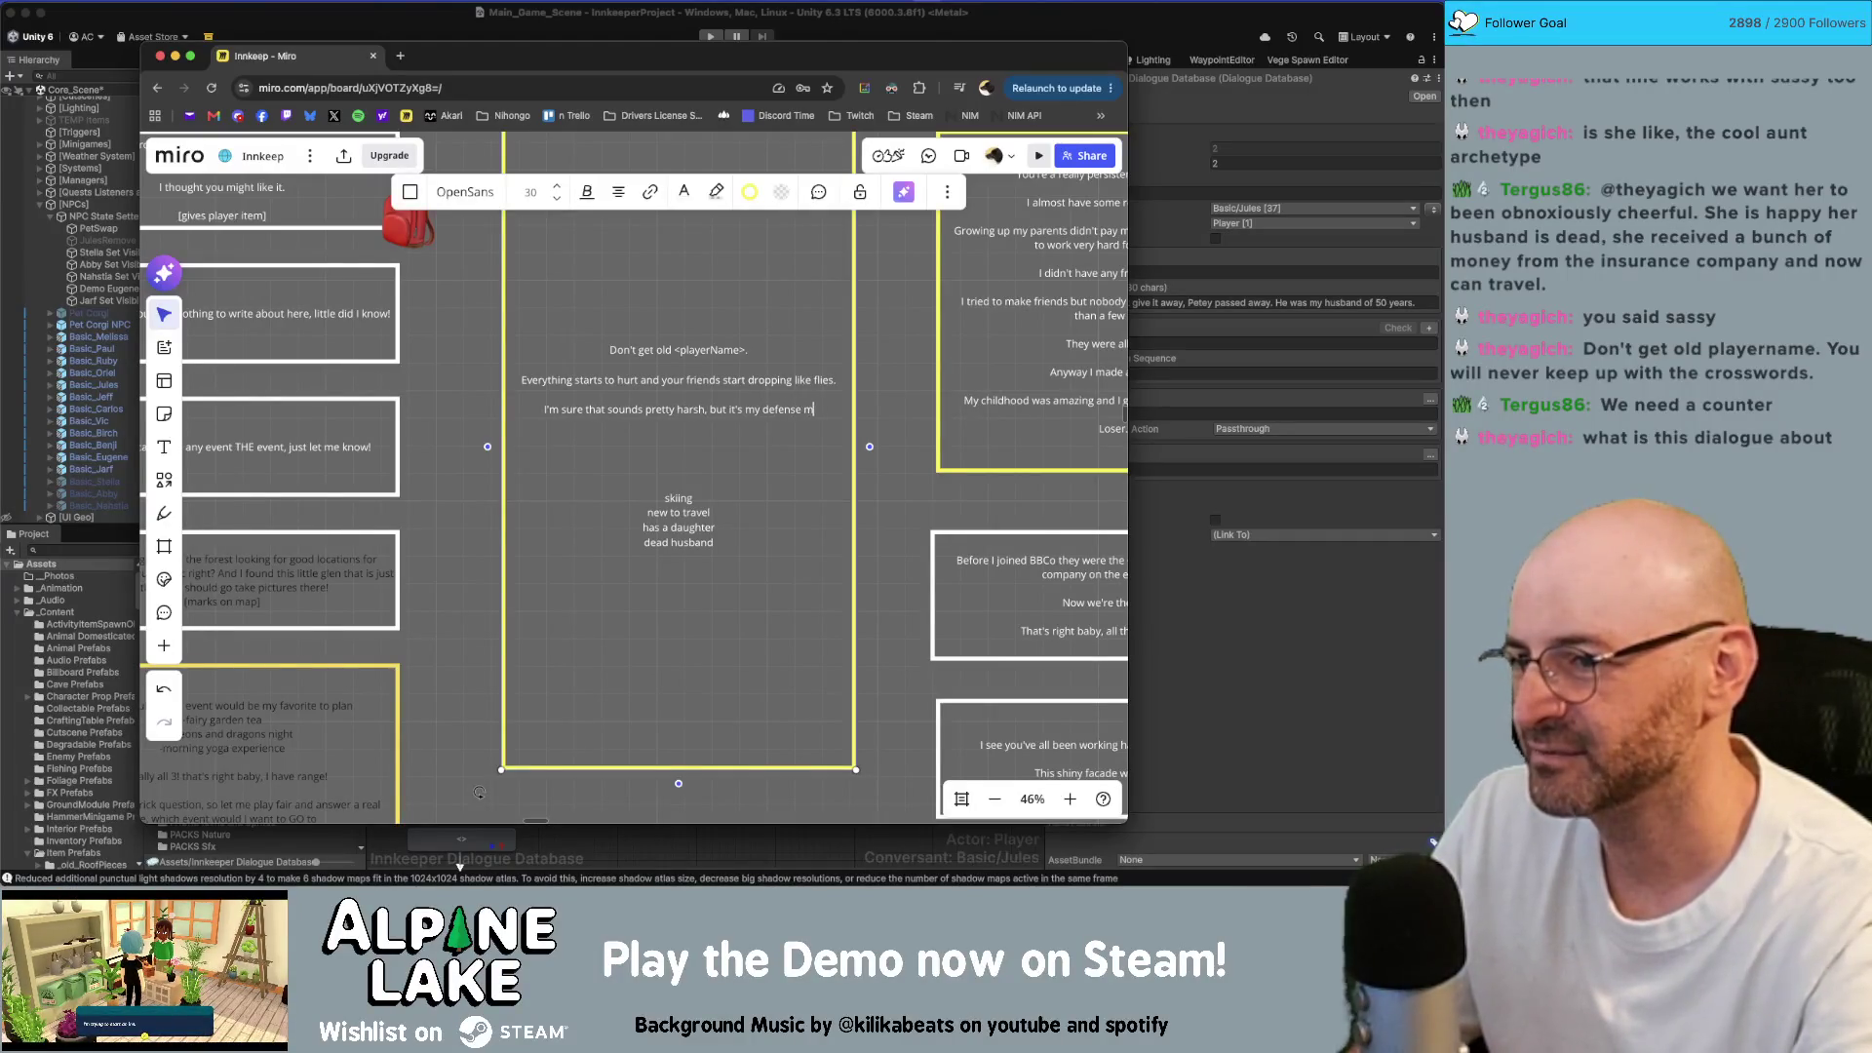
pyautogui.write('echanism.')
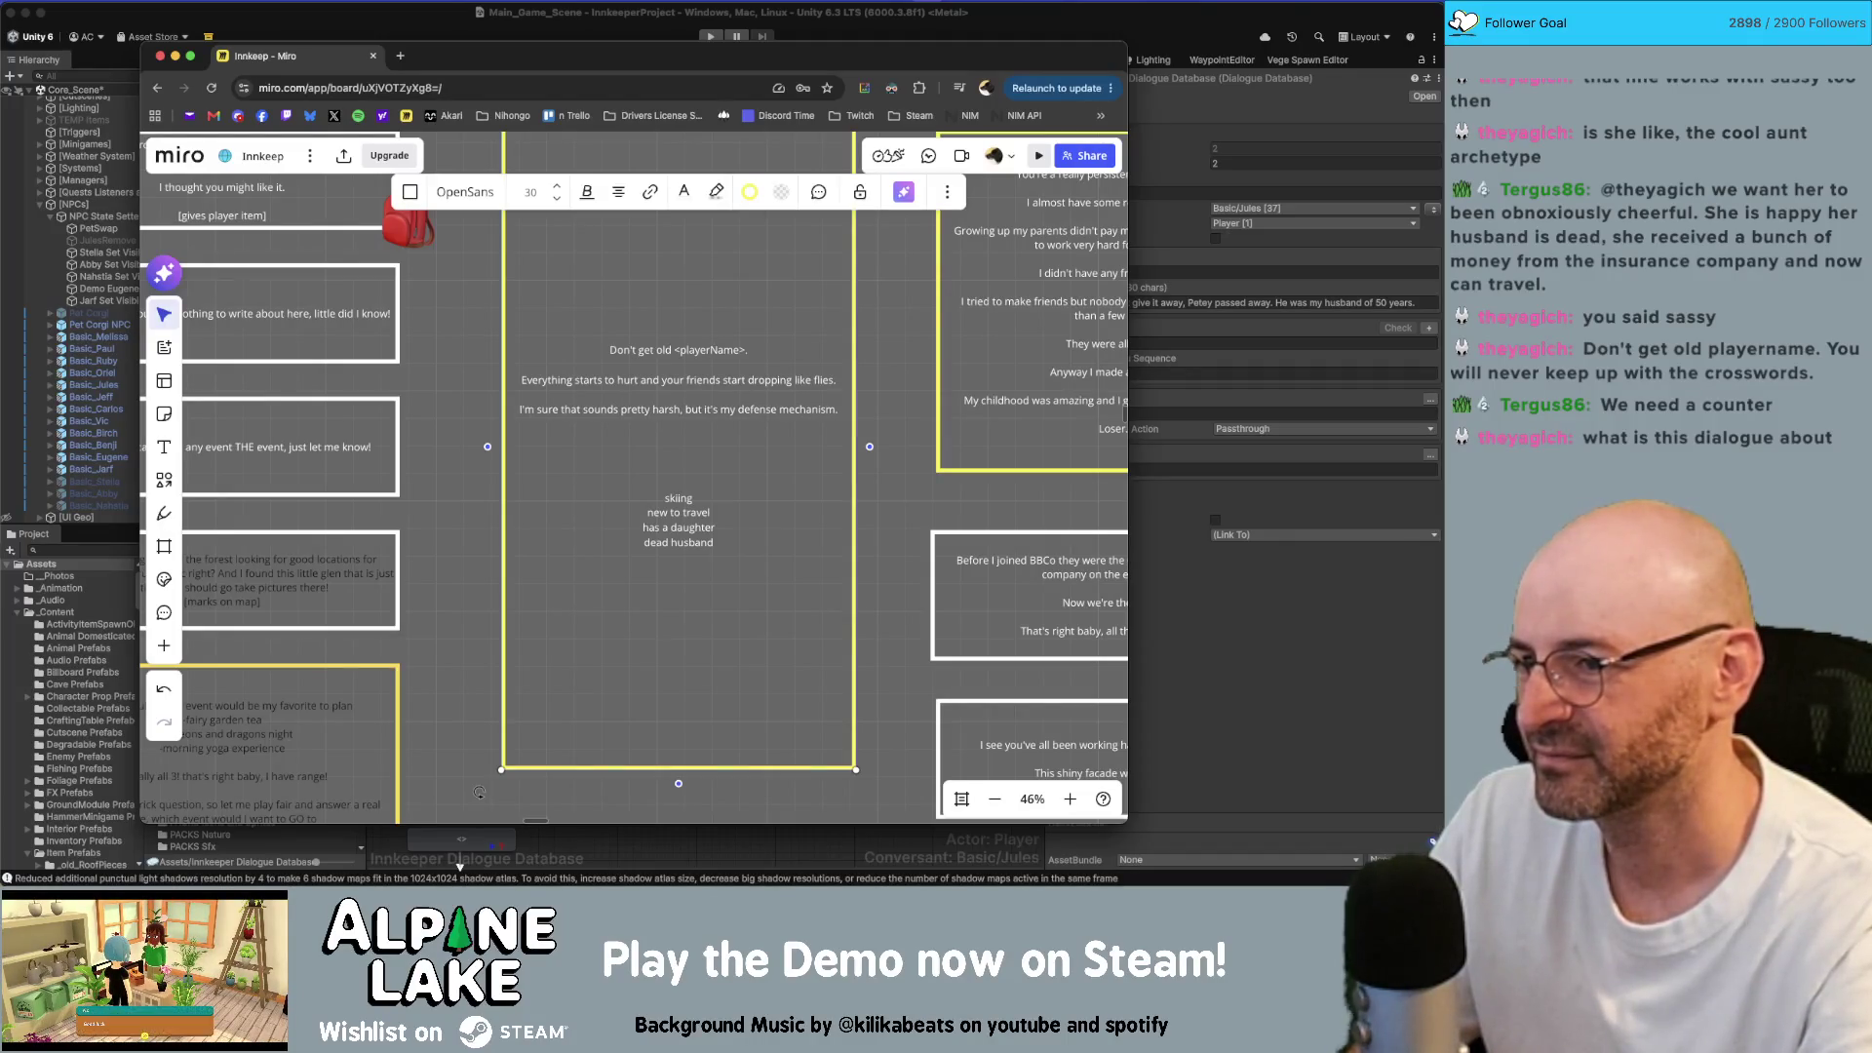
pyautogui.press('Return')
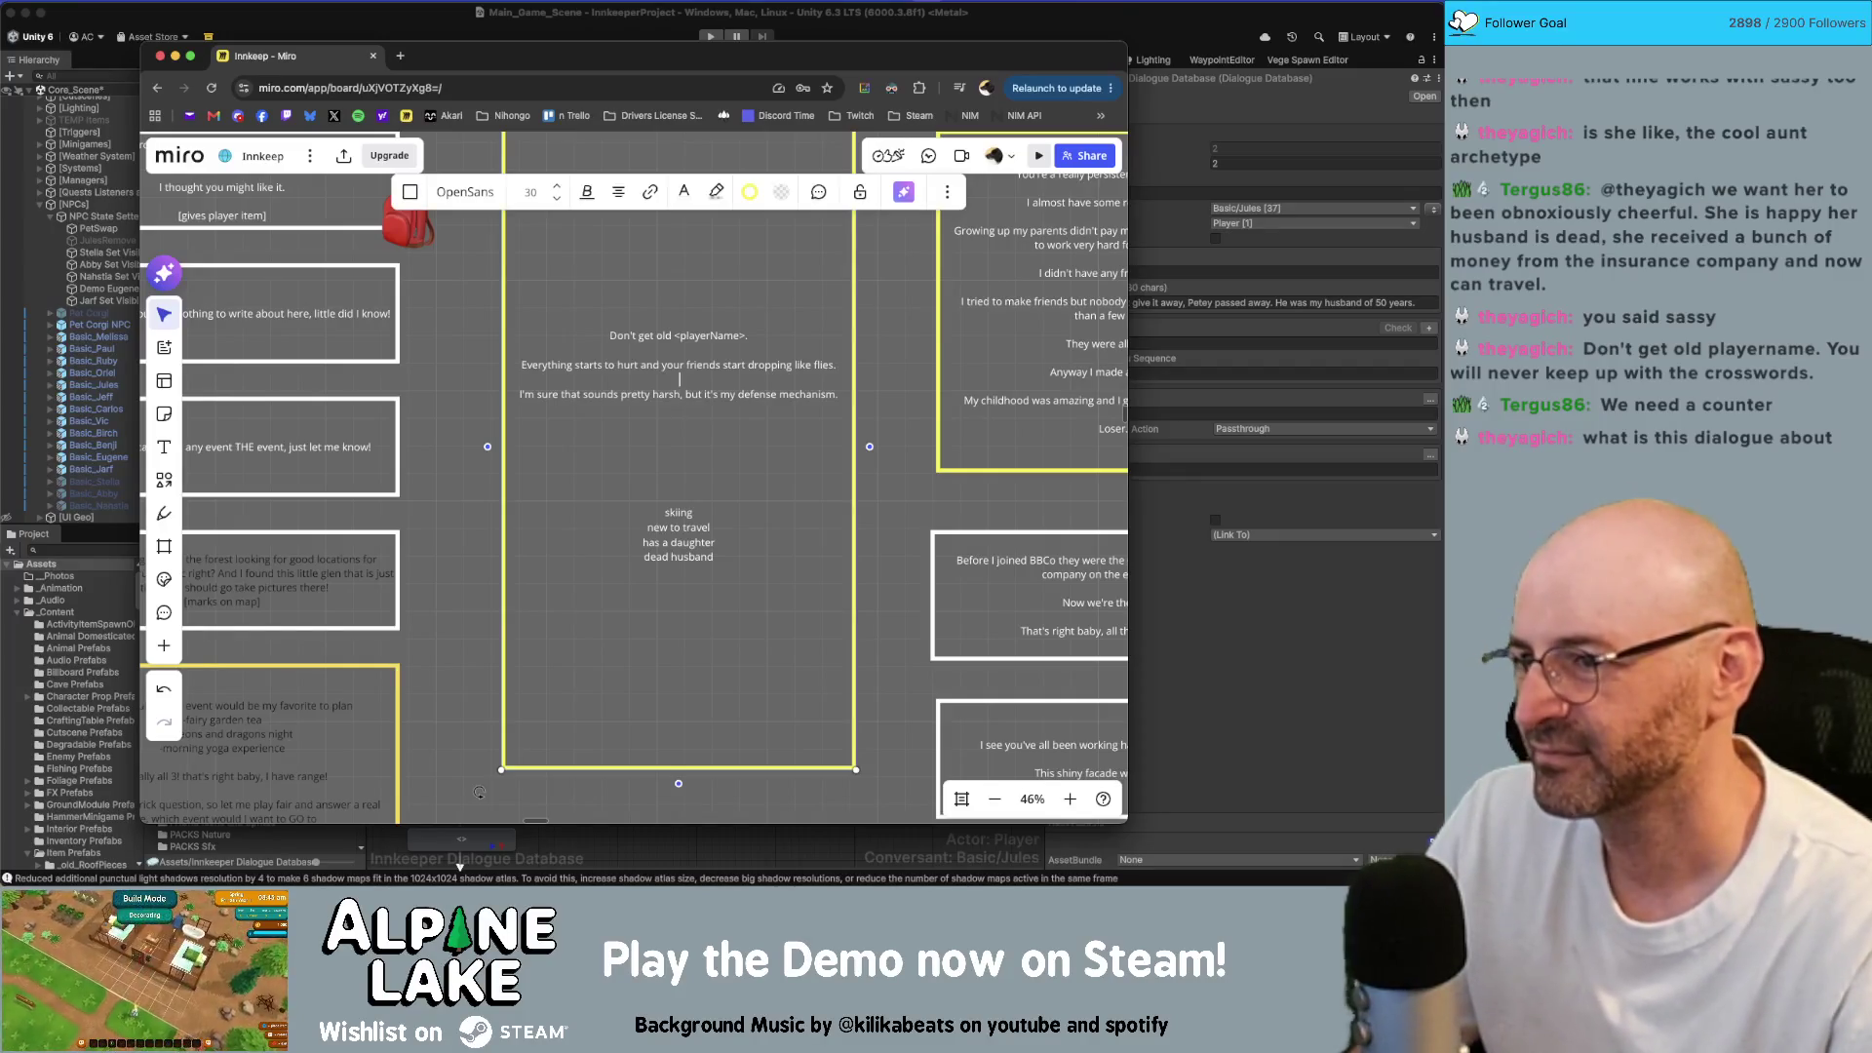
# Step: Edit the second line to 'Everything hurts', then delete that whole line
pyautogui.press('BackSpace')
pyautogui.press('BackSpace')
pyautogui.press('BackSpace')
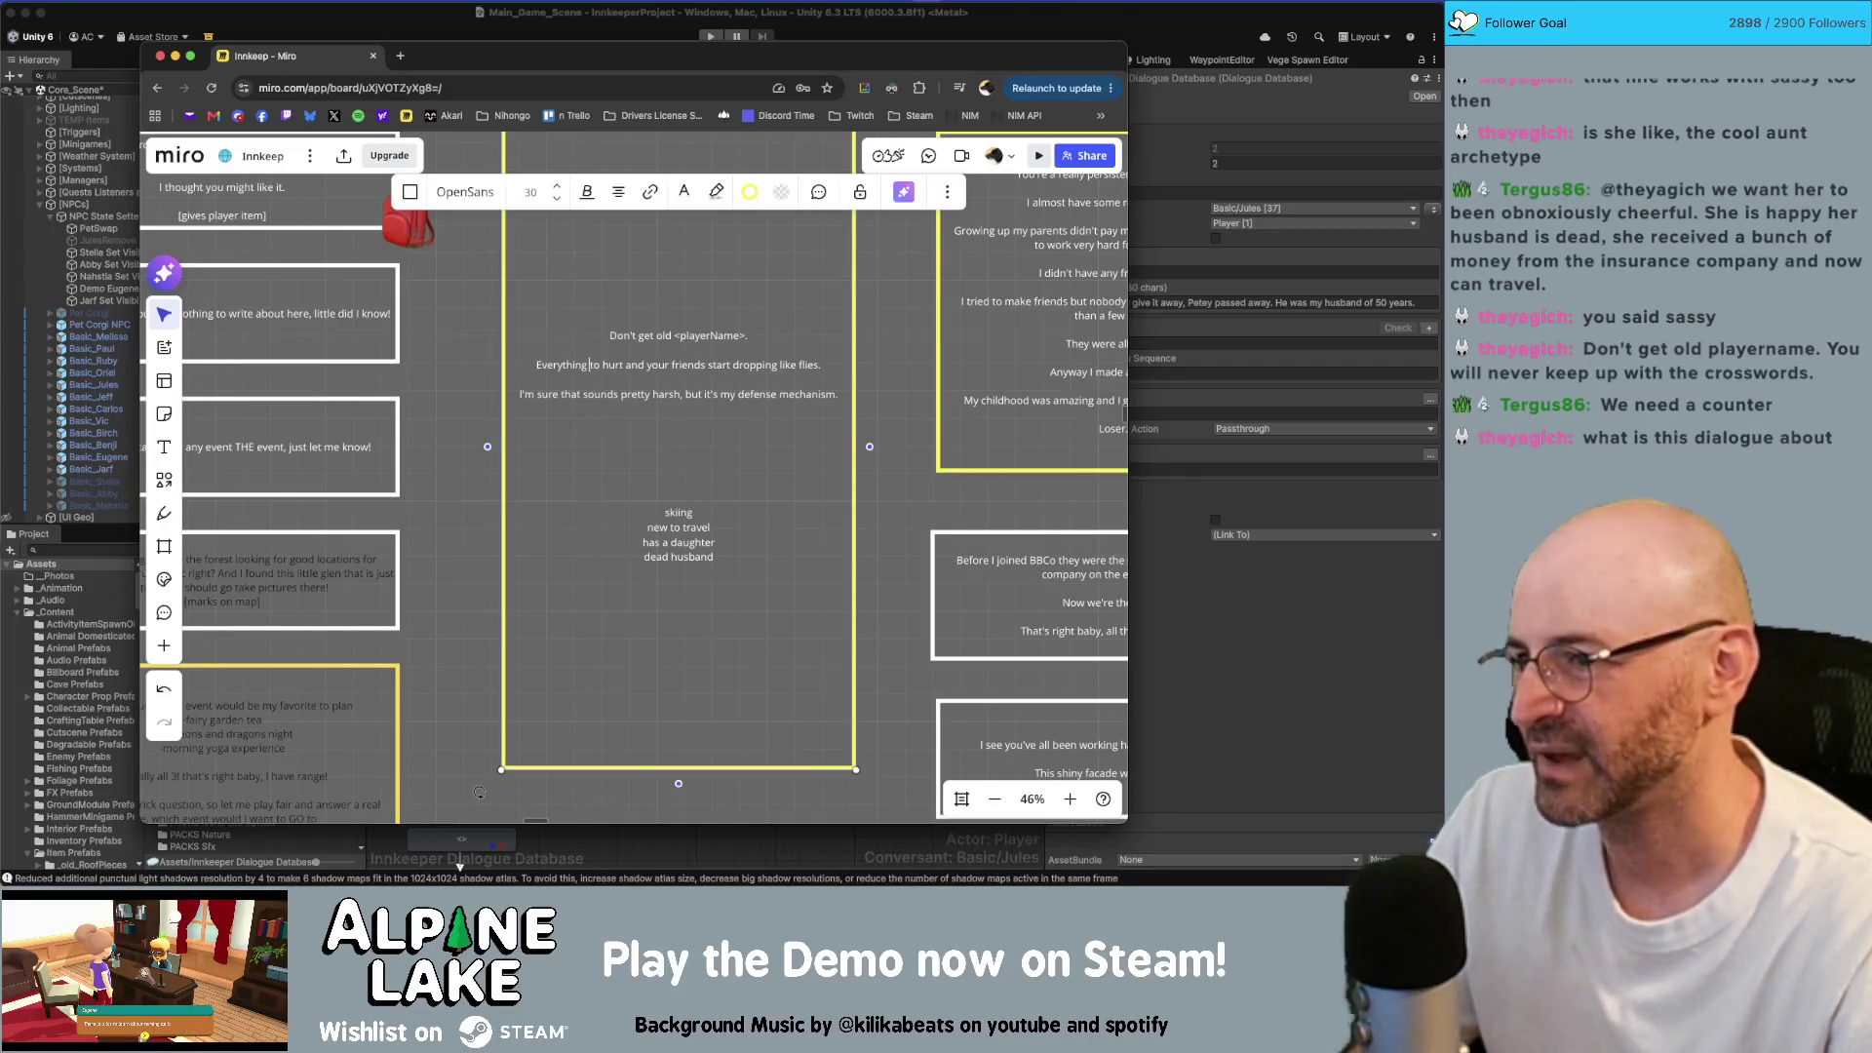
pyautogui.press('Delete')
pyautogui.press('Delete')
pyautogui.press('Delete')
pyautogui.write('s')
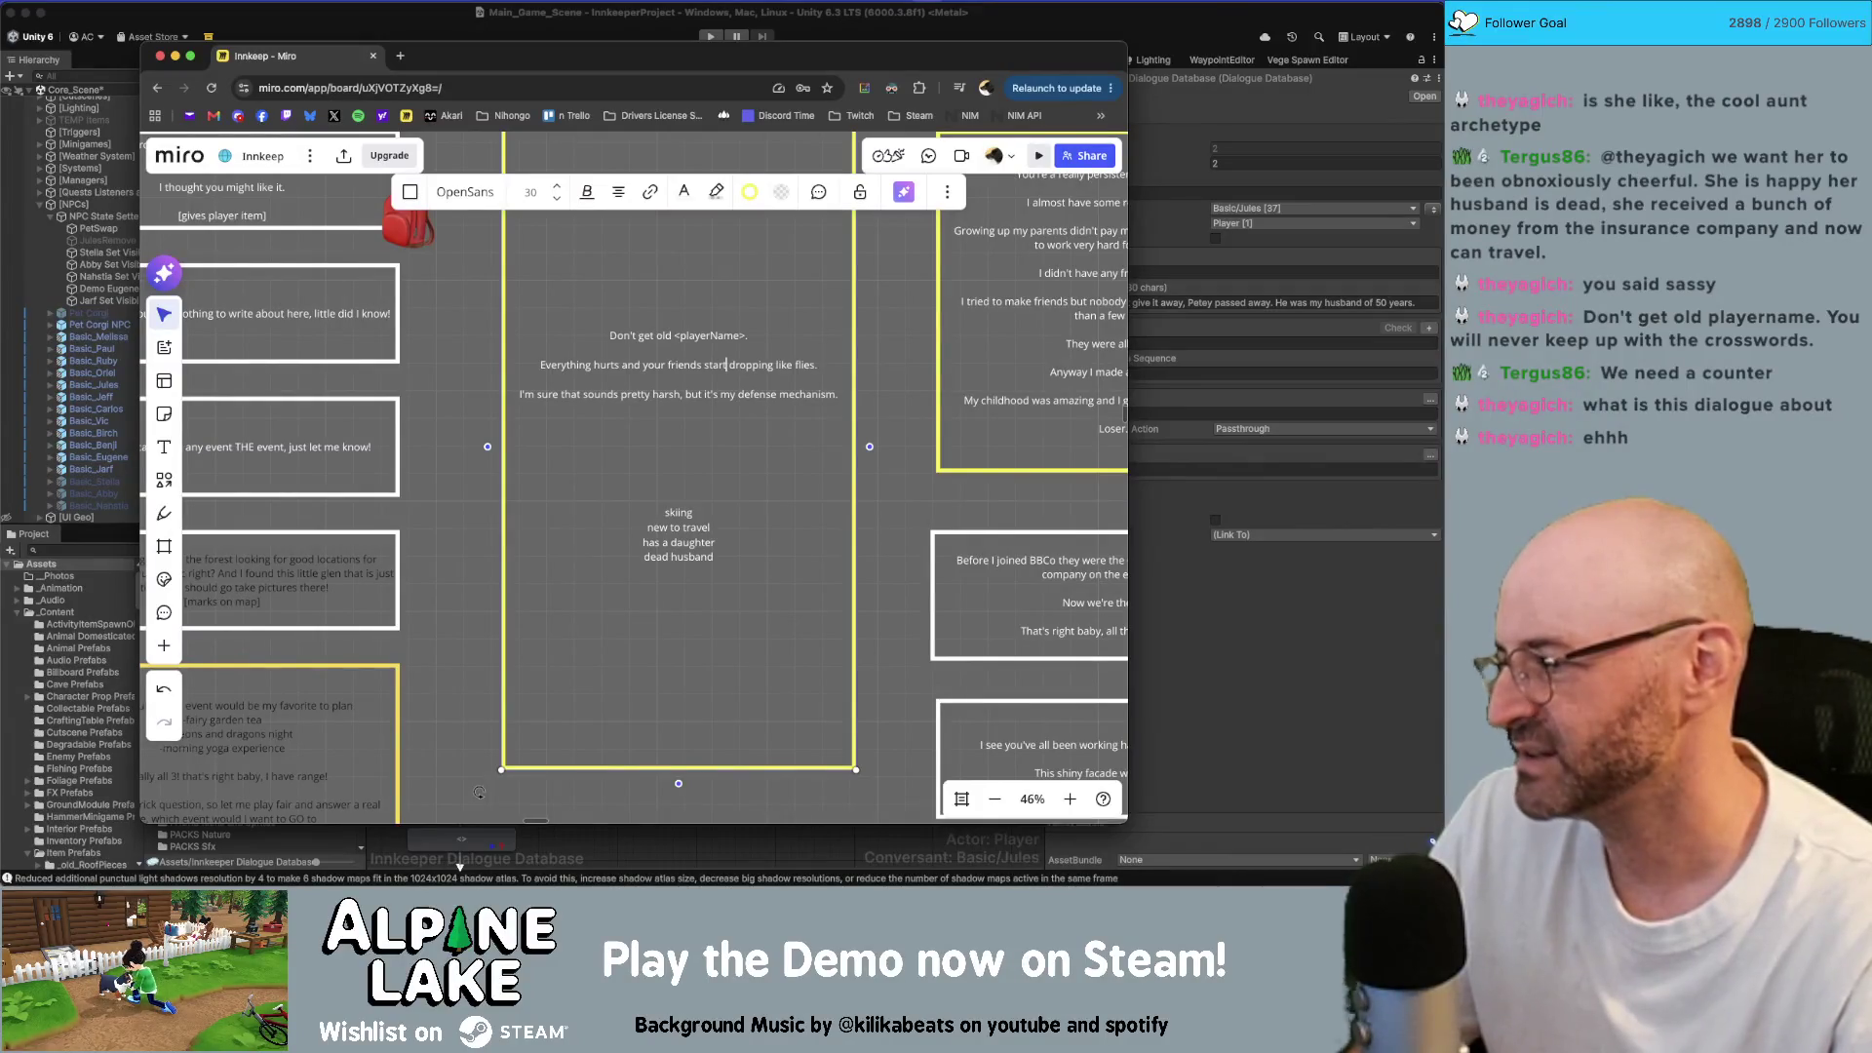
pyautogui.press('super+Right')
pyautogui.press('super+shift+Left')
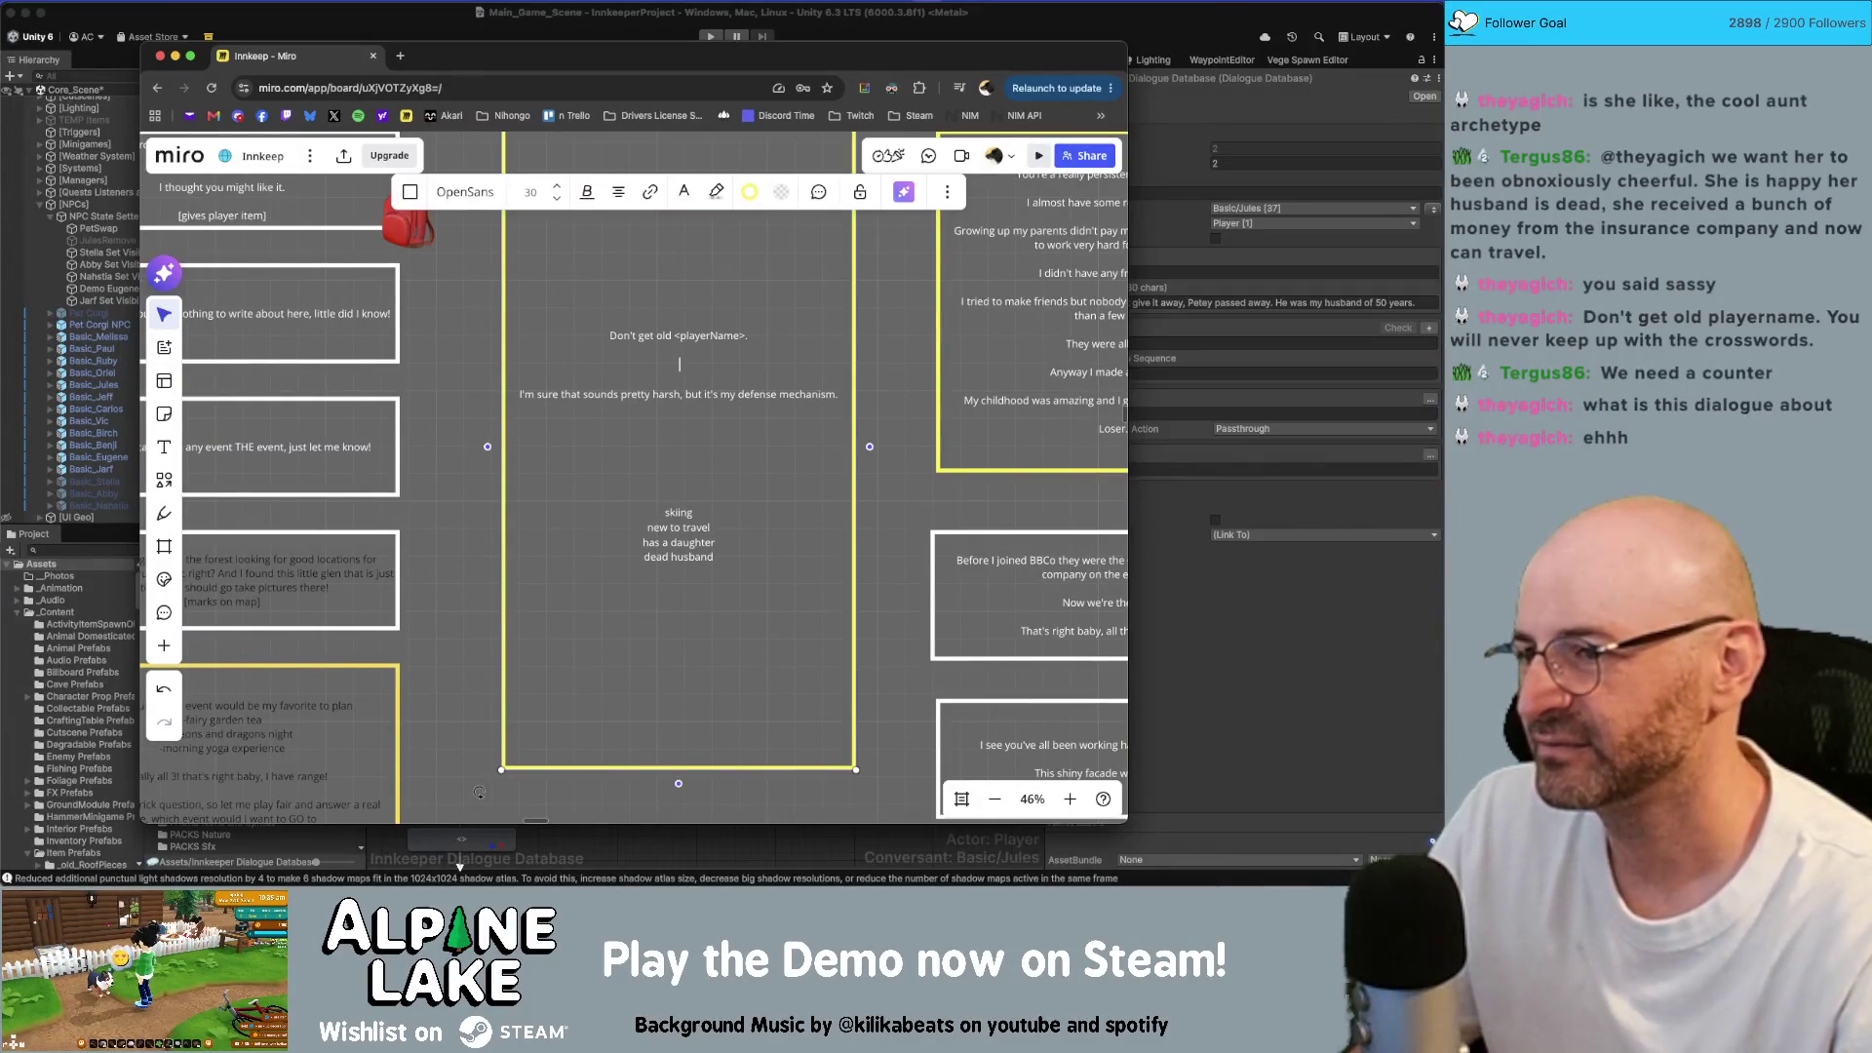
pyautogui.press('BackSpace')
pyautogui.press('BackSpace')
pyautogui.press('BackSpace')
# Step: Add blank lines under the first sentence and pan over to the cuisine card
pyautogui.press('Return')
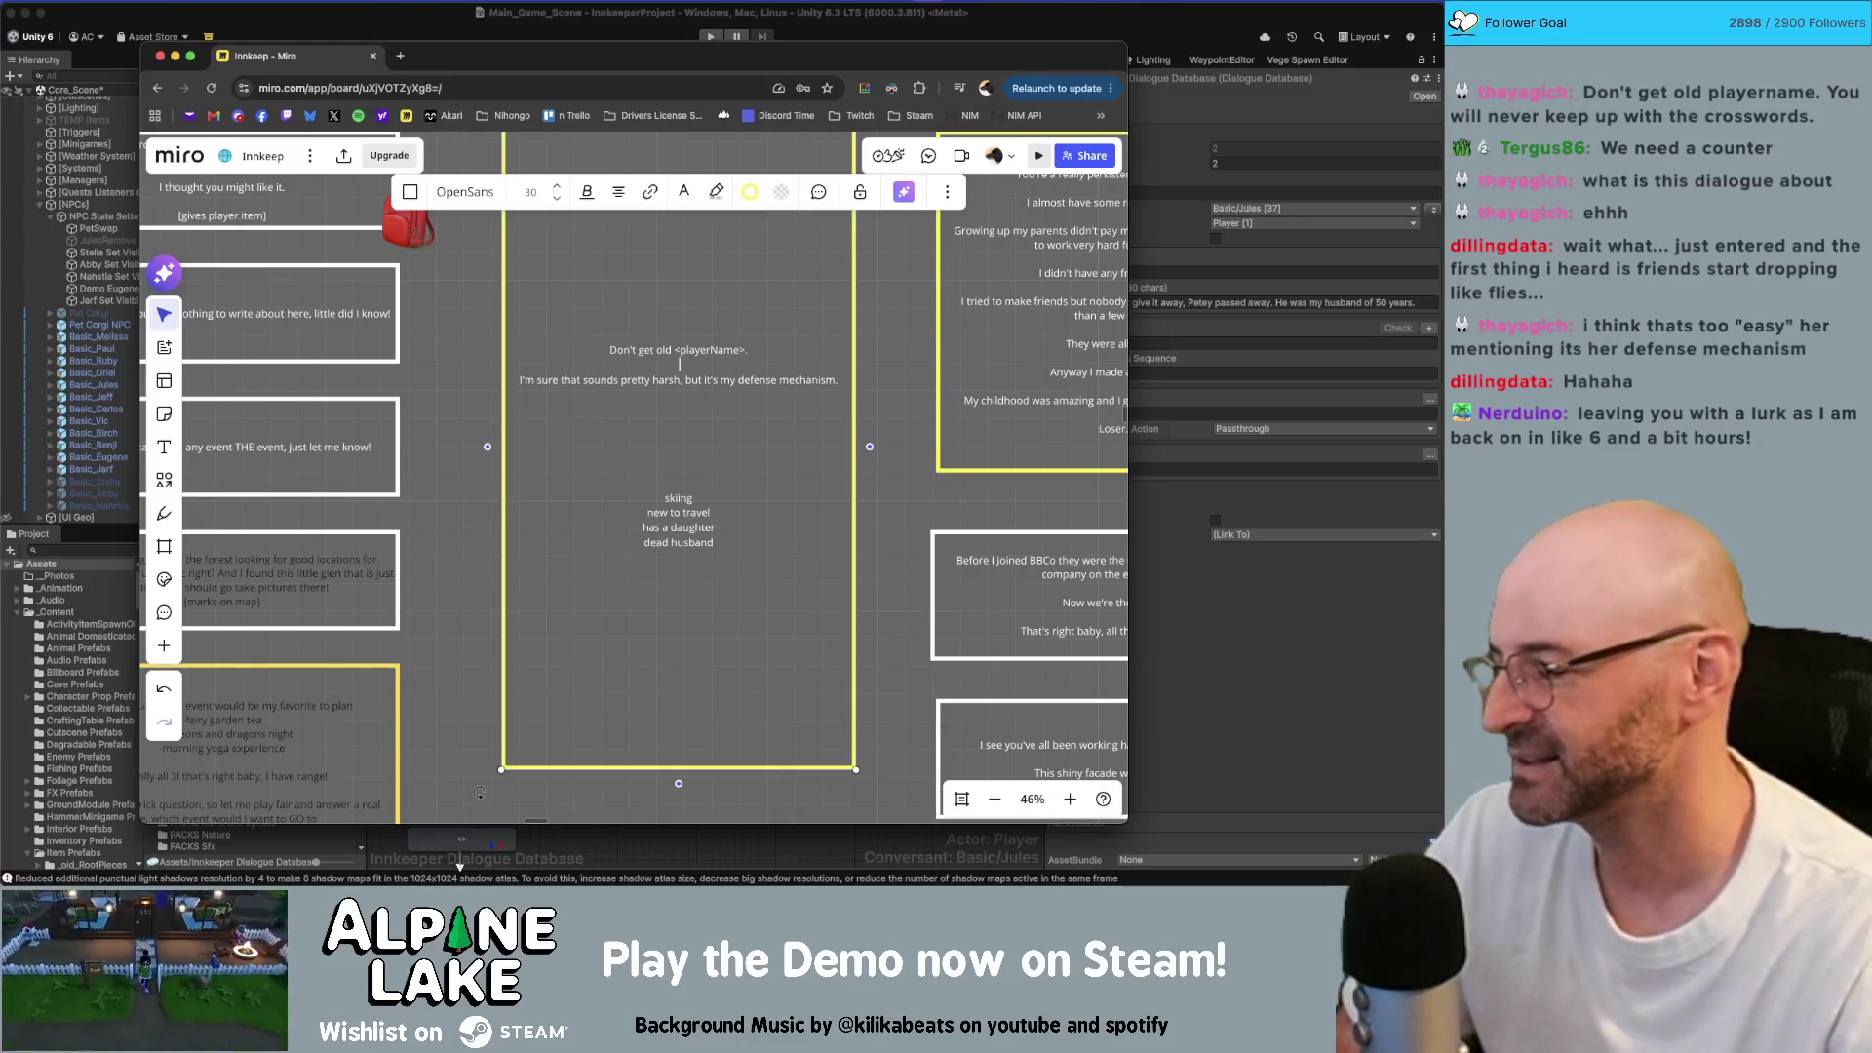
pyautogui.press('Return')
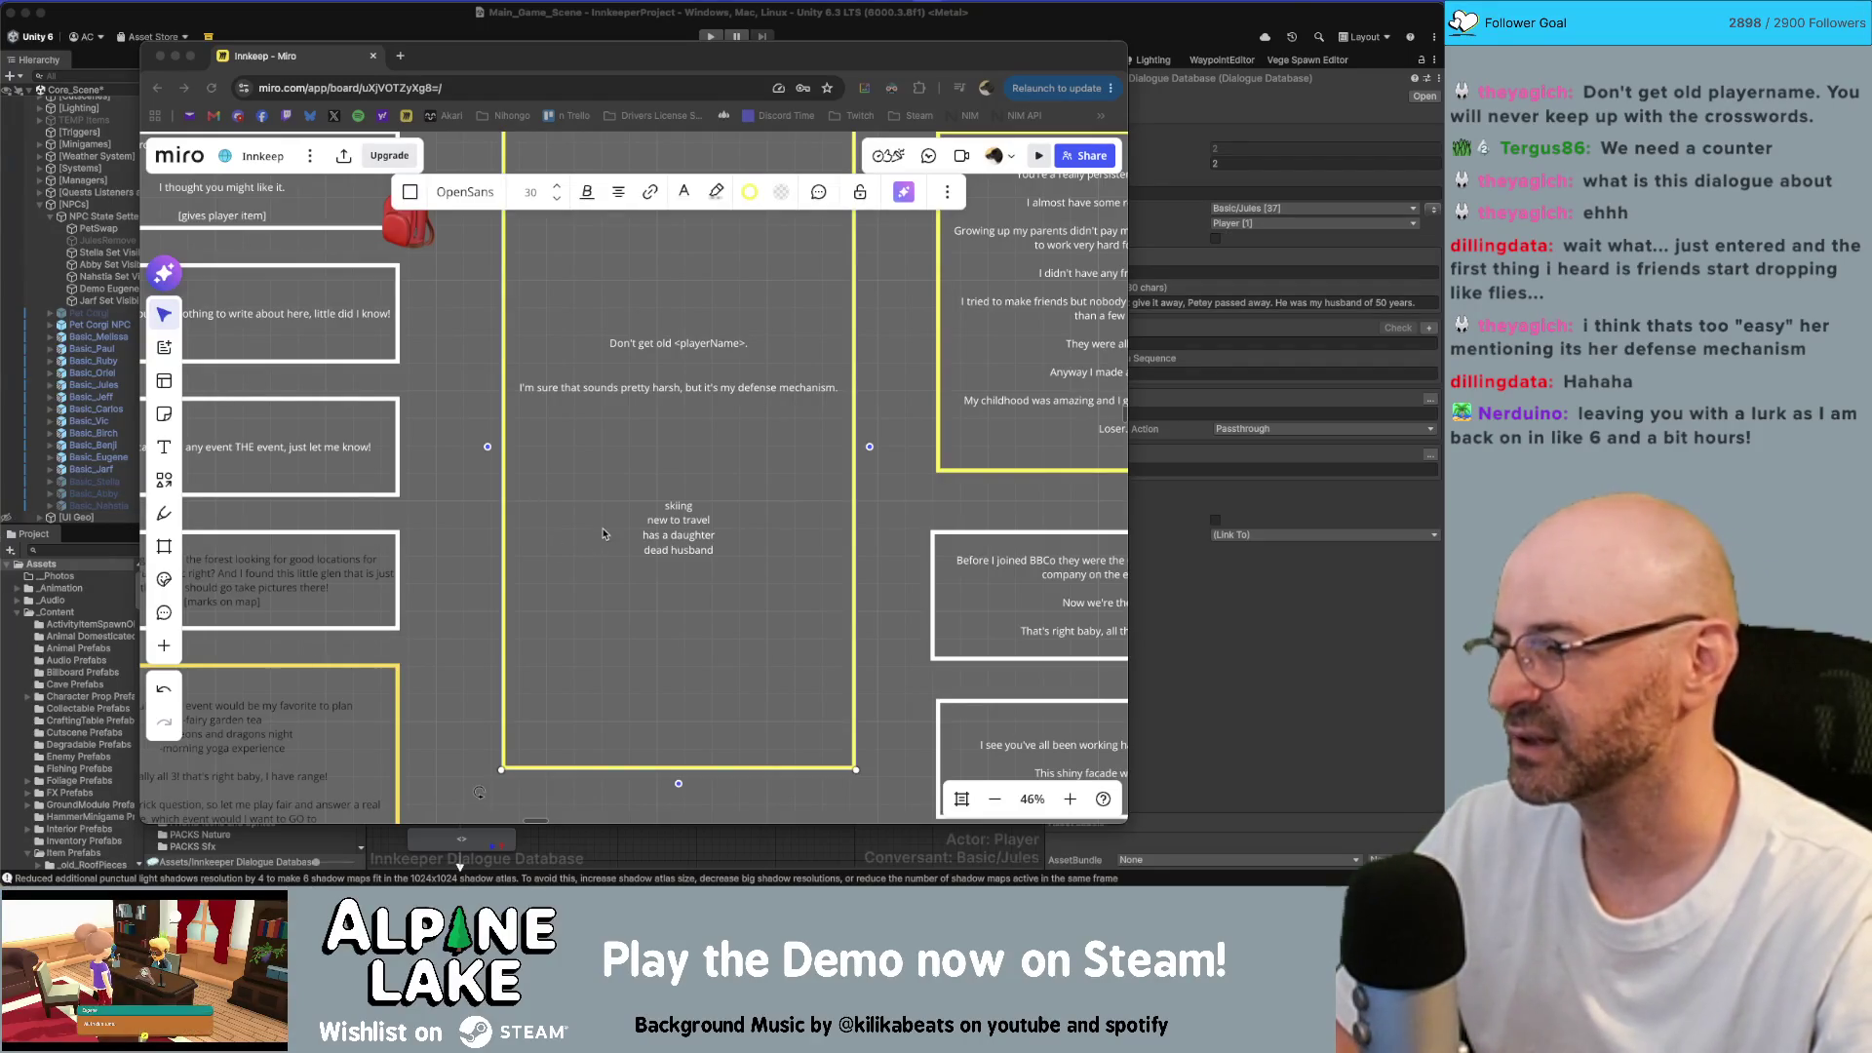
pyautogui.scroll(-5, 824, 493)
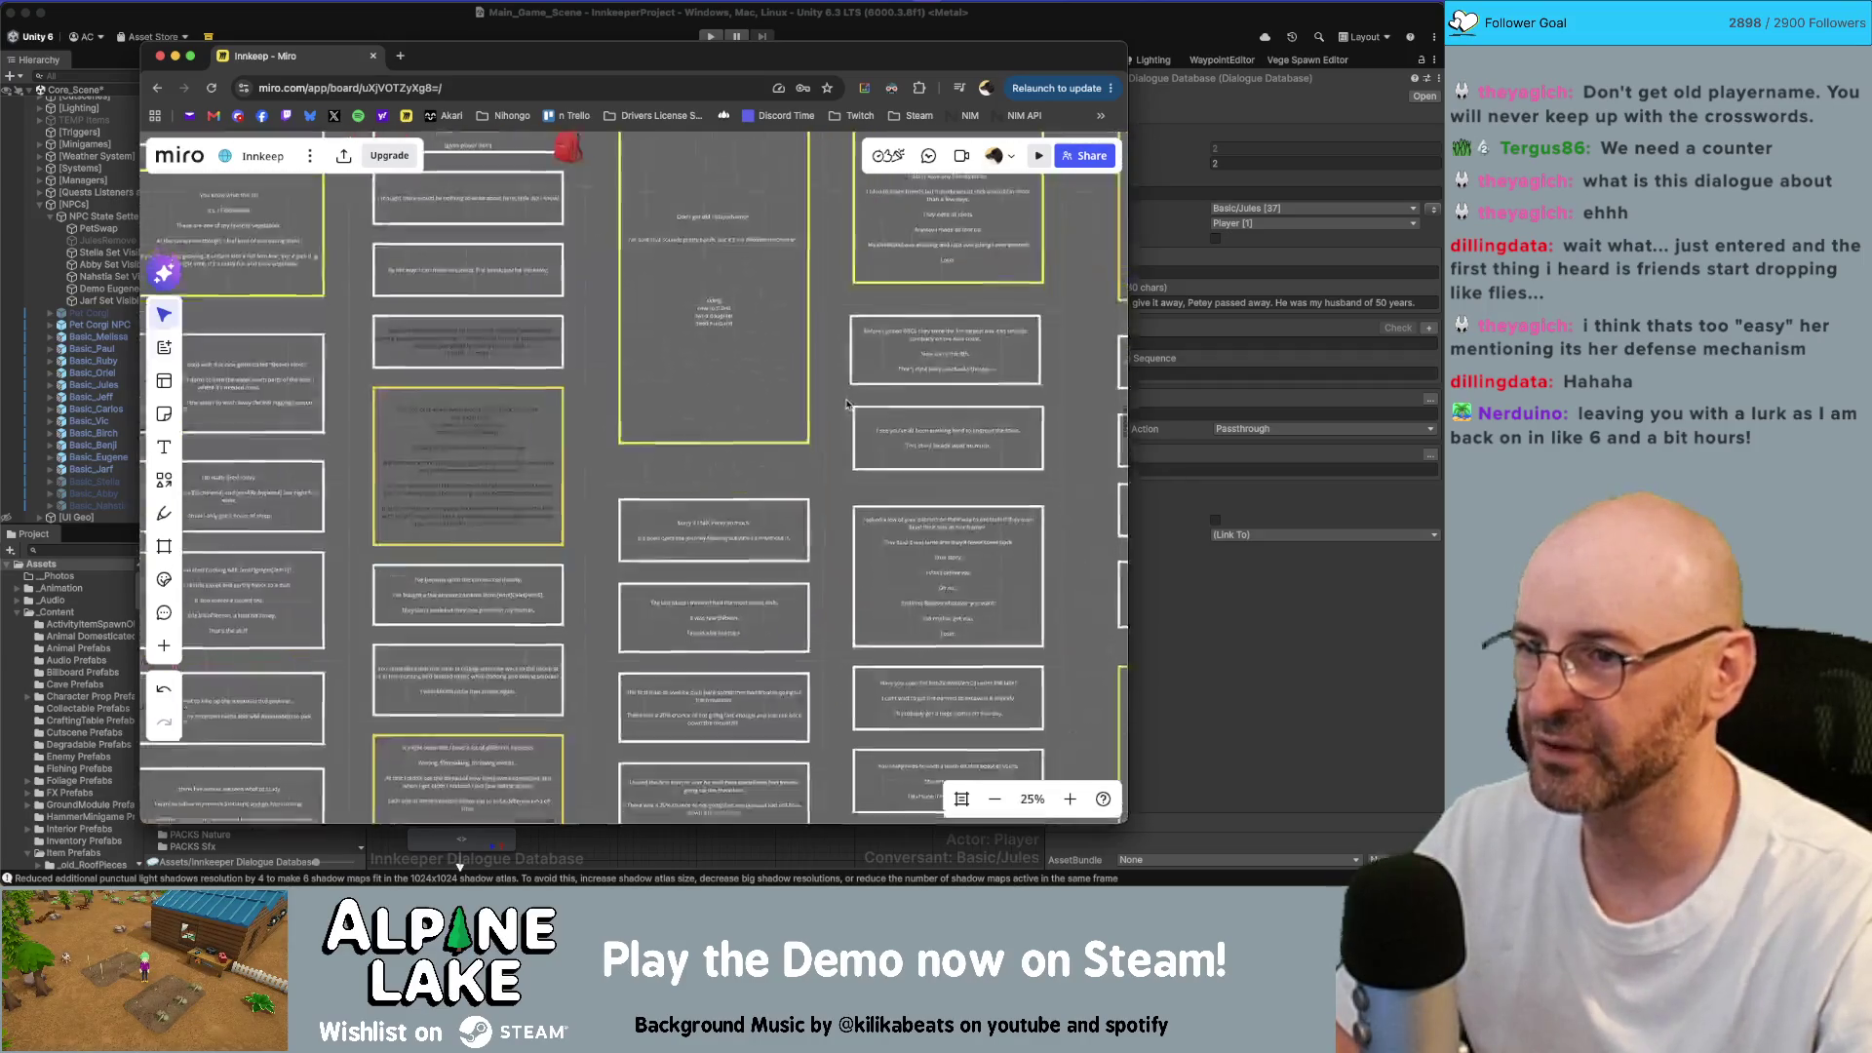
pyautogui.scroll(-10, 846, 402)
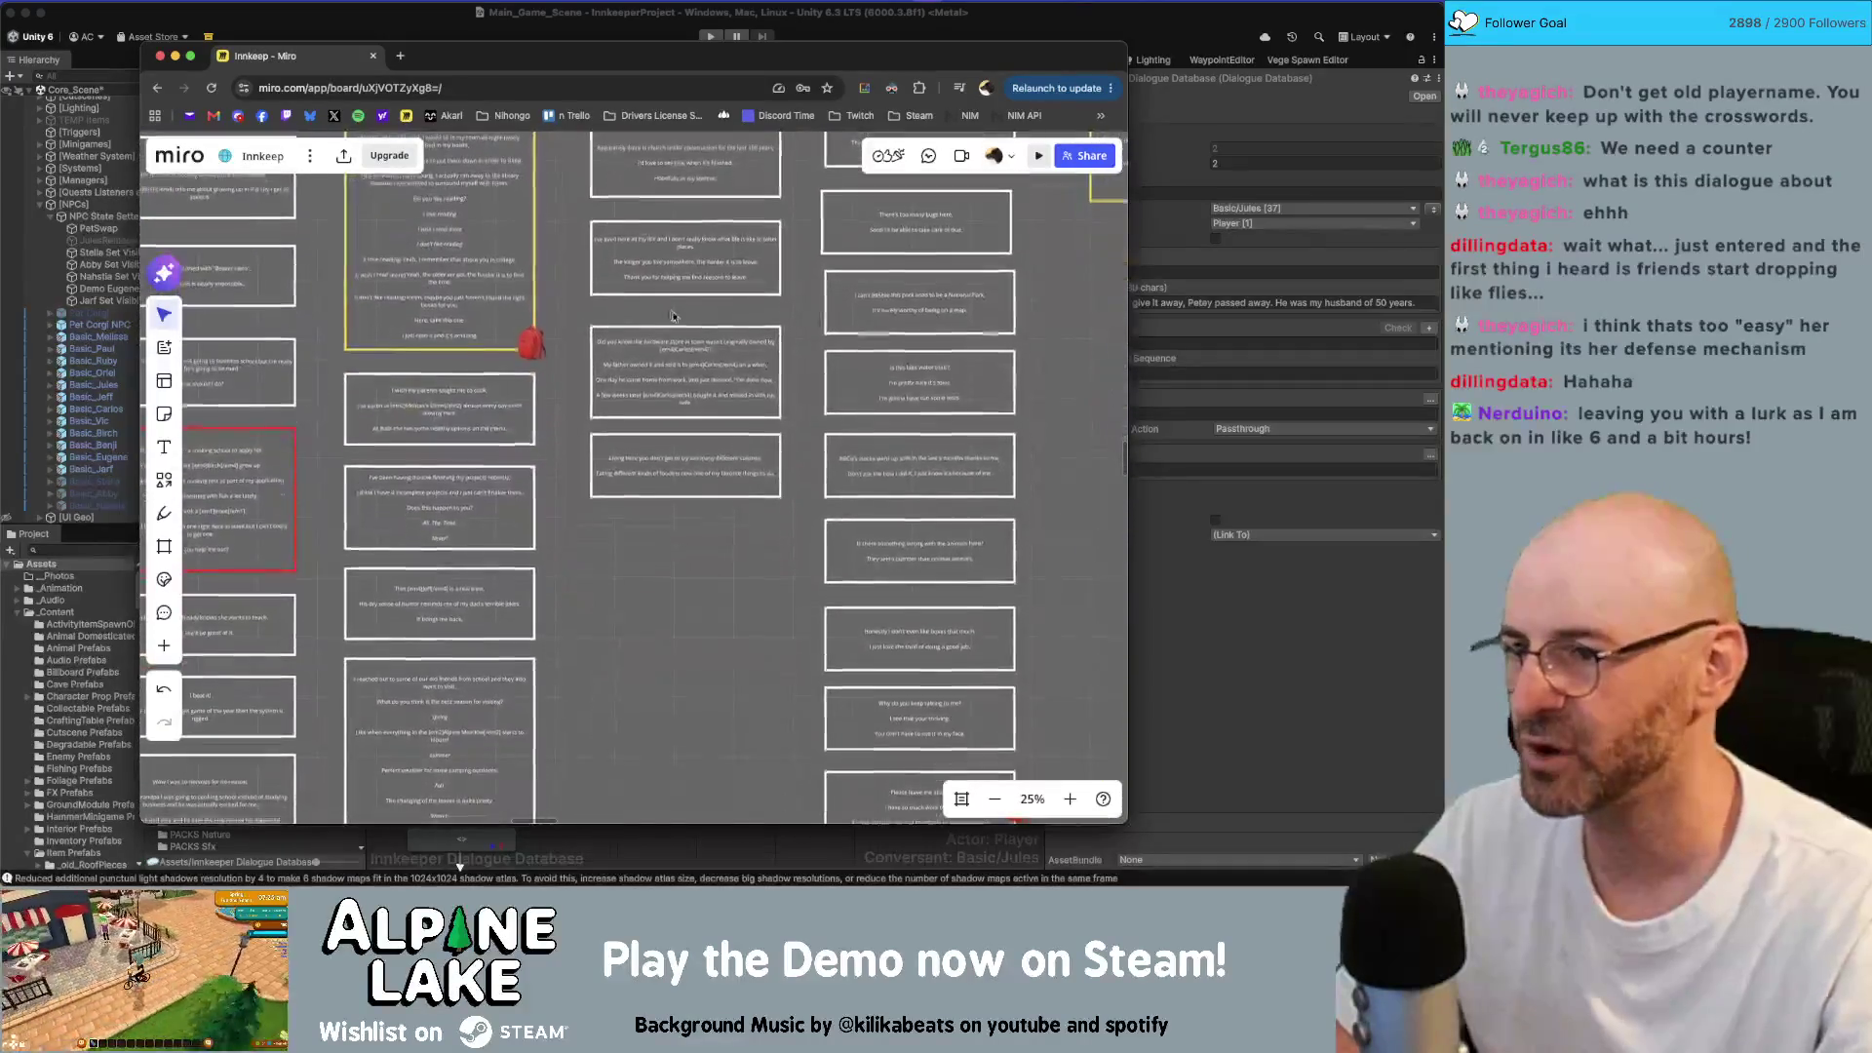
pyautogui.scroll(3, 672, 494)
pyautogui.scroll(-1, 670, 481)
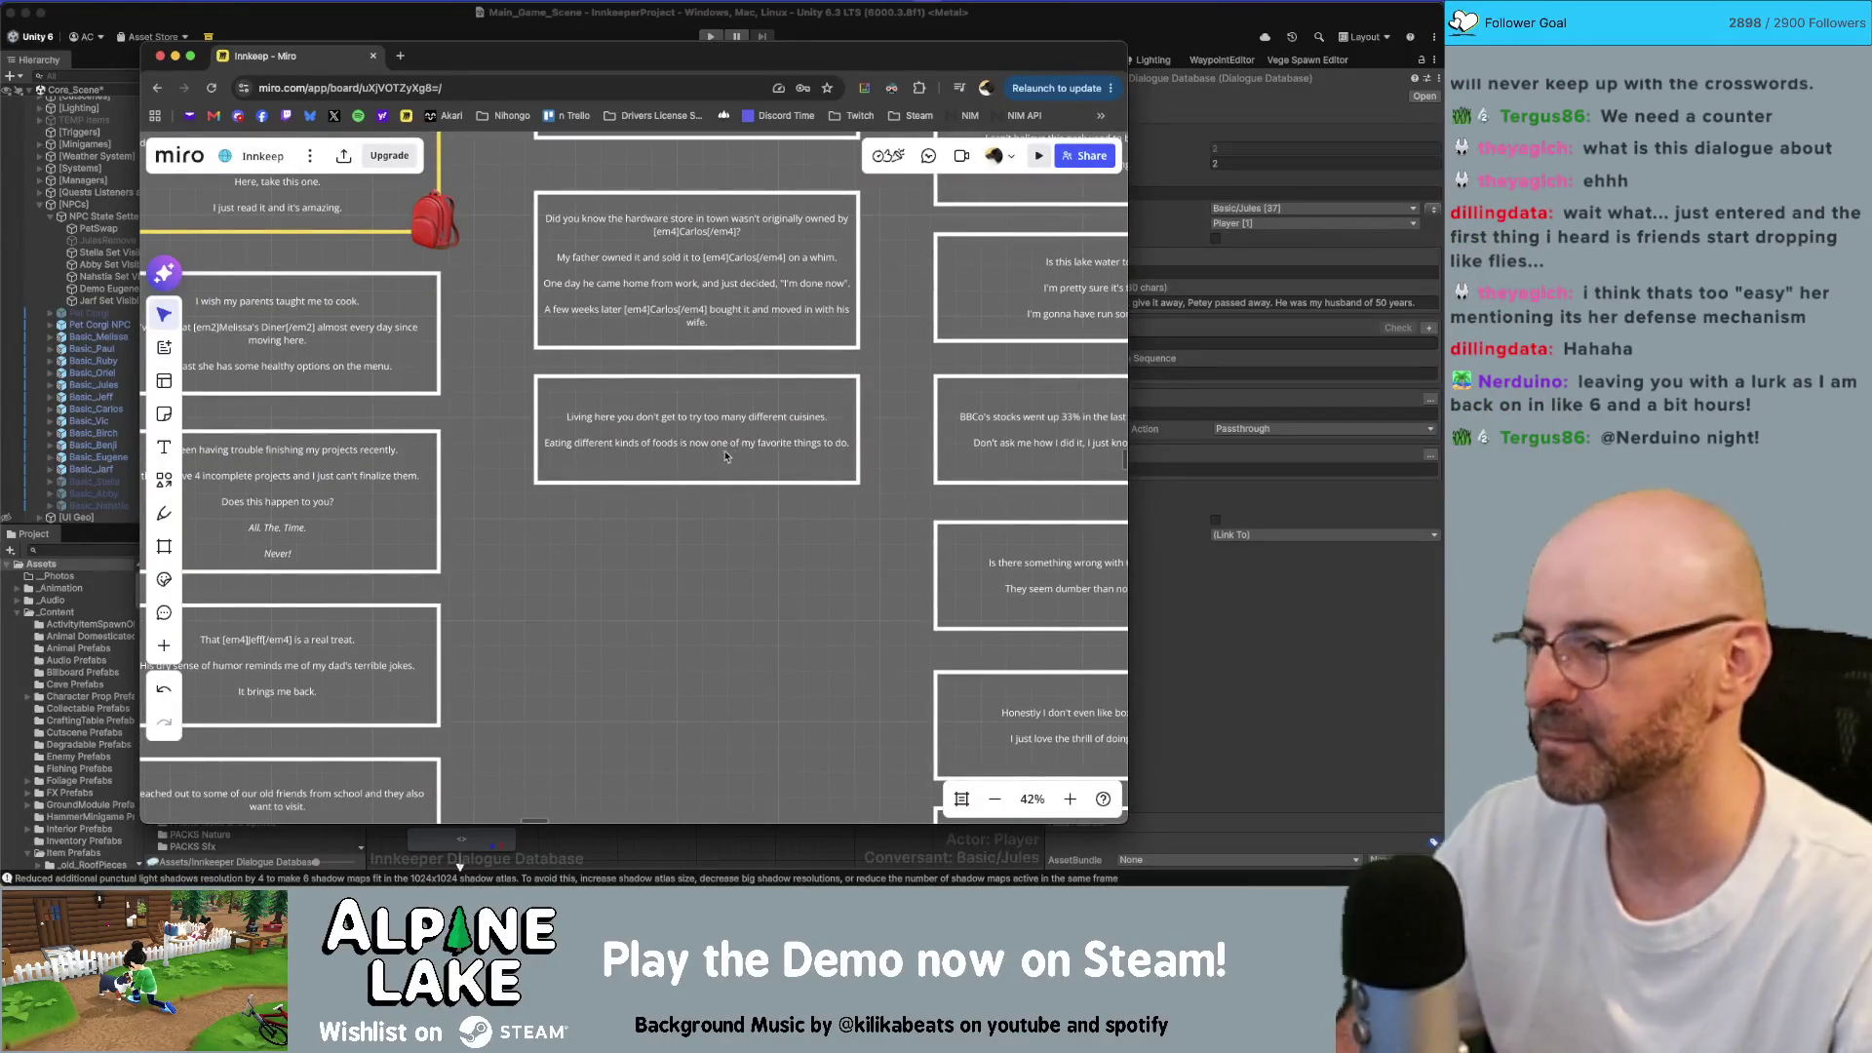
# Step: Duplicate the 'Living here…' cuisine card just below itself and clear all the copy's text
pyautogui.keyDown('alt'); pyautogui.moveTo(728, 455); pyautogui.dragTo(731, 600); pyautogui.keyUp('alt')
pyautogui.click(741, 682)
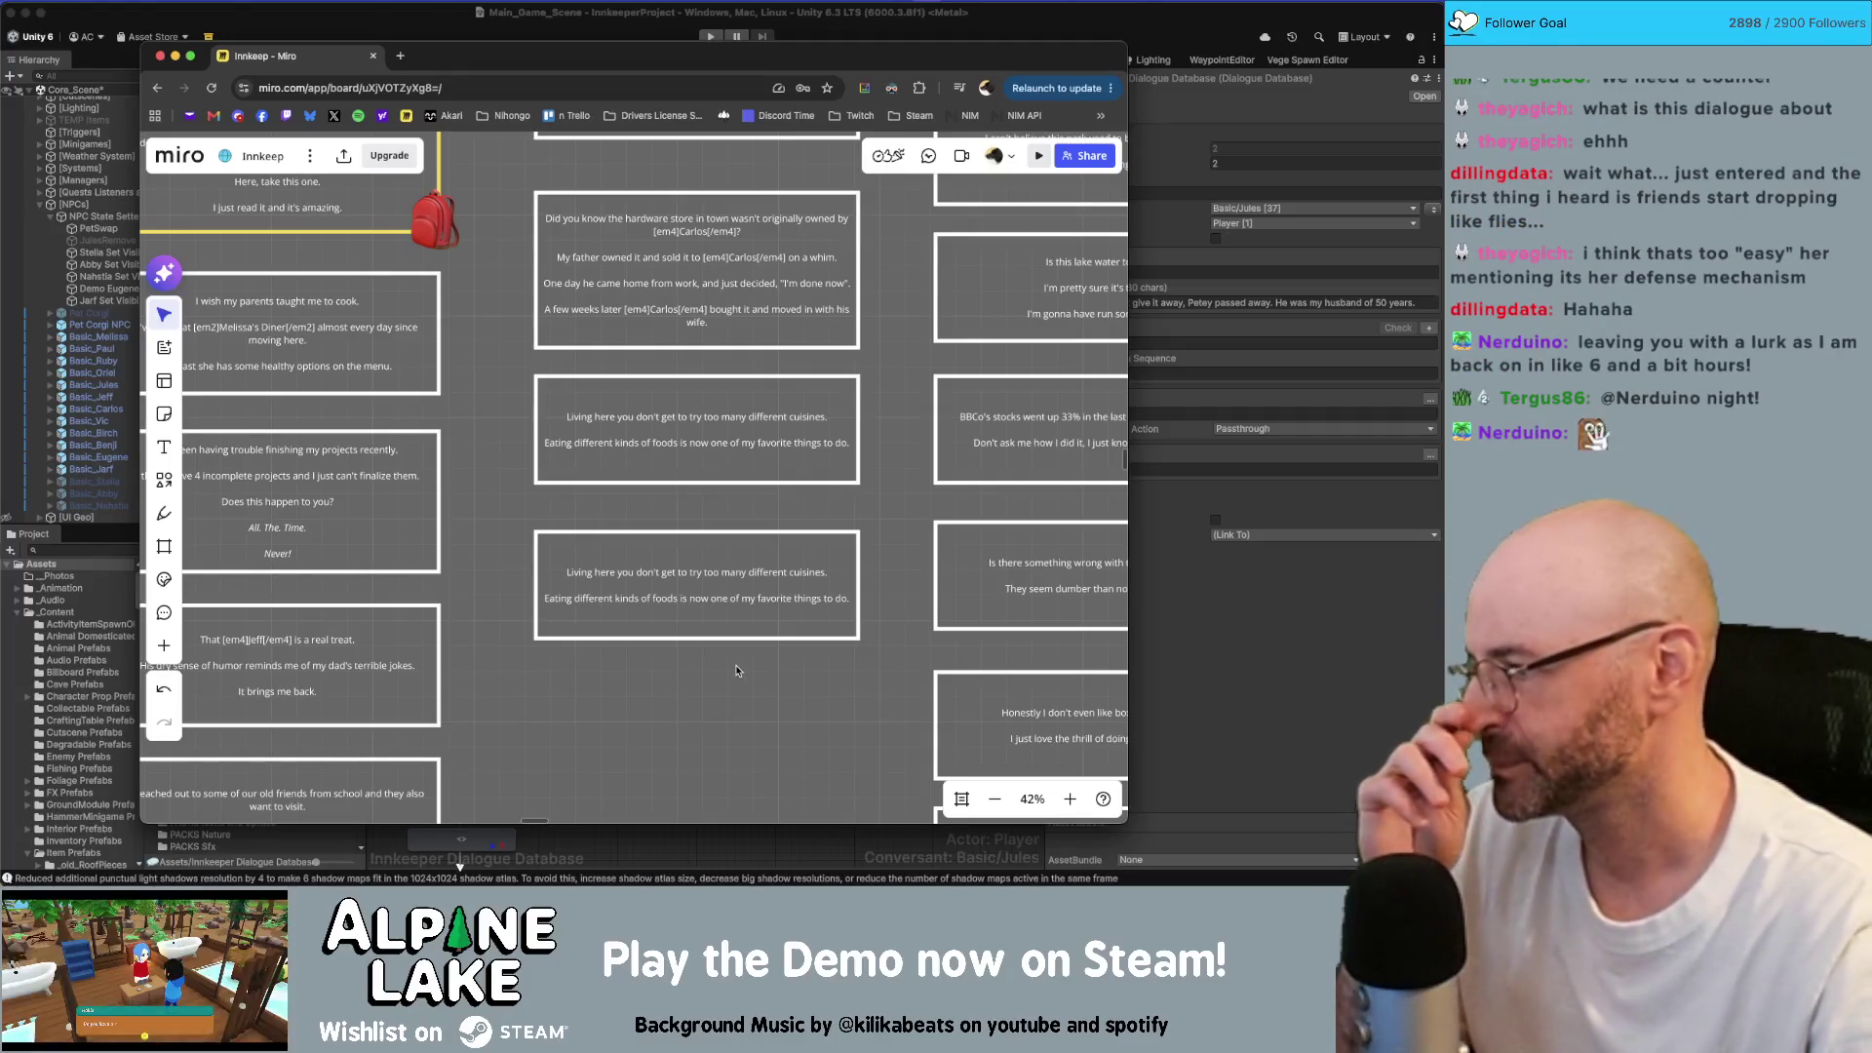
pyautogui.click(714, 612)
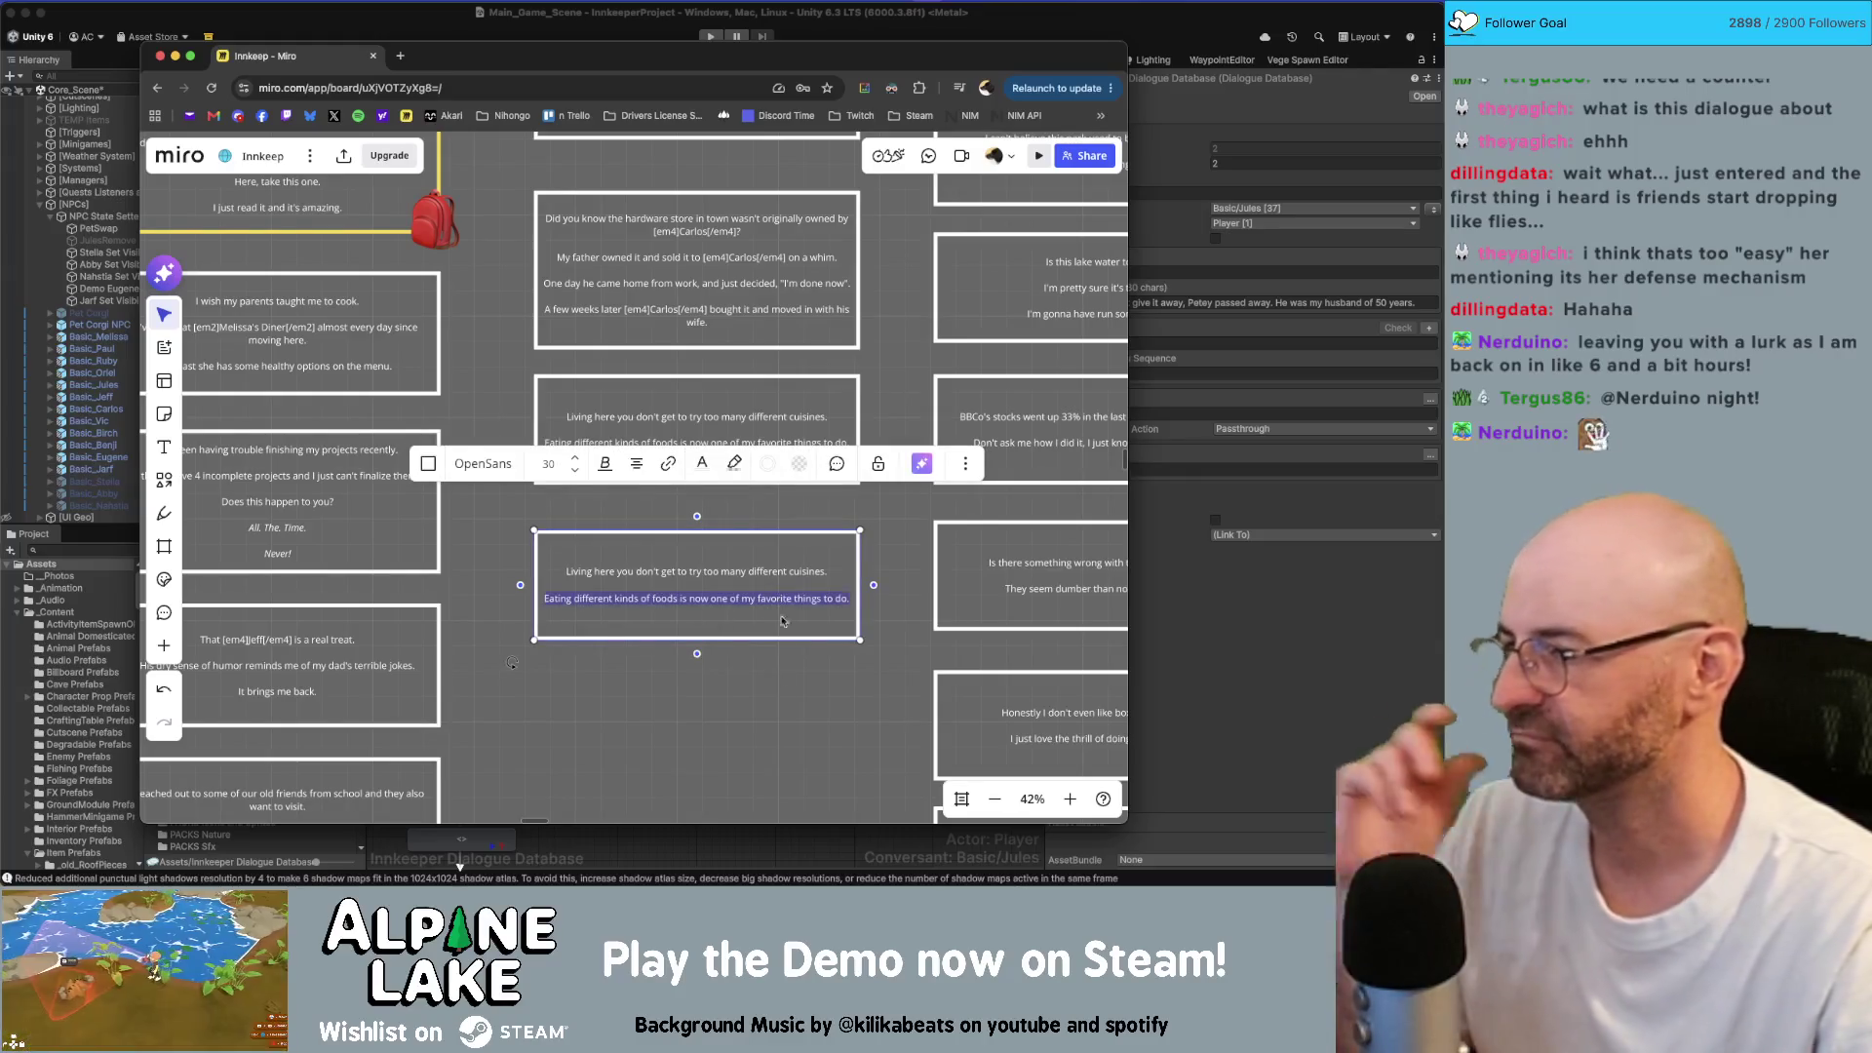
pyautogui.press('Escape')
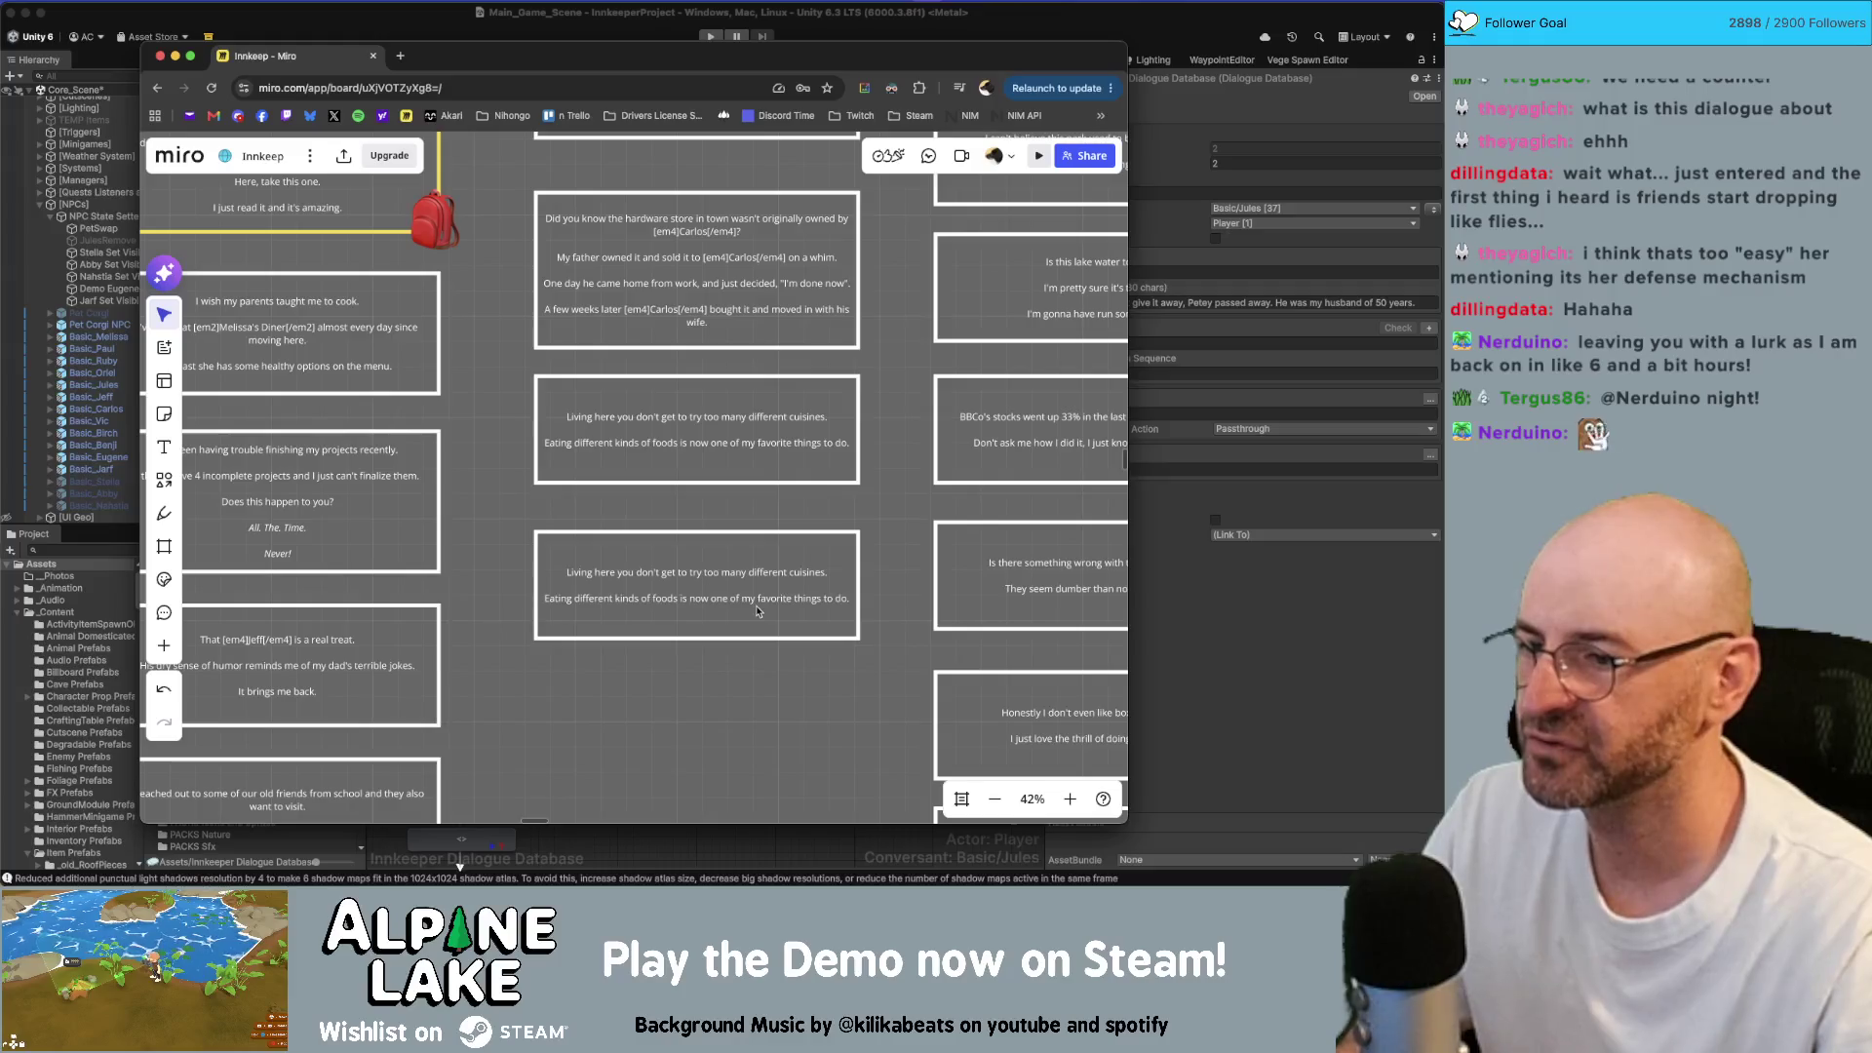
pyautogui.click(756, 610)
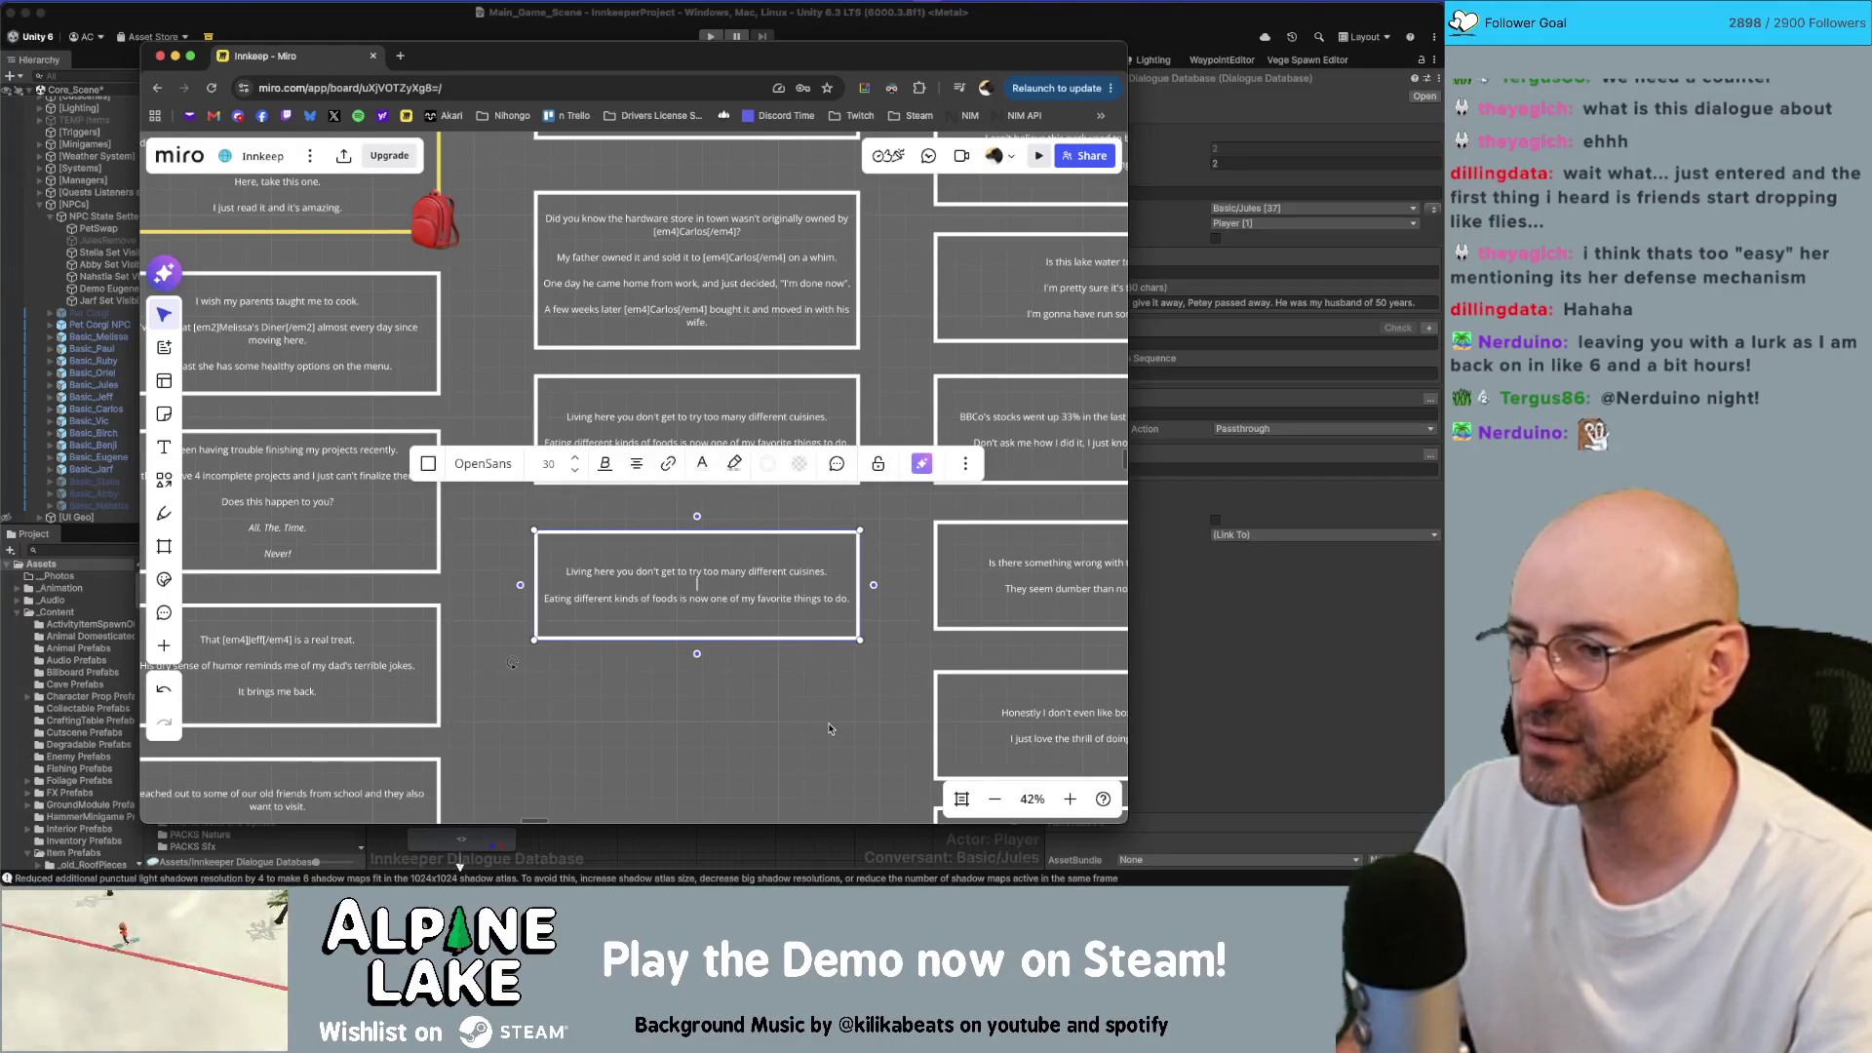
pyautogui.press('super+a')
pyautogui.press('BackSpace')
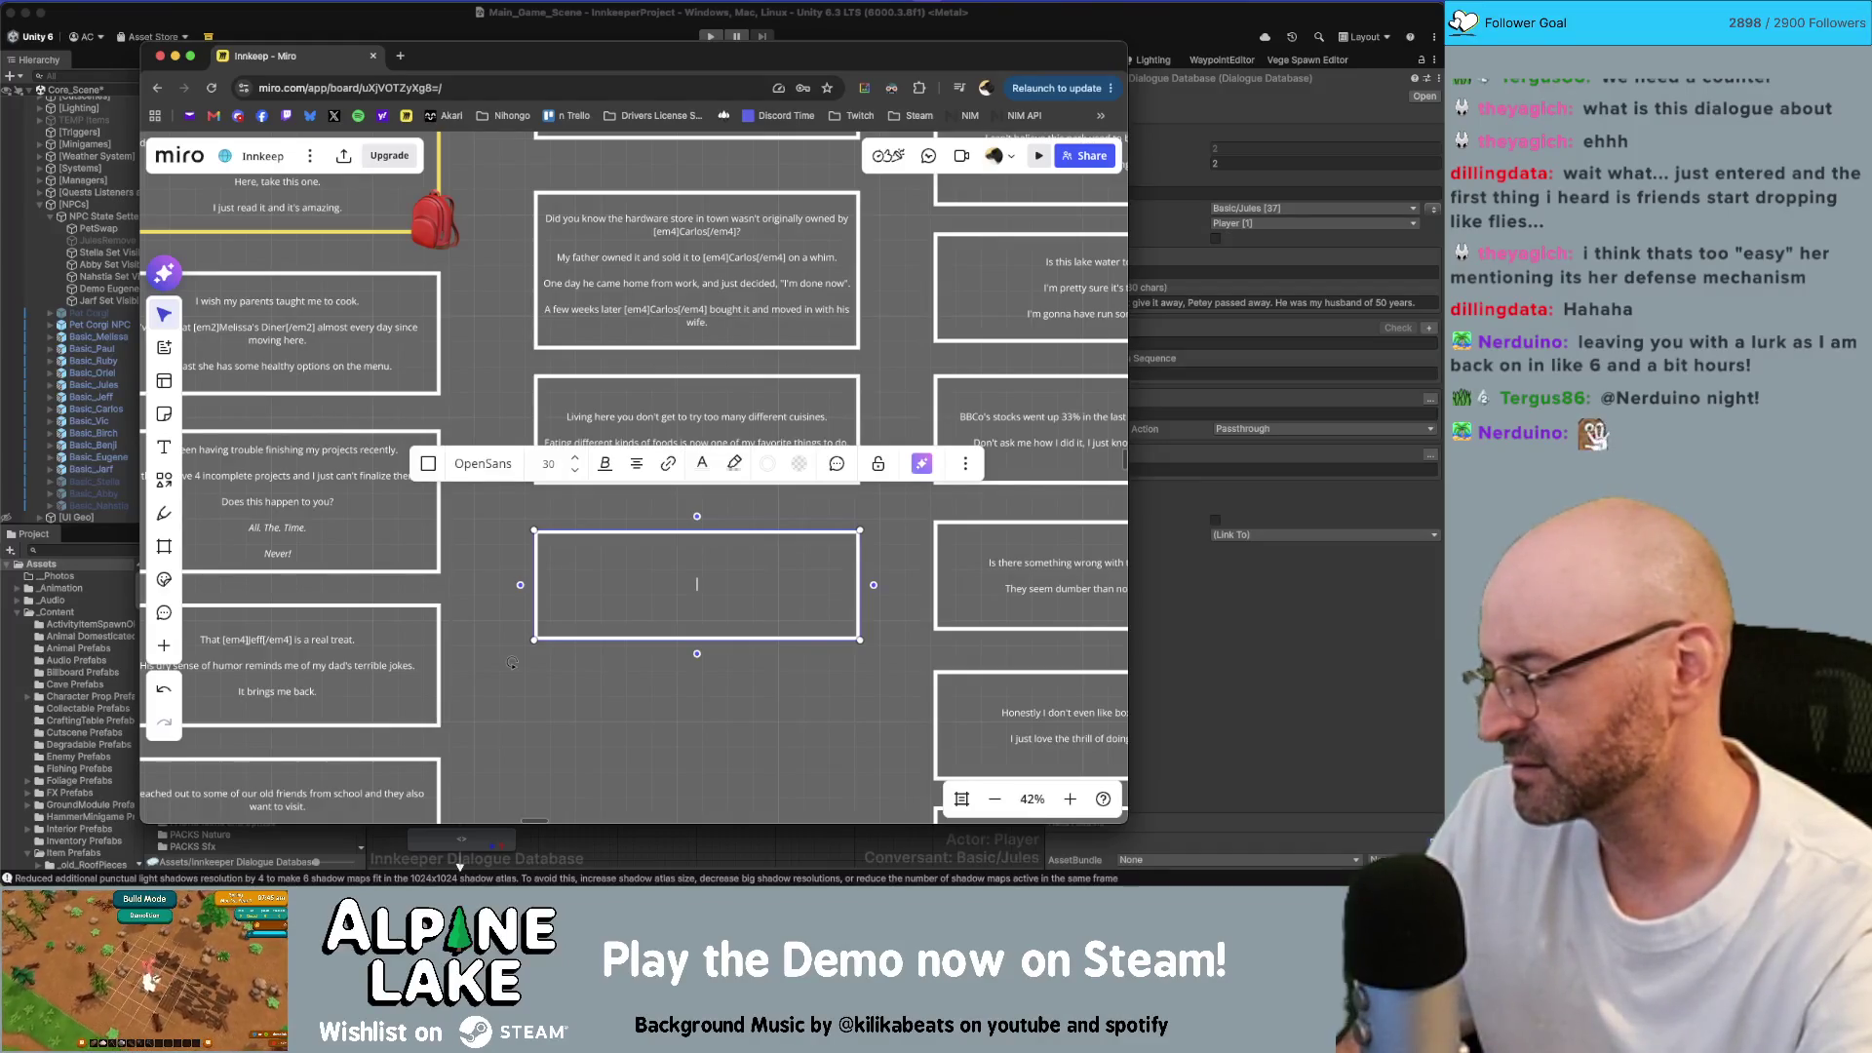
# Step: Type the travel lines: trains are the favorite mode, no airport stress, train rides feel romantic
pyautogui.press('Return')
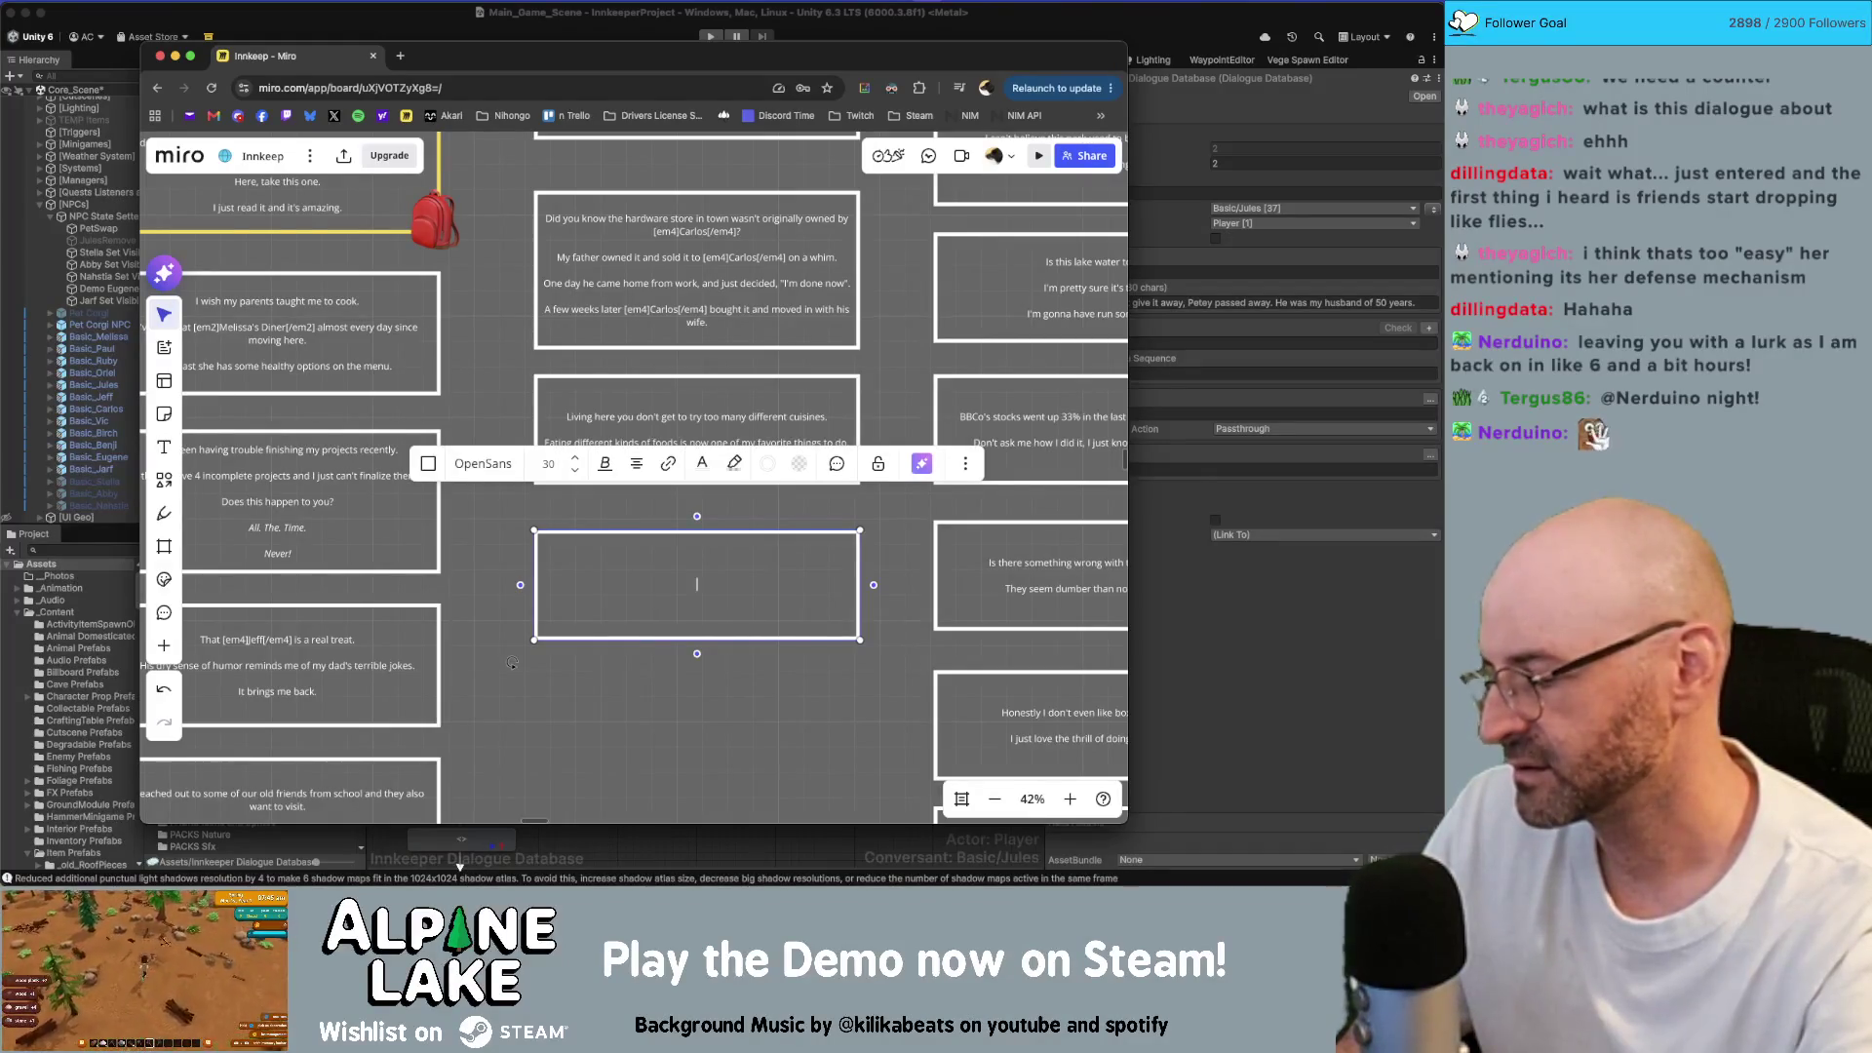
pyautogui.write('I')
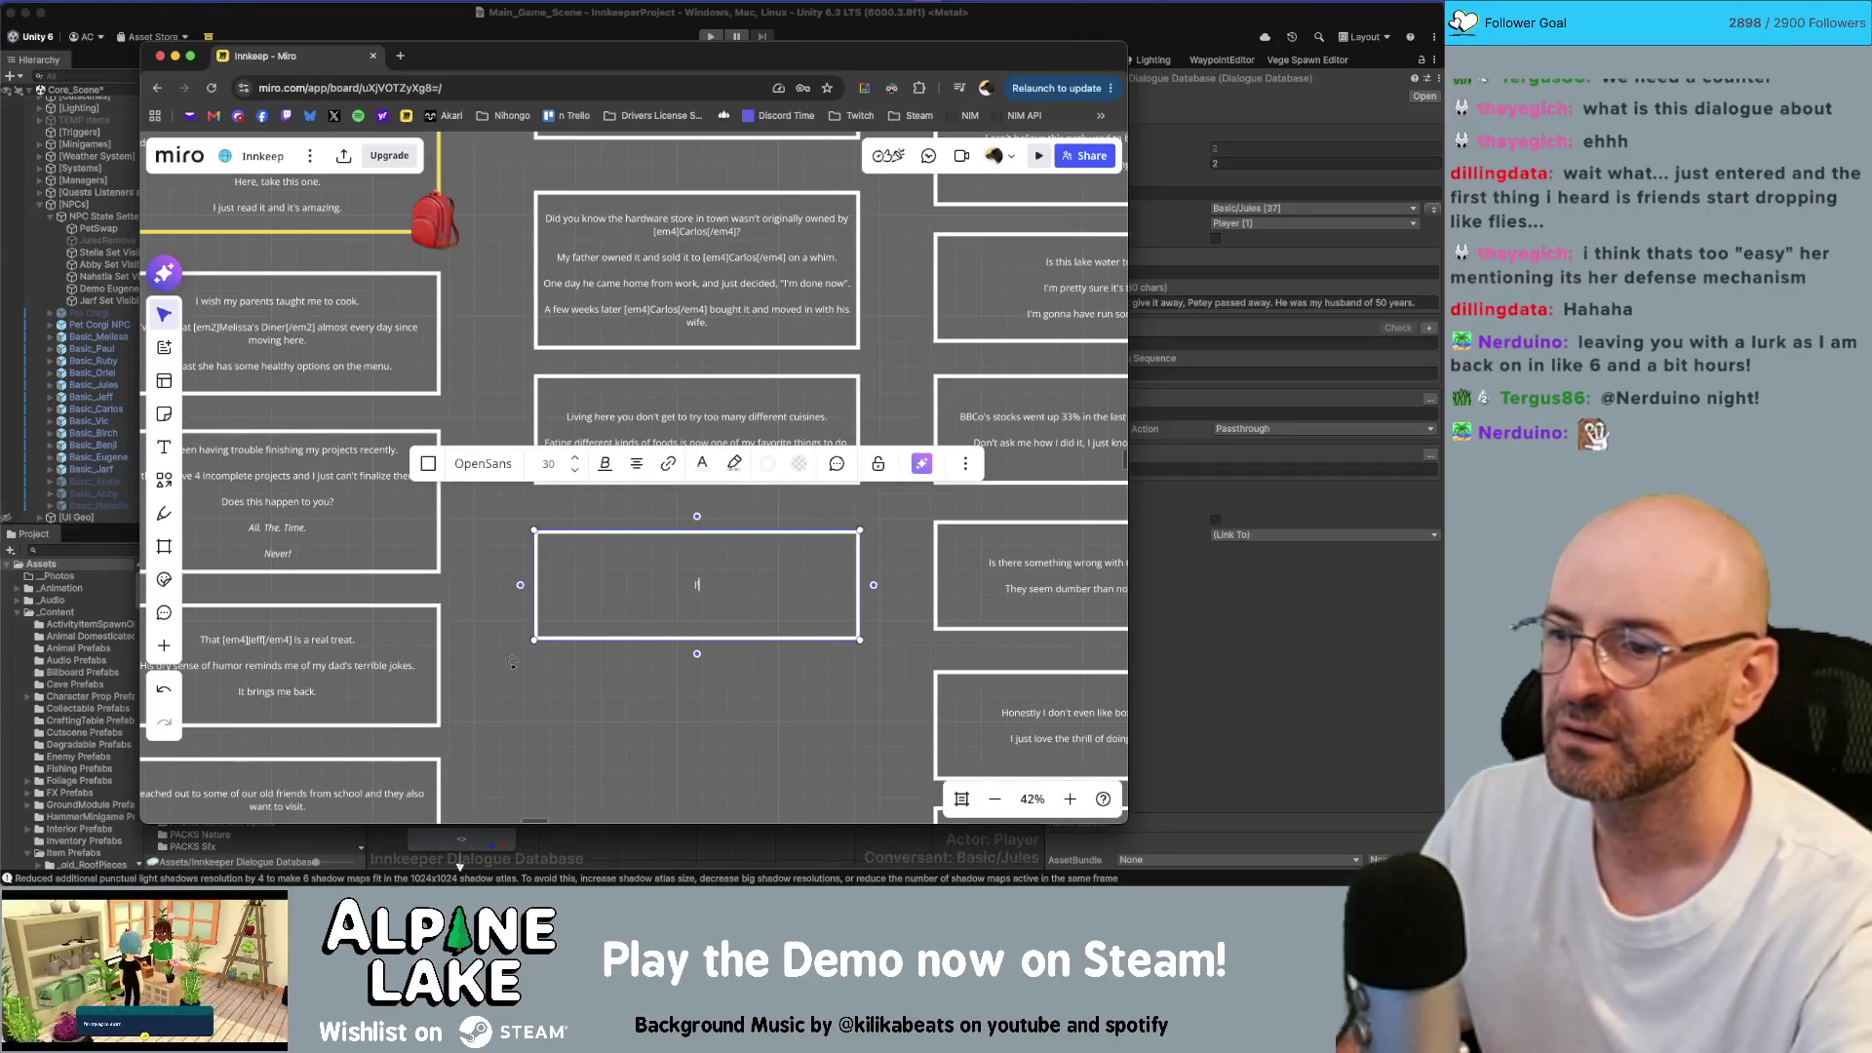
pyautogui.write("'ve")
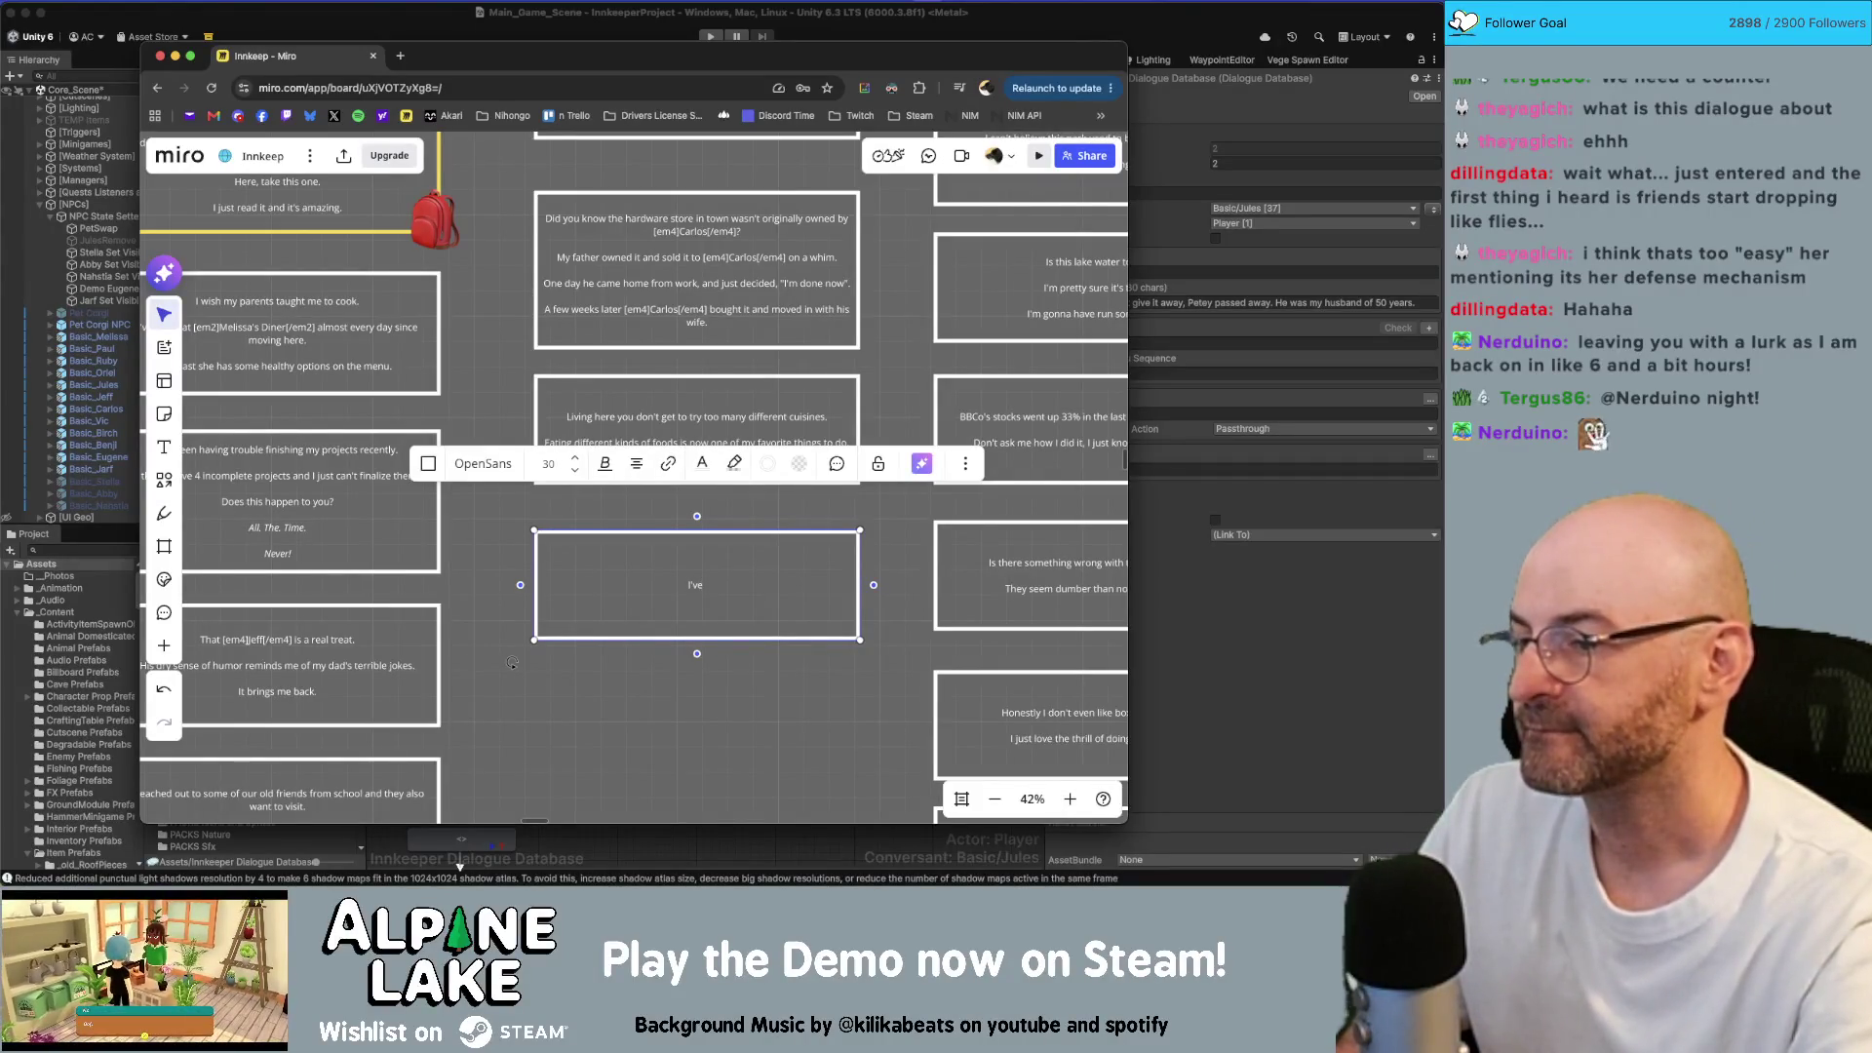
pyautogui.write('H')
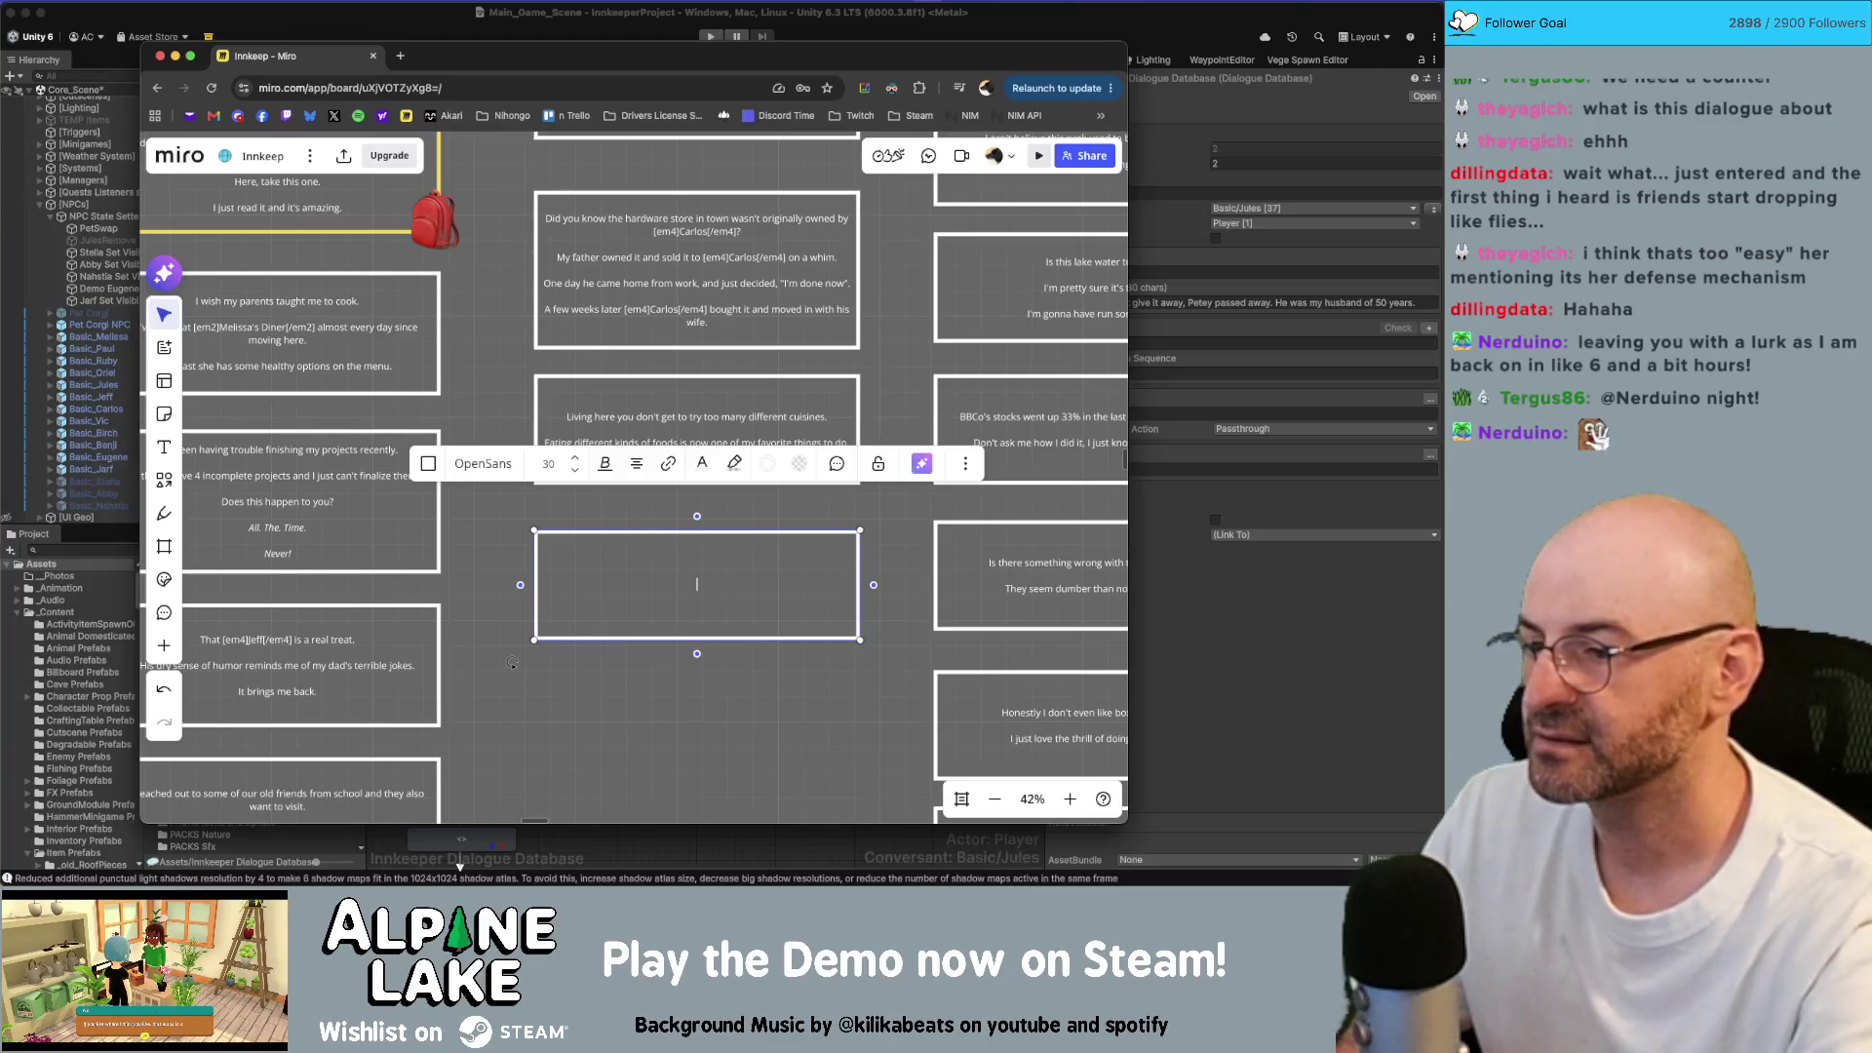
pyautogui.write('The last few trips hav')
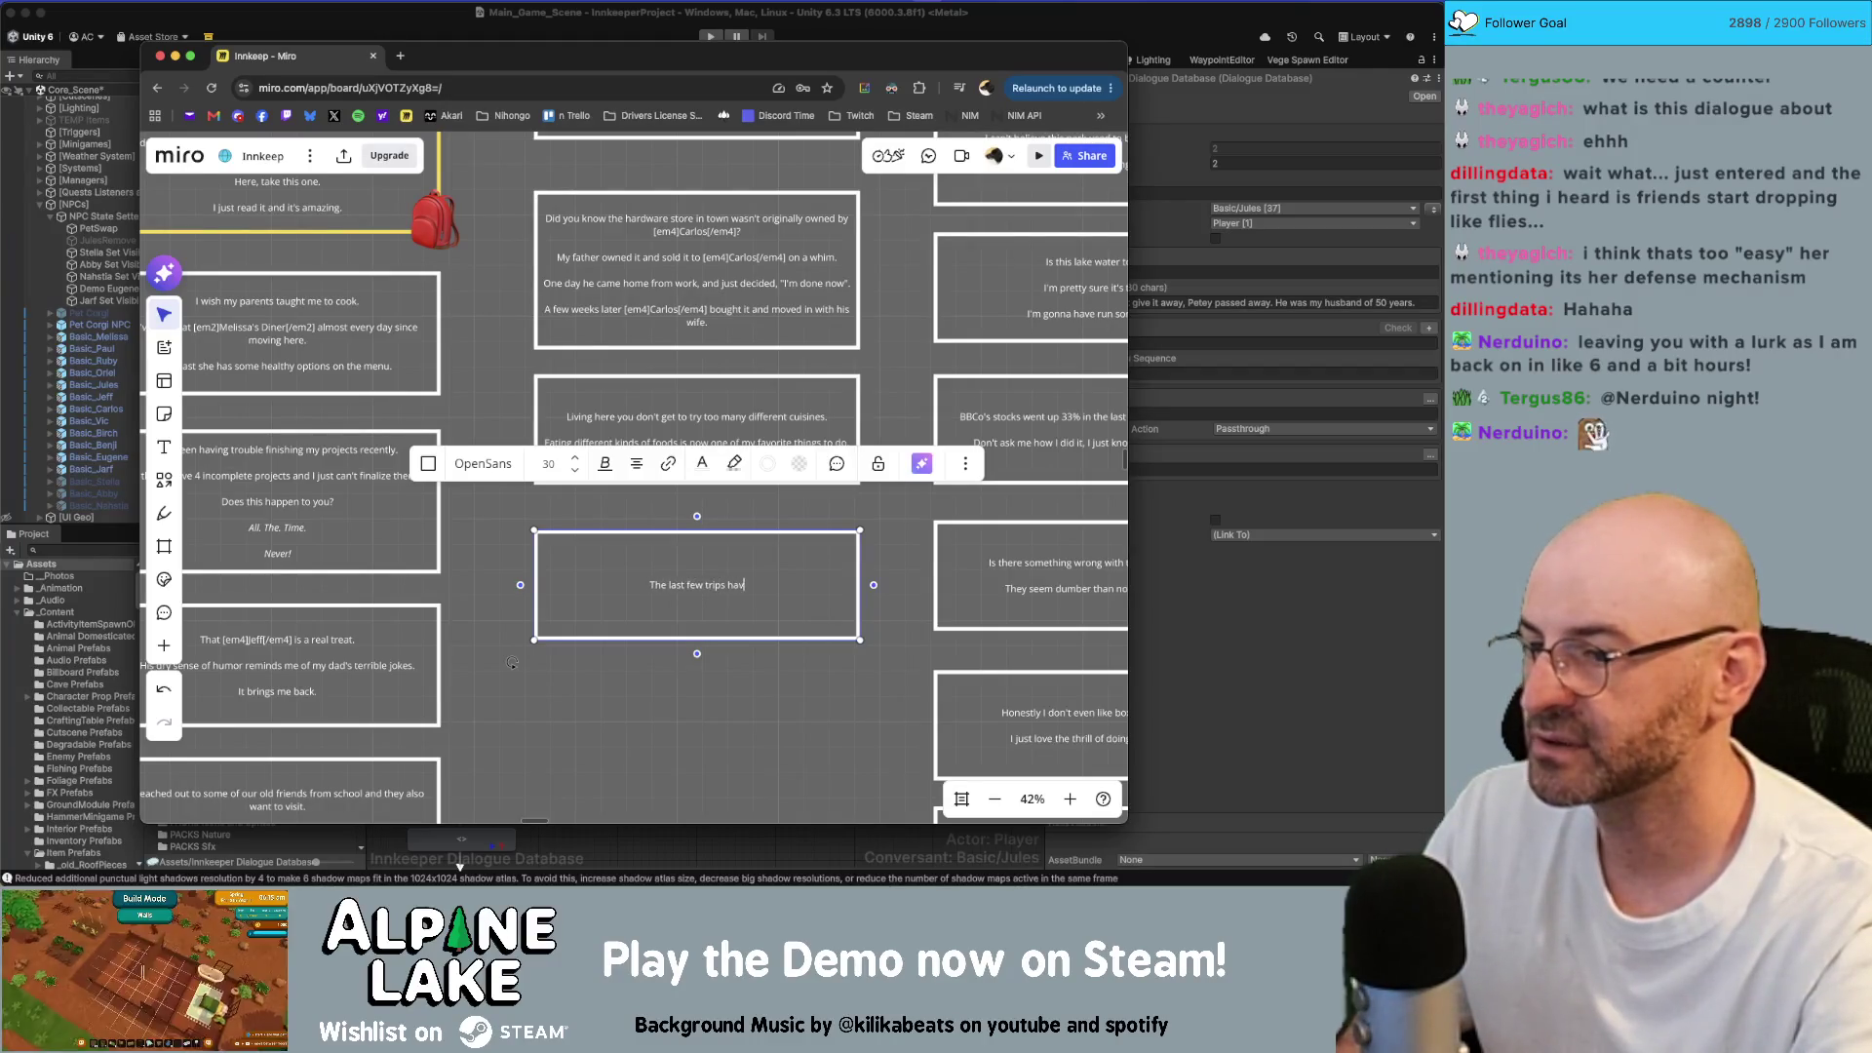
pyautogui.write('e')
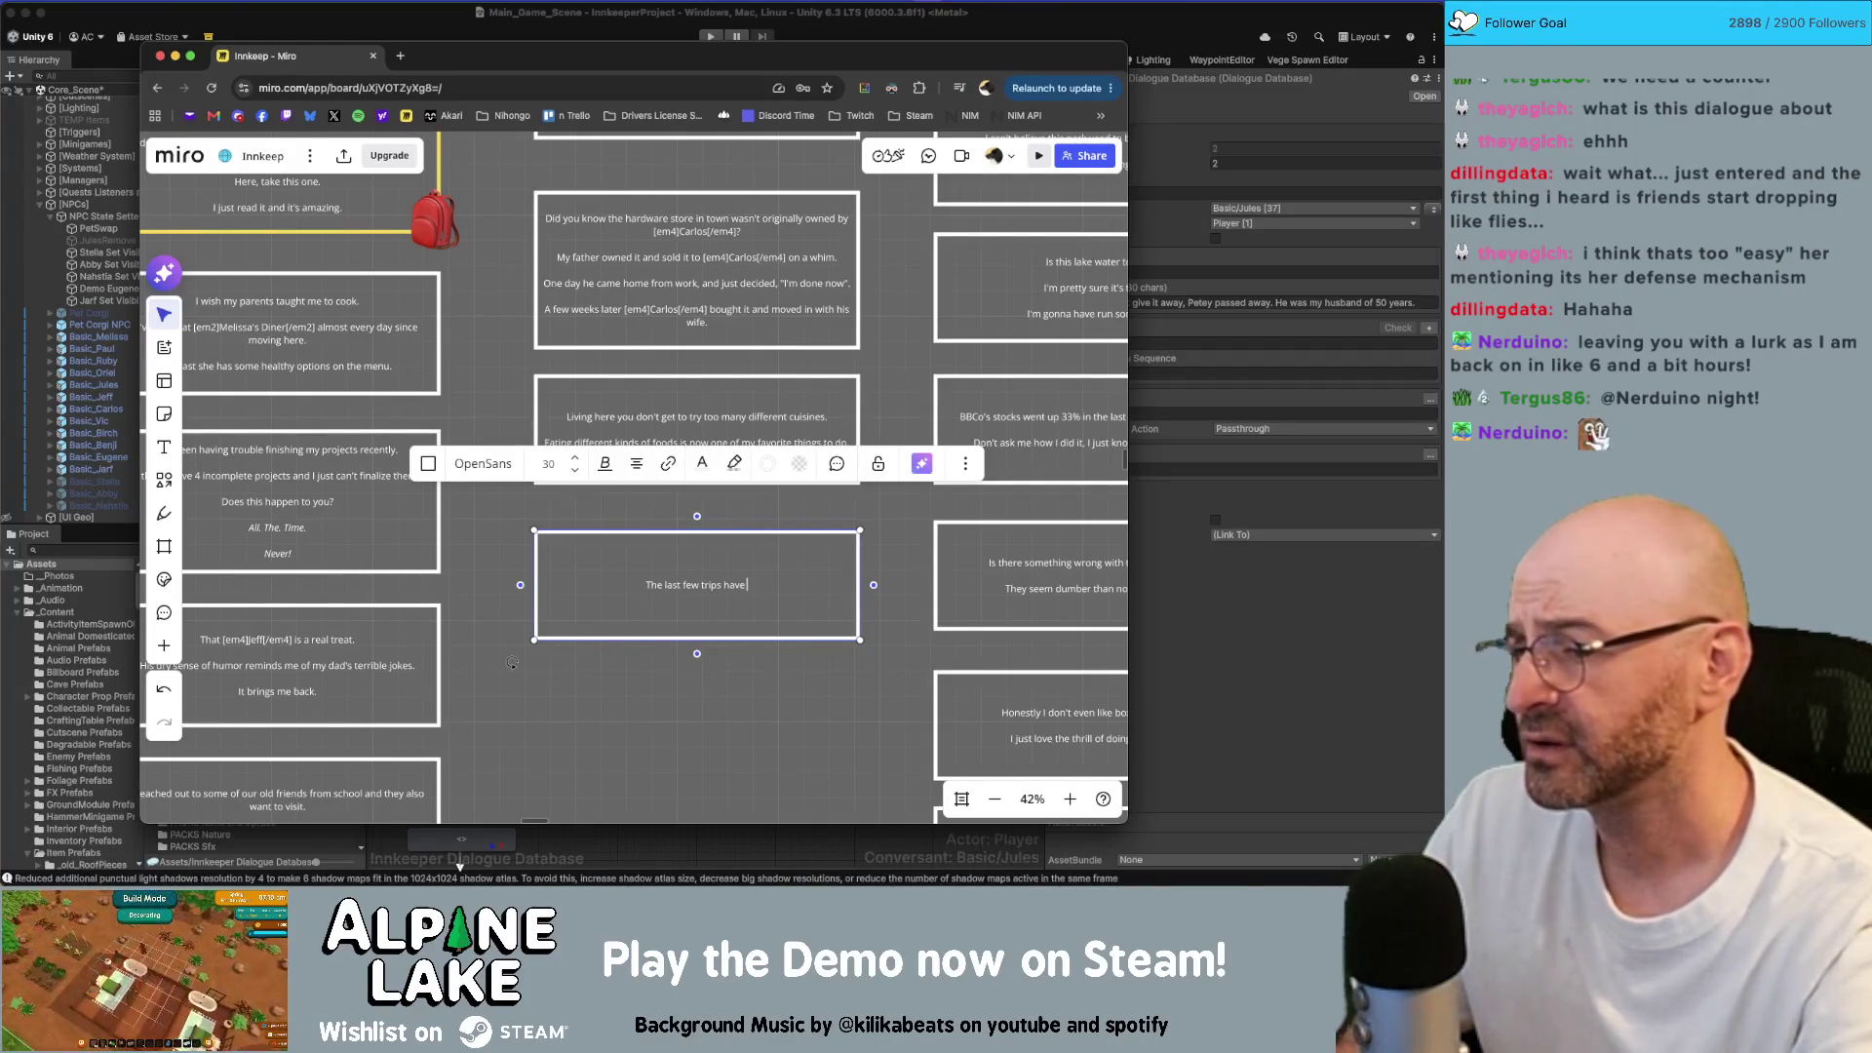
pyautogui.write(' gott')
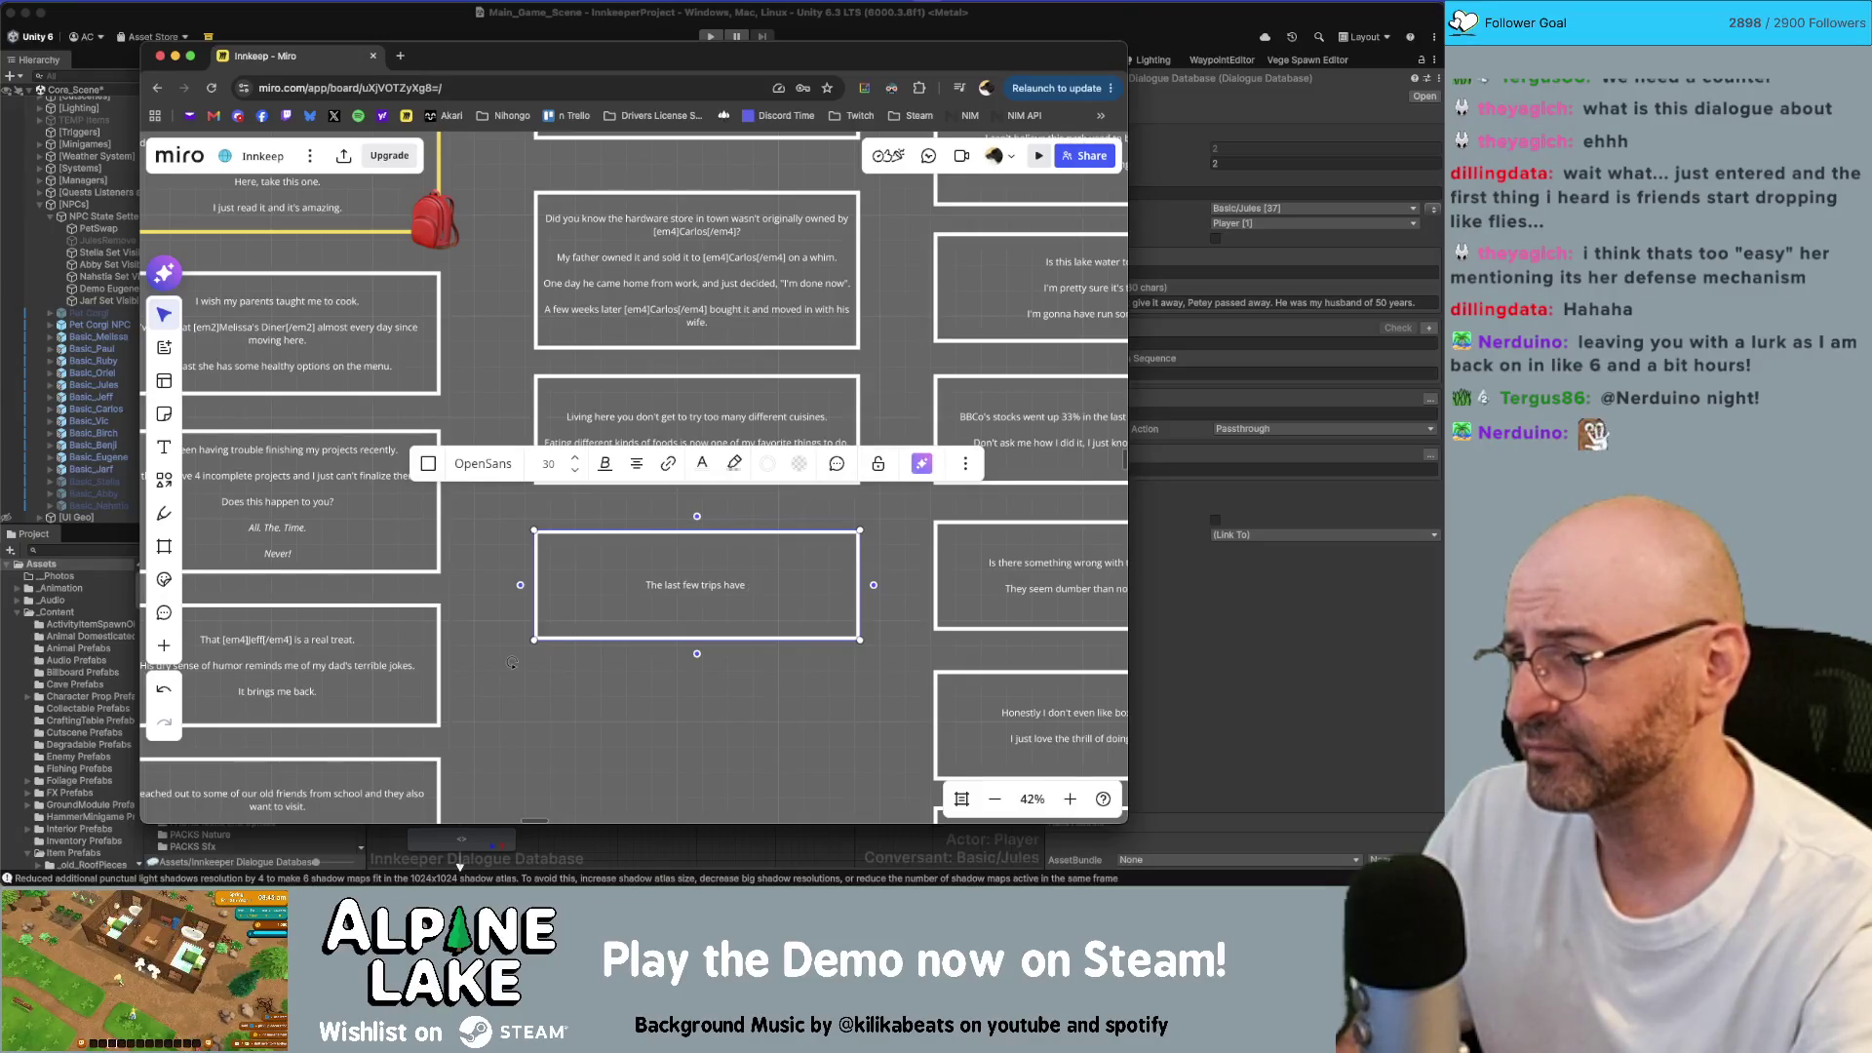
pyautogui.hotkey('ctrl', 'a')
pyautogui.press('BackSpace')
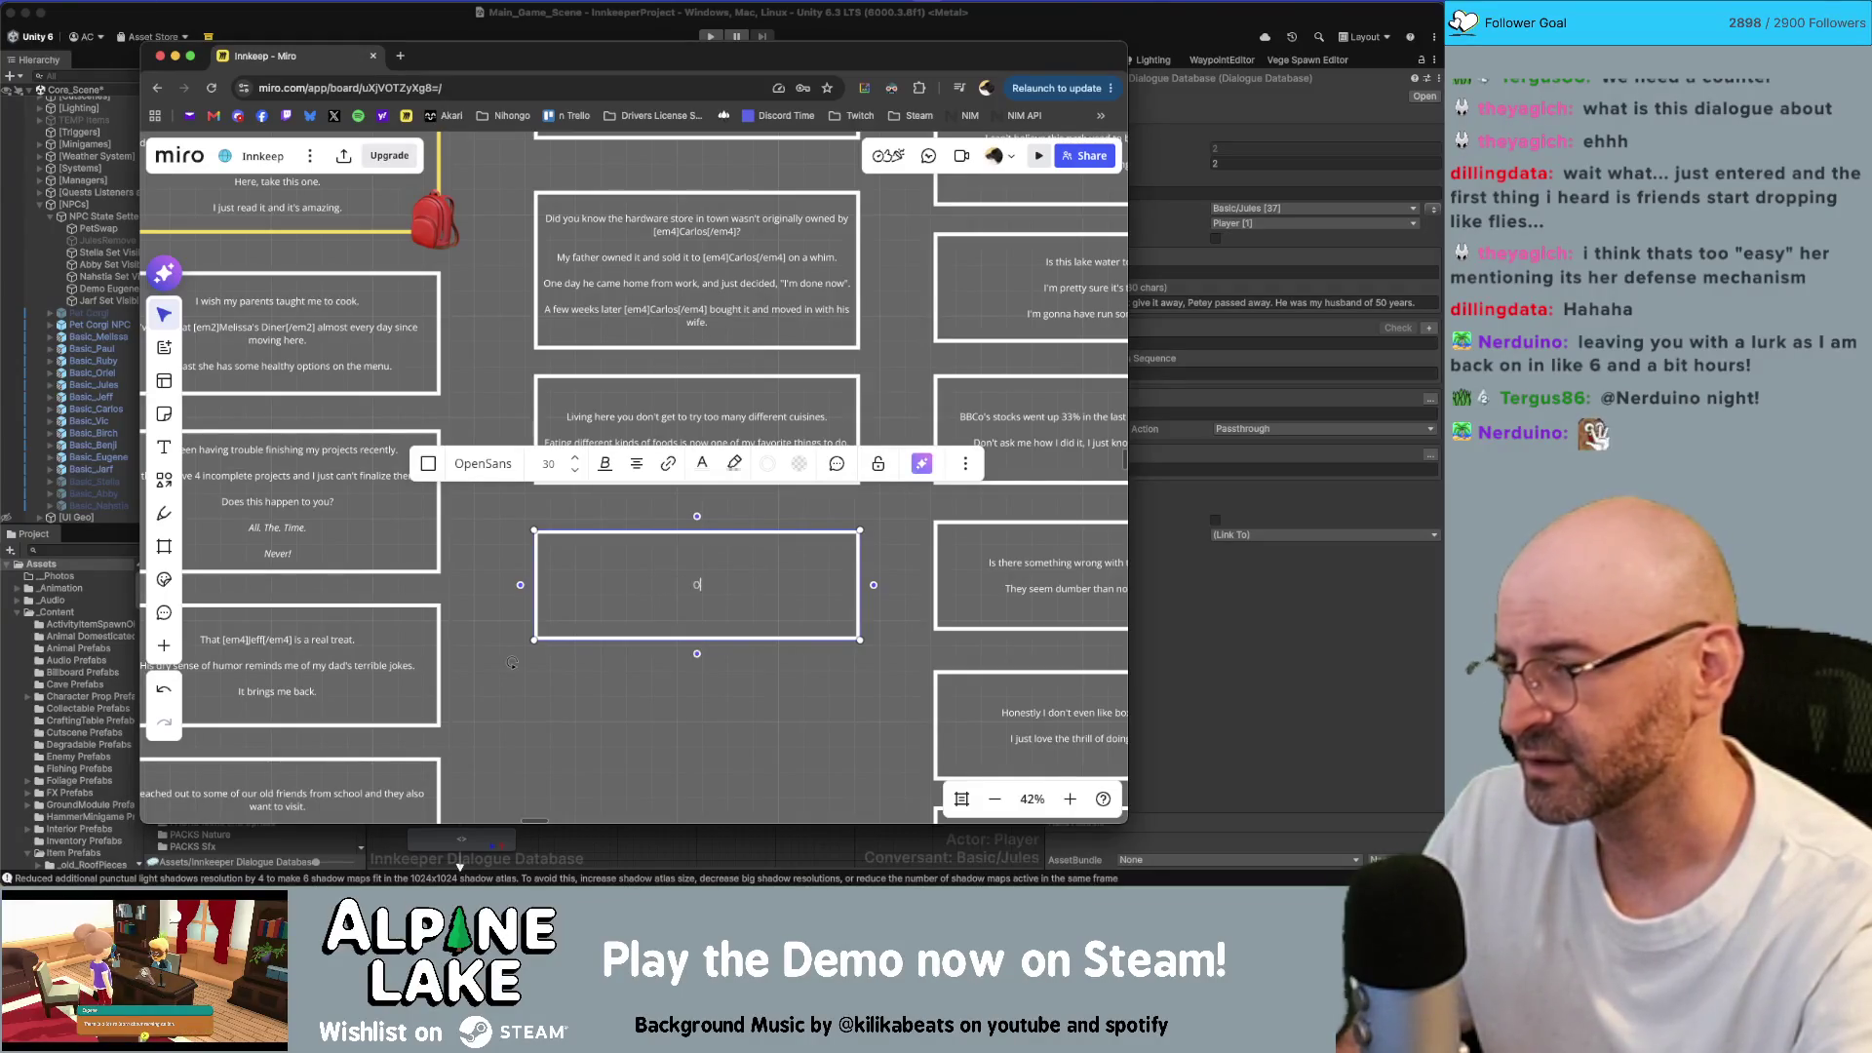
pyautogui.write('ut of all the')
pyautogui.write(' different')
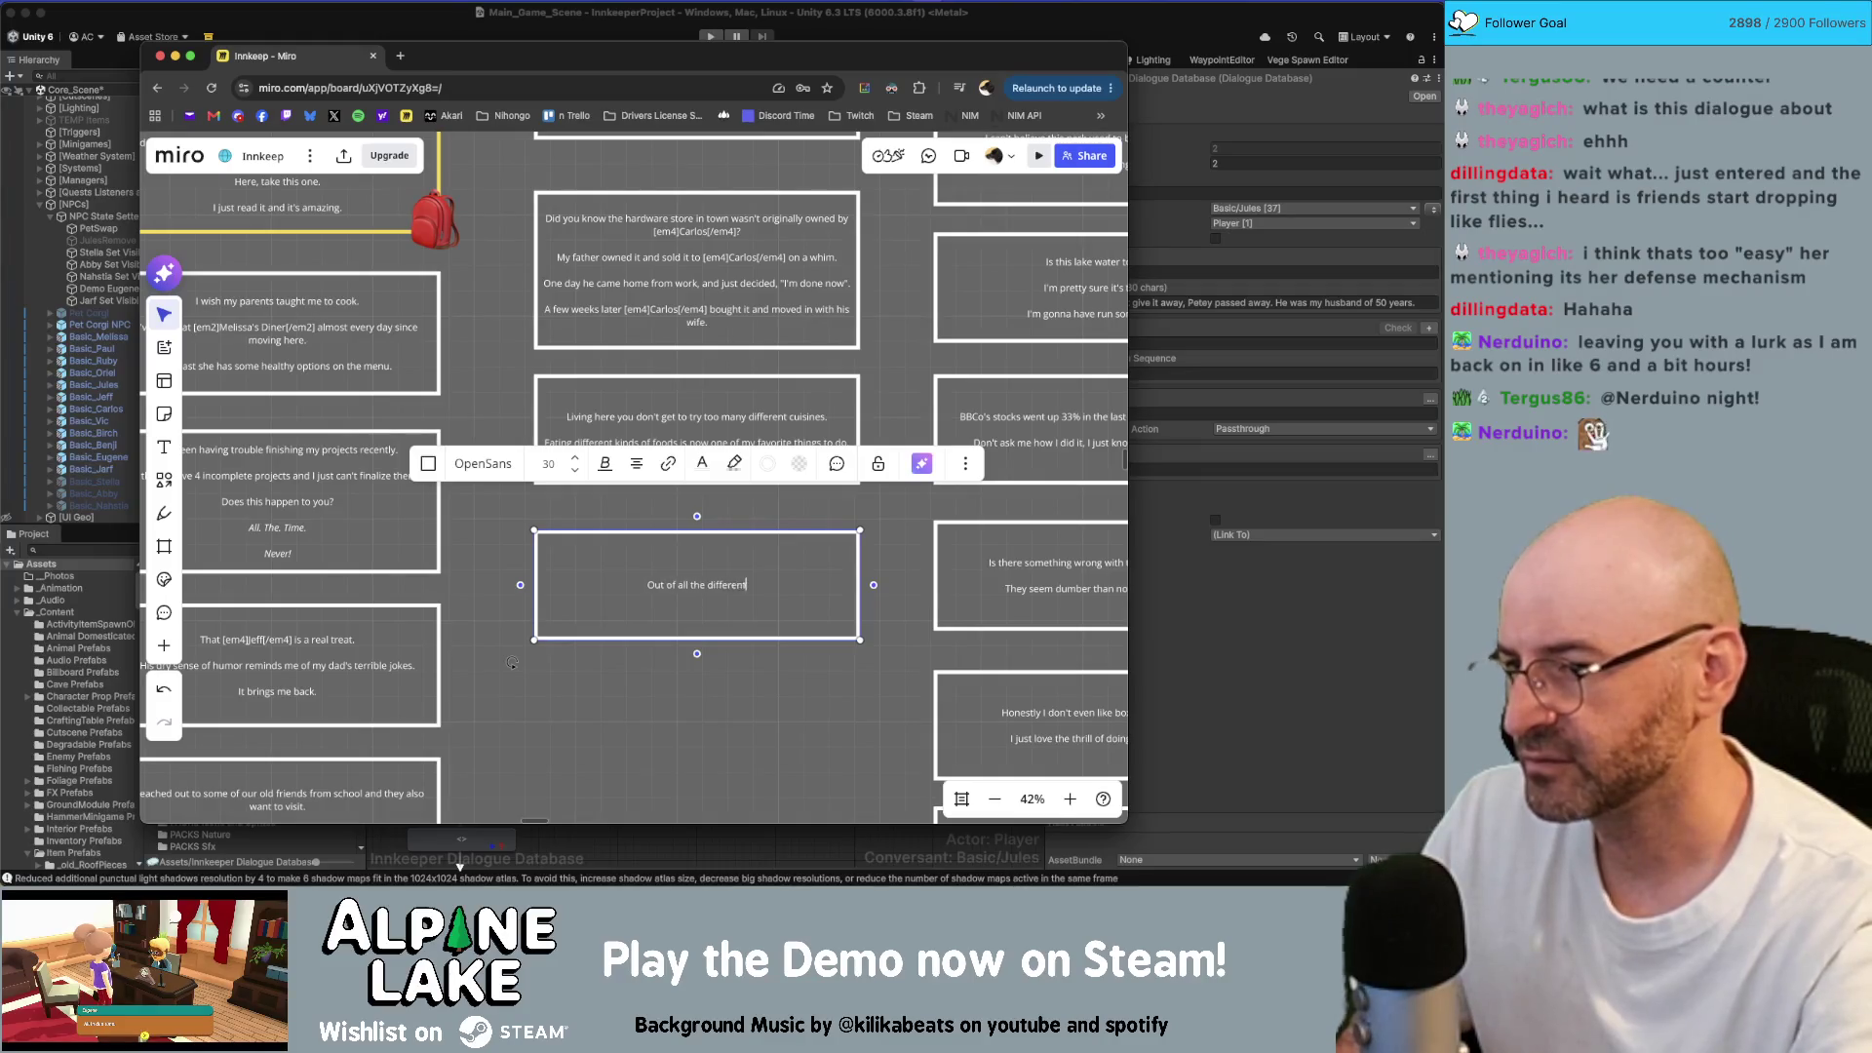
pyautogui.write(' modes of travel')
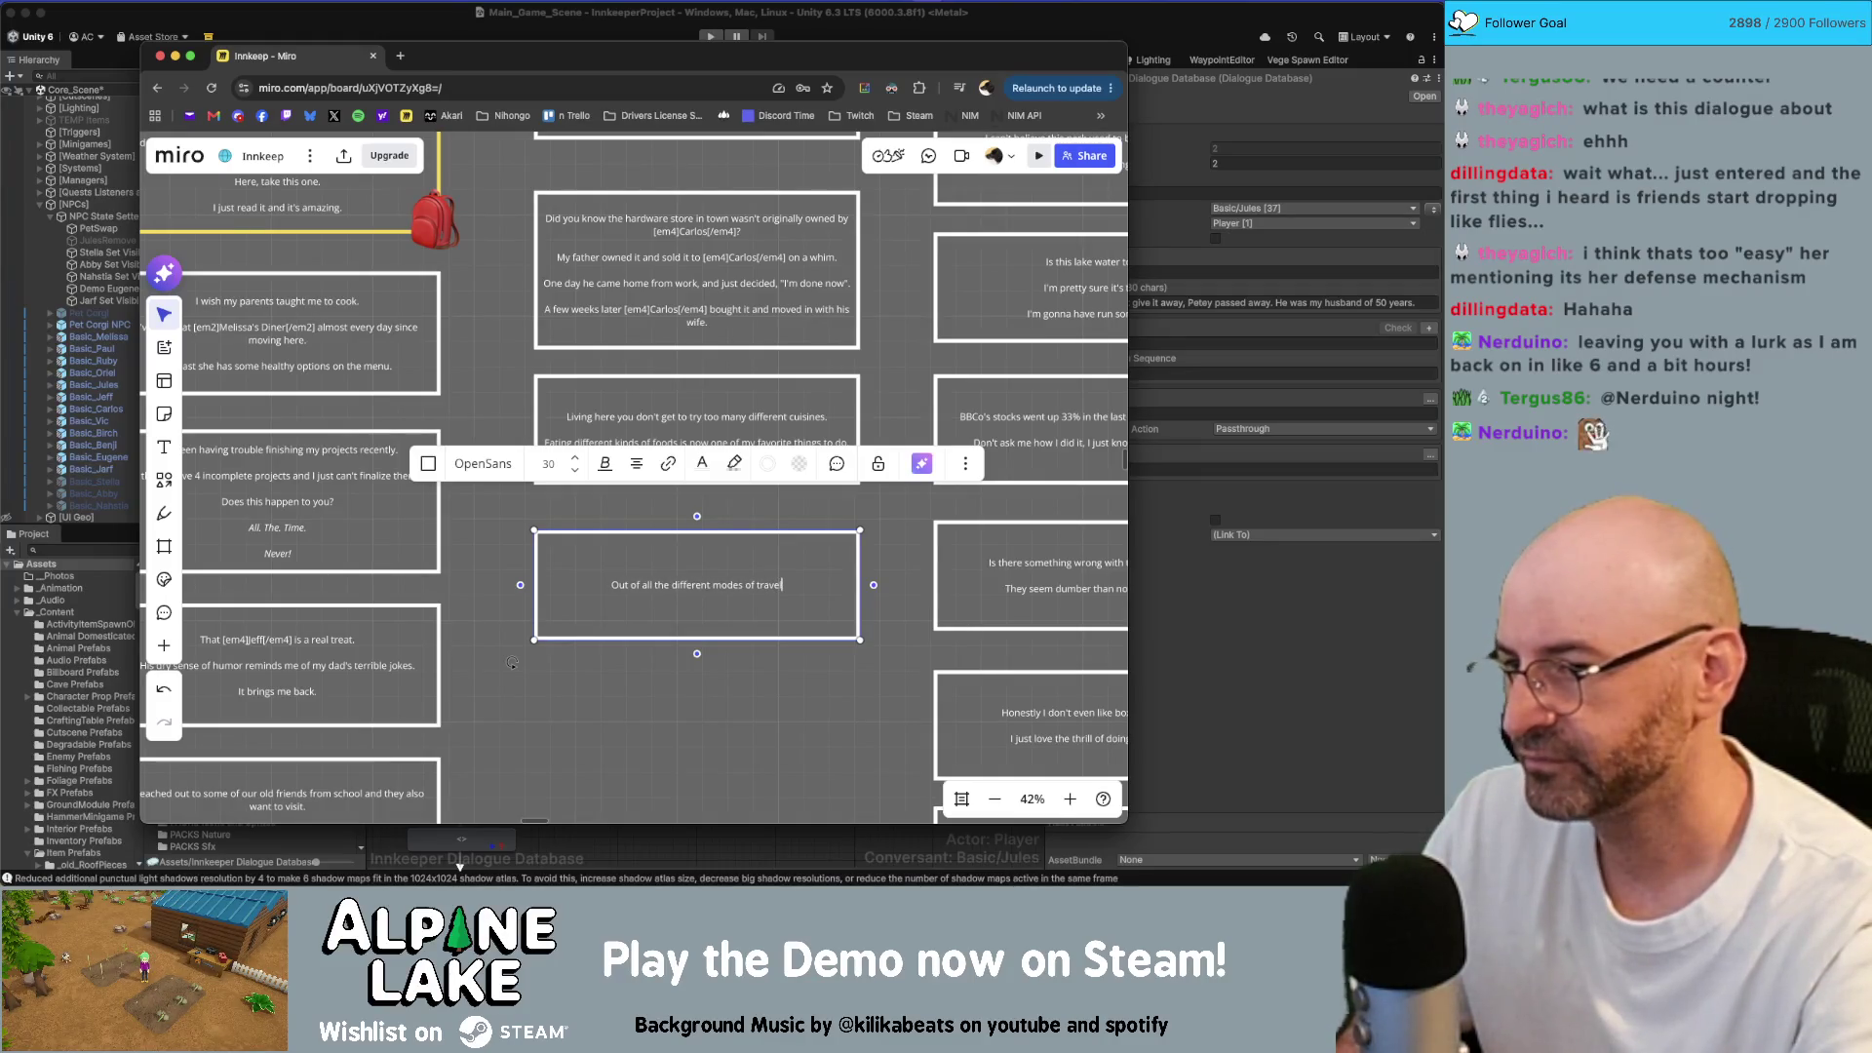
pyautogui.write(" I've exp")
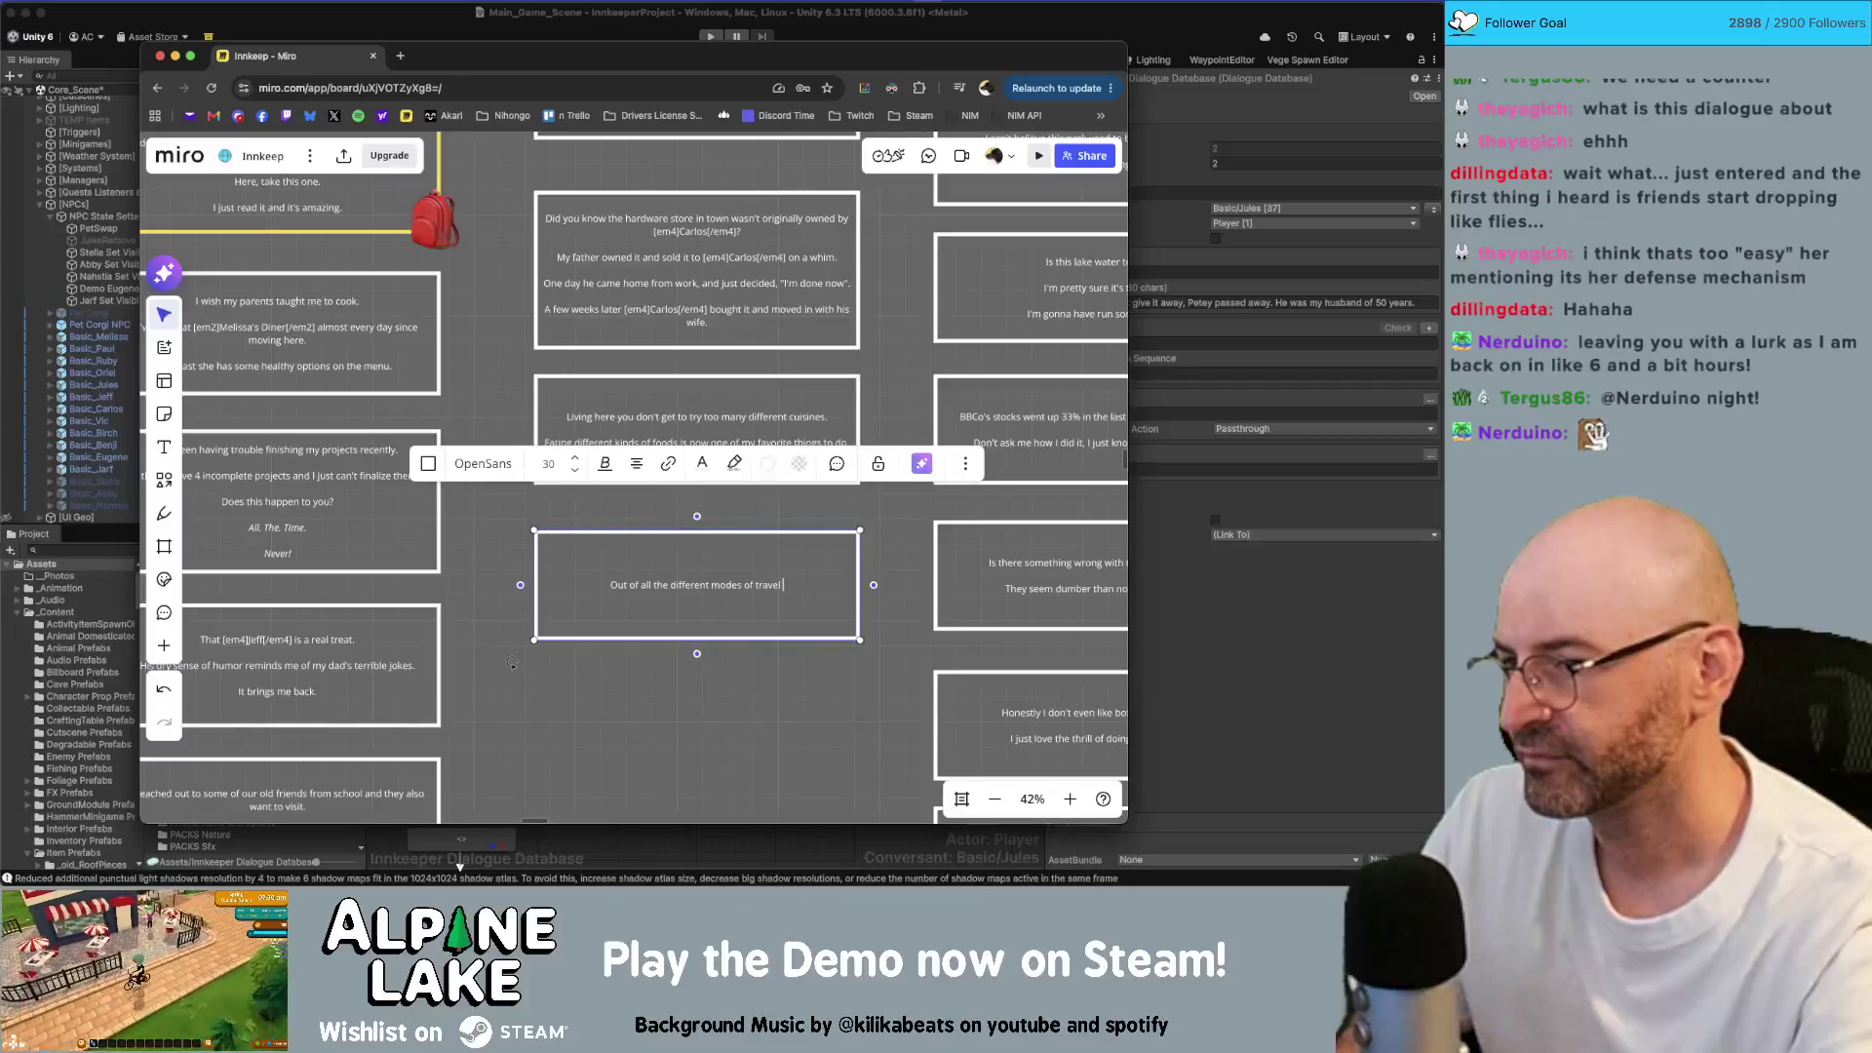
pyautogui.write('erienced so')
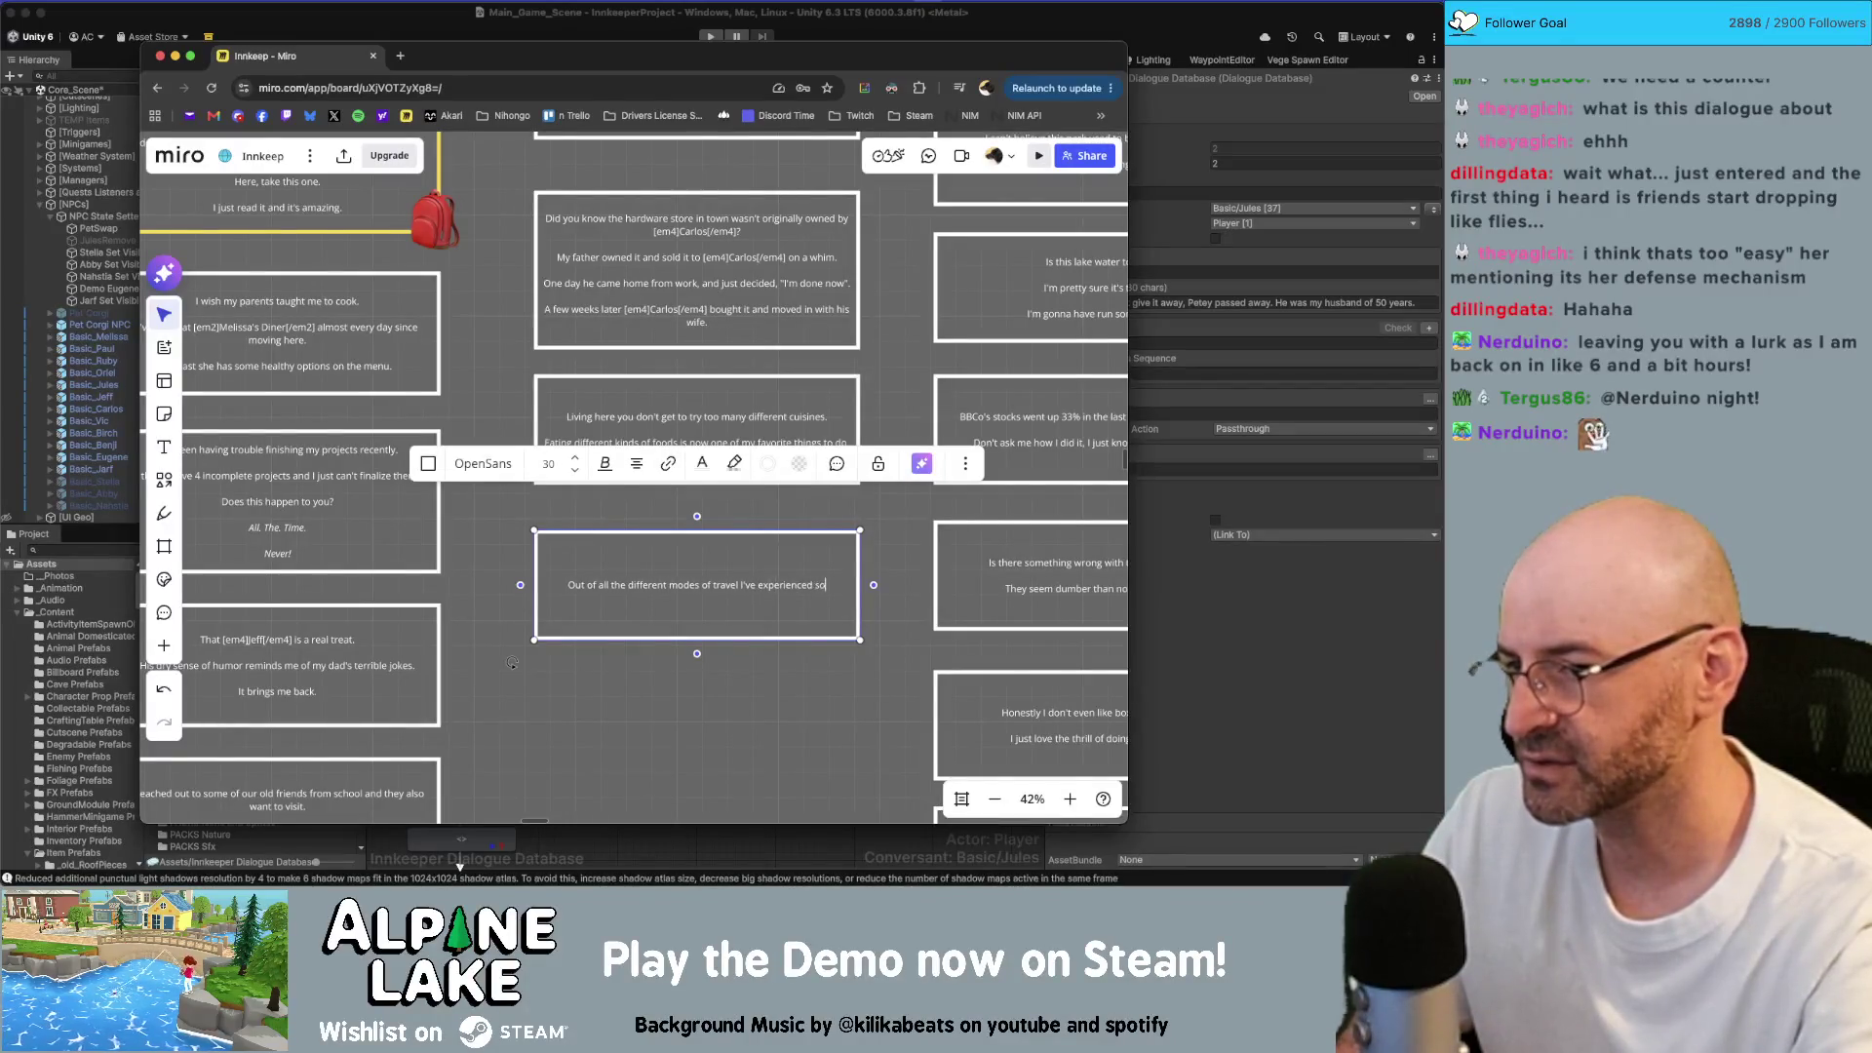
pyautogui.write(' far, ')
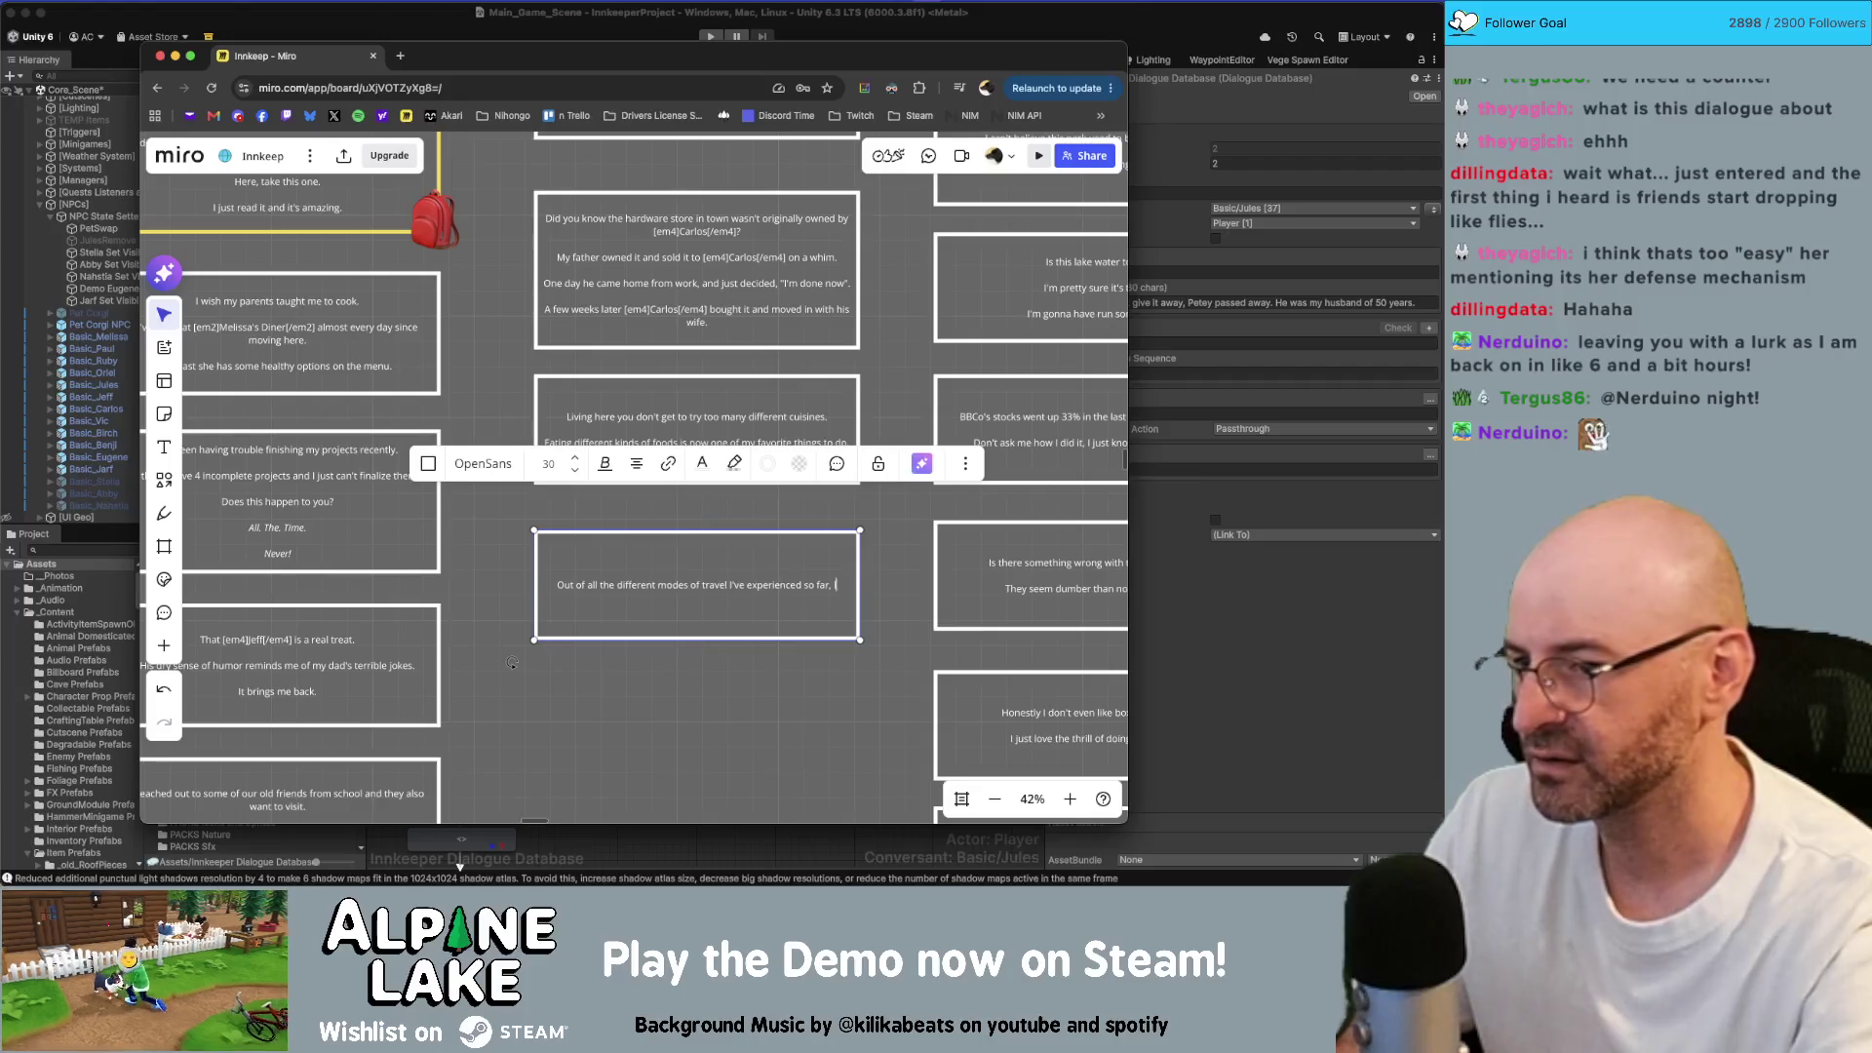
pyautogui.write('i think Trains')
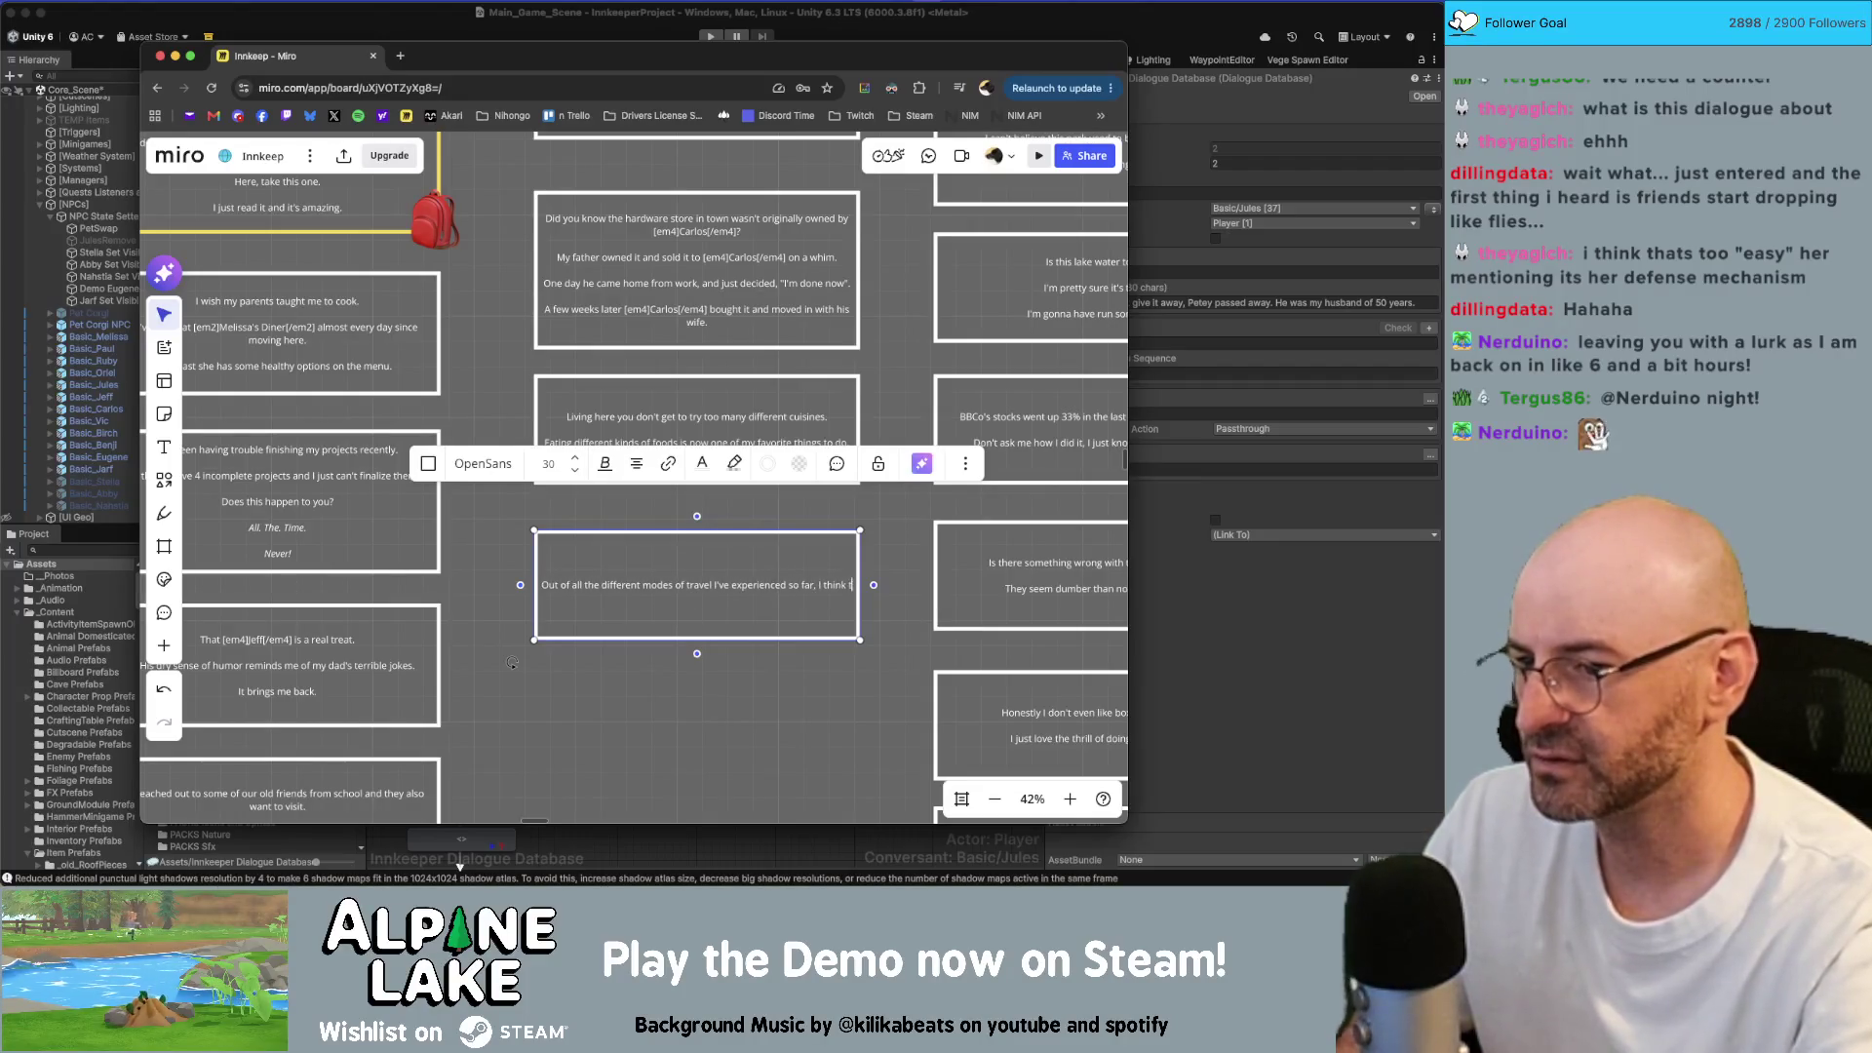
pyautogui.write(' are my favorite.')
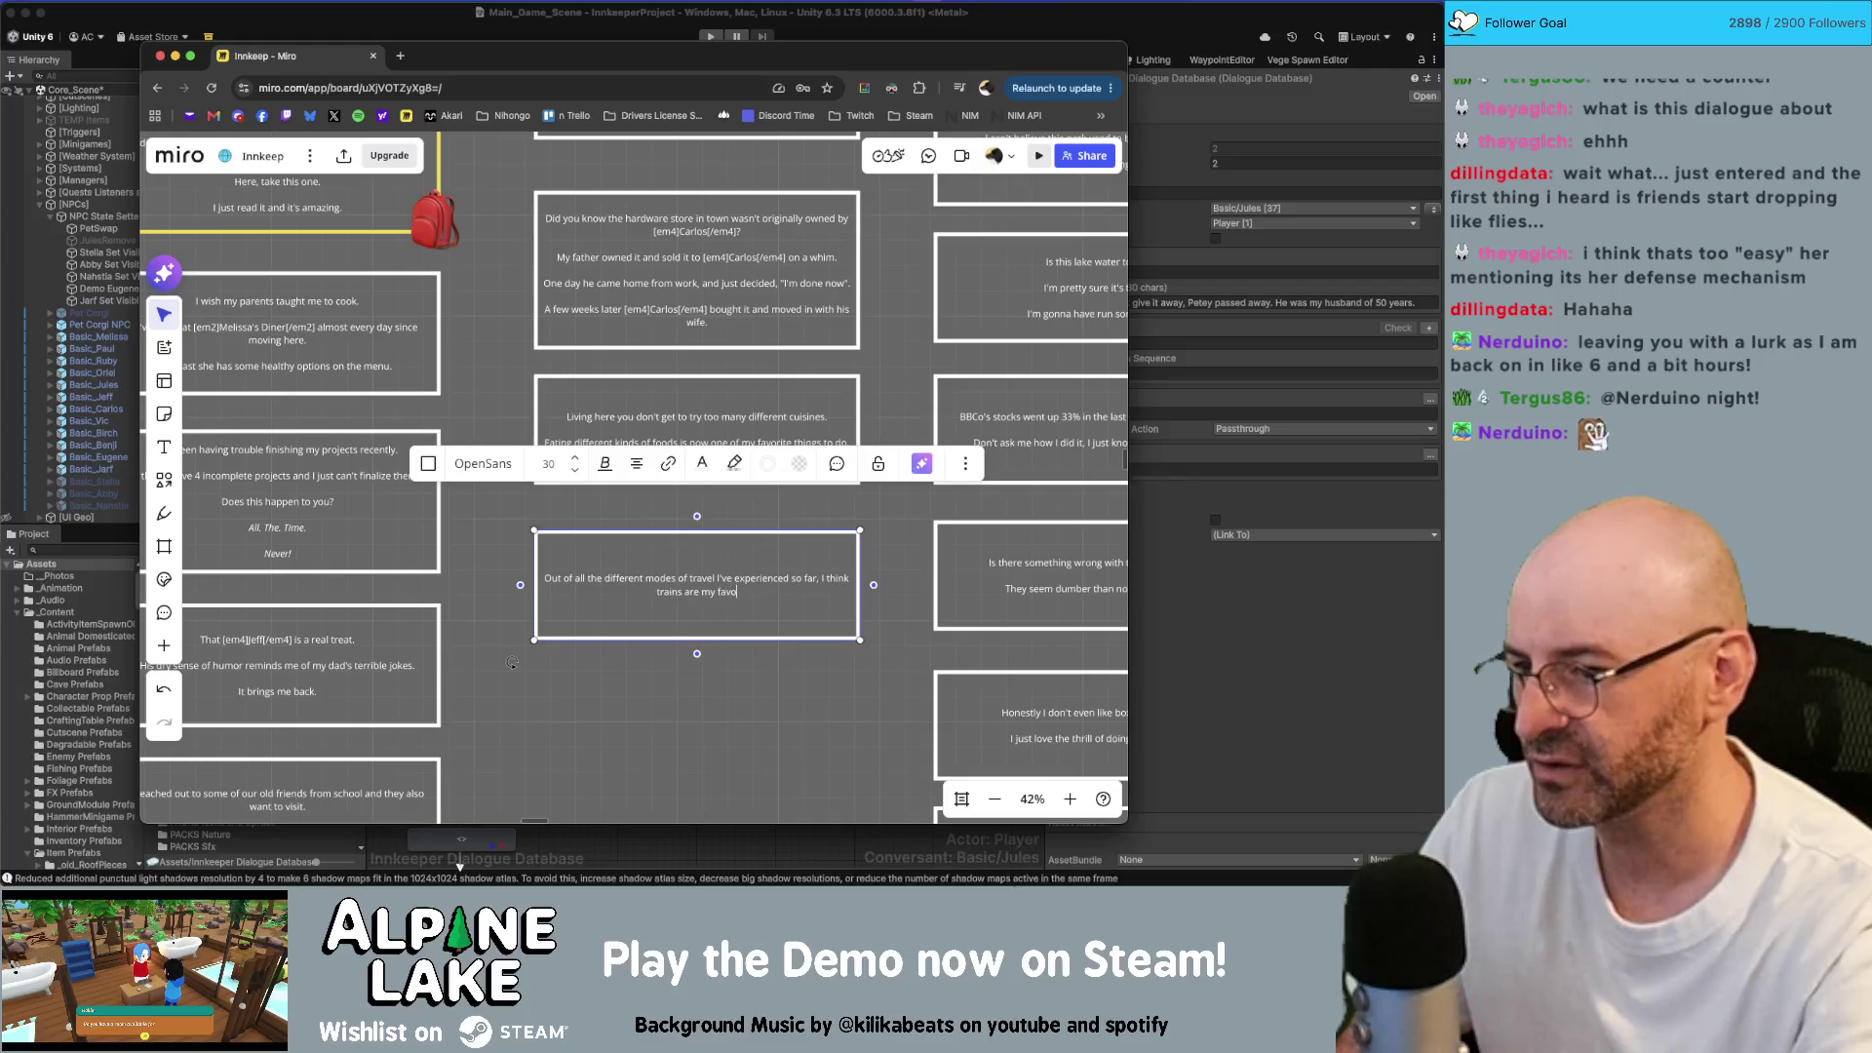
pyautogui.press('Return')
pyautogui.press('Return')
pyautogui.write('I can do without the st')
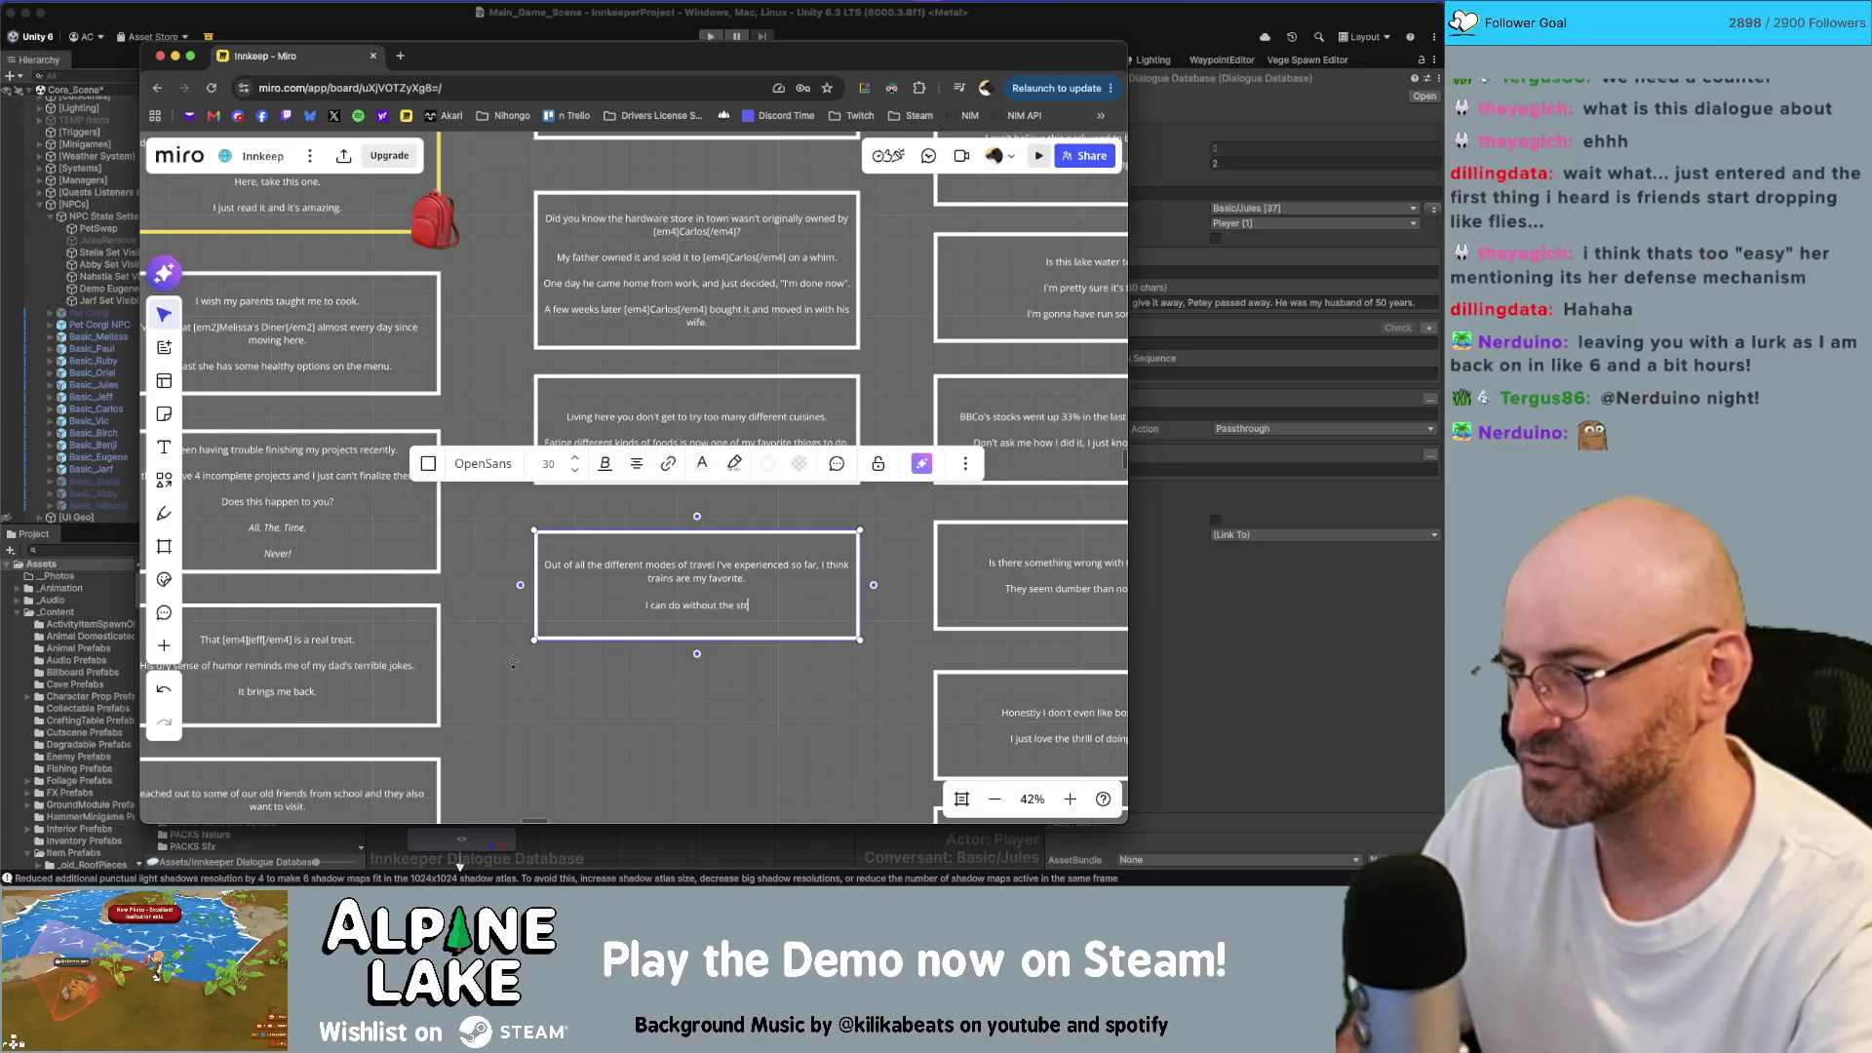
pyautogui.write('ess of ')
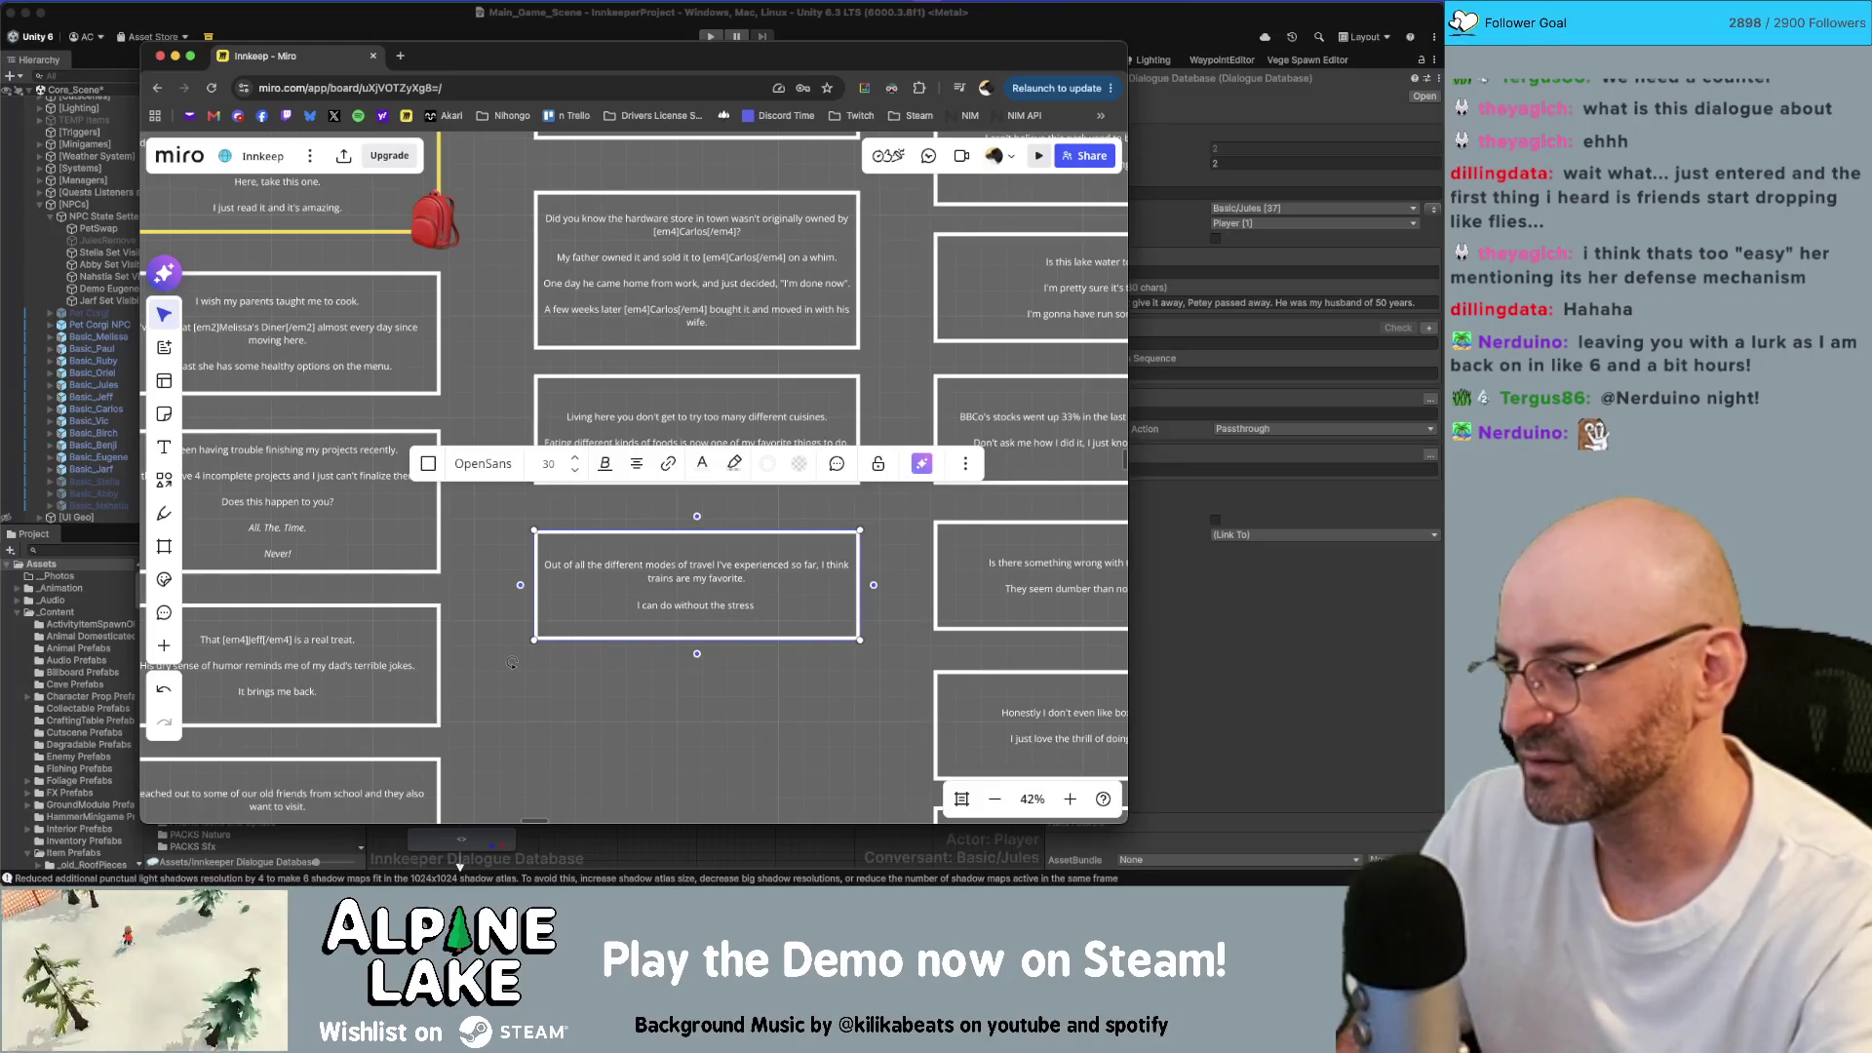
pyautogui.write('an airport')
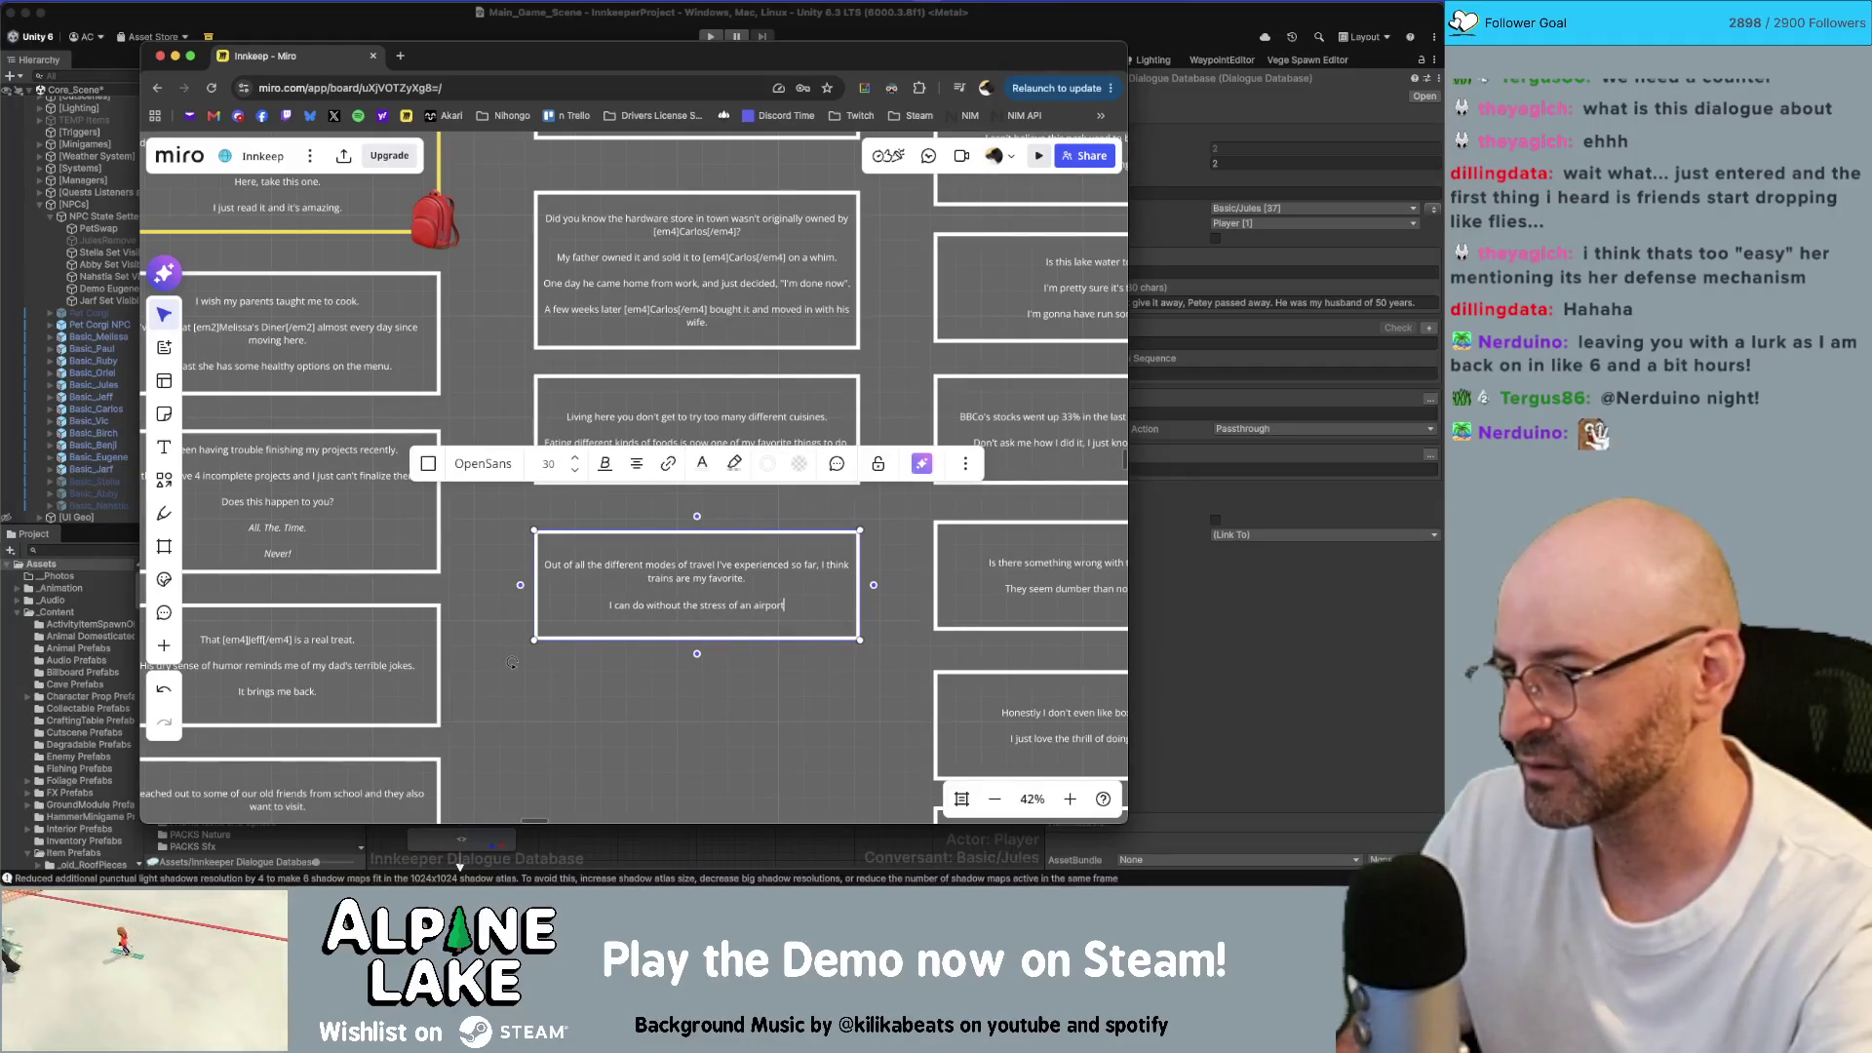
pyautogui.write('.')
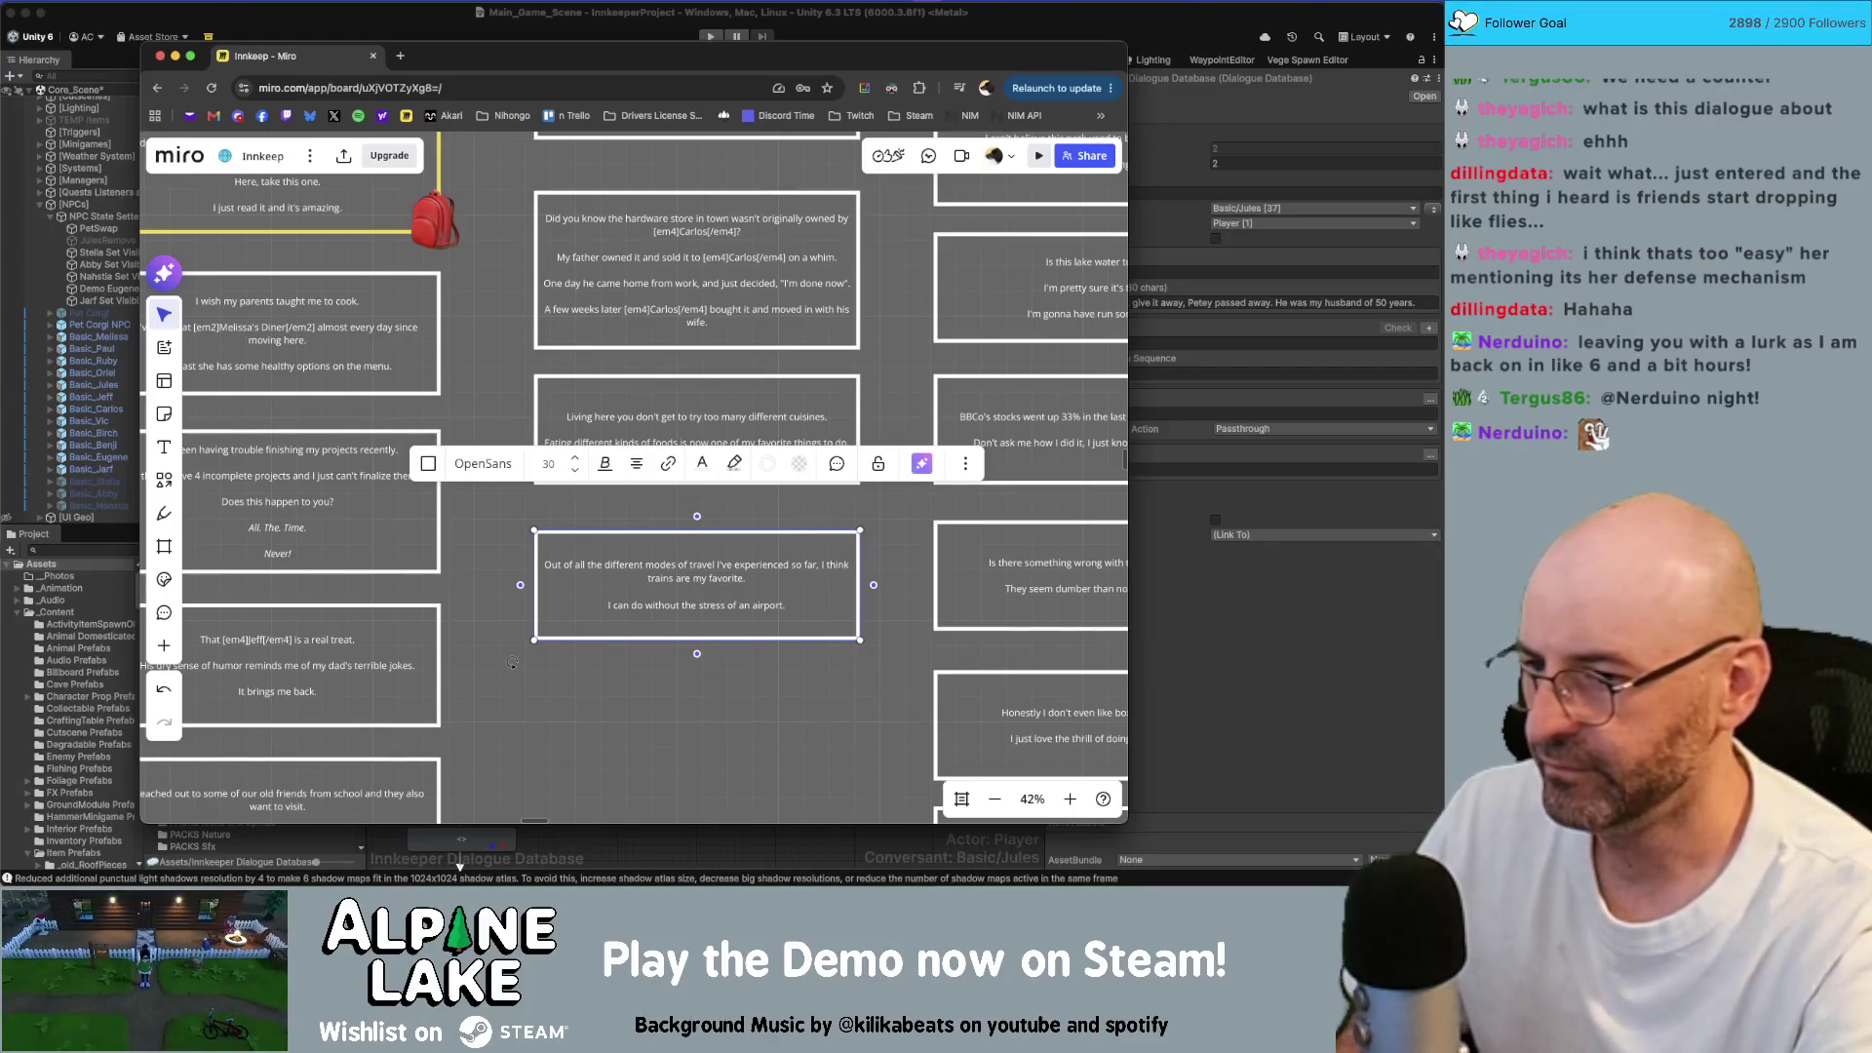
pyautogui.press('Return')
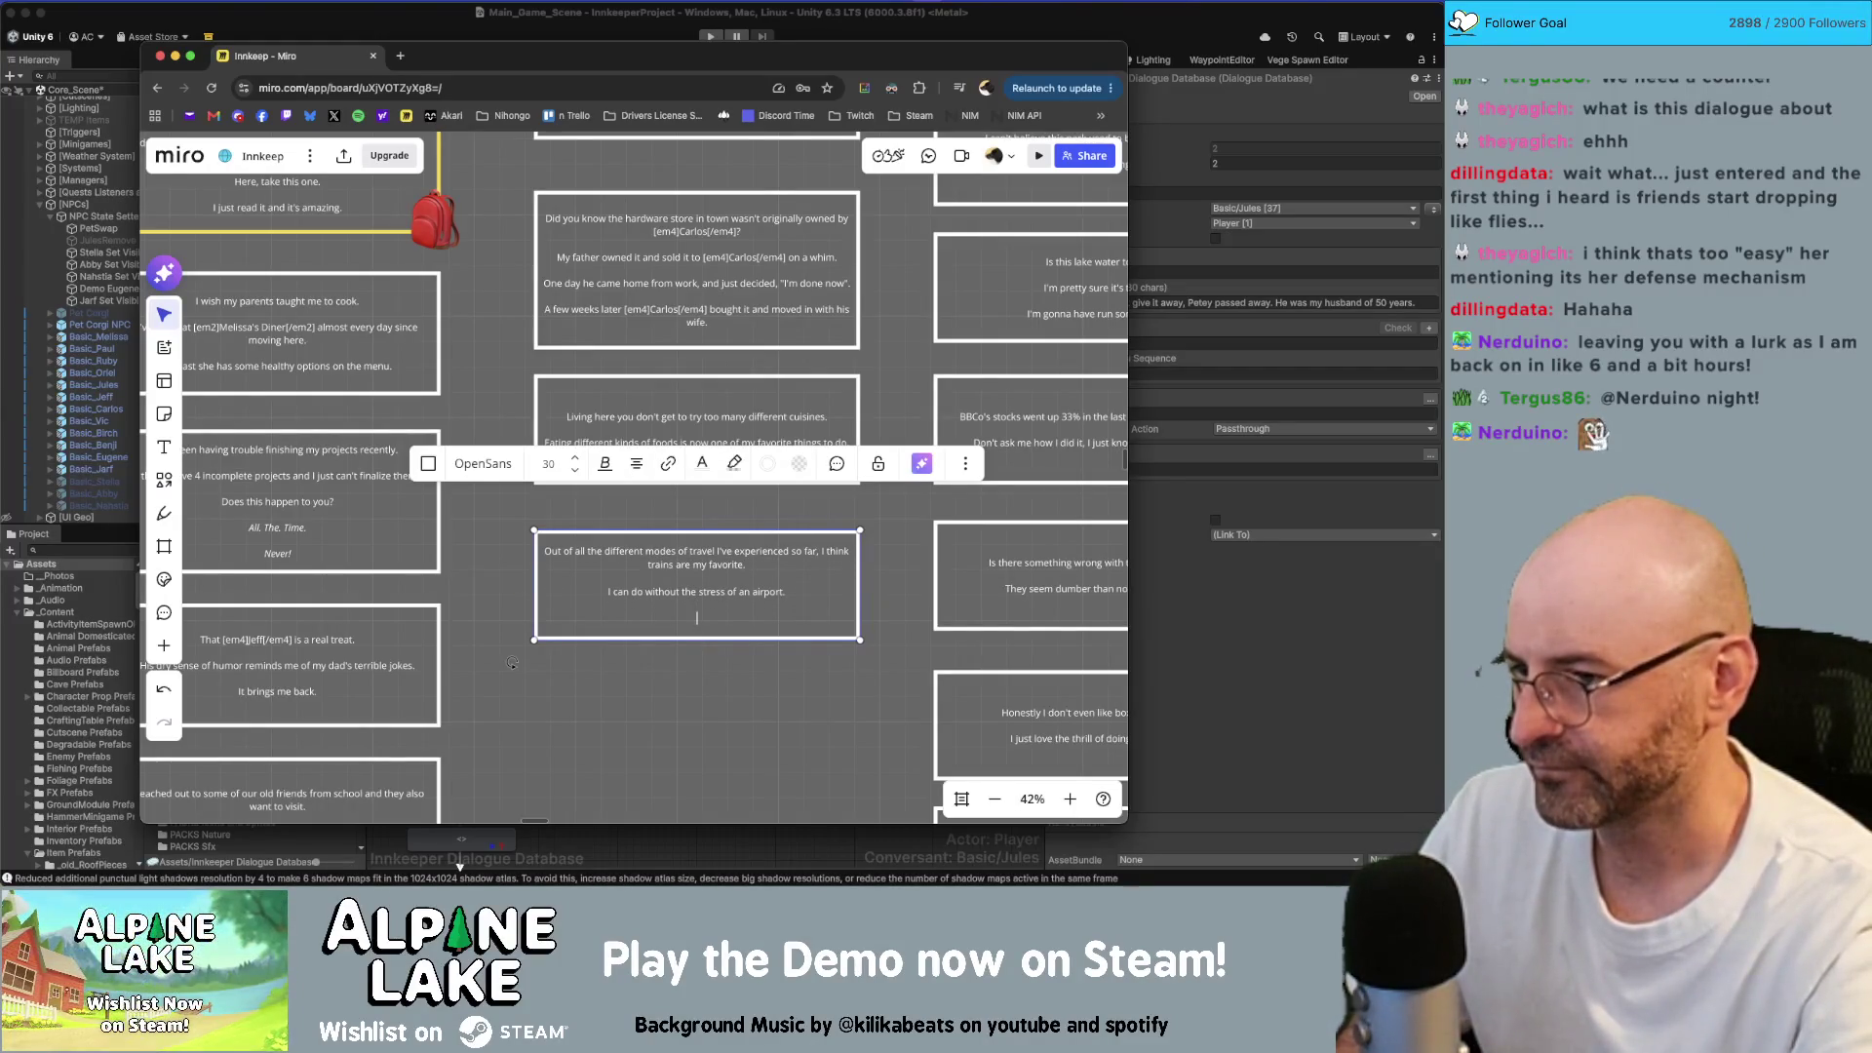
pyautogui.write('Riding on a tr')
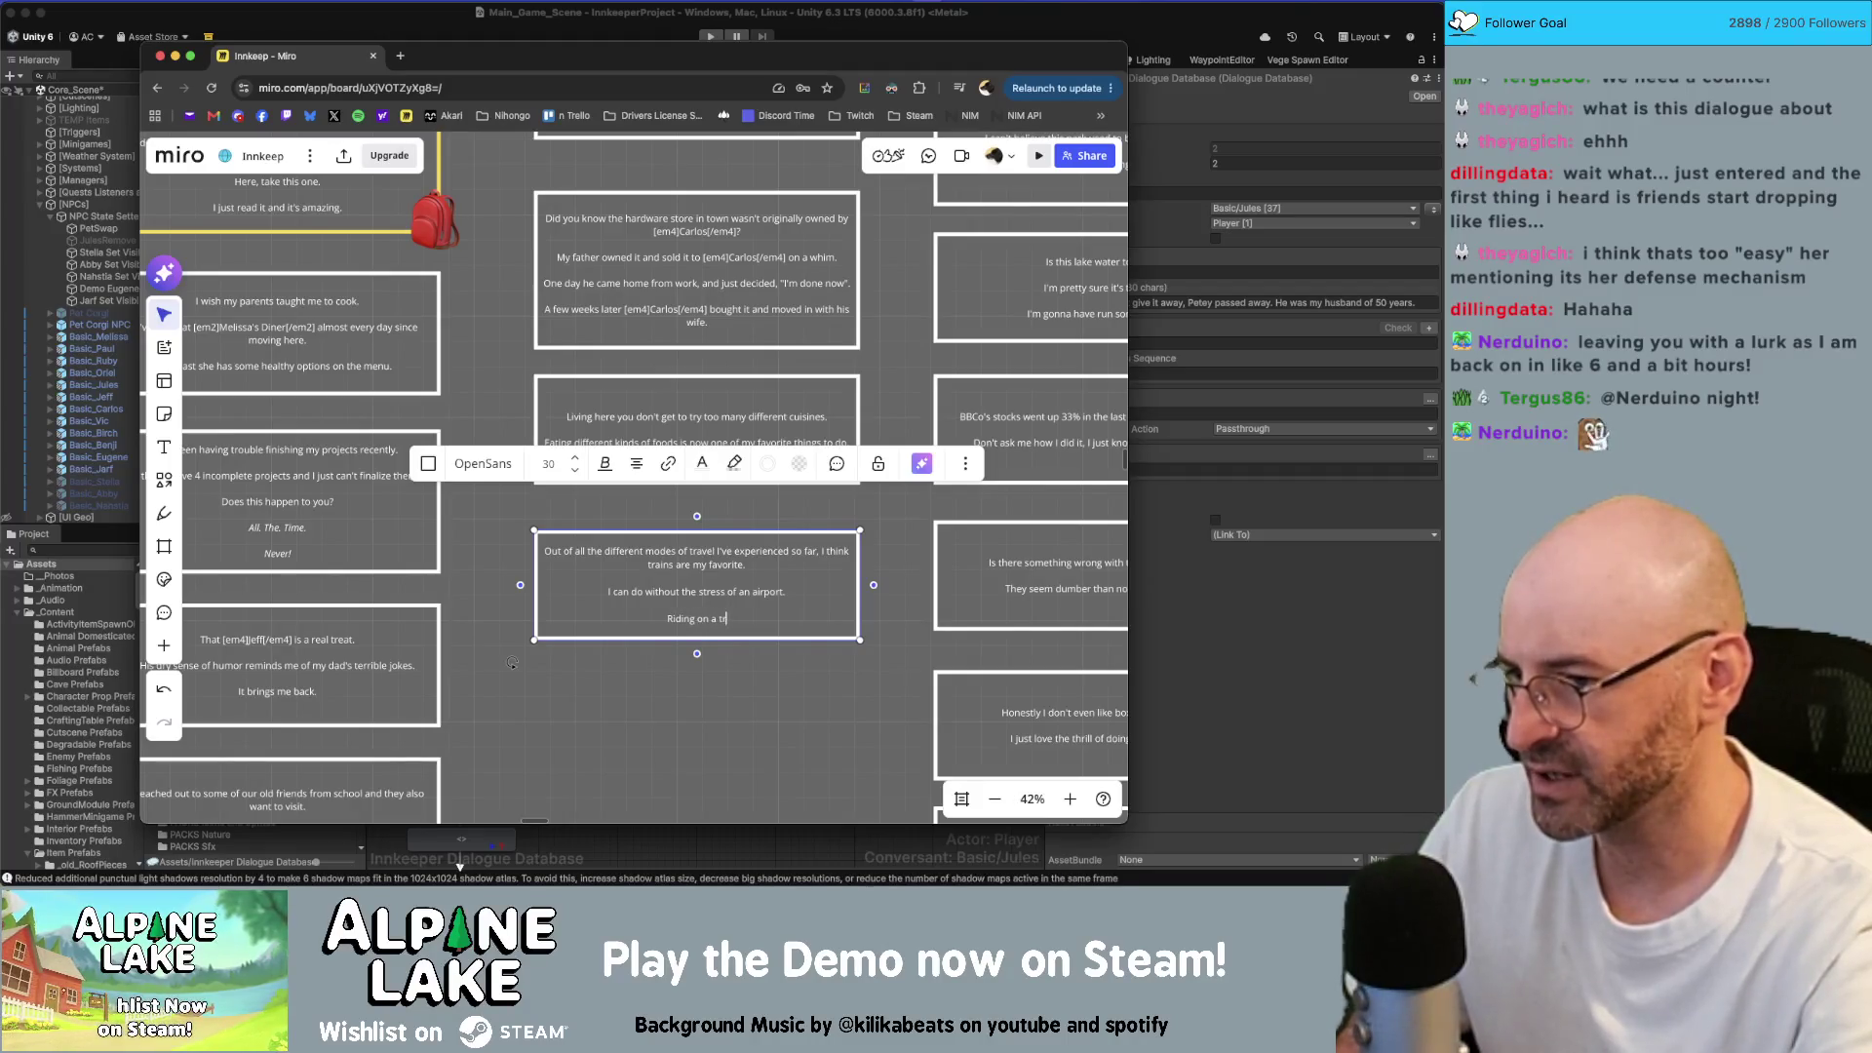
pyautogui.write('ain still feels')
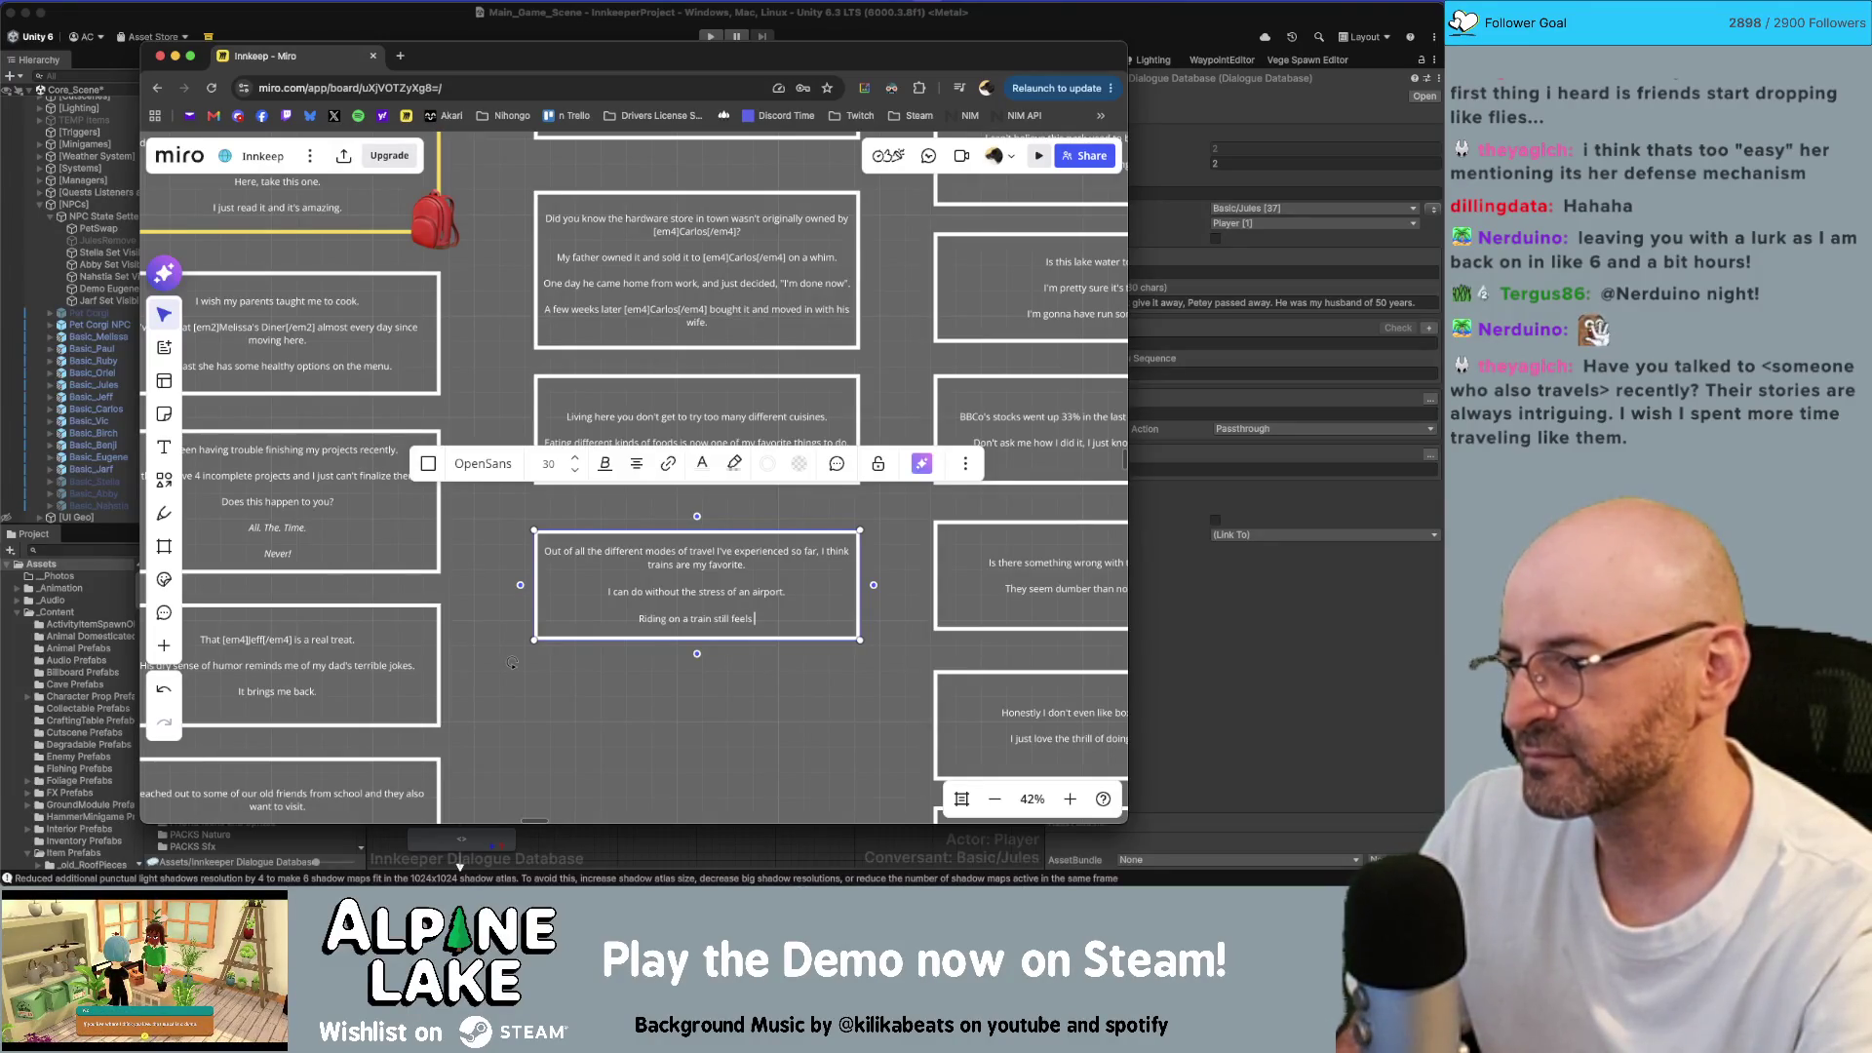
pyautogui.write('romantic.')
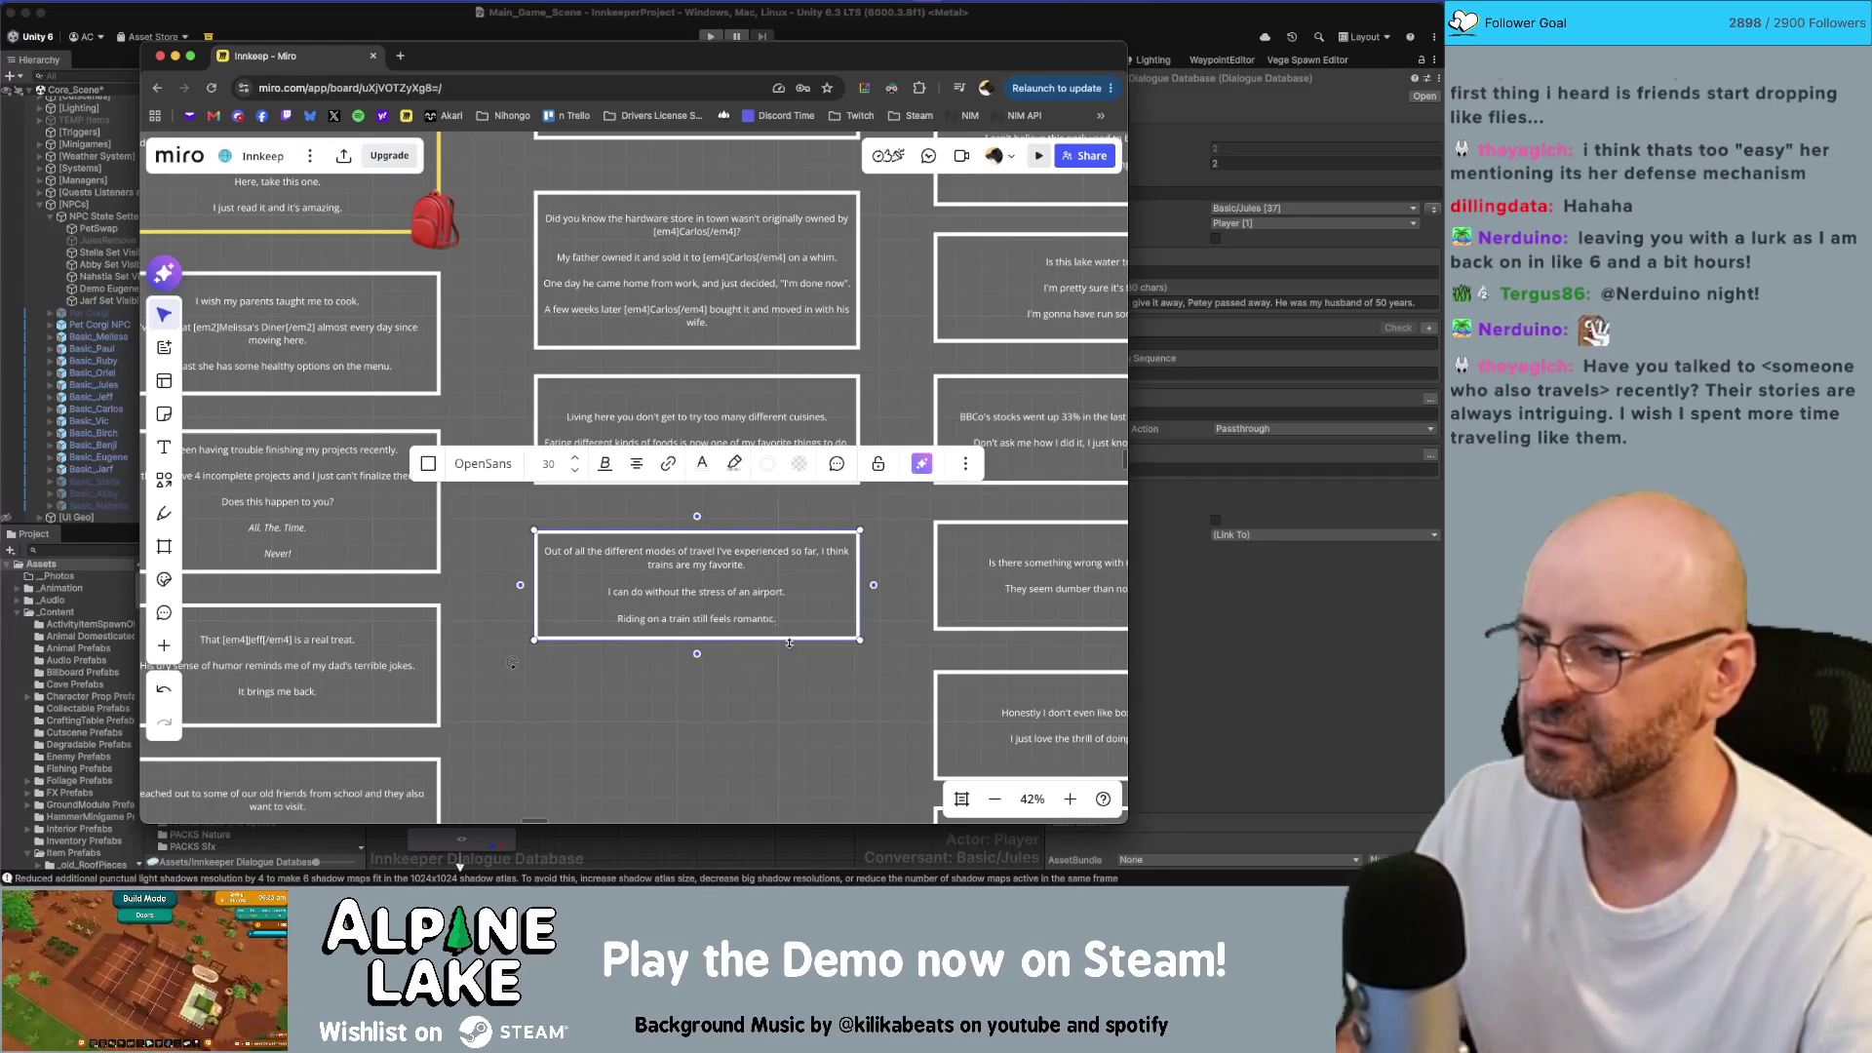
# Step: Make the travel card a little taller and place a copy of it below
pyautogui.moveTo(789, 639); pyautogui.dragTo(790, 663)
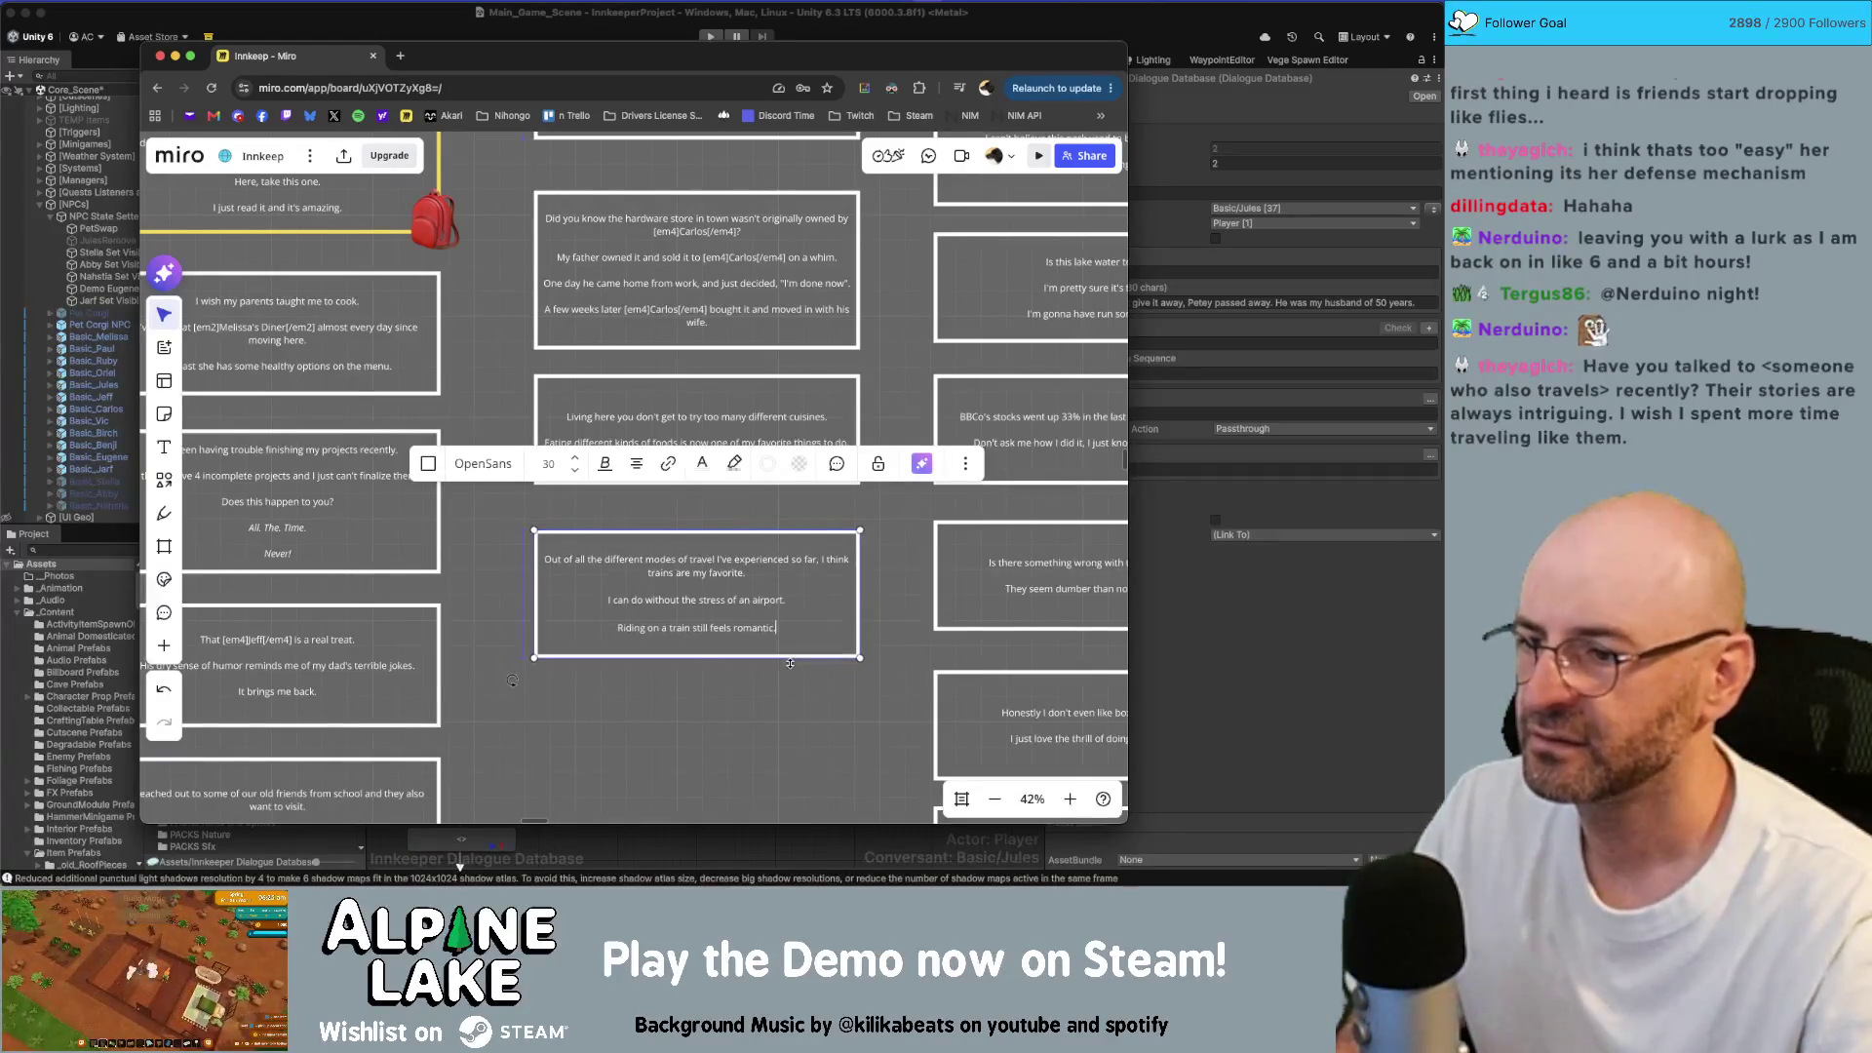
pyautogui.click(868, 672)
pyautogui.scroll(-1, 868, 673)
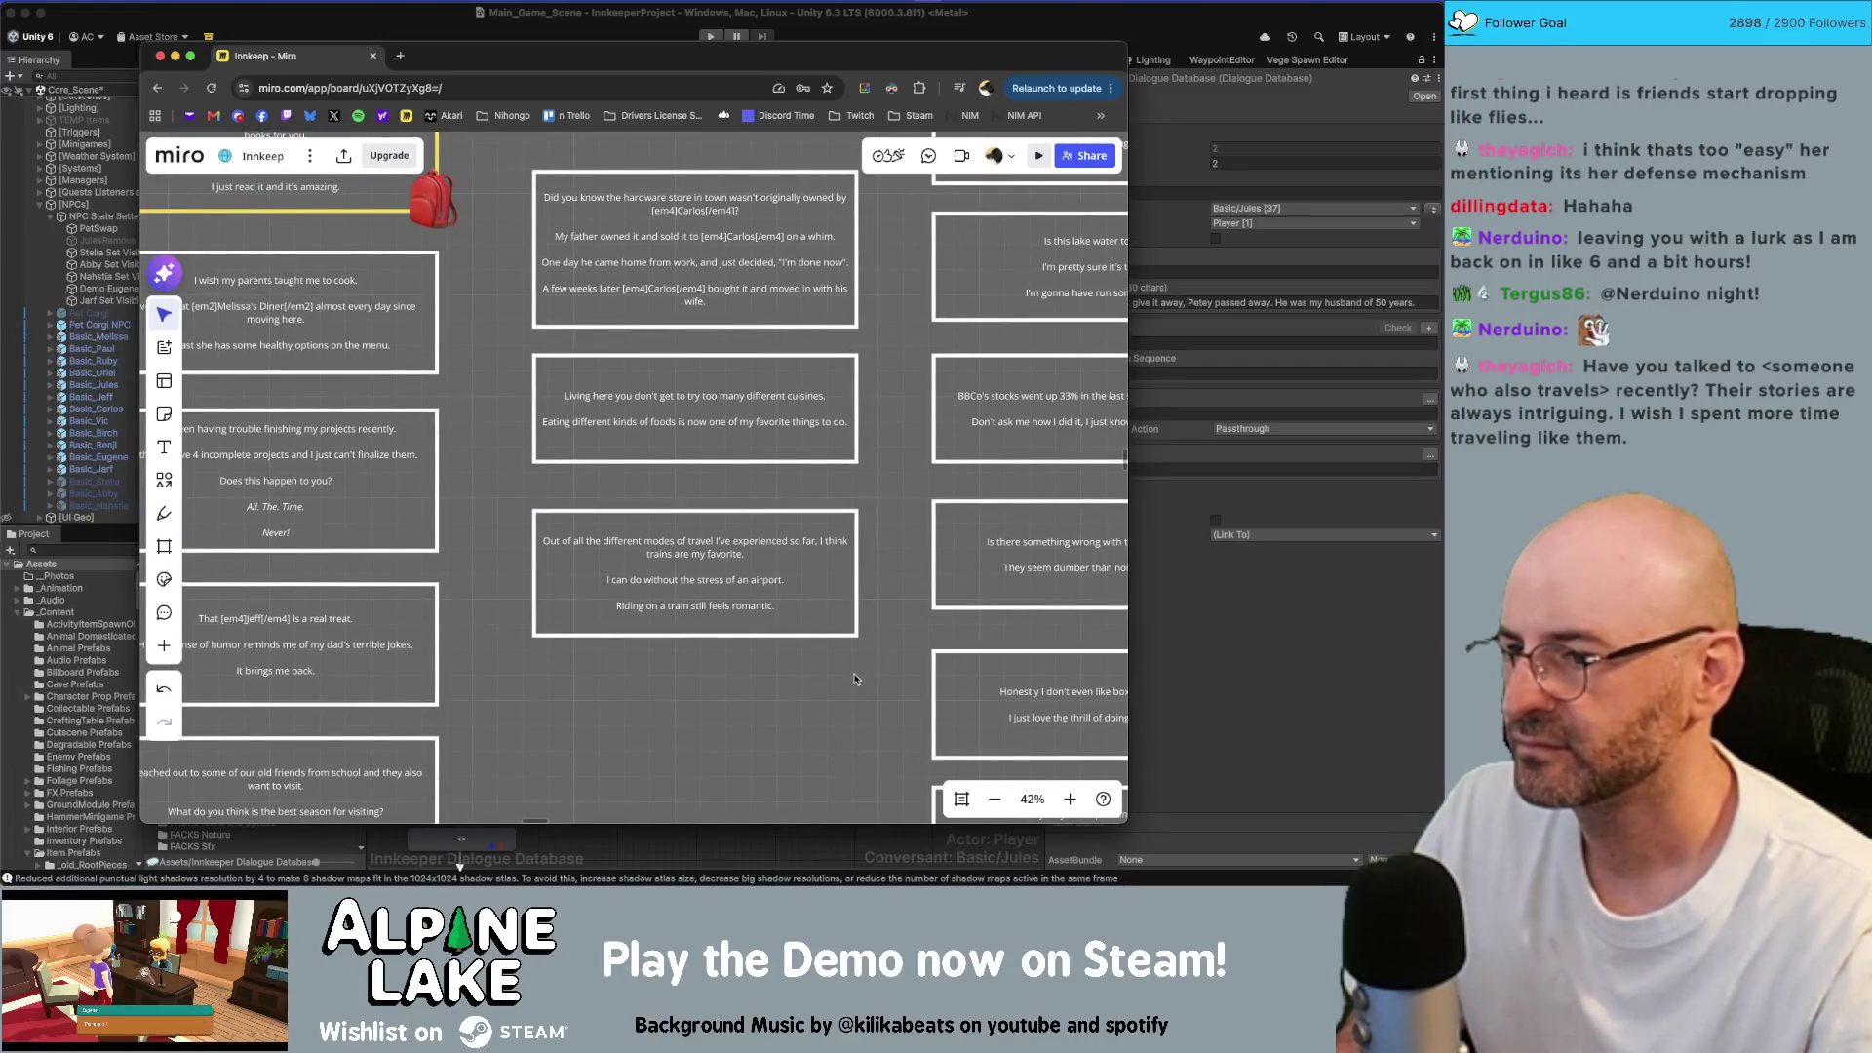
pyautogui.click(669, 549)
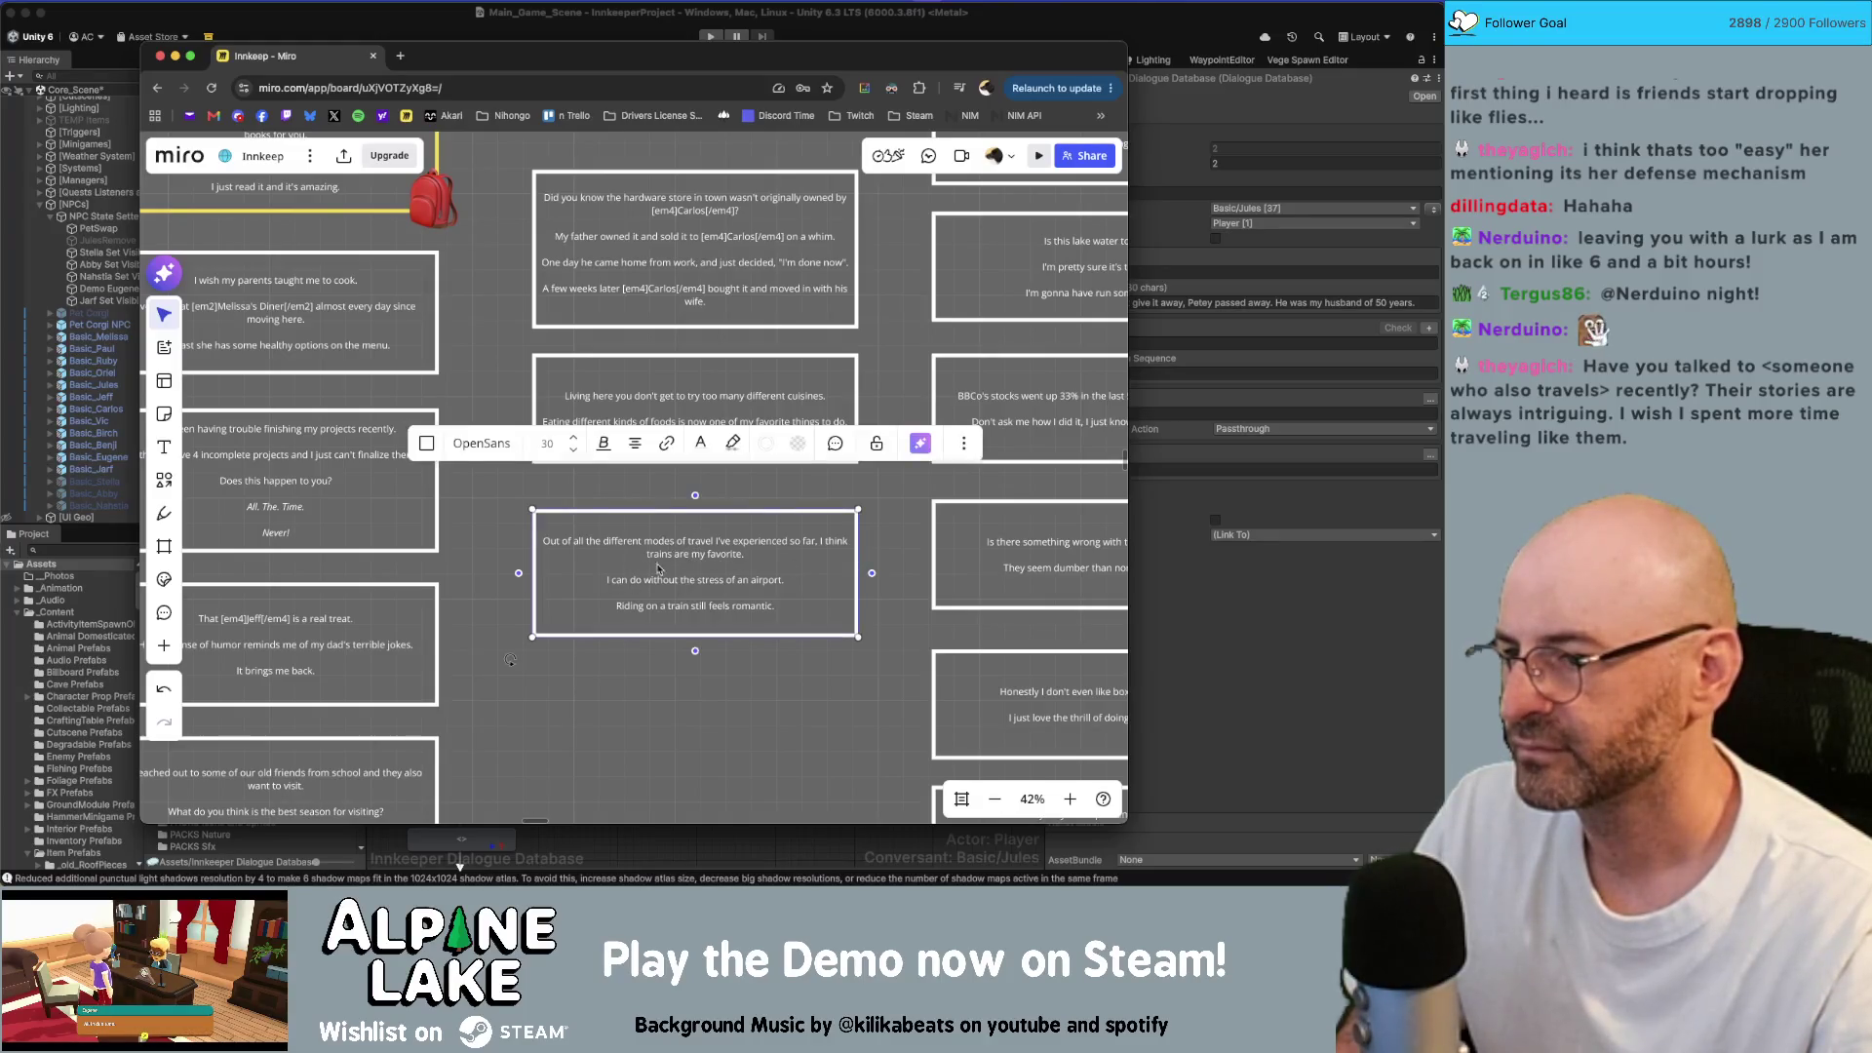
pyautogui.moveTo(740, 578); pyautogui.dragTo(737, 737)
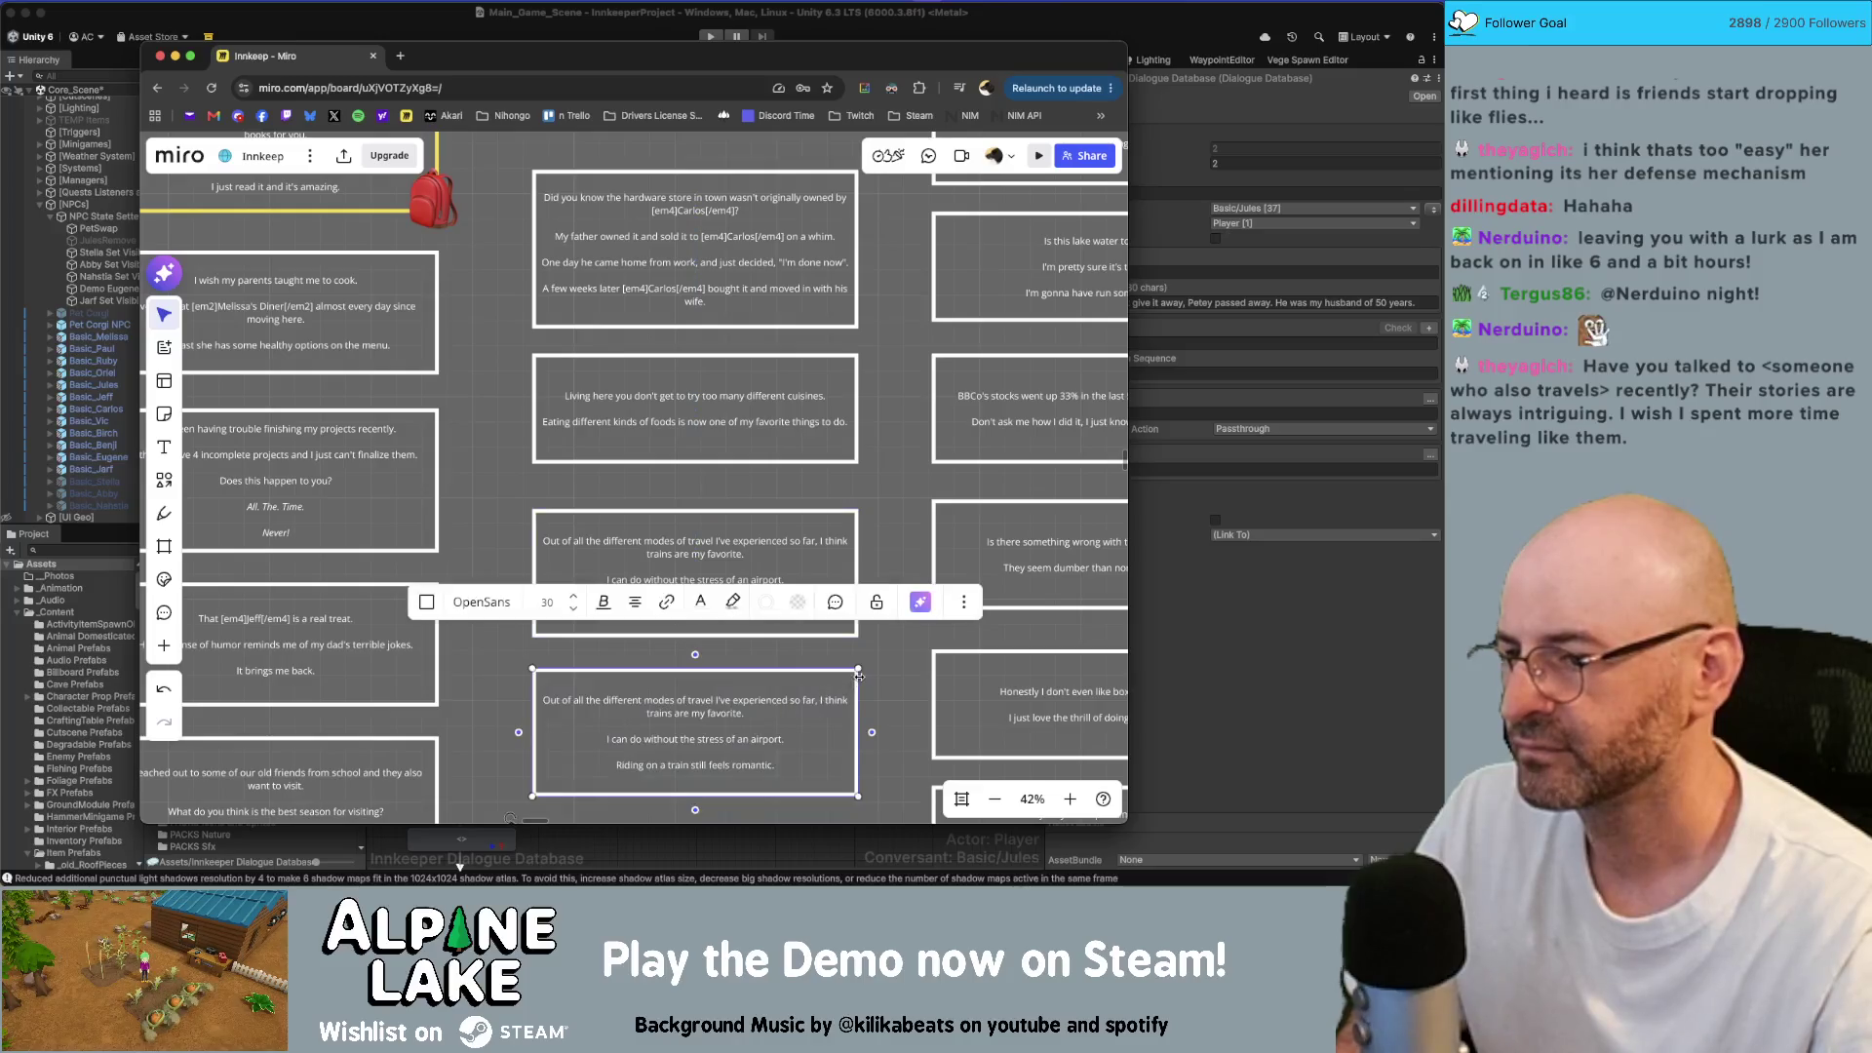
# Step: Replace the copied card's text with "How's Pep doing?" and a line hoping she's well
pyautogui.scroll(-1, 776, 682)
pyautogui.doubleClick(776, 672)
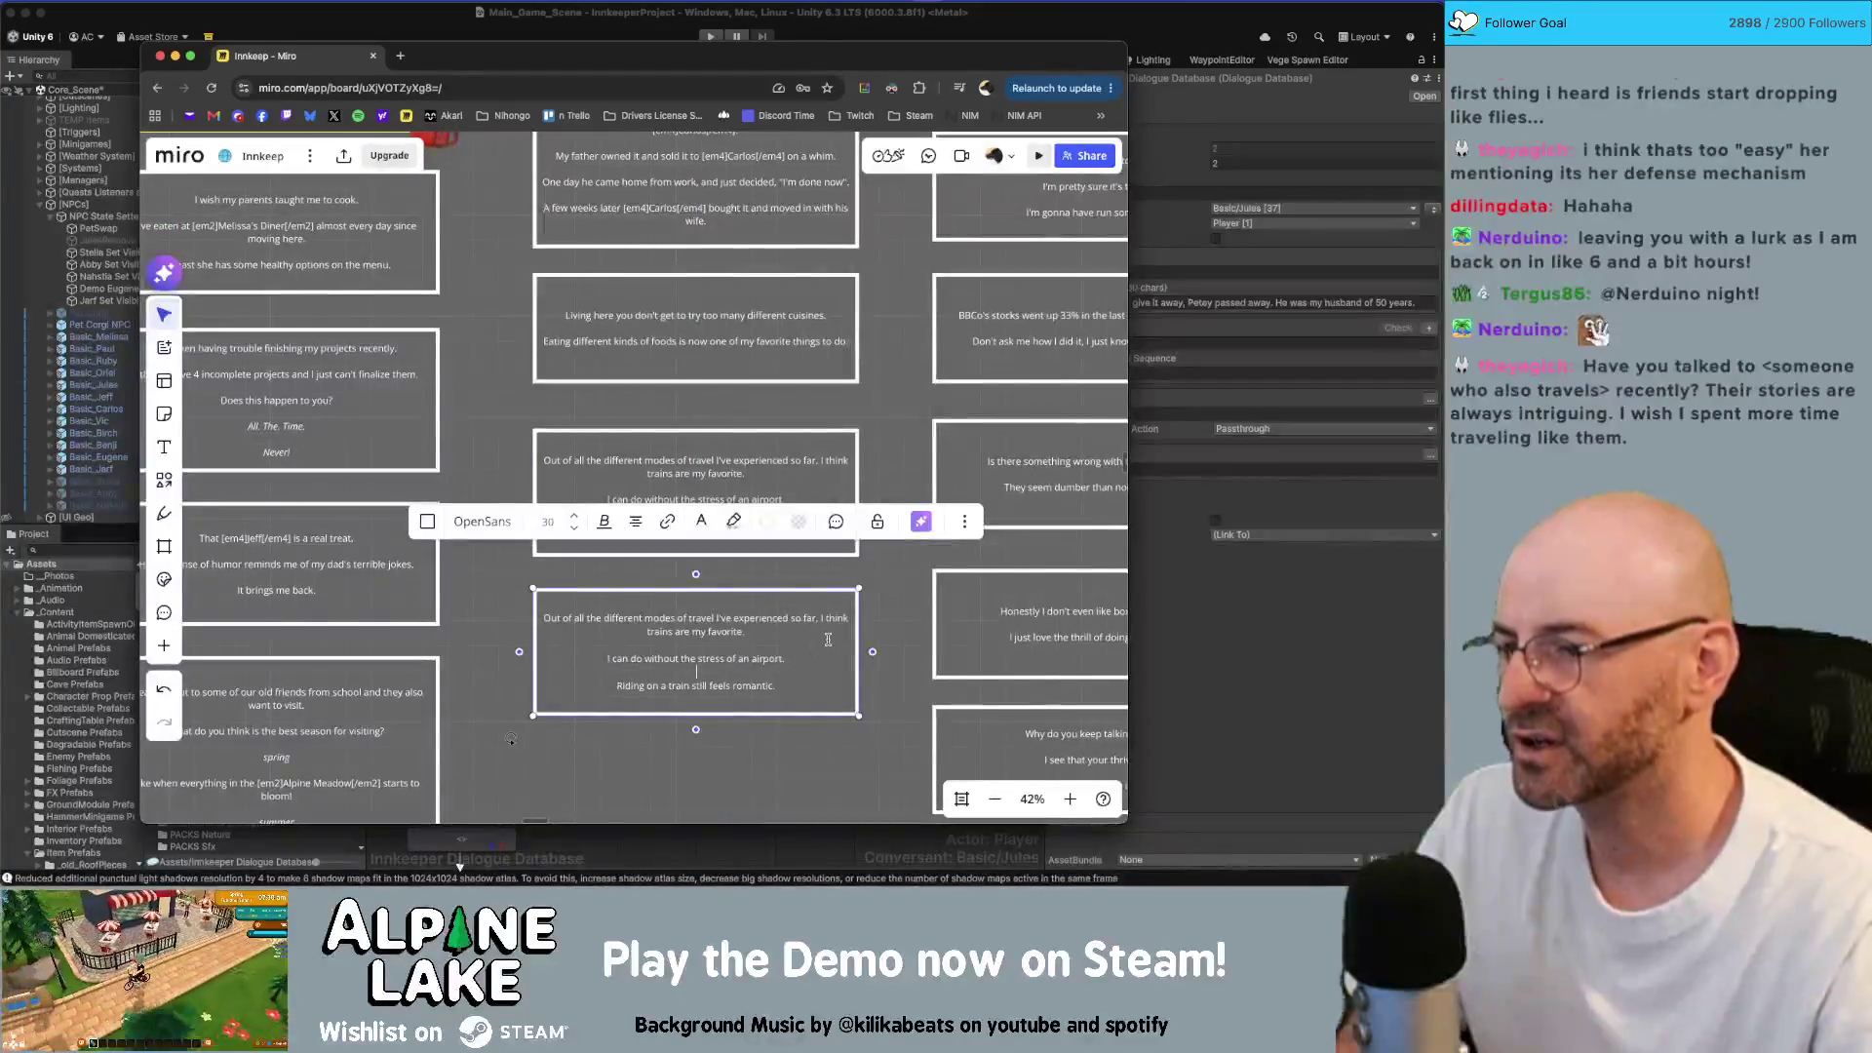
pyautogui.hotkey('ctrl', 'a')
pyautogui.write("How's ")
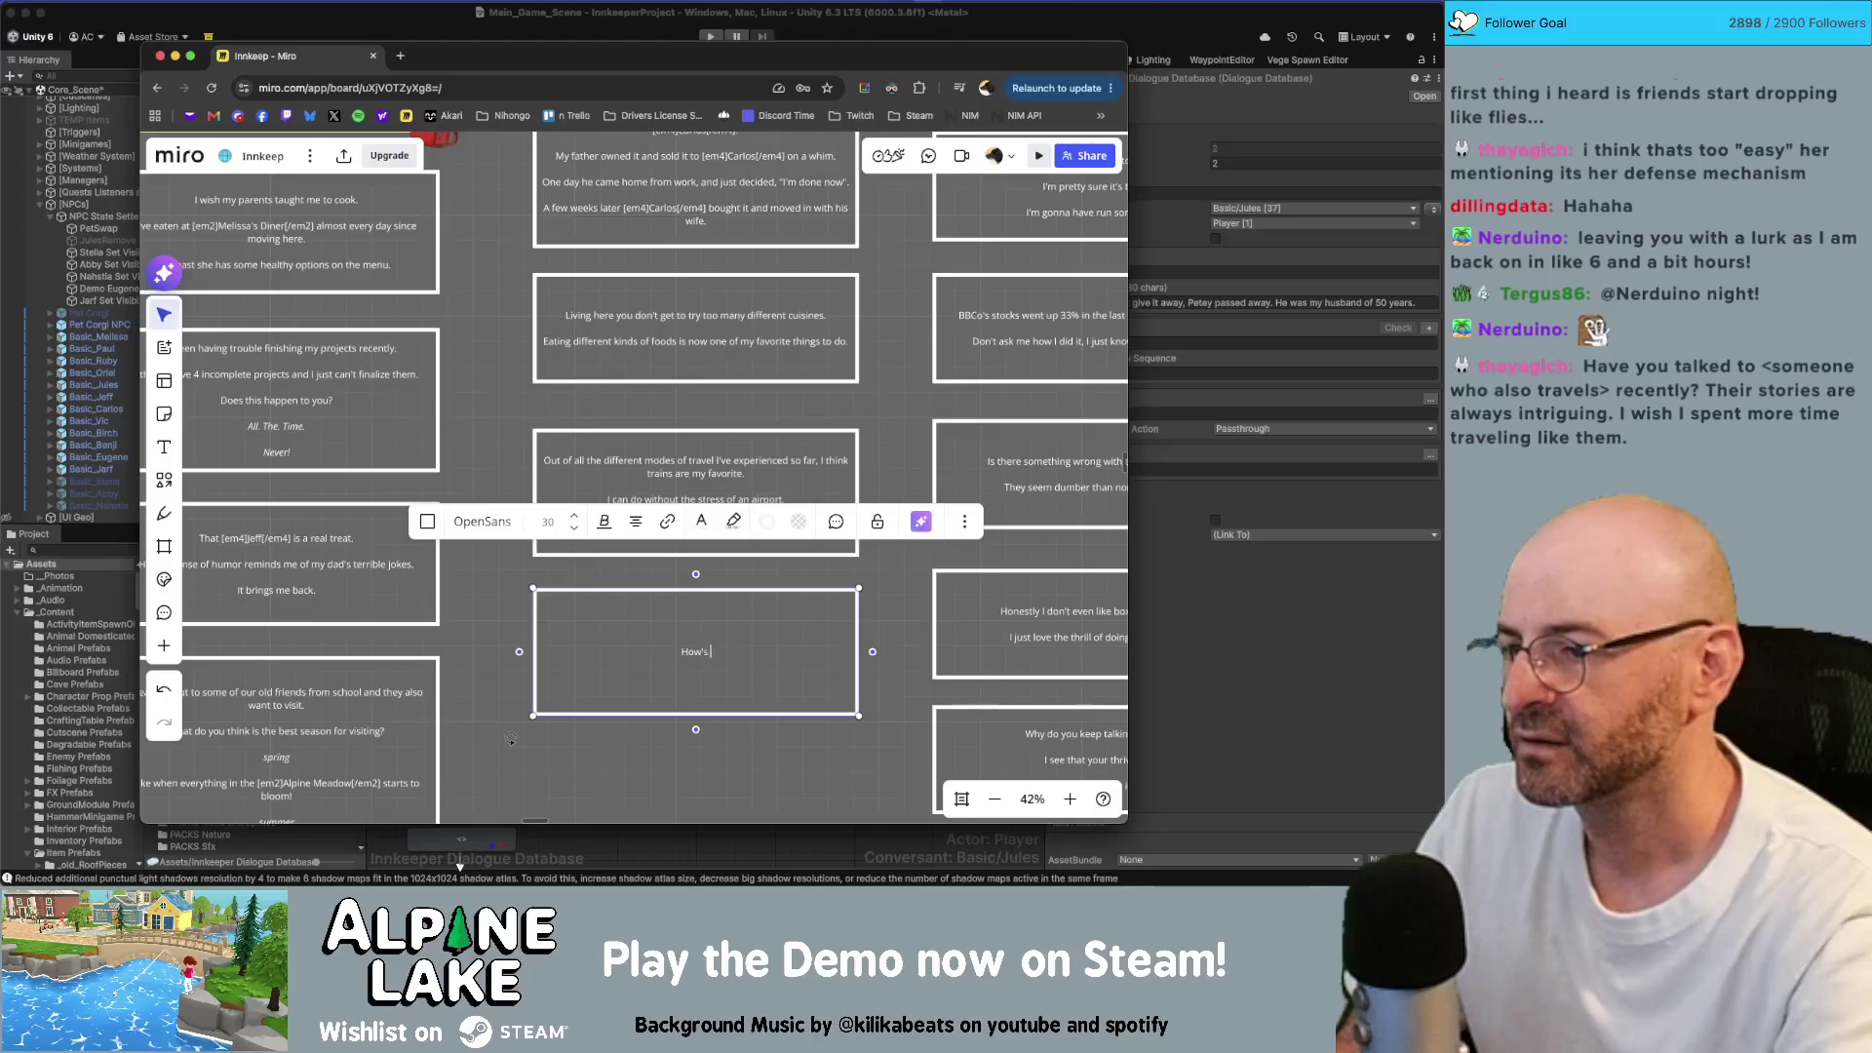
pyautogui.write('Pep doing?')
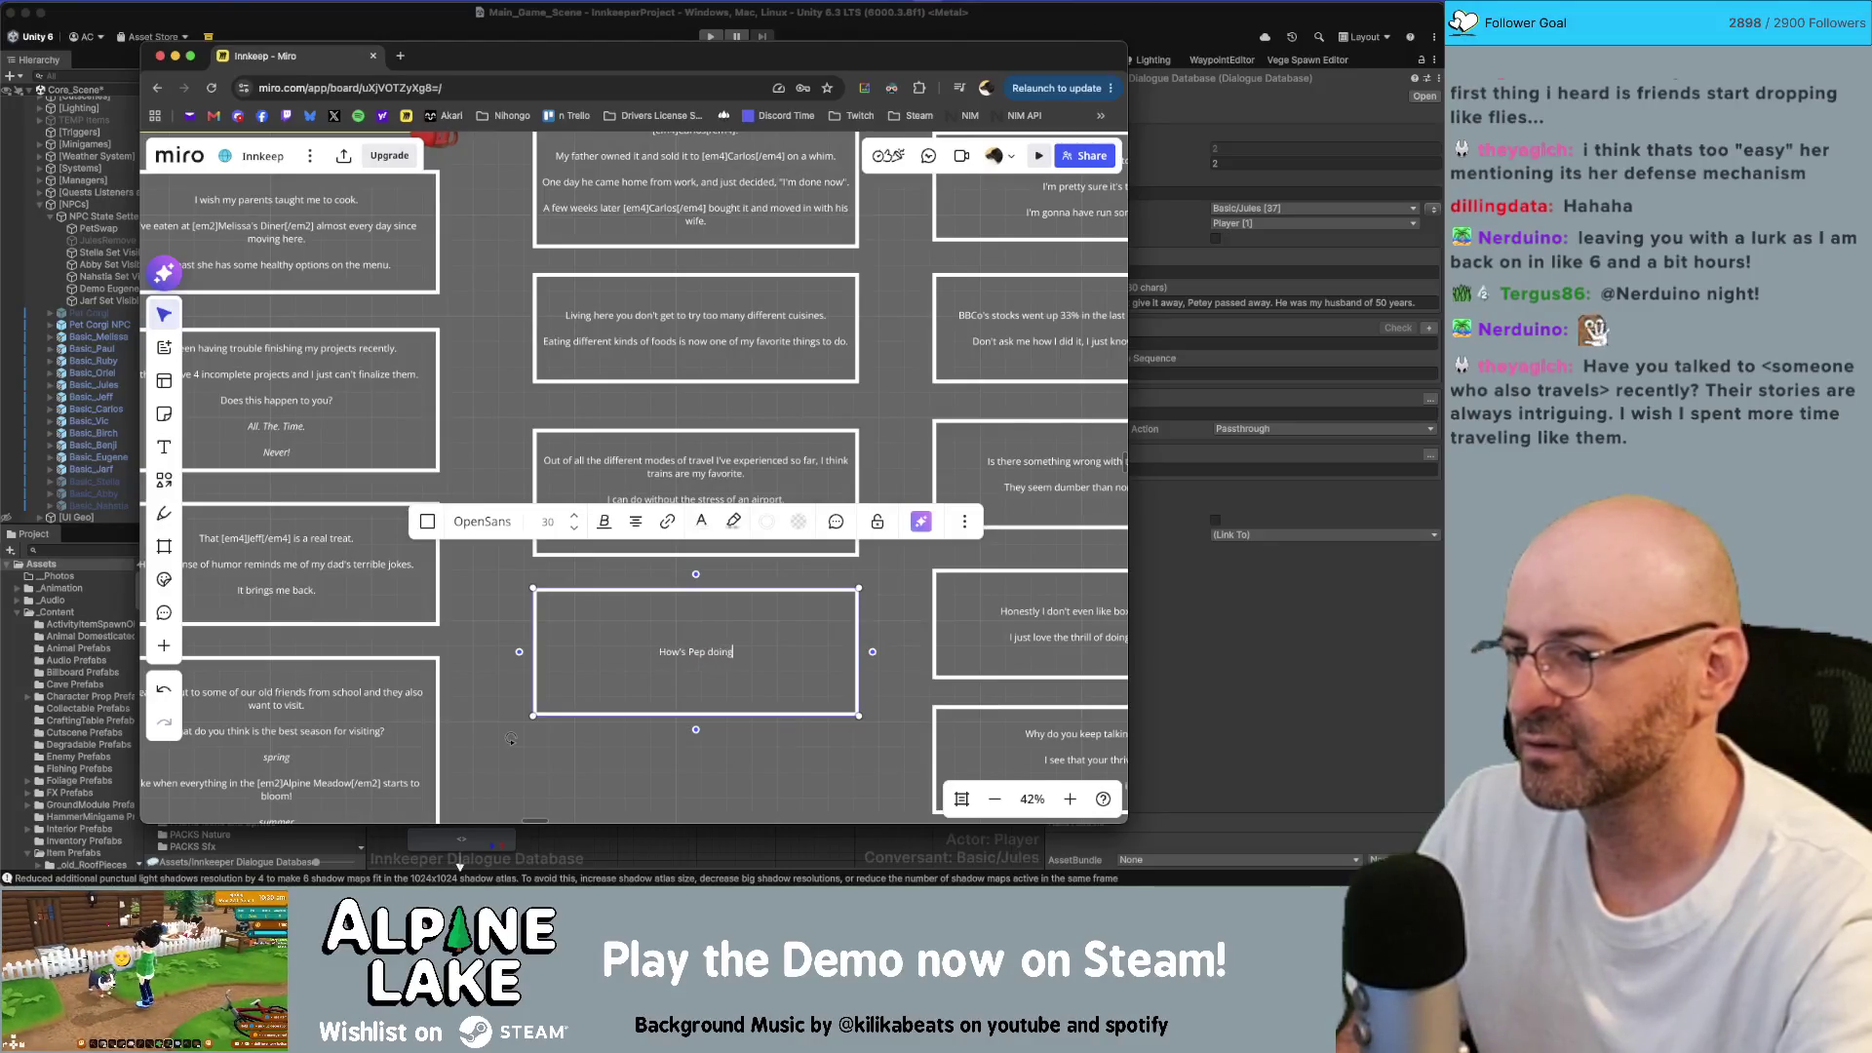
pyautogui.press('Return')
pyautogui.write("I hope she's b")
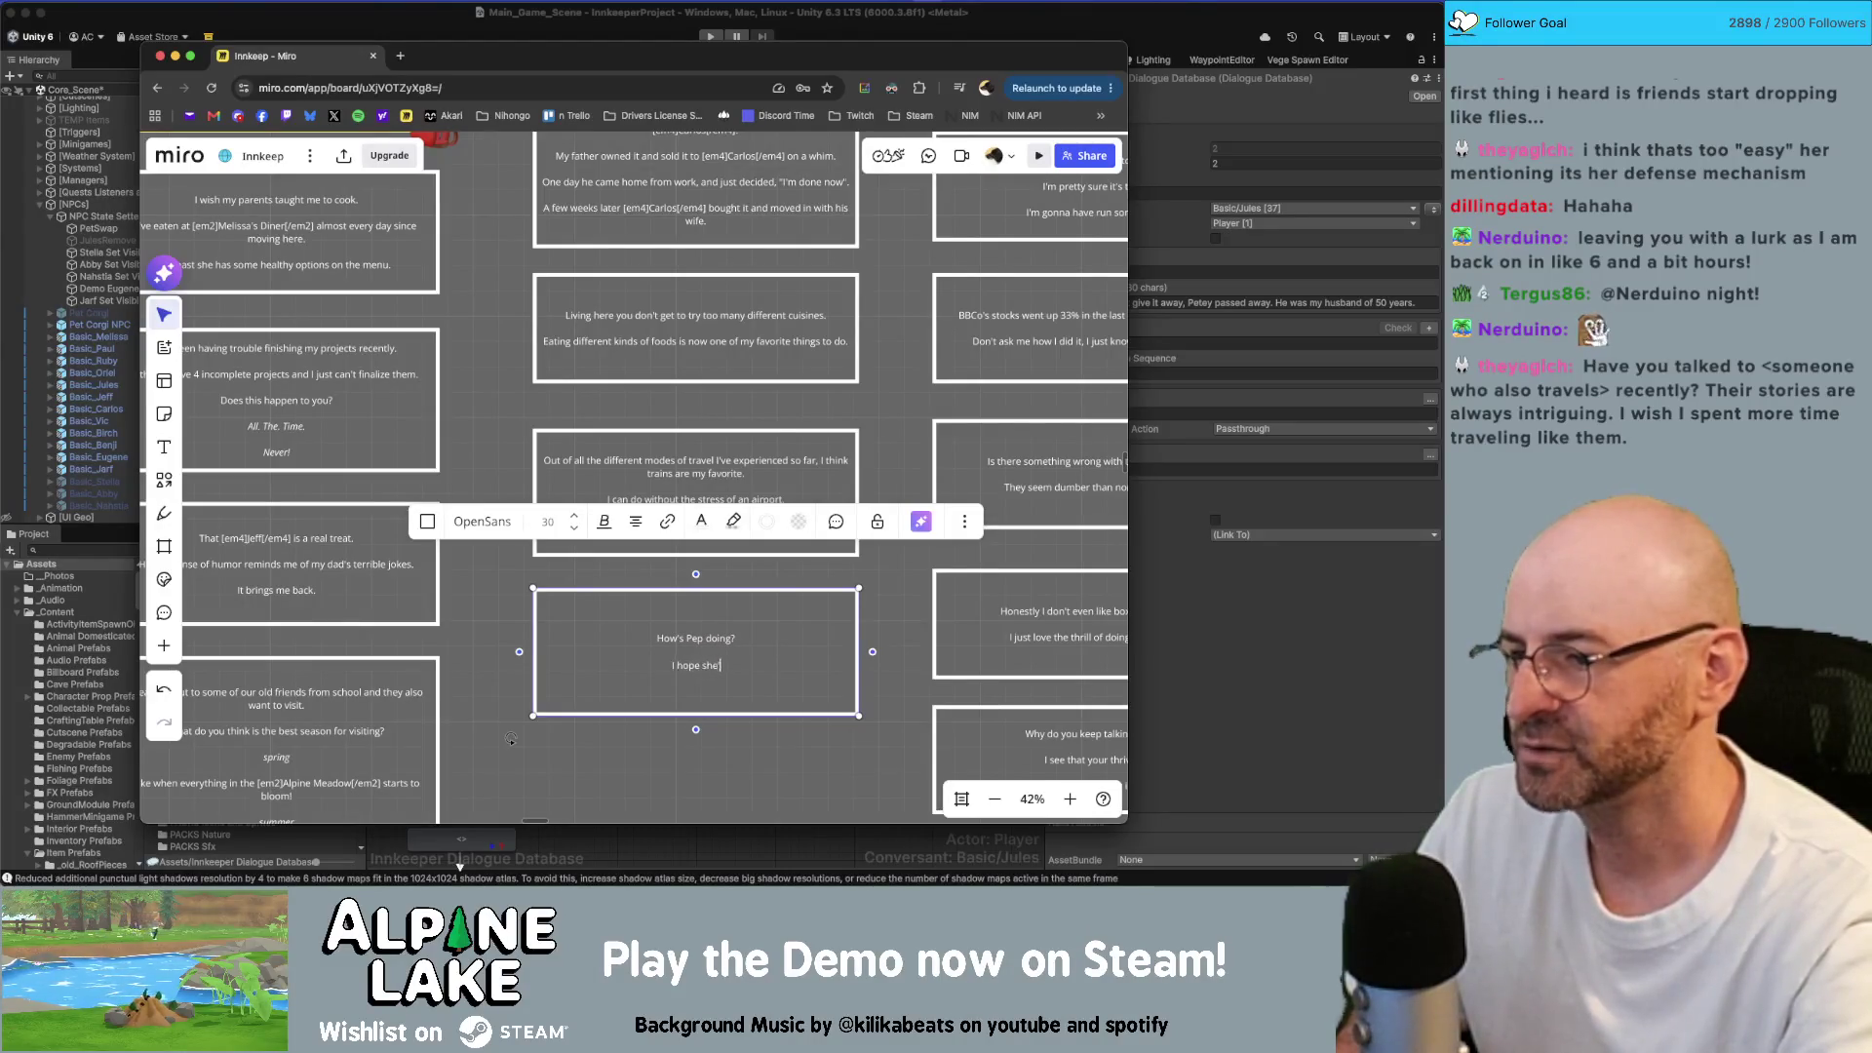
pyautogui.write('een girl, ')
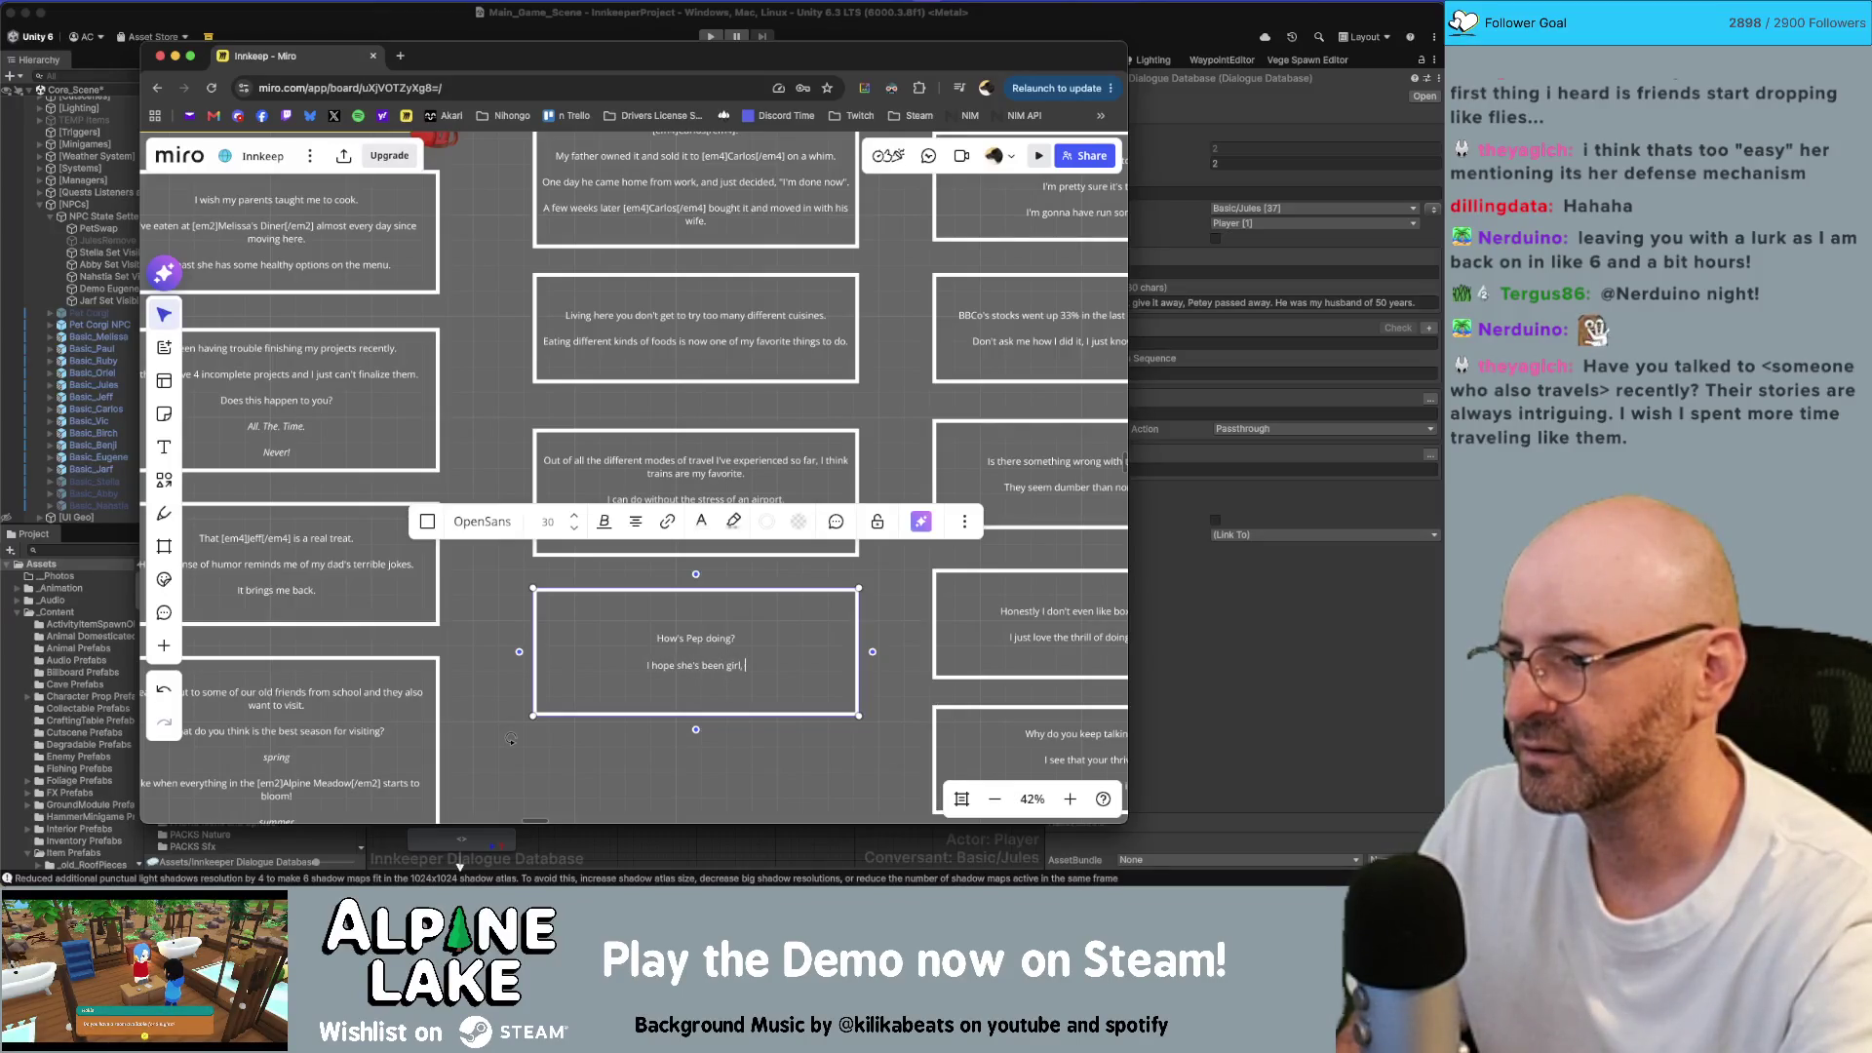
pyautogui.write('bring her around oms')
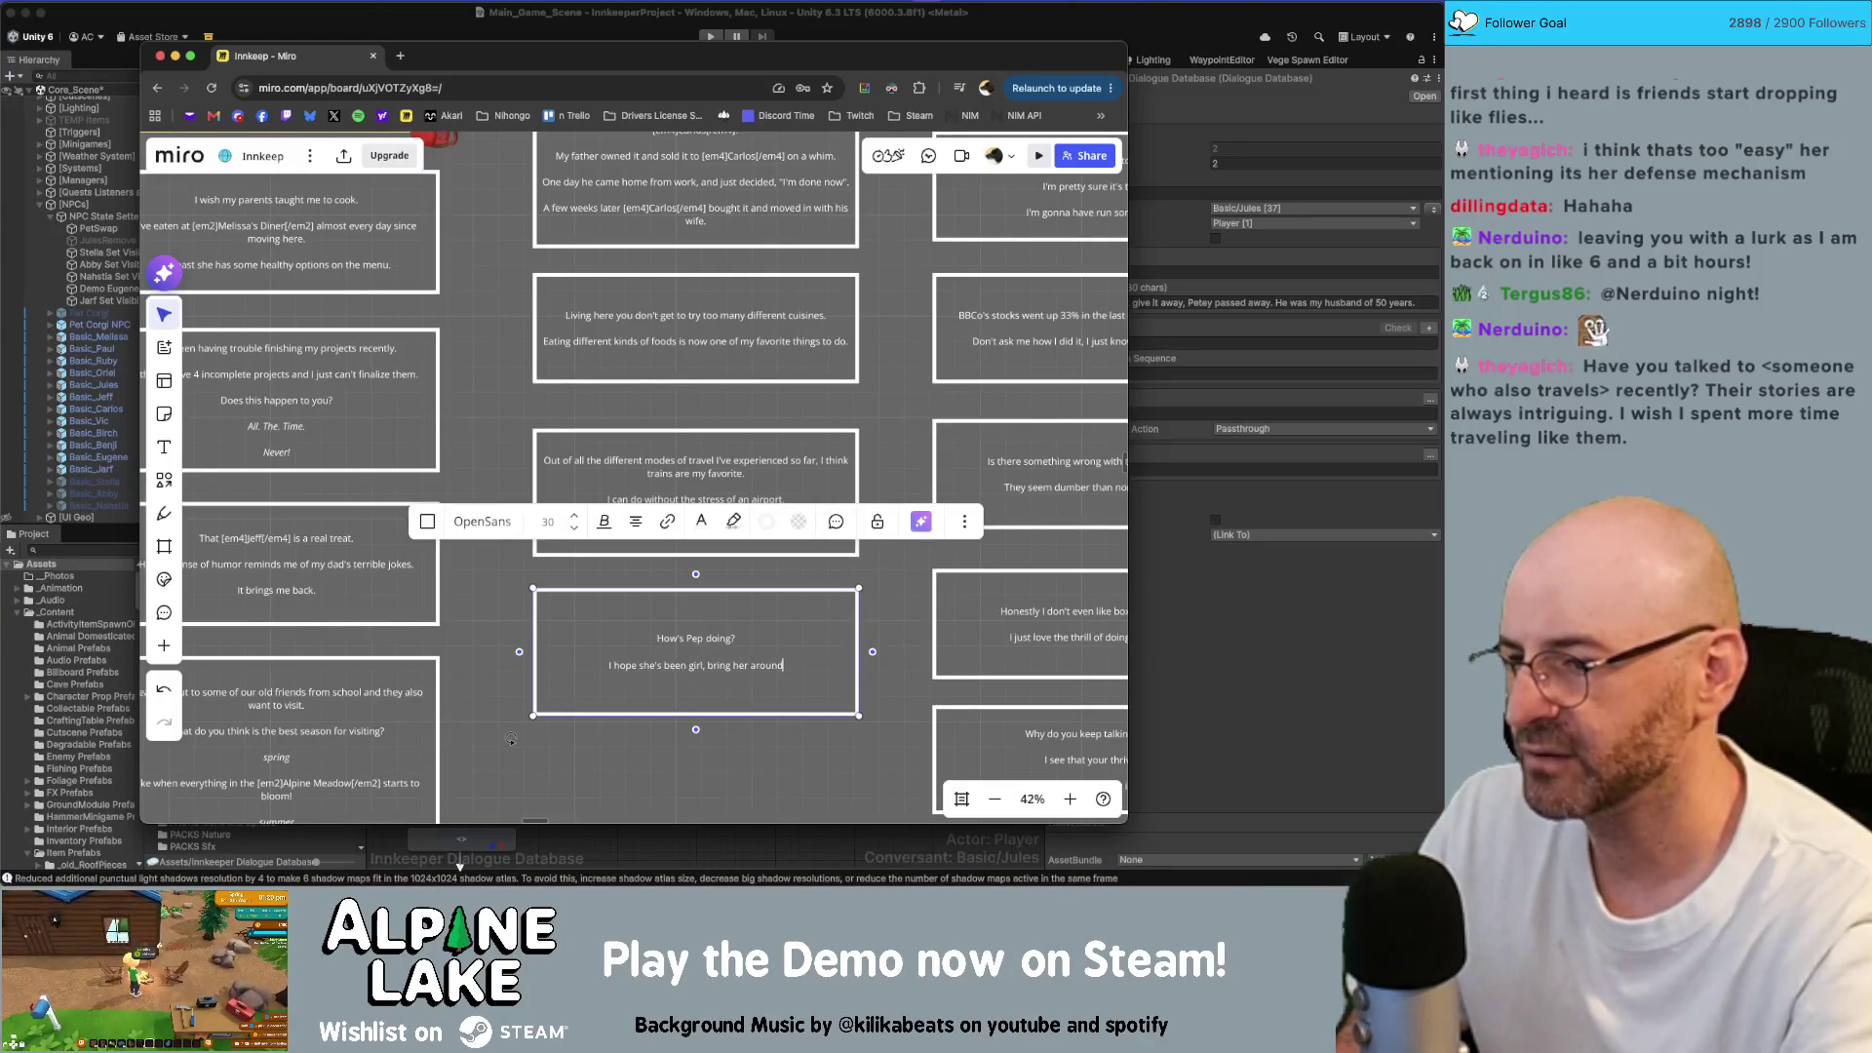
pyautogui.press('BackSpace')
pyautogui.press('BackSpace')
pyautogui.press('BackSpace')
pyautogui.write('some time!')
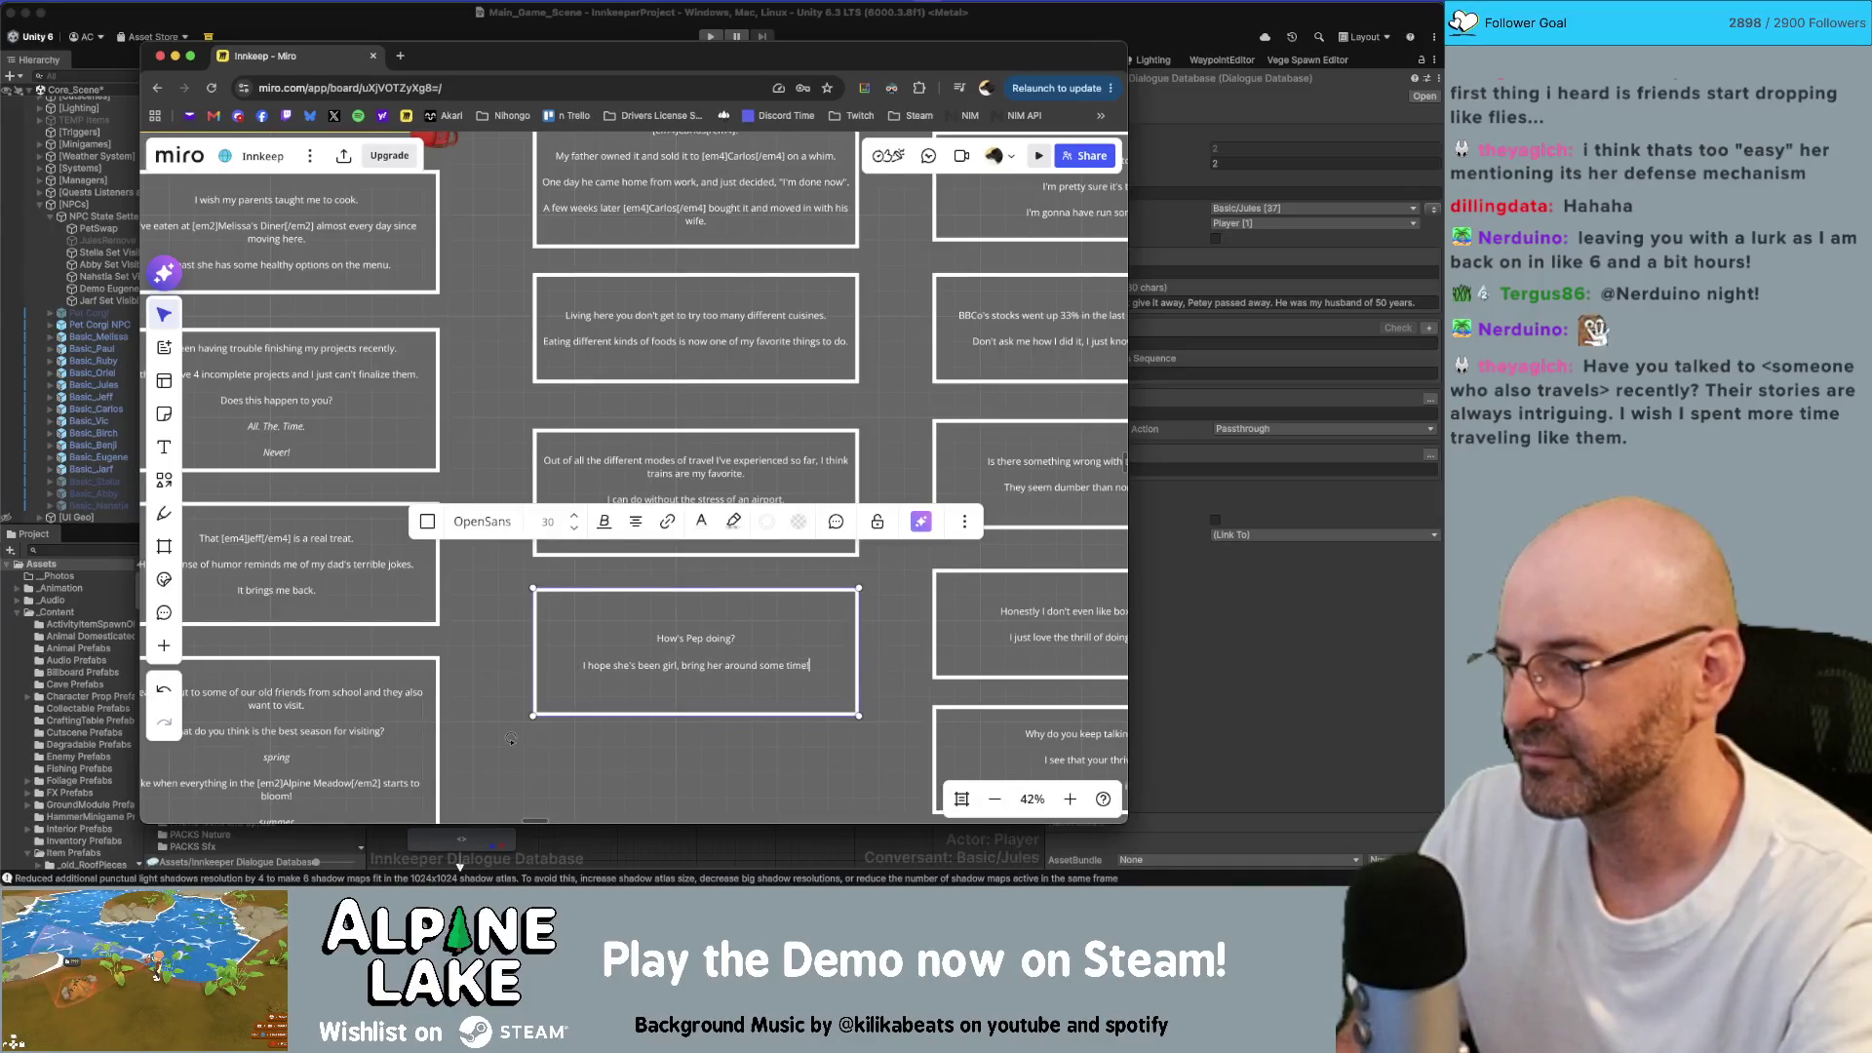
# Step: End the second line with a period and add "I'd love to see her again."
pyautogui.press('BackSpace')
pyautogui.write(',')
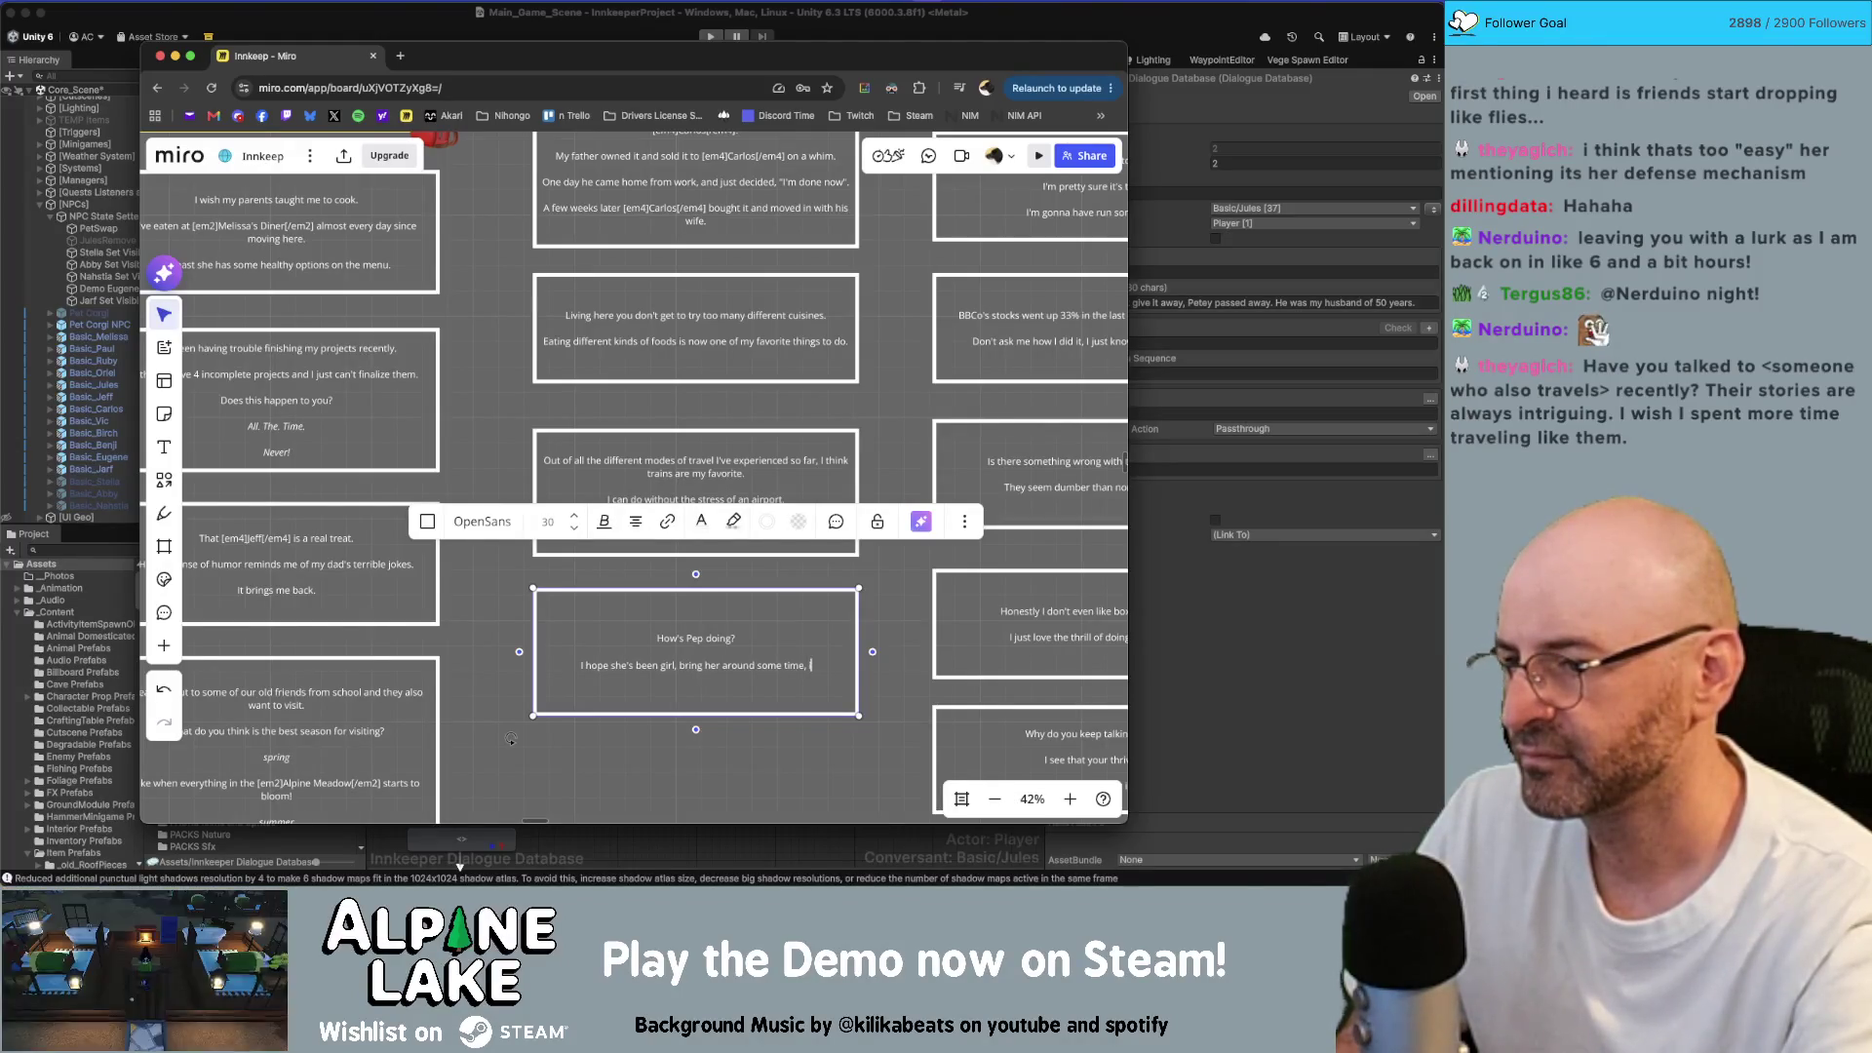
pyautogui.write('.')
pyautogui.press('Return')
pyautogui.write("I'd lov")
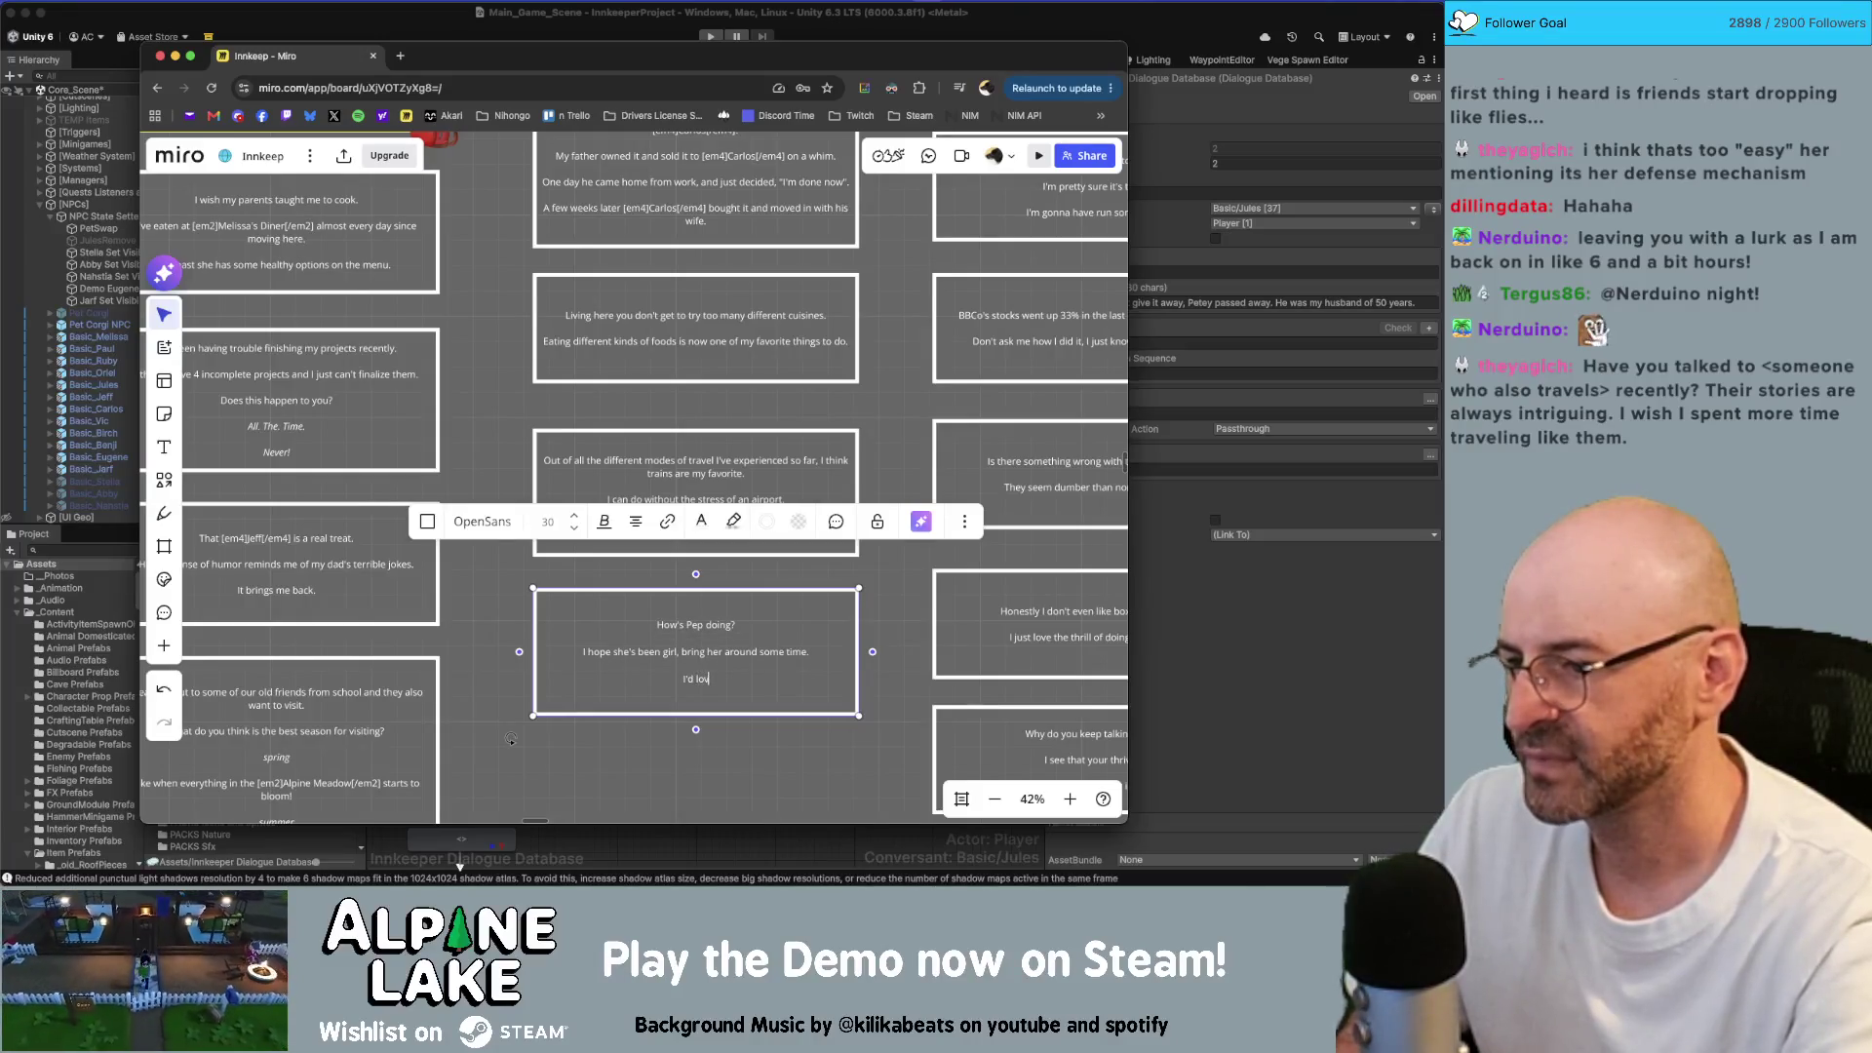
pyautogui.write('e to see her again.')
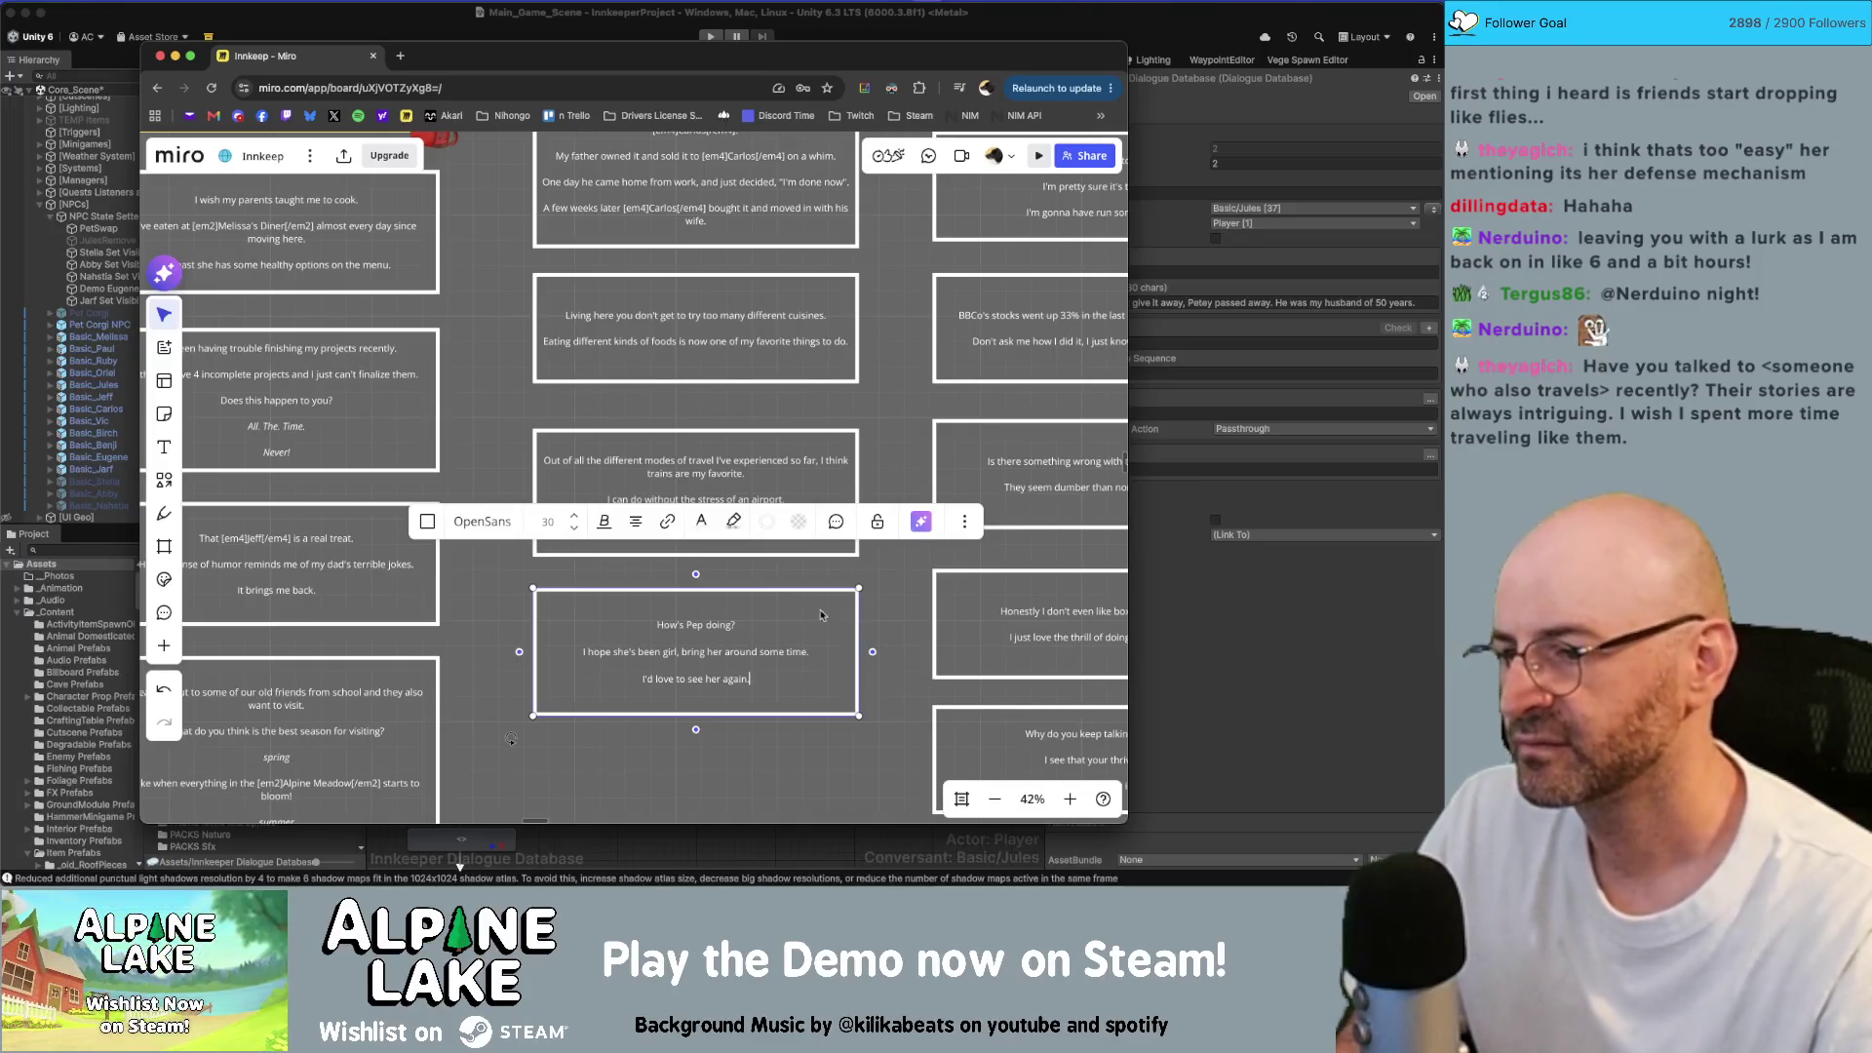
pyautogui.click(882, 655)
# Step: Place a copy of the Pep card below it and clear its text
pyautogui.scroll(-1, 890, 645)
pyautogui.scroll(-5, 889, 645)
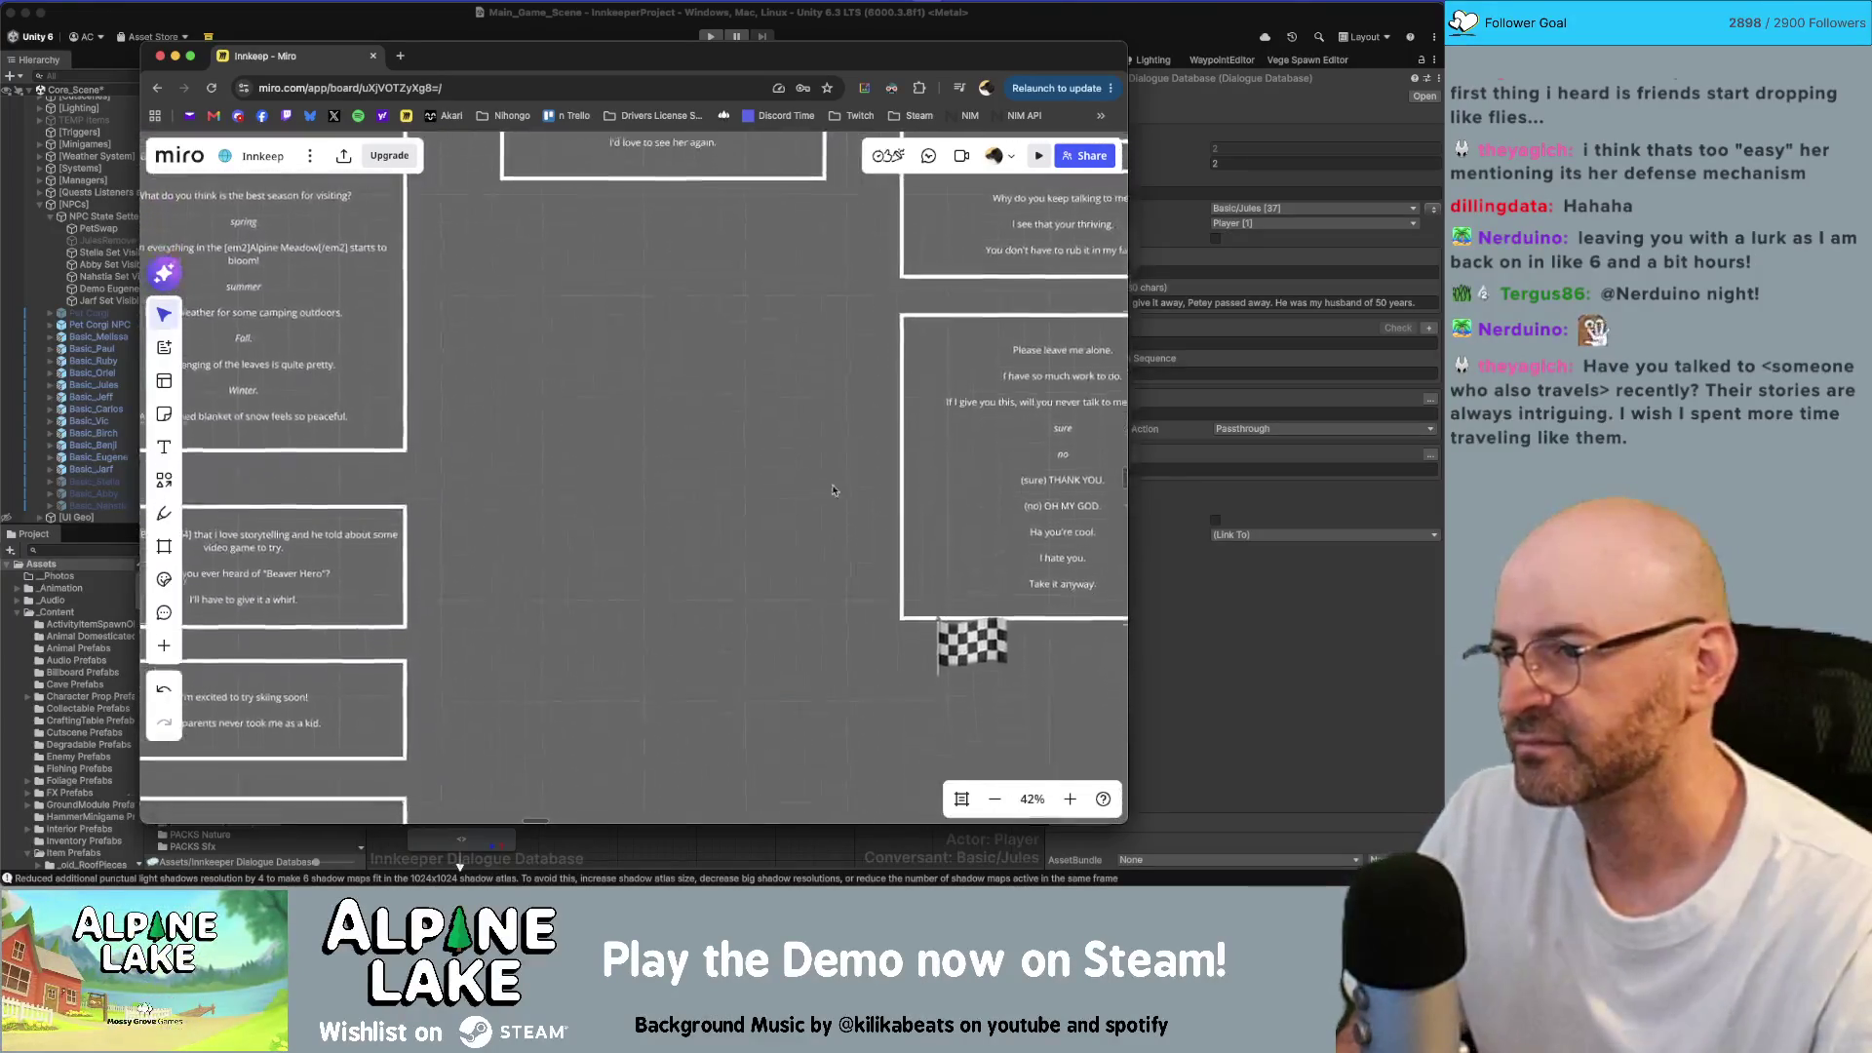
pyautogui.moveTo(784, 397); pyautogui.dragTo(786, 552)
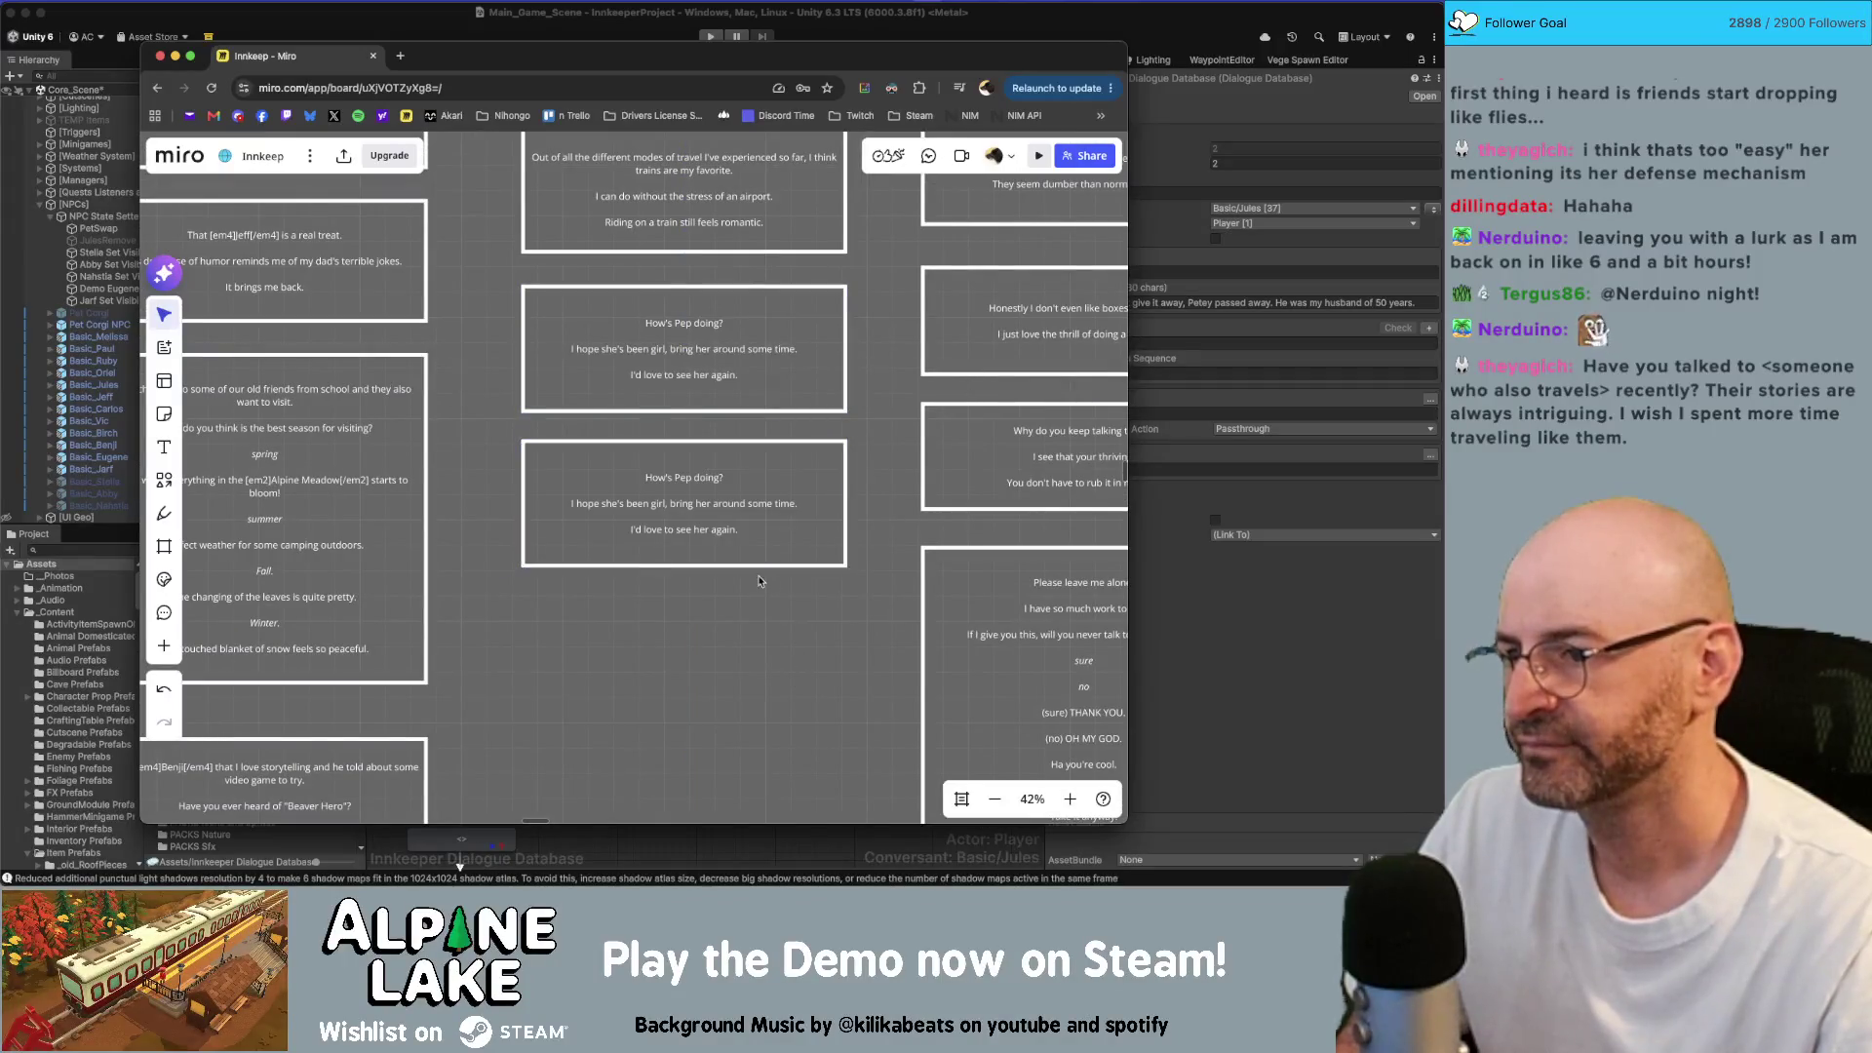
pyautogui.doubleClick(753, 531)
pyautogui.press('super+a')
pyautogui.press('BackSpace')
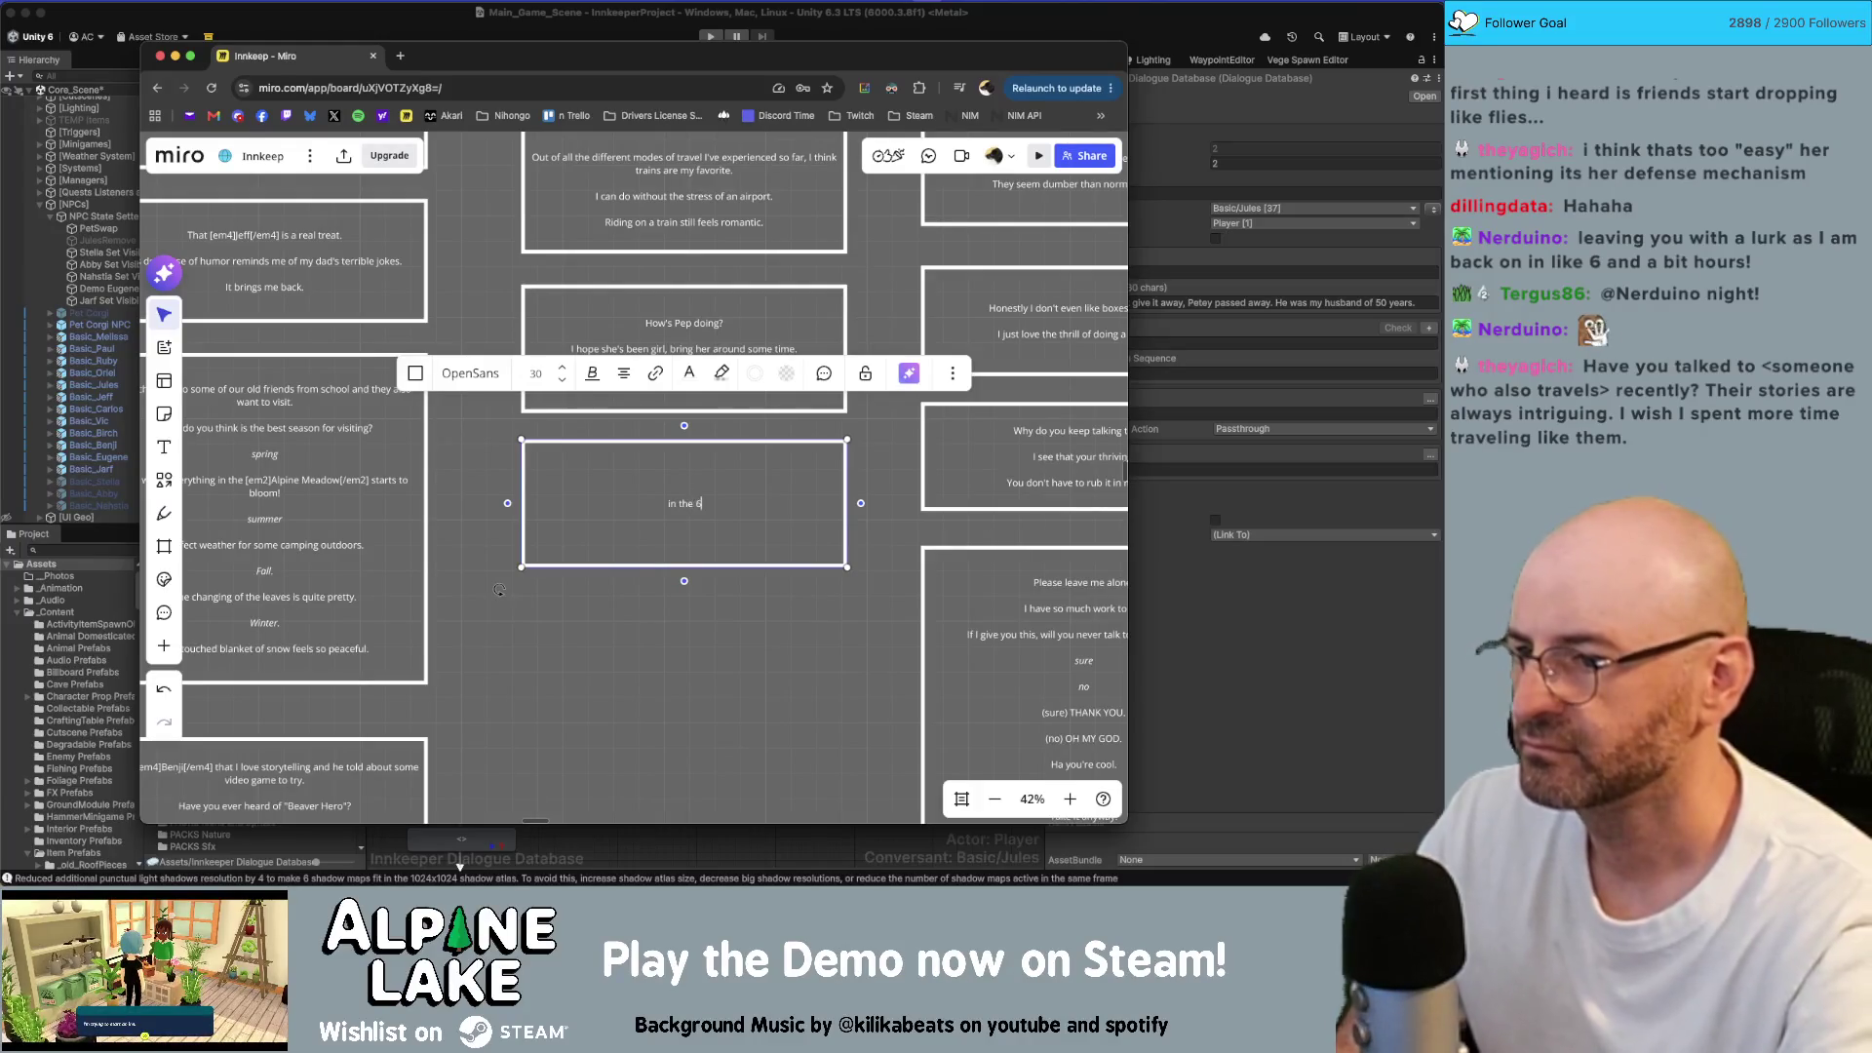
# Step: Type "…summers are getting hotter every year." and "I don't remember it being this painful."
pyautogui.write('the f')
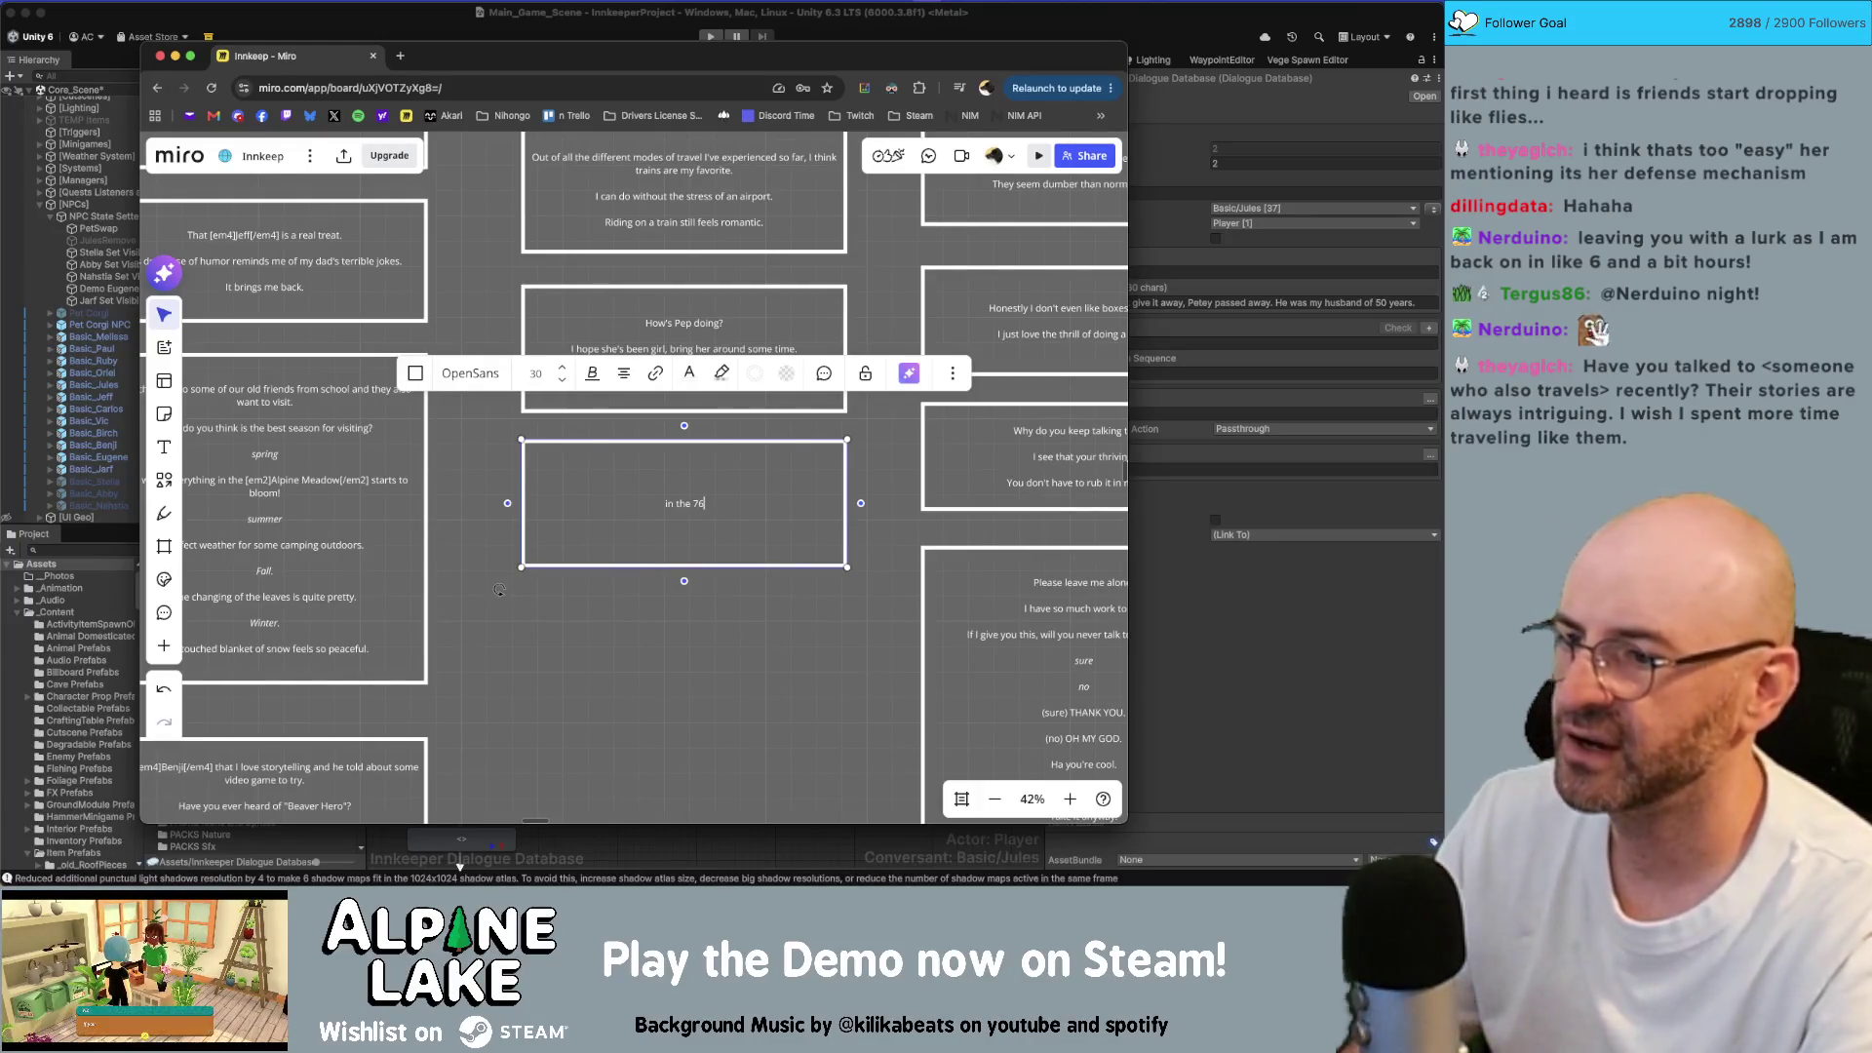
pyautogui.write('65')
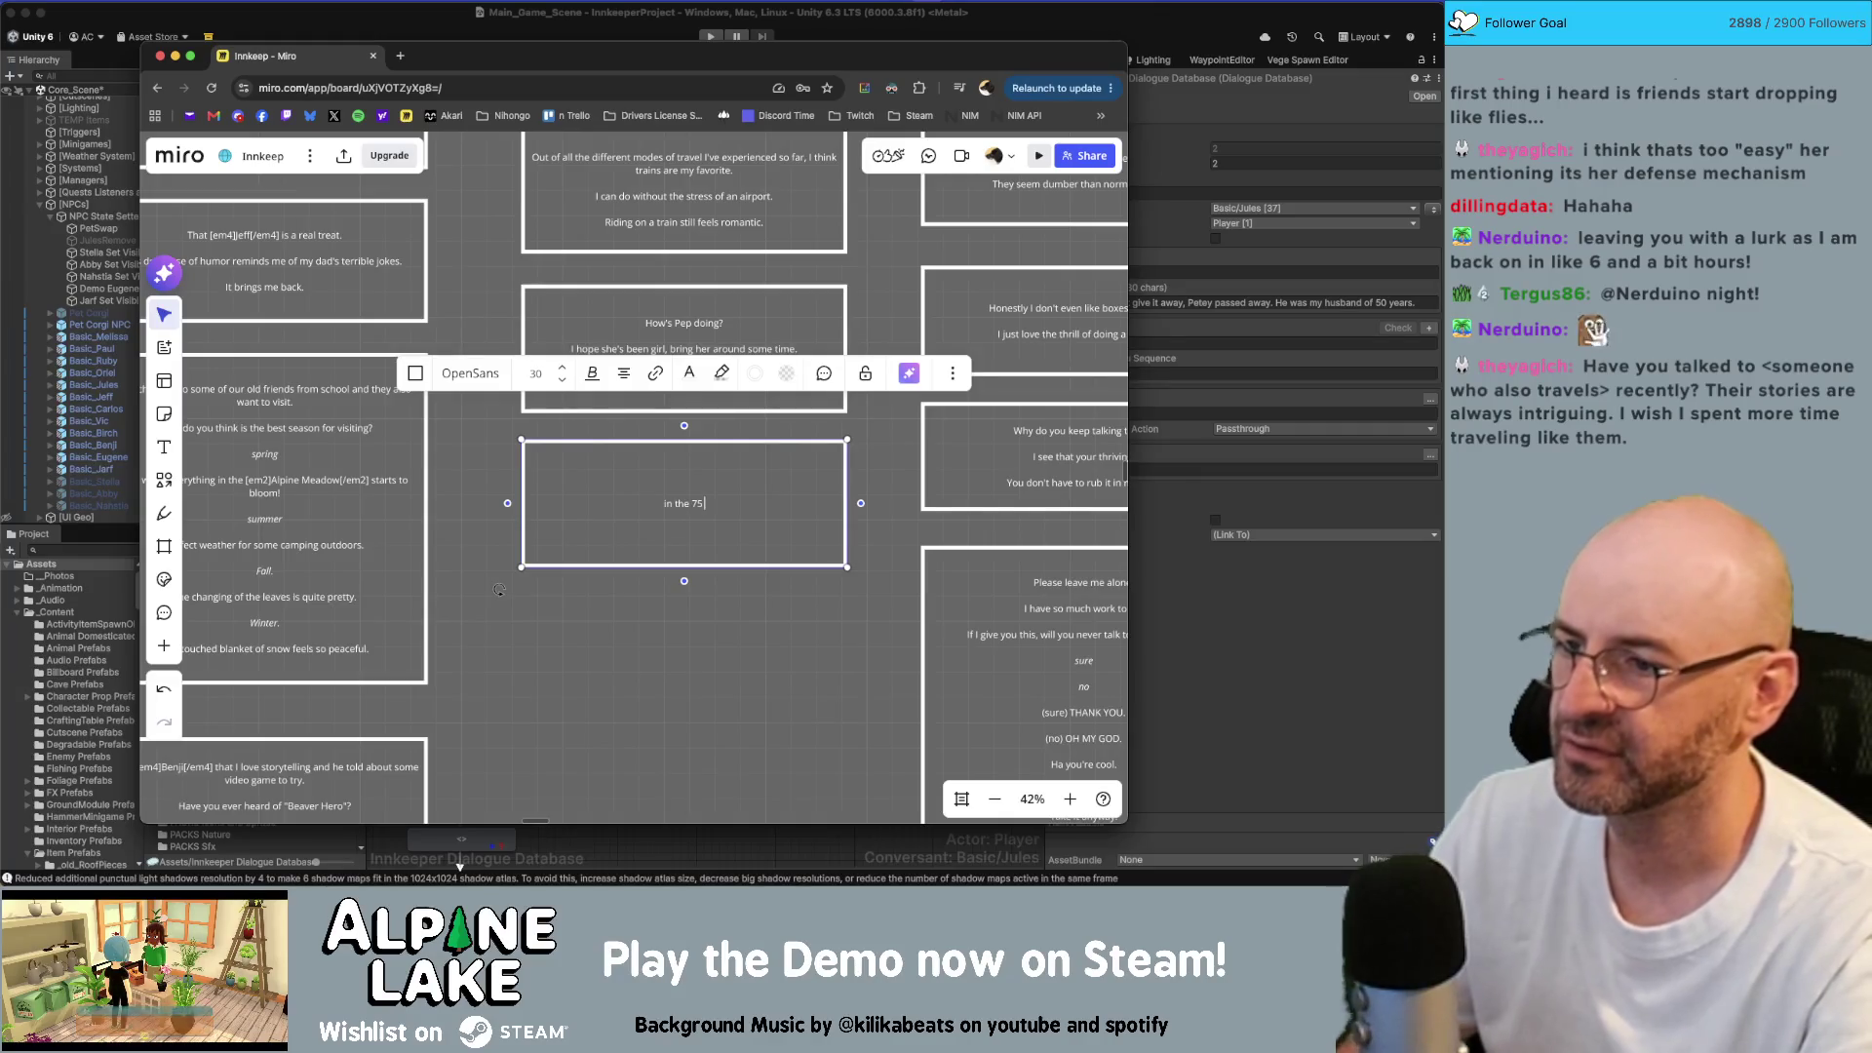
pyautogui.write('s of living here')
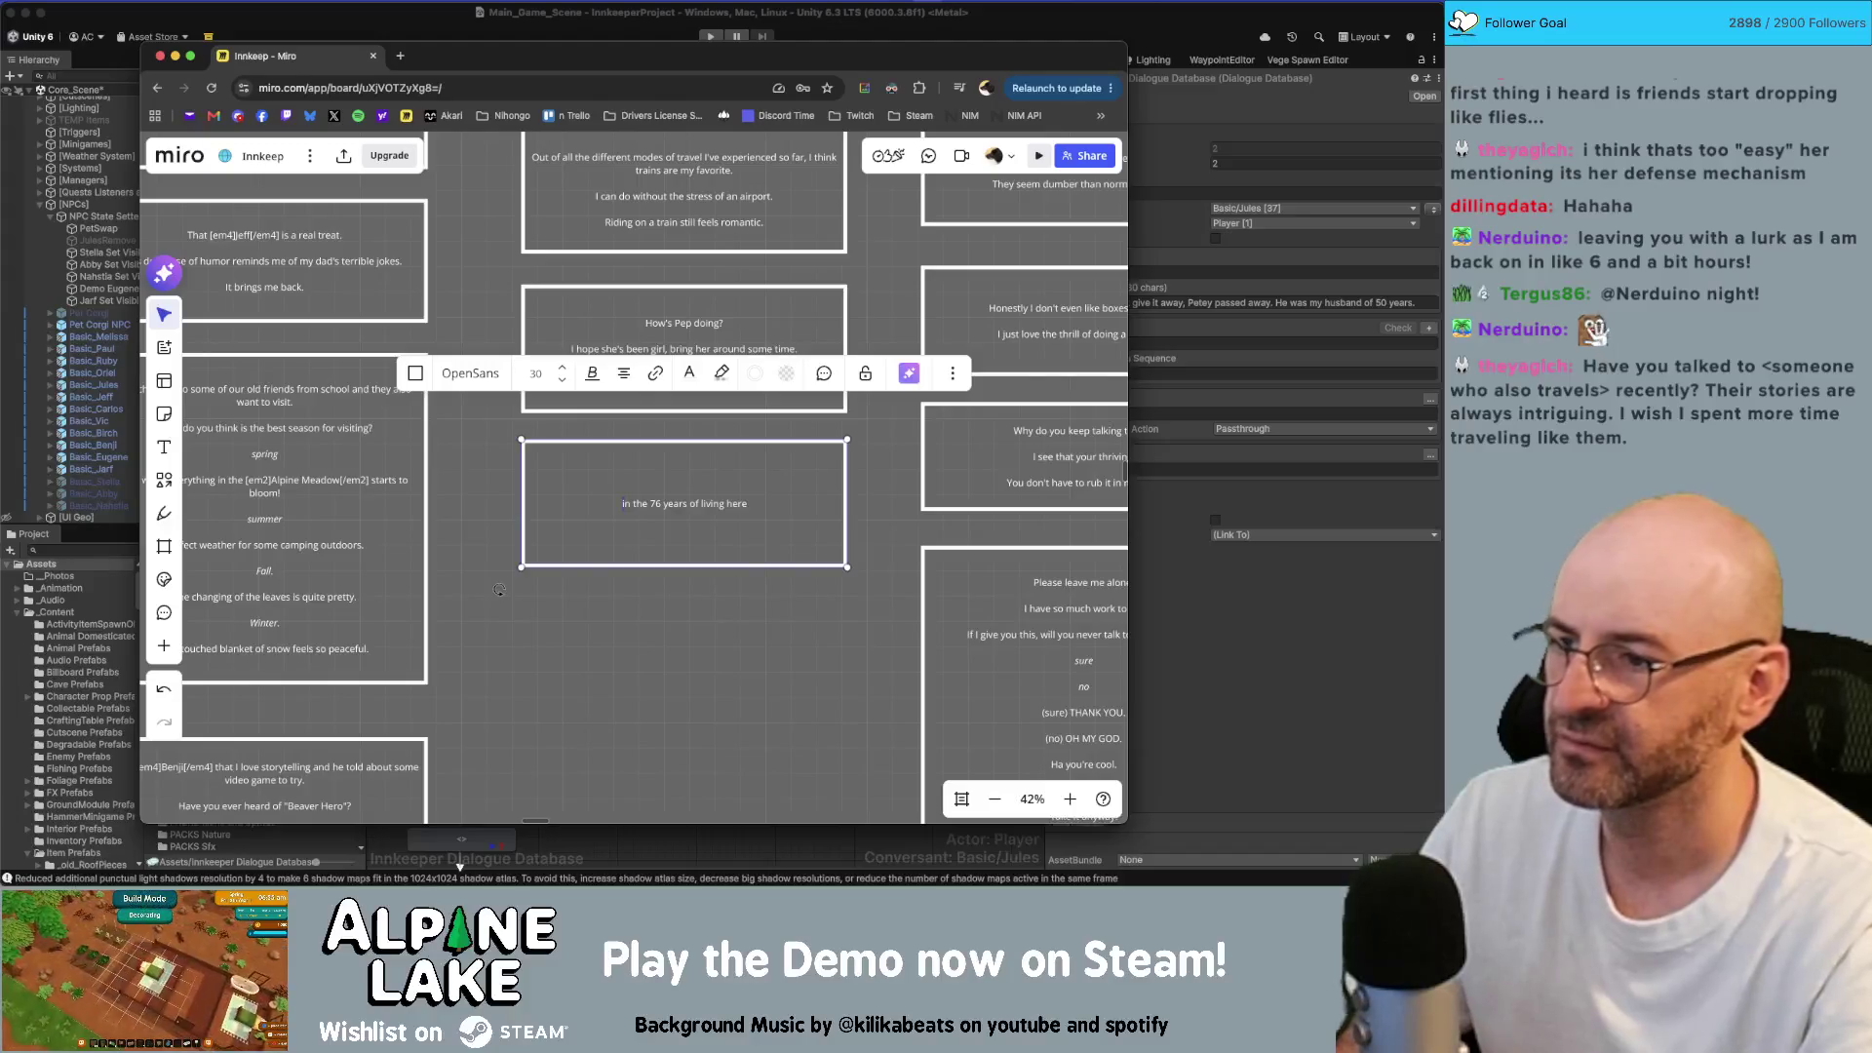
pyautogui.write(' the su')
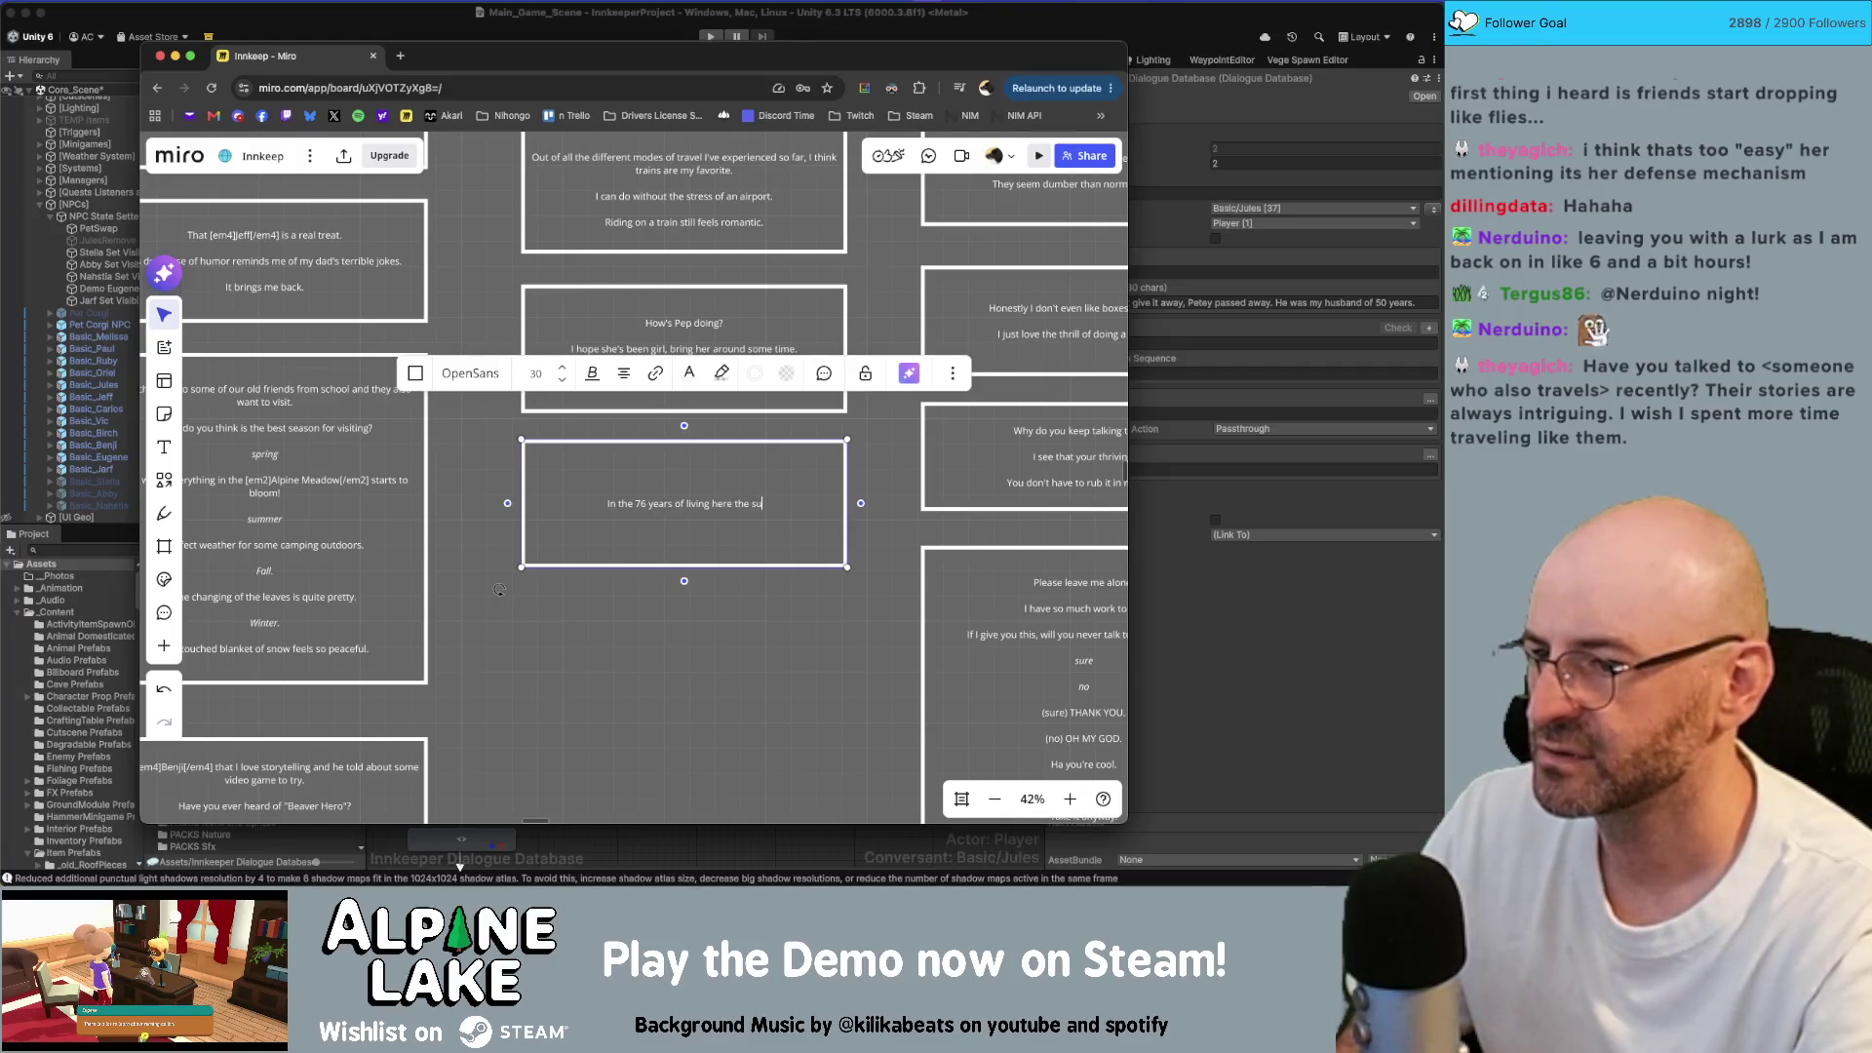
pyautogui.write('mmers are getting hott')
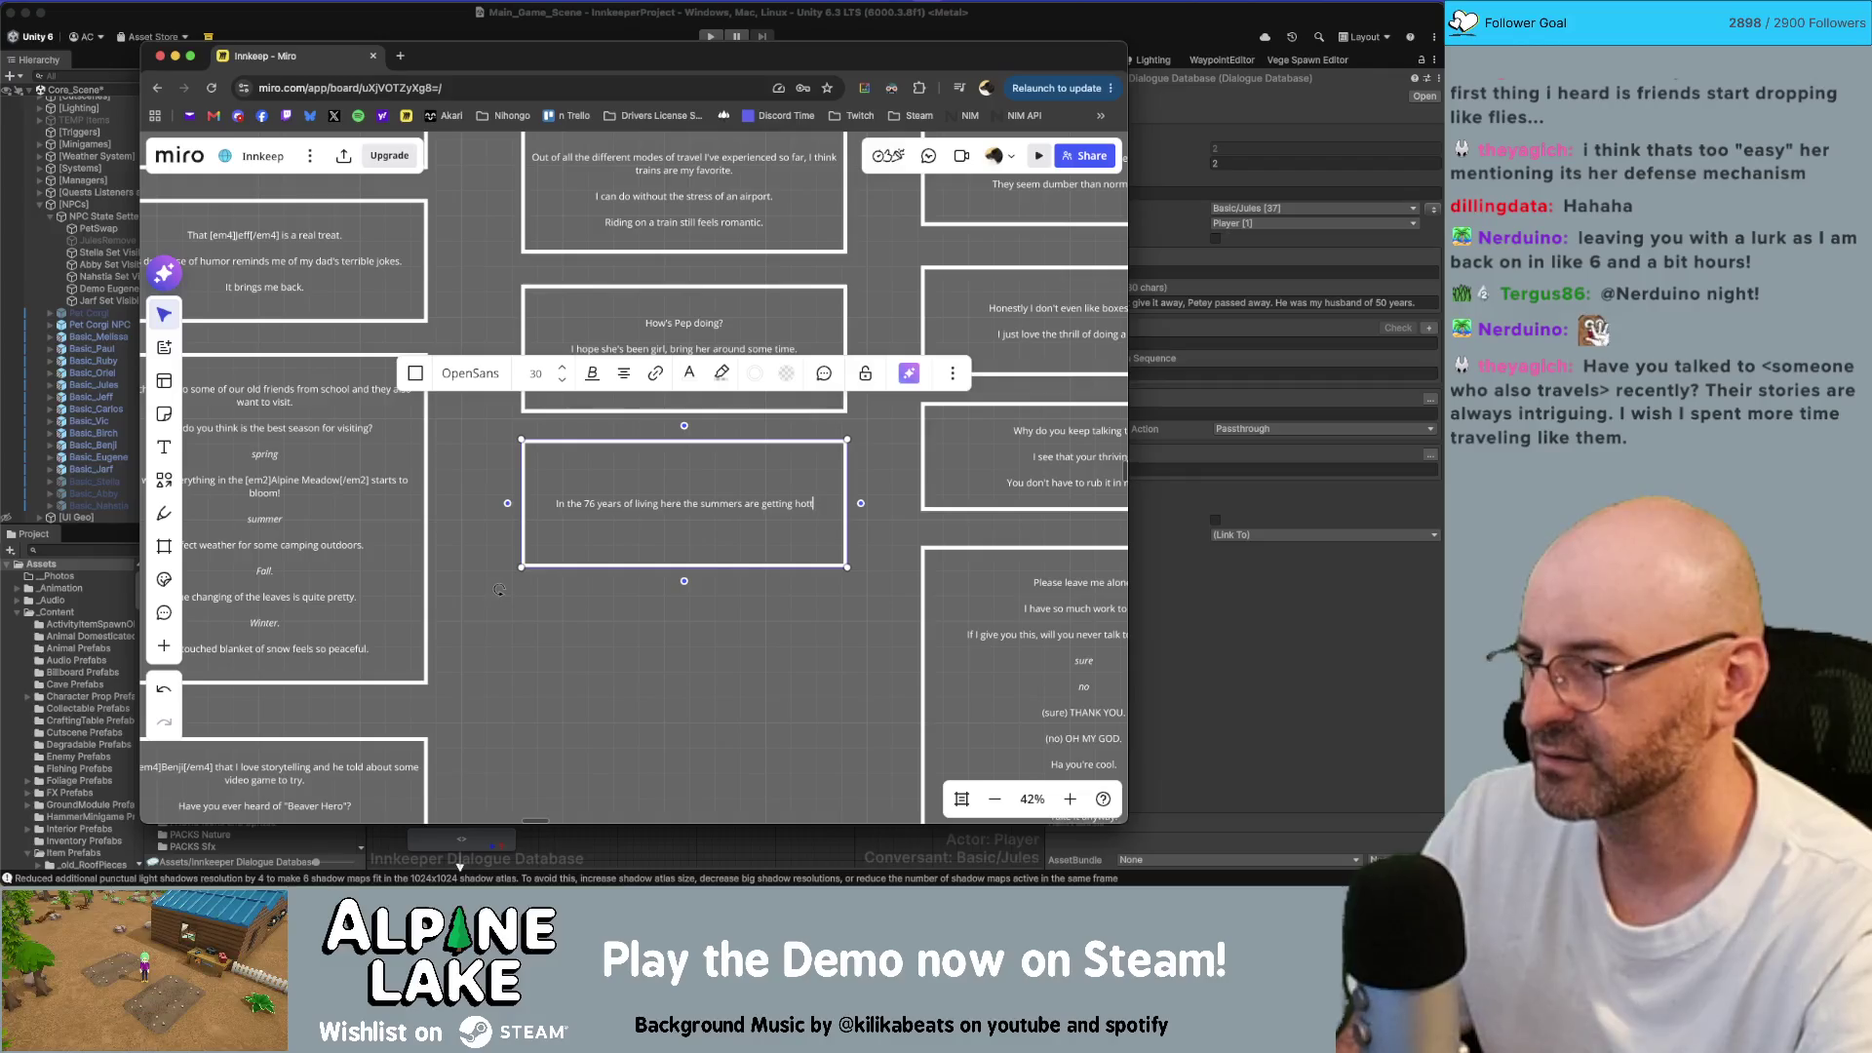
pyautogui.write('er.')
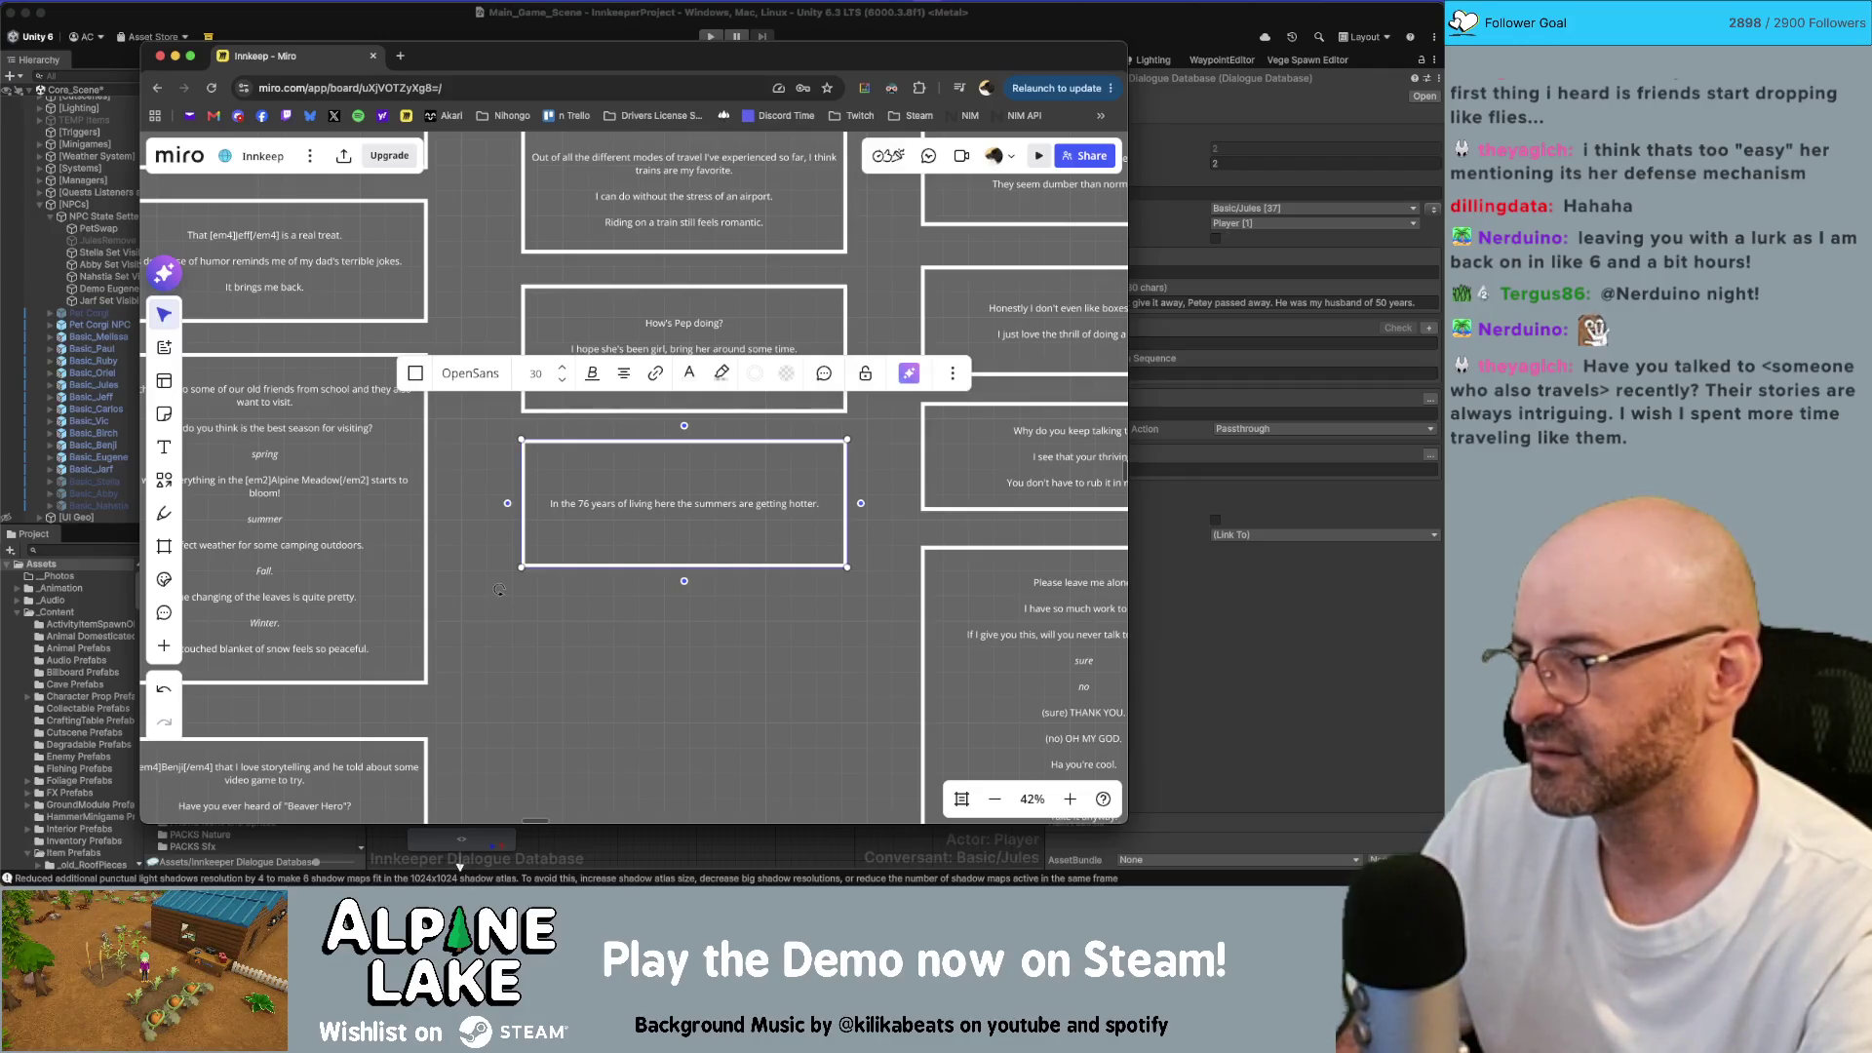
pyautogui.press('Return')
pyautogui.press('BackSpace')
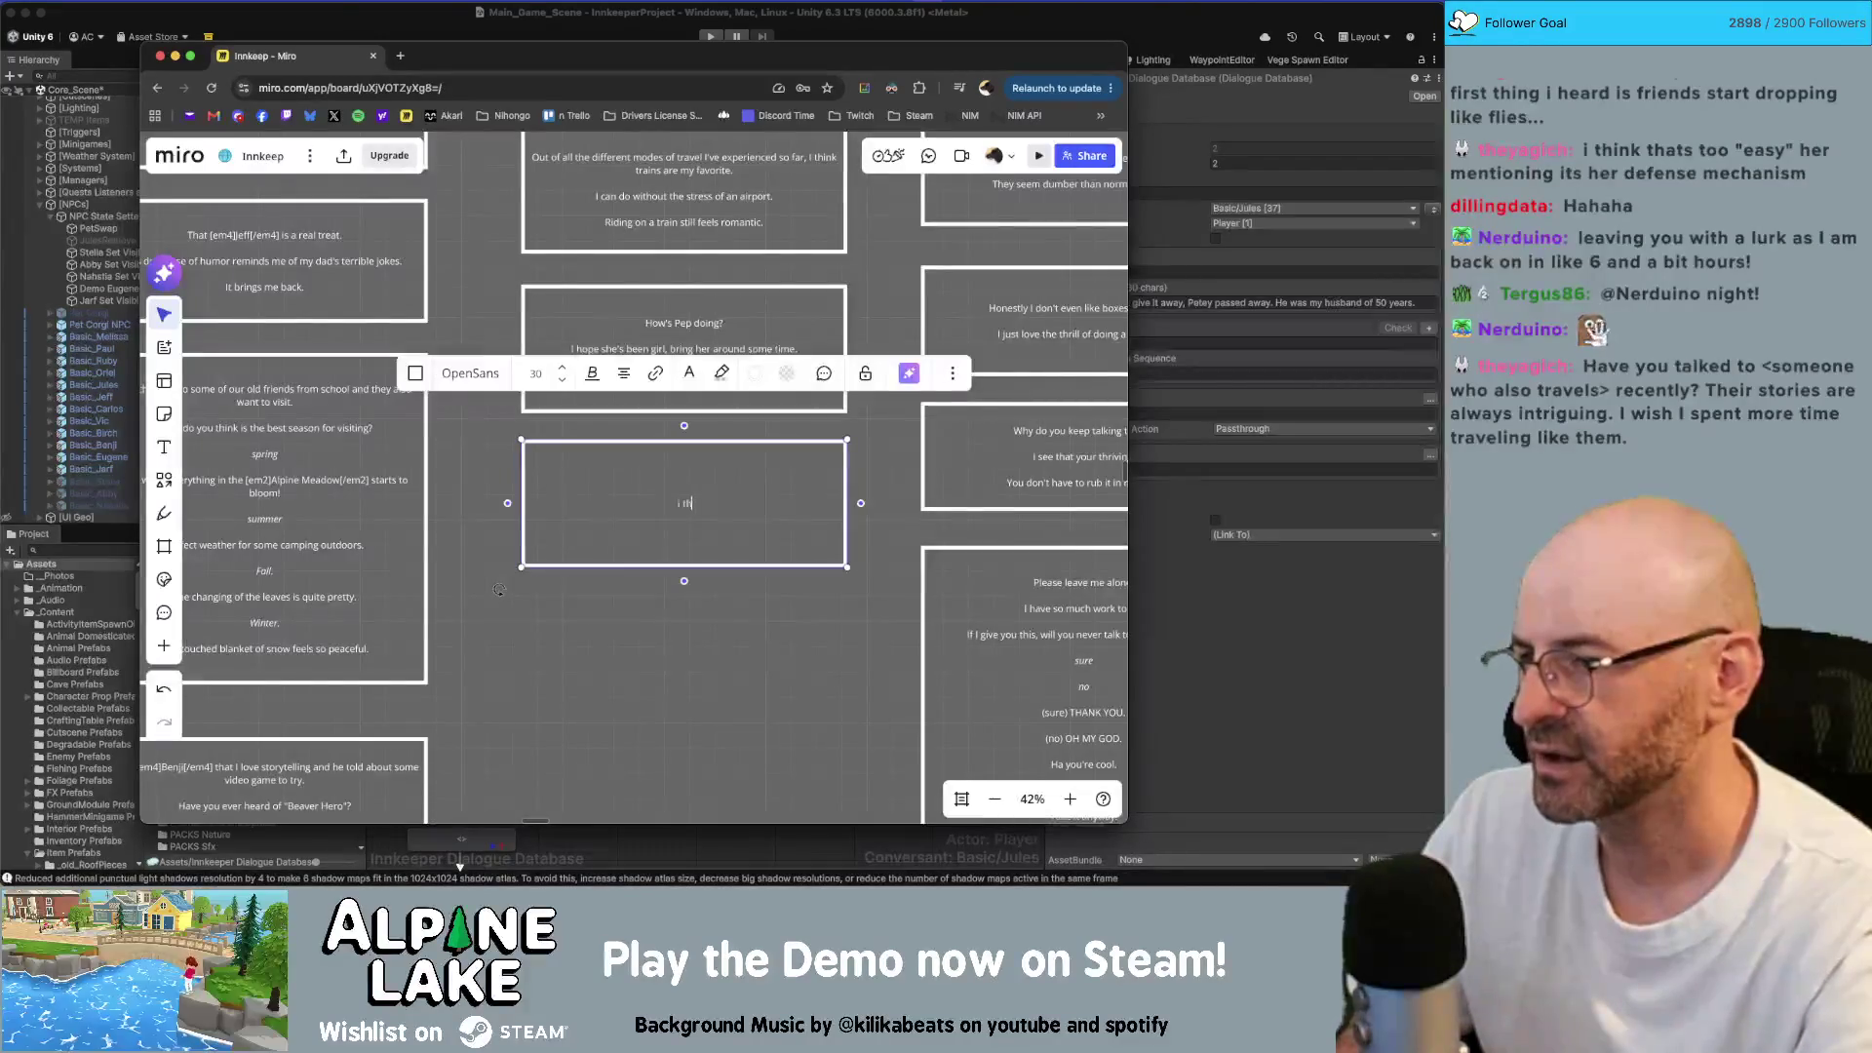
pyautogui.write('ink the sumers are getting hott')
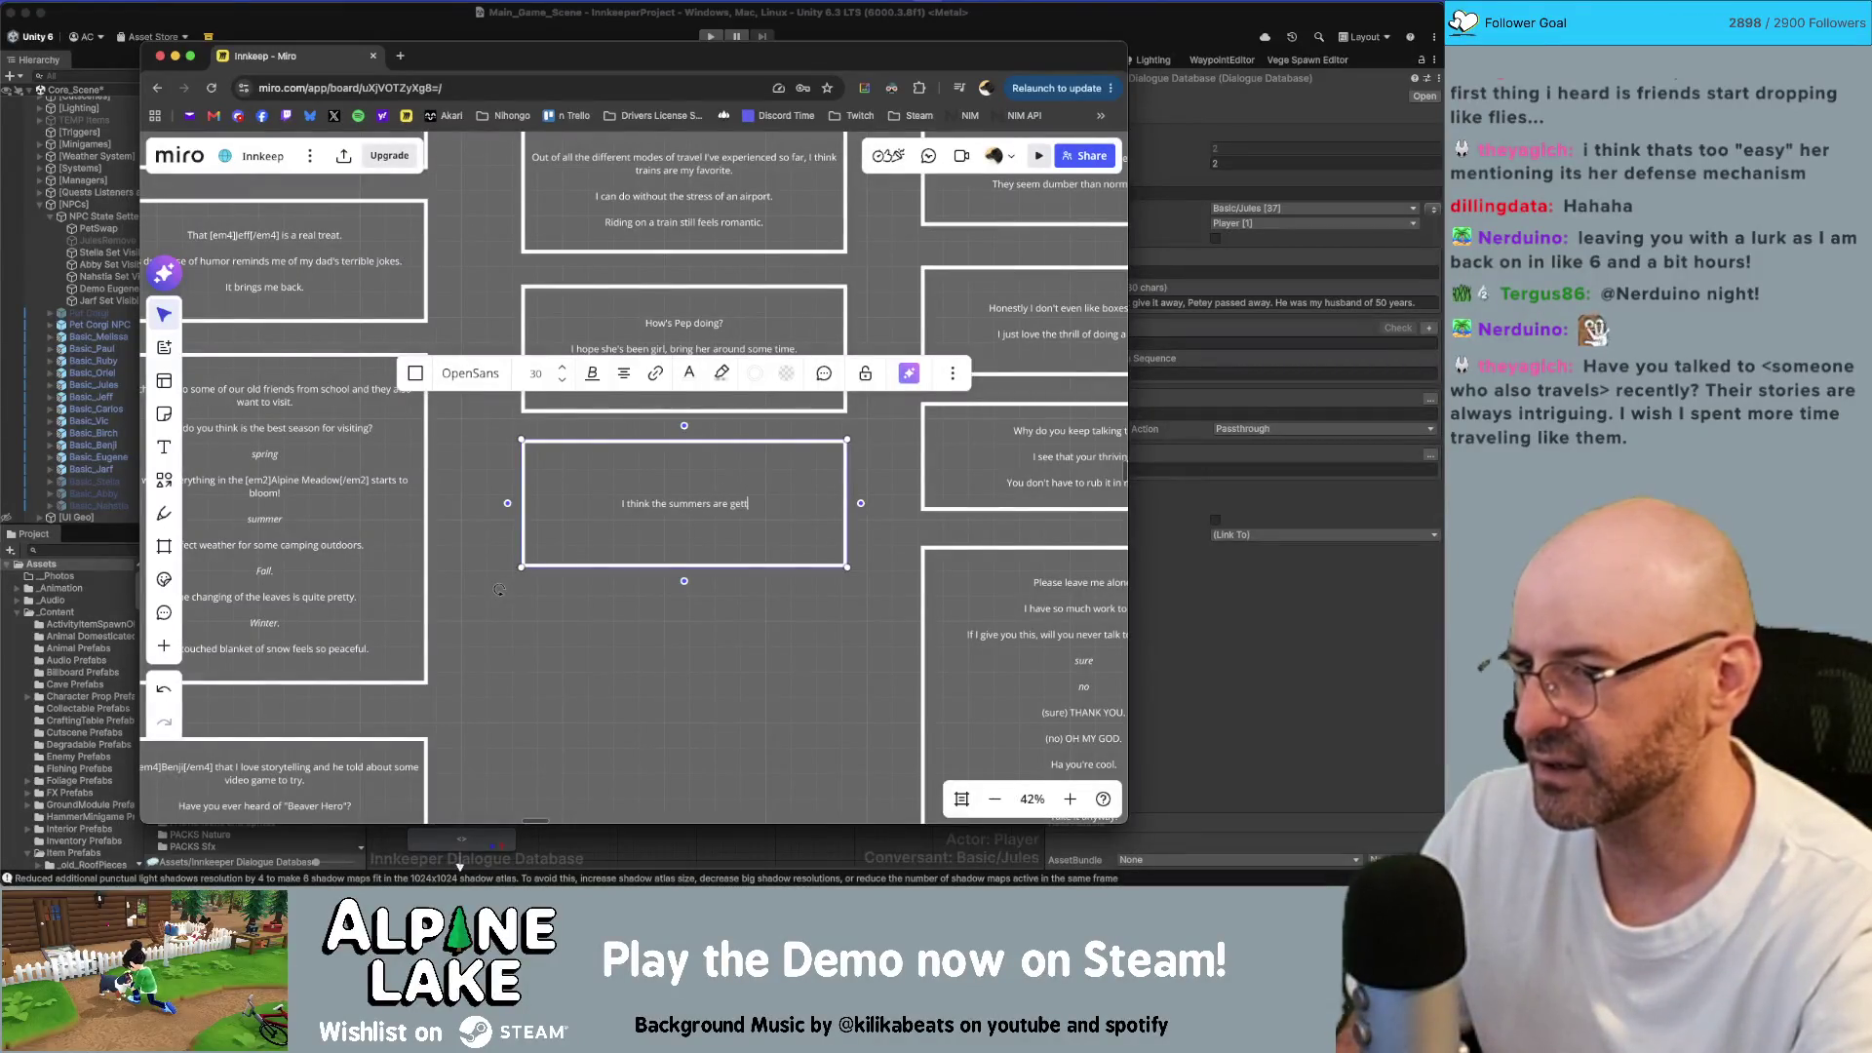
pyautogui.write('er every year.')
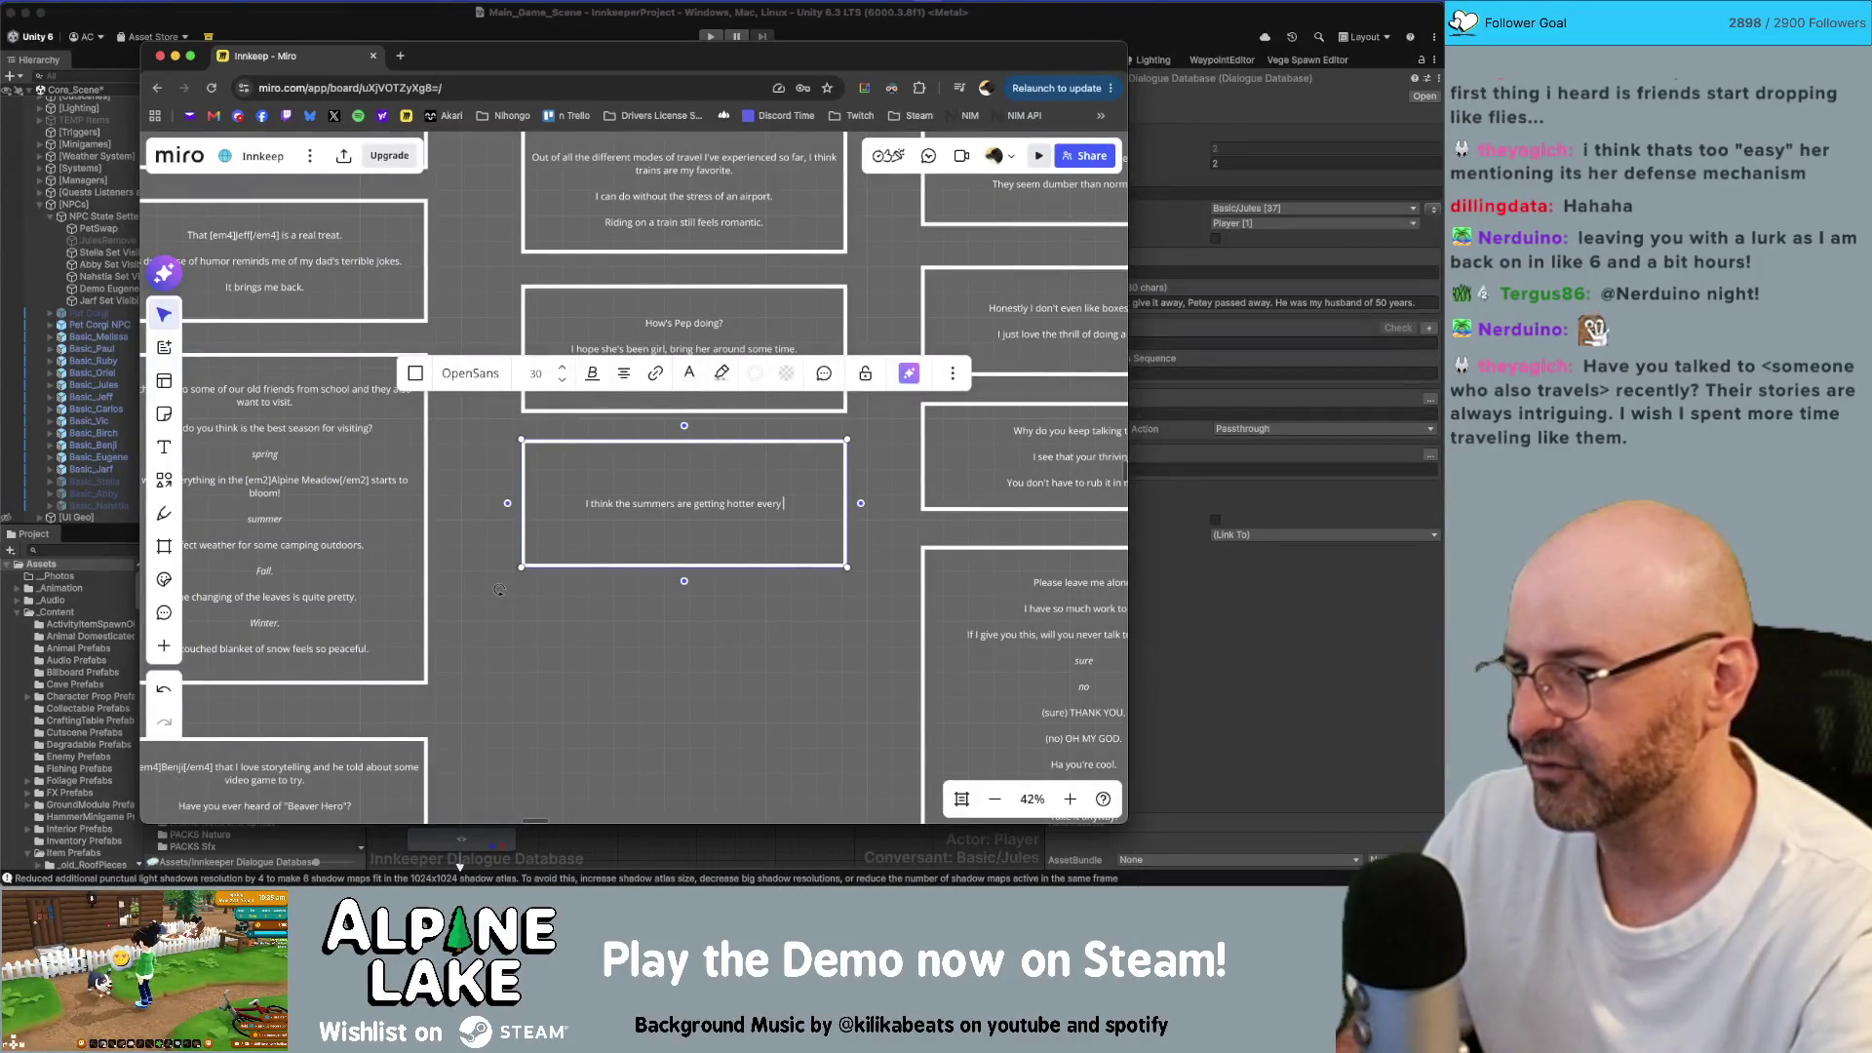
pyautogui.press('Return')
pyautogui.press('Return')
pyautogui.write('N')
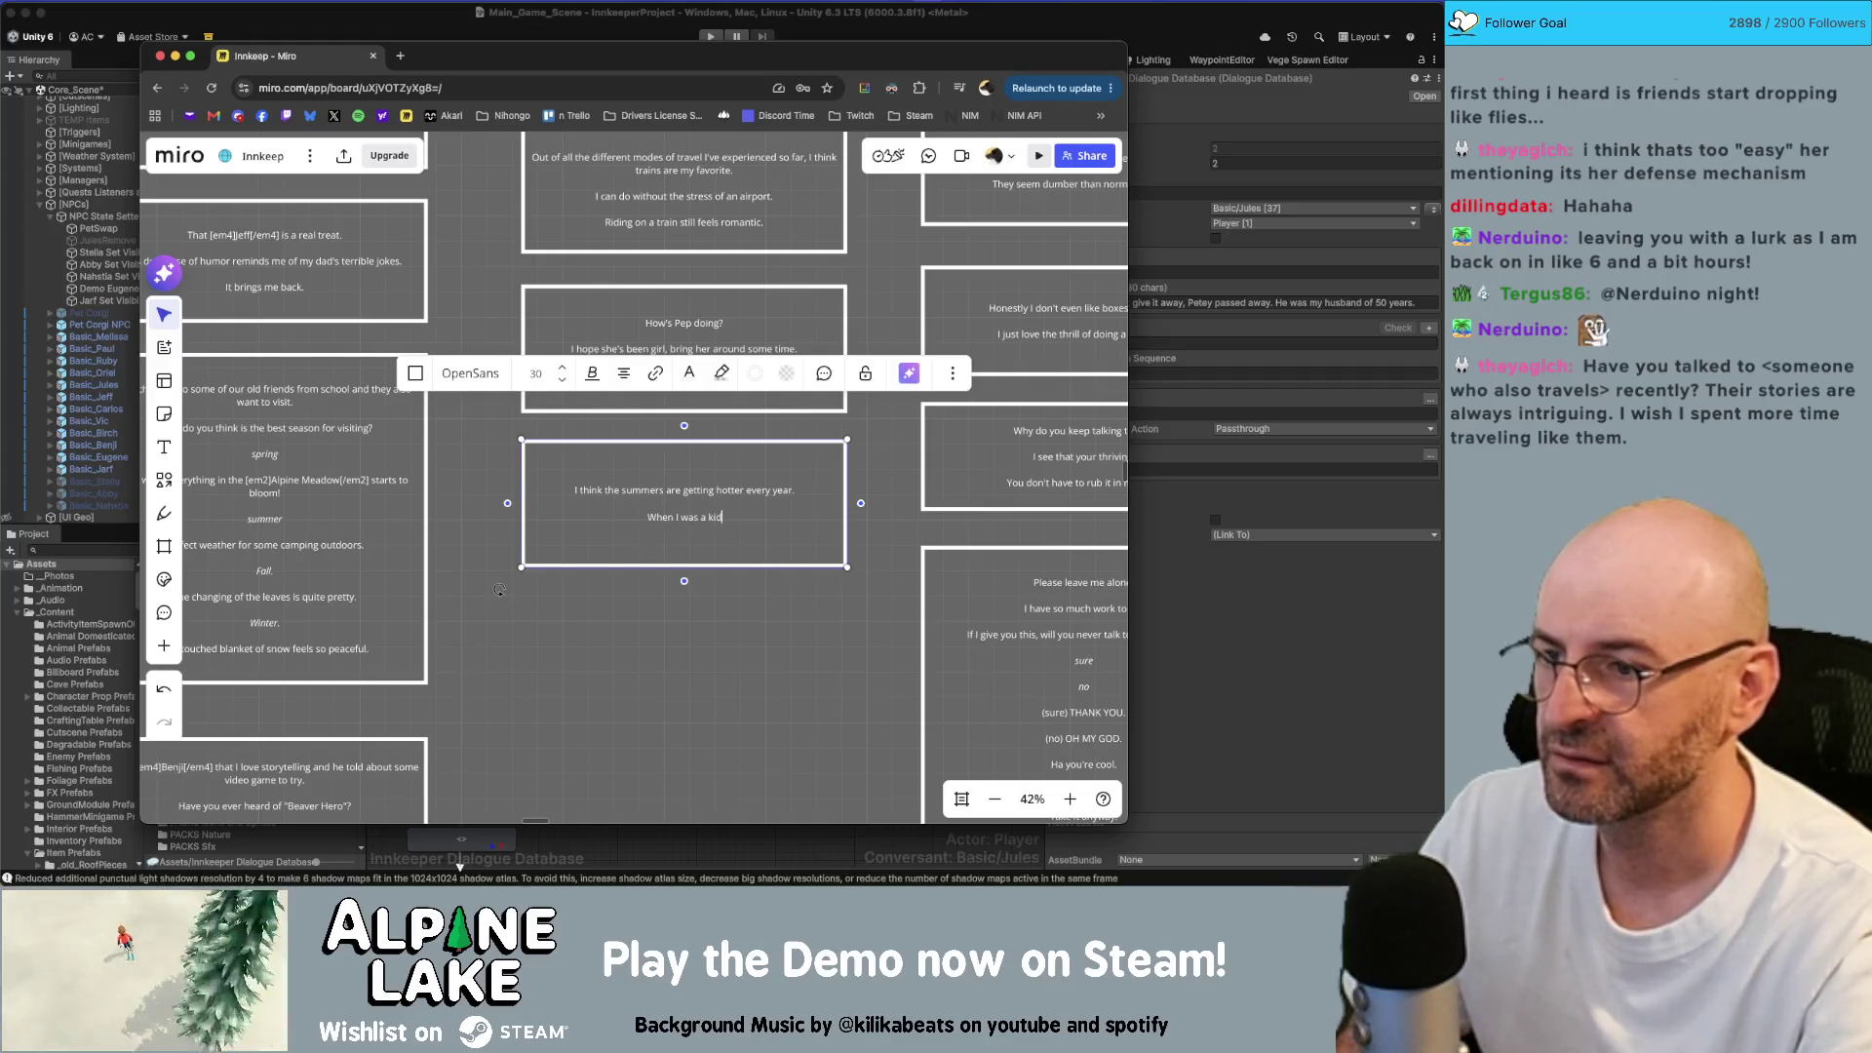
pyautogui.write("I don't remember ")
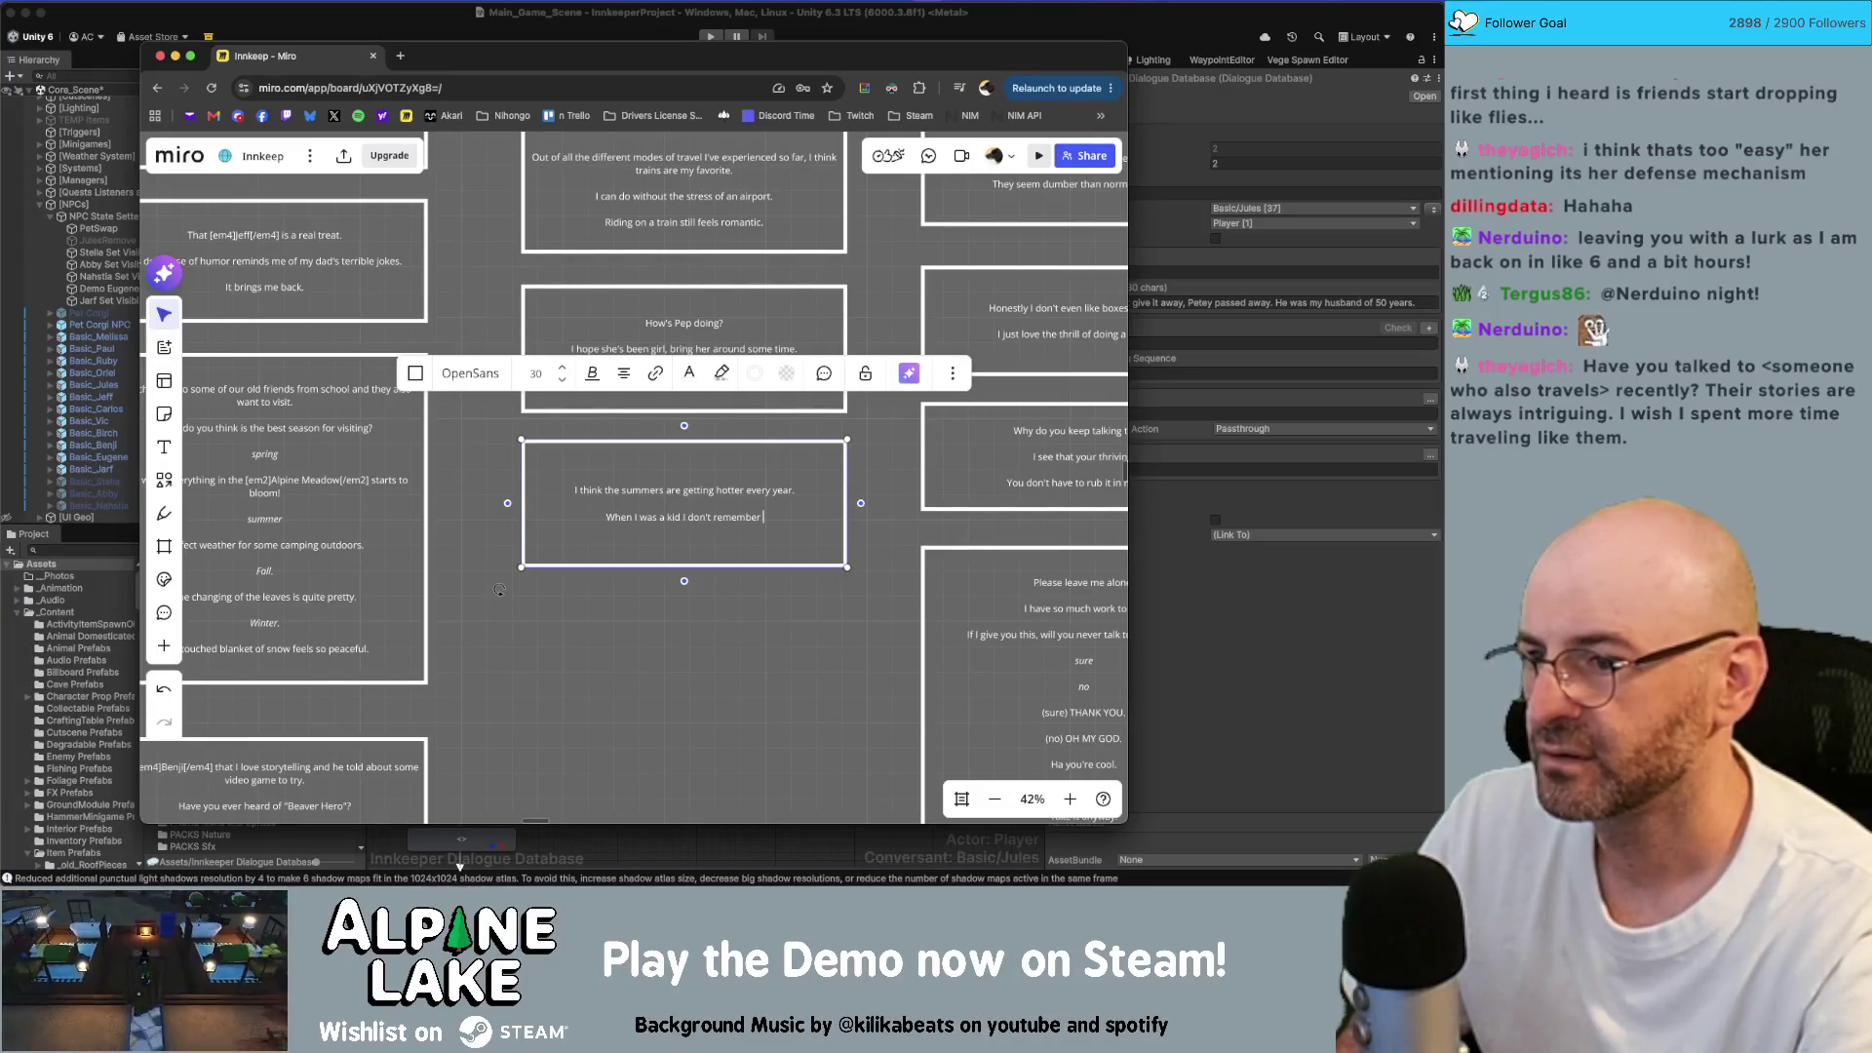
pyautogui.write('it being th')
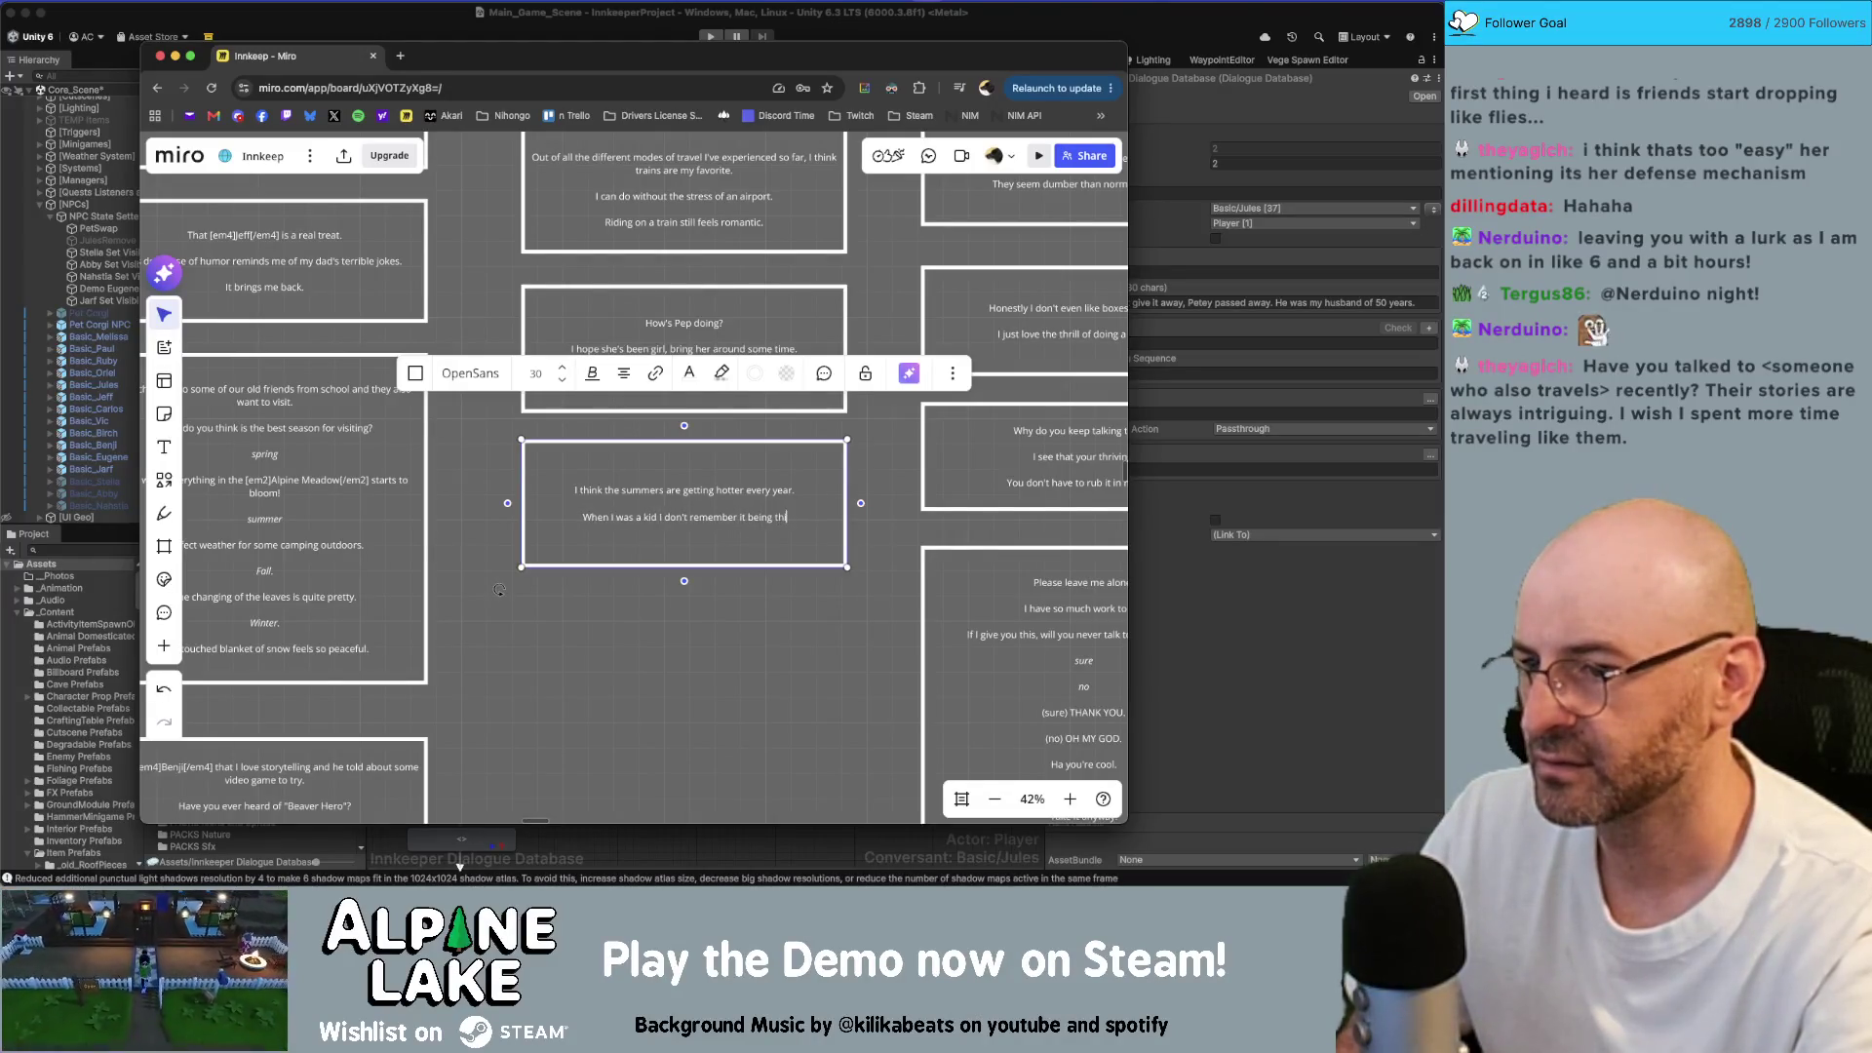
pyautogui.write('is painful.')
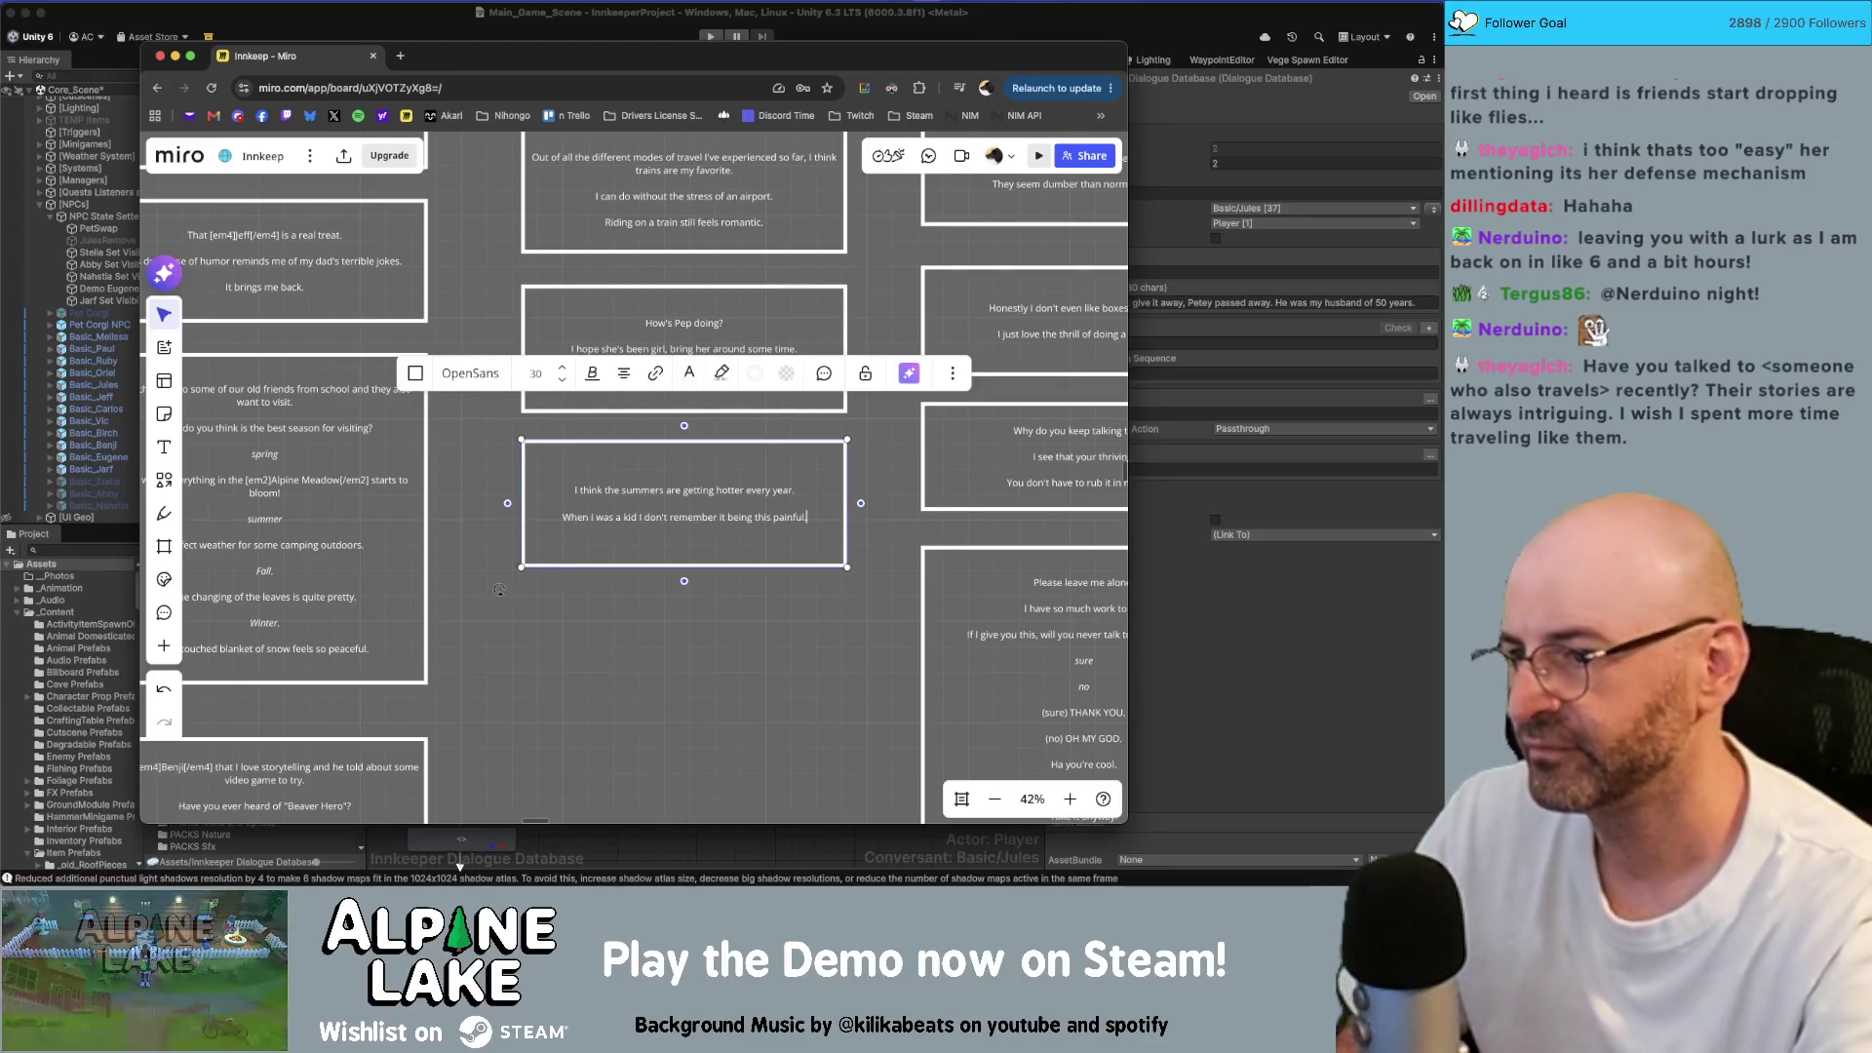
pyautogui.click(682, 631)
# Step: Copy the summers card in the Jules column directly below itself and start editing the copy
pyautogui.scroll(-10, 682, 630)
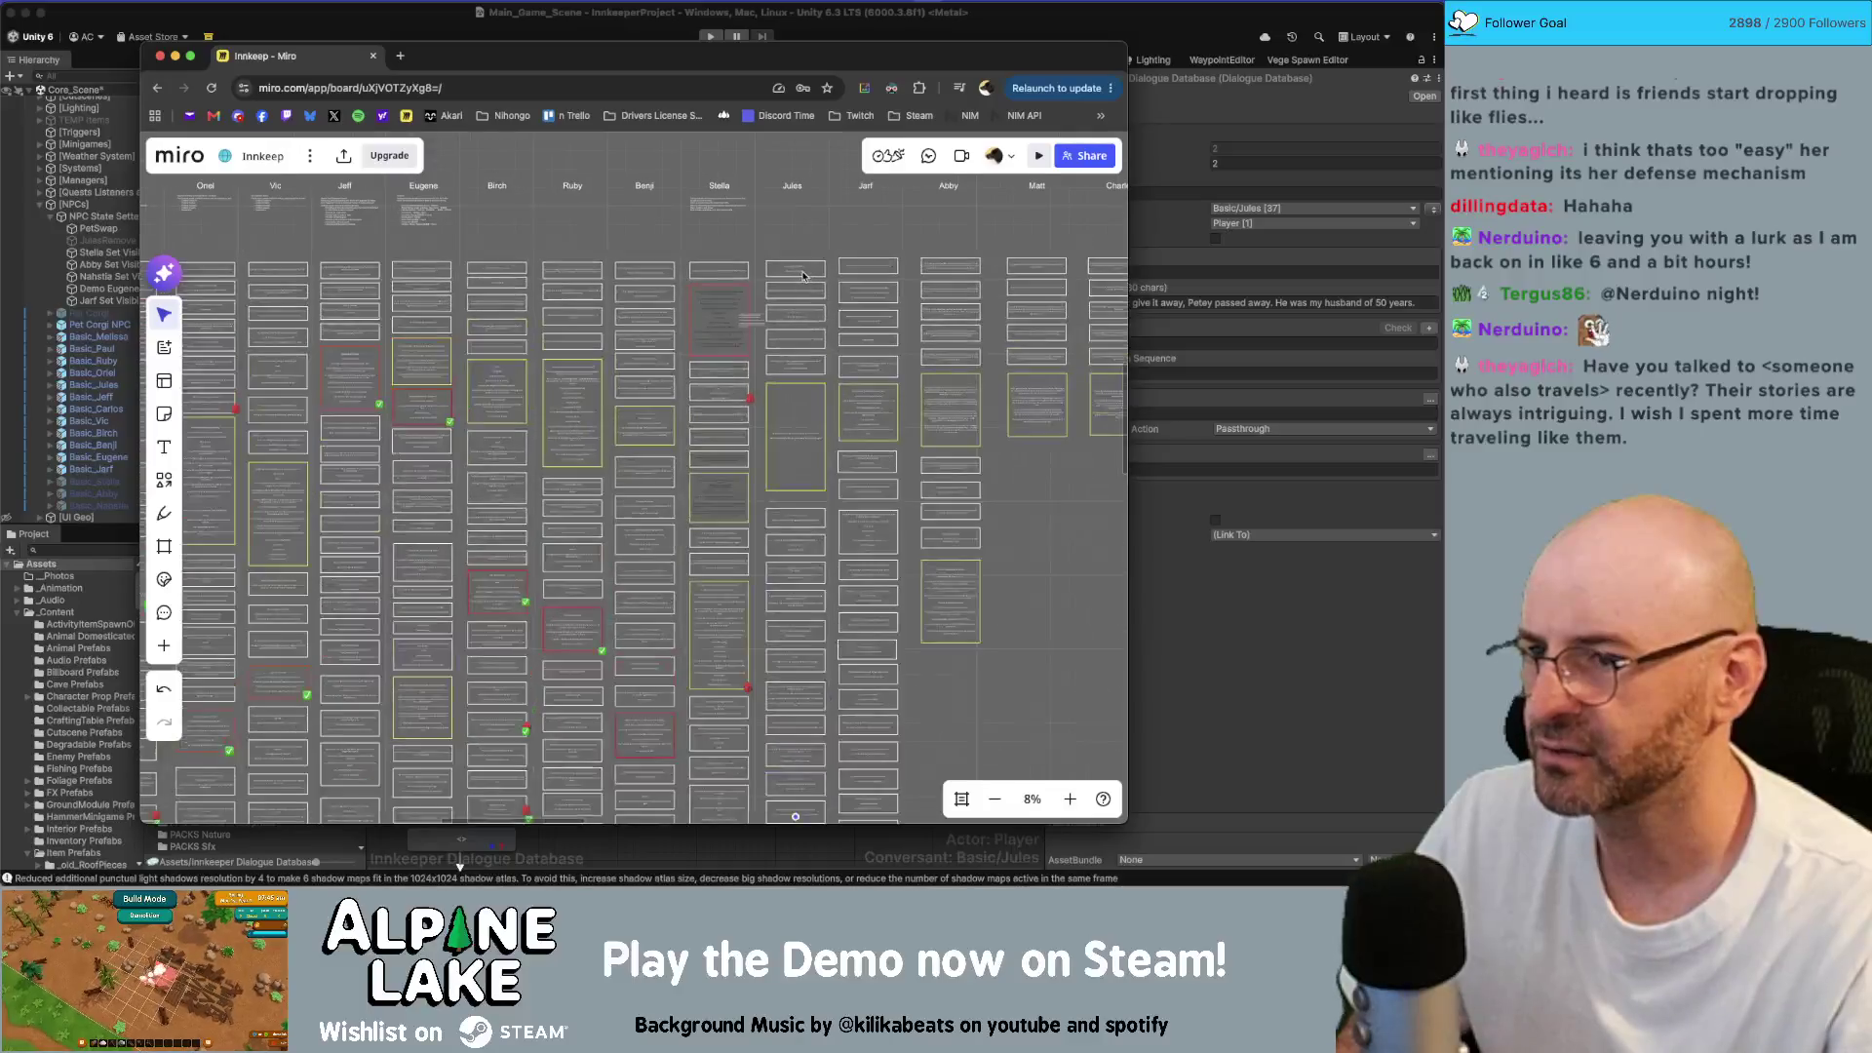
pyautogui.scroll(-3, 792, 400)
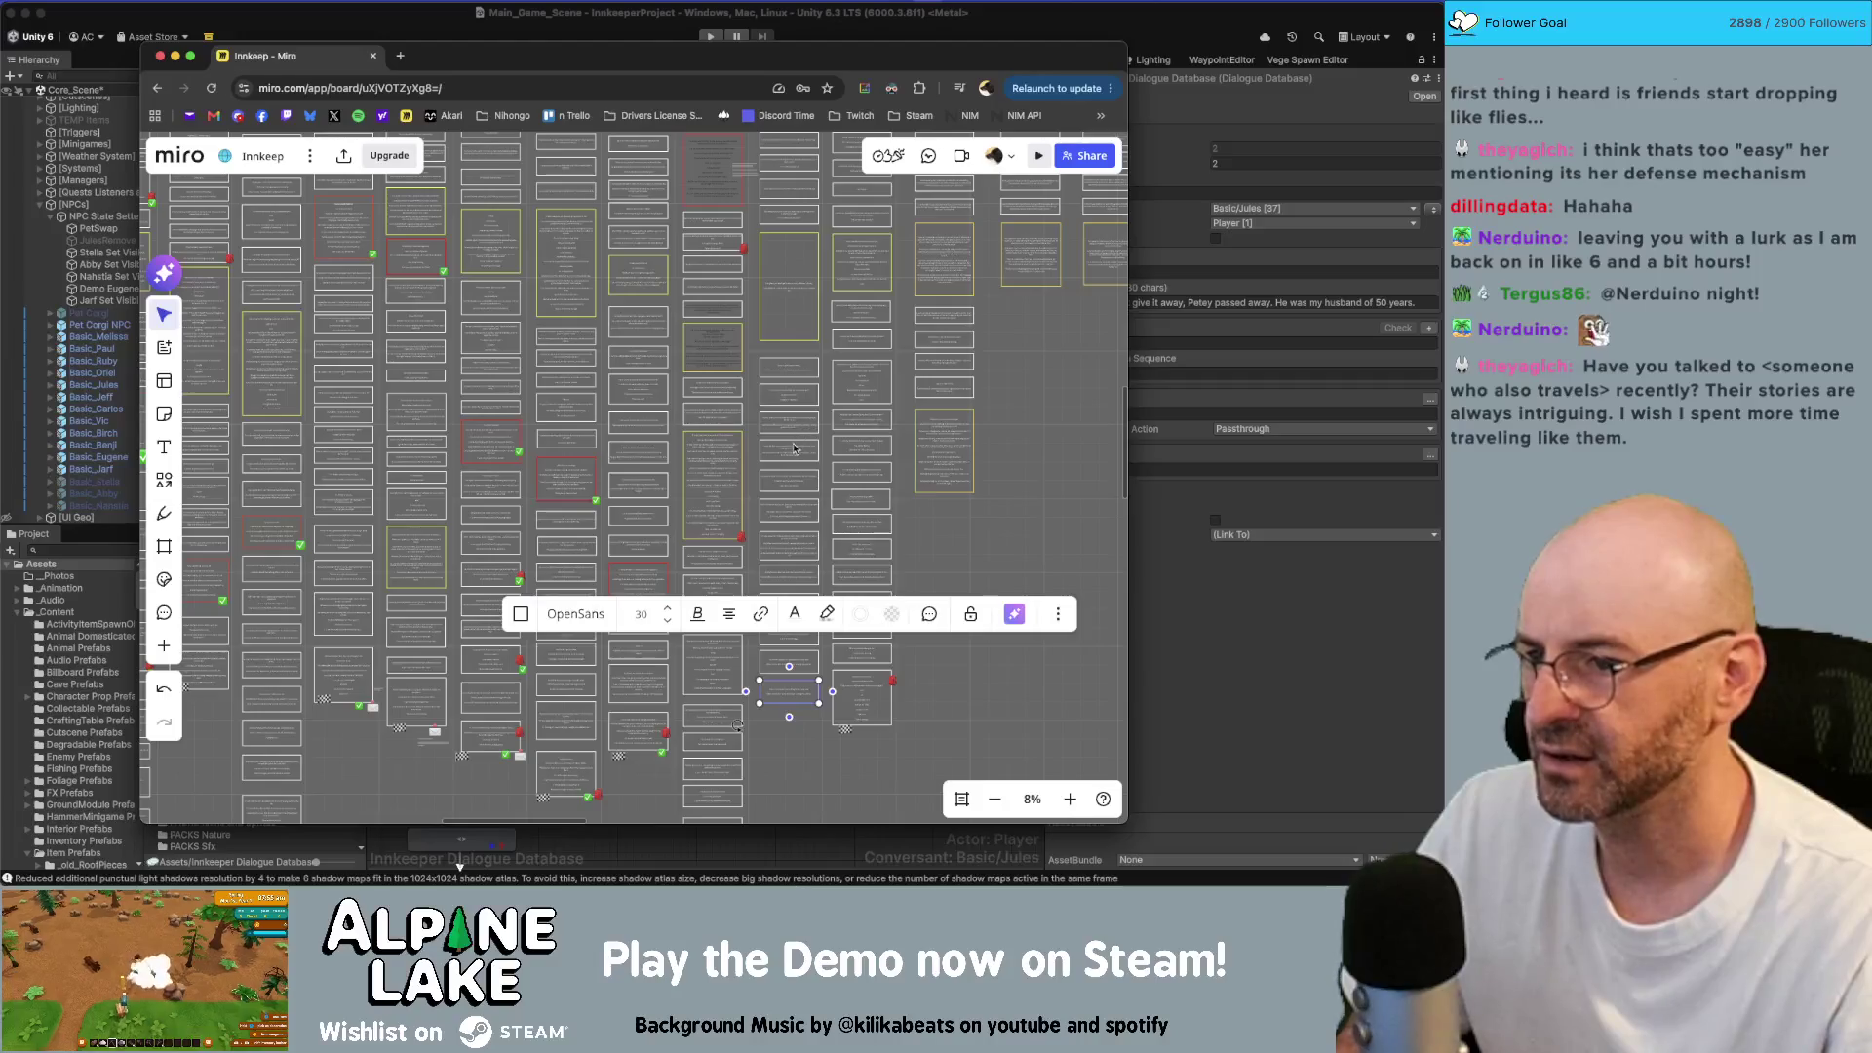
pyautogui.click(800, 552)
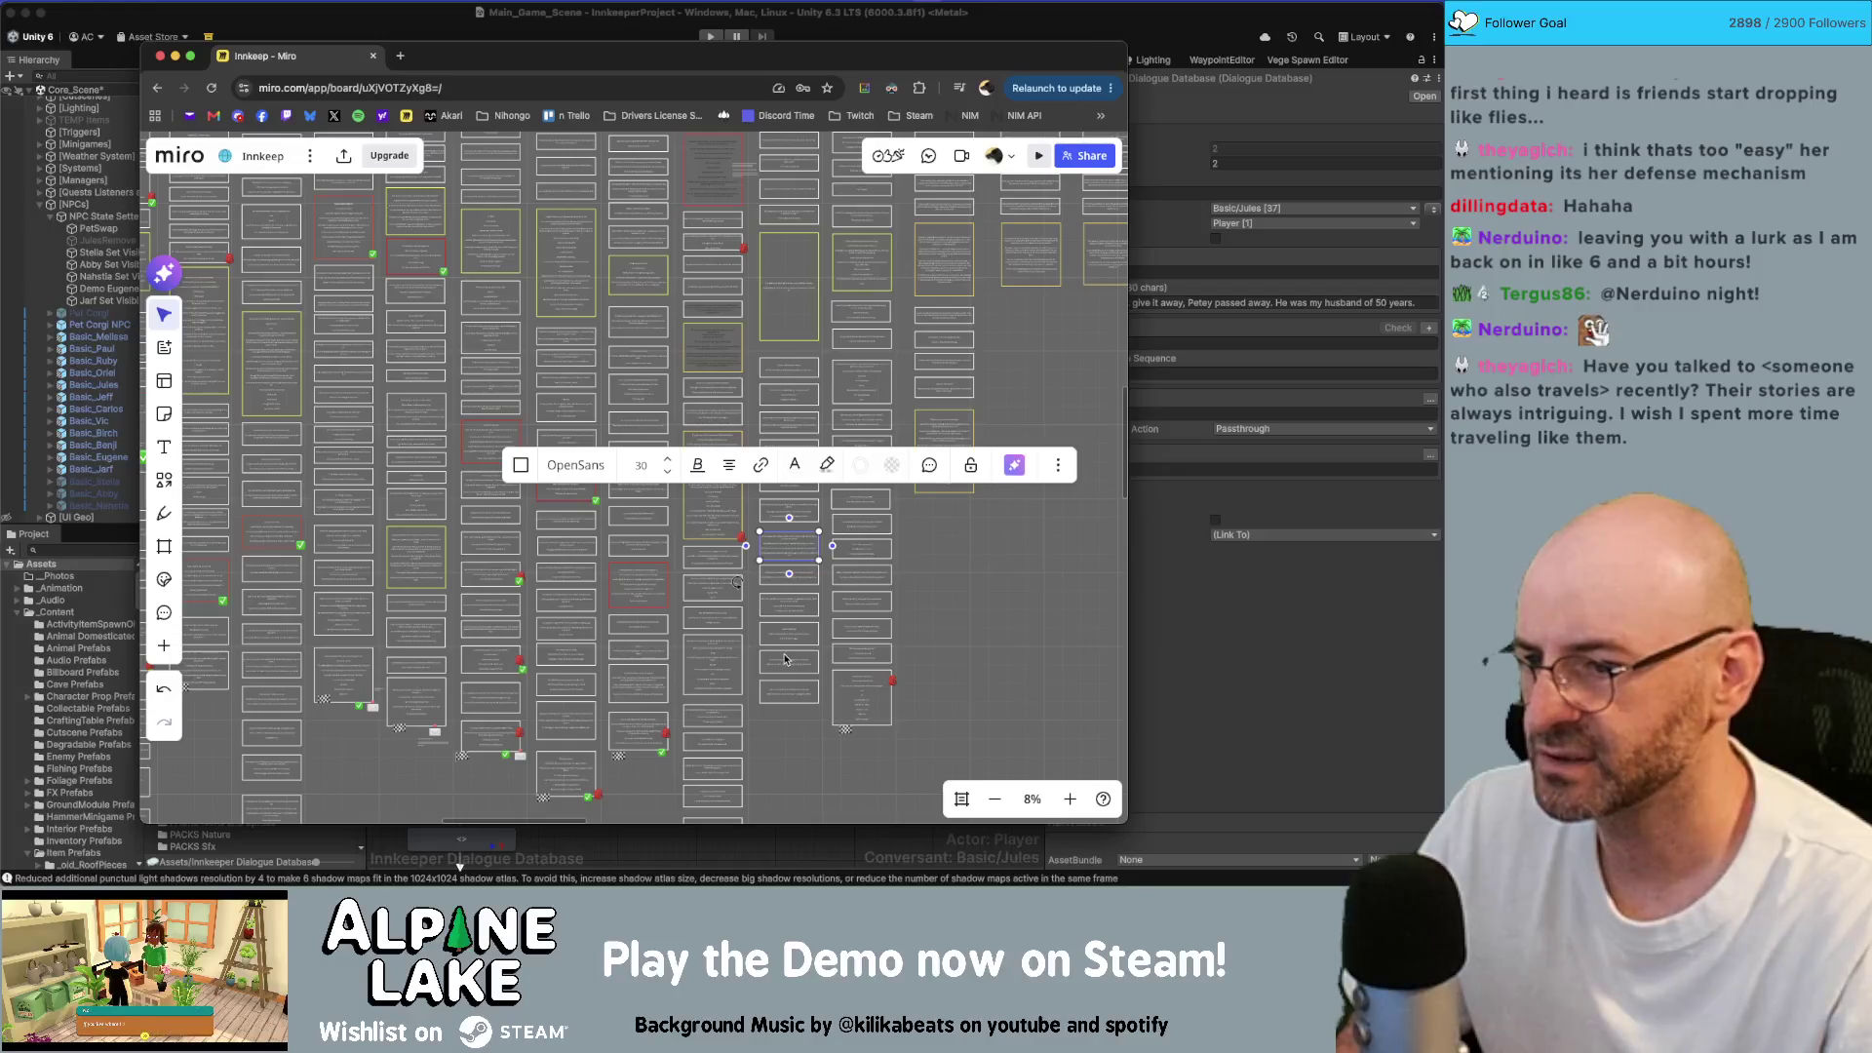
pyautogui.scroll(5, 790, 663)
pyautogui.click(799, 702)
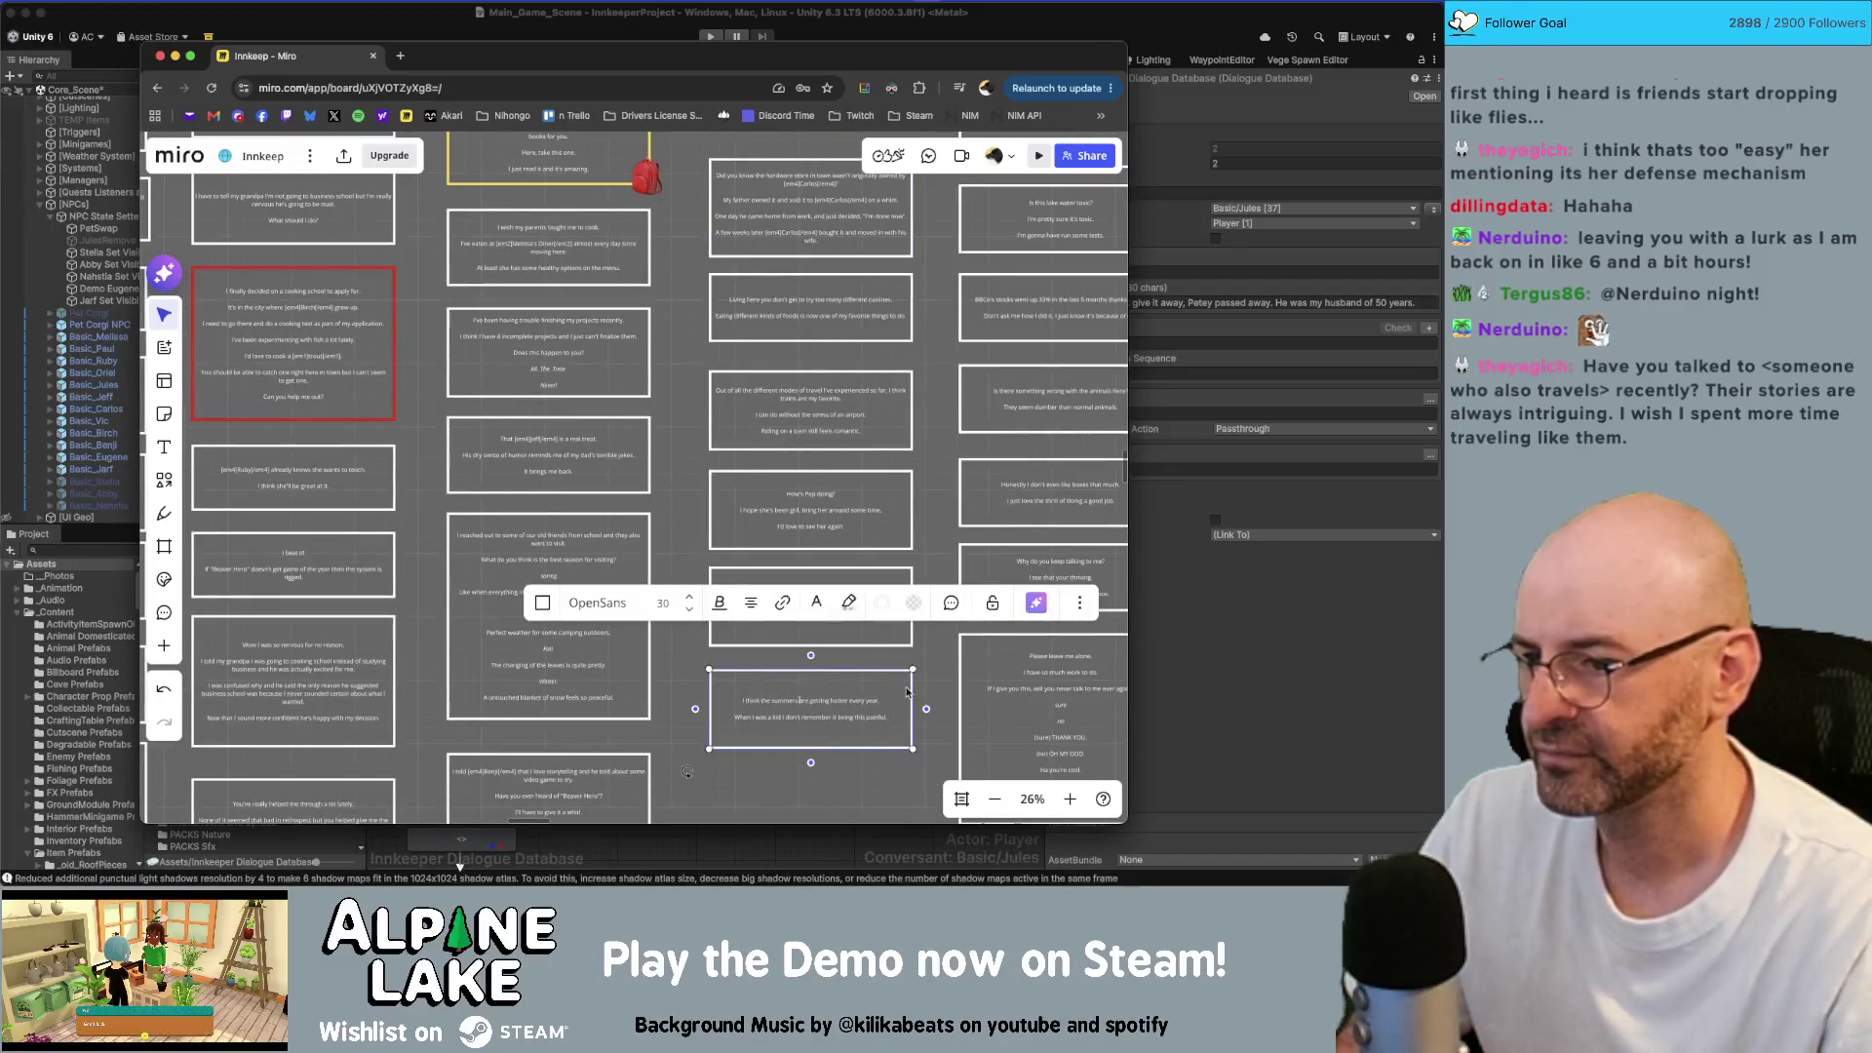
pyautogui.scroll(-1, 799, 702)
pyautogui.scroll(3, 858, 653)
pyautogui.doubleClick(870, 635)
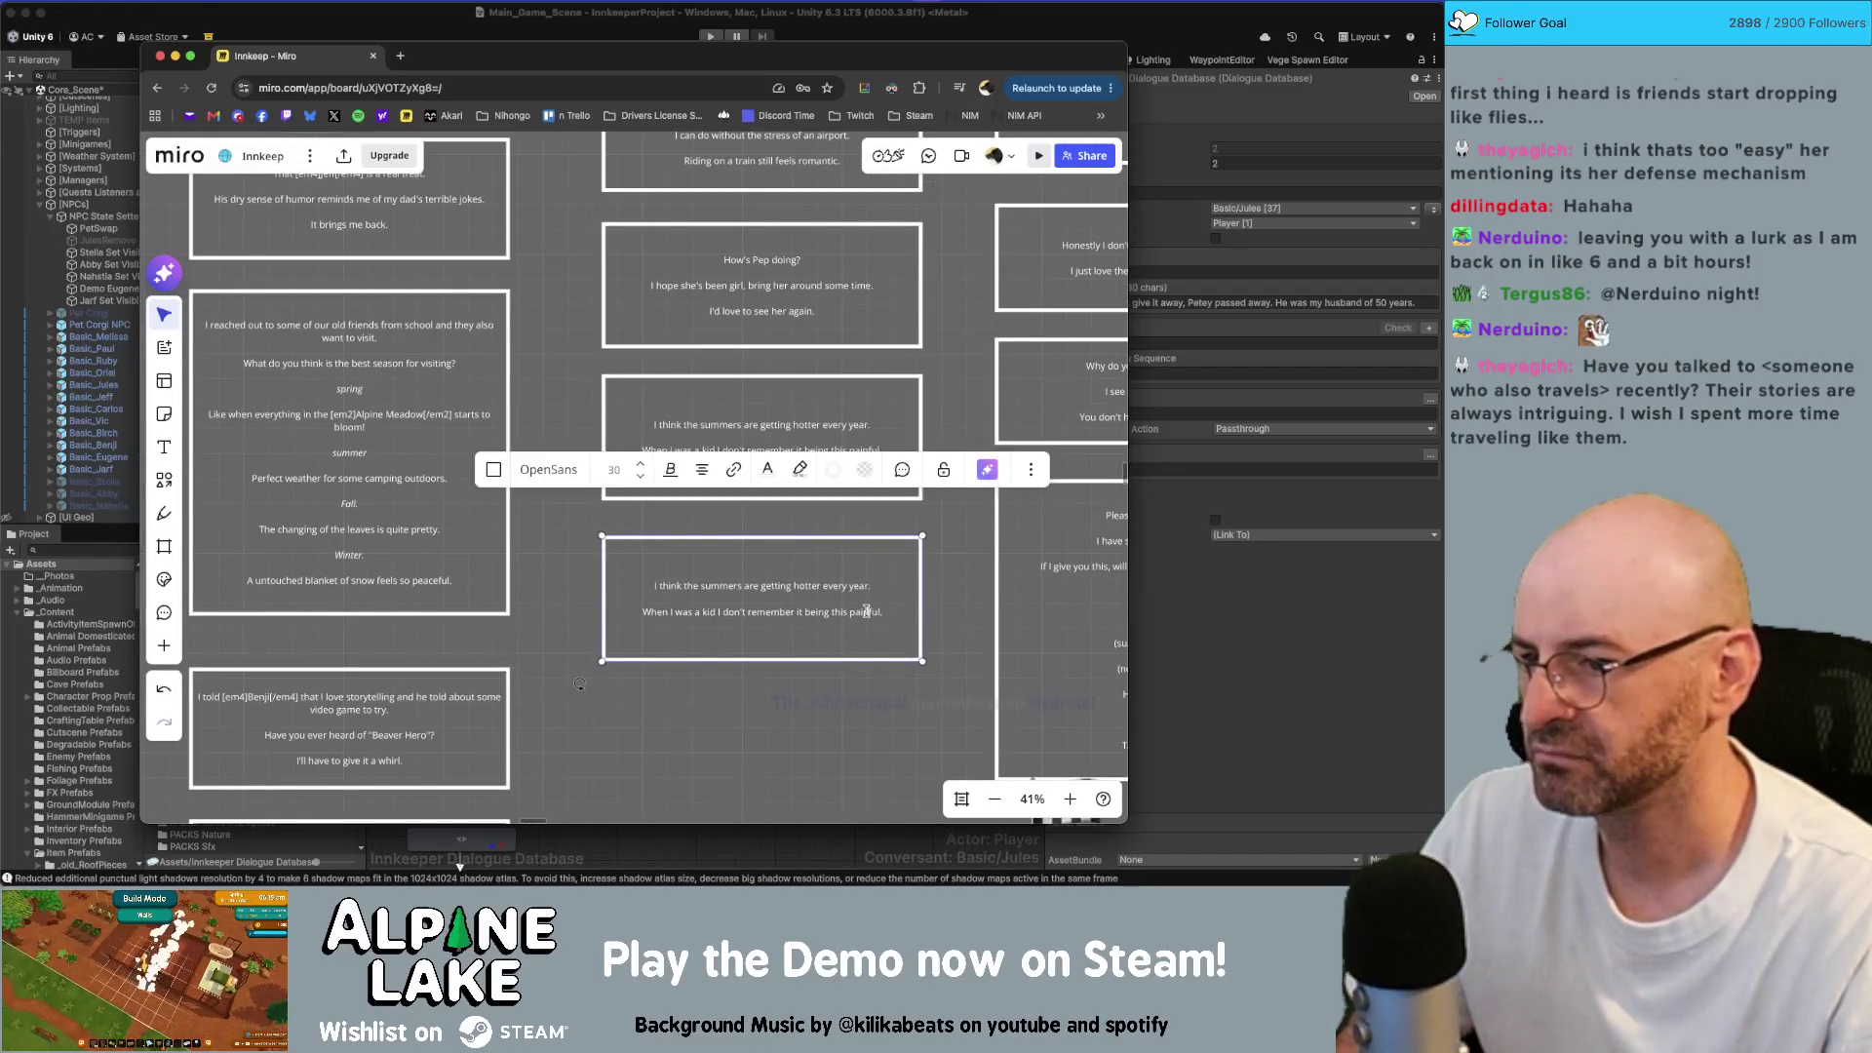
# Step: Clear the copied card and start typing "I love seeing the kids in town like Benji and…"
pyautogui.press('BackSpace')
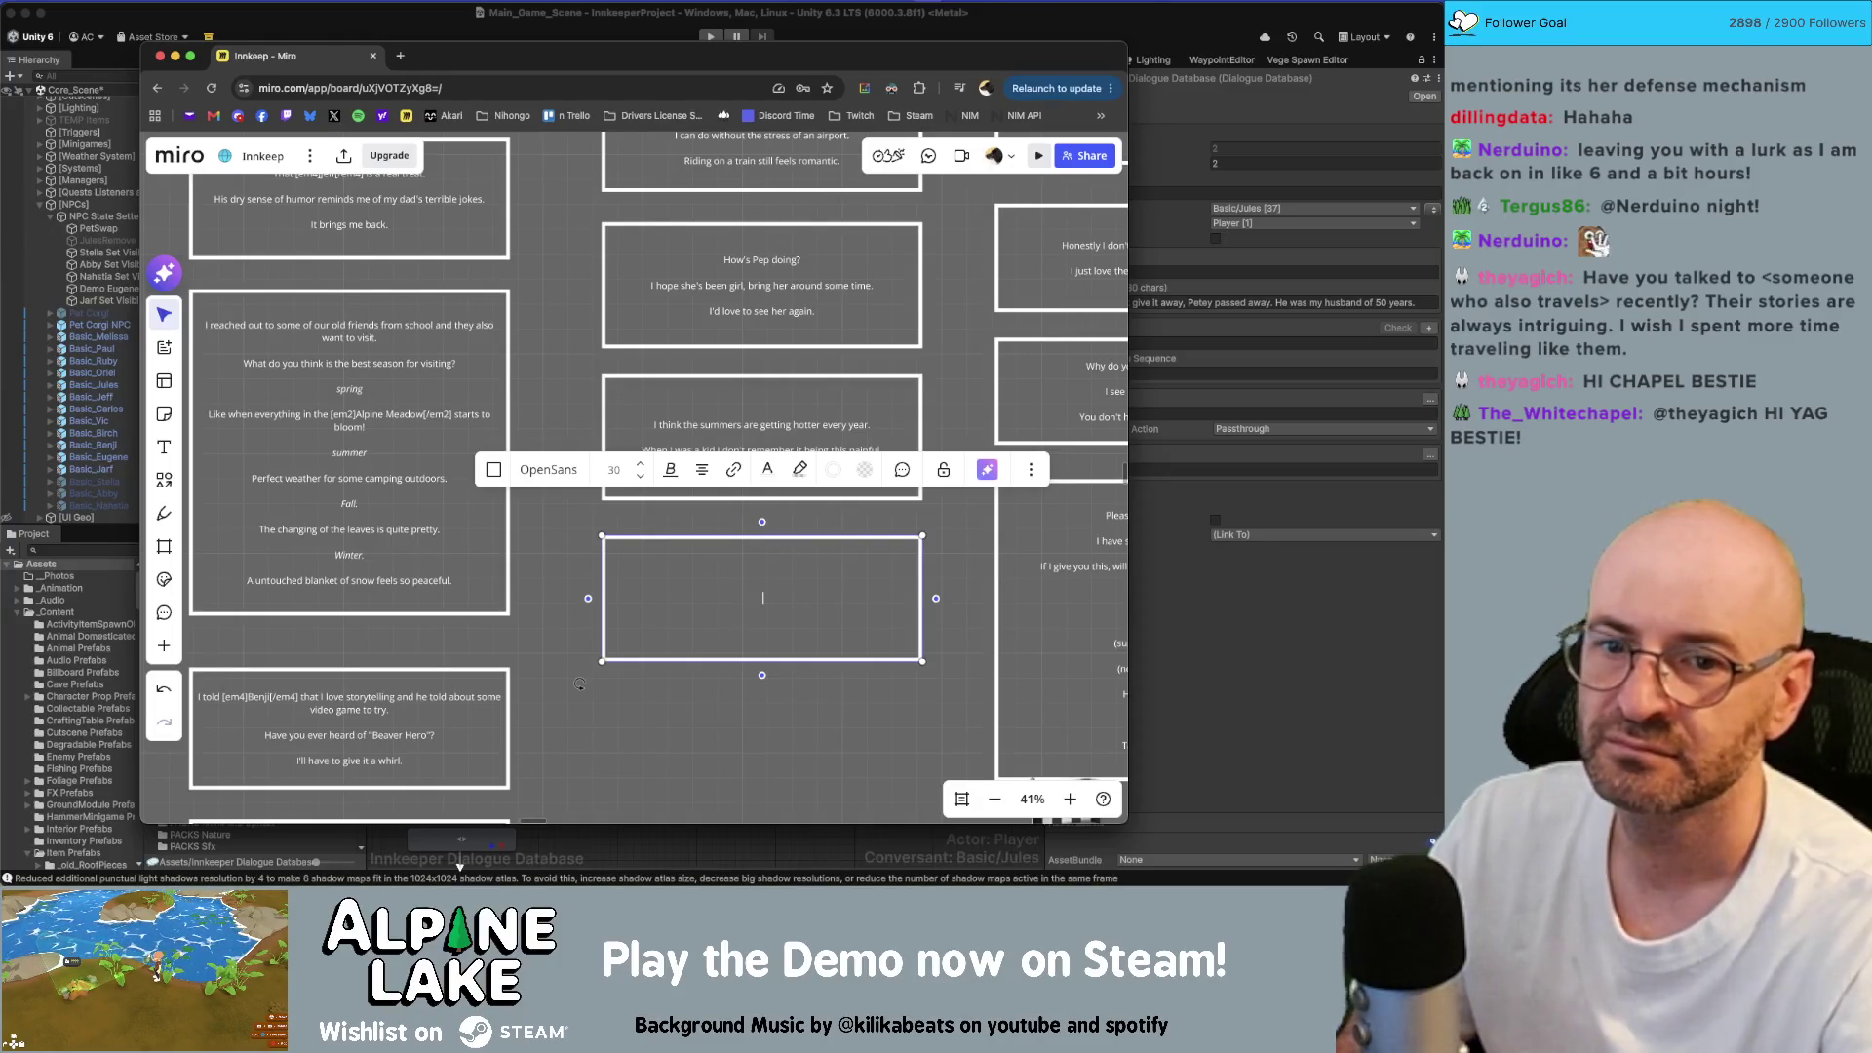
pyautogui.write('I love seeing the kids ')
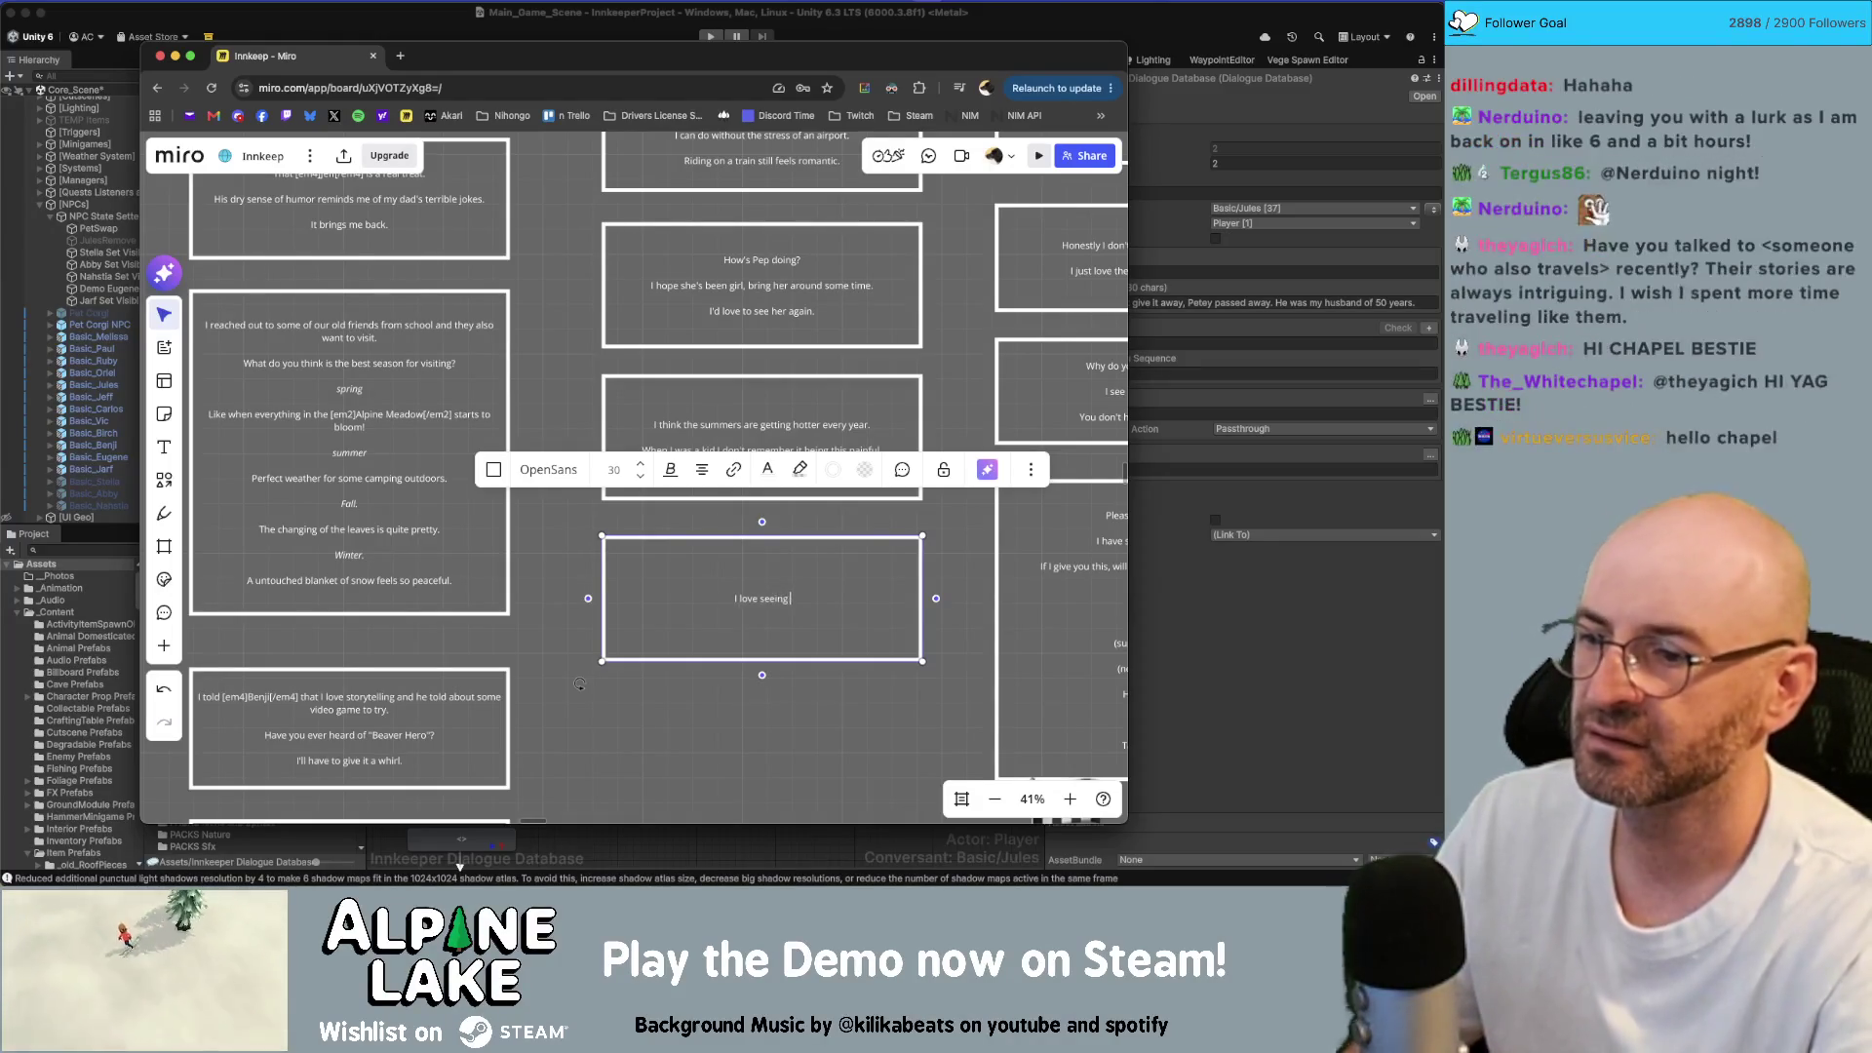
pyautogui.write('in to')
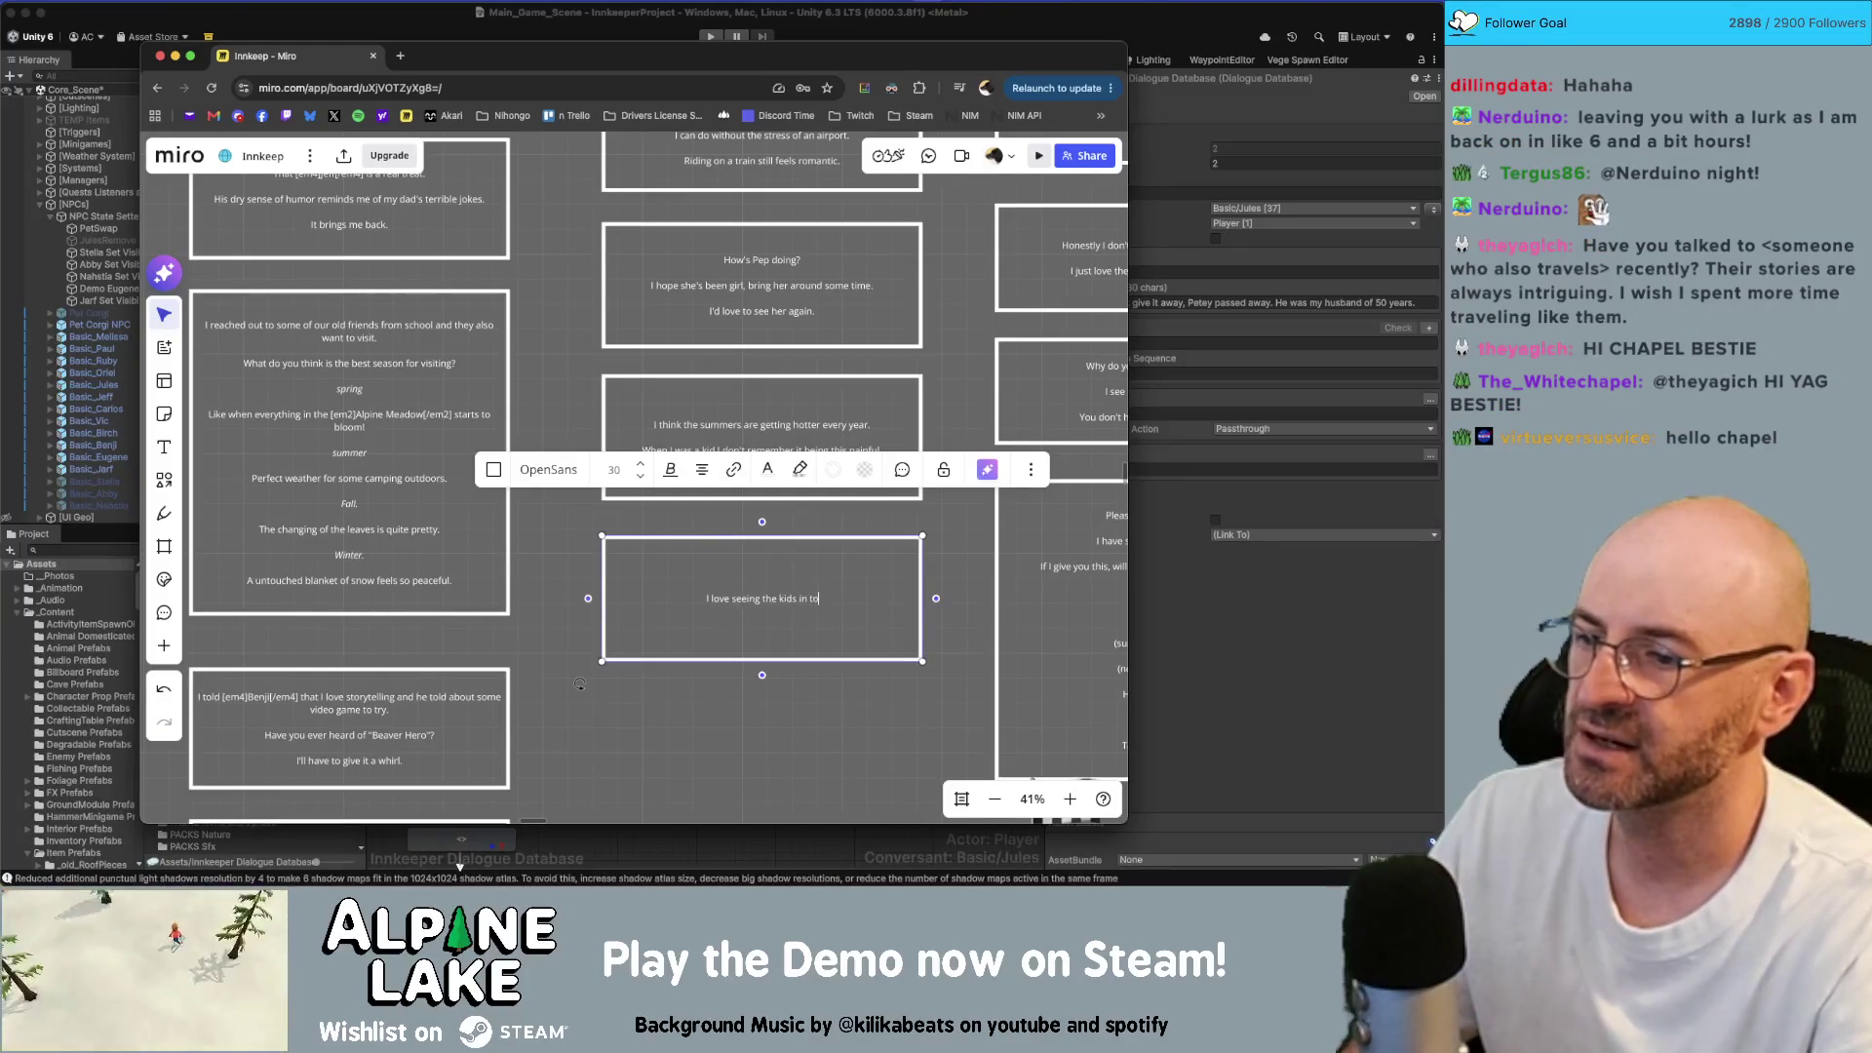
pyautogui.write('wn like [em4]Benji[/em4] and [em4')
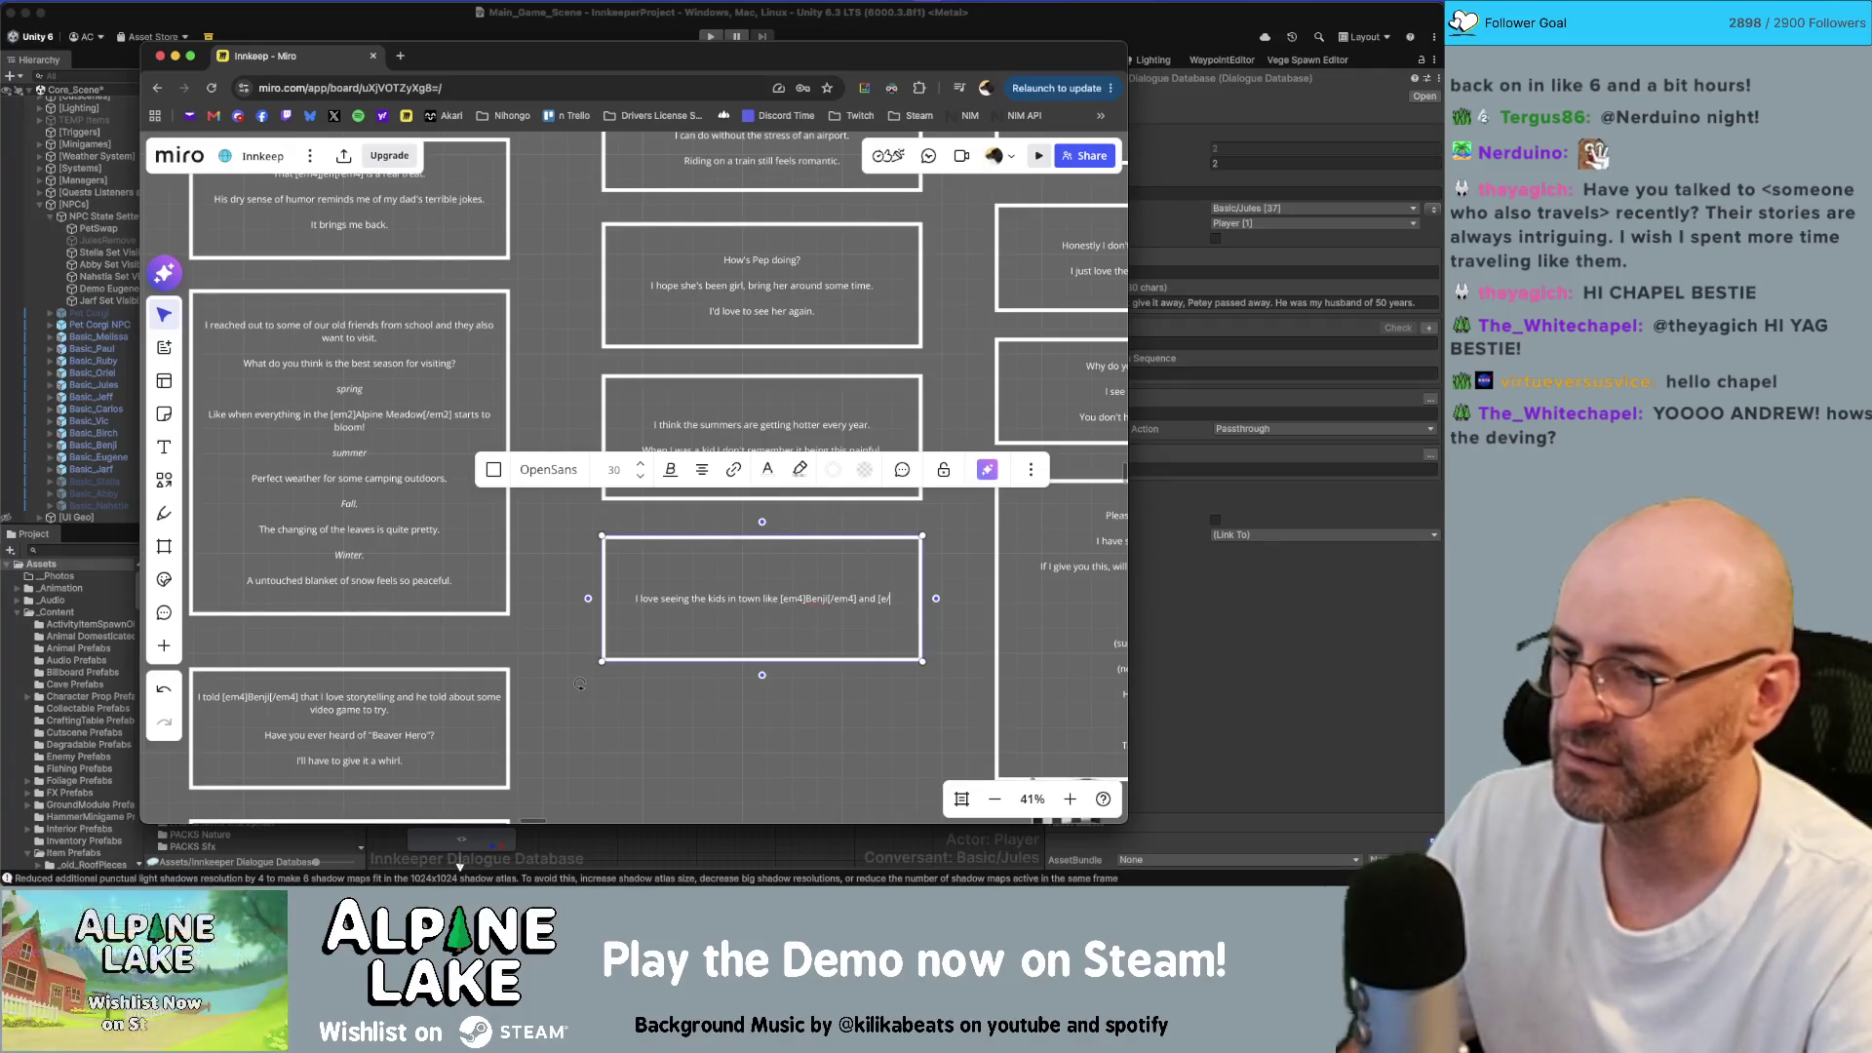
# Step: Add Pep, Ruby and Birch to the kids list with em highlight tags
pyautogui.press('BackSpace')
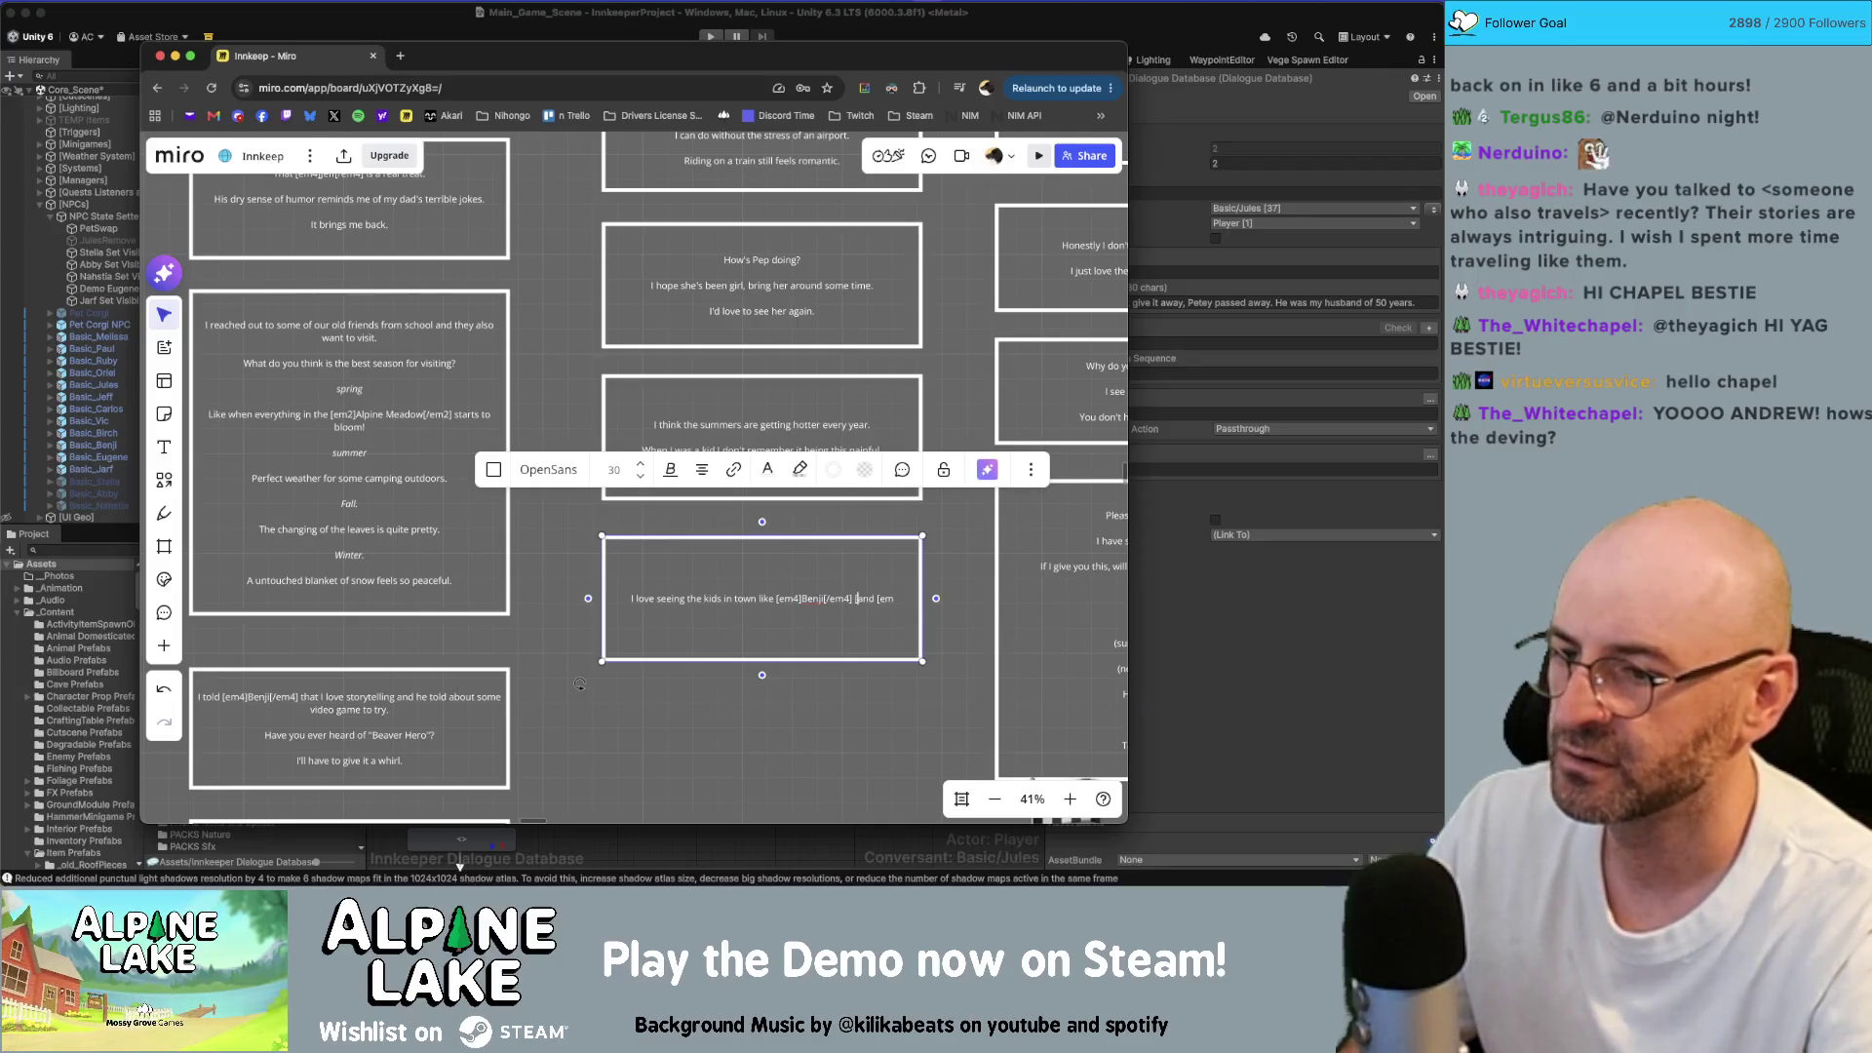
pyautogui.write('2]Pep')
pyautogui.write('[/em2]')
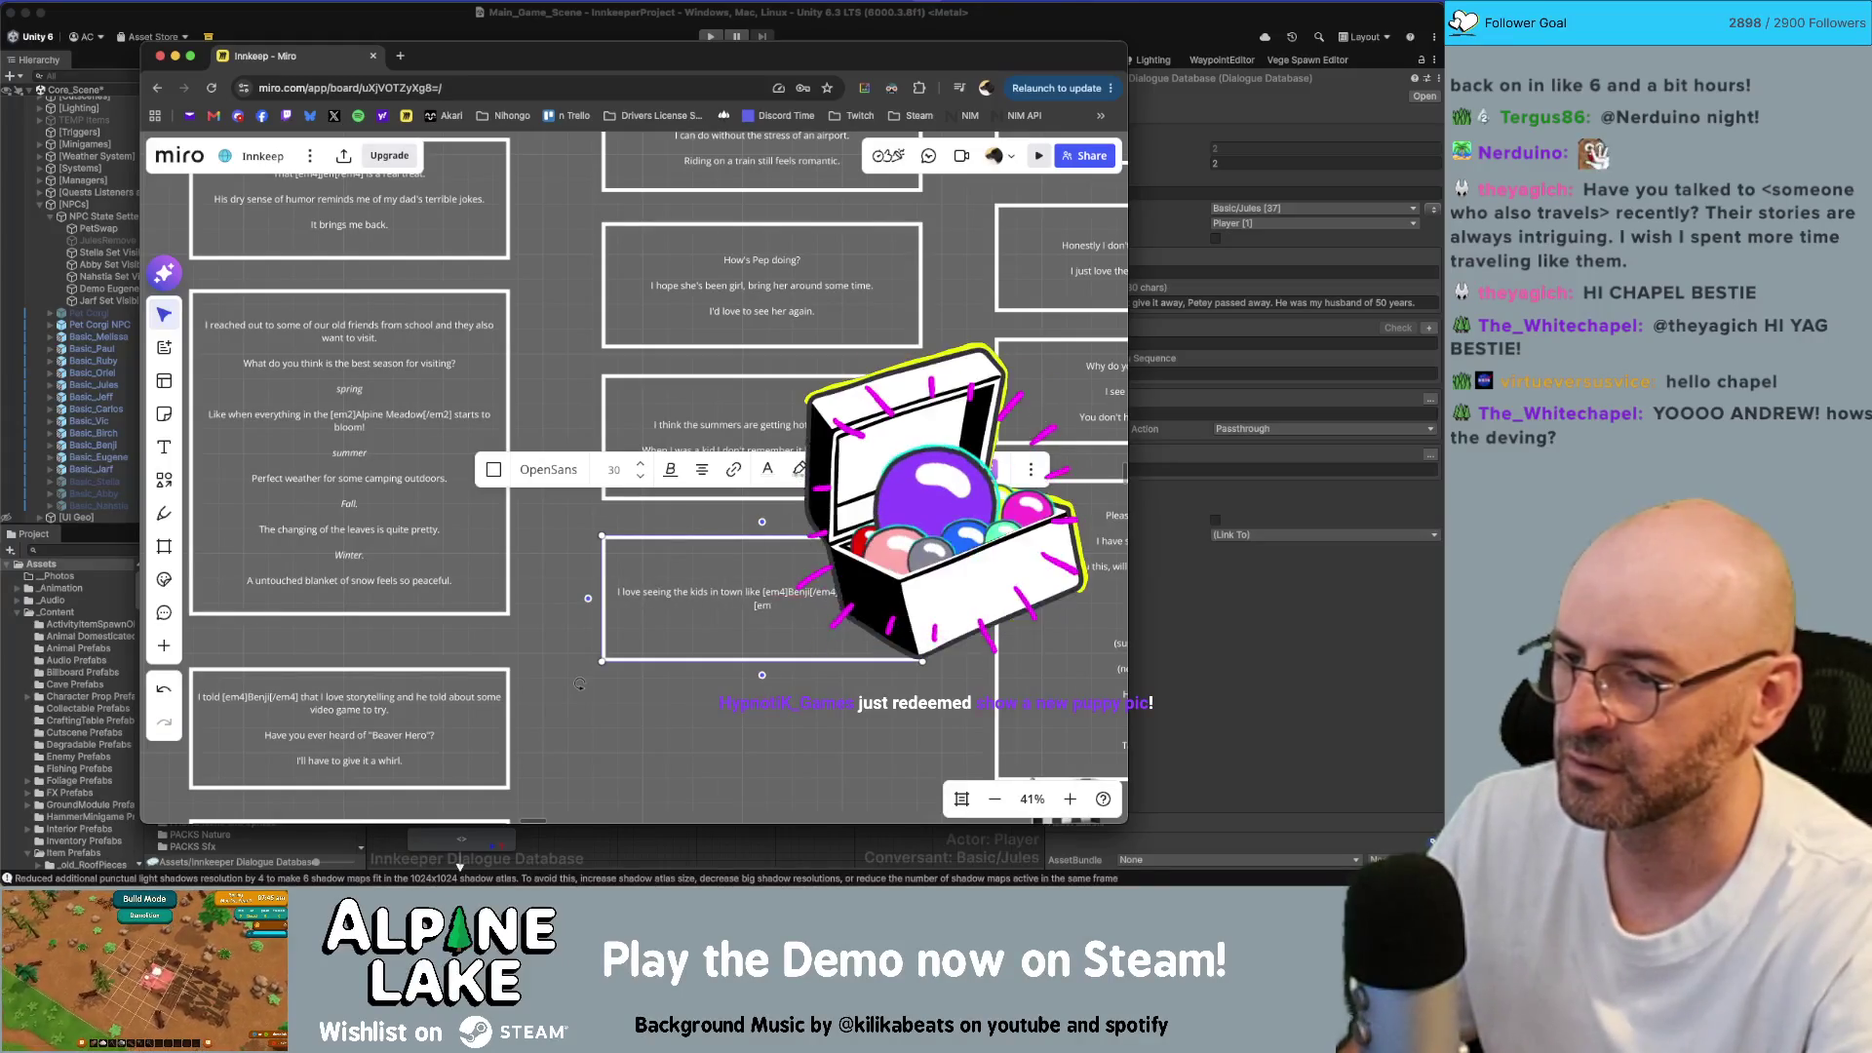
pyautogui.write('[em4]Ruby[/em4]')
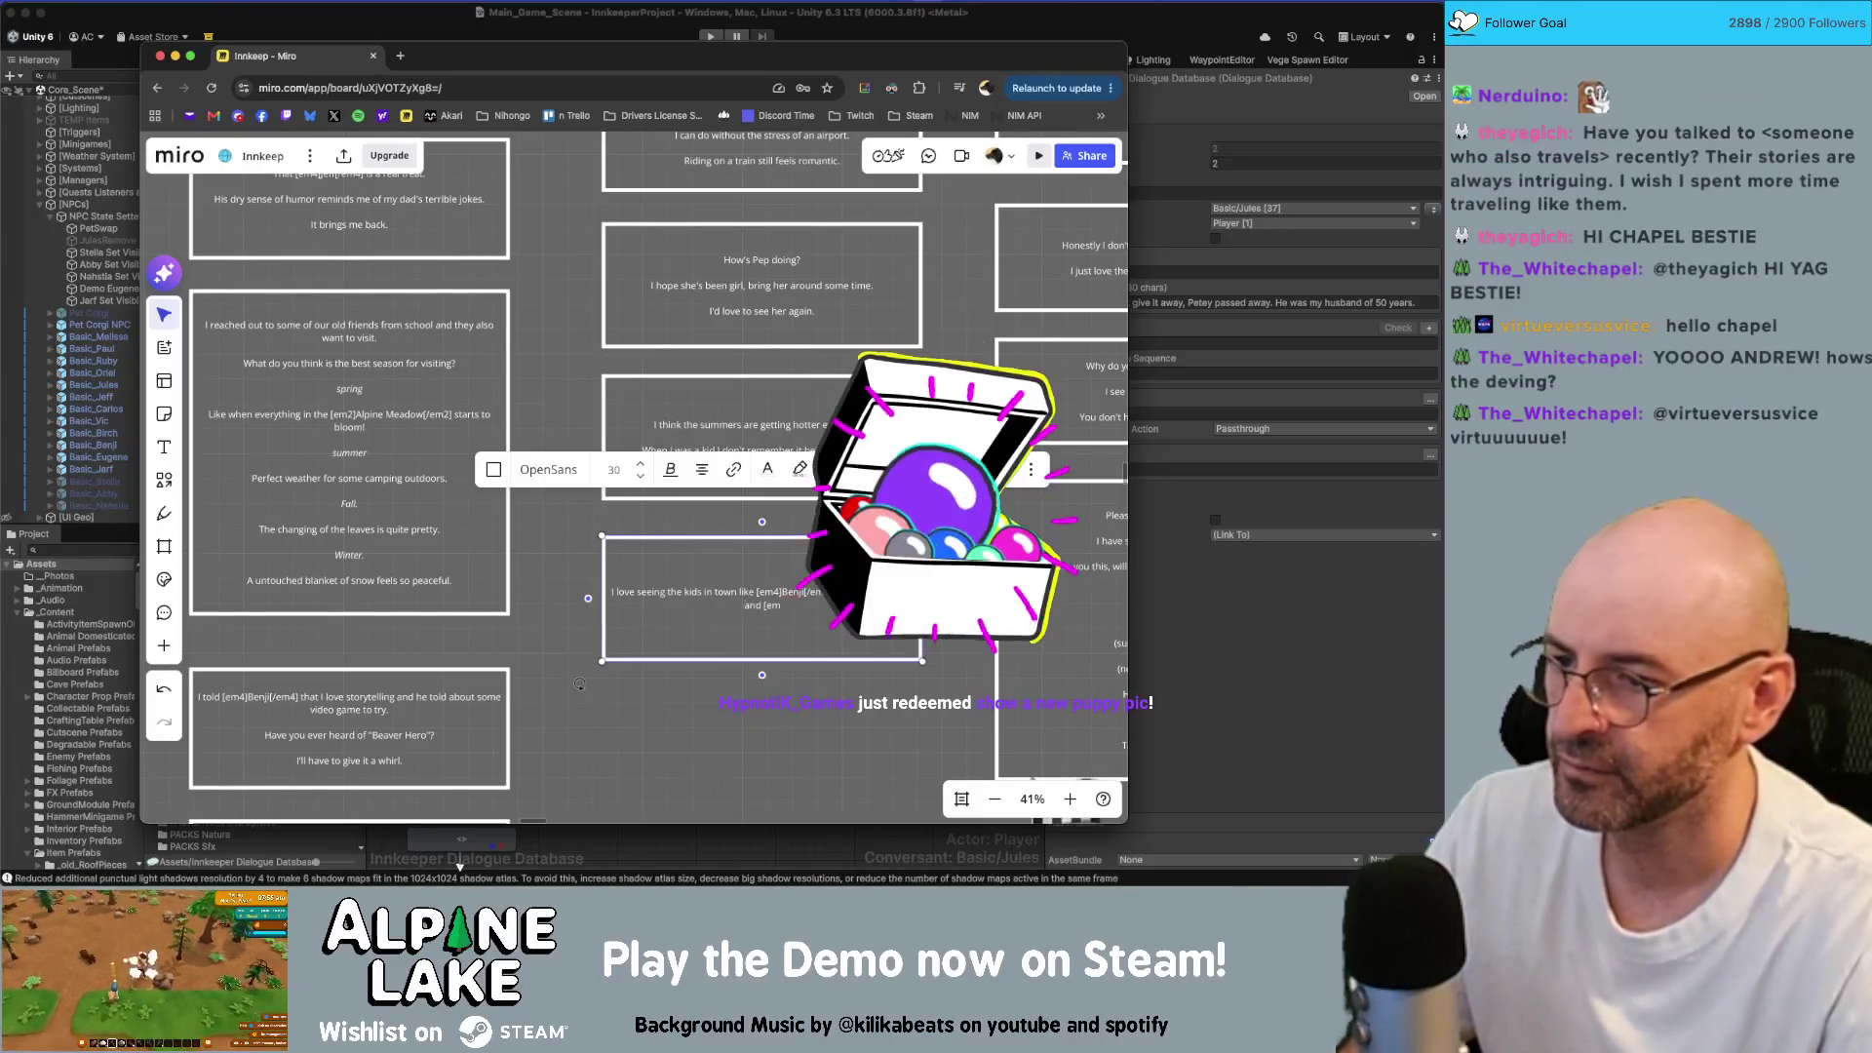
pyautogui.write('4]Birch')
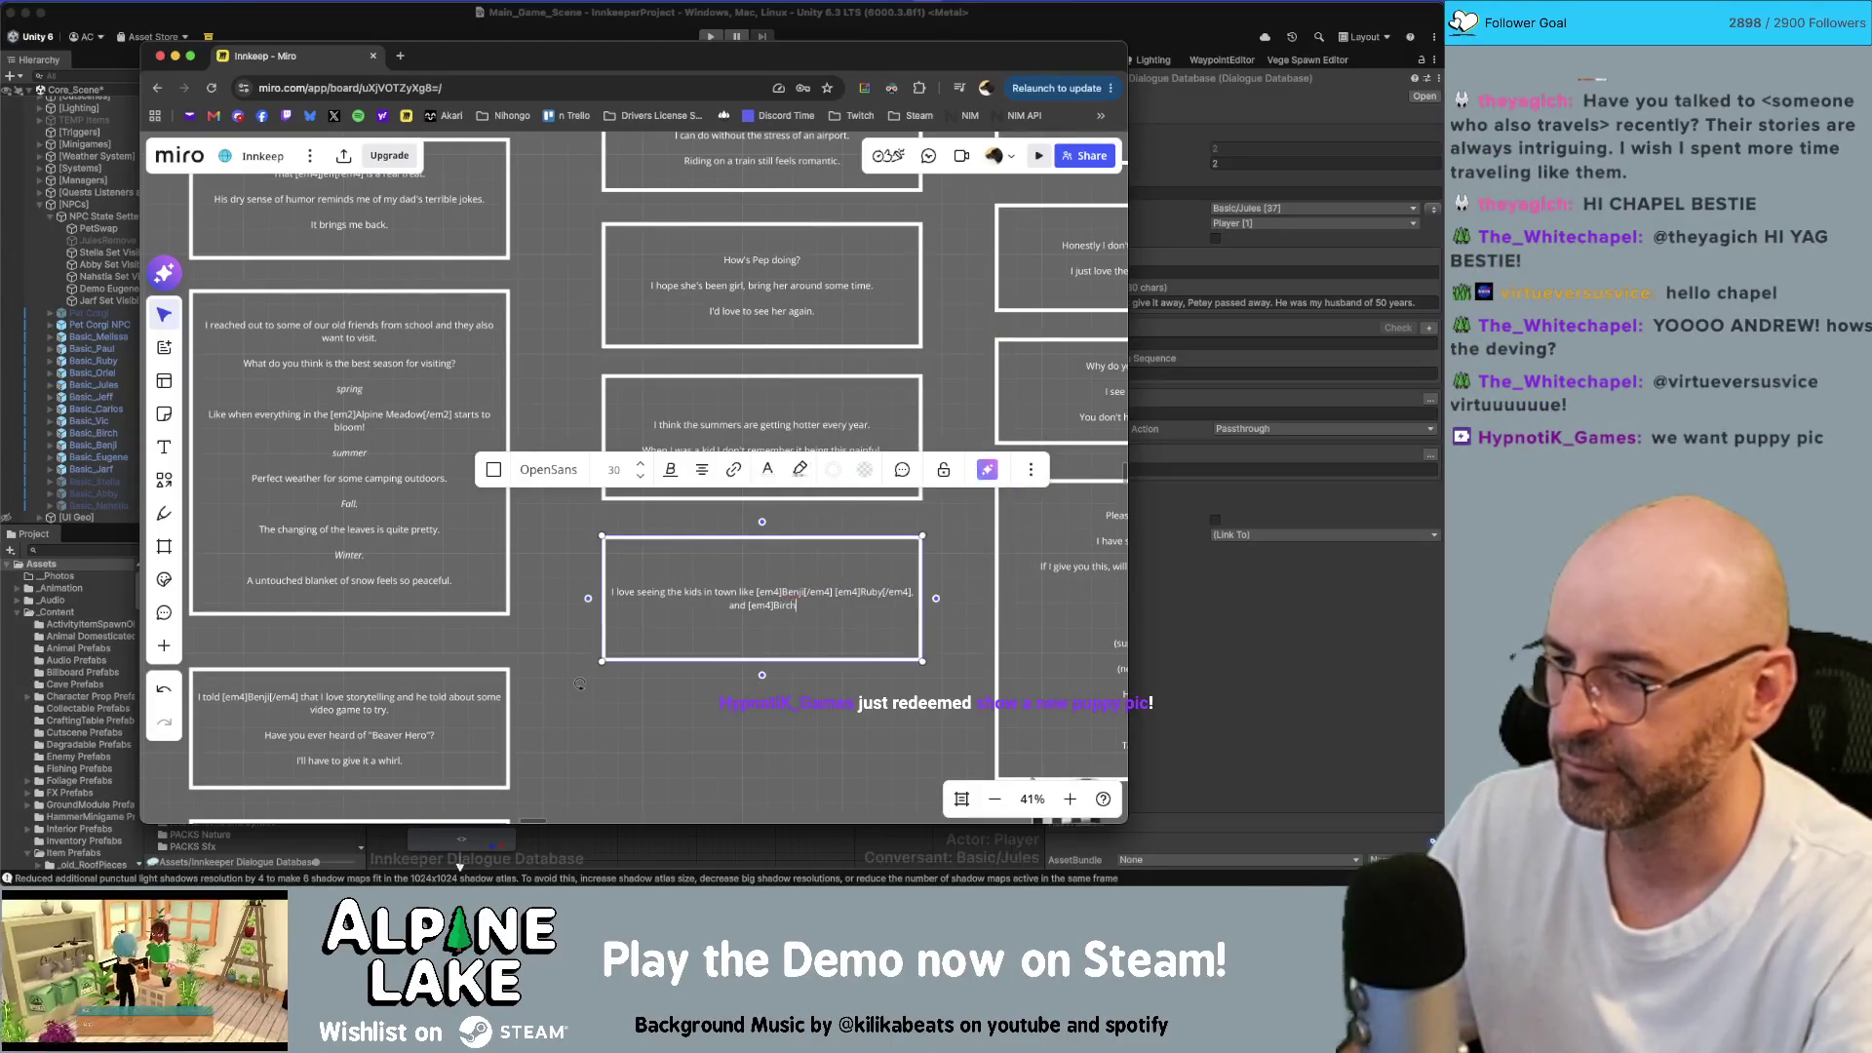
pyautogui.write('4]. T')
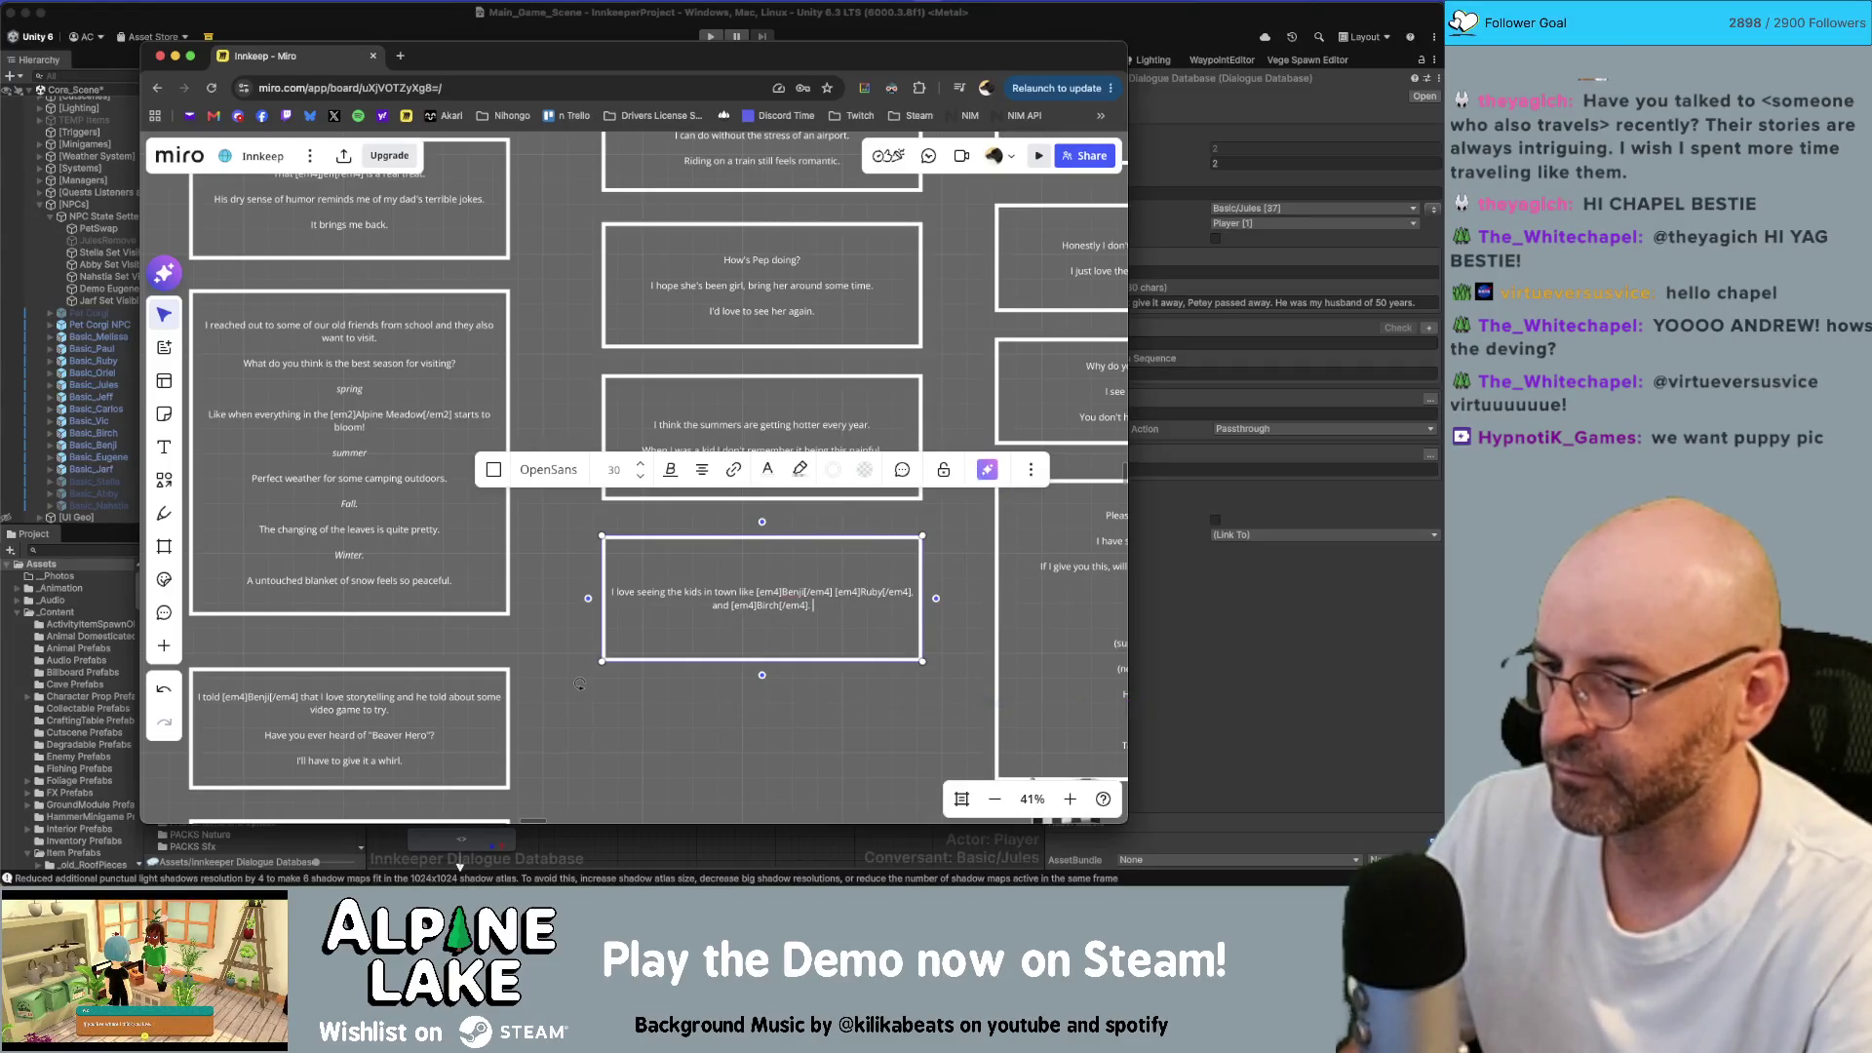
pyautogui.press('BackSpace')
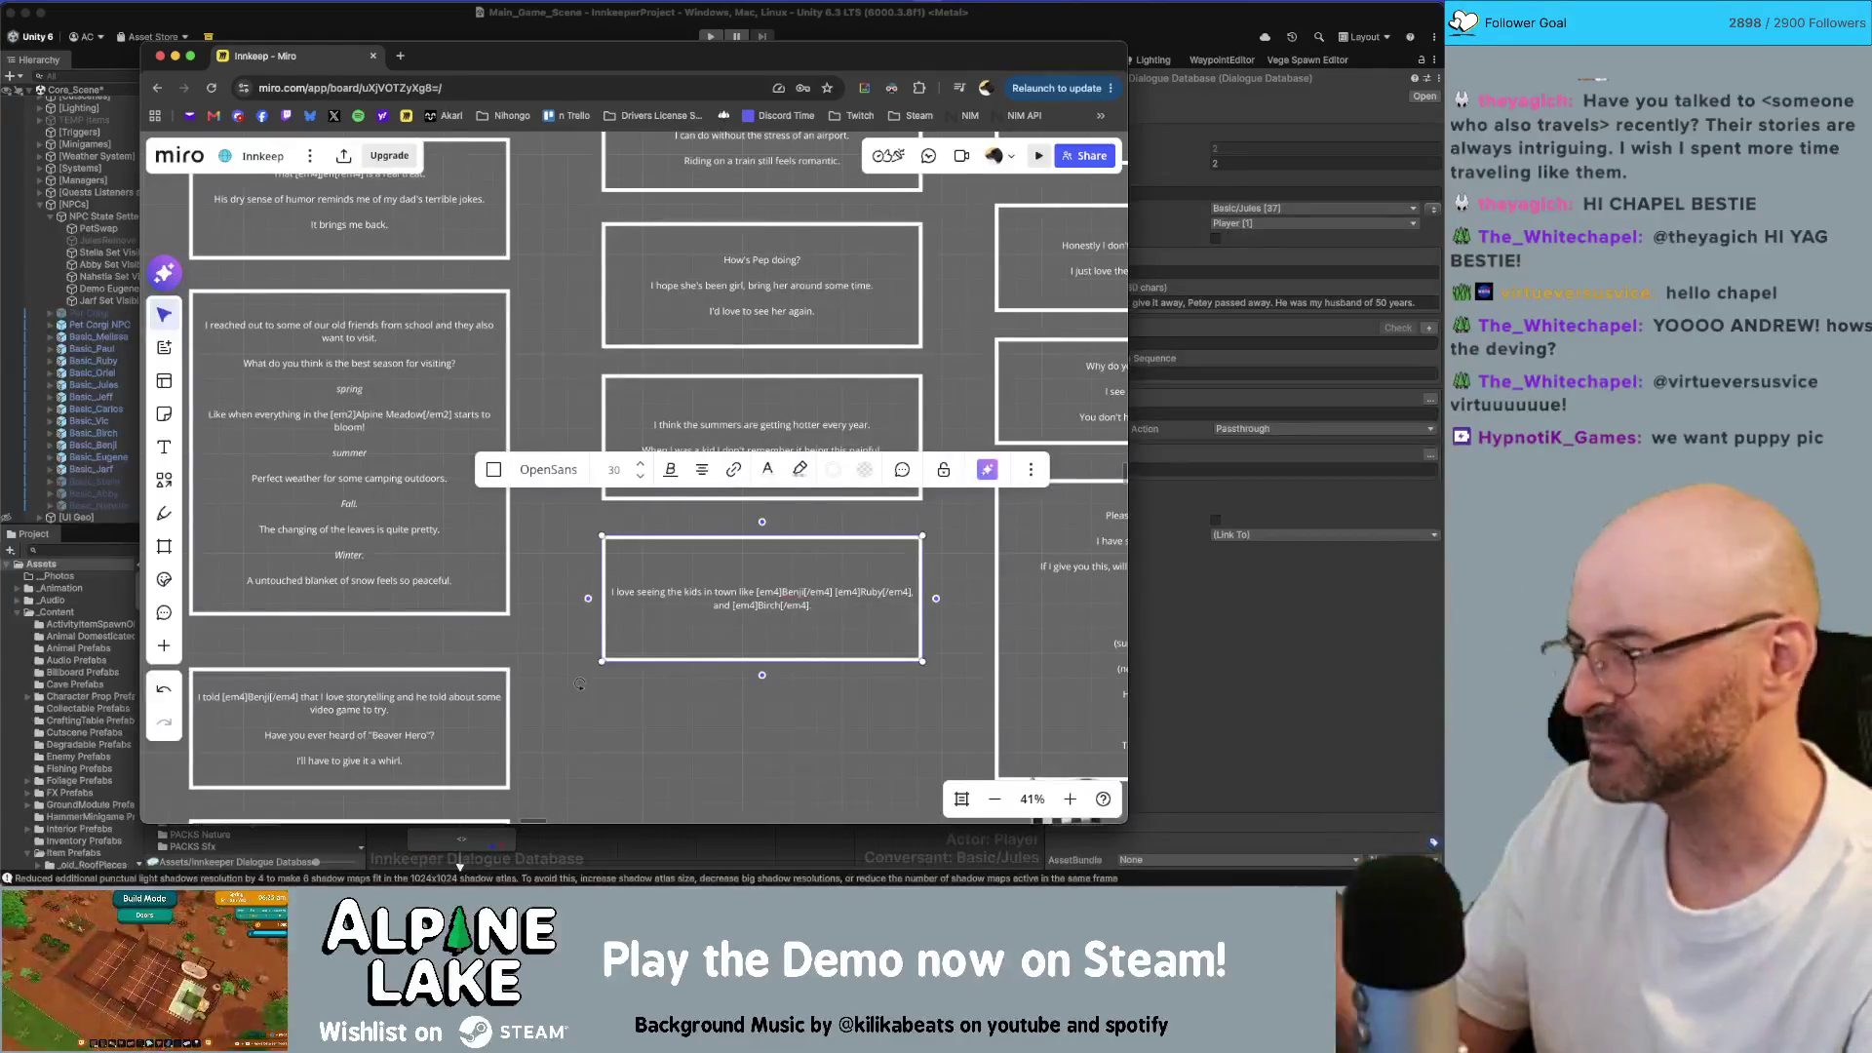
# Step: Add lines saying they'll do just fine and "They're all smart kids," then enlarge the card
pyautogui.press('Return')
pyautogui.press('Return')
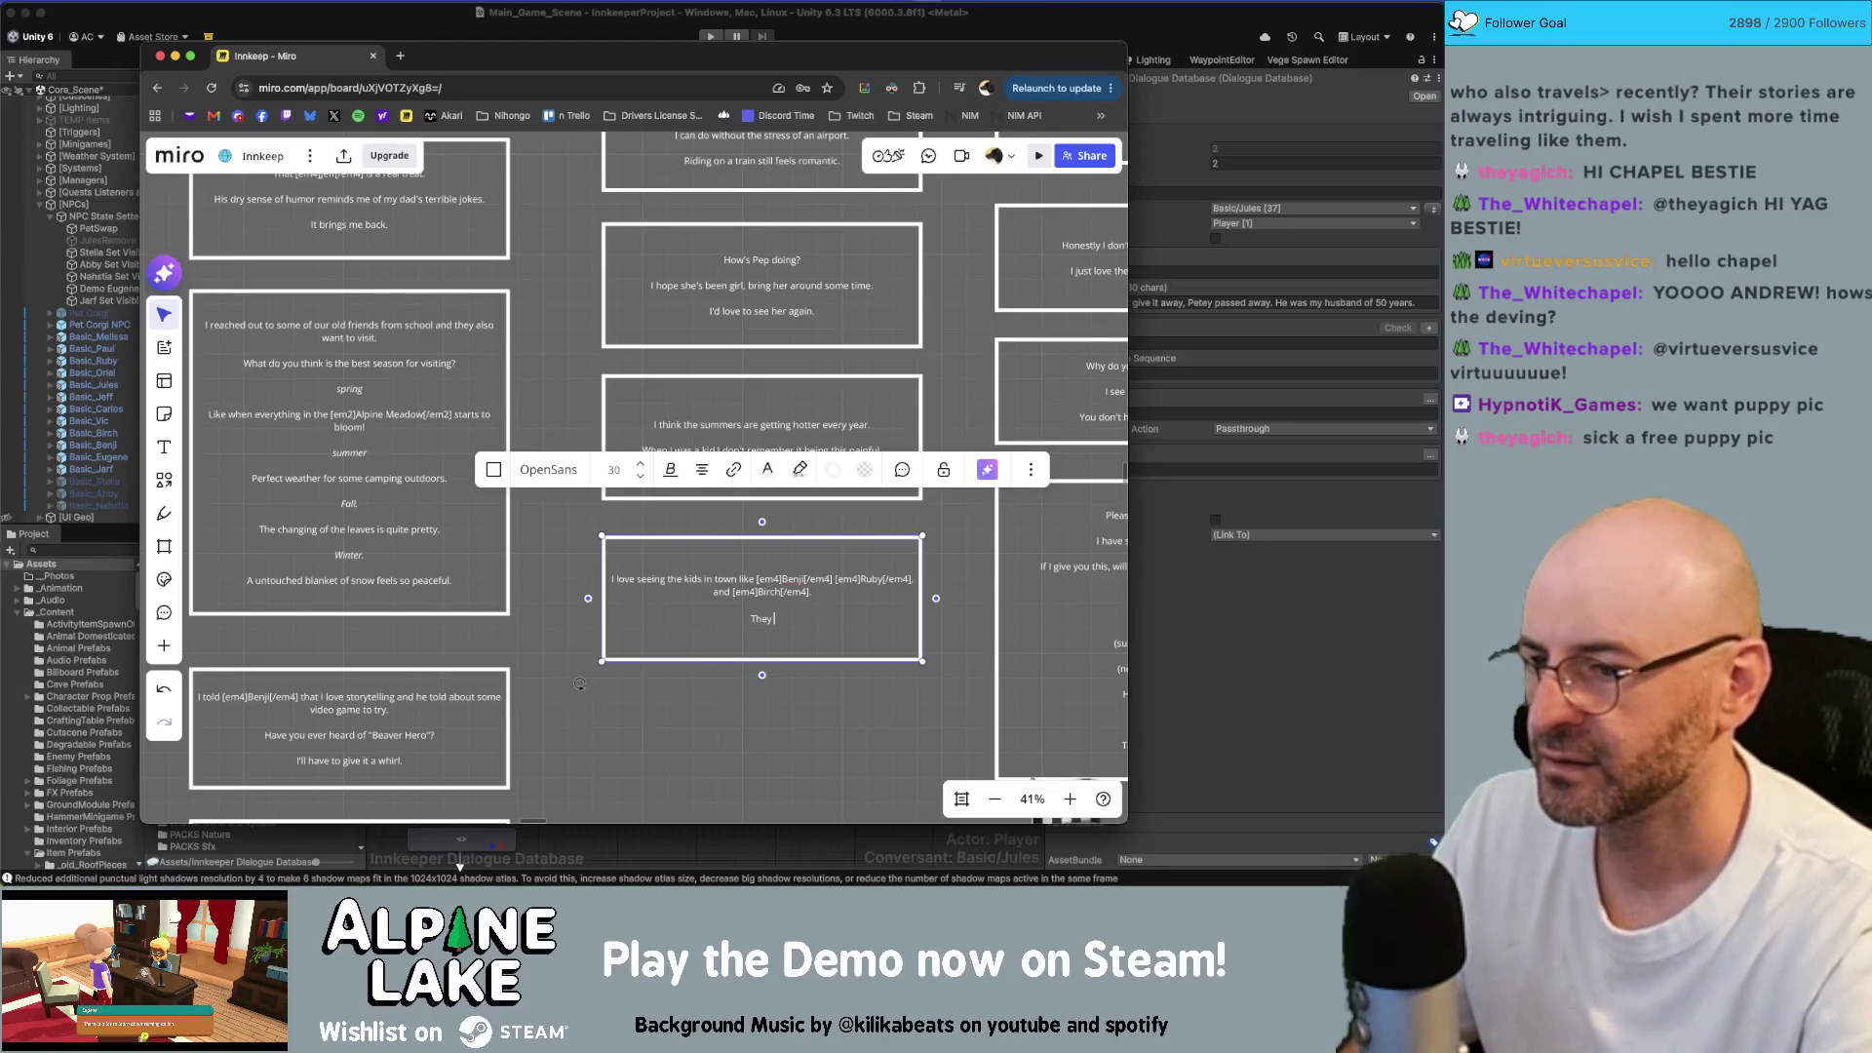
pyautogui.write('They might not kno')
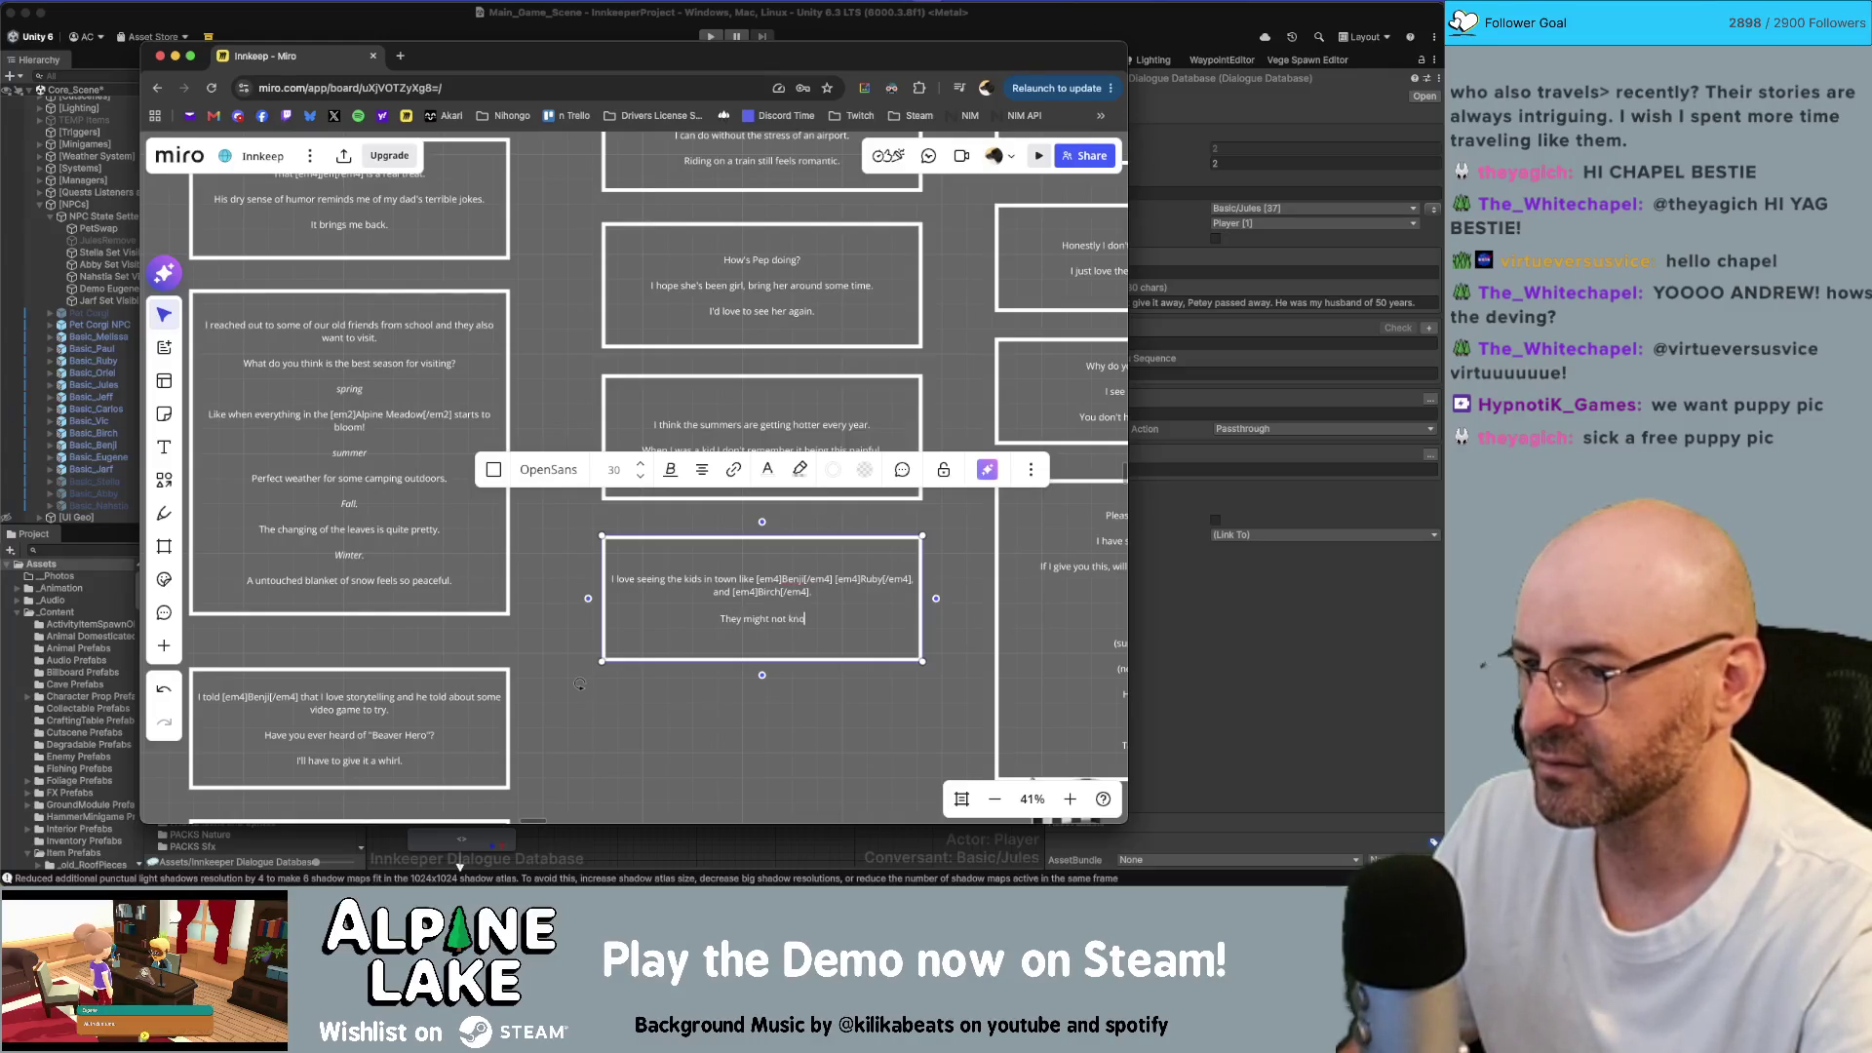
pyautogui.write('w how life ')
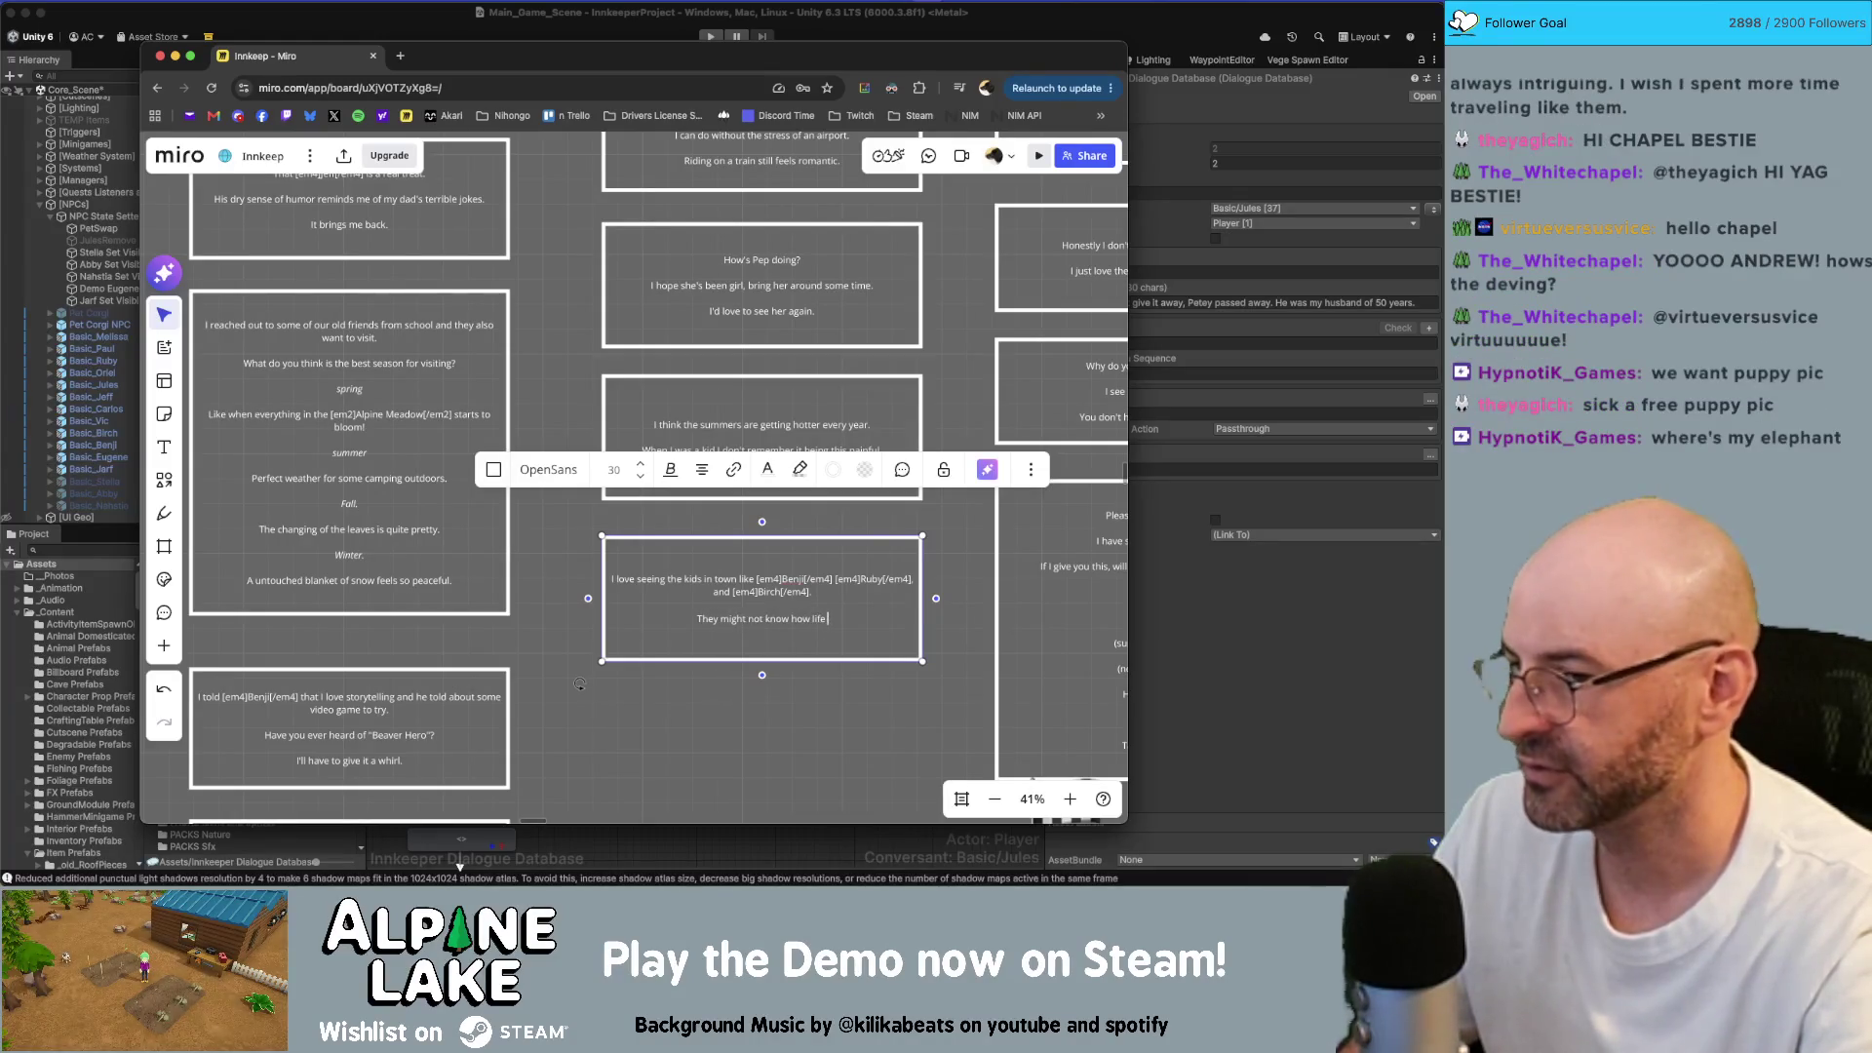
pyautogui.write('is going to end up')
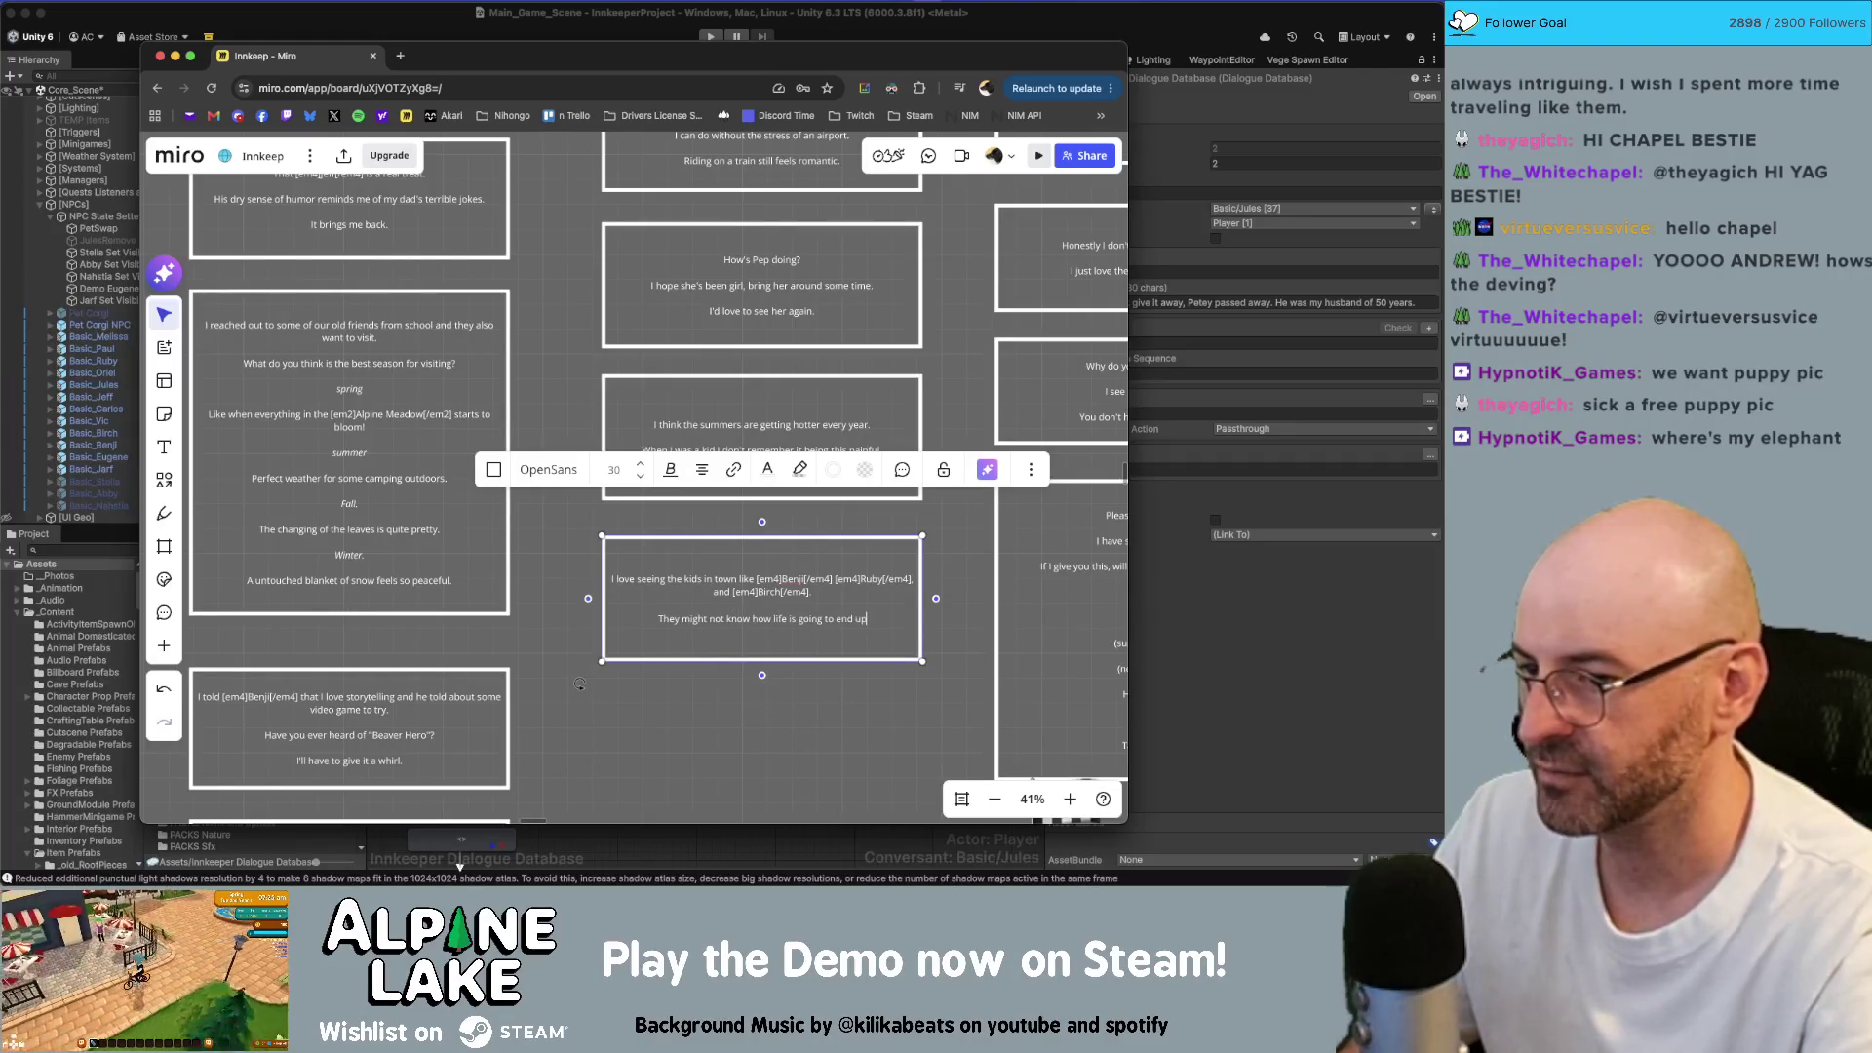
pyautogui.write(', but I can tell from')
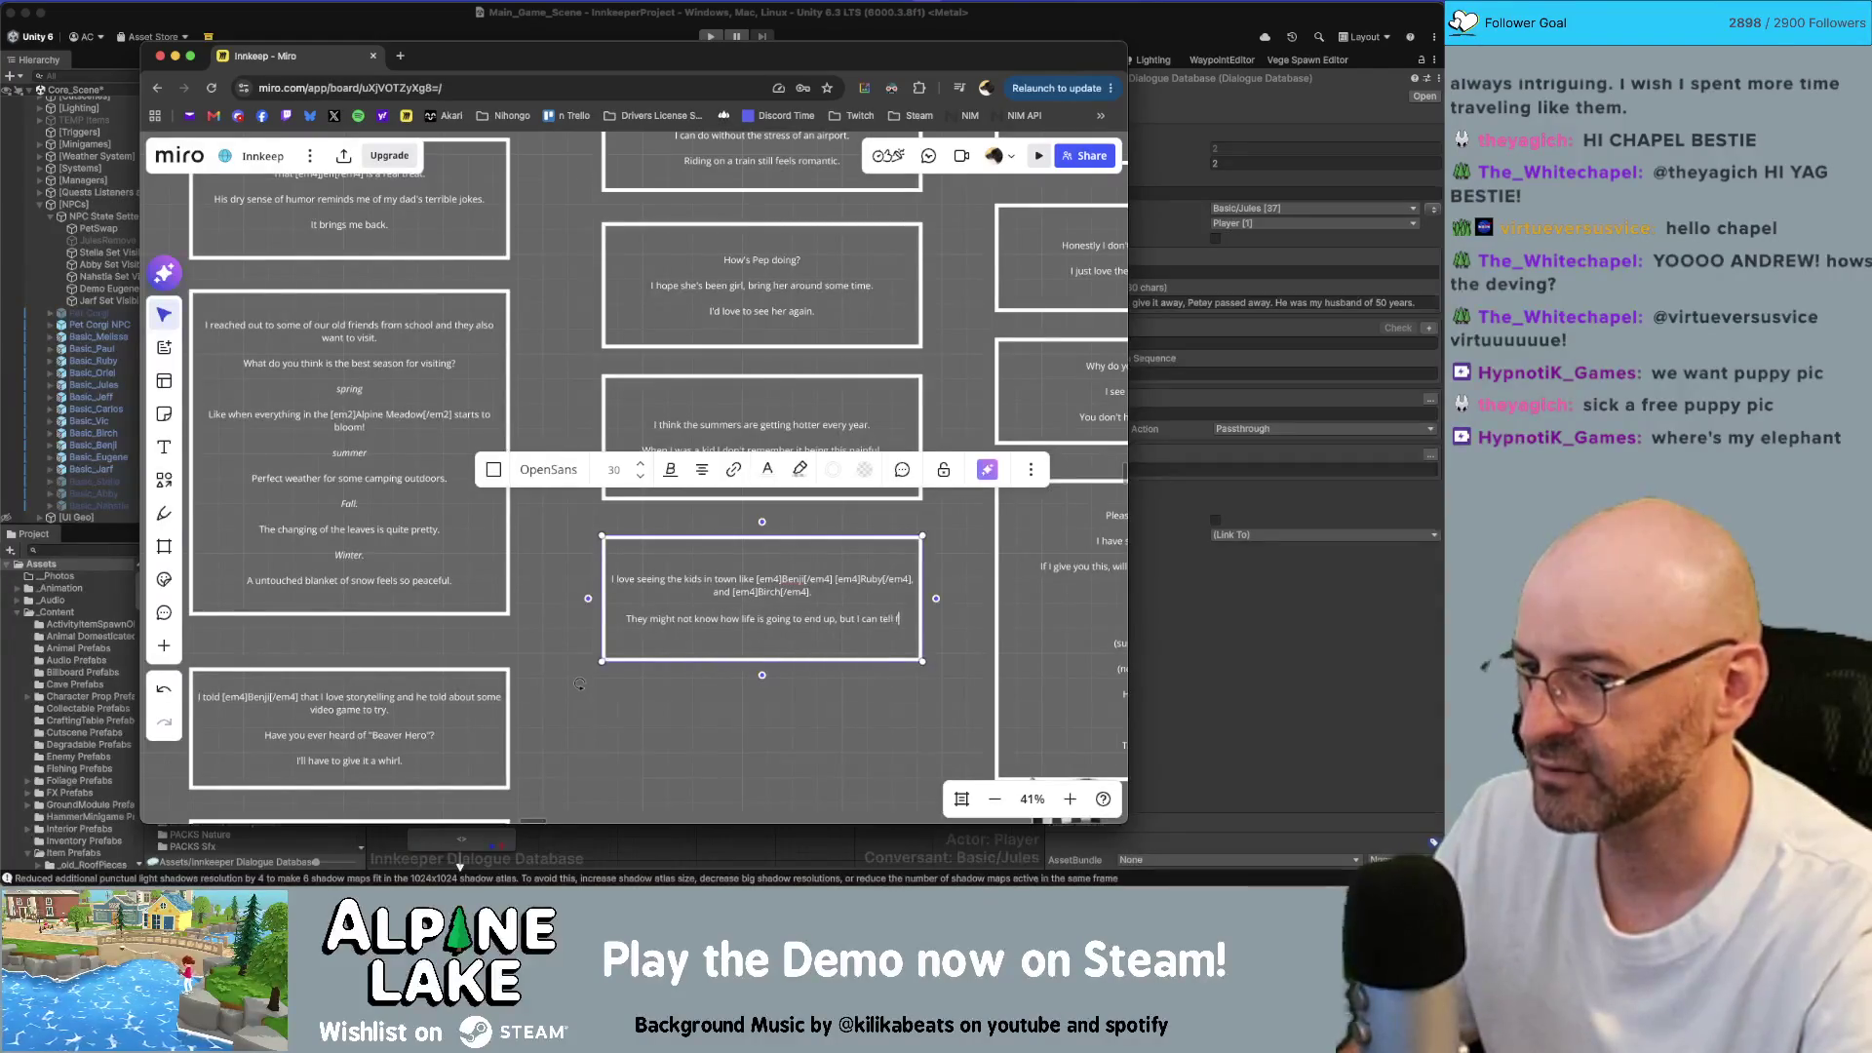
pyautogui.press('BackSpace')
pyautogui.press('BackSpace')
pyautogui.press('BackSpace')
pyautogui.write("they'll")
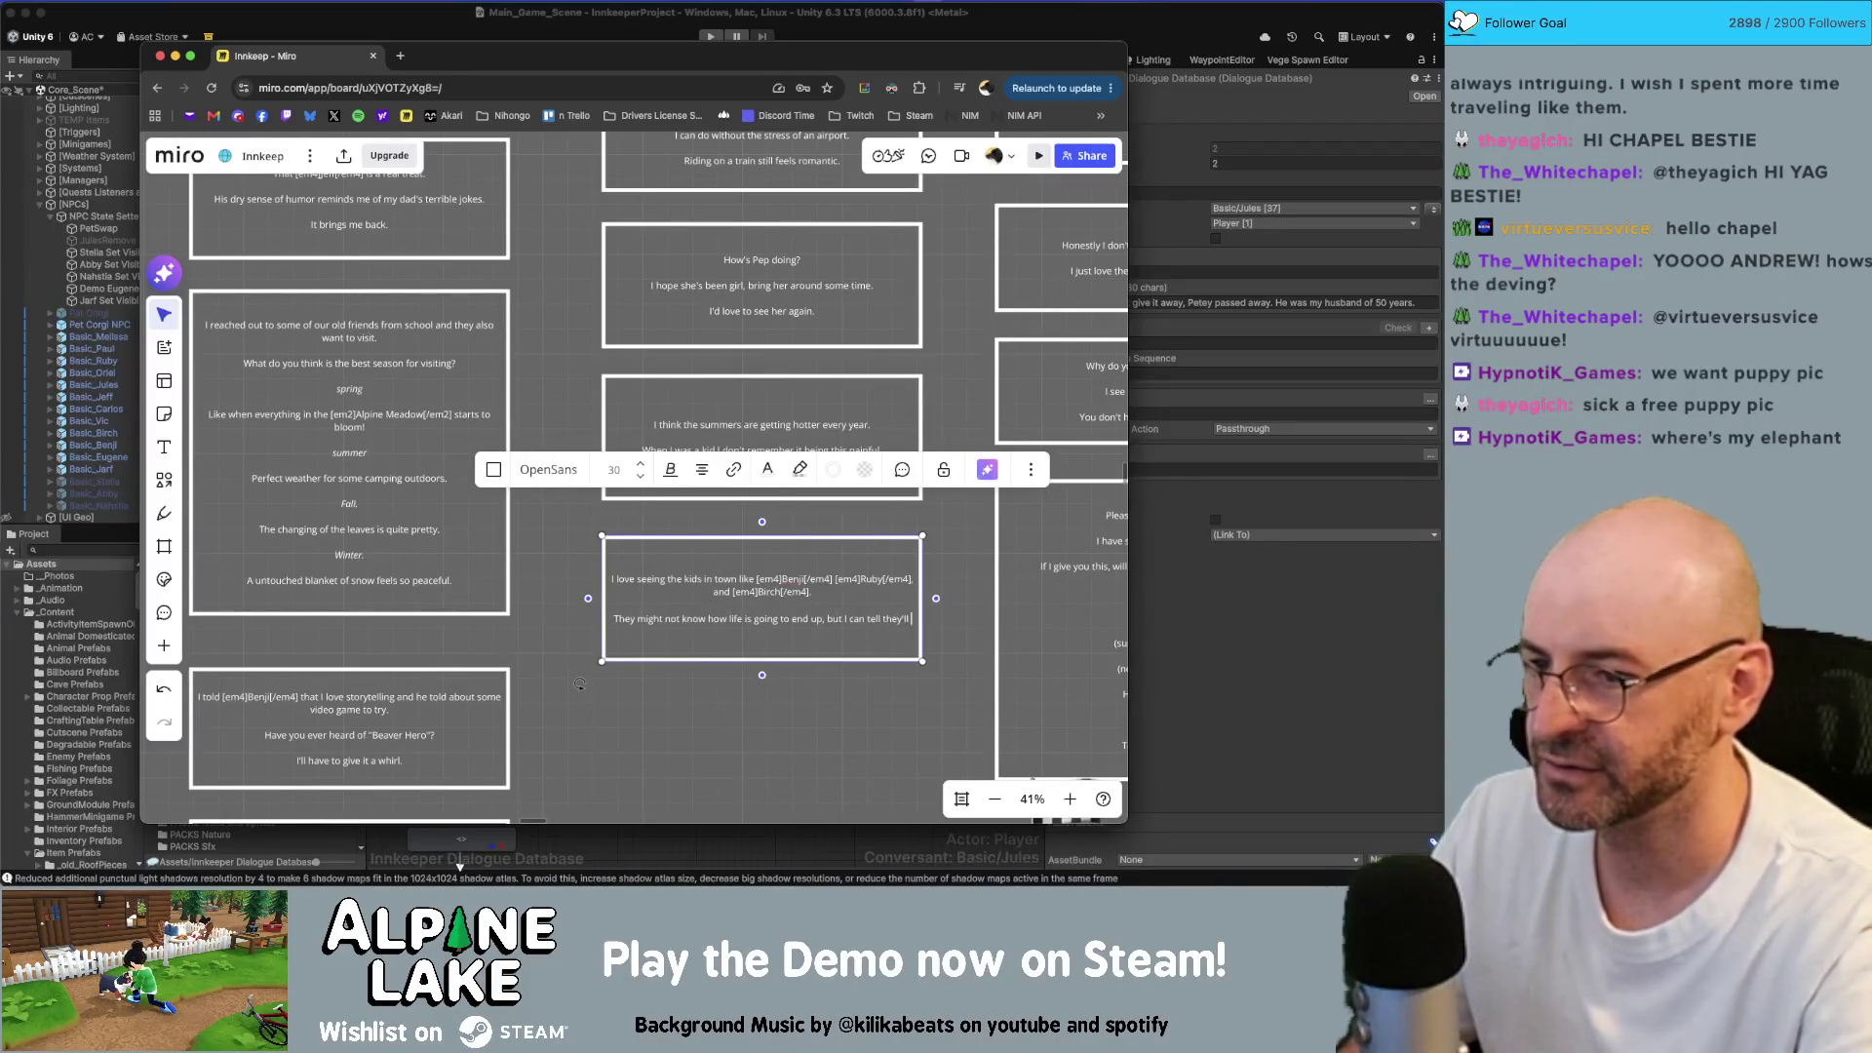
pyautogui.write(' do just fine')
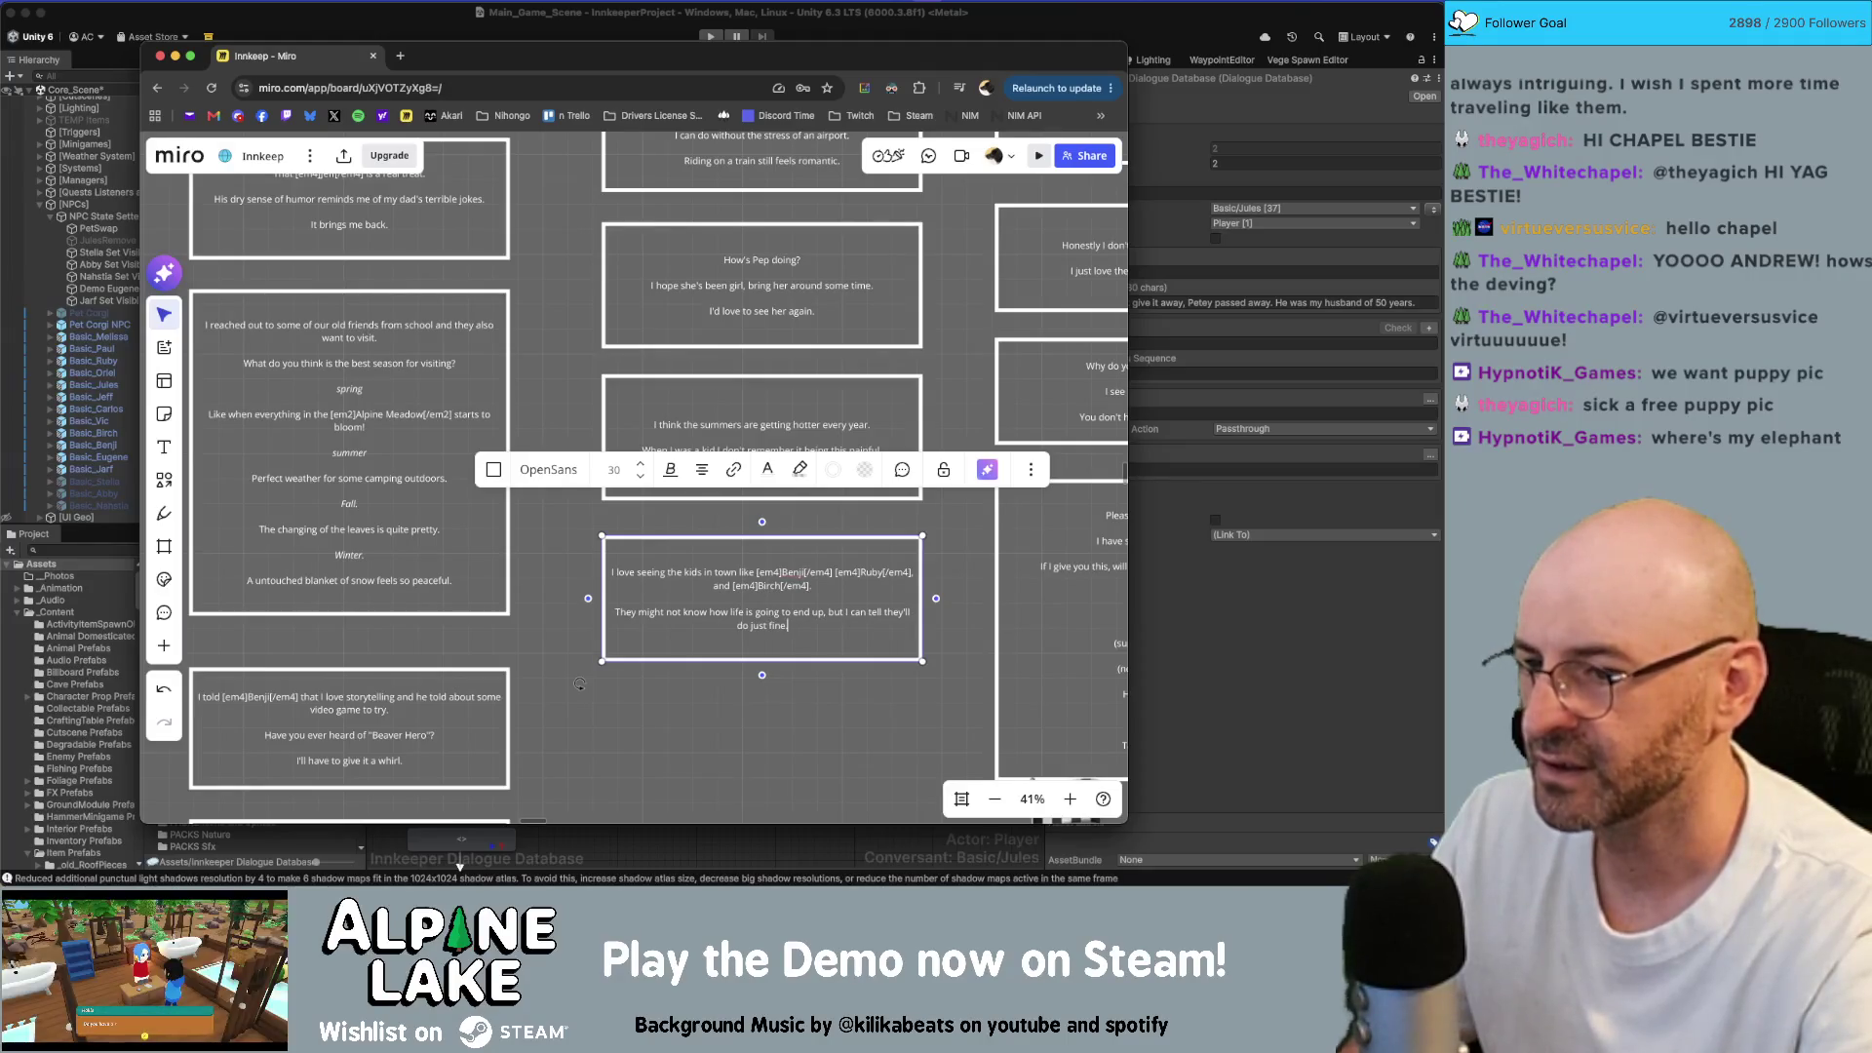
pyautogui.press('Return')
pyautogui.press('Return')
pyautogui.write("They're all smart kids.")
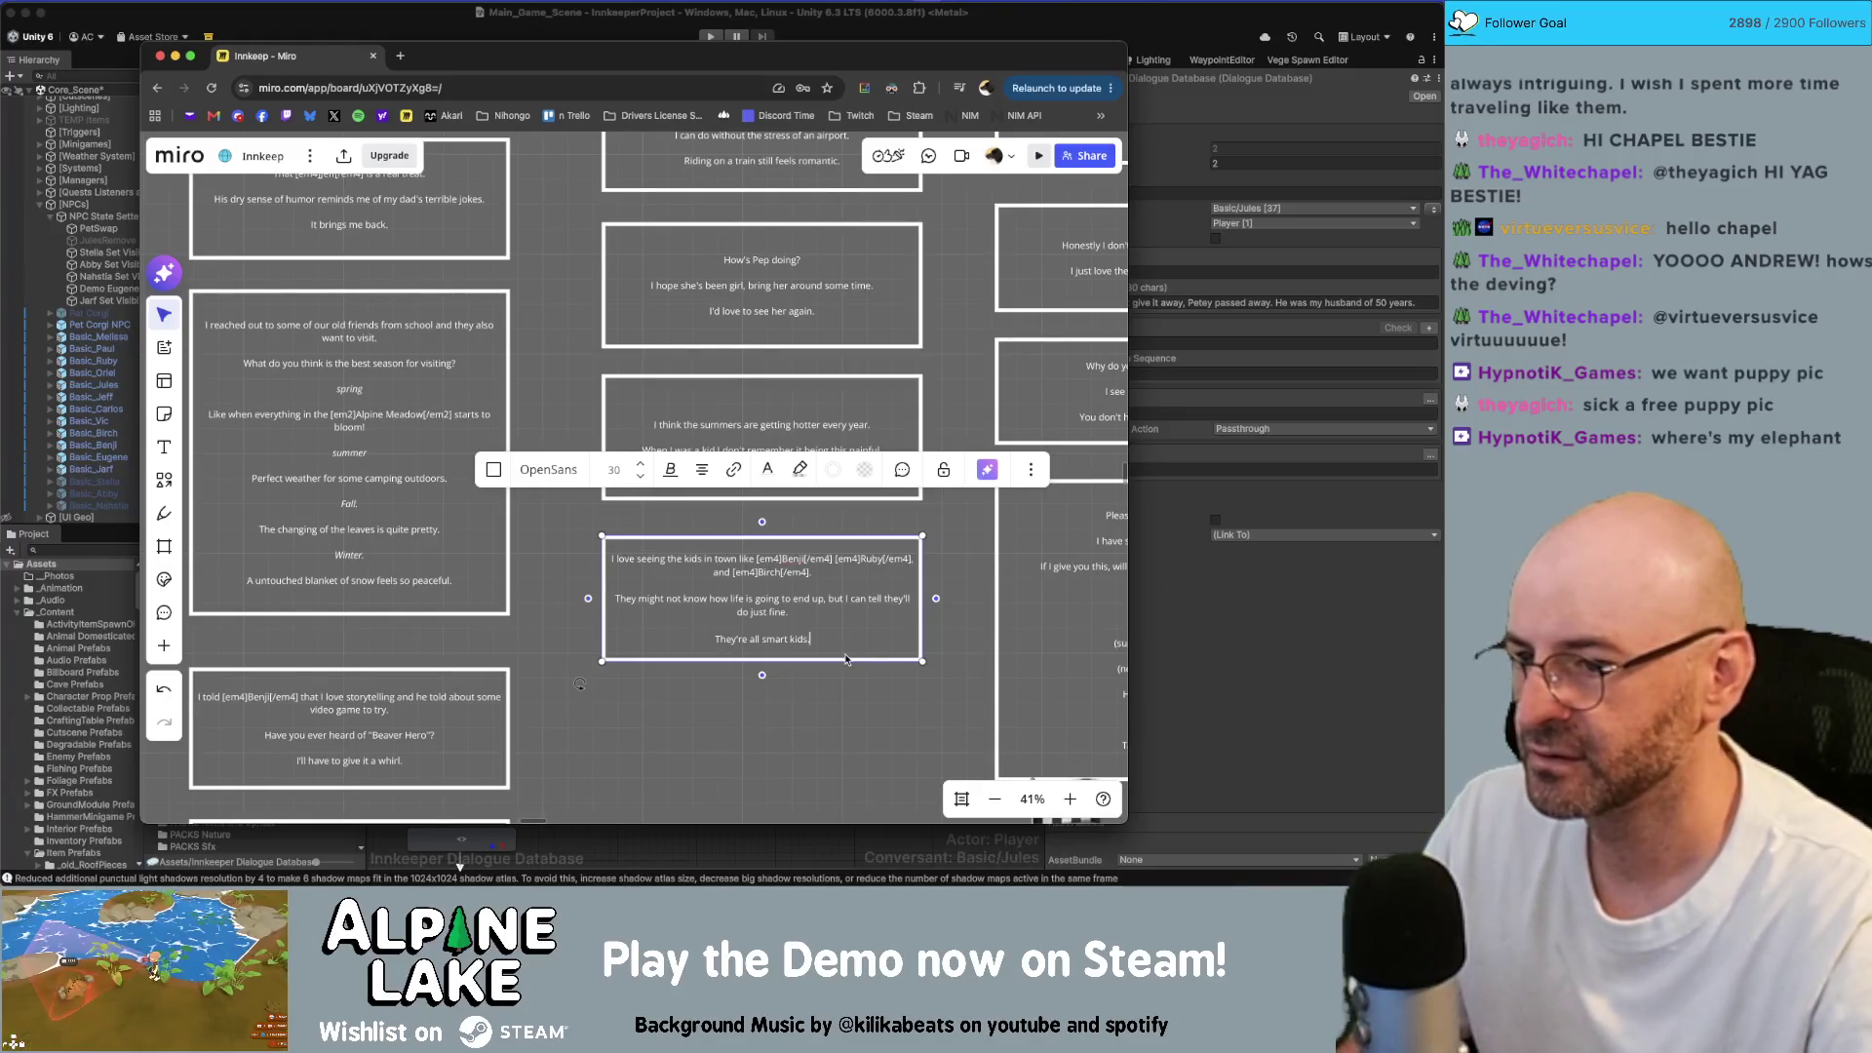
pyautogui.moveTo(845, 657); pyautogui.dragTo(851, 677)
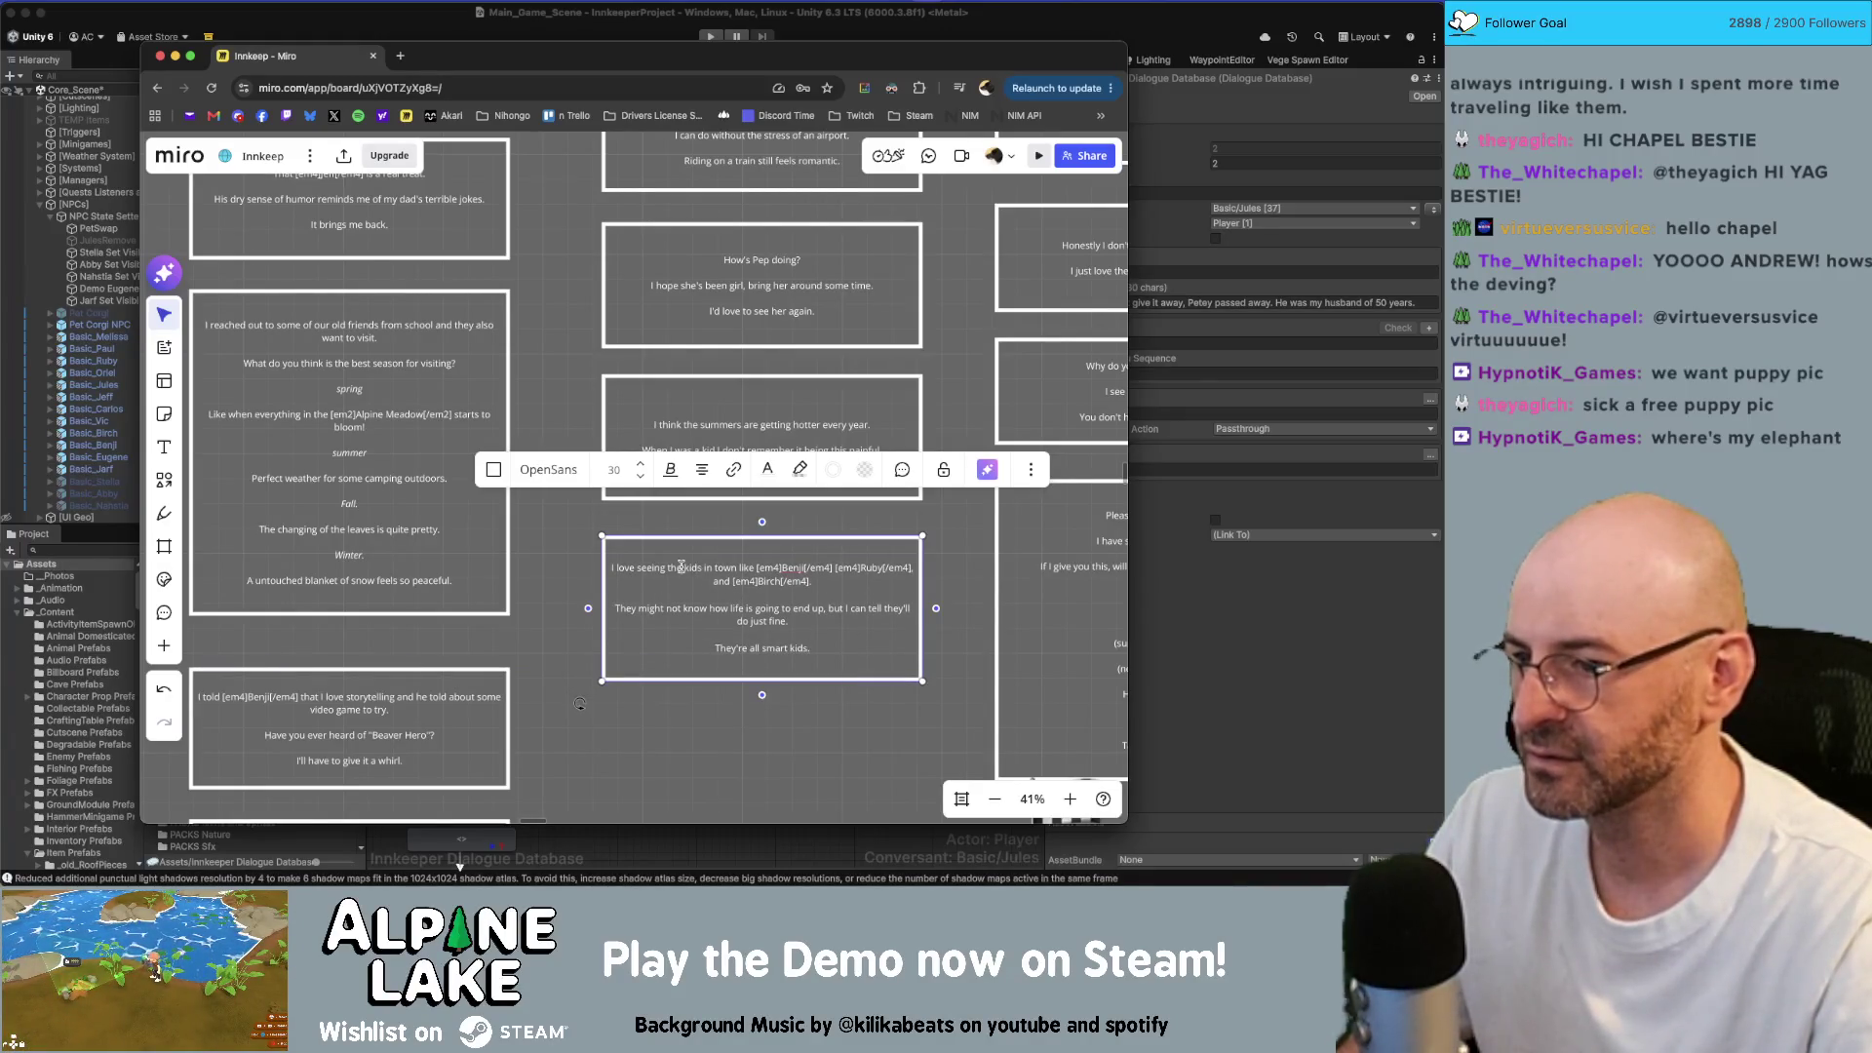
pyautogui.click(778, 738)
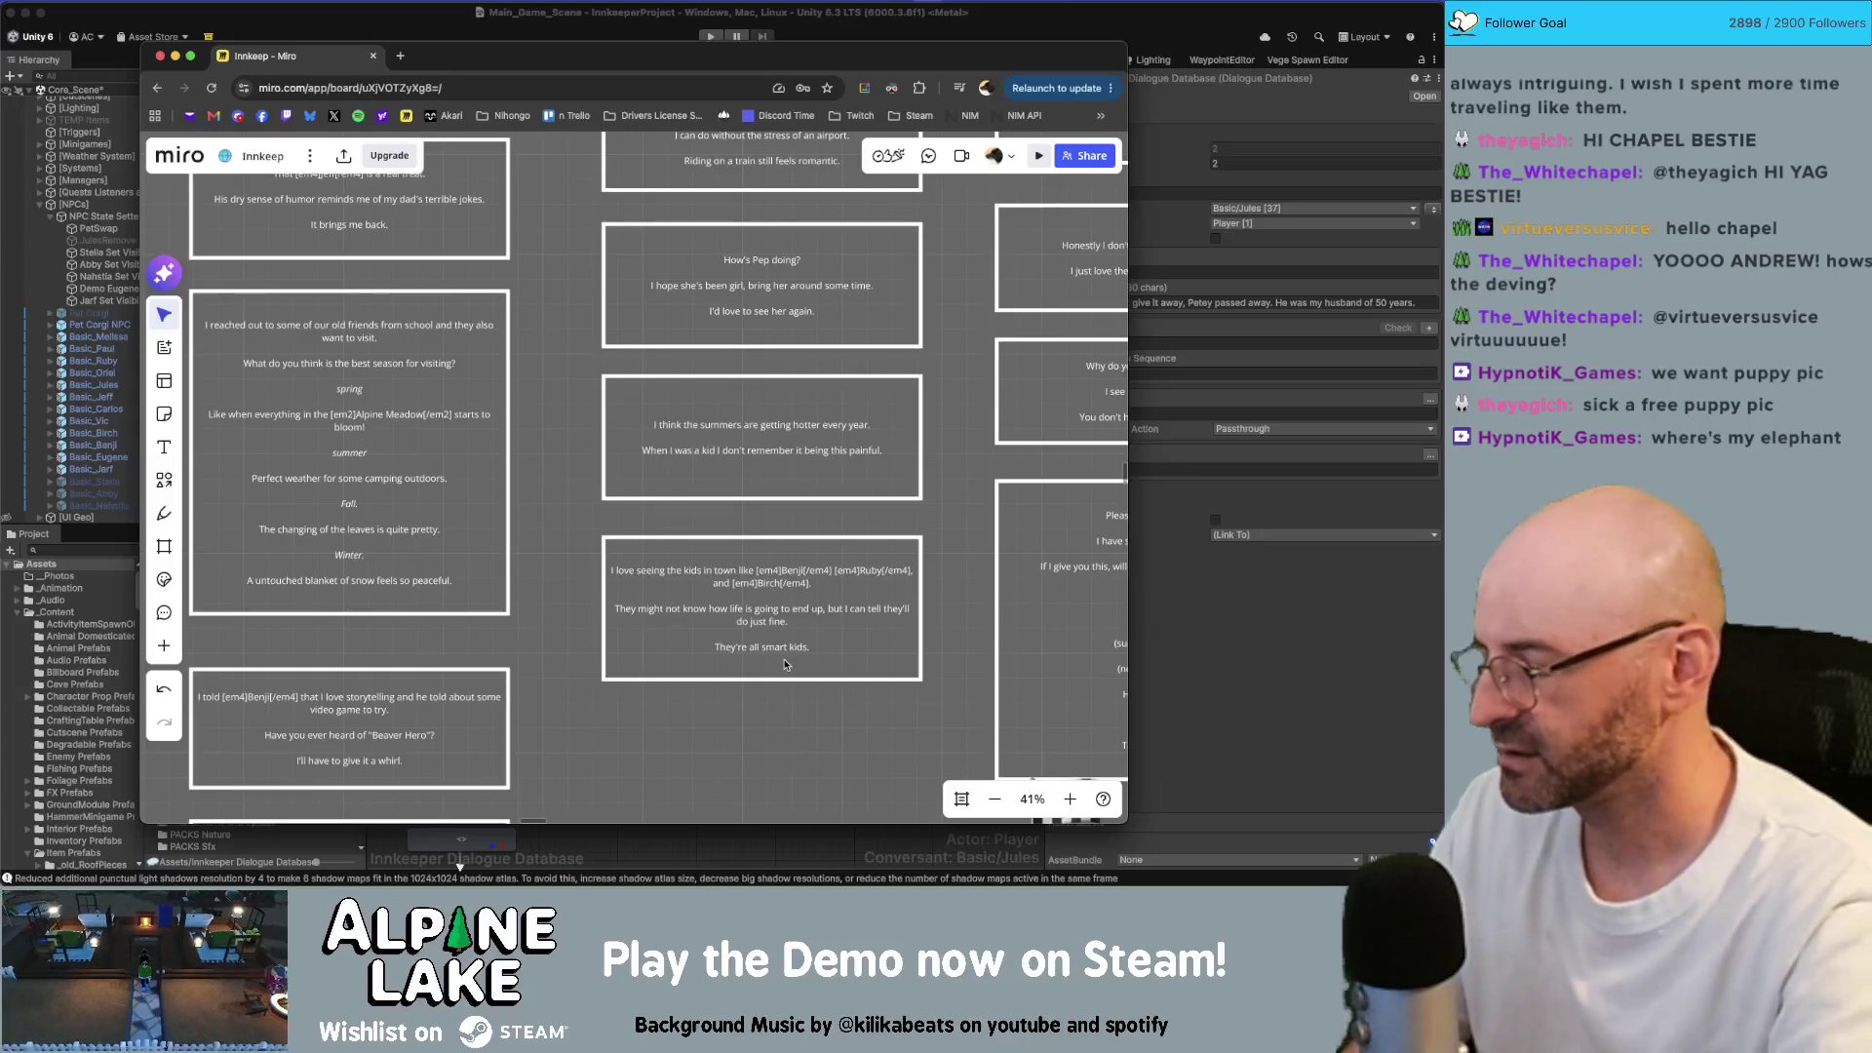
# Step: Launch the Photos app from Spotlight search
pyautogui.press('super+space')
pyautogui.write('photos')
pyautogui.press('Return')
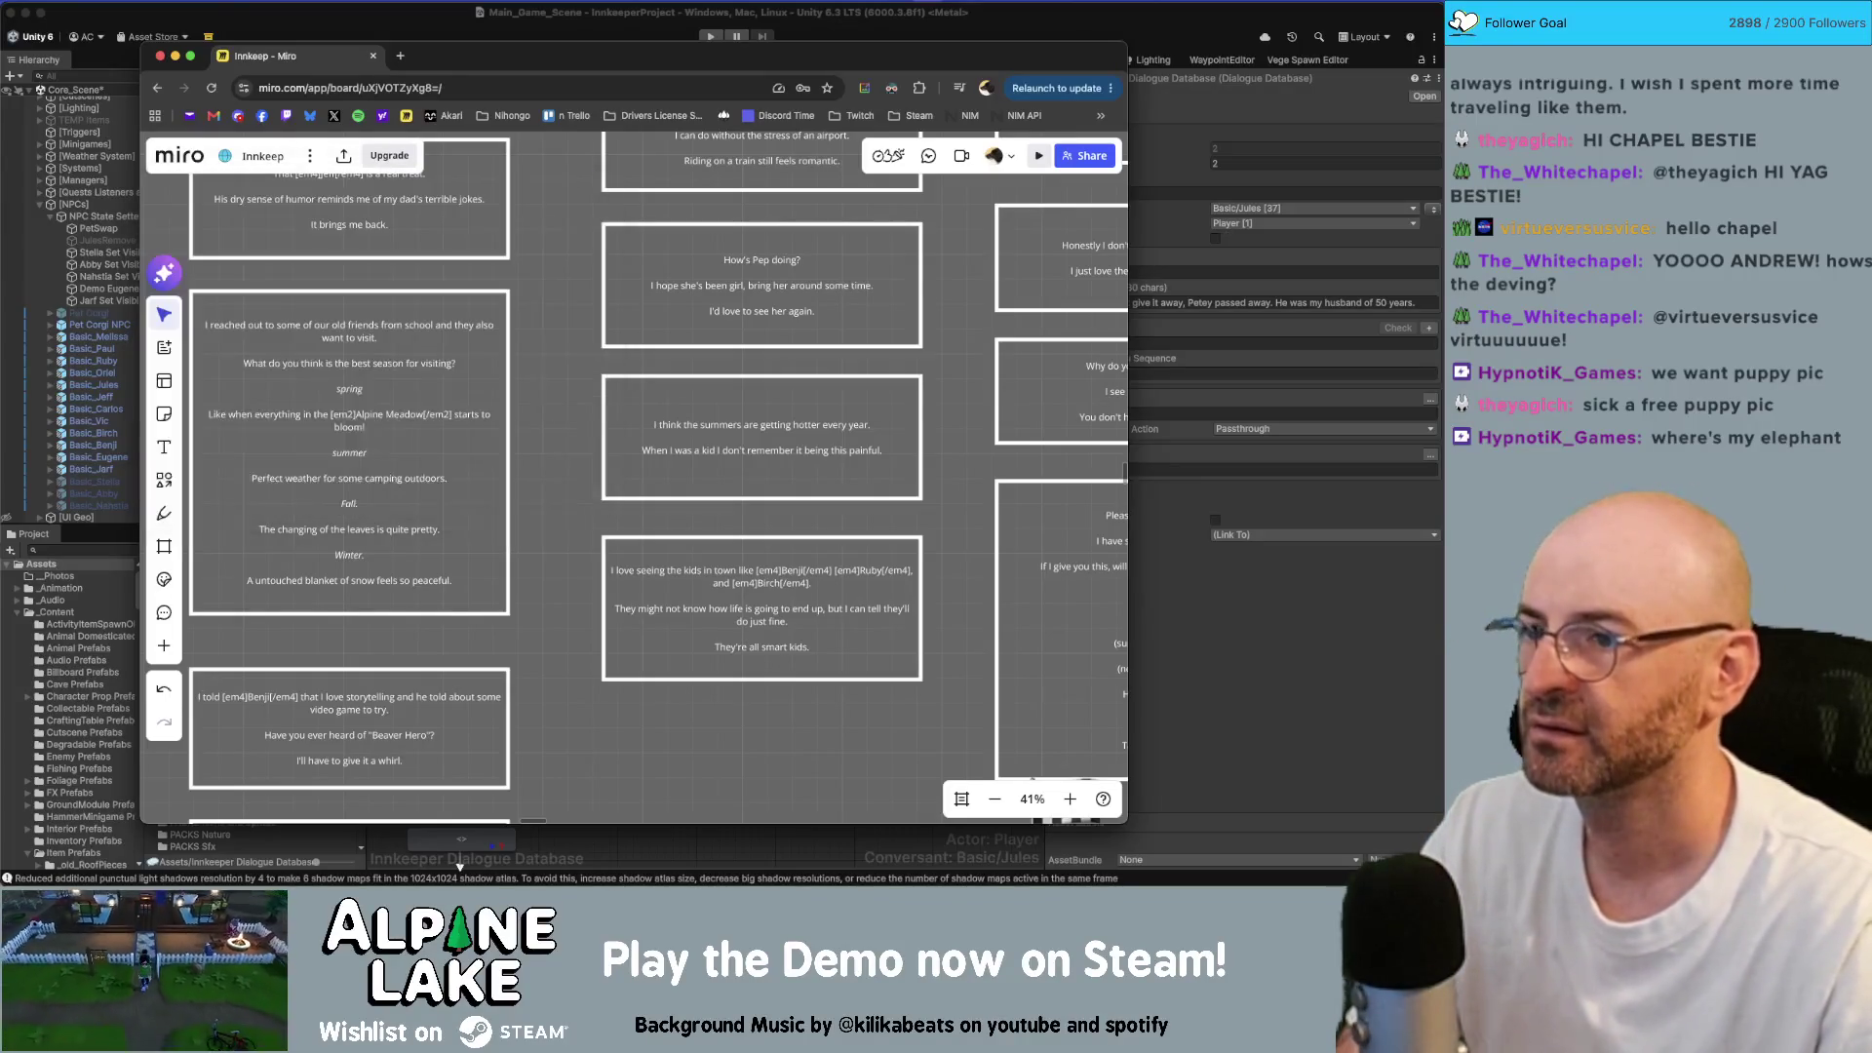
# Step: Play the corgi video in Photos, bring up the corgi picture, and move its window over the board
pyautogui.press('super+q')
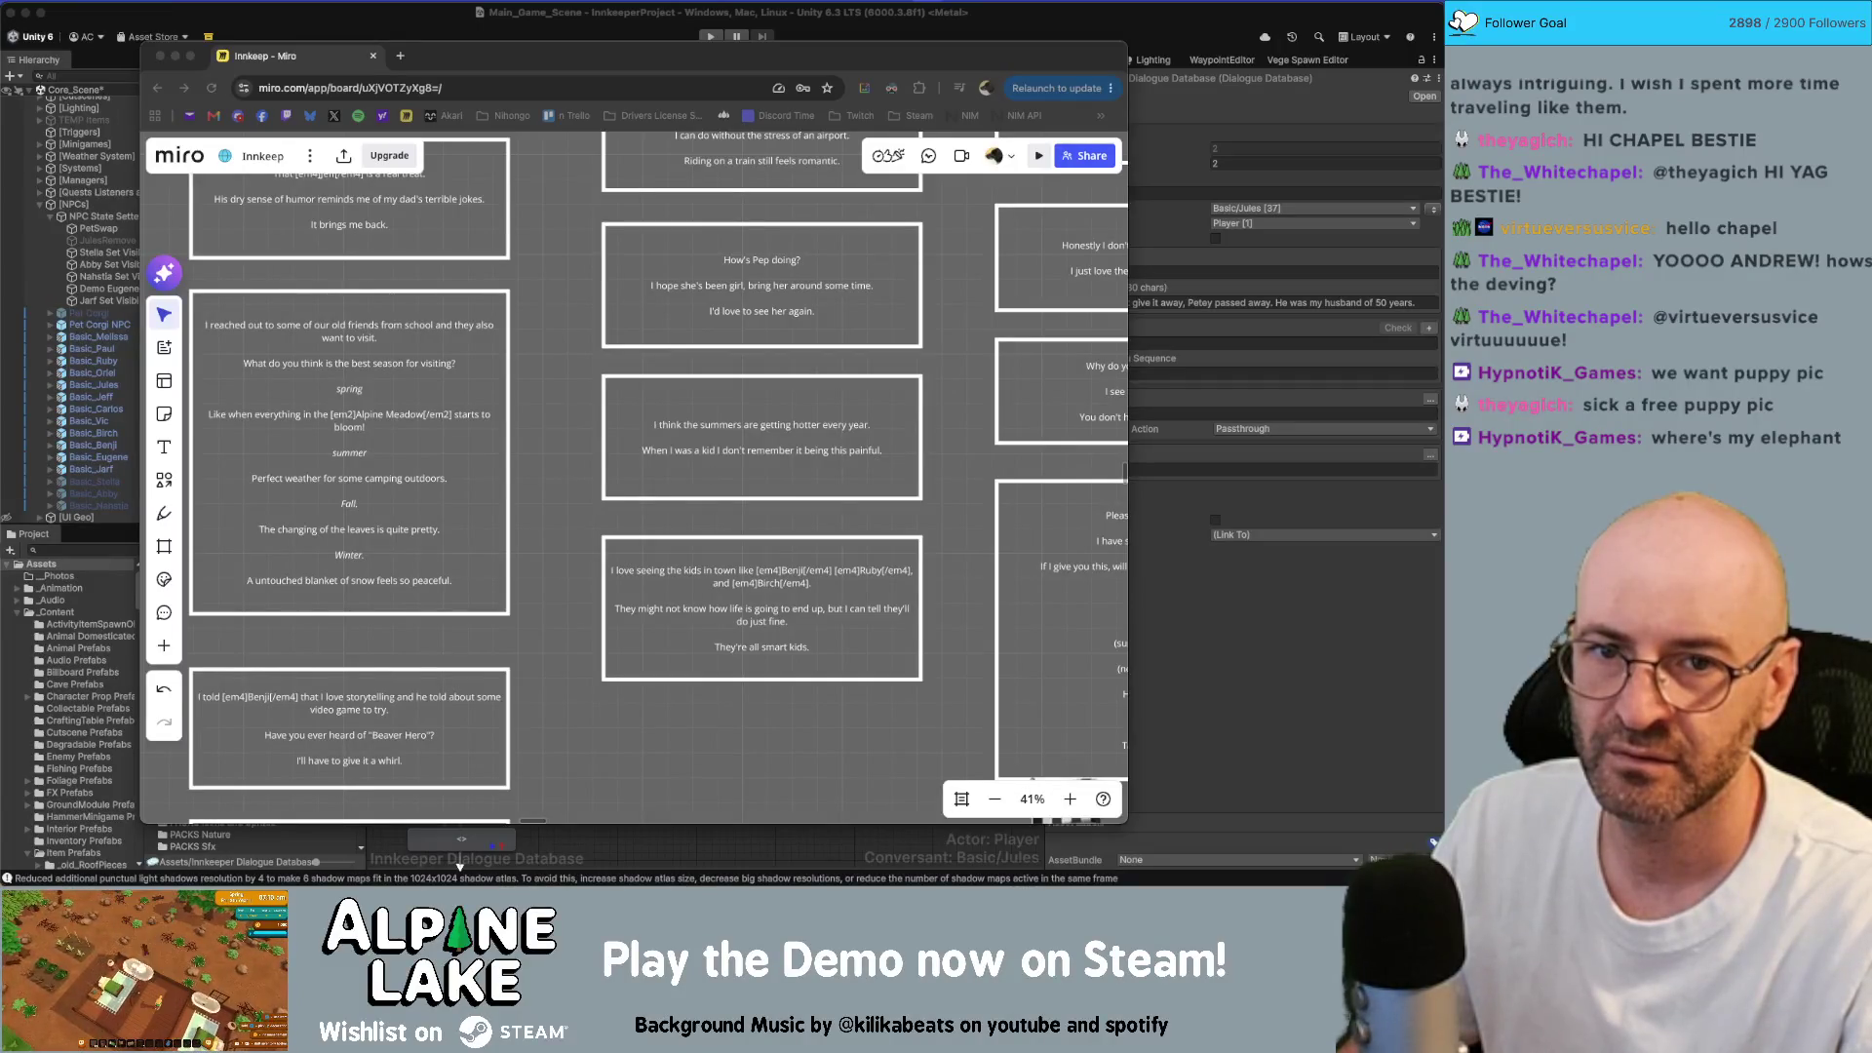
pyautogui.press('super+Tab')
pyautogui.press('space')
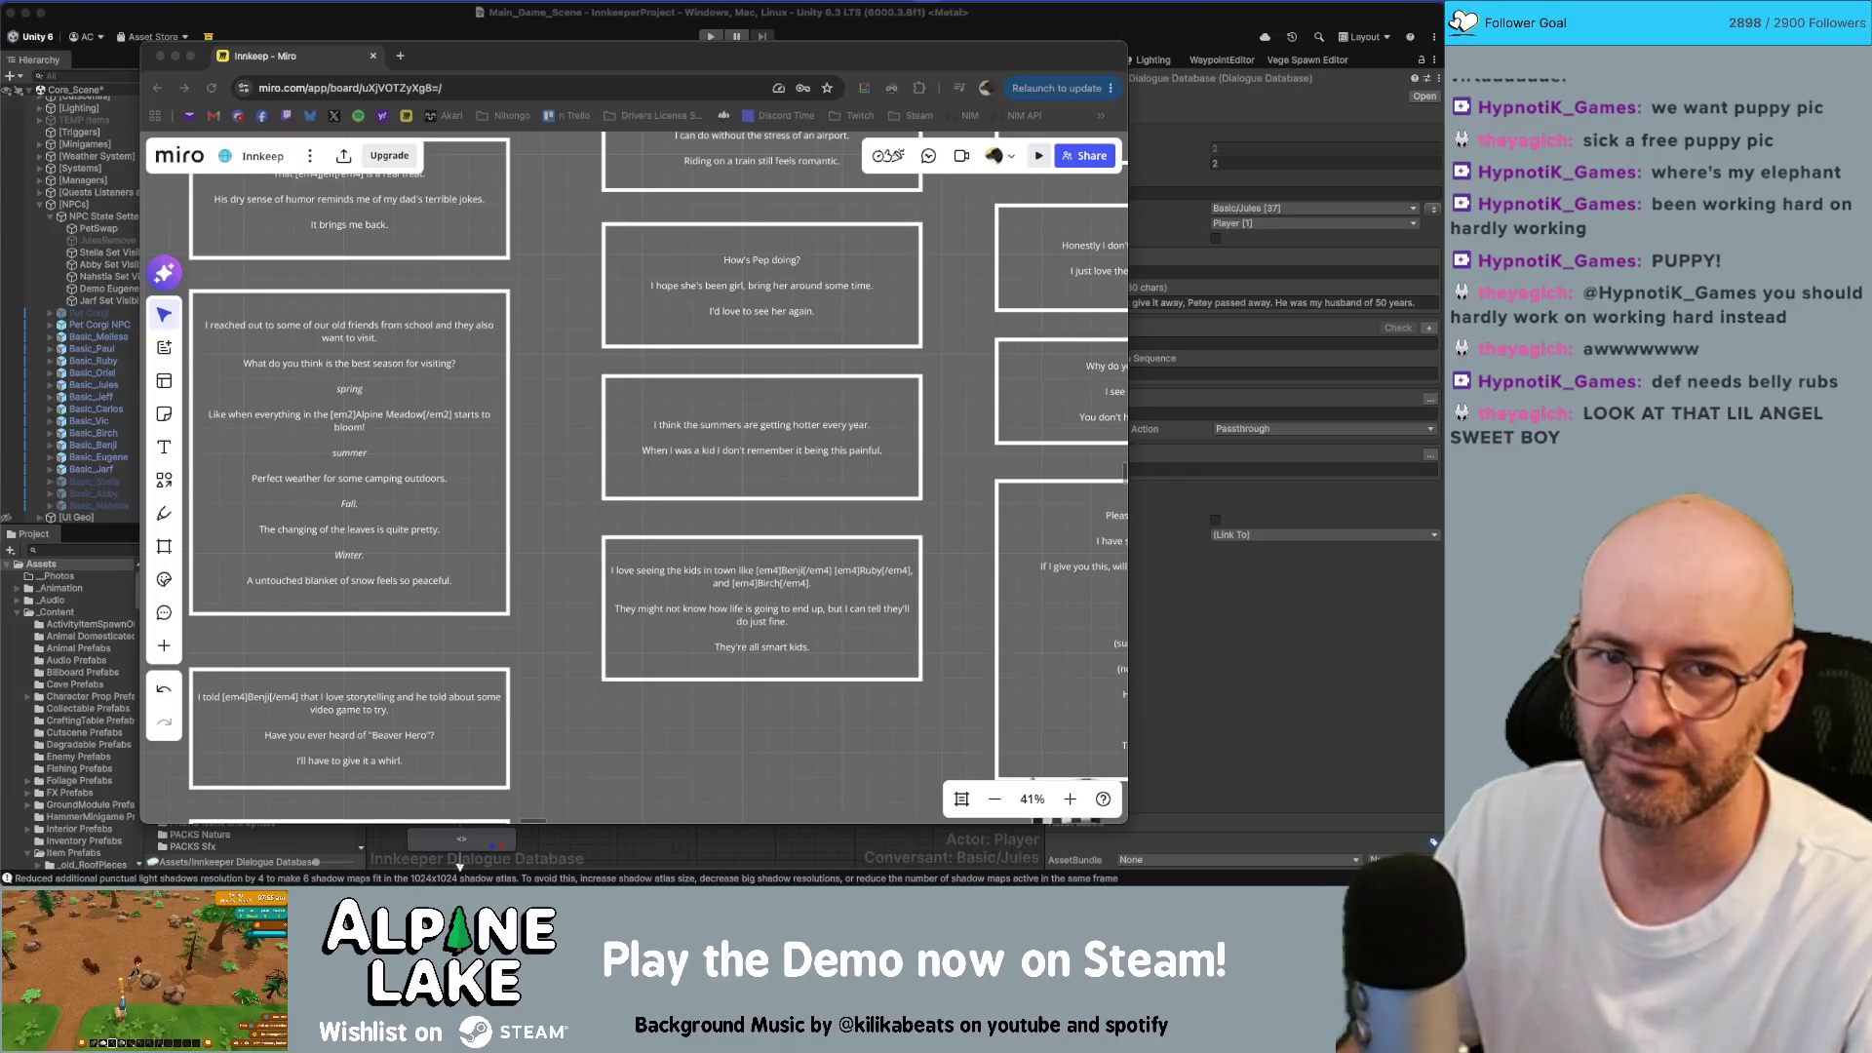
pyautogui.press('super+Tab')
pyautogui.moveTo(806, 94); pyautogui.dragTo(657, 95)
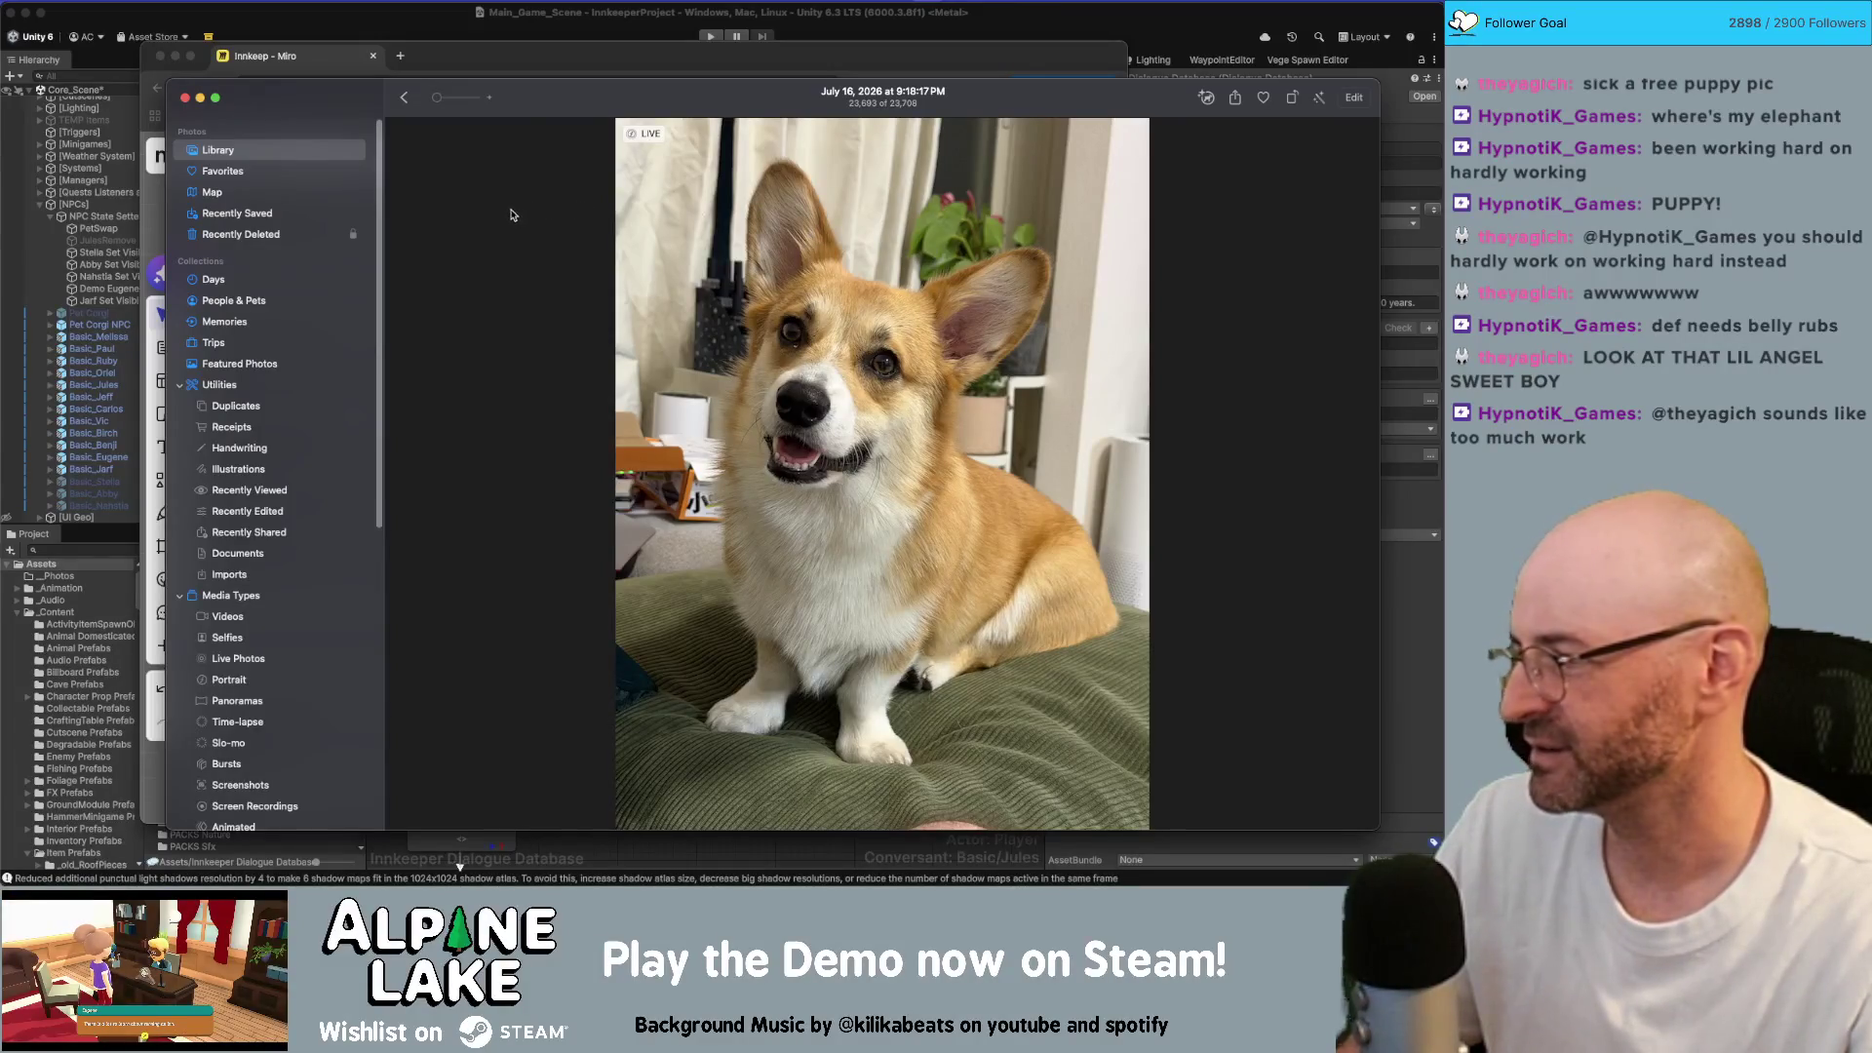
# Step: Nudge the Photos window up-left, zoom the corgi photo in and out, then close the viewer
pyautogui.moveTo(570, 103)
pyautogui.mouseDown()
pyautogui.moveTo(529, 86)
pyautogui.moveTo(549, 82)
pyautogui.mouseUp()
pyautogui.scroll(3, 787, 257)
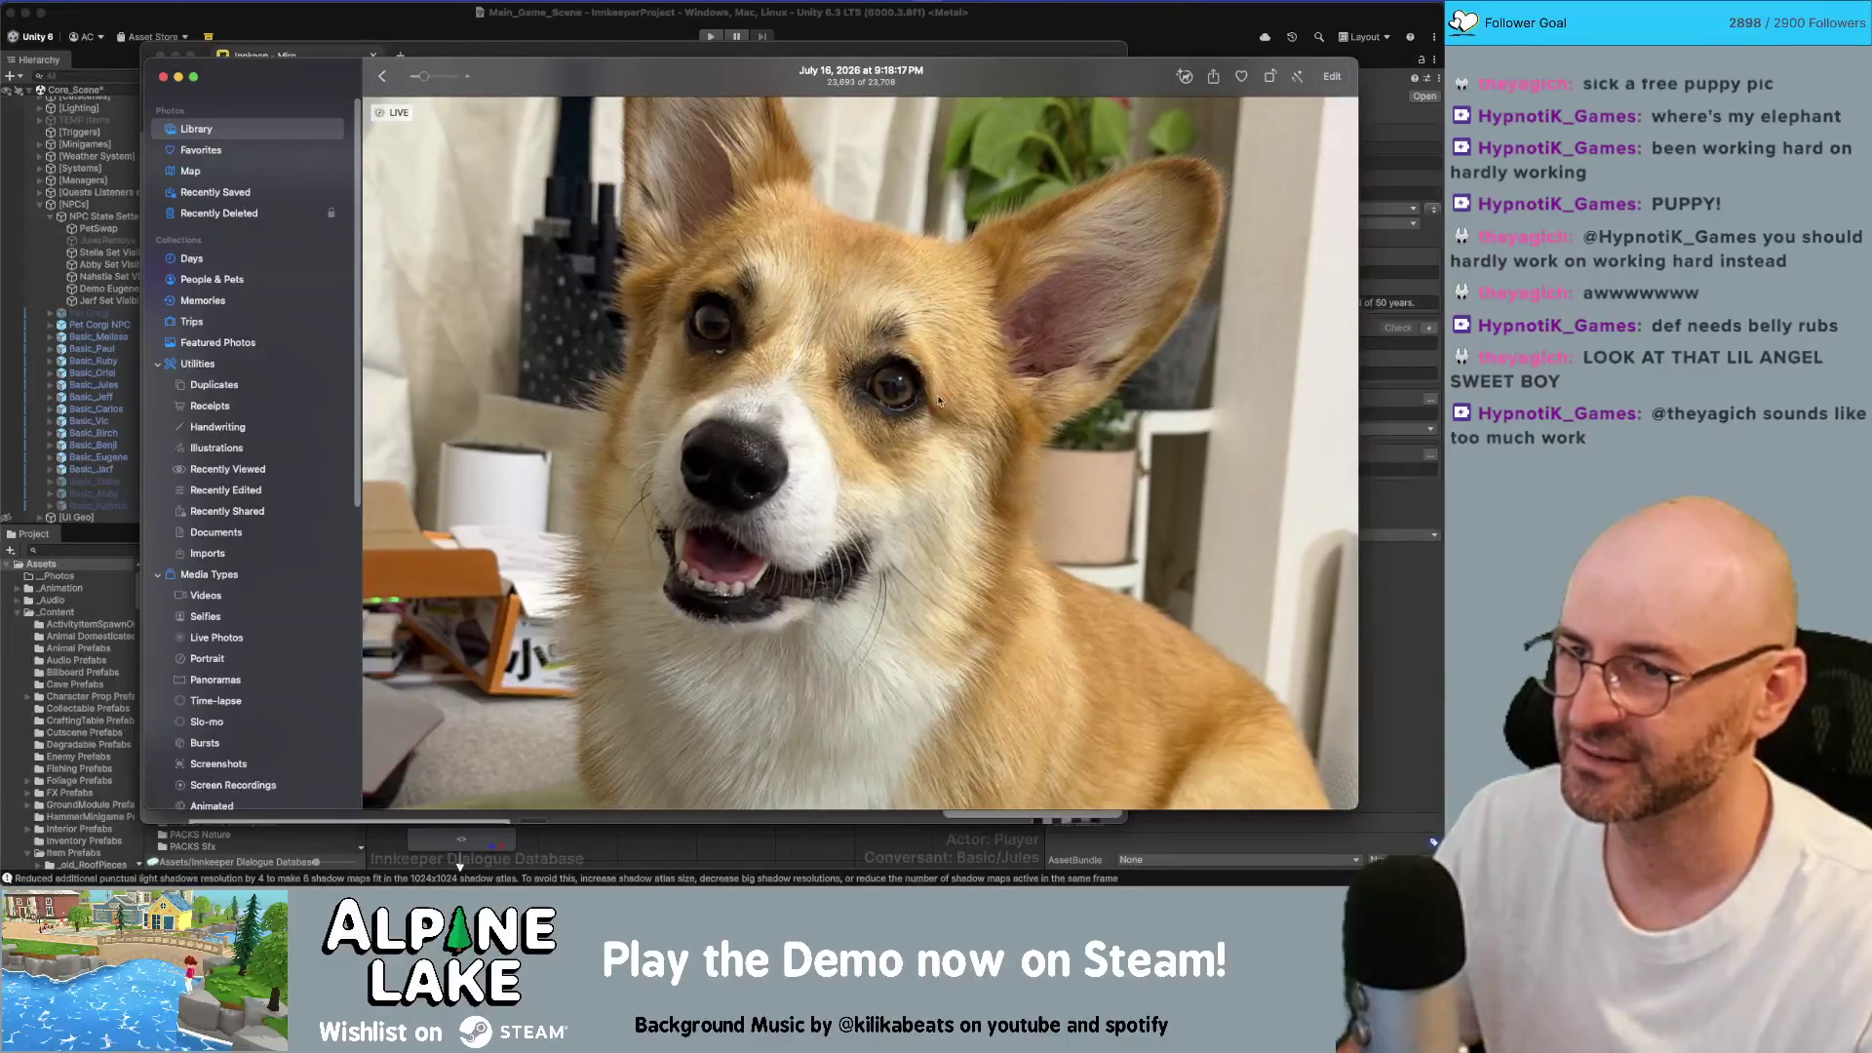
pyautogui.scroll(-5, 756, 407)
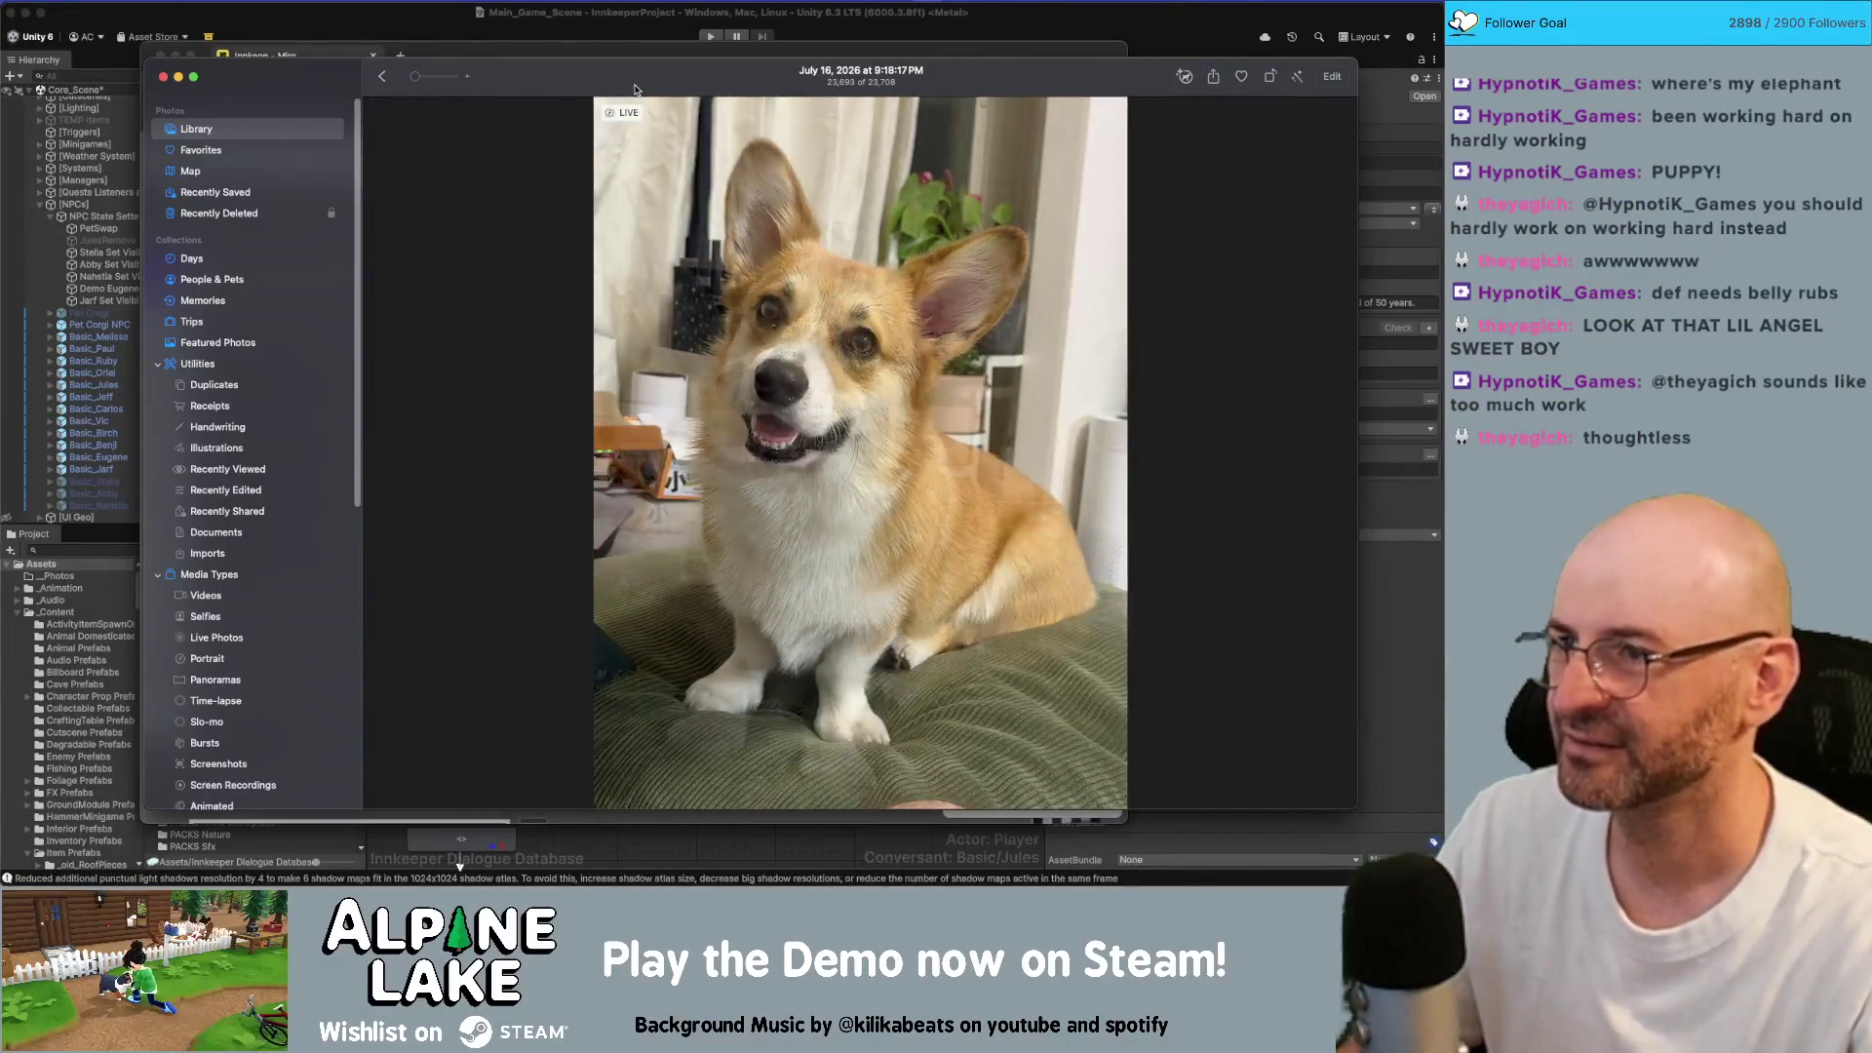
pyautogui.press('super+w')
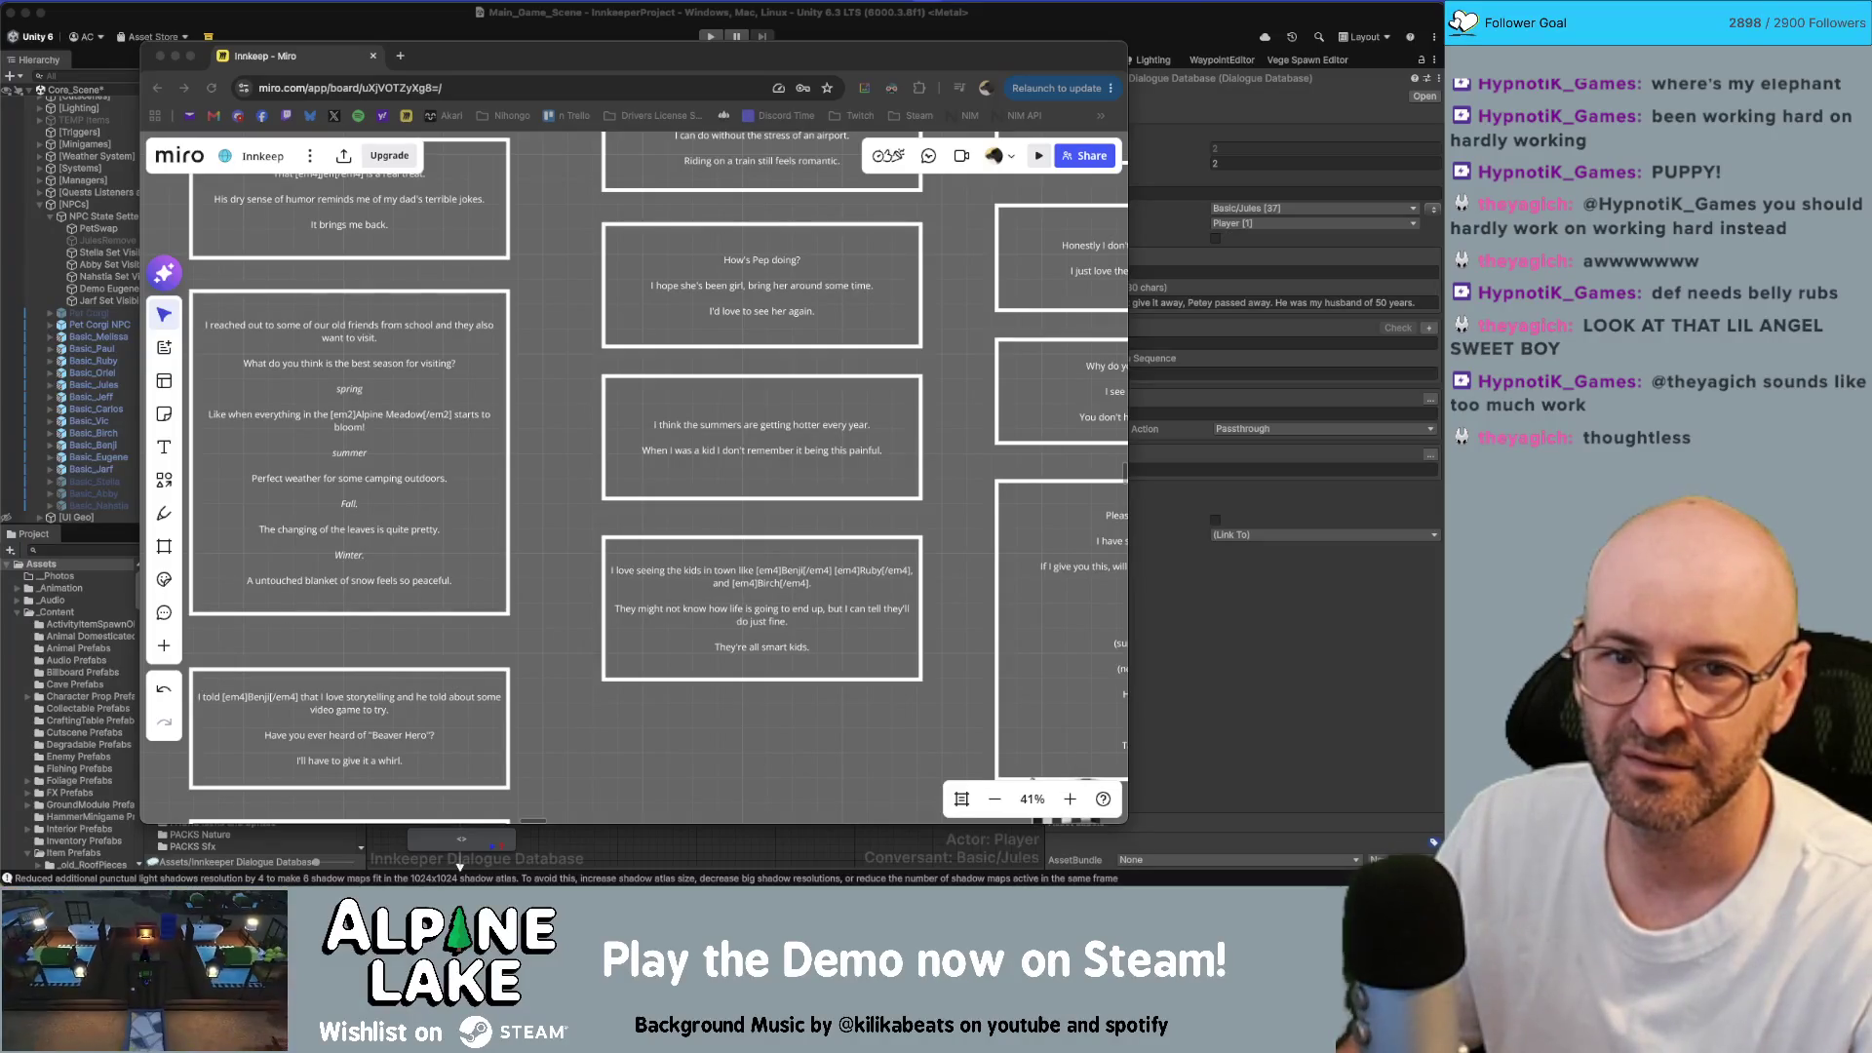
# Step: Switch back to Photos to show the corgi tugging a green toy
pyautogui.press('super+Tab')
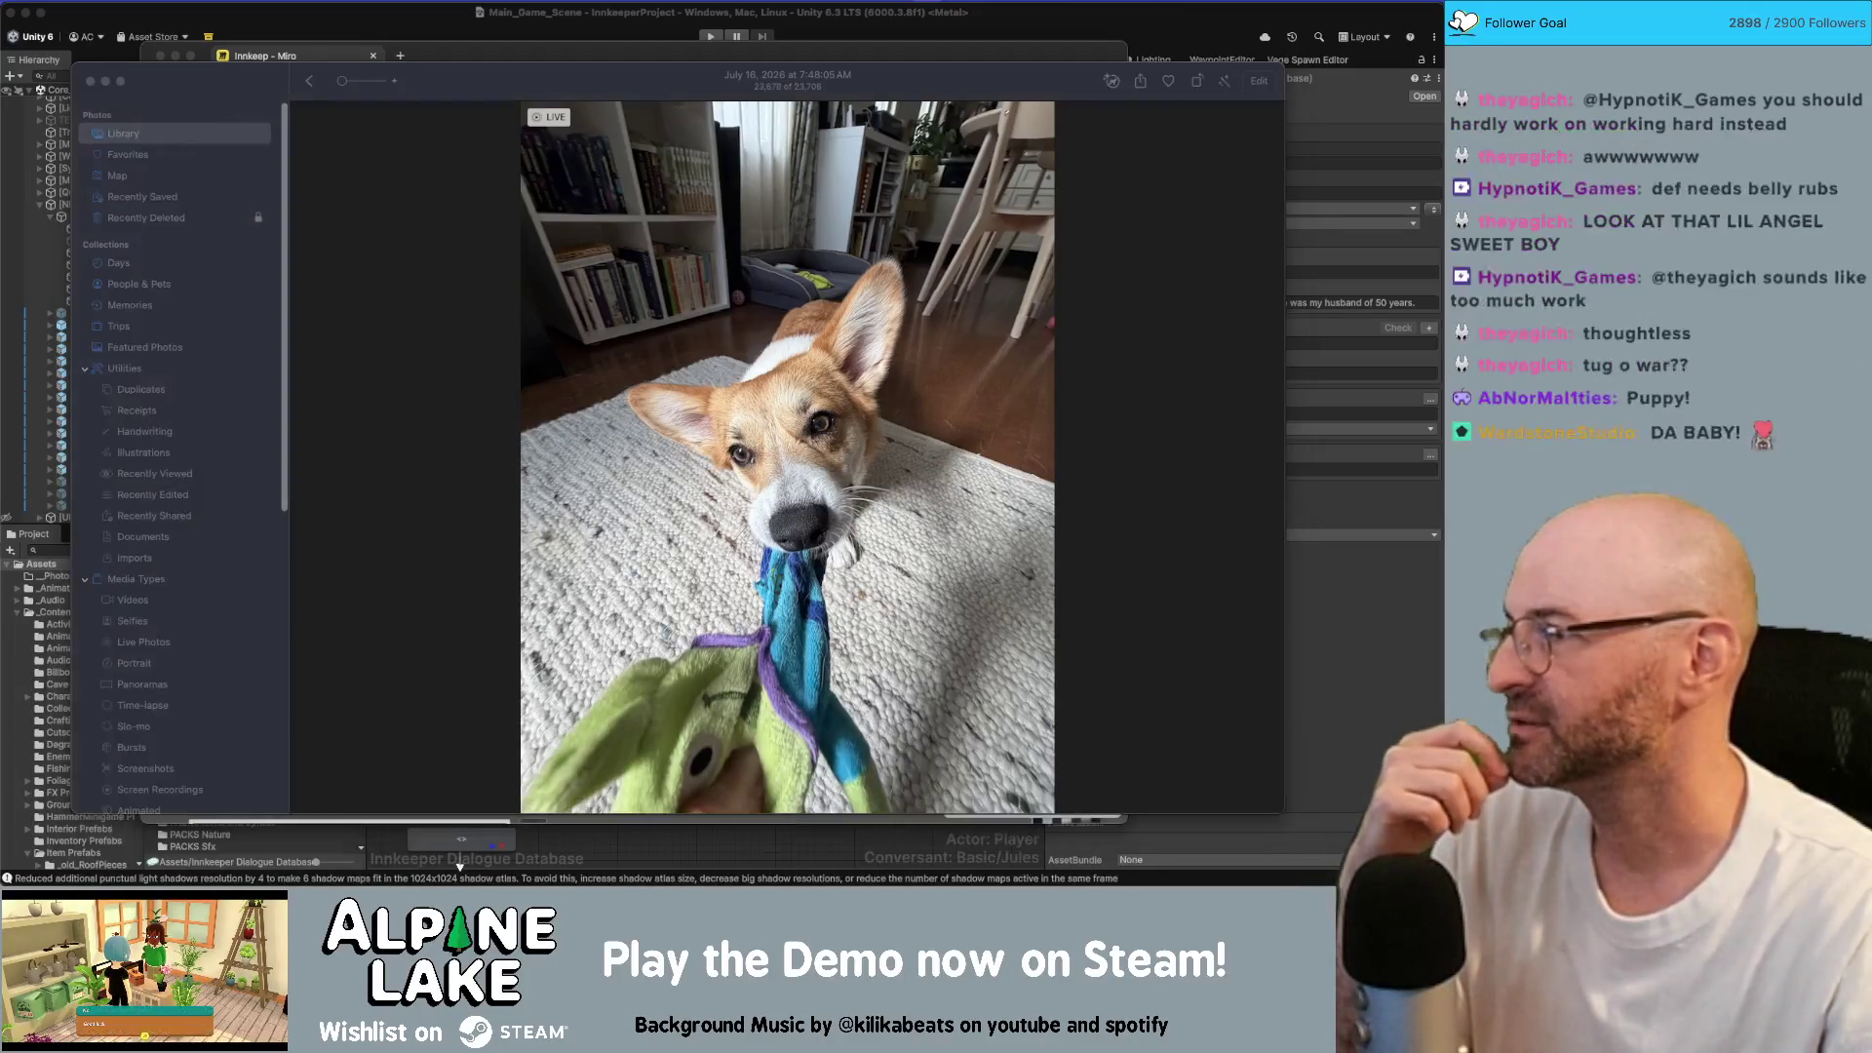
pyautogui.moveTo(468, 92); pyautogui.dragTo(463, 71)
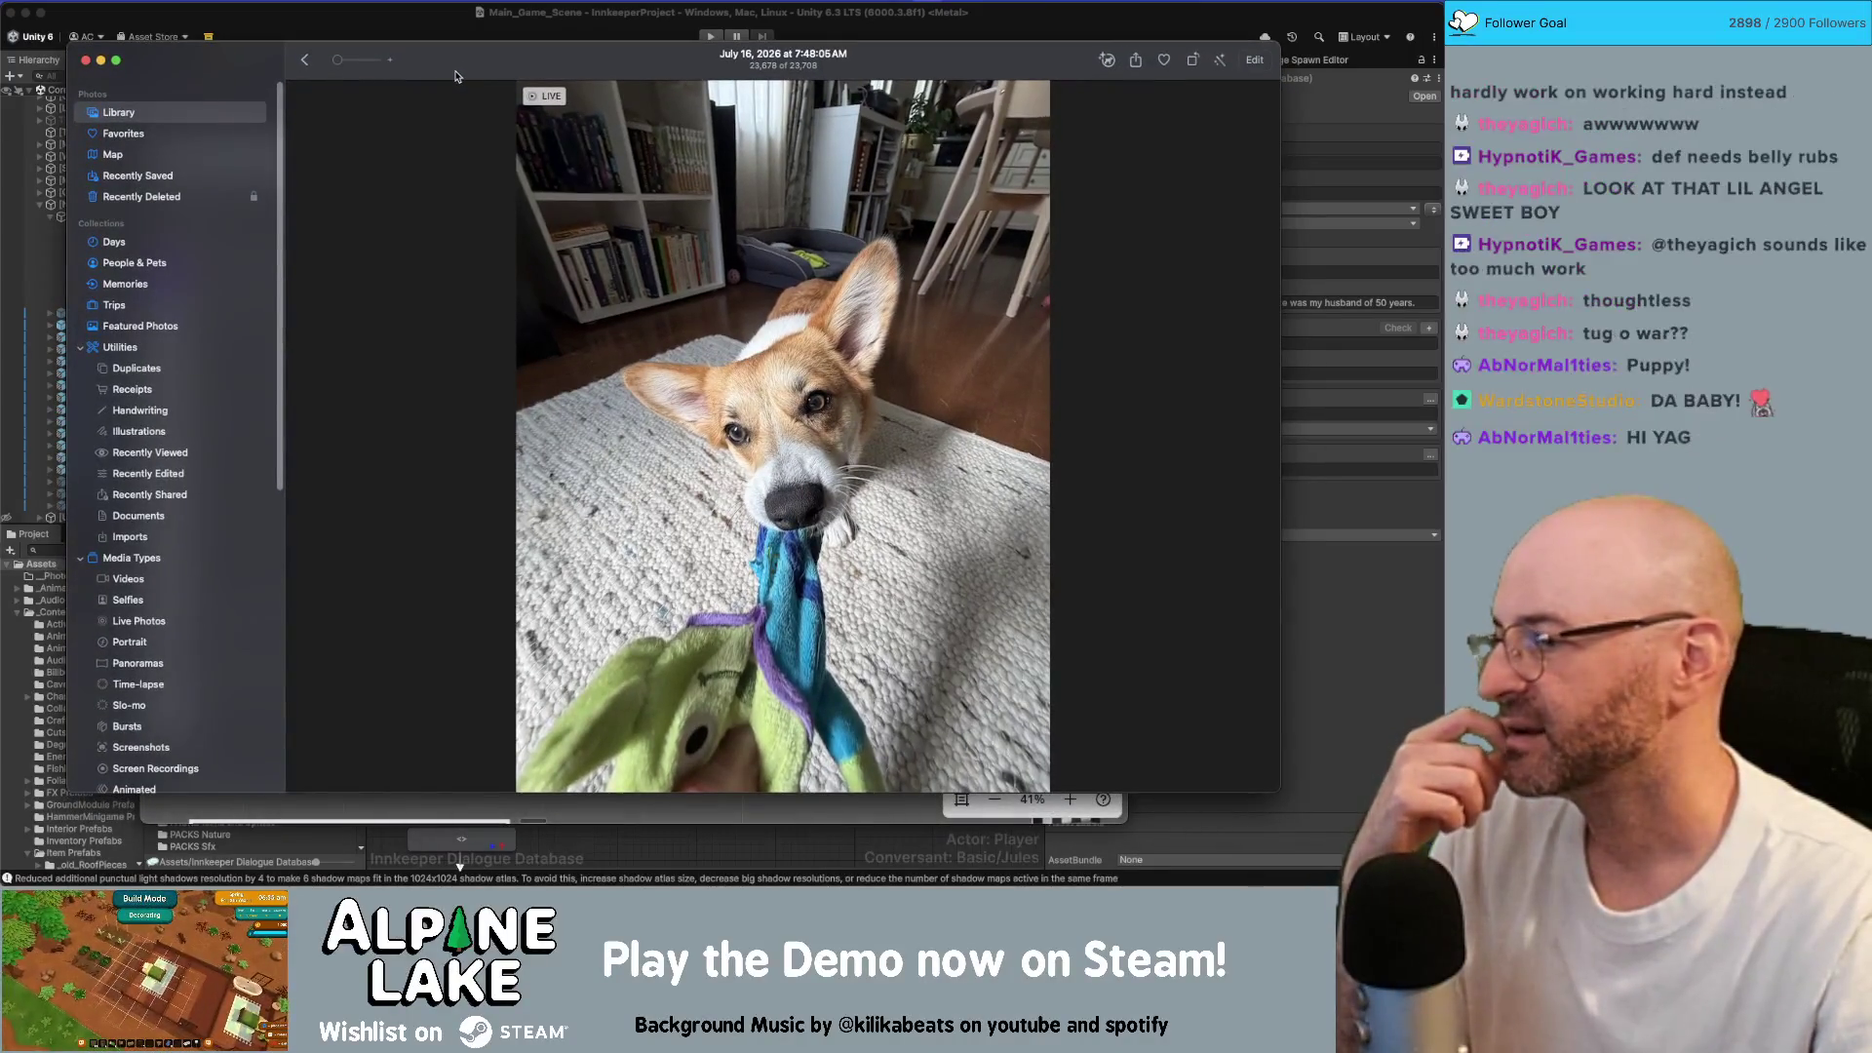
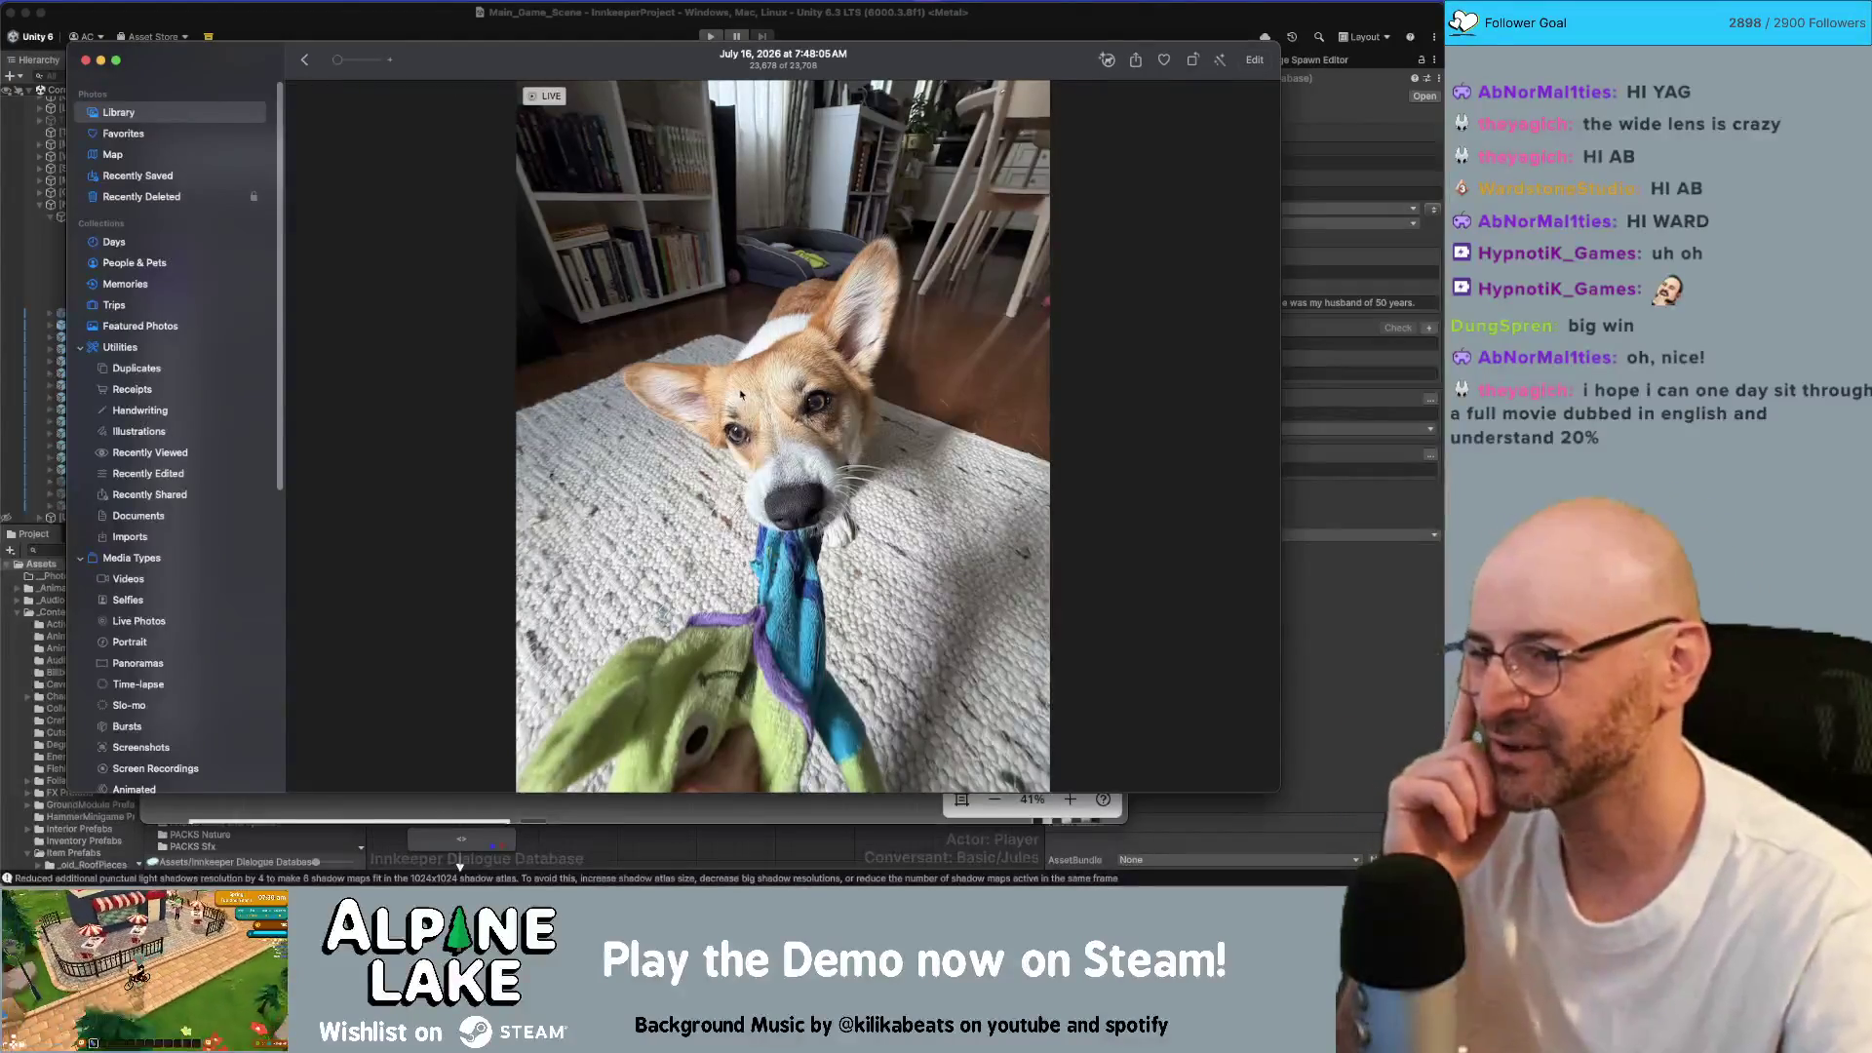
# Step: Hide and restore the corgi Live Photo, then zoom in until the dog's face fills the viewer
pyautogui.press('super+w')
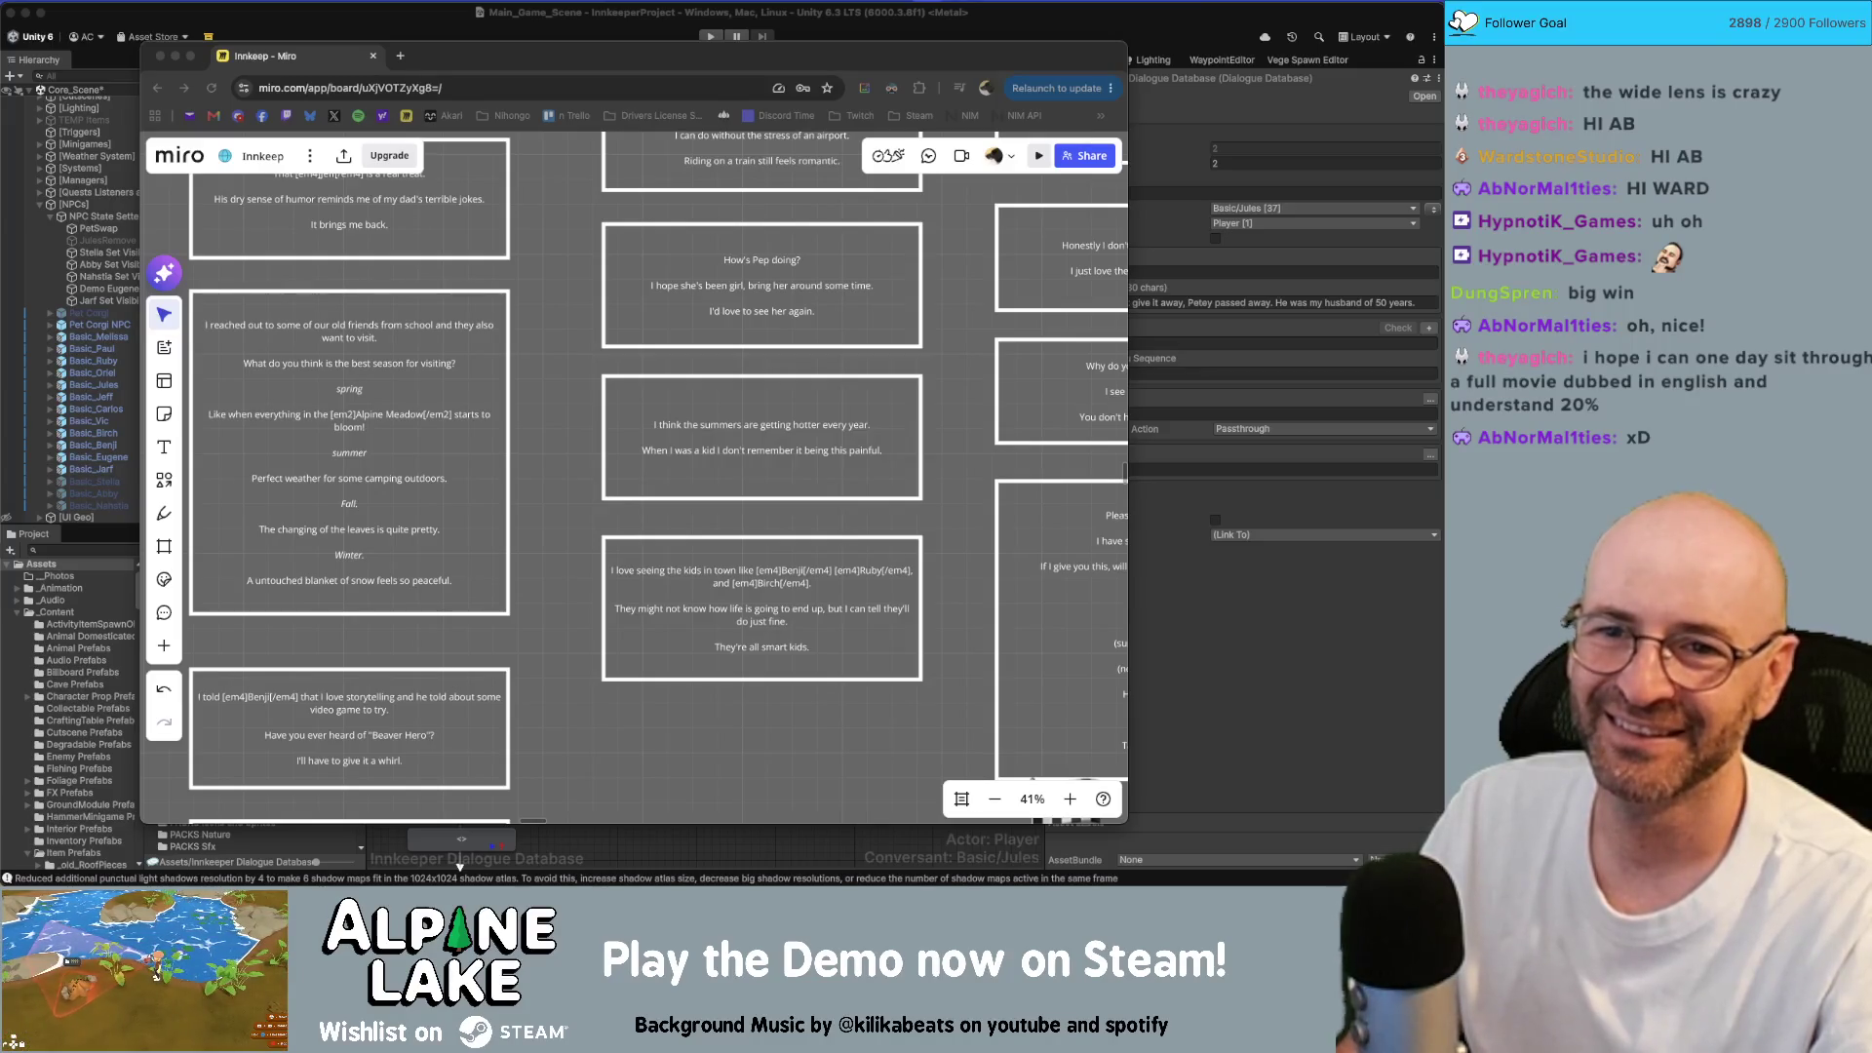
pyautogui.press('super+Tab')
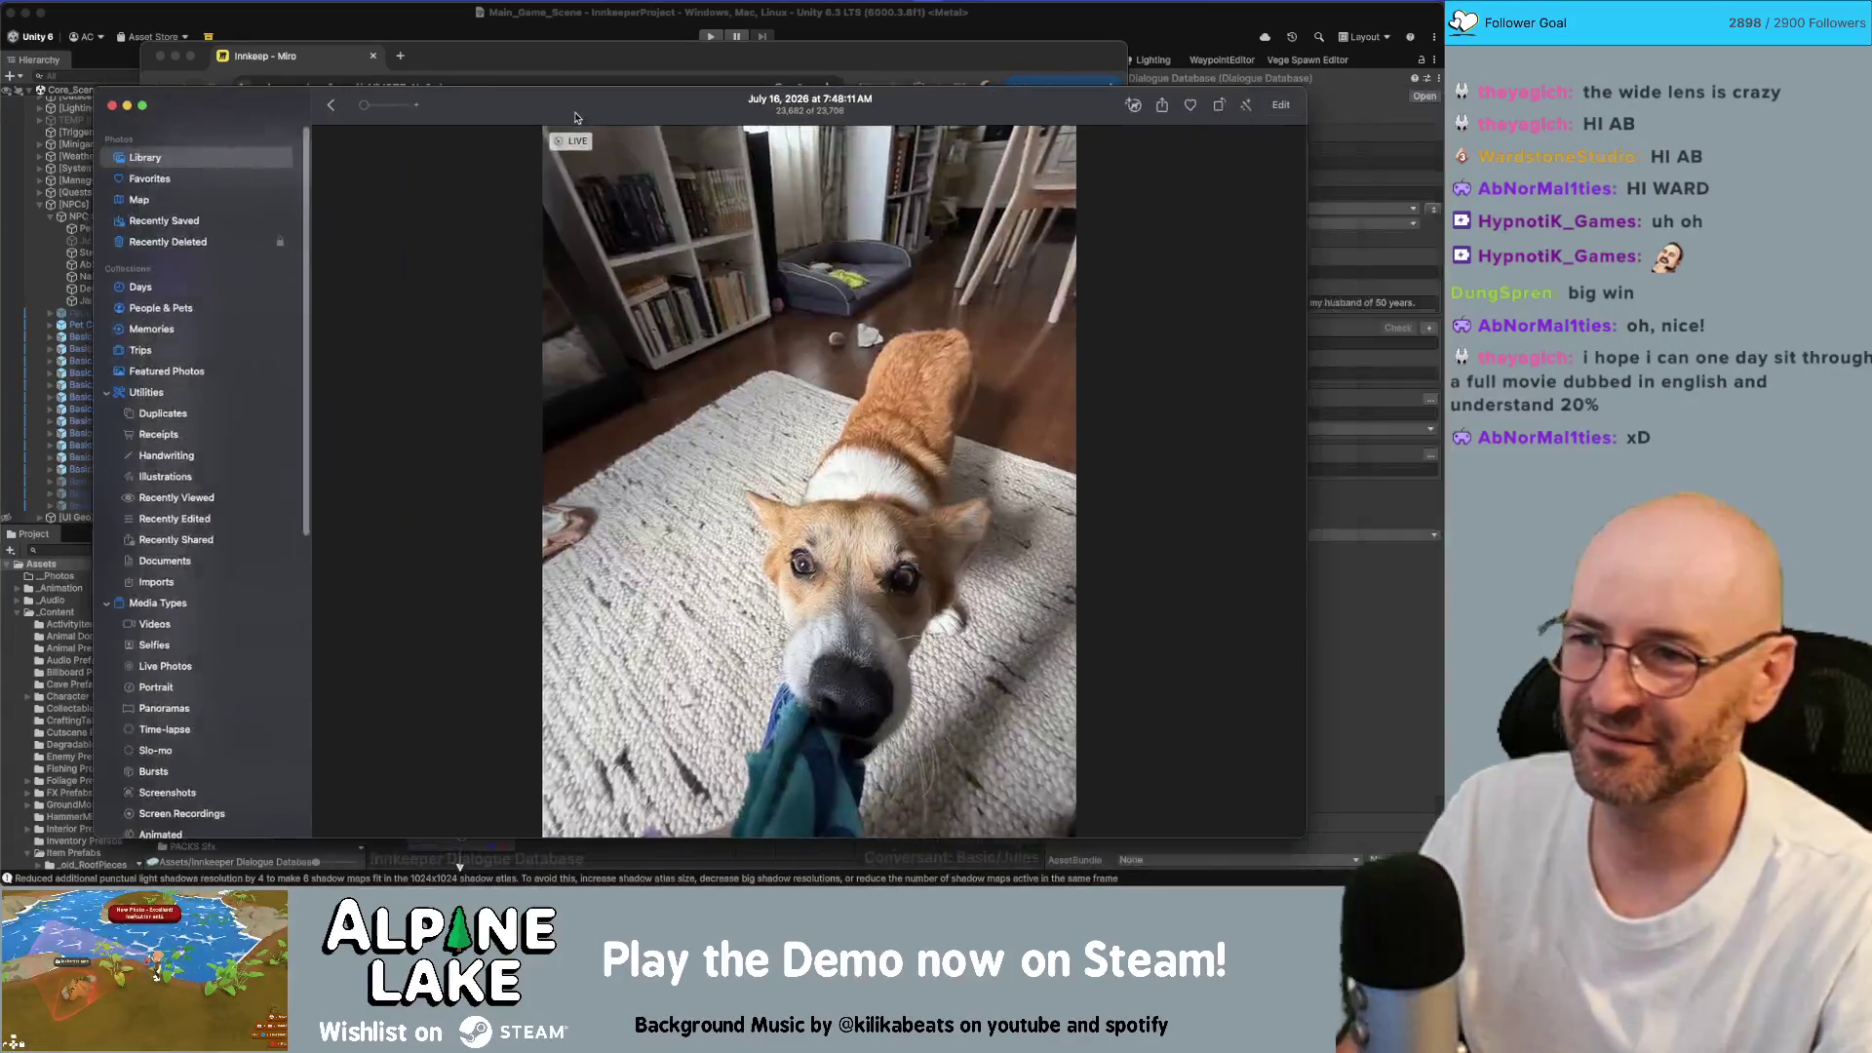
pyautogui.scroll(5, 844, 650)
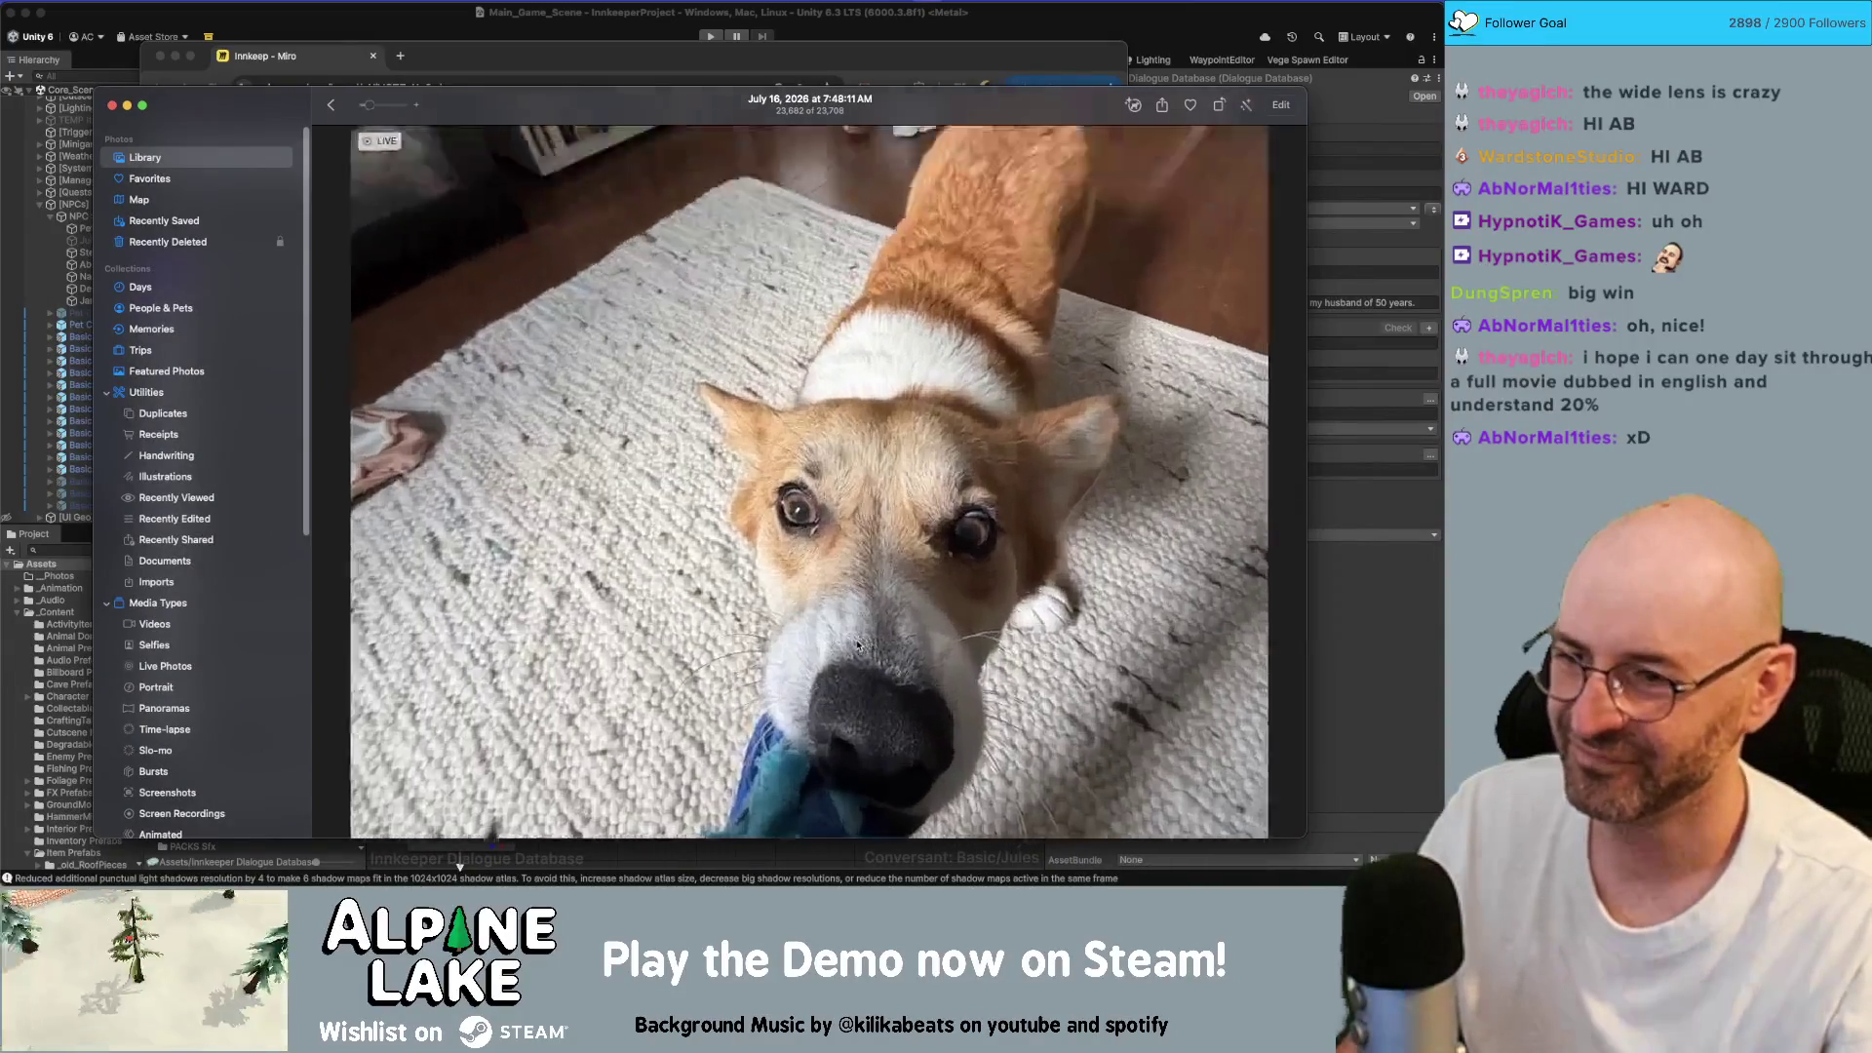
pyautogui.scroll(2, 858, 643)
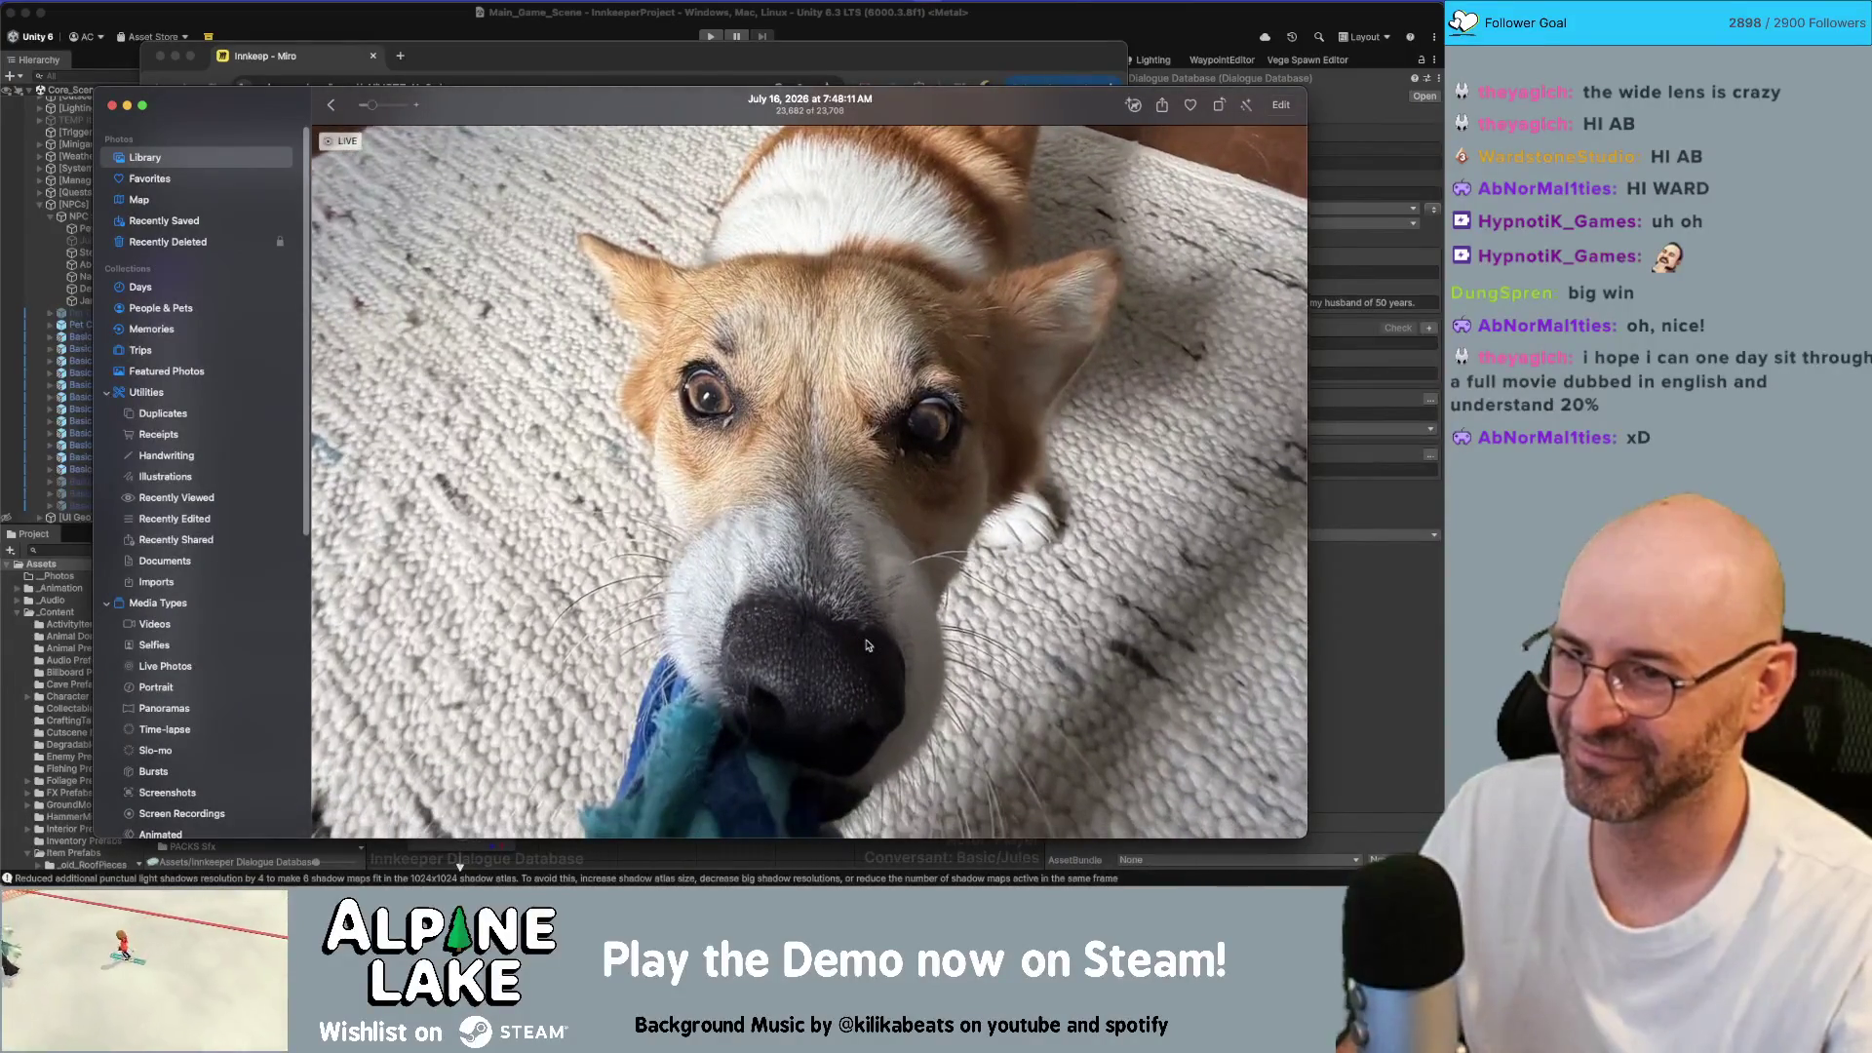
pyautogui.scroll(2, 893, 644)
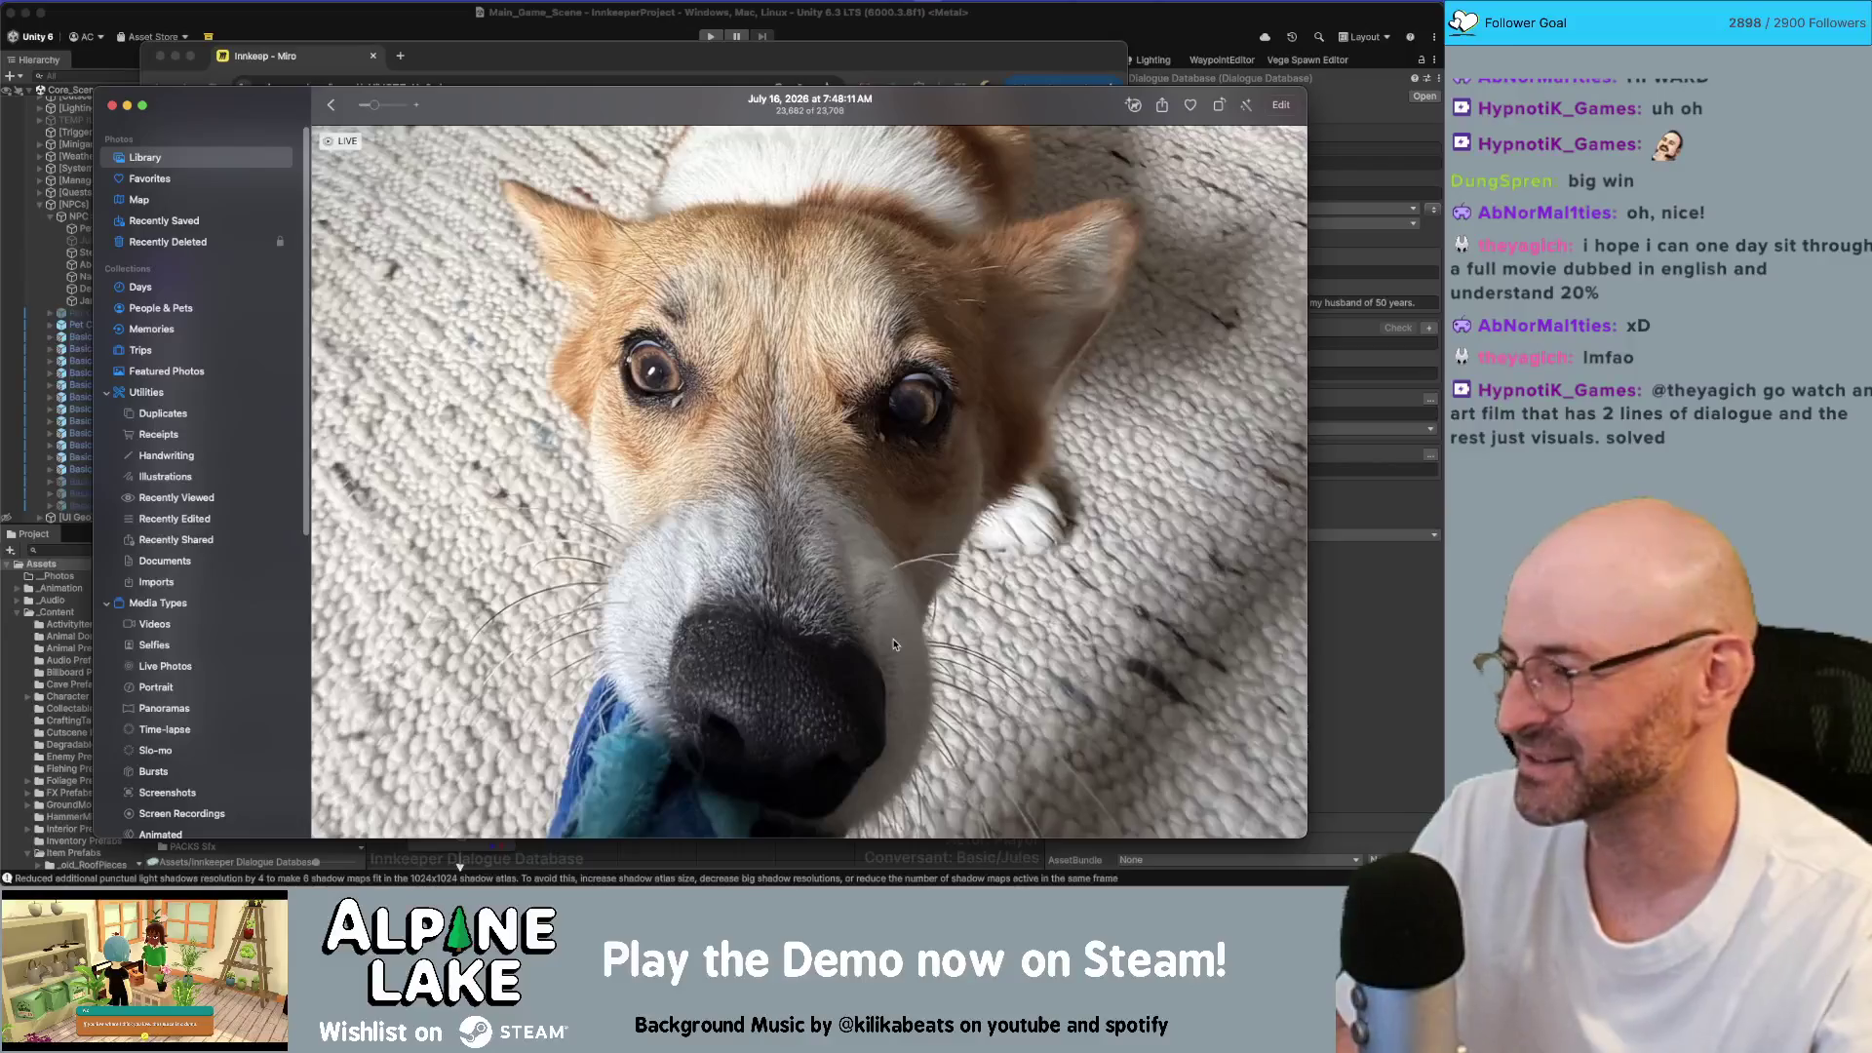
# Step: Play the corgi Live Photo, nudge its window up-left, then close Photos
pyautogui.click(893, 645)
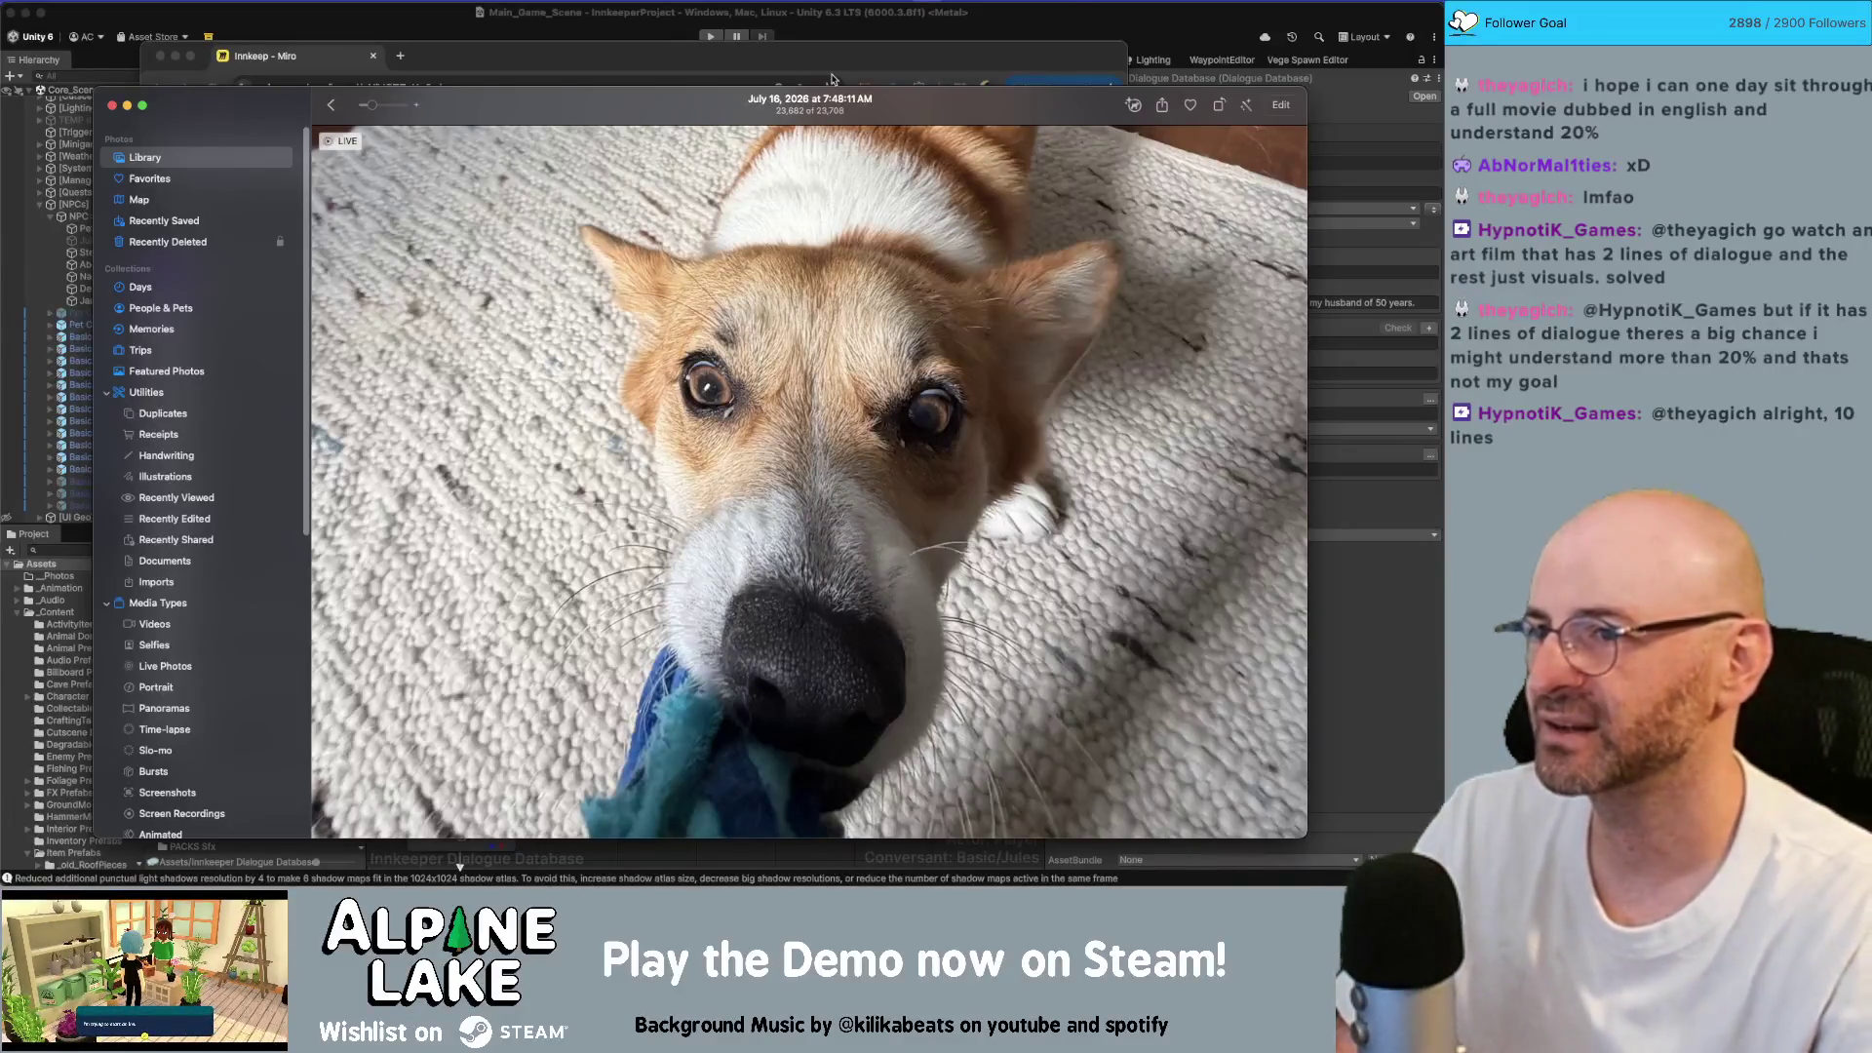
pyautogui.moveTo(740, 106); pyautogui.dragTo(721, 87)
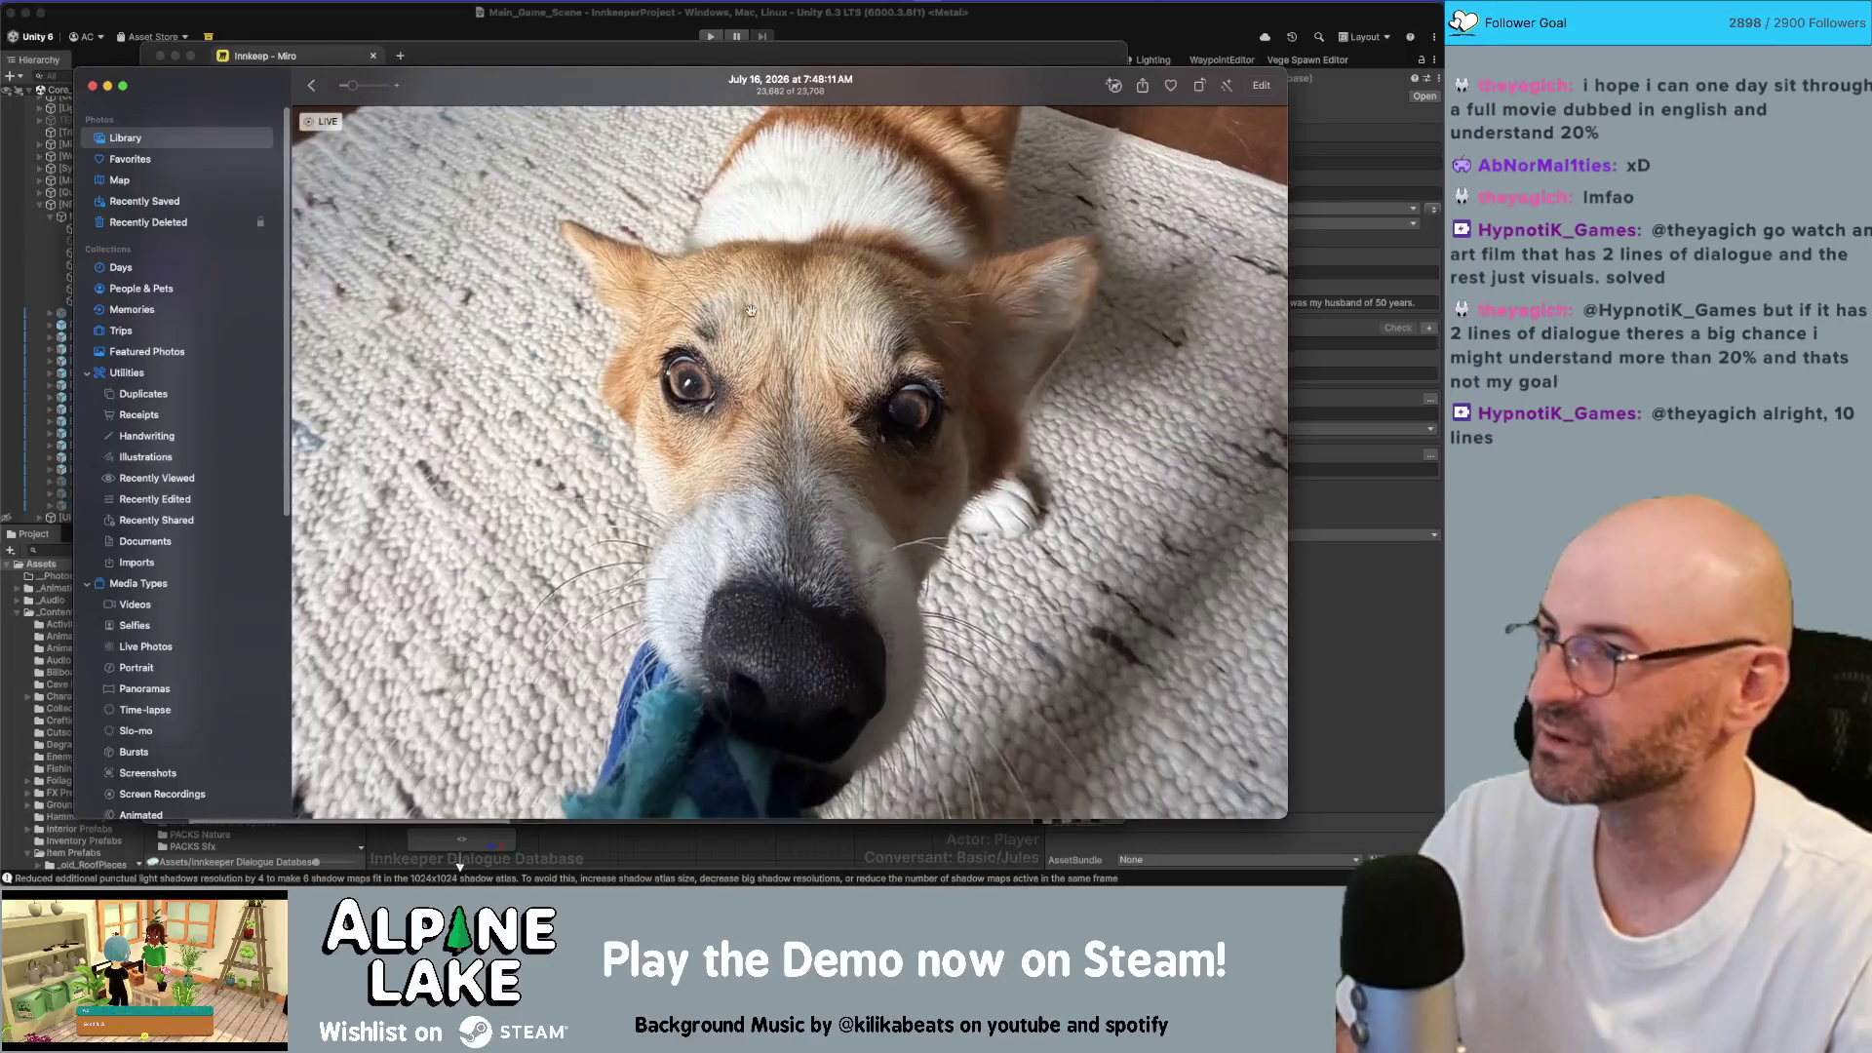
pyautogui.press('super+w')
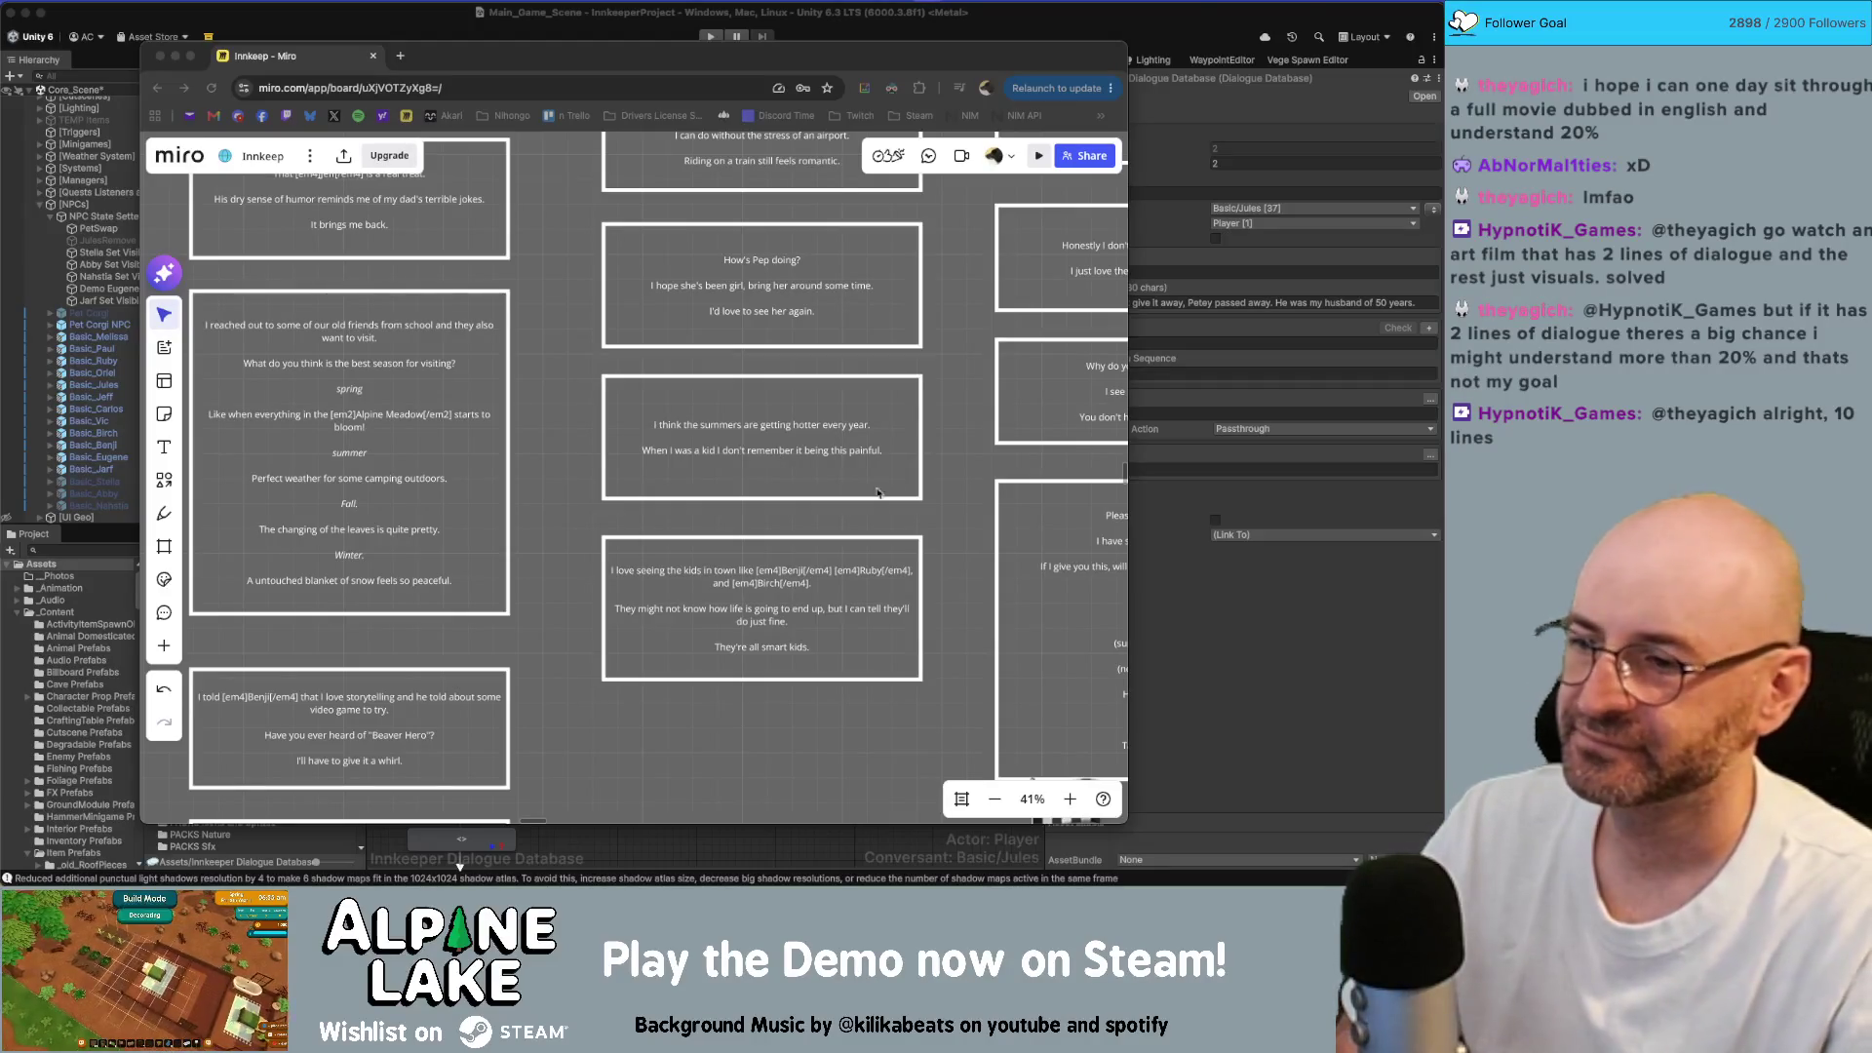
# Step: On the Innkeep board, add a copy of the 'I love seeing the kids in town' card beneath it
pyautogui.moveTo(892, 549); pyautogui.dragTo(889, 541)
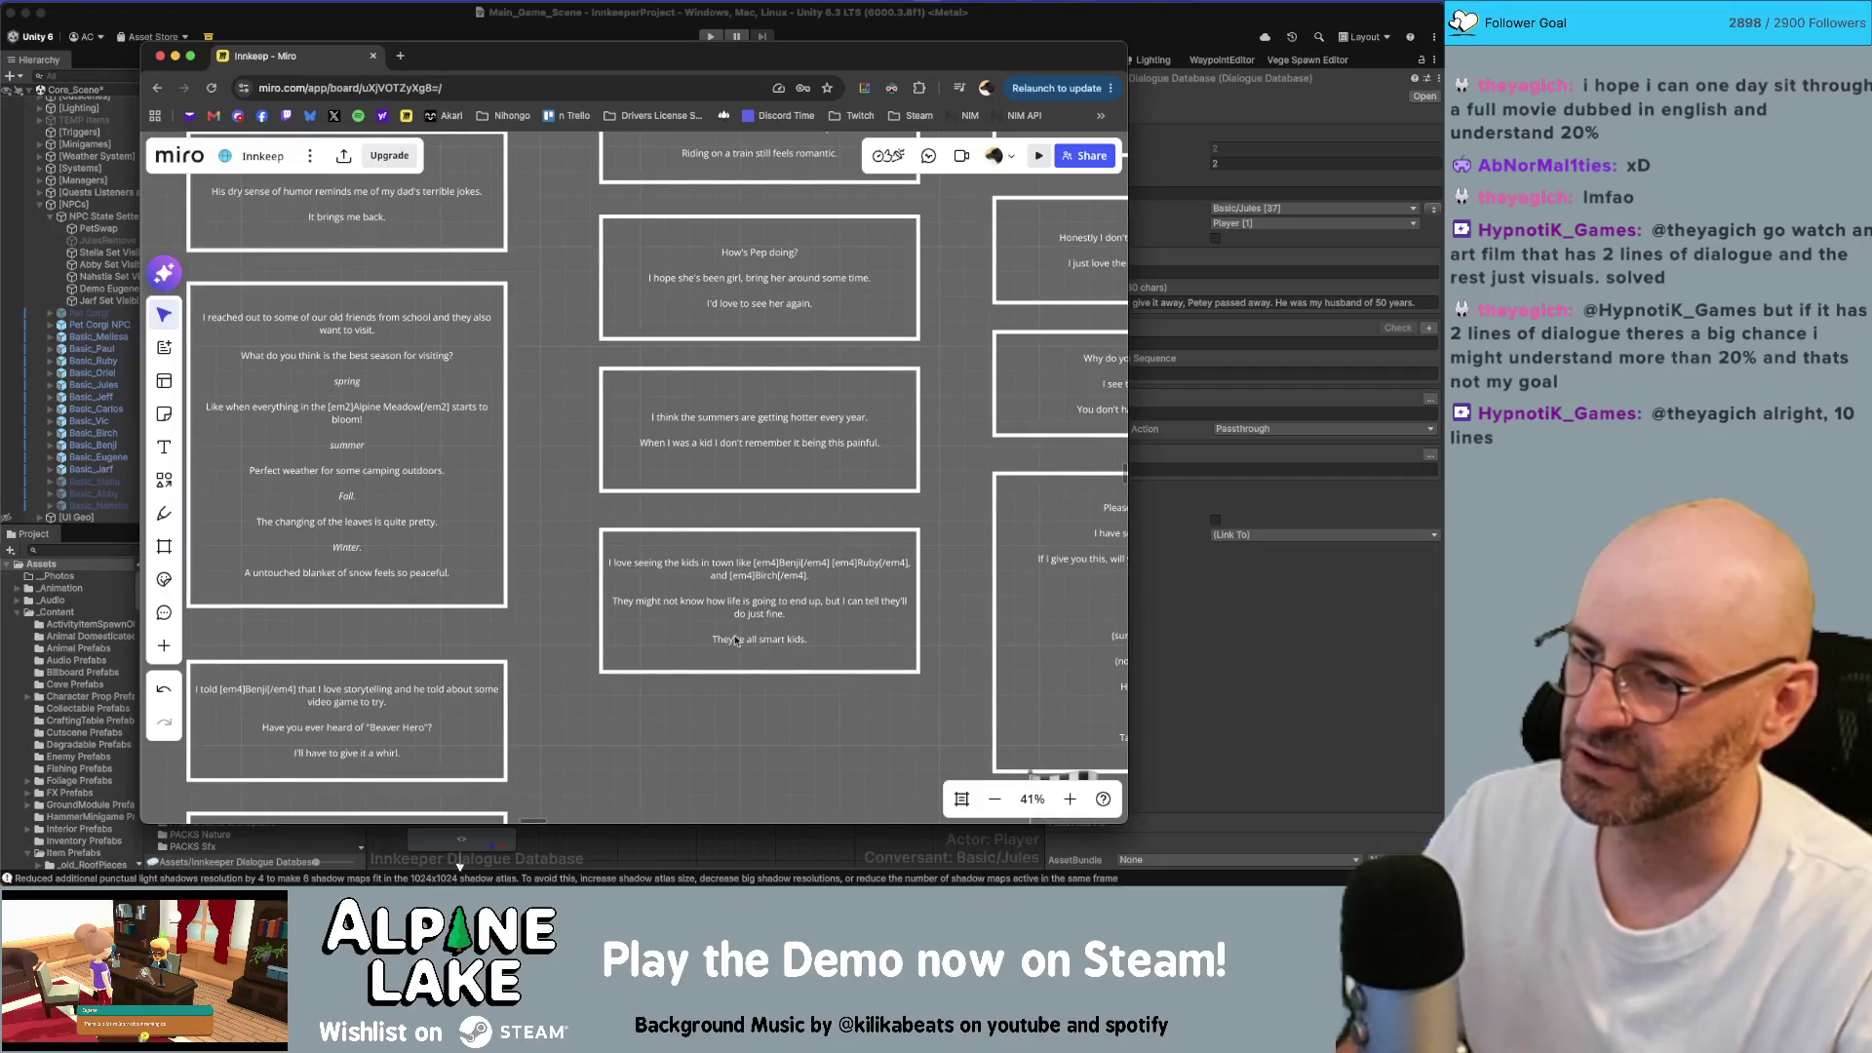
pyautogui.scroll(-3, 746, 721)
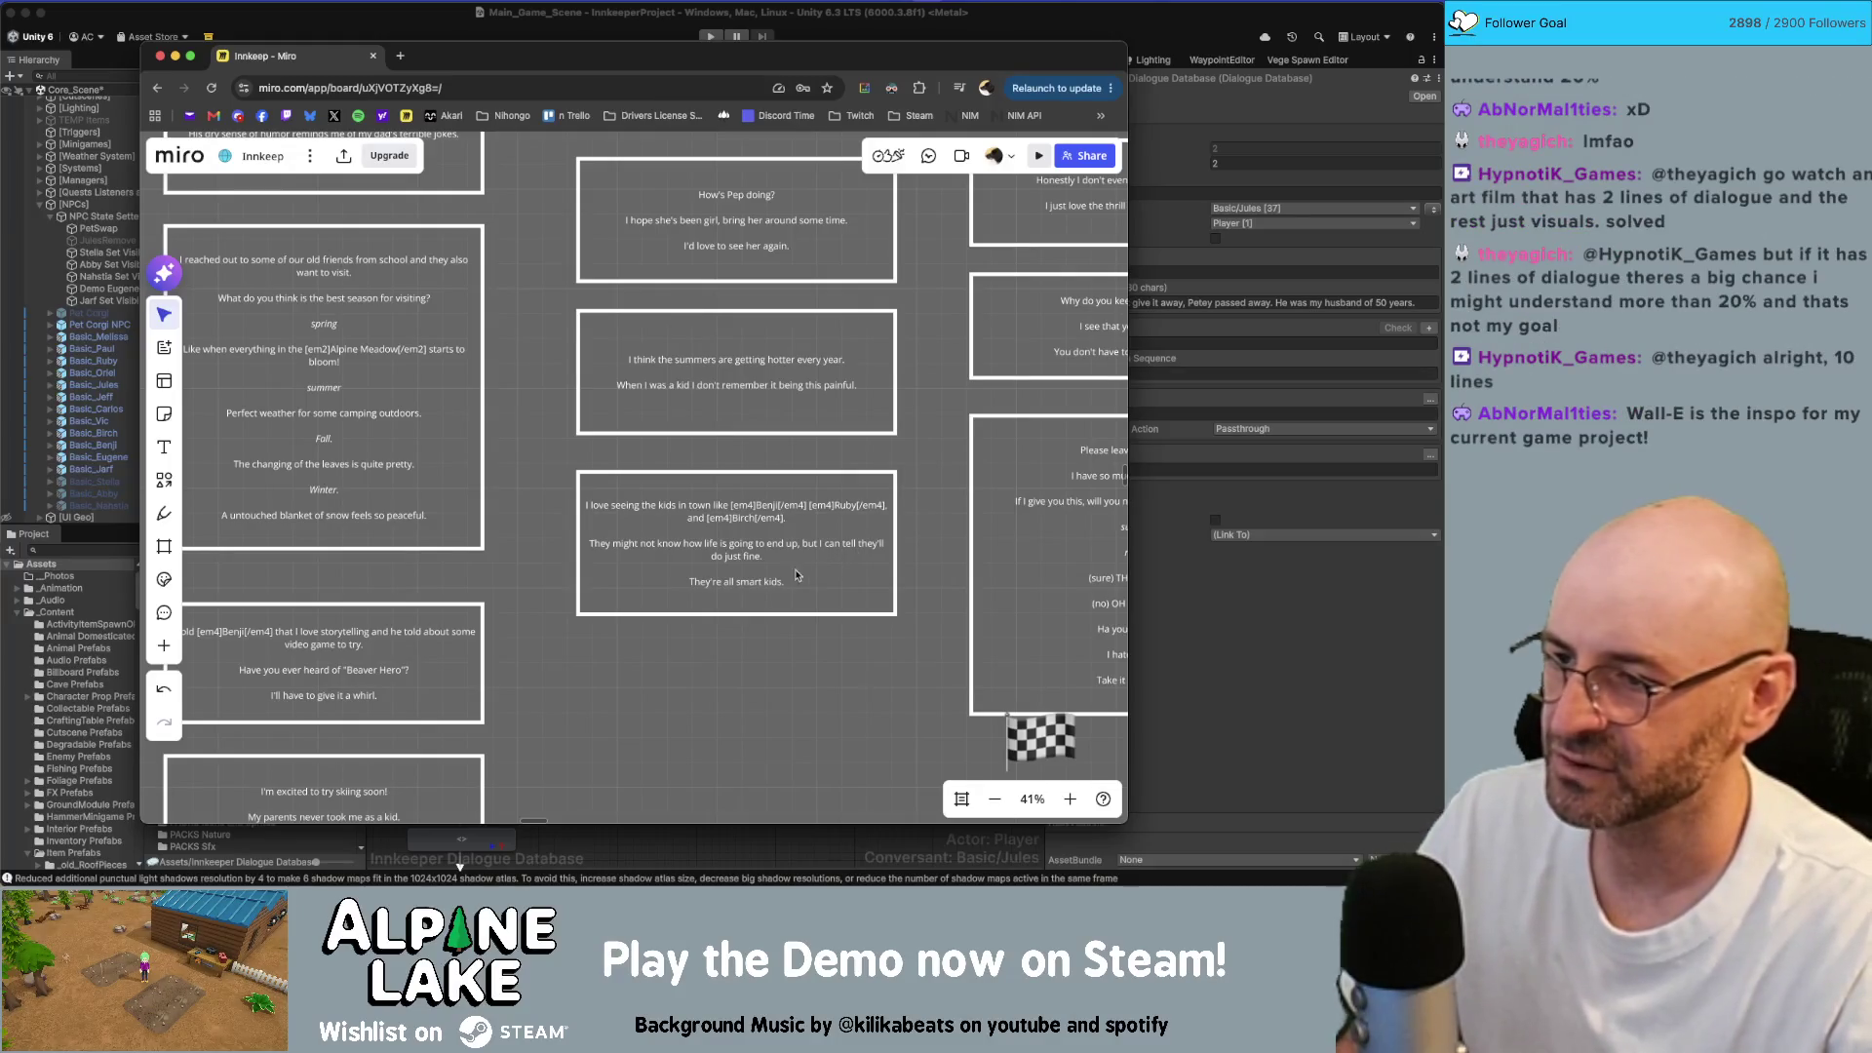
pyautogui.doubleClick(736, 543)
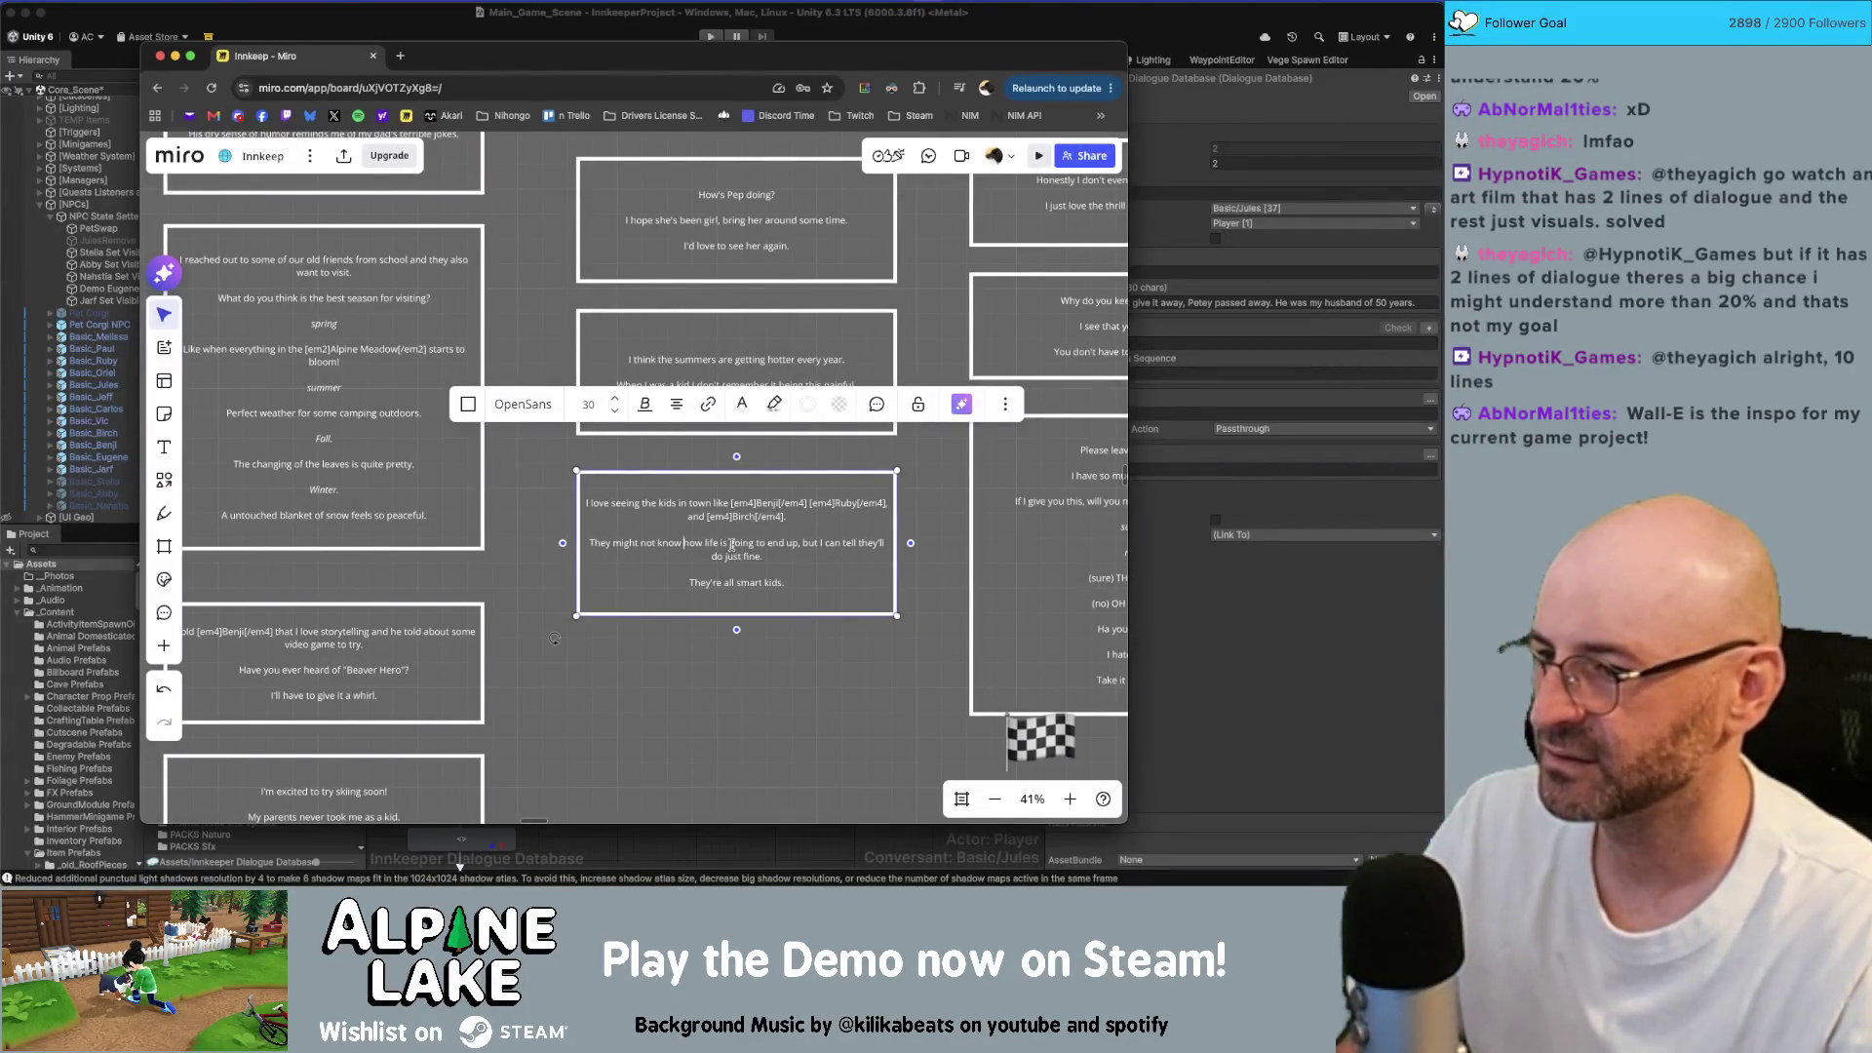
pyautogui.click(722, 649)
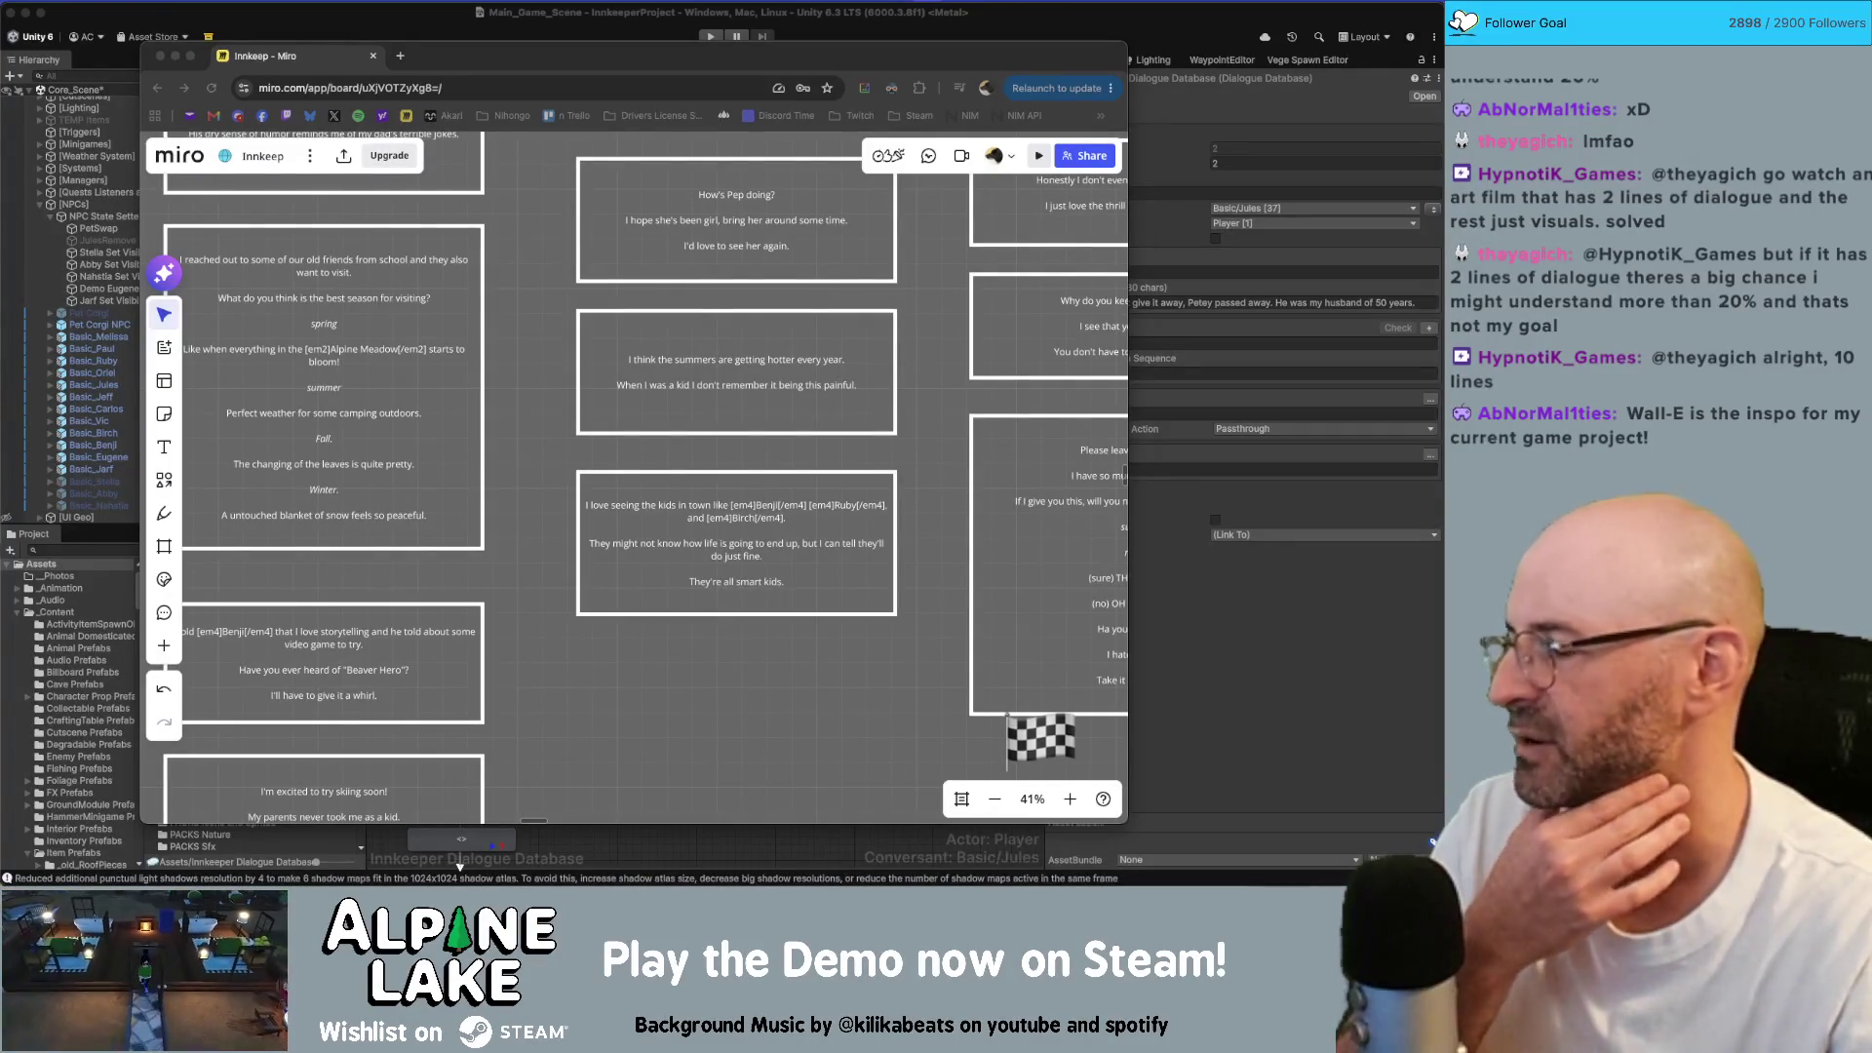
pyautogui.click(735, 715)
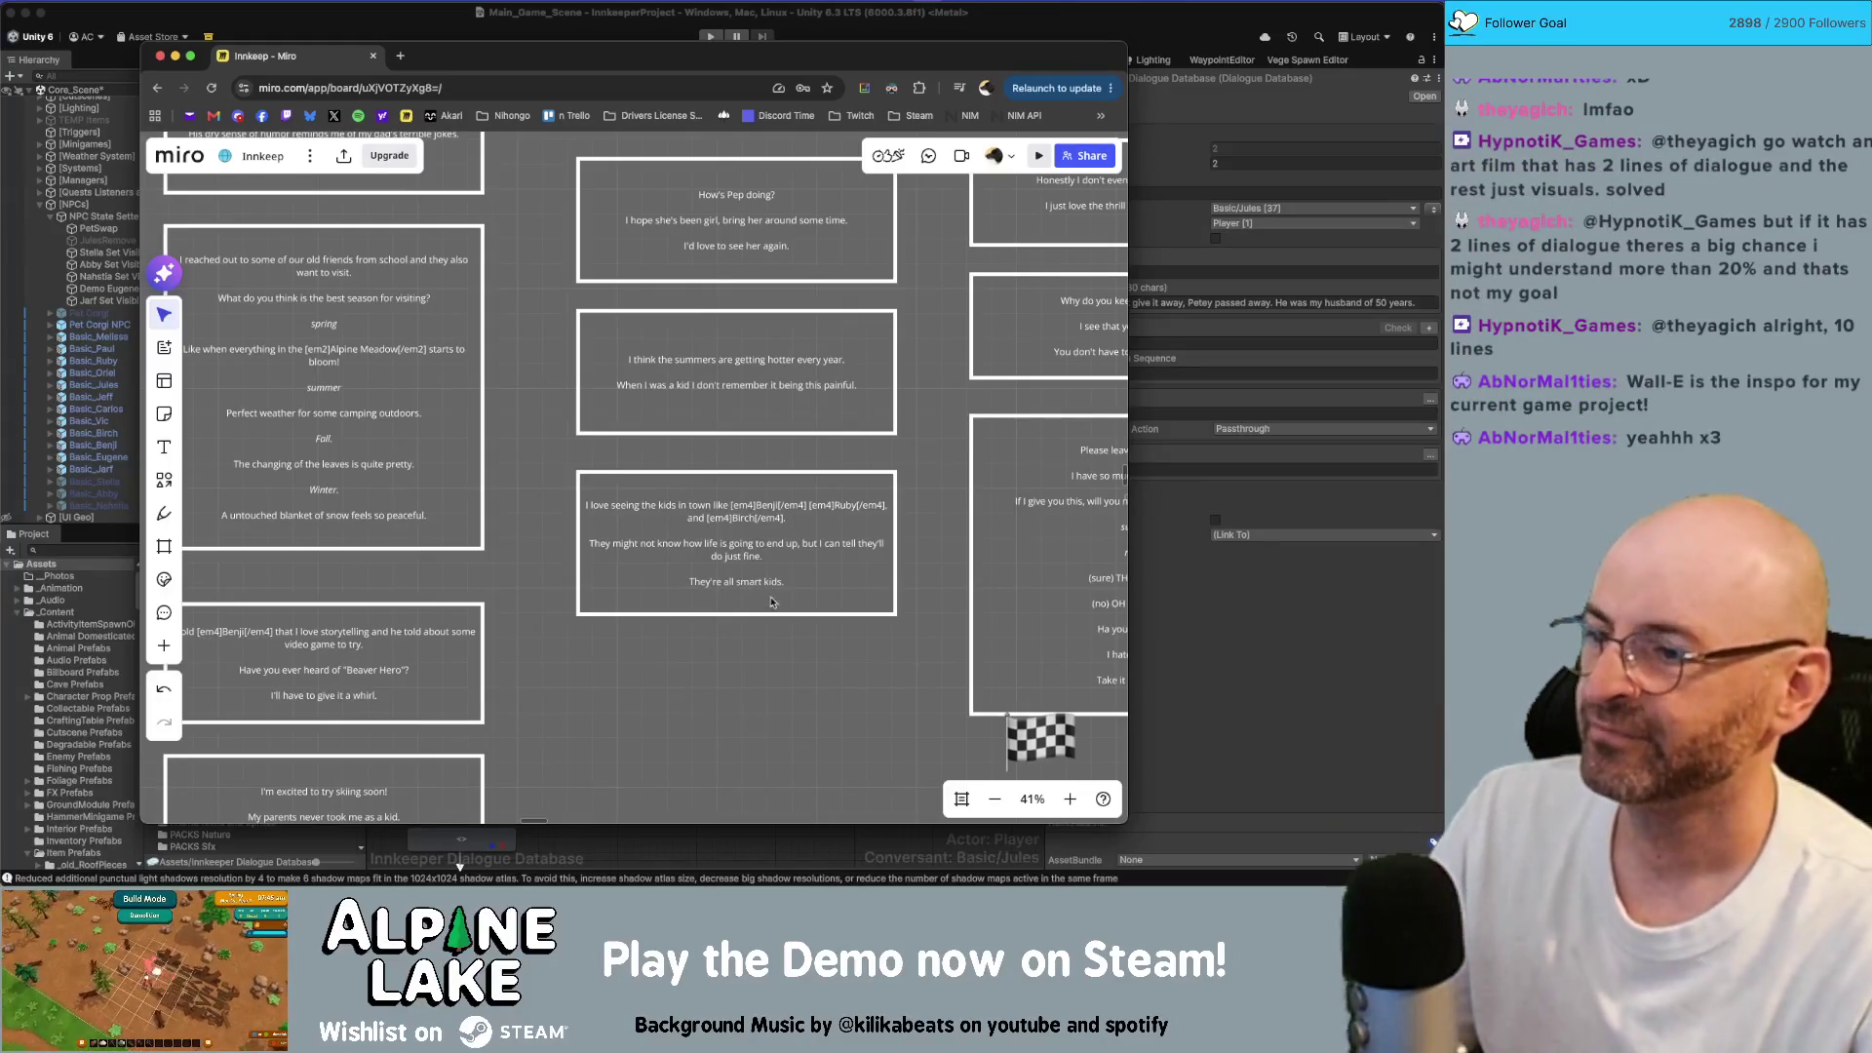
pyautogui.scroll(-1, 765, 559)
pyautogui.scroll(-5, 765, 558)
pyautogui.scroll(6, 777, 690)
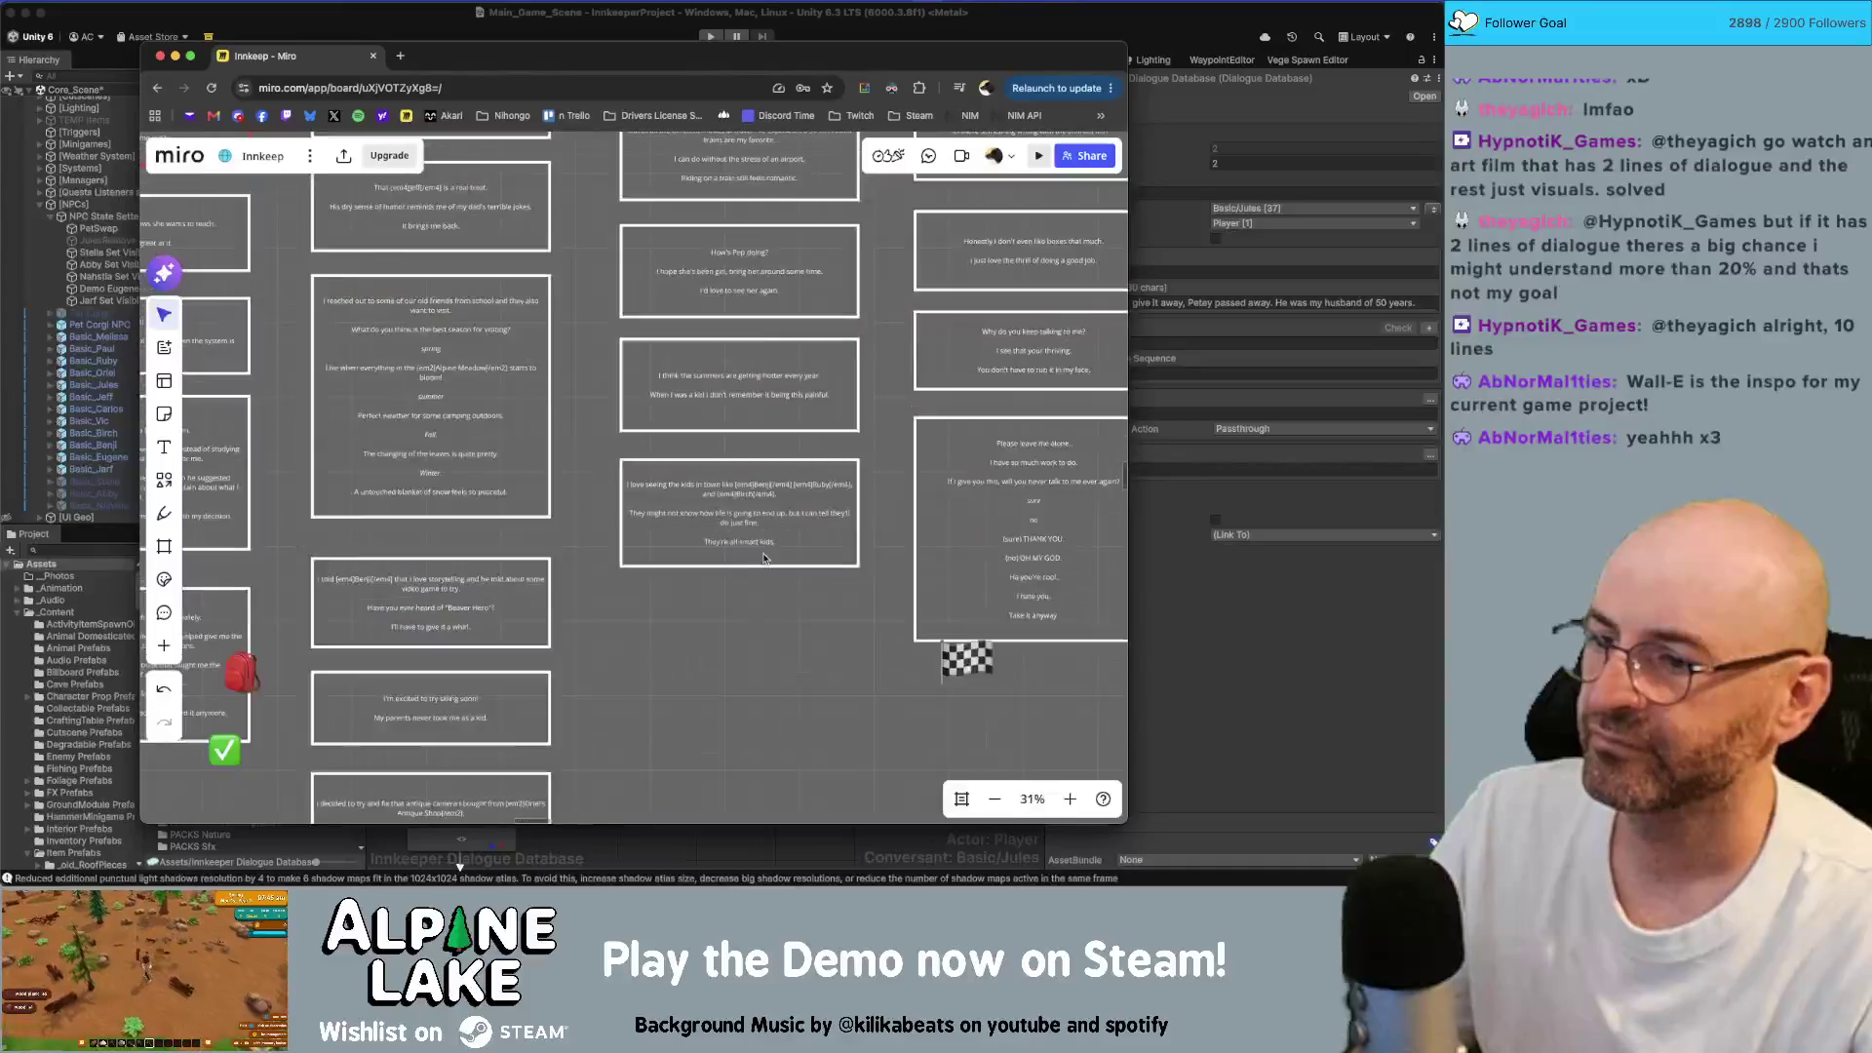
pyautogui.click(777, 689)
pyautogui.scroll(-2, 901, 676)
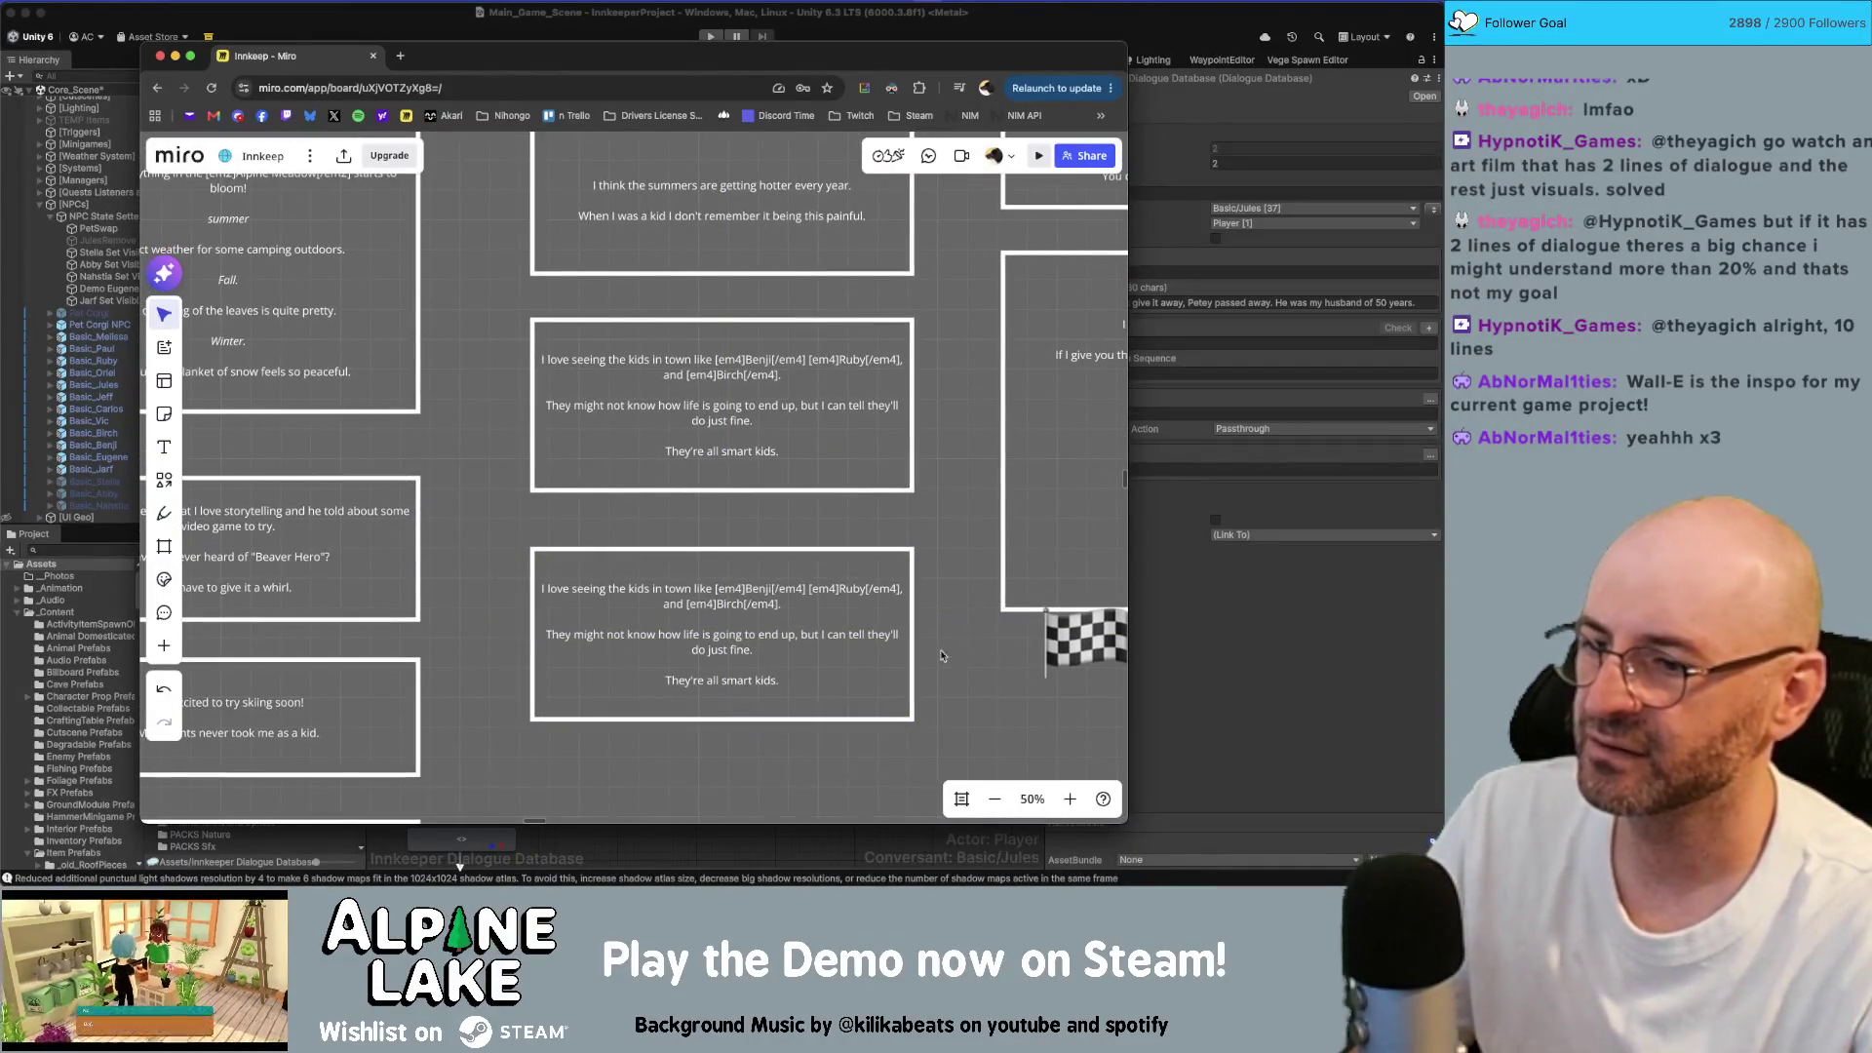
# Step: Replace the copied card's text with 'Do you have a good gossip on [em4]Eugene[/em4]?'
pyautogui.click(783, 638)
pyautogui.click(783, 639)
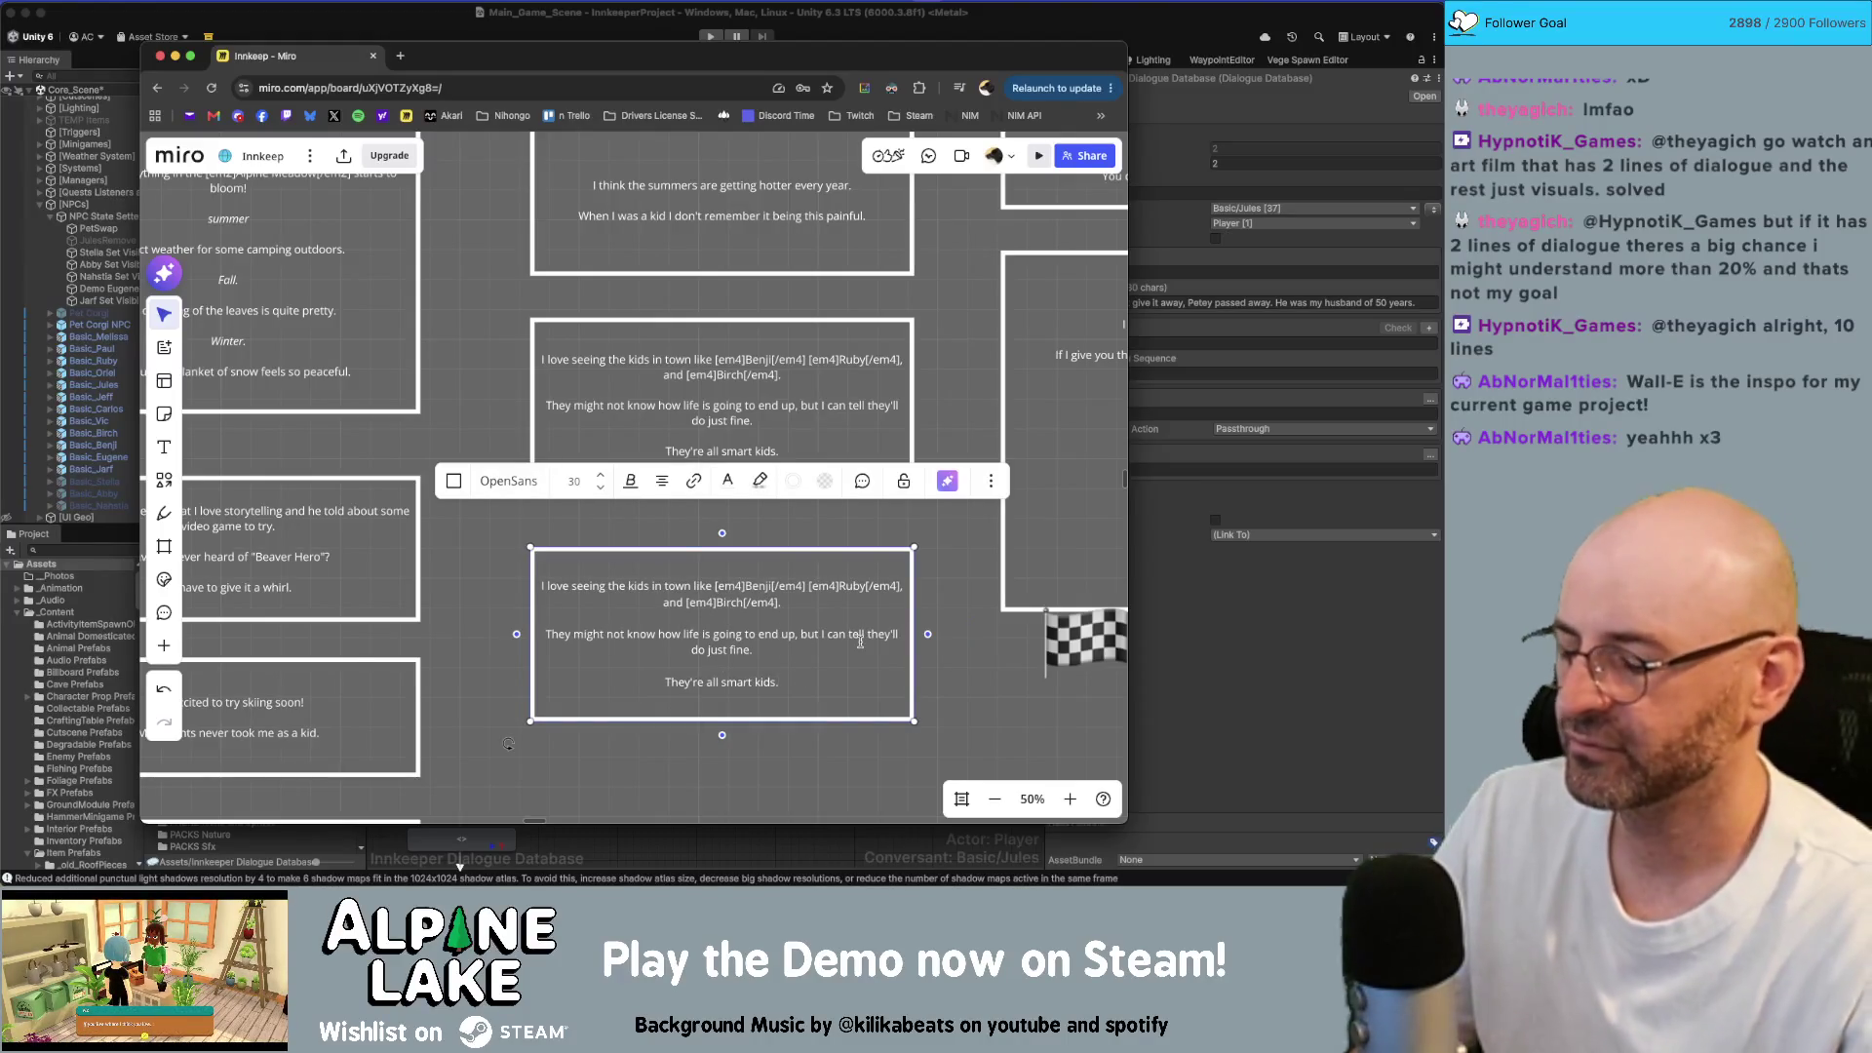
pyautogui.press('super+a')
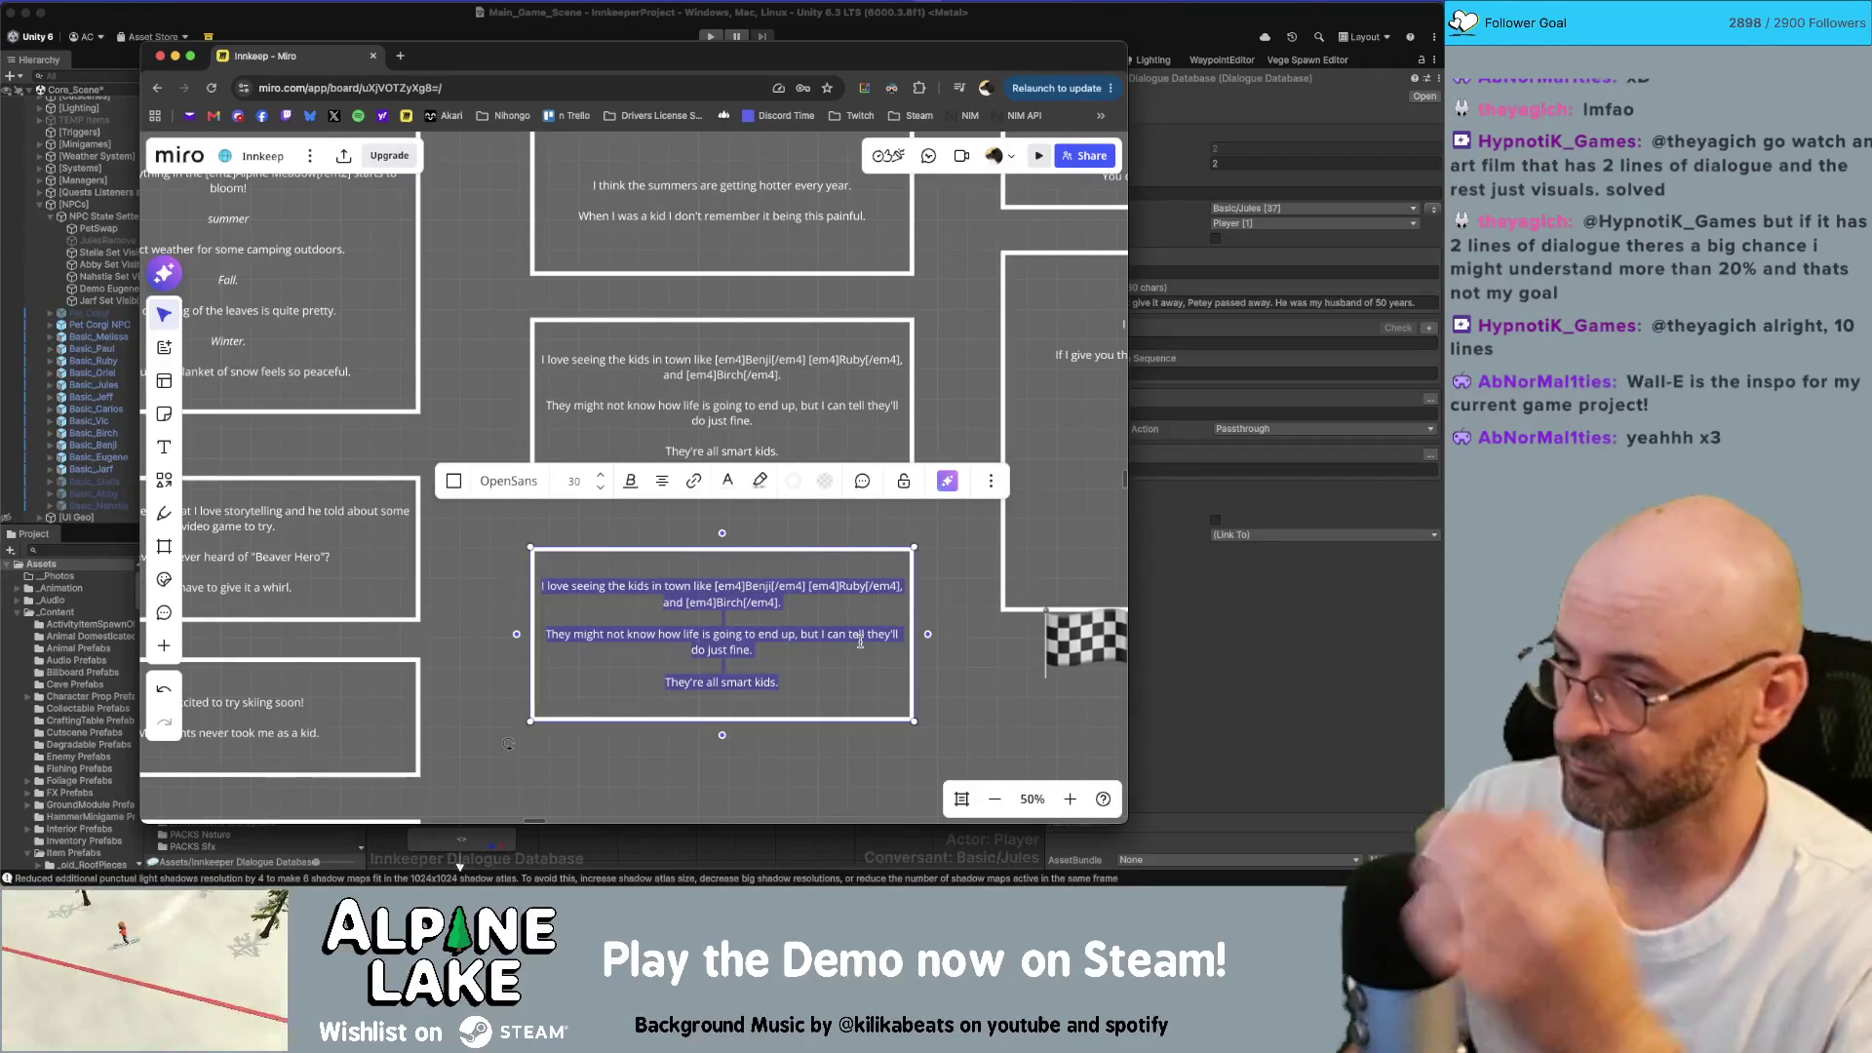
pyautogui.press('BackSpace')
pyautogui.write('DO you')
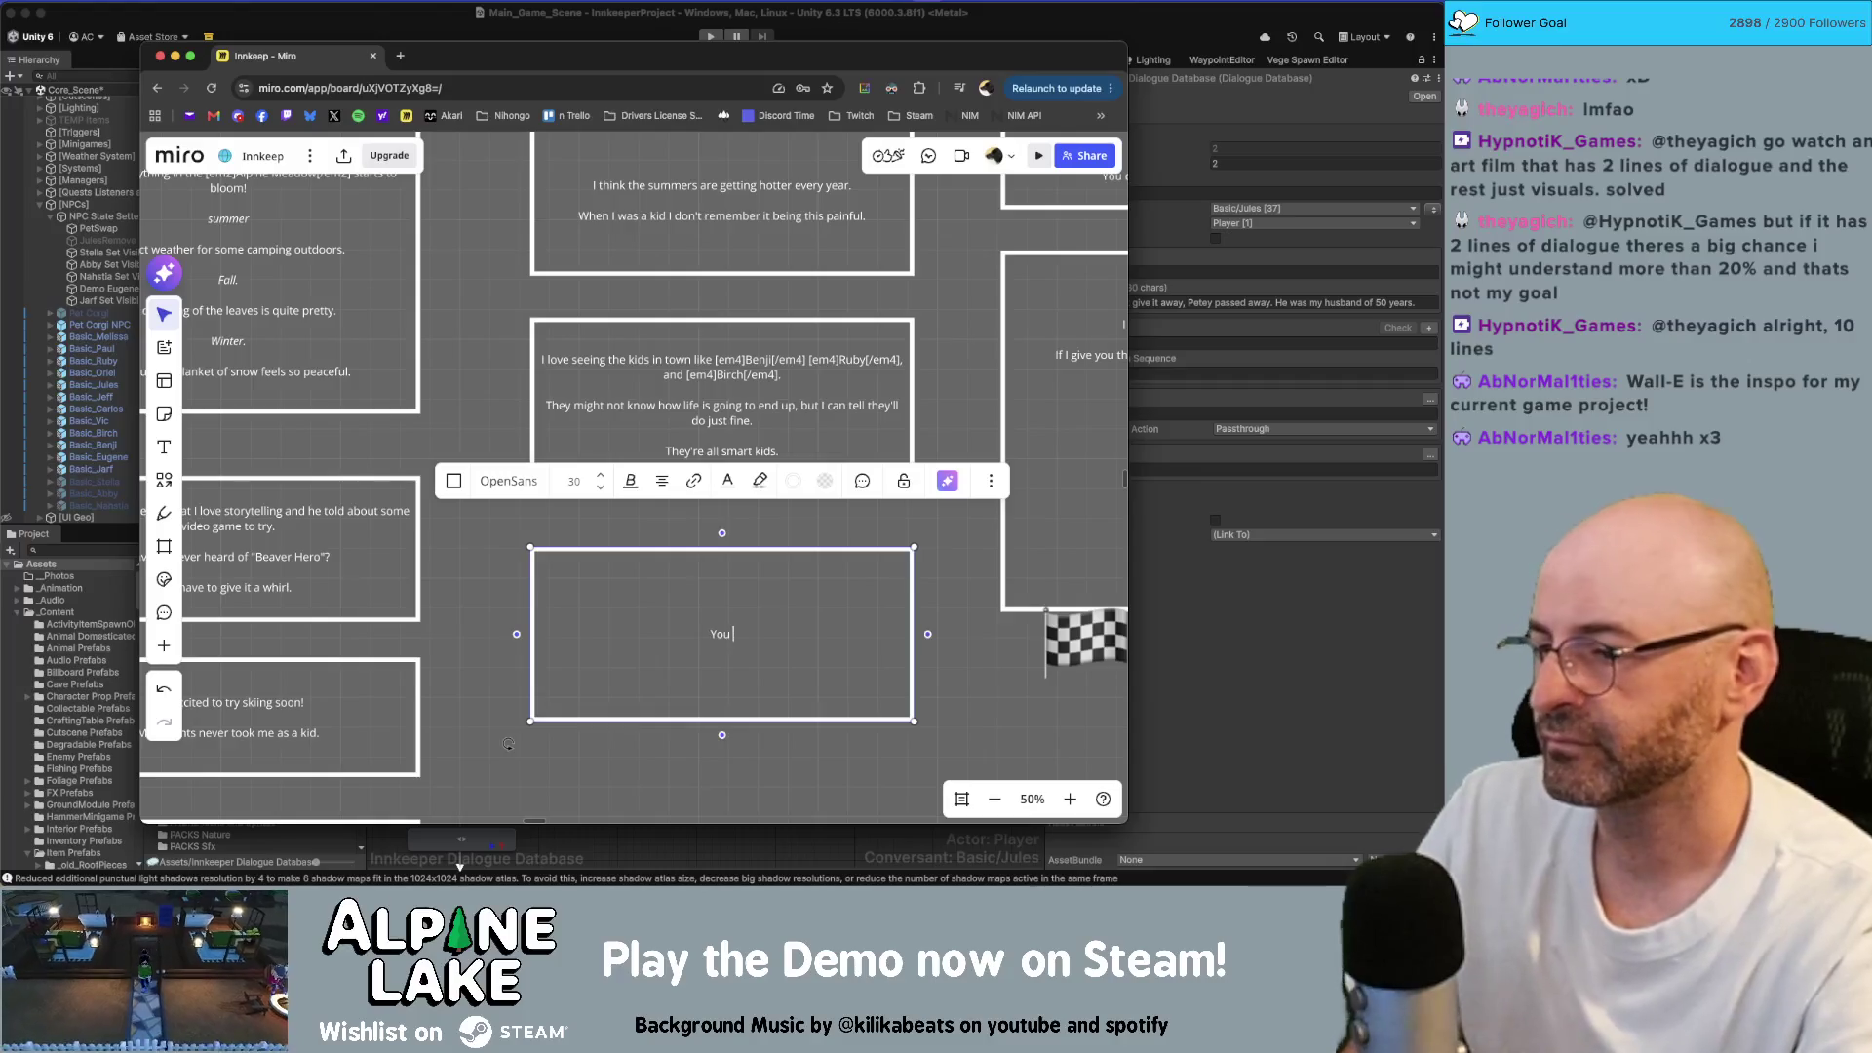
pyautogui.press('BackSpace')
pyautogui.press('BackSpace')
pyautogui.press('BackSpace')
pyautogui.write('o you have a good gos')
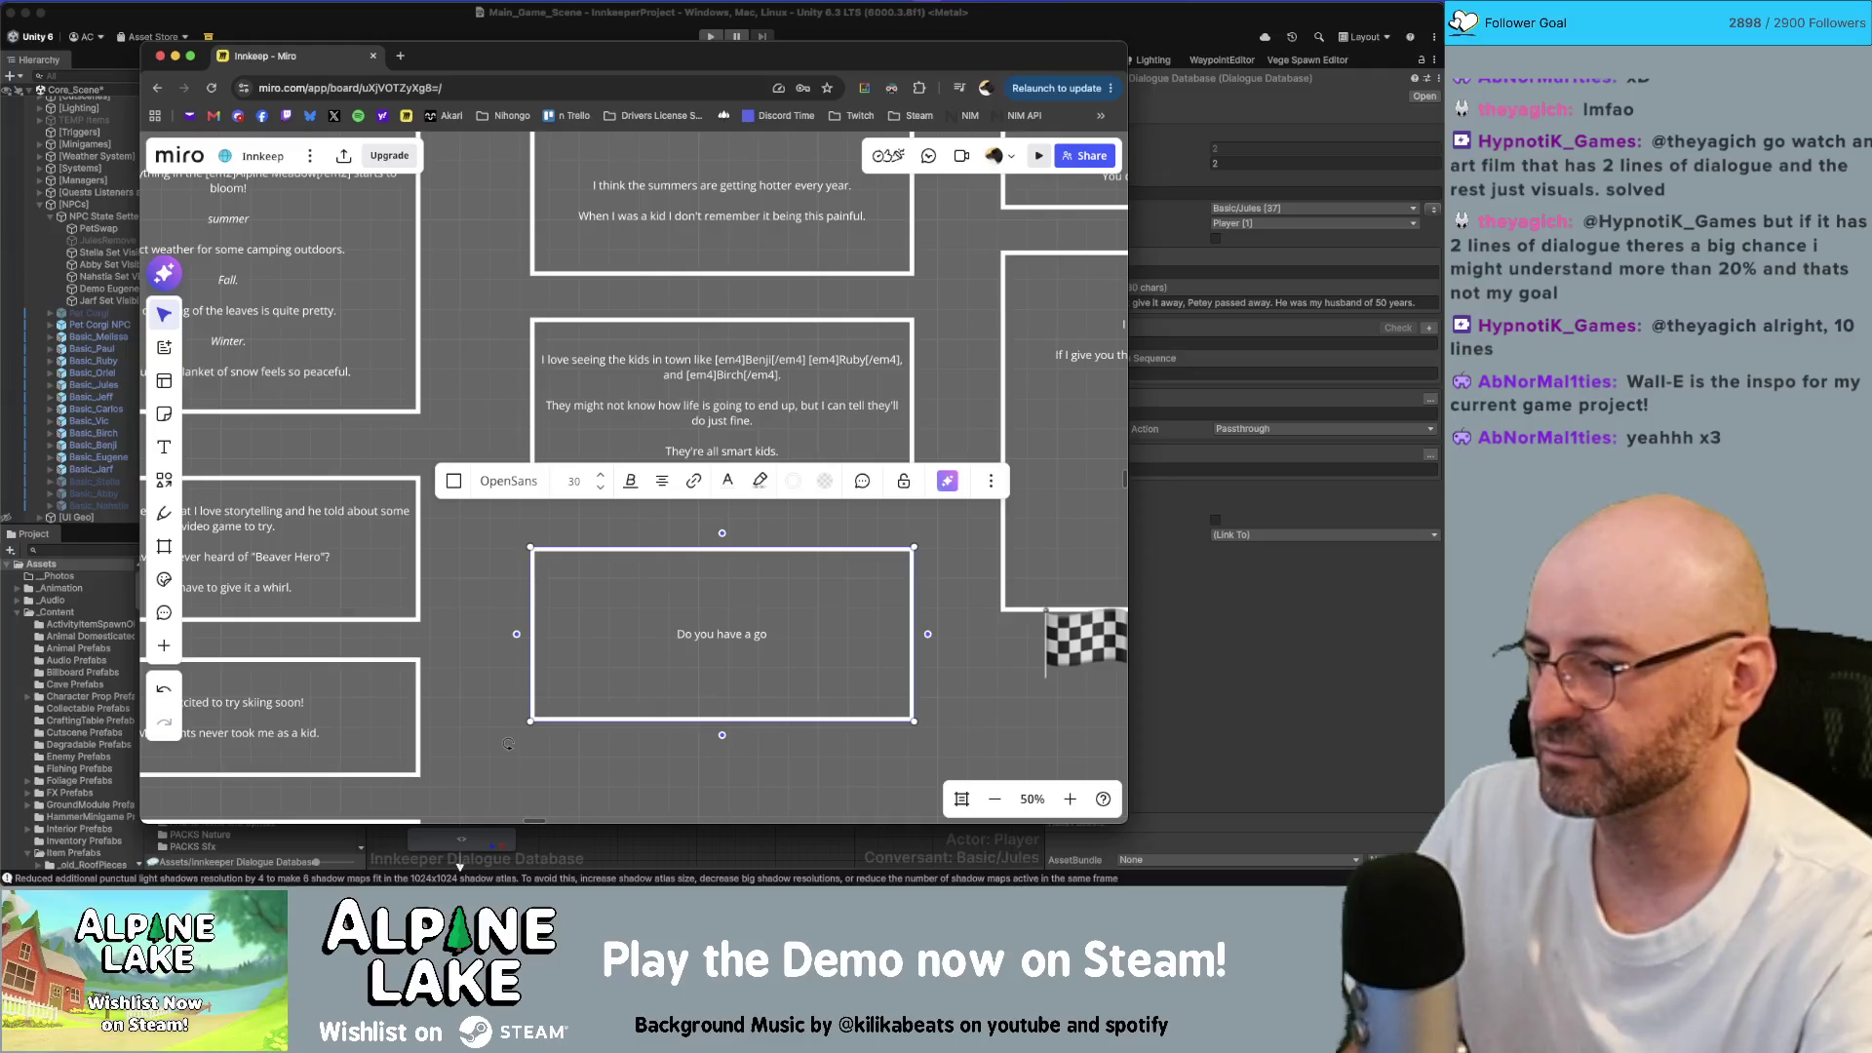
pyautogui.write('s')
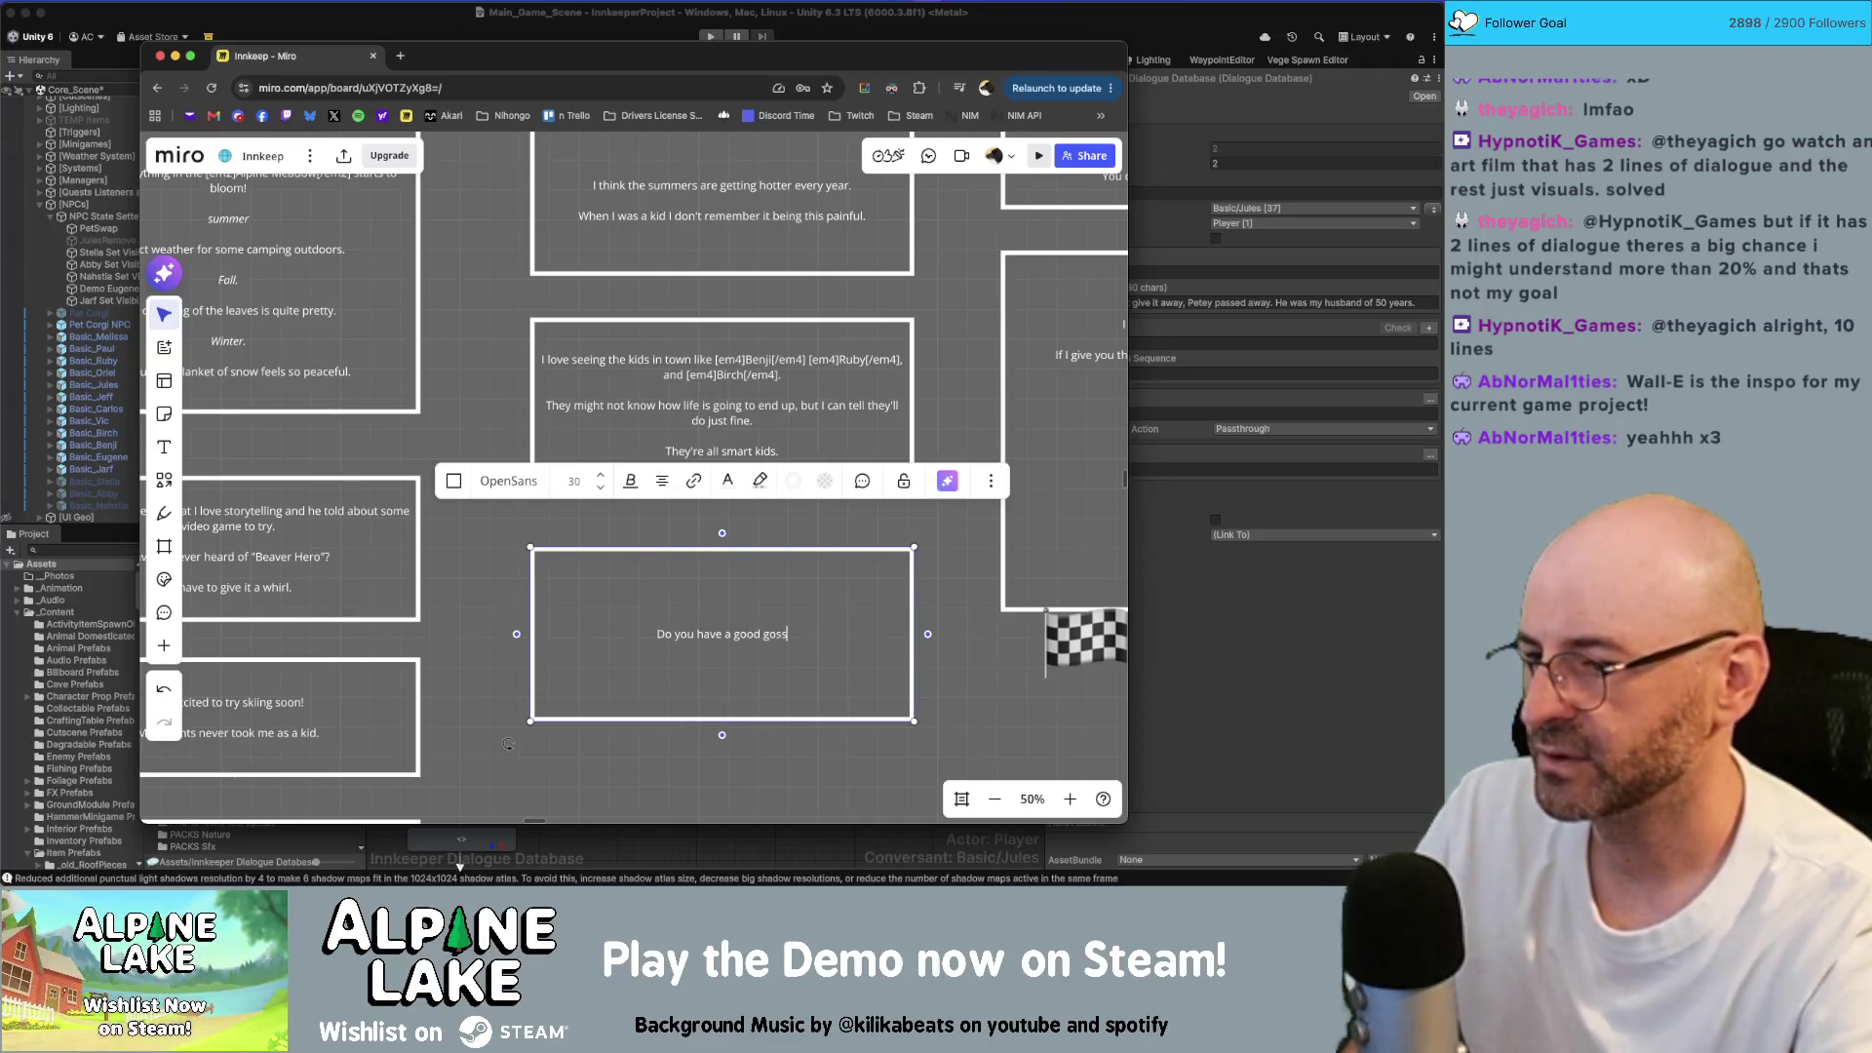
pyautogui.write('ip on [em4]Eugene[')
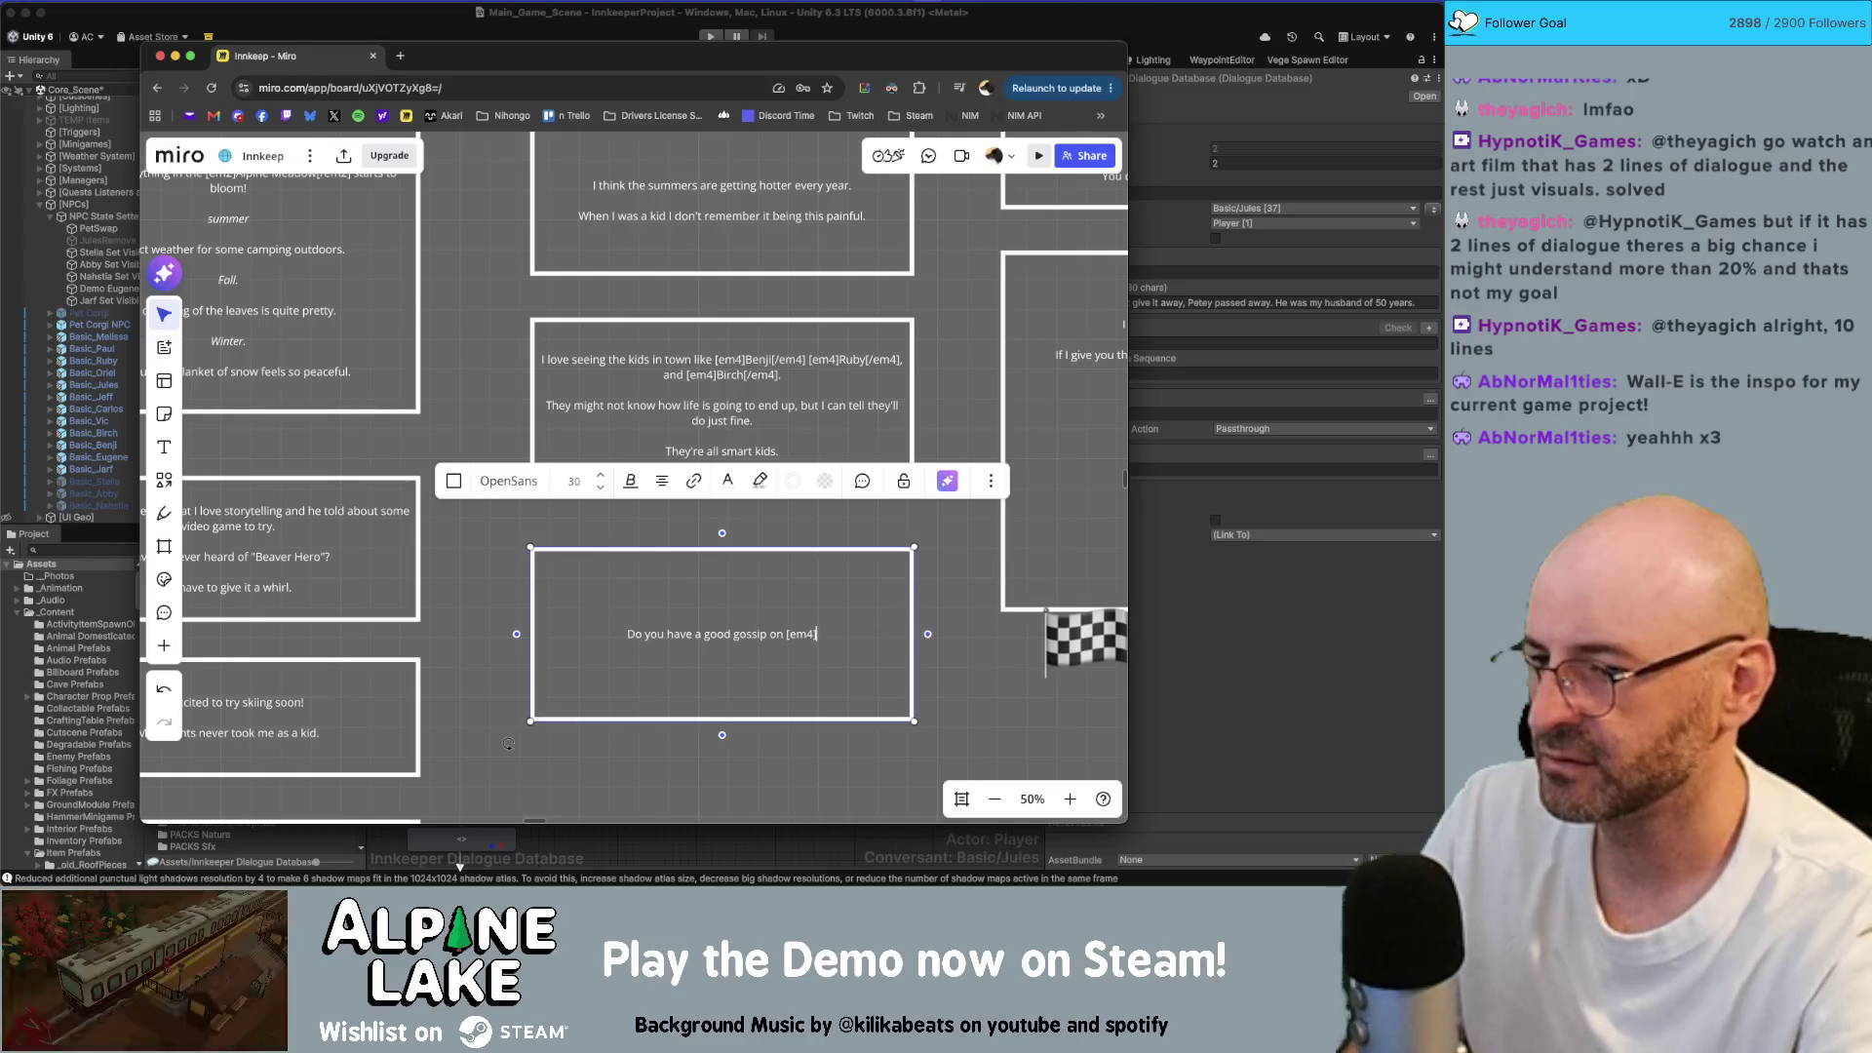
pyautogui.write('/em4')
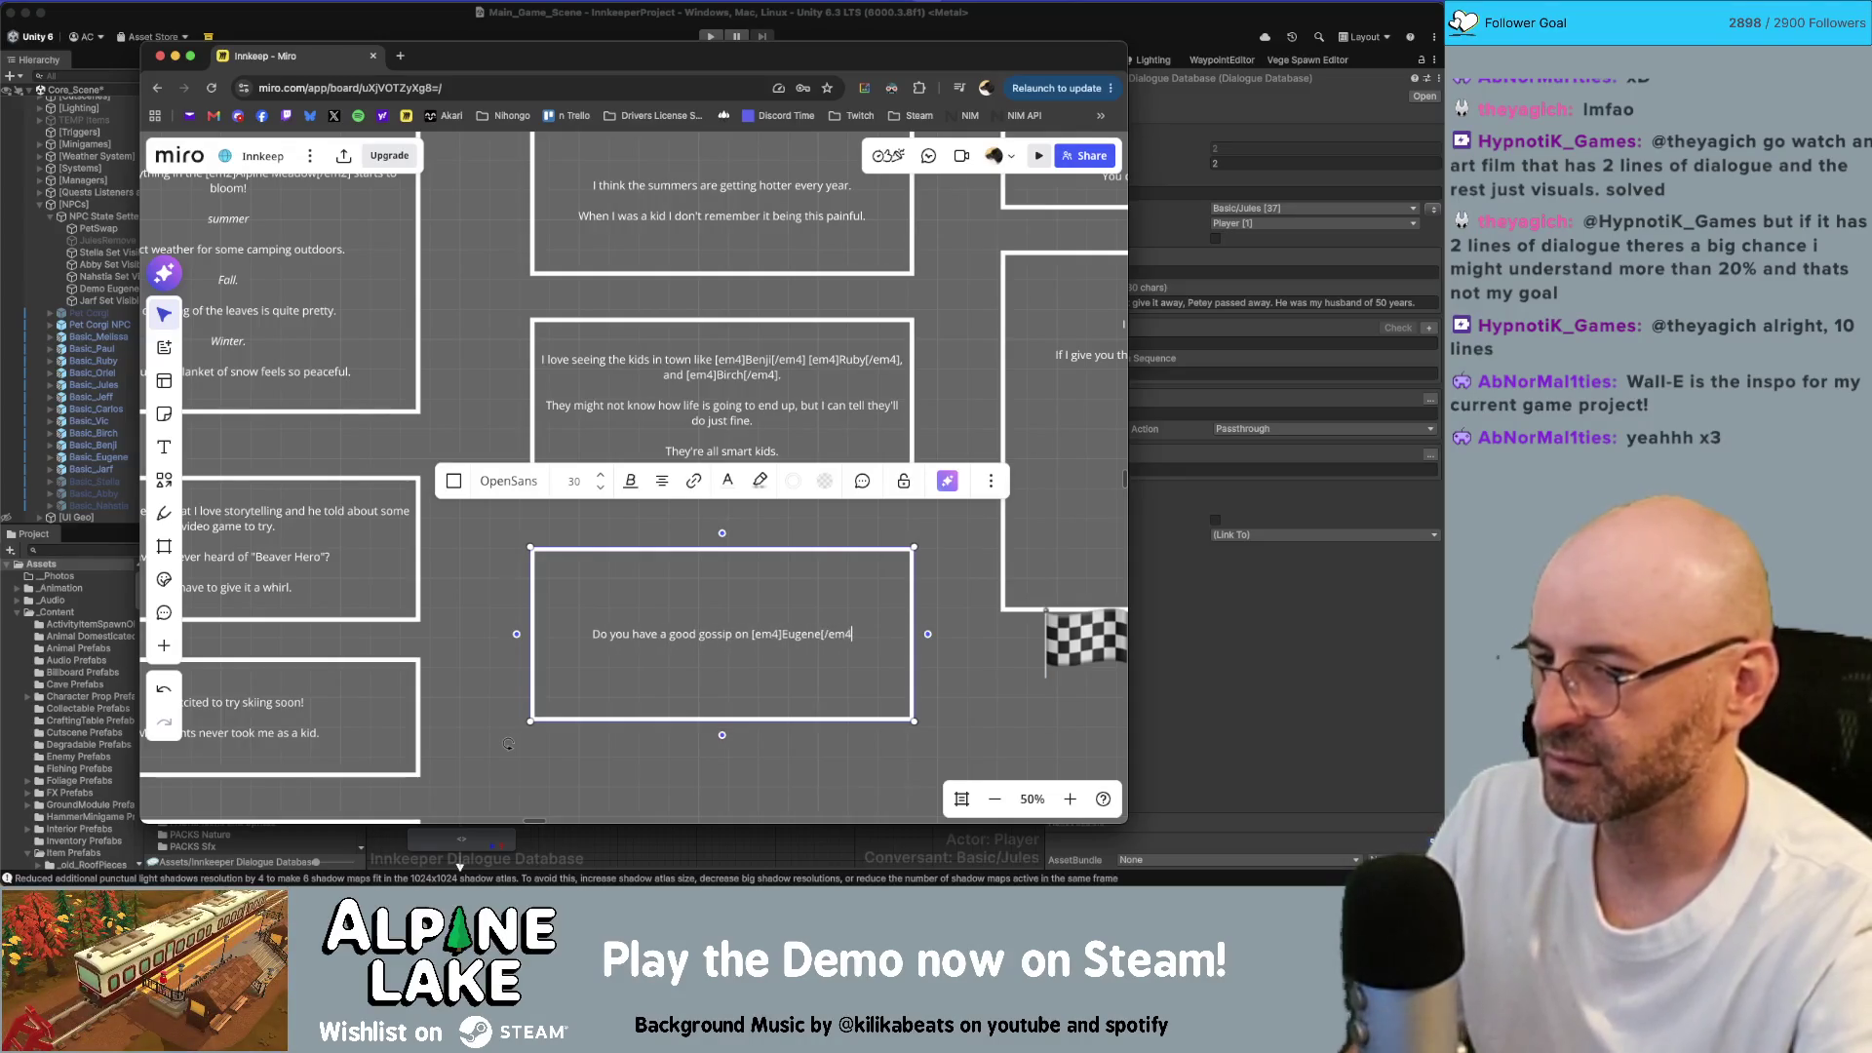
pyautogui.write(']?')
# Step: Add lines ending 'there has to be more to him.' and 'Nobody is that good.'
pyautogui.press('Return')
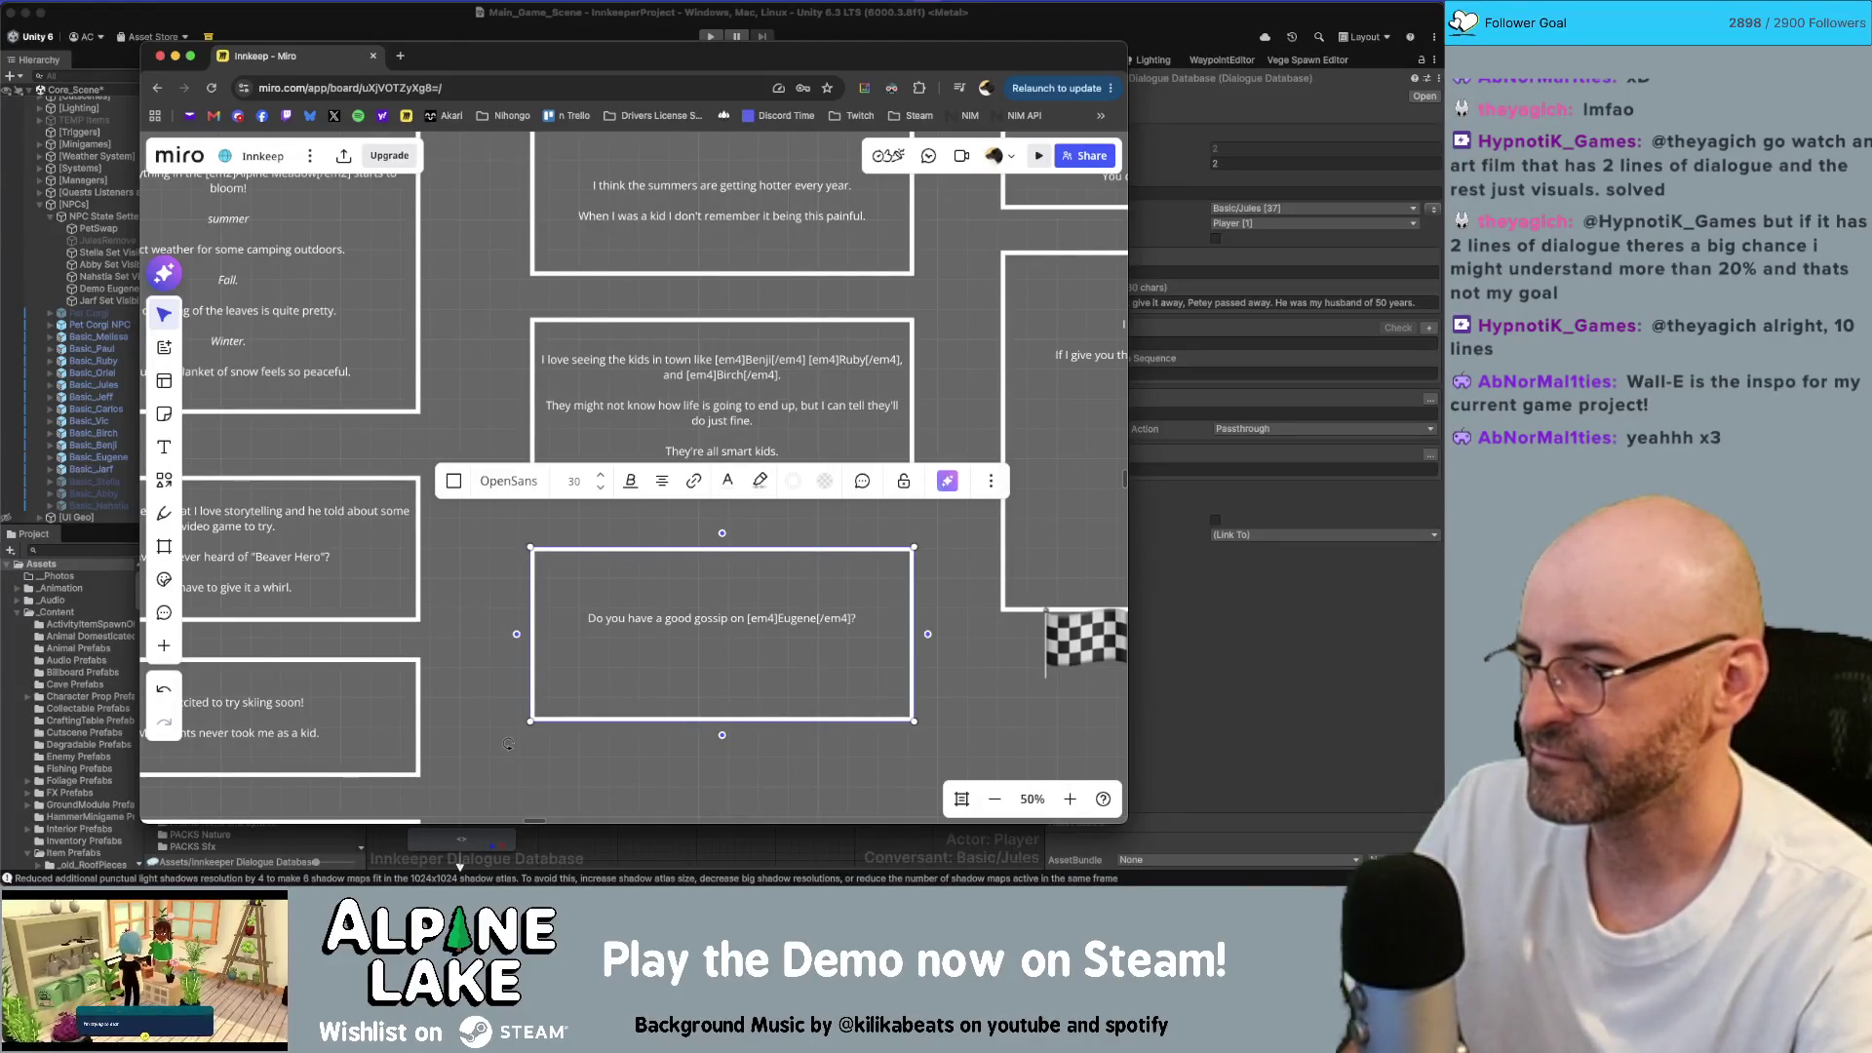
pyautogui.write('ne so much good for ')
pyautogui.write('this town')
pyautogui.write(', he')
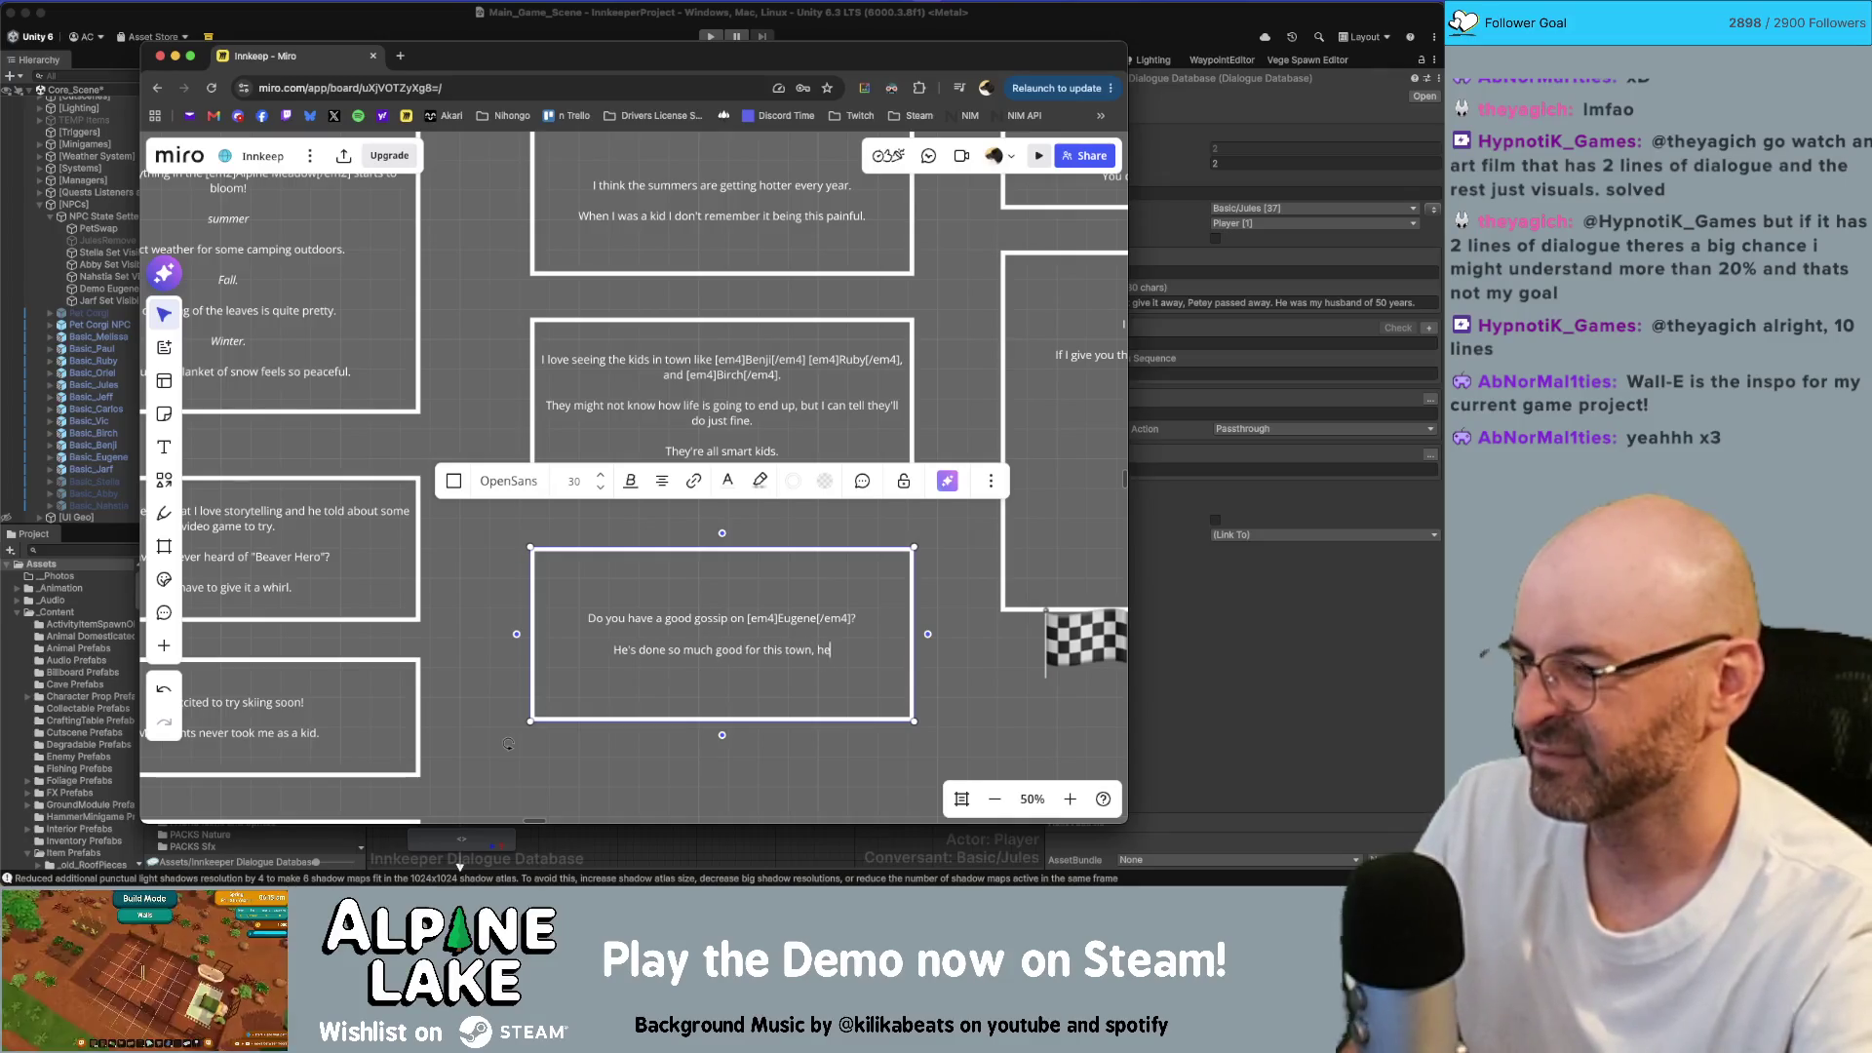
pyautogui.press('BackSpace')
pyautogui.press('BackSpace')
pyautogui.write('there has to')
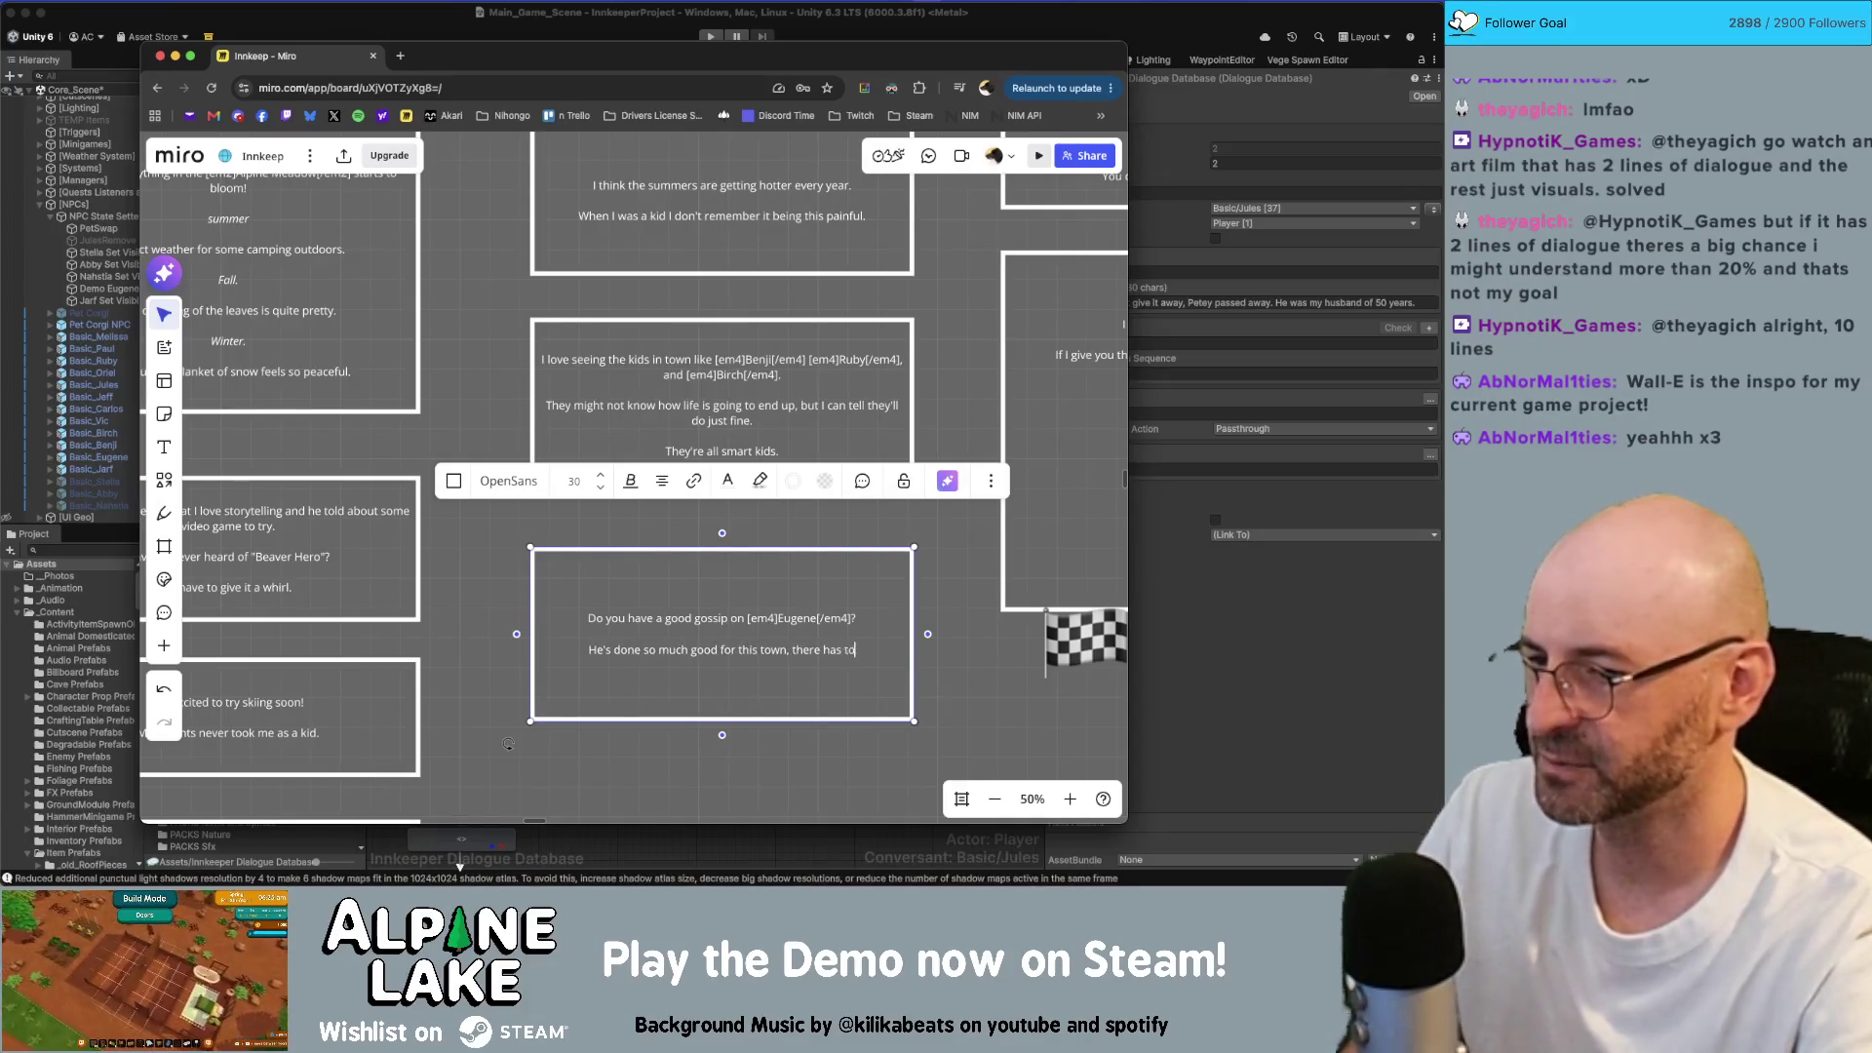
pyautogui.write(' be more to him.')
pyautogui.press('Return')
pyautogui.press('Return')
pyautogui.write('Nobody is that go')
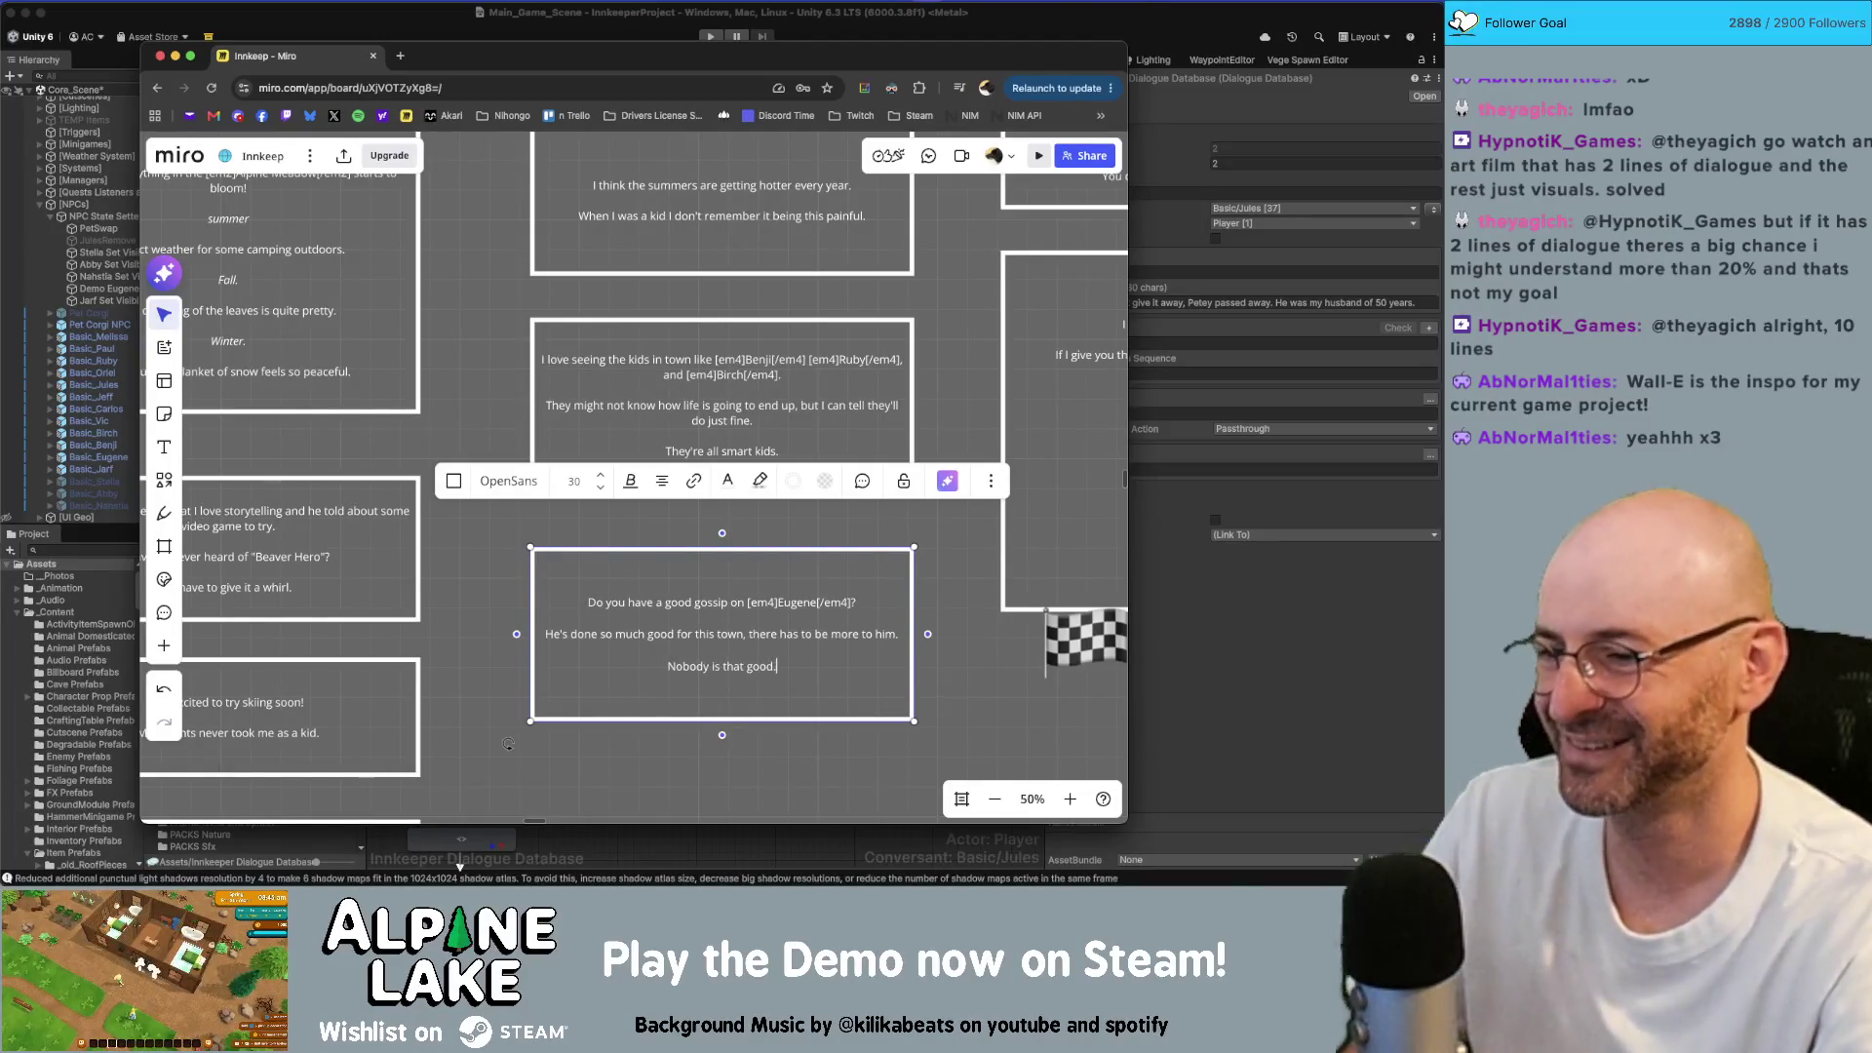
pyautogui.write('od.')
pyautogui.press('Return')
pyautogui.press('Return')
pyautogui.write('Mb')
pyautogui.press('BackSpace')
pyautogui.press('BackSpace')
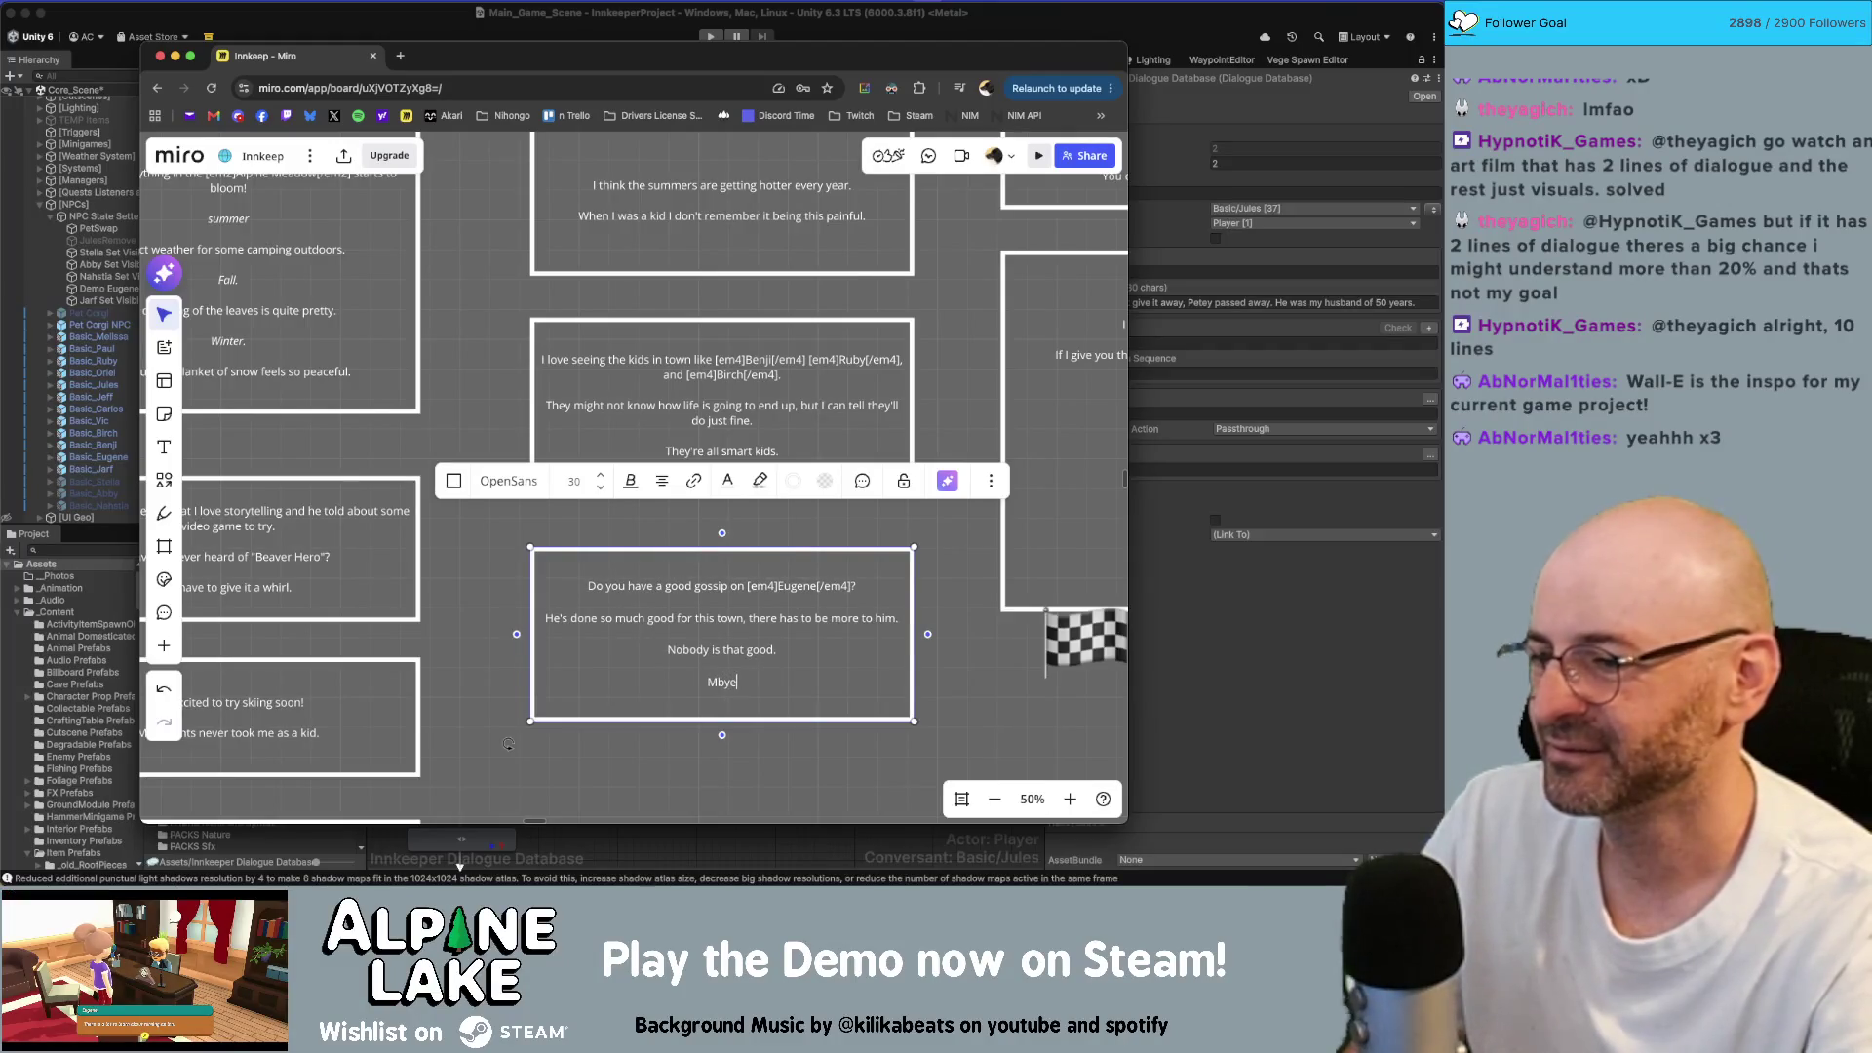
pyautogui.press('BackSpace')
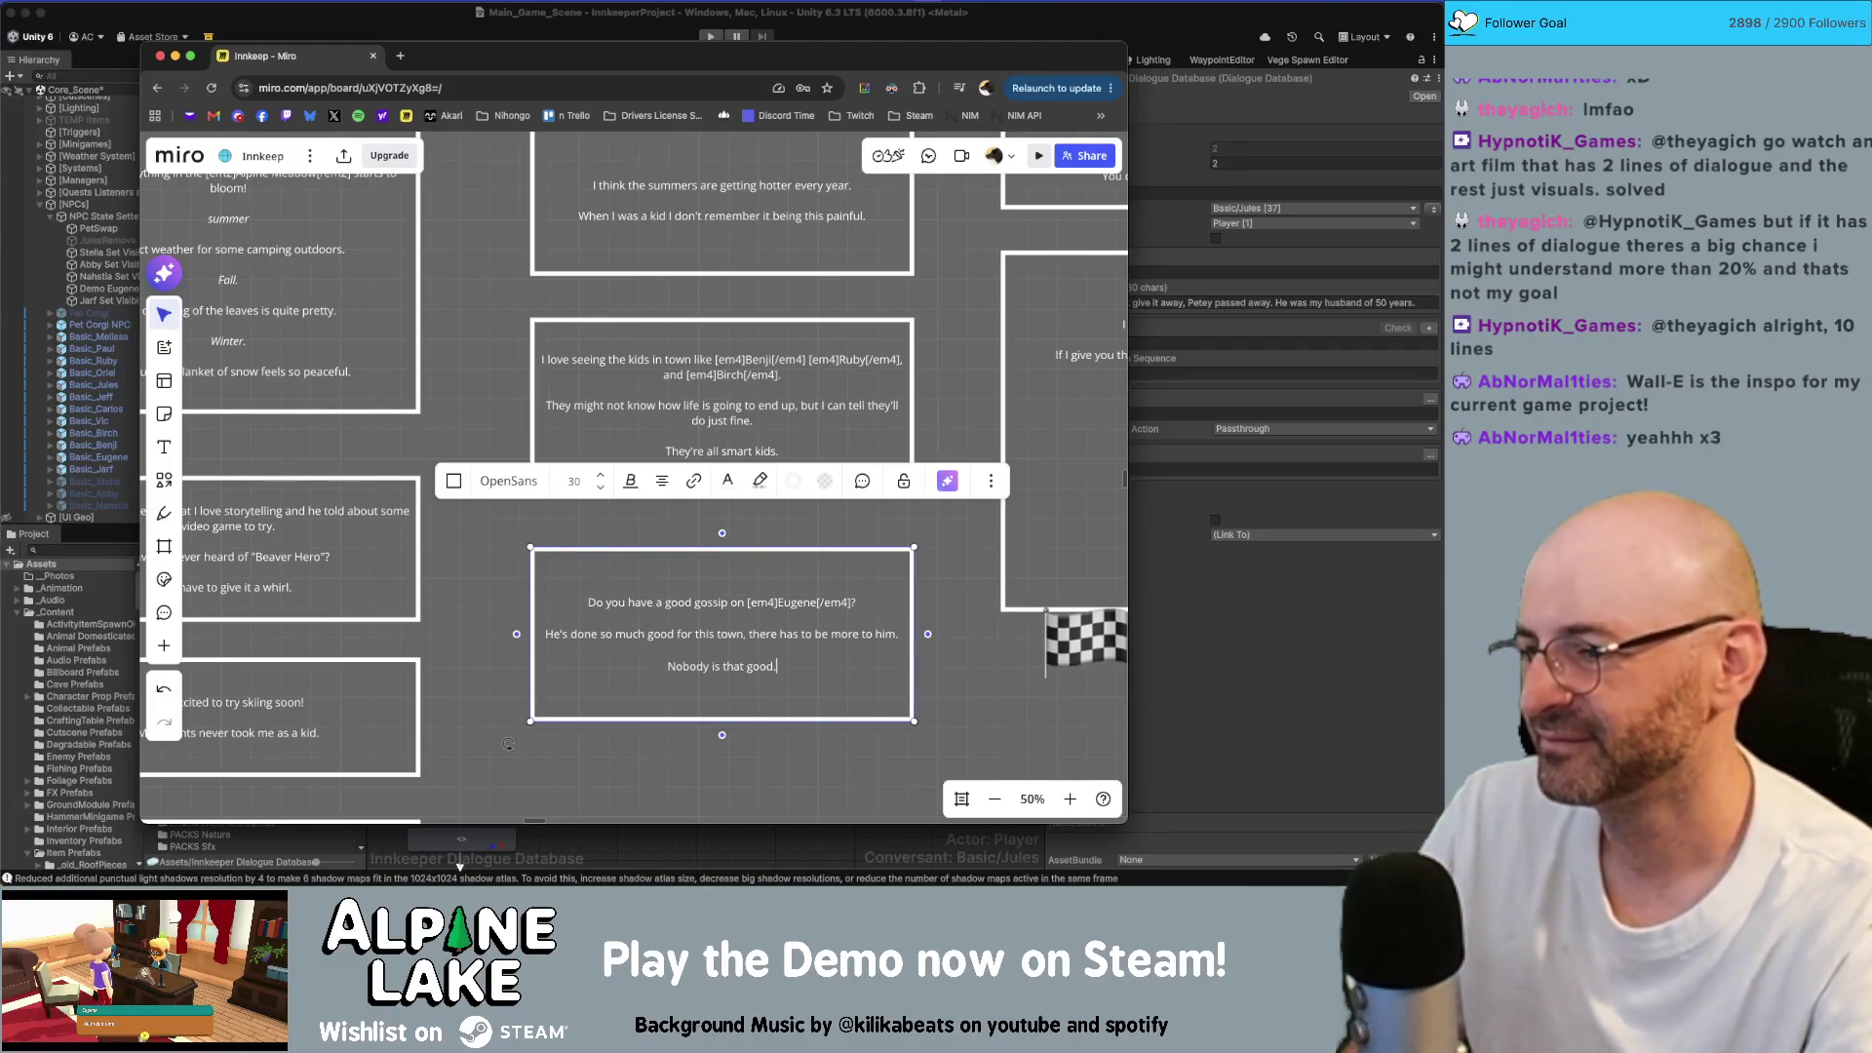
# Step: Paste a duplicate of the finished Eugene gossip card below it
pyautogui.click(956, 668)
pyautogui.scroll(-3, 955, 668)
pyautogui.press('super+v')
pyautogui.scroll(-1, 972, 621)
pyautogui.scroll(-3, 972, 621)
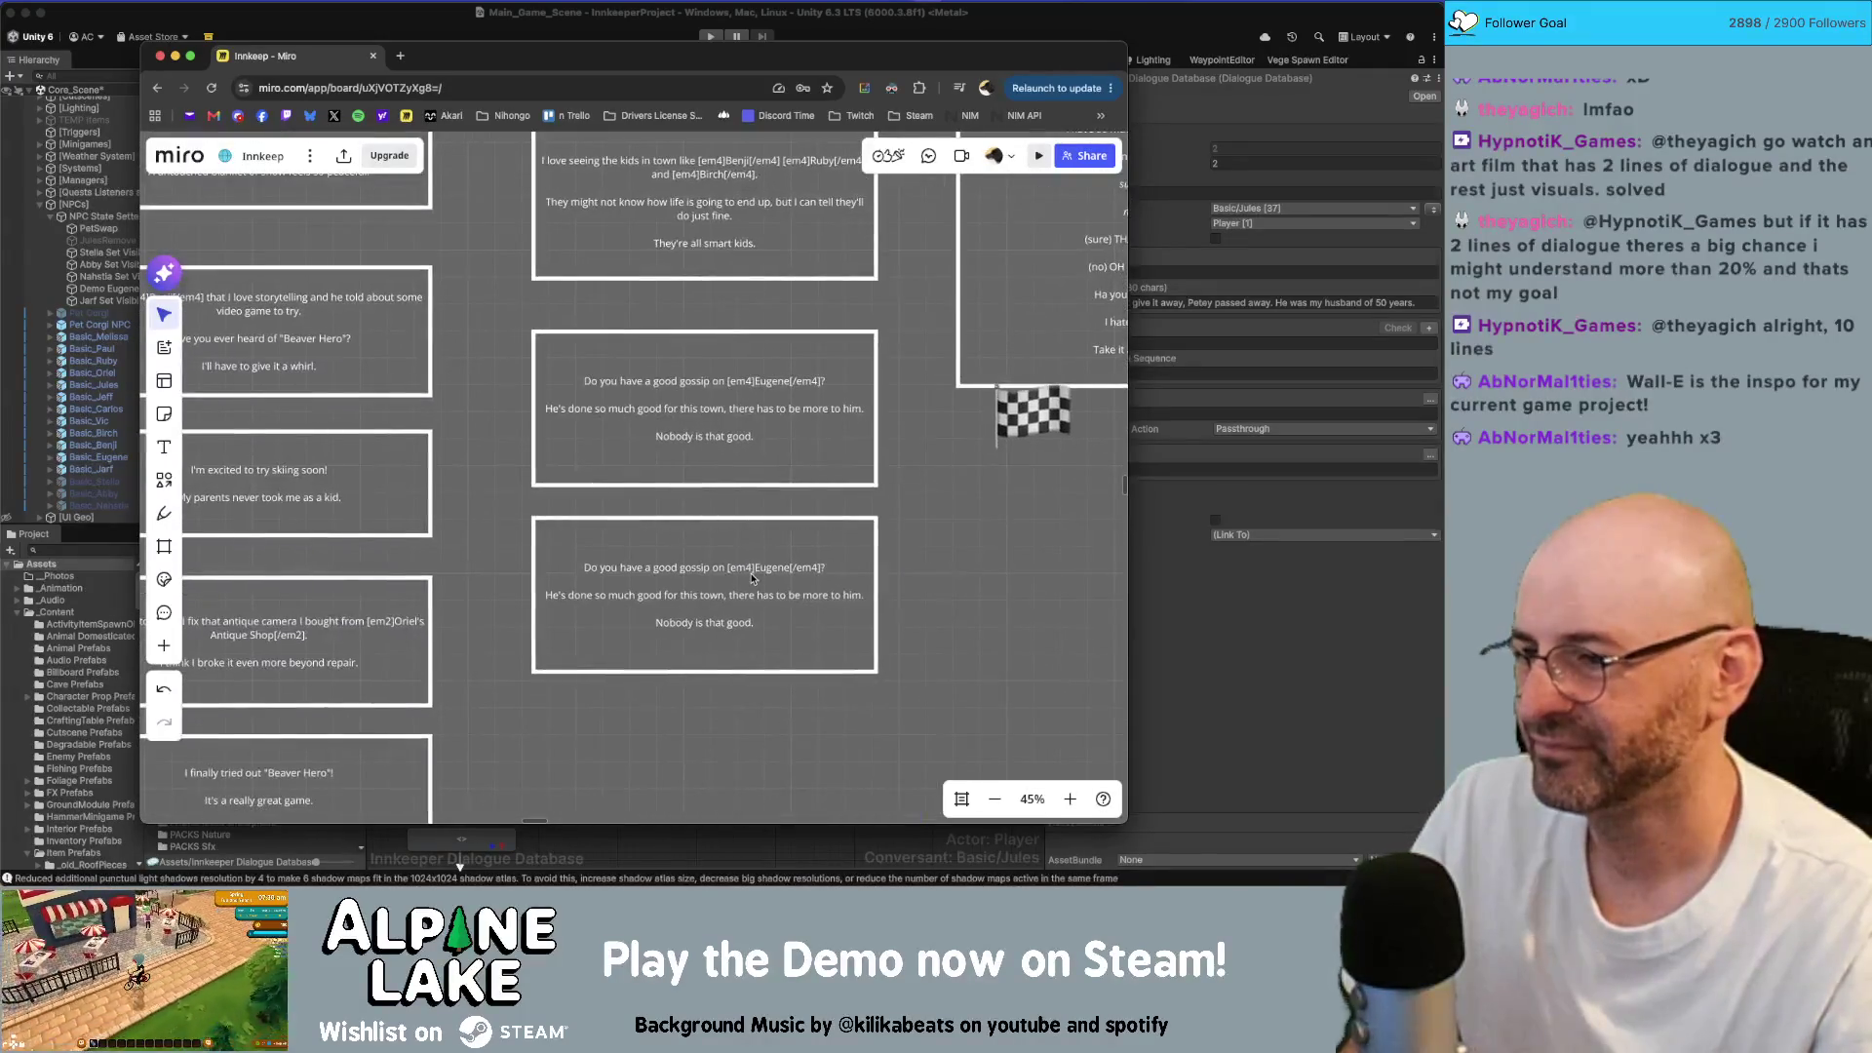
# Step: Replace the pasted card's text with a line about a recipe swap with the last Inn's owner
pyautogui.click(753, 585)
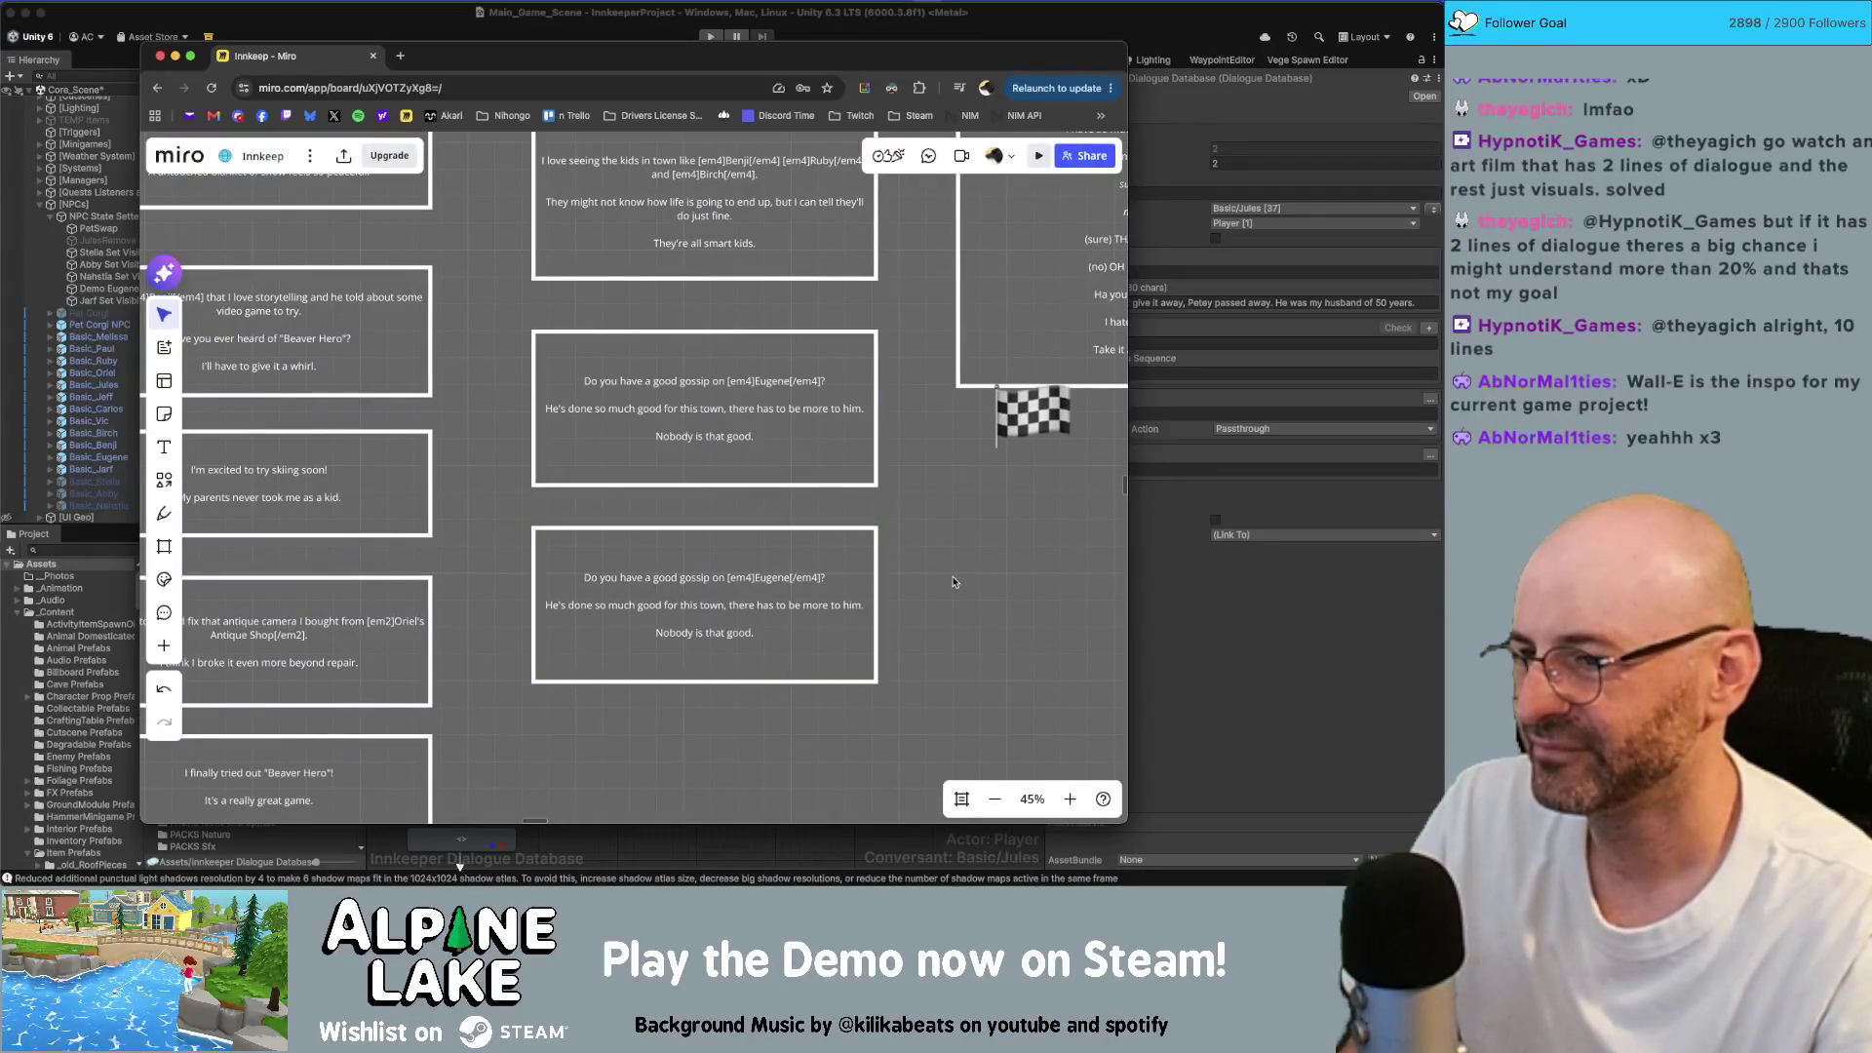
pyautogui.scroll(-1, 960, 583)
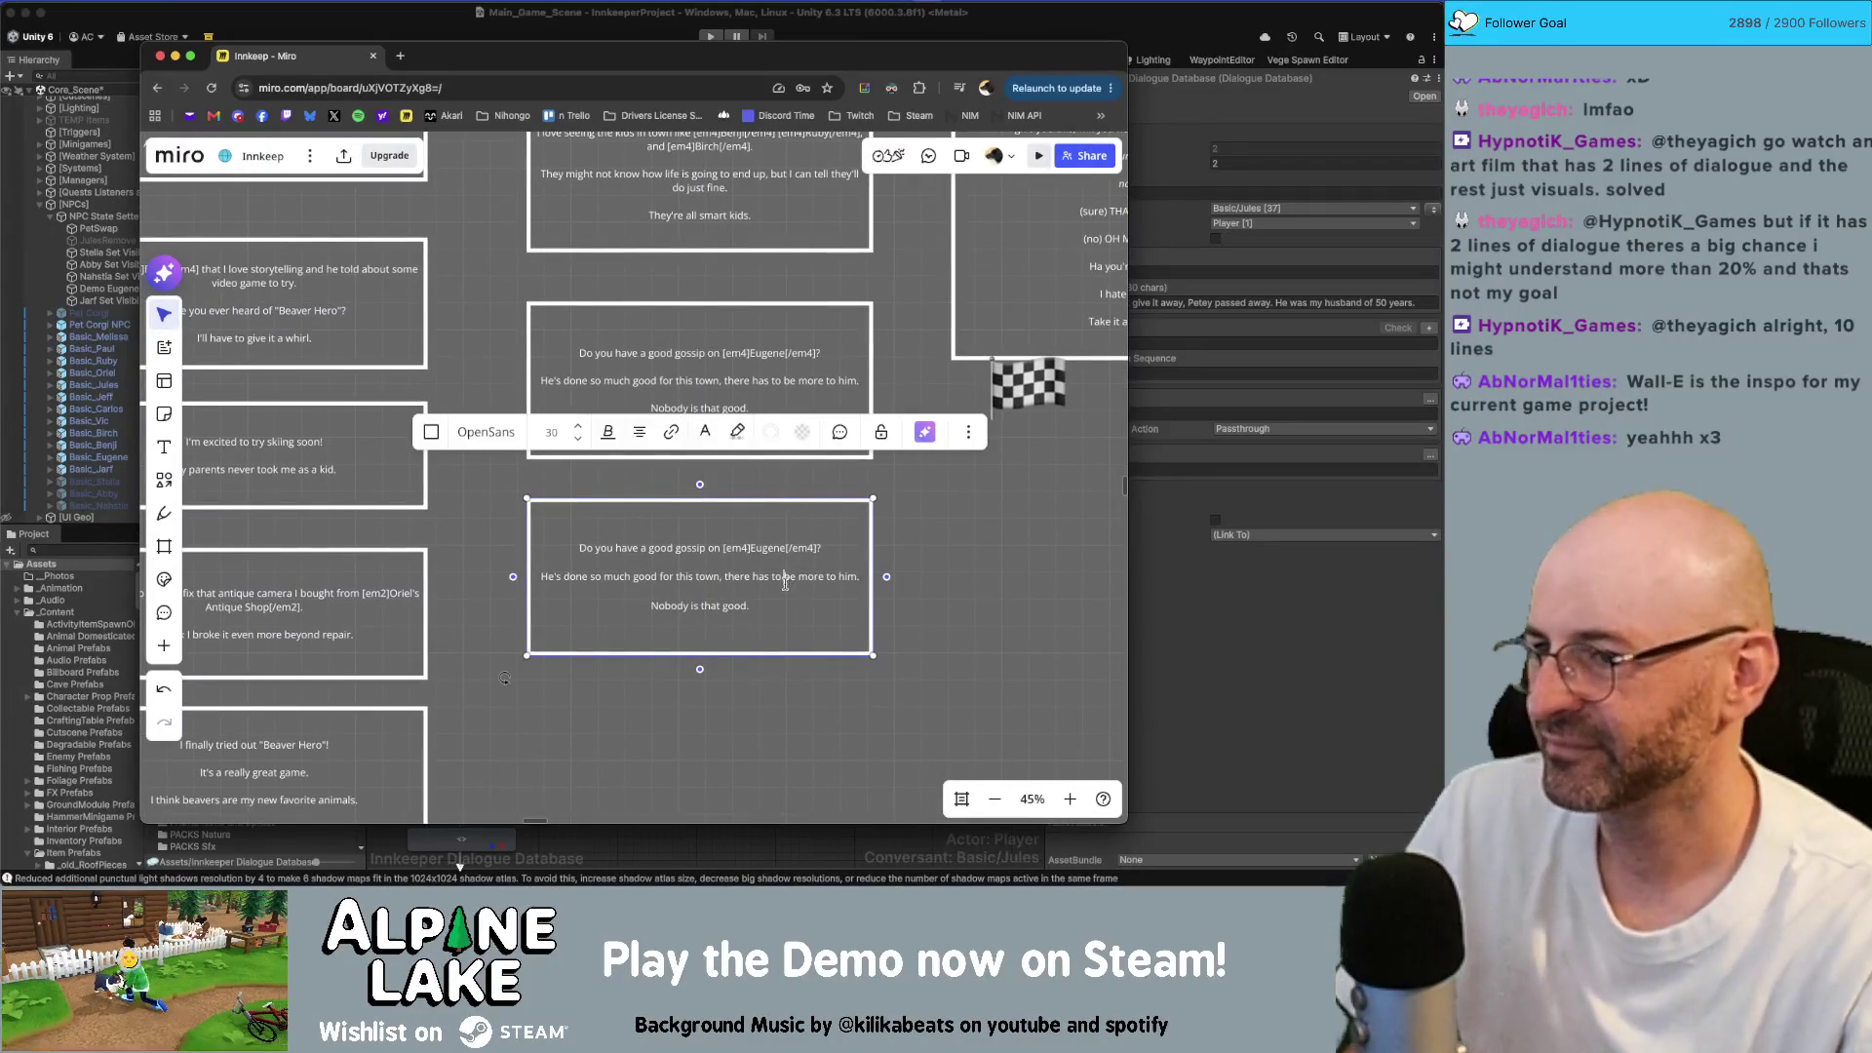
pyautogui.click(811, 603)
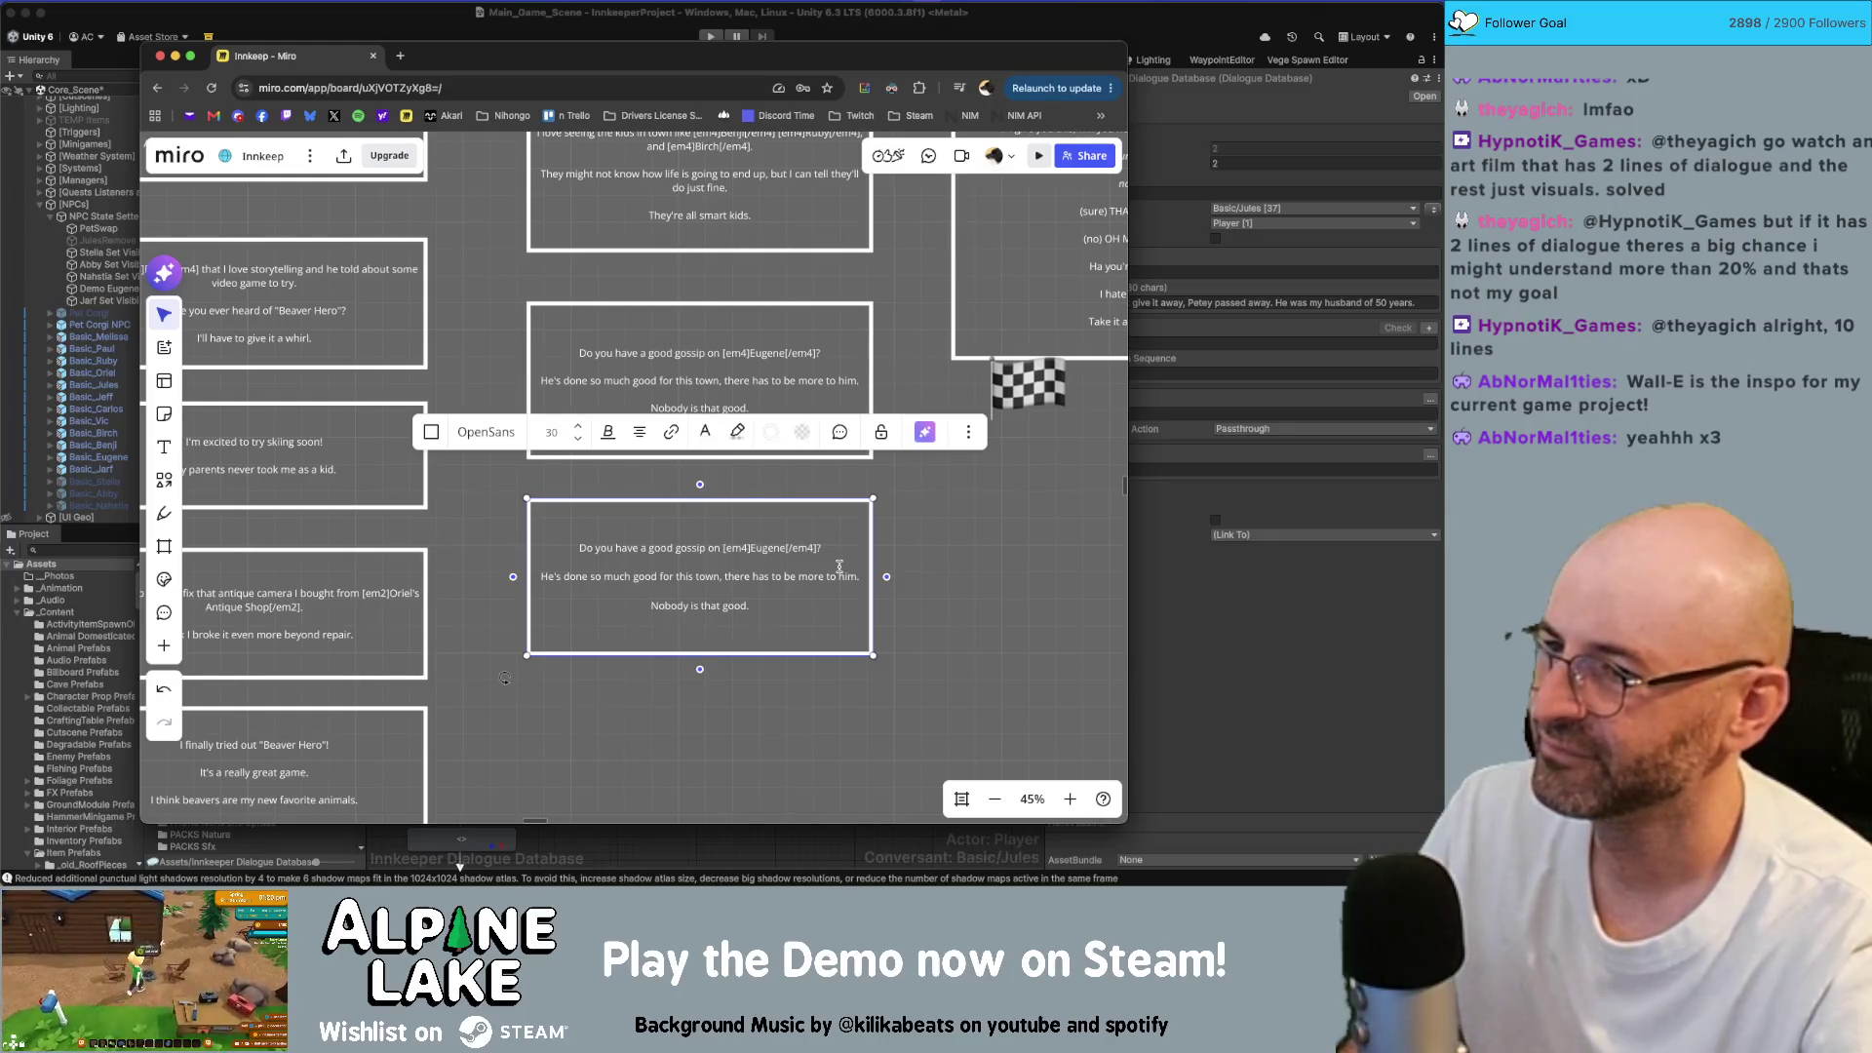
pyautogui.click(805, 590)
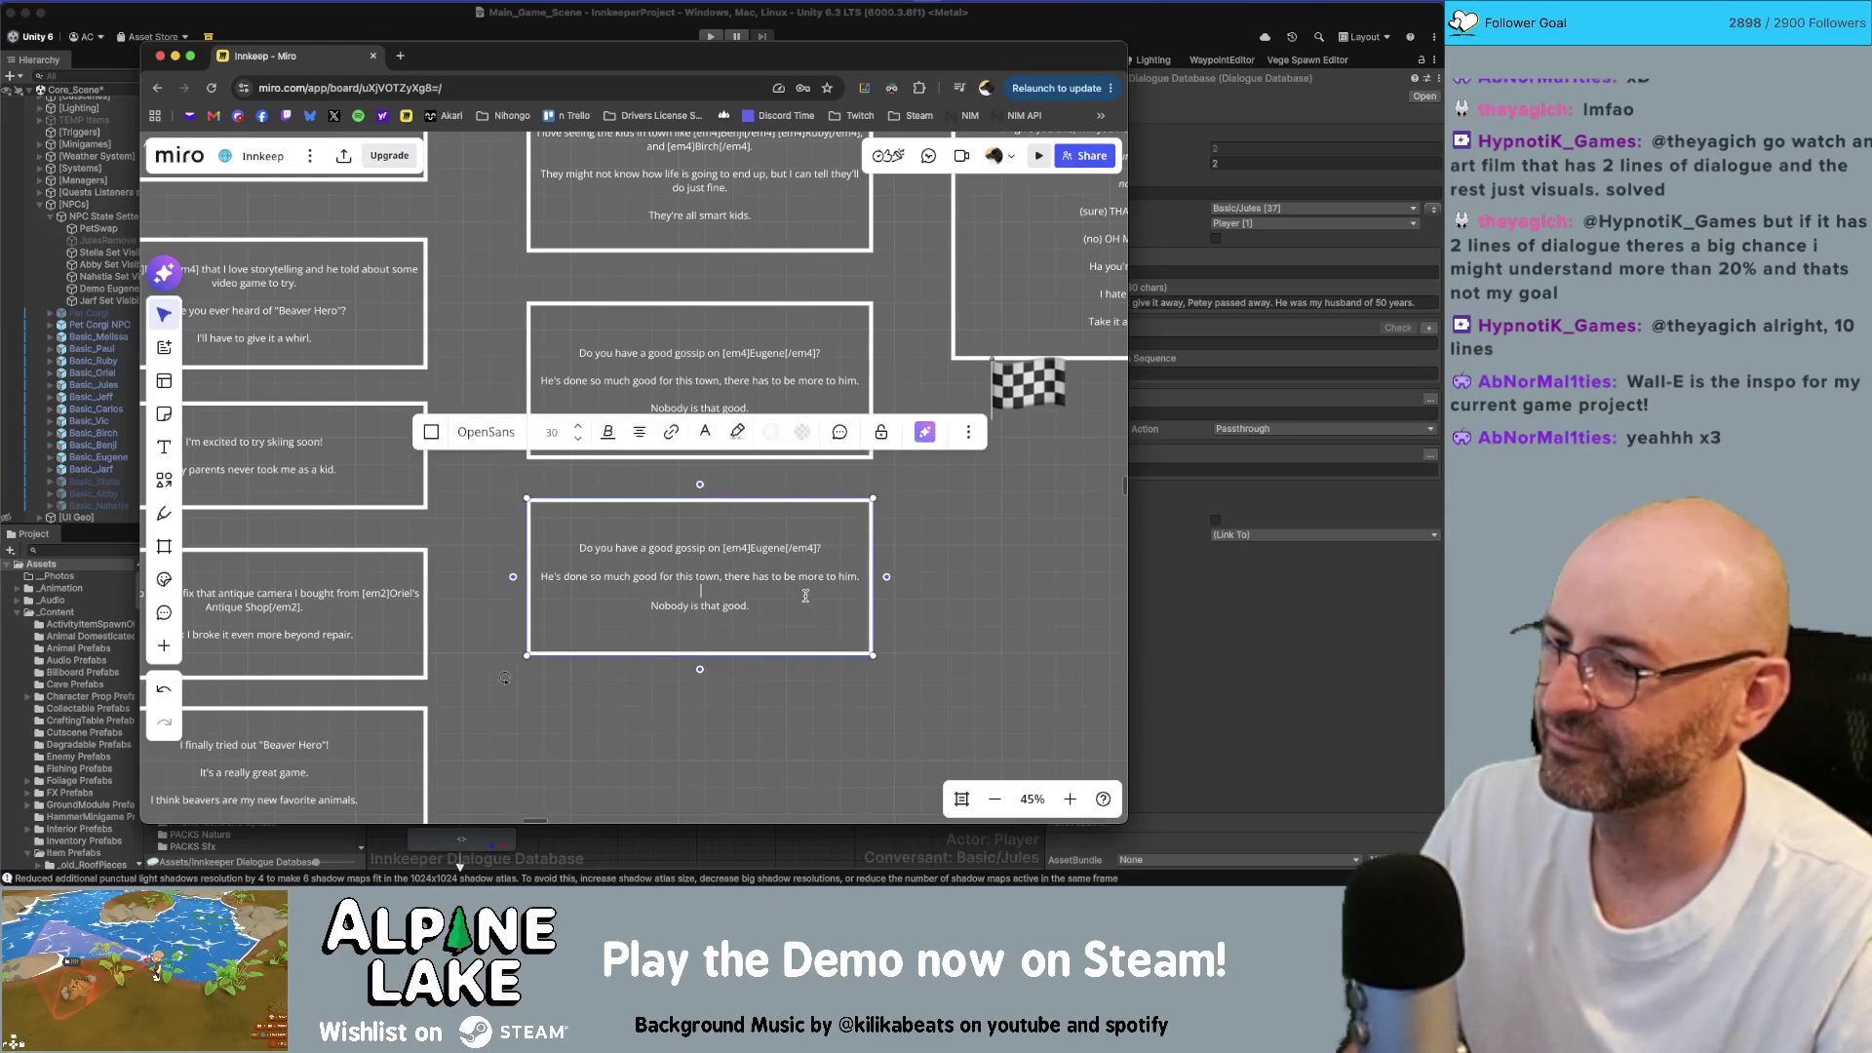
pyautogui.press('super+a')
pyautogui.press('BackSpace')
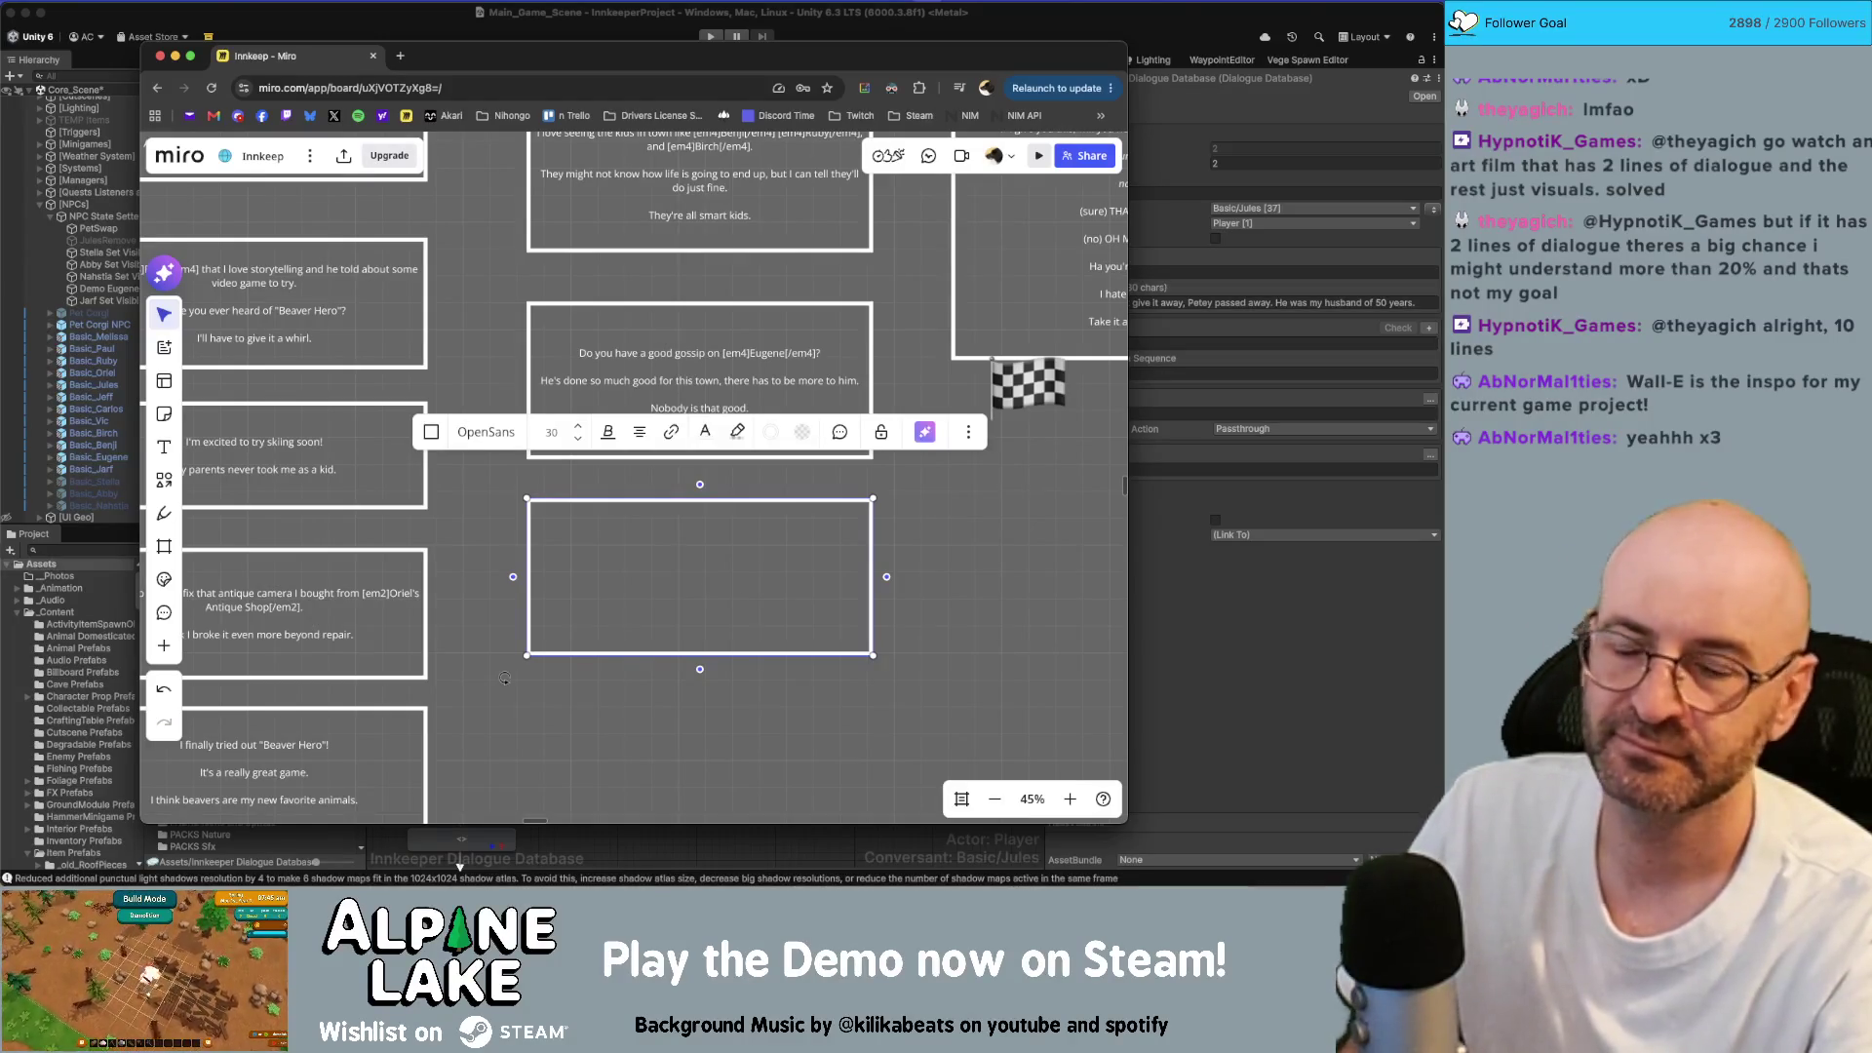
pyautogui.write('APPLE PIE ALL')
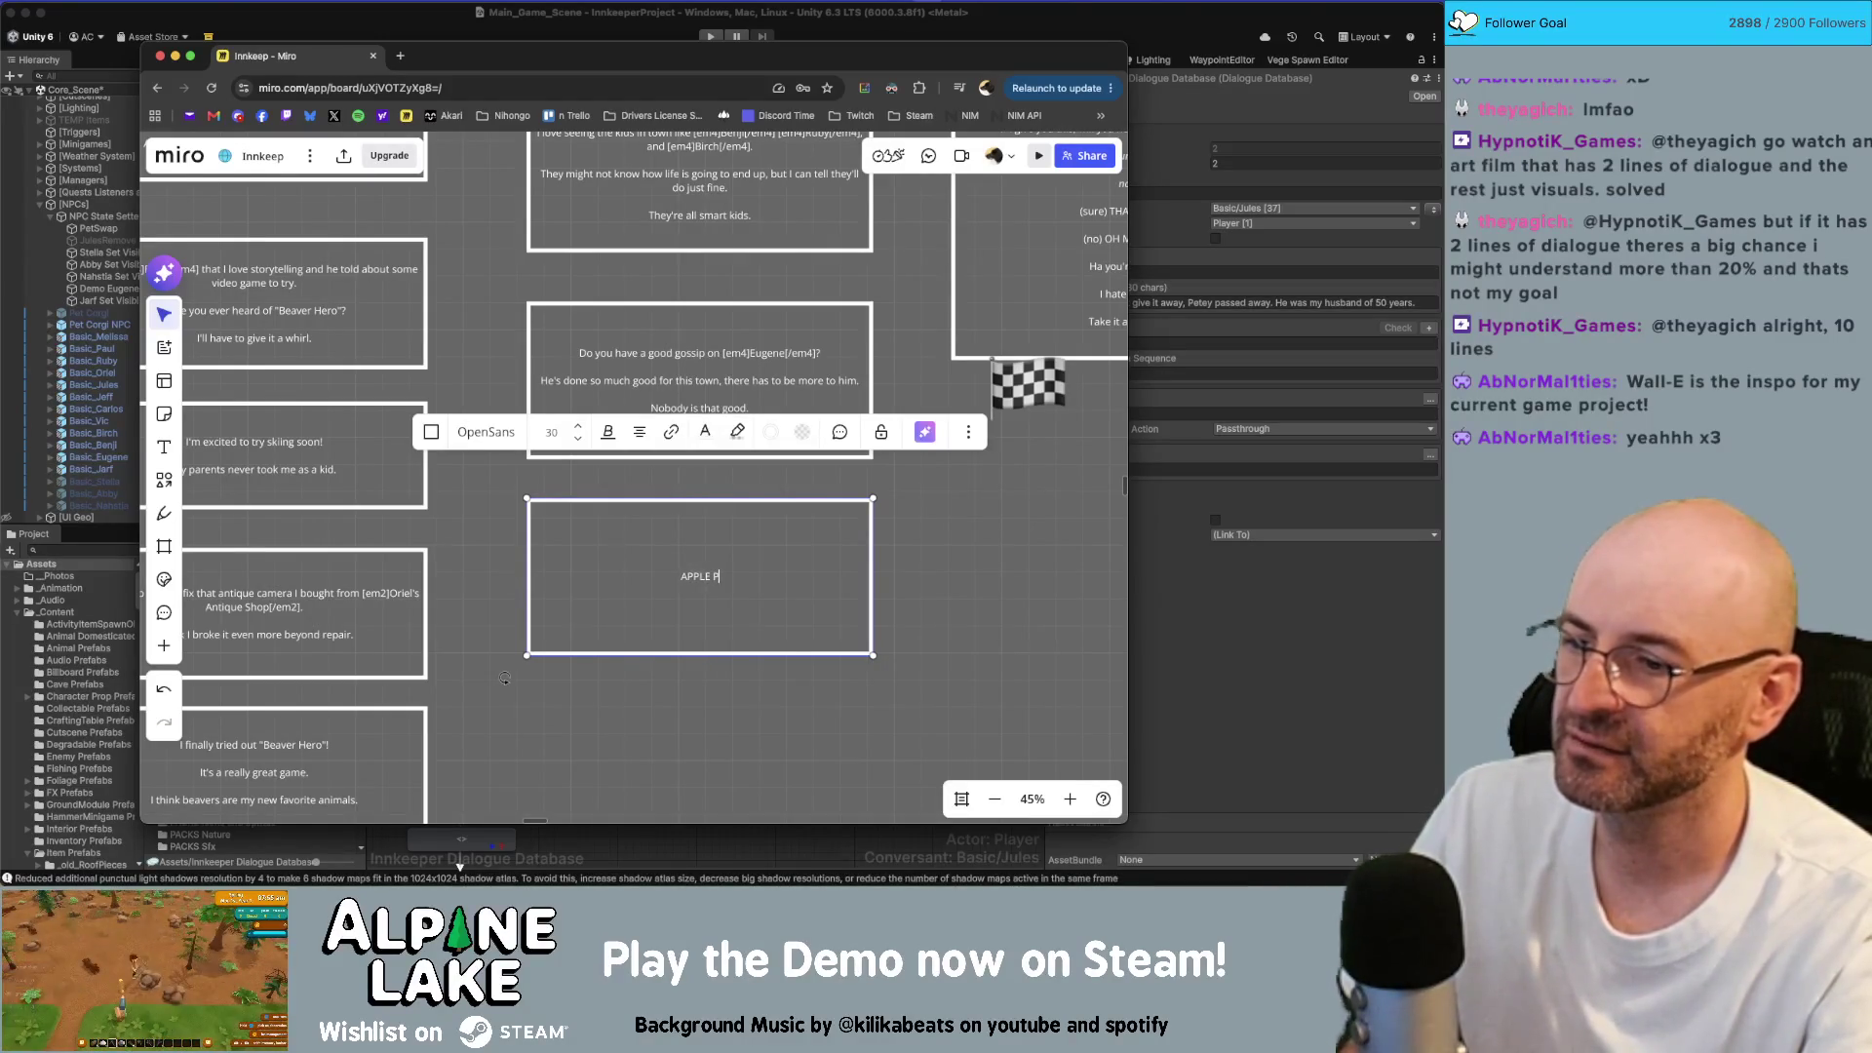
pyautogui.press('BackSpace')
pyautogui.press('BackSpace')
pyautogui.press('BackSpace')
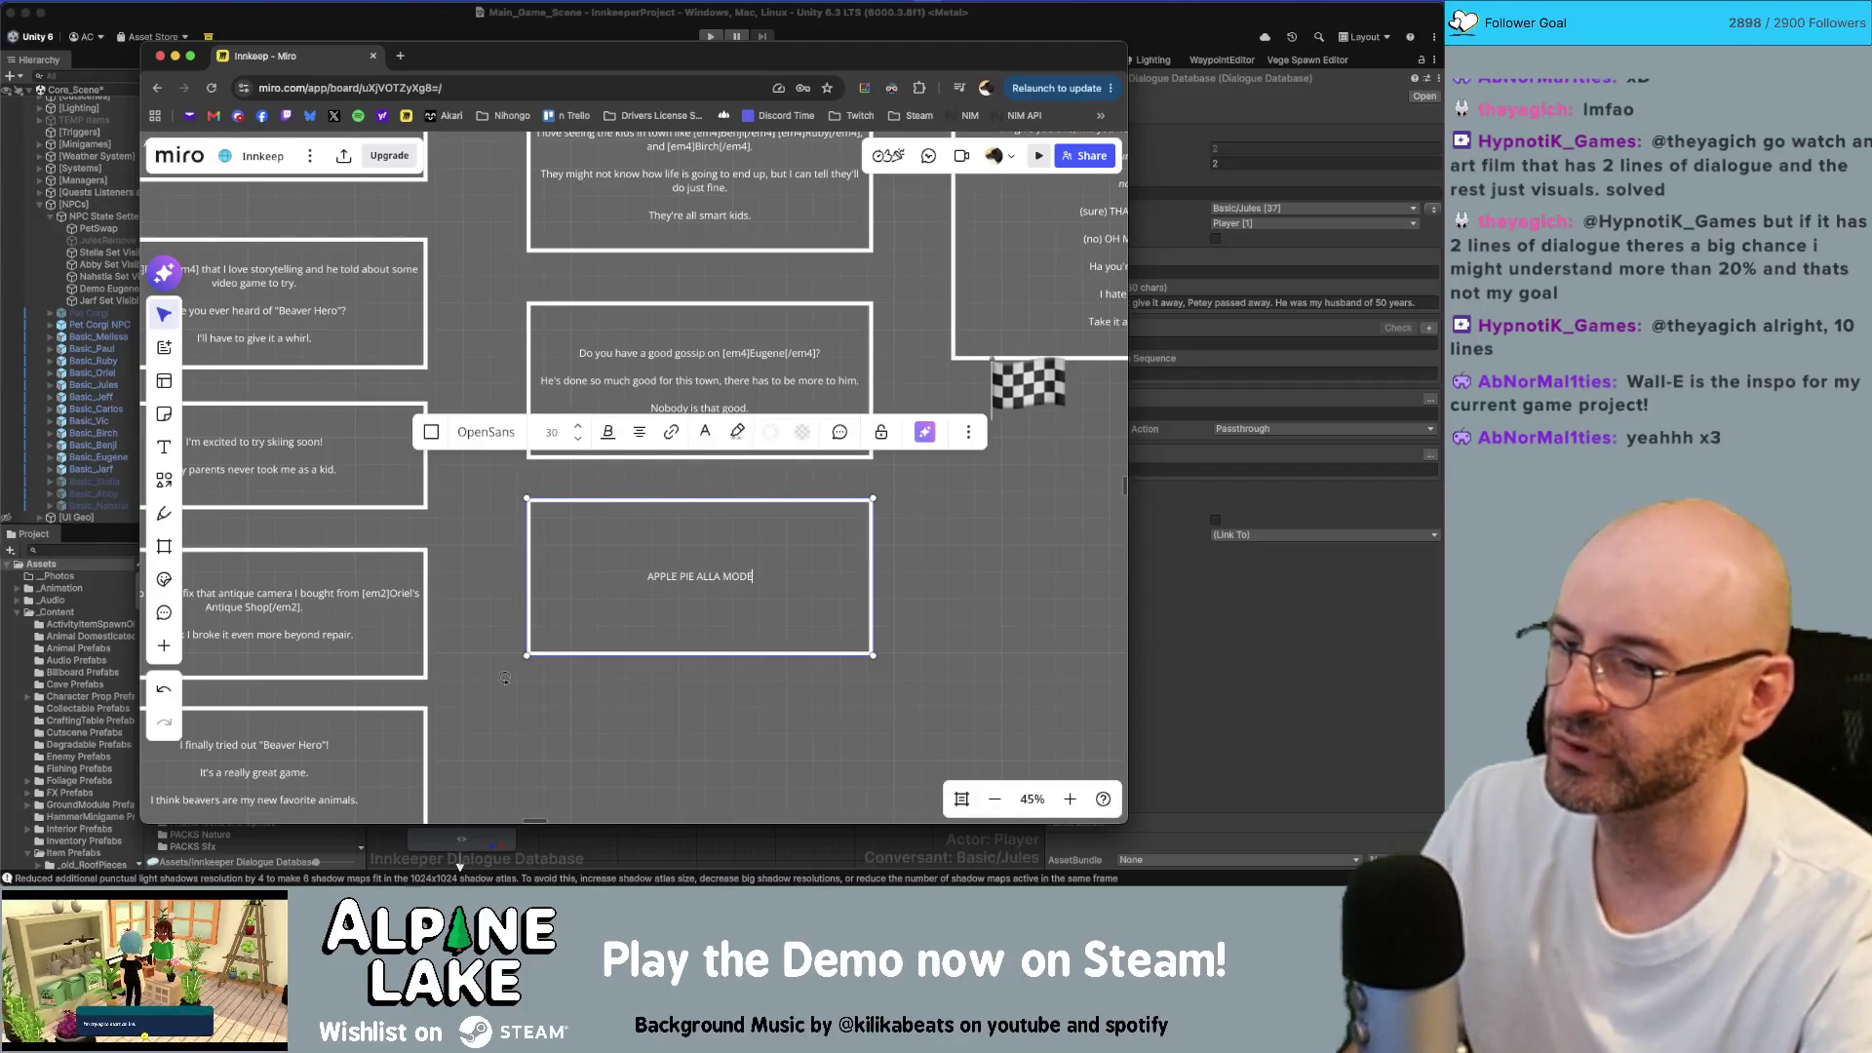
pyautogui.write('p')
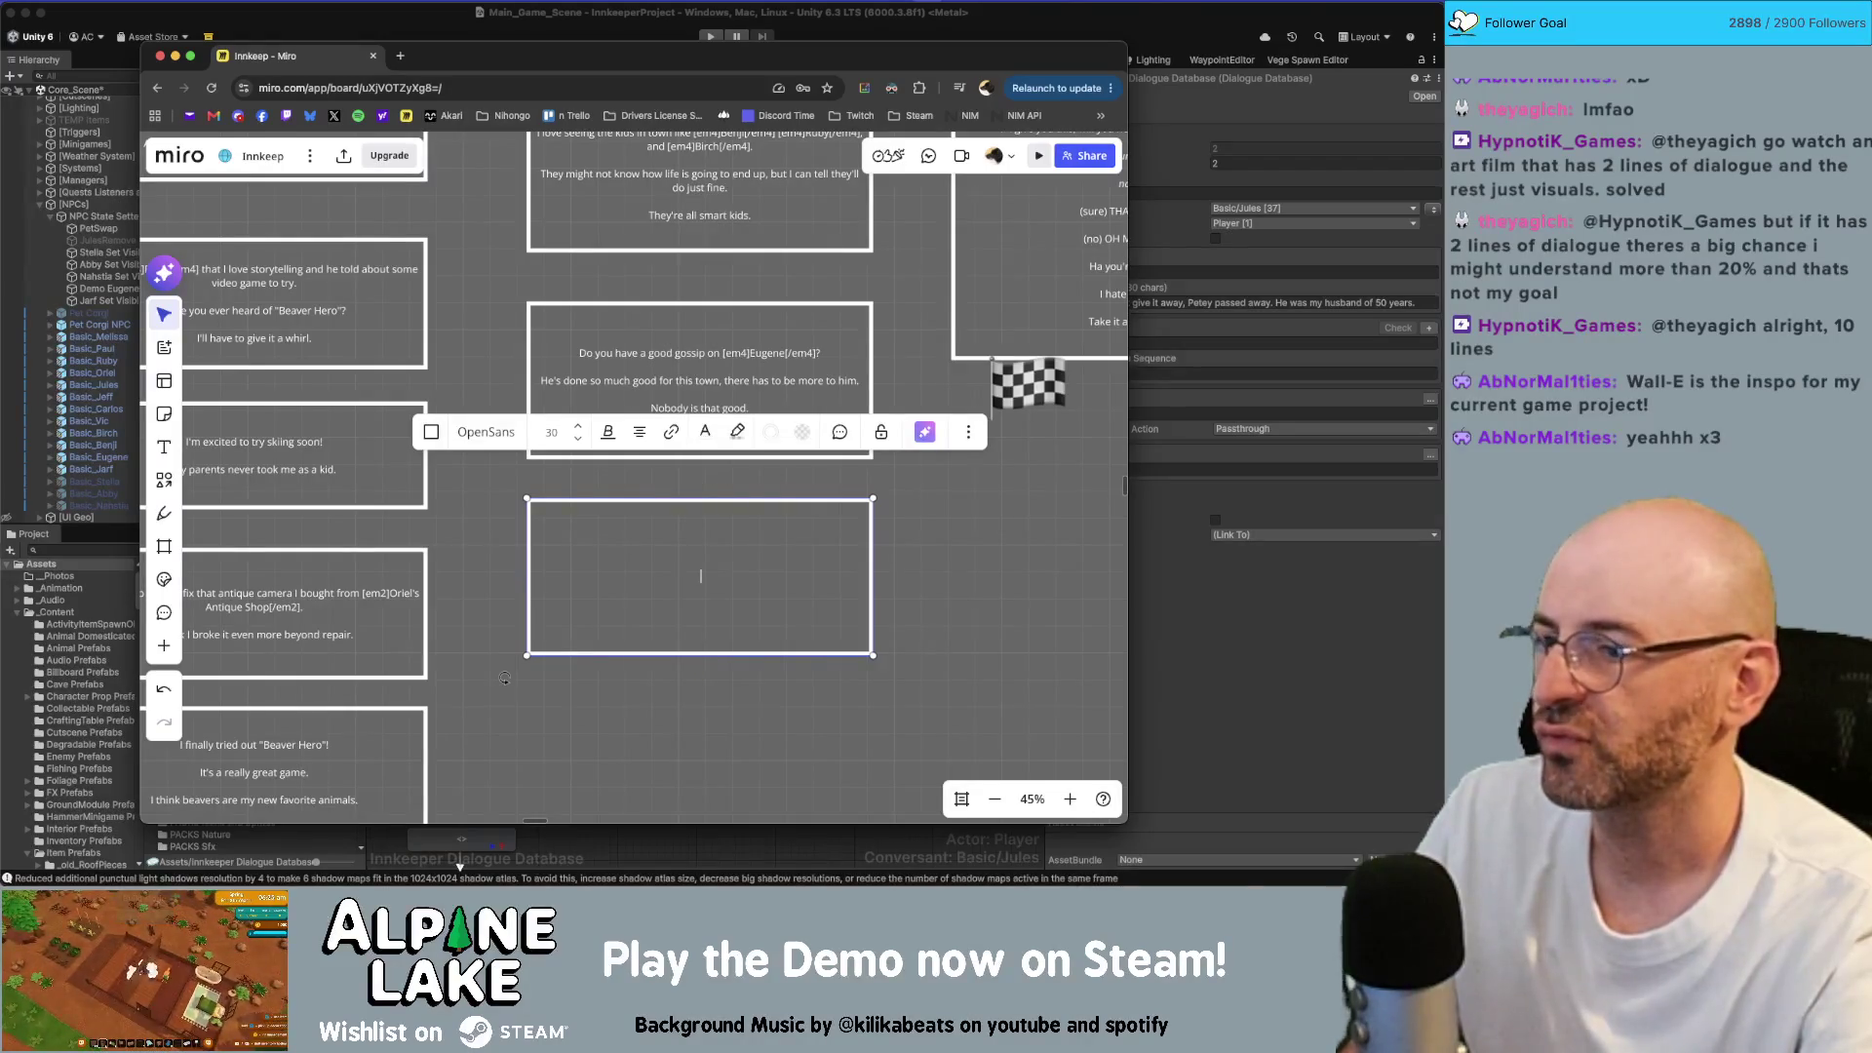
pyautogui.write('a recipe swap wi')
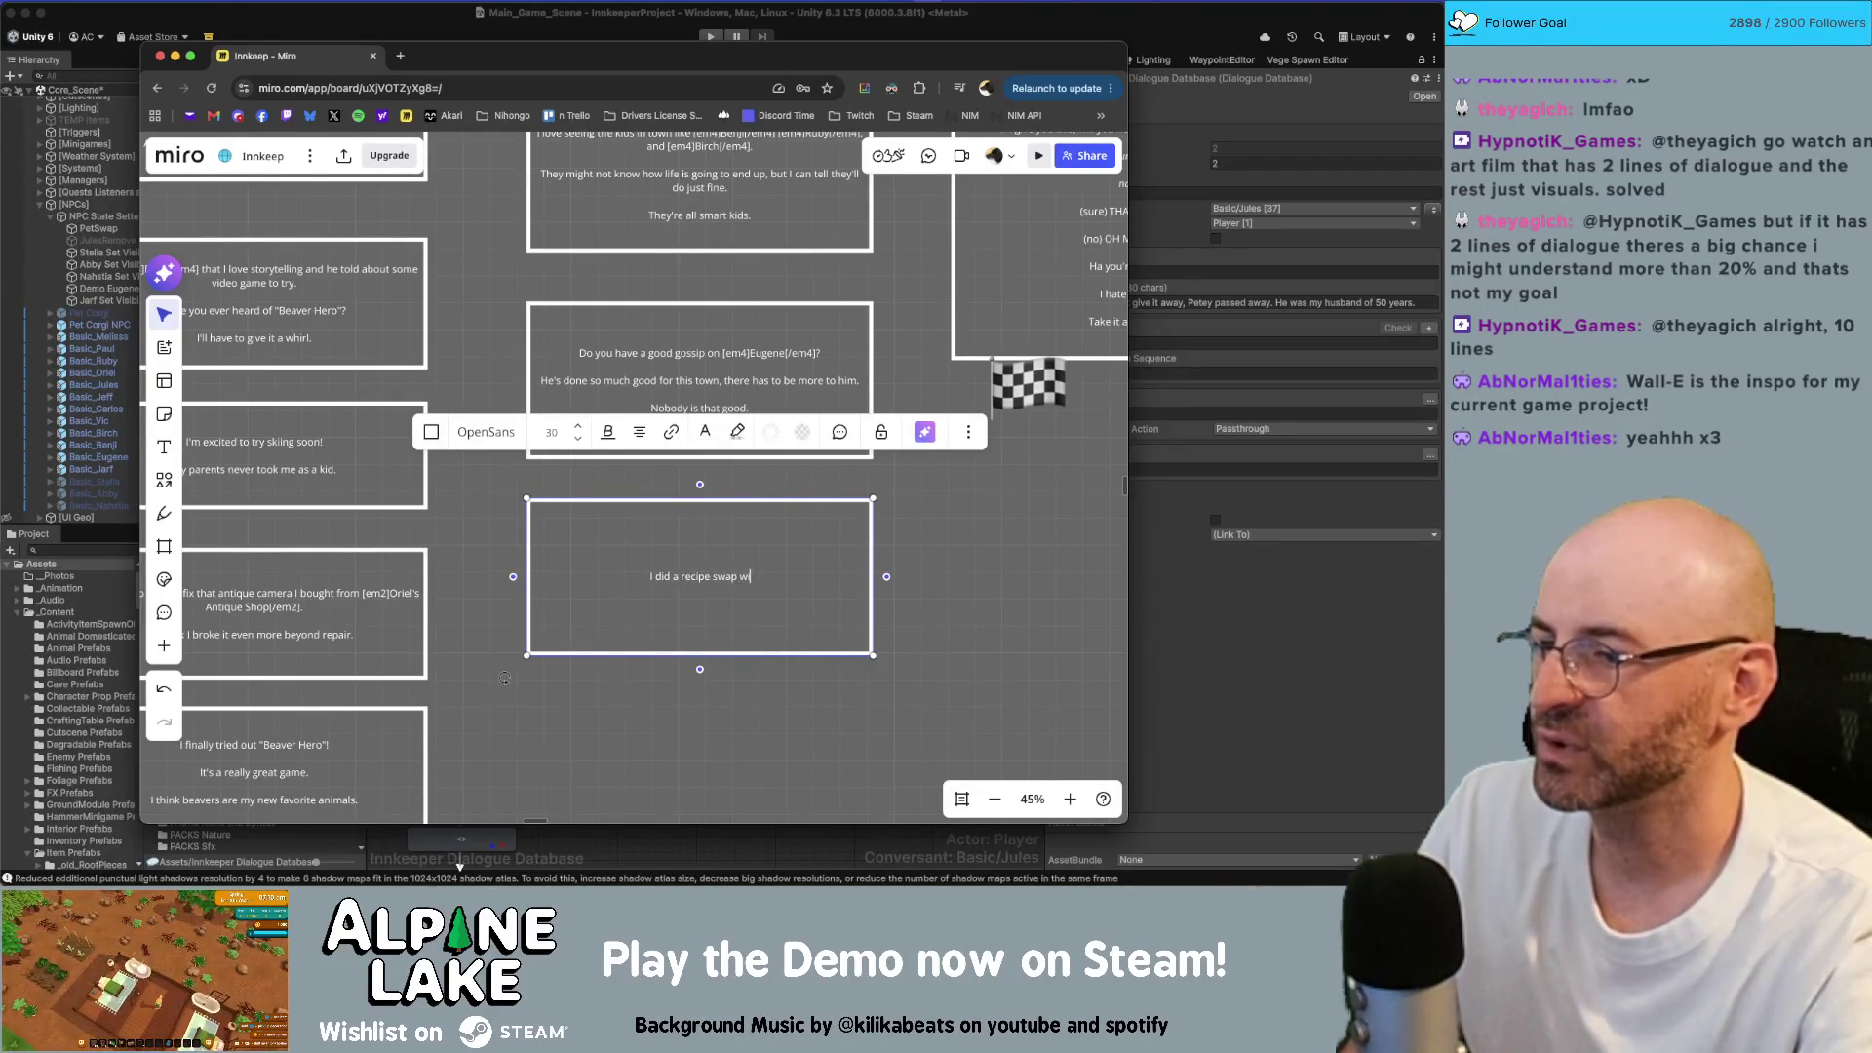
pyautogui.write('th the owner of the last Inn I s')
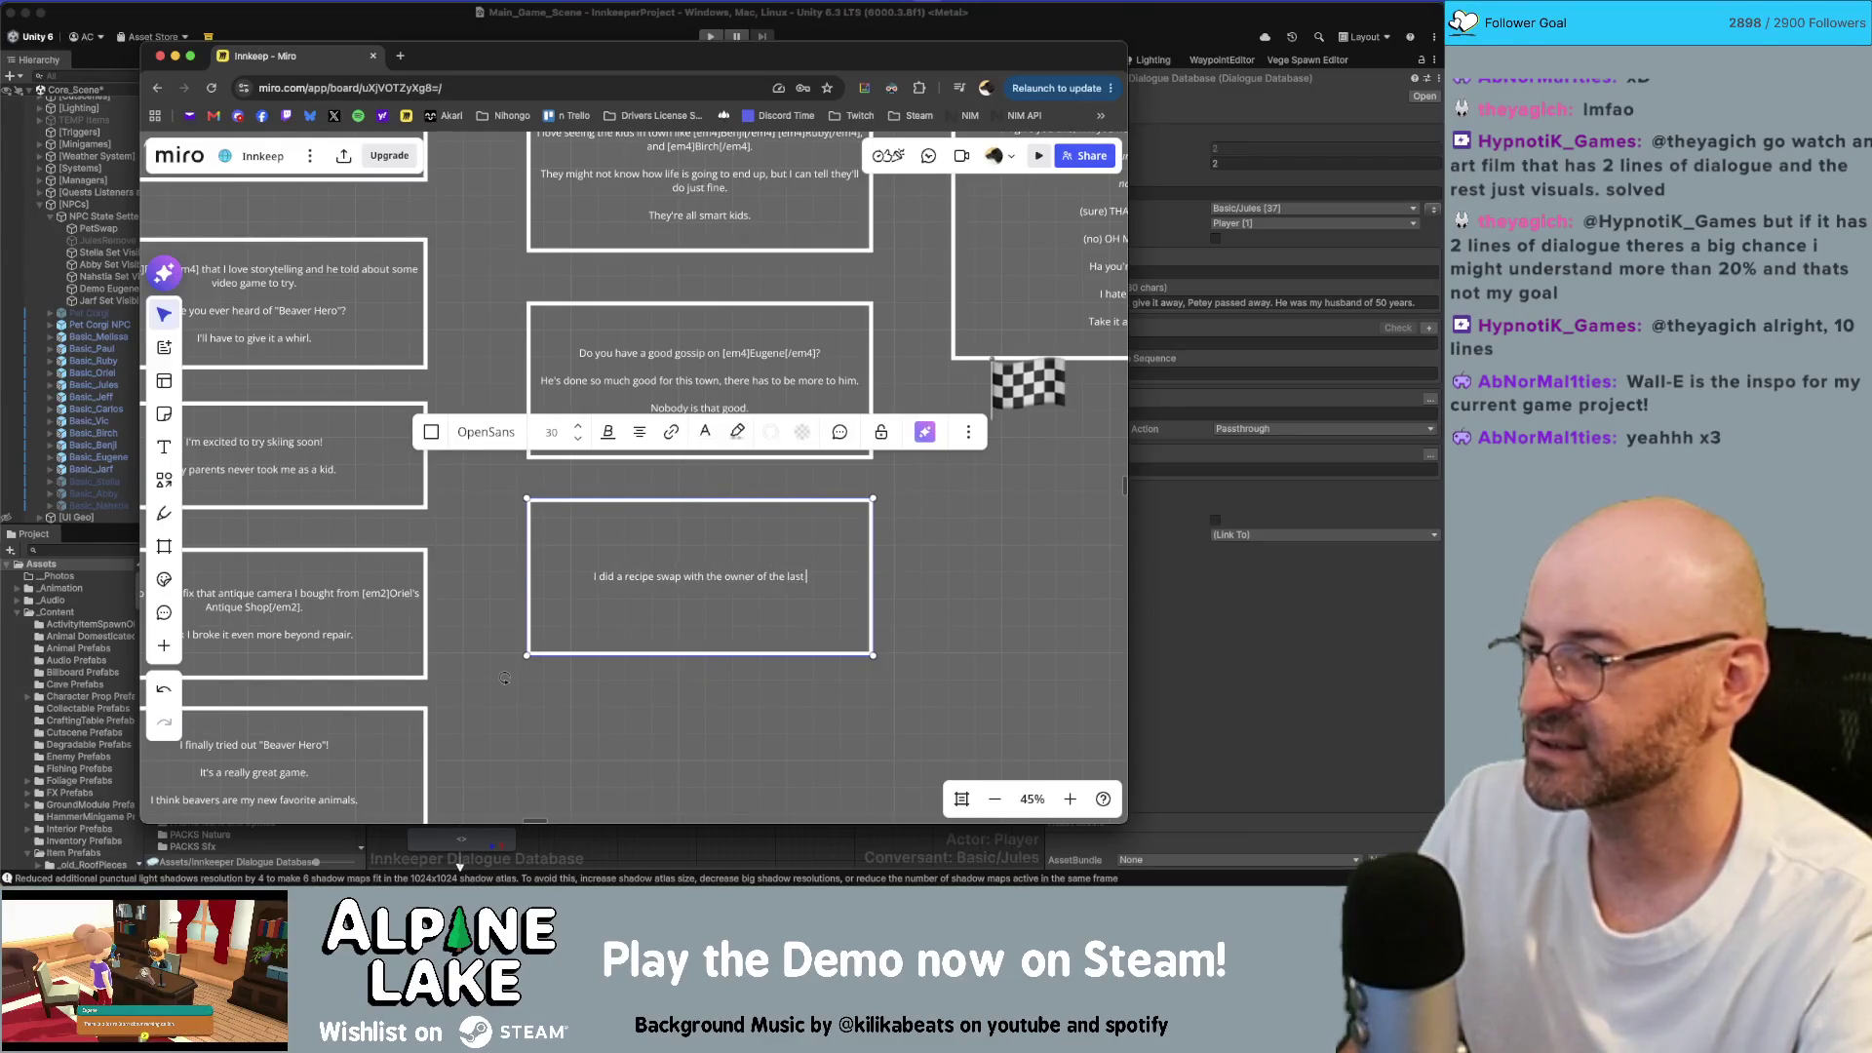
pyautogui.write('tayed at.')
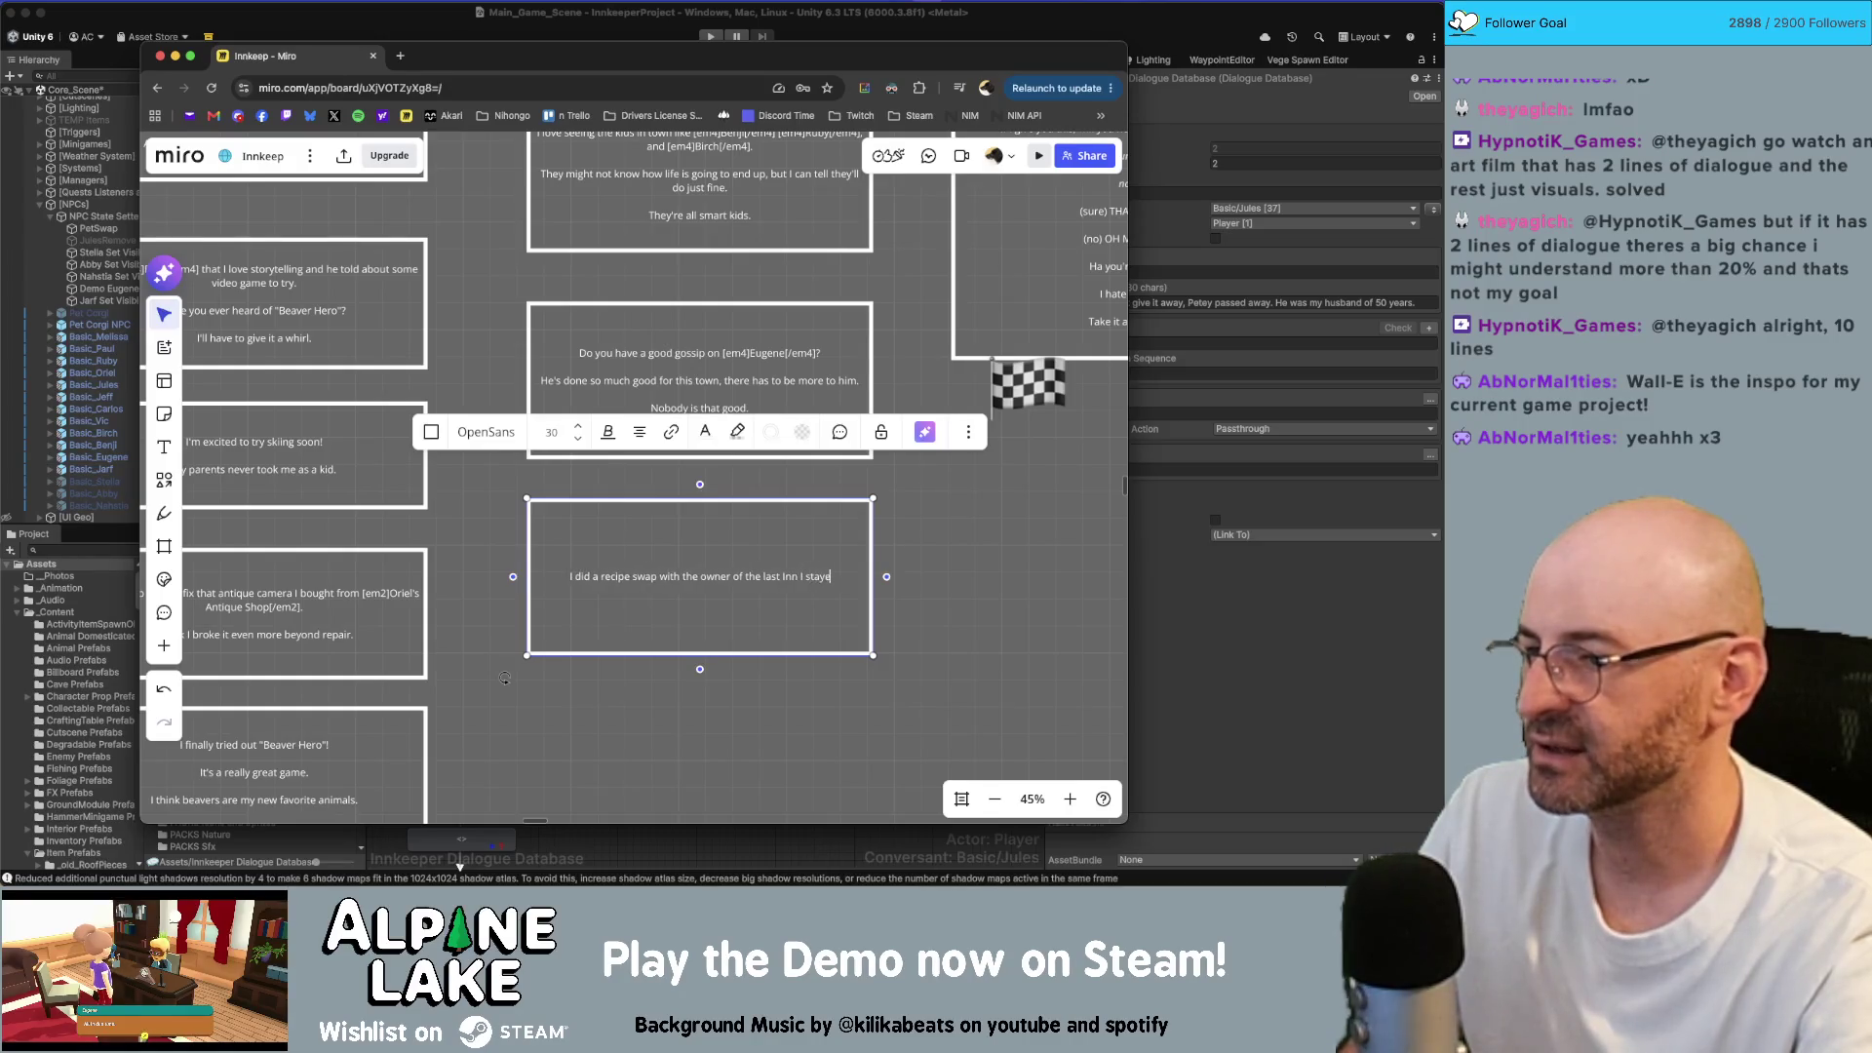
# Step: Add the second line 'They taught me ... wonderful things with mushrooms.'
pyautogui.press('Return')
pyautogui.write('They were')
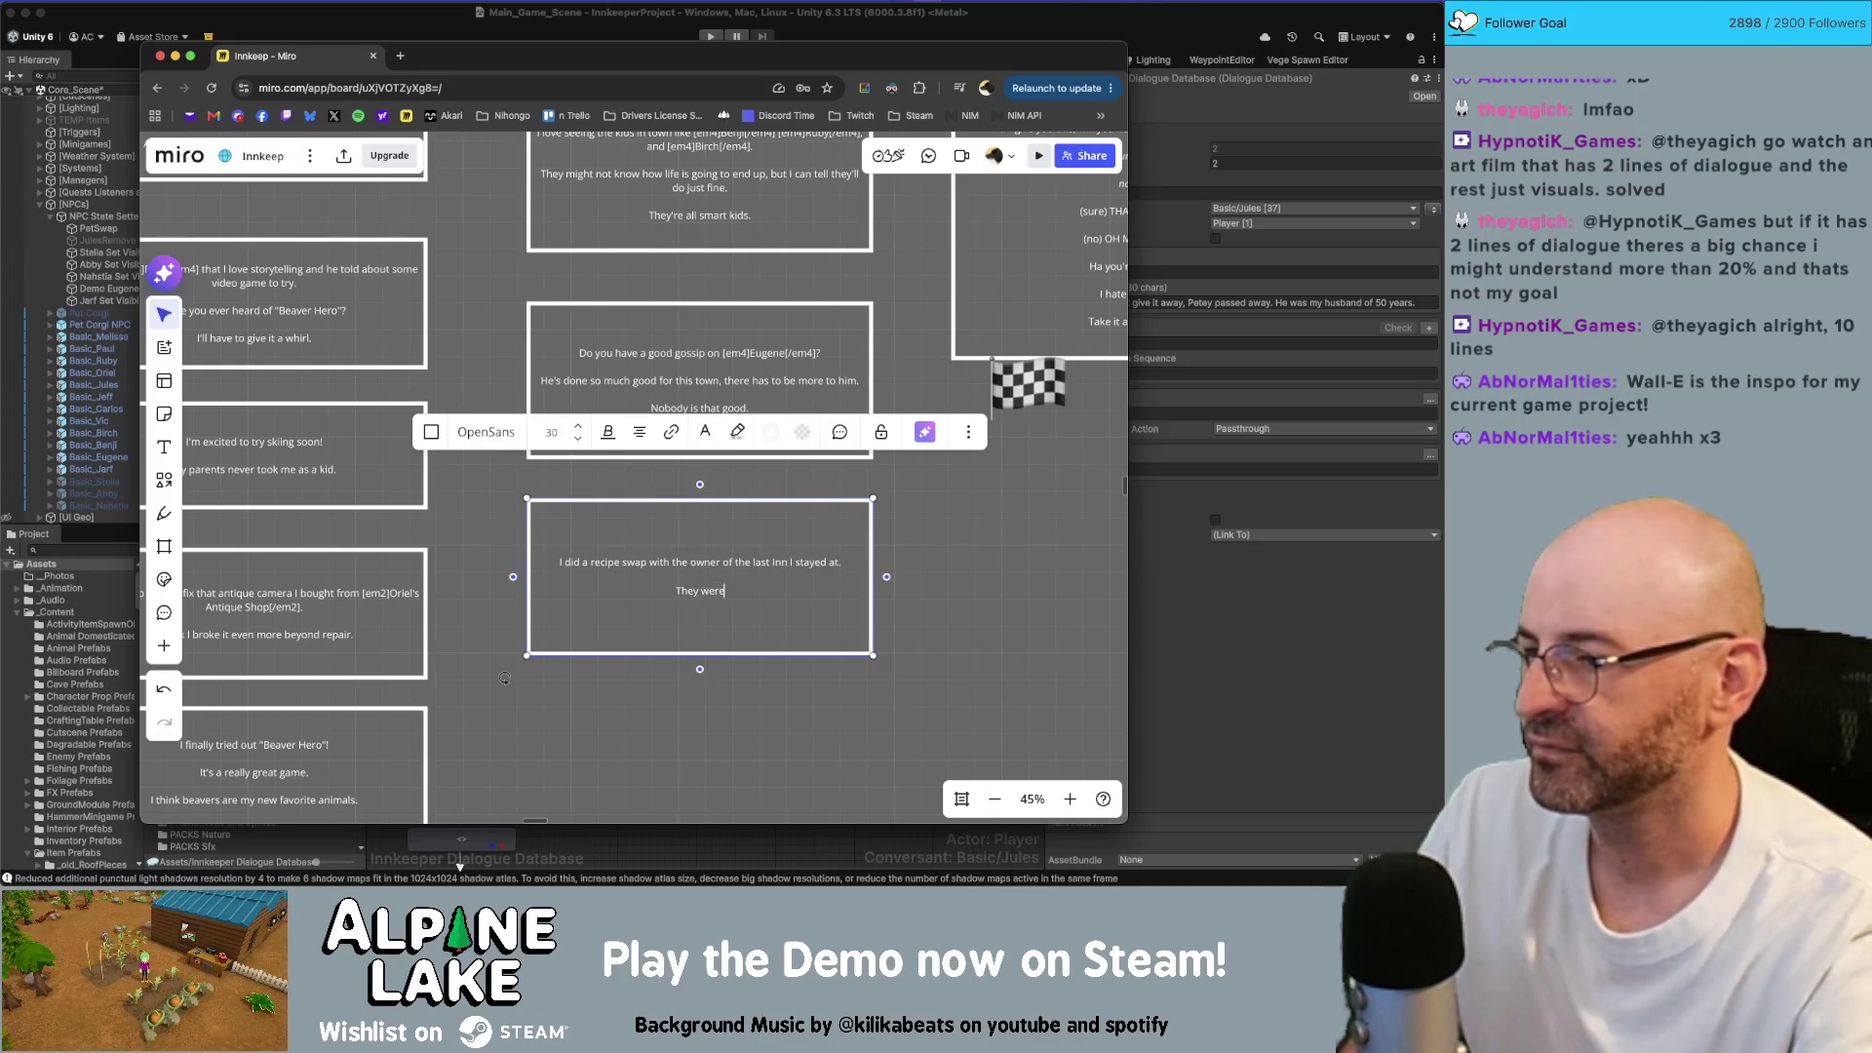
pyautogui.press('BackSpace')
pyautogui.press('BackSpace')
pyautogui.press('BackSpace')
pyautogui.write('taught m')
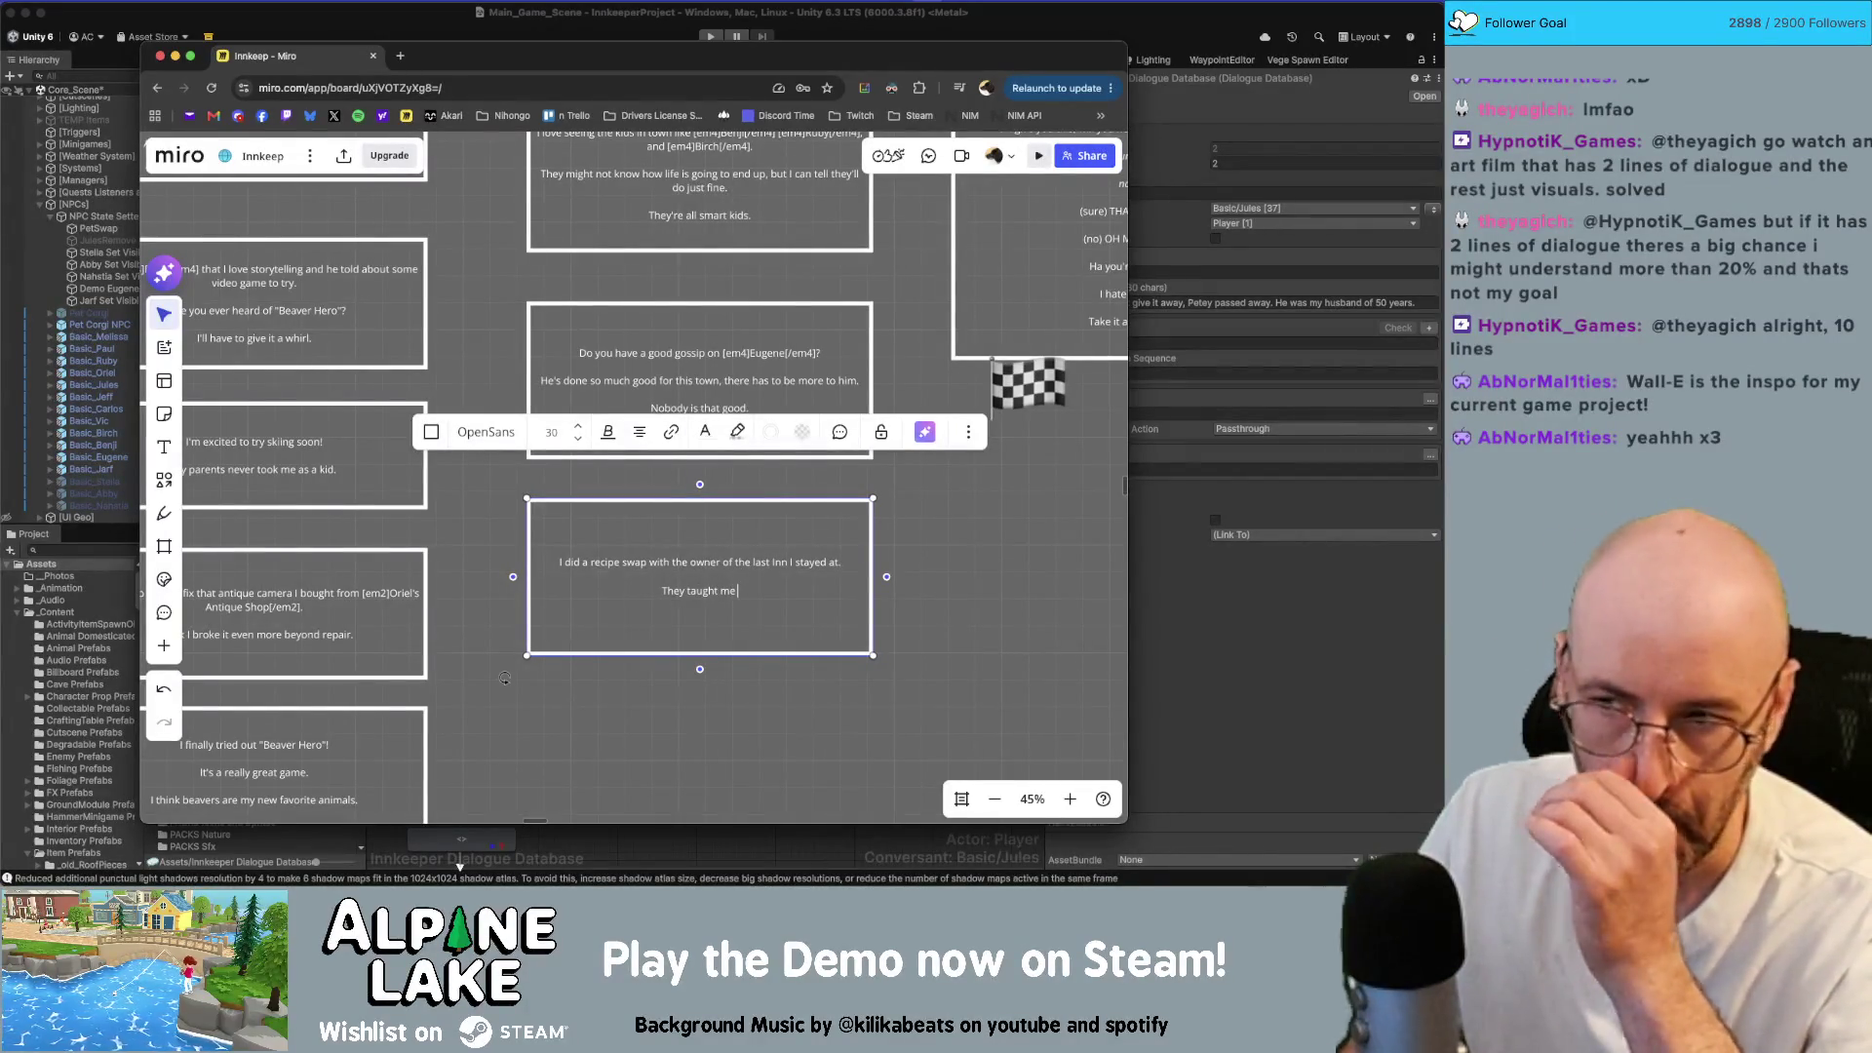
pyautogui.write('how to mke')
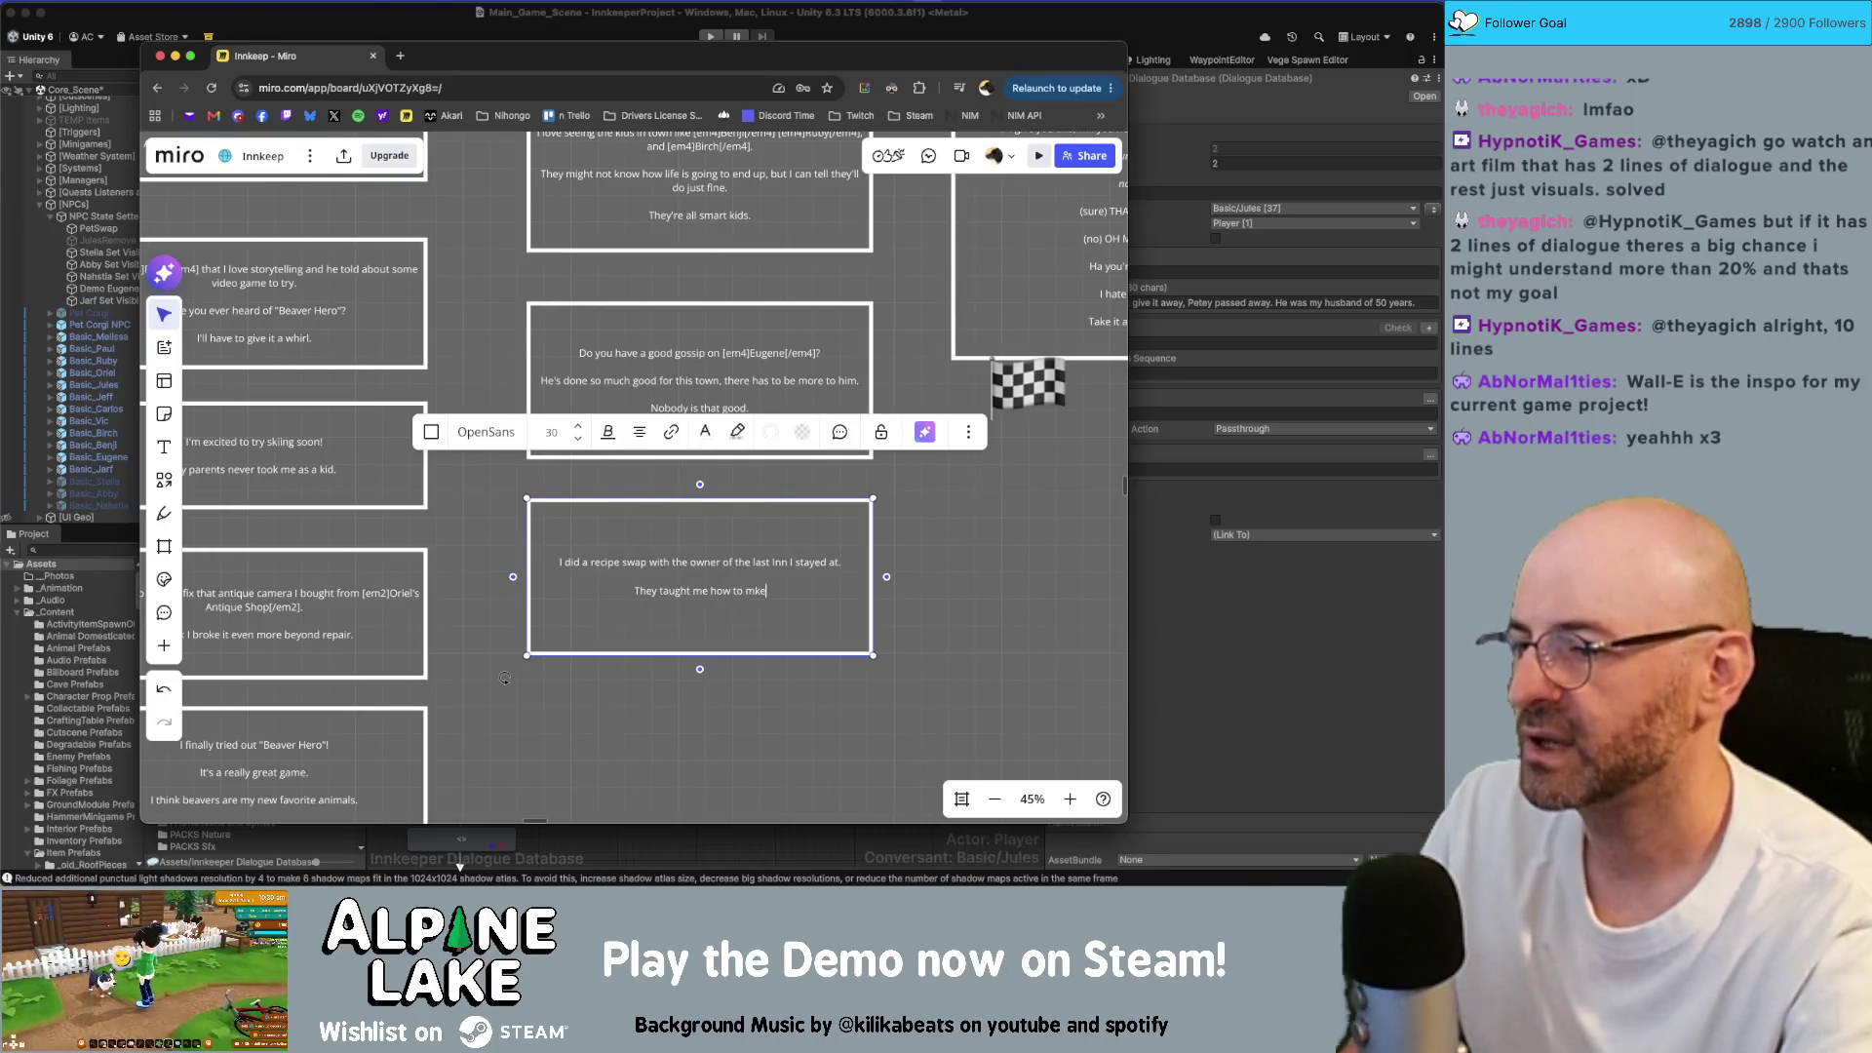
pyautogui.press('BackSpace')
pyautogui.press('BackSpace')
pyautogui.write('ak')
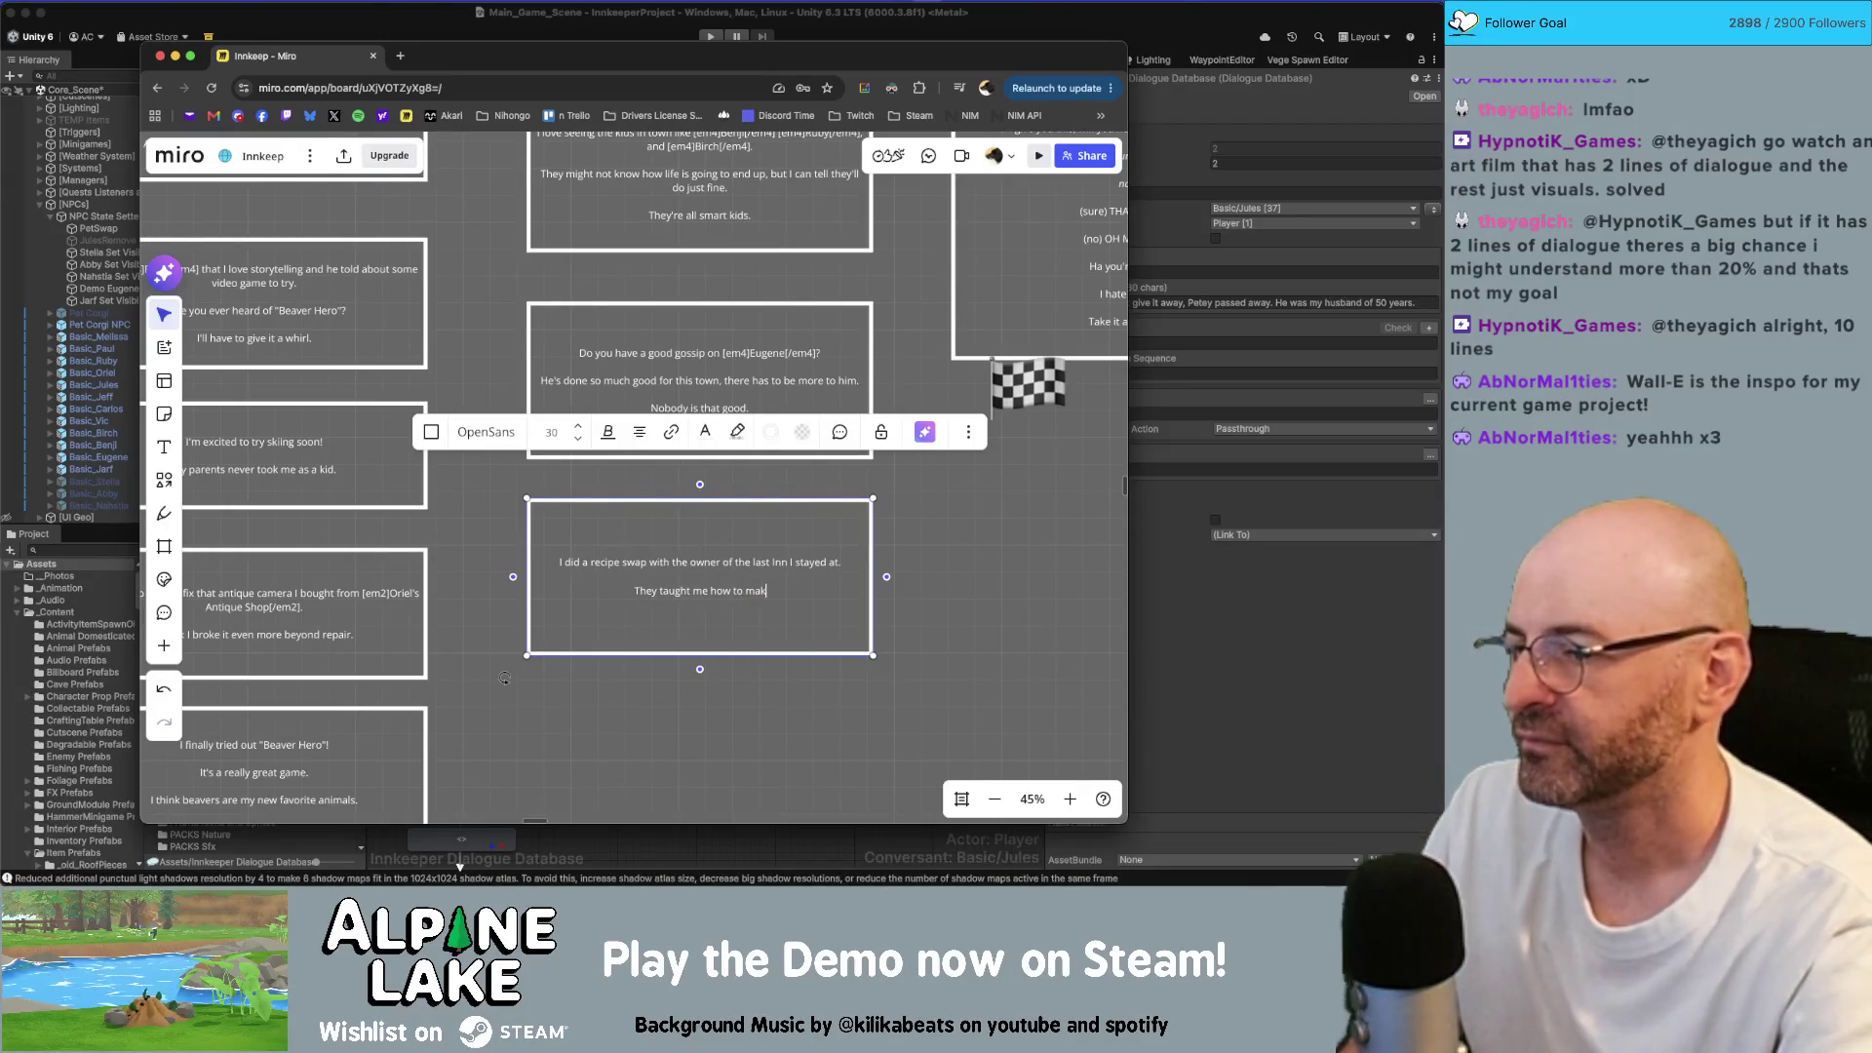
pyautogui.write('e these wonderful')
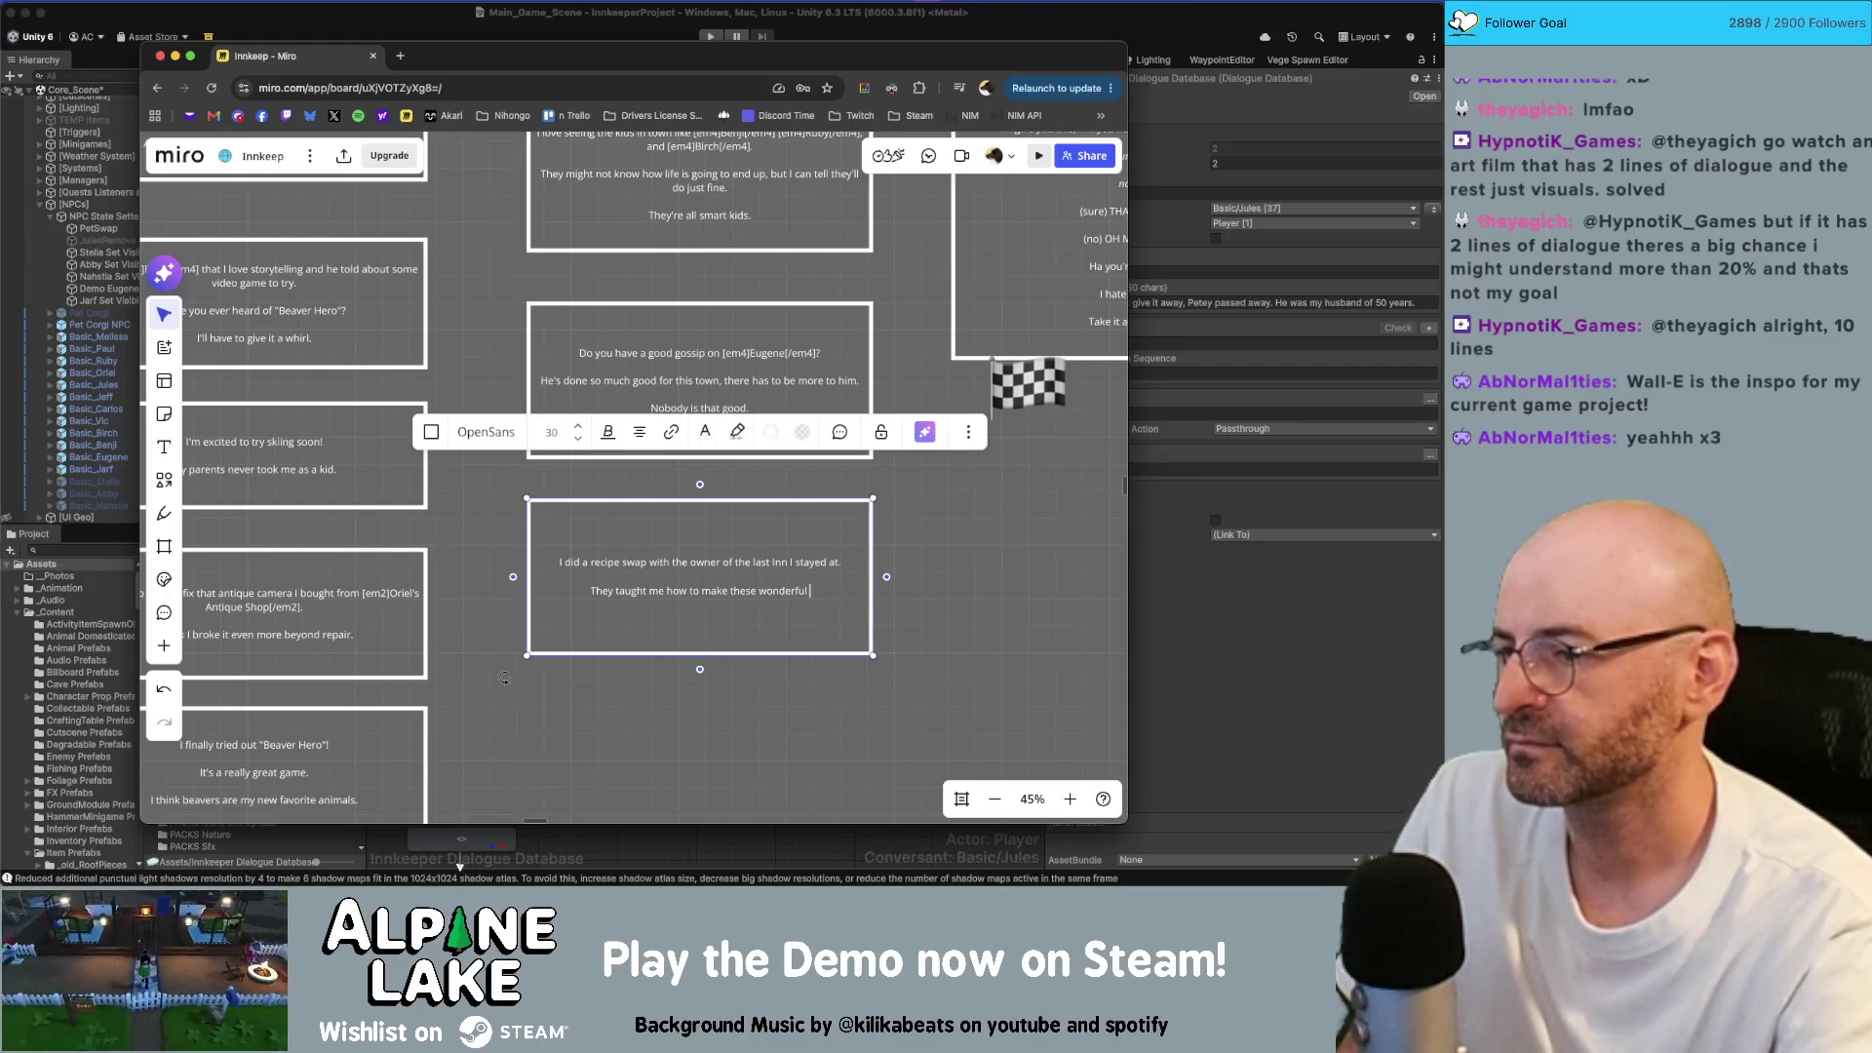
pyautogui.hotkey('alt', 'BackSpace')
pyautogui.hotkey('alt', 'BackSpace')
pyautogui.press('shift+super+Left')
pyautogui.press('BackSpace')
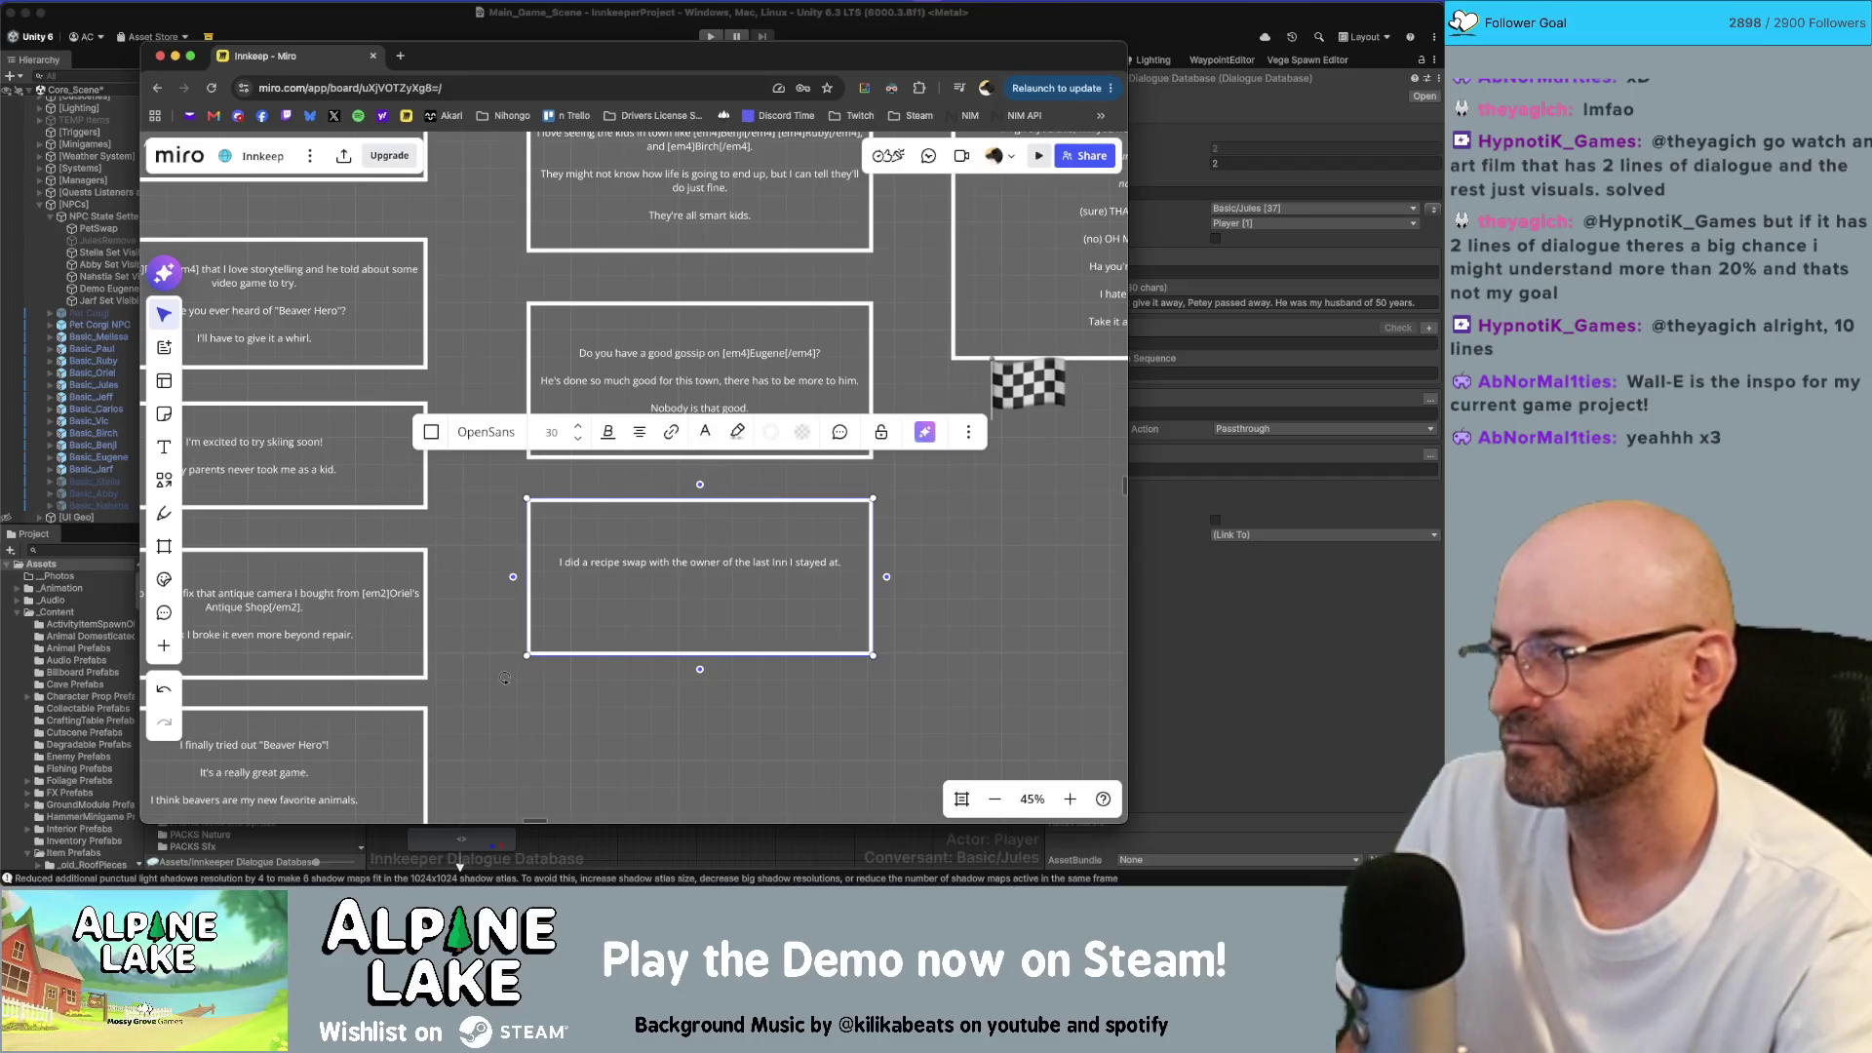
pyautogui.write('They ga')
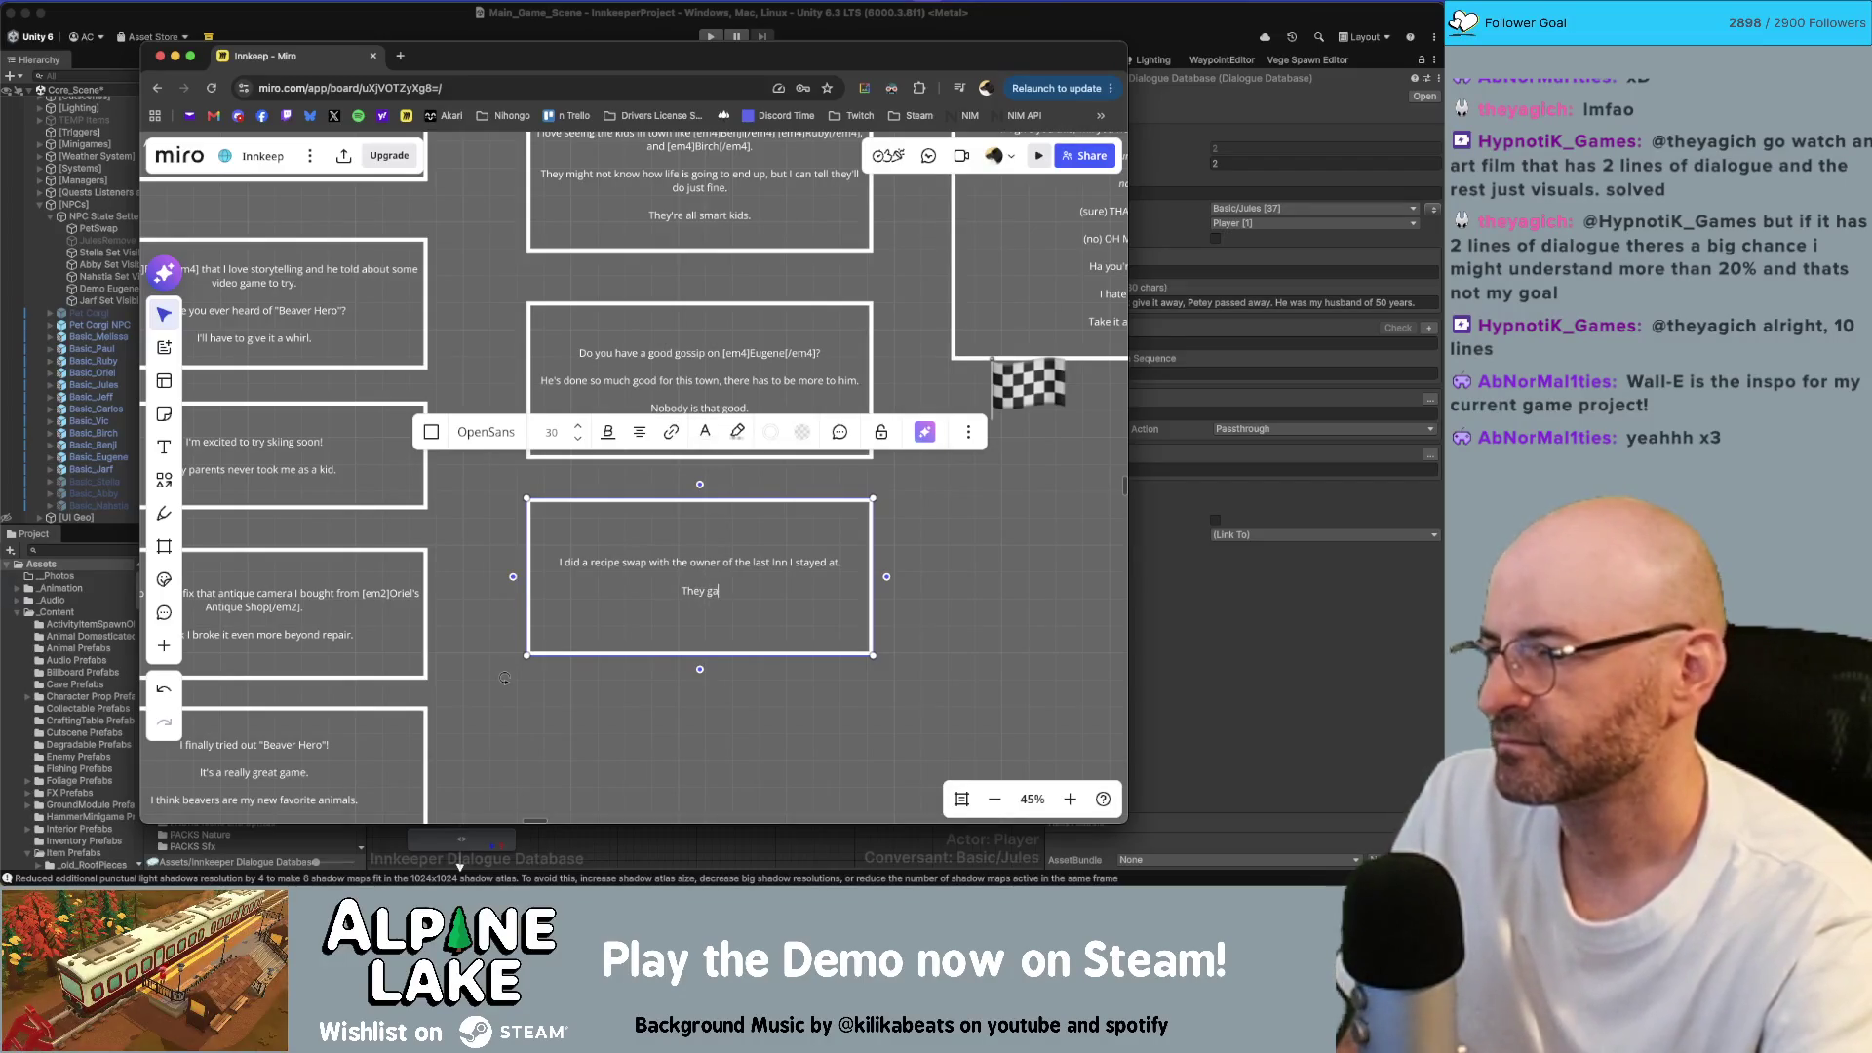
pyautogui.press('BackSpace')
pyautogui.press('BackSpace')
pyautogui.write('taught me')
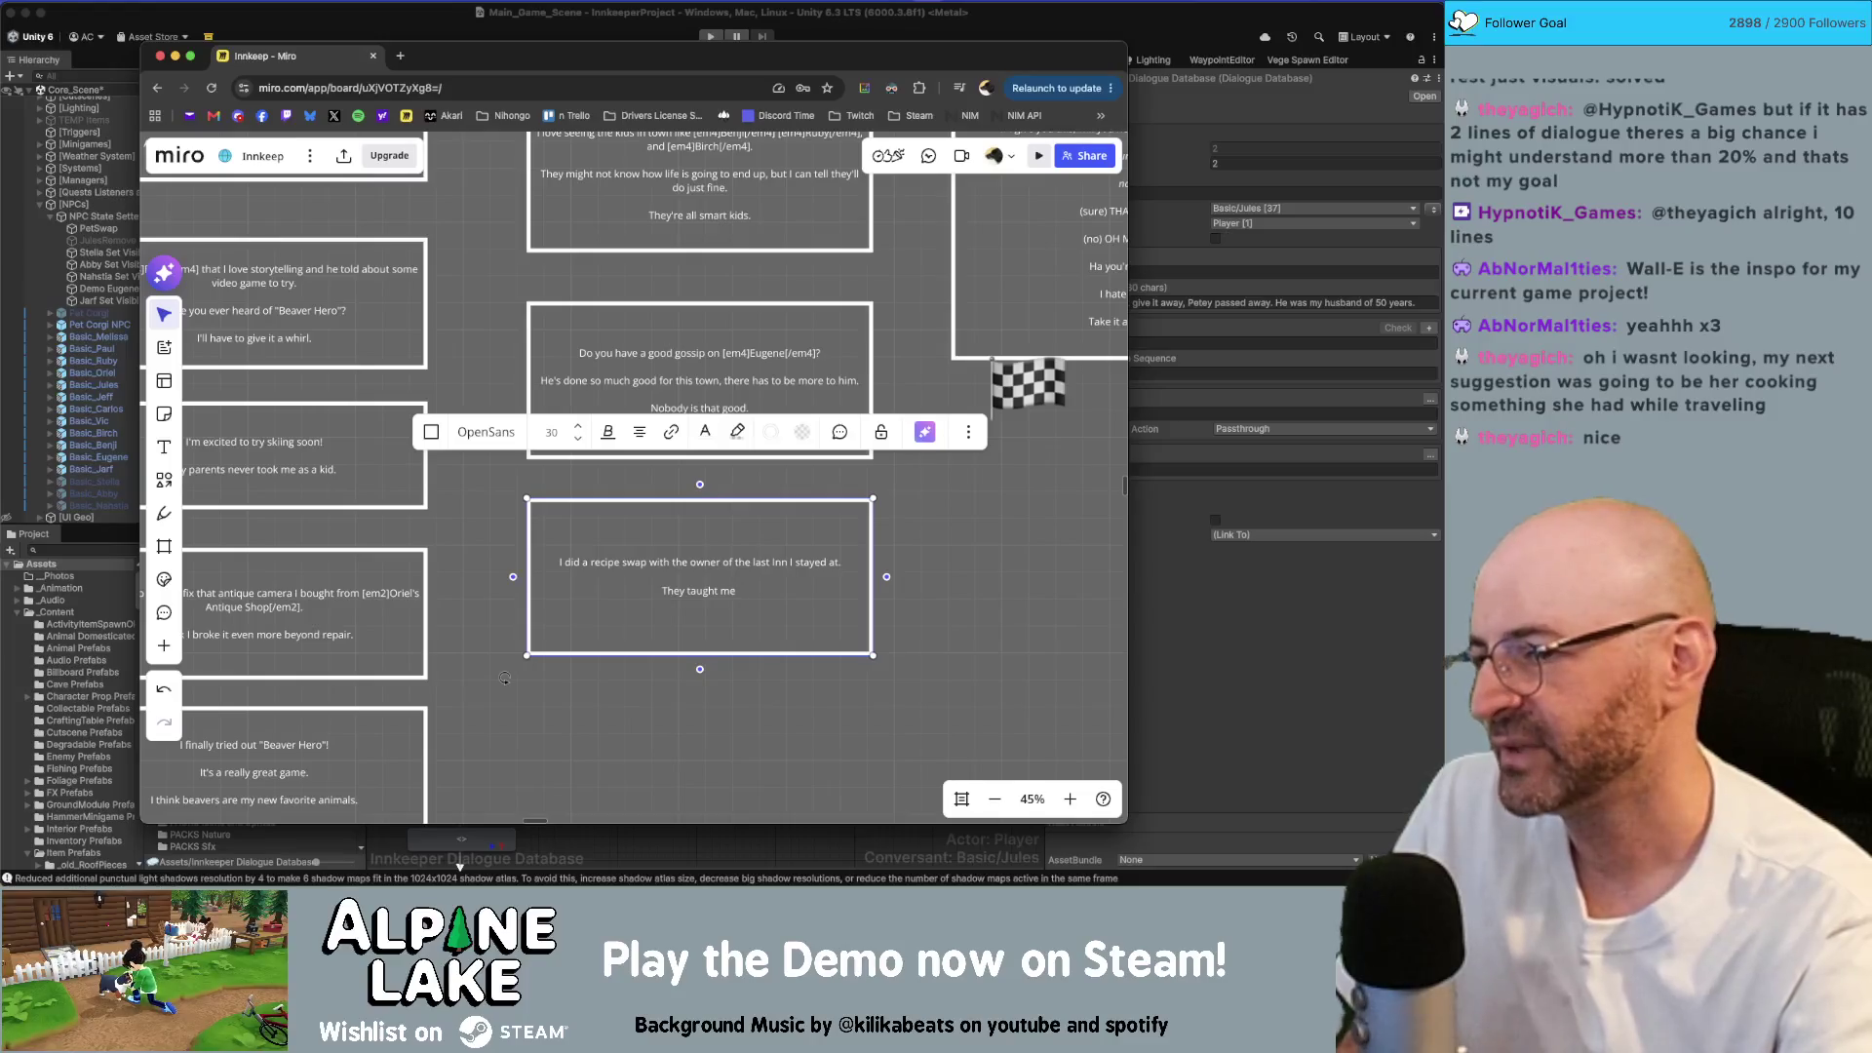
pyautogui.write(' how to do so')
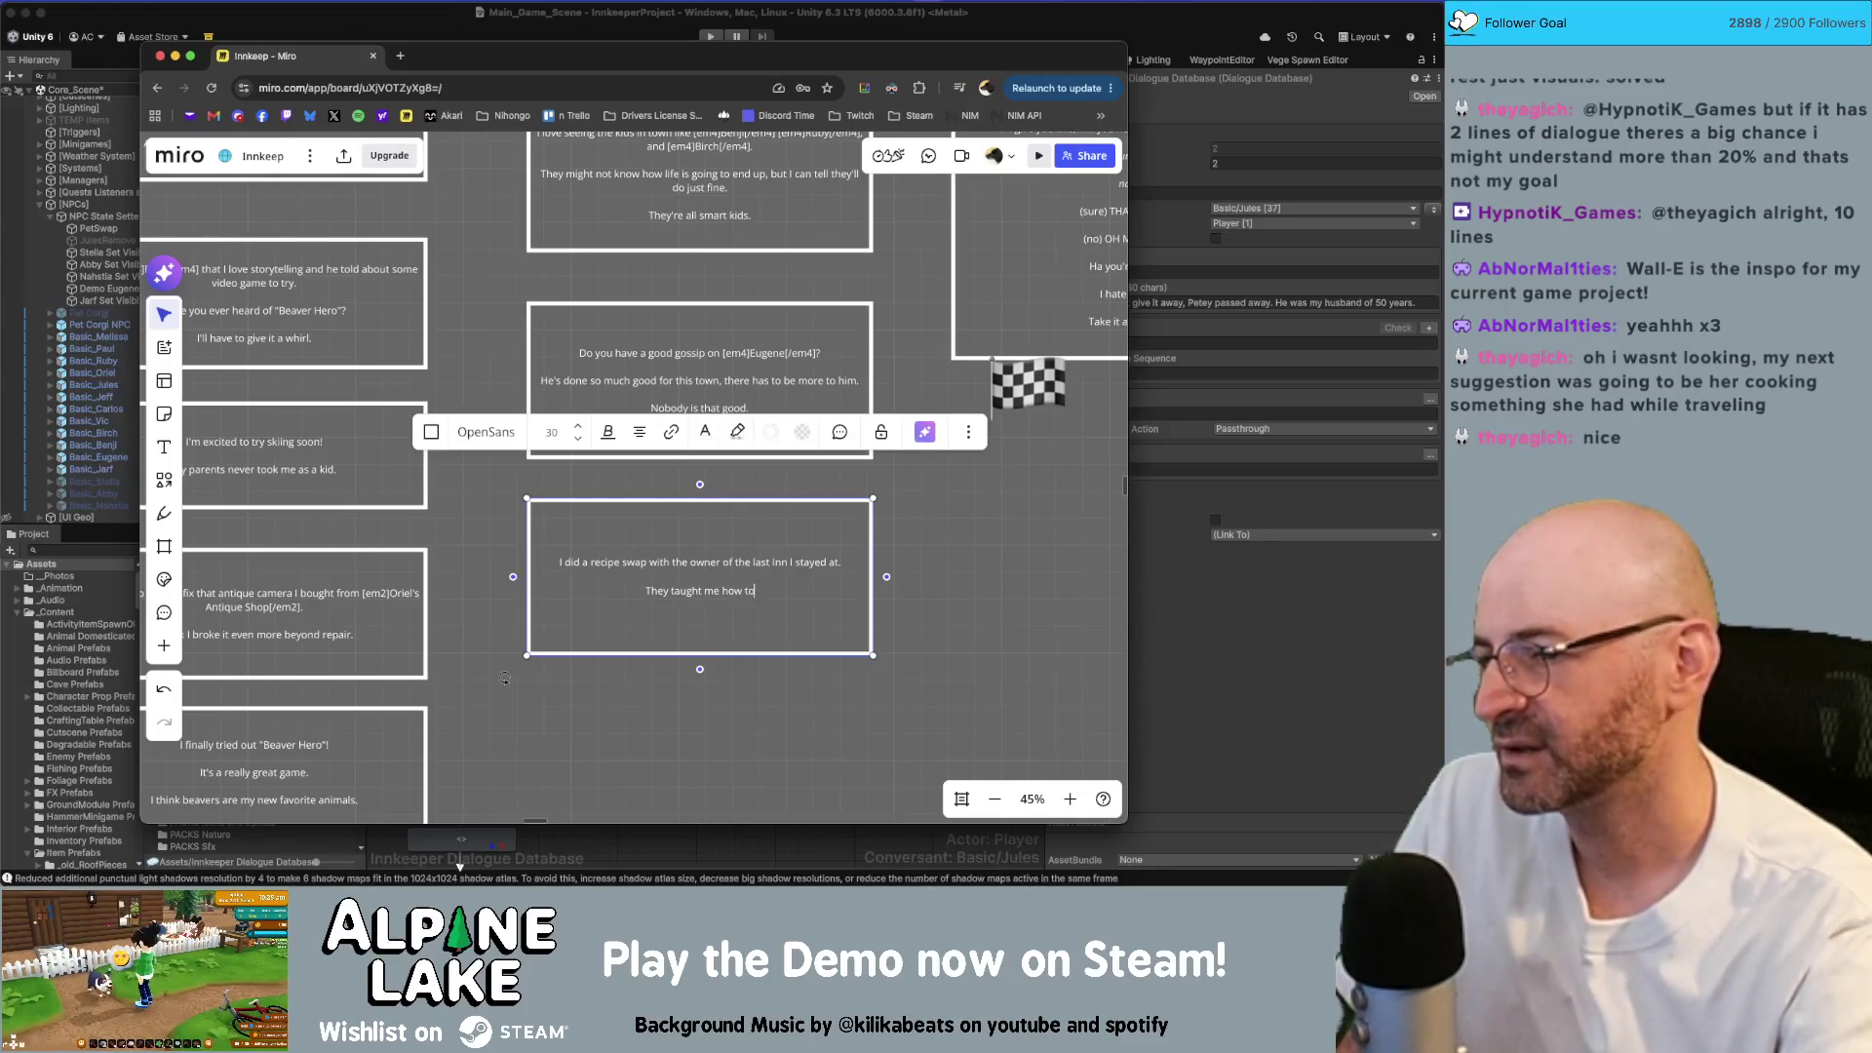
pyautogui.press('BackSpace')
pyautogui.press('BackSpace')
pyautogui.write('won')
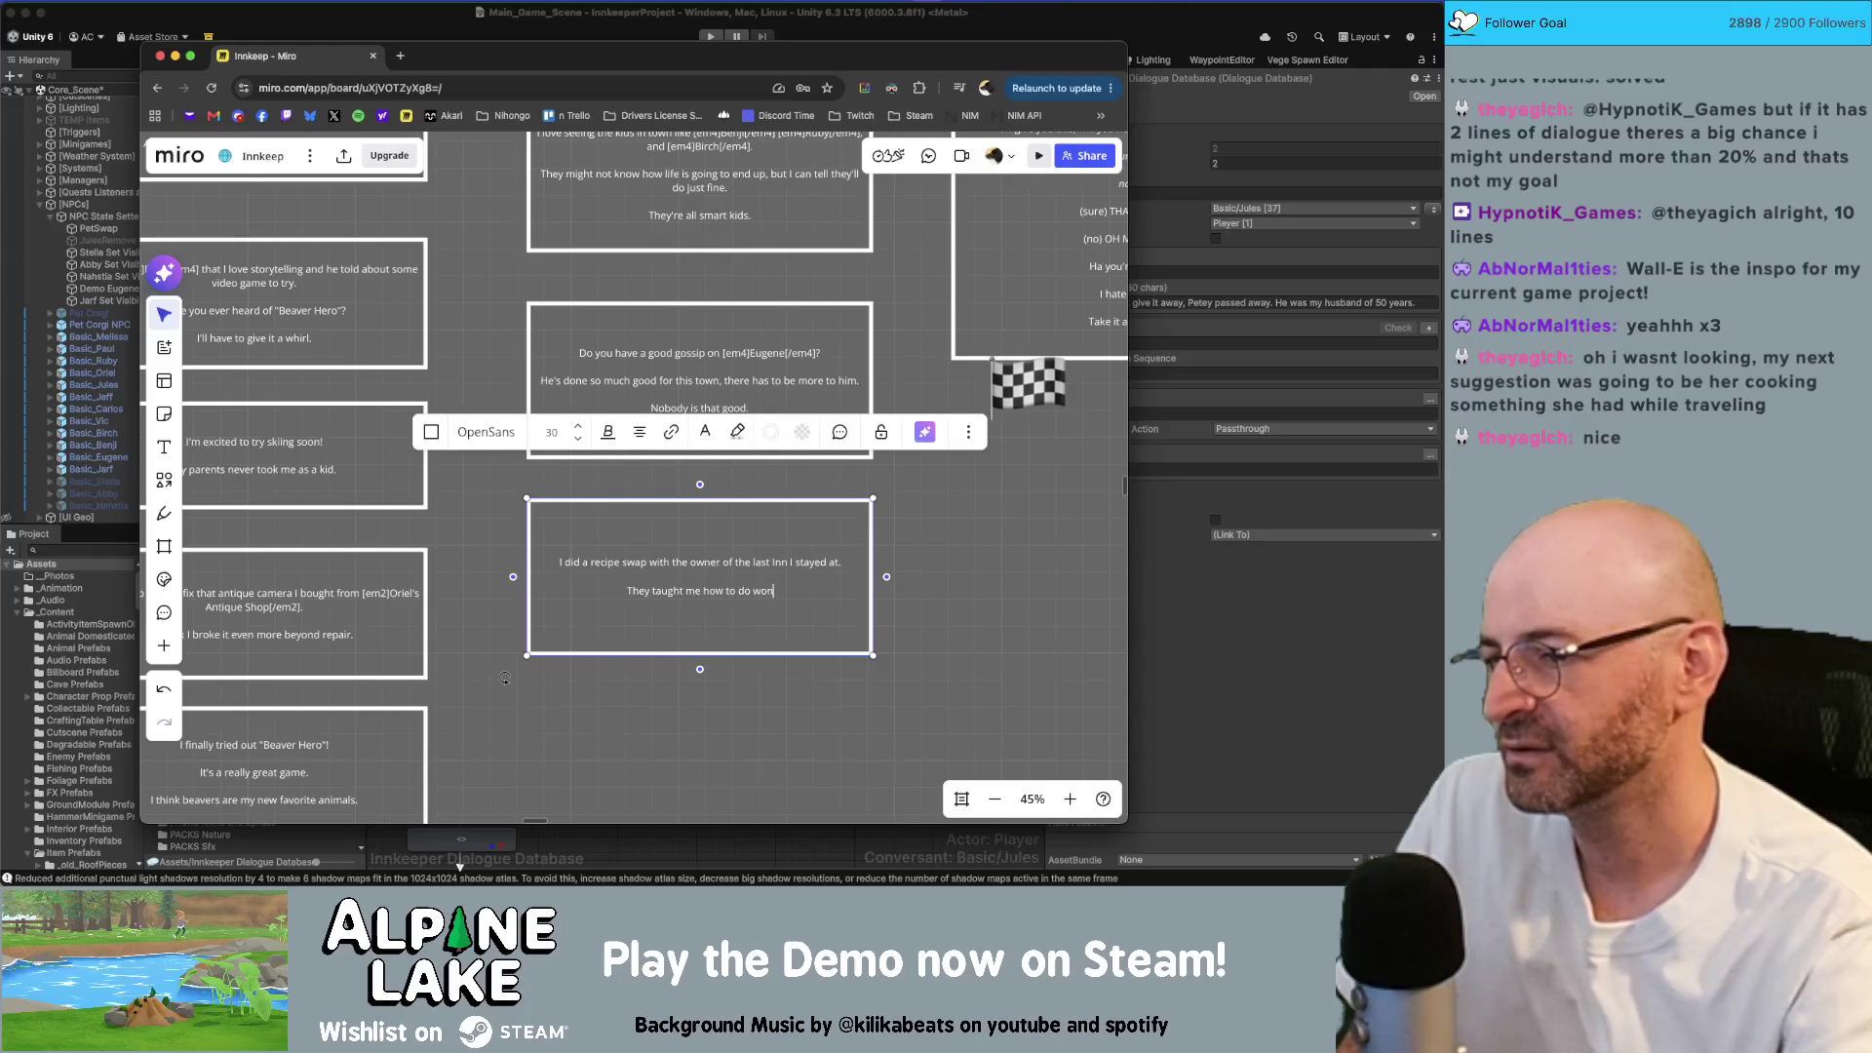
pyautogui.write('derful things with mushrooms.')
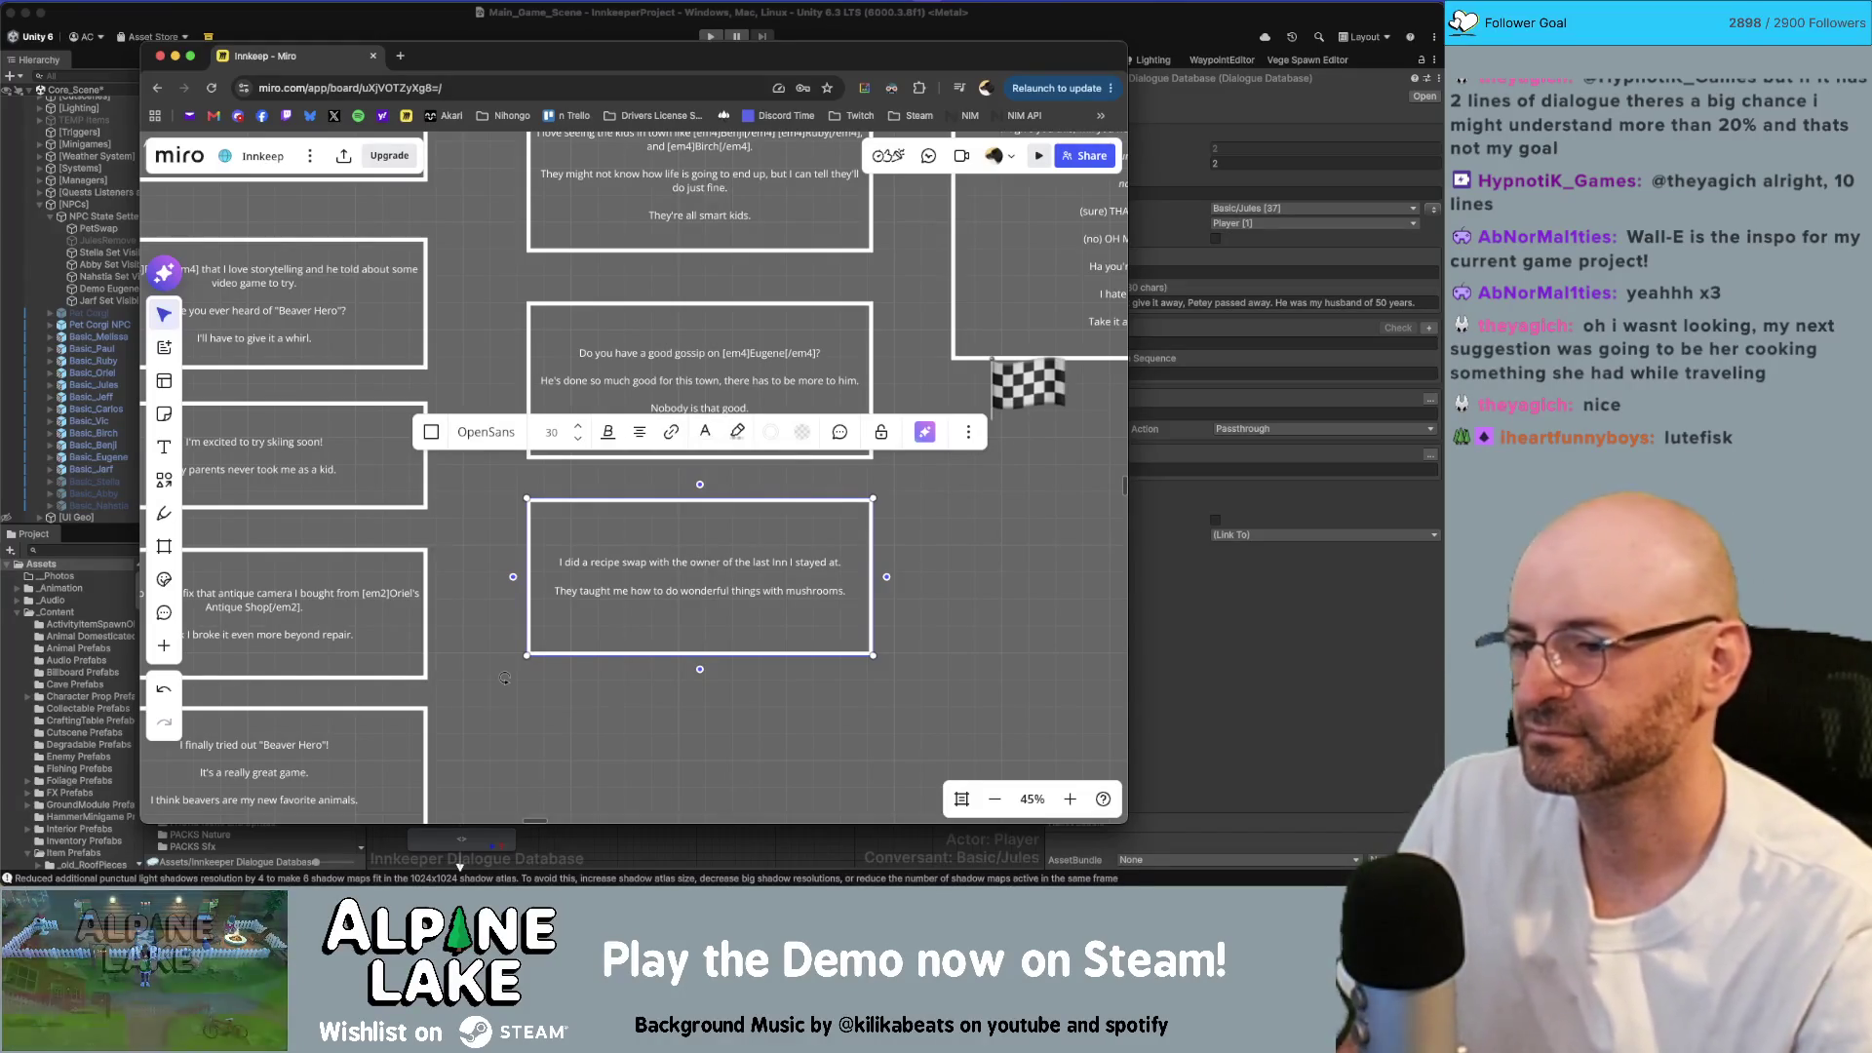
# Step: Shrink the card to fit its text and place a backpack emoji on its corner
pyautogui.moveTo(777, 651); pyautogui.dragTo(778, 643)
pyautogui.click(952, 569)
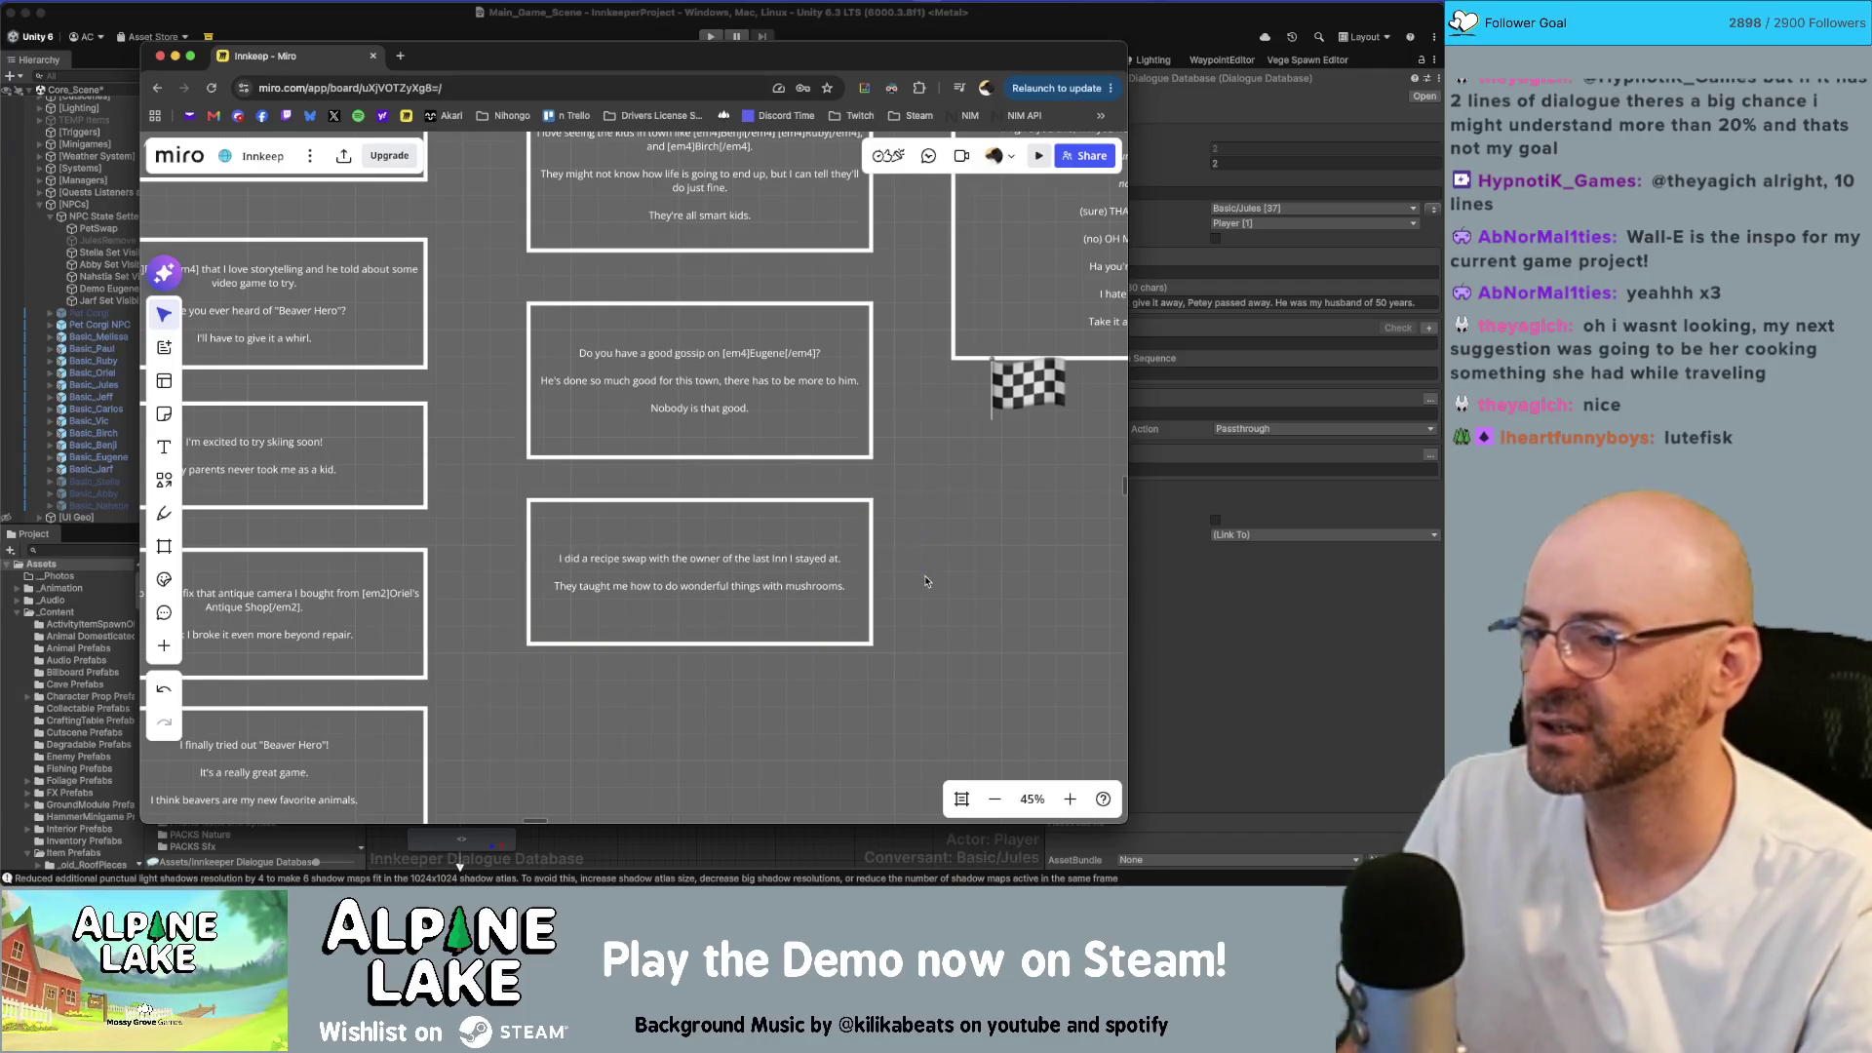
pyautogui.scroll(-1, 837, 450)
pyautogui.scroll(-10, 838, 487)
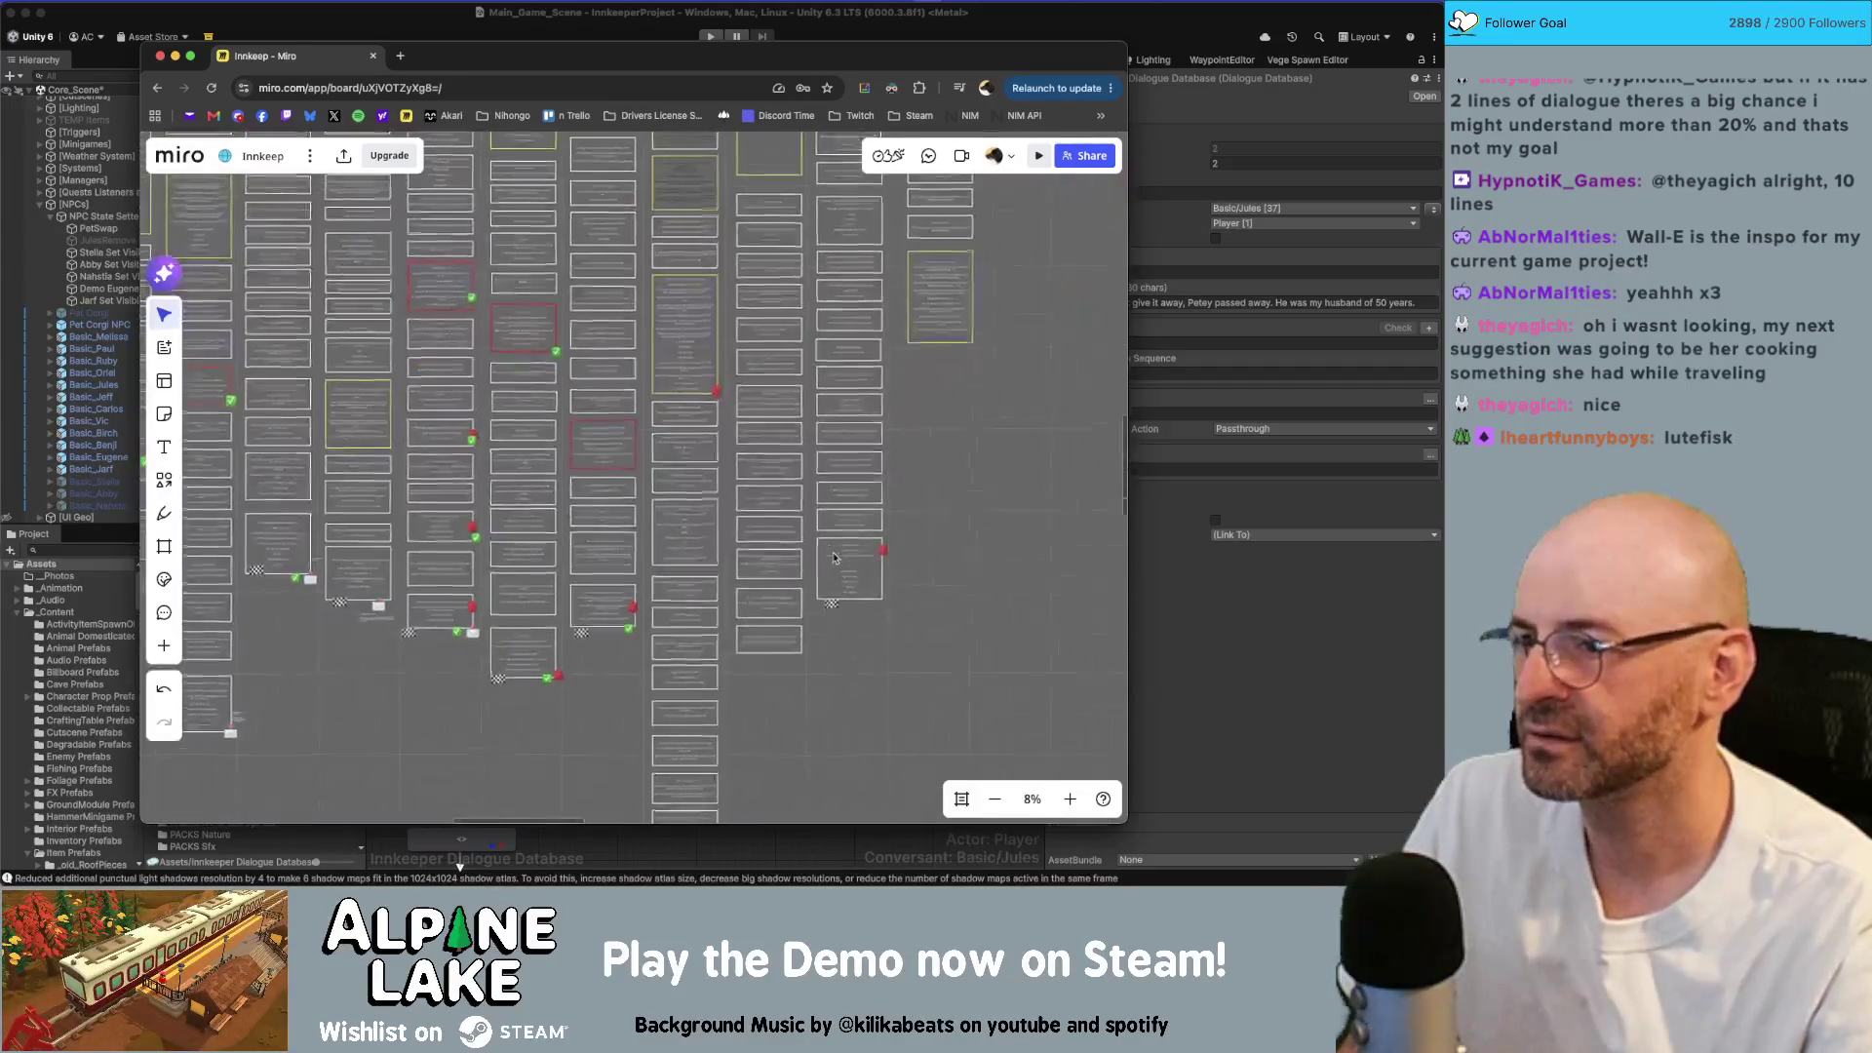
pyautogui.scroll(5, 467, 481)
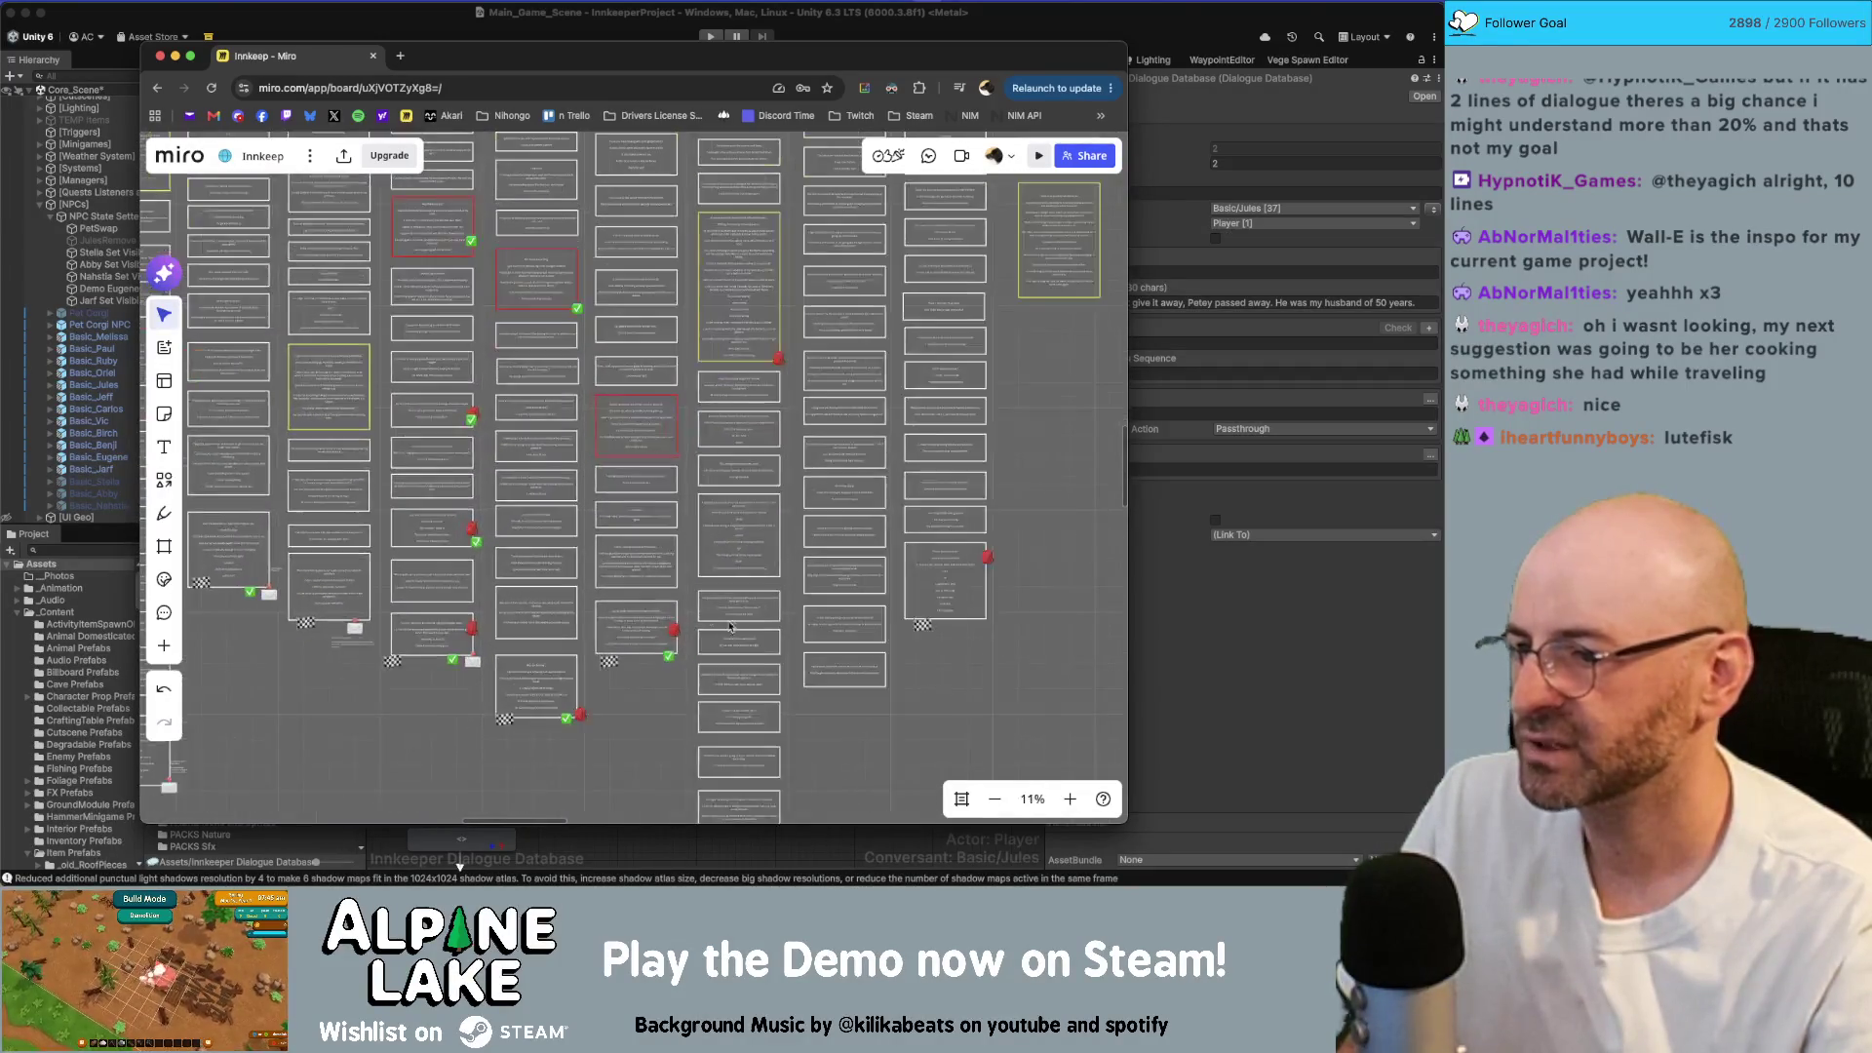
pyautogui.moveTo(811, 607); pyautogui.dragTo(813, 608)
pyautogui.scroll(5, 813, 608)
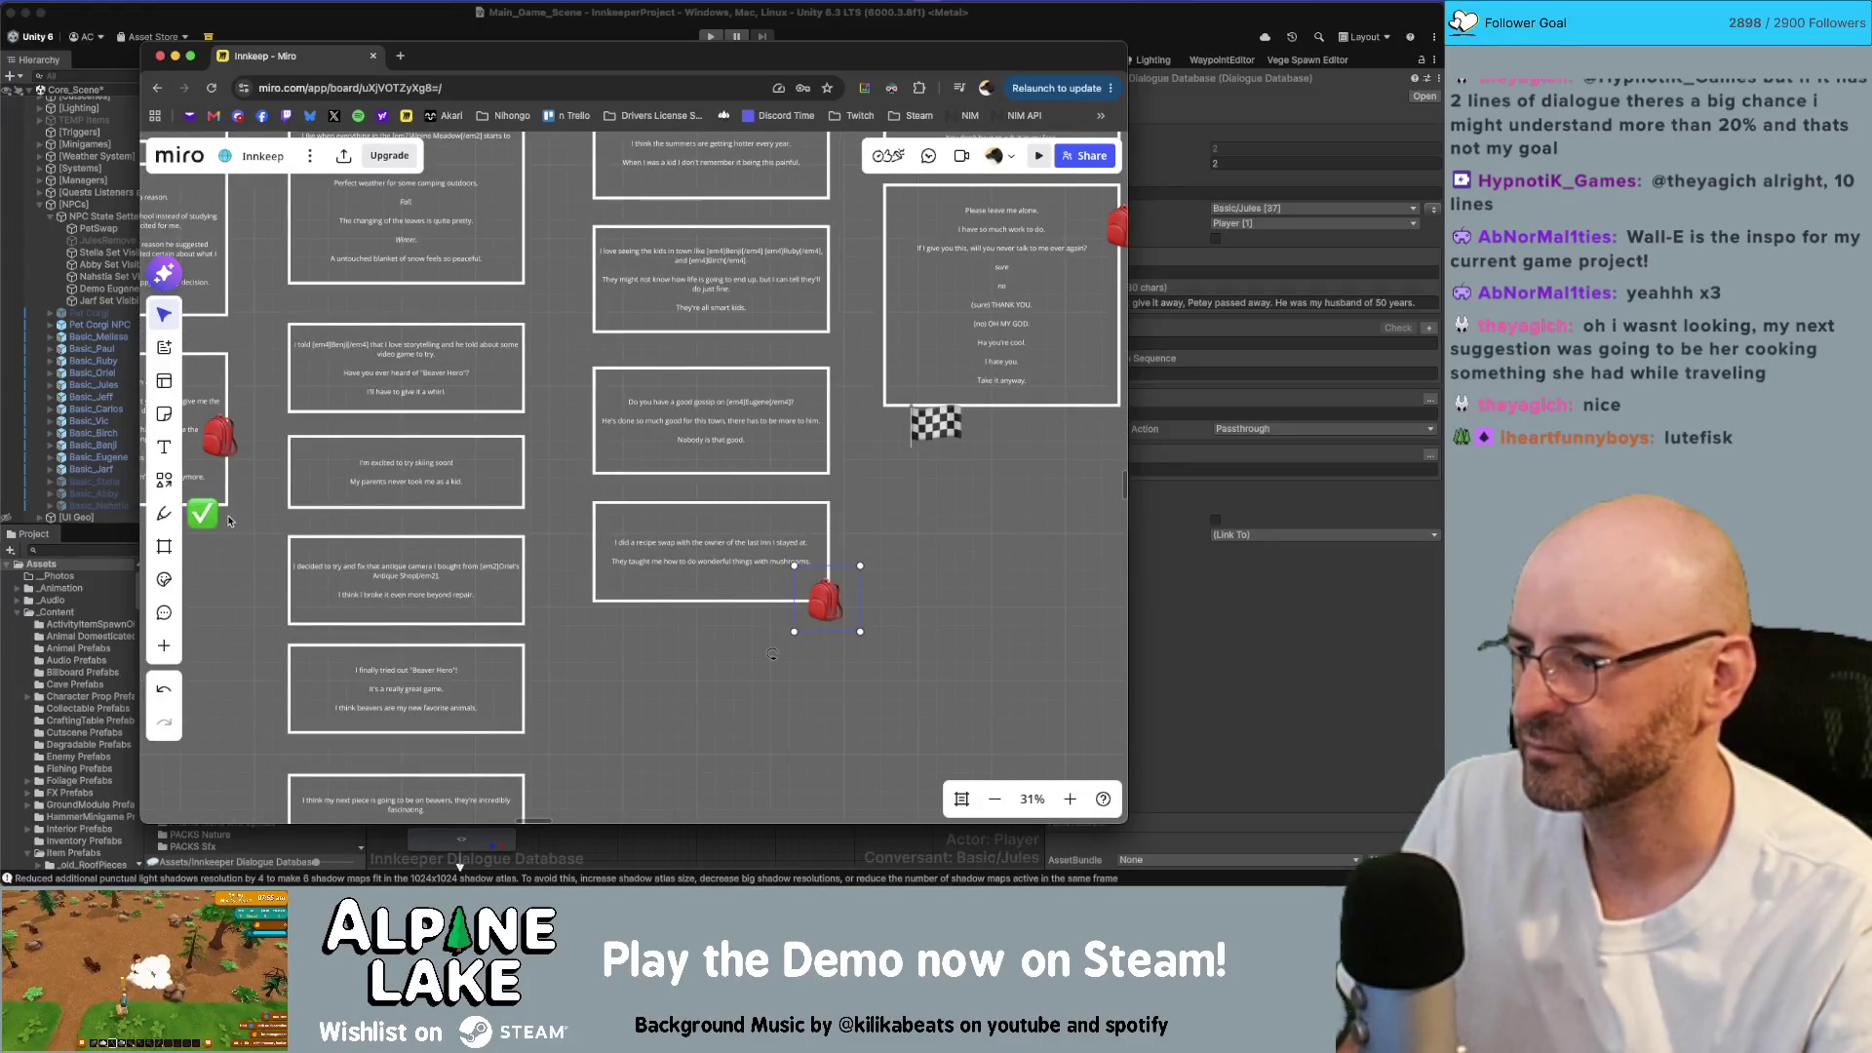
pyautogui.press('super+Tab')
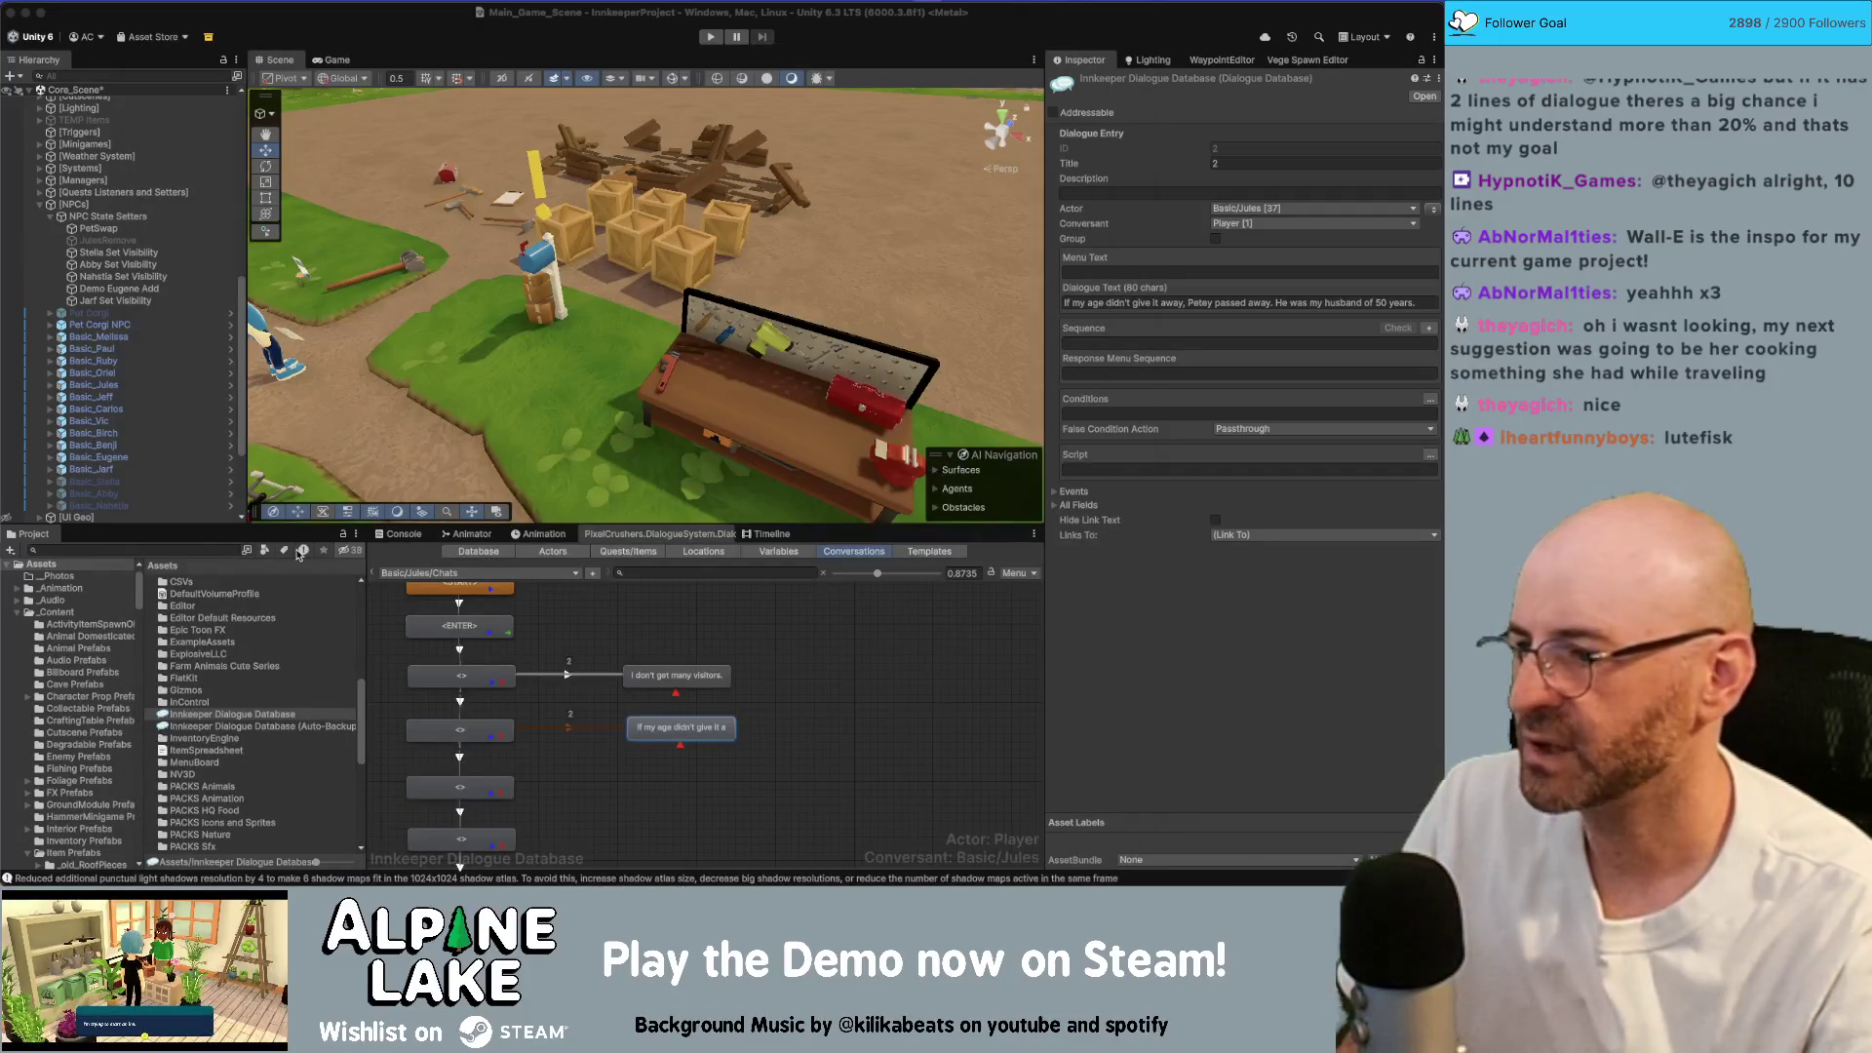
# Step: Search the Project window for the Consumable Herbed Trout assets
pyautogui.click(213, 549)
pyautogui.write('mable mushroom')
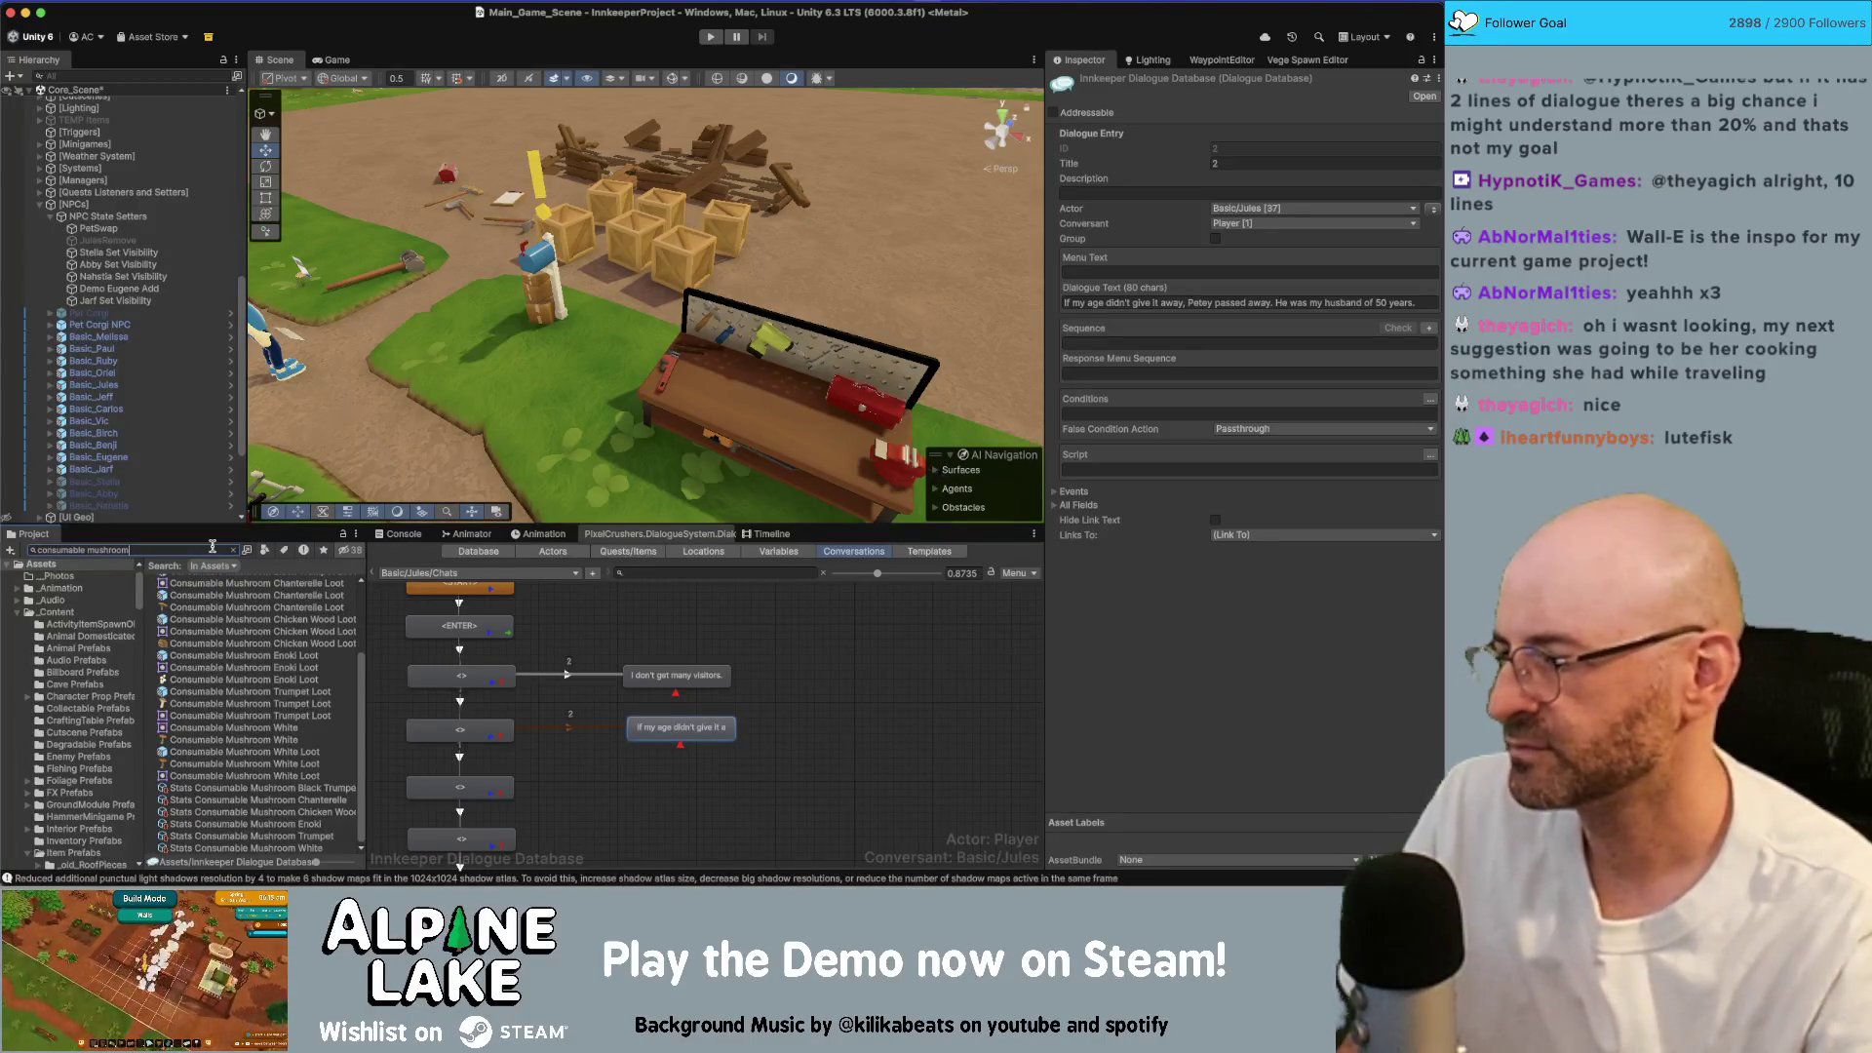
pyautogui.press('BackSpace')
pyautogui.press('BackSpace')
pyautogui.press('BackSpace')
pyautogui.write('eal')
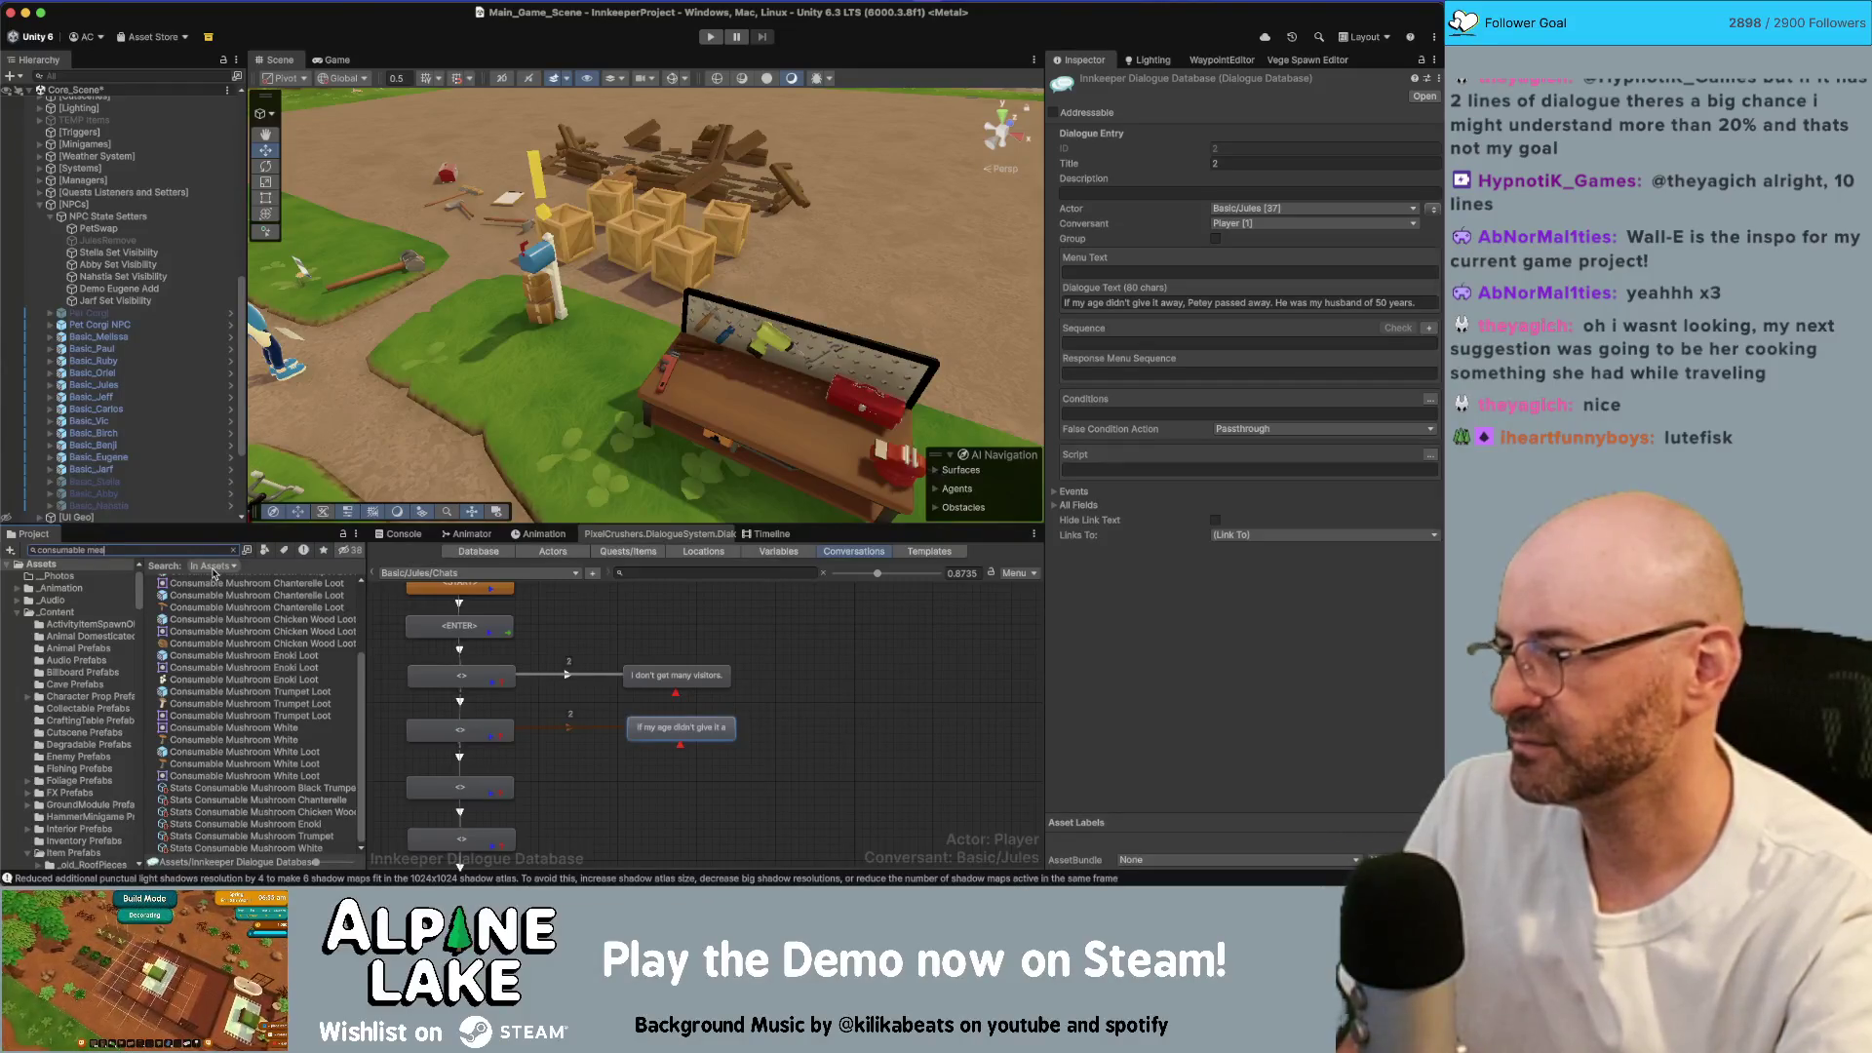
pyautogui.scroll(3, 270, 709)
pyautogui.write('l herbed trout')
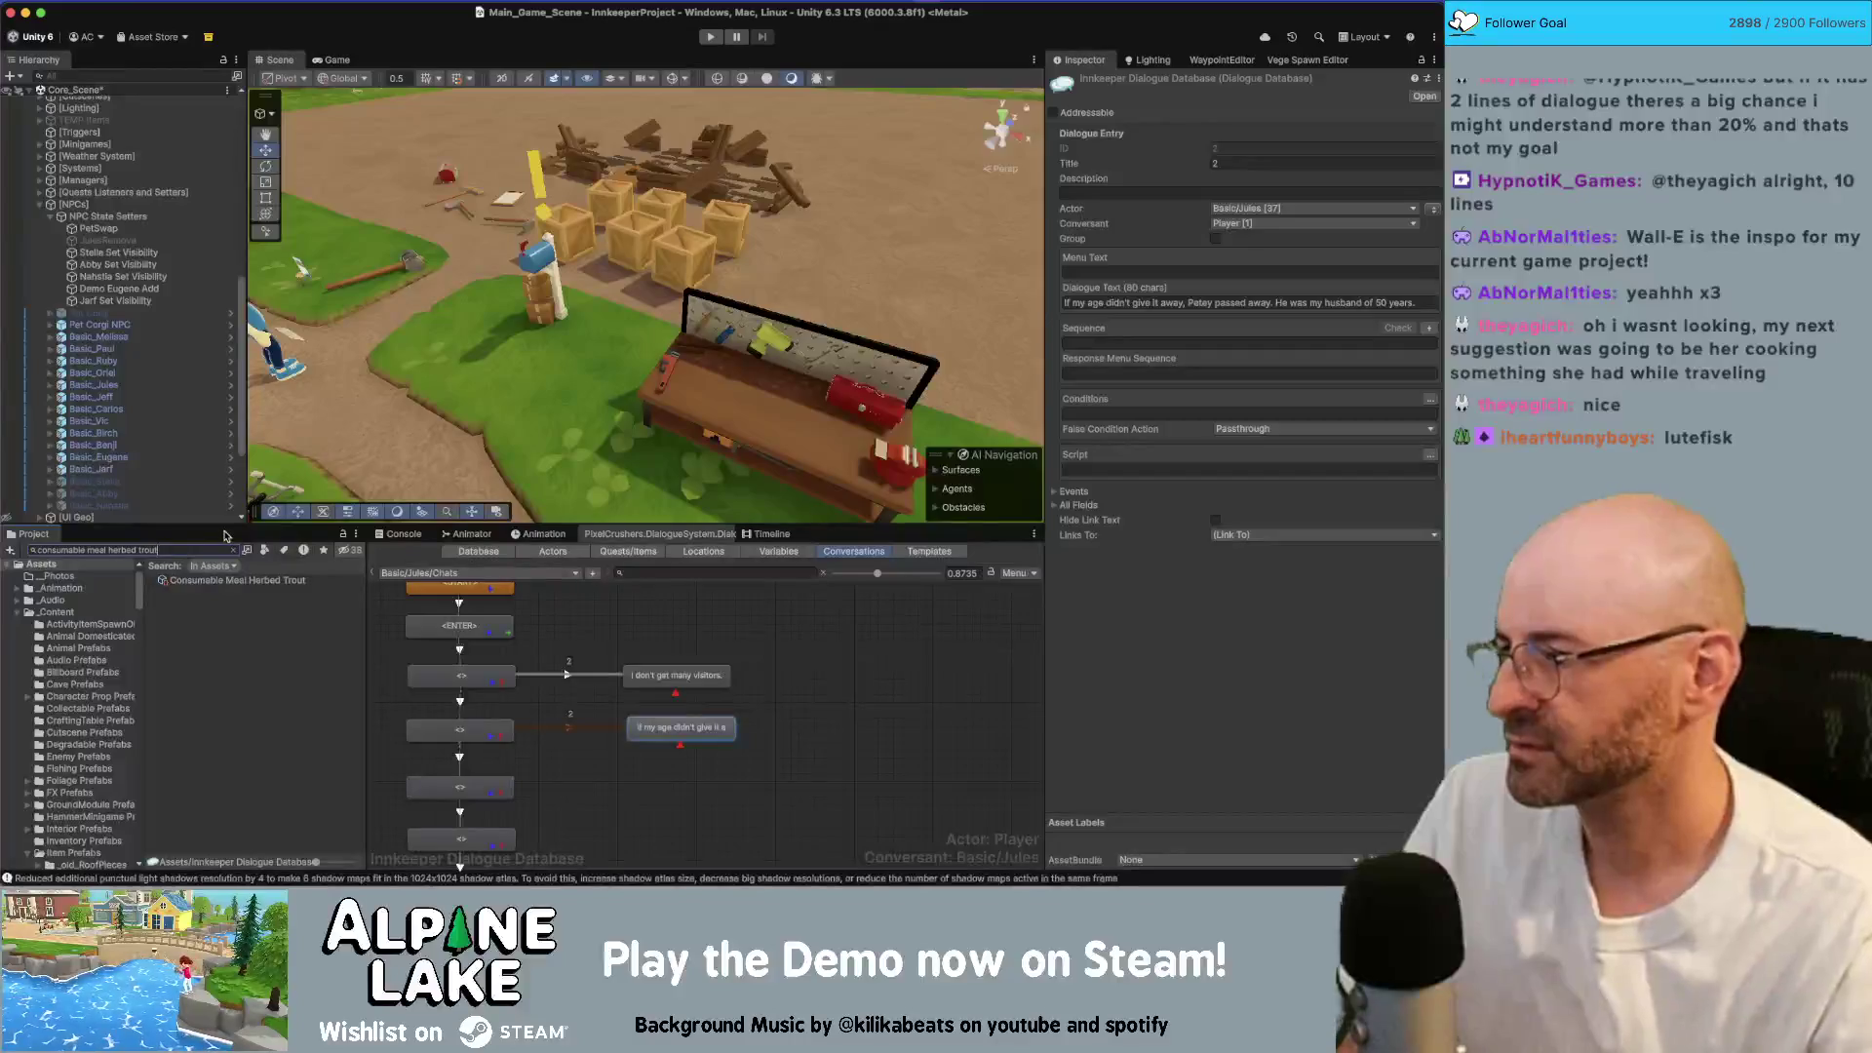
pyautogui.hotkey('alt', 'Left')
pyautogui.hotkey('alt', 'Left')
pyautogui.hotkey('alt', 'BackSpace')
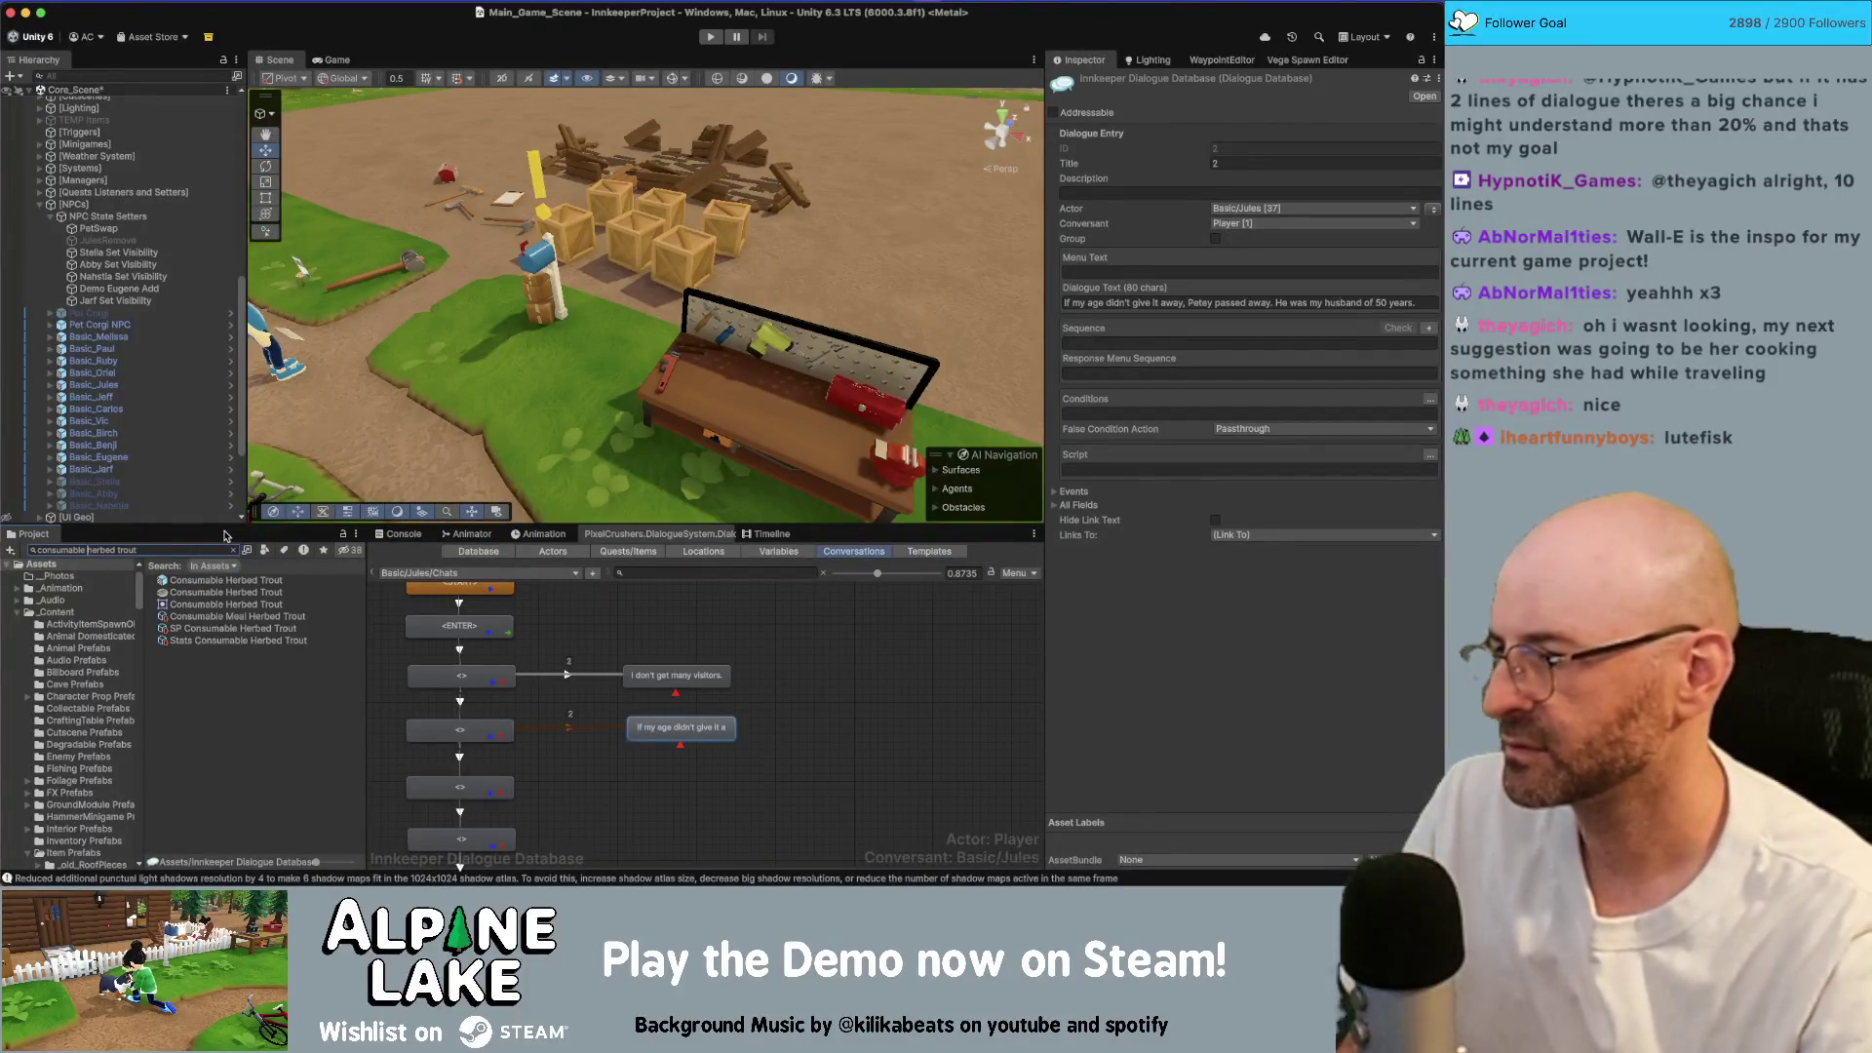
# Step: Select the four Herbed Trout assets and open Duplicate Assets & Replace String for them
pyautogui.click(226, 581)
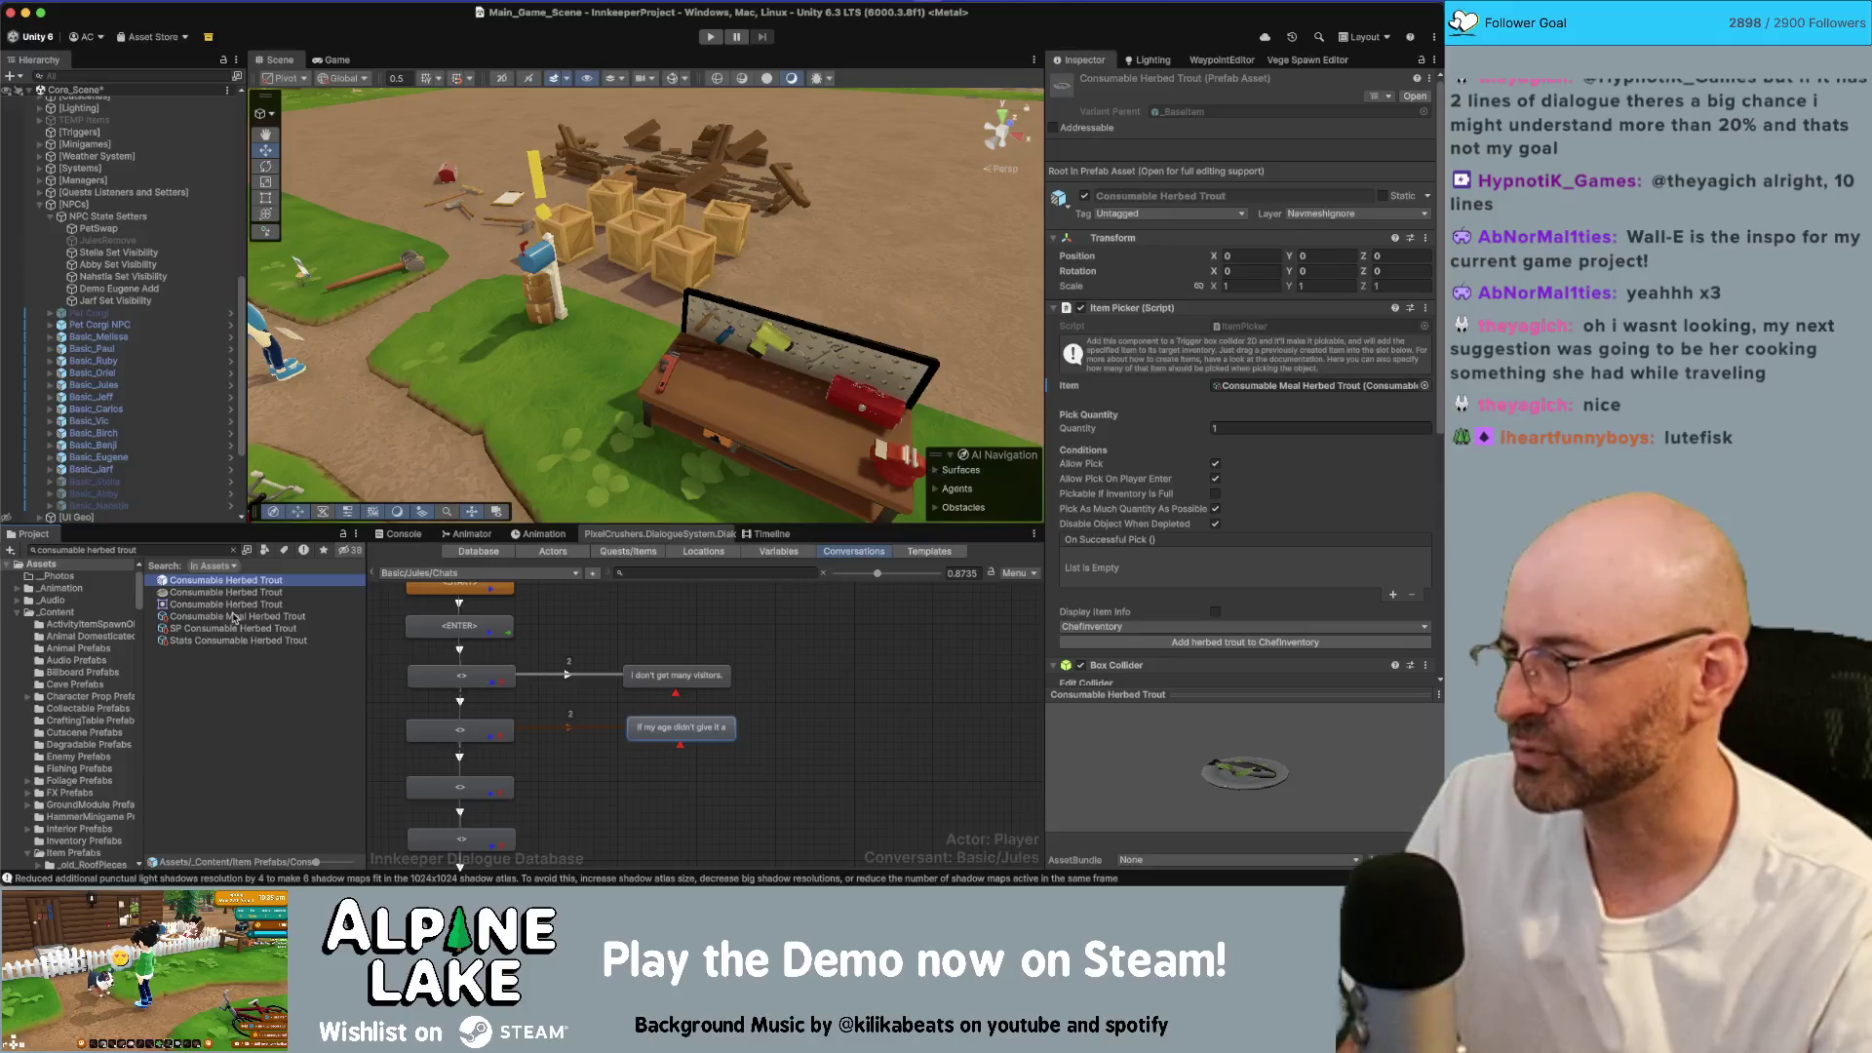
pyautogui.click(261, 643)
pyautogui.keyDown('shift'); pyautogui.click(258, 618); pyautogui.keyUp('shift')
pyautogui.keyDown('super'); pyautogui.click(249, 582); pyautogui.keyUp('super')
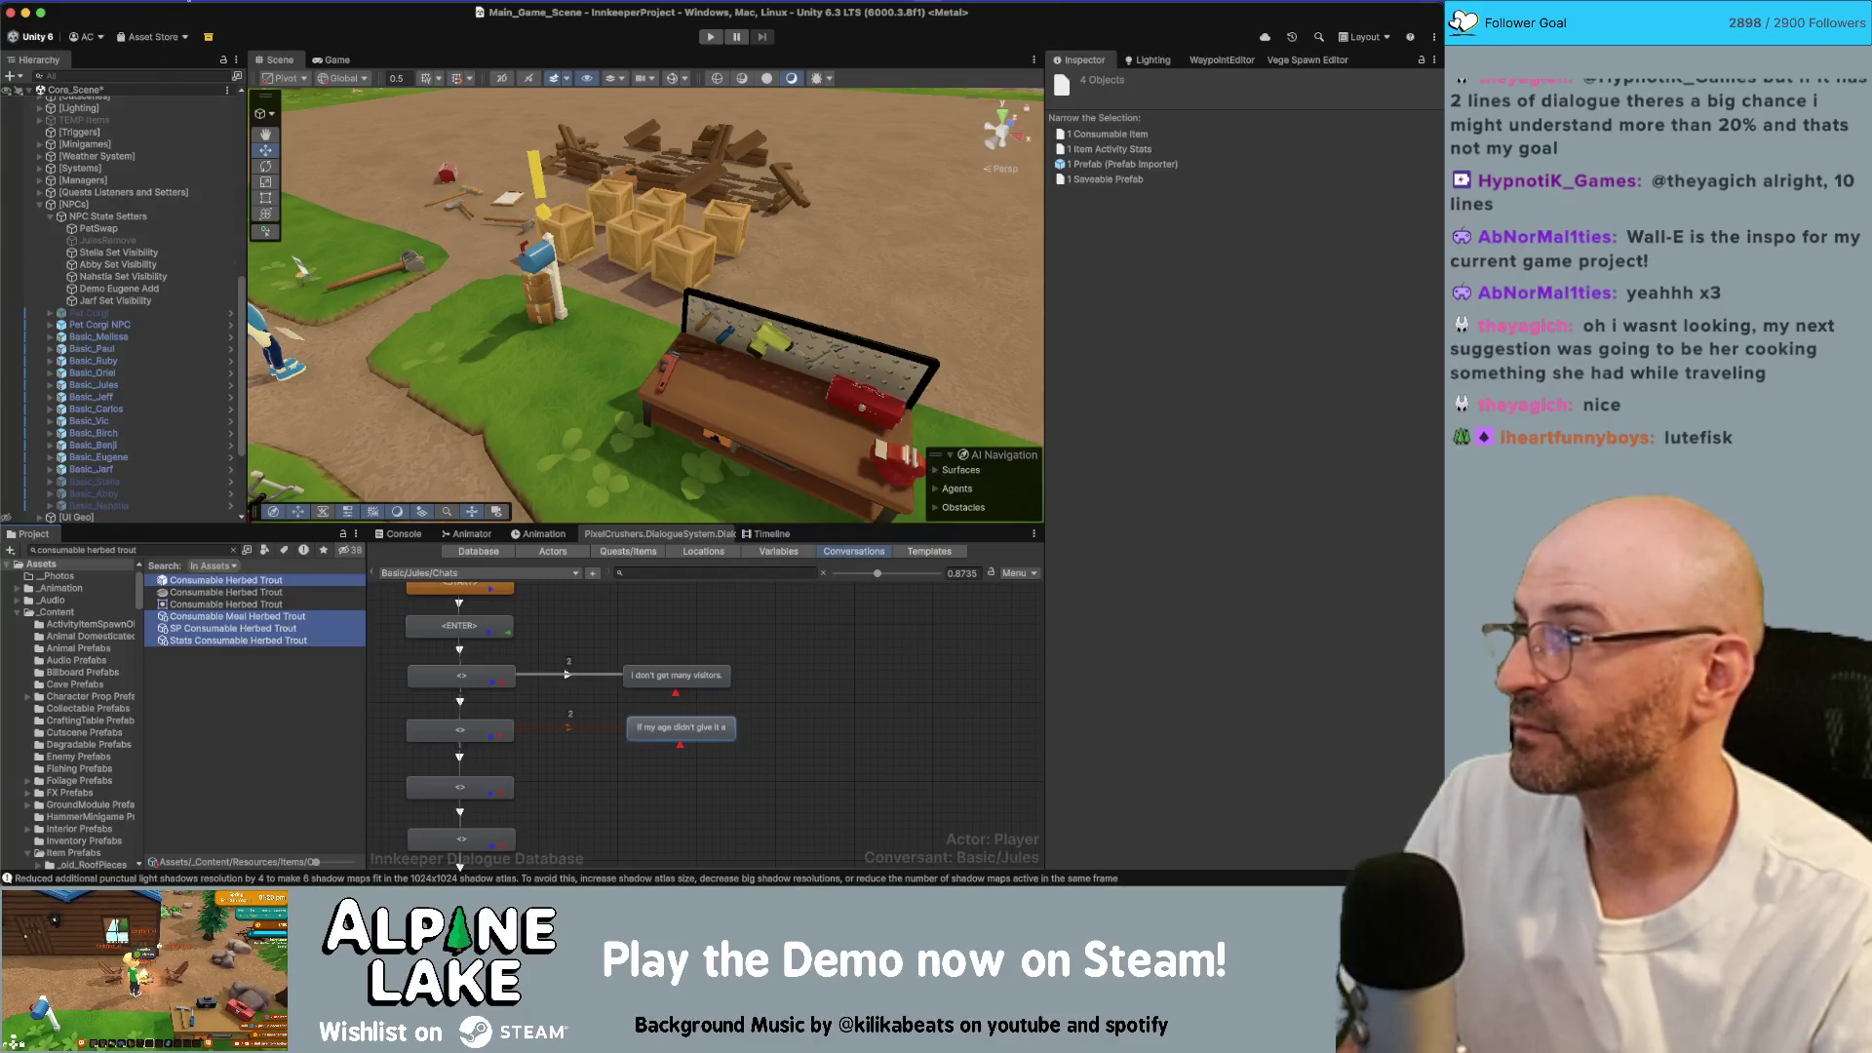
pyautogui.rightClick(202, 270)
pyautogui.moveTo(280, 334)
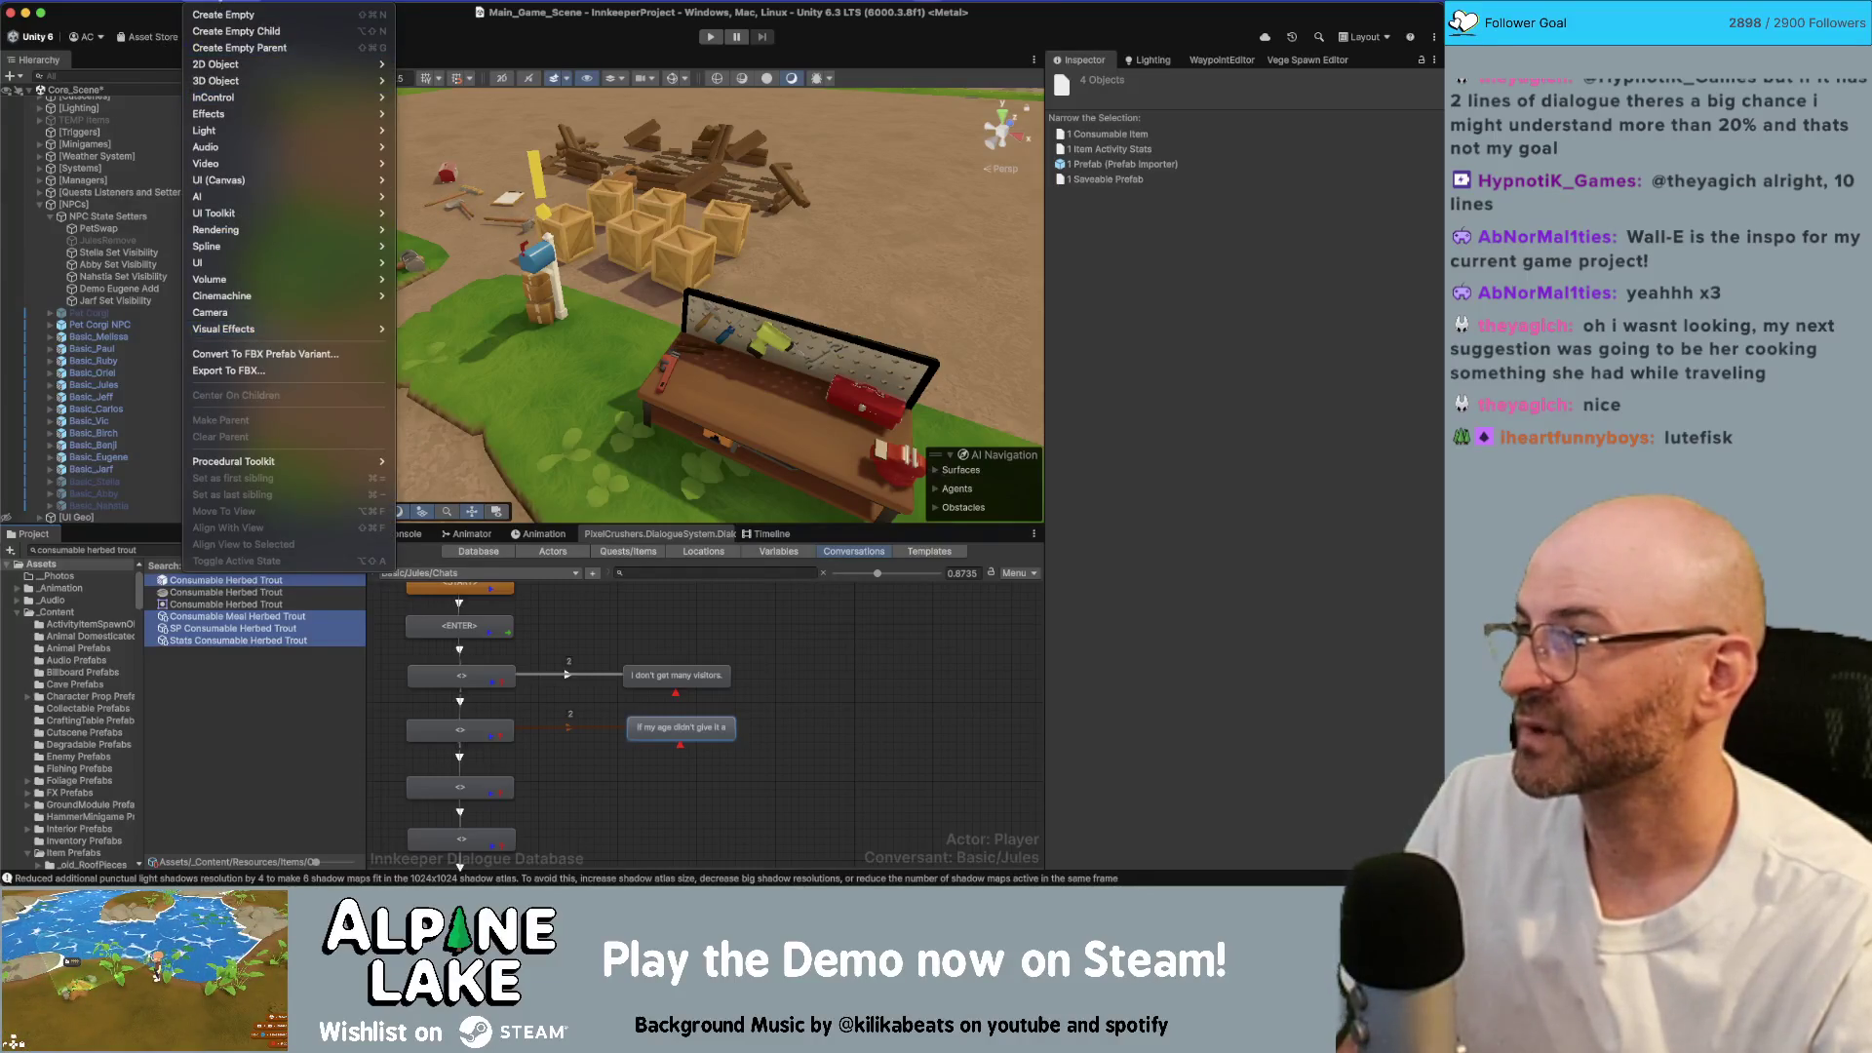
pyautogui.rightClick(156, 582)
pyautogui.click(234, 255)
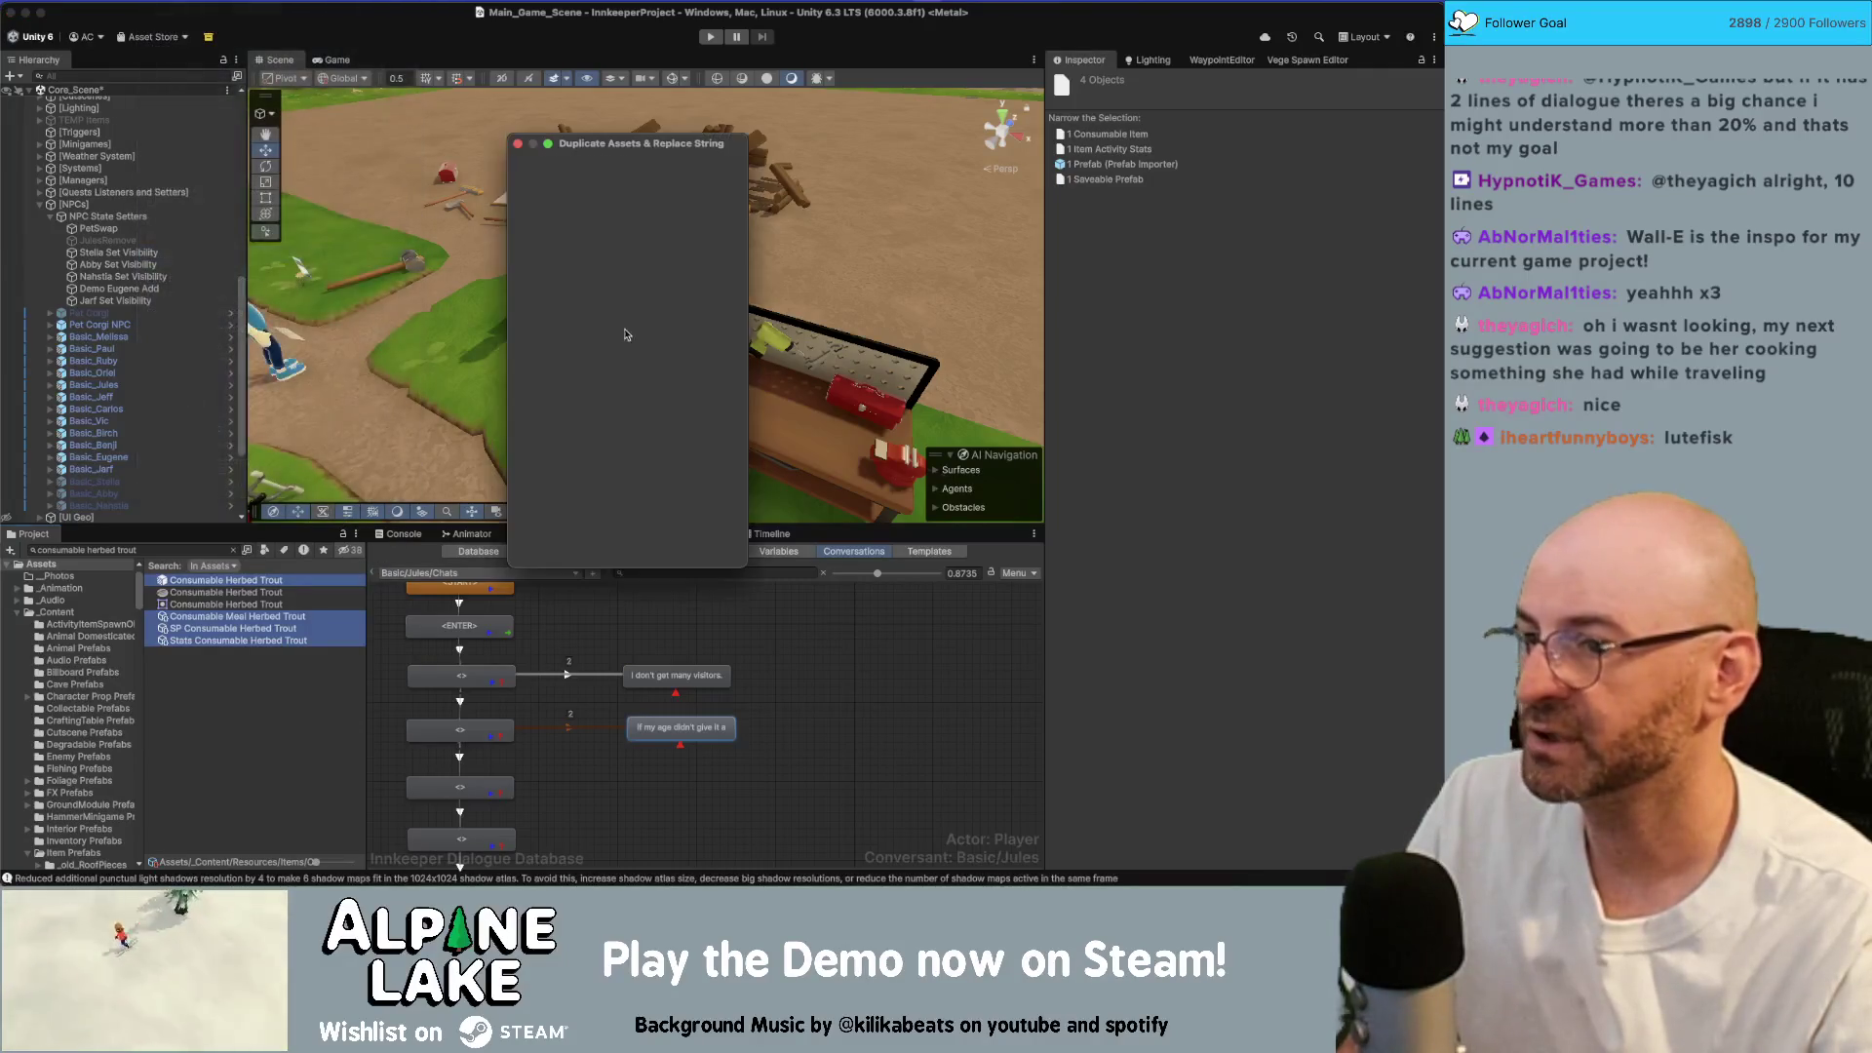
# Step: Duplicate the assets replacing 'Herbed Trout' with 'Mushroom Carbonara', then search for the carbonara copies
pyautogui.click(657, 175)
pyautogui.write('Herbed Trout')
pyautogui.press('Tab')
pyautogui.write('Mushro')
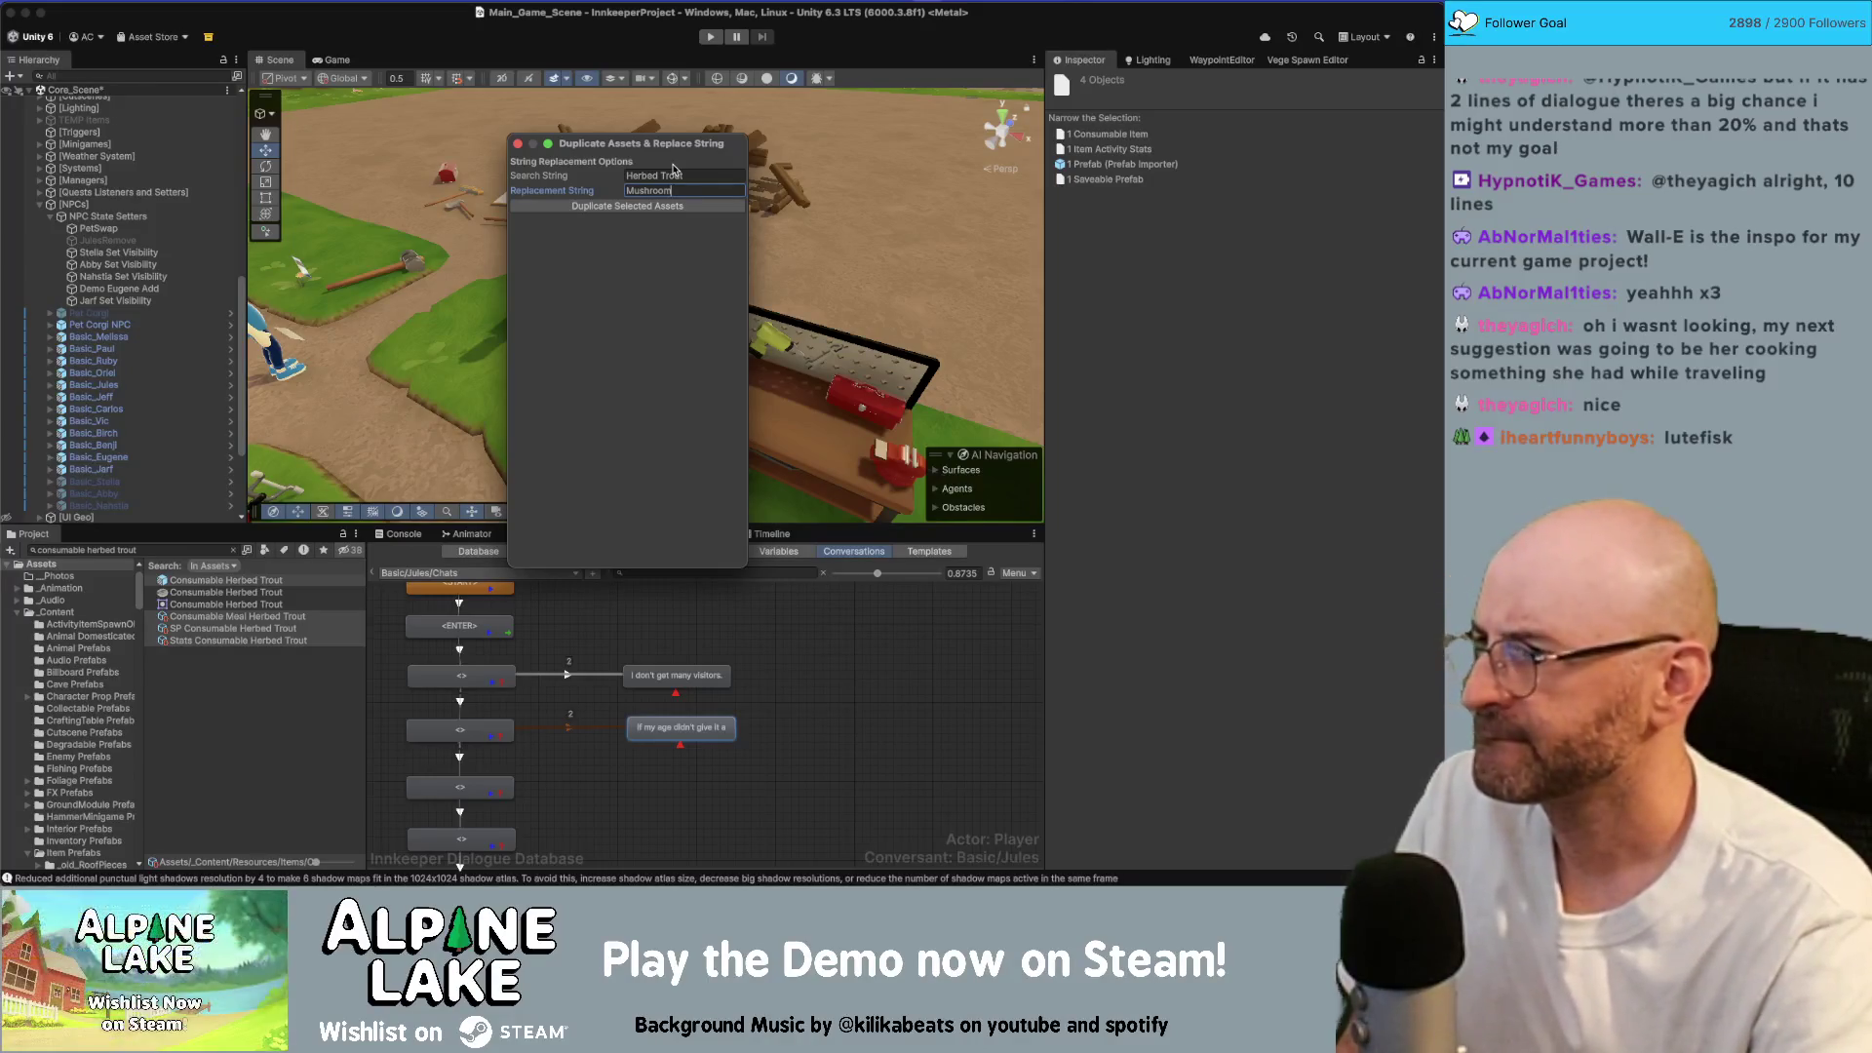
pyautogui.write('C')
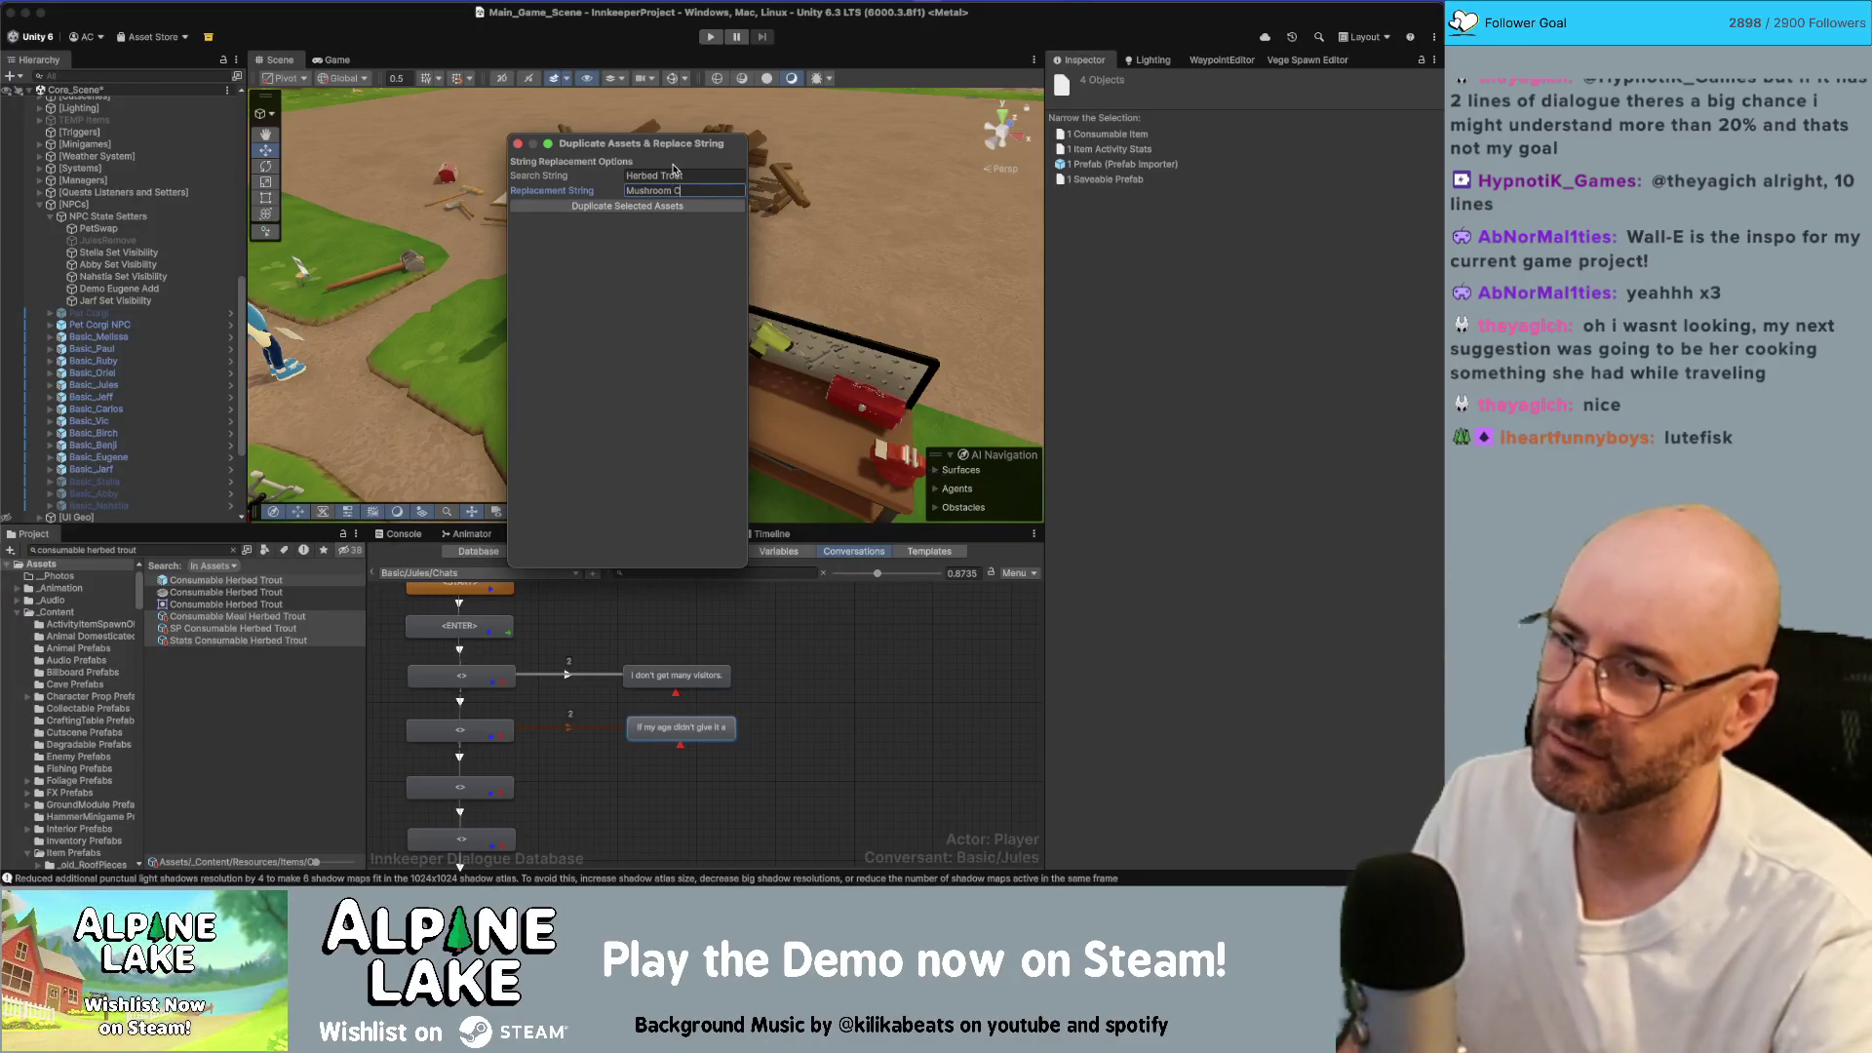
pyautogui.write('arbonara')
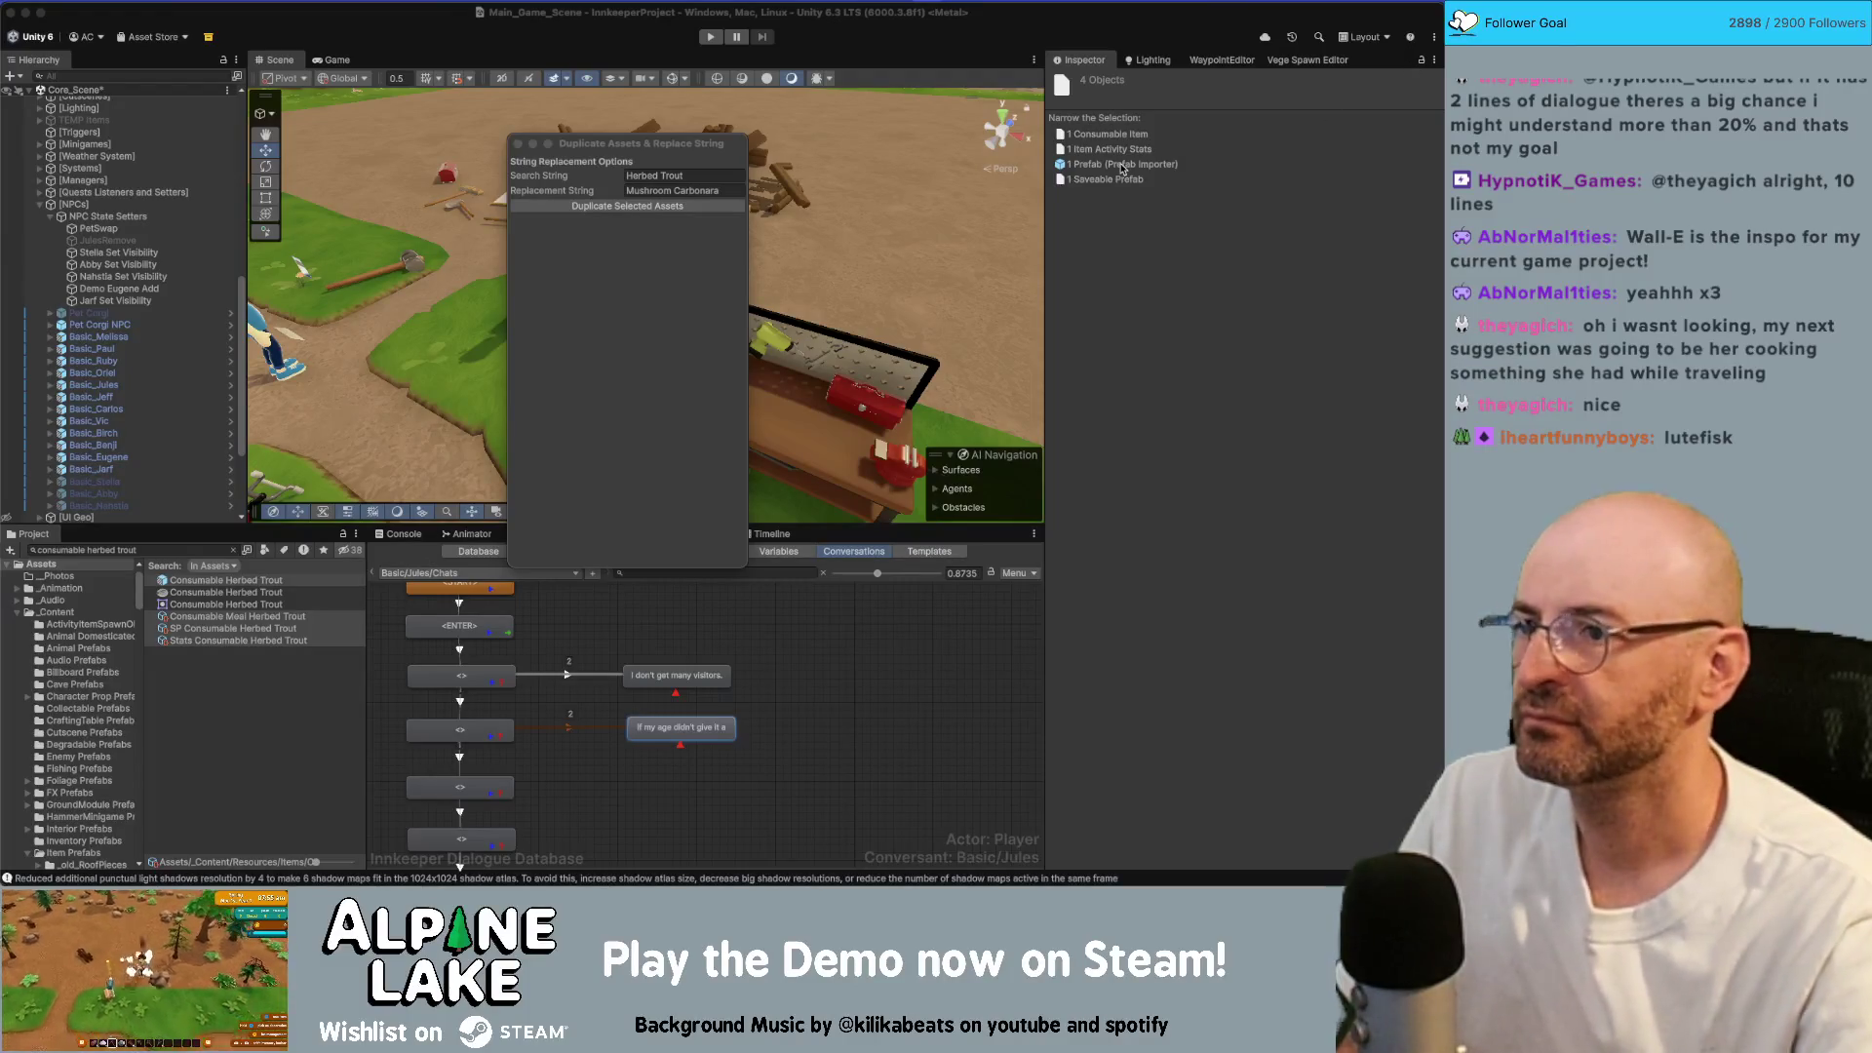
pyautogui.click(707, 193)
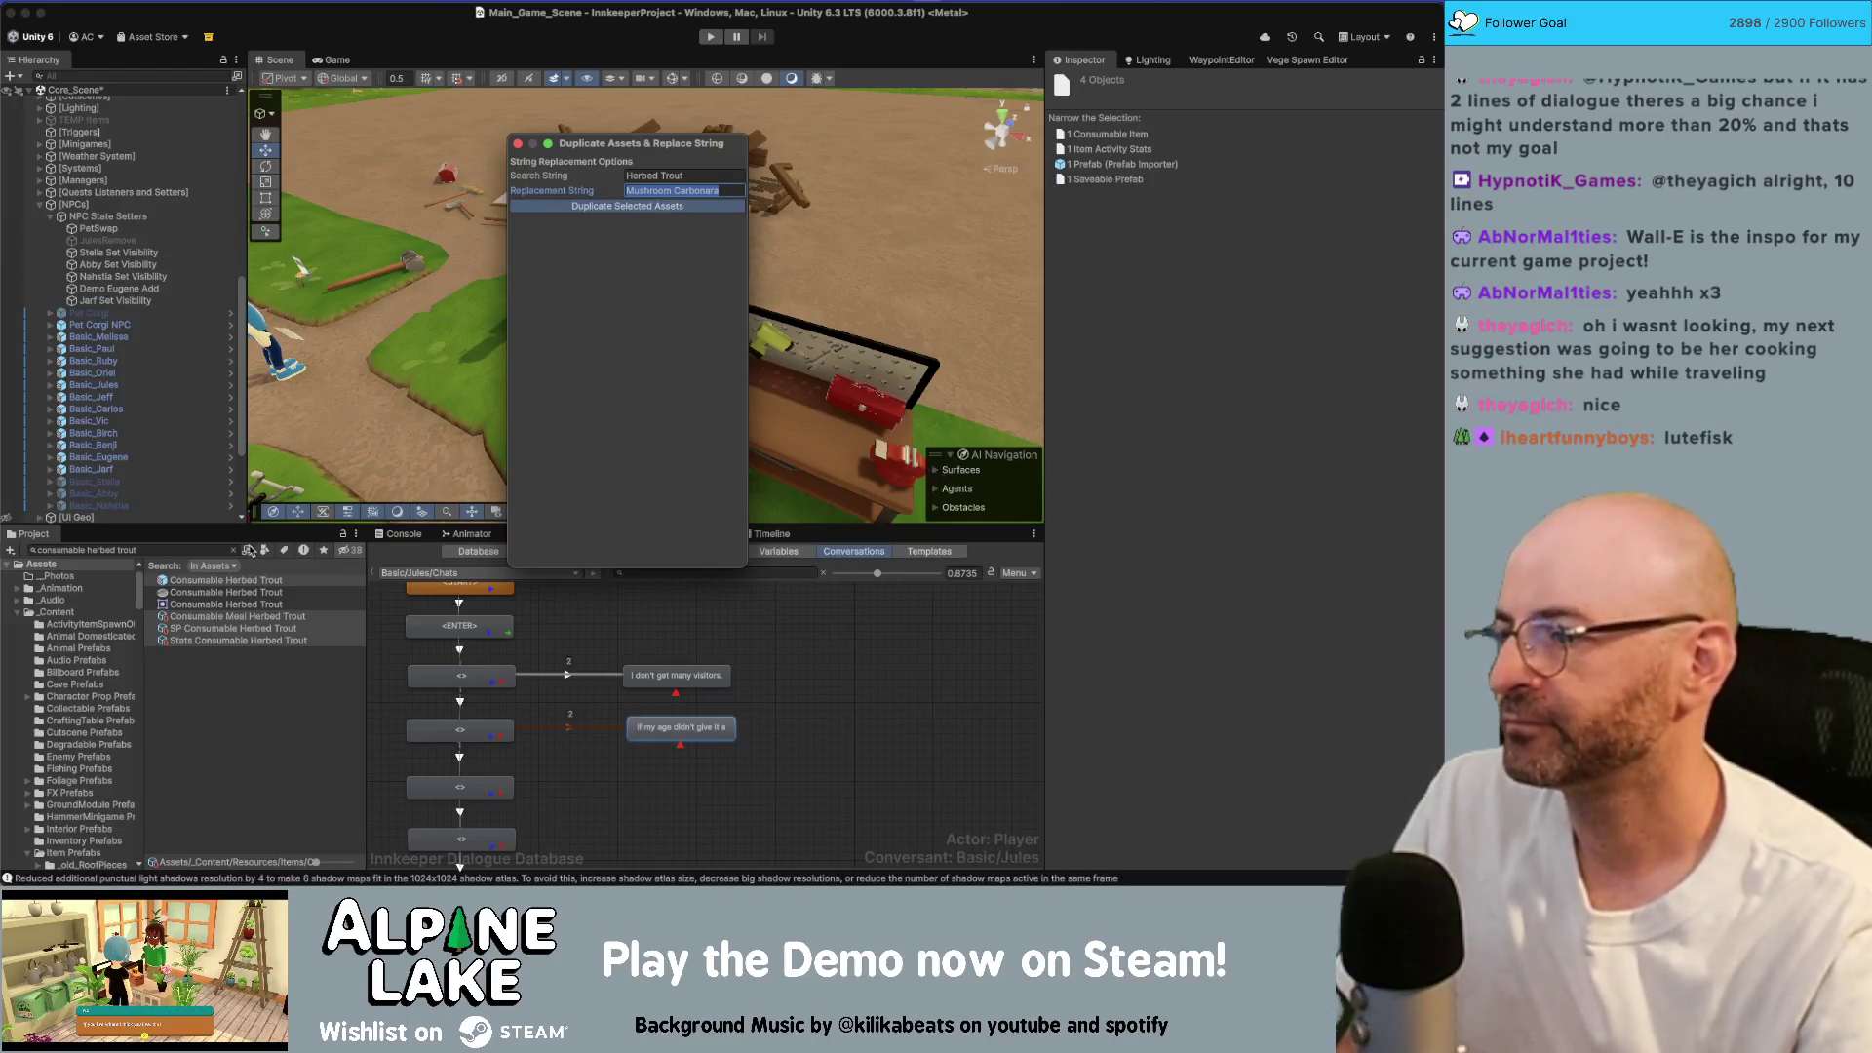
pyautogui.click(192, 551)
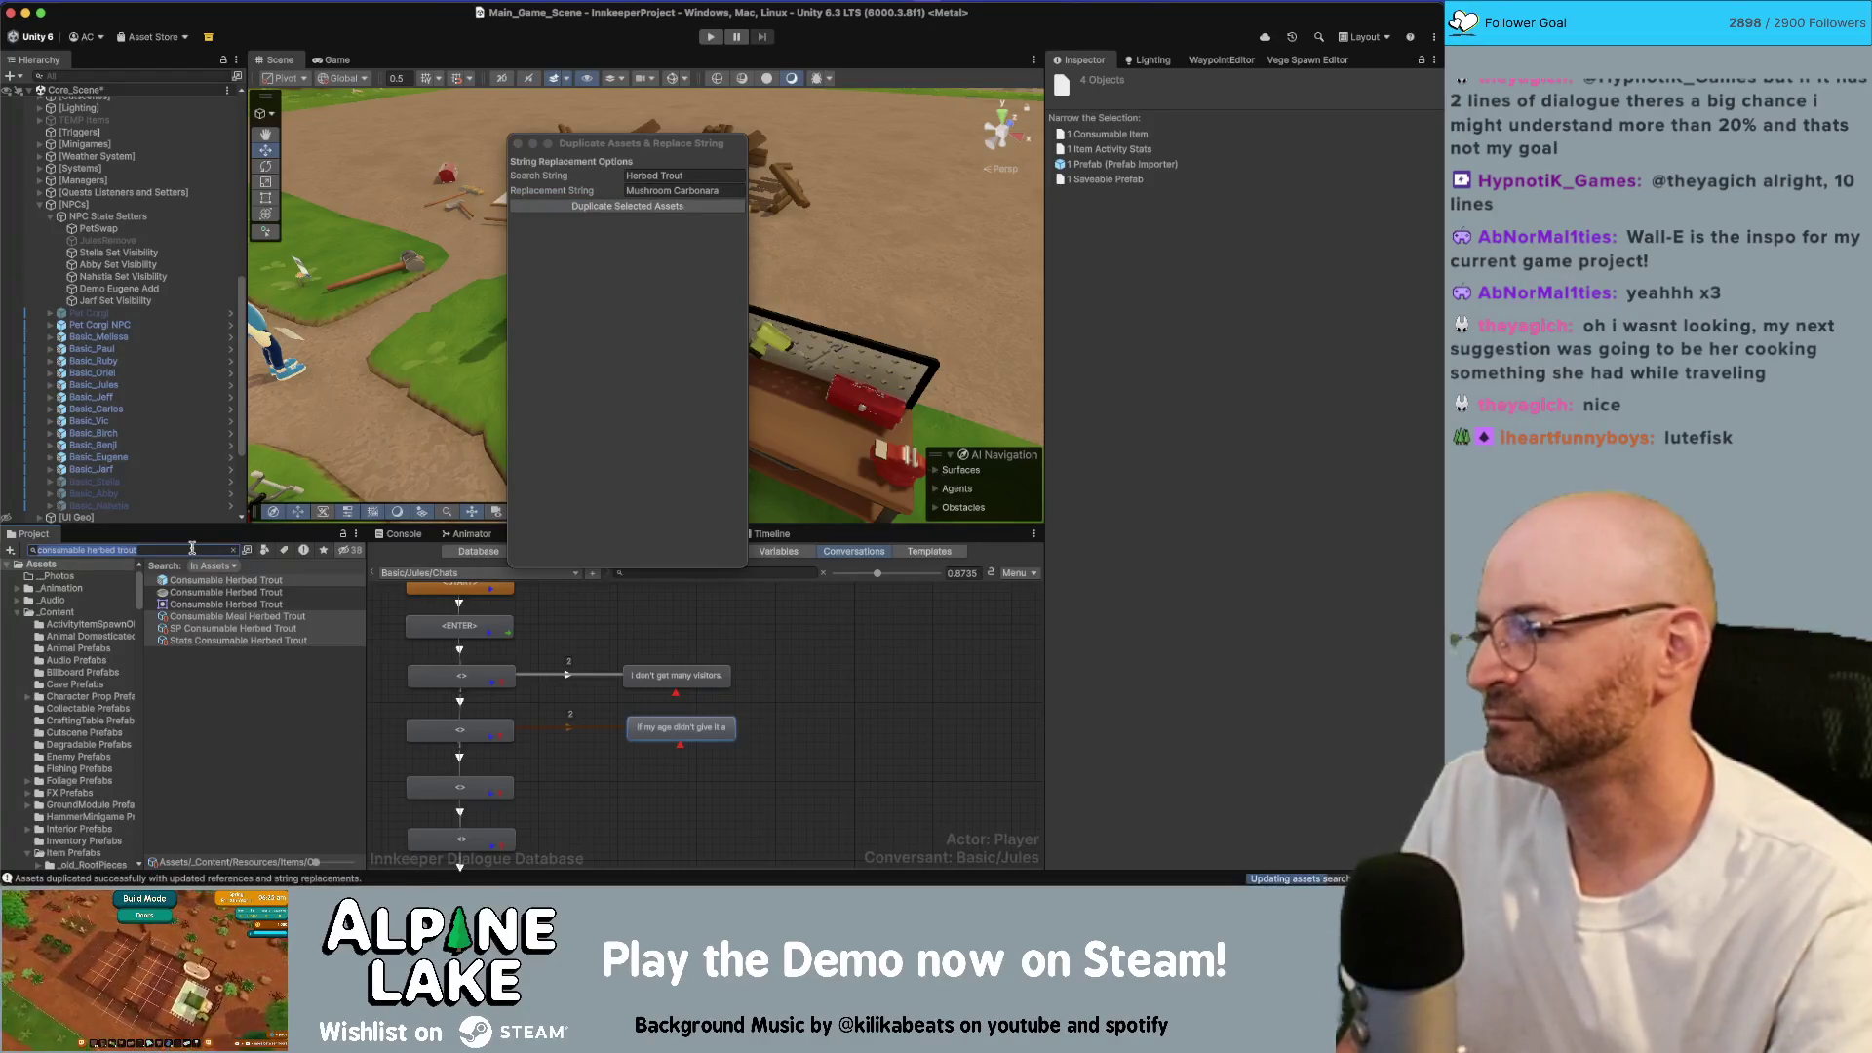
pyautogui.write('mushroom c')
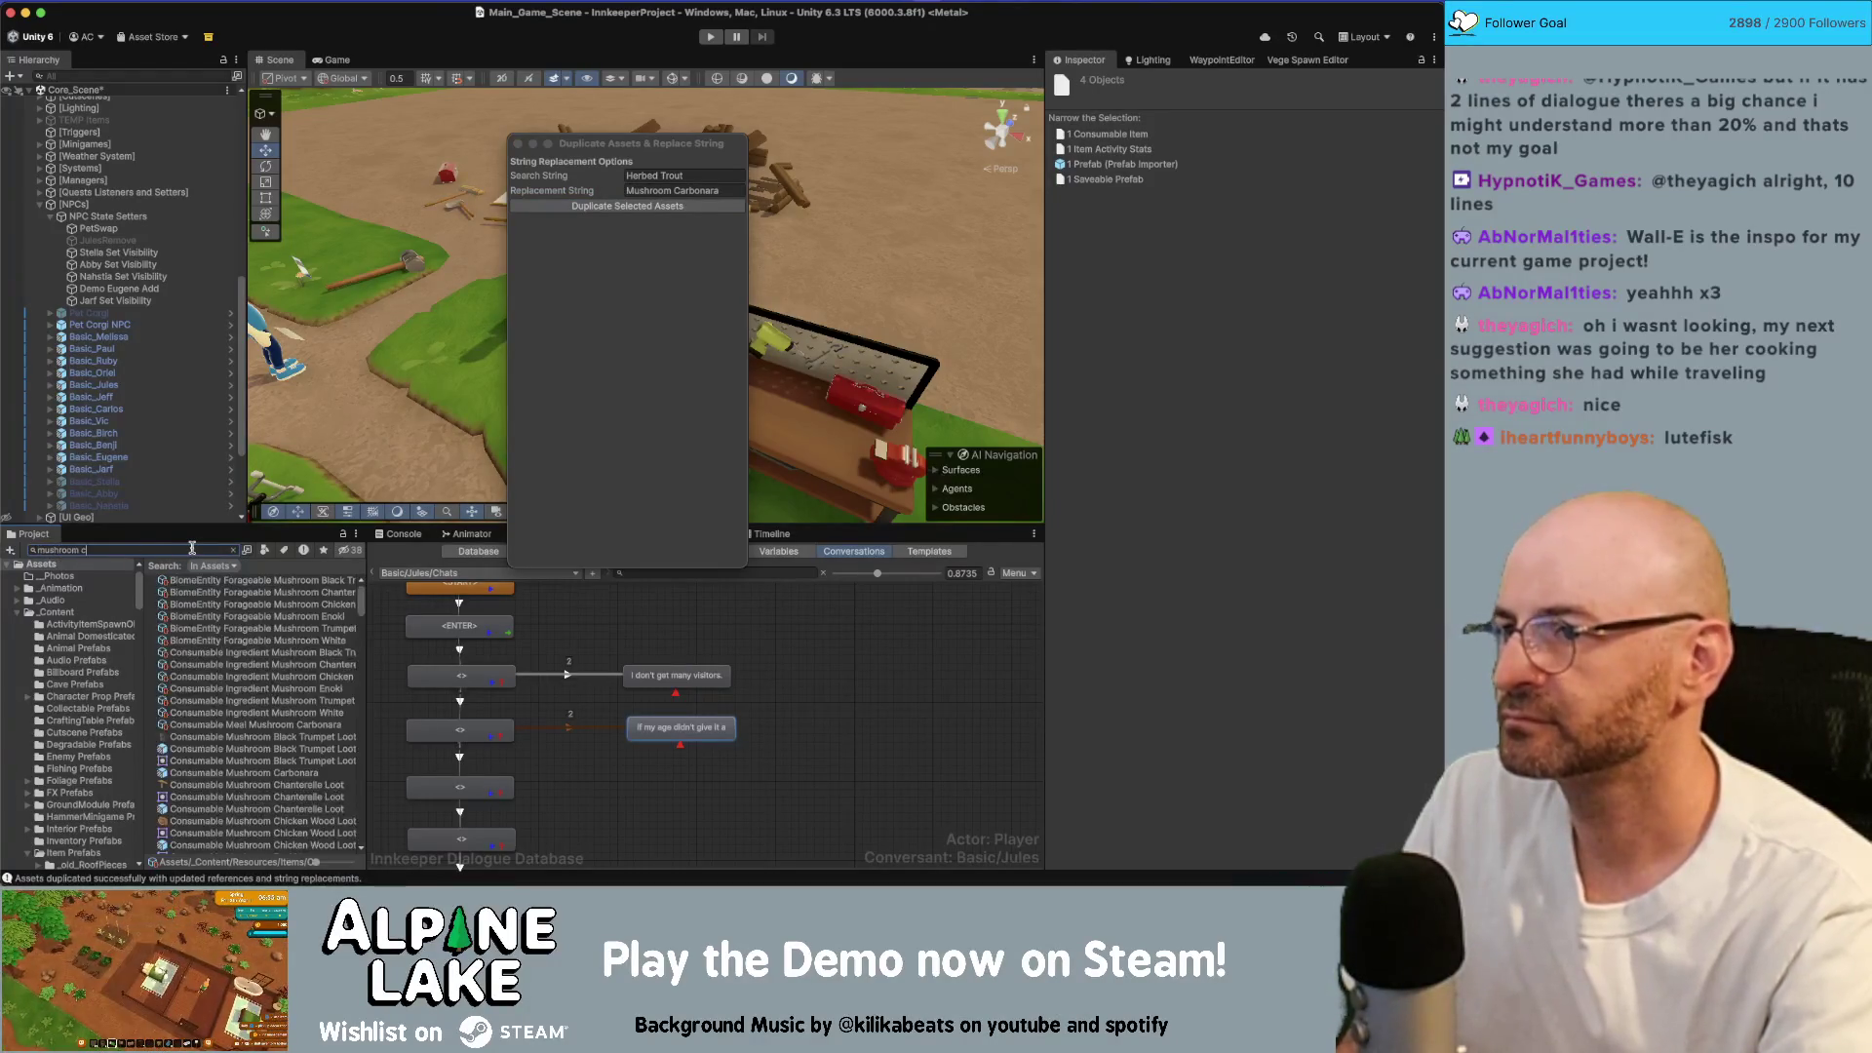
pyautogui.write('arbonara')
pyautogui.click(214, 580)
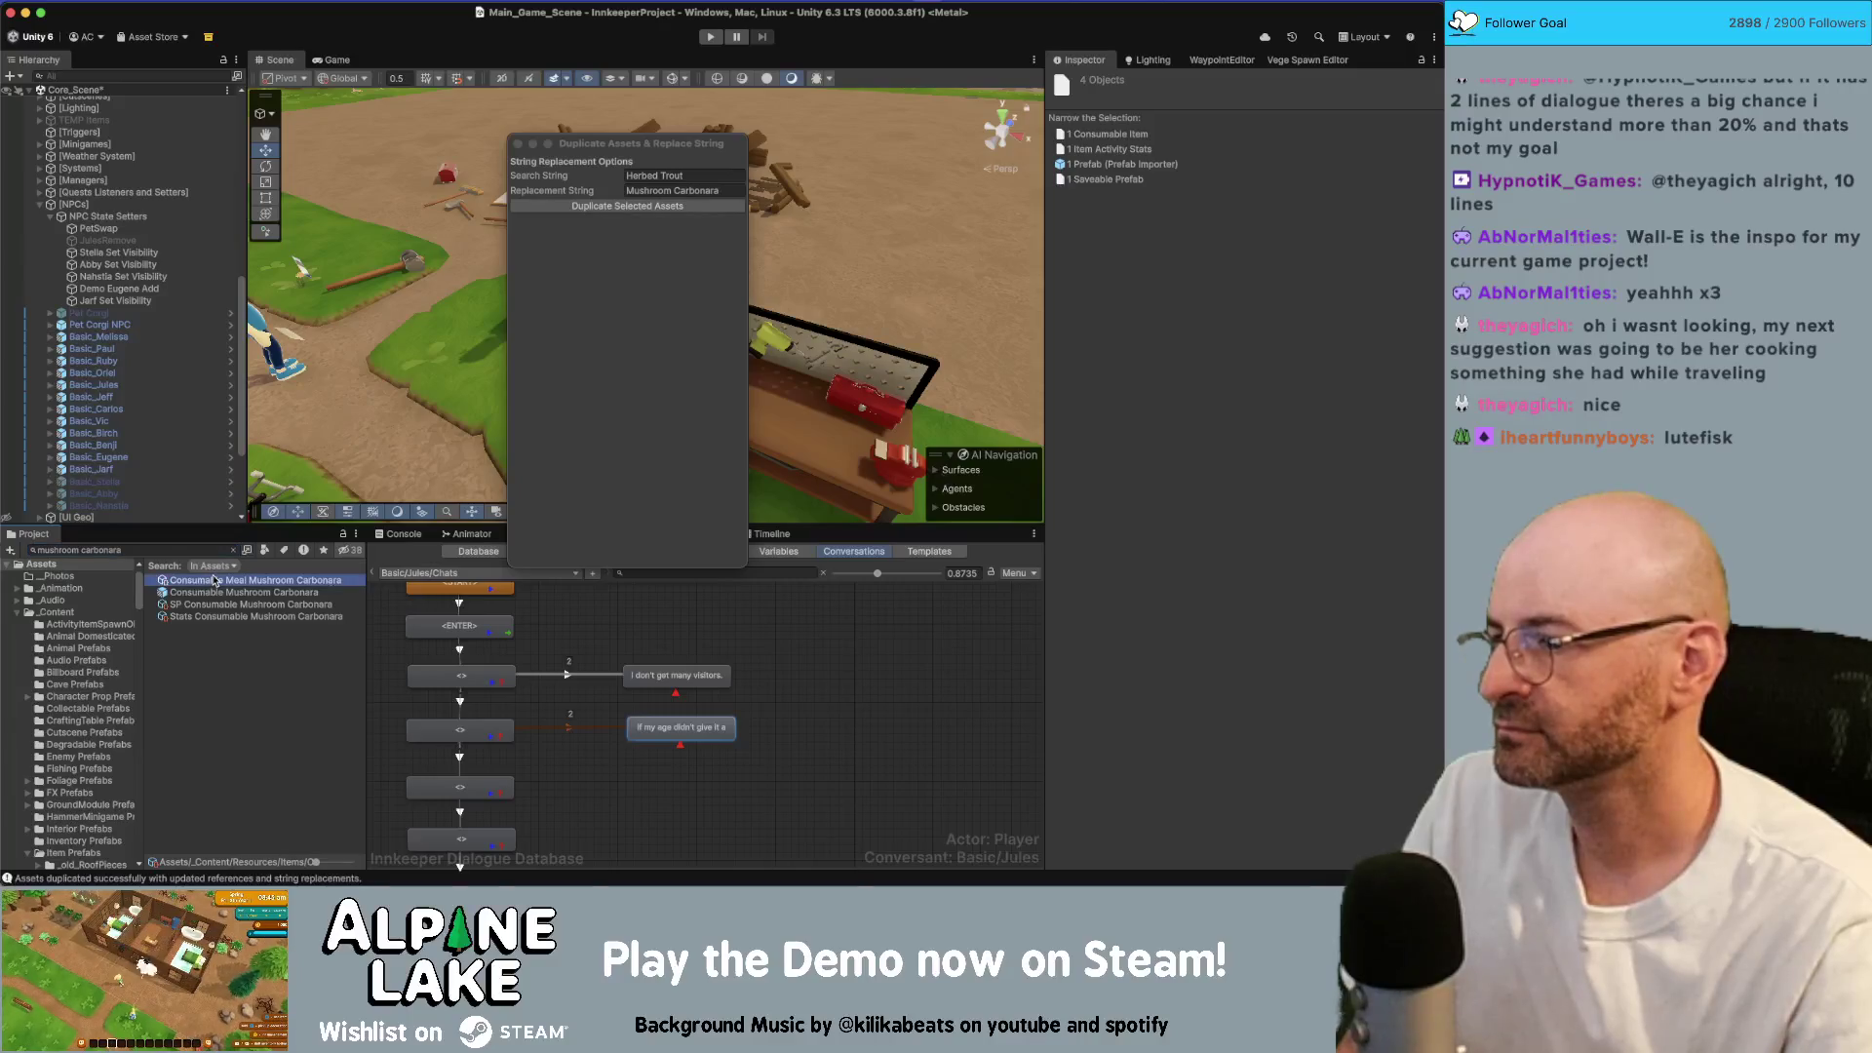
# Step: Name the Consumable Meal item 'mushroom carbonara', auto-create its names, and pull component data
pyautogui.click(214, 580)
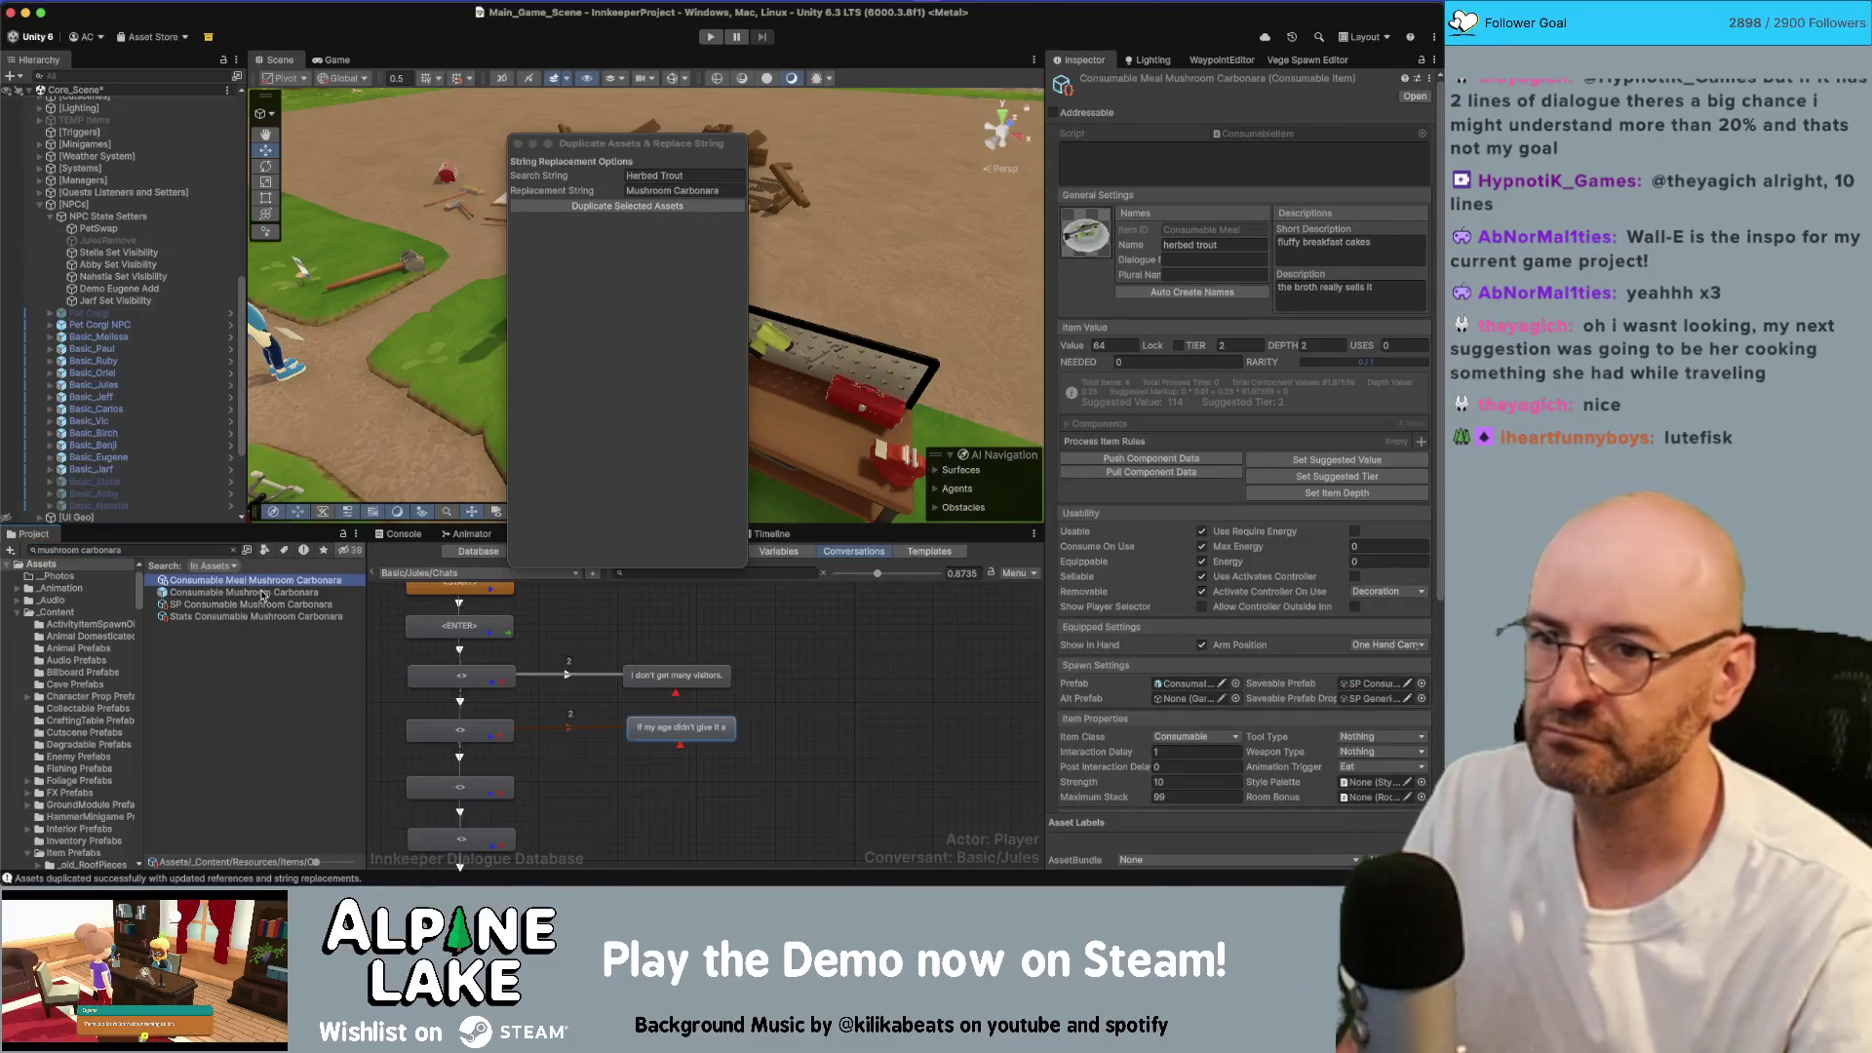
pyautogui.click(1222, 246)
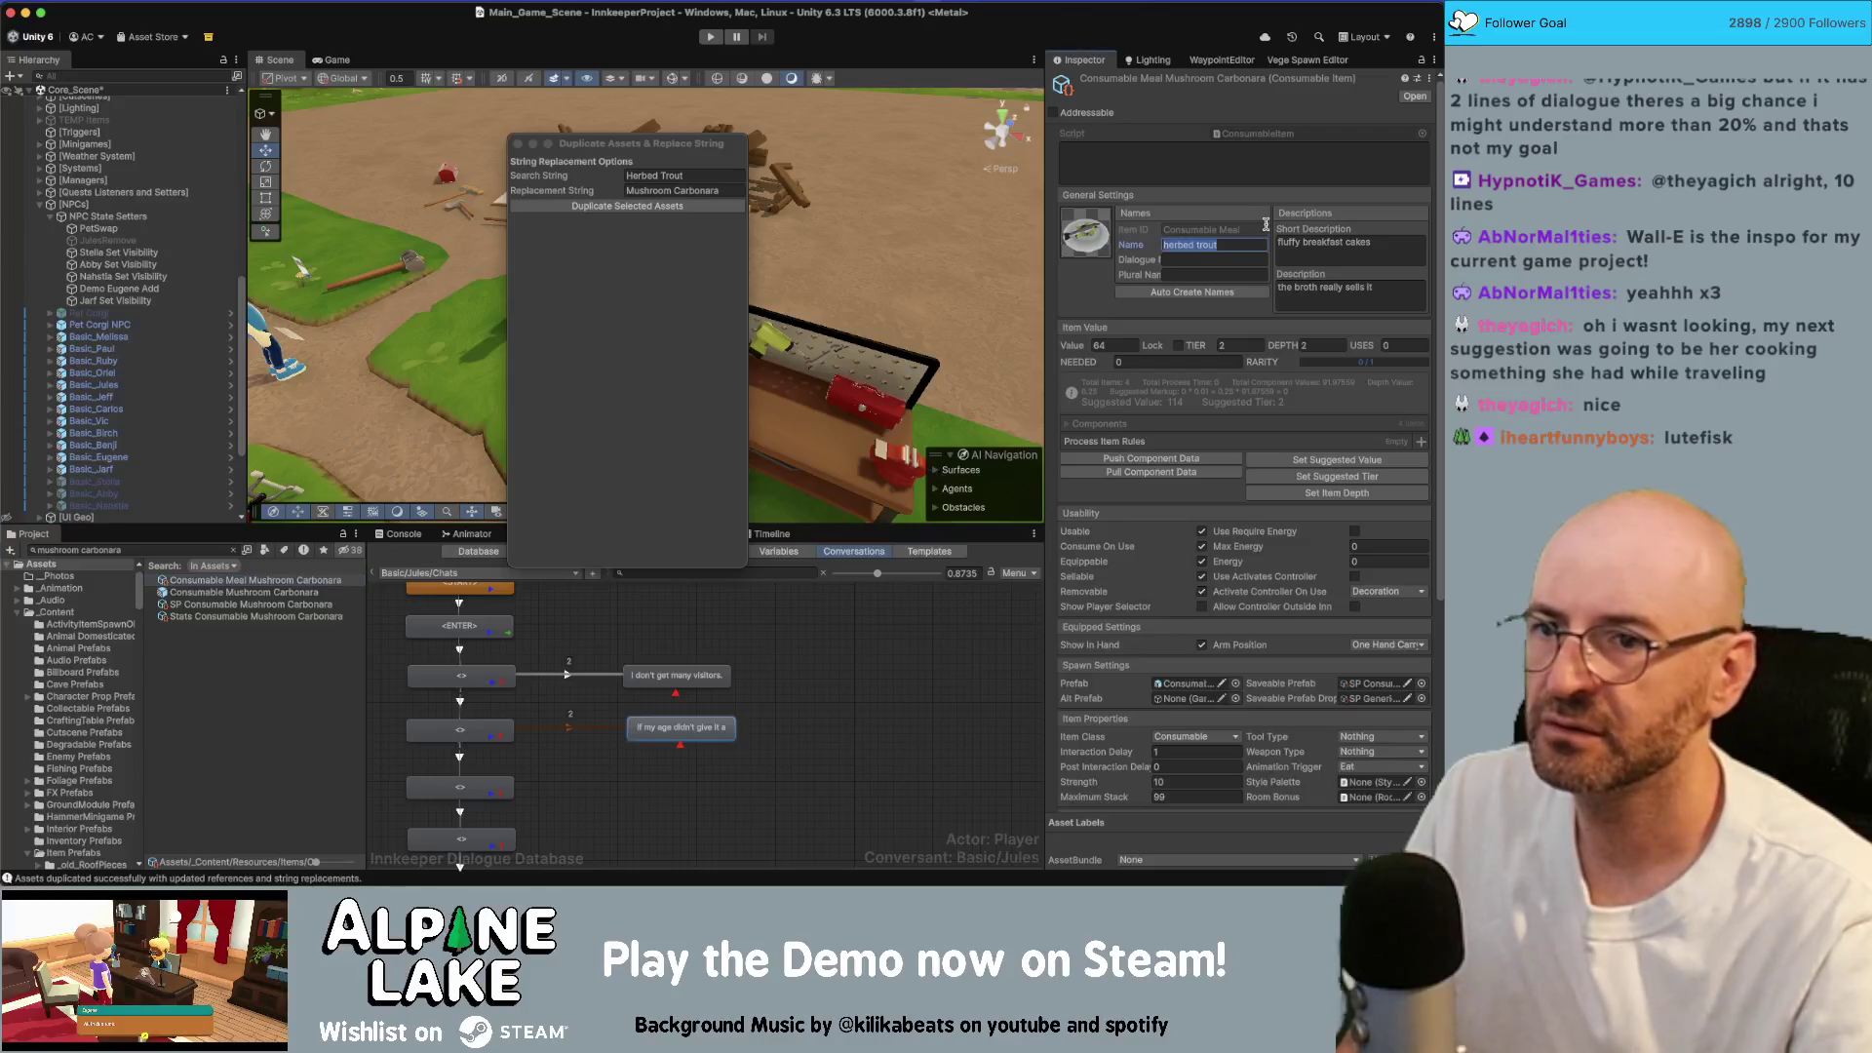
pyautogui.write('mushroom carbonara')
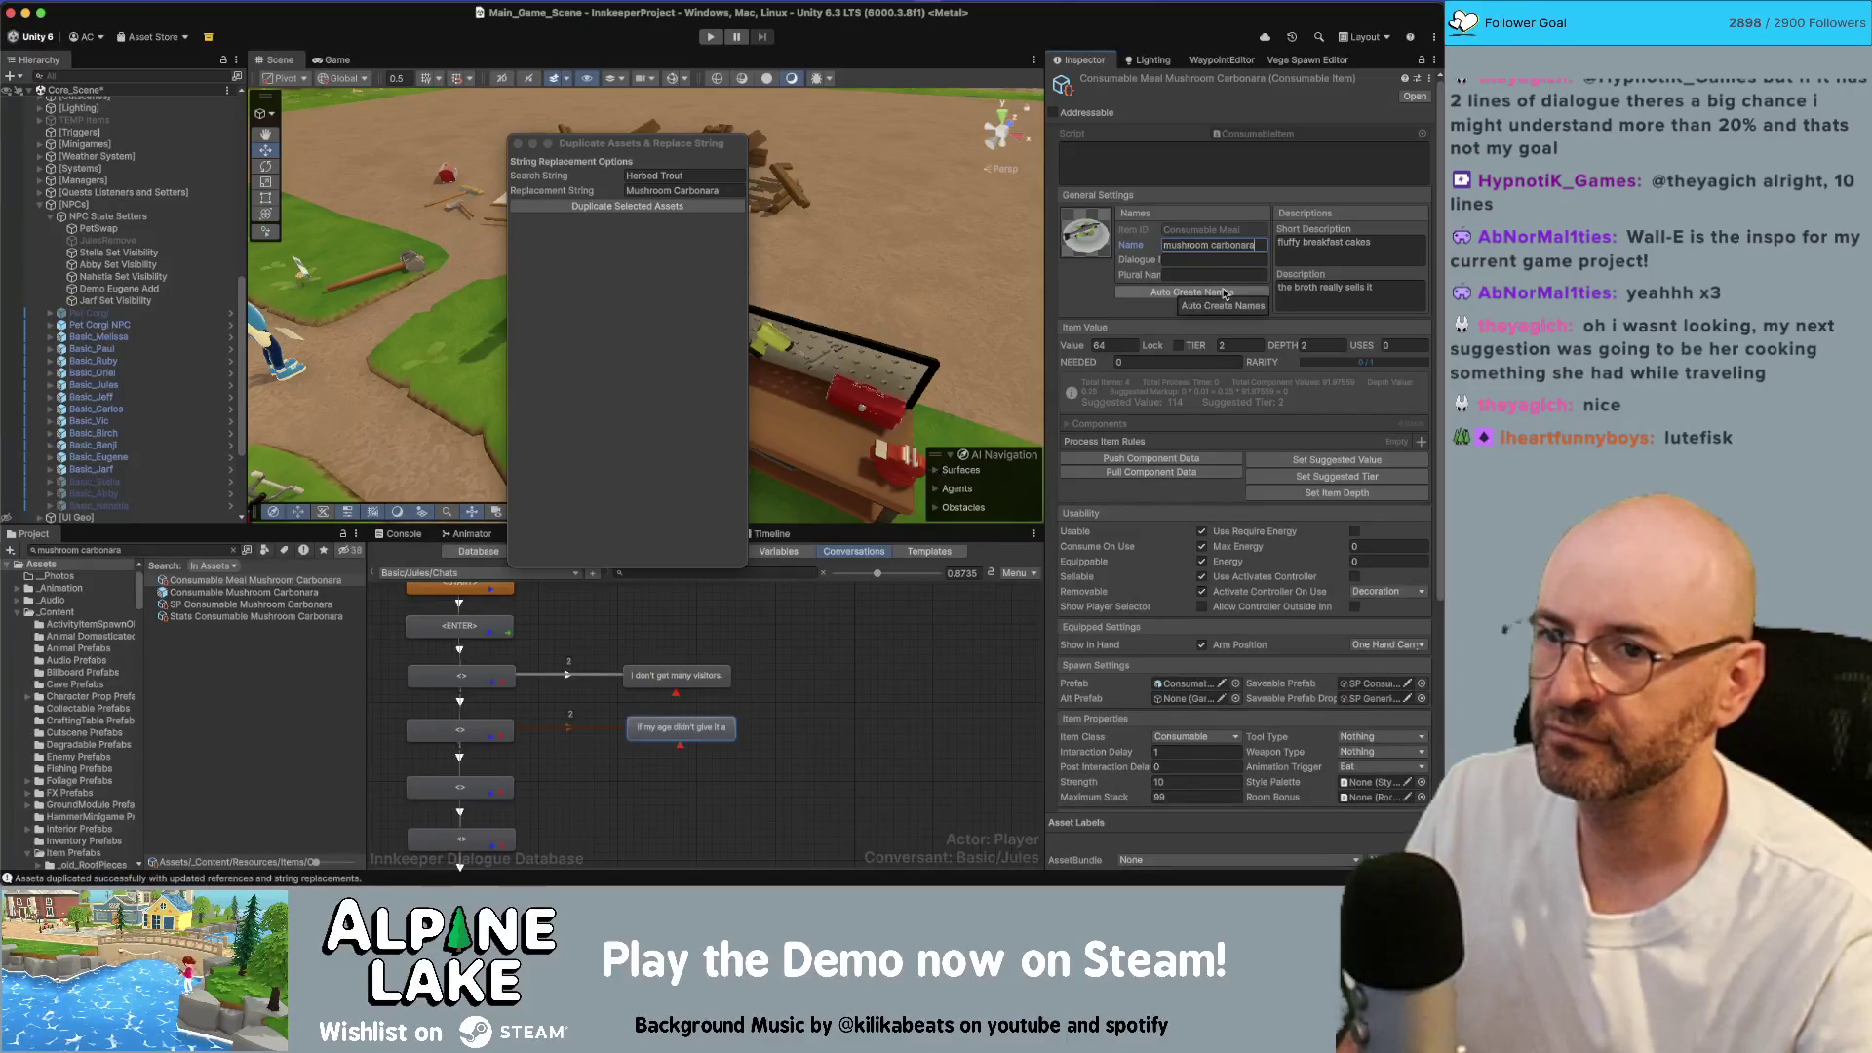
pyautogui.click(1225, 294)
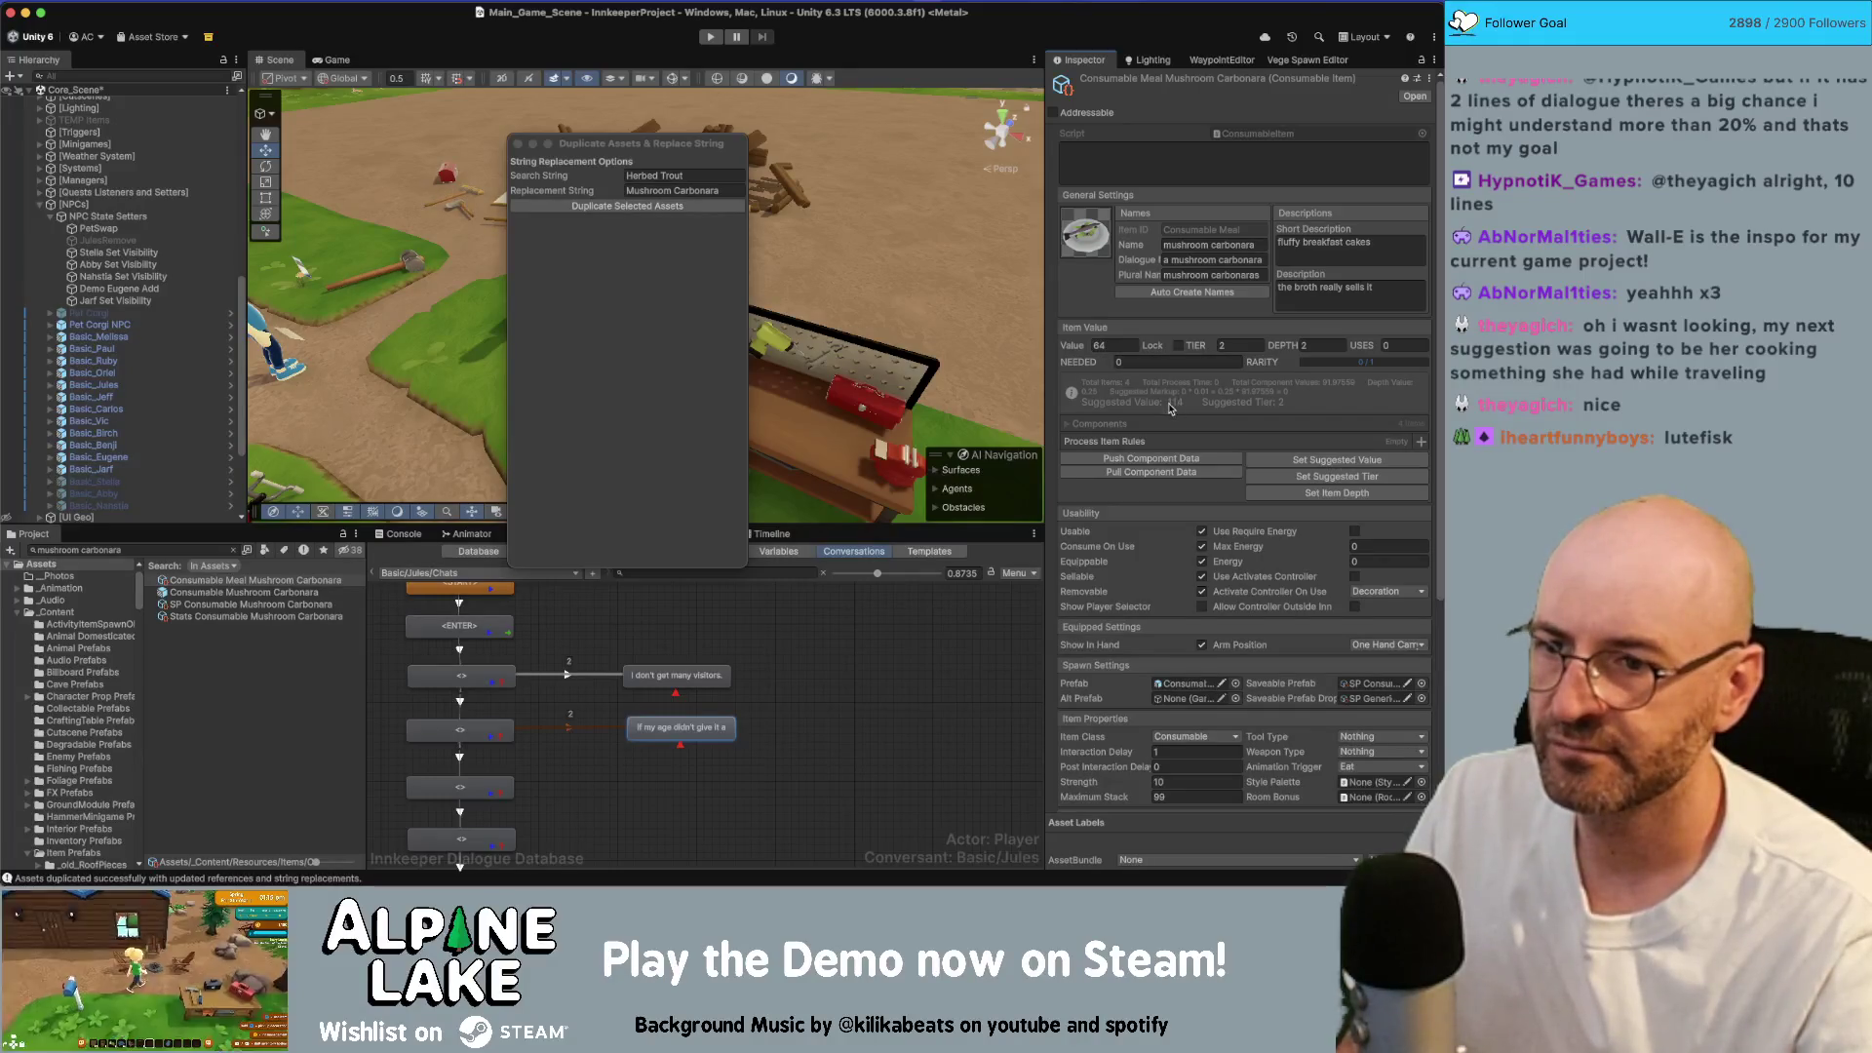
pyautogui.click(1068, 425)
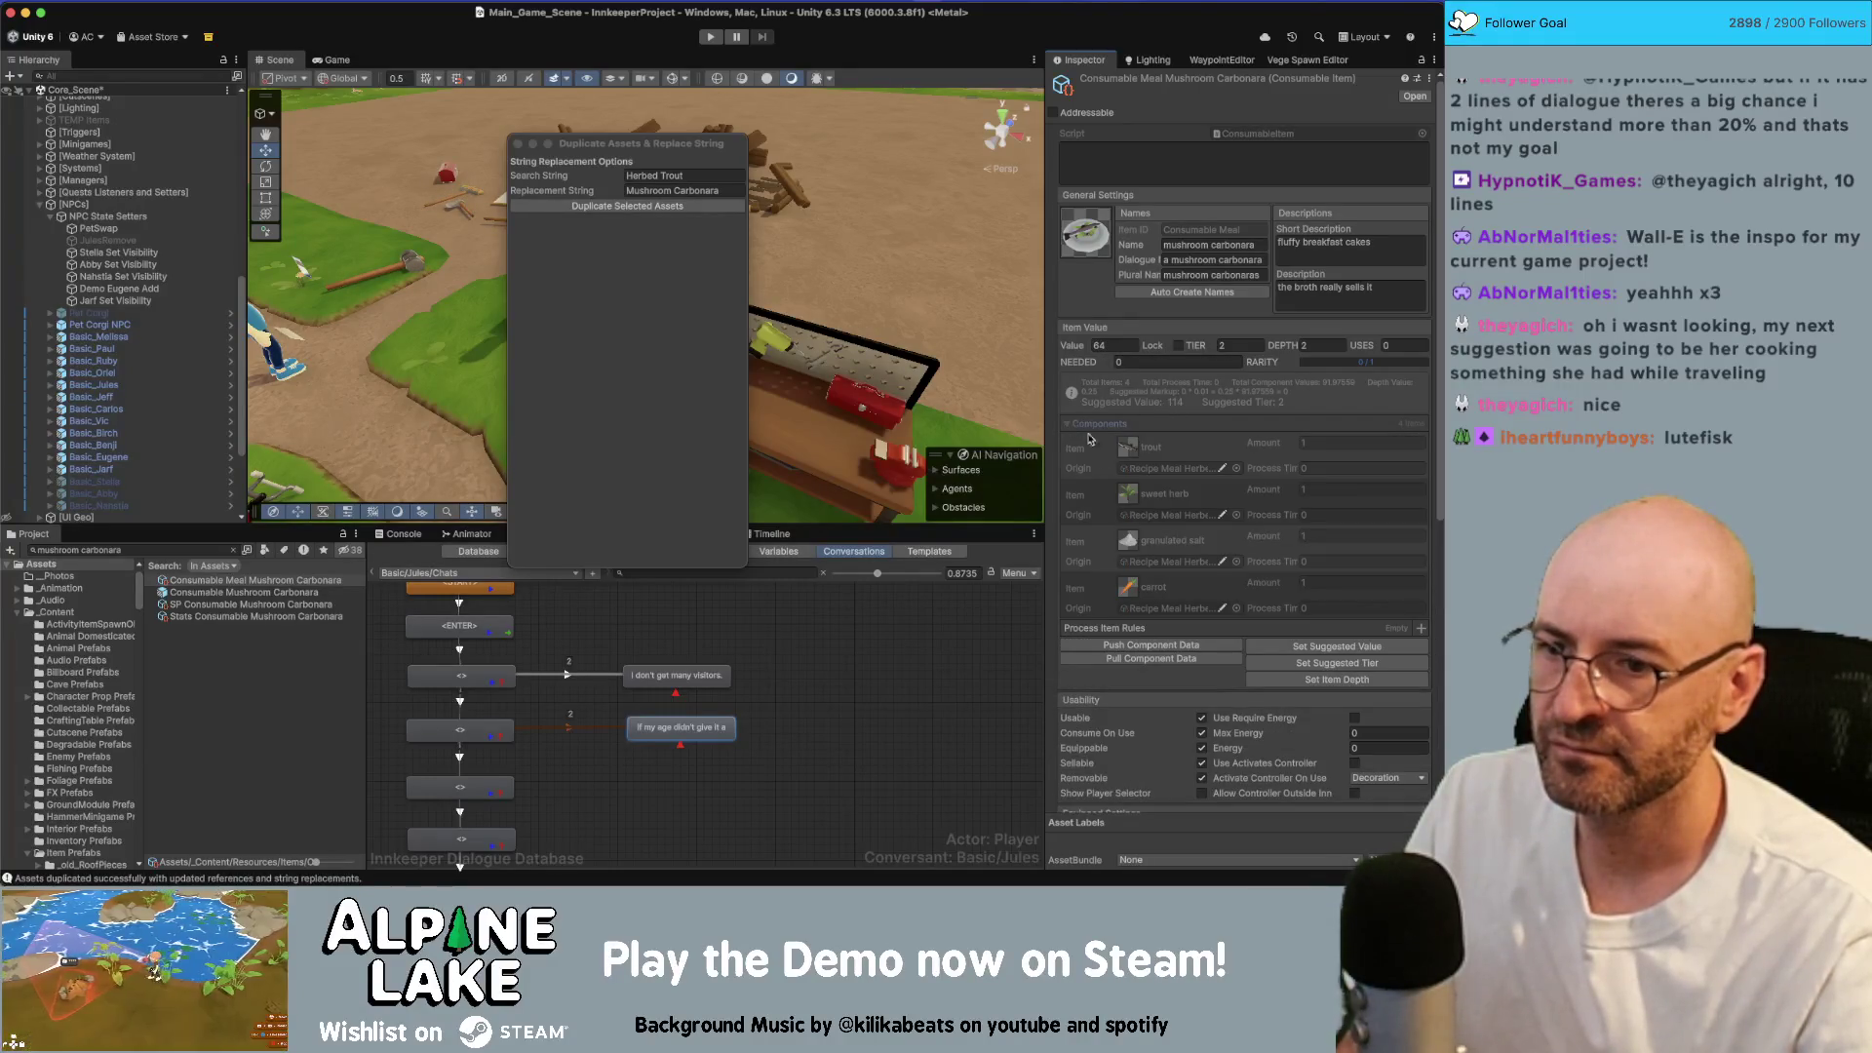
pyautogui.click(1151, 659)
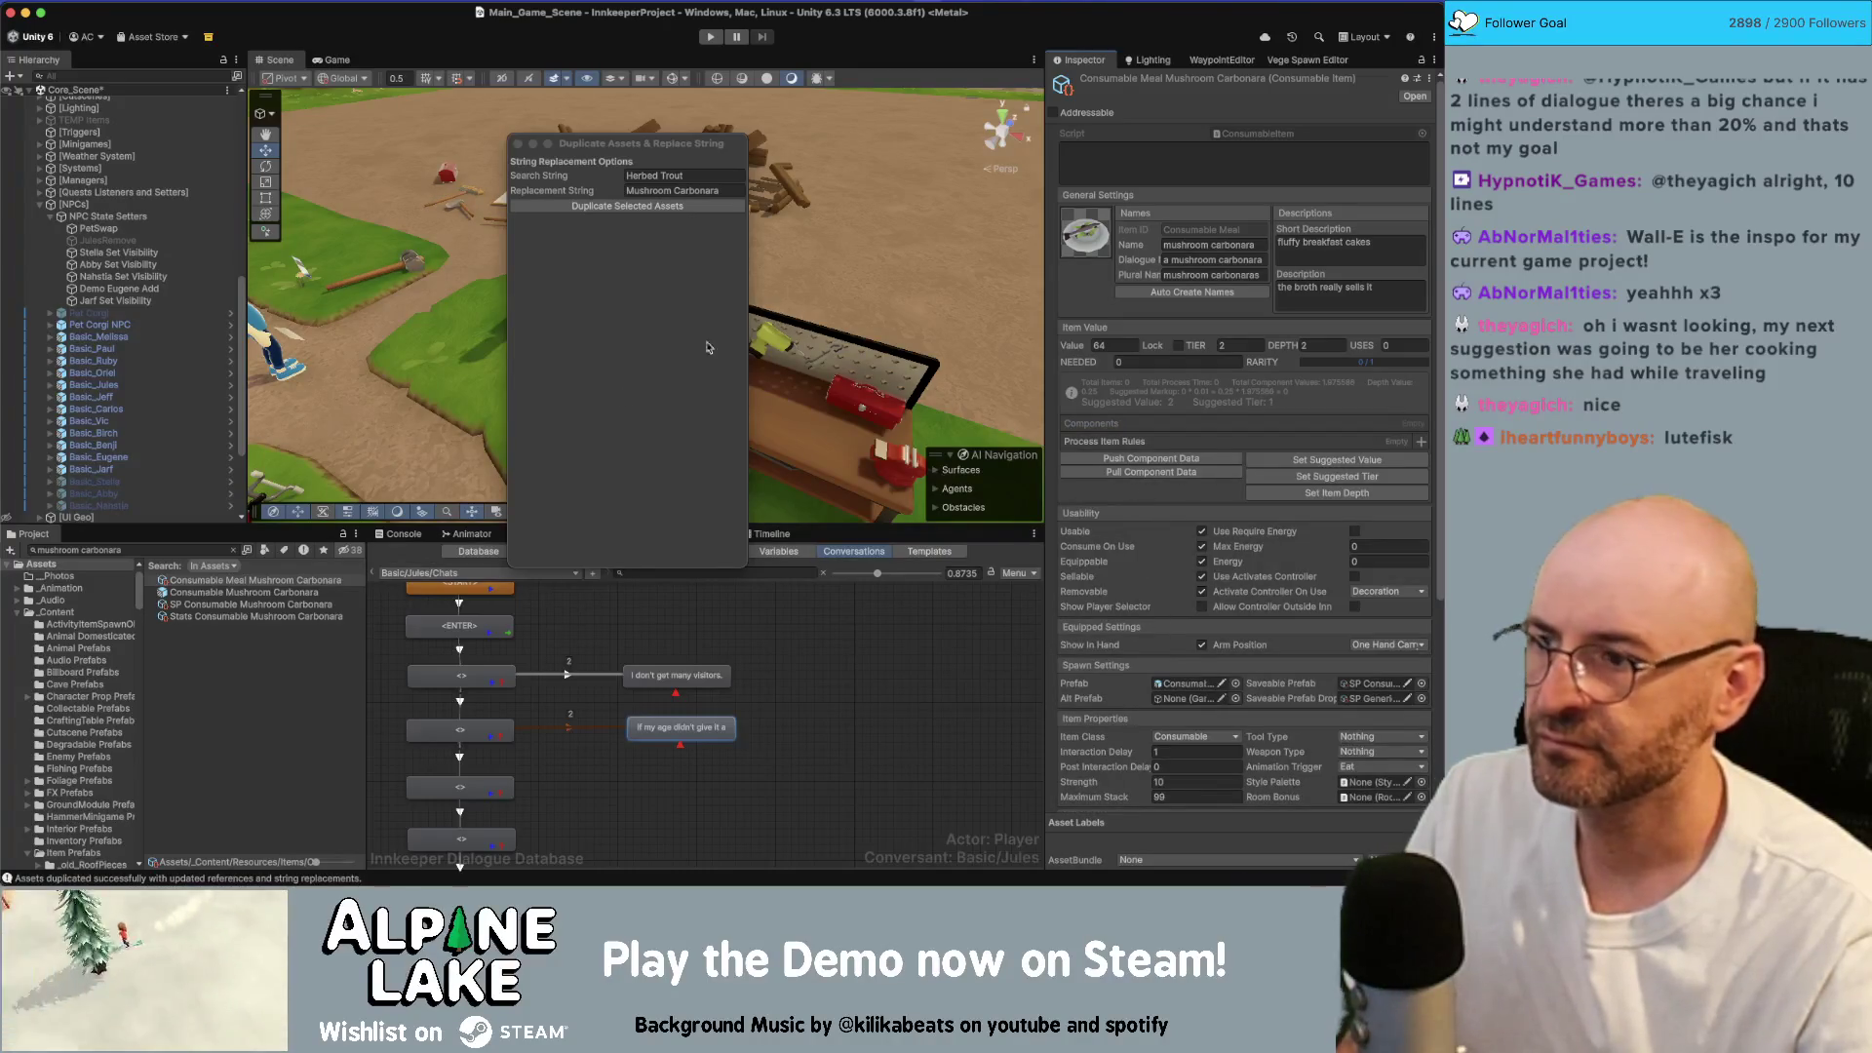
# Step: Check the SP and Stats carbonara assets, then find and select Recipe Meal Herbed Trout
pyautogui.click(278, 604)
pyautogui.click(278, 616)
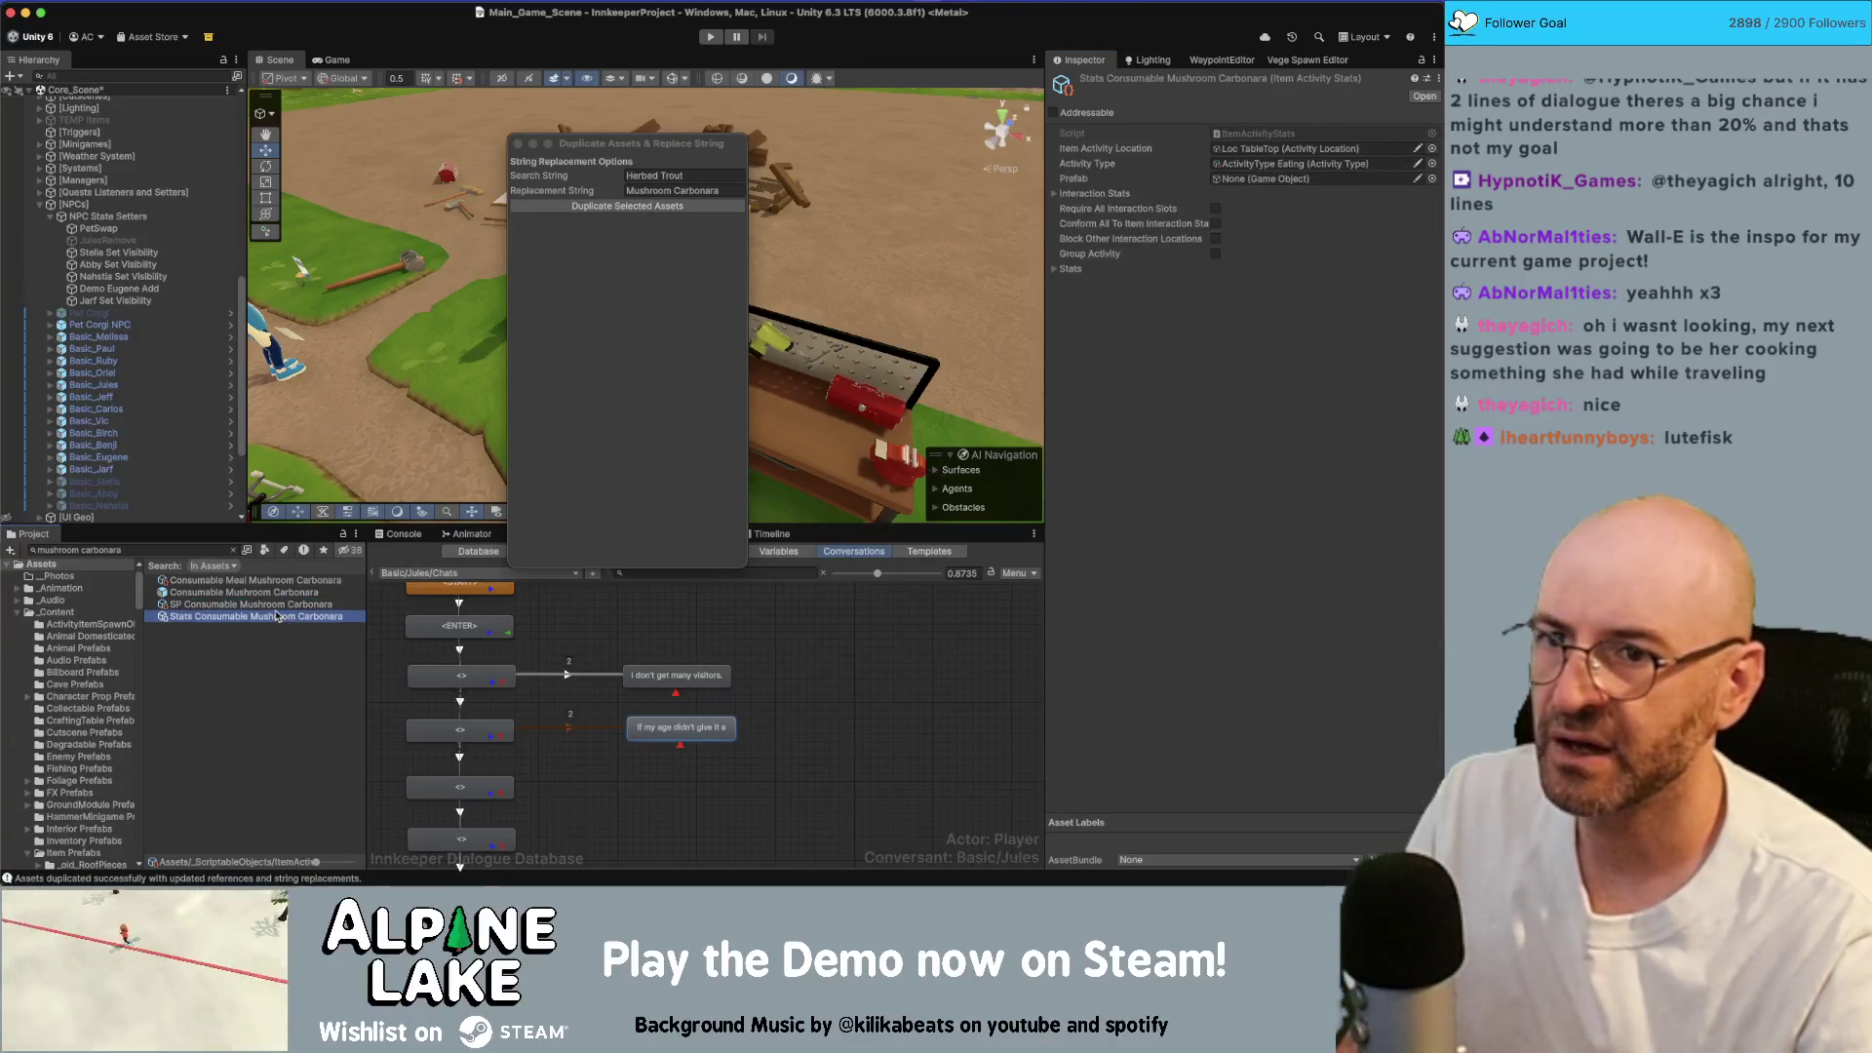
pyautogui.click(246, 581)
pyautogui.click(180, 552)
pyautogui.press('BackSpace')
pyautogui.press('BackSpace')
pyautogui.press('BackSpace')
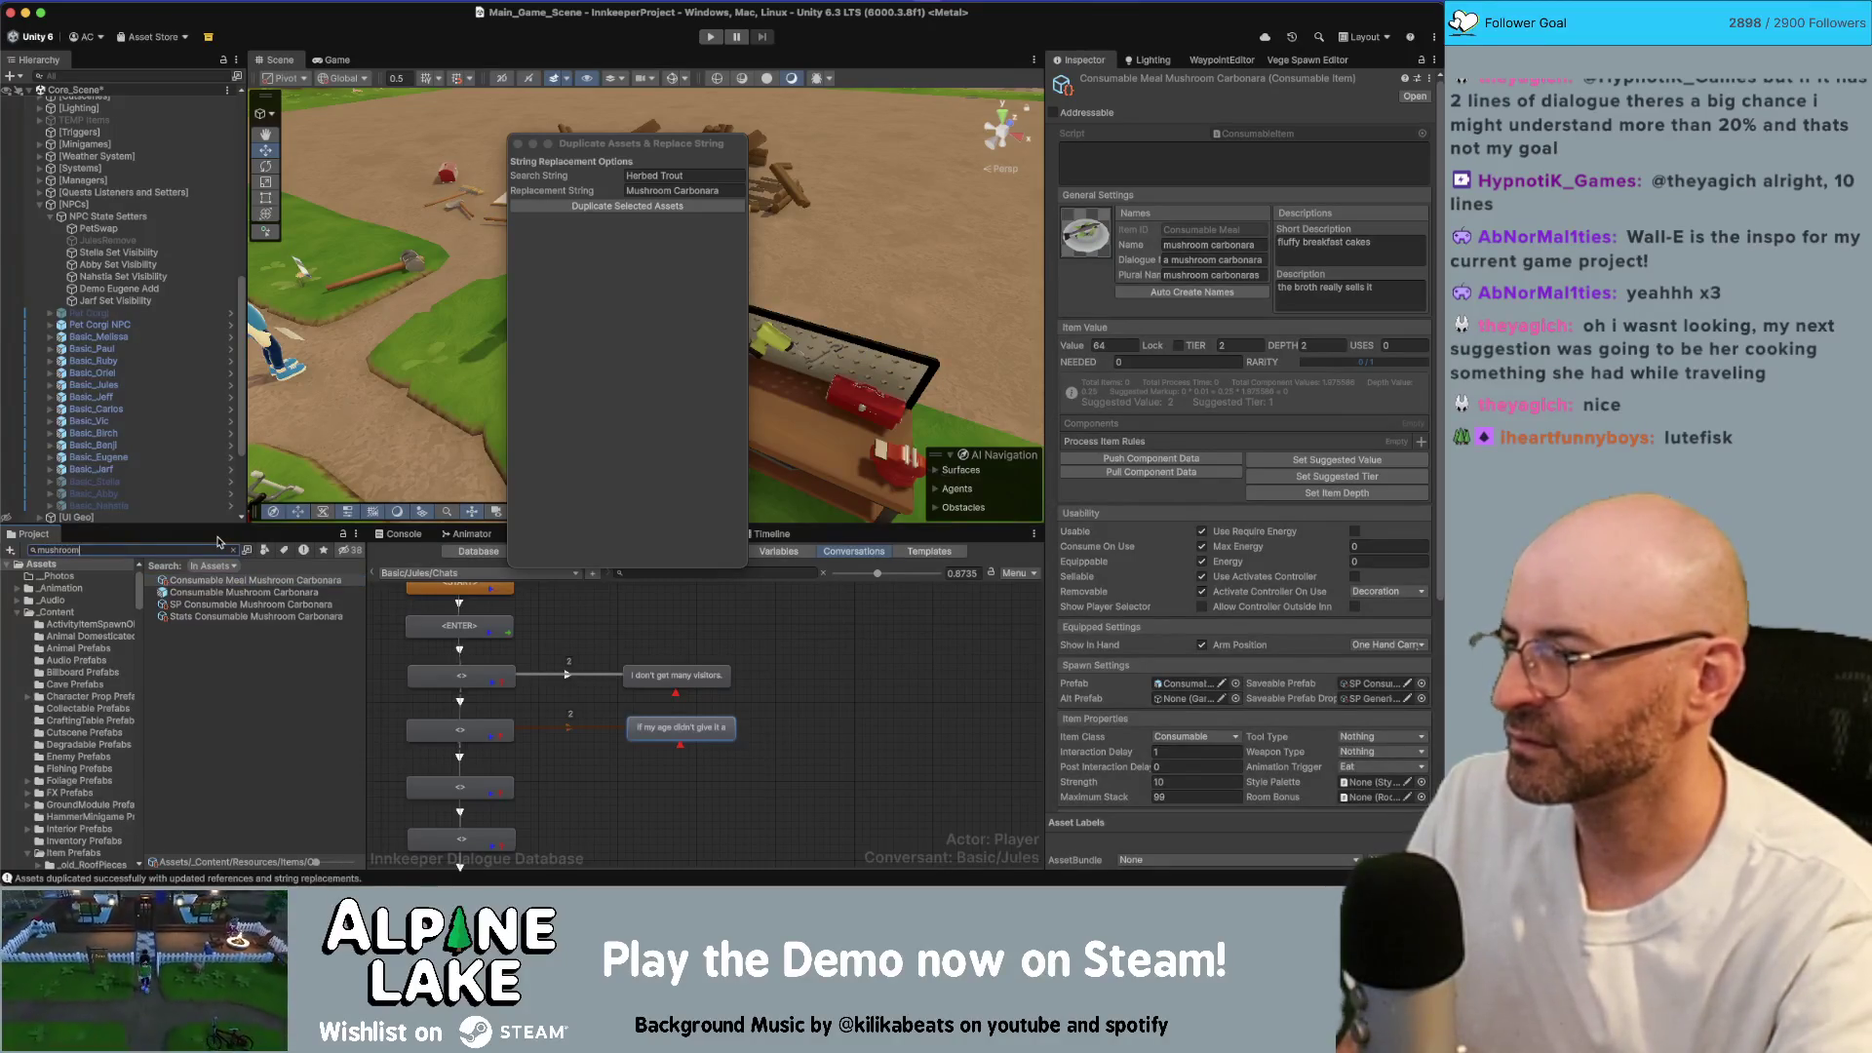
pyautogui.write('carbonara')
pyautogui.press('super+a')
pyautogui.write('herbed t')
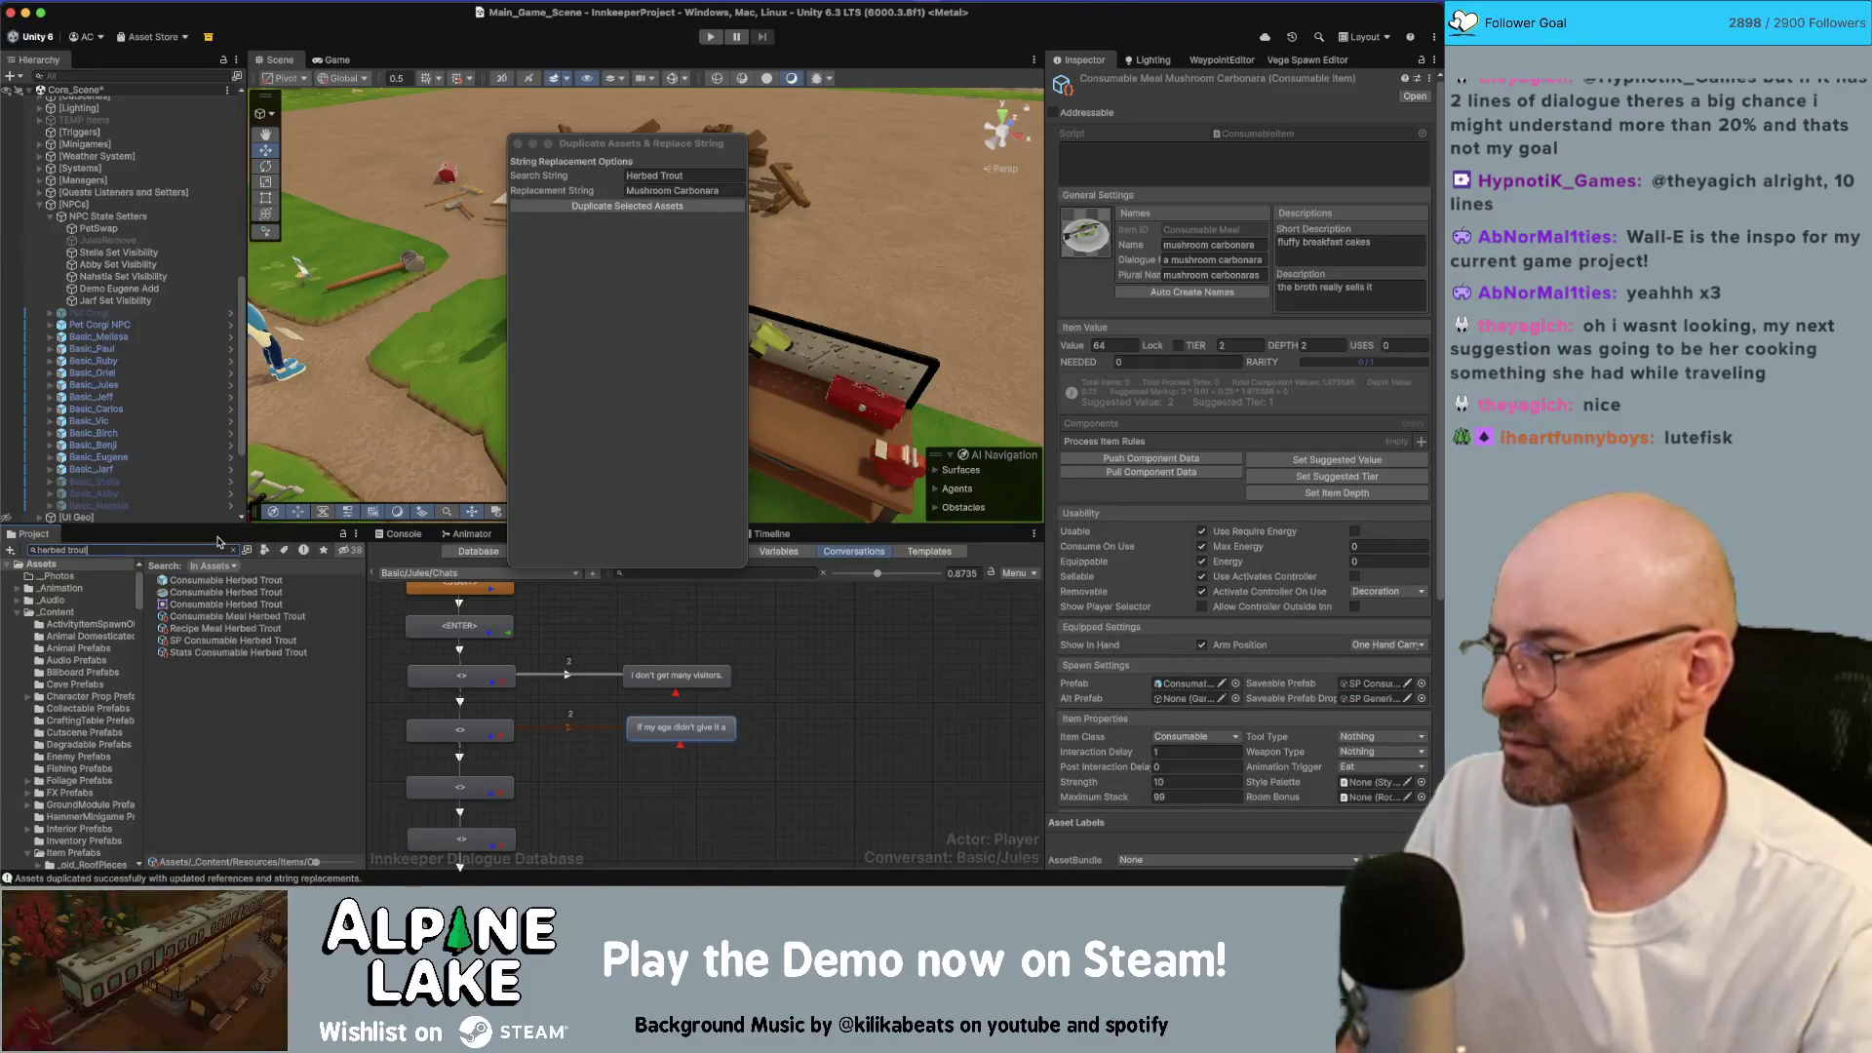
pyautogui.click(222, 629)
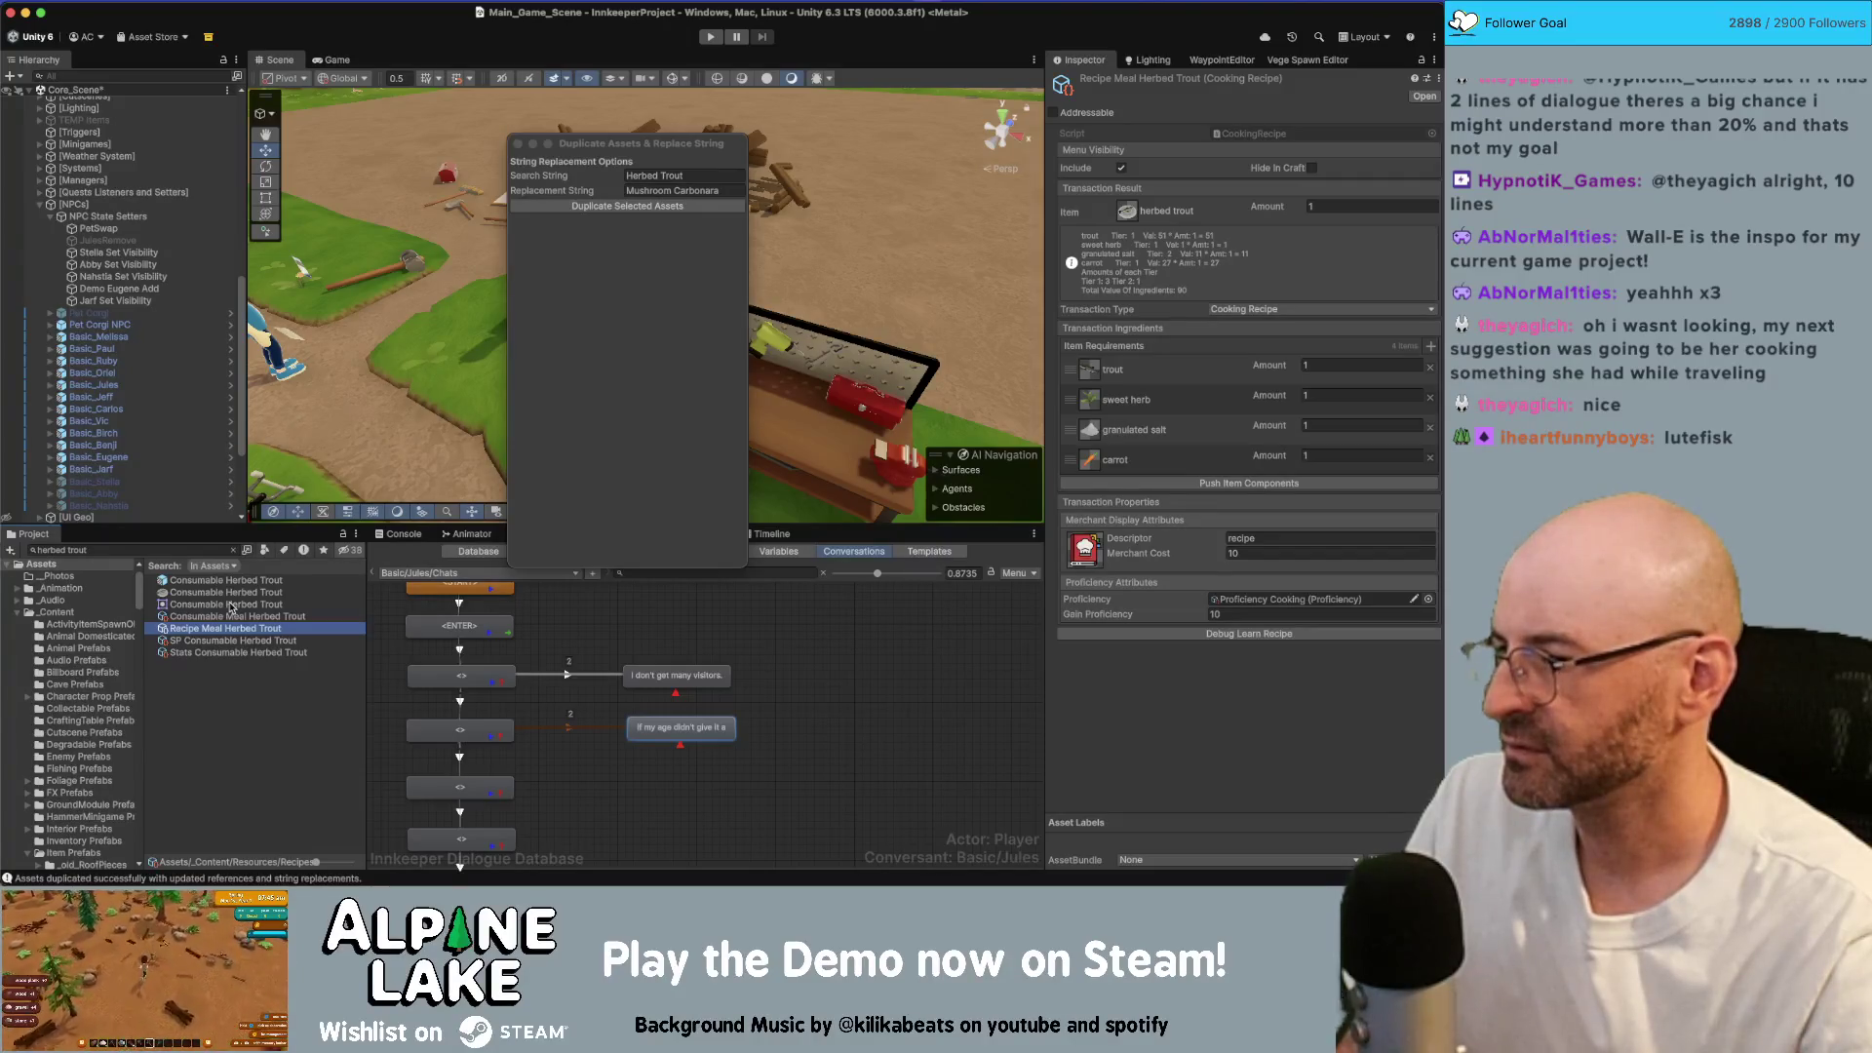
# Step: Duplicate the Herbed Trout recipe as 'Mushroom Carbonara' and select it in the project
pyautogui.press('super+d')
pyautogui.write('Mushroom Carbonara')
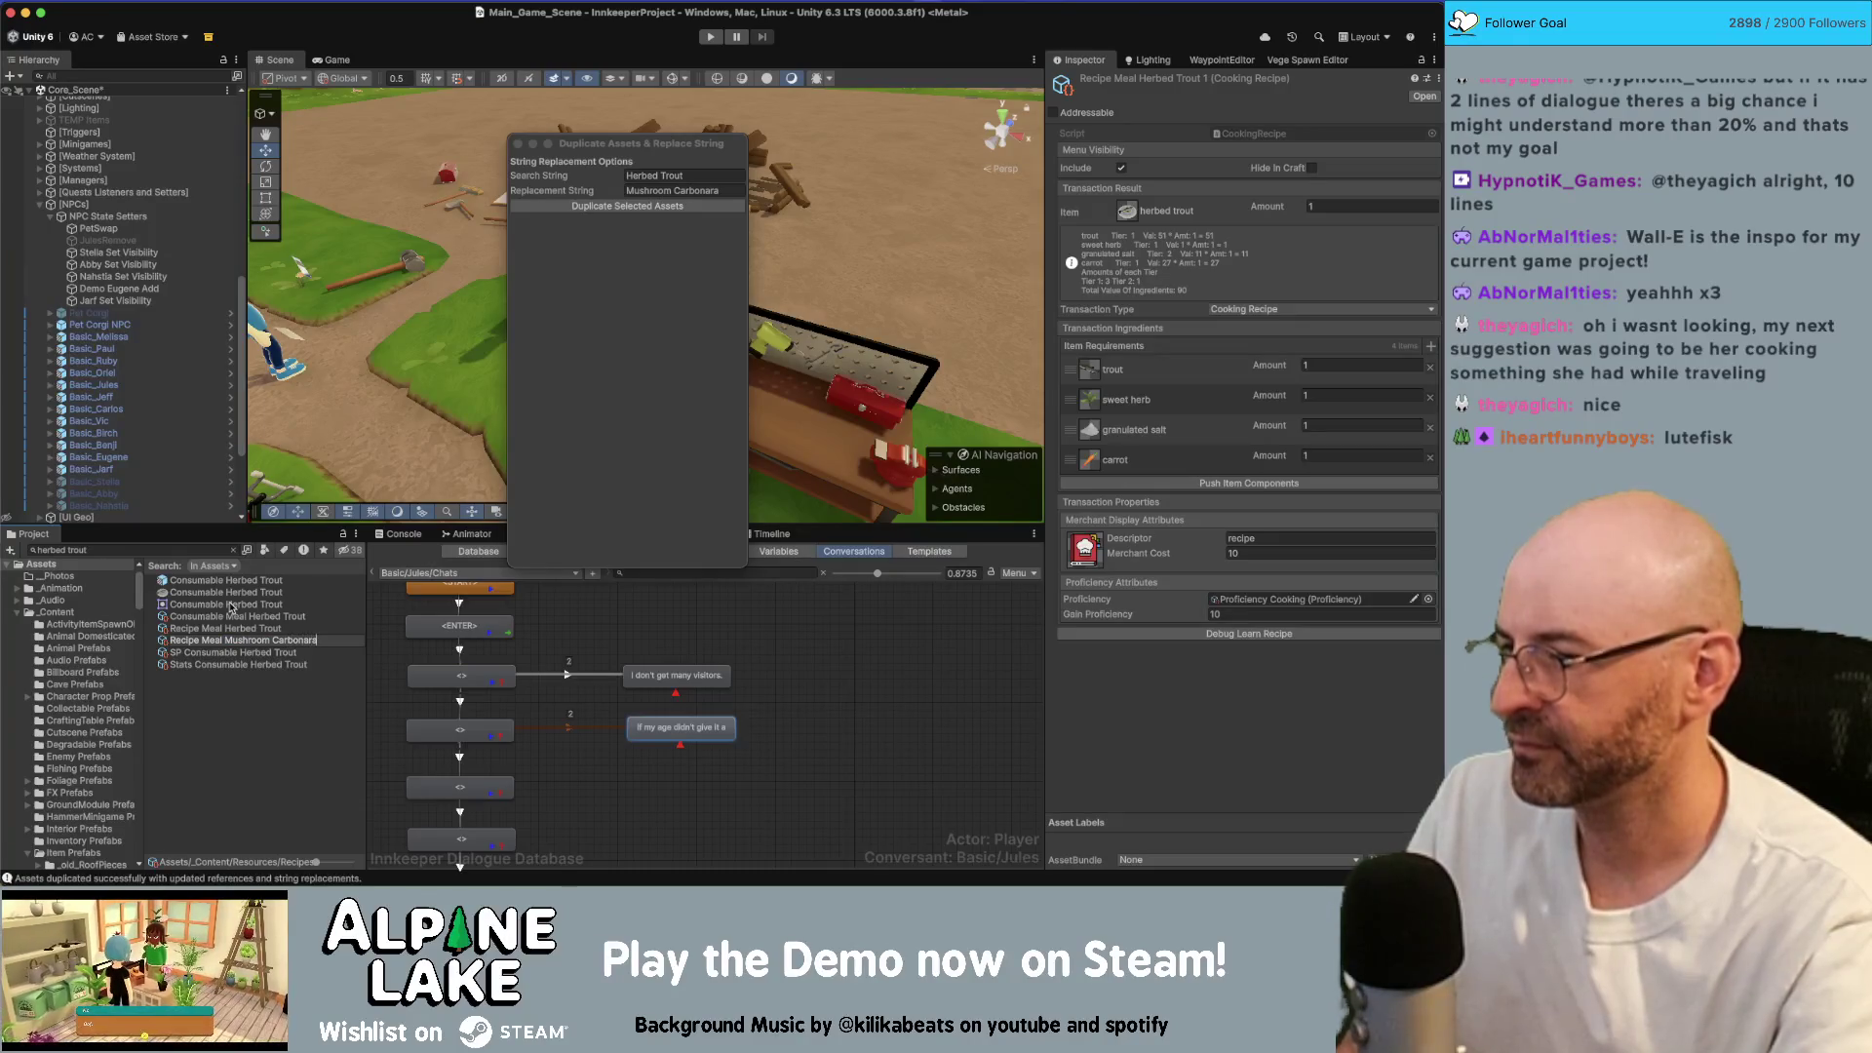
pyautogui.press('Return')
pyautogui.click(203, 551)
pyautogui.write('mushroom carbonara')
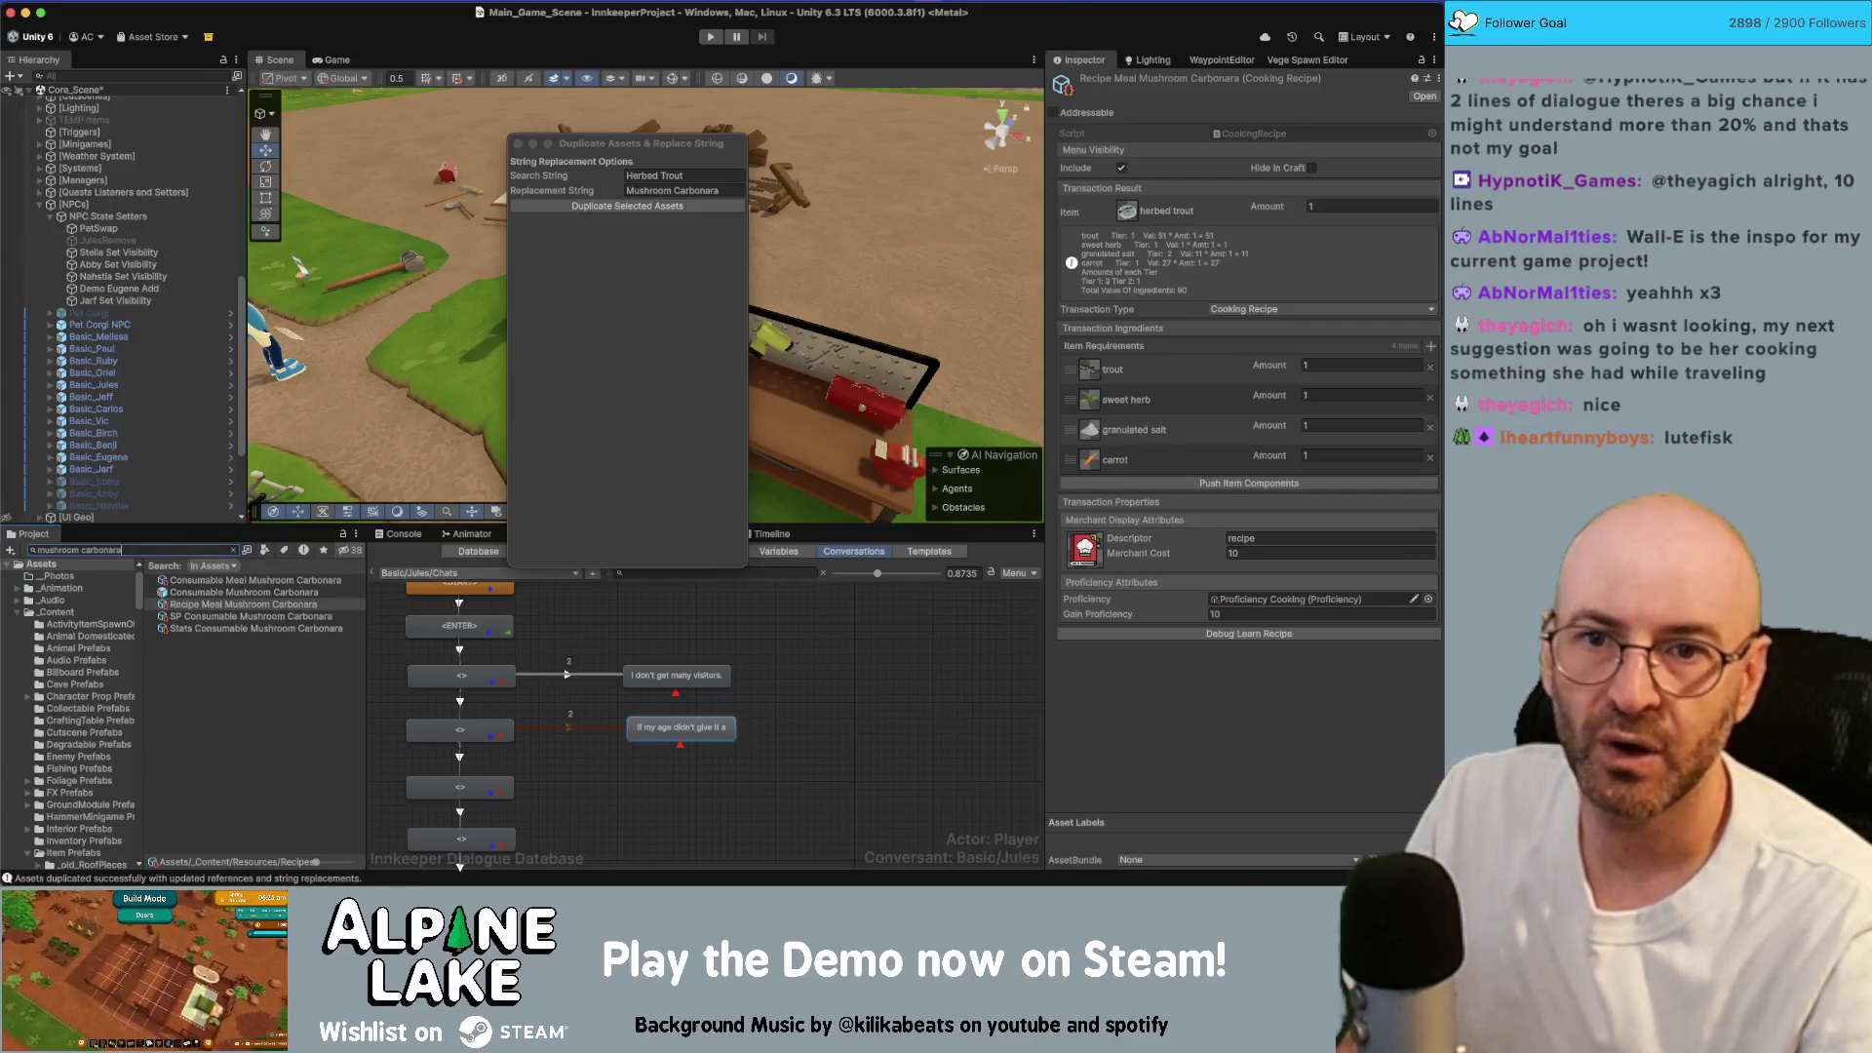
pyautogui.press('super+w')
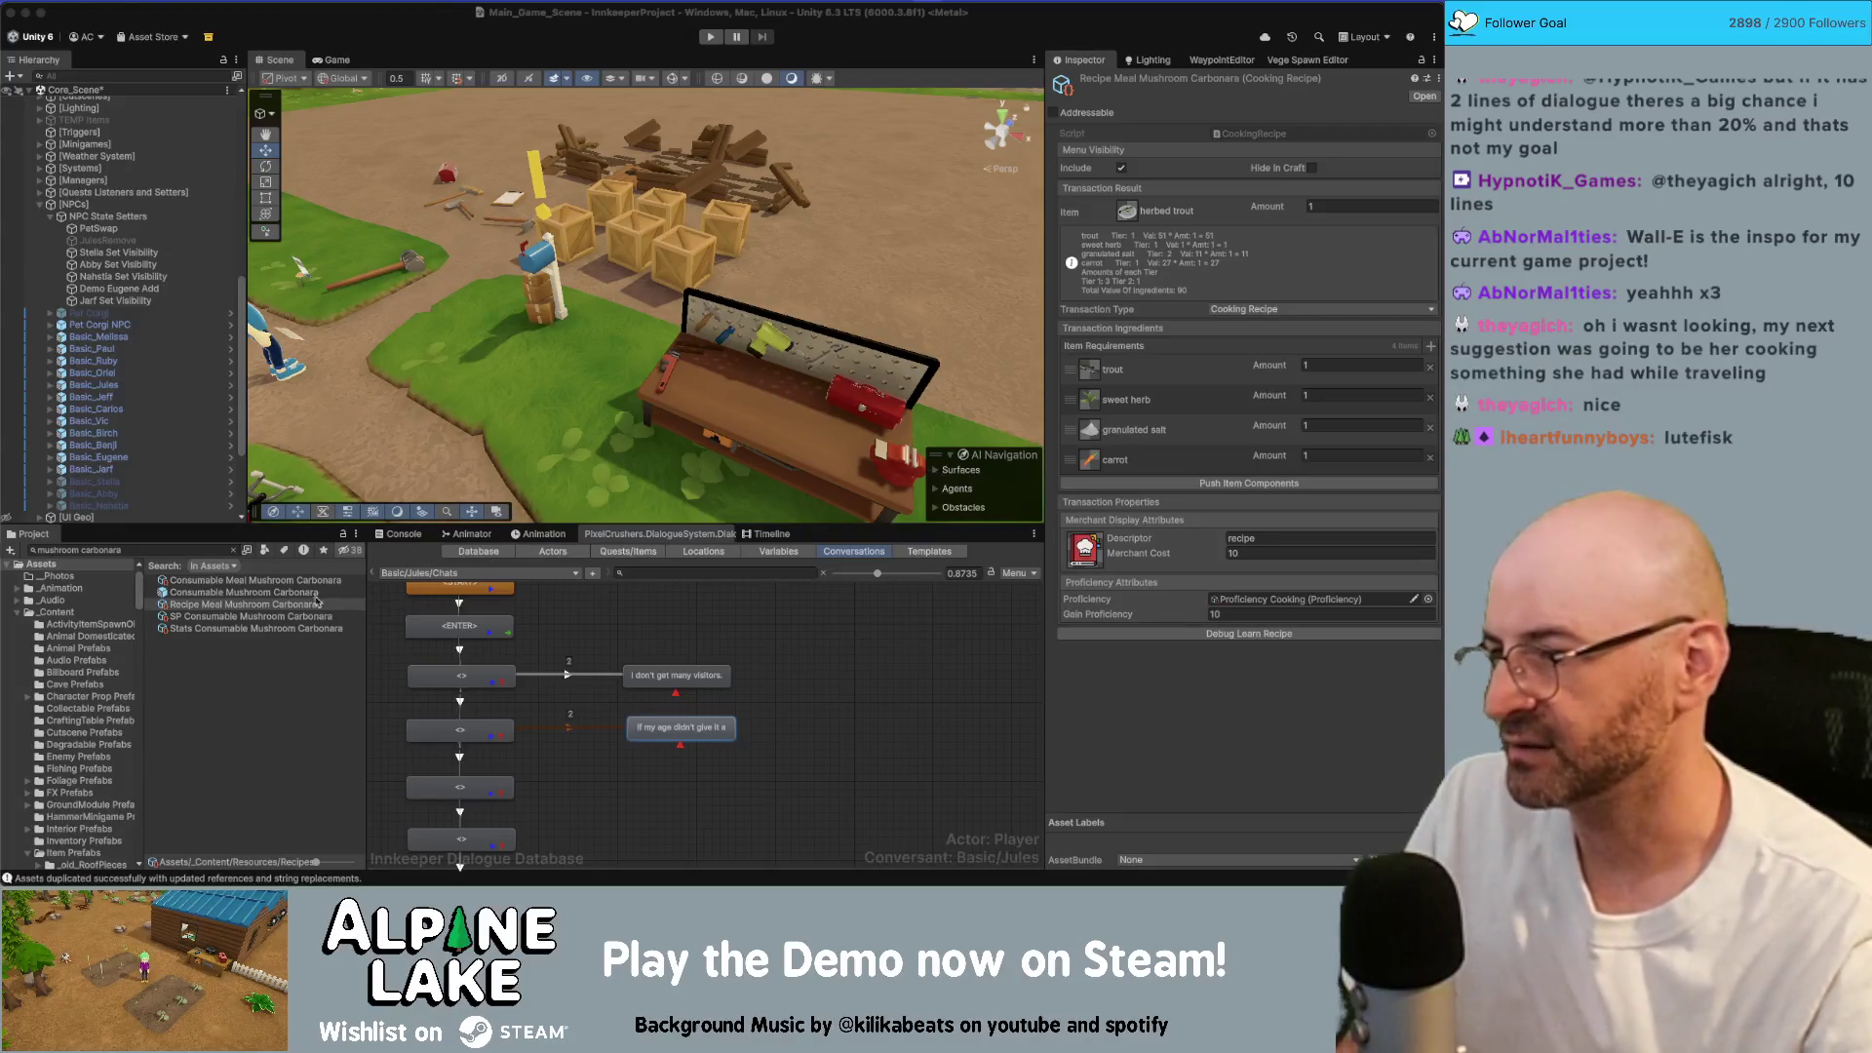
pyautogui.click(247, 605)
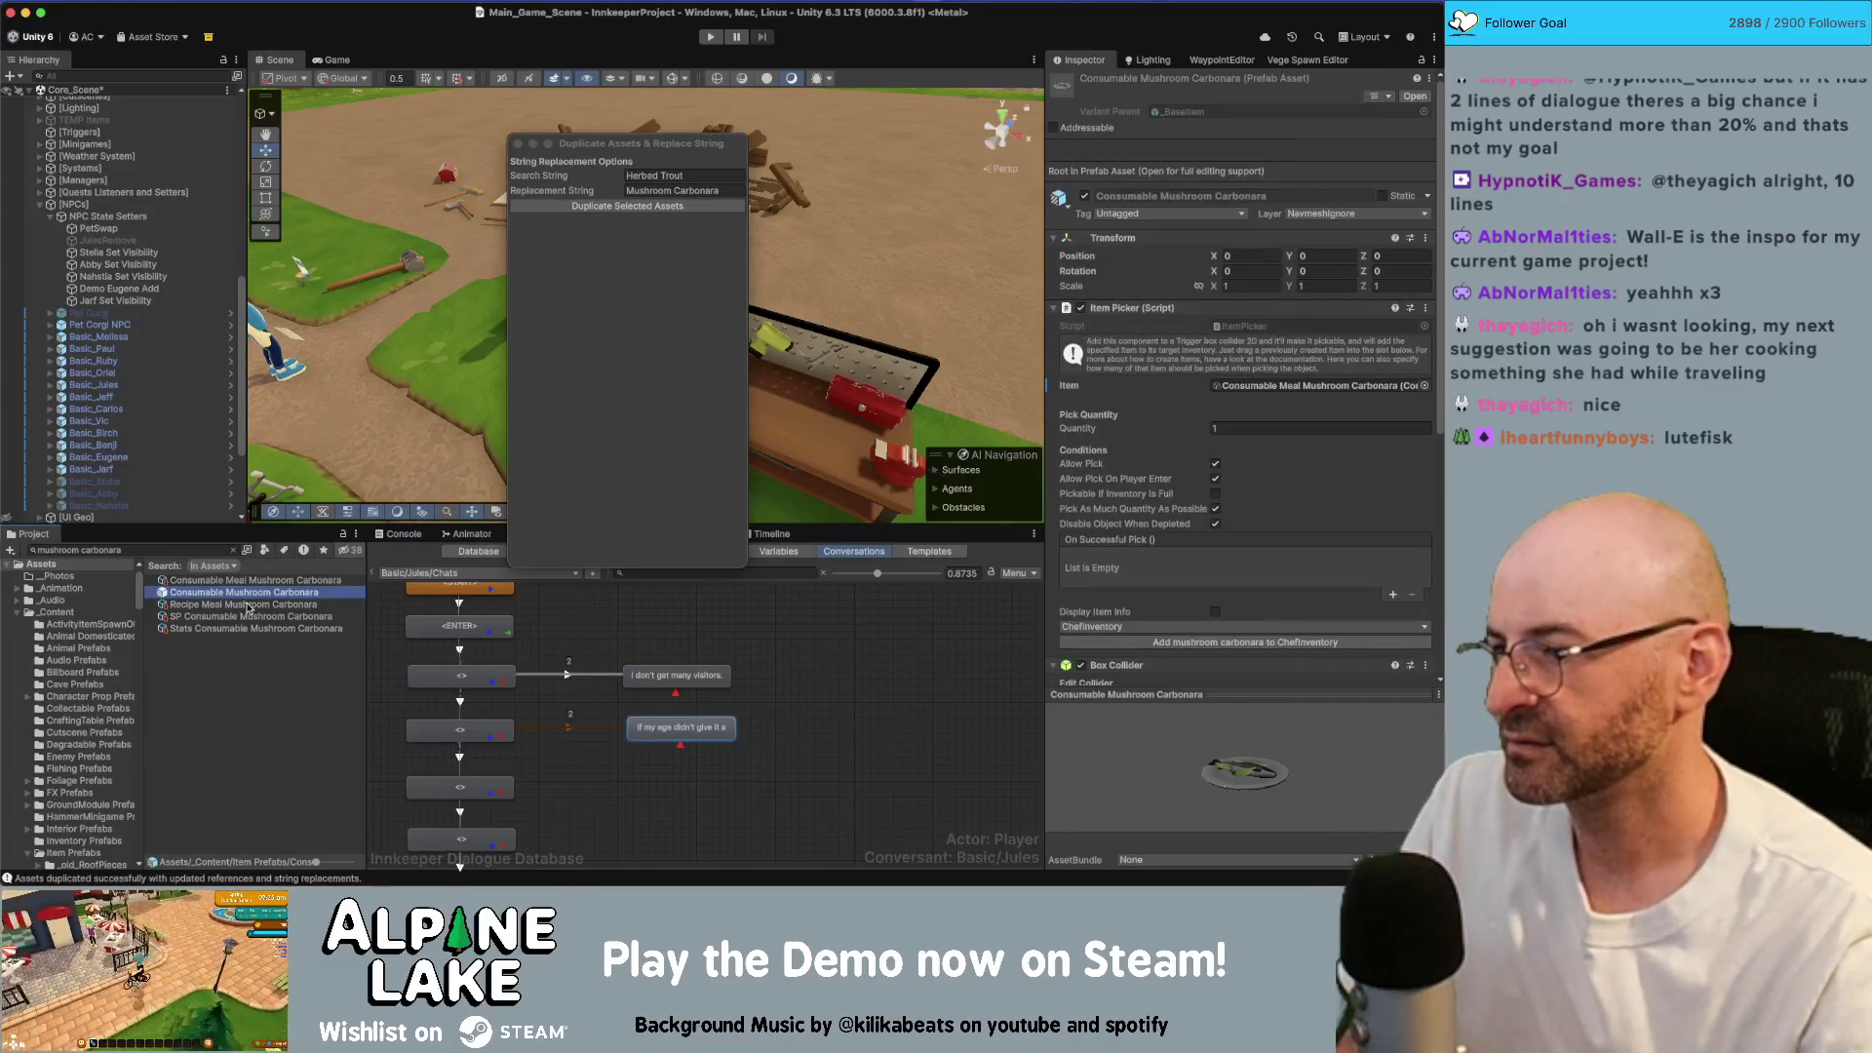
# Step: Set the carbonara recipe's result item to mushroom carbonara
pyautogui.click(519, 145)
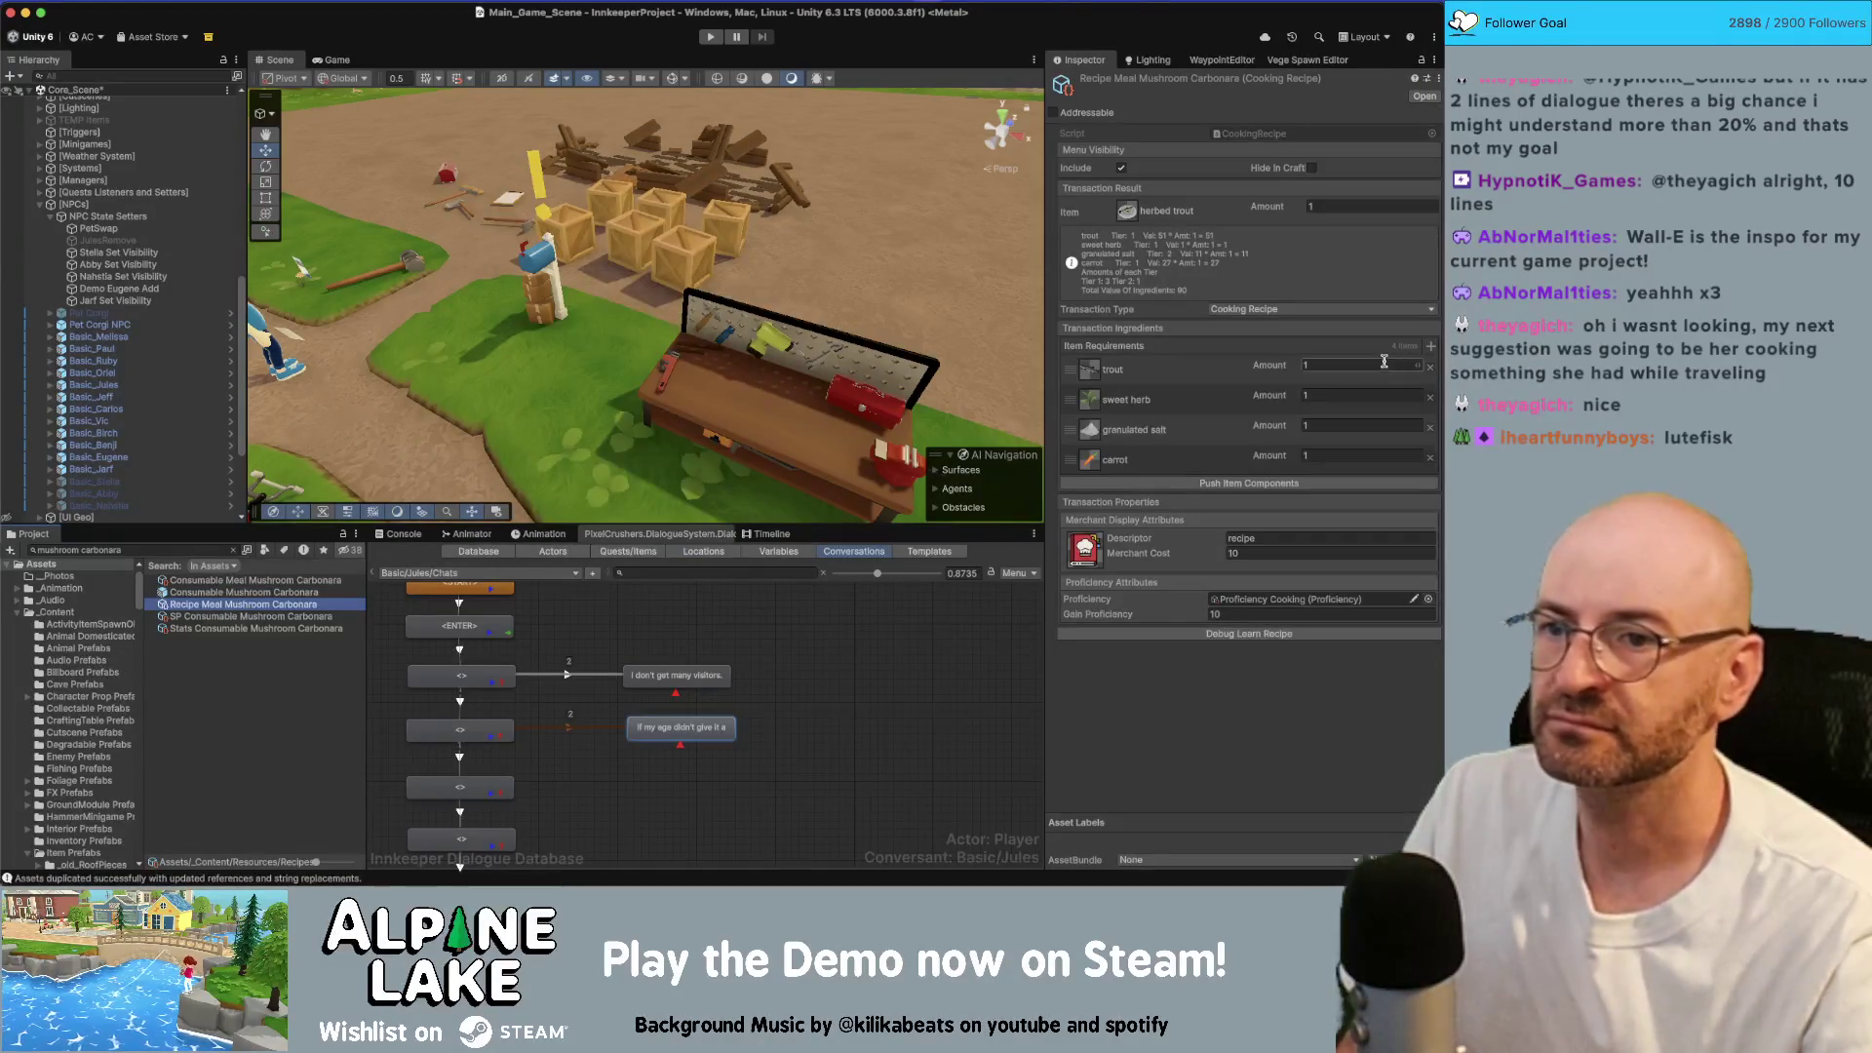
pyautogui.click(1229, 210)
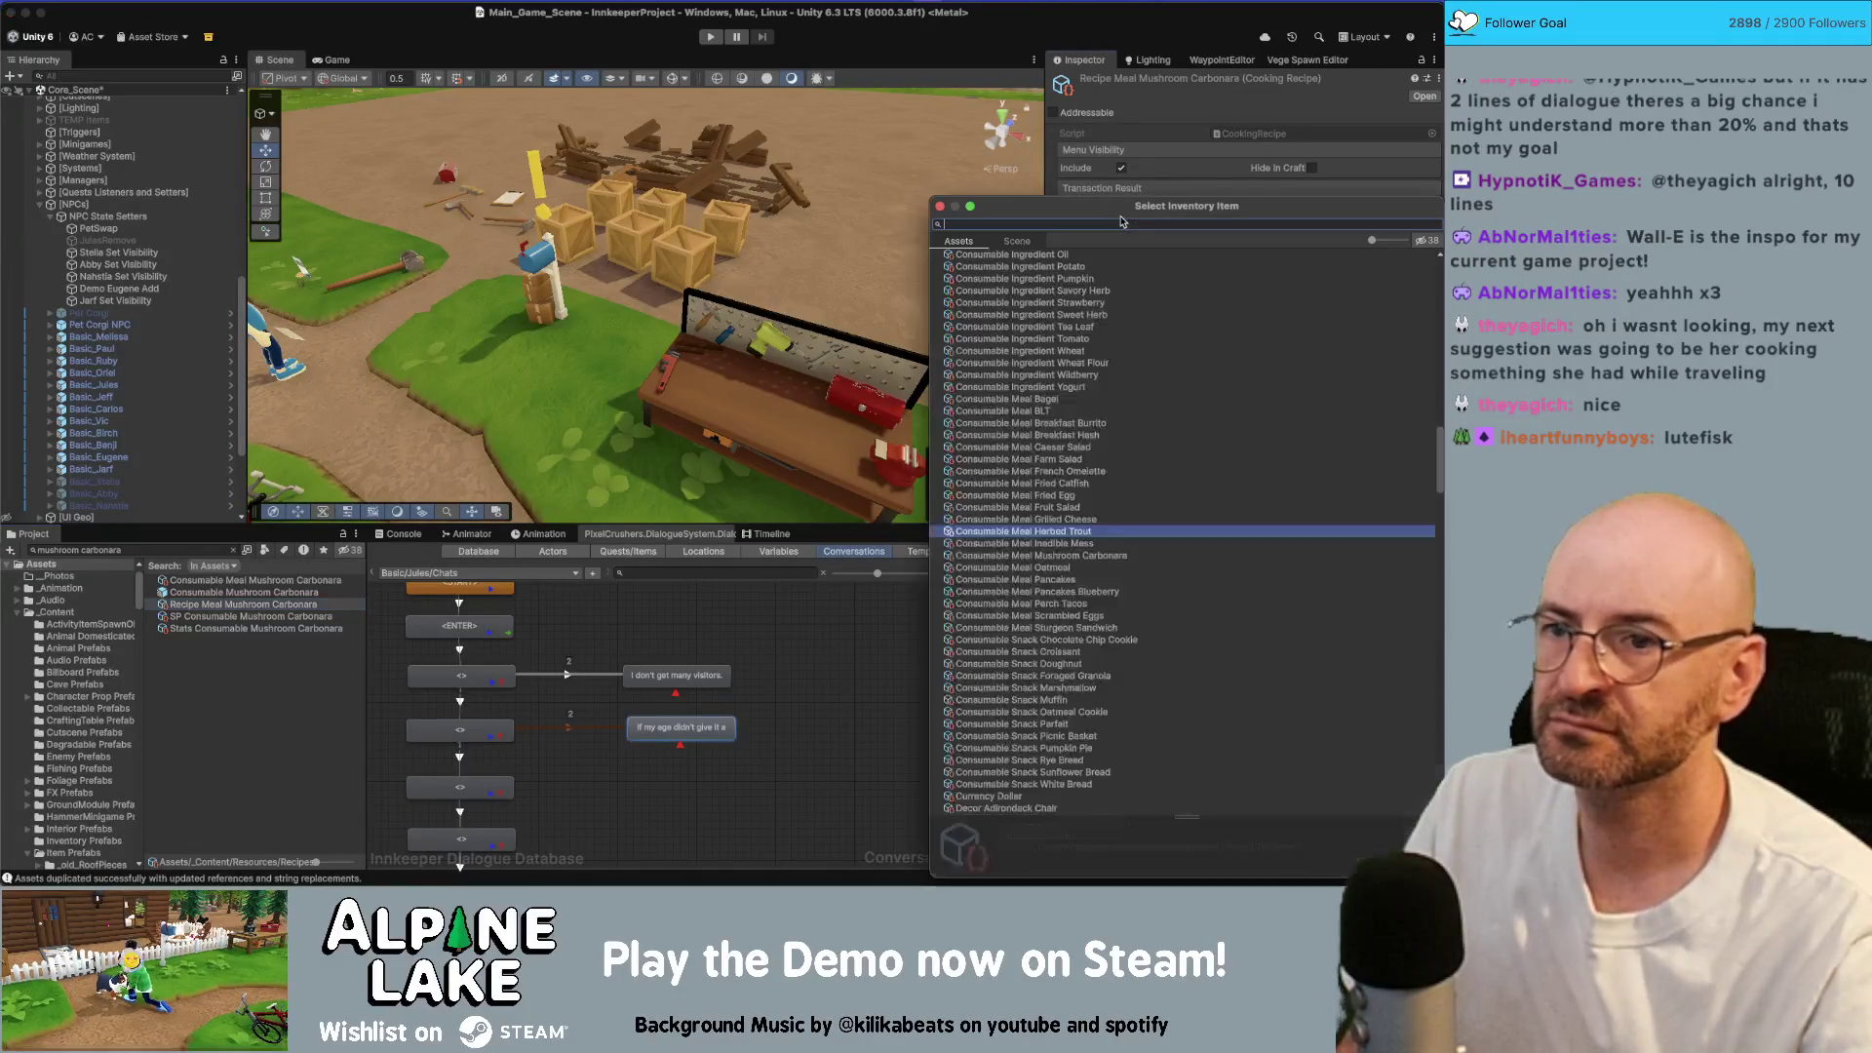
pyautogui.write('mushroom c')
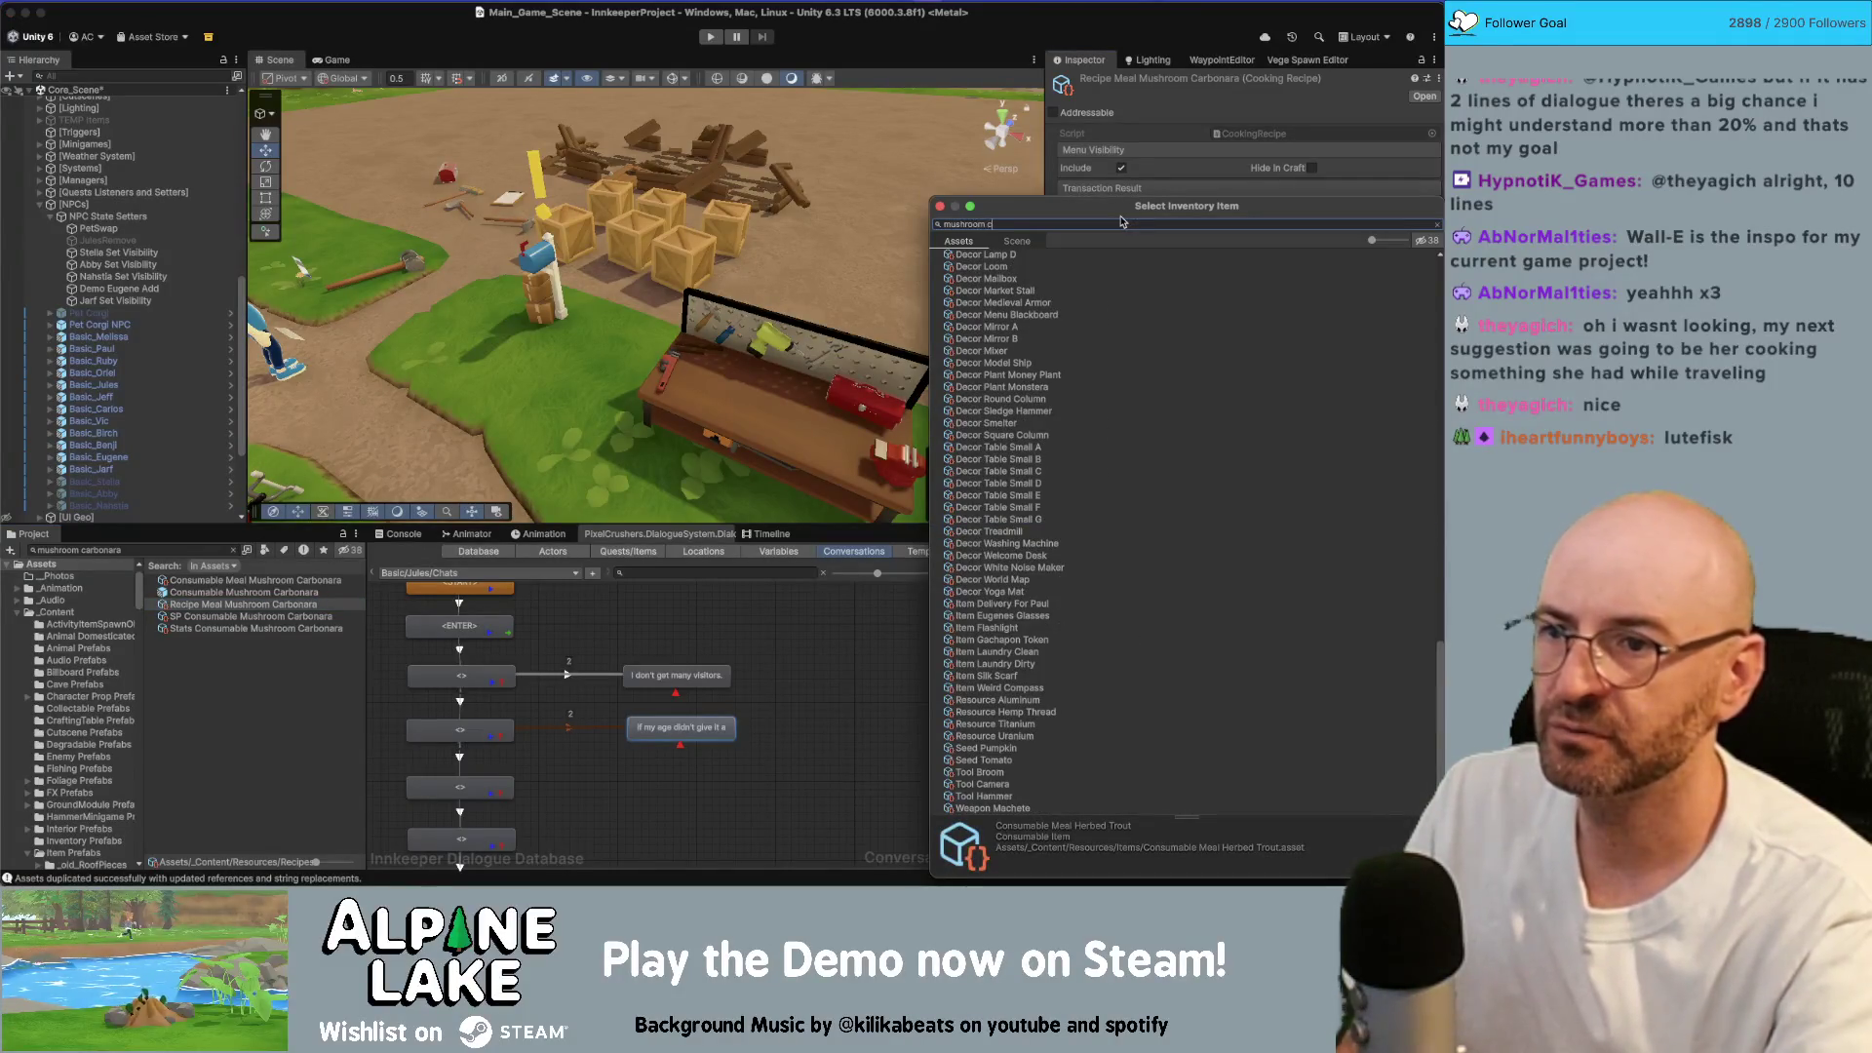
pyautogui.write('ara')
pyautogui.press('Return')
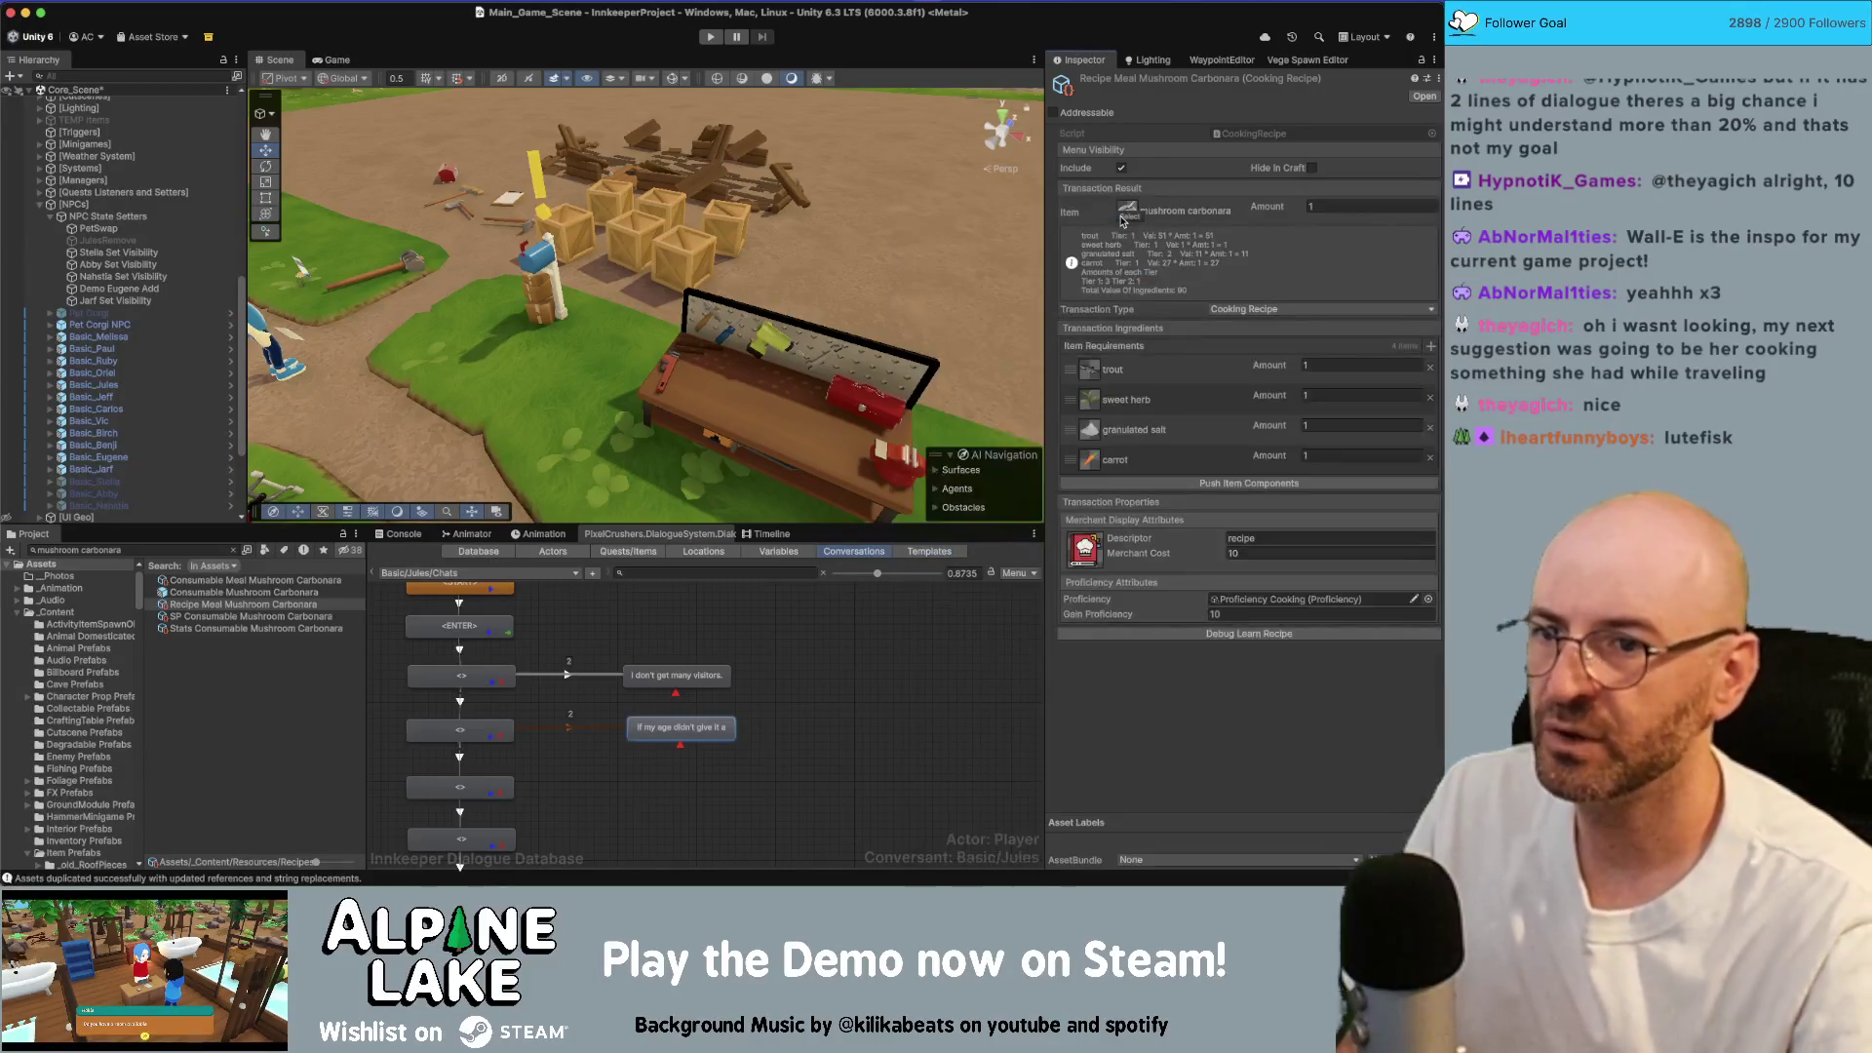
# Step: Change the recipe ingredients to butter and wheat flour, and begin replacing the carrot
pyautogui.click(1090, 381)
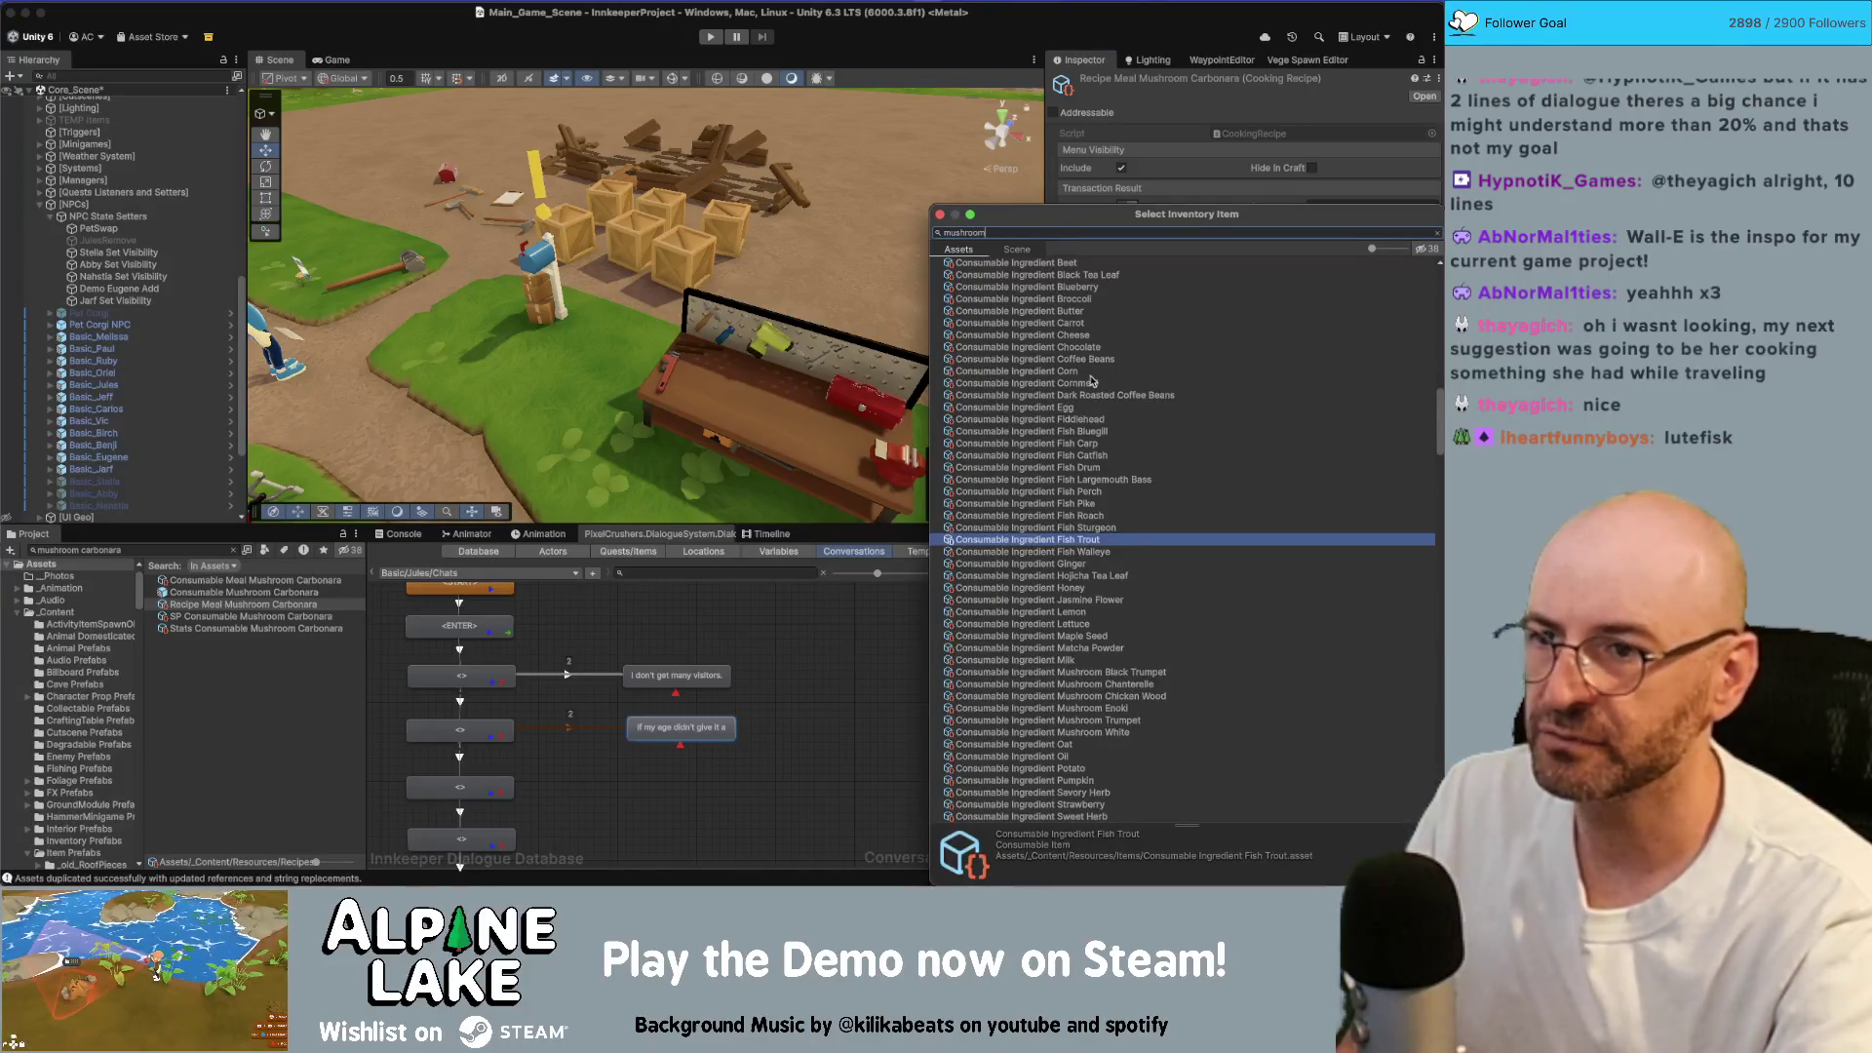
pyautogui.press('Down')
pyautogui.press('Down')
pyautogui.press('Down')
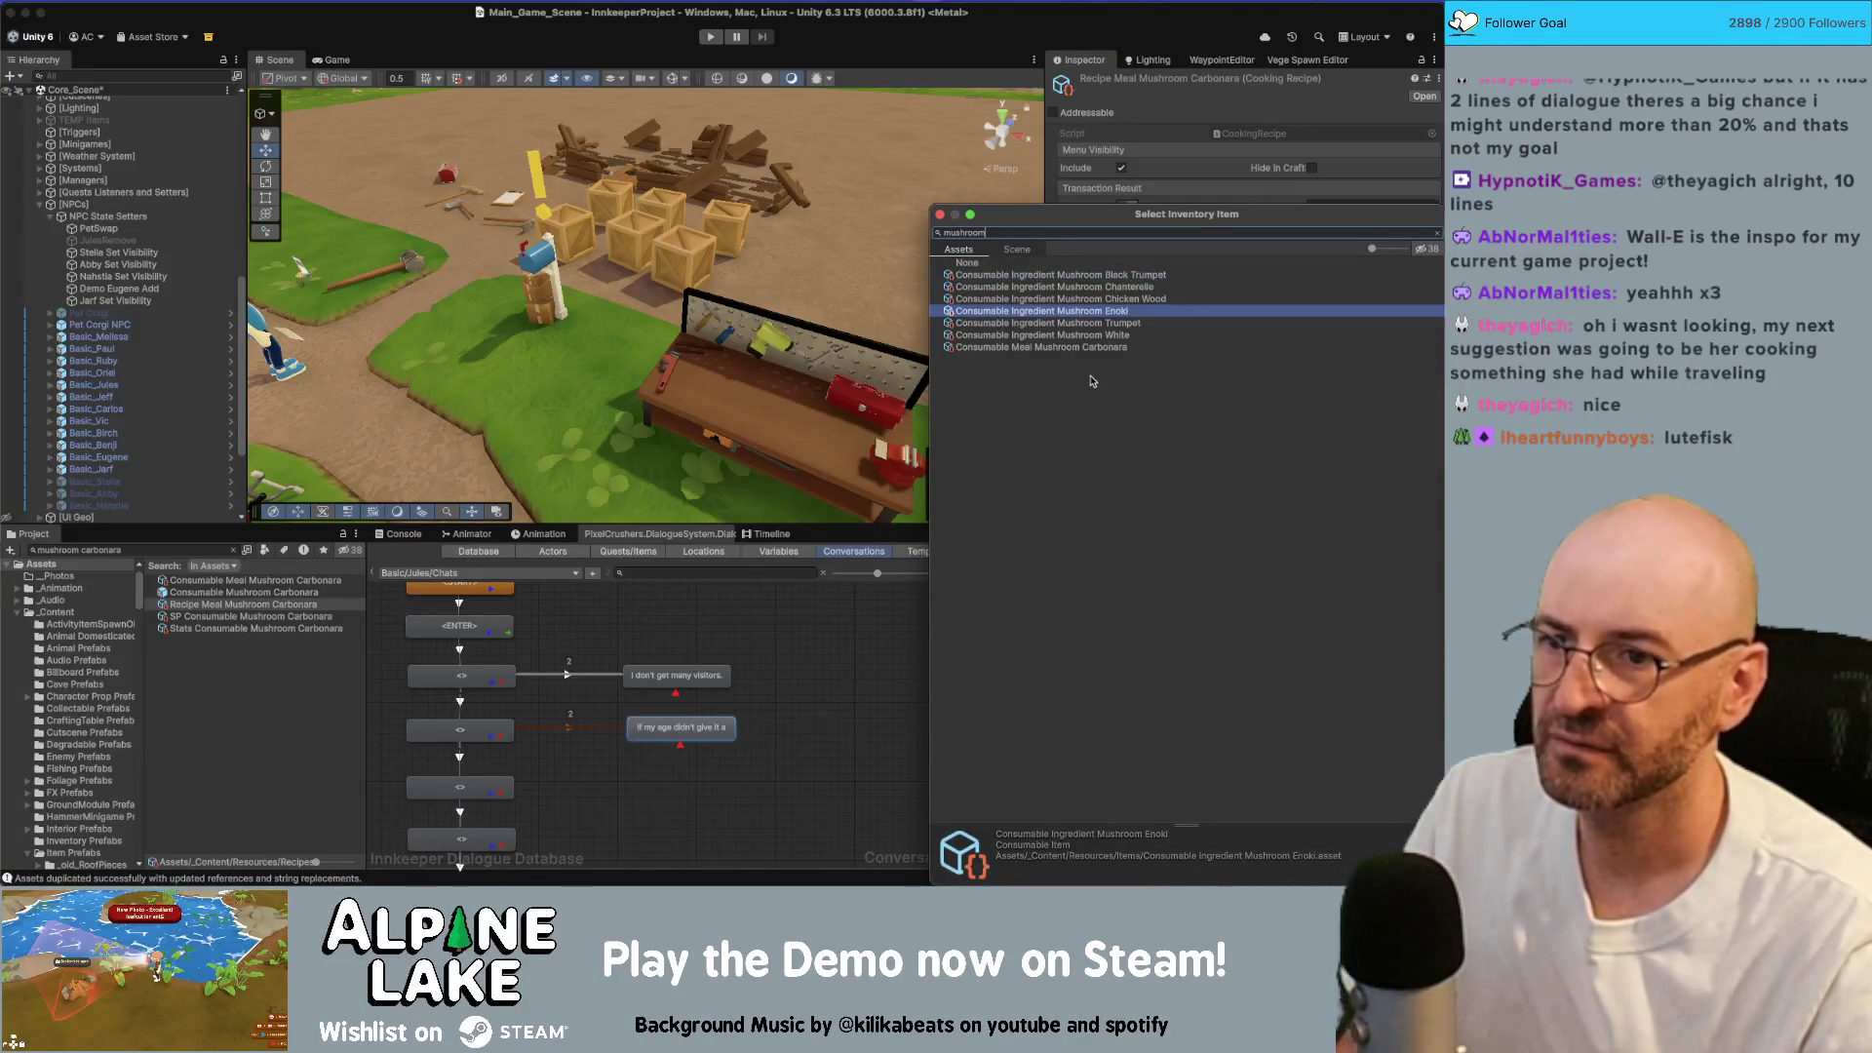
pyautogui.press('BackSpace')
pyautogui.press('BackSpace')
pyautogui.press('BackSpace')
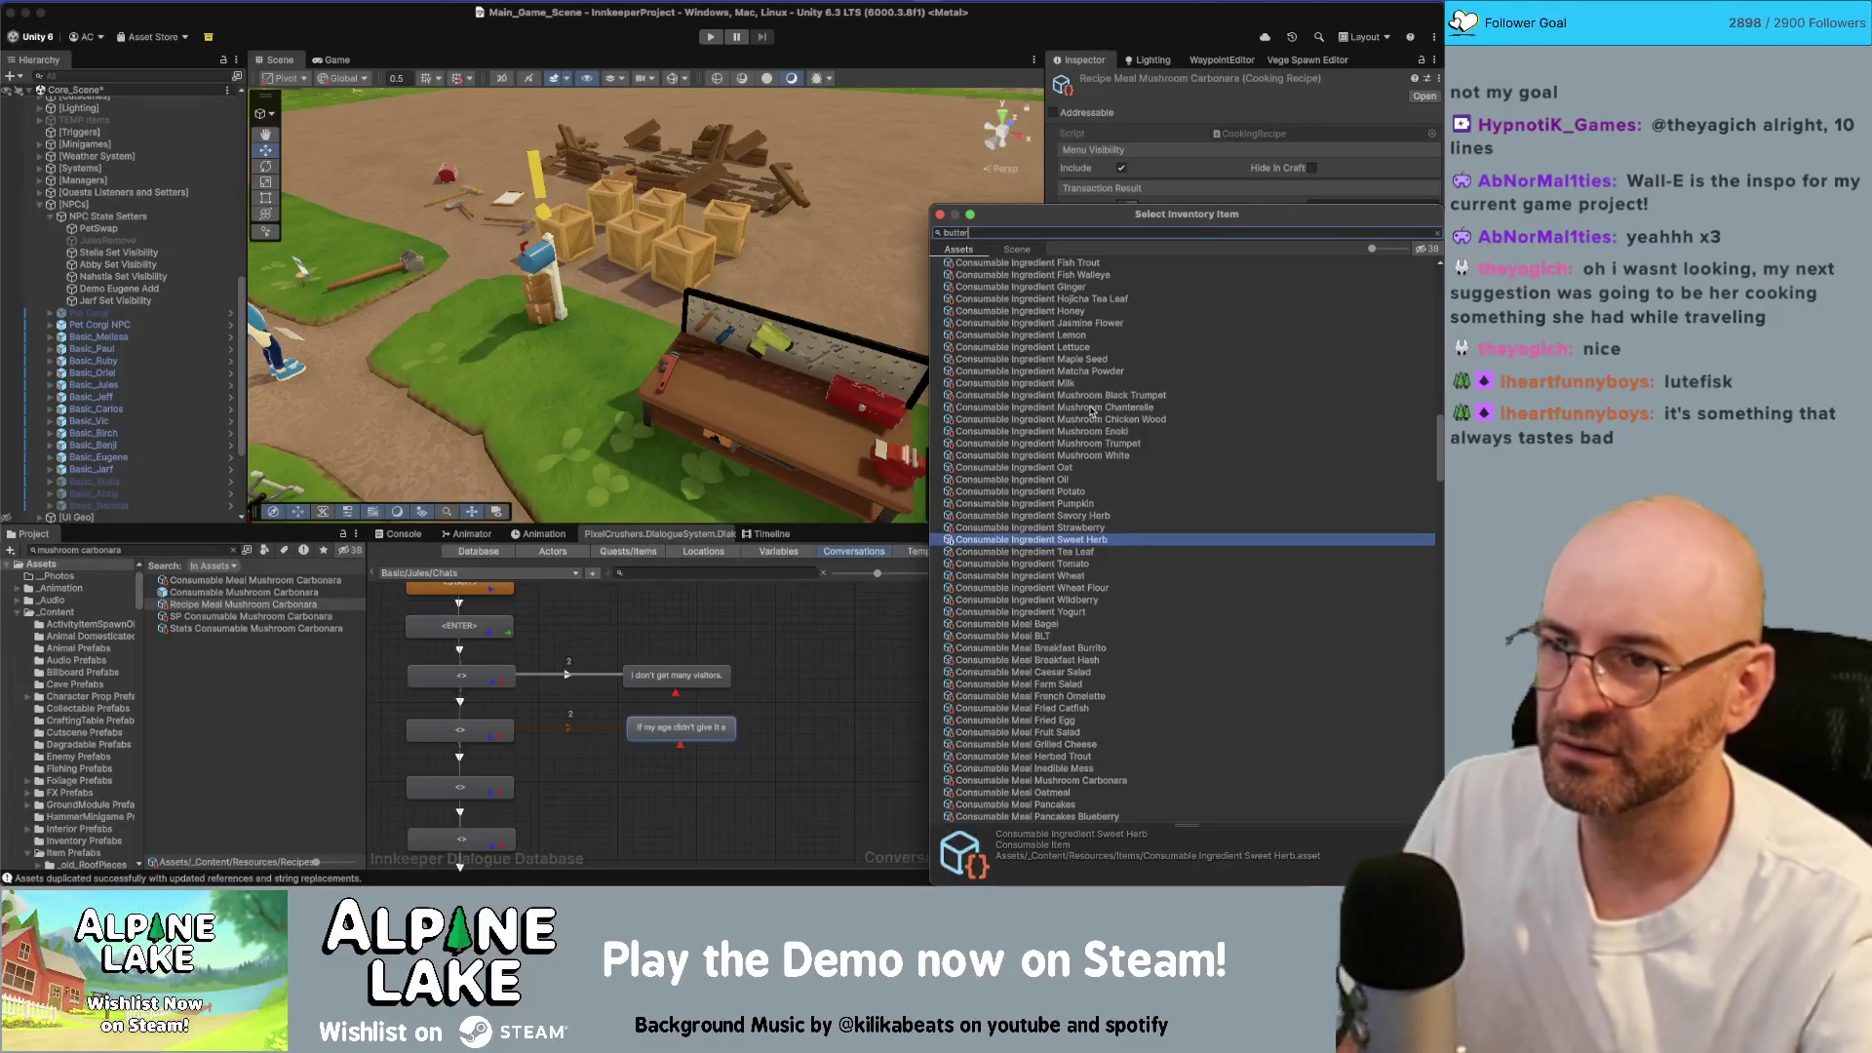
pyautogui.write('butter')
pyautogui.press('Return')
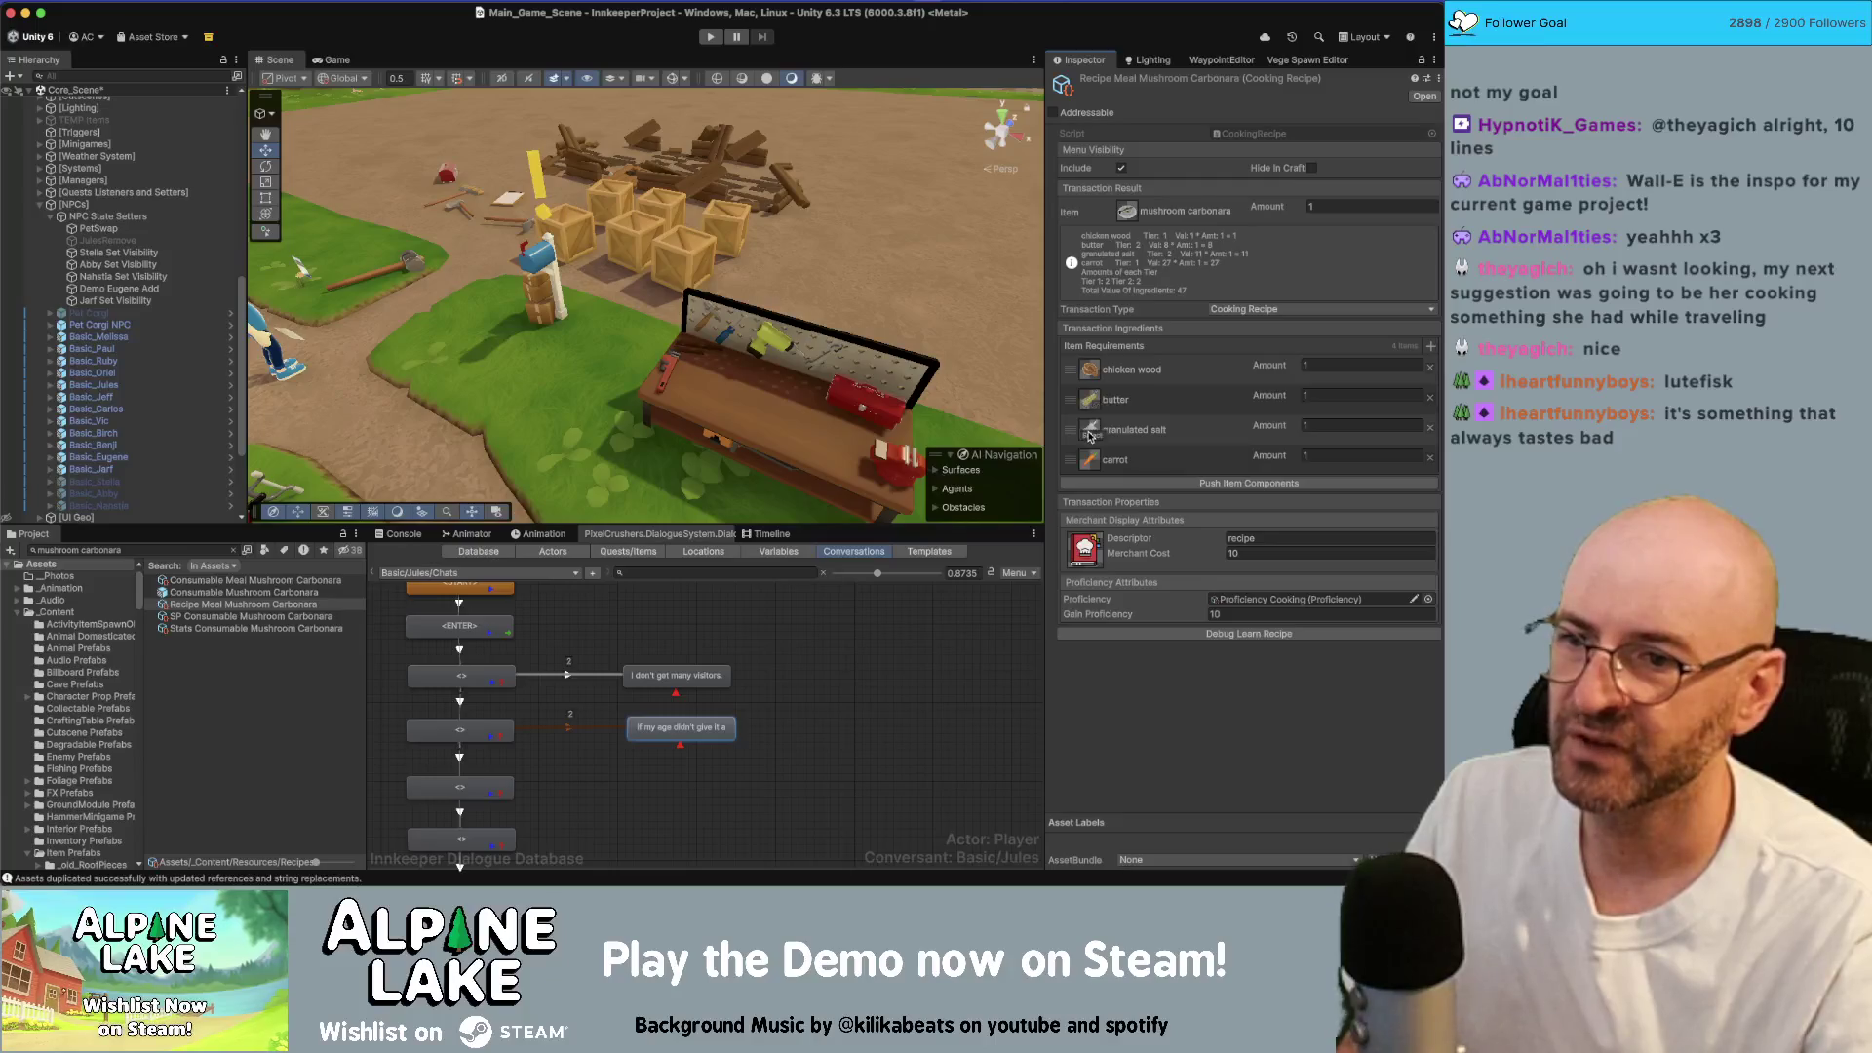
pyautogui.click(1090, 436)
pyautogui.write('wheat')
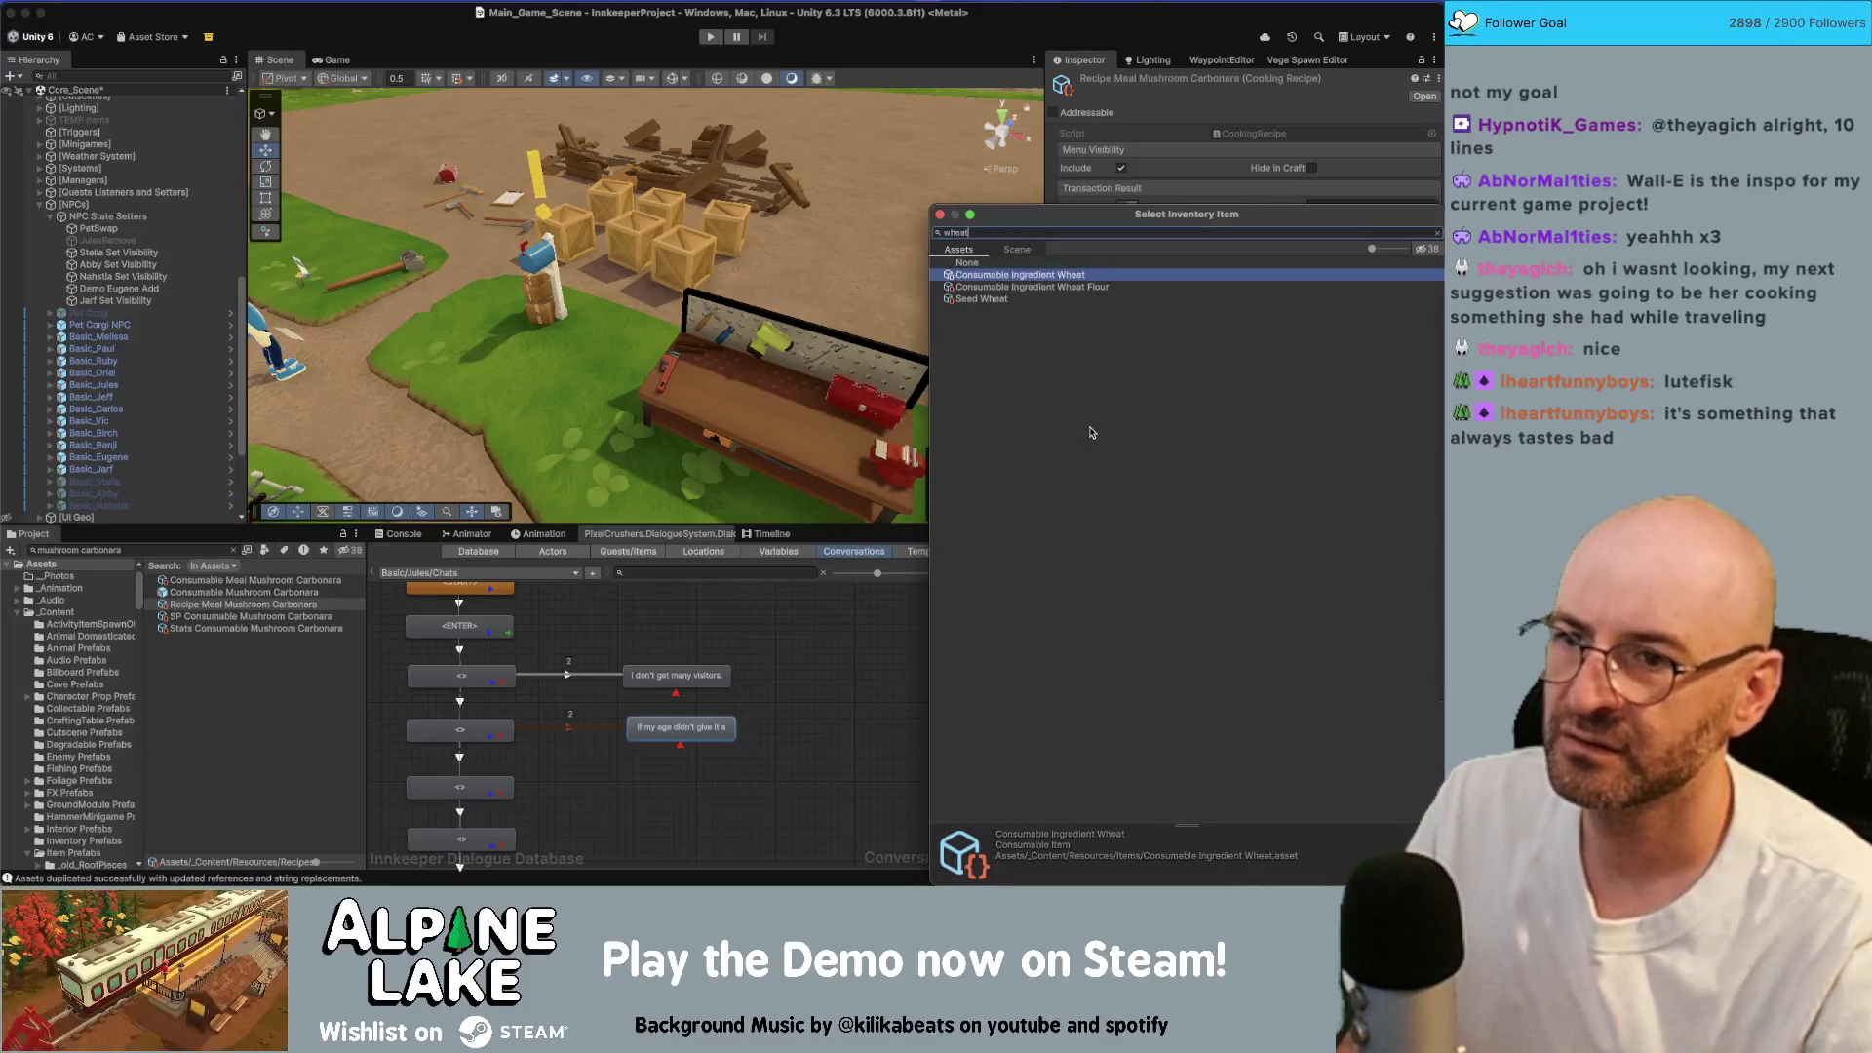
pyautogui.press('Down')
pyautogui.press('Return')
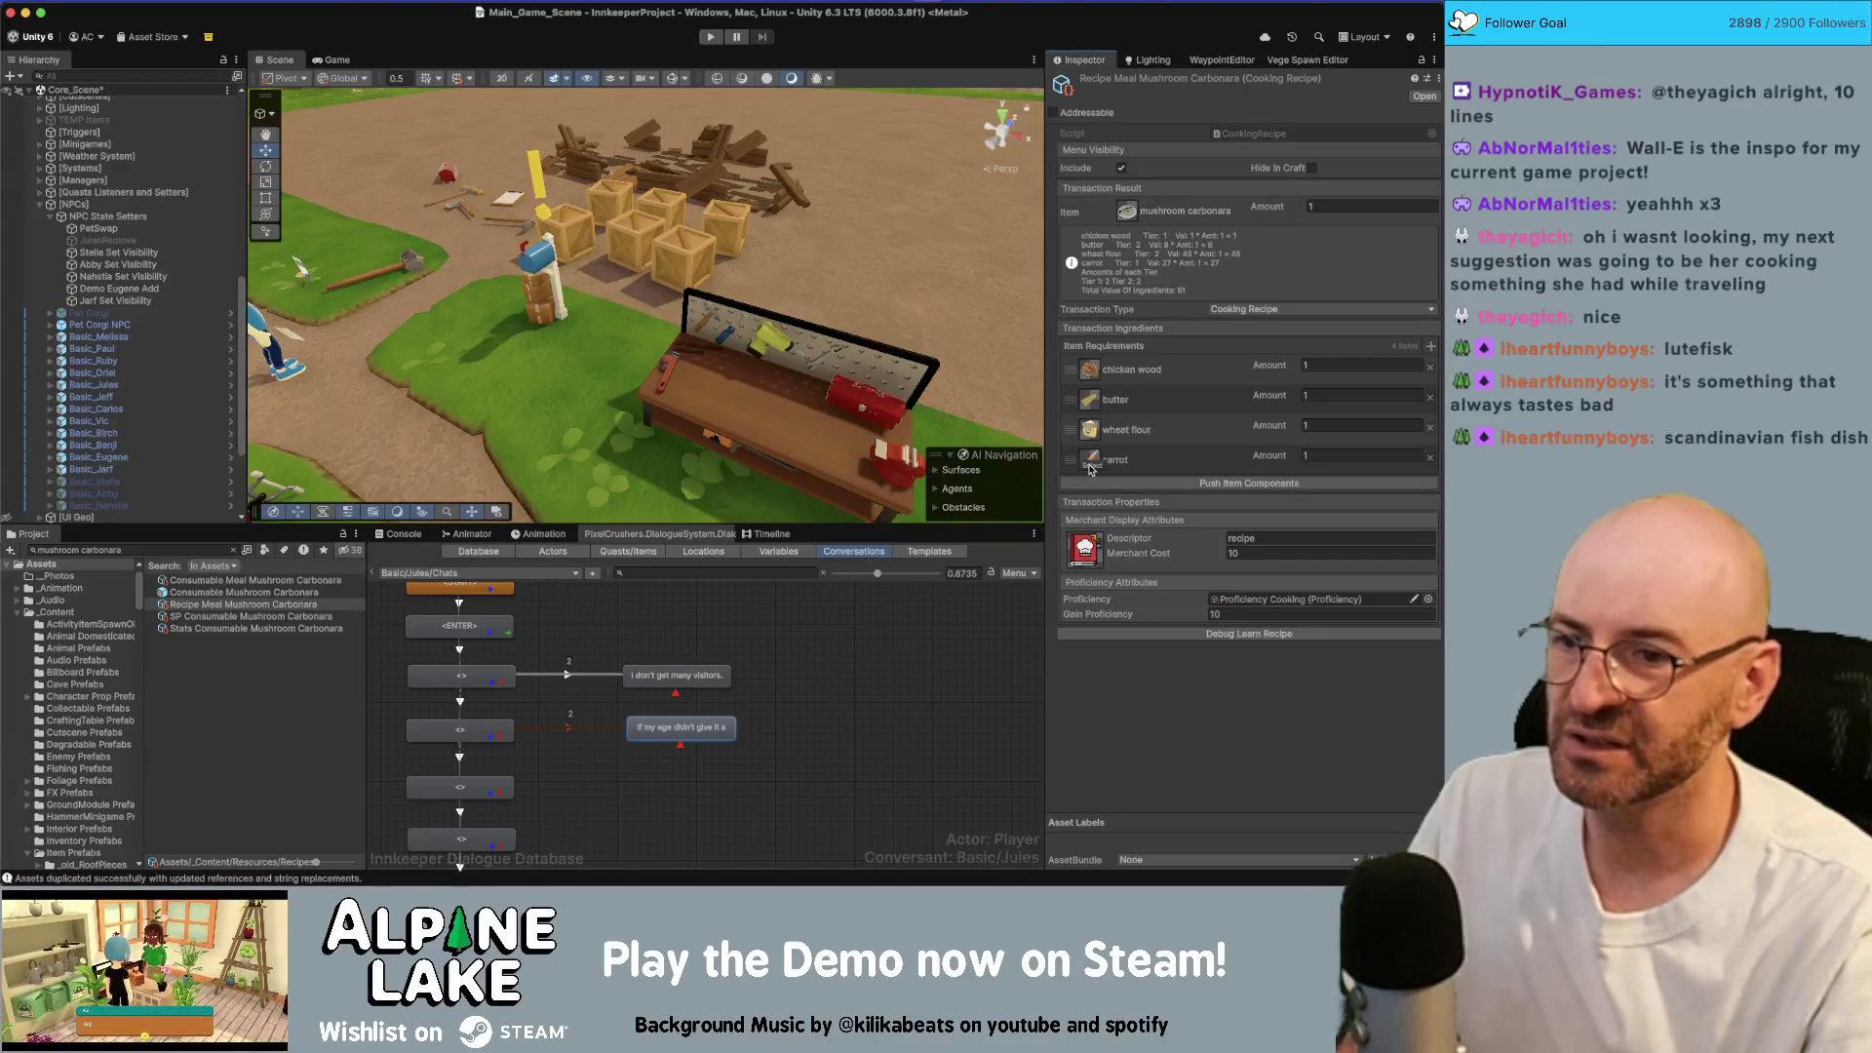
pyautogui.click(1091, 466)
# Step: Switch to Chrome and open a new browser tab
pyautogui.click(940, 215)
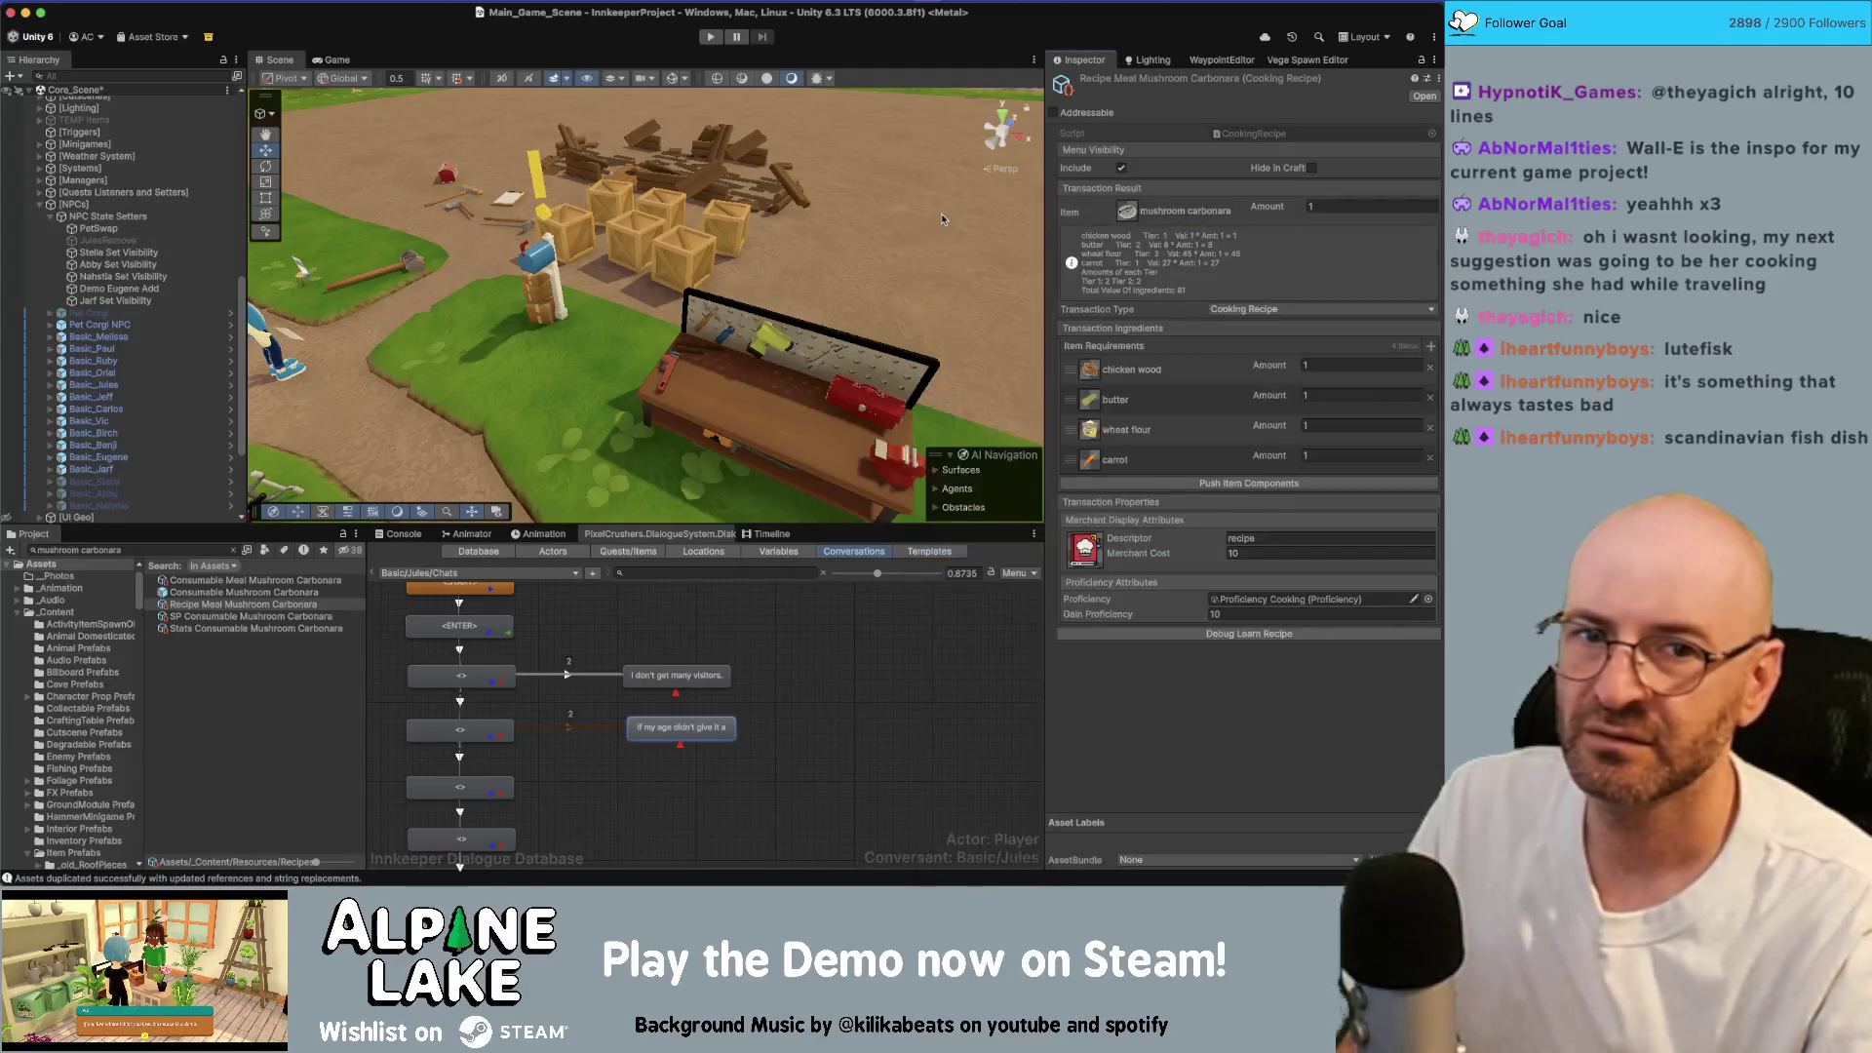
pyautogui.press('super+Tab')
pyautogui.press('super+t')
# Step: Search 'carbonara recipe' and view the RecipeTin Eats carbonara ingredients list
pyautogui.write('carbonara re')
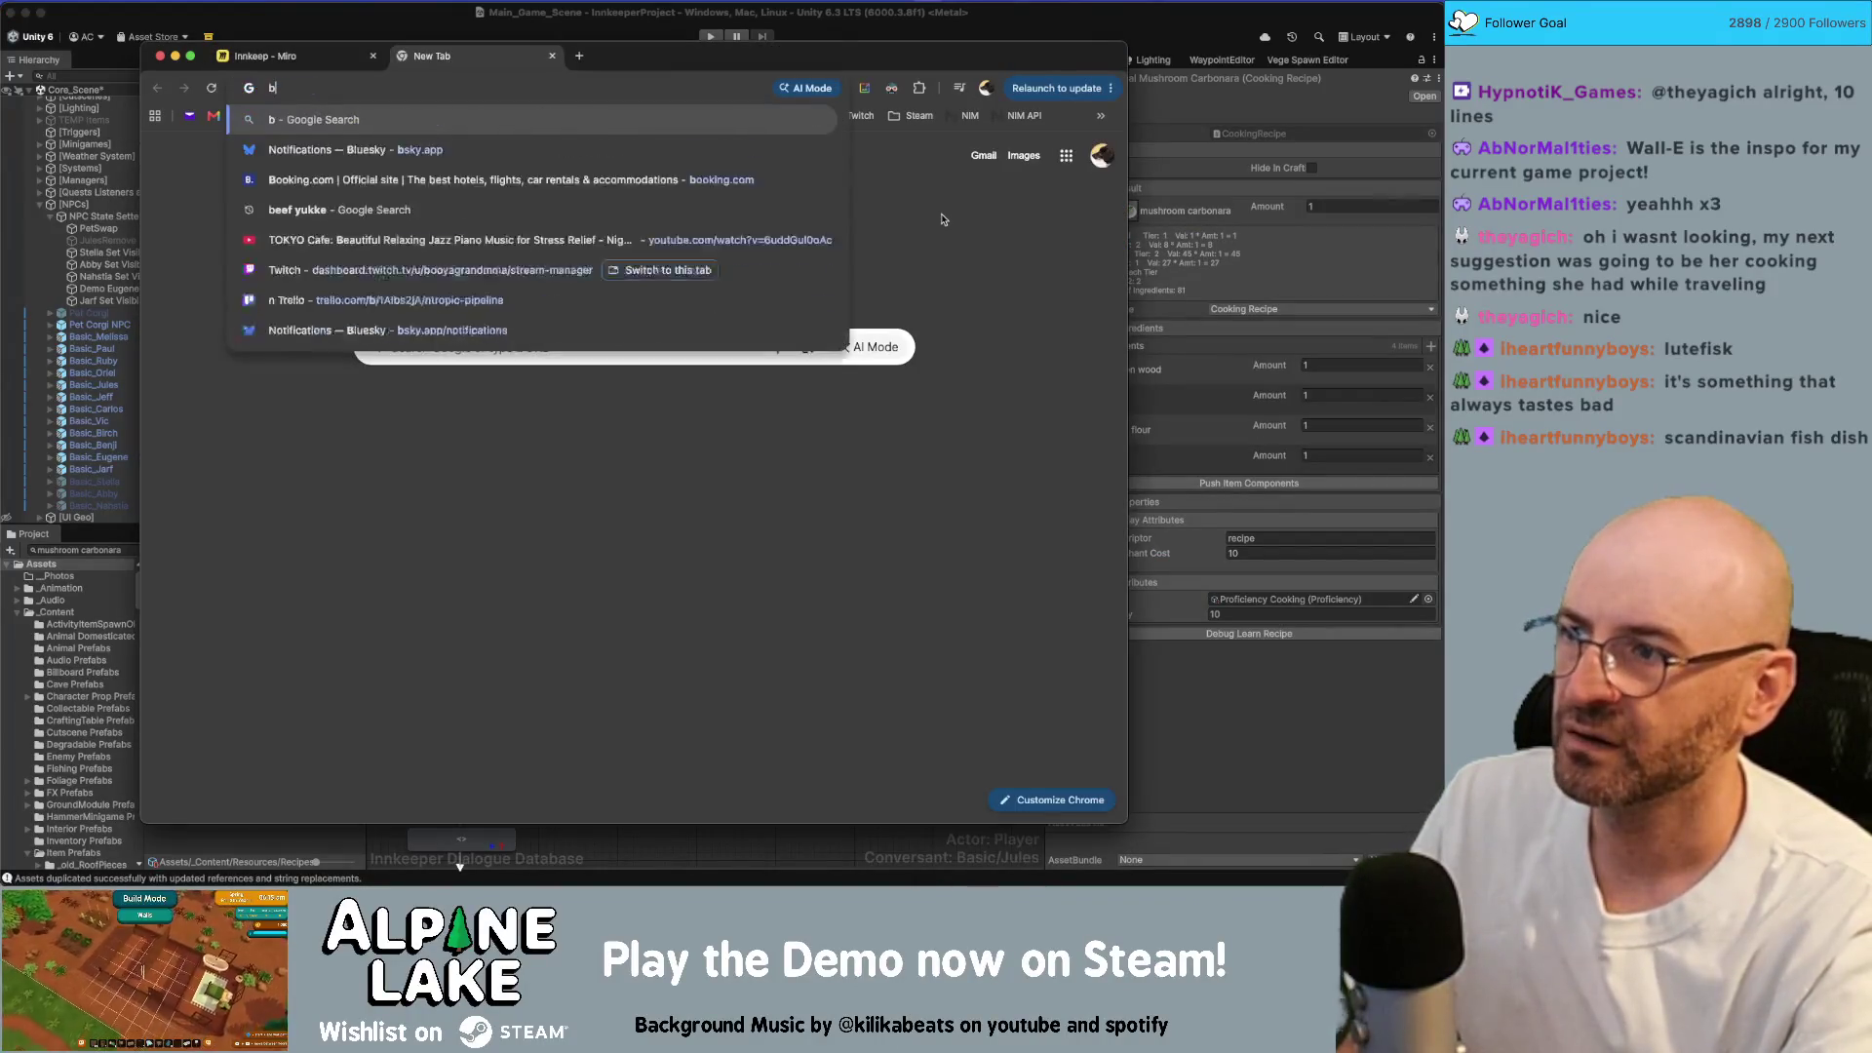
pyautogui.press('Return')
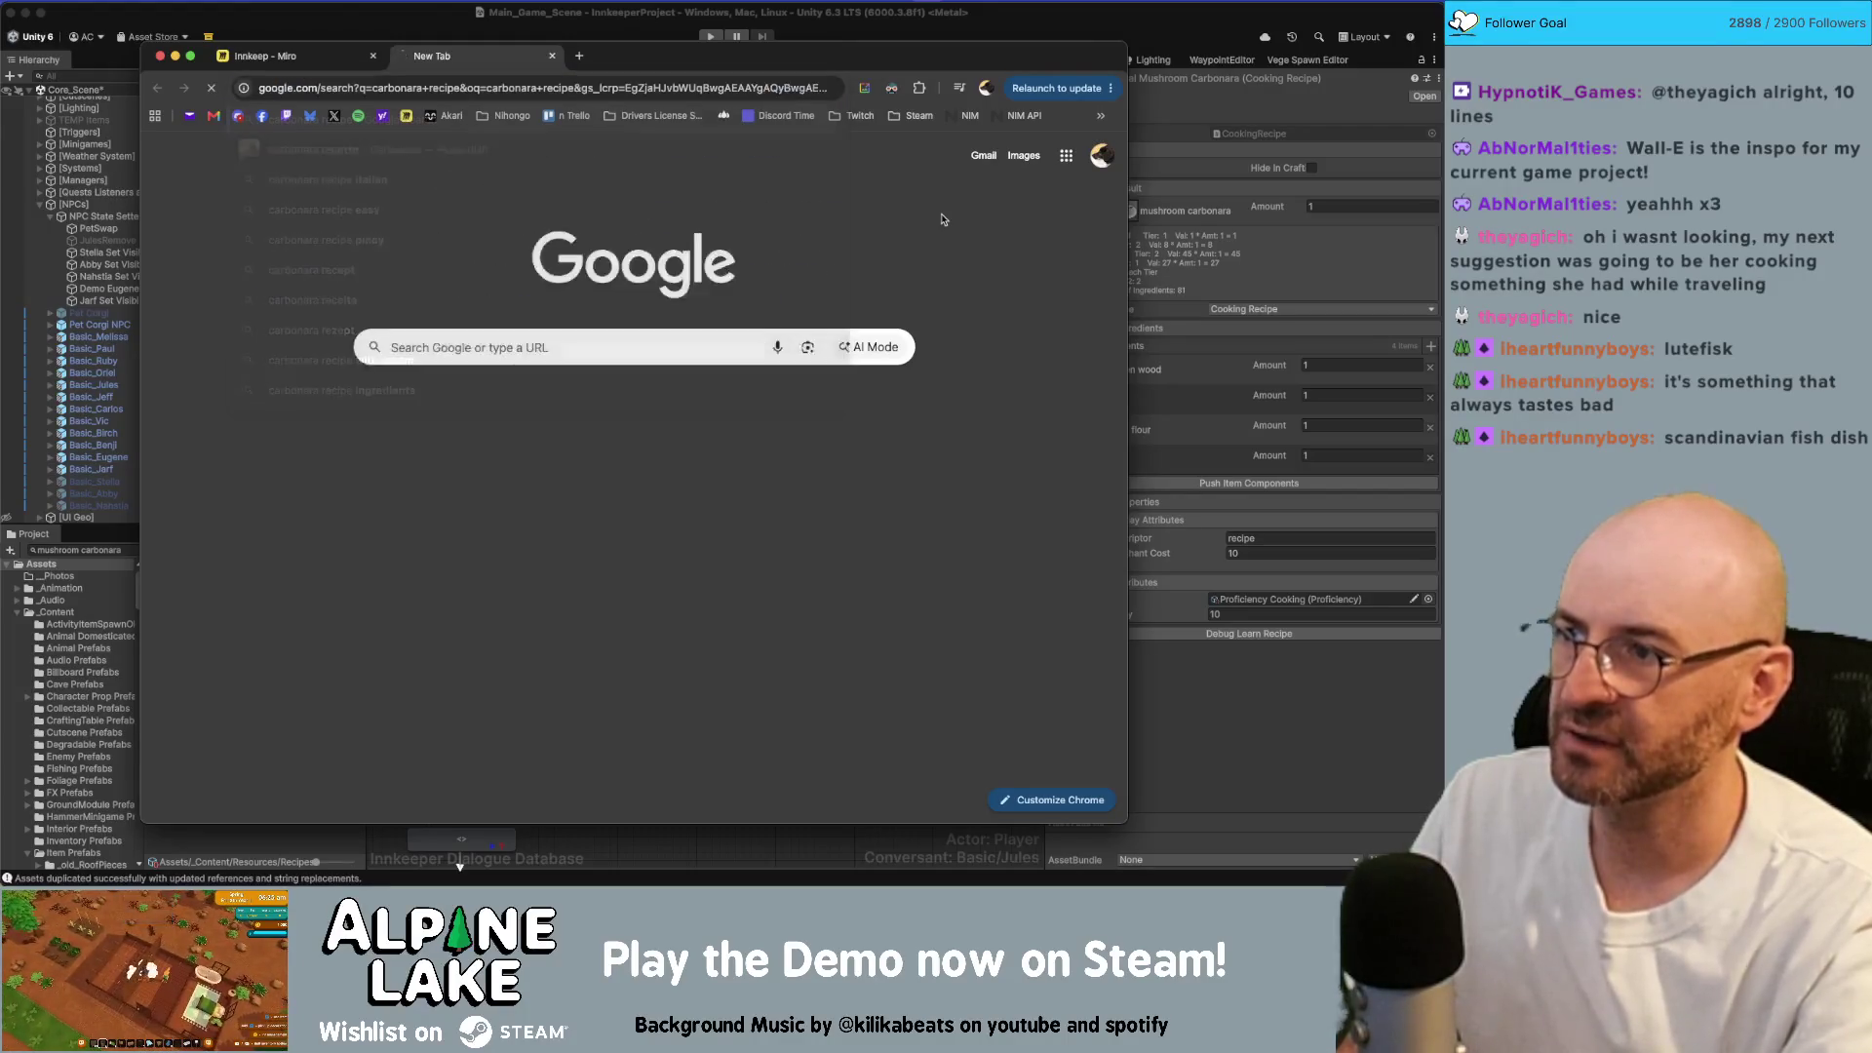
pyautogui.click(178, 318)
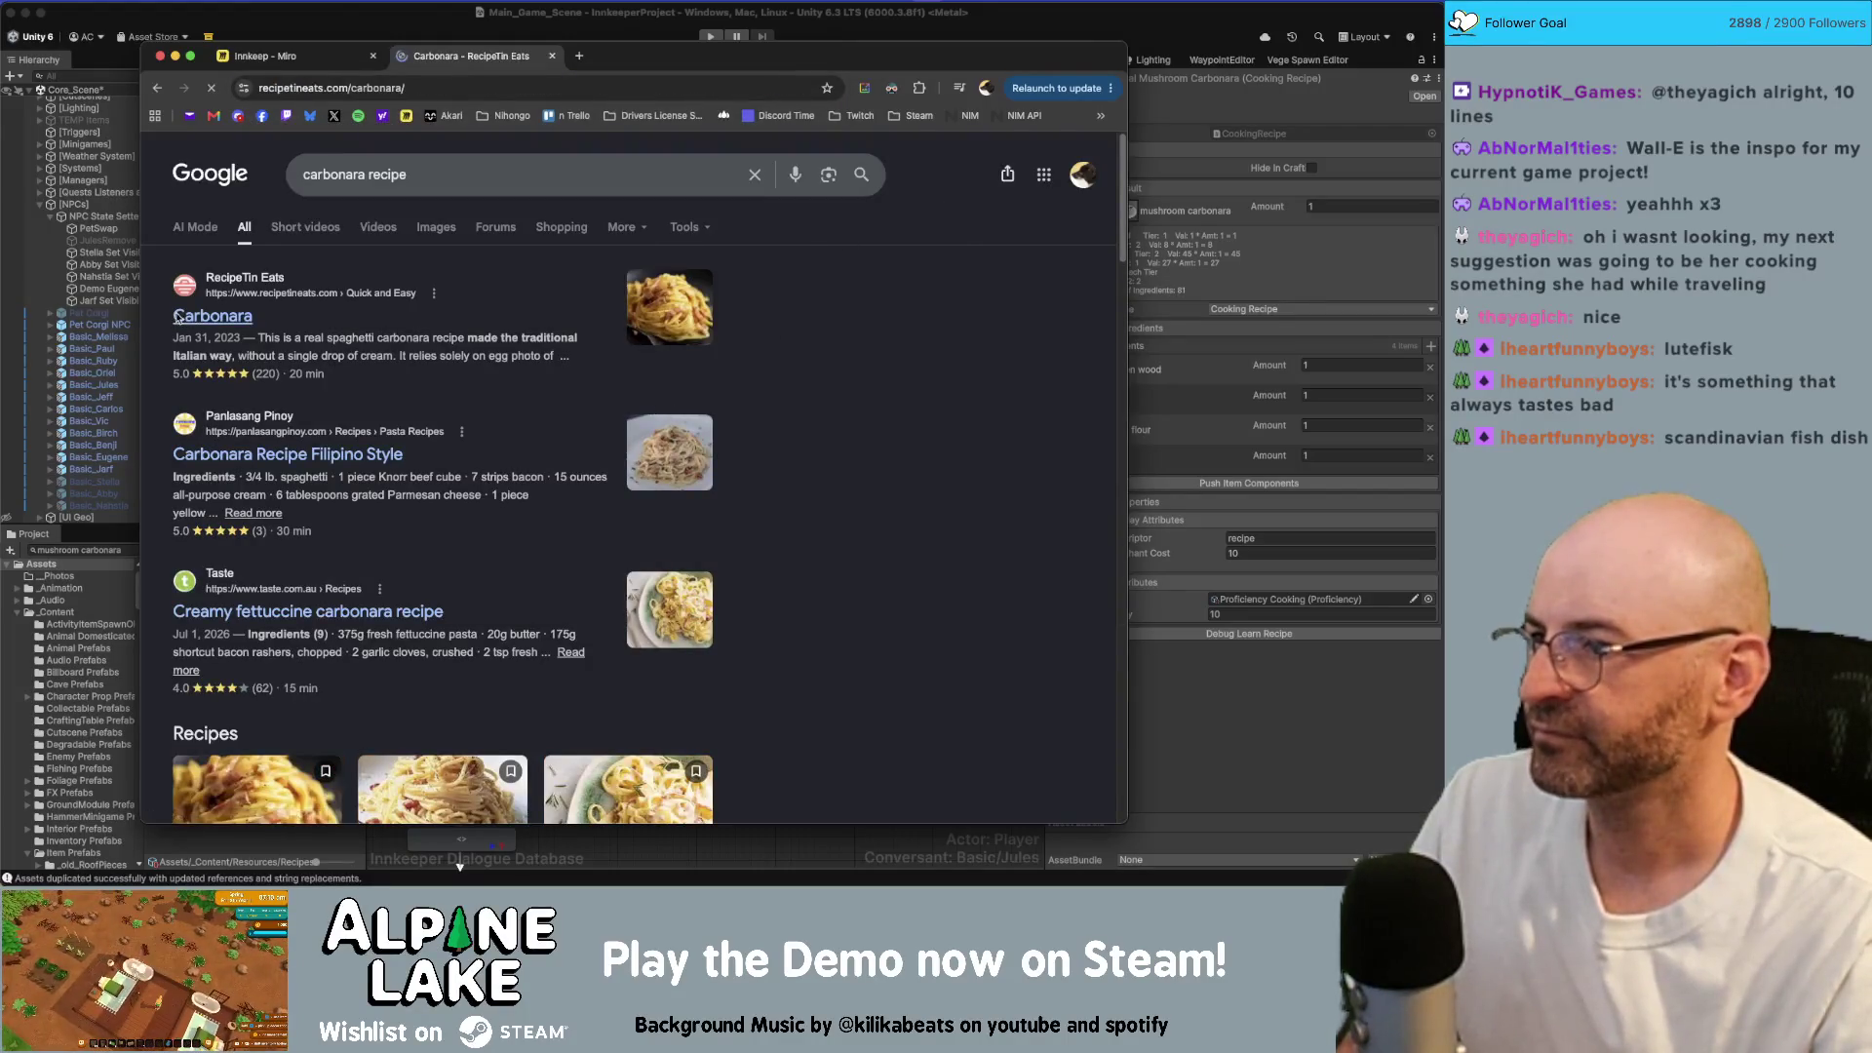
pyautogui.scroll(-20, 417, 342)
pyautogui.scroll(15, 417, 342)
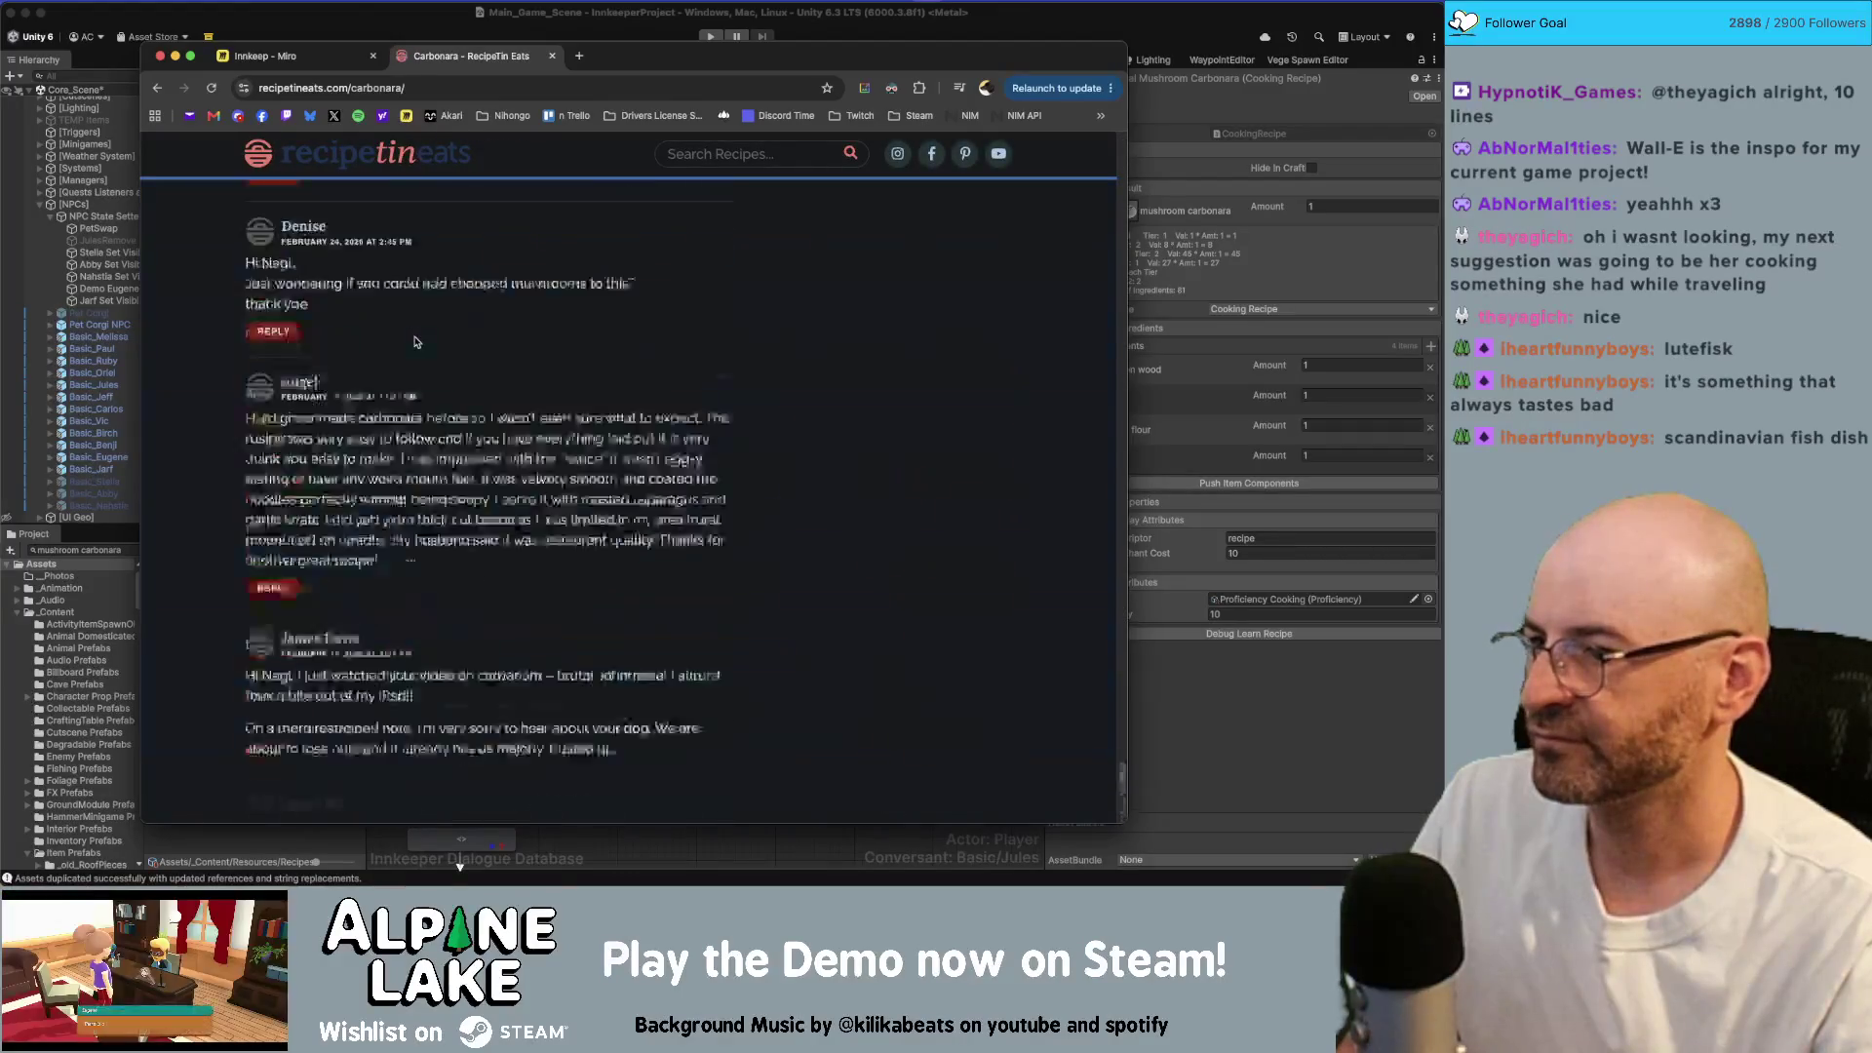
pyautogui.scroll(15, 416, 343)
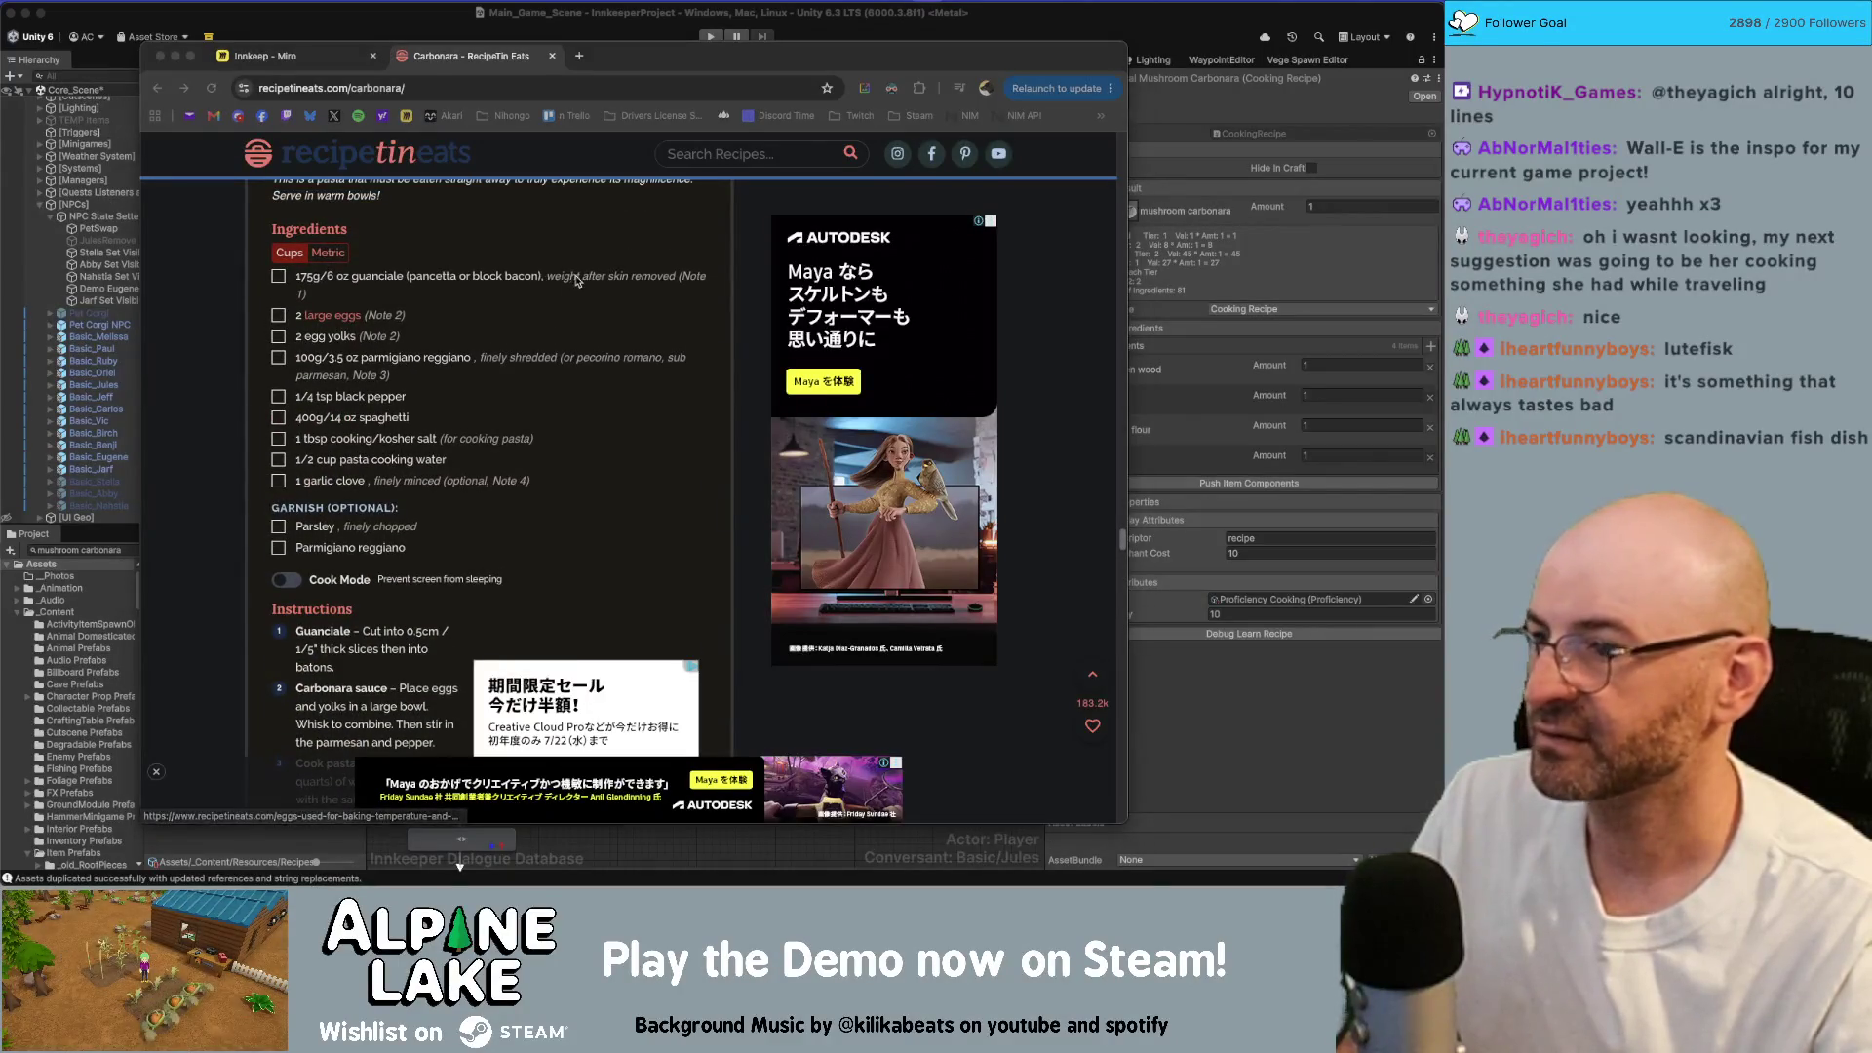
# Step: Return to Unity and pick a replacement item for the carrot ingredient
pyautogui.press('super+Tab')
pyautogui.press('super+Tab')
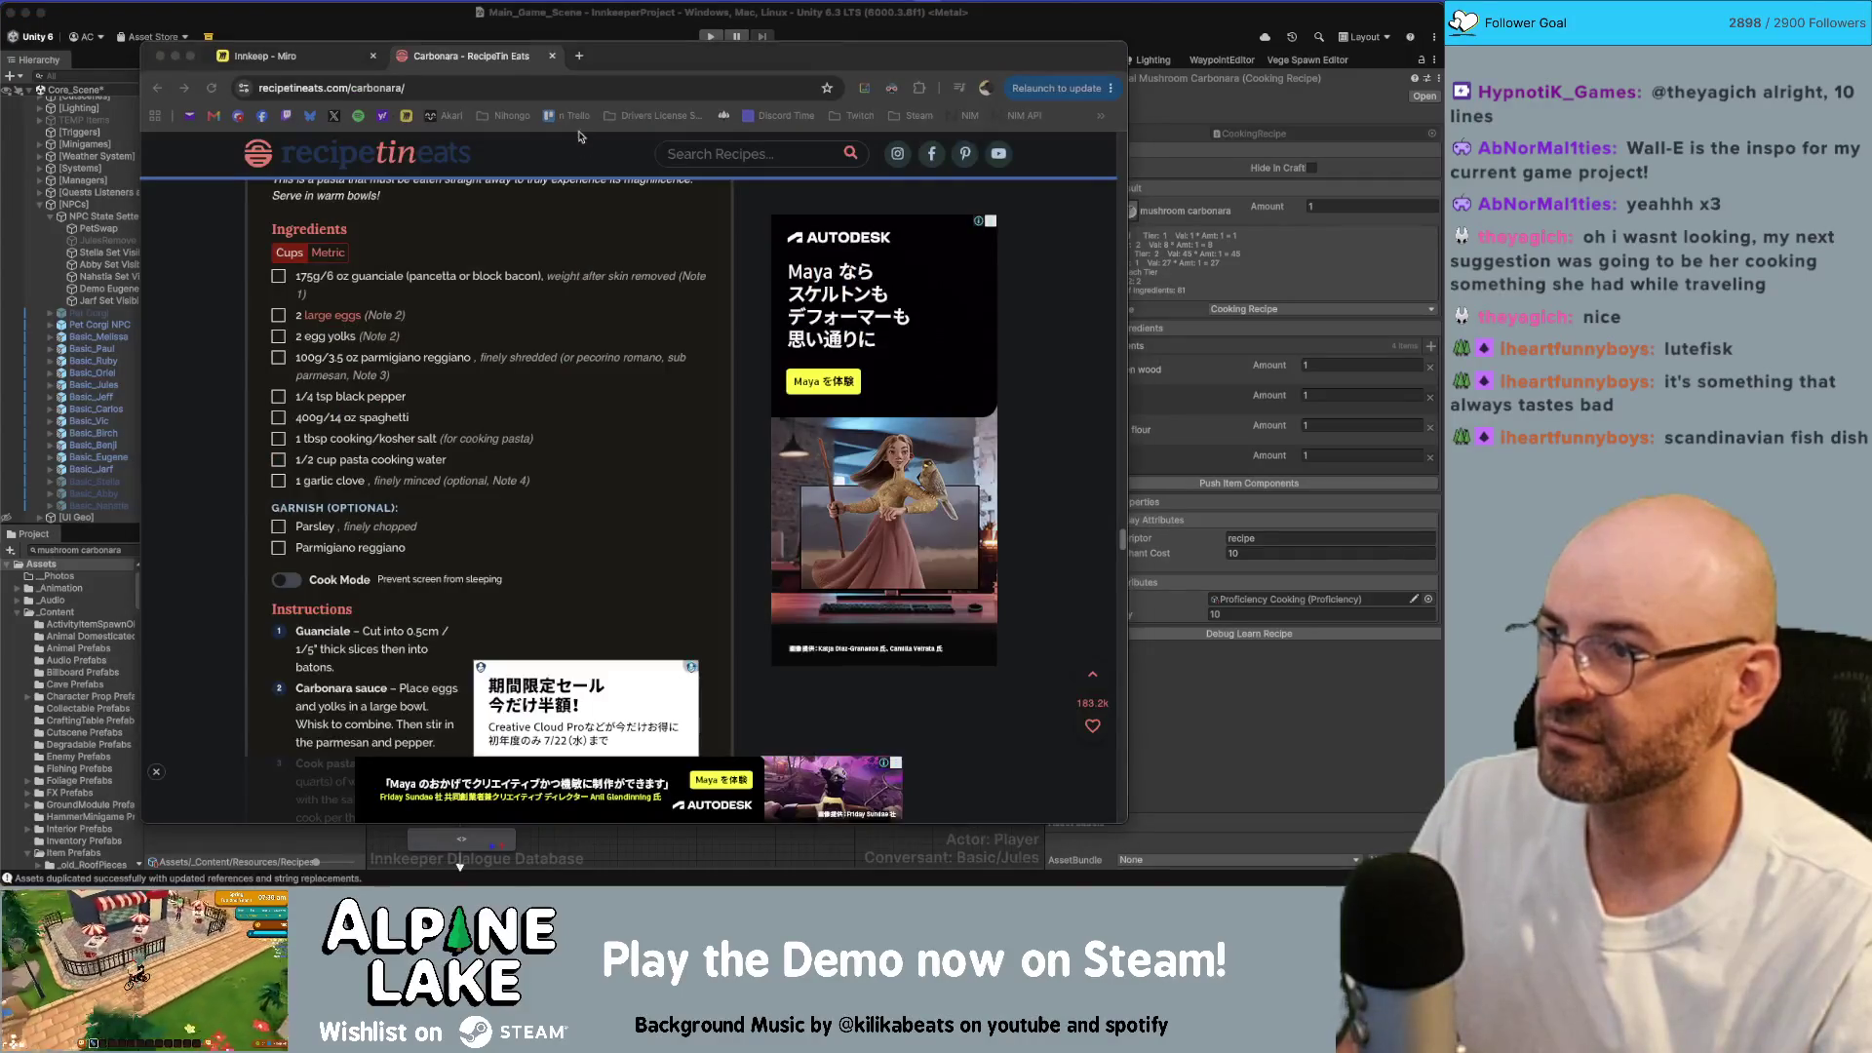
pyautogui.press('super+Tab')
pyautogui.click(1100, 464)
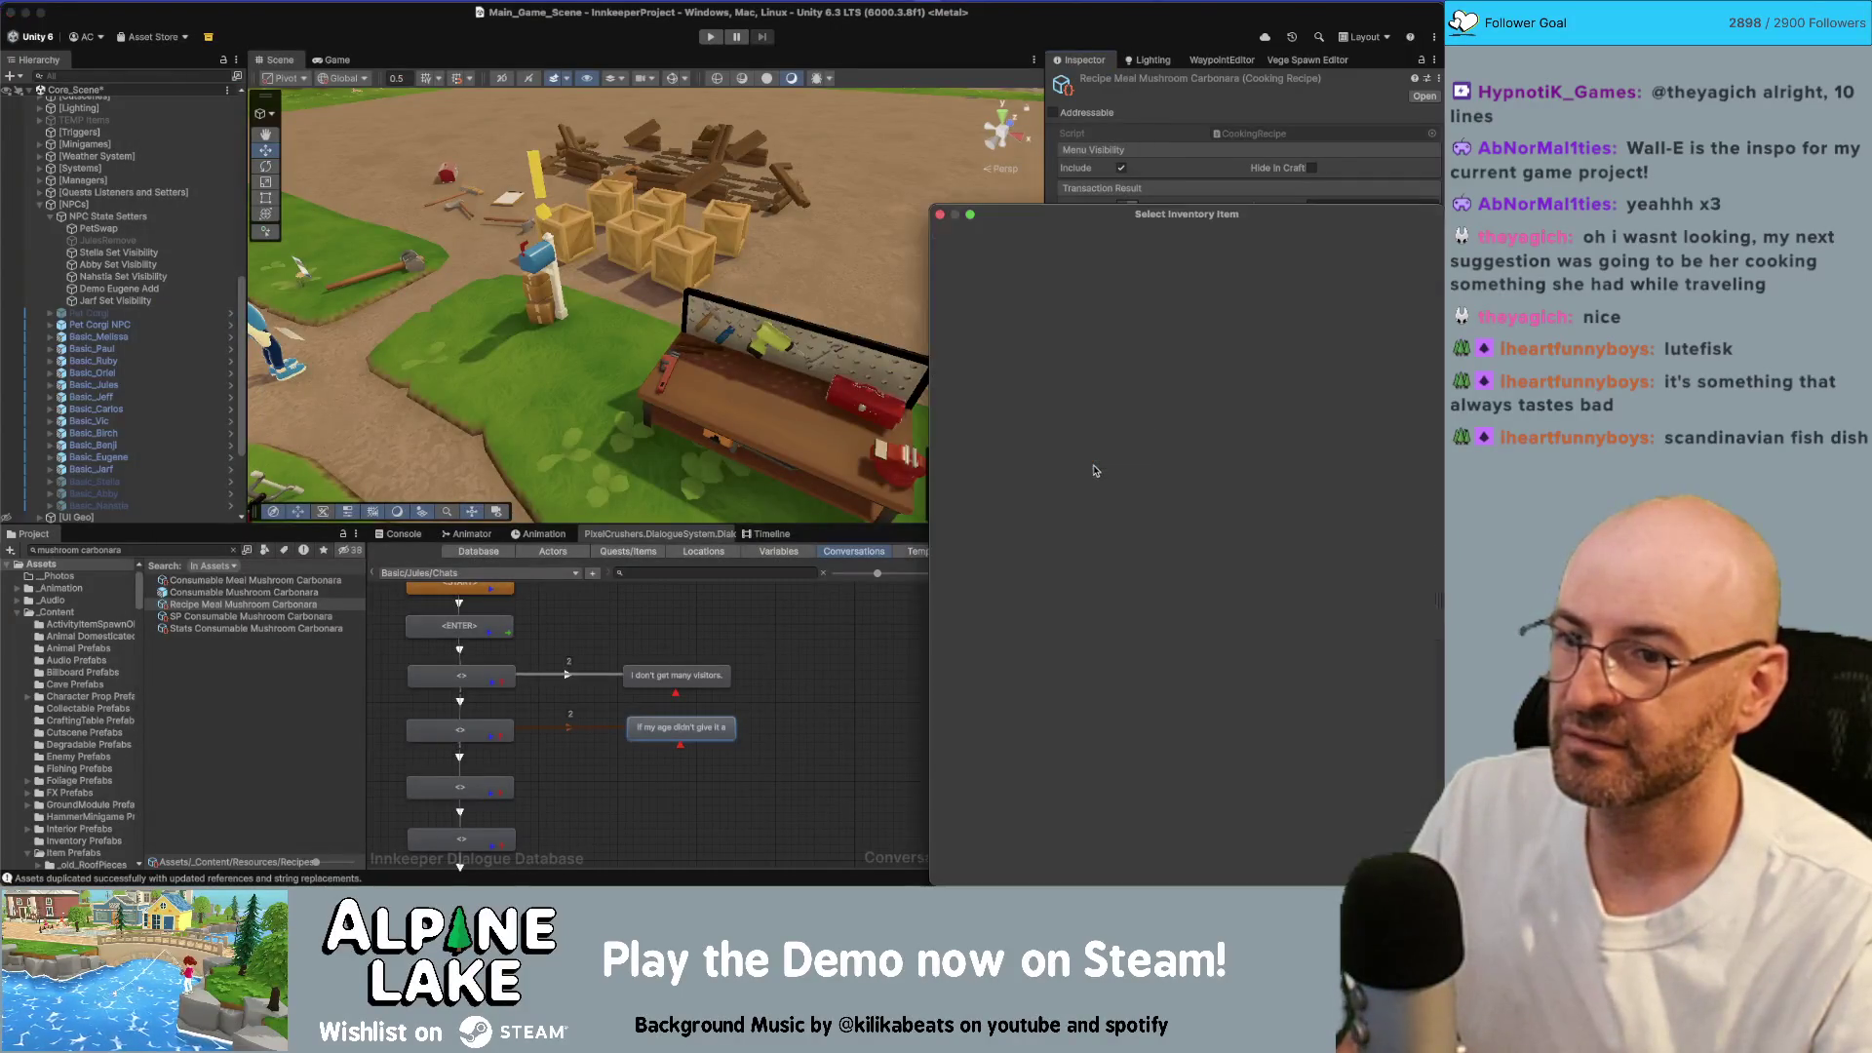
# Step: Replace carrot with egg, set amounts to 2, 1, 3, 2, and ping the RecipeIcon sprite
pyautogui.write('egg')
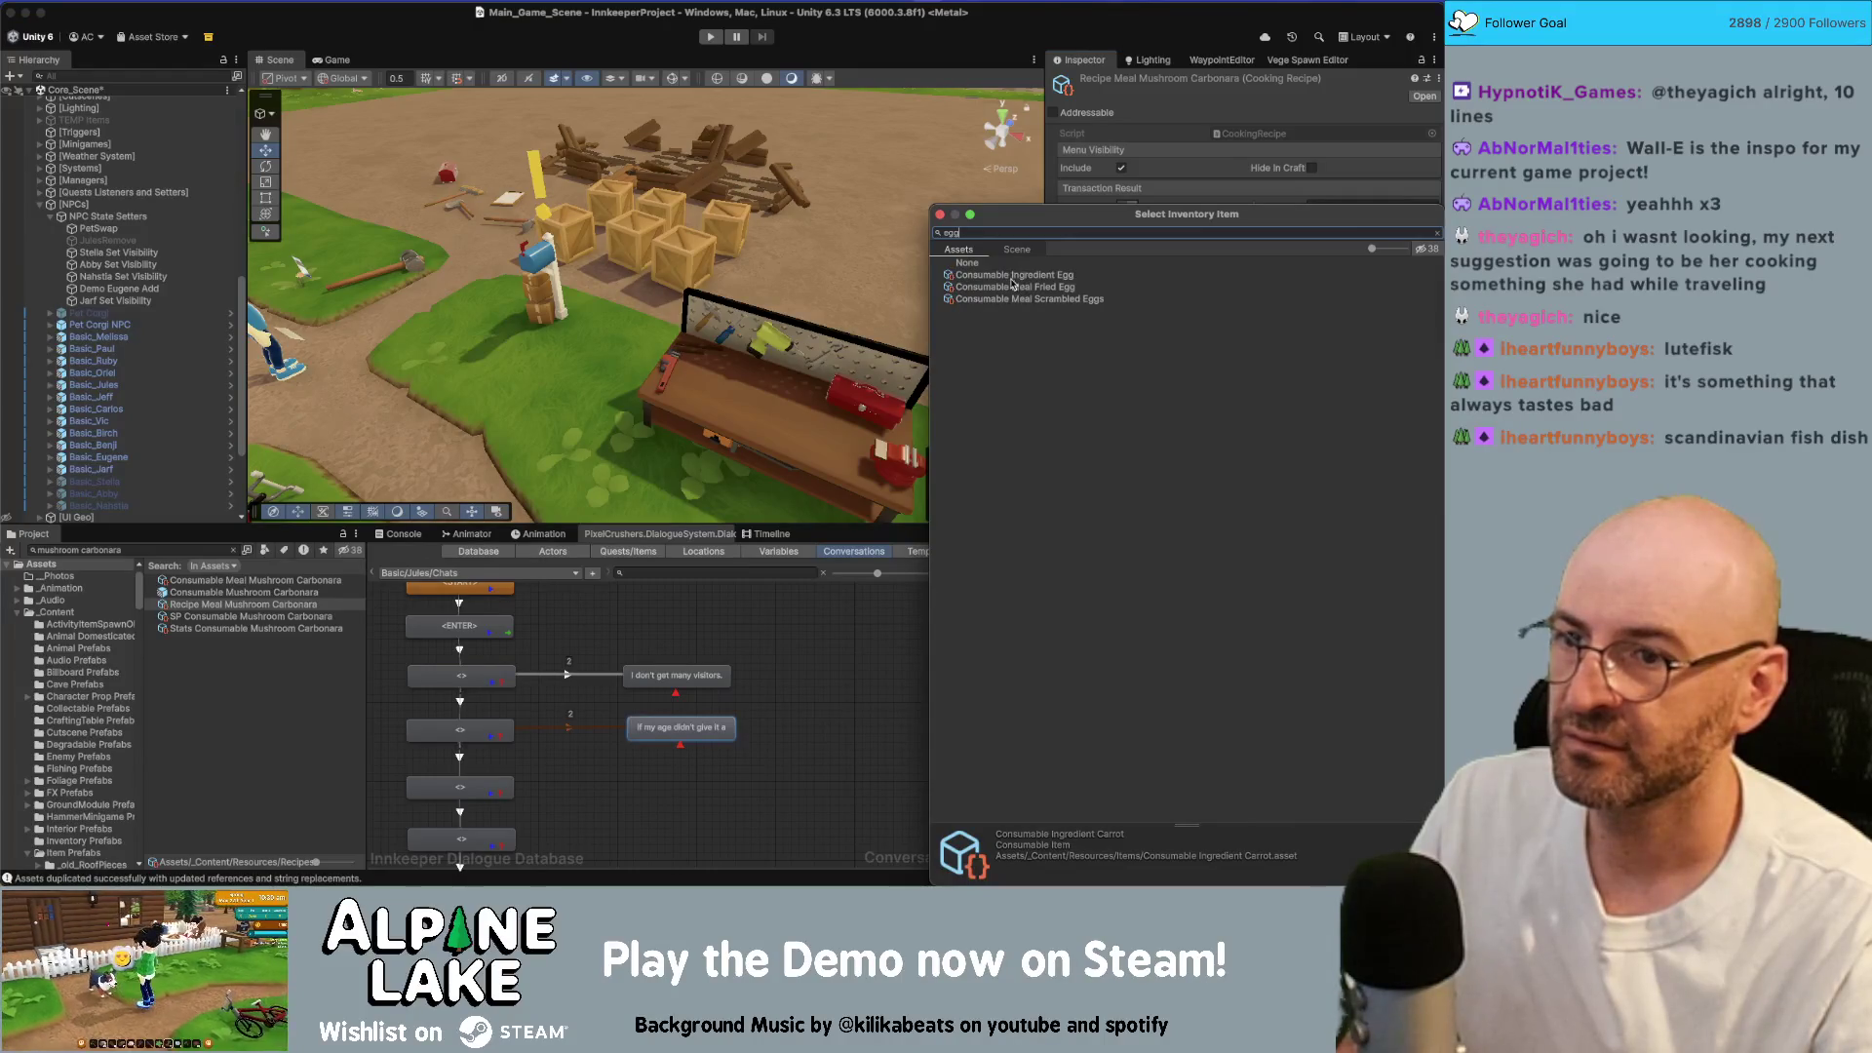
pyautogui.doubleClick(1015, 275)
pyautogui.click(1324, 364)
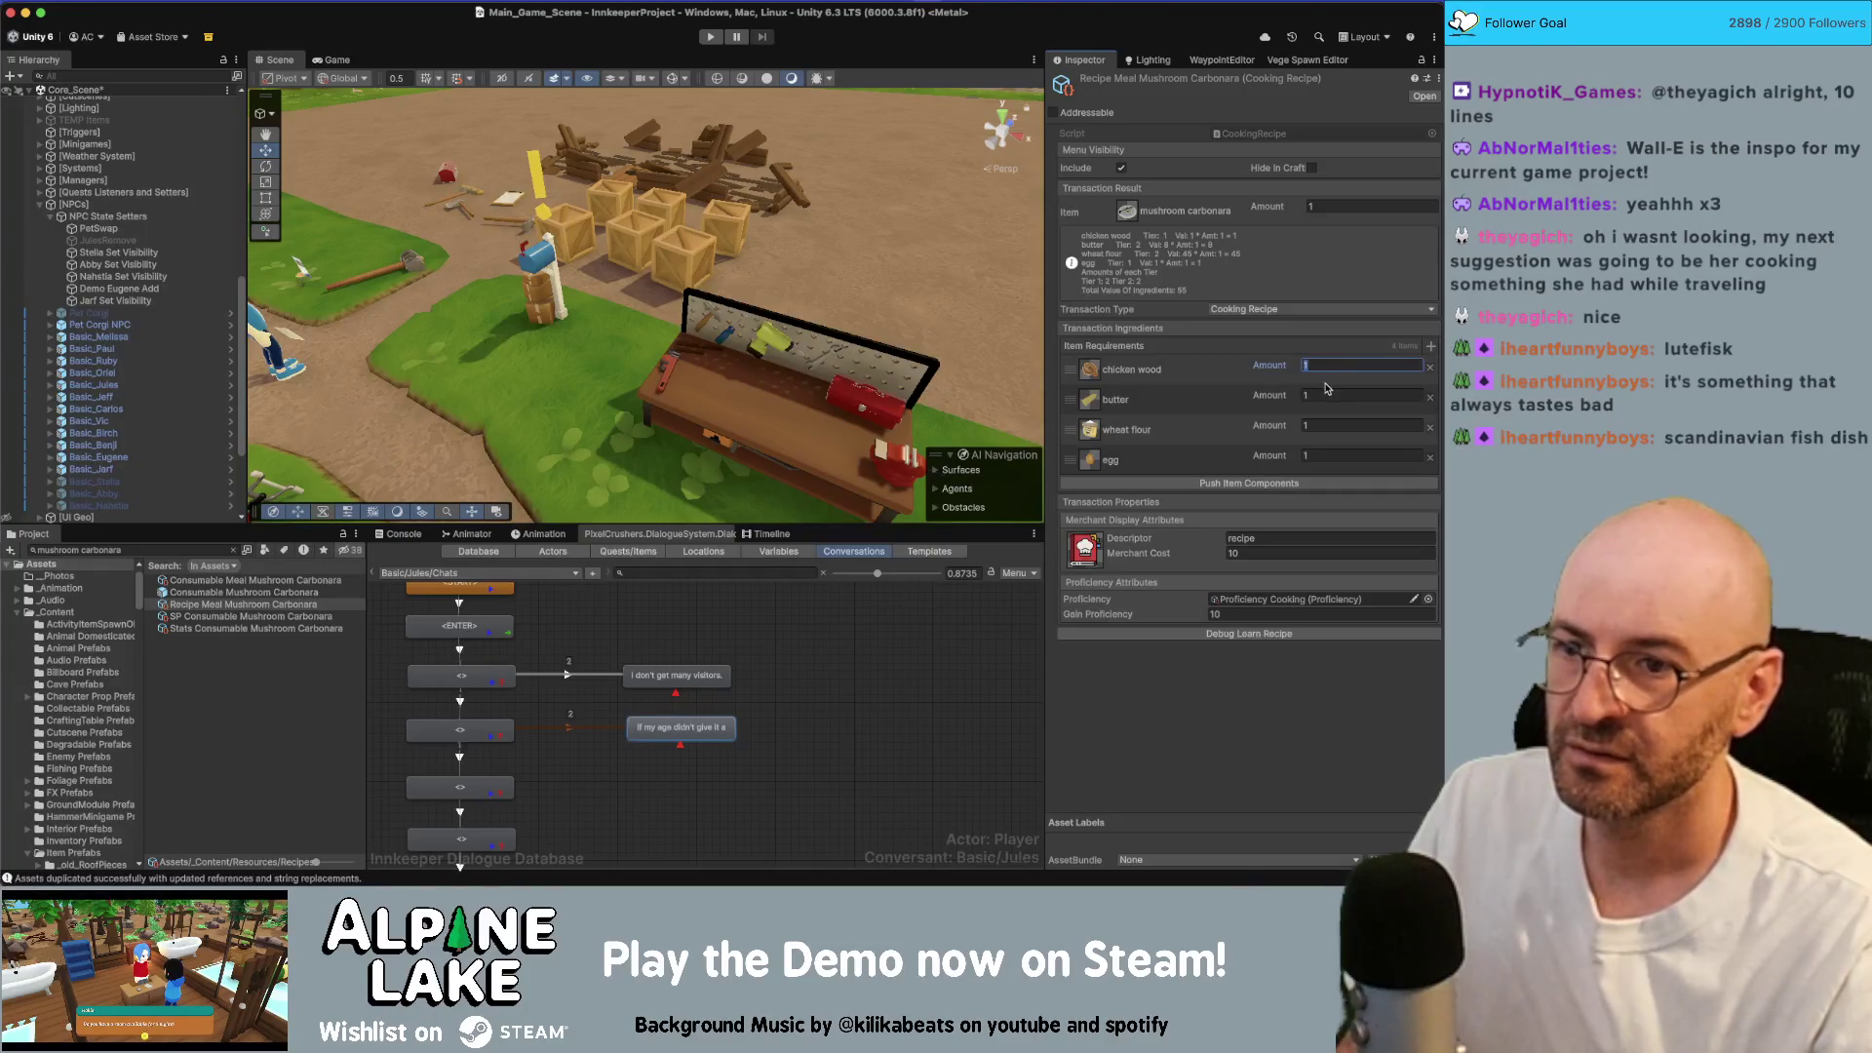
pyautogui.write('2')
pyautogui.click(1320, 427)
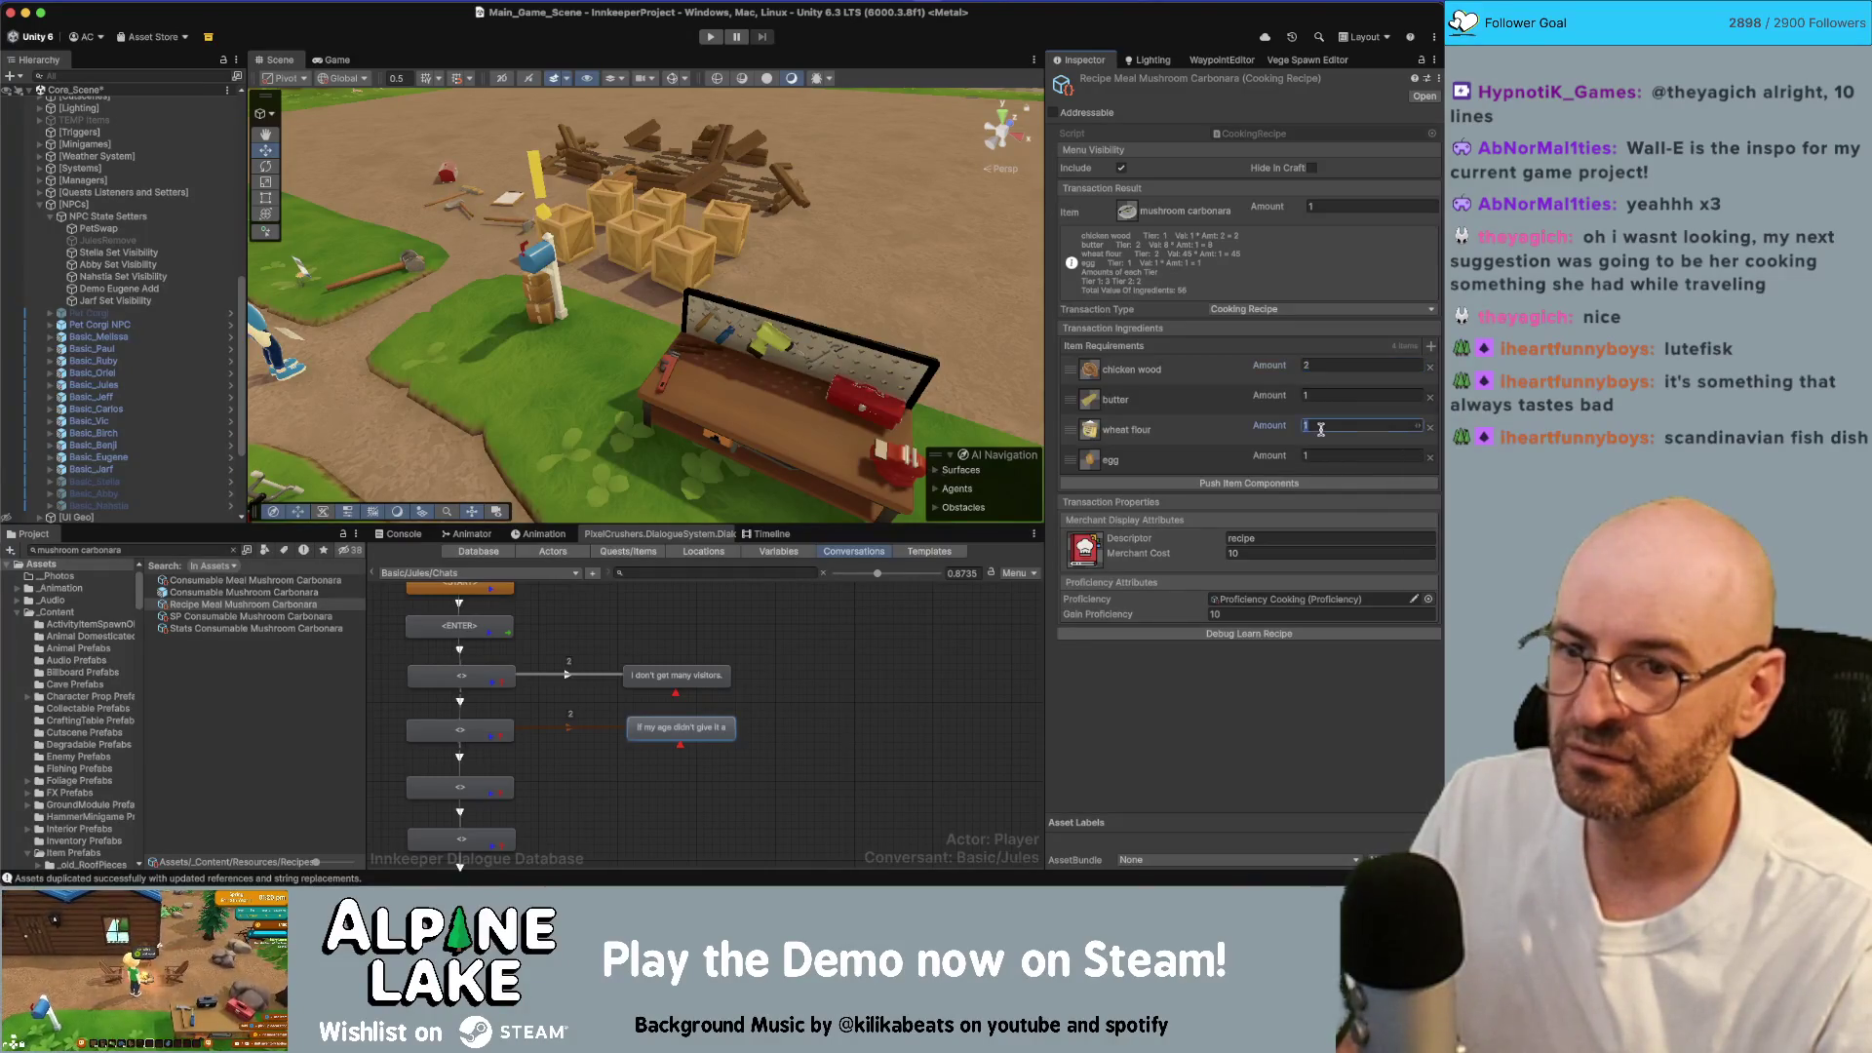
pyautogui.write('3')
pyautogui.click(1322, 455)
pyautogui.write('2')
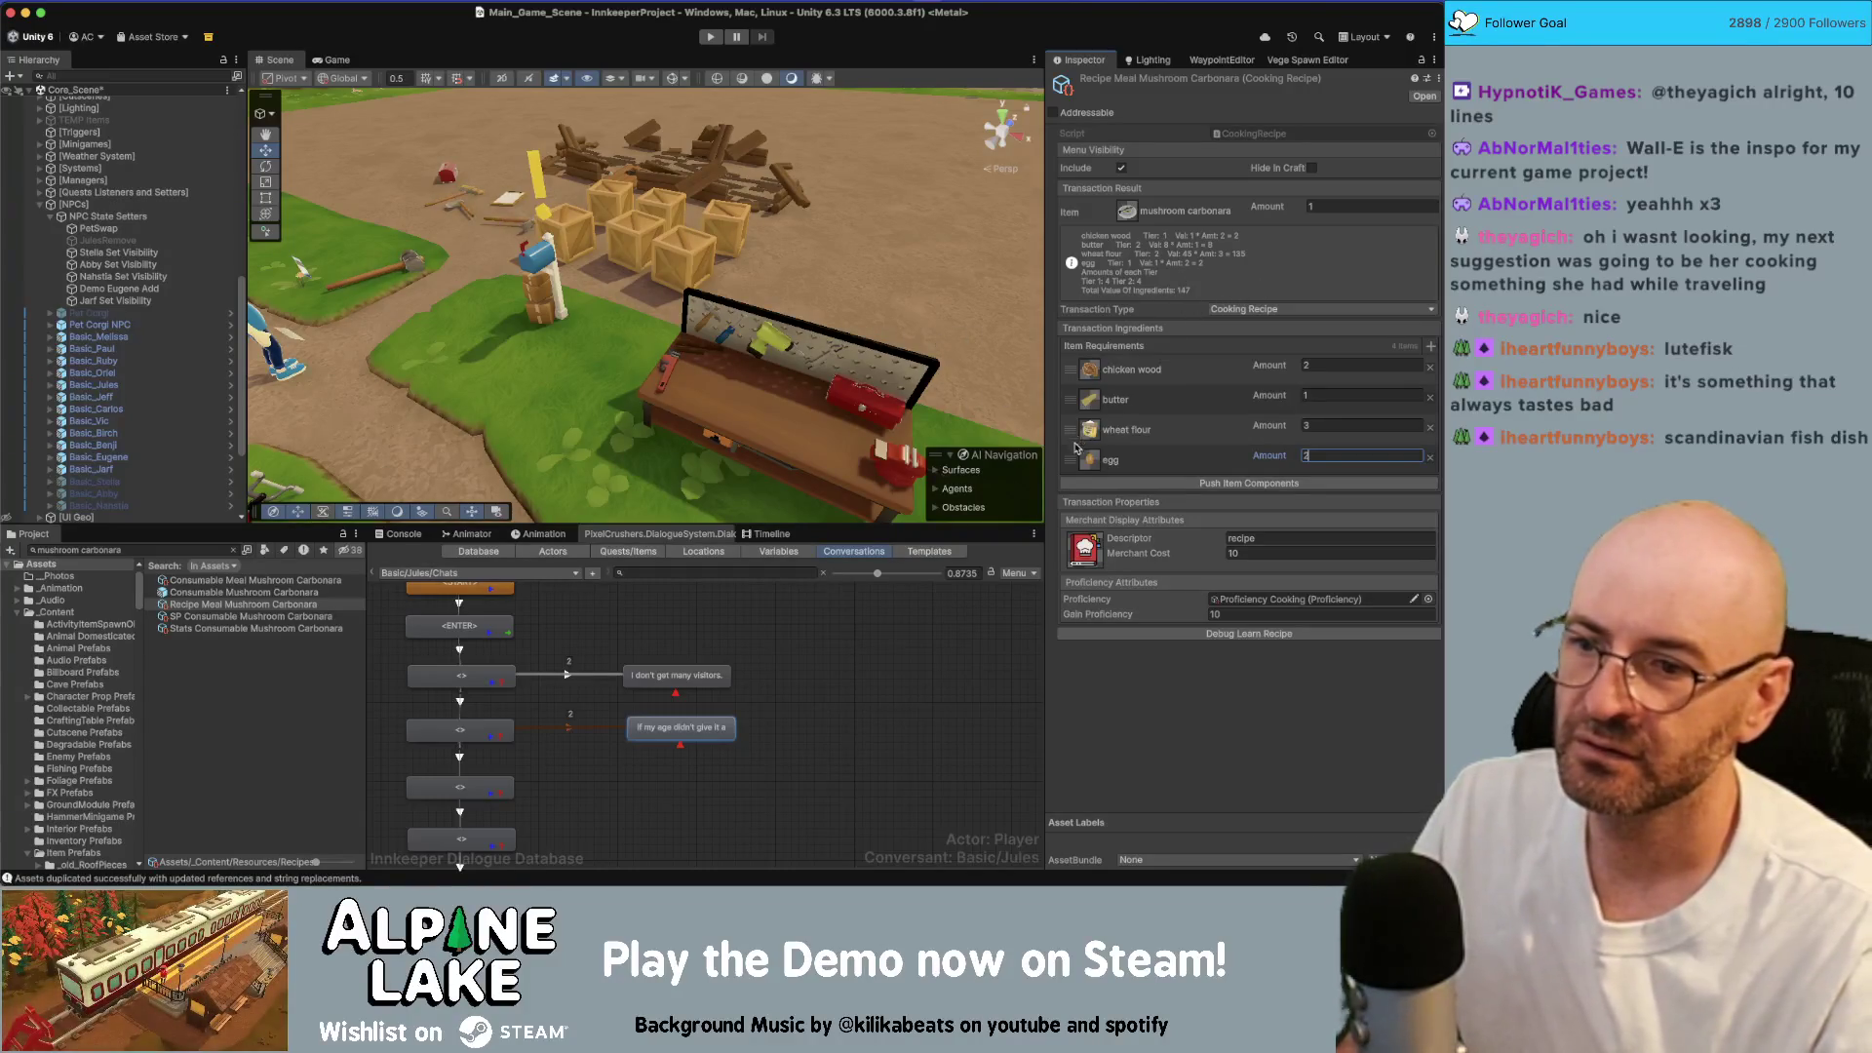
pyautogui.click(1084, 550)
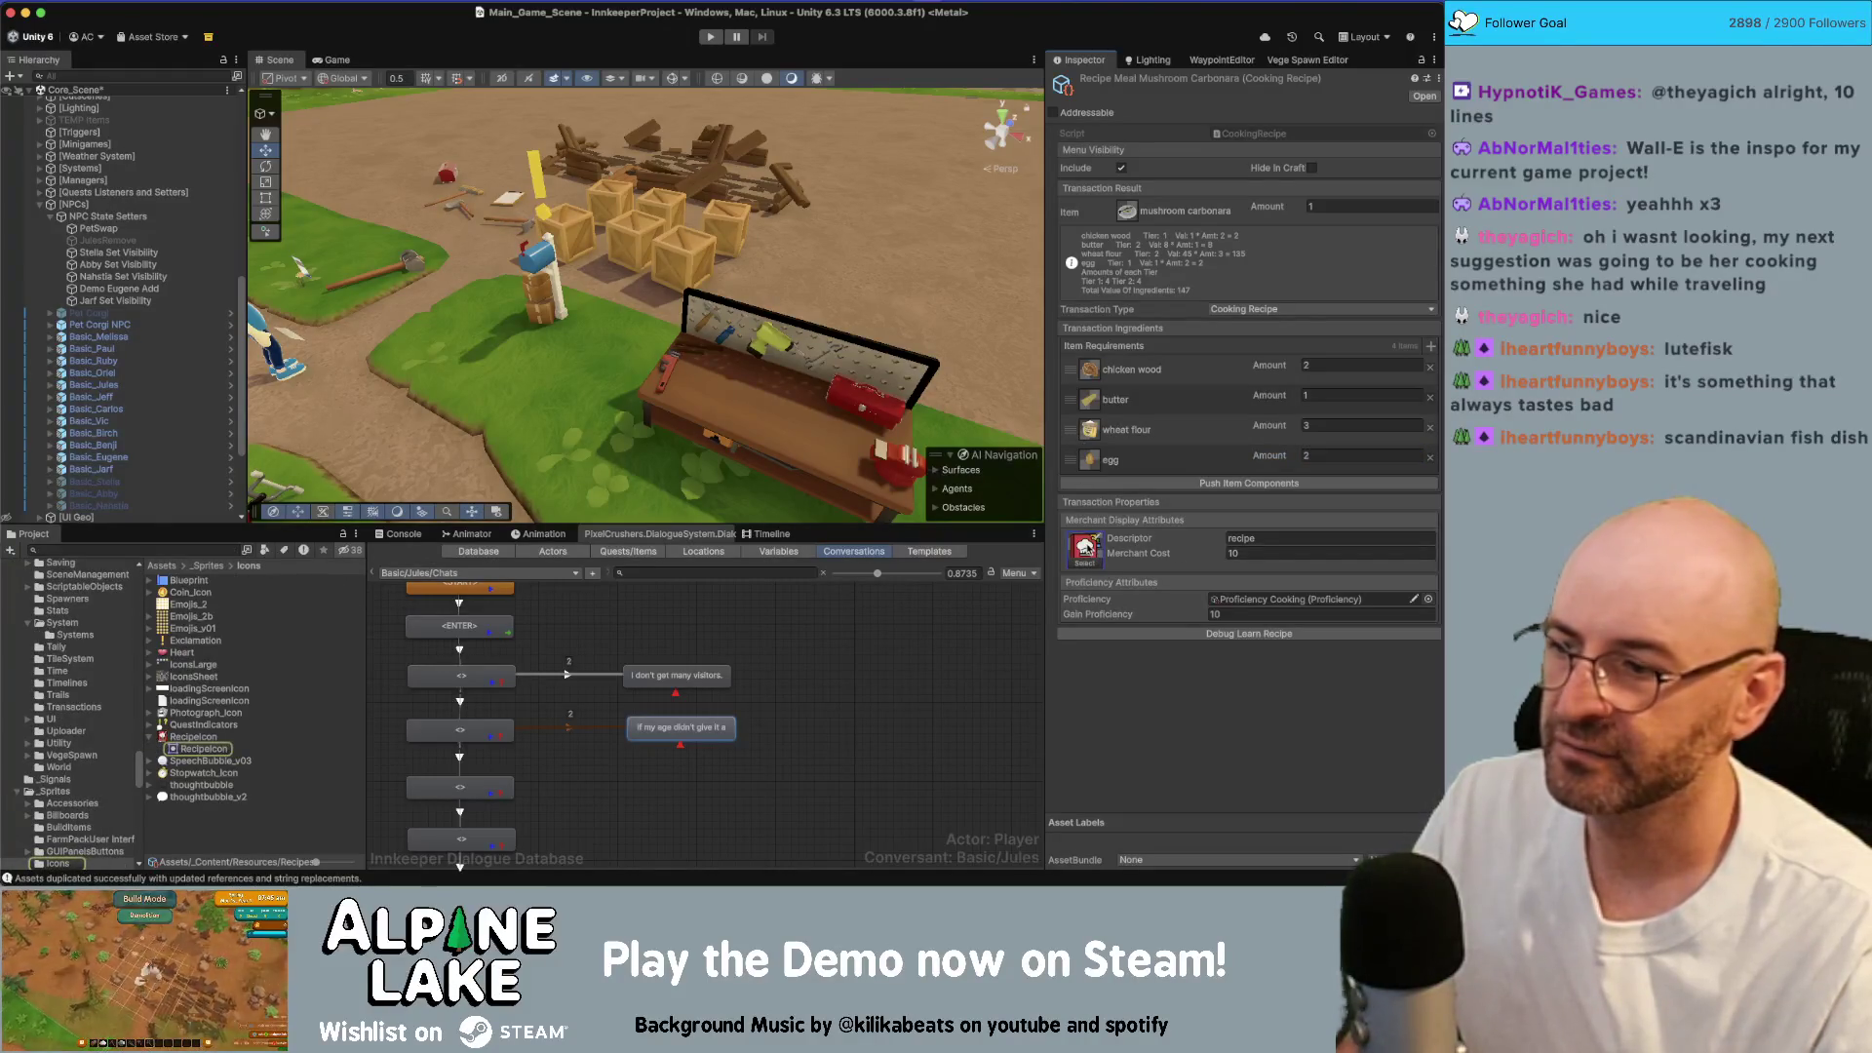
# Step: Select the RecipeIcon sprite to view its import settings and chef-hat preview, then switch to Photoshop
pyautogui.click(208, 738)
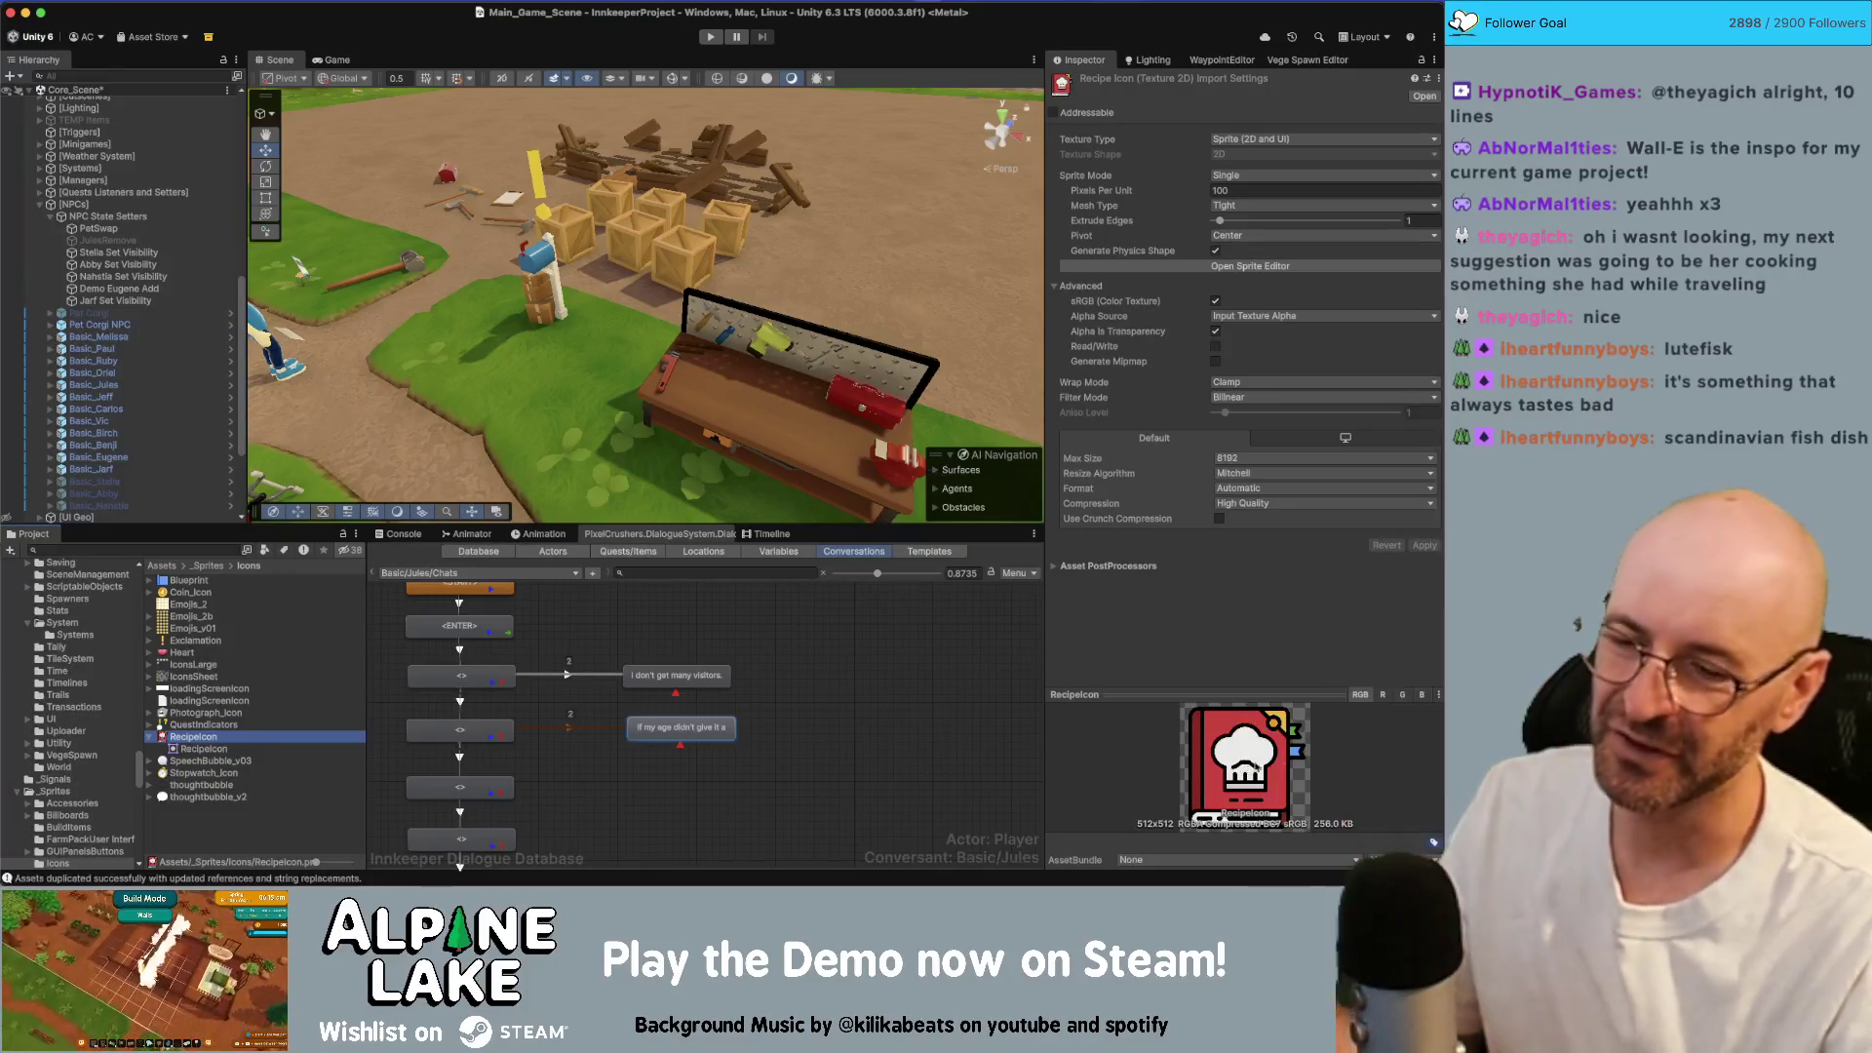
pyautogui.click(1349, 761)
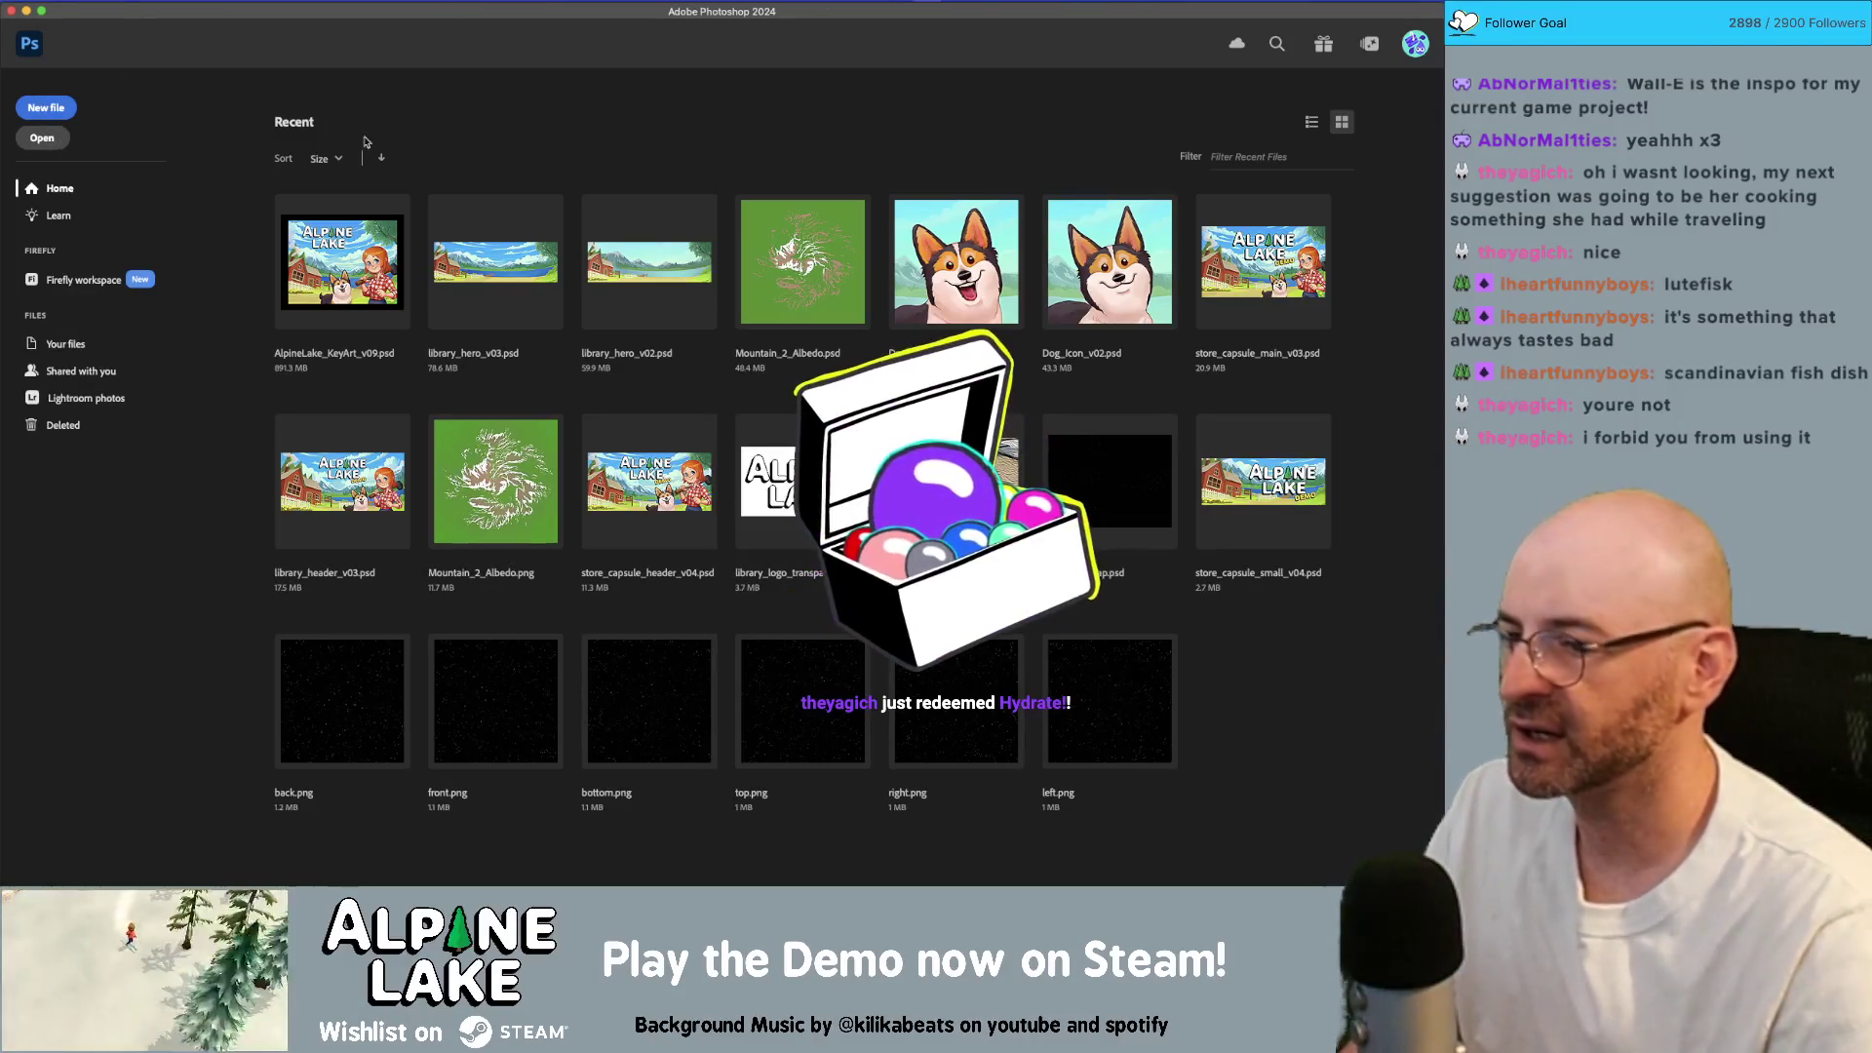
# Step: Browse to the Unity project's Assets/_Sprites/Icons folder in the Open dialog
pyautogui.click(42, 137)
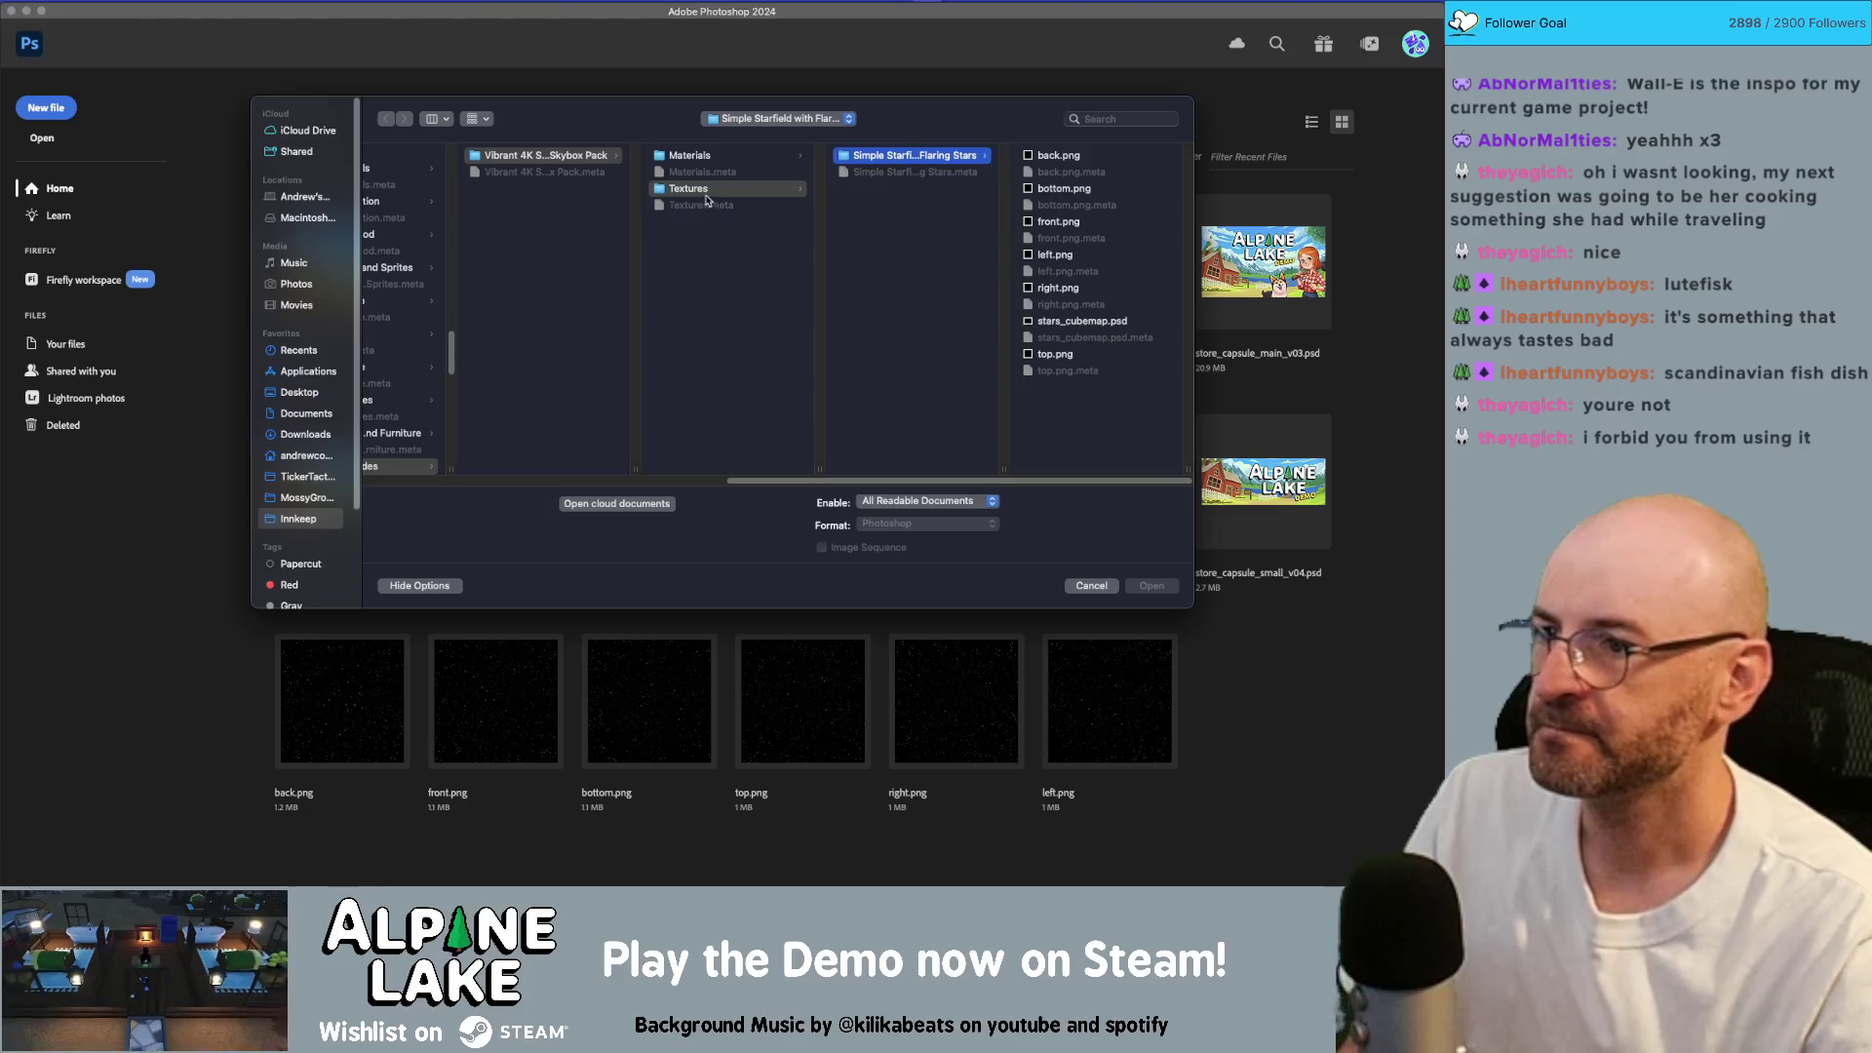
pyautogui.hscroll(-10, 647, 475)
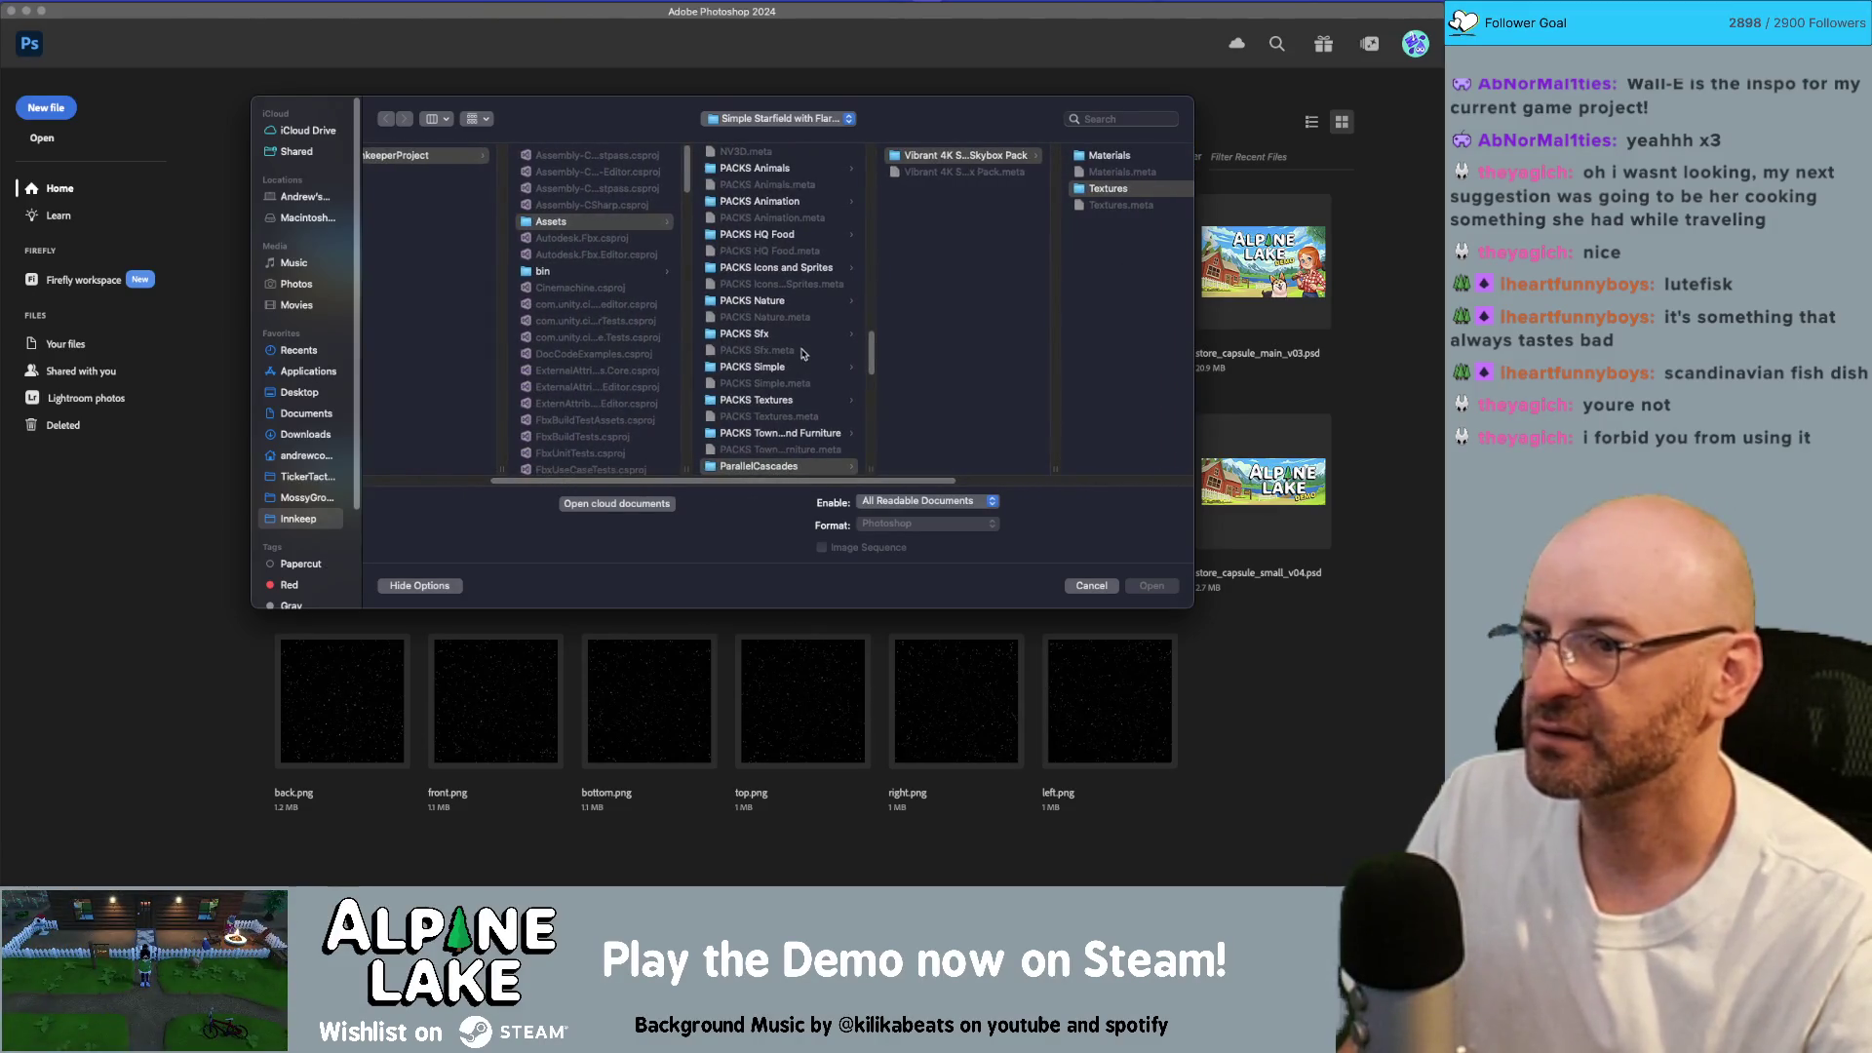
pyautogui.scroll(-3, 806, 351)
pyautogui.scroll(10, 806, 351)
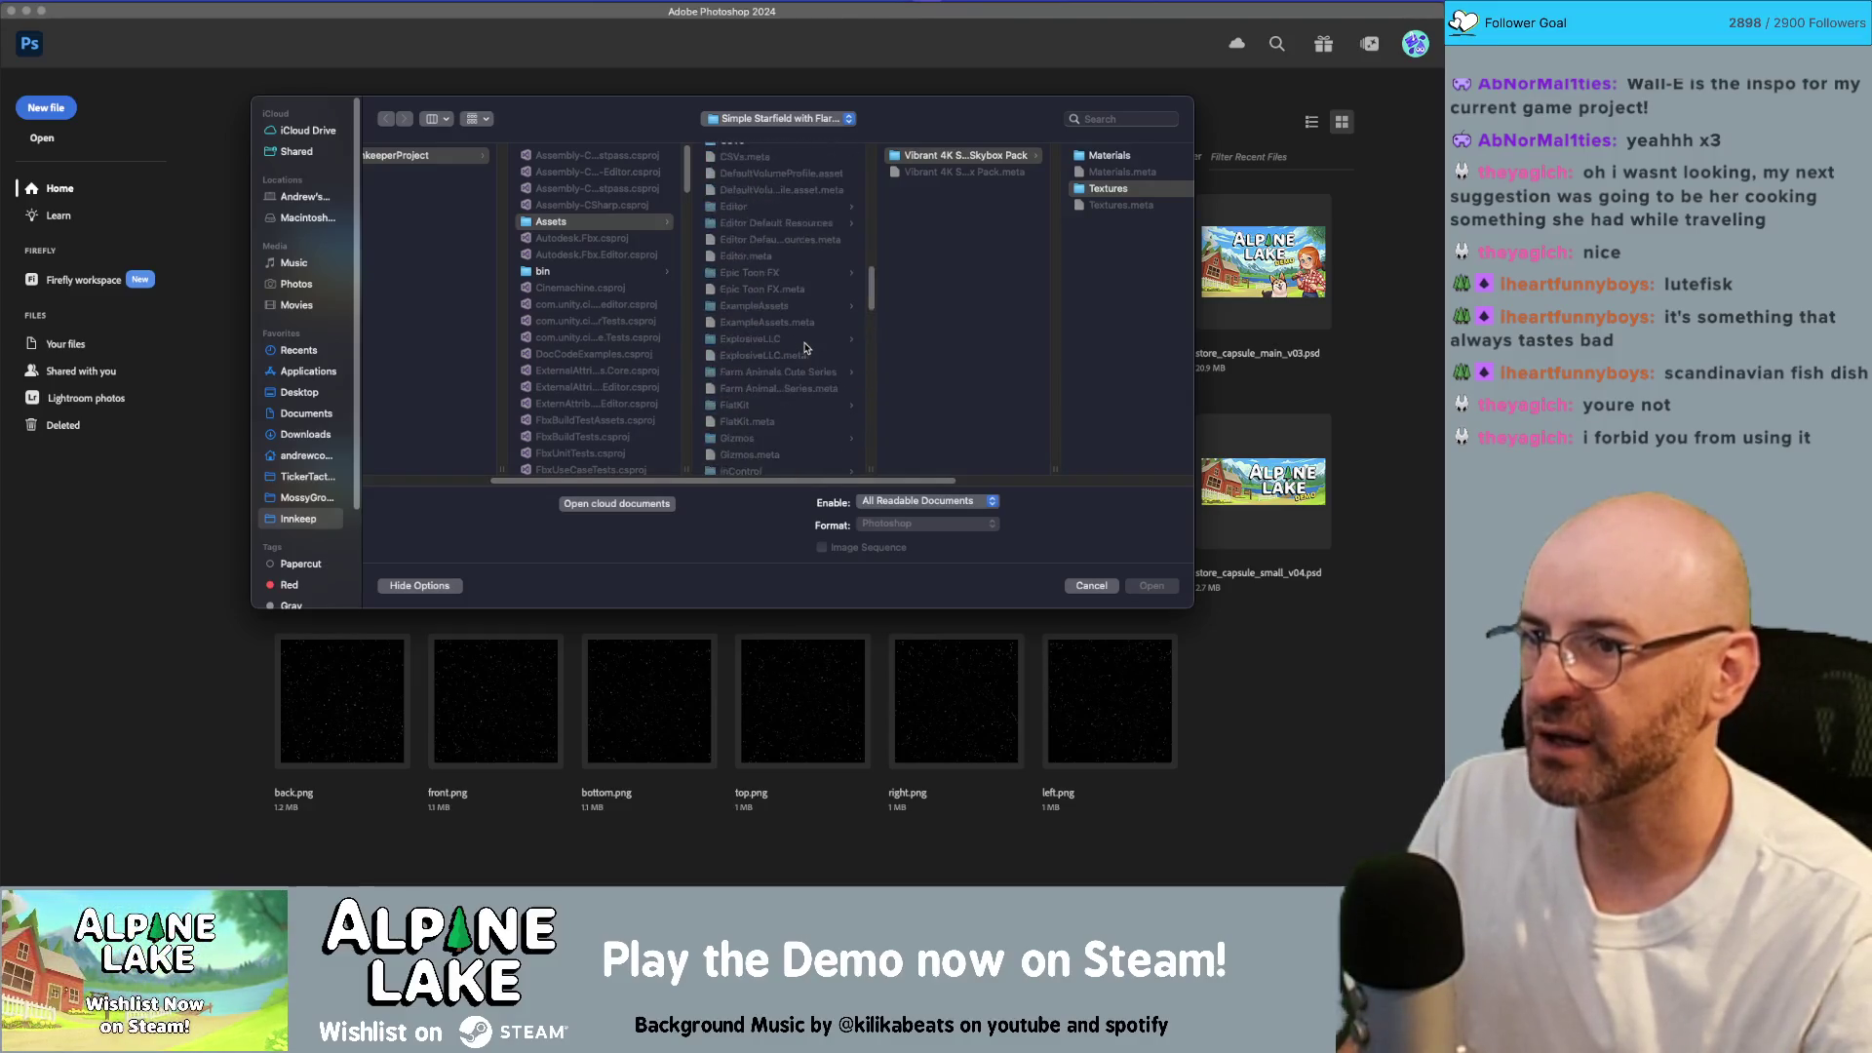
pyautogui.scroll(3, 807, 307)
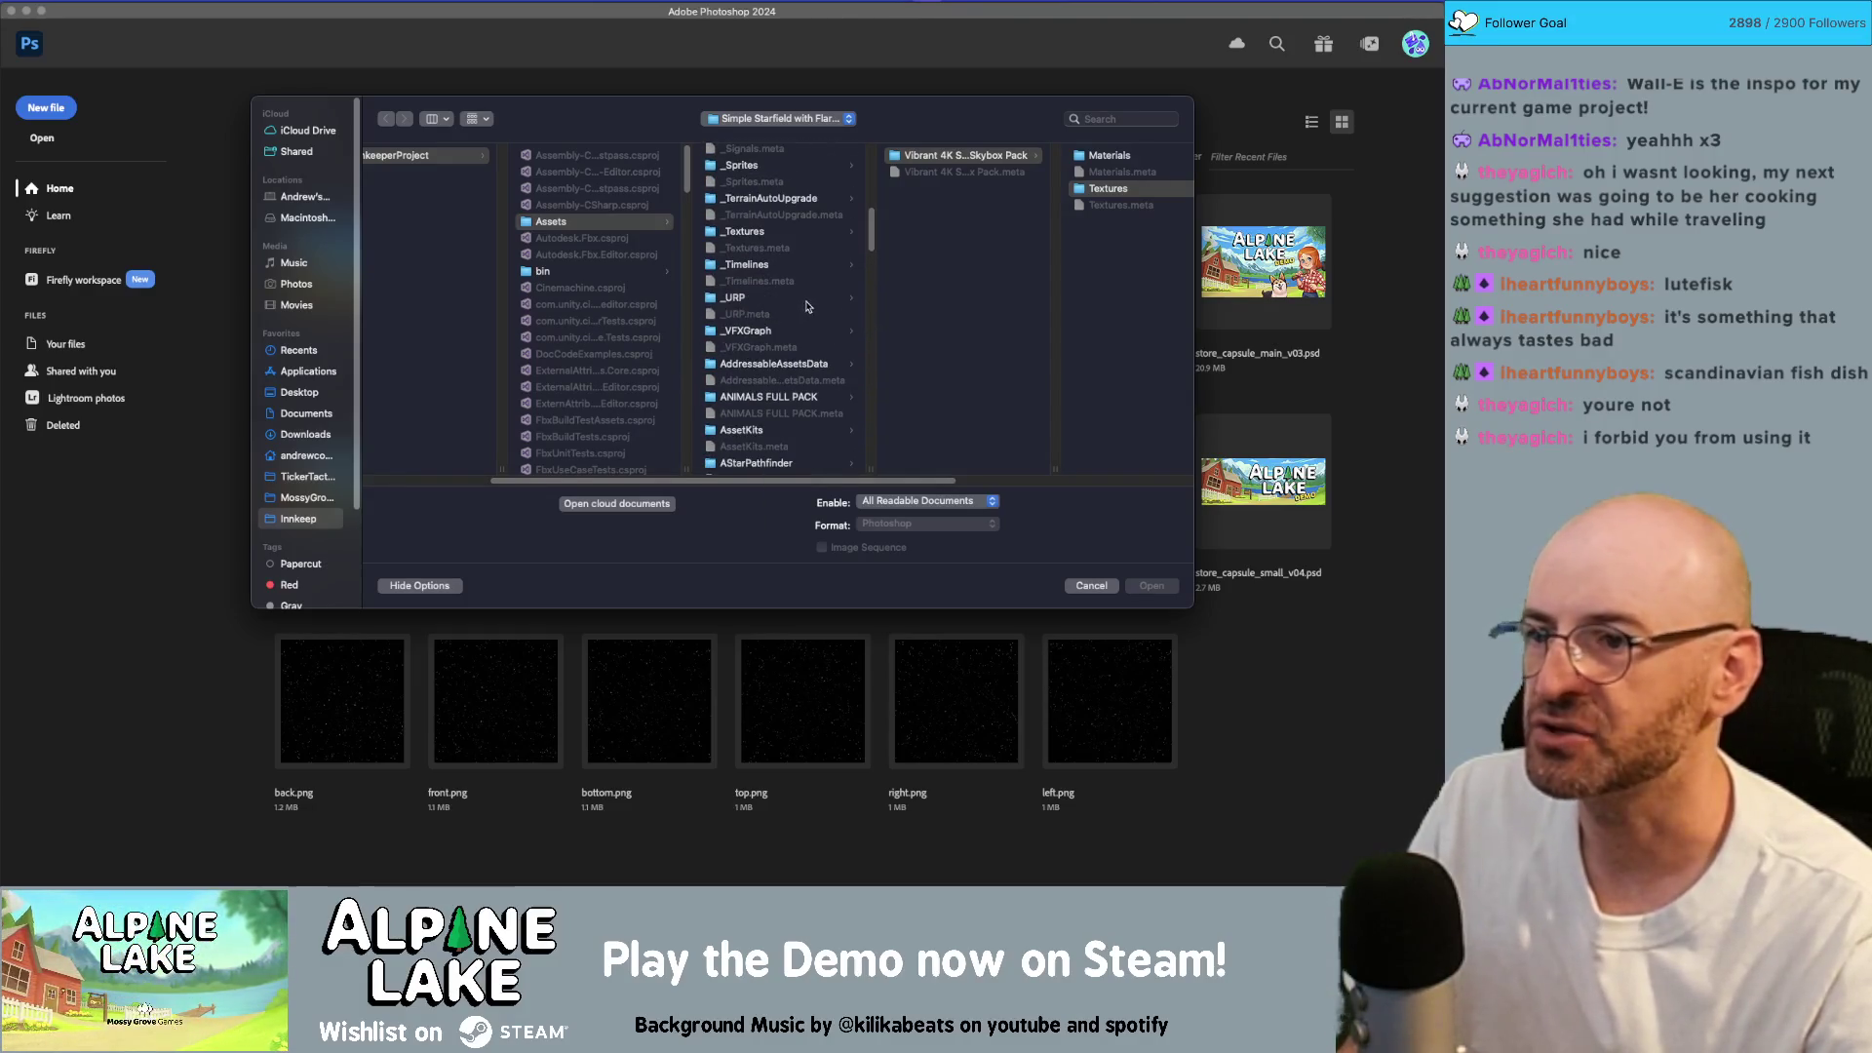
pyautogui.scroll(2, 817, 257)
pyautogui.click(817, 222)
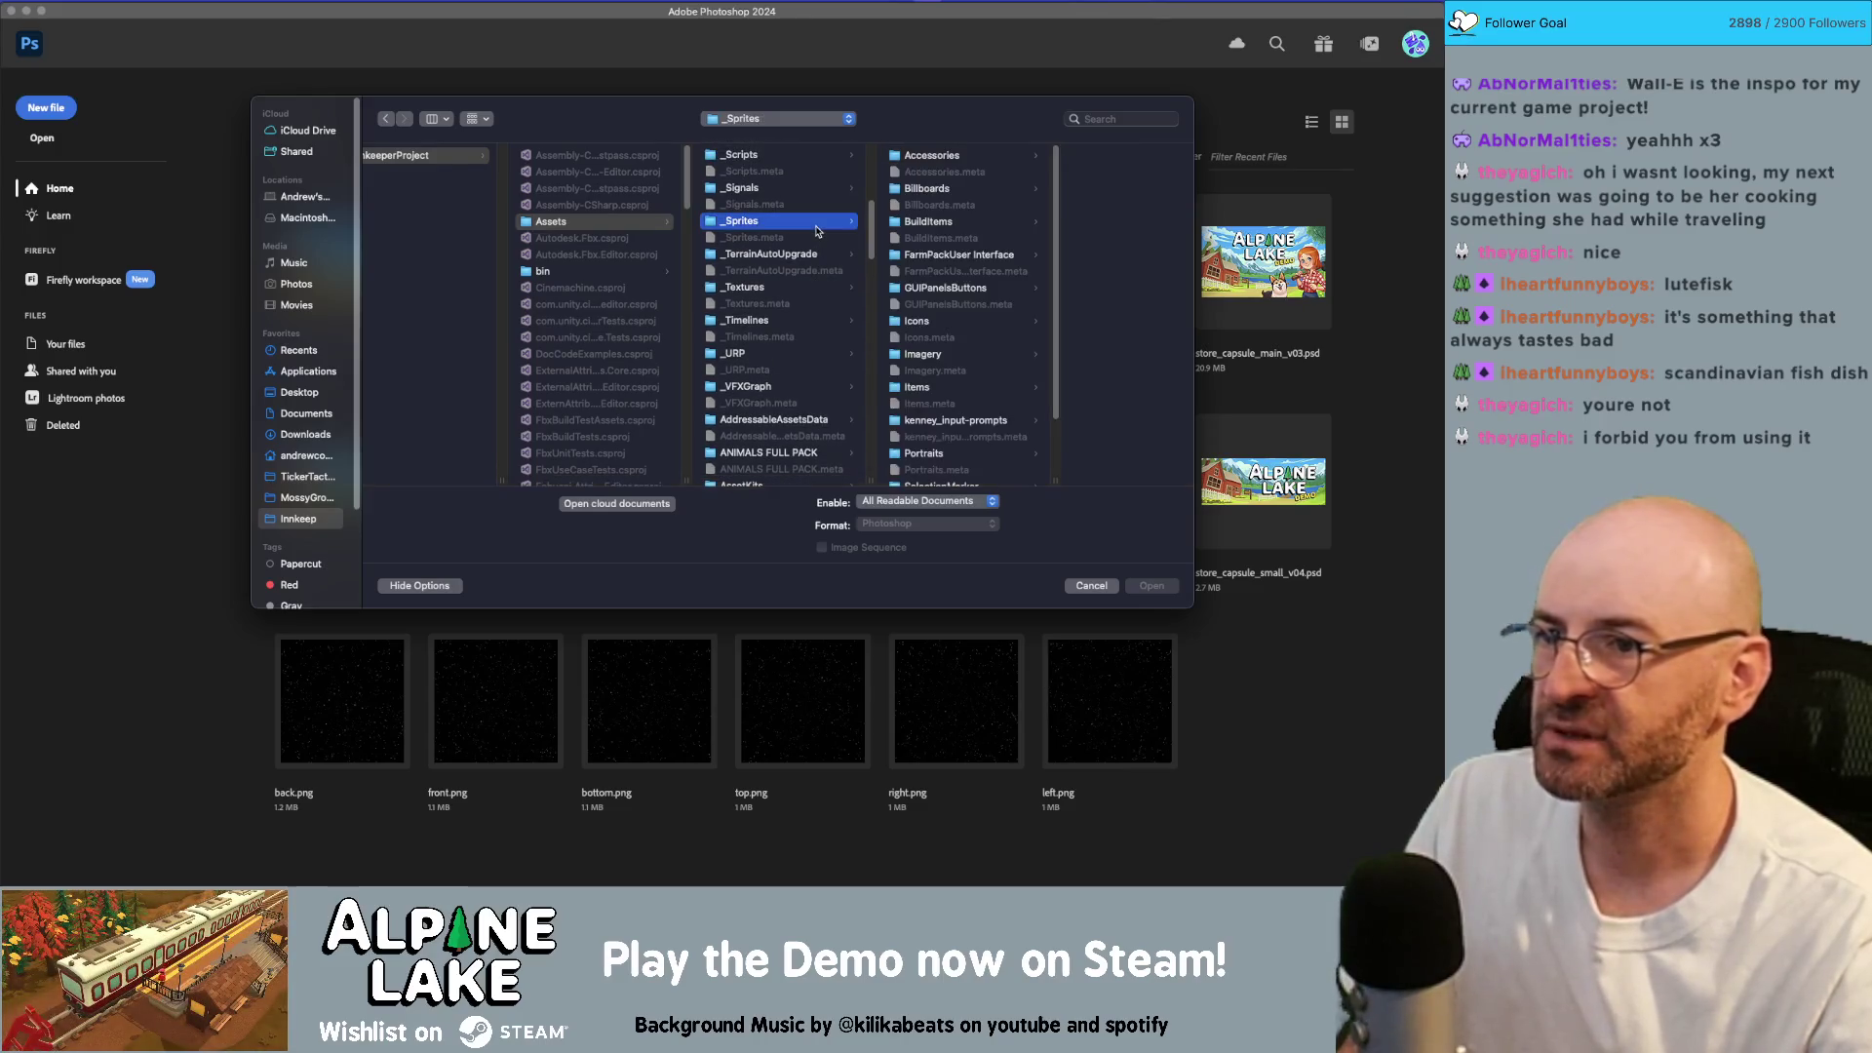
pyautogui.click(965, 325)
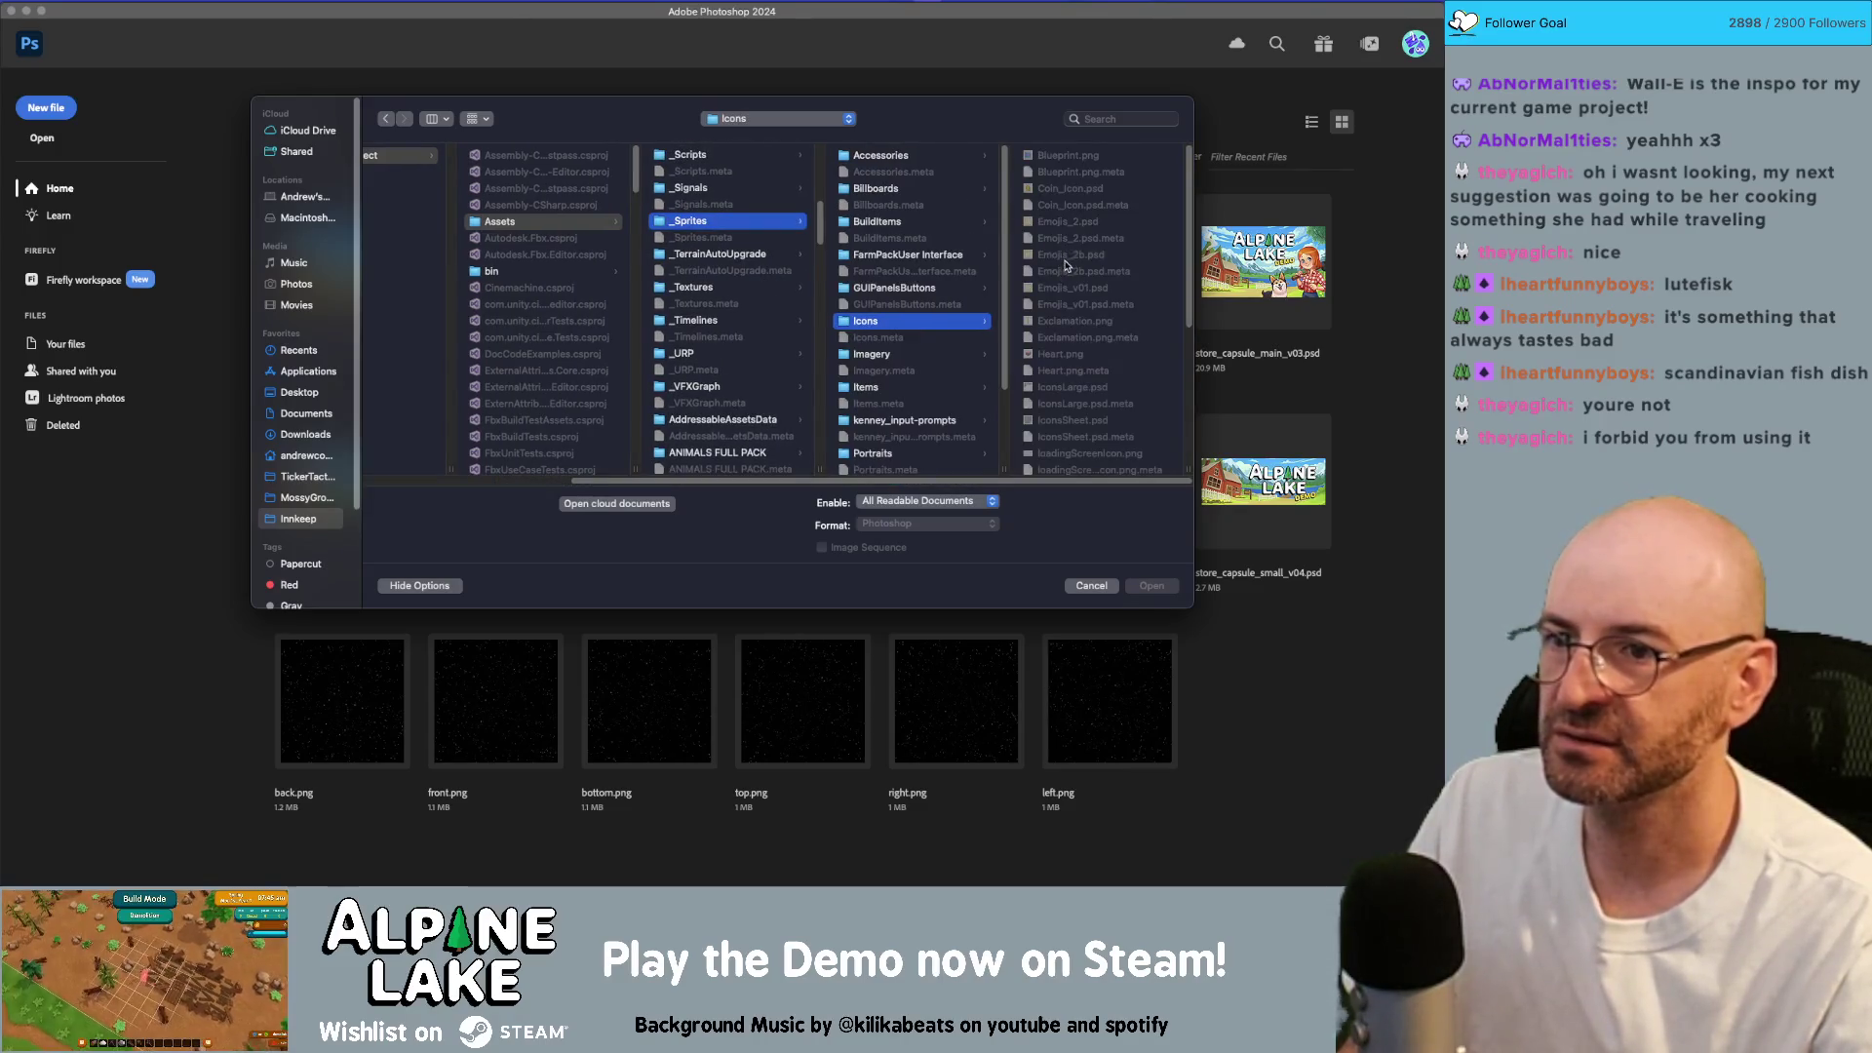
# Step: Preview the icon files there and open IconsSheet.psd
pyautogui.scroll(-5, 1068, 265)
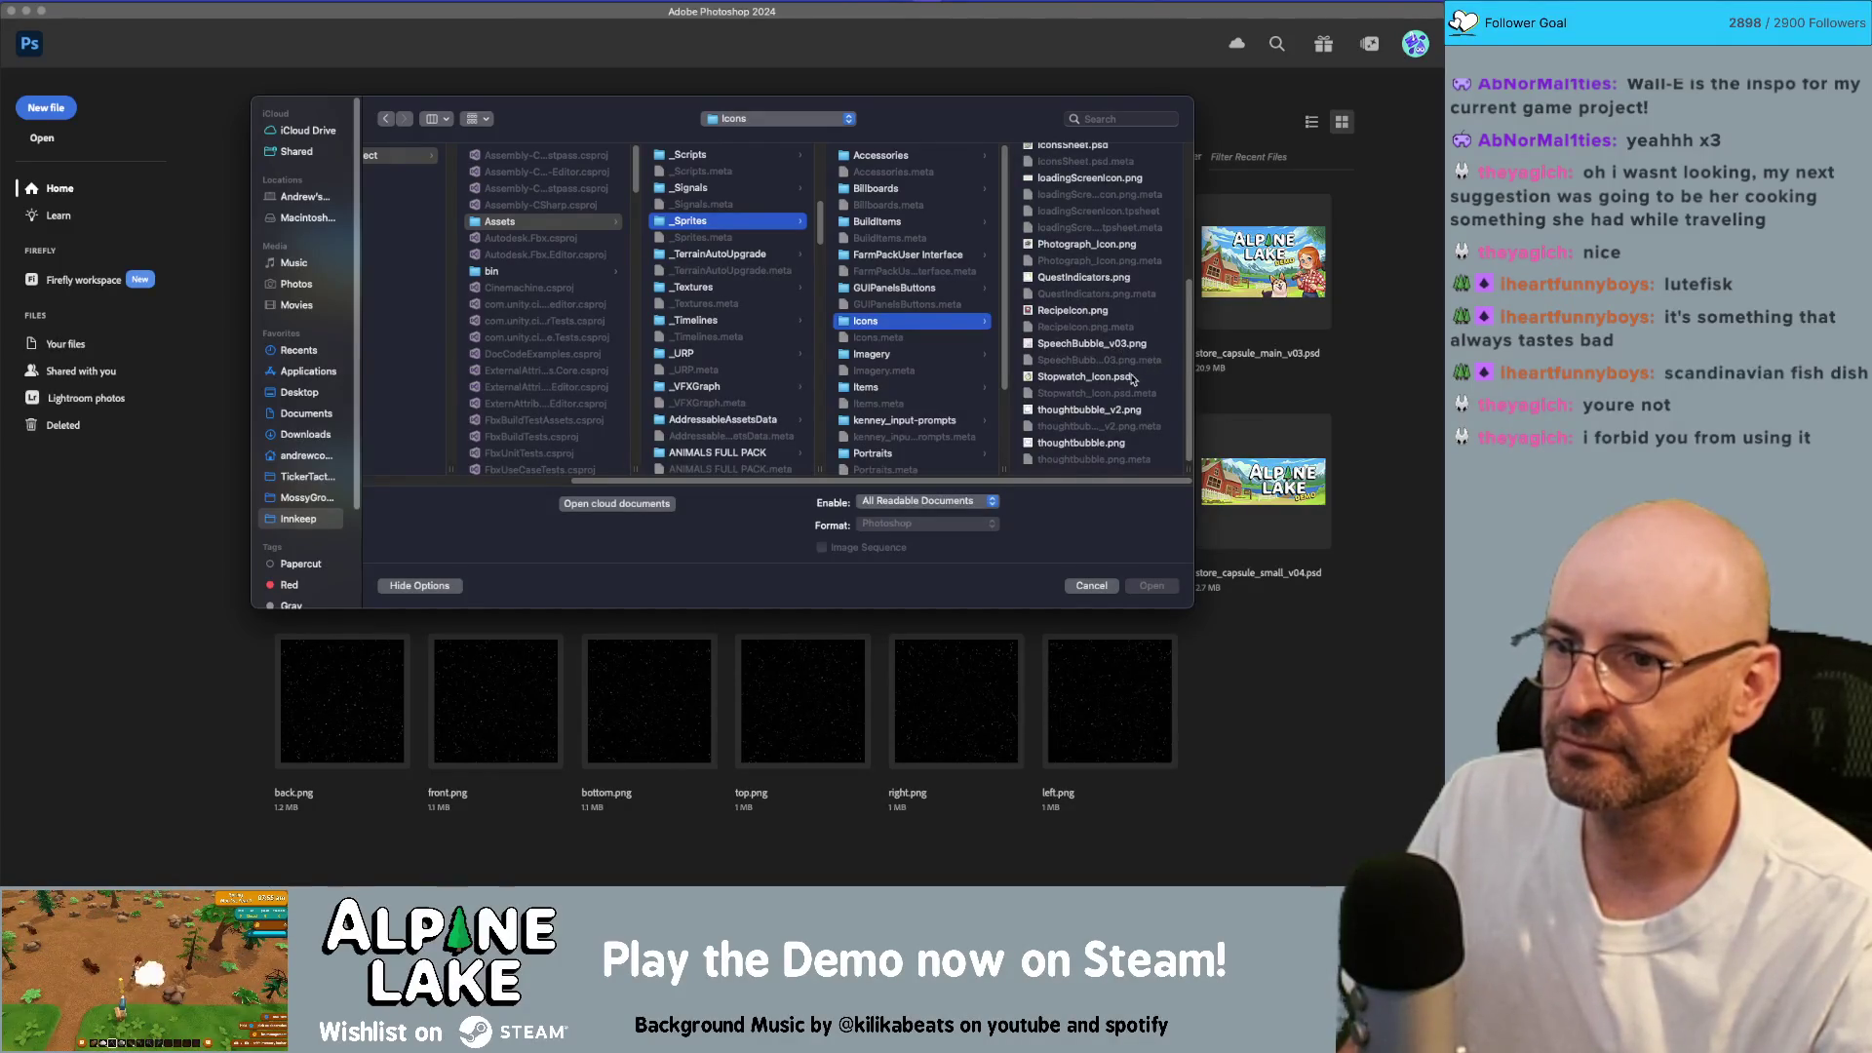
pyautogui.click(1135, 380)
pyautogui.scroll(4, 961, 363)
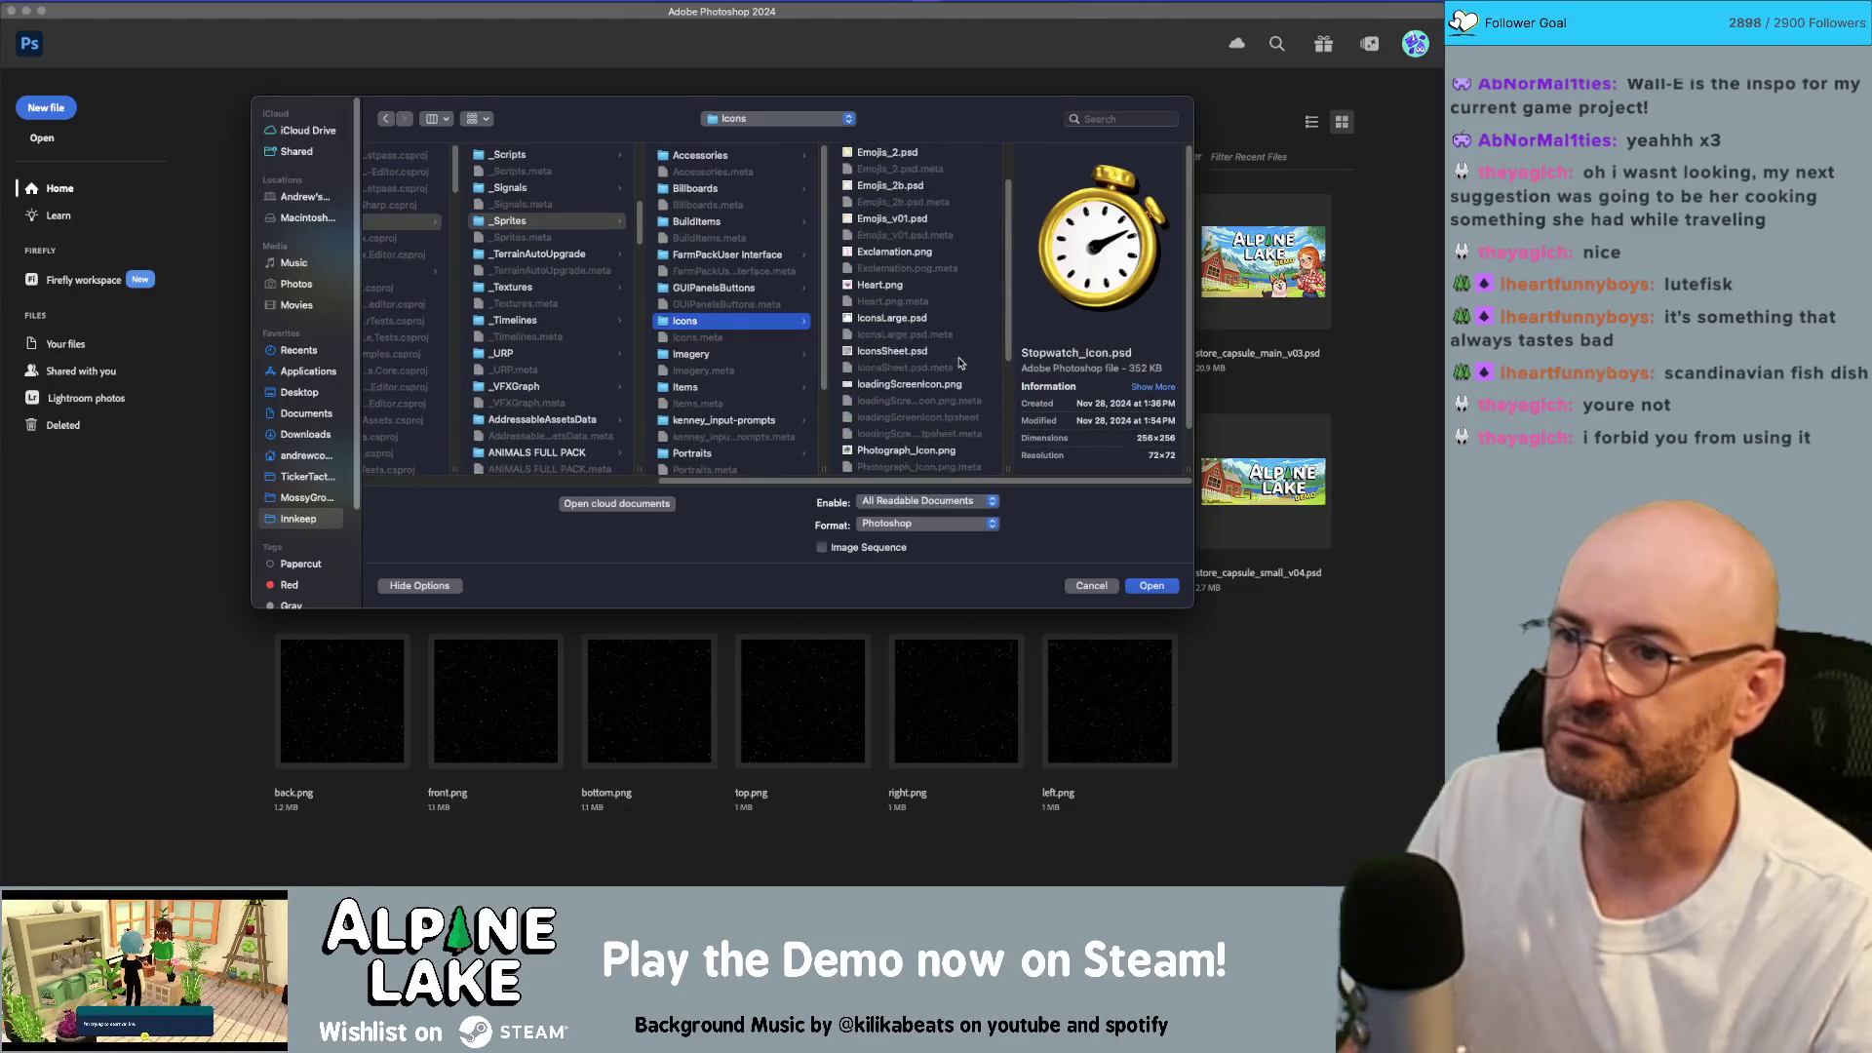
pyautogui.scroll(1, 960, 362)
pyautogui.click(929, 201)
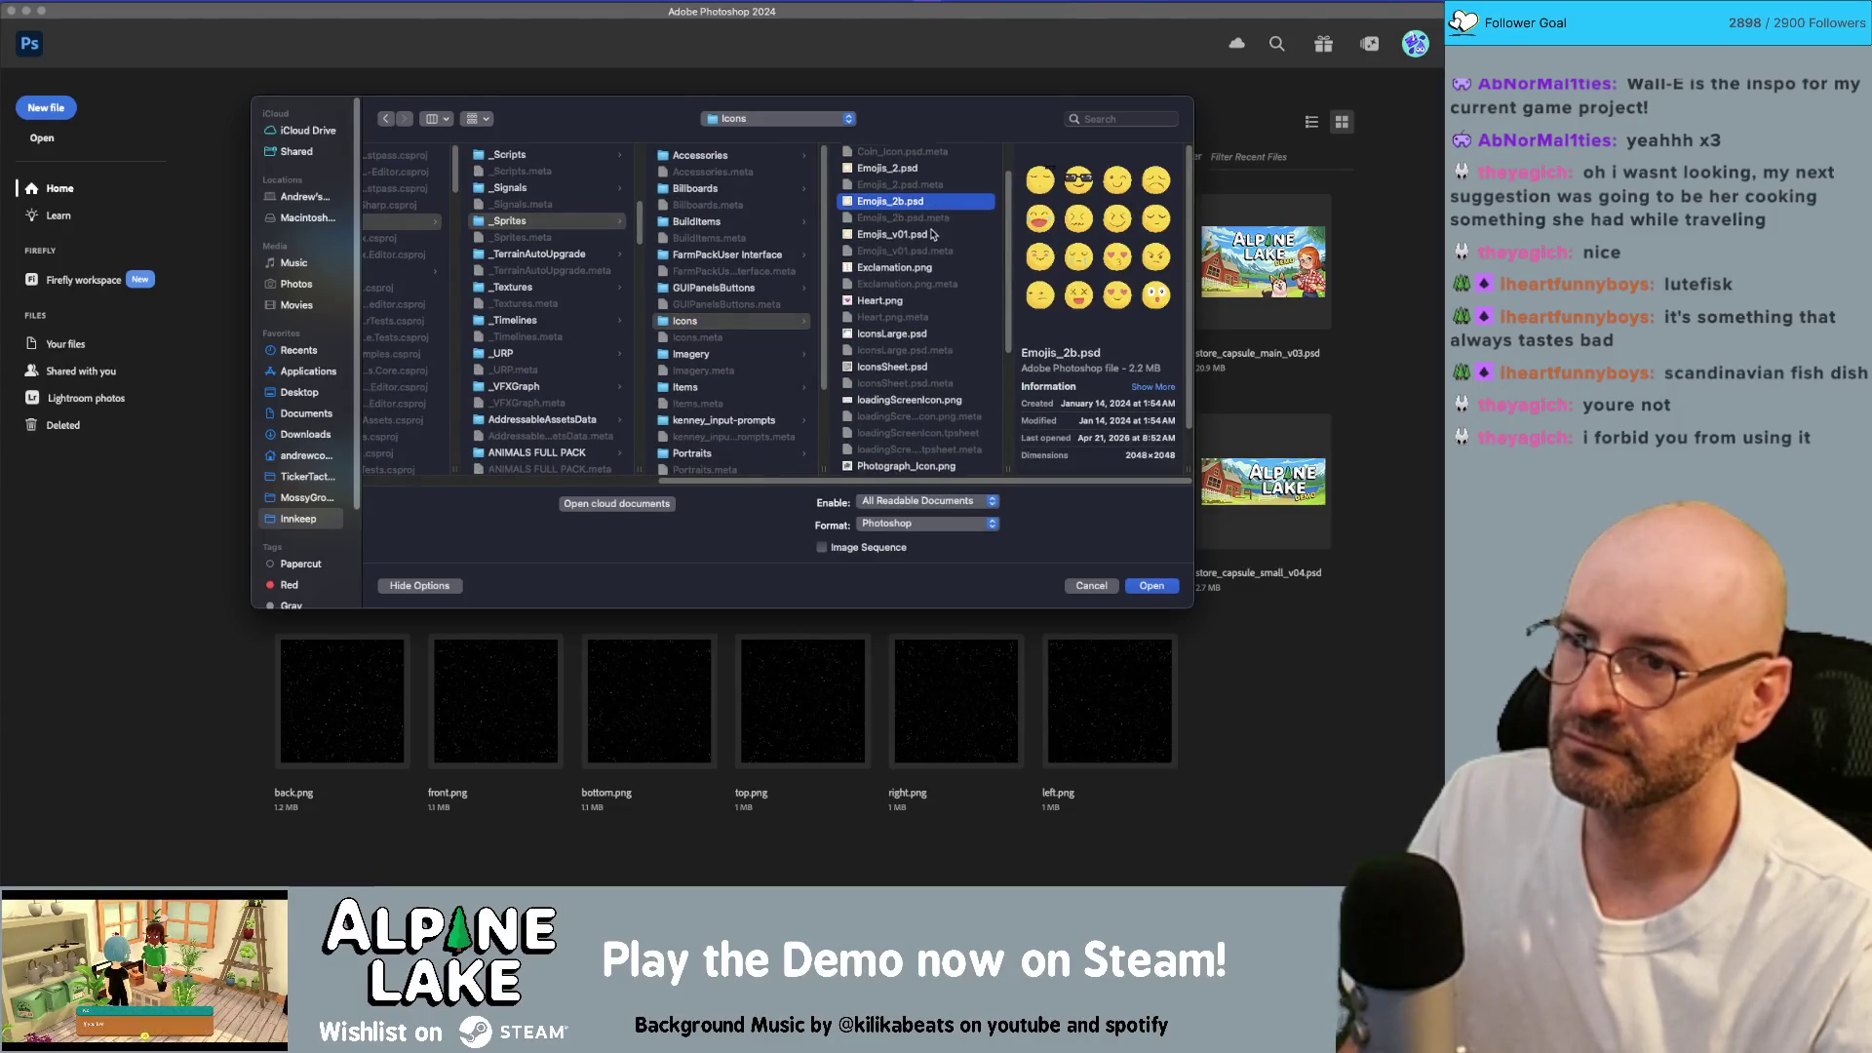
pyautogui.scroll(2, 934, 224)
pyautogui.scroll(-2, 934, 235)
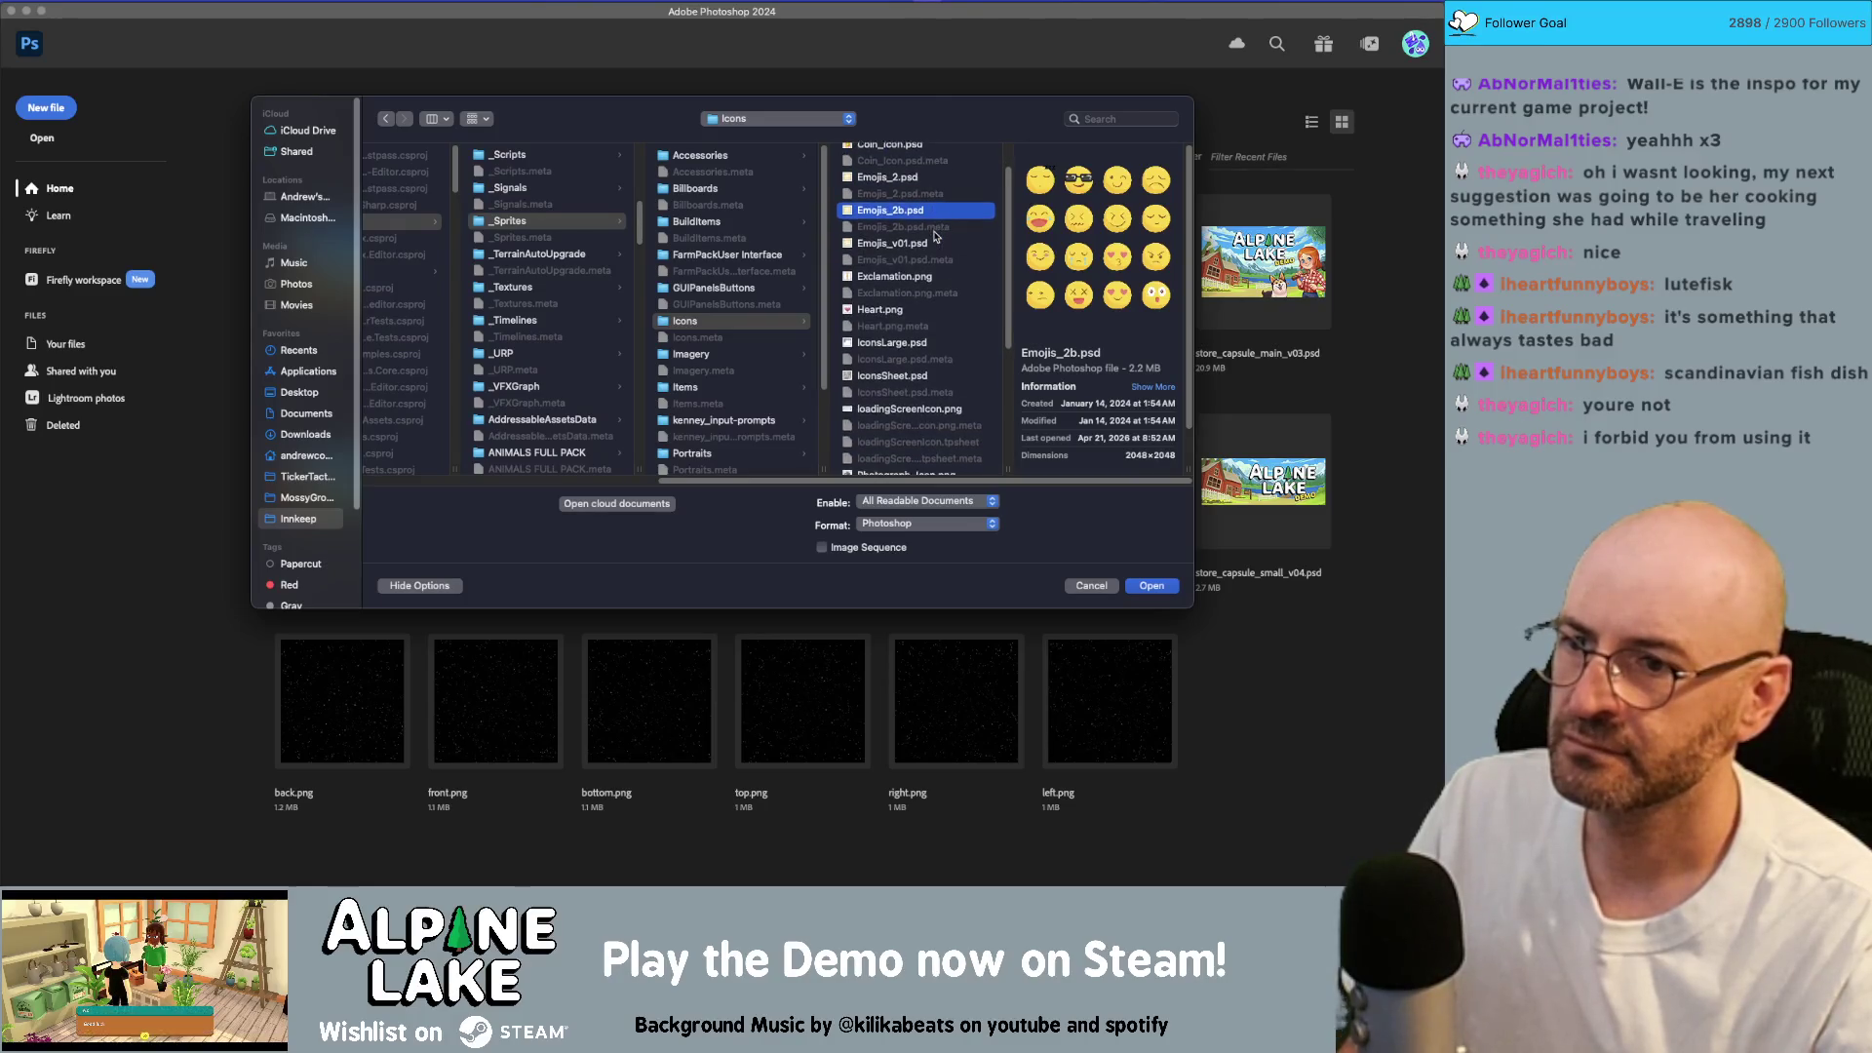
pyautogui.click(905, 339)
pyautogui.click(916, 375)
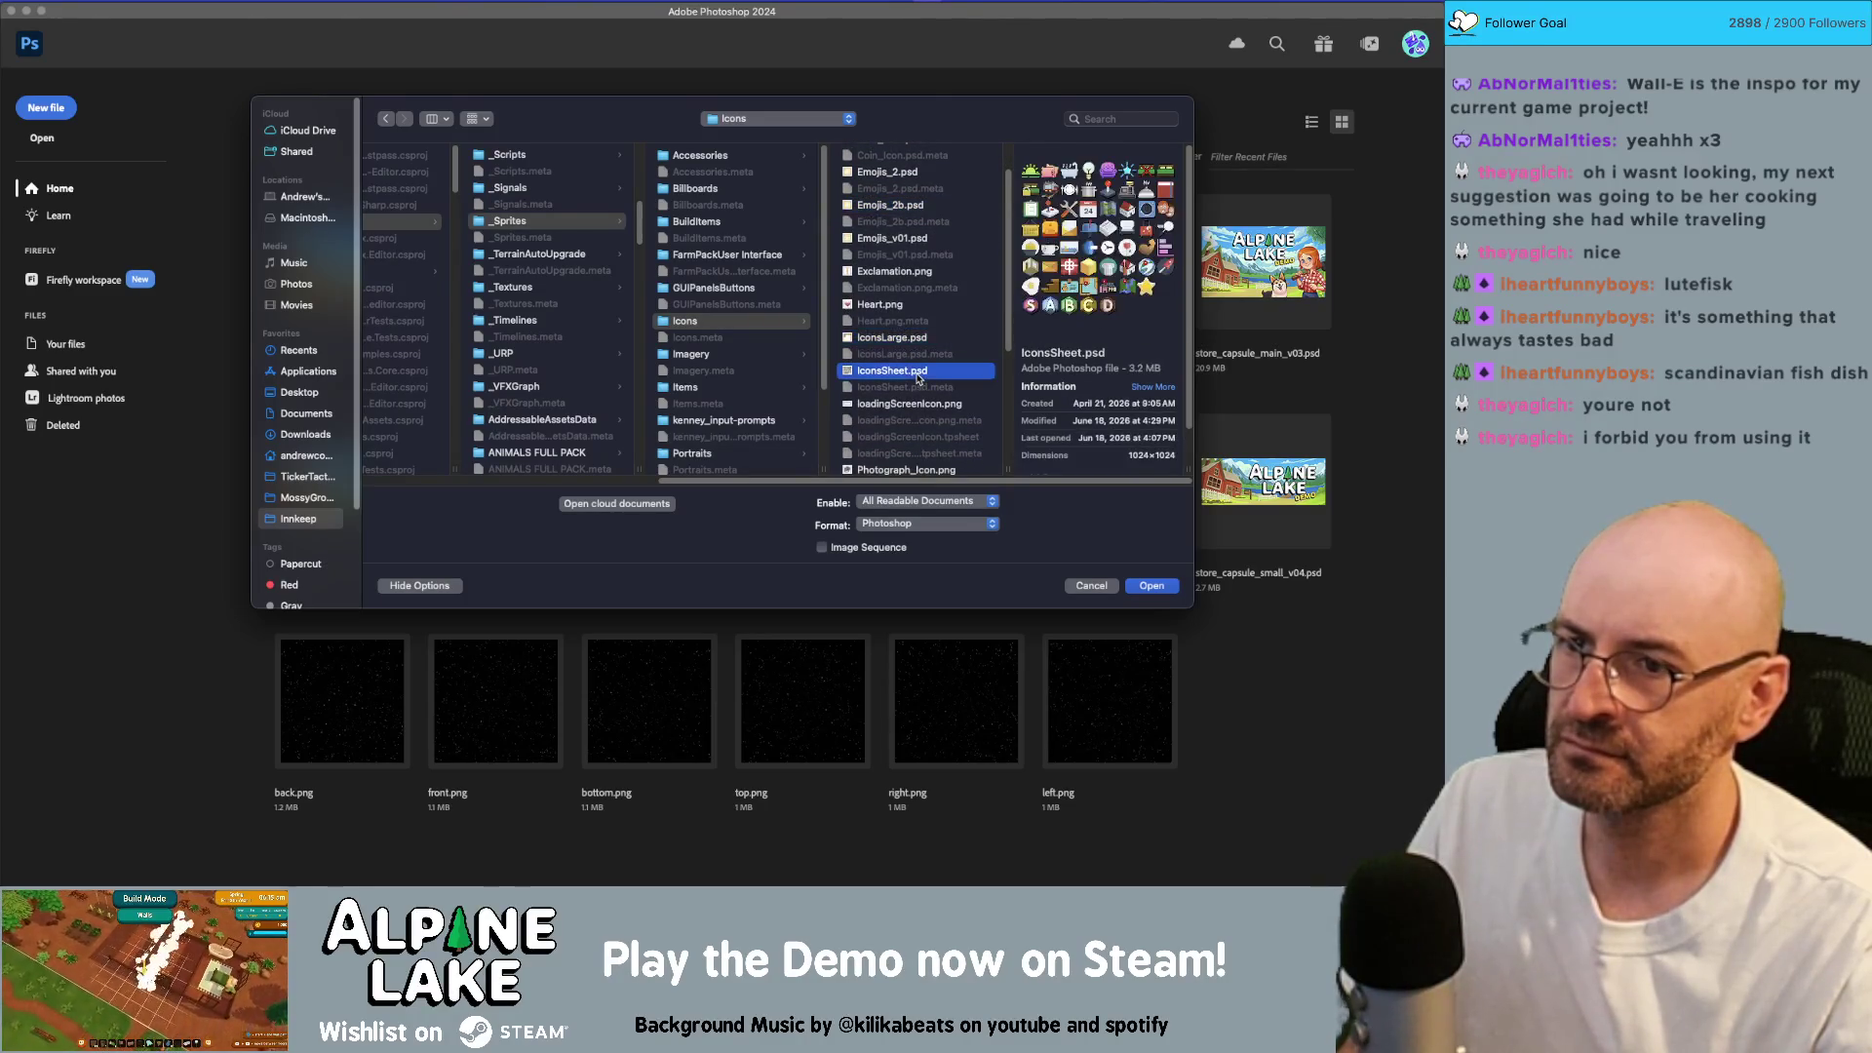
pyautogui.click(910, 342)
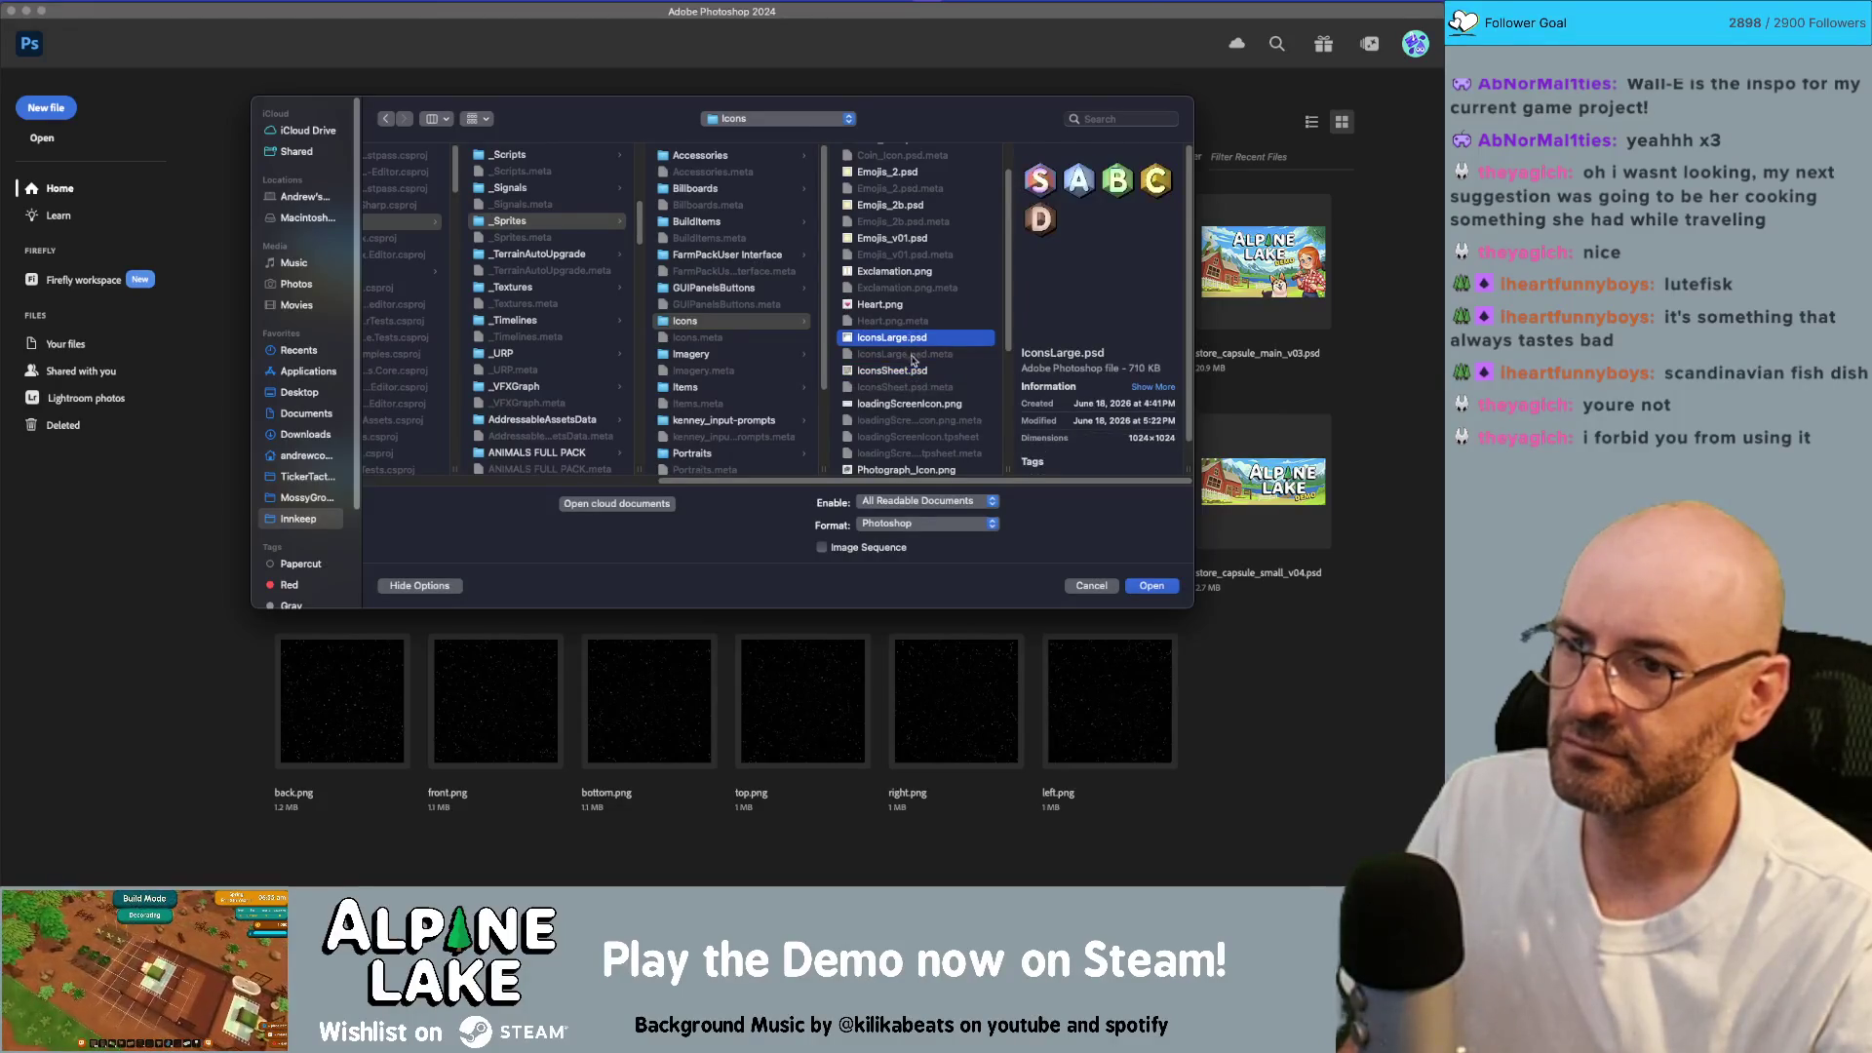
pyautogui.click(908, 372)
pyautogui.doubleClick(906, 370)
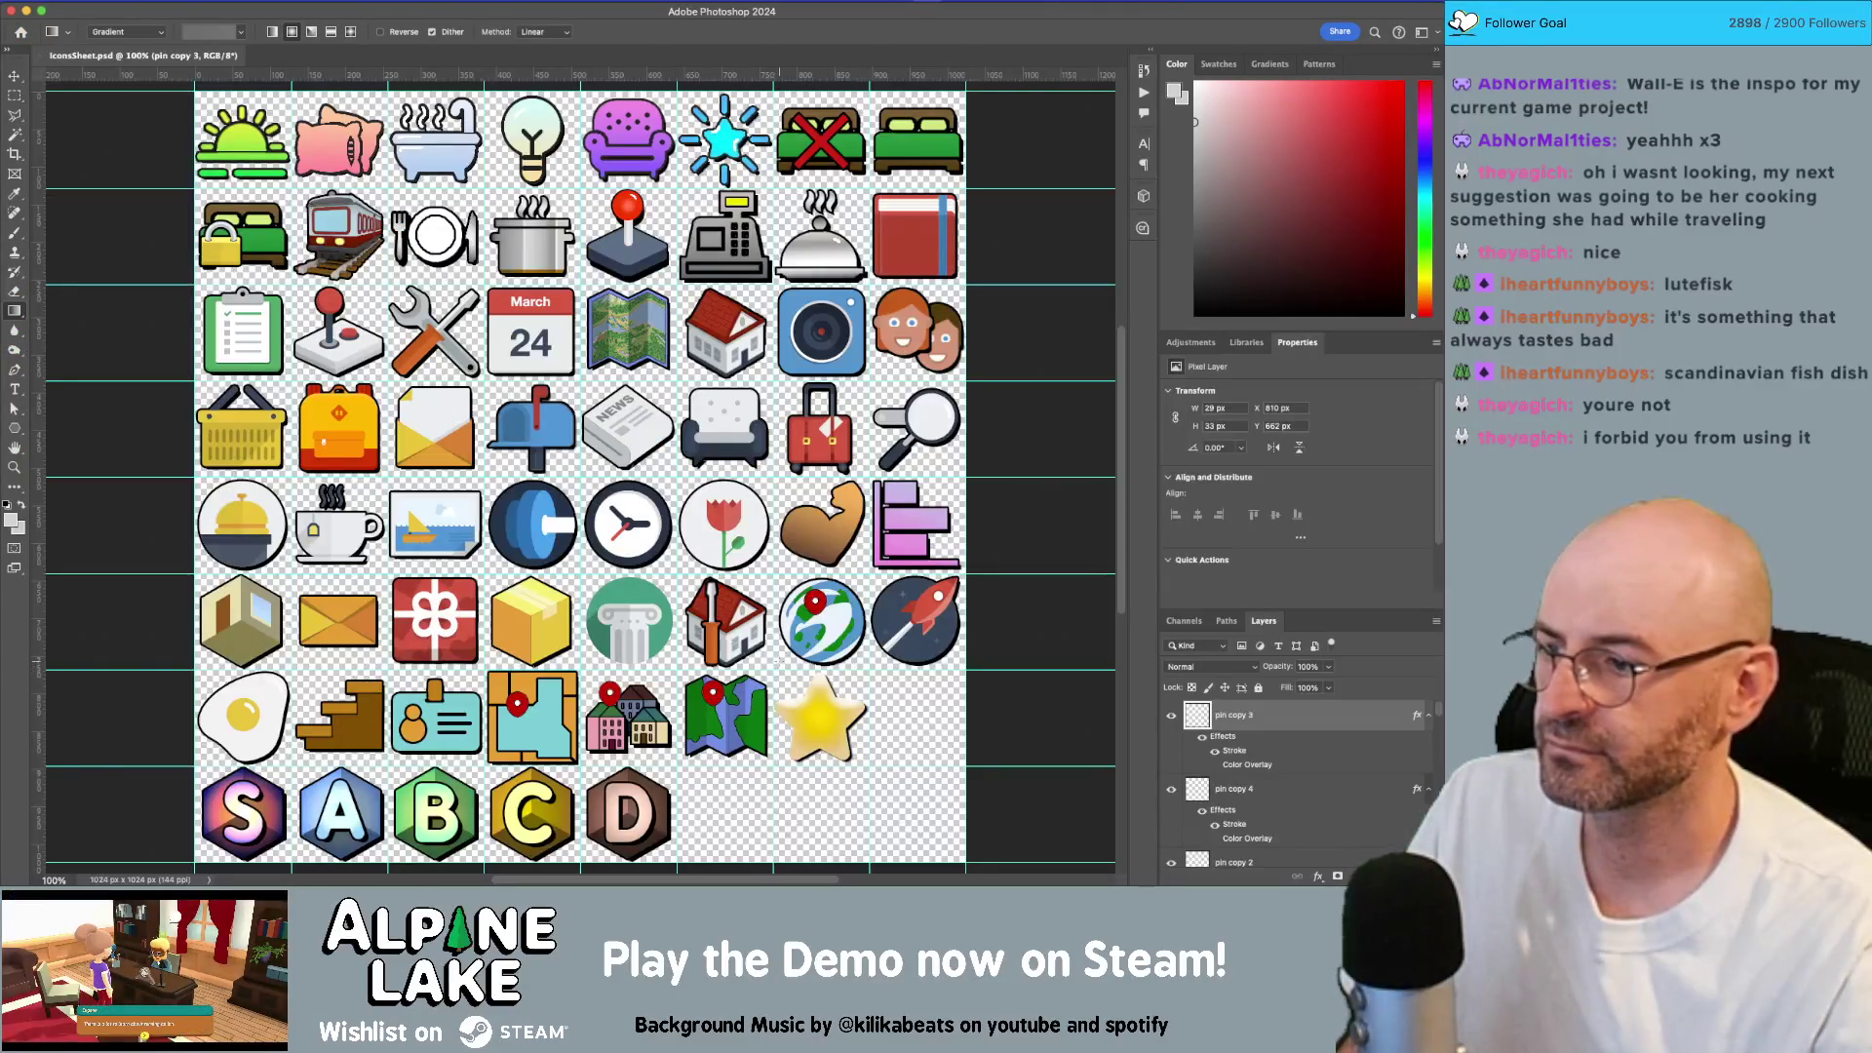
# Step: Zoom in on the empty cells after the yellow star and D badge in the last icon row
pyautogui.scroll(-3, 771, 679)
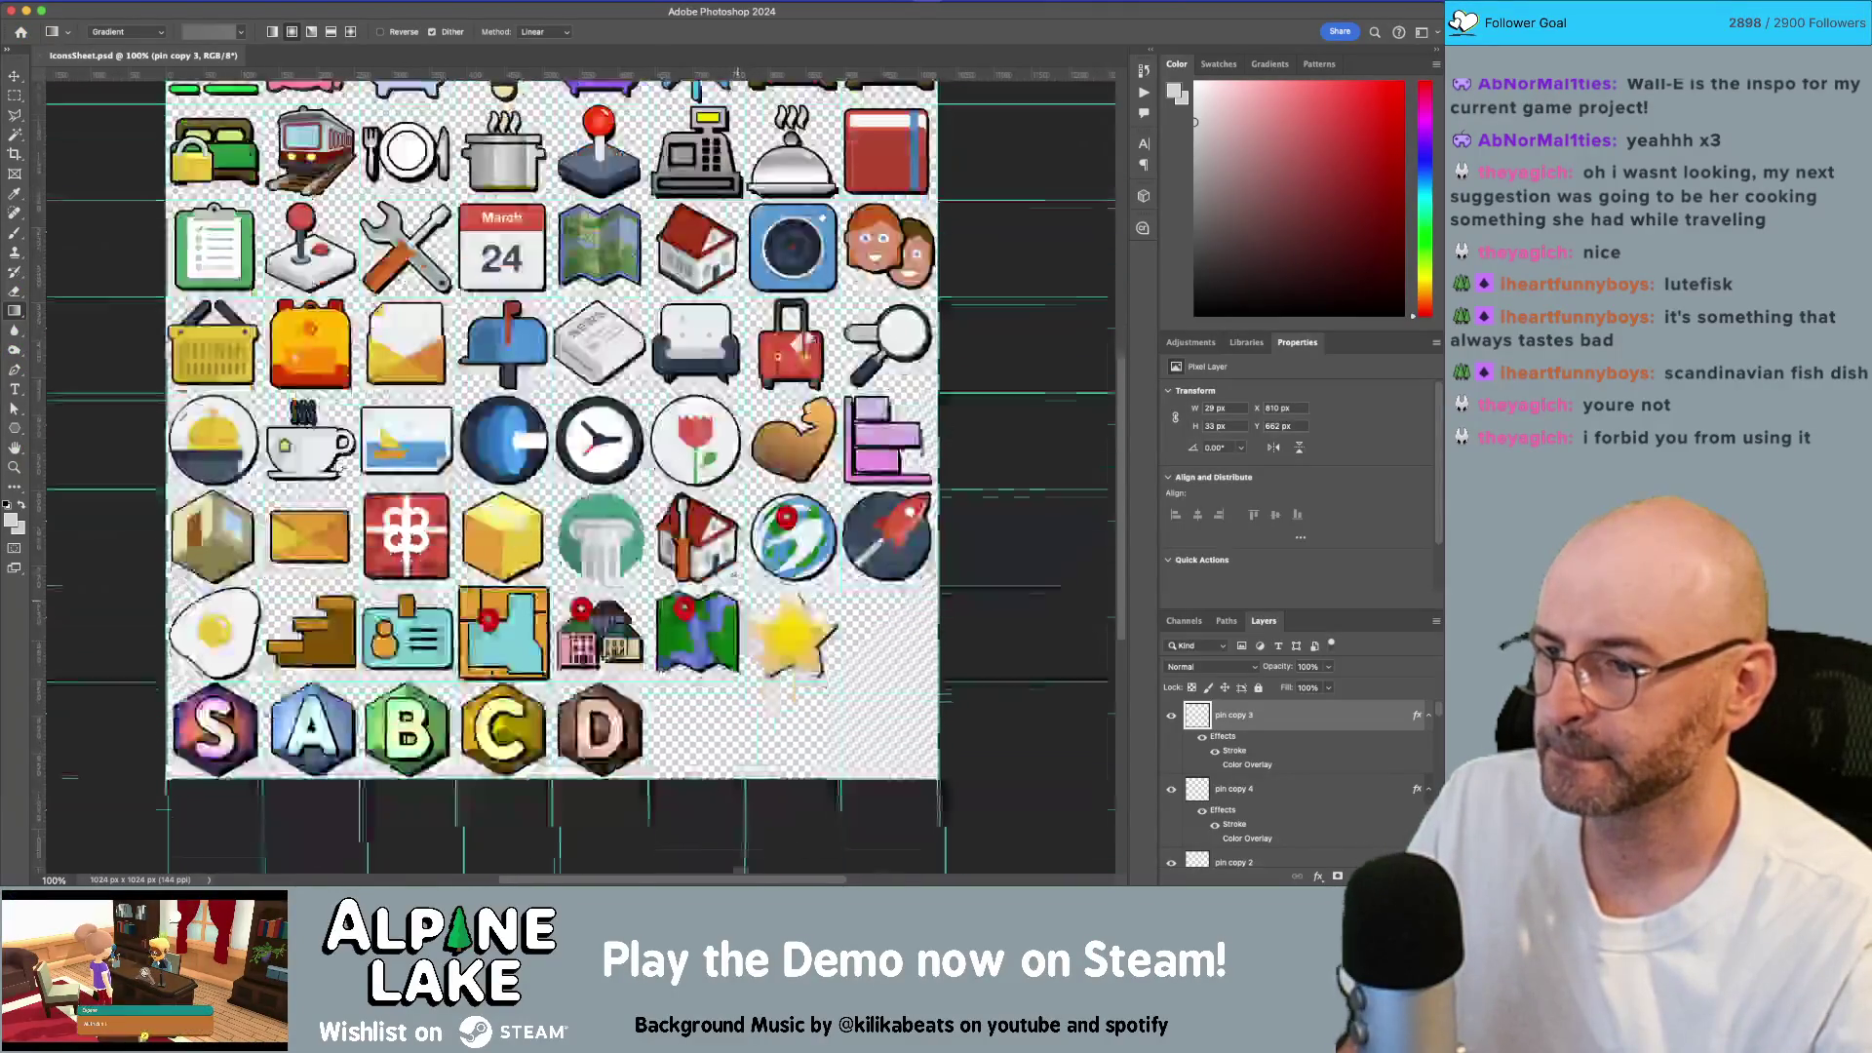
pyautogui.press('z')
pyautogui.click(750, 725)
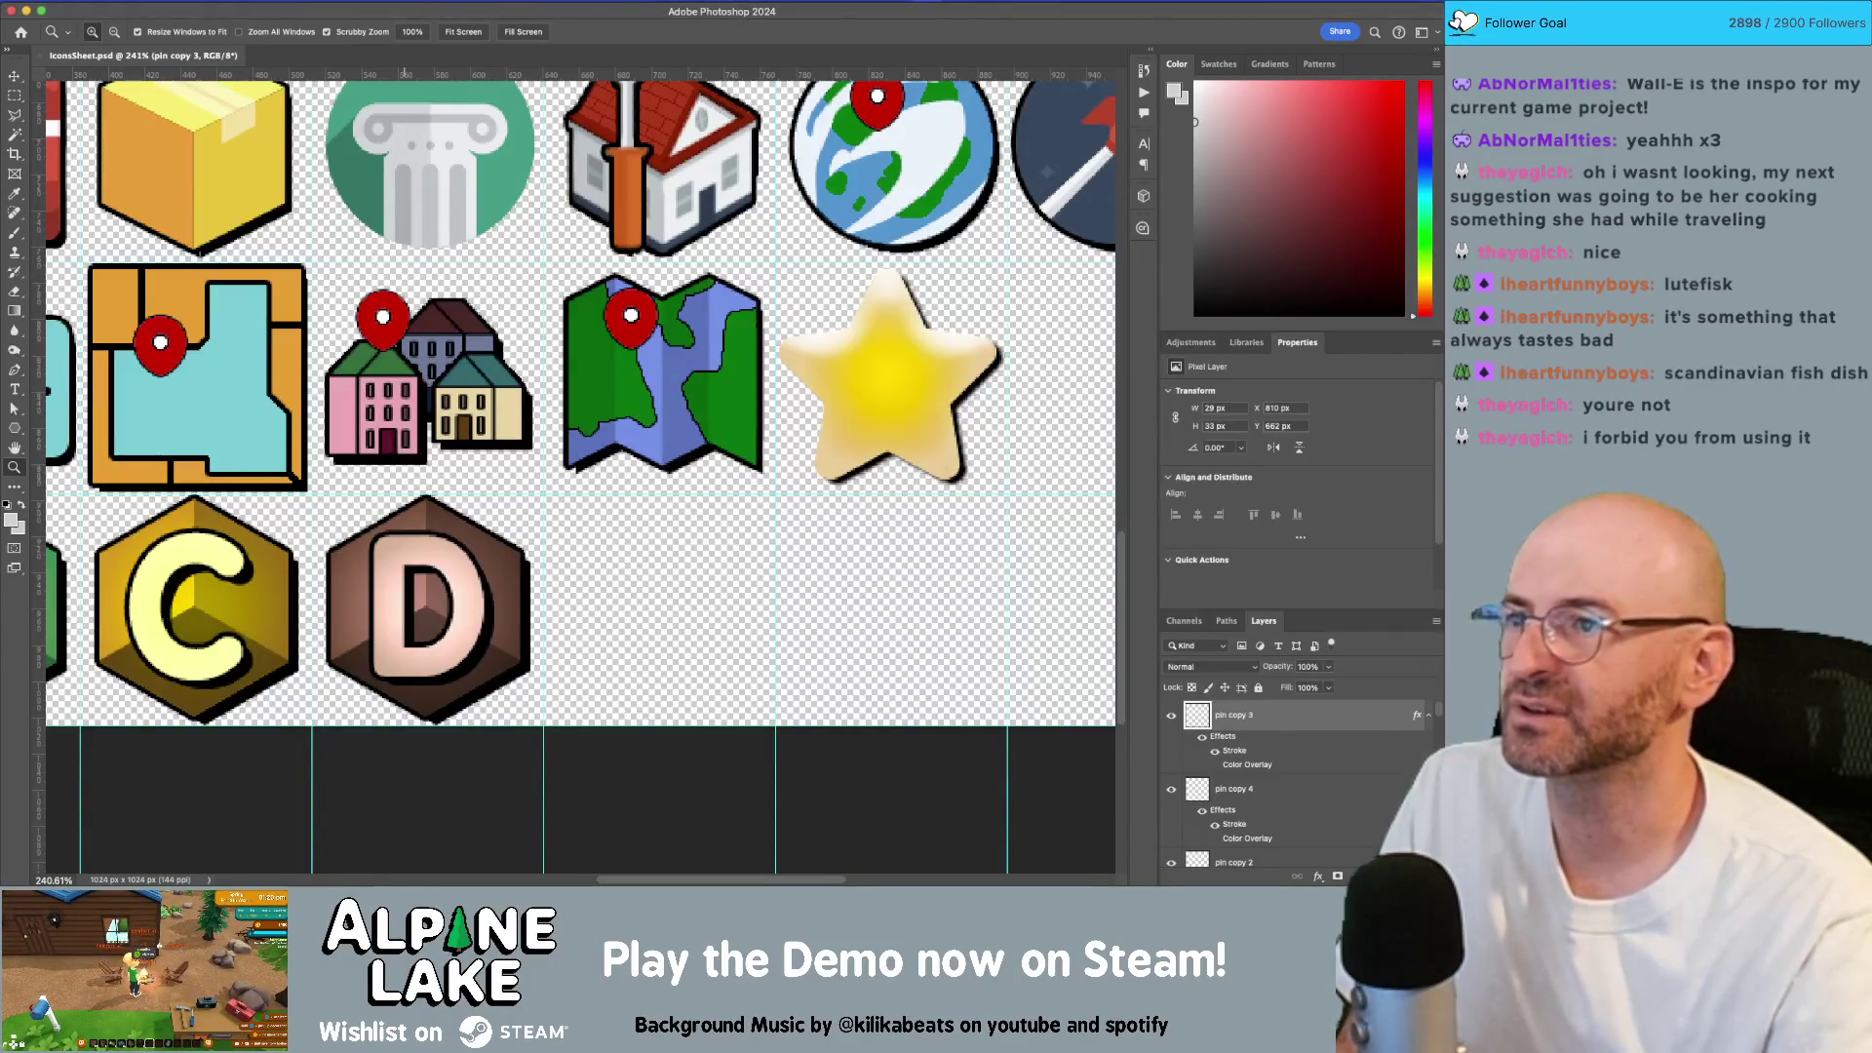
pyautogui.click(527, 10)
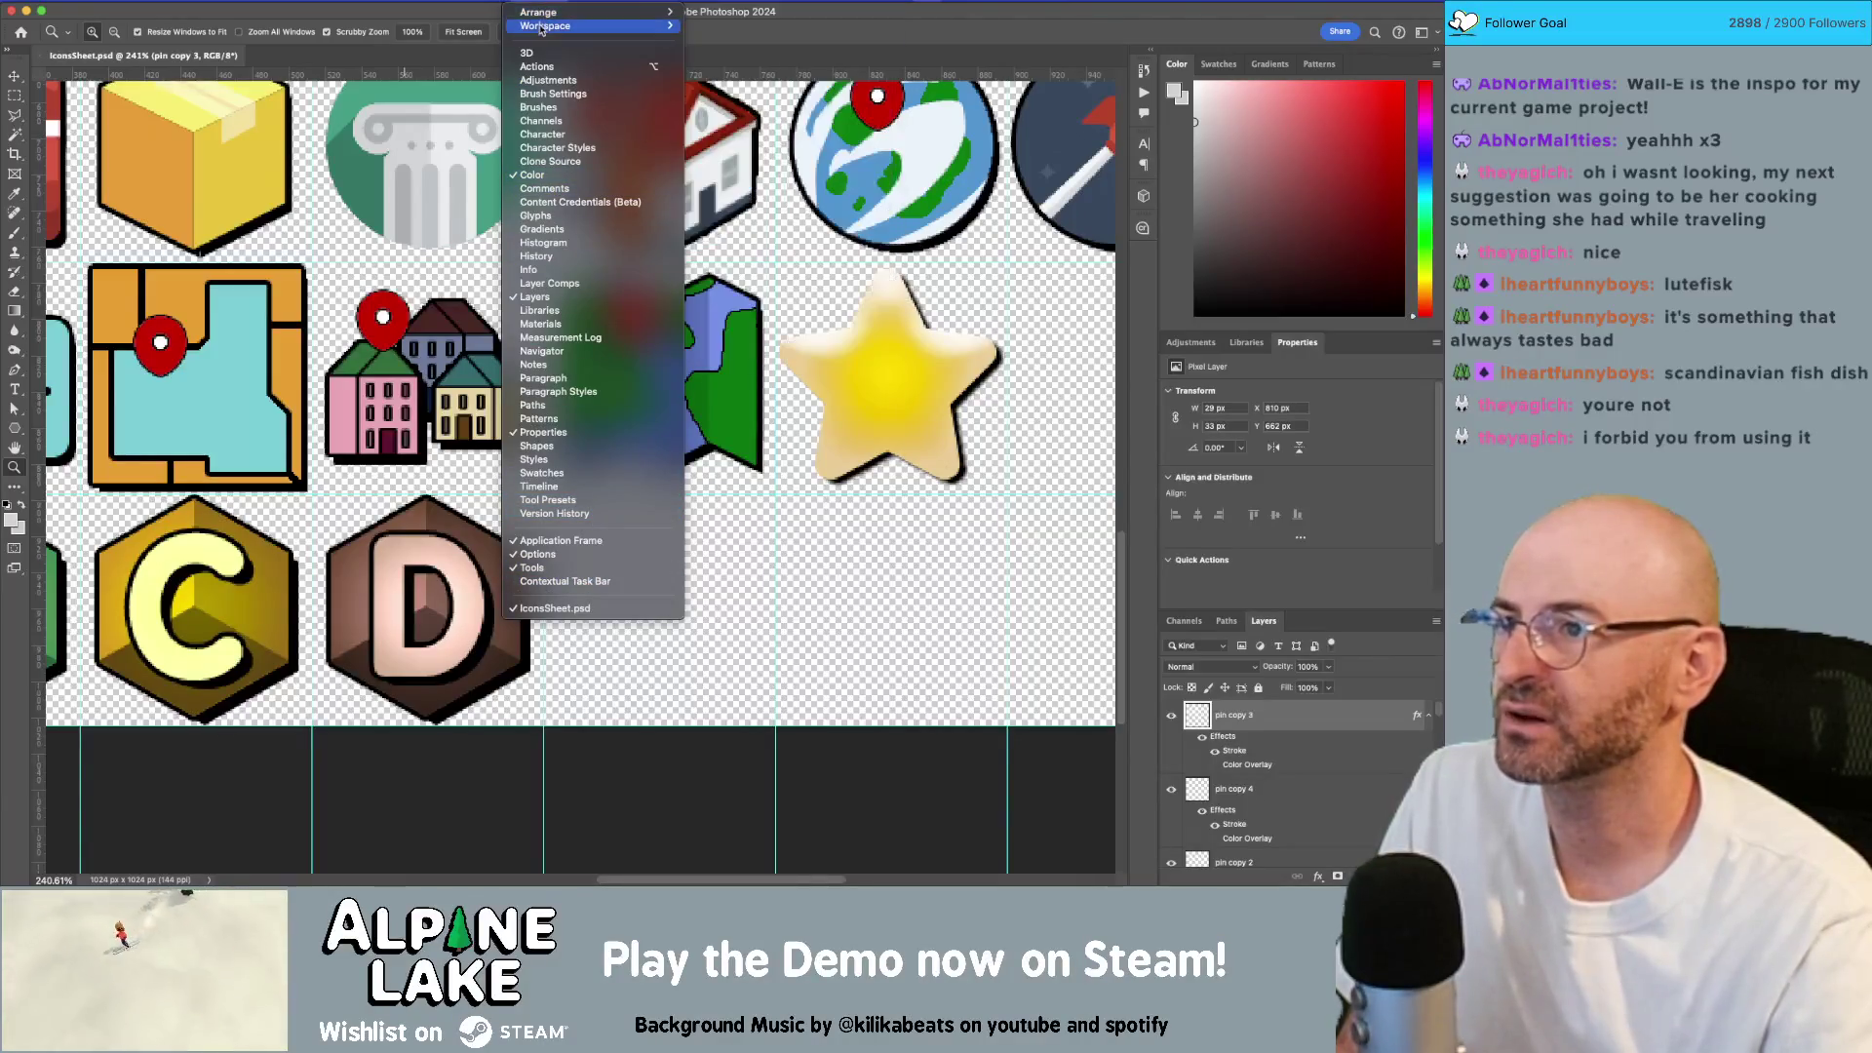
# Step: Search the Open Icon plugin for 'book' and place the Icon Park book icon
pyautogui.moveTo(487, 1)
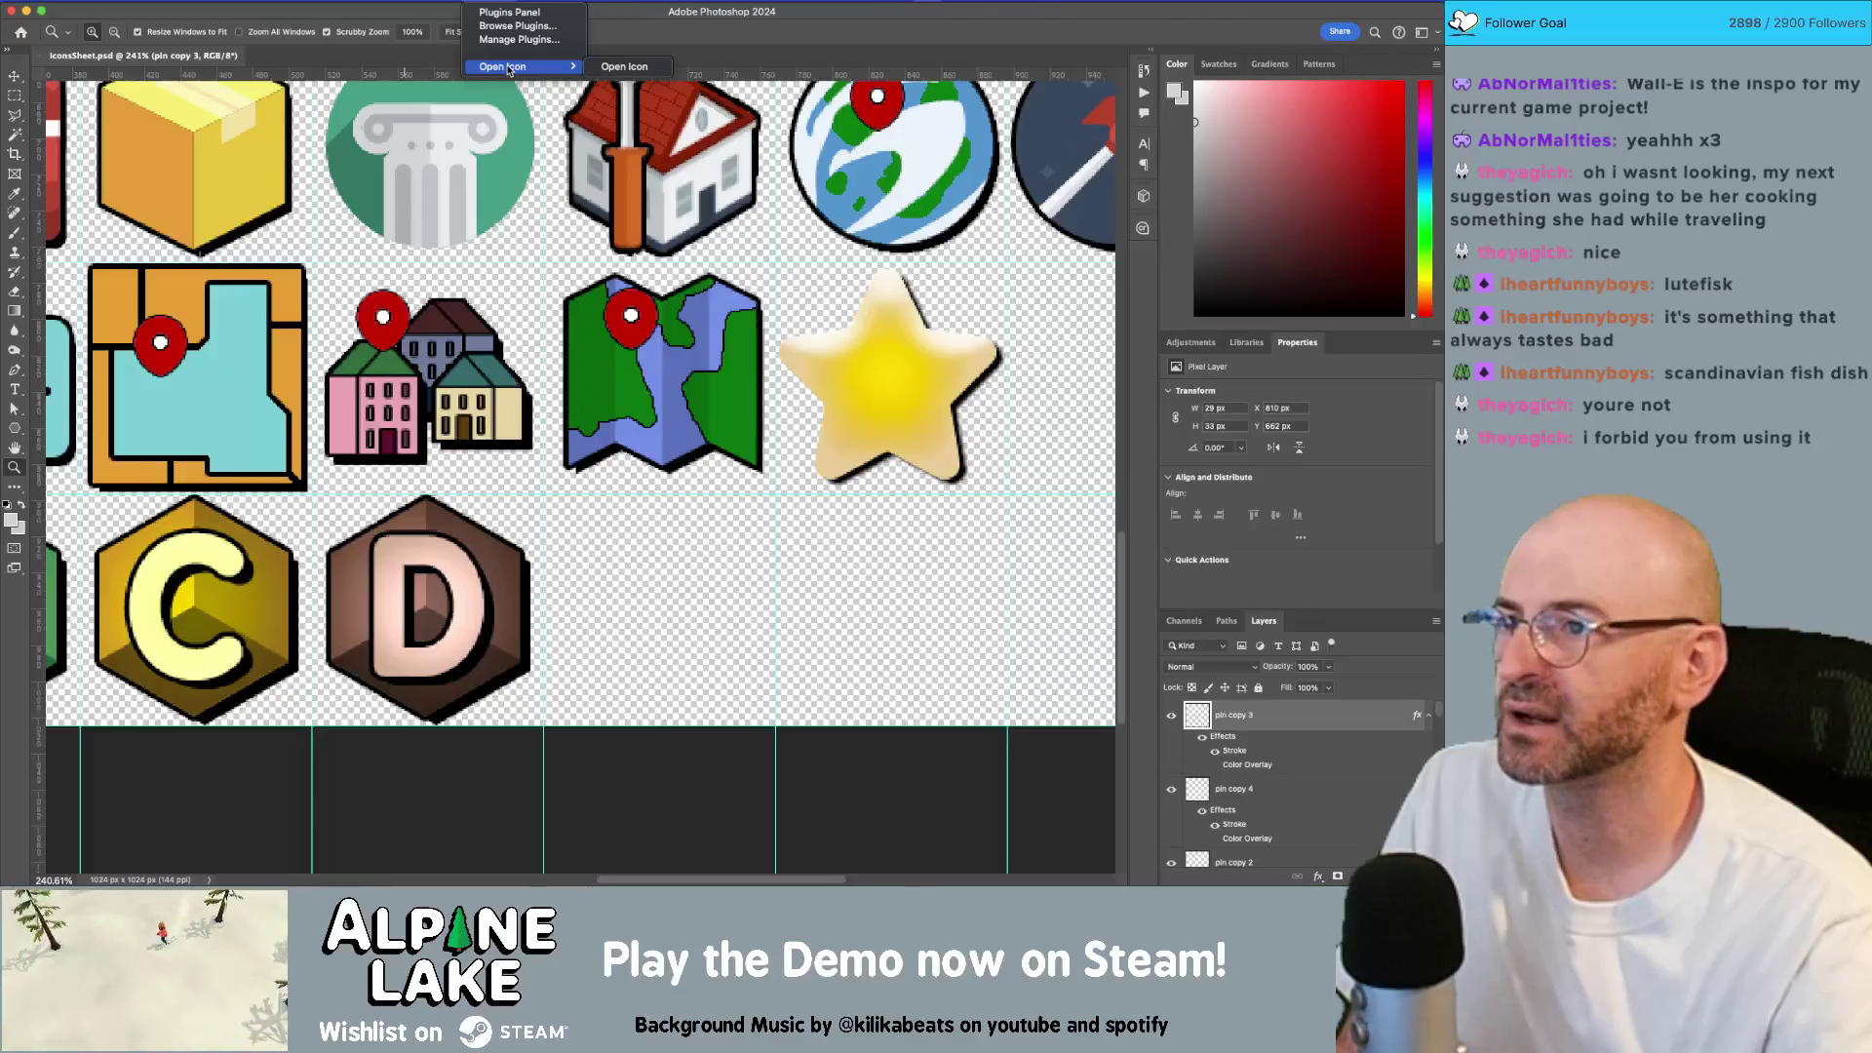
pyautogui.click(624, 66)
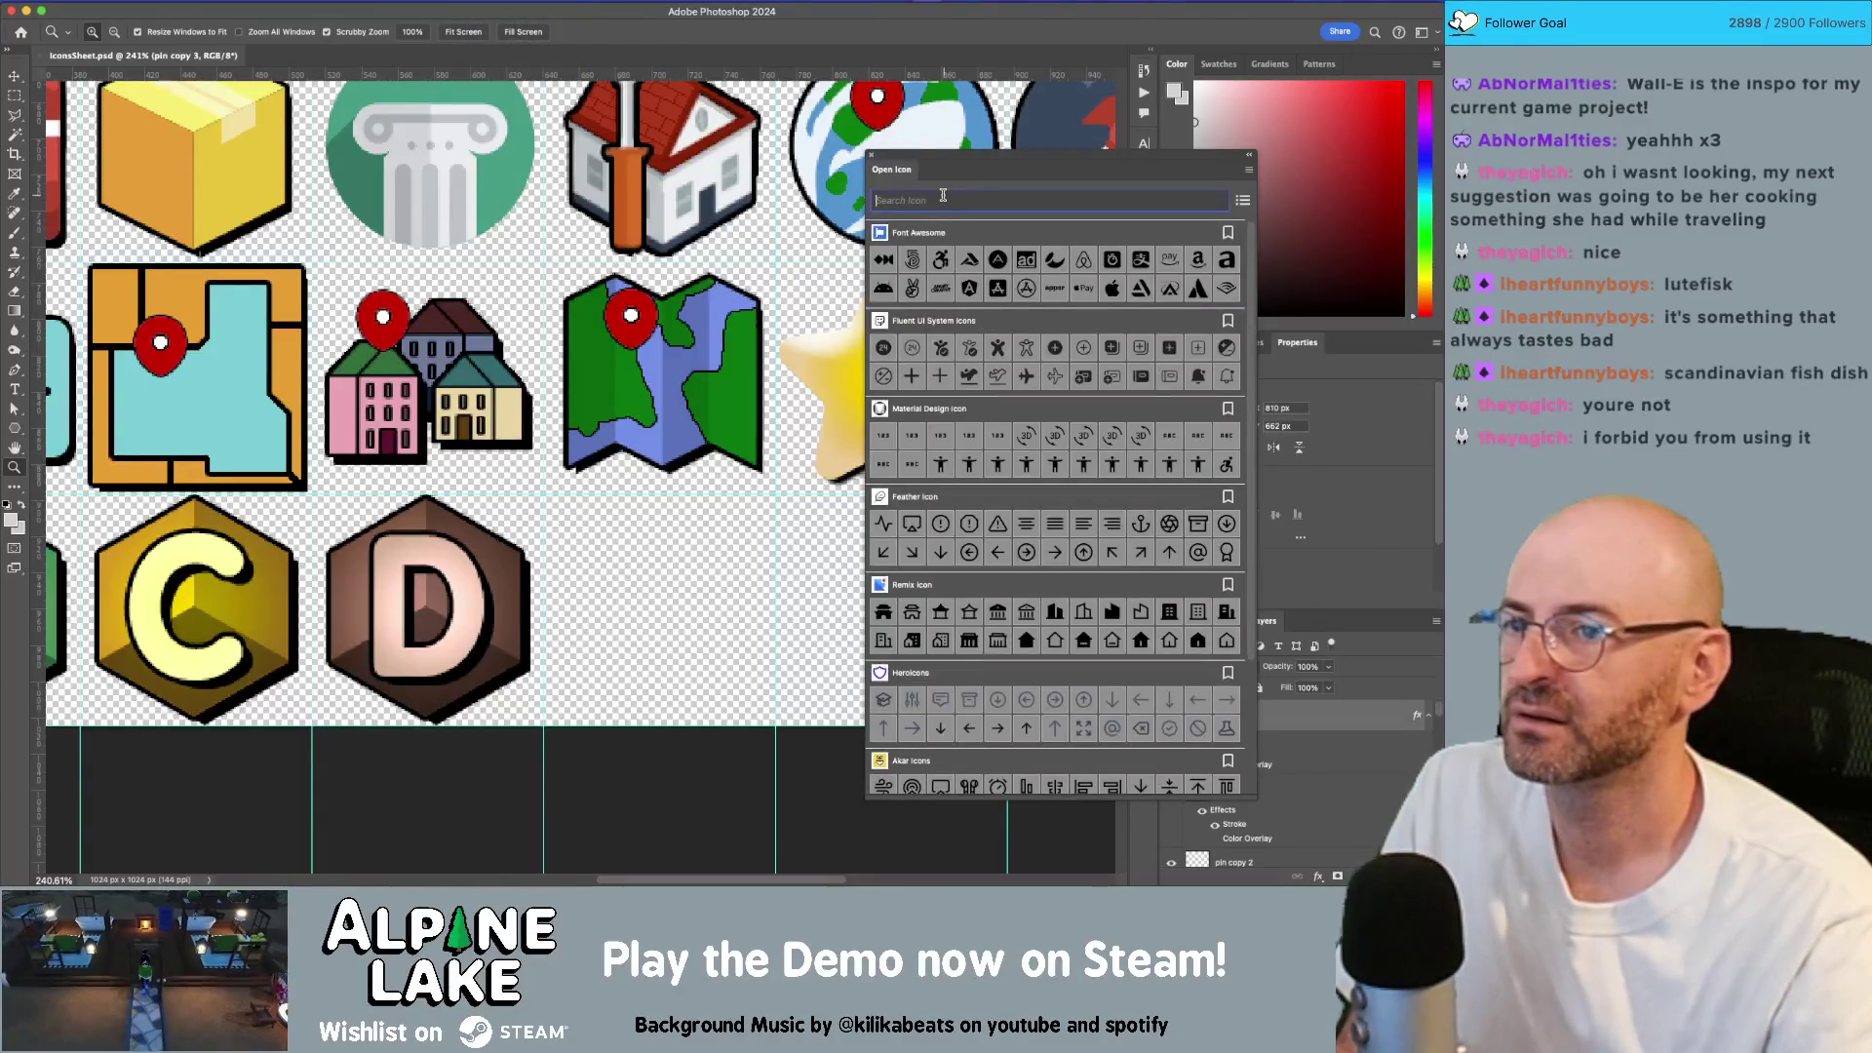
pyautogui.write('book')
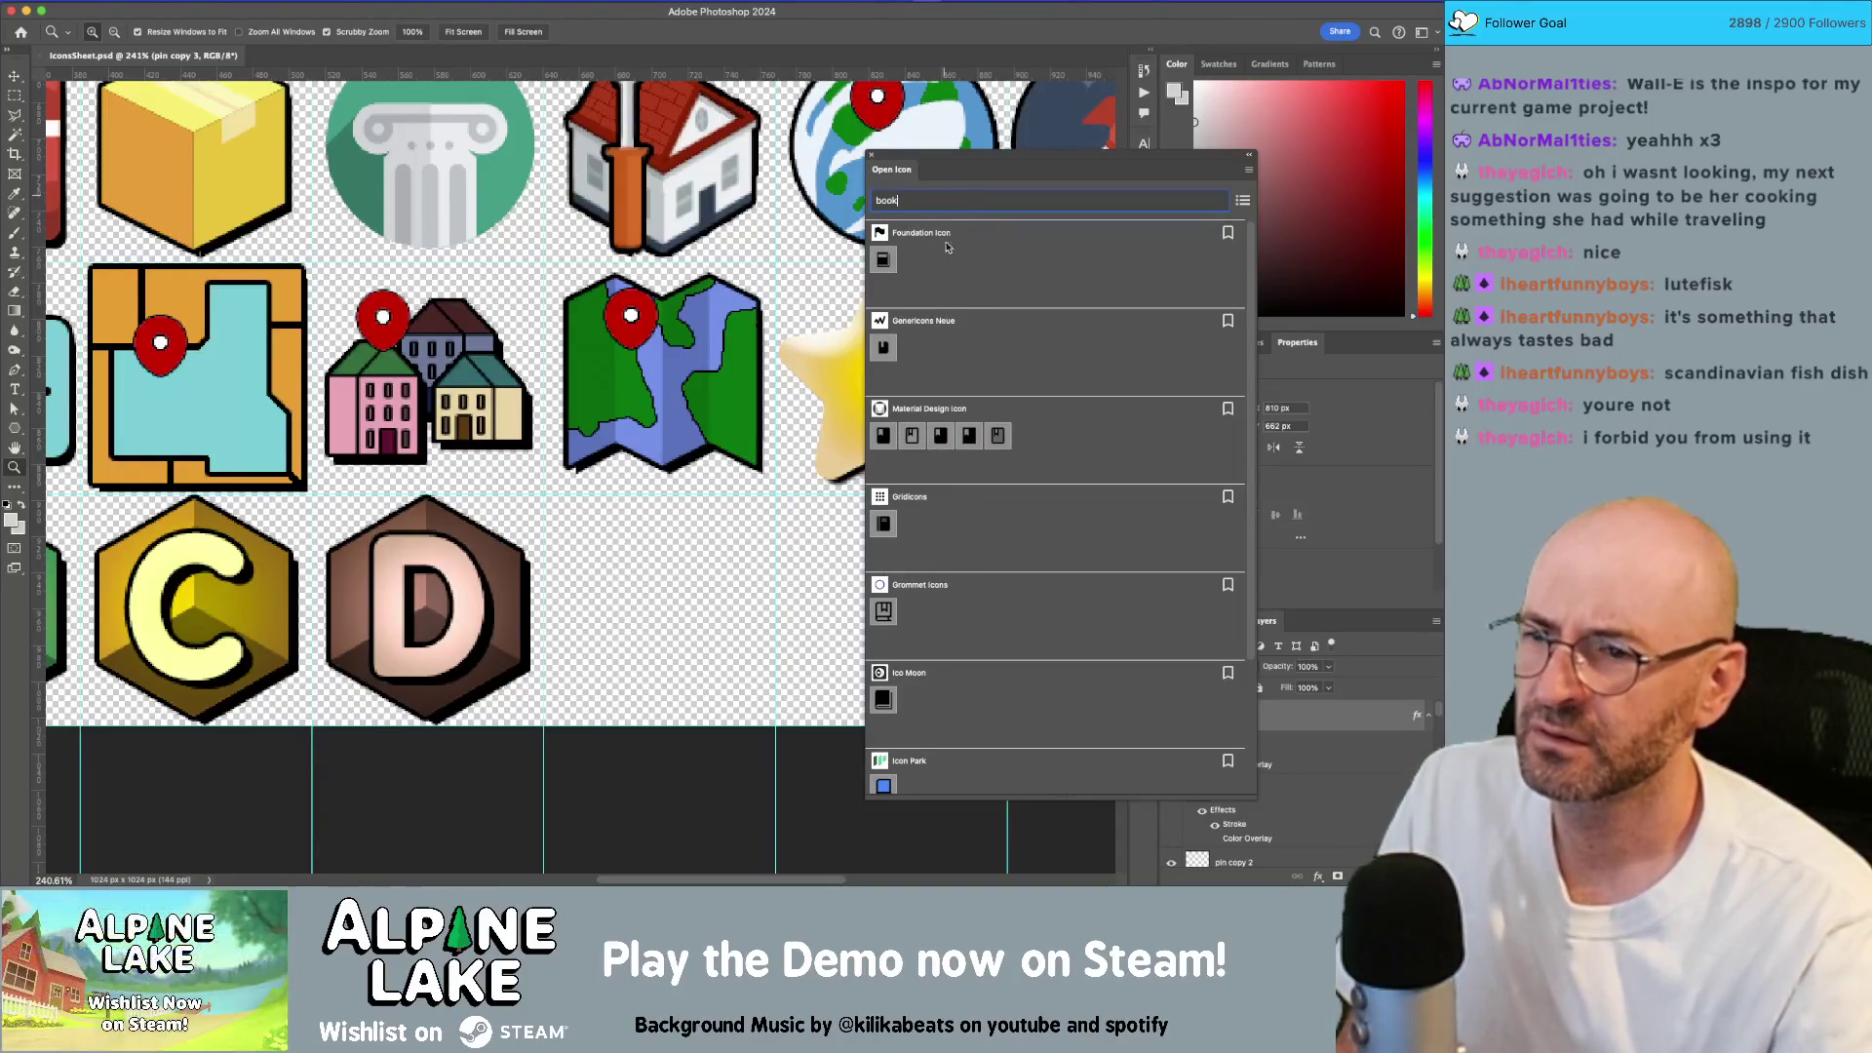
pyautogui.scroll(-5, 965, 312)
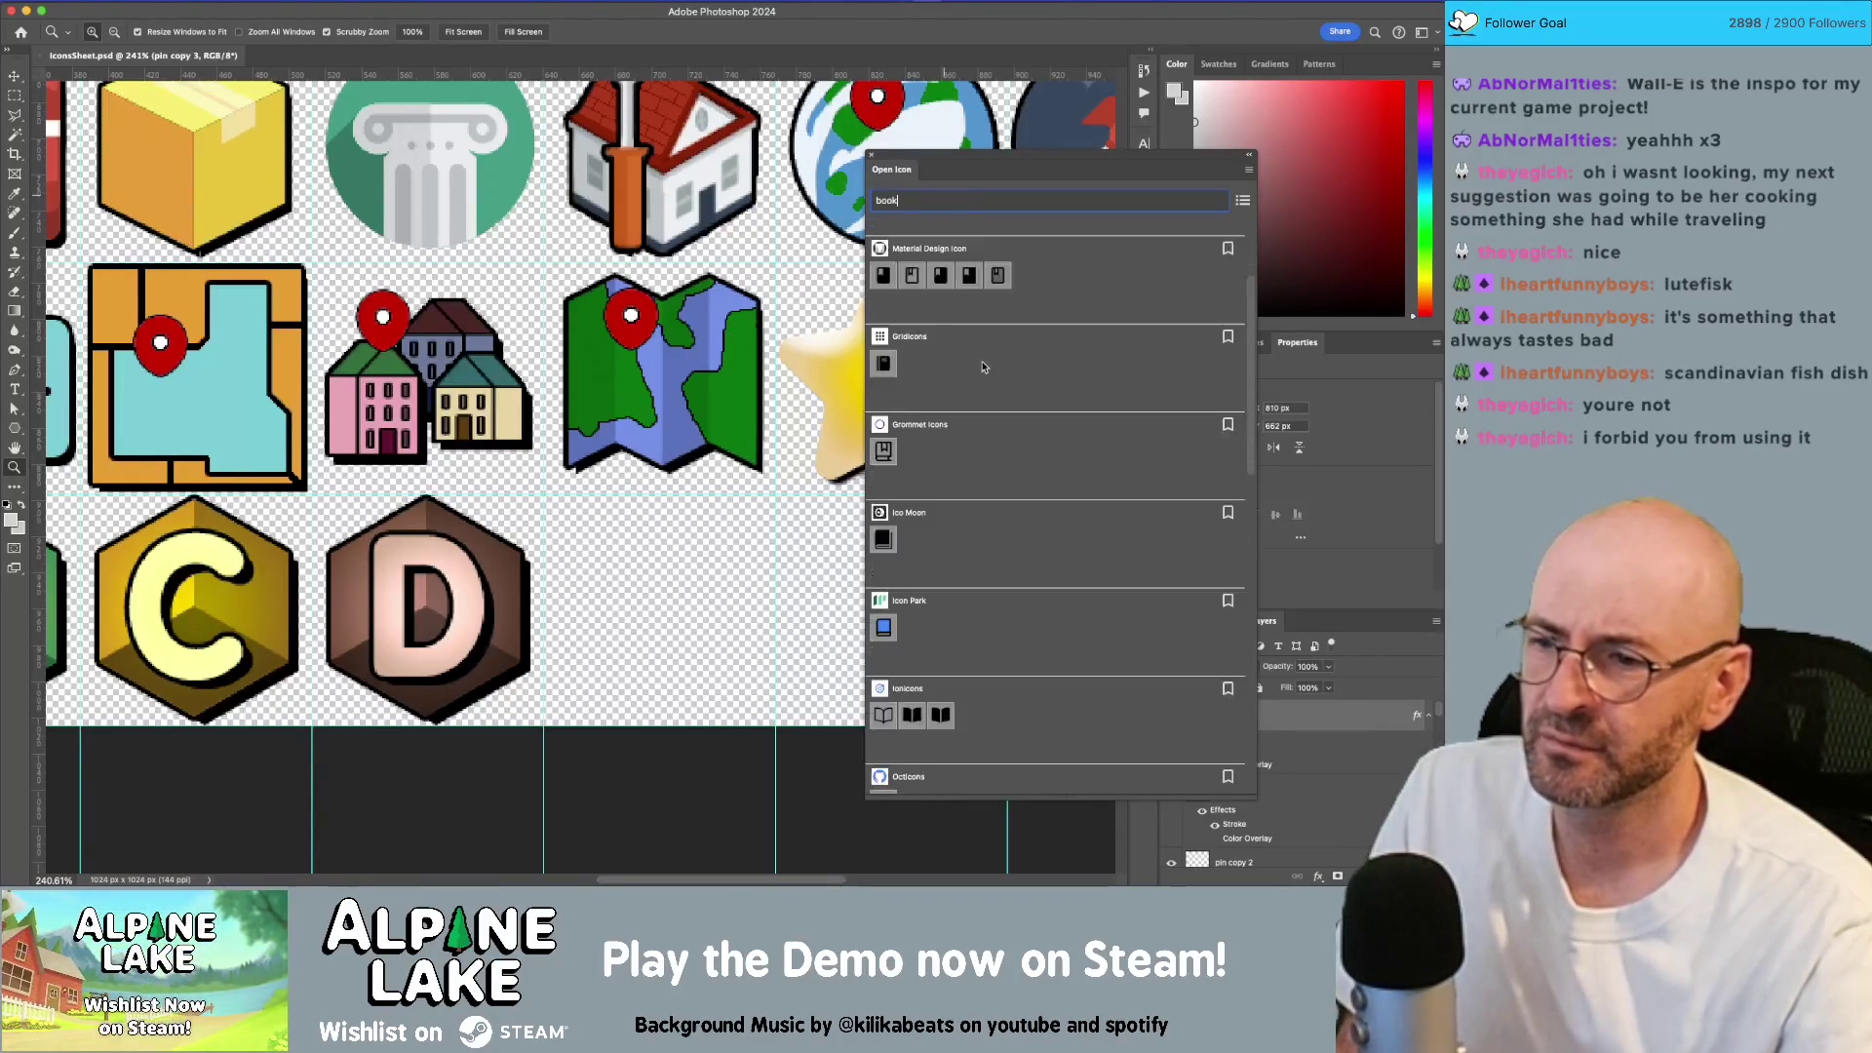
pyautogui.scroll(-1, 983, 367)
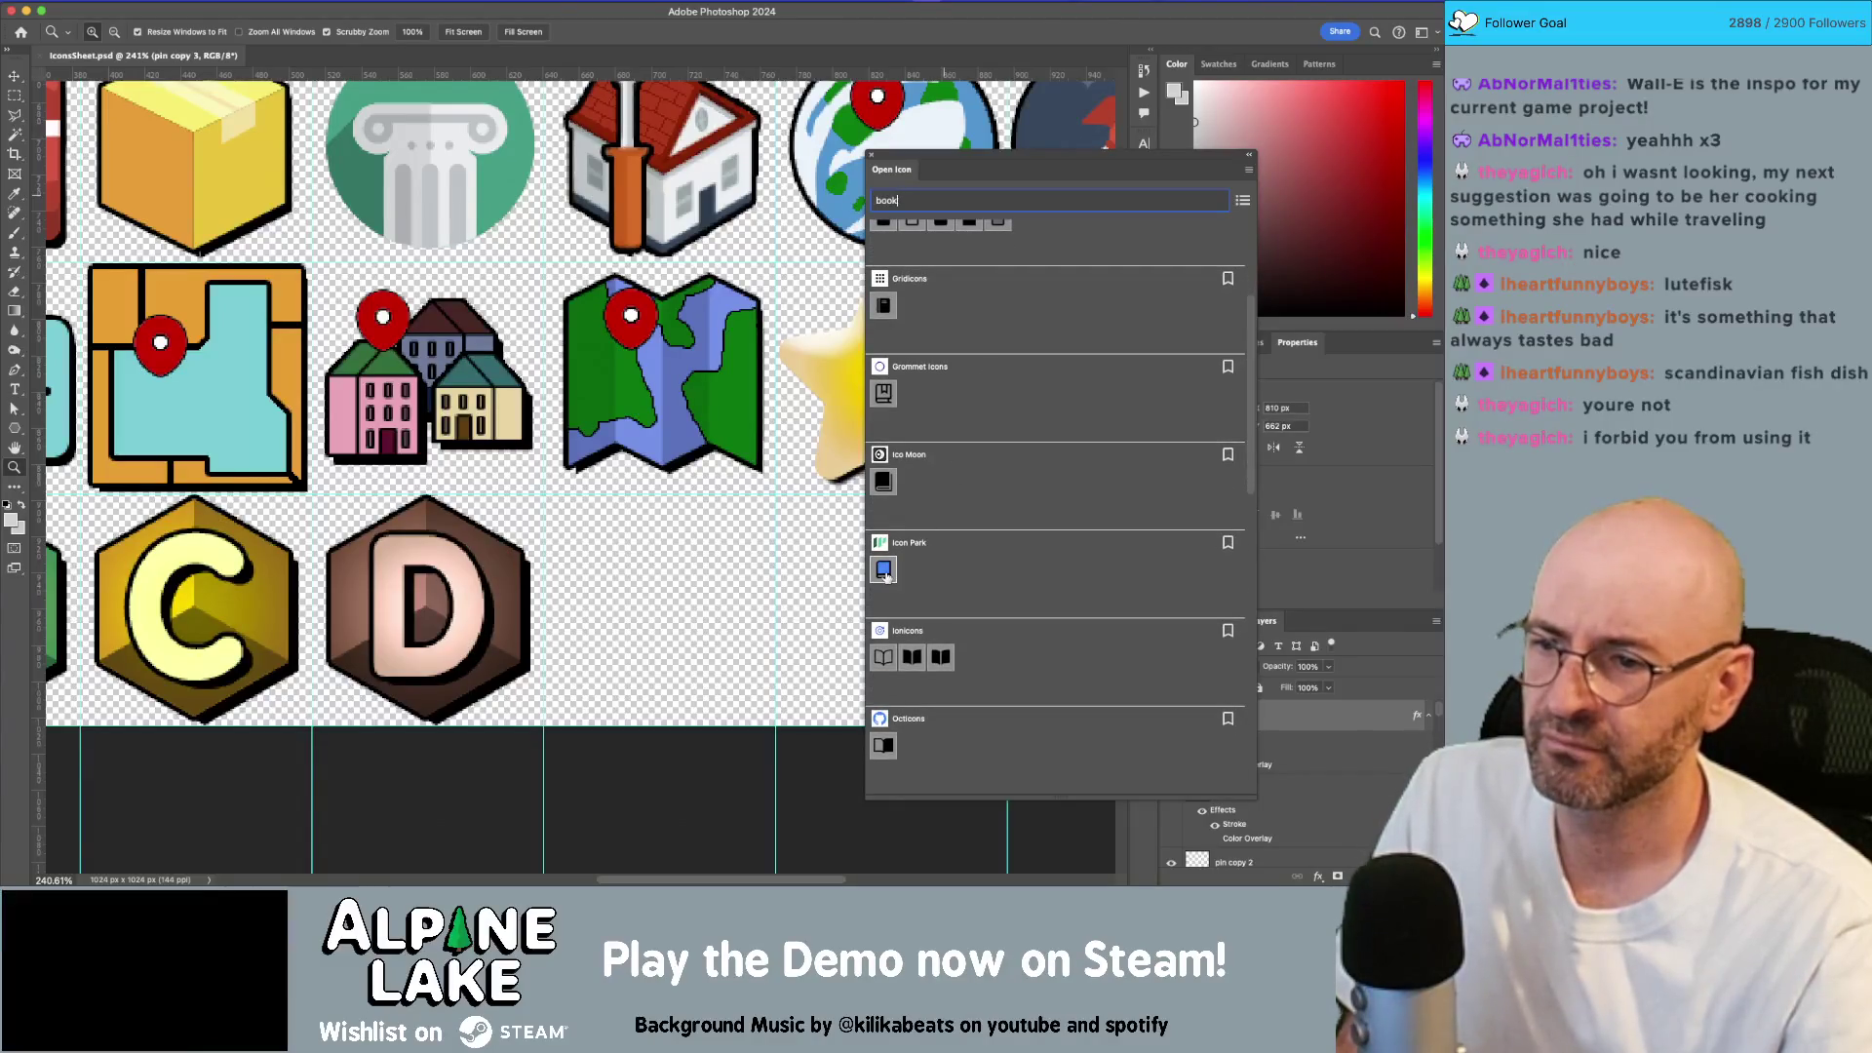
pyautogui.click(884, 572)
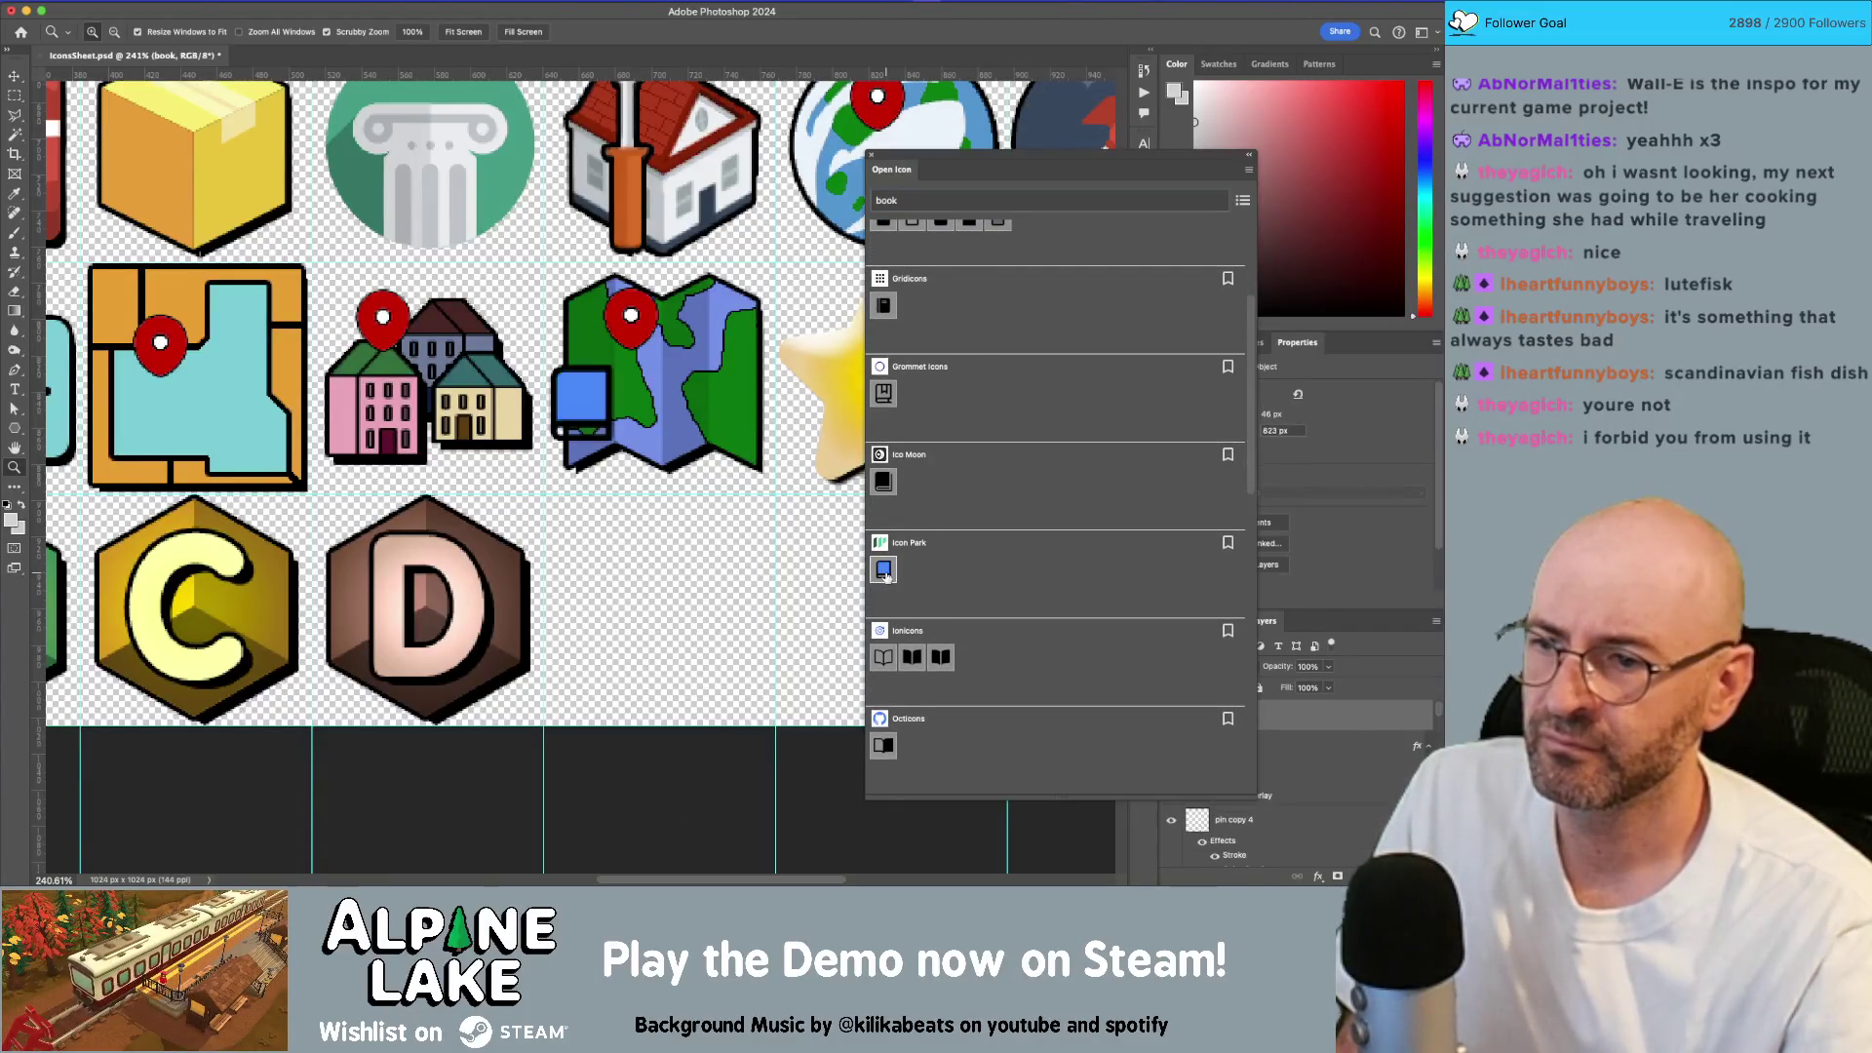
# Step: Fit the blue book into the empty cell after the D badge and close the icon panel
pyautogui.moveTo(594, 411)
pyautogui.mouseDown()
pyautogui.moveTo(594, 531)
pyautogui.moveTo(795, 683)
pyautogui.mouseUp()
pyautogui.moveTo(691, 596); pyautogui.dragTo(684, 599)
pyautogui.moveTo(777, 719); pyautogui.dragTo(770, 712)
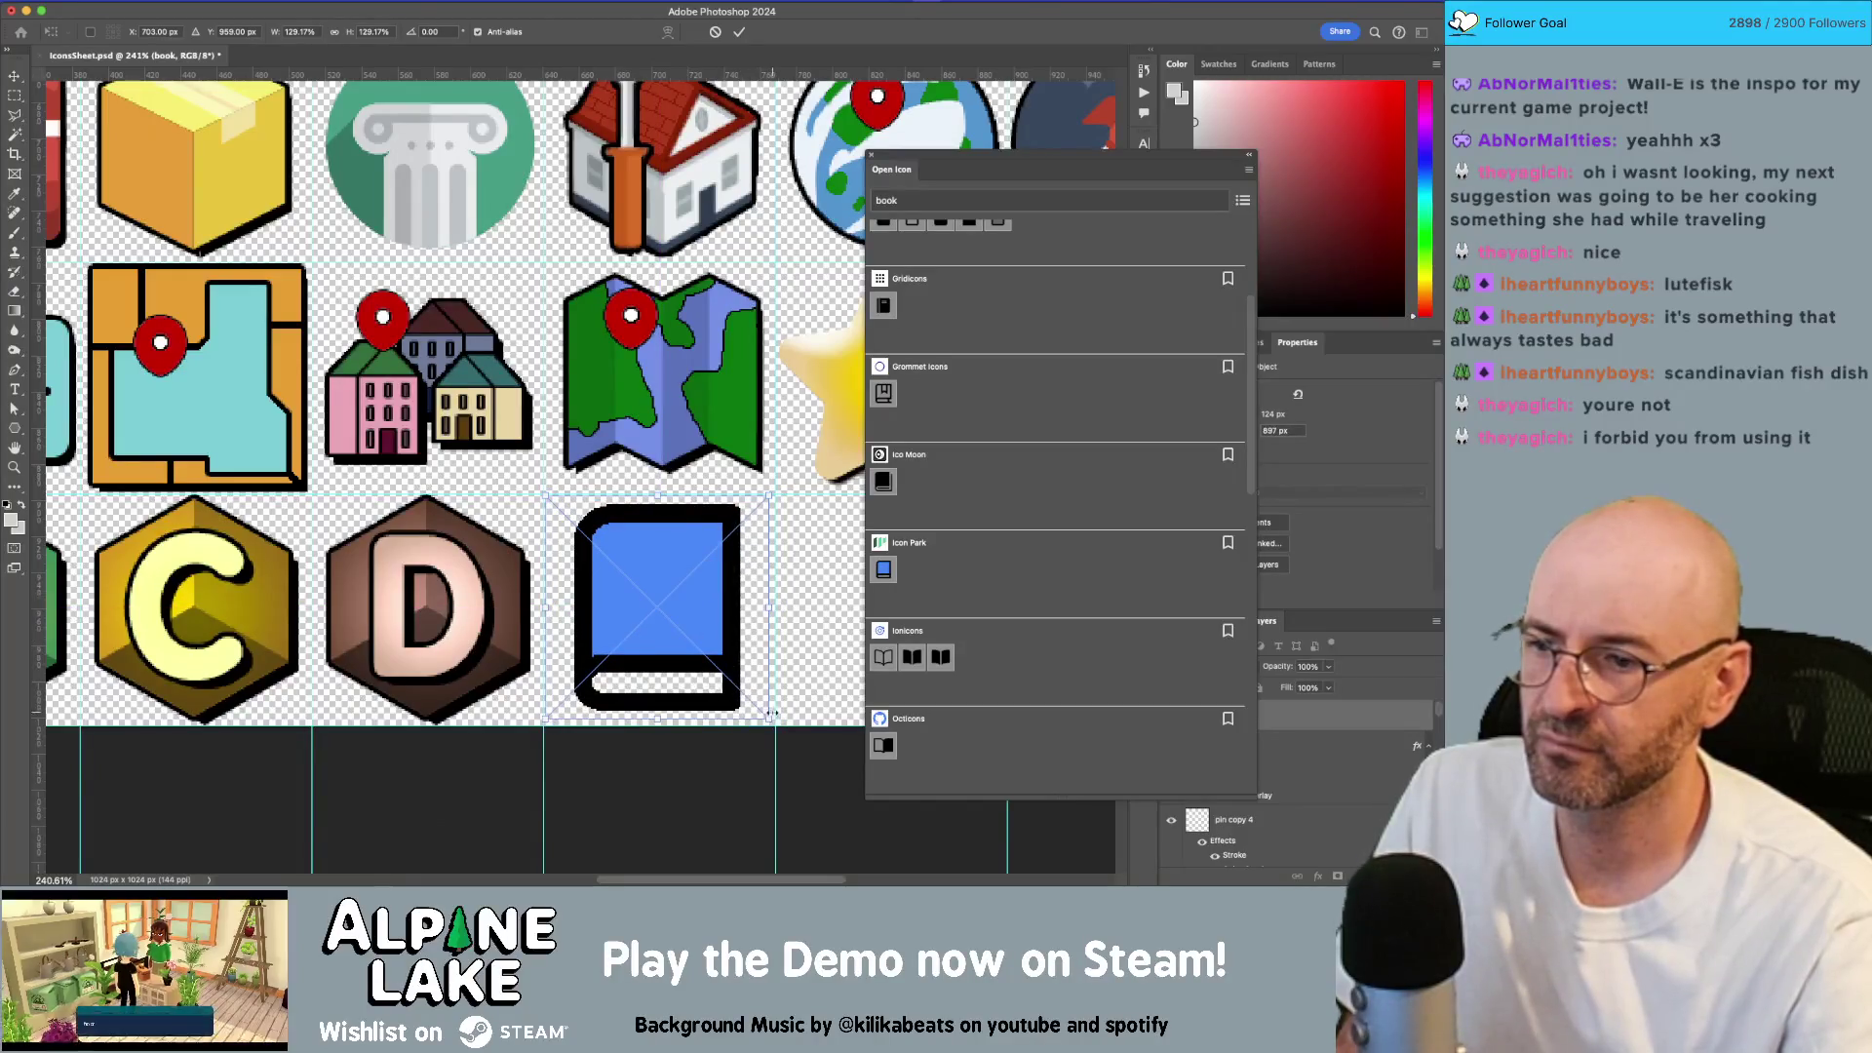
pyautogui.press('Return')
pyautogui.press('z')
pyautogui.moveTo(685, 575); pyautogui.dragTo(688, 610)
pyautogui.moveTo(689, 597); pyautogui.dragTo(652, 511)
pyautogui.press('v')
pyautogui.click(871, 156)
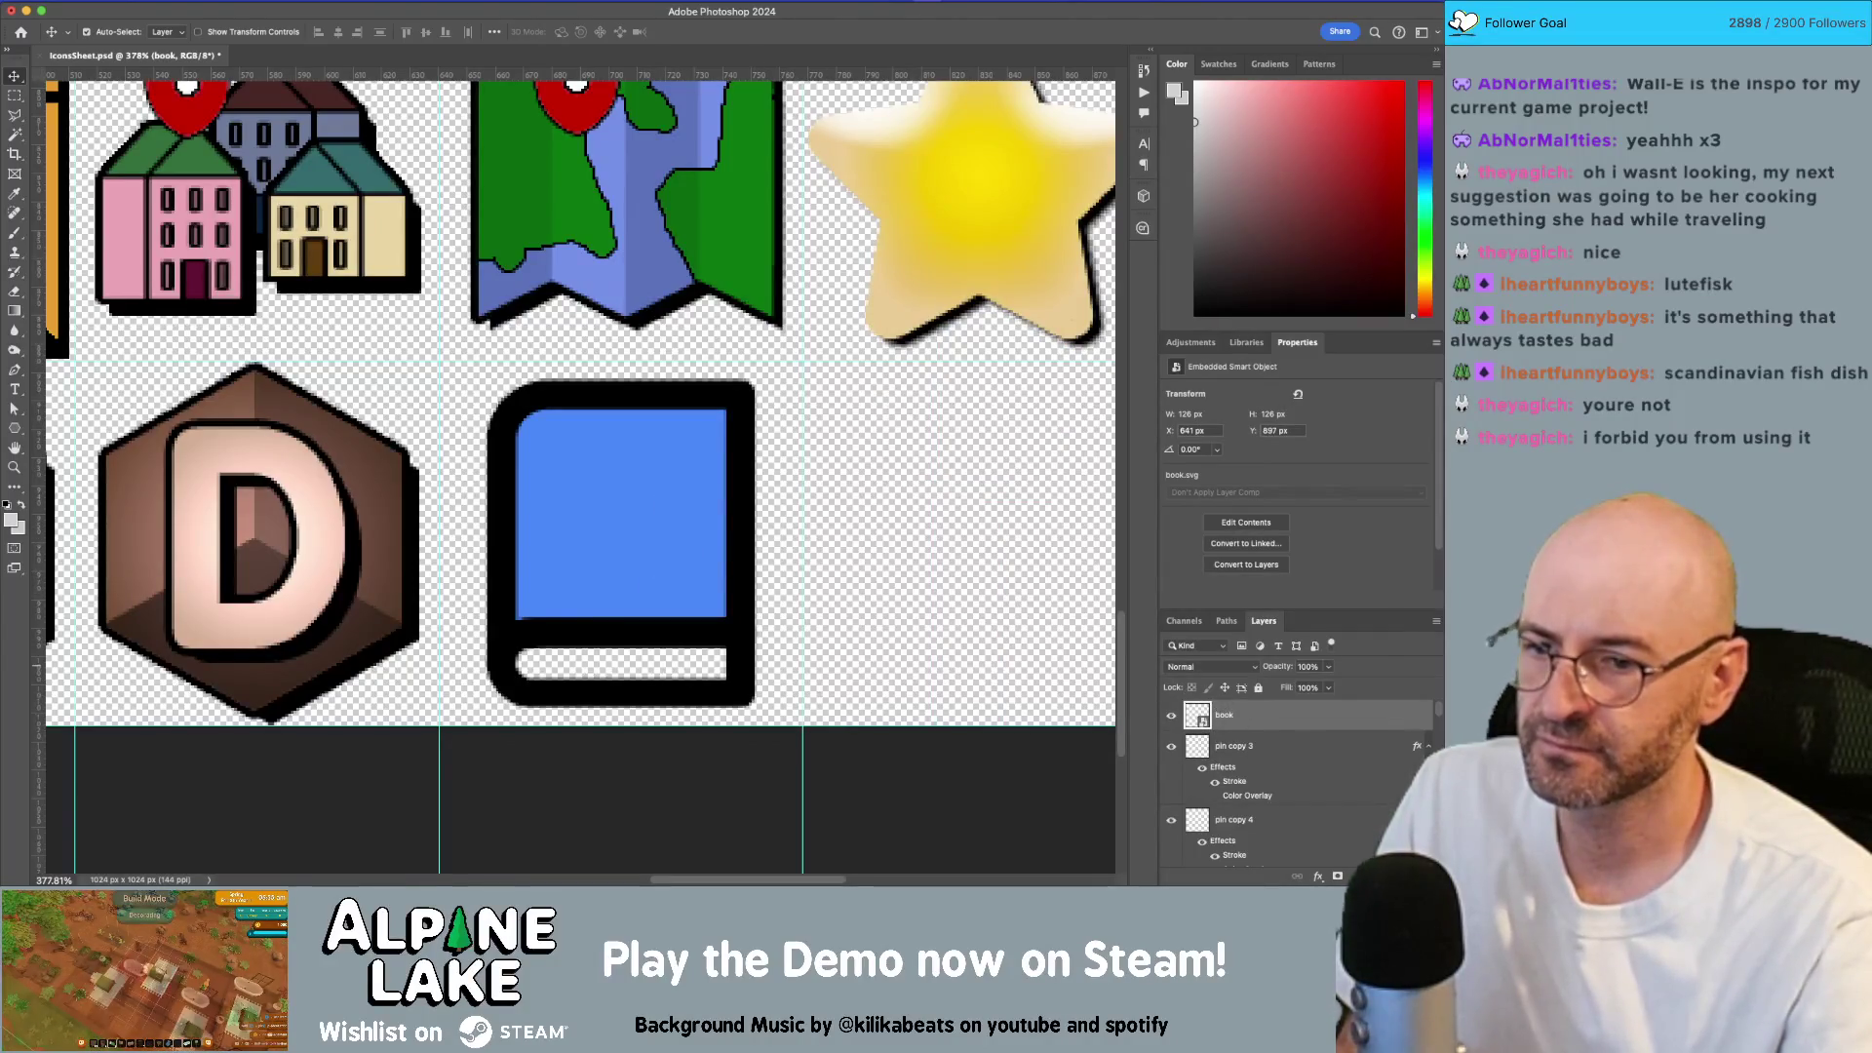
# Step: On a new layer beneath the book, paint a white strip along its bottom with a 30 px brush
pyautogui.hotkey('ctrl', 'alt', 'shift', 'n')
pyautogui.moveTo(1281, 729); pyautogui.dragTo(1277, 762)
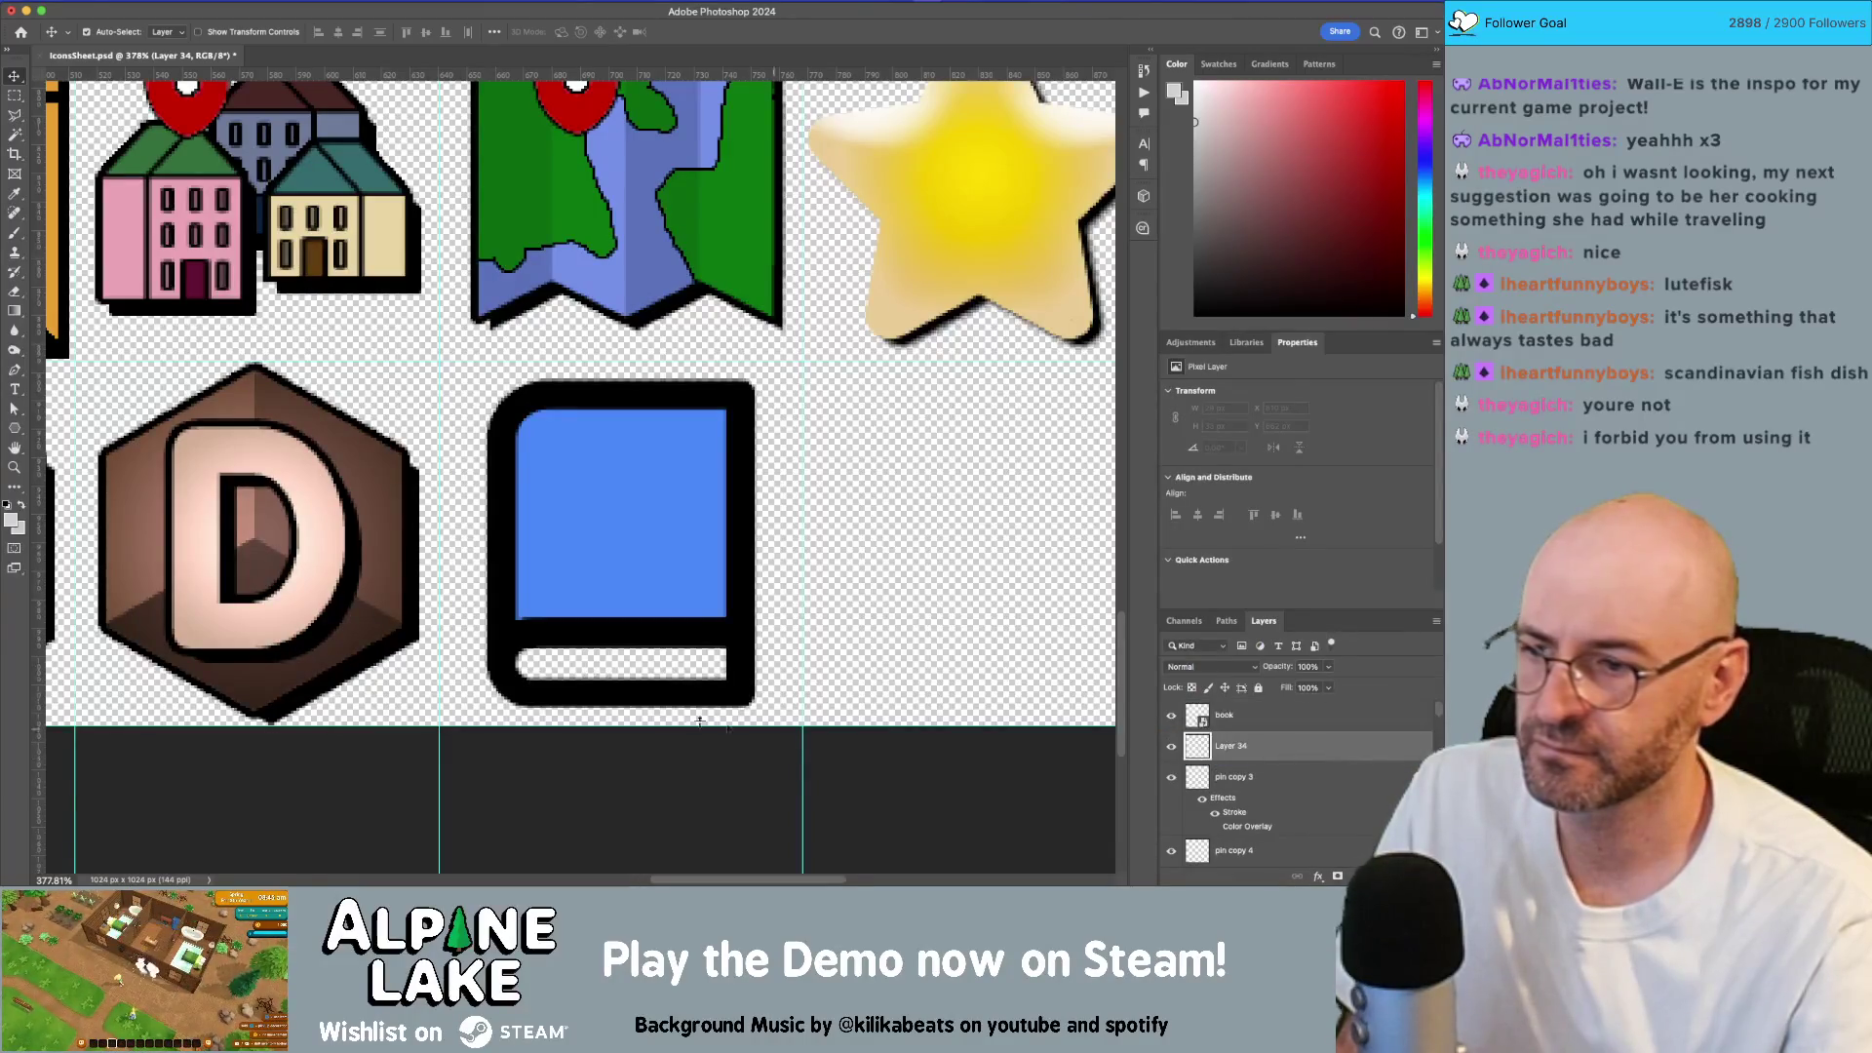
pyautogui.press('b')
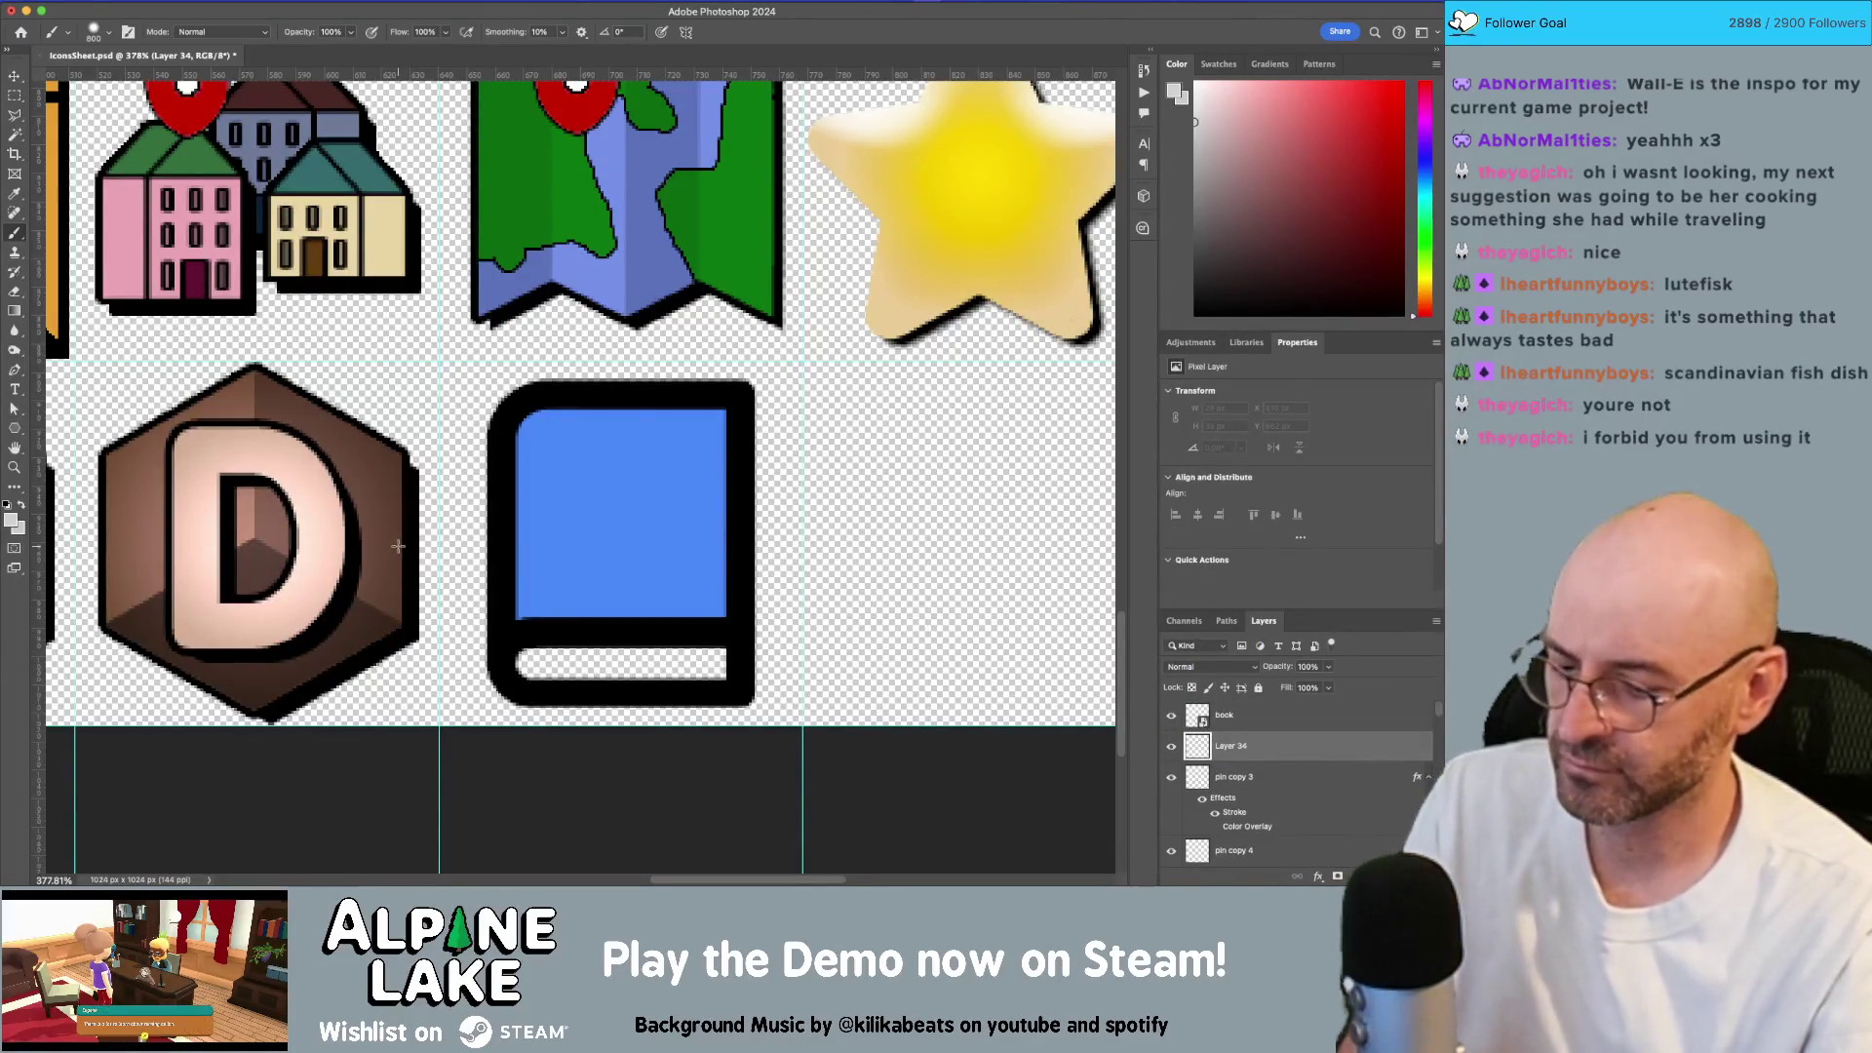
pyautogui.press('[')
pyautogui.press('[')
pyautogui.press('[')
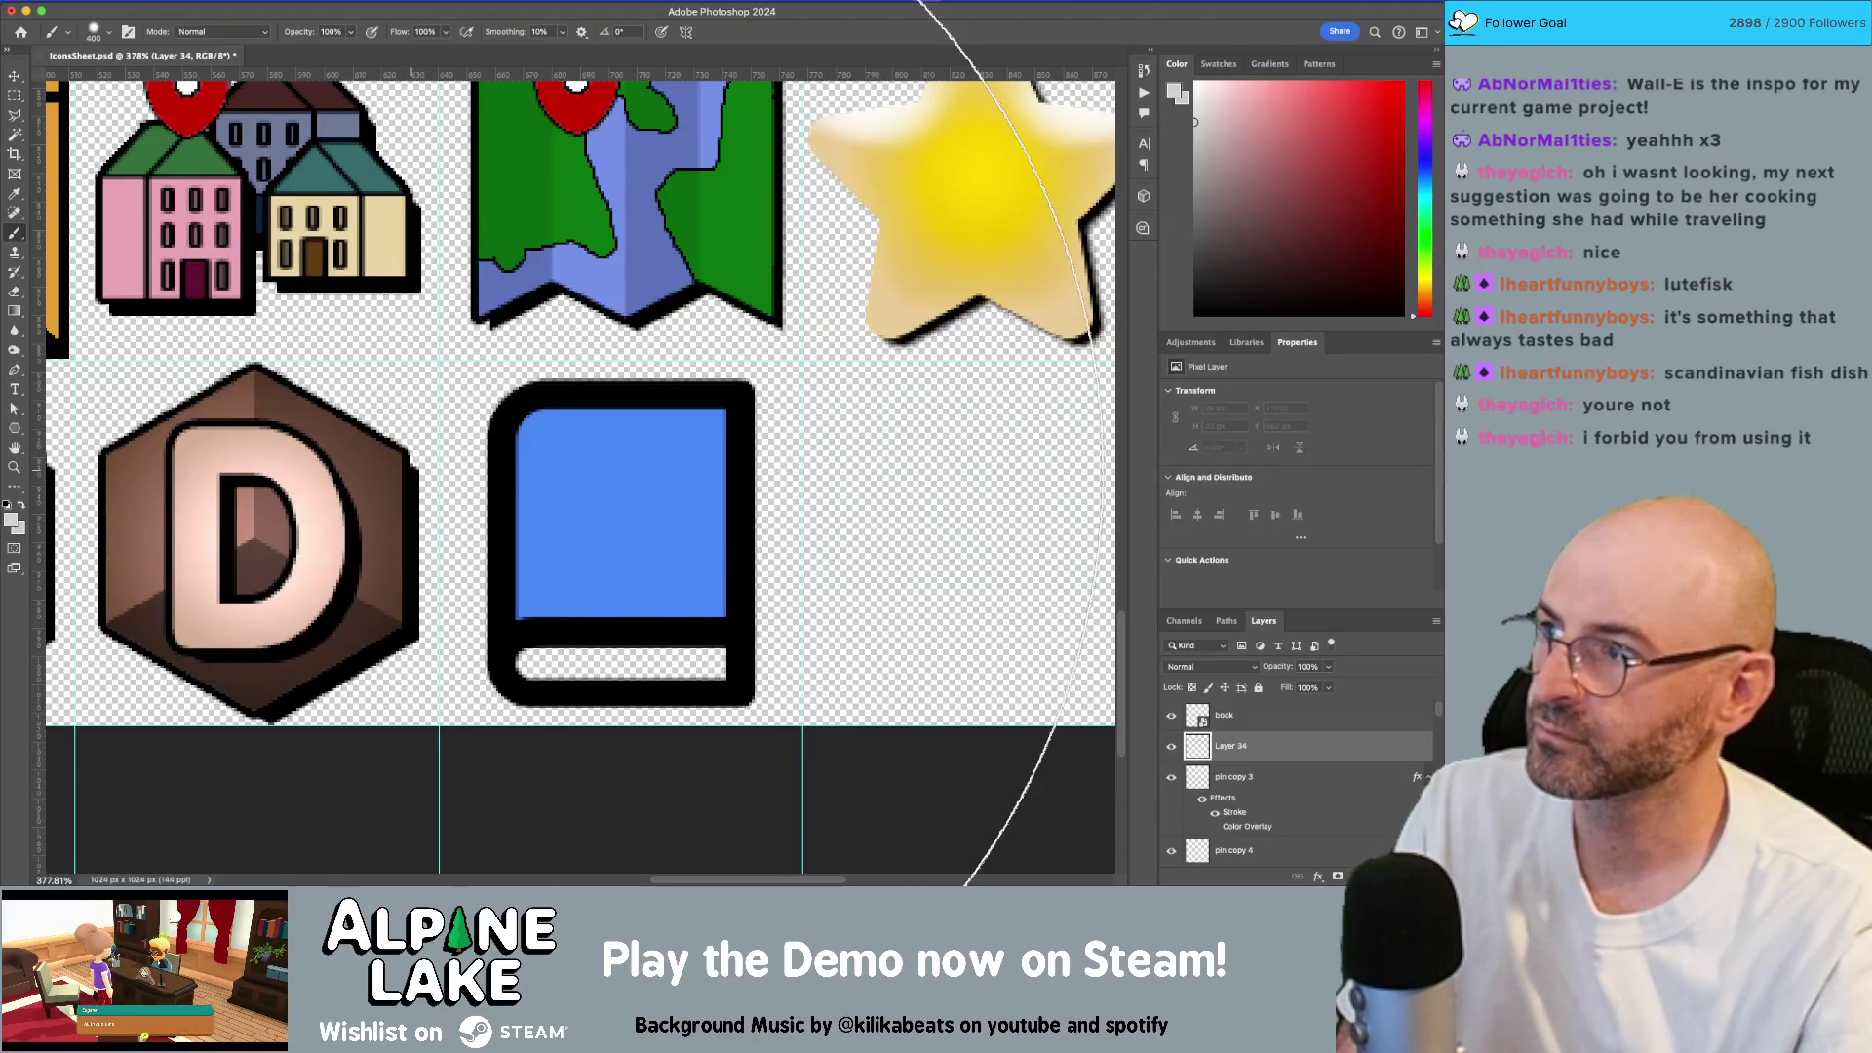
pyautogui.press('[')
pyautogui.press('[')
pyautogui.press('[')
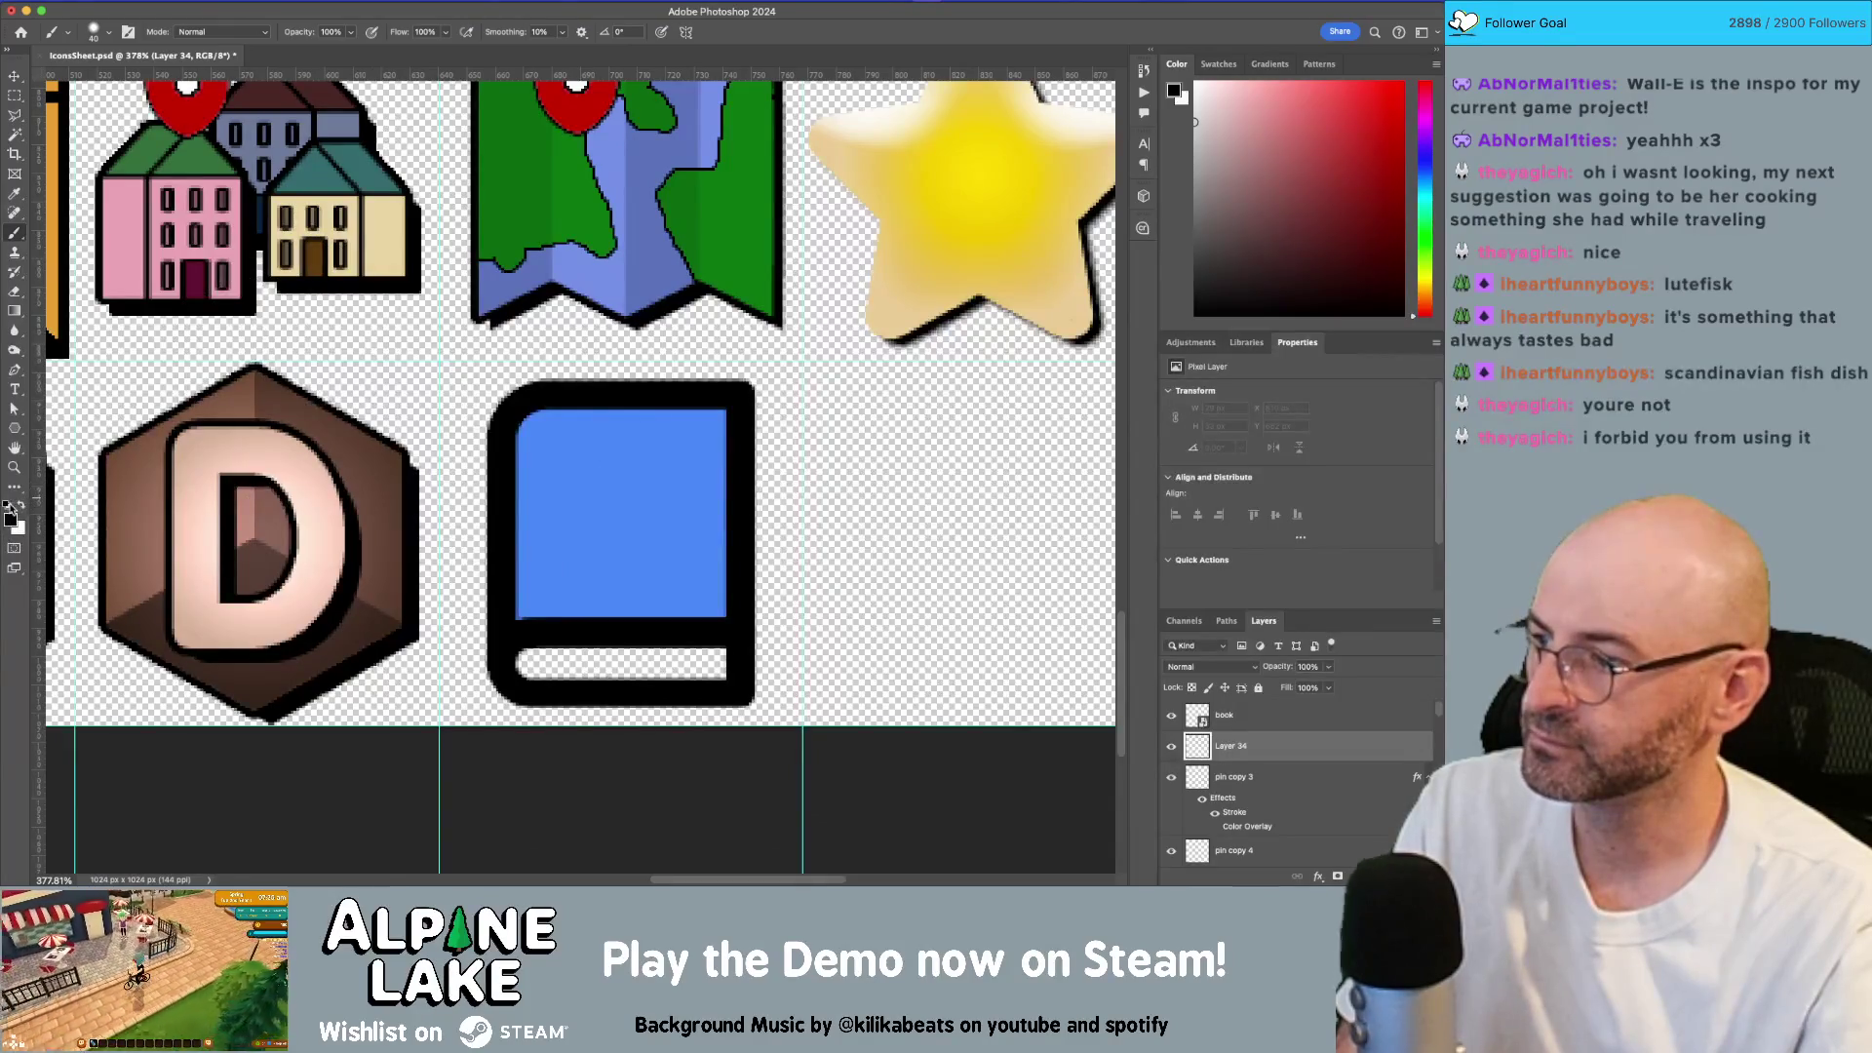
pyautogui.click(21, 505)
pyautogui.press('[')
pyautogui.moveTo(523, 648); pyautogui.dragTo(709, 663)
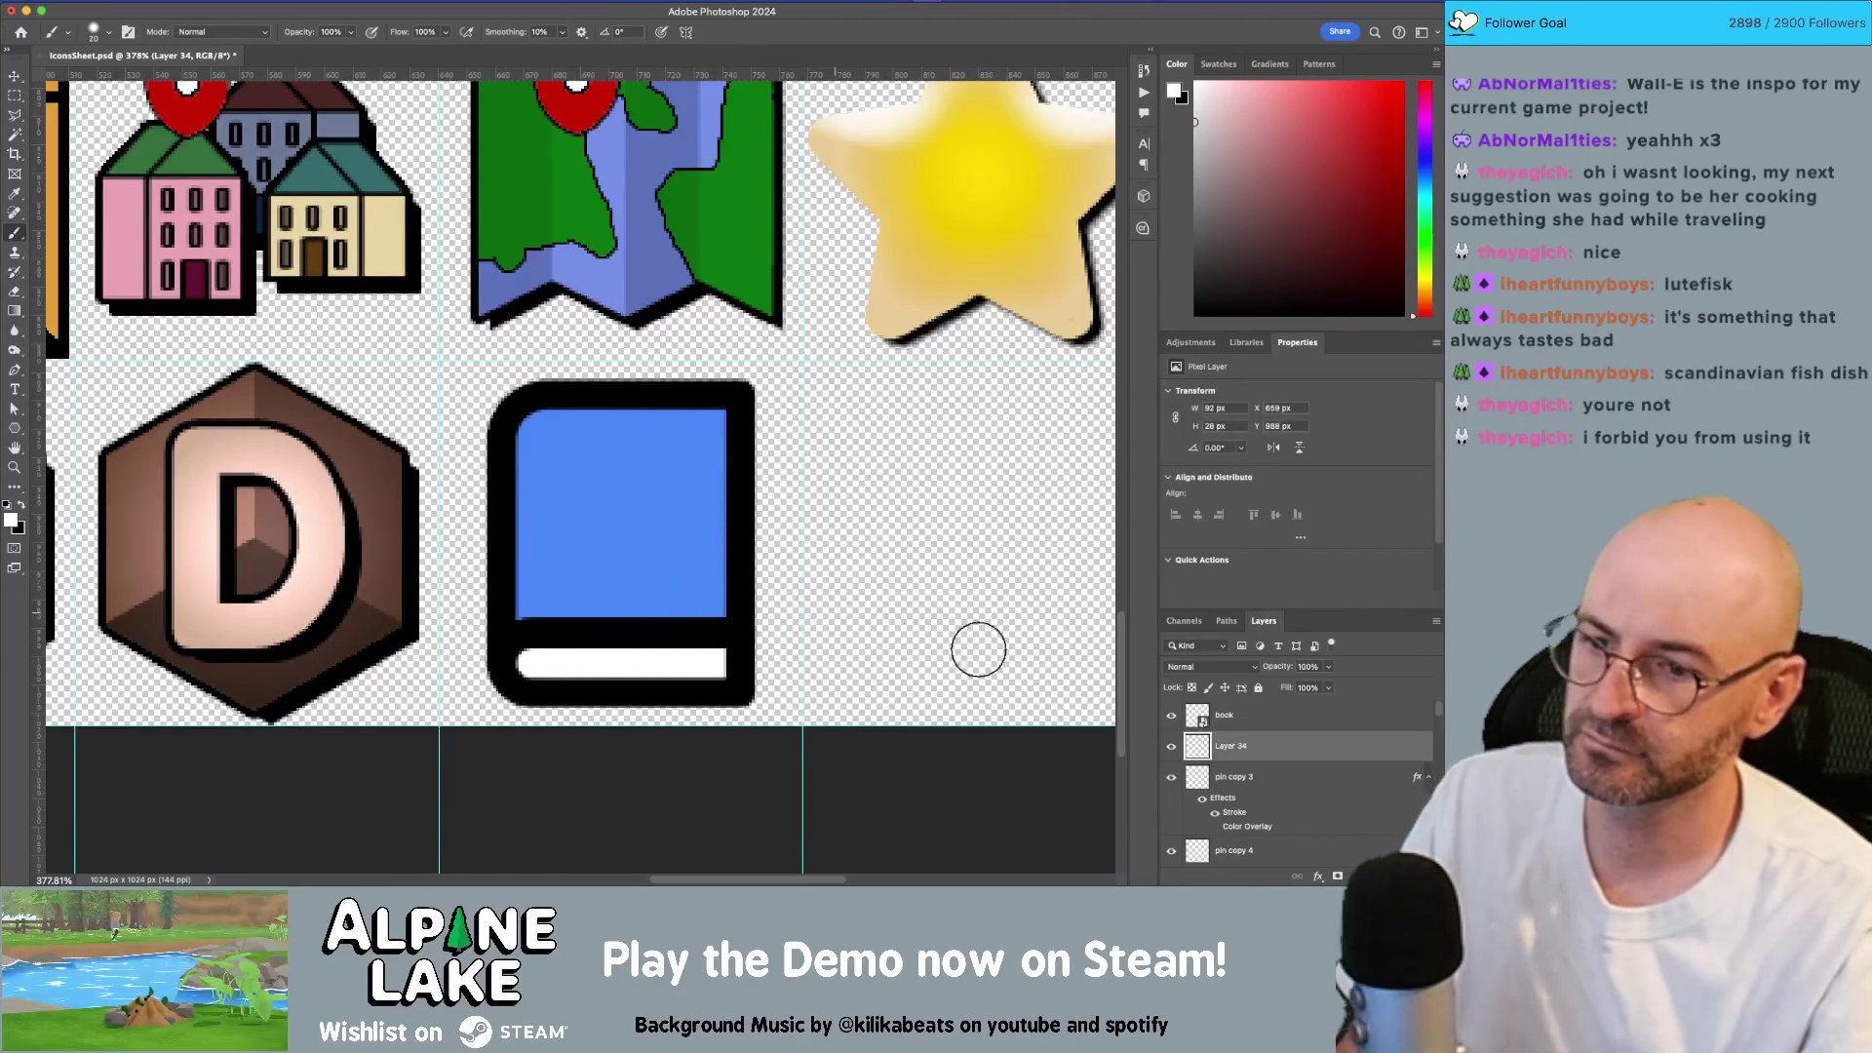
# Step: Try a dark green multiply Color Overlay on the book, then cancel it
pyautogui.click(1303, 715)
pyautogui.doubleClick(1303, 715)
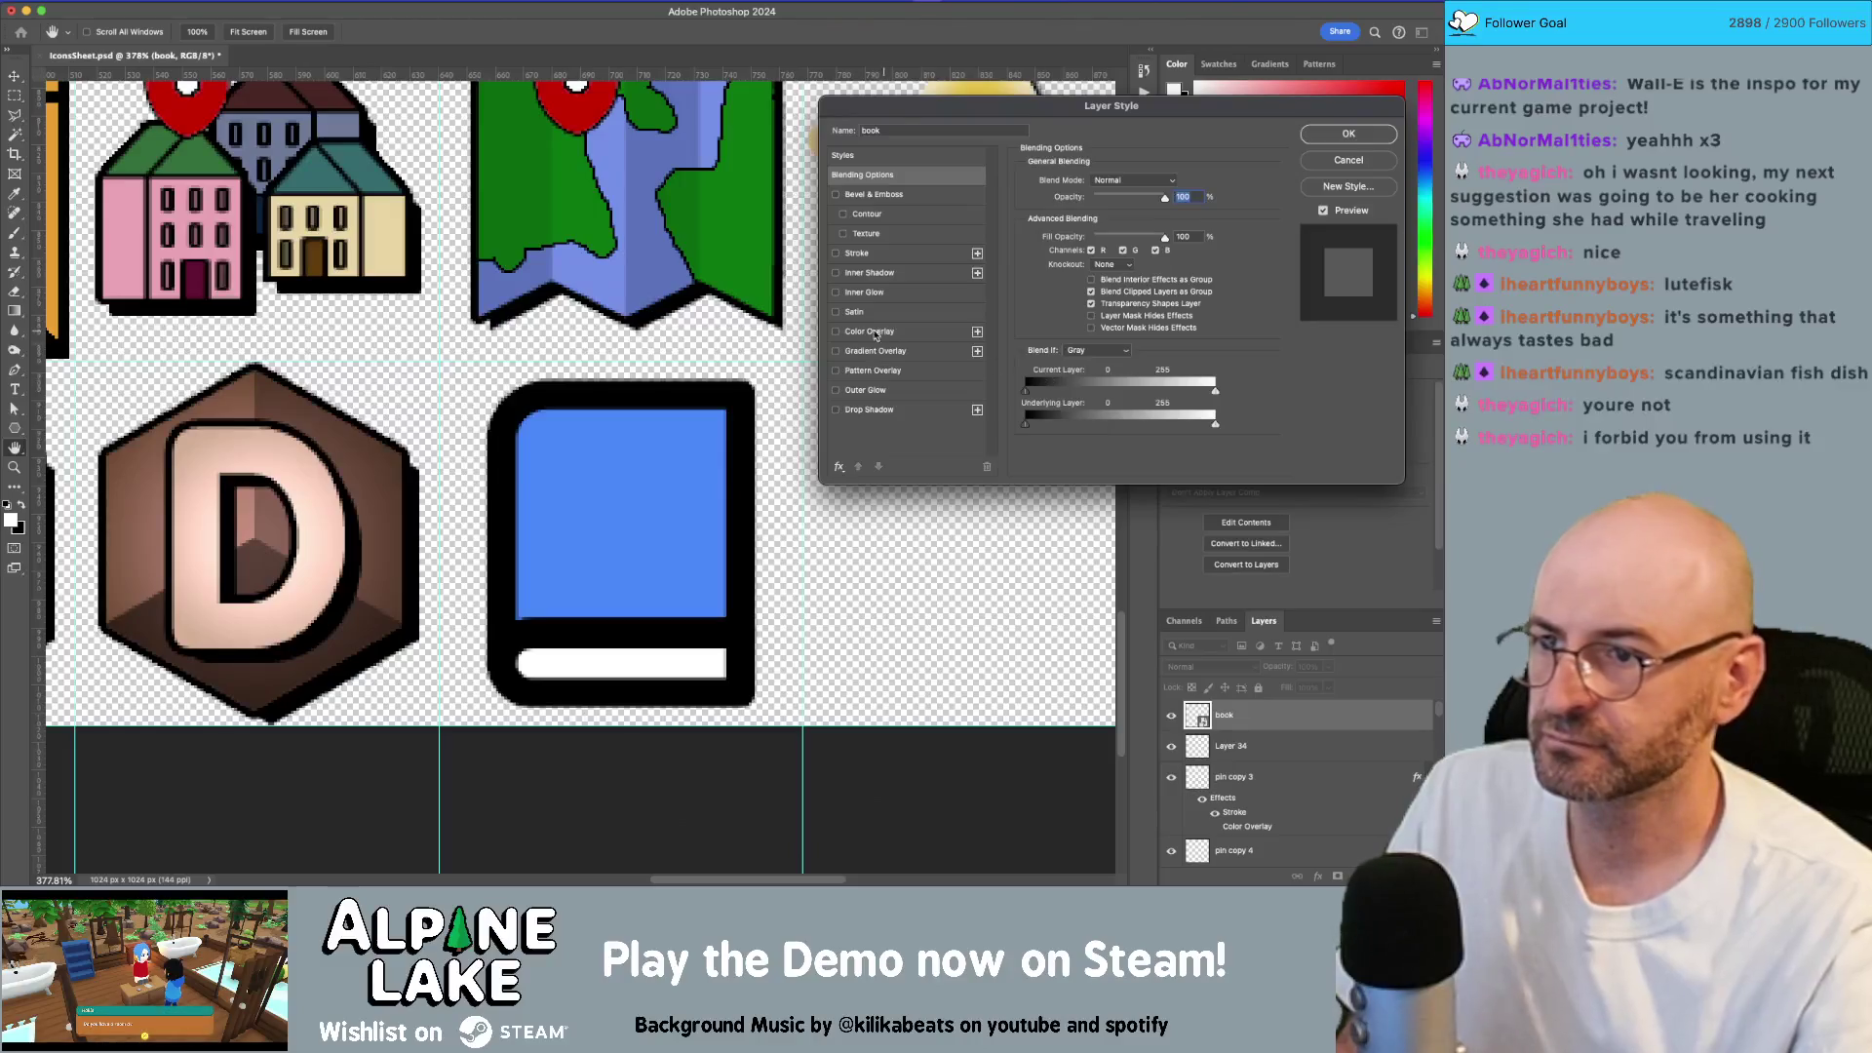
pyautogui.click(836, 332)
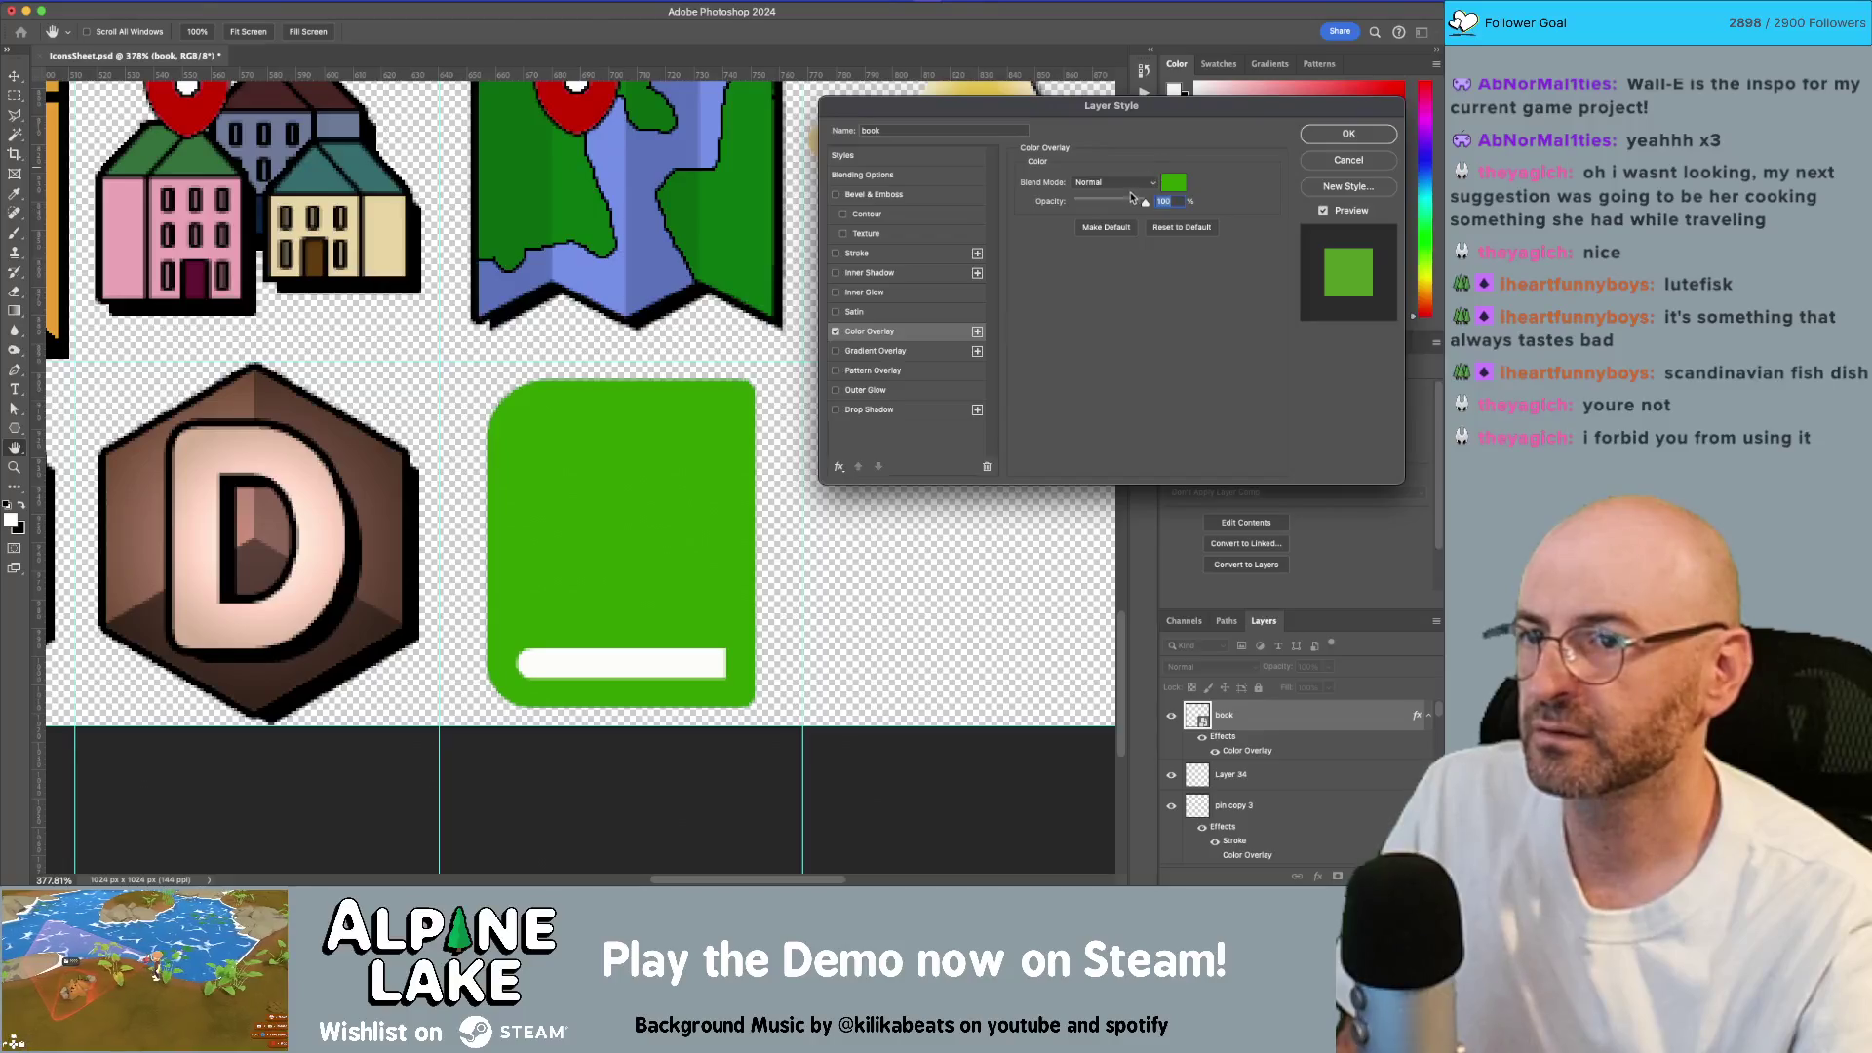
pyautogui.click(1114, 182)
pyautogui.click(1121, 238)
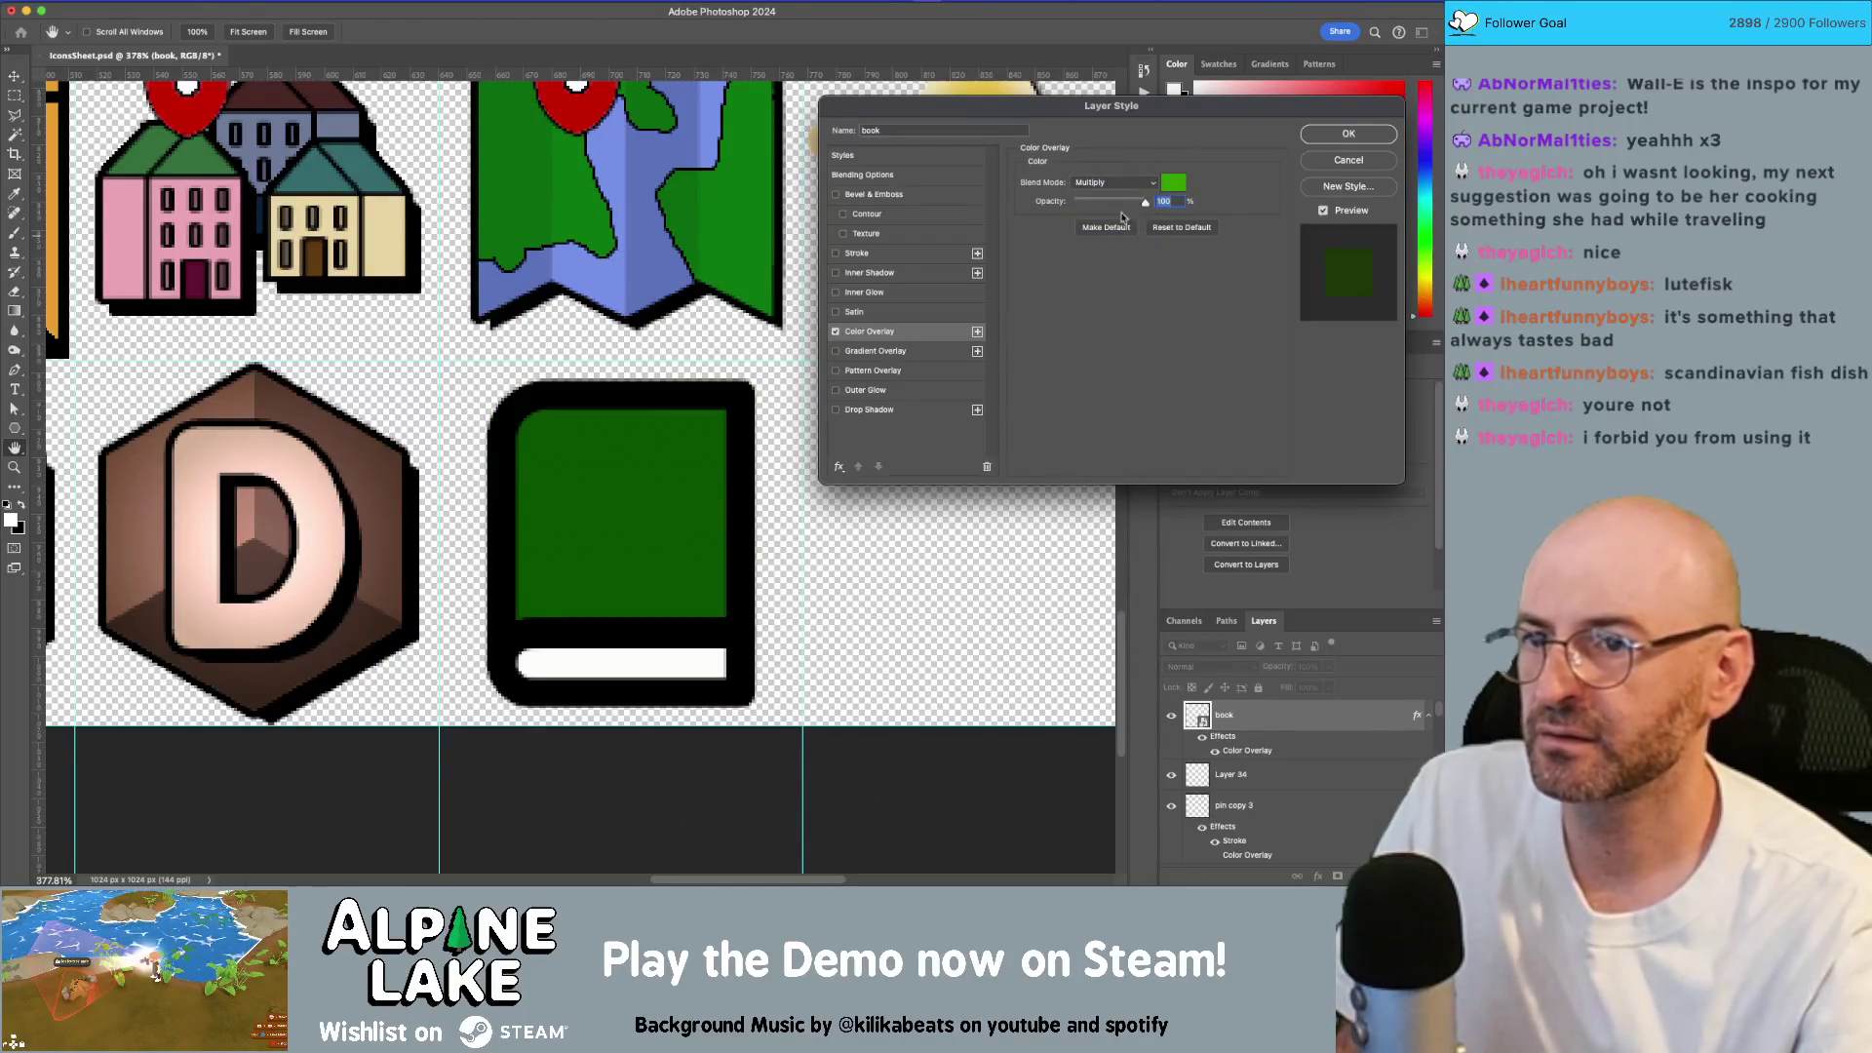
pyautogui.click(1348, 160)
# Step: Shift the book's hue with Hue/Saturation until it turns red
pyautogui.click(317, 5)
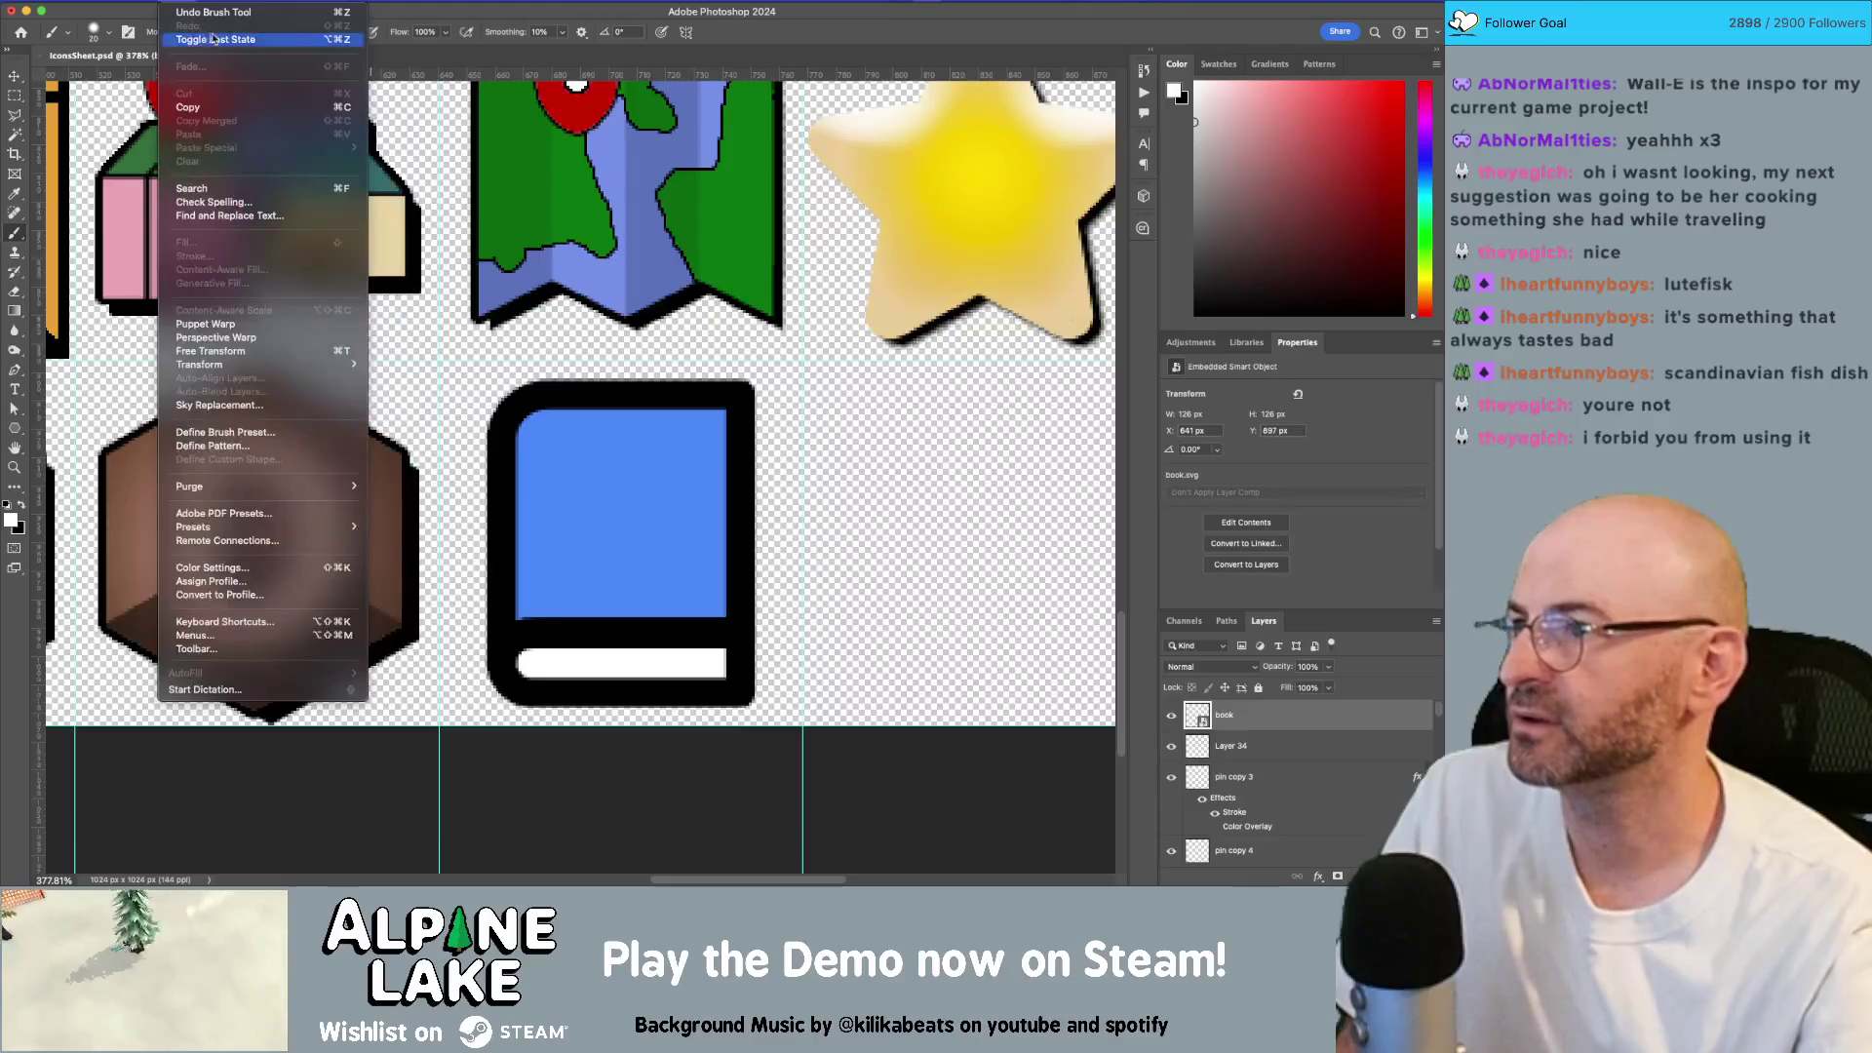
pyautogui.moveTo(253, 52)
pyautogui.click(419, 123)
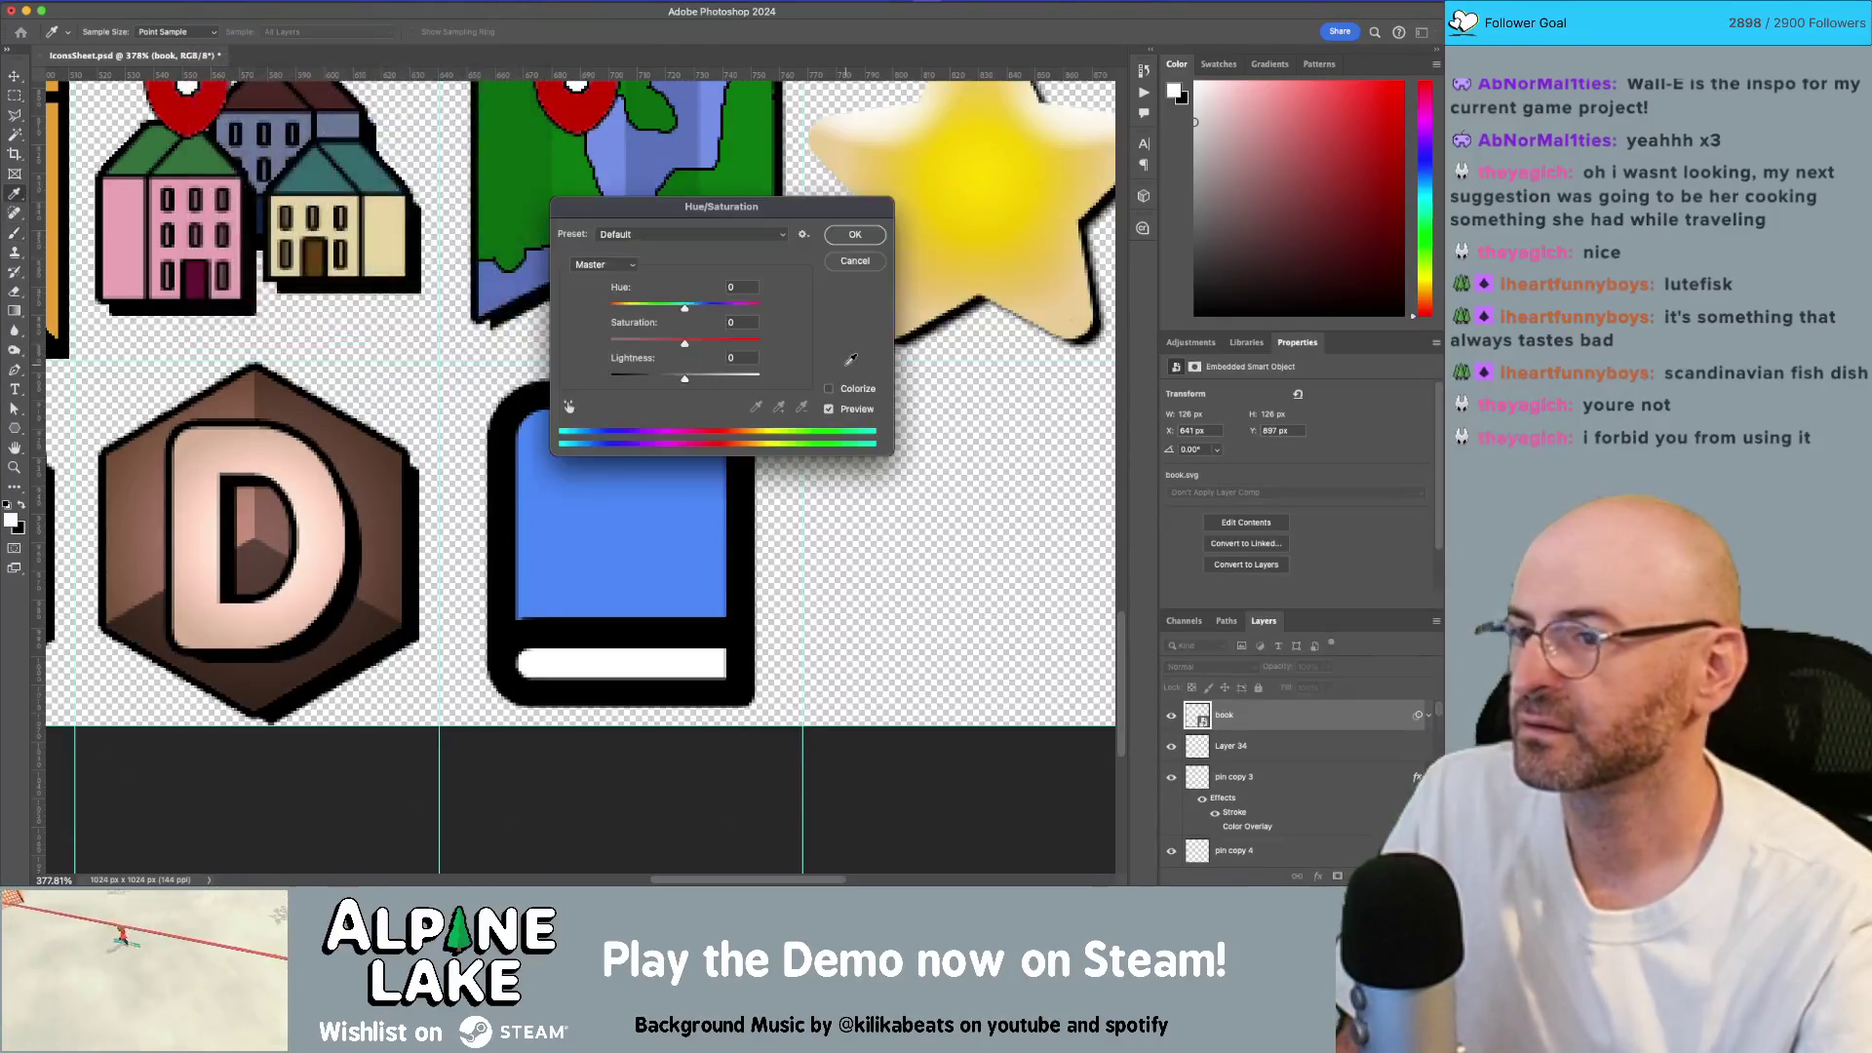
pyautogui.moveTo(685, 315); pyautogui.dragTo(586, 323)
pyautogui.moveTo(761, 320)
pyautogui.mouseDown()
pyautogui.moveTo(716, 319)
pyautogui.moveTo(749, 318)
pyautogui.mouseUp()
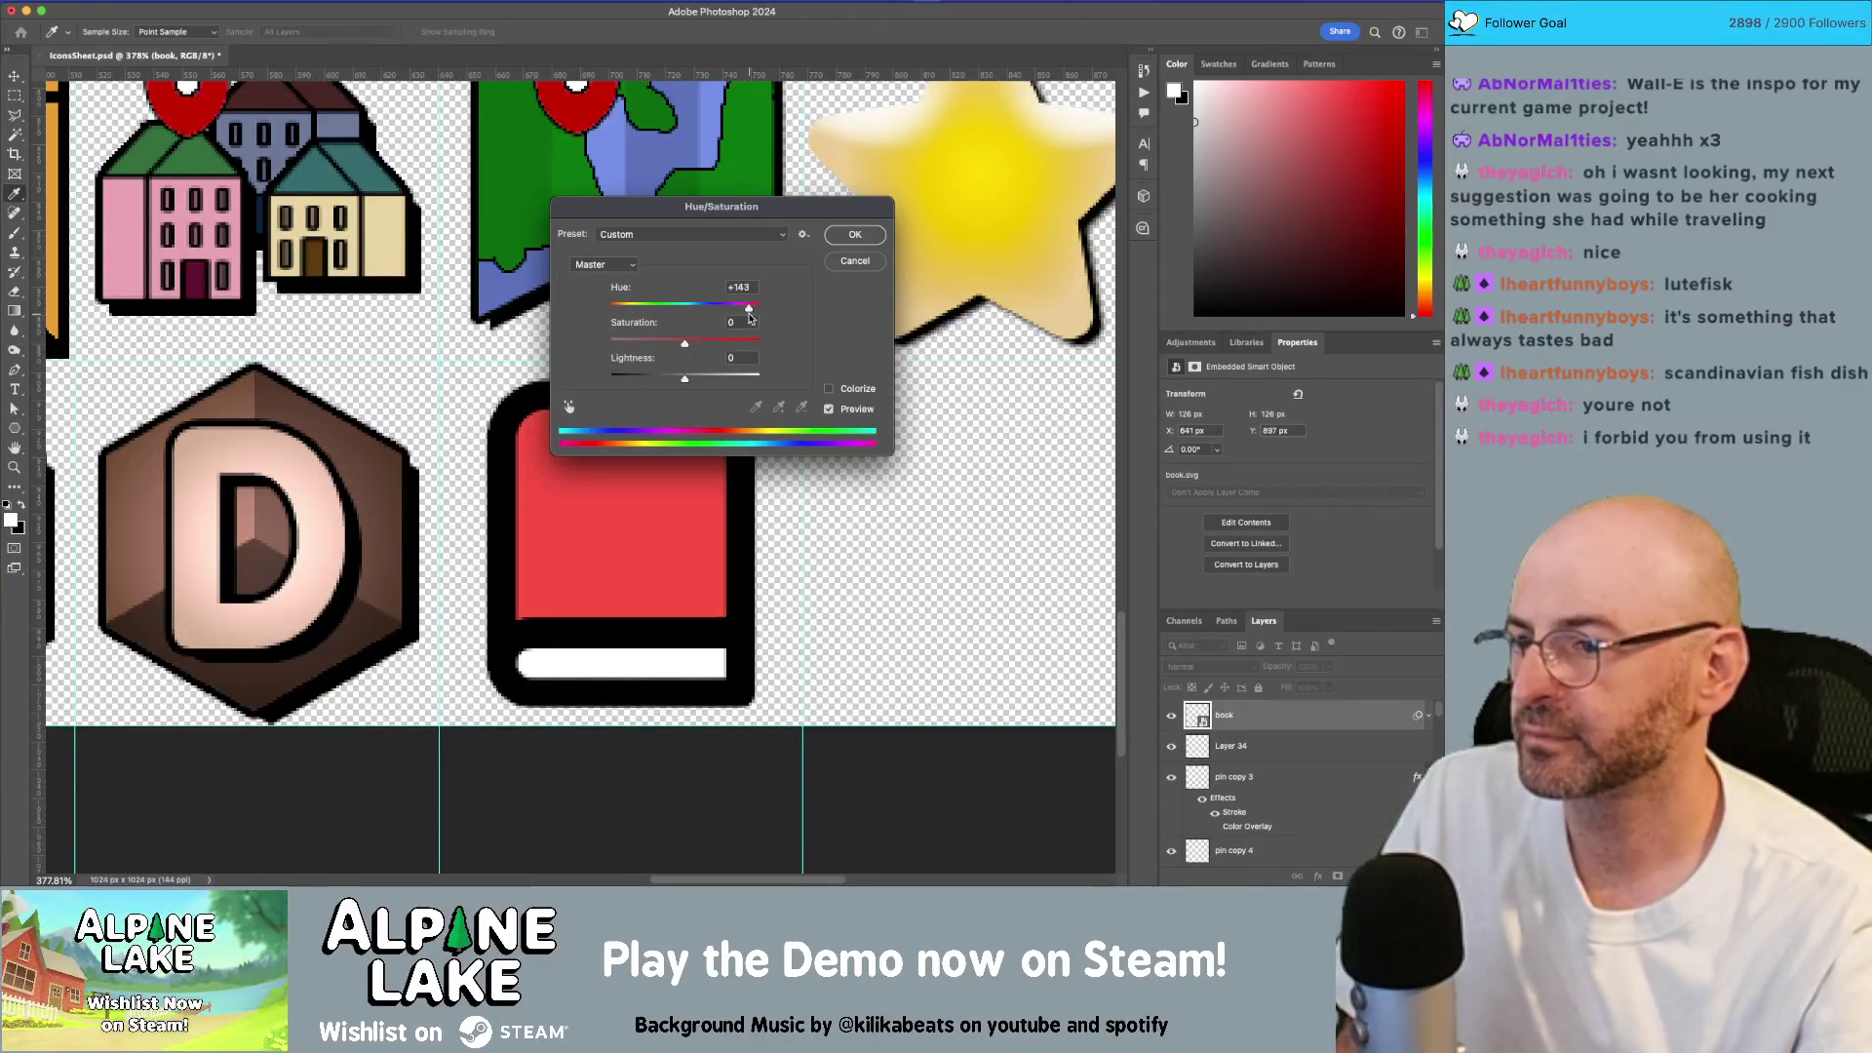
pyautogui.click(862, 229)
# Step: Try an extra white stroke on a new layer, undo it, and zoom out to the whole sheet
pyautogui.press('b')
pyautogui.hotkey('ctrl', 'shift', 'alt', 'n')
pyautogui.moveTo(755, 451)
pyautogui.mouseDown()
pyautogui.moveTo(635, 572)
pyautogui.moveTo(710, 526)
pyautogui.mouseUp()
pyautogui.hotkey('ctrl', 'z')
pyautogui.hotkey('ctrl', 'z')
pyautogui.press('z')
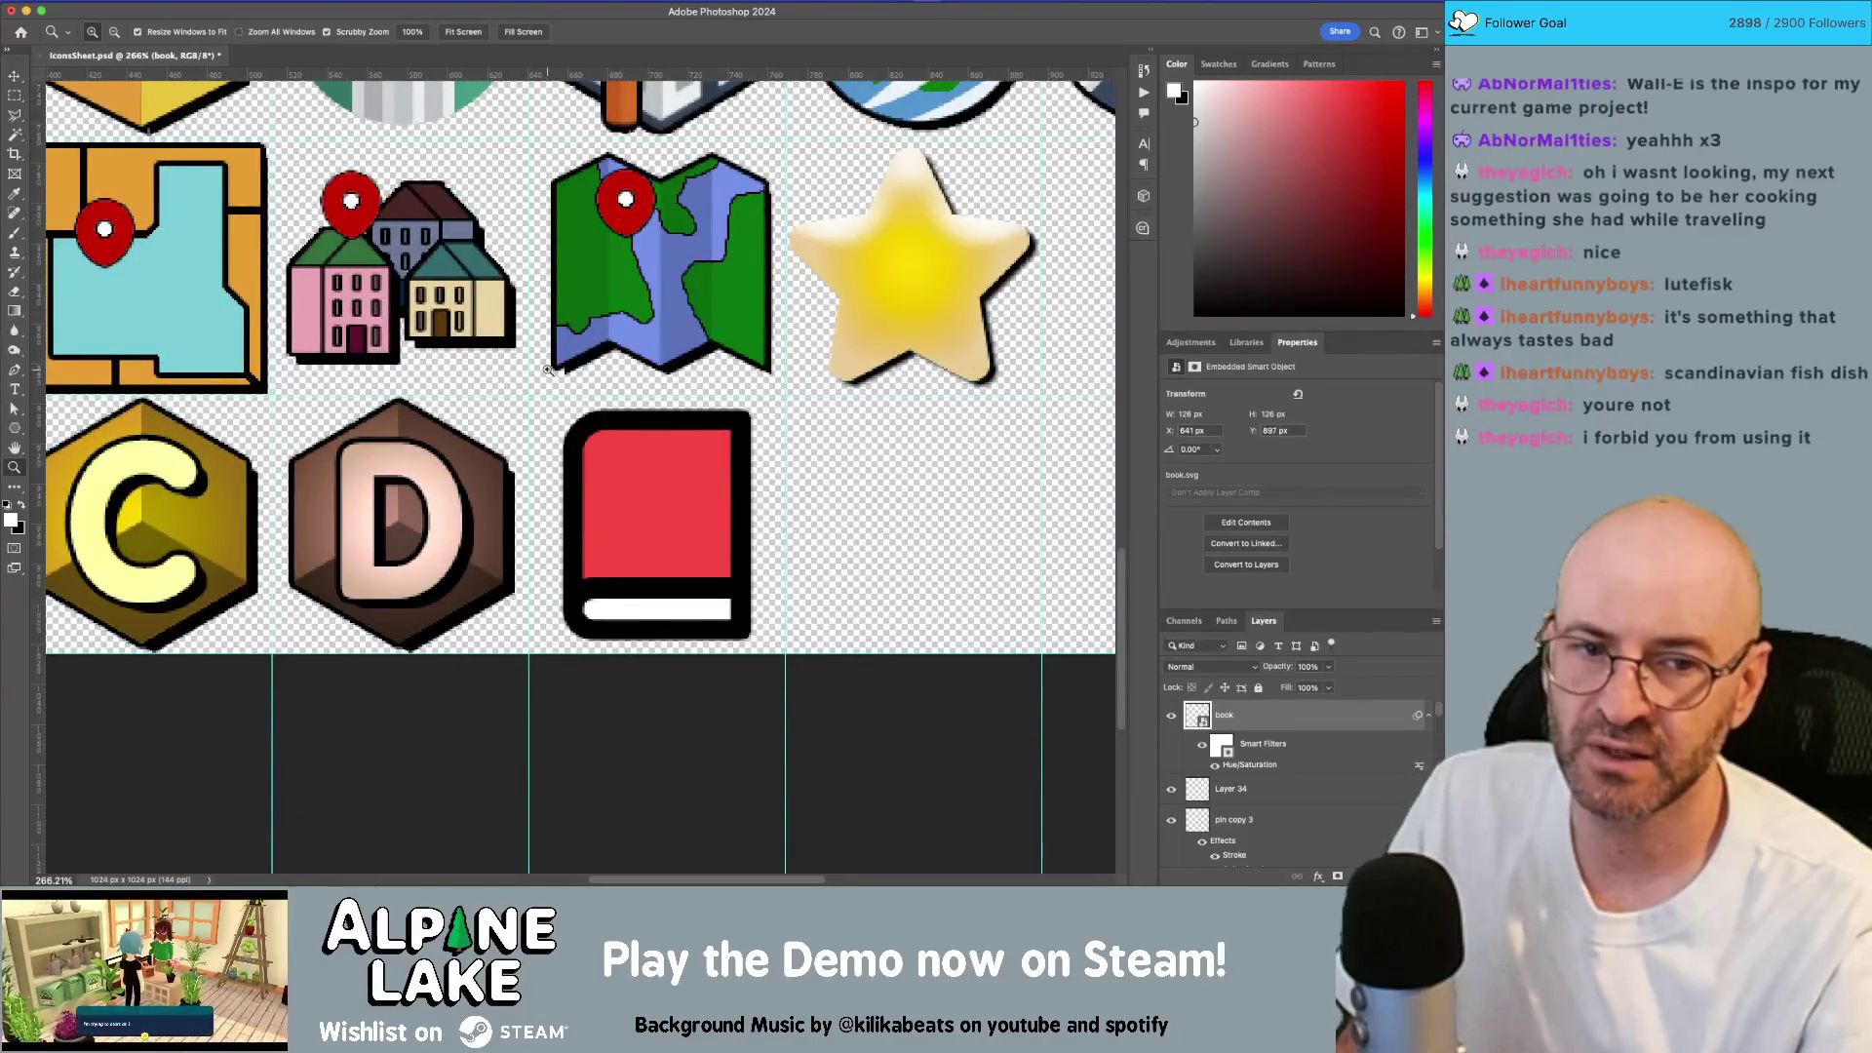
pyautogui.click(488, 3)
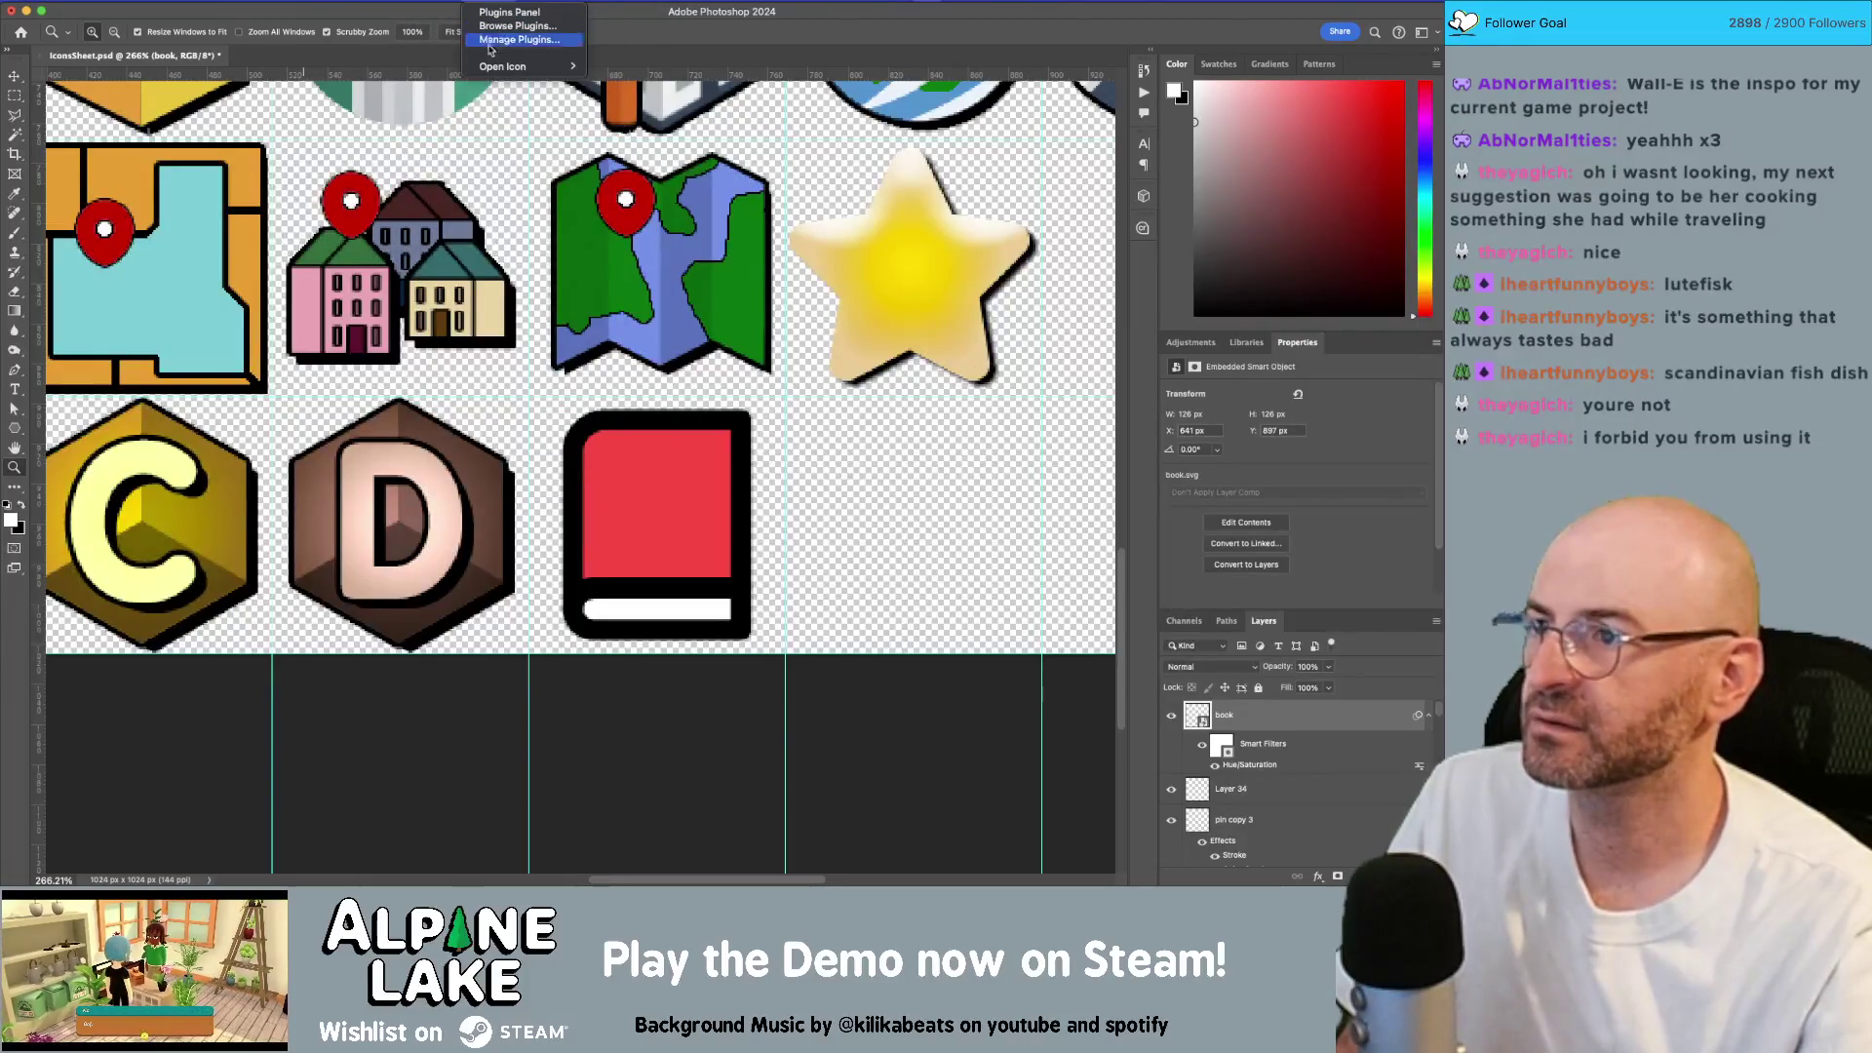
pyautogui.click(615, 72)
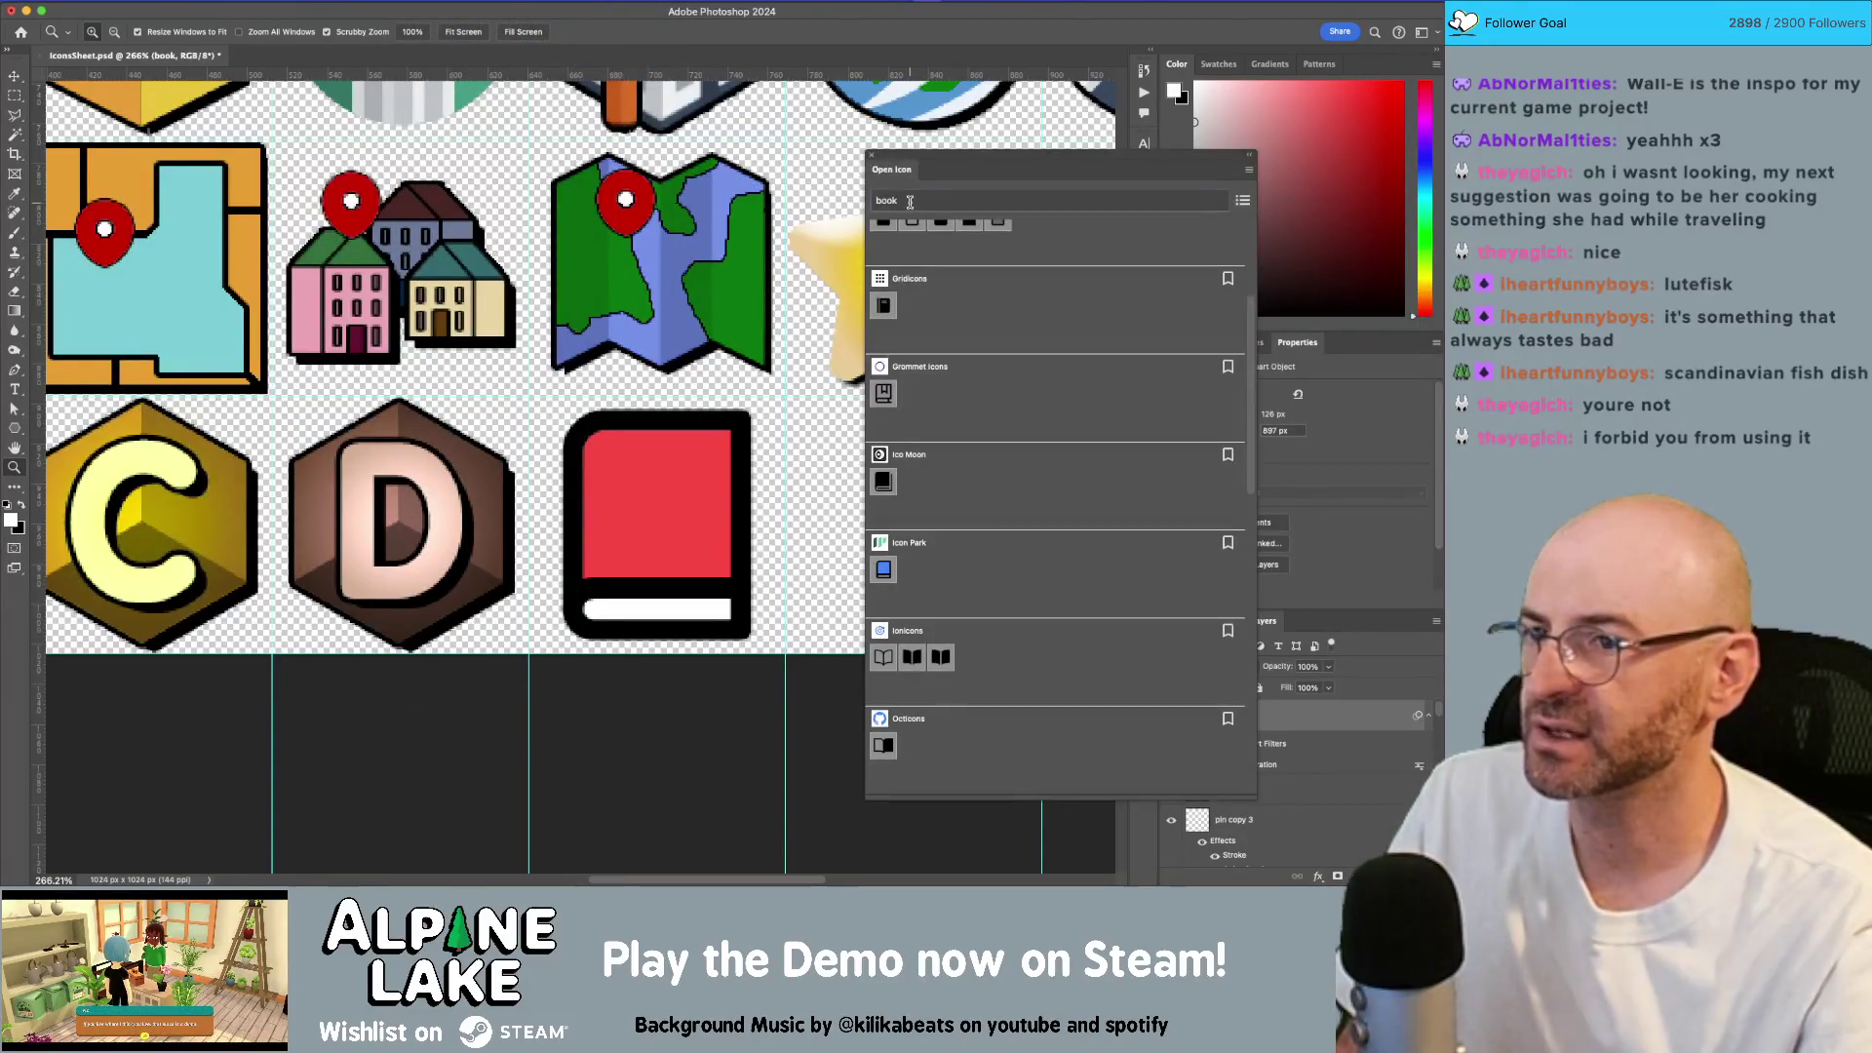
pyautogui.write('ch')
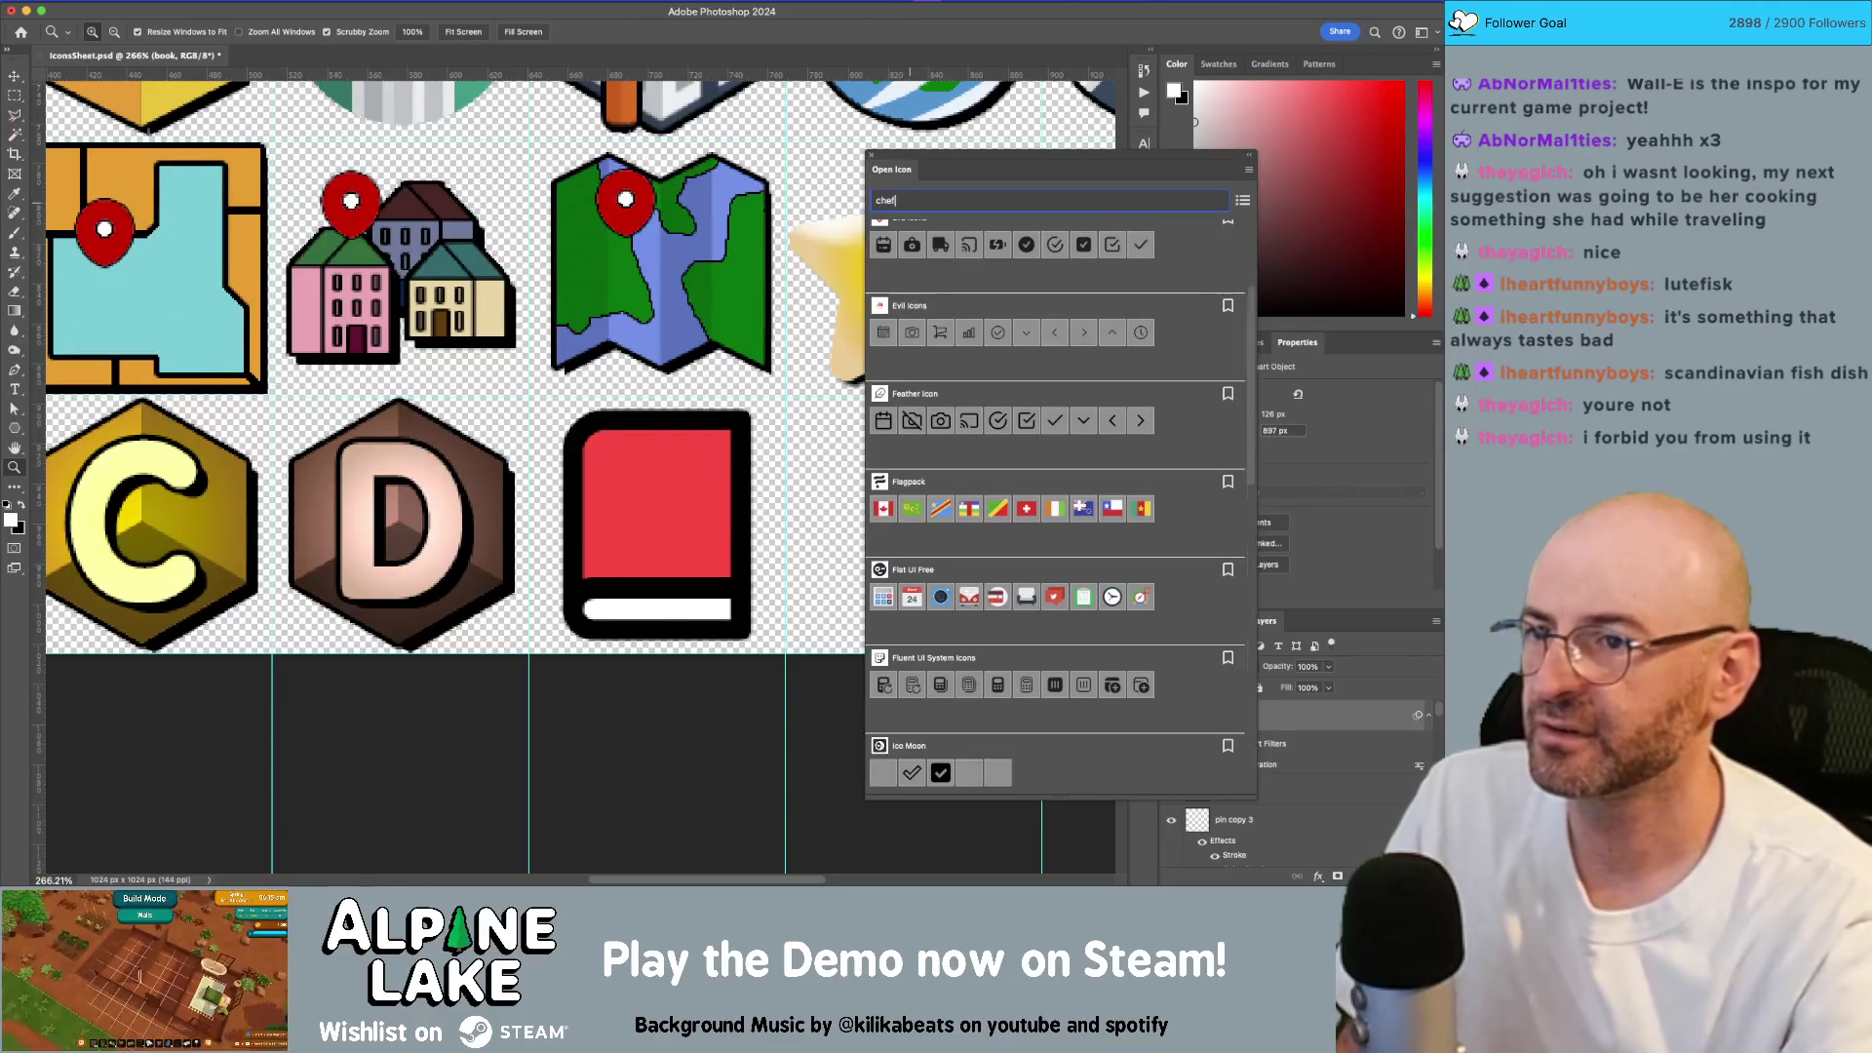
pyautogui.write('ef')
pyautogui.scroll(3, 1014, 321)
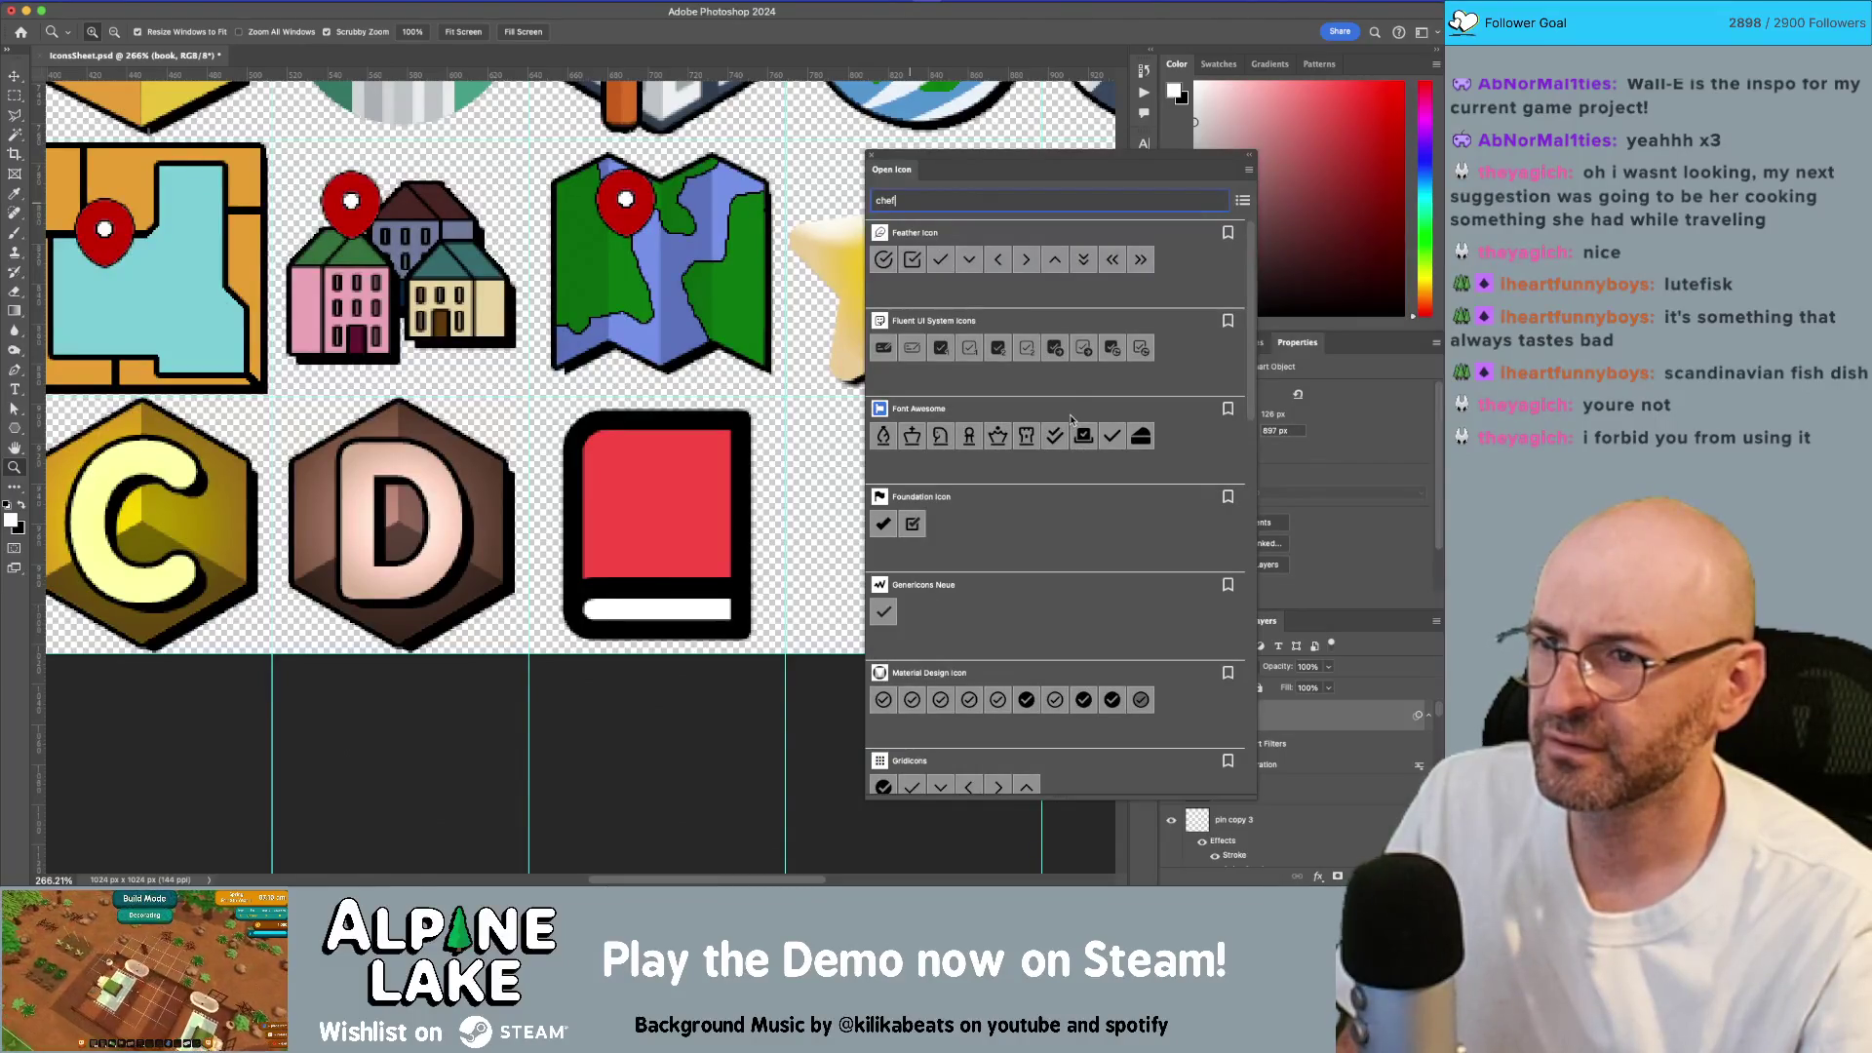
pyautogui.scroll(-4, 1063, 402)
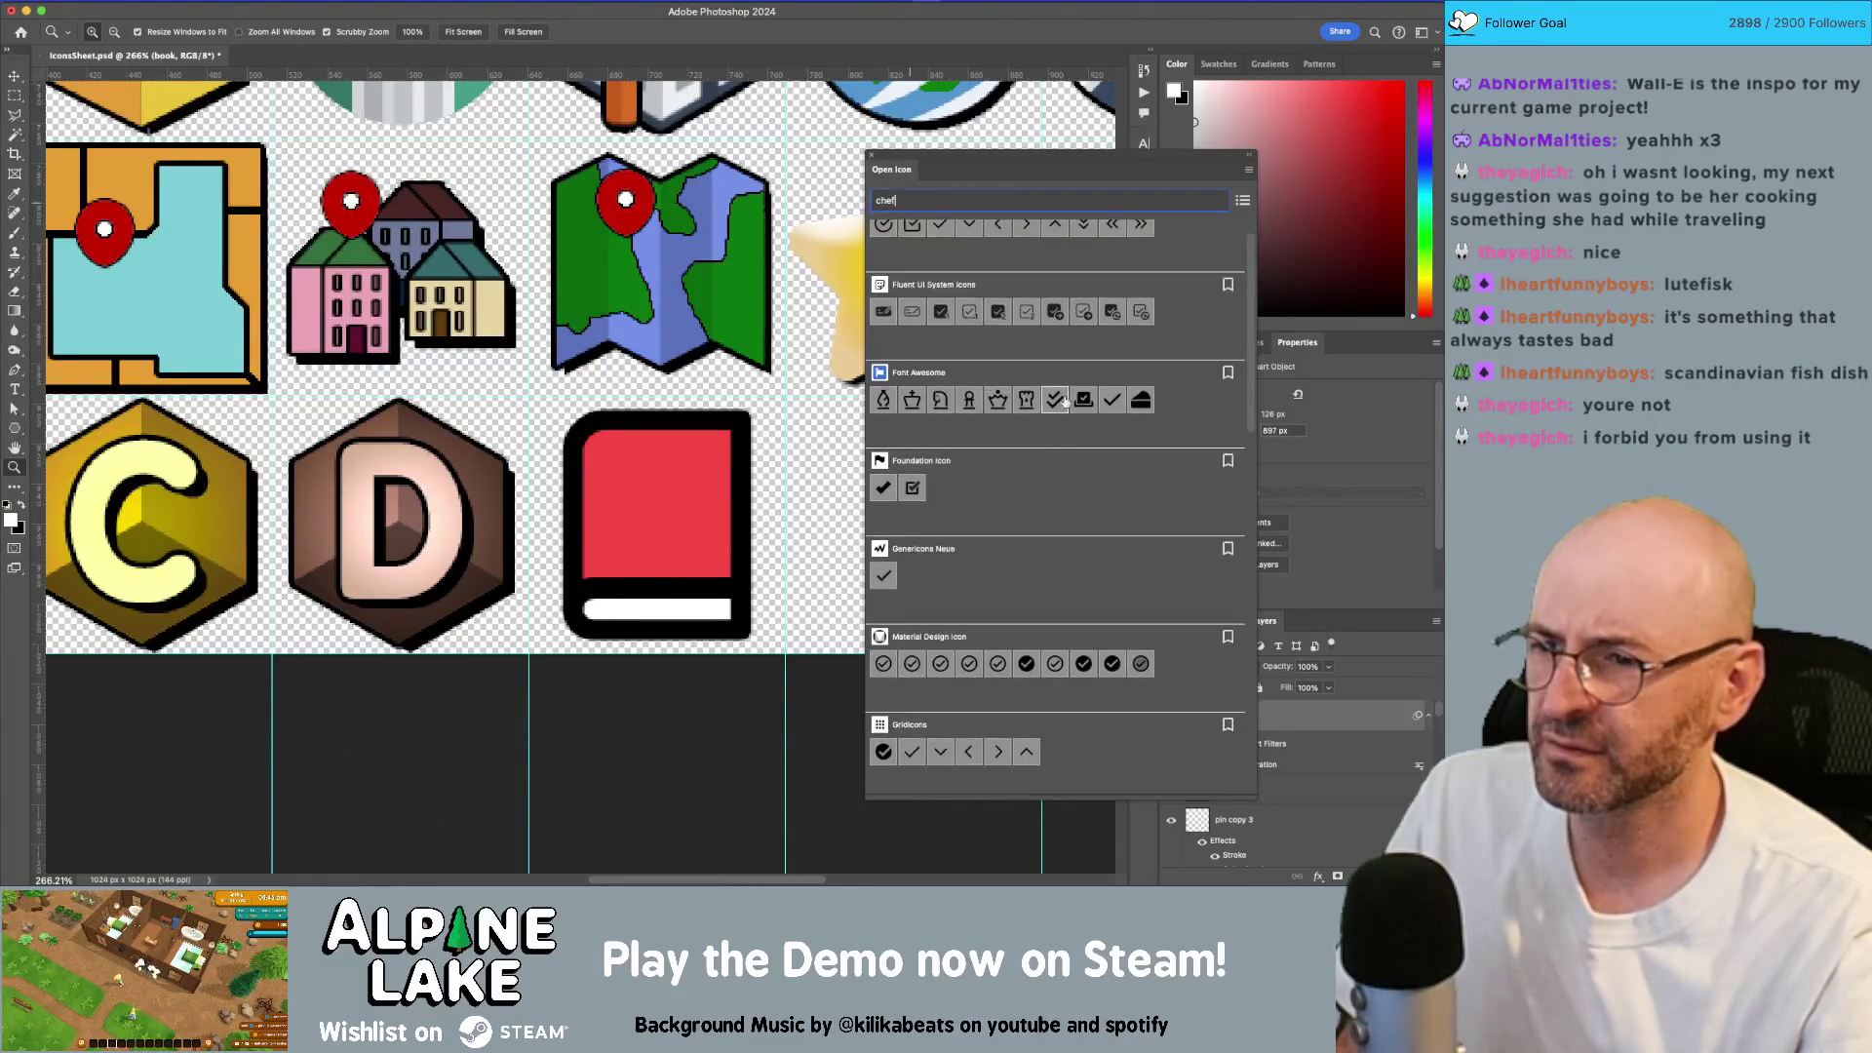
pyautogui.scroll(-8, 1064, 400)
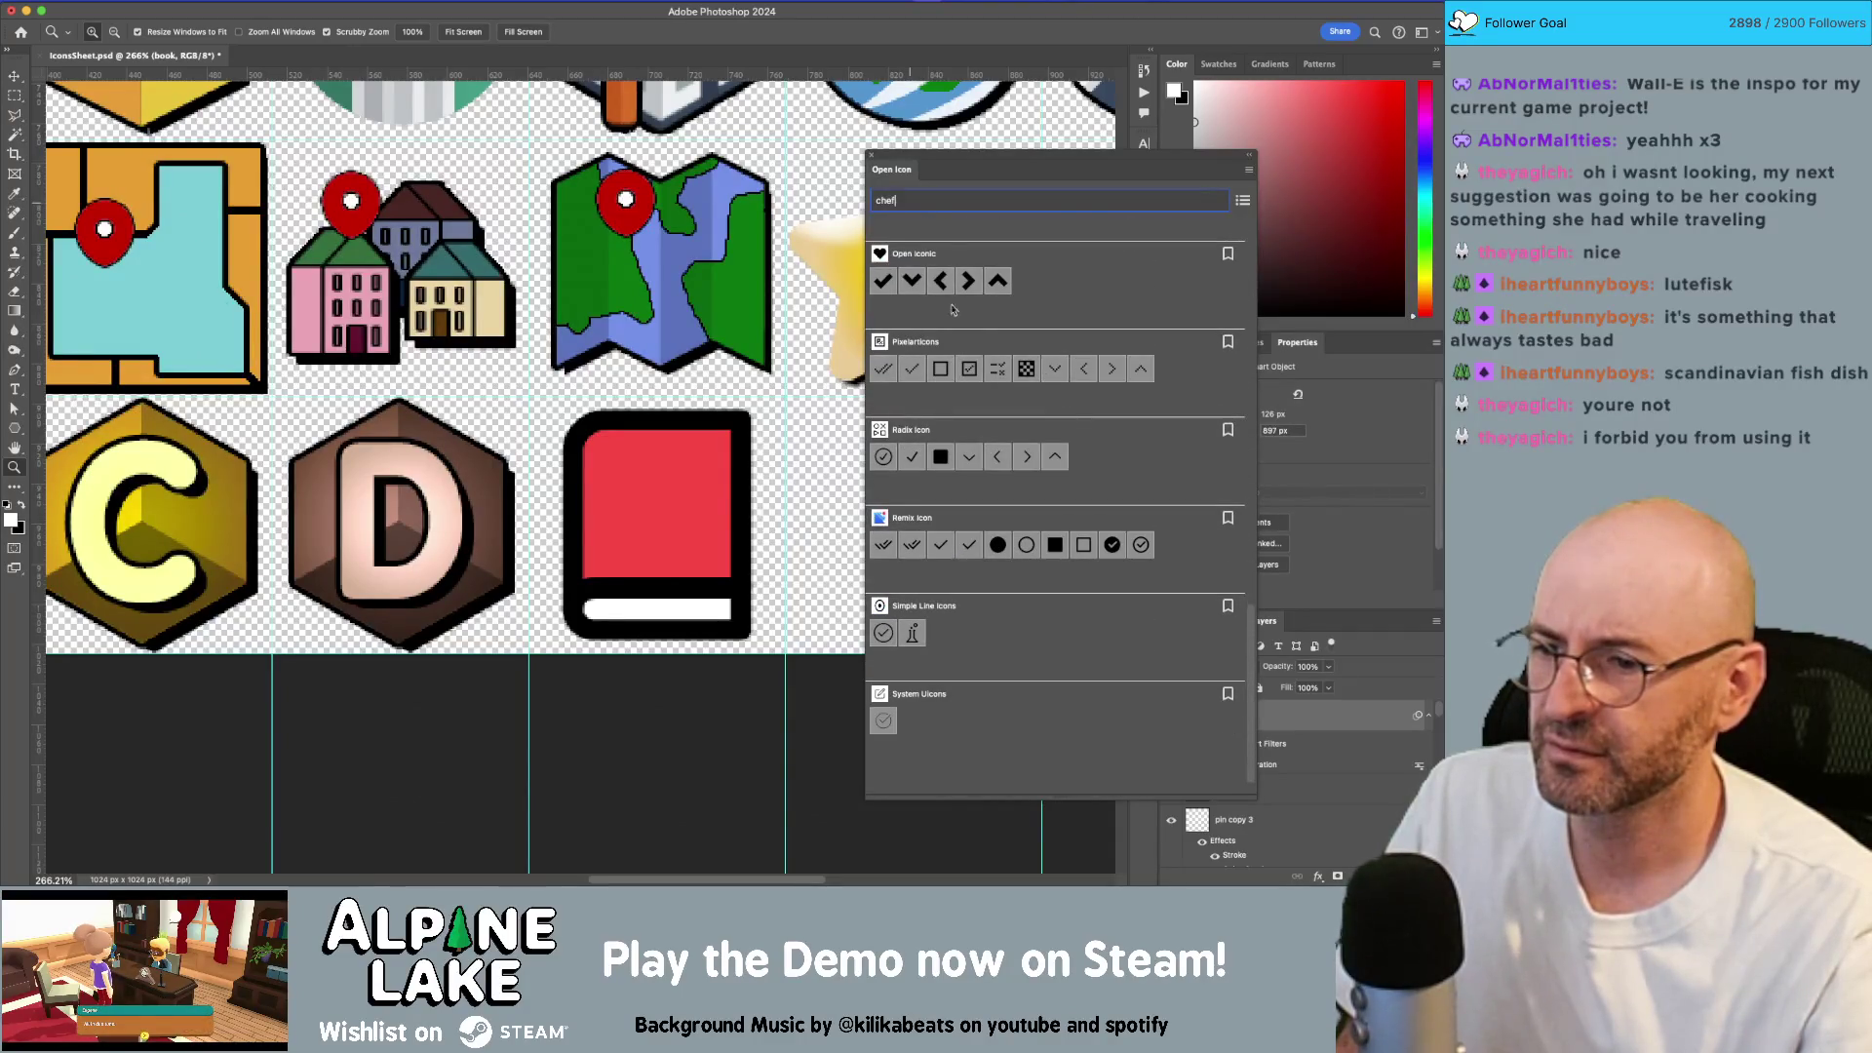
pyautogui.write('hat')
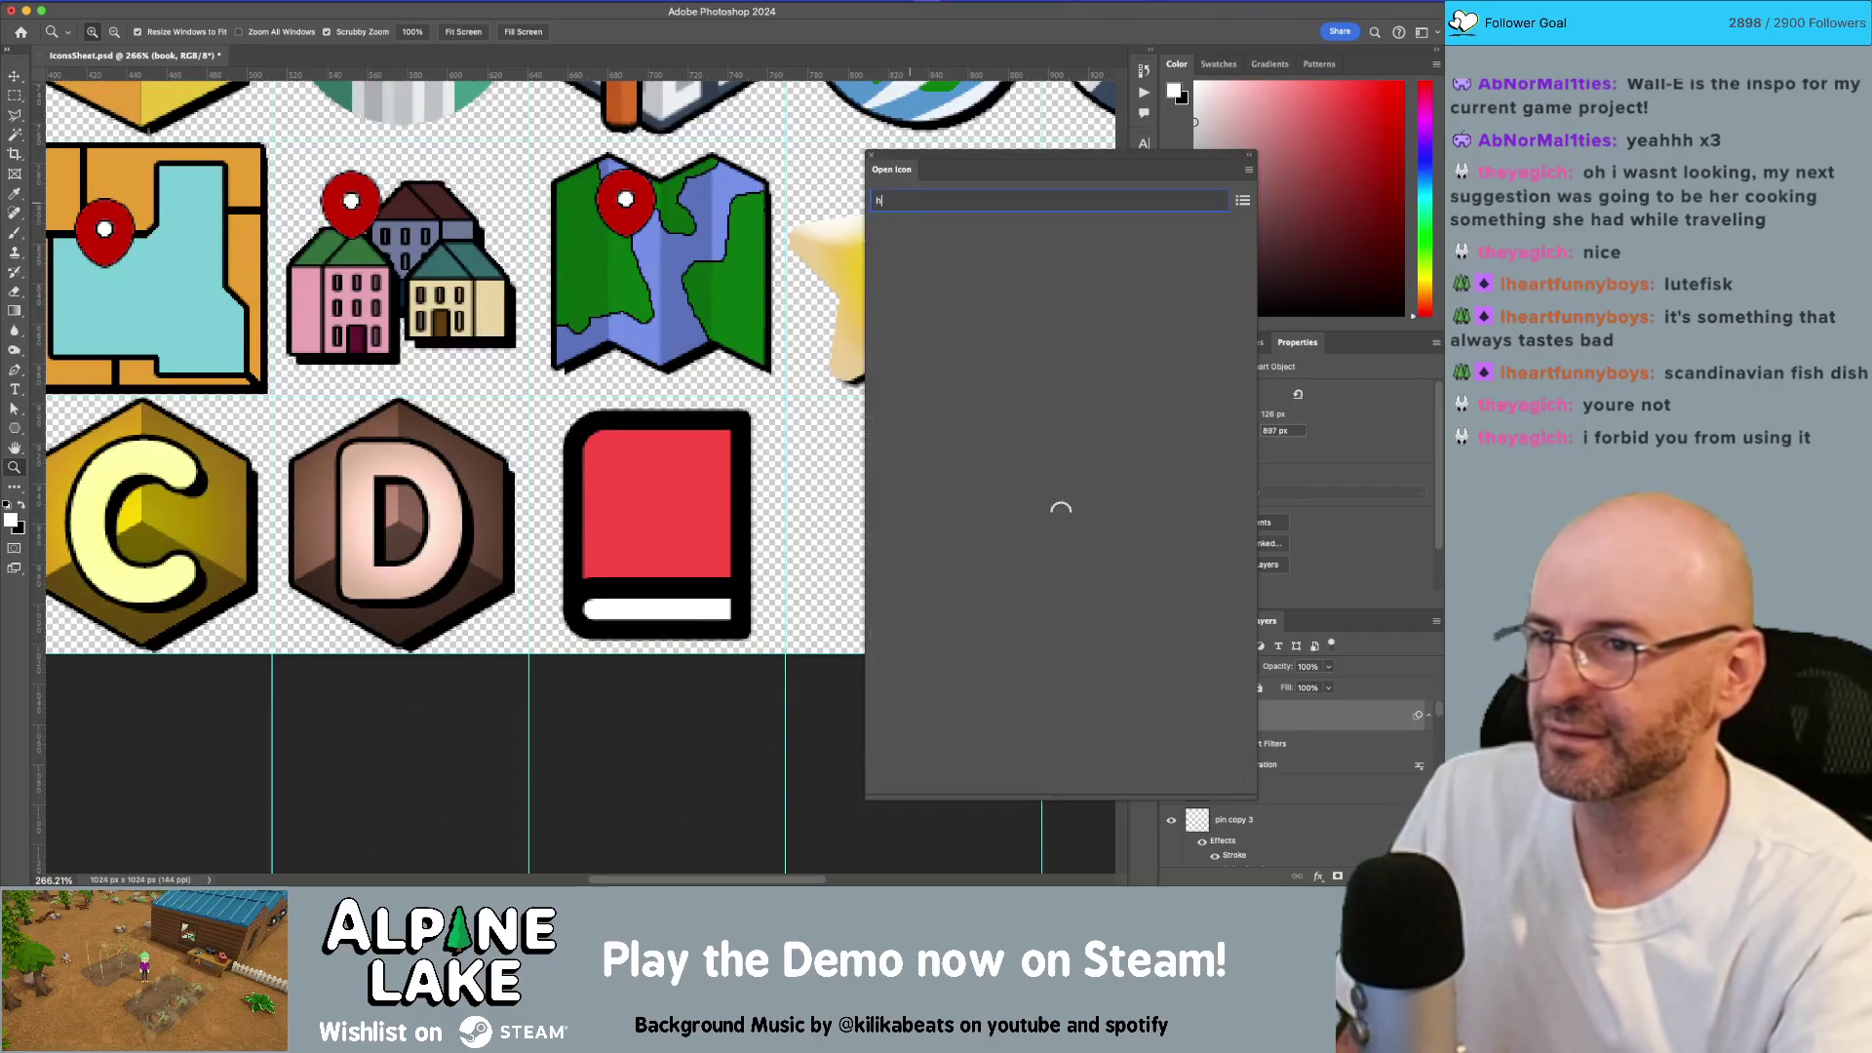
pyautogui.scroll(3, 1026, 386)
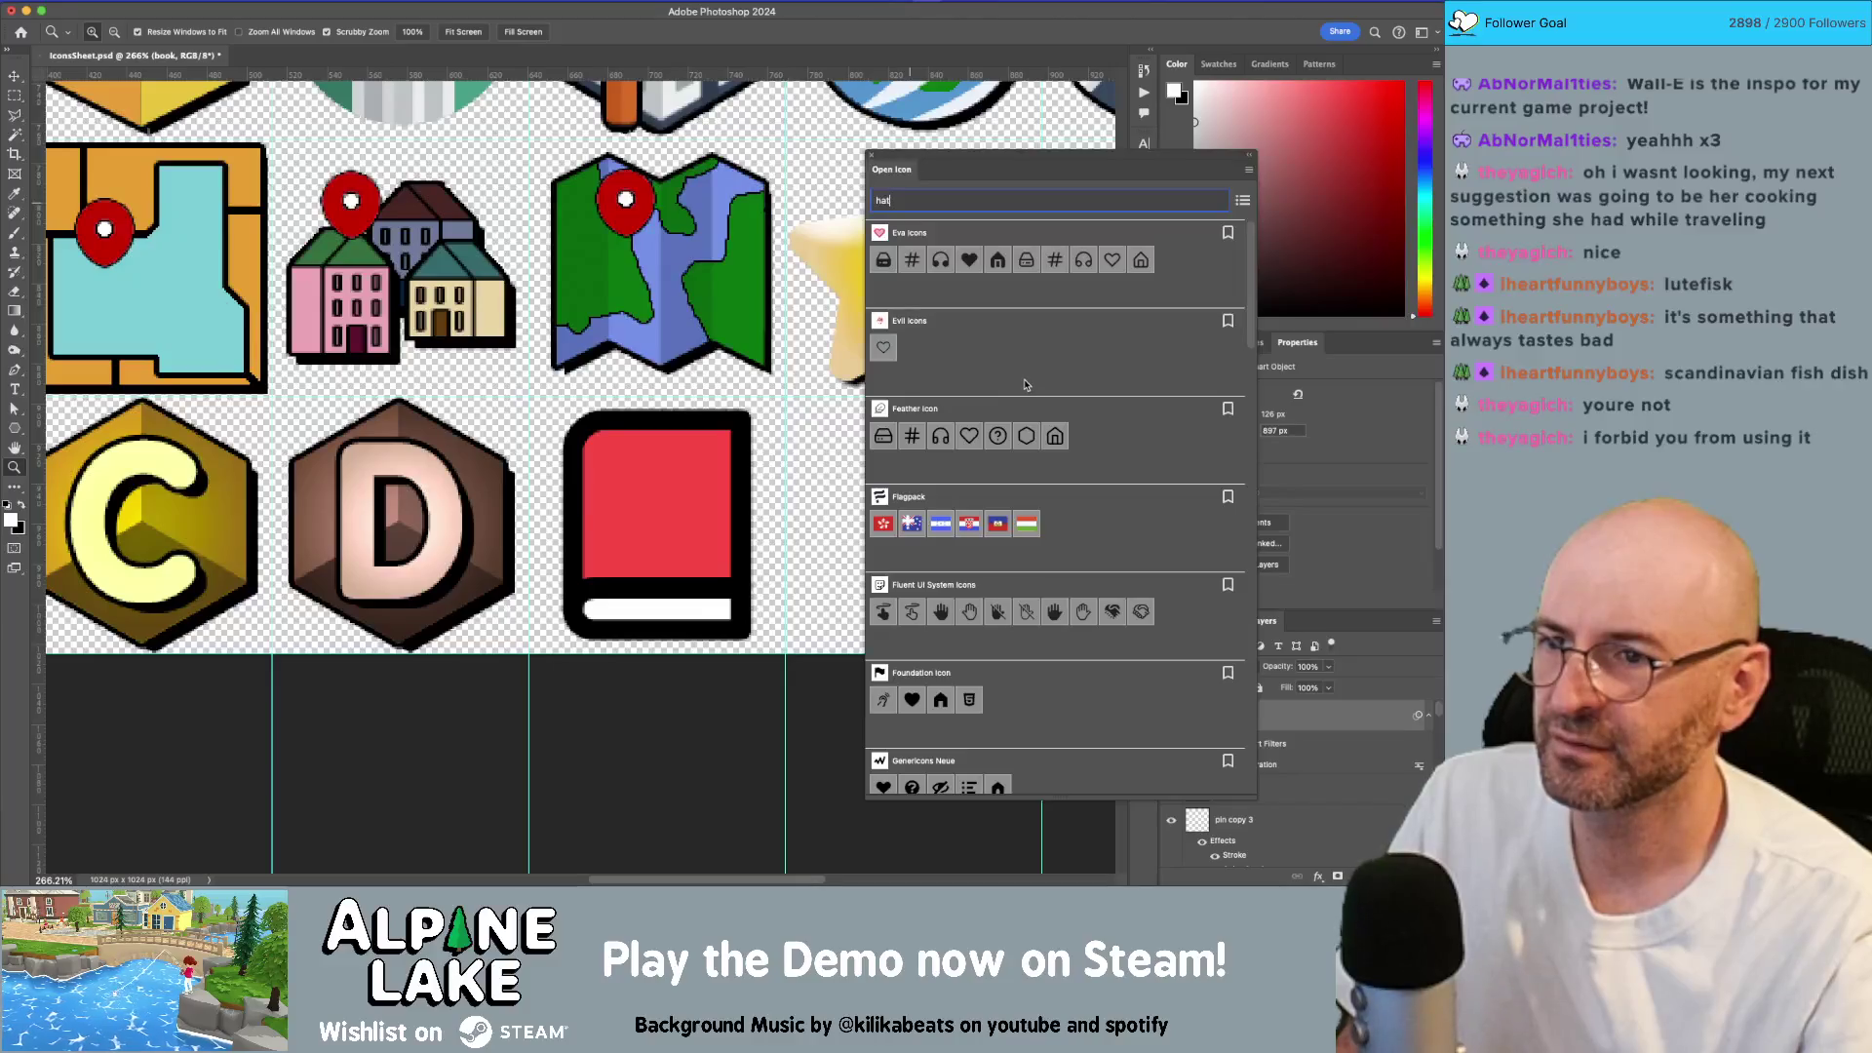
pyautogui.scroll(-5, 1025, 384)
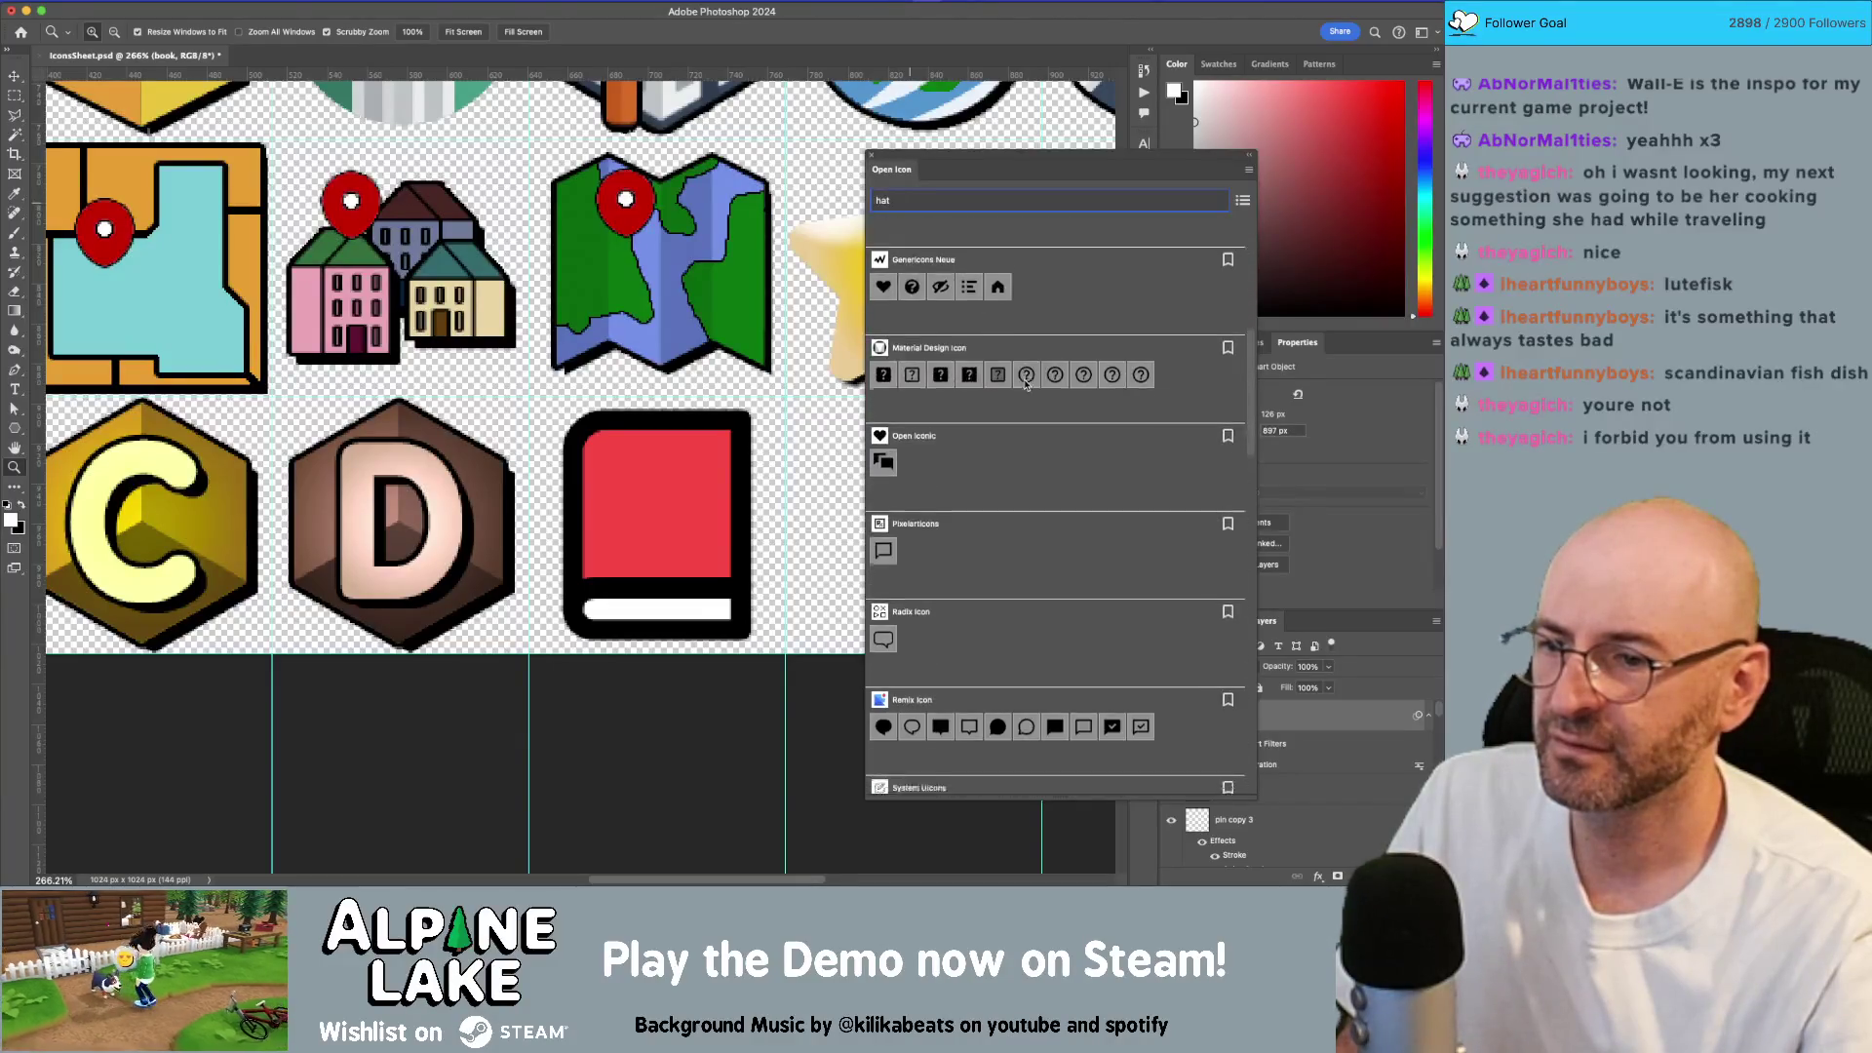
pyautogui.scroll(-2, 1025, 384)
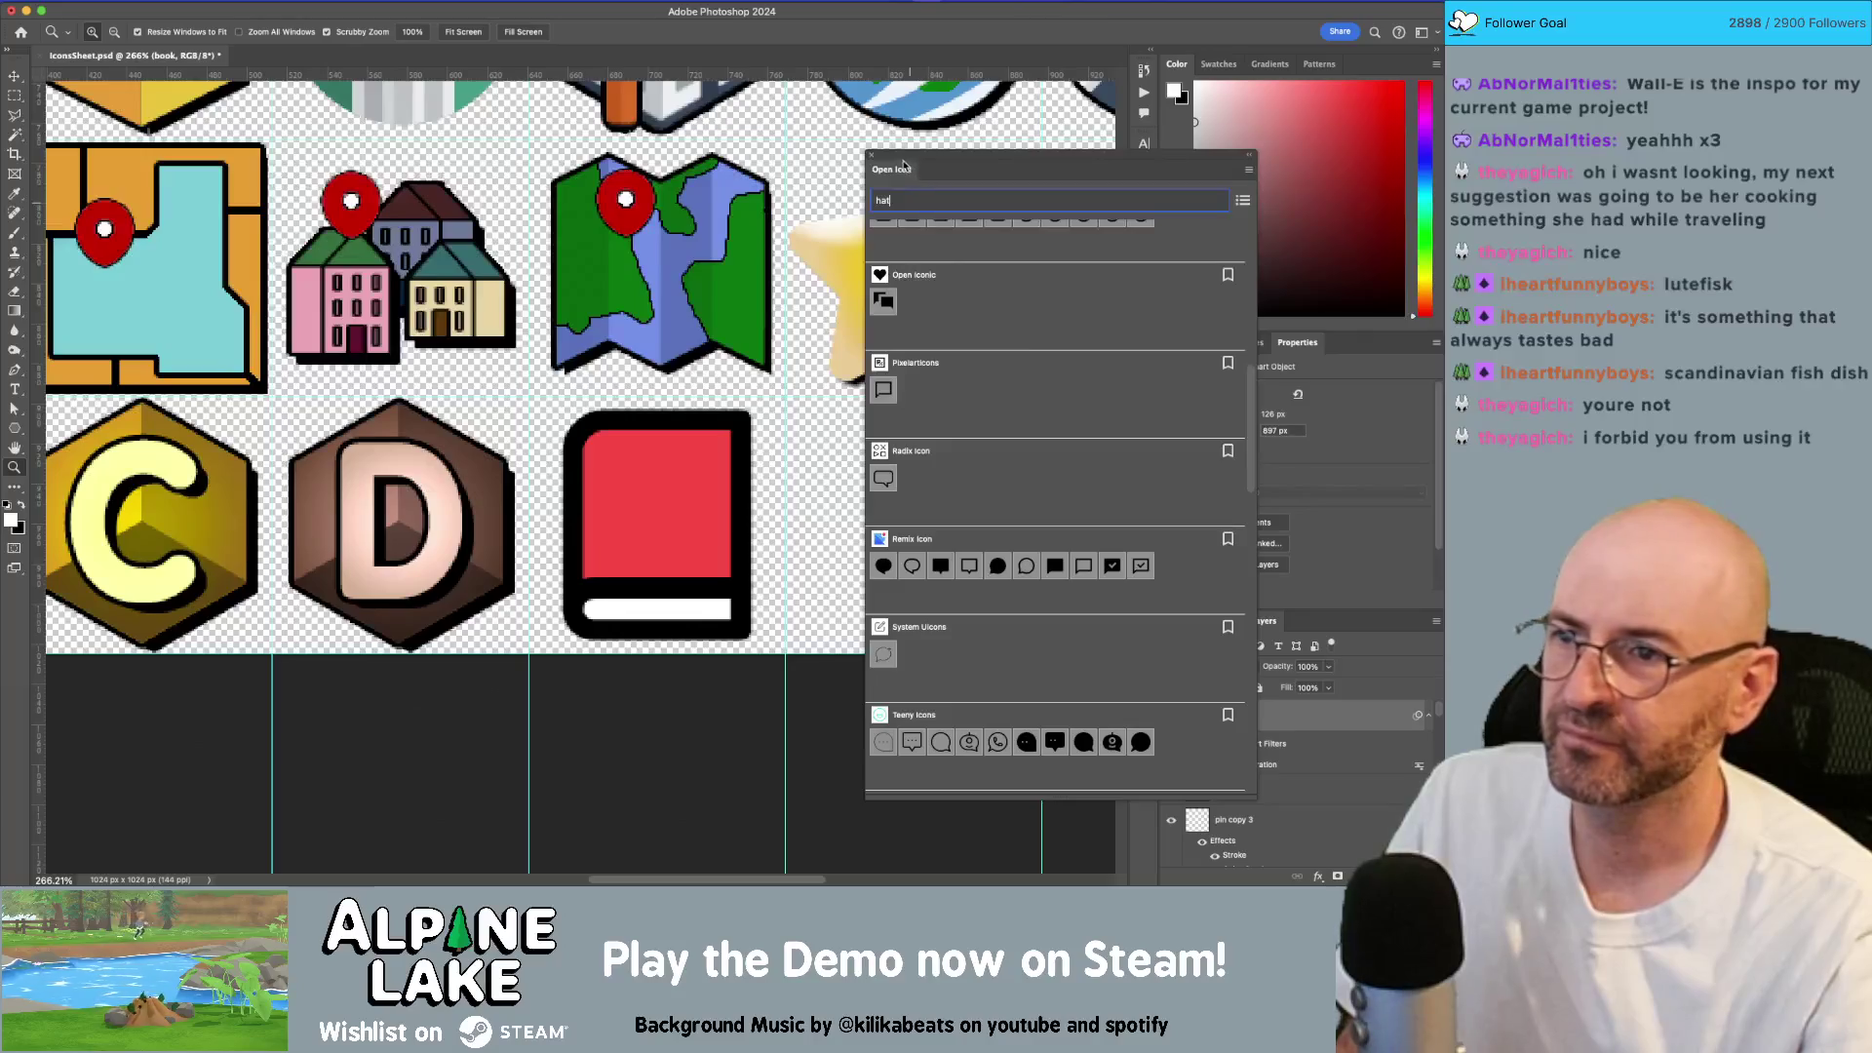
pyautogui.click(871, 154)
pyautogui.hscroll(5, 244, 265)
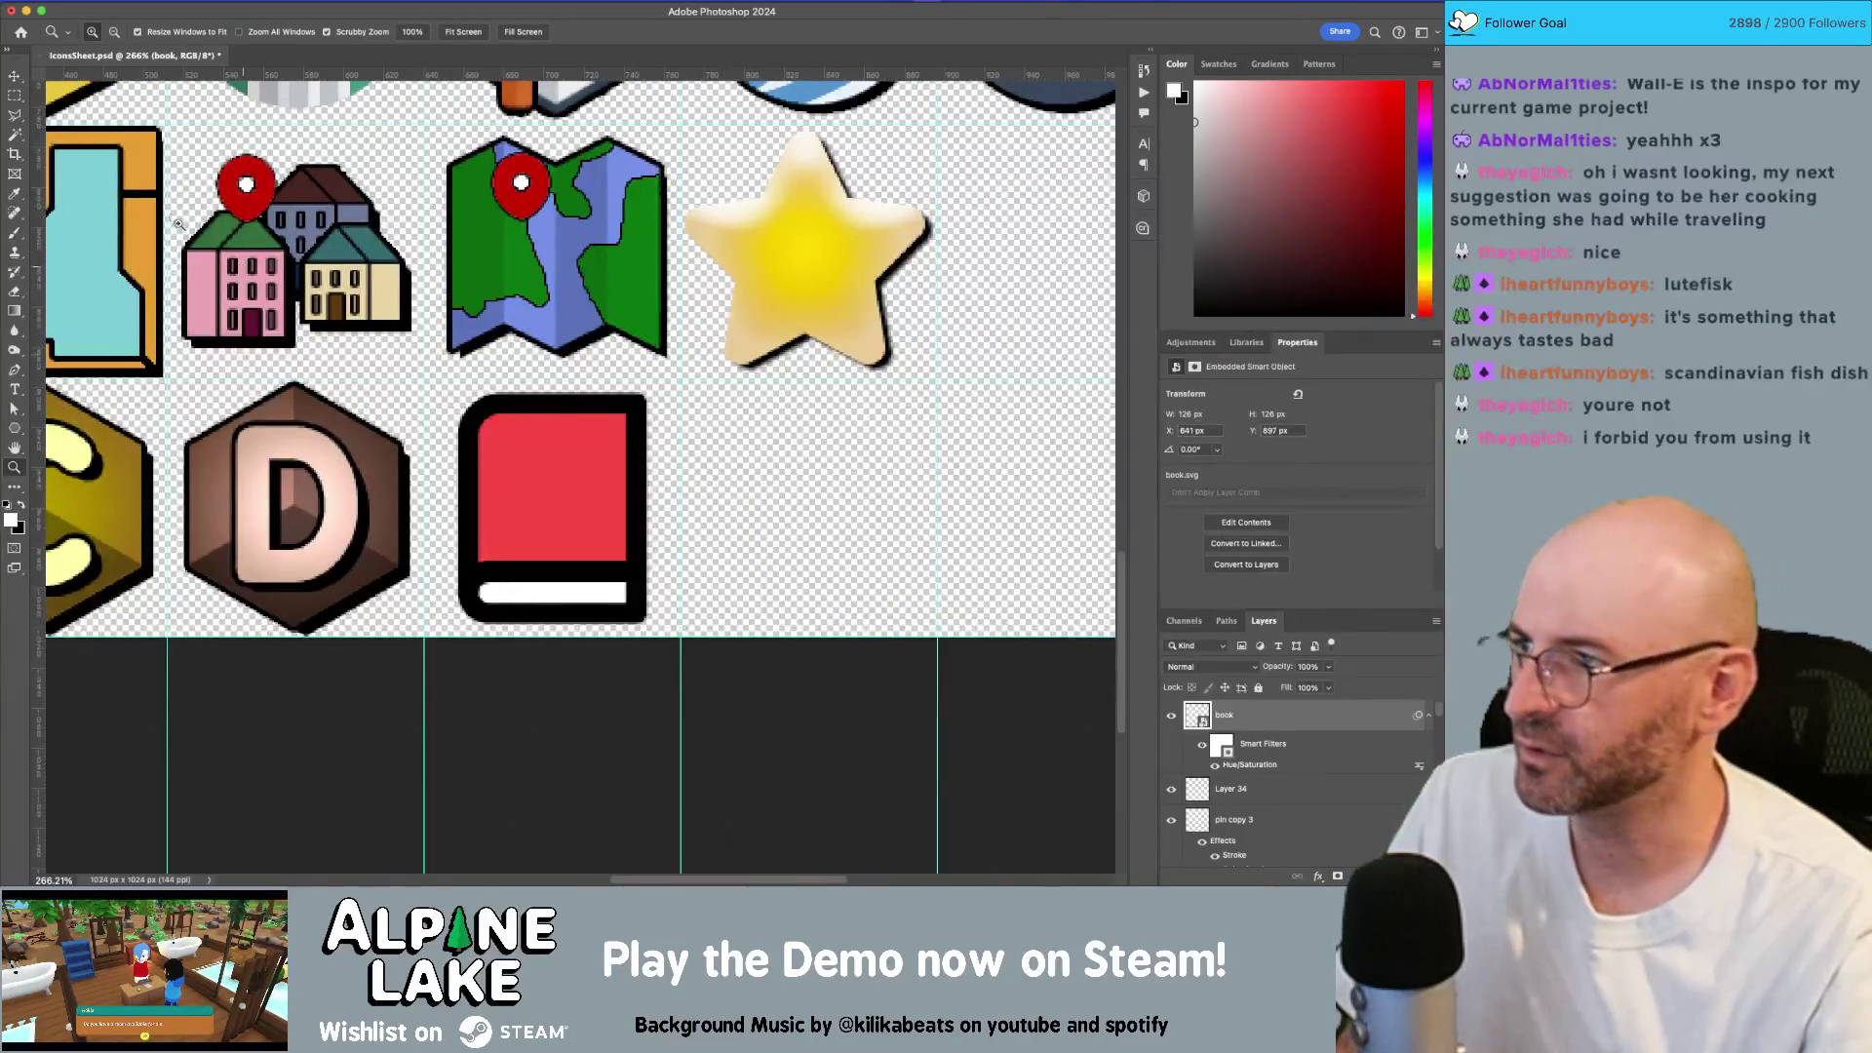
# Step: On a new layer, make an elliptical selection beside the book and fill it white as a hat puff
pyautogui.click(15, 525)
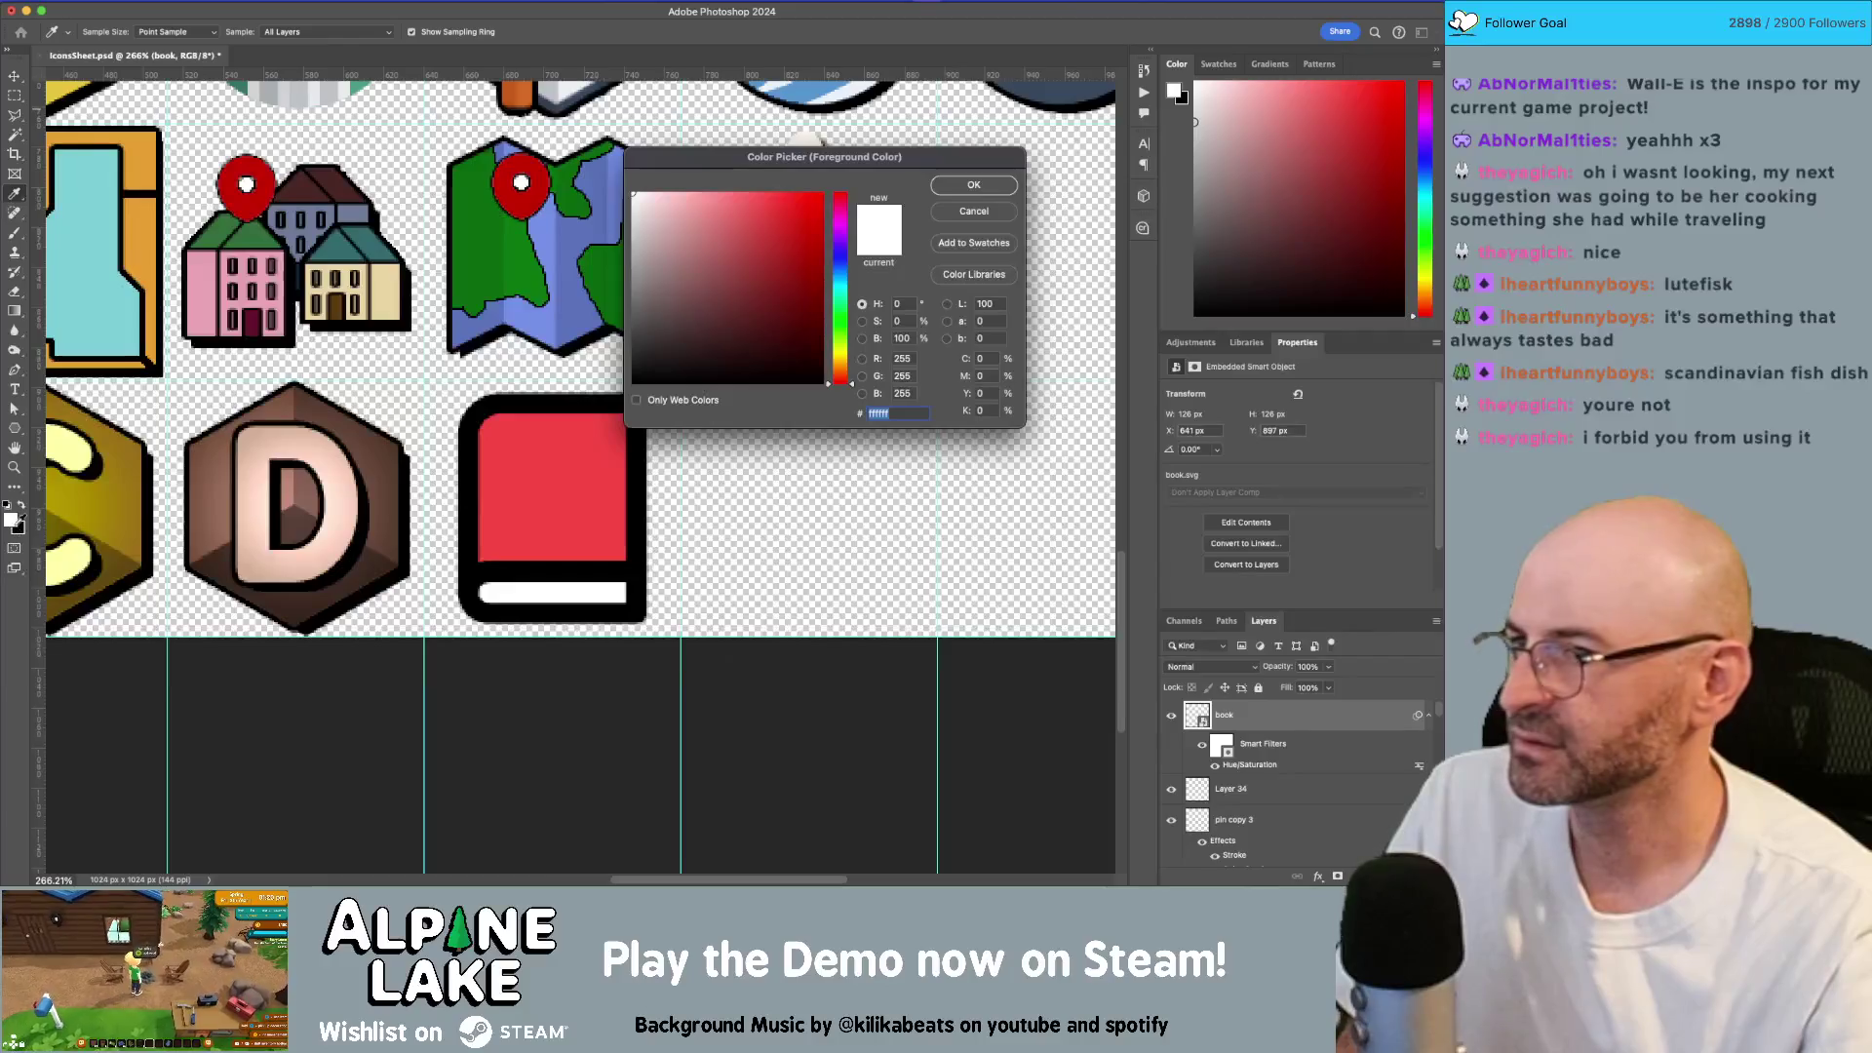
pyautogui.press('Escape')
pyautogui.moveTo(15, 97); pyautogui.dragTo(78, 109)
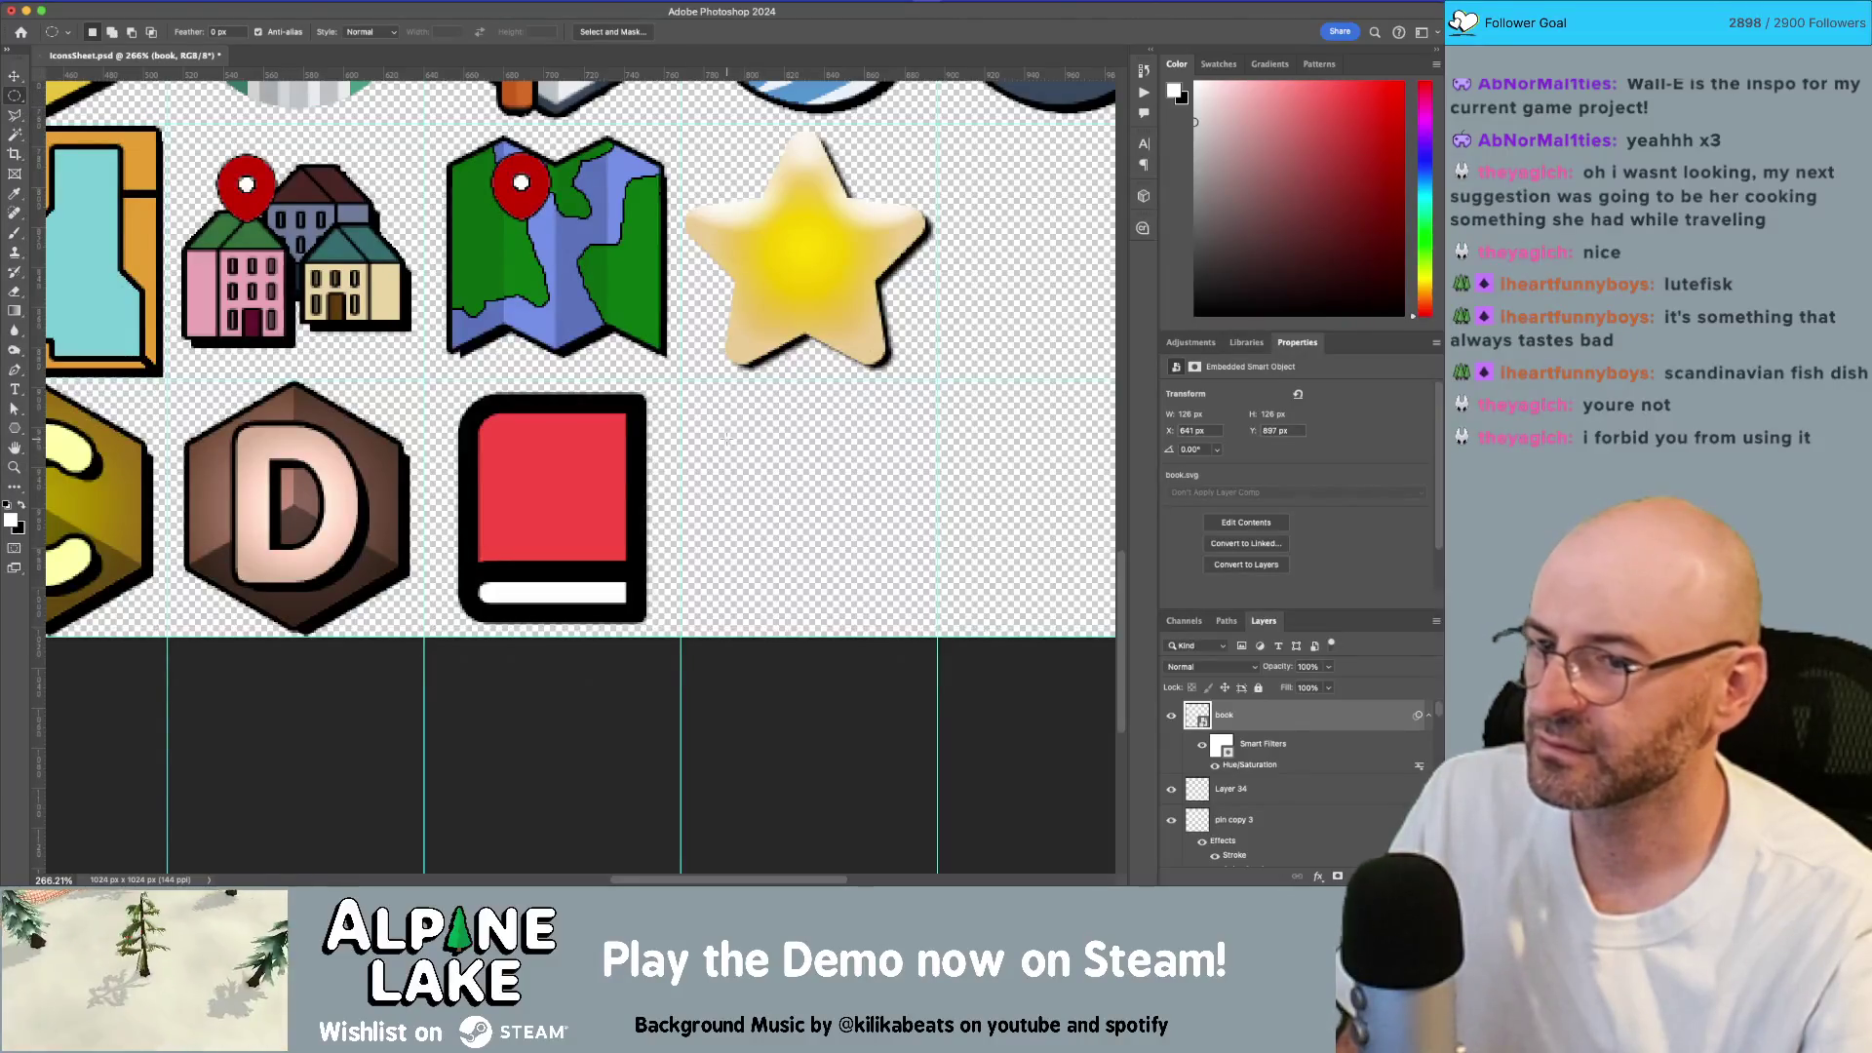
pyautogui.hotkey('ctrl', 'shift', 'alt', 'n')
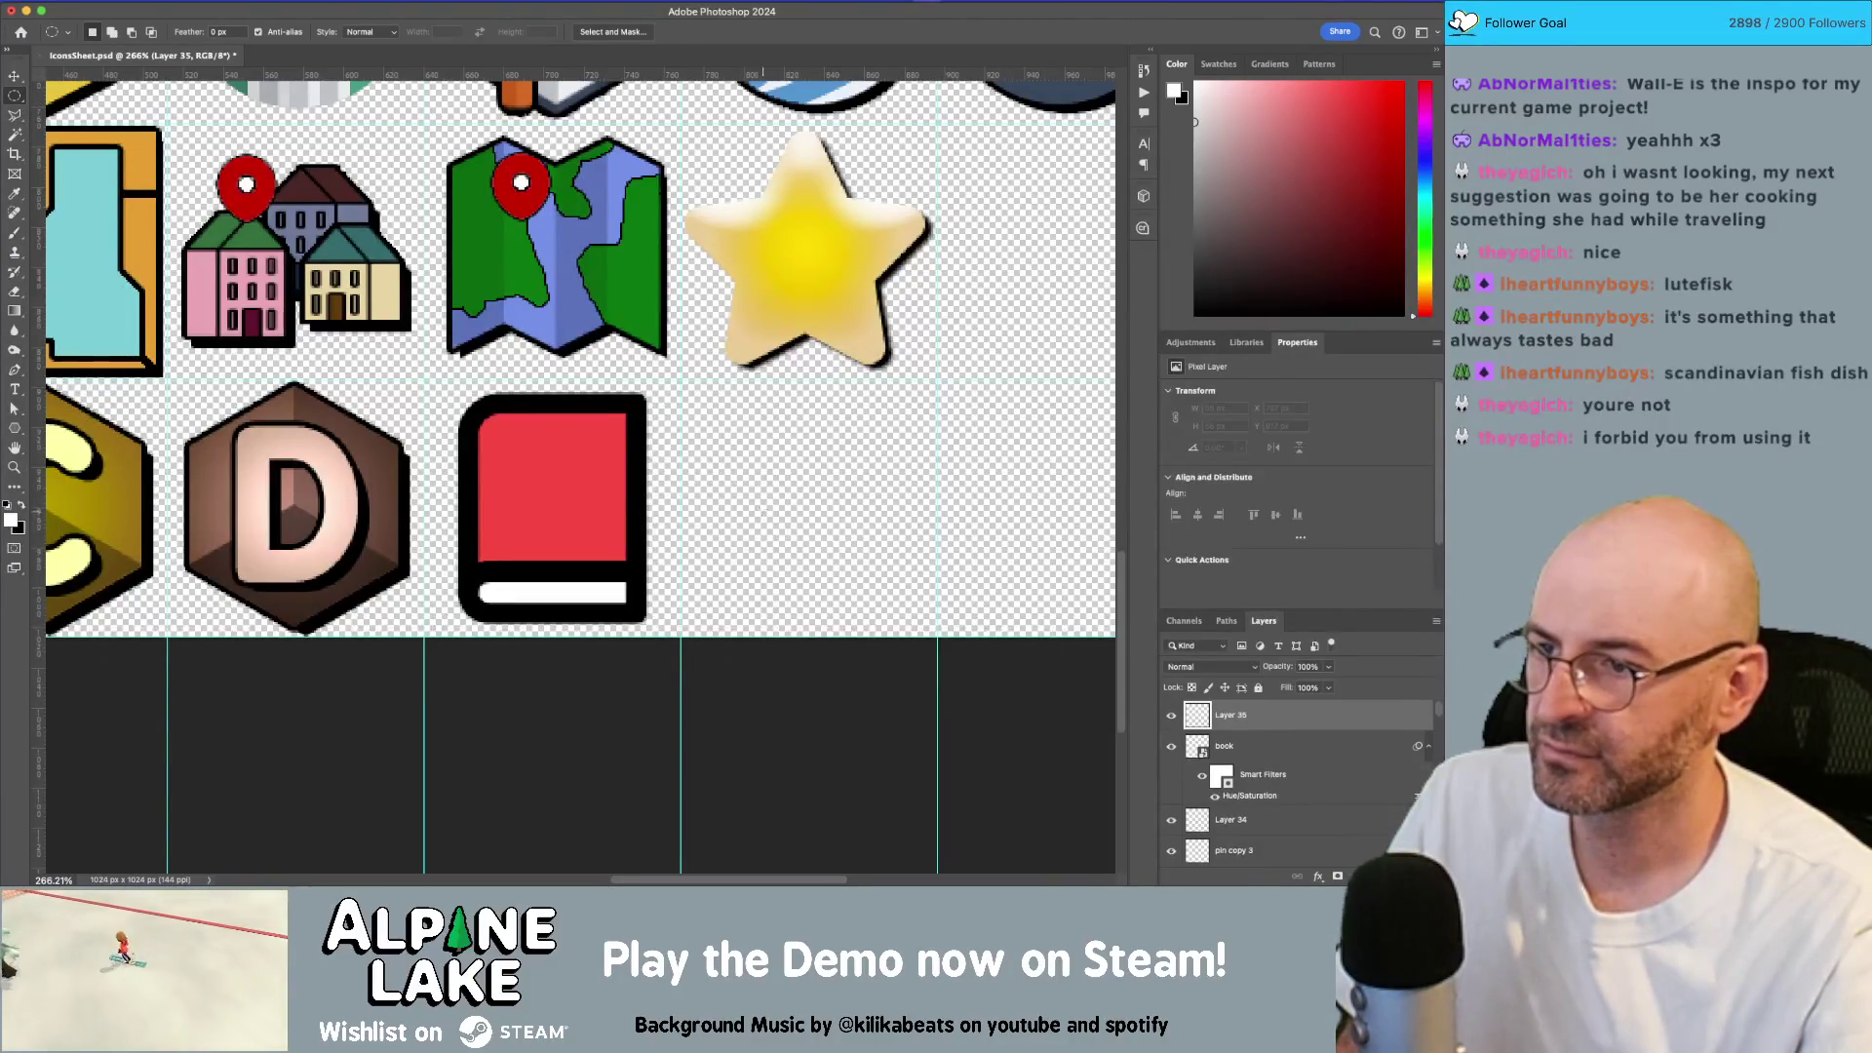
pyautogui.moveTo(726, 455); pyautogui.dragTo(794, 473)
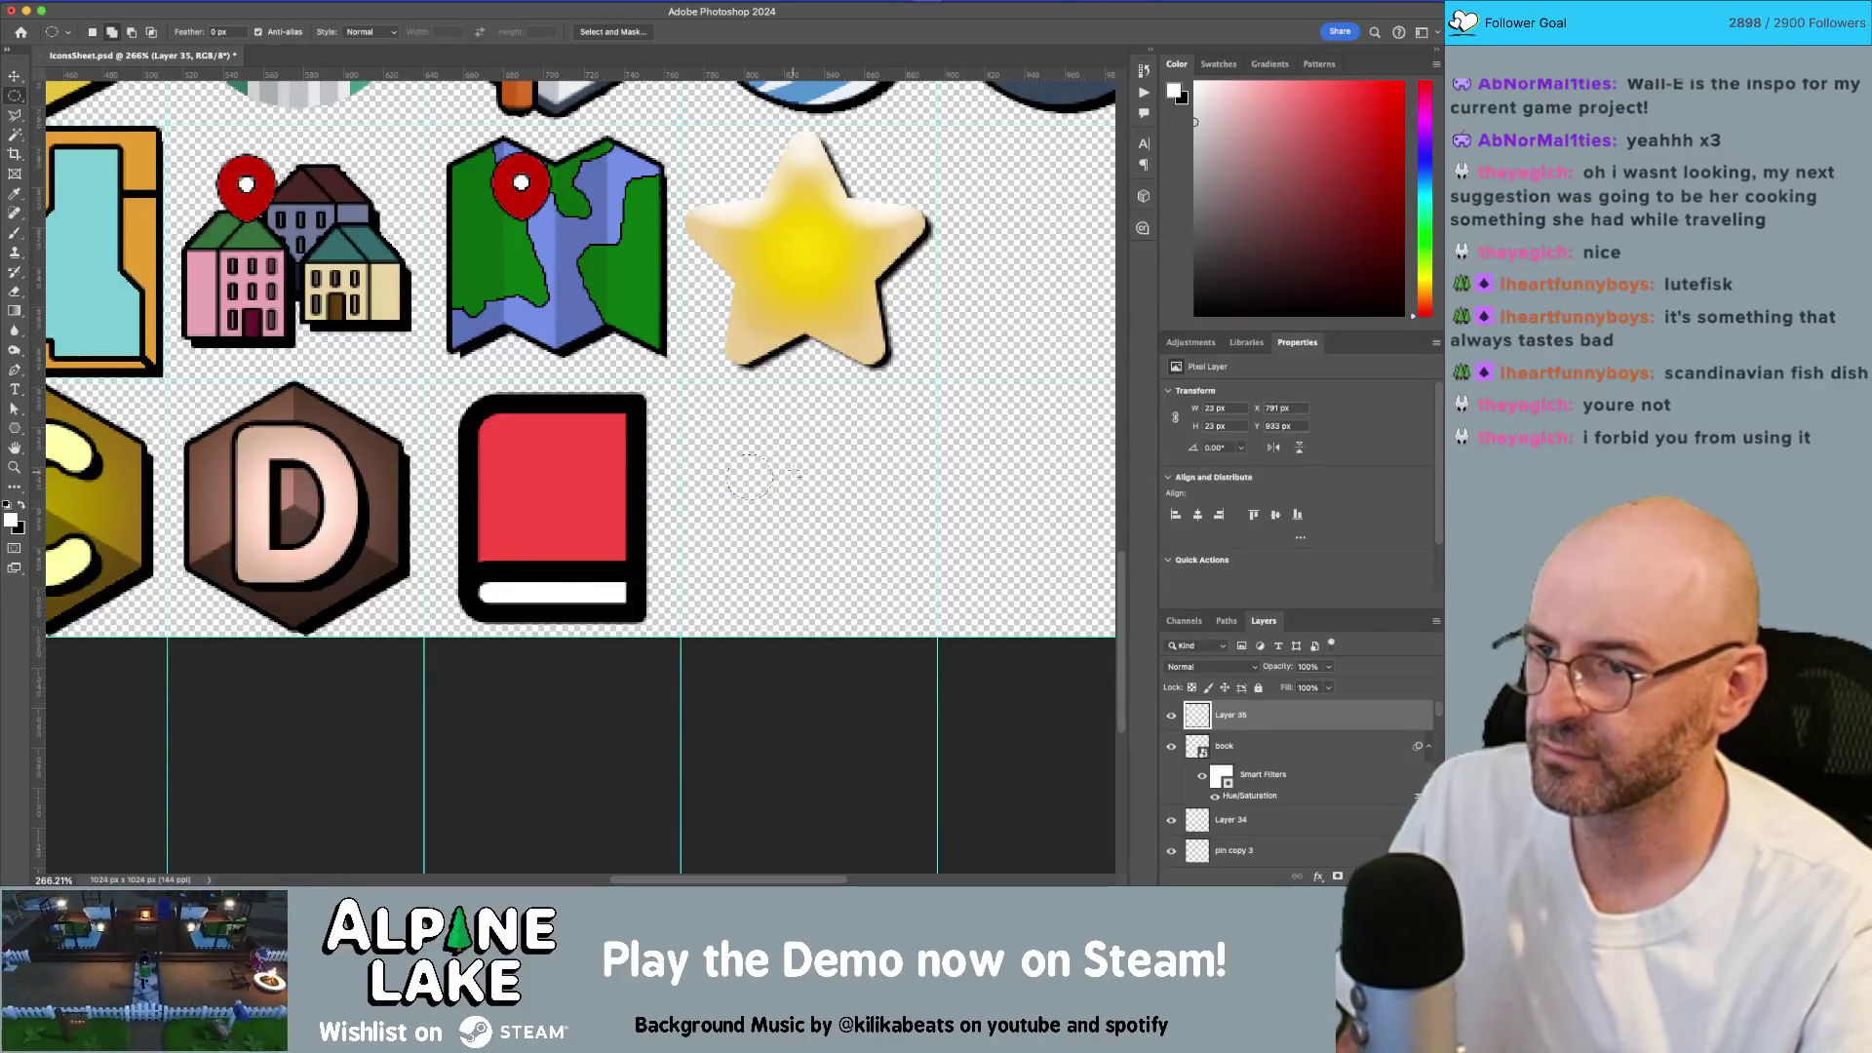
pyautogui.press('b')
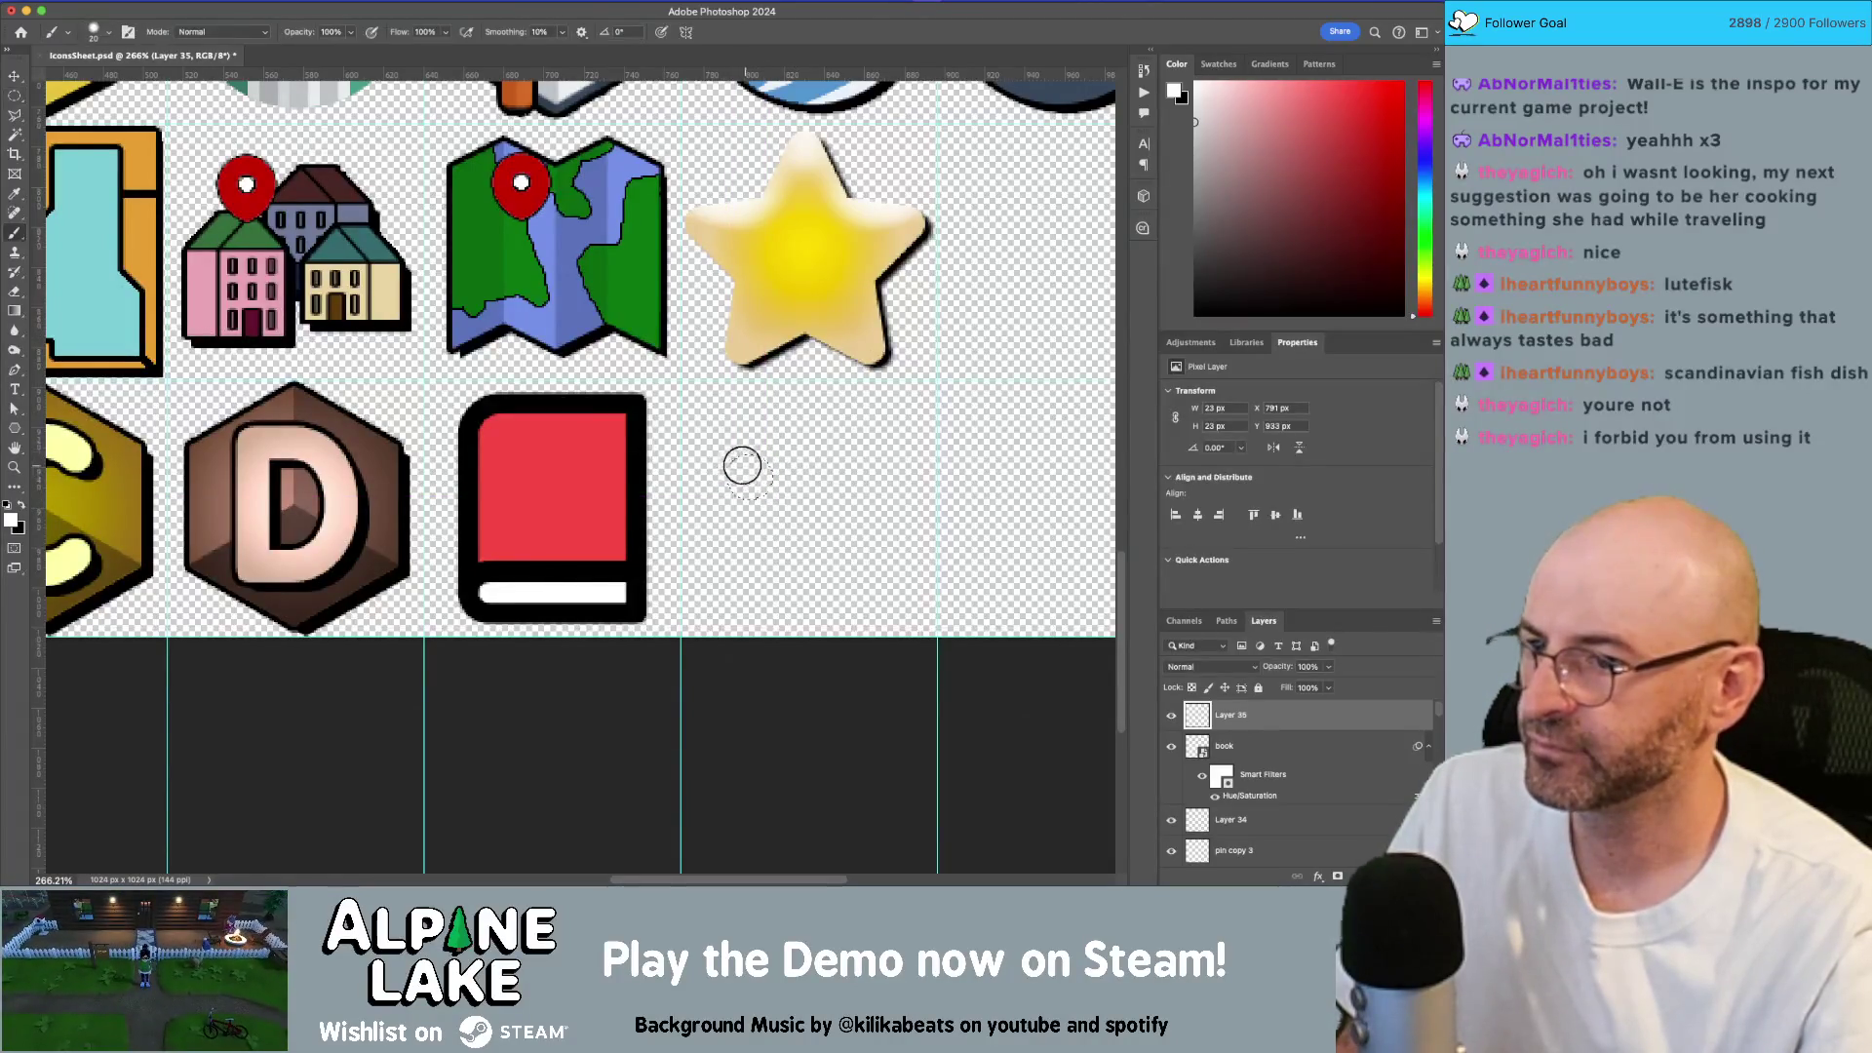
pyautogui.click(738, 477)
# Step: Duplicate the white puff, fill a rectangular base white, and select all three hat layers
pyautogui.press('v')
pyautogui.moveTo(758, 480)
pyautogui.mouseDown()
pyautogui.moveTo(780, 441)
pyautogui.moveTo(814, 494)
pyautogui.moveTo(823, 478)
pyautogui.moveTo(778, 503)
pyautogui.moveTo(807, 532)
pyautogui.mouseUp()
pyautogui.press('m')
pyautogui.hotkey('alt', 'BackSpace')
pyautogui.press('super+d')
pyautogui.press('v')
pyautogui.moveTo(716, 506); pyautogui.dragTo(760, 539)
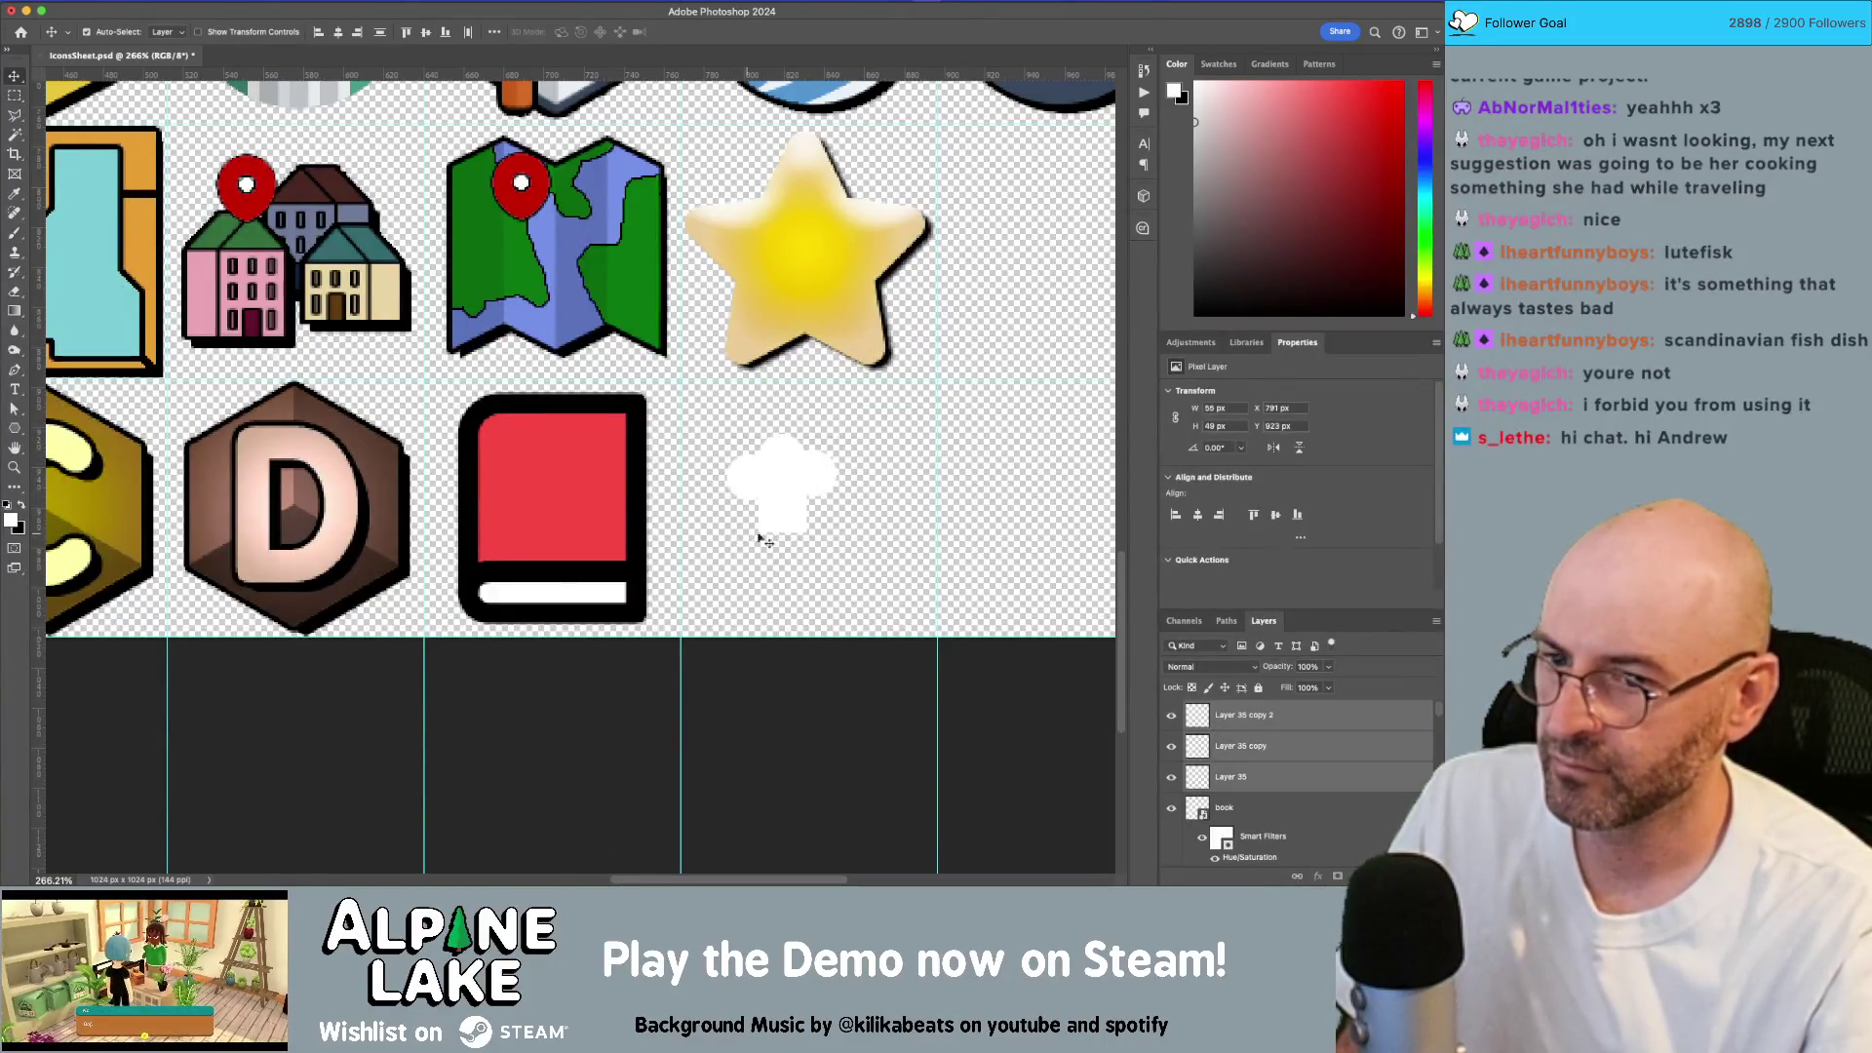
# Step: Merge the three chef-hat pieces into a single layer
pyautogui.rightClick(1311, 746)
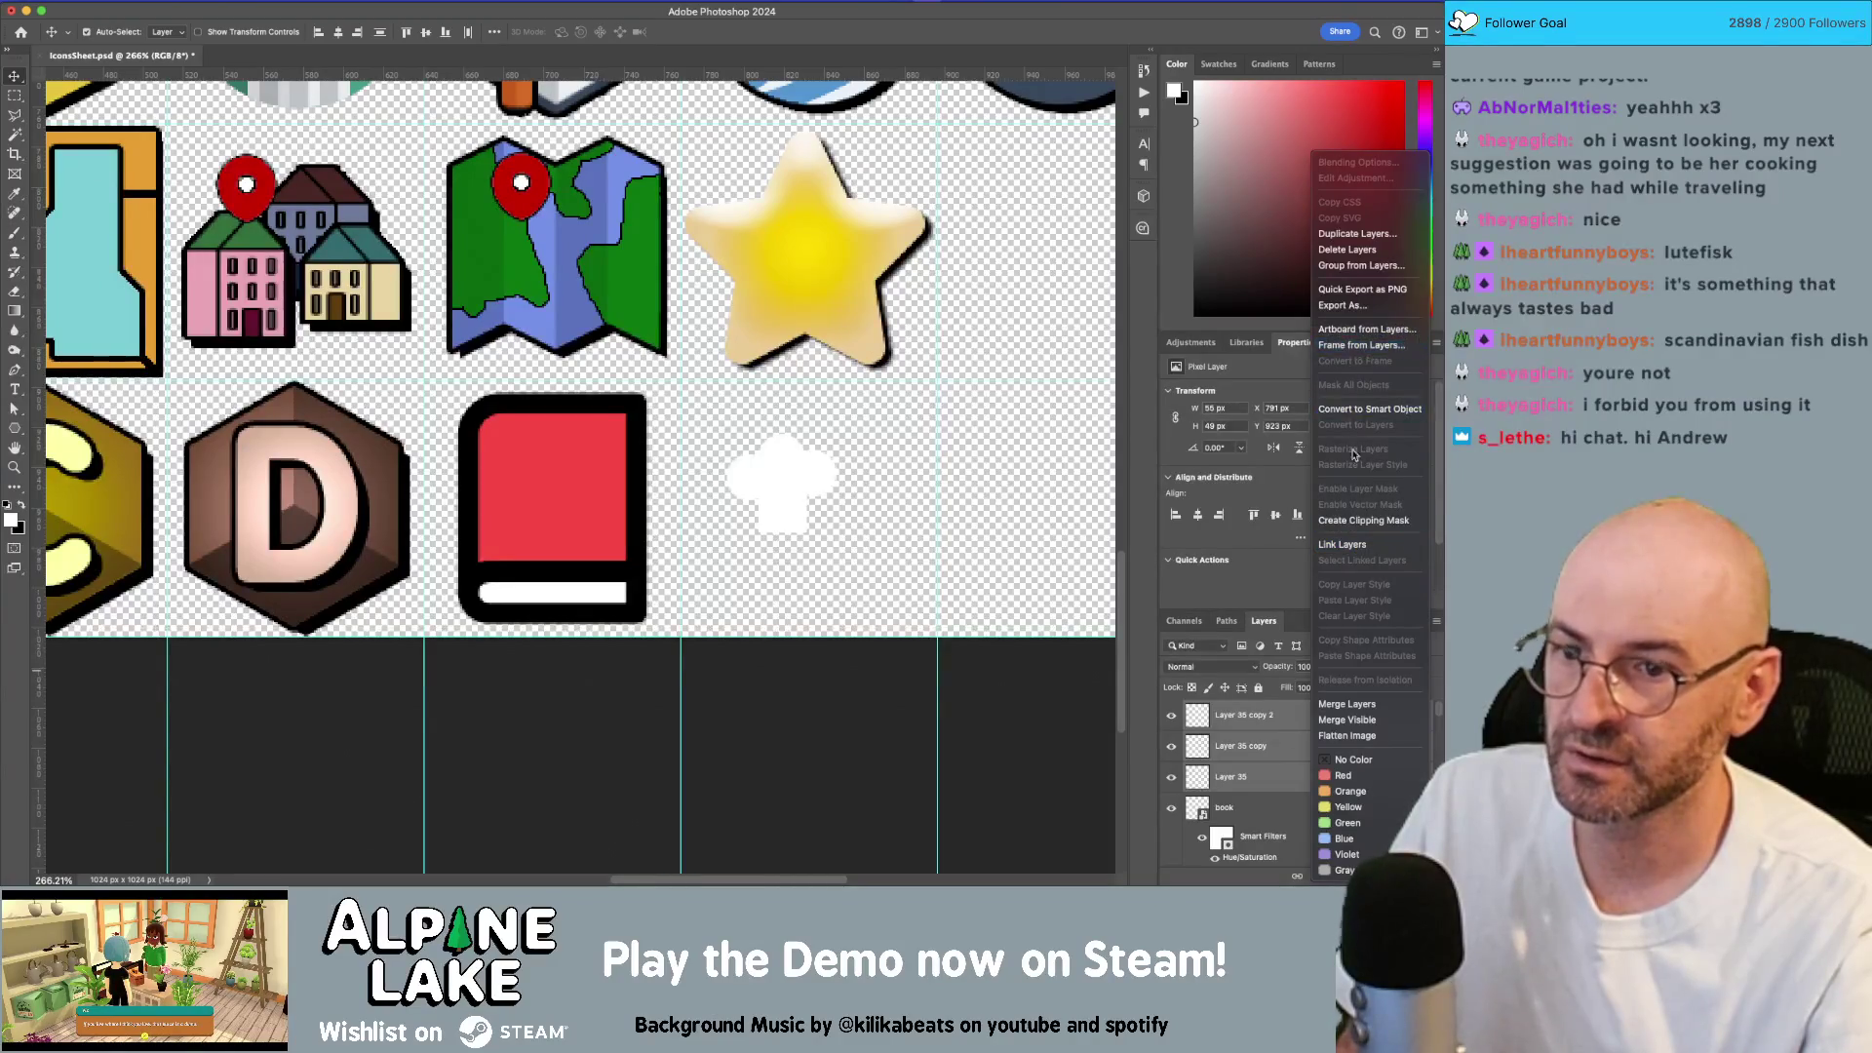
pyautogui.click(1355, 703)
pyautogui.rightClick(1292, 722)
pyautogui.click(1292, 722)
# Step: Give the chef hat a 4 px black outline with a Stroke layer style
pyautogui.doubleClick(1301, 720)
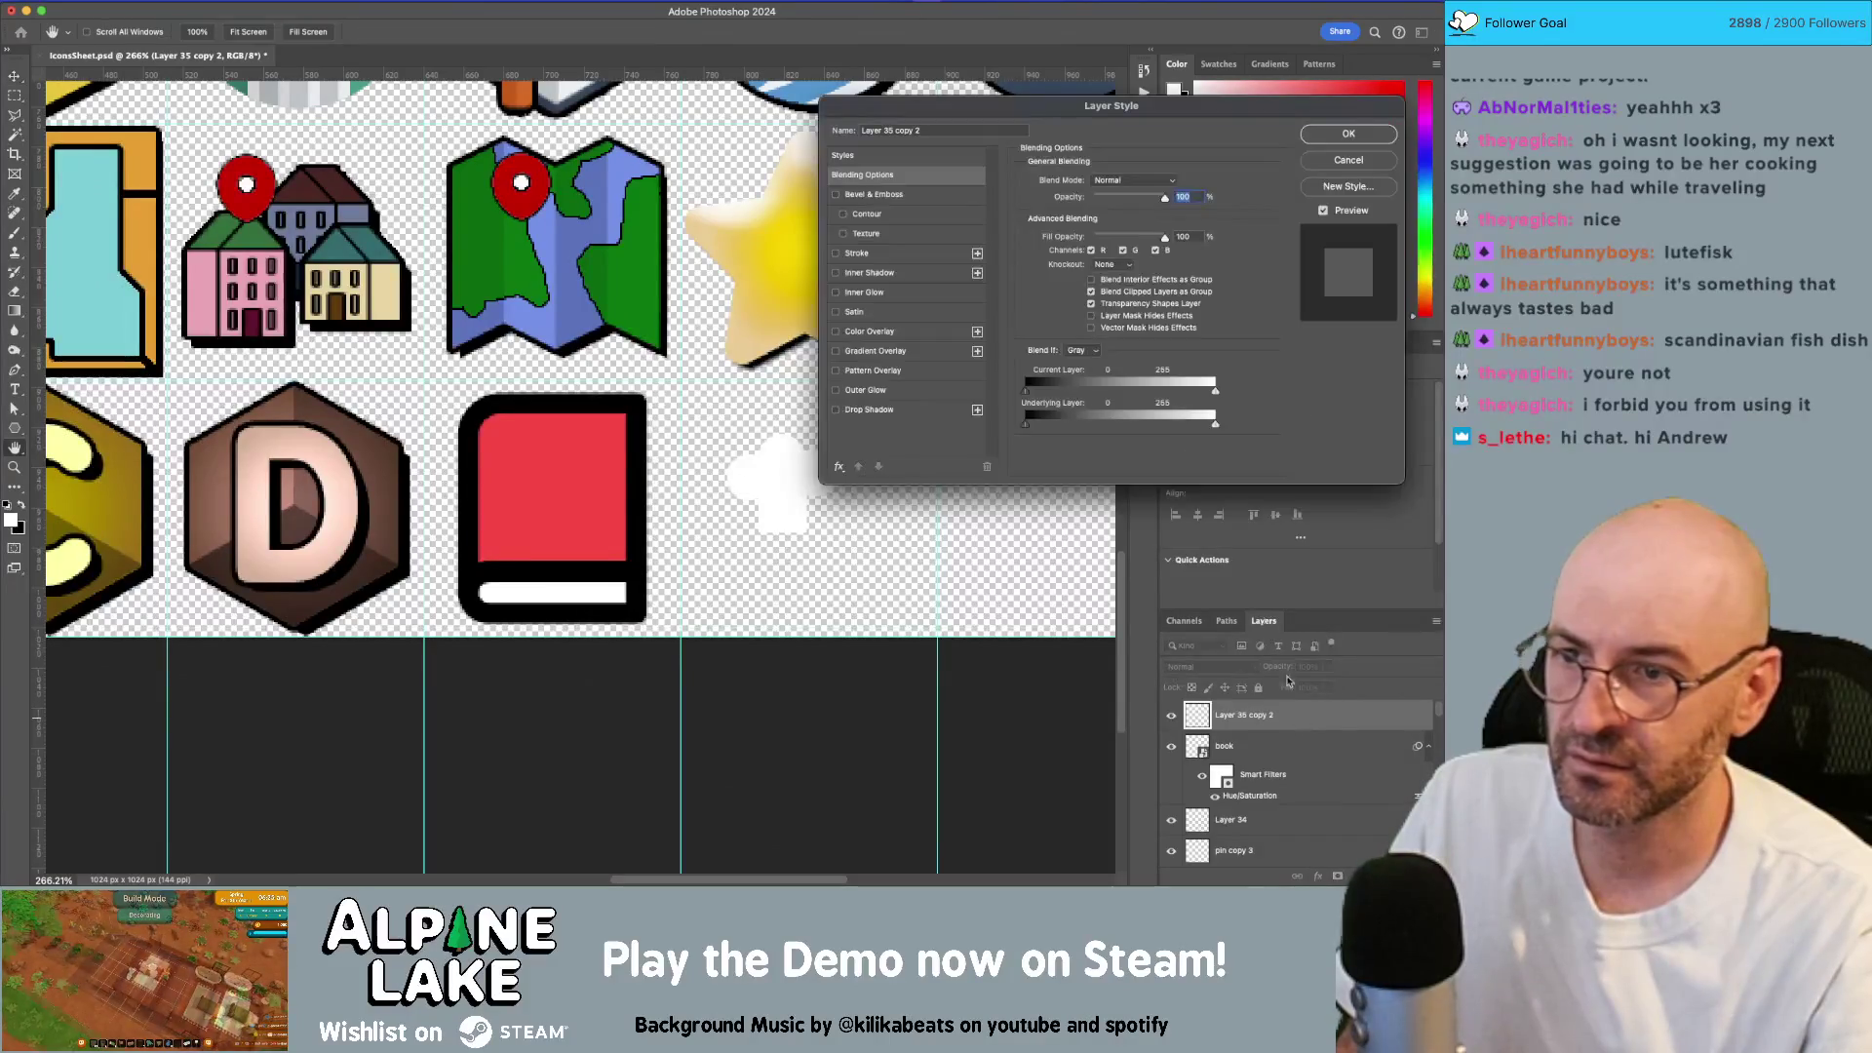
pyautogui.click(836, 255)
pyautogui.click(854, 254)
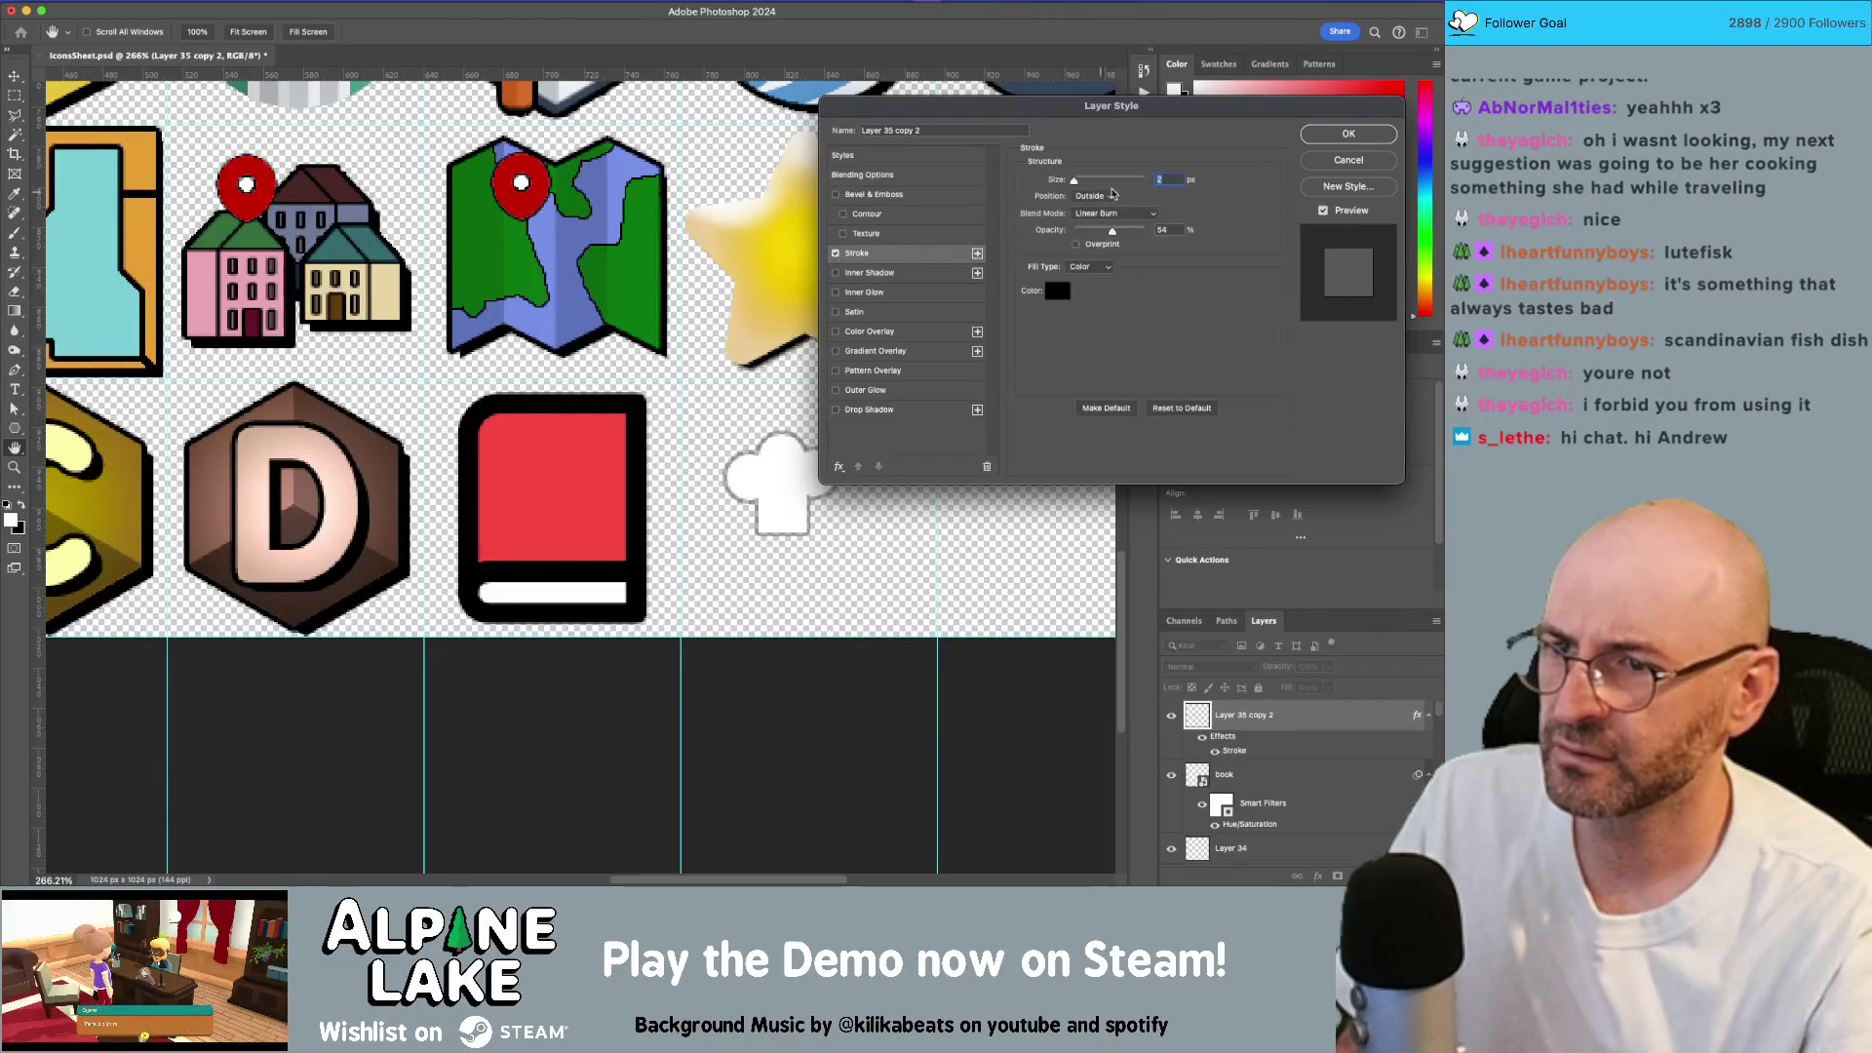
pyautogui.moveTo(1076, 185); pyautogui.dragTo(1209, 232)
pyautogui.moveTo(1078, 183); pyautogui.dragTo(1076, 185)
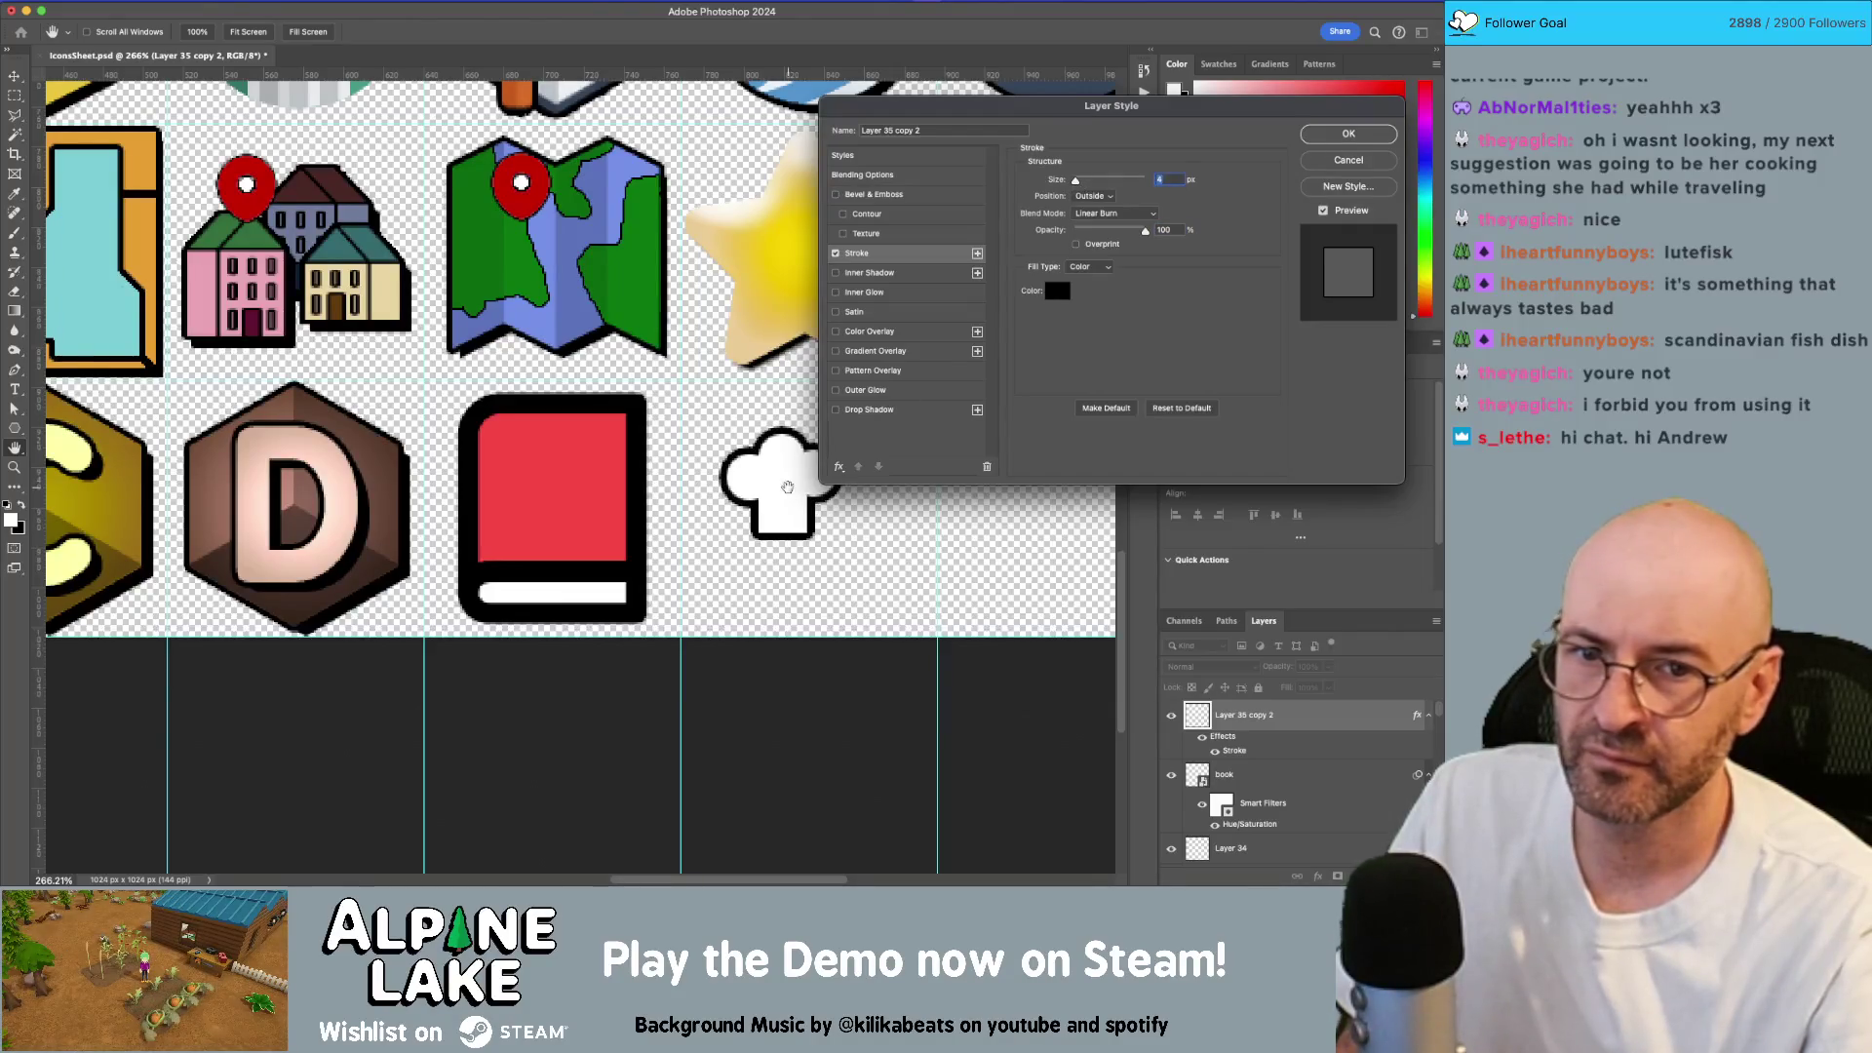
pyautogui.click(1348, 133)
# Step: Move the chef hat onto the red book and scale it down to fit the cover
pyautogui.press('v')
pyautogui.moveTo(791, 473); pyautogui.dragTo(566, 470)
pyautogui.hotkey('ctrl', 't')
pyautogui.moveTo(609, 531); pyautogui.dragTo(589, 518)
pyautogui.press('Return')
# Step: Zoom in close on the book and try erasing the hat's bottom edge, then undo it
pyautogui.press('z')
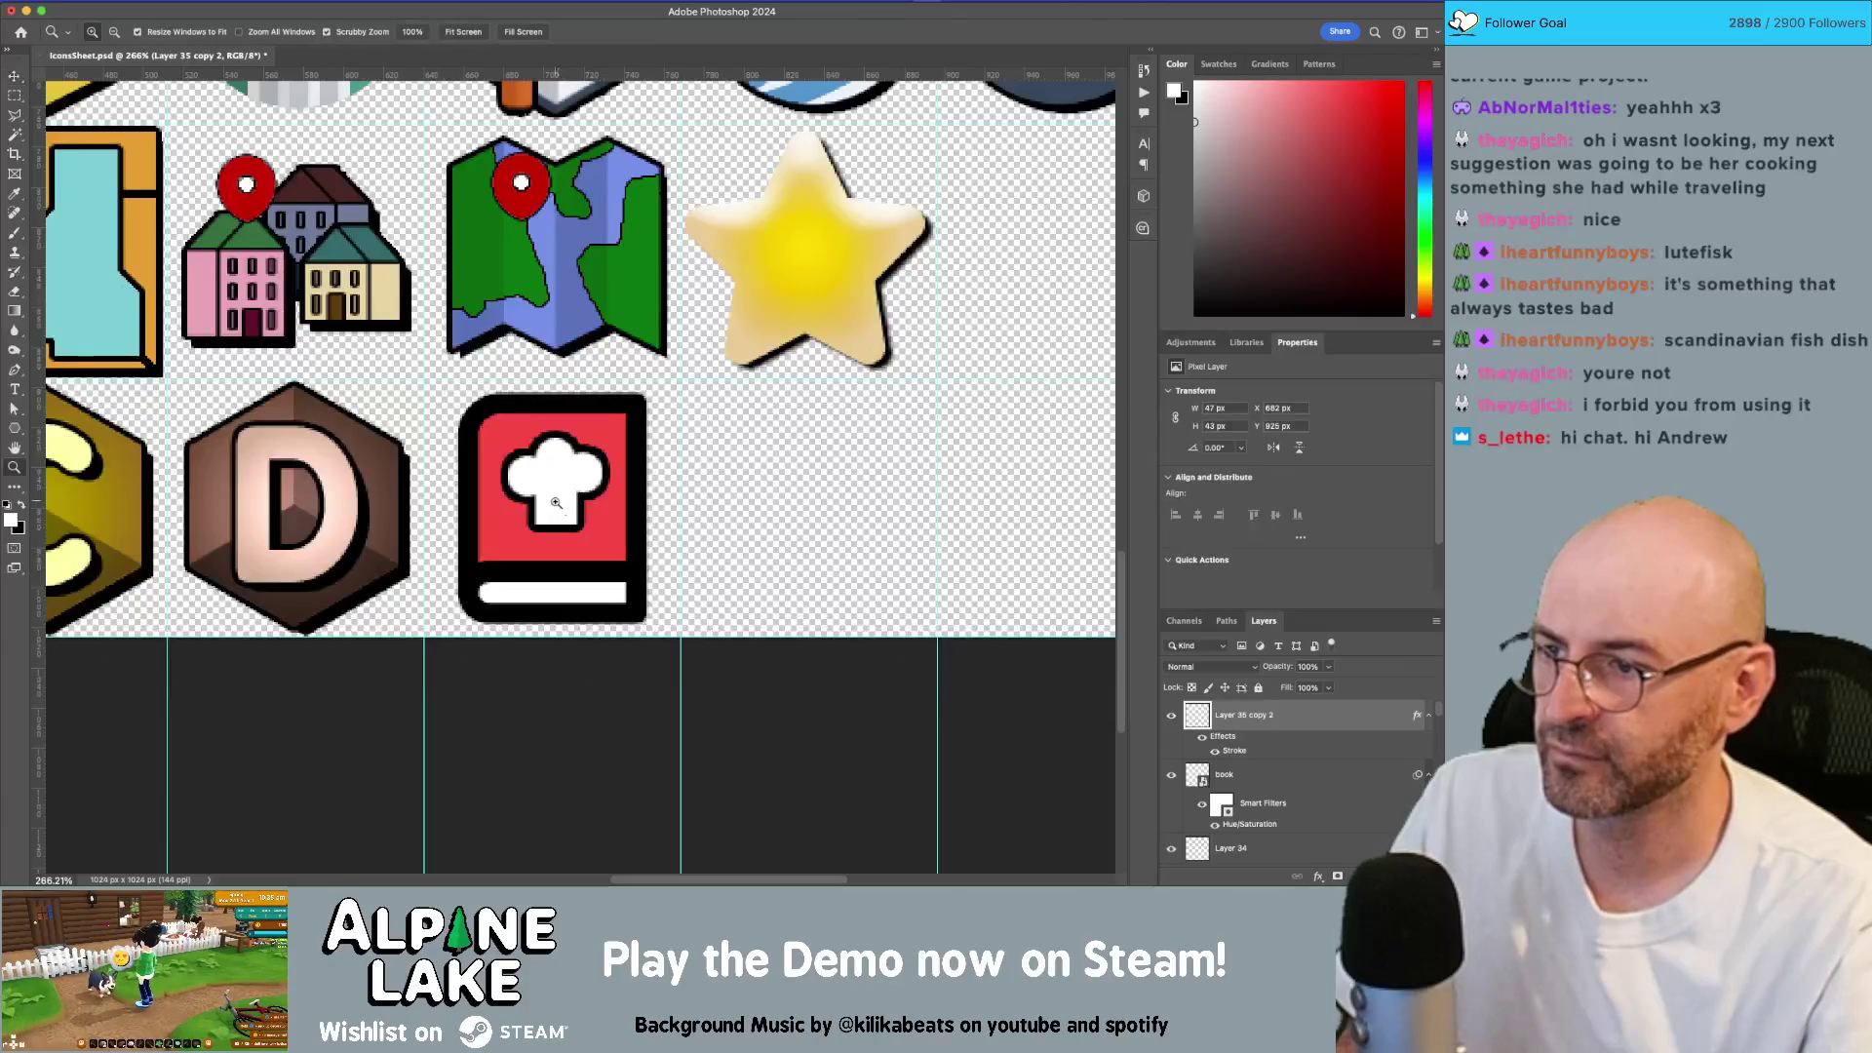
pyautogui.click(571, 521)
pyautogui.press('b')
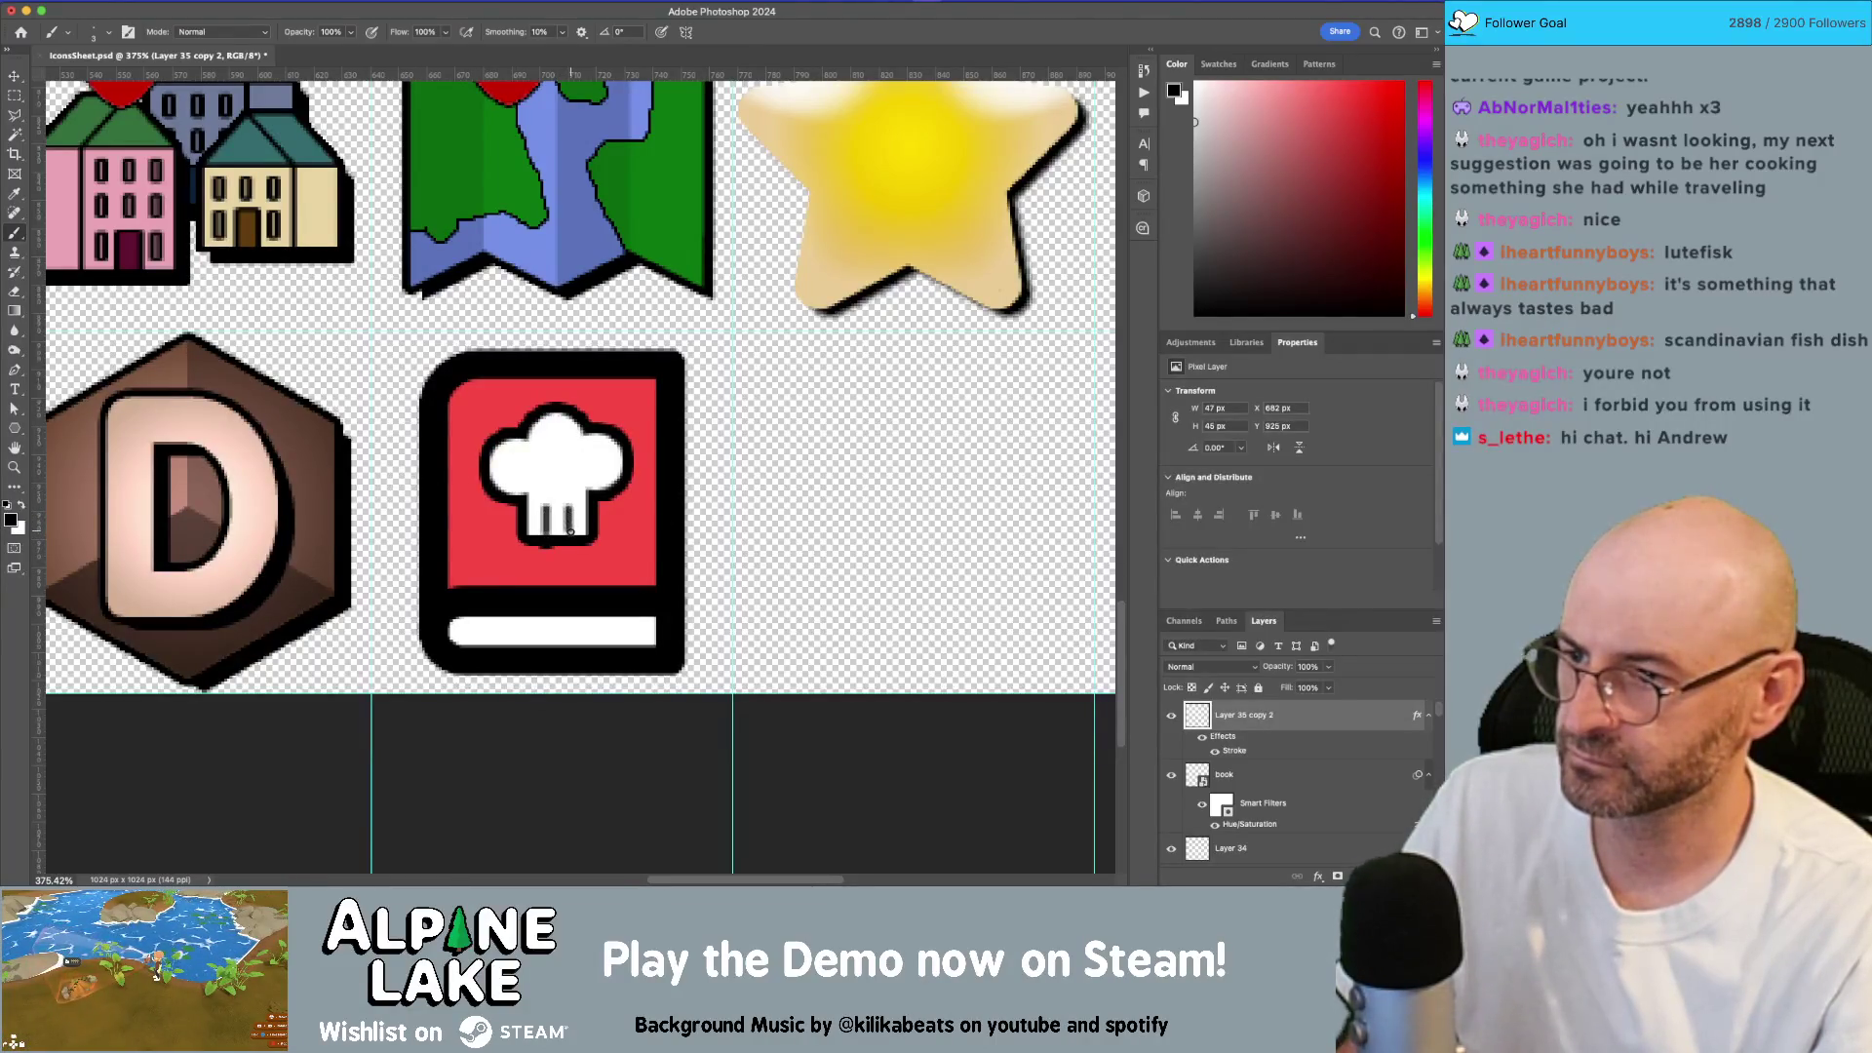
pyautogui.scroll(-3, 629, 499)
pyautogui.scroll(4, 524, 497)
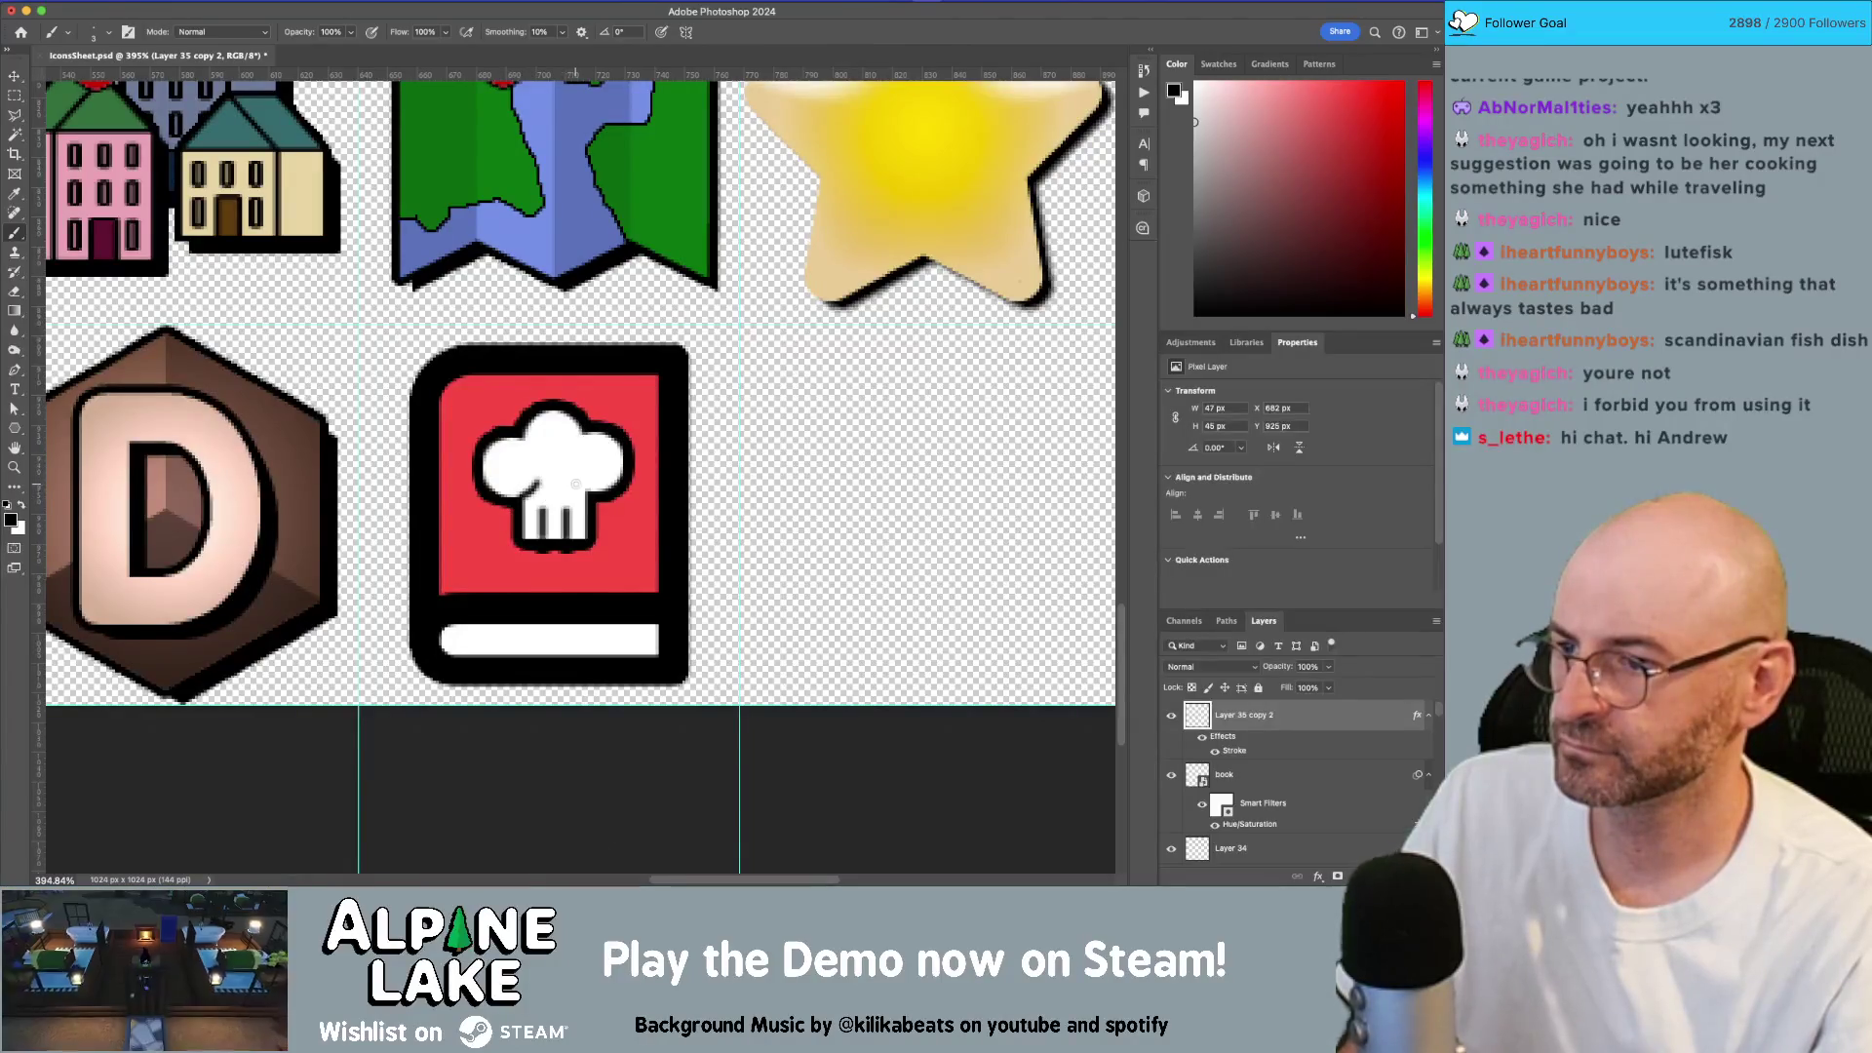
pyautogui.press('z')
pyautogui.moveTo(566, 469)
pyautogui.mouseDown()
pyautogui.moveTo(488, 472)
pyautogui.moveTo(663, 493)
pyautogui.mouseUp()
pyautogui.press('e')
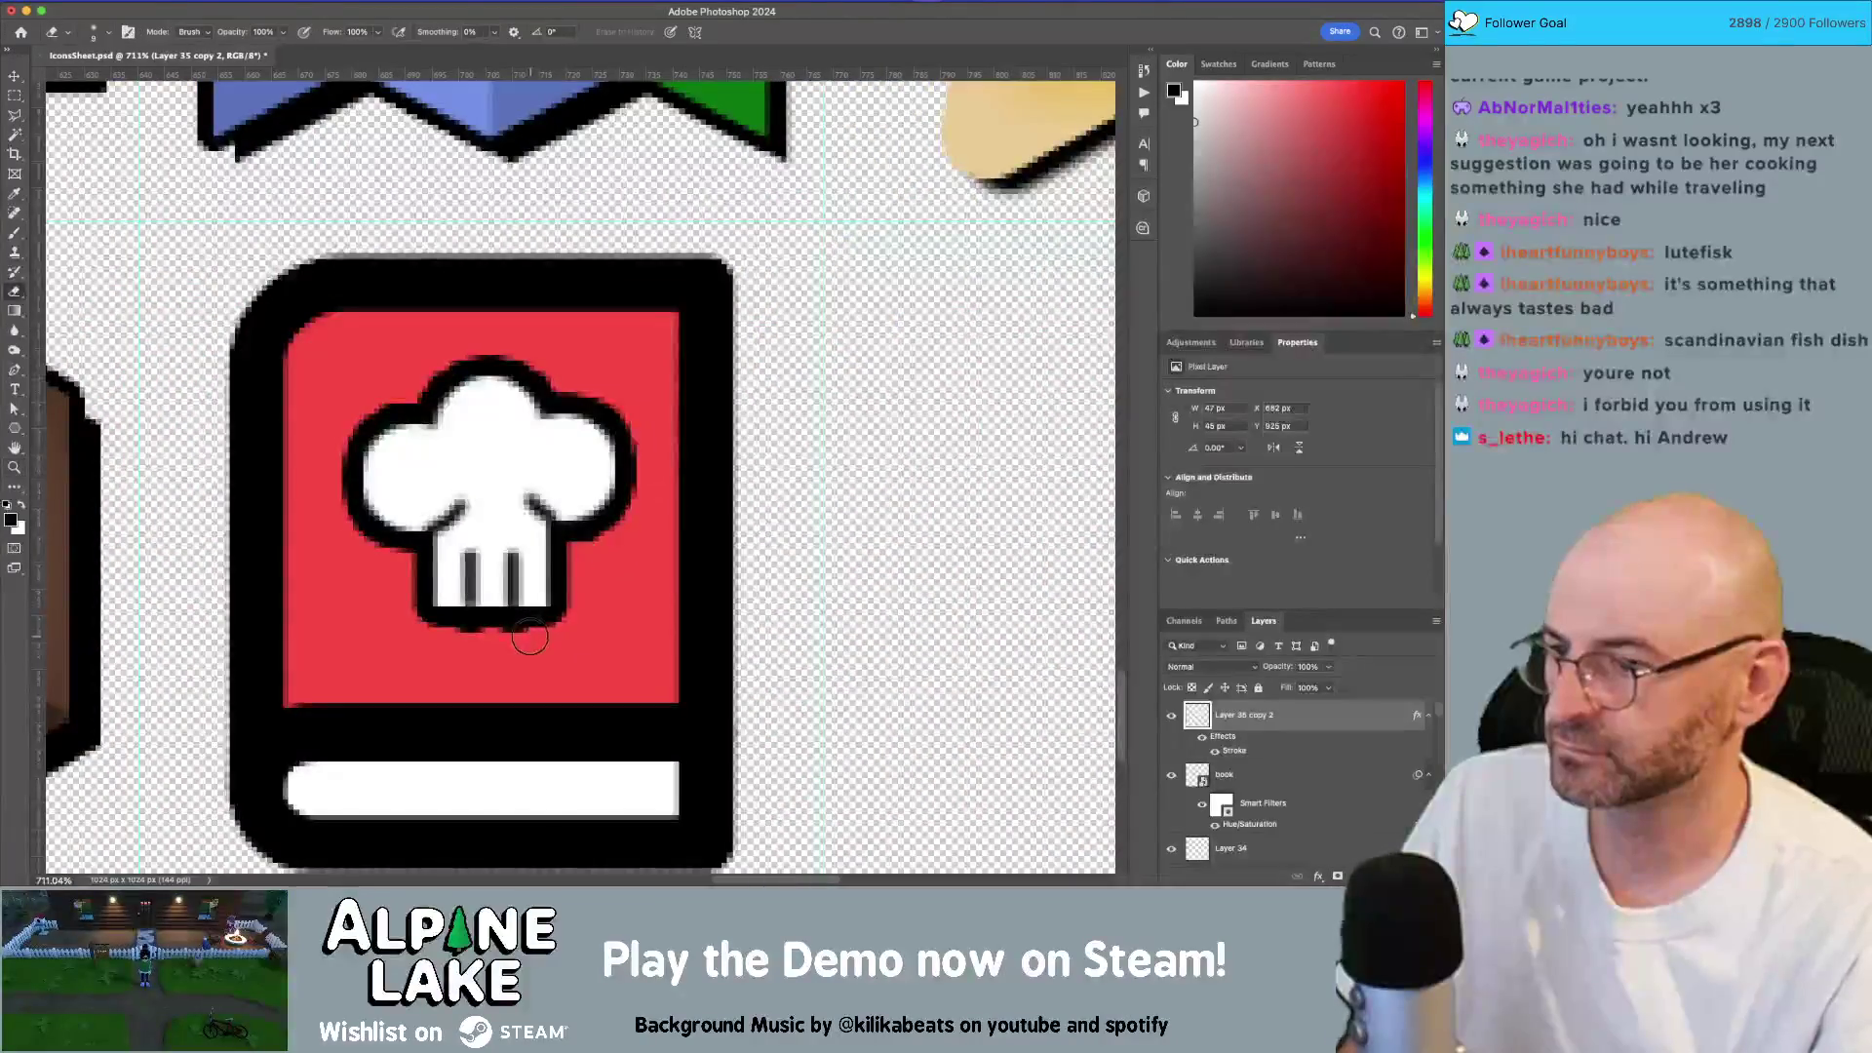
pyautogui.moveTo(459, 619)
pyautogui.mouseDown()
pyautogui.moveTo(581, 627)
pyautogui.moveTo(454, 639)
pyautogui.moveTo(563, 641)
pyautogui.moveTo(430, 614)
pyautogui.moveTo(430, 591)
pyautogui.moveTo(397, 609)
pyautogui.mouseUp()
pyautogui.press('super+z')
# Step: Trim the hat's base by deleting a marquee strip at its bottom, then zoom back out
pyautogui.press('m')
pyautogui.press('Delete')
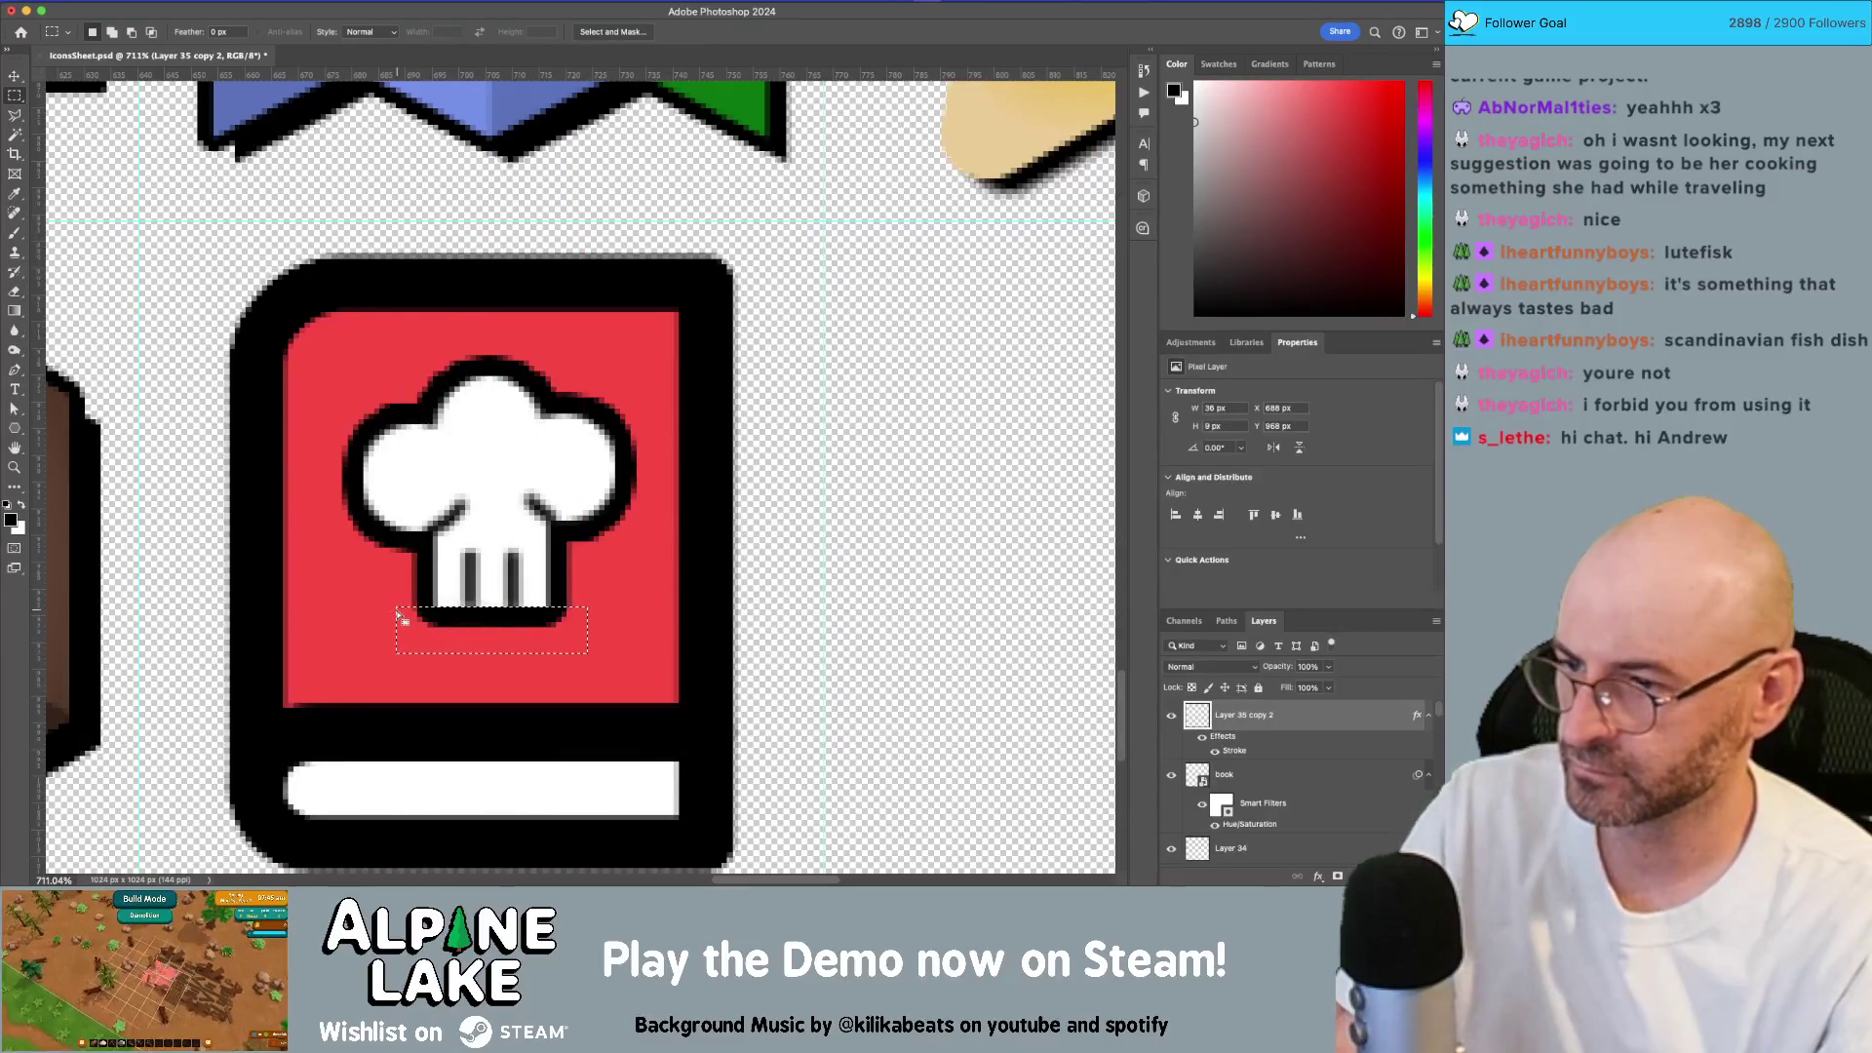
pyautogui.press('super+d')
pyautogui.press('z')
pyautogui.moveTo(565, 562)
pyautogui.mouseDown()
pyautogui.moveTo(429, 639)
pyautogui.moveTo(472, 634)
pyautogui.moveTo(606, 542)
pyautogui.mouseUp()
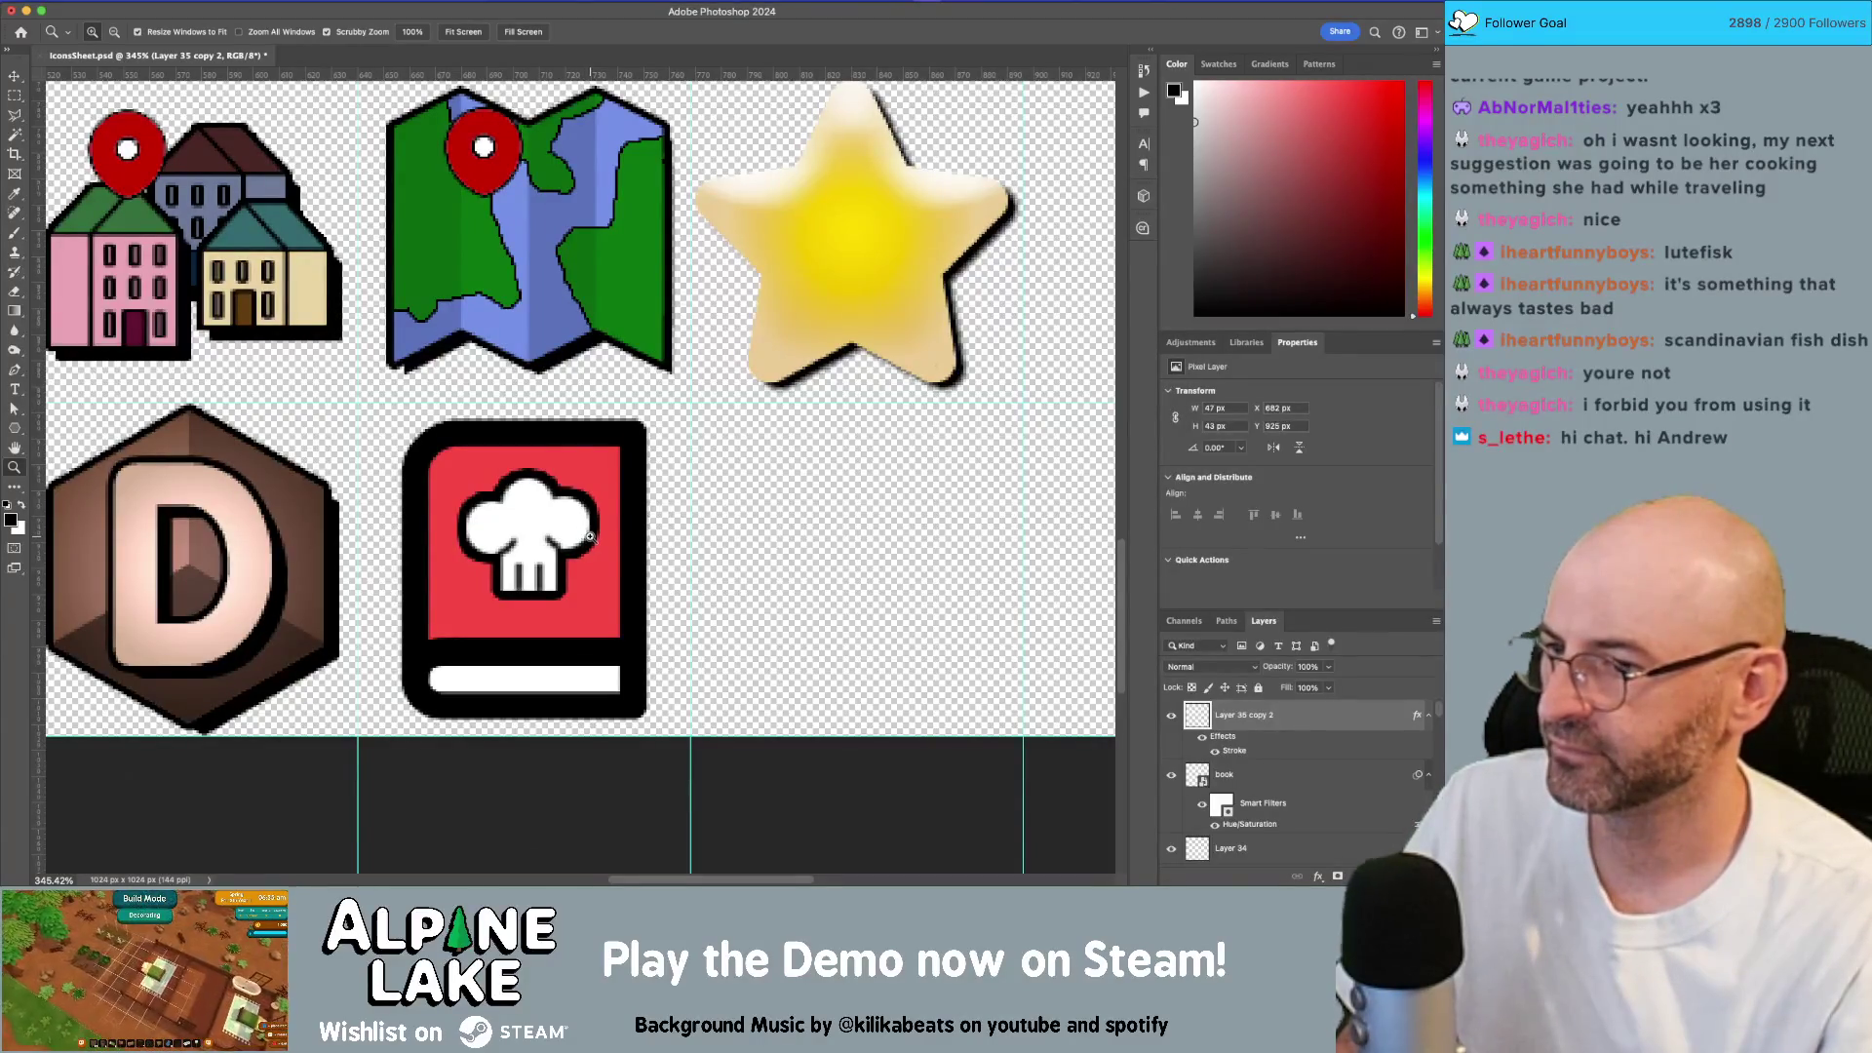
pyautogui.press('v')
pyautogui.click(583, 573)
# Step: Nudge the book layer and shift the white page strip sideways into place
pyautogui.press('Right')
pyautogui.press('Right')
pyautogui.press('Left')
pyautogui.press('Left')
pyautogui.press('Right')
pyautogui.press('z')
pyautogui.press('v')
pyautogui.moveTo(469, 703)
pyautogui.mouseDown()
pyautogui.moveTo(571, 674)
pyautogui.moveTo(440, 682)
pyautogui.mouseUp()
# Step: Paint a thin dark line along the top of the white strip so it reads as pages
pyautogui.press('b')
pyautogui.hotkey('ctrl', 'z')
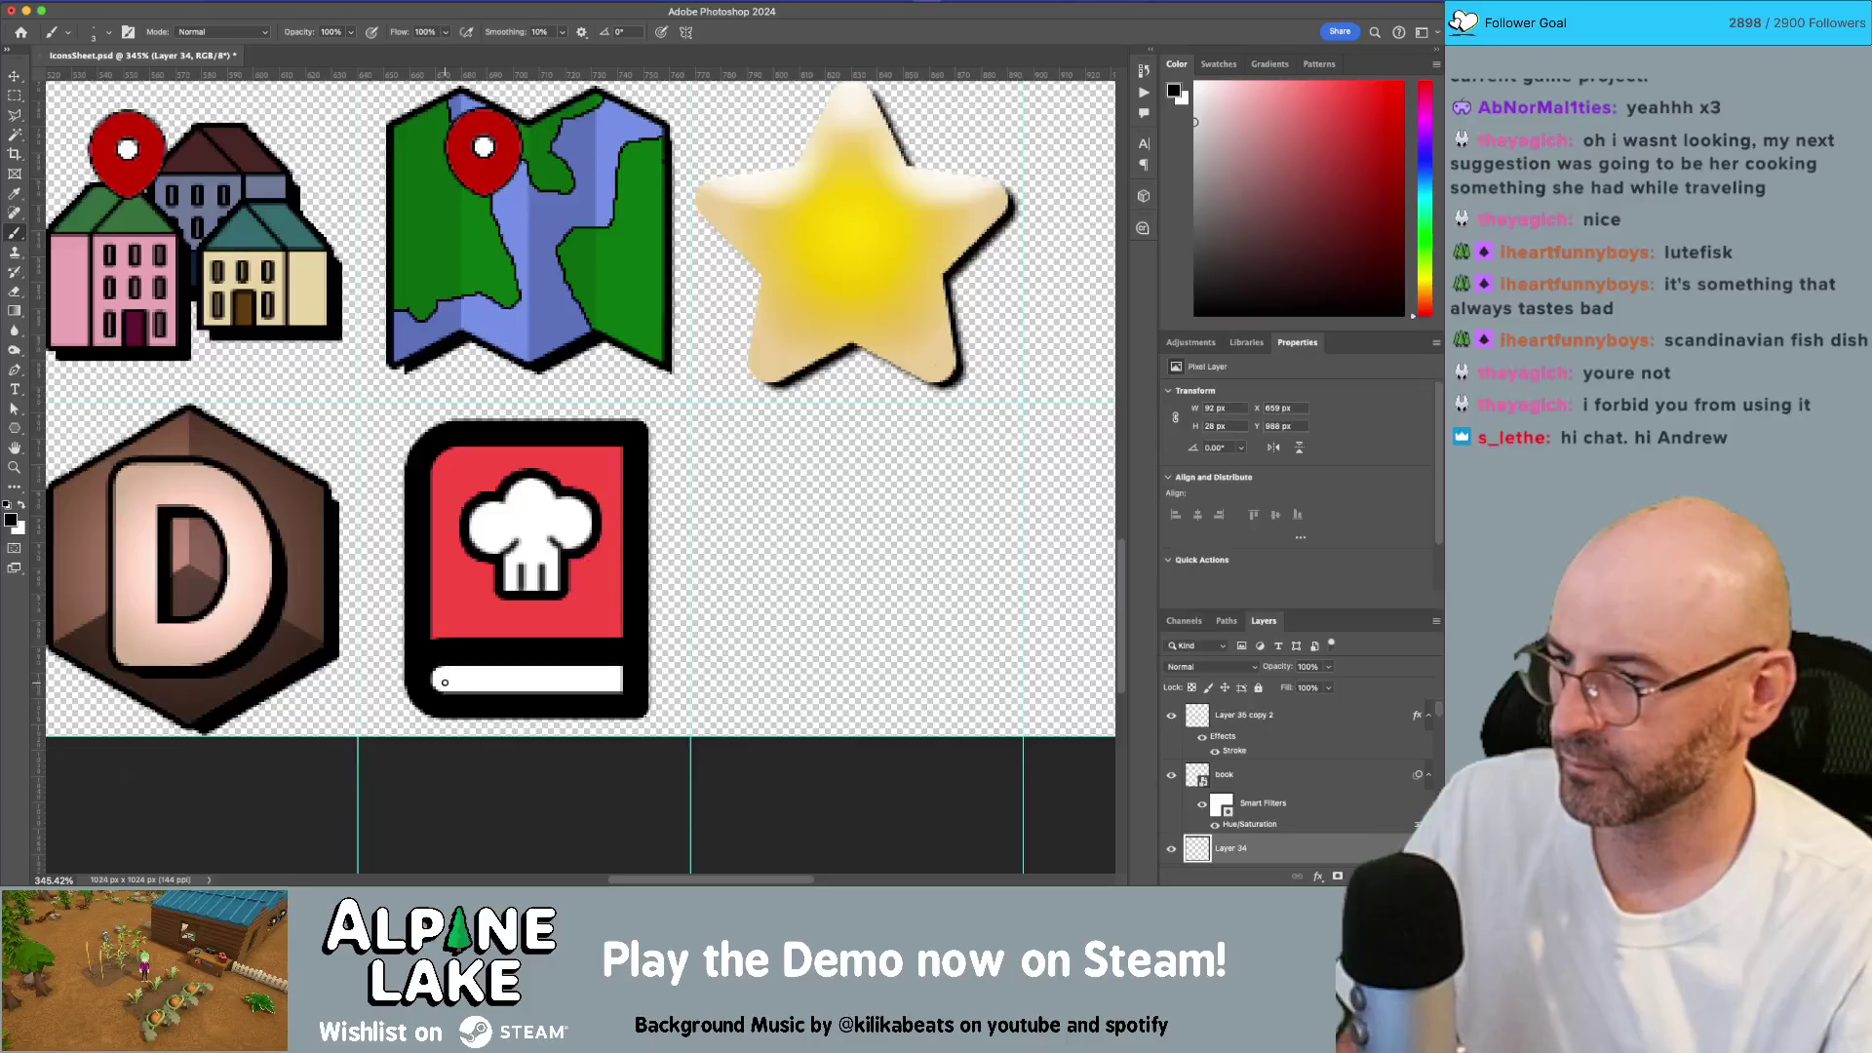
pyautogui.moveTo(440, 674); pyautogui.dragTo(624, 672)
pyautogui.hotkey('ctrl', 'z')
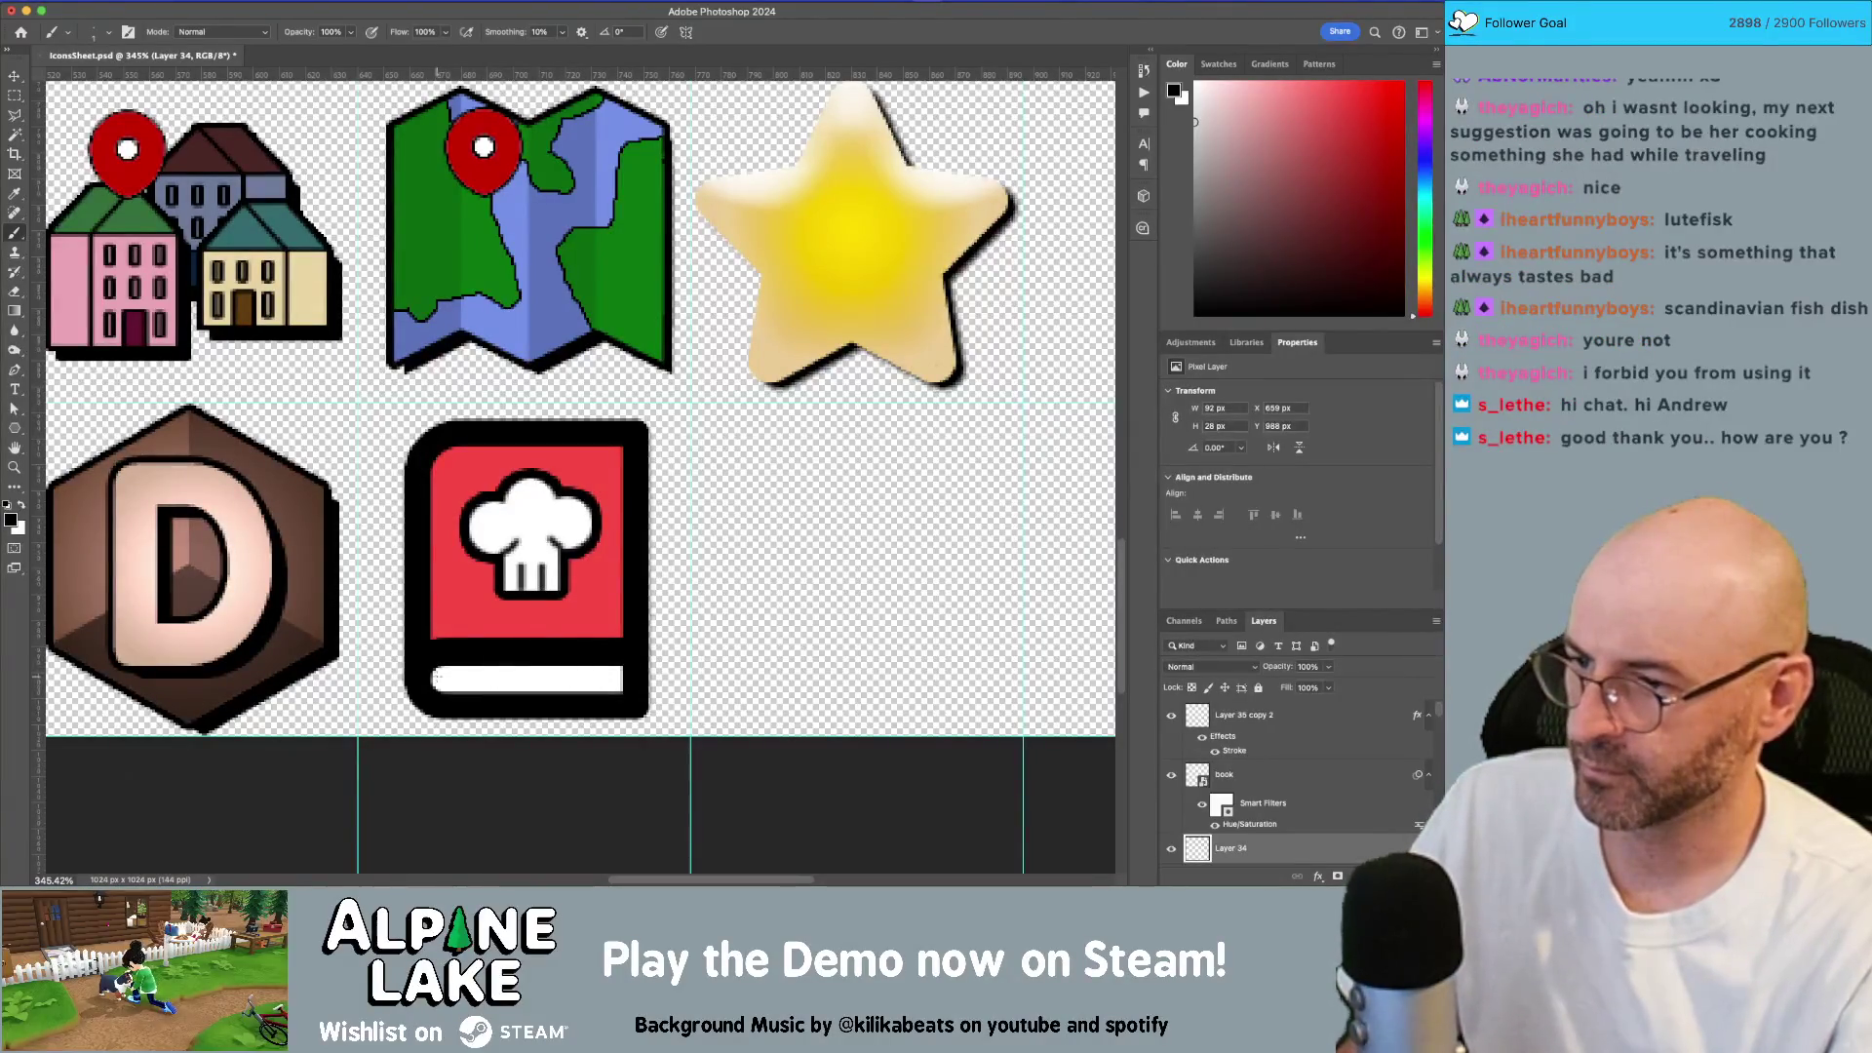
pyautogui.moveTo(432, 672)
pyautogui.mouseDown()
pyautogui.moveTo(598, 674)
pyautogui.moveTo(312, 688)
pyautogui.moveTo(590, 680)
pyautogui.mouseUp()
pyautogui.press('z')
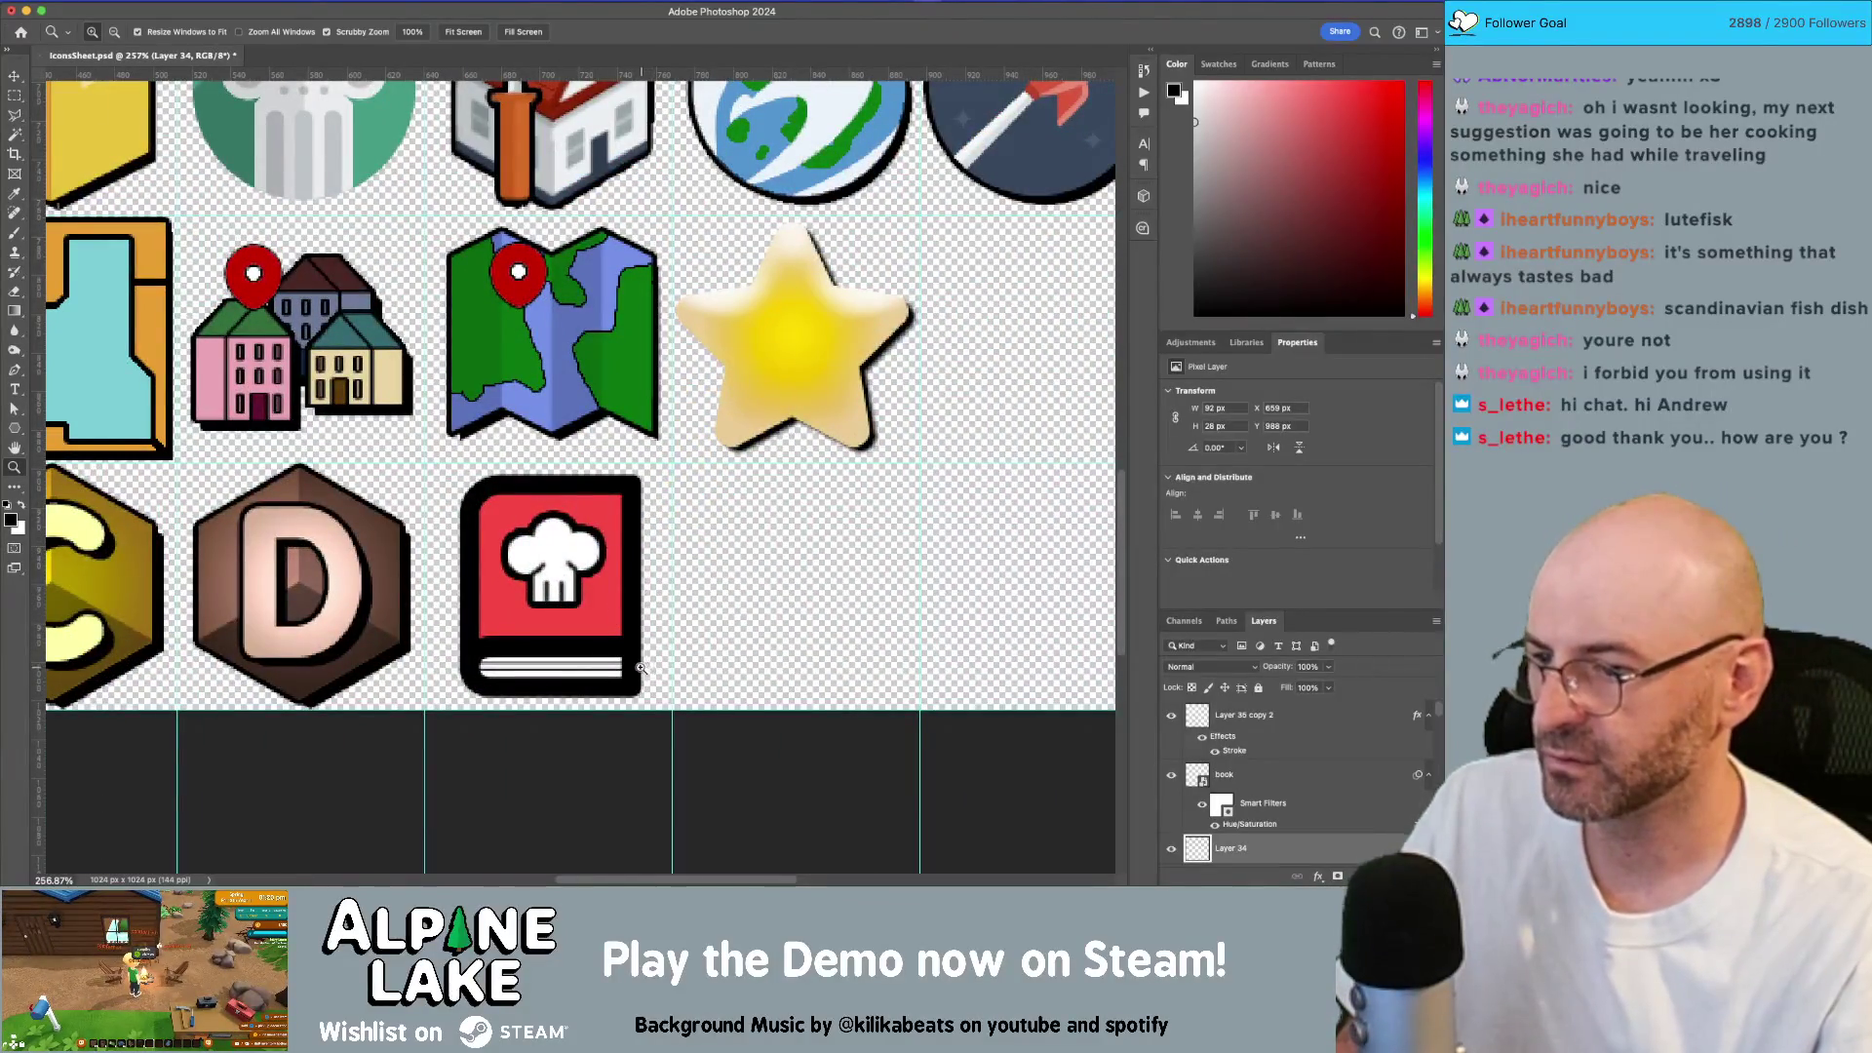
pyautogui.moveTo(646, 672)
pyautogui.mouseDown()
pyautogui.moveTo(661, 683)
pyautogui.moveTo(582, 635)
pyautogui.mouseUp()
pyautogui.scroll(5, 634, 634)
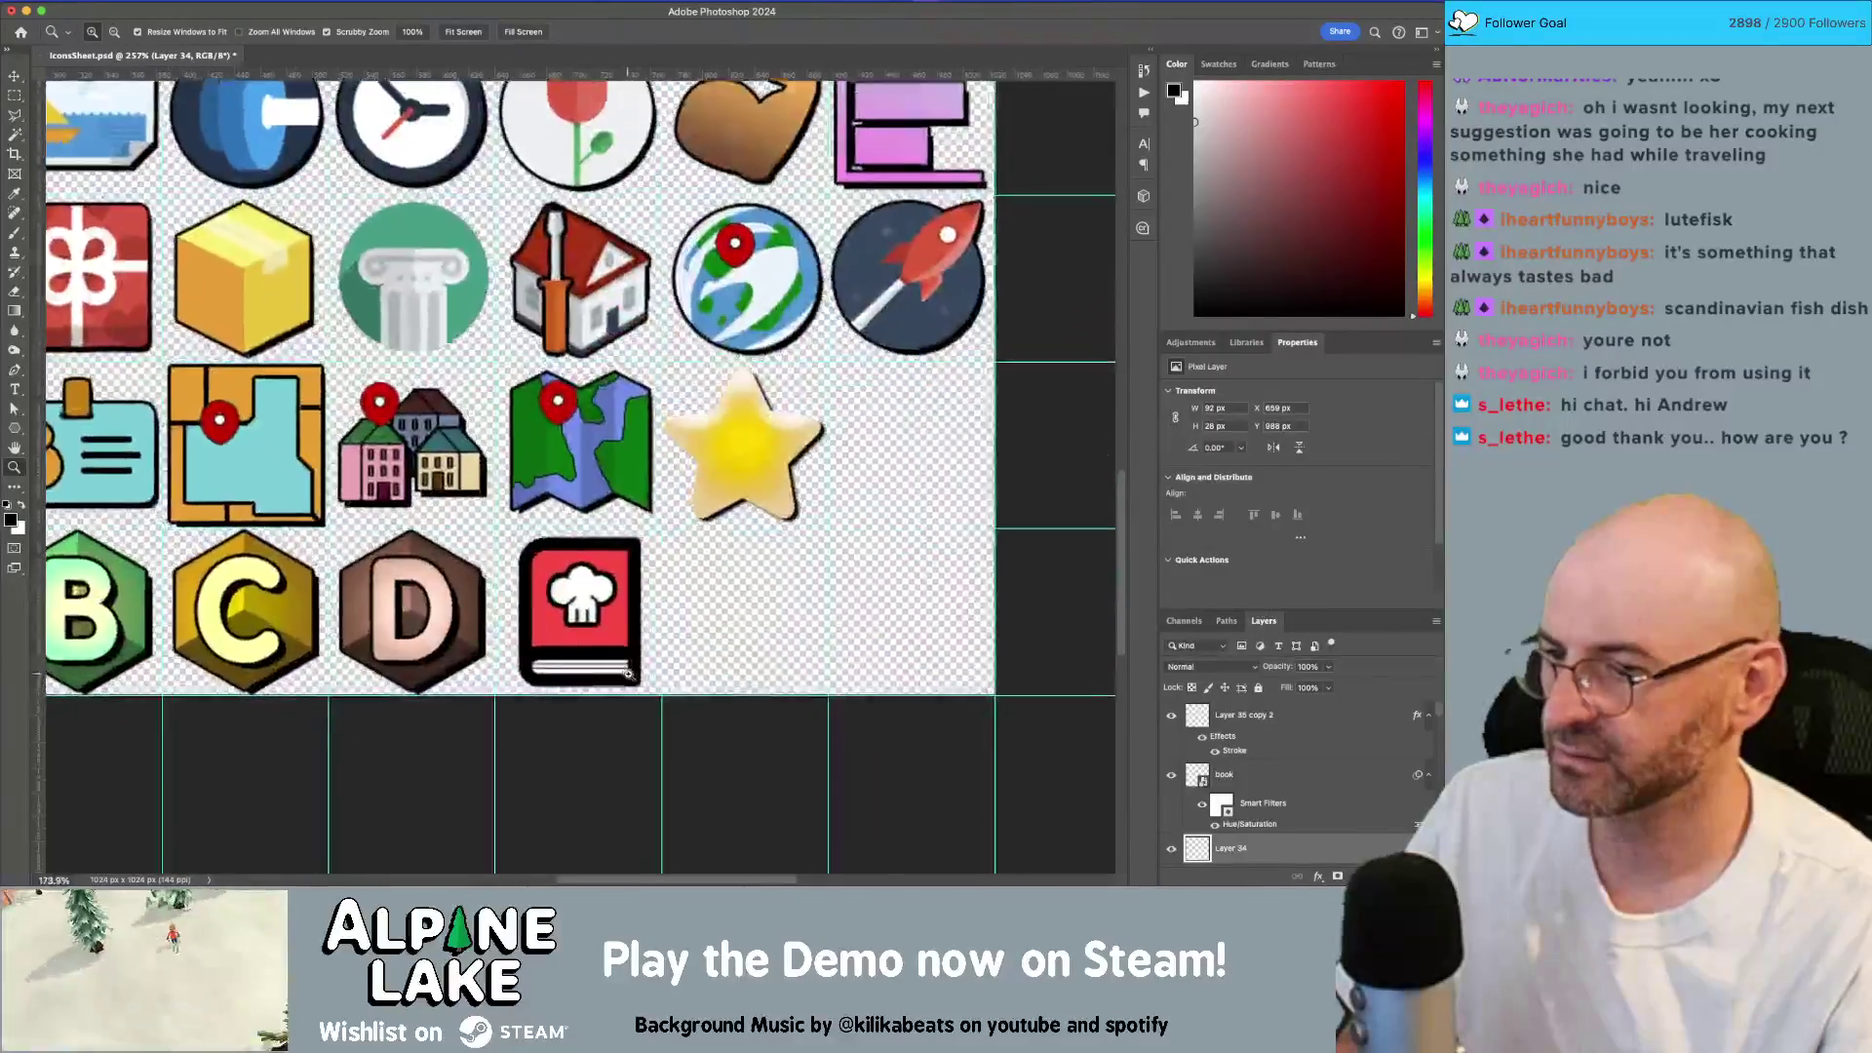
pyautogui.press('v')
pyautogui.click(1347, 774)
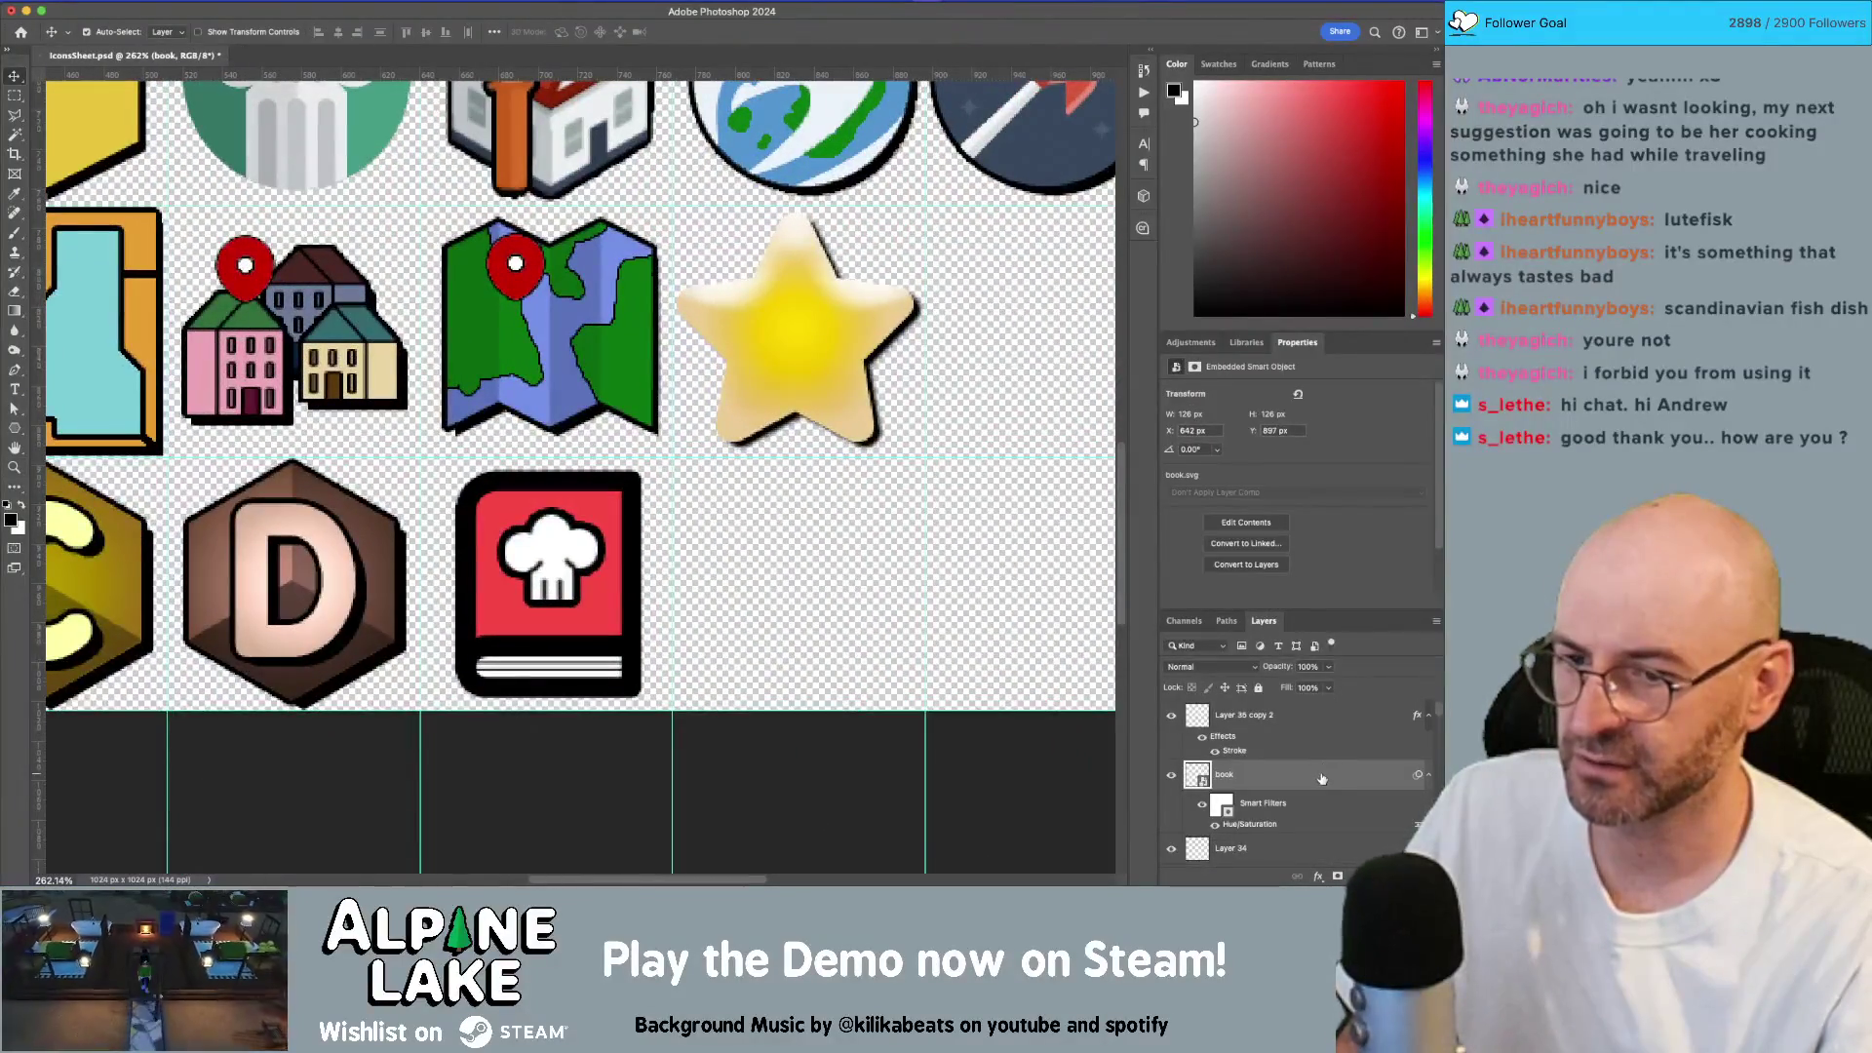
# Step: Try an opaque, hard-edged drop shadow at distance 4 on the book layer, then cancel it
pyautogui.doubleClick(1321, 777)
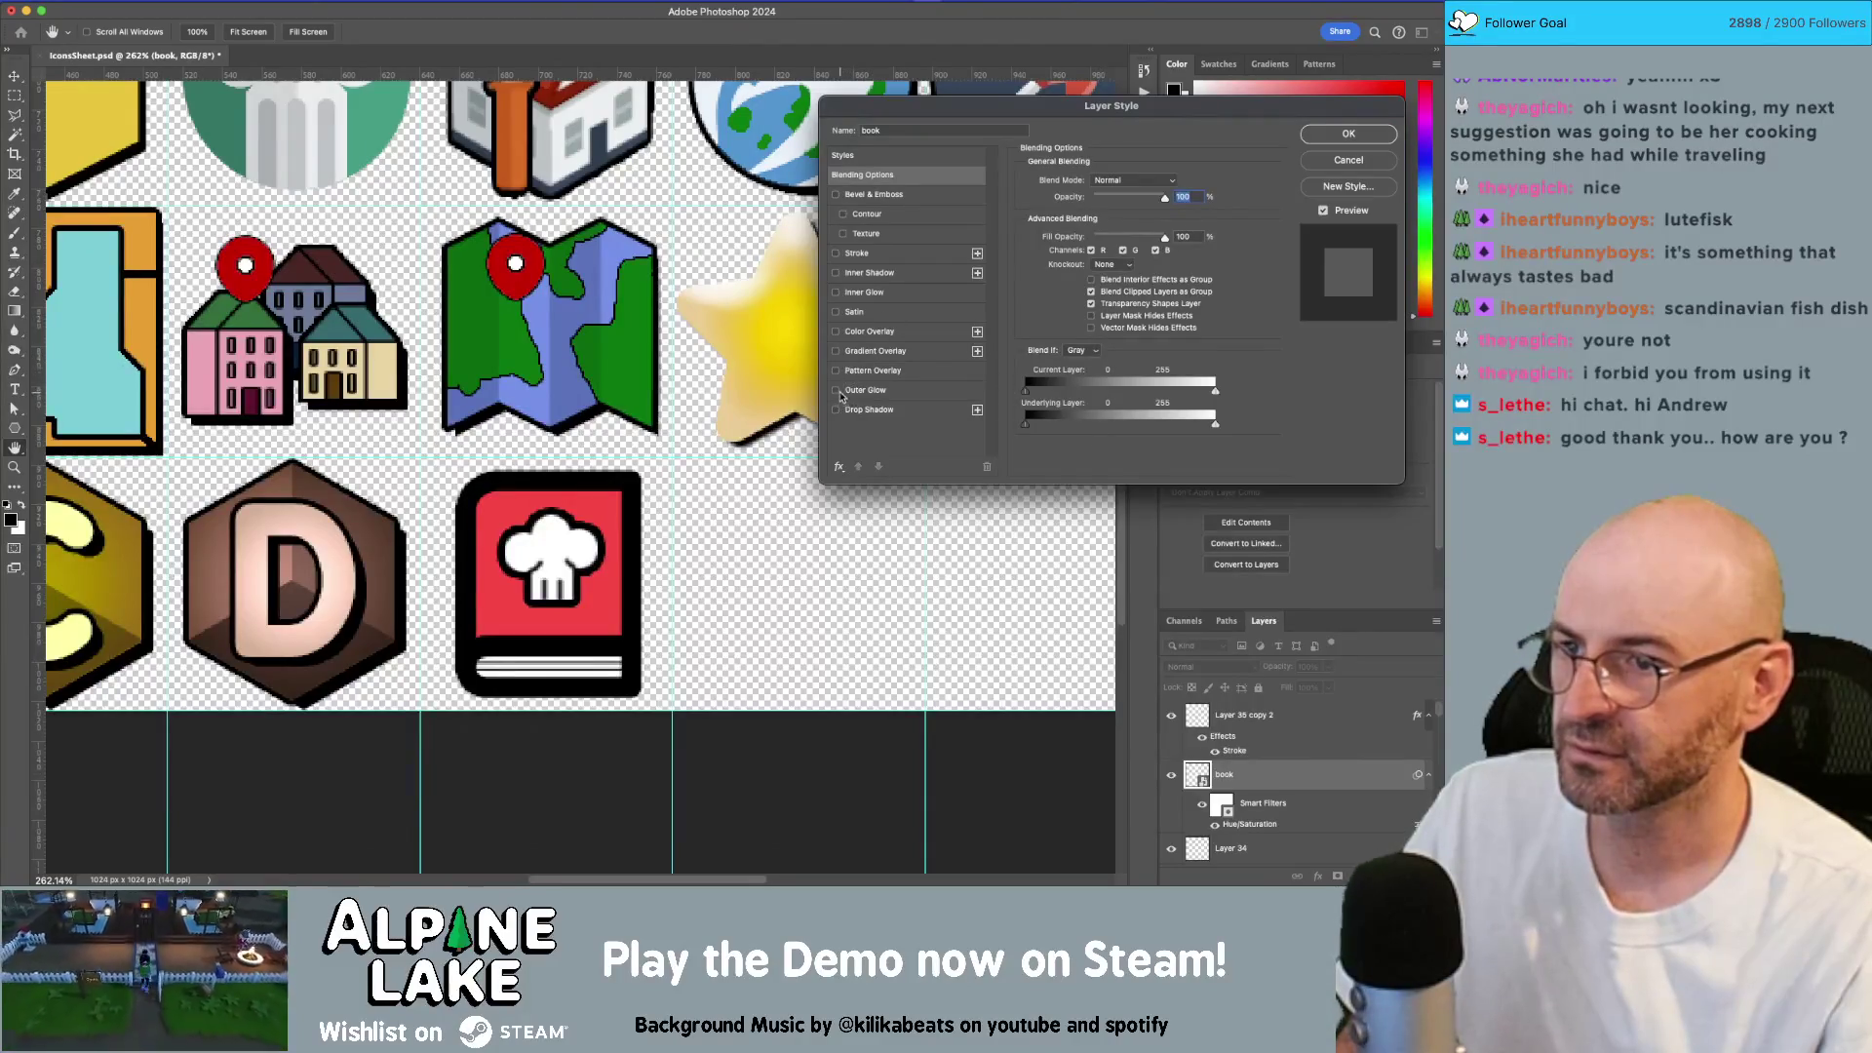
pyautogui.click(837, 410)
pyautogui.click(908, 413)
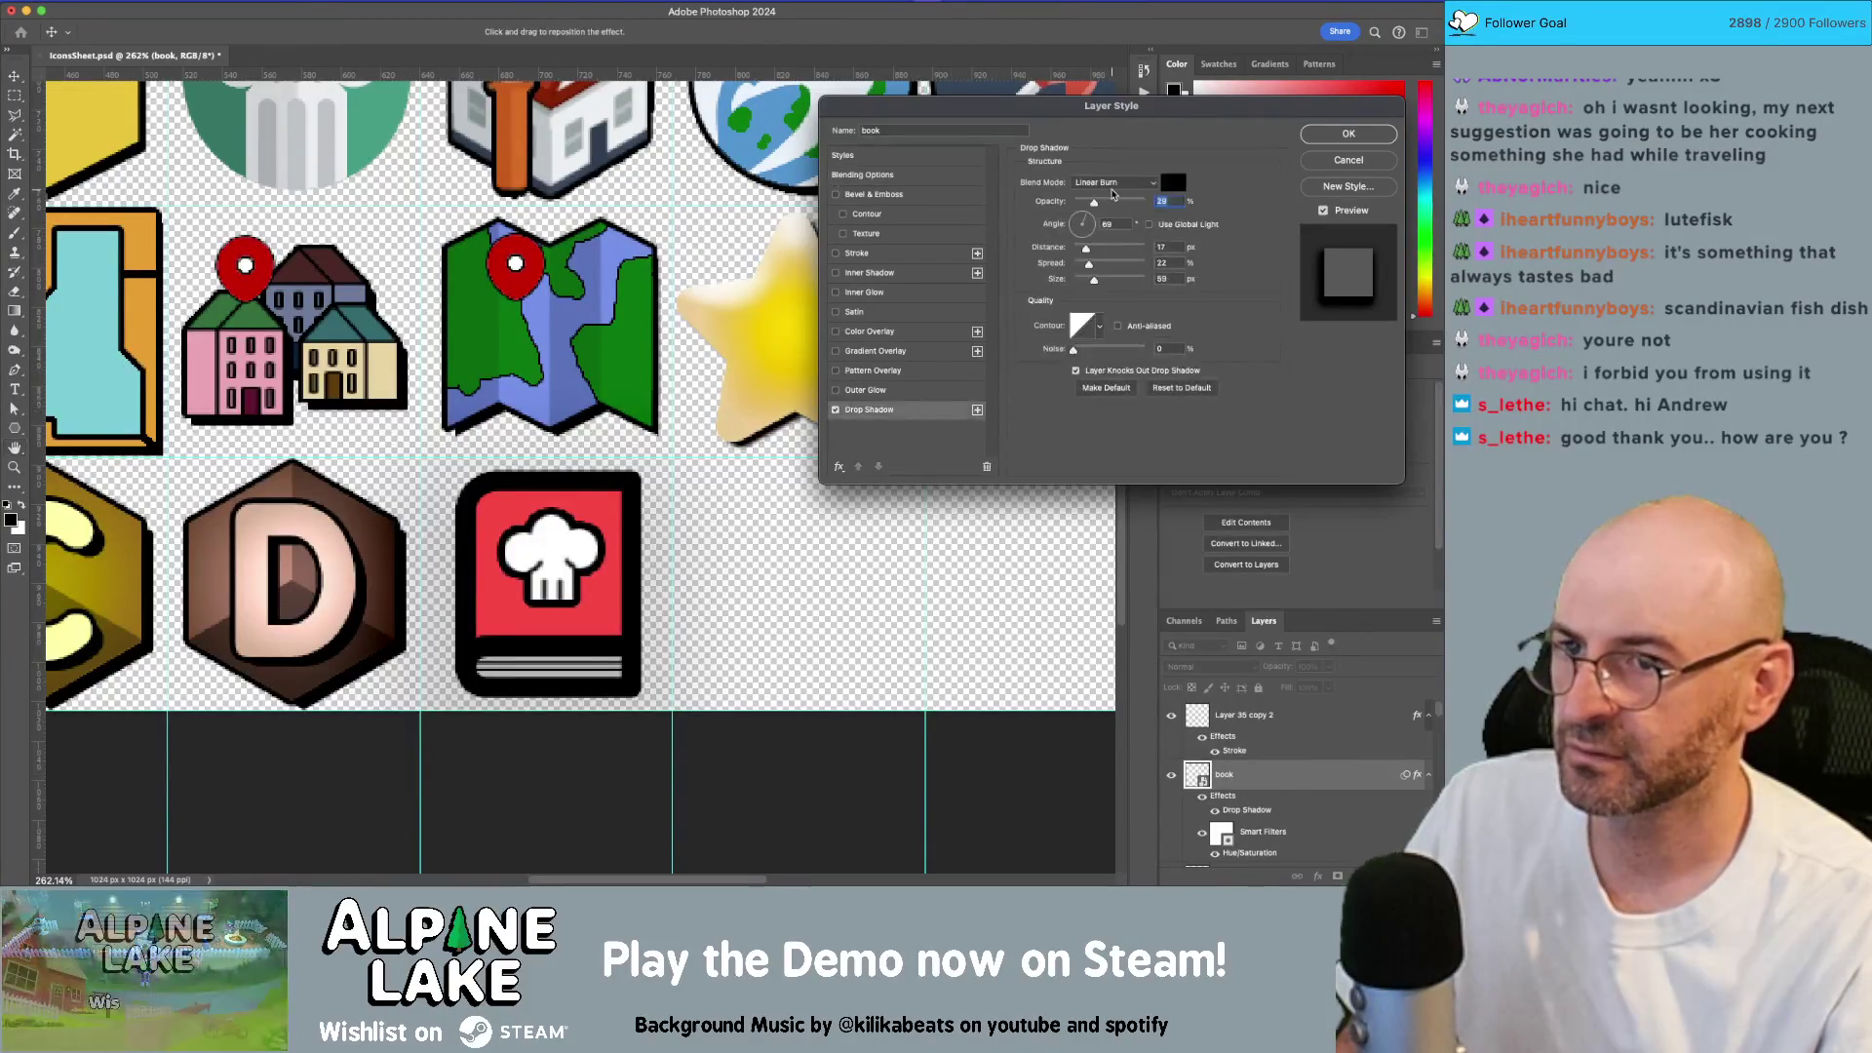
pyautogui.moveTo(1094, 202); pyautogui.dragTo(1190, 224)
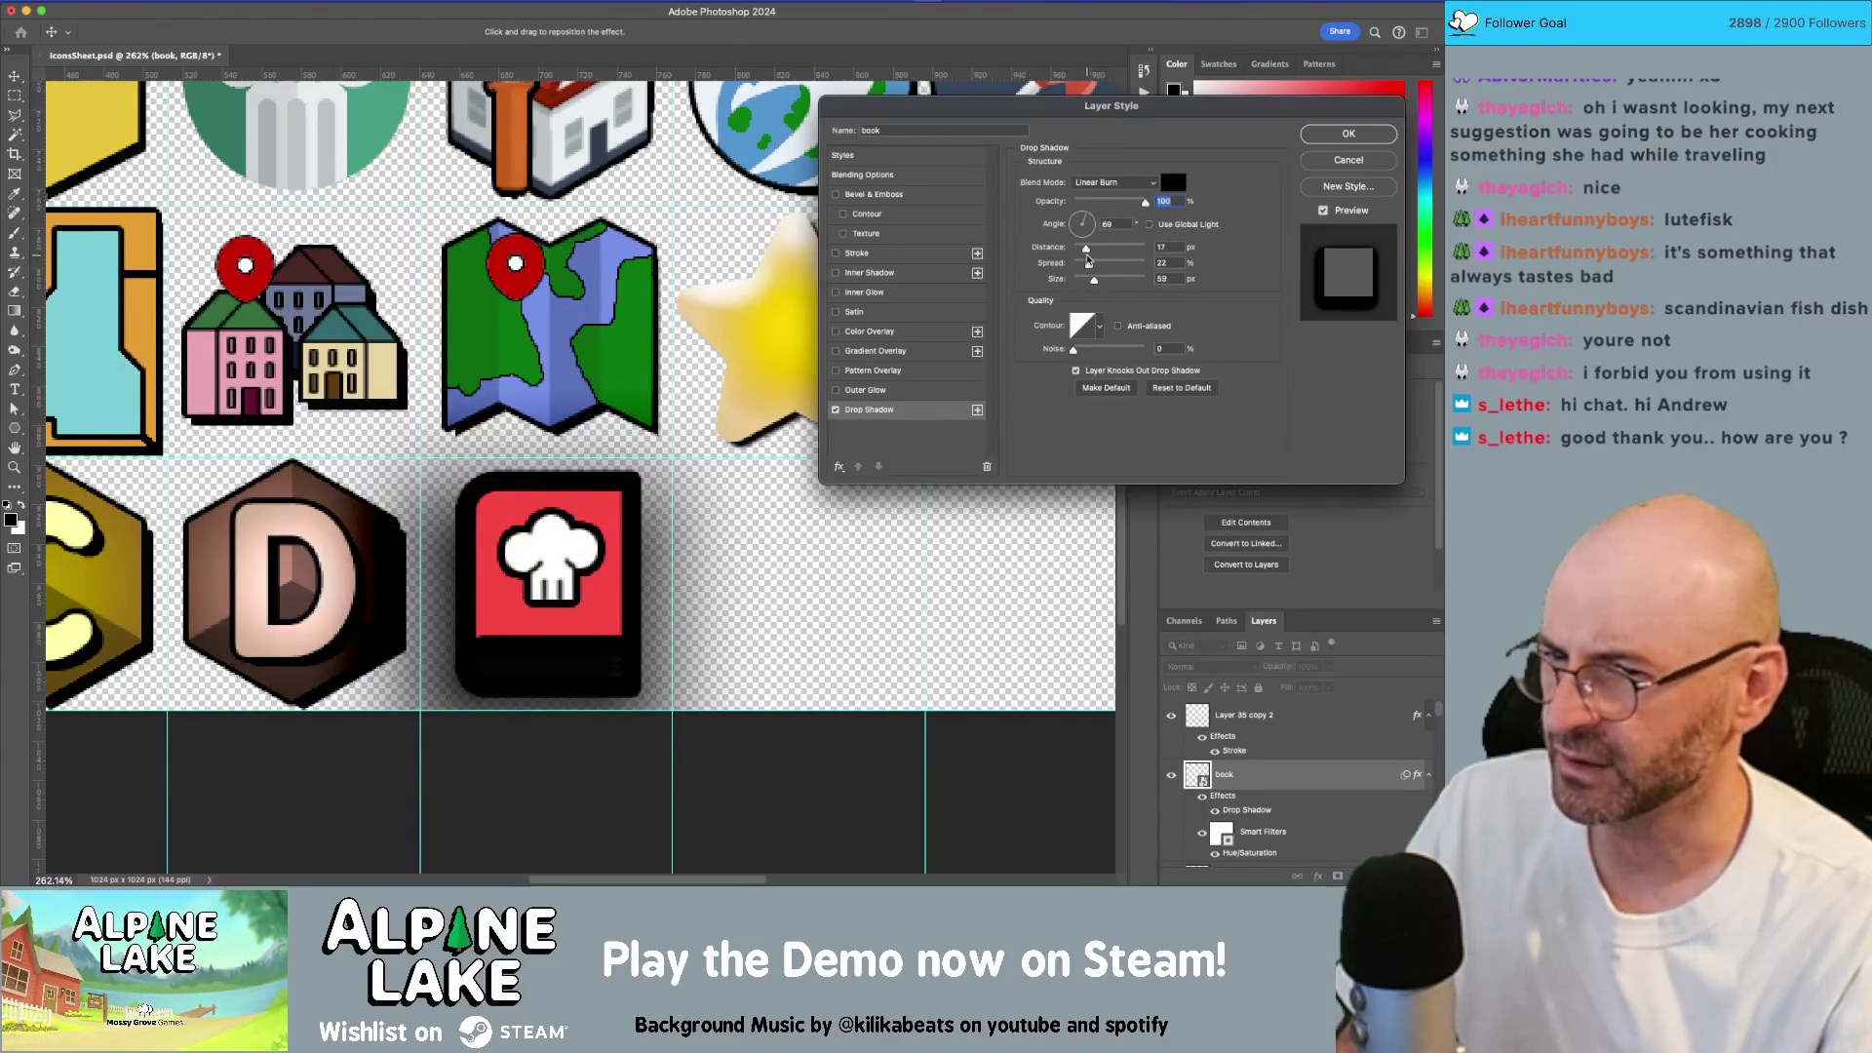
pyautogui.moveTo(1094, 282)
pyautogui.mouseDown()
pyautogui.moveTo(1064, 285)
pyautogui.moveTo(1079, 216)
pyautogui.mouseUp()
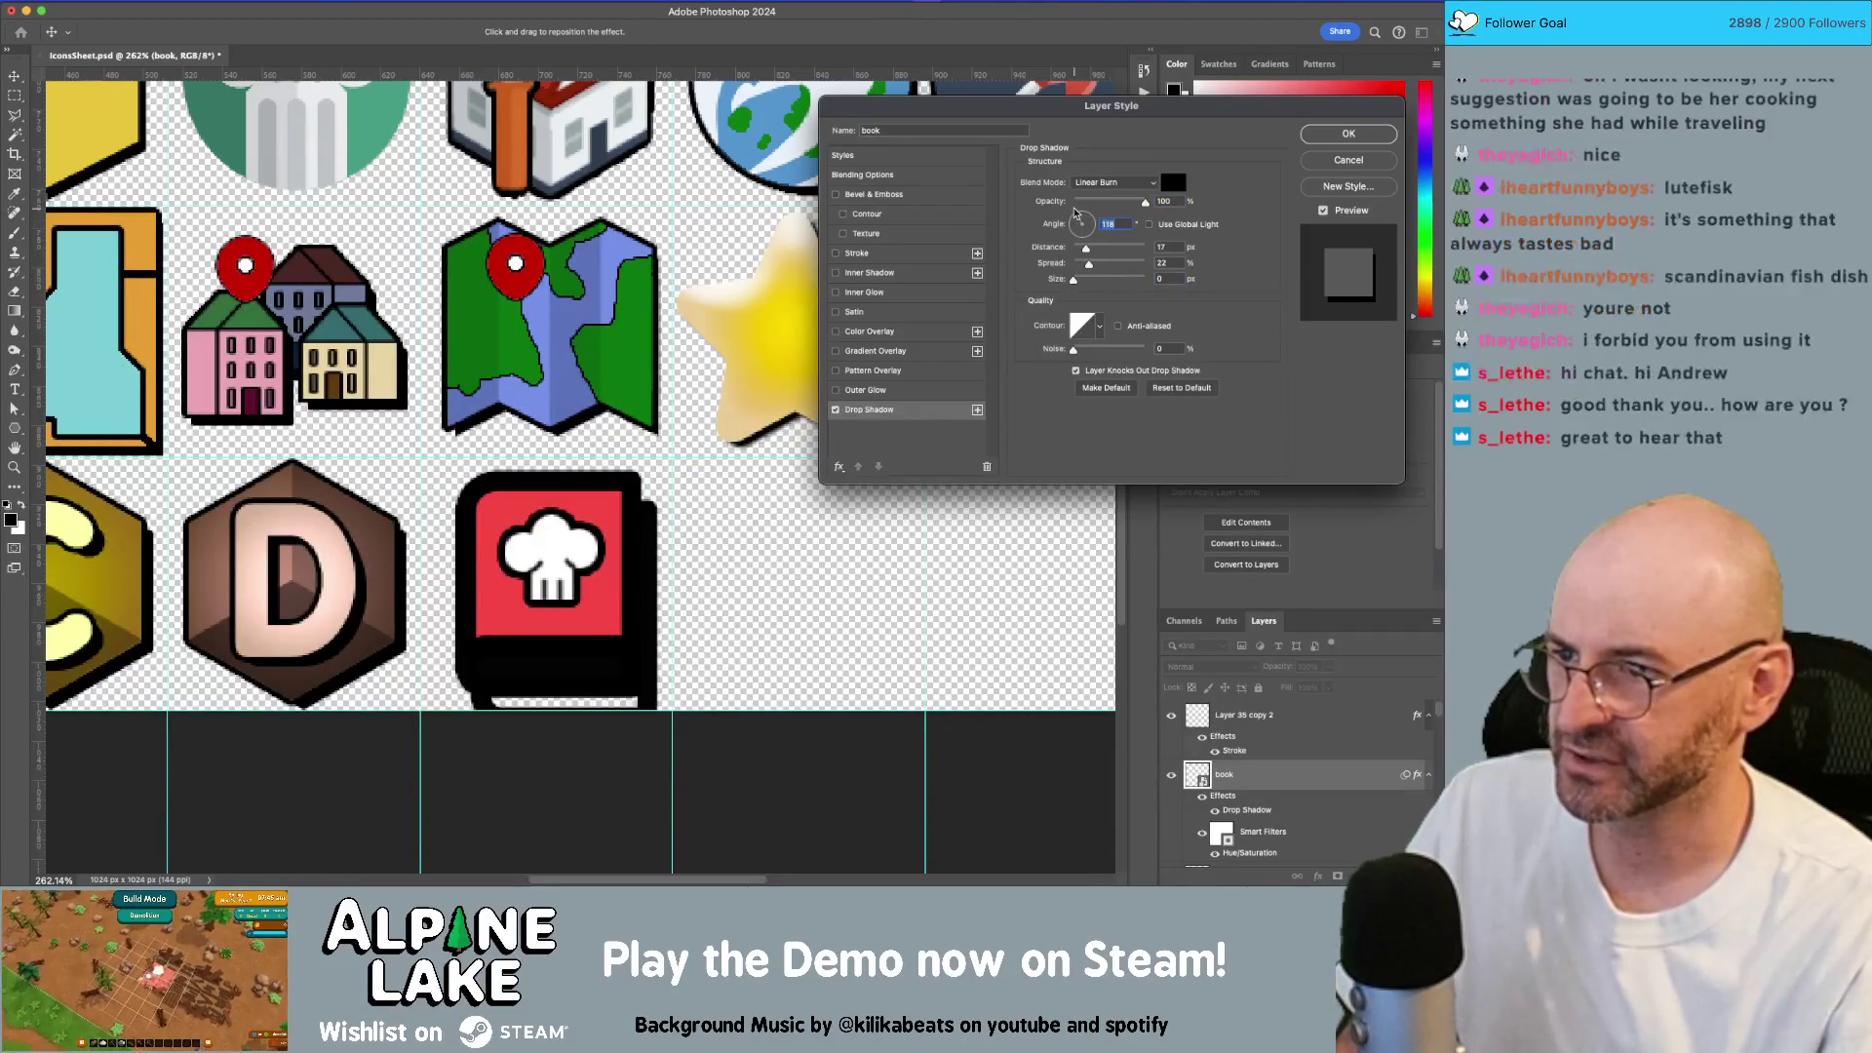
pyautogui.moveTo(1087, 255); pyautogui.dragTo(1078, 255)
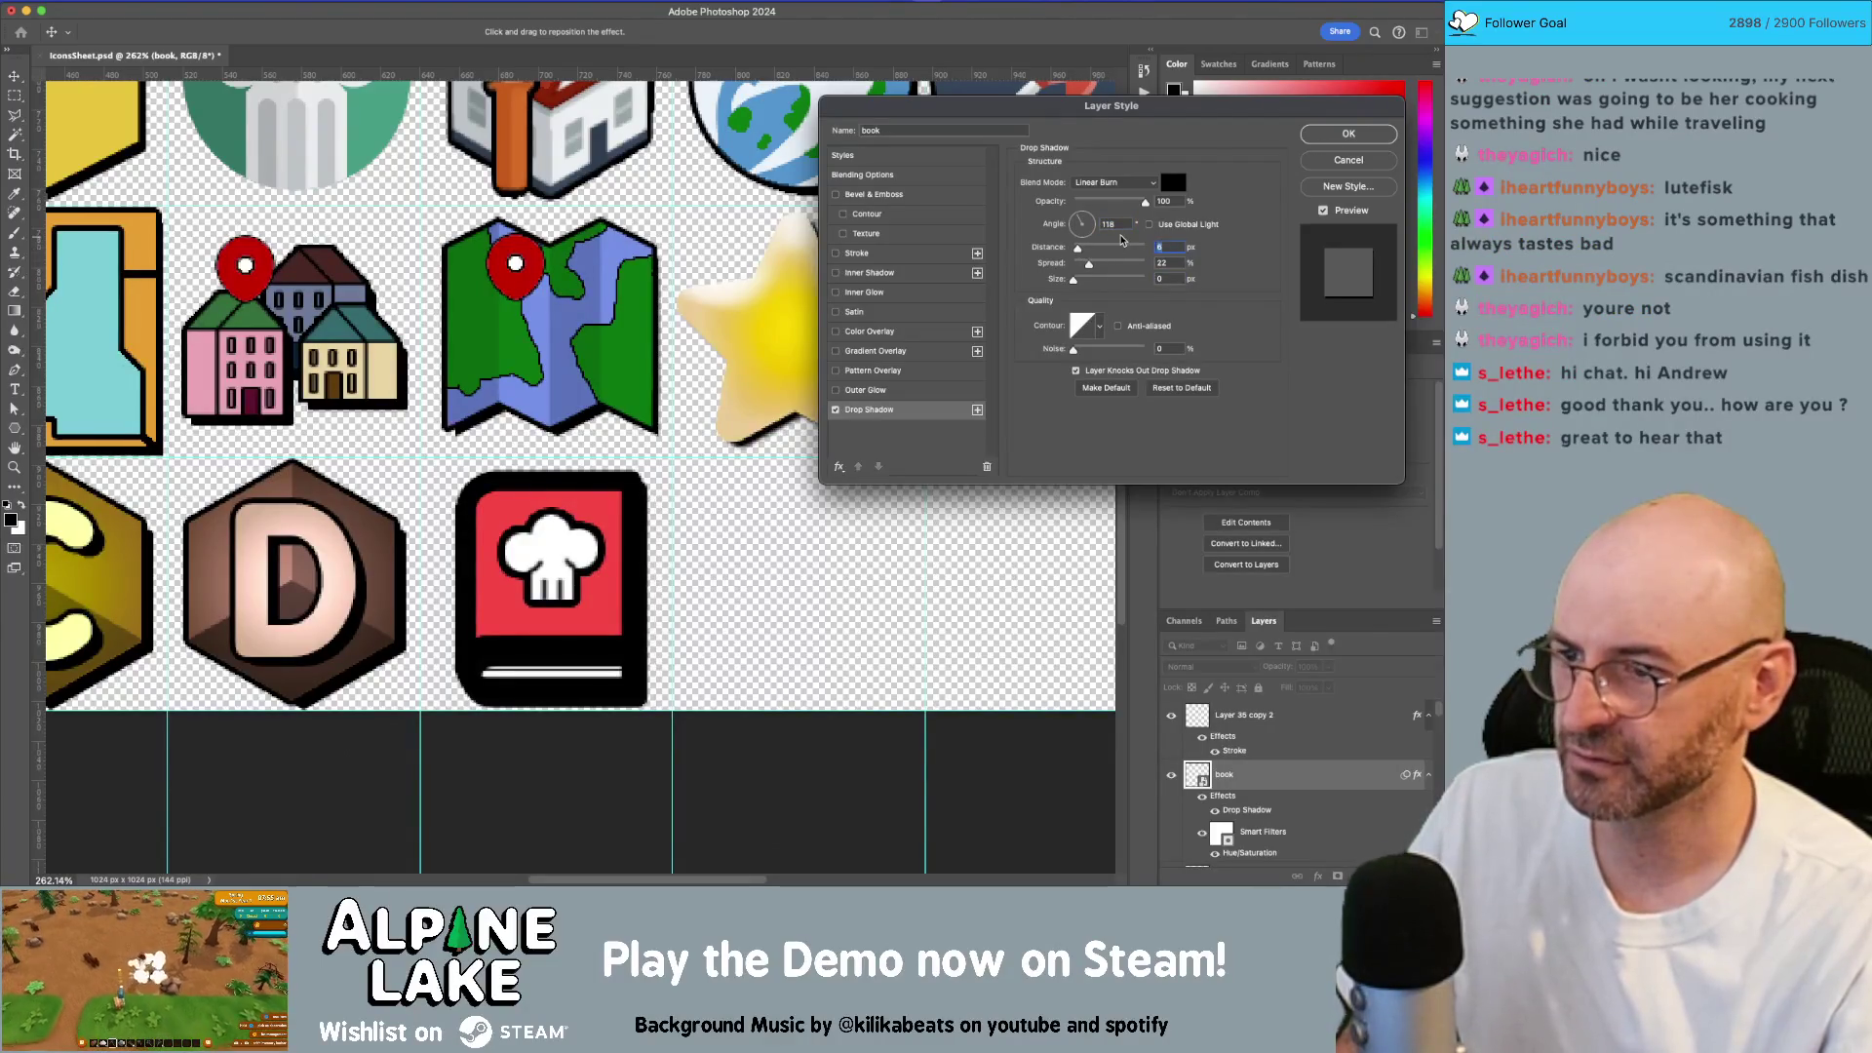
pyautogui.write('4')
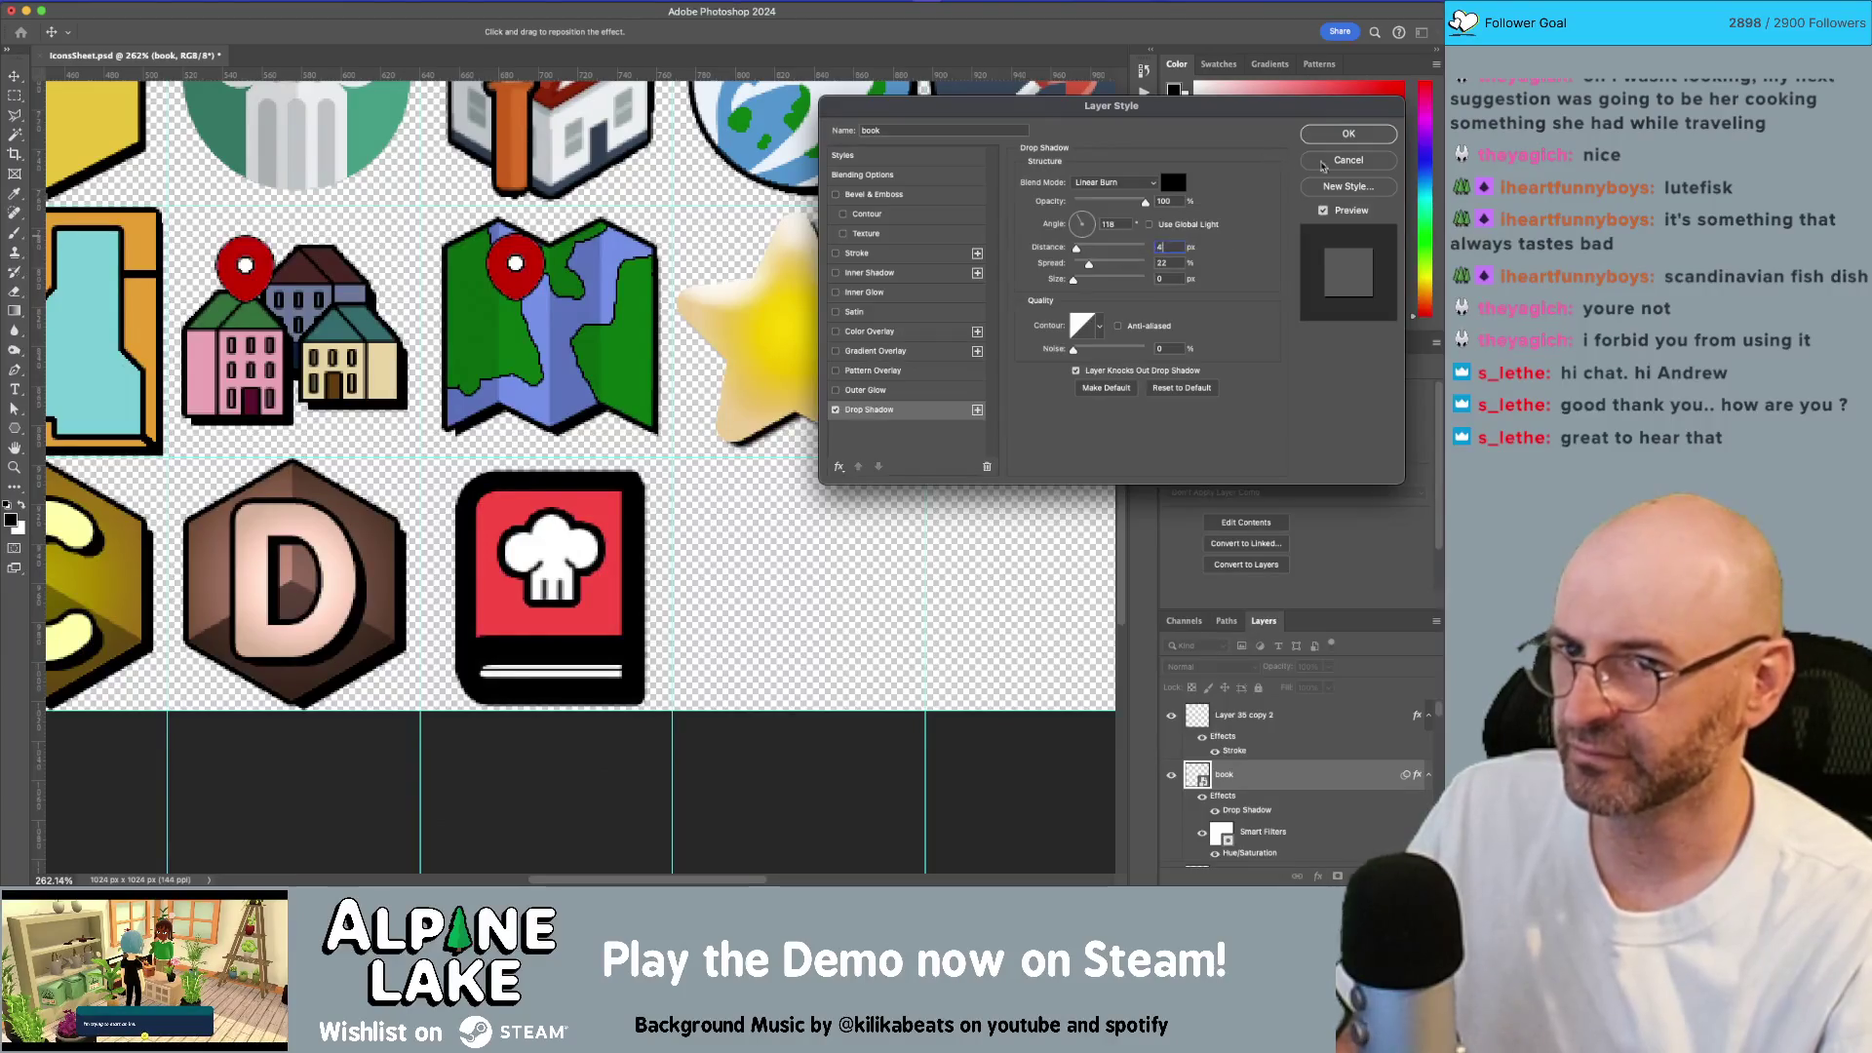
pyautogui.click(1348, 160)
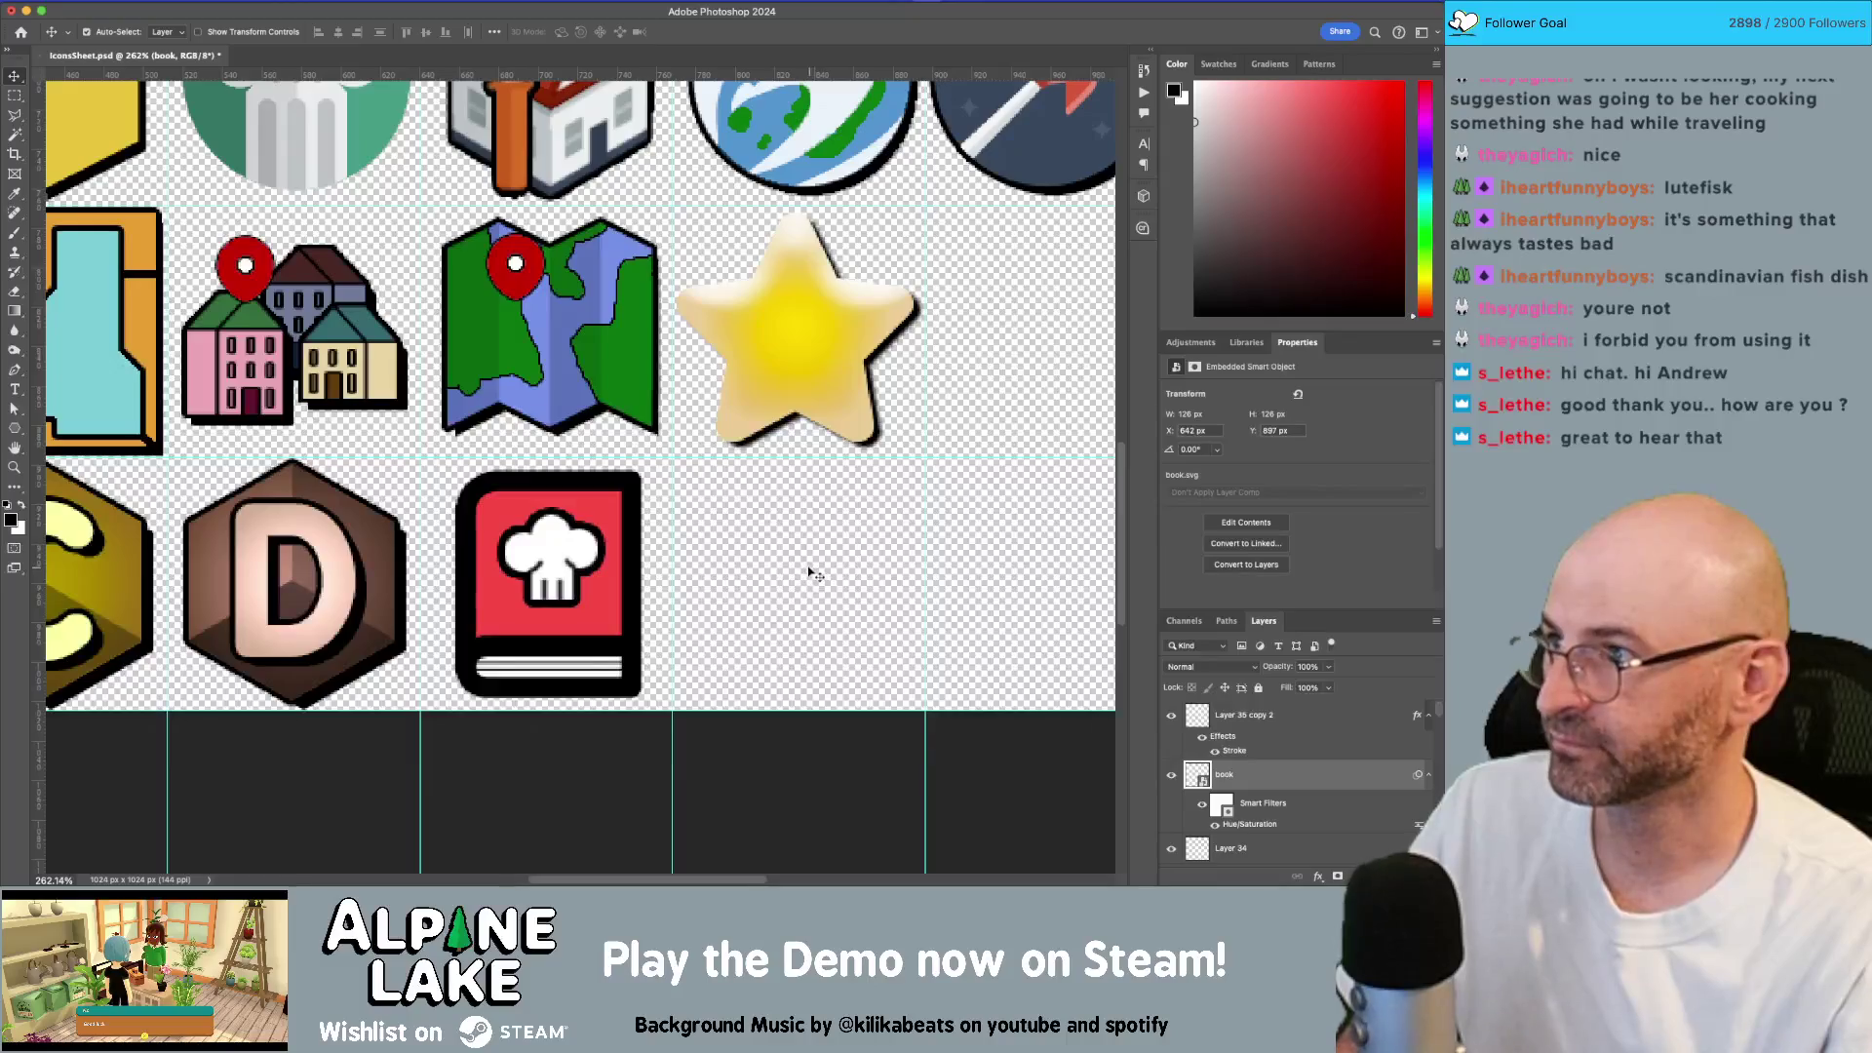
# Step: Save the icon sheet and glance at Unity before returning to Photoshop
pyautogui.hotkey('ctrl', 's')
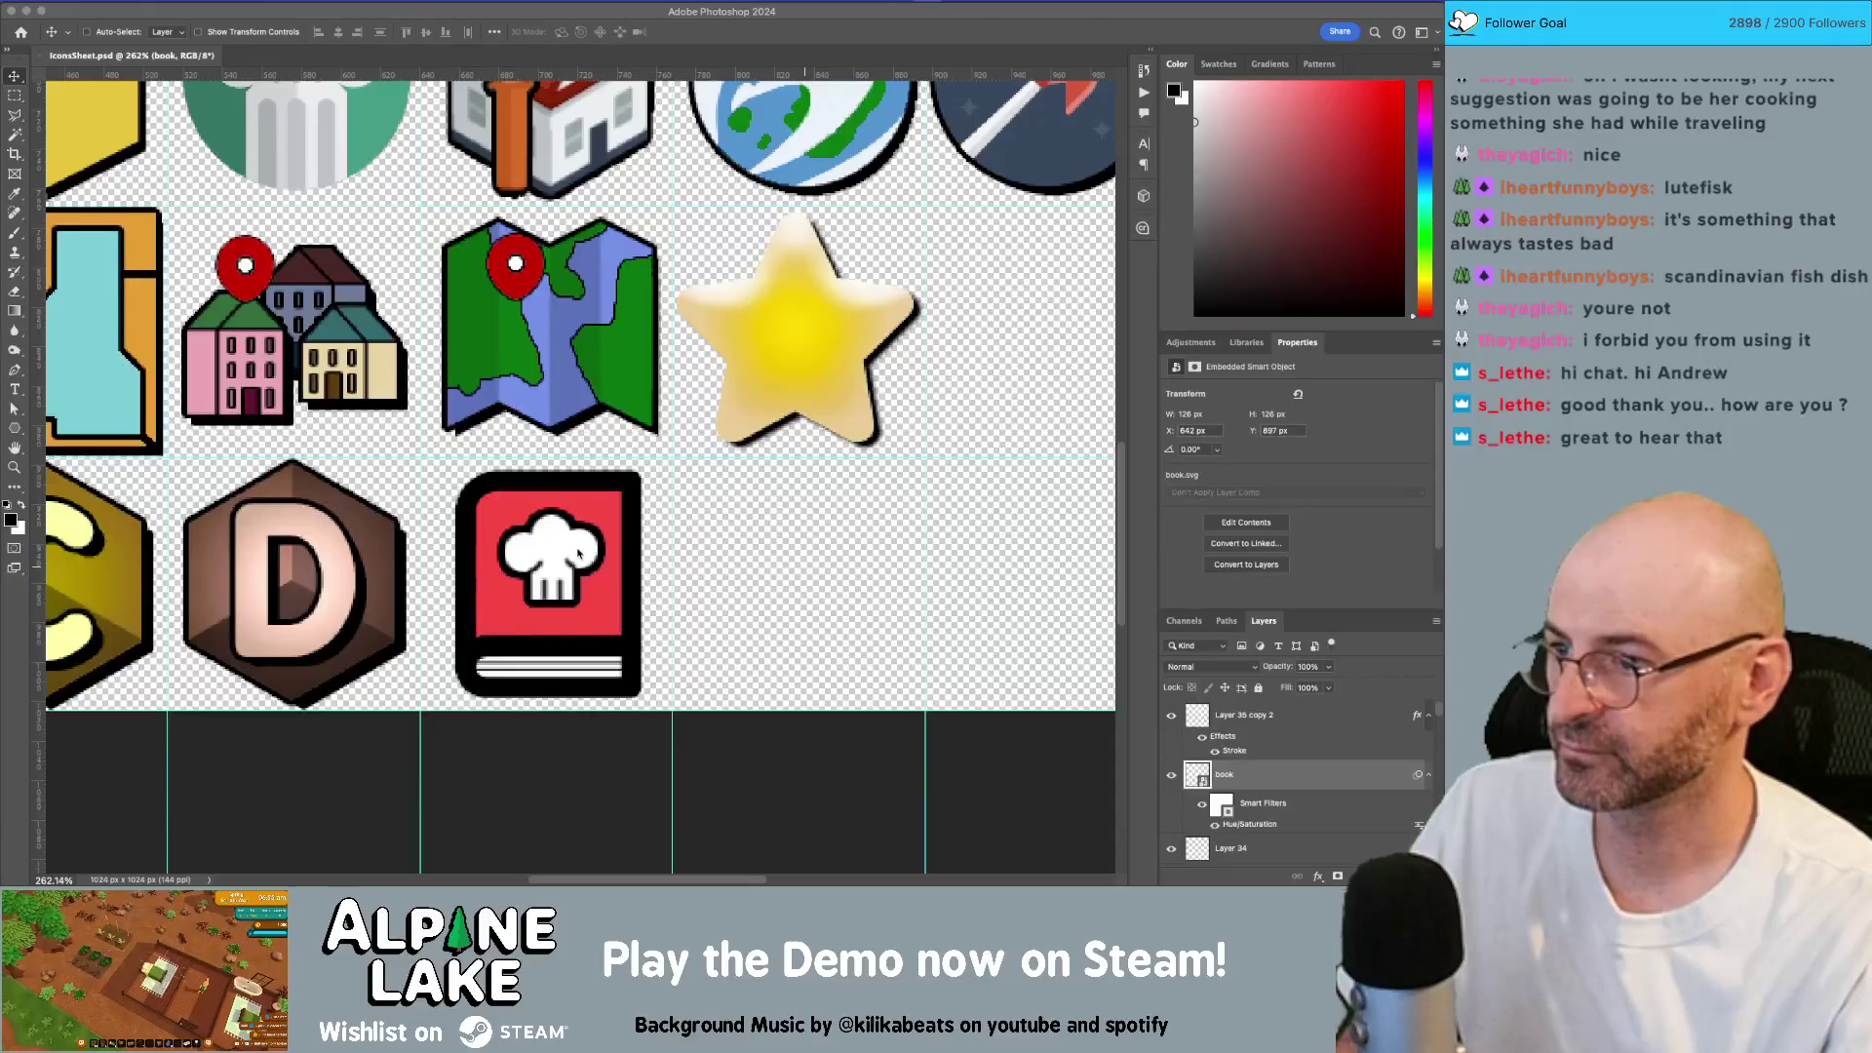
pyautogui.press('super+Tab')
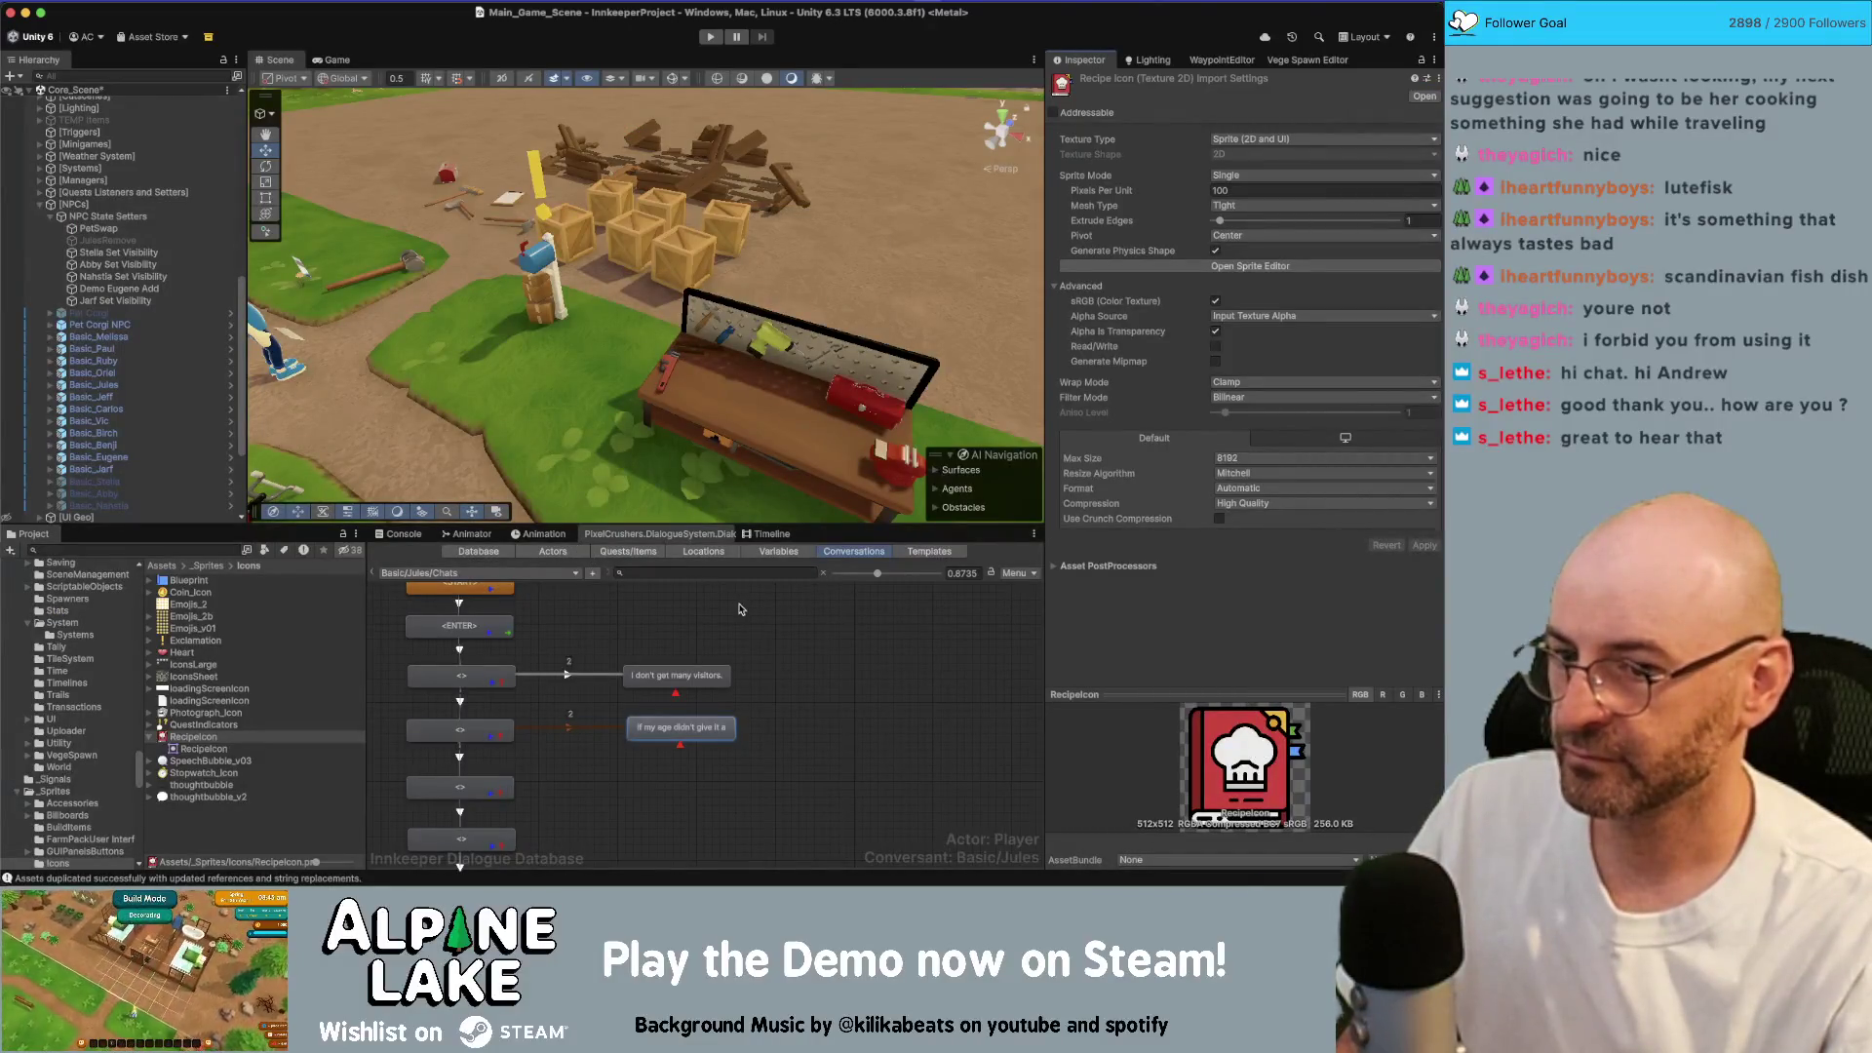
pyautogui.press('super+Tab')
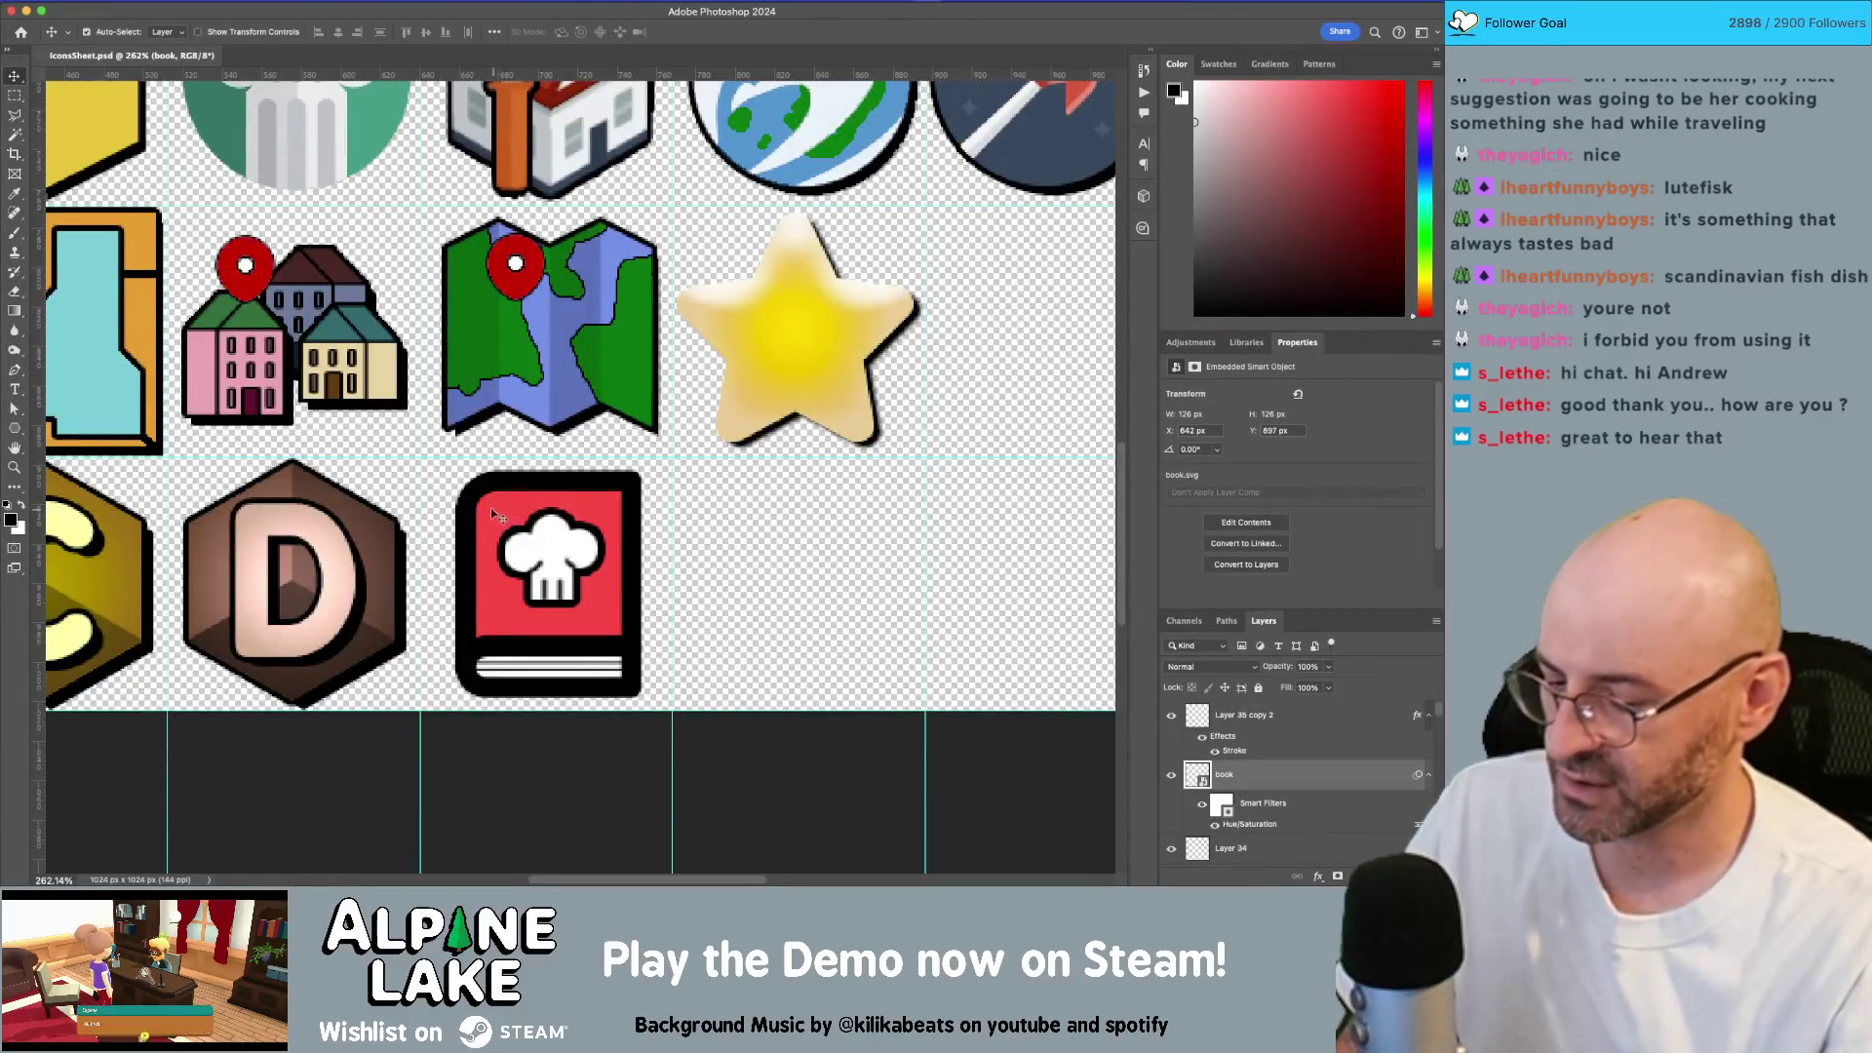
# Step: Select the book's spine area and add a new empty layer above the book
pyautogui.press('m')
pyautogui.moveTo(492, 486); pyautogui.dragTo(466, 643)
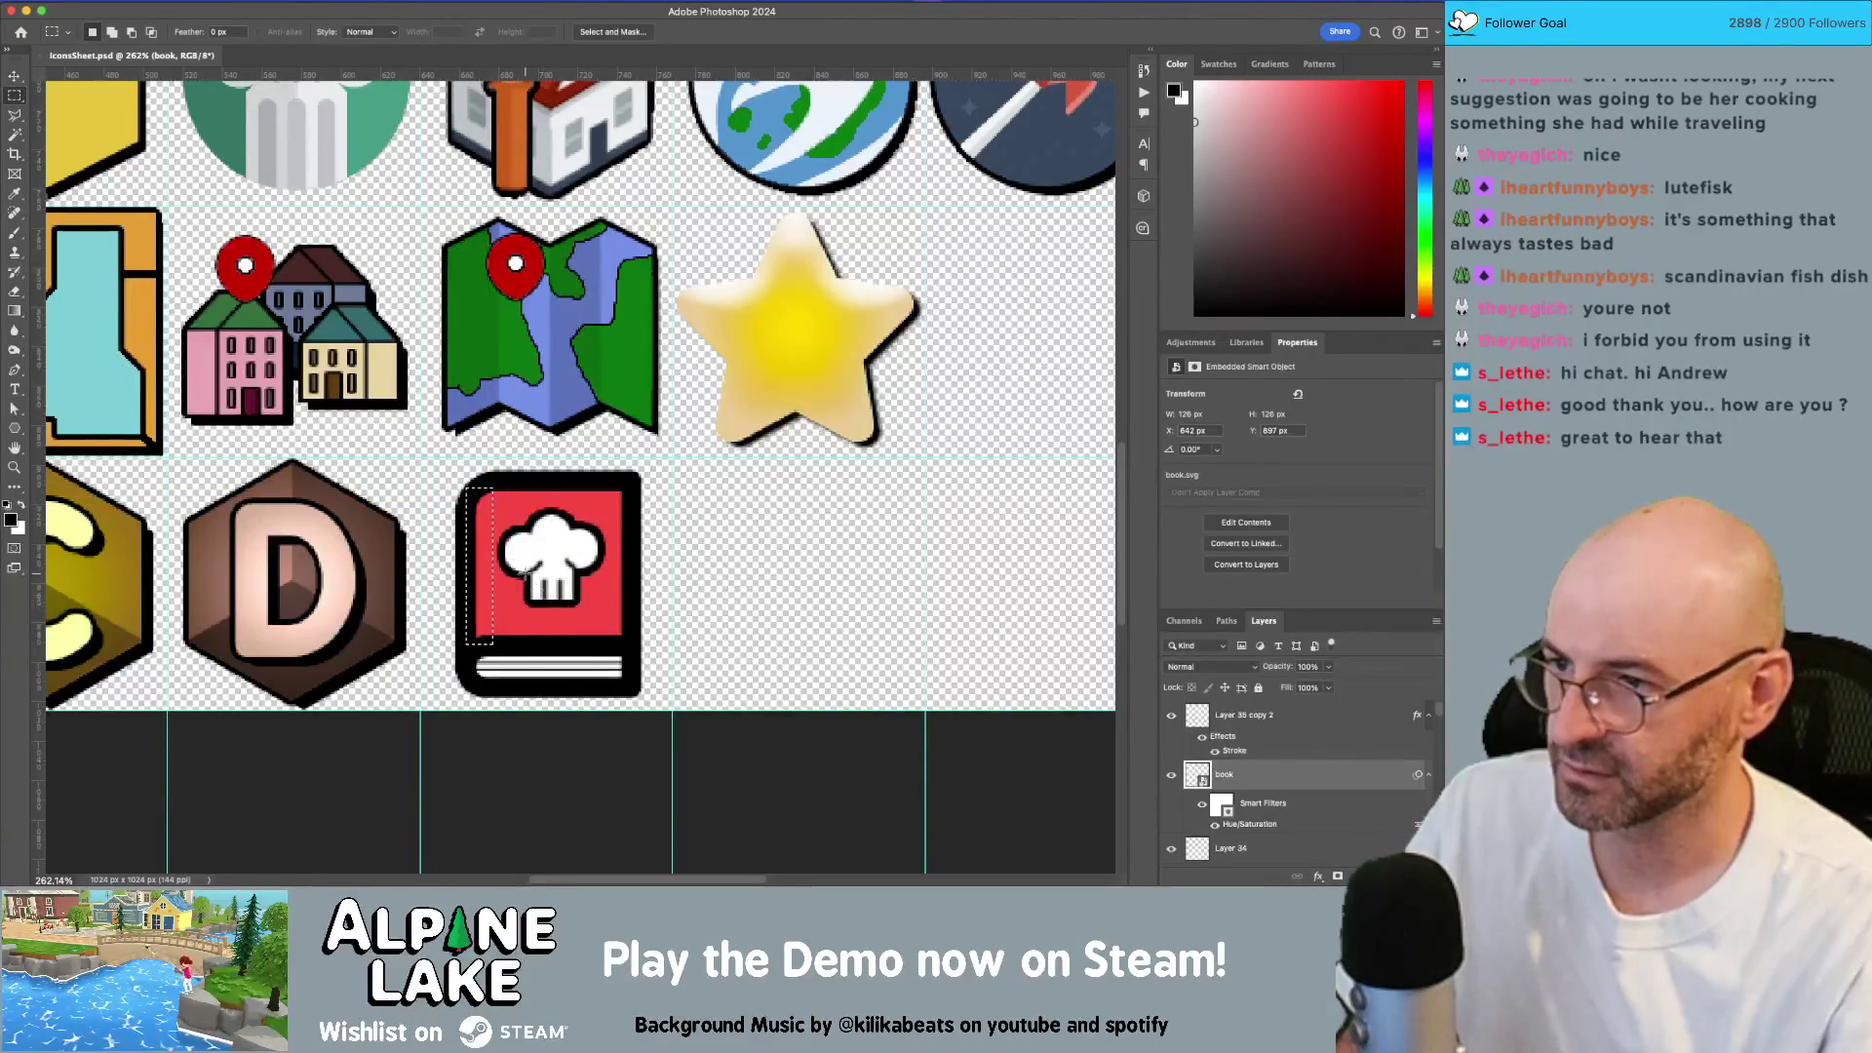
pyautogui.press('b')
pyautogui.keyDown('alt'); pyautogui.click(516, 510); pyautogui.keyUp('alt')
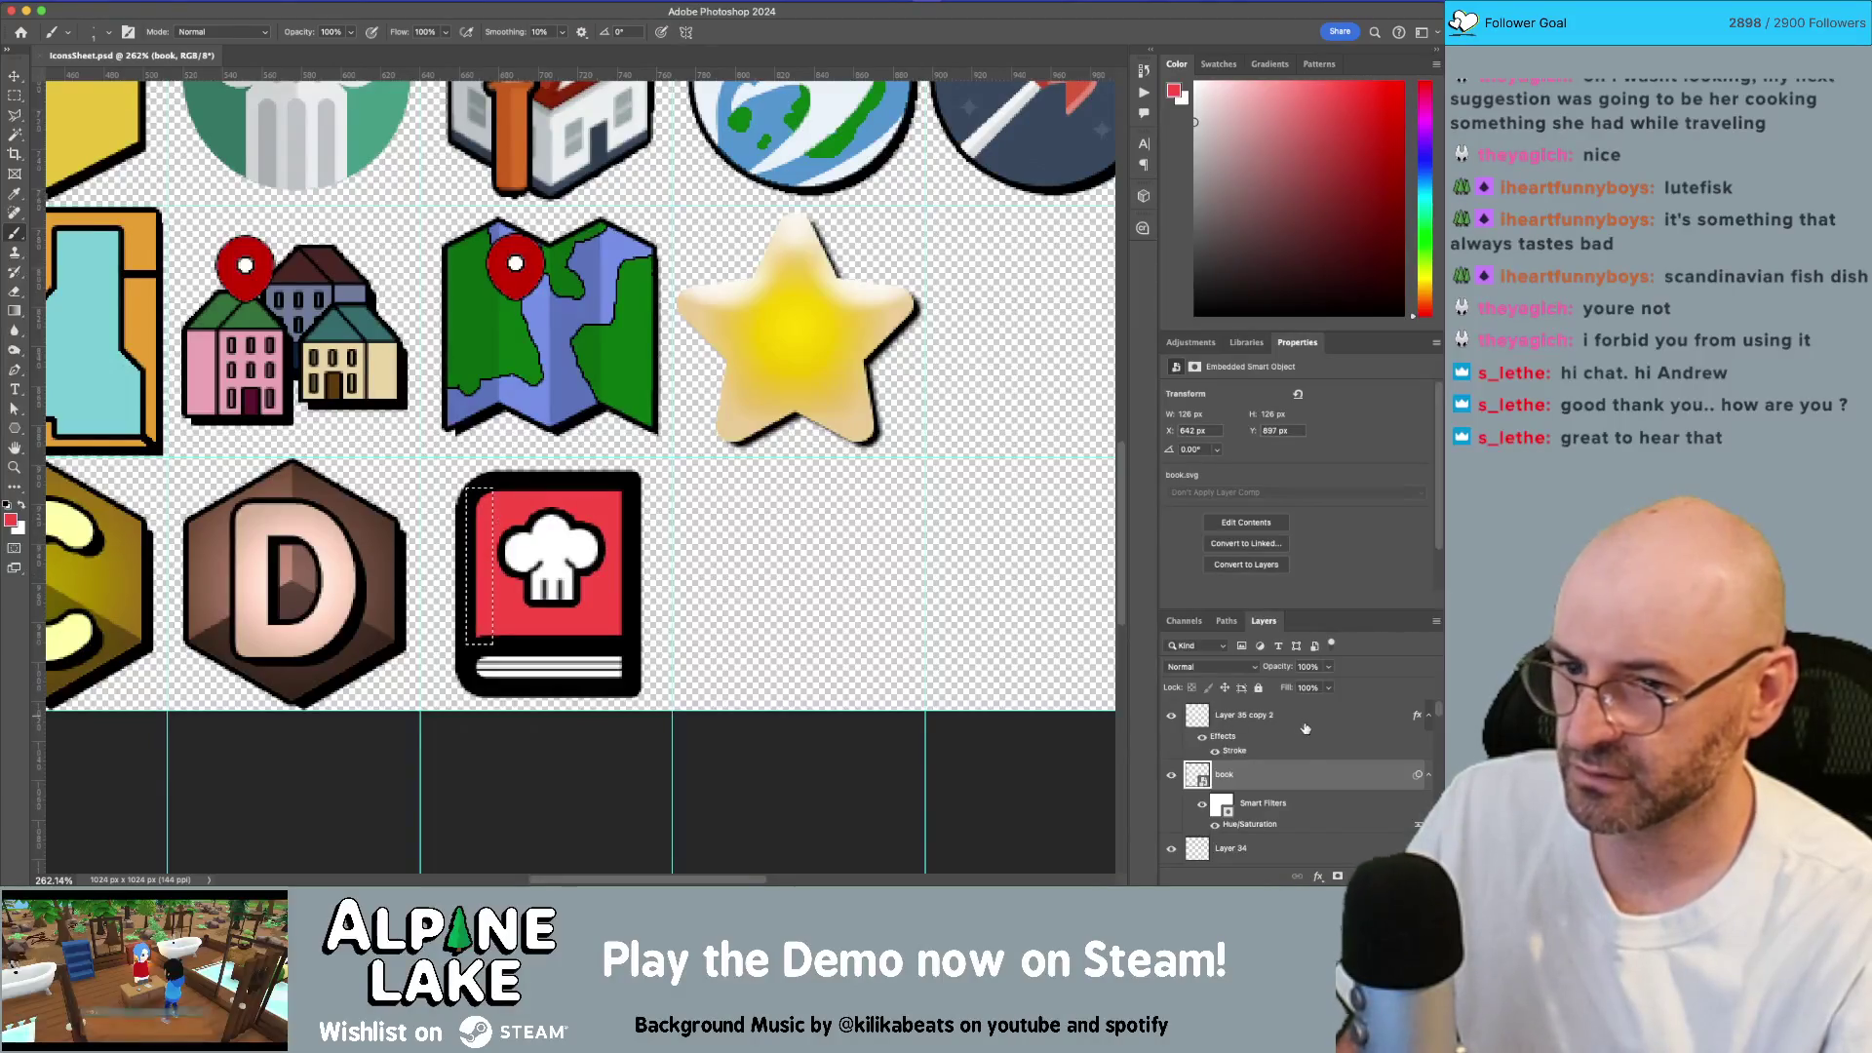
pyautogui.click(1304, 847)
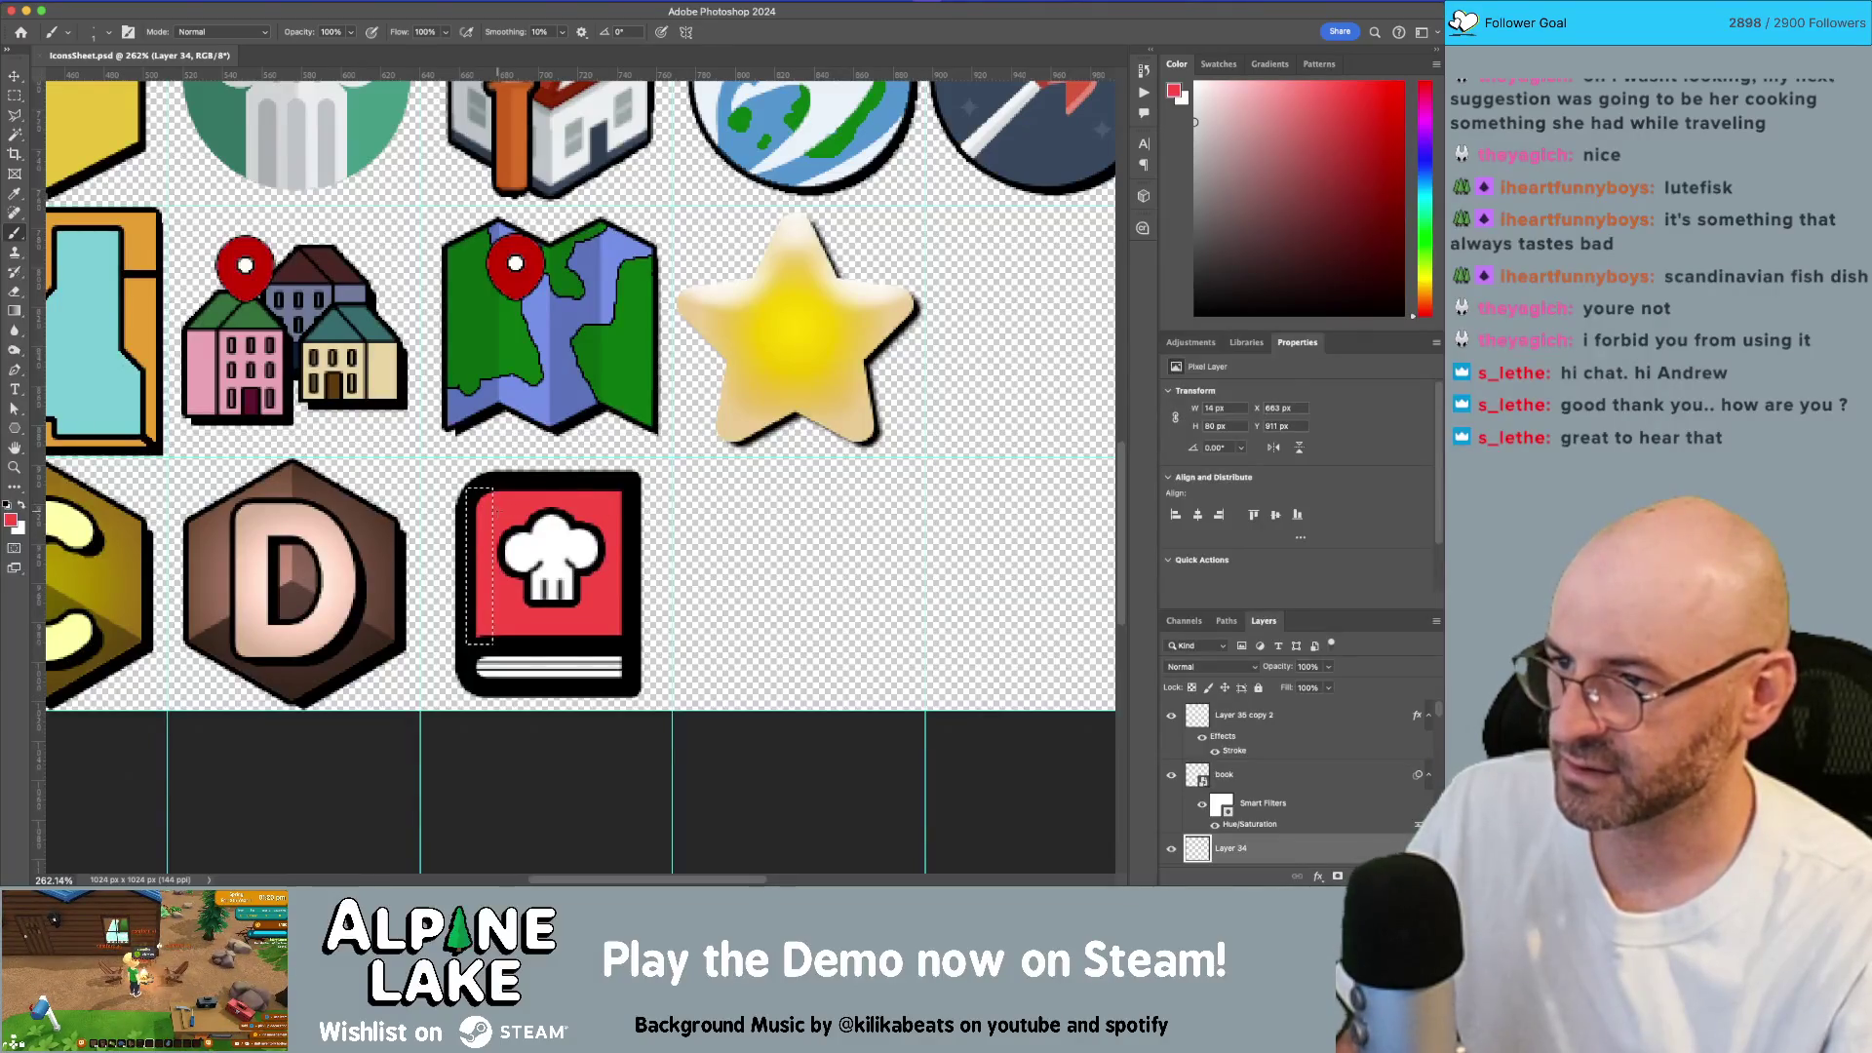
pyautogui.click(1326, 728)
pyautogui.hotkey('ctrl', 'shift', 'alt', 'n')
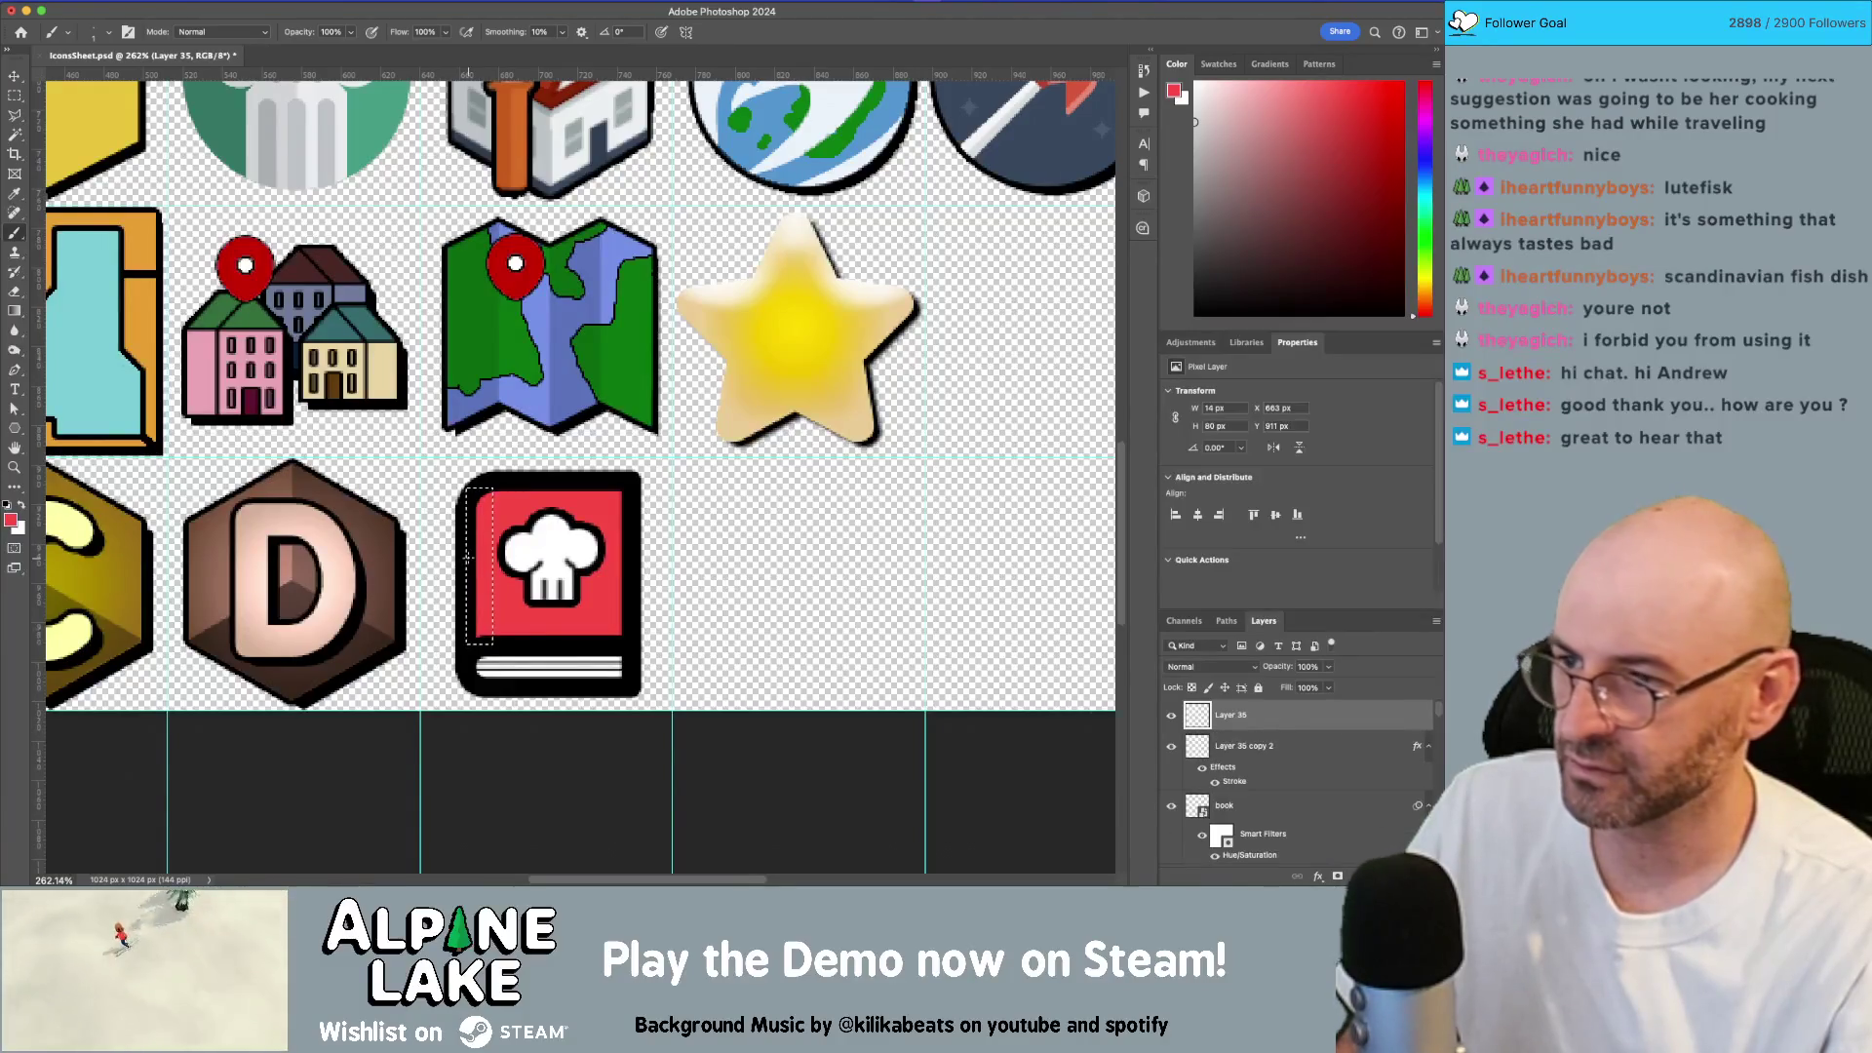
# Step: Fill the book's left spine strip with black and lower that layer's opacity to about 30%
pyautogui.click(21, 506)
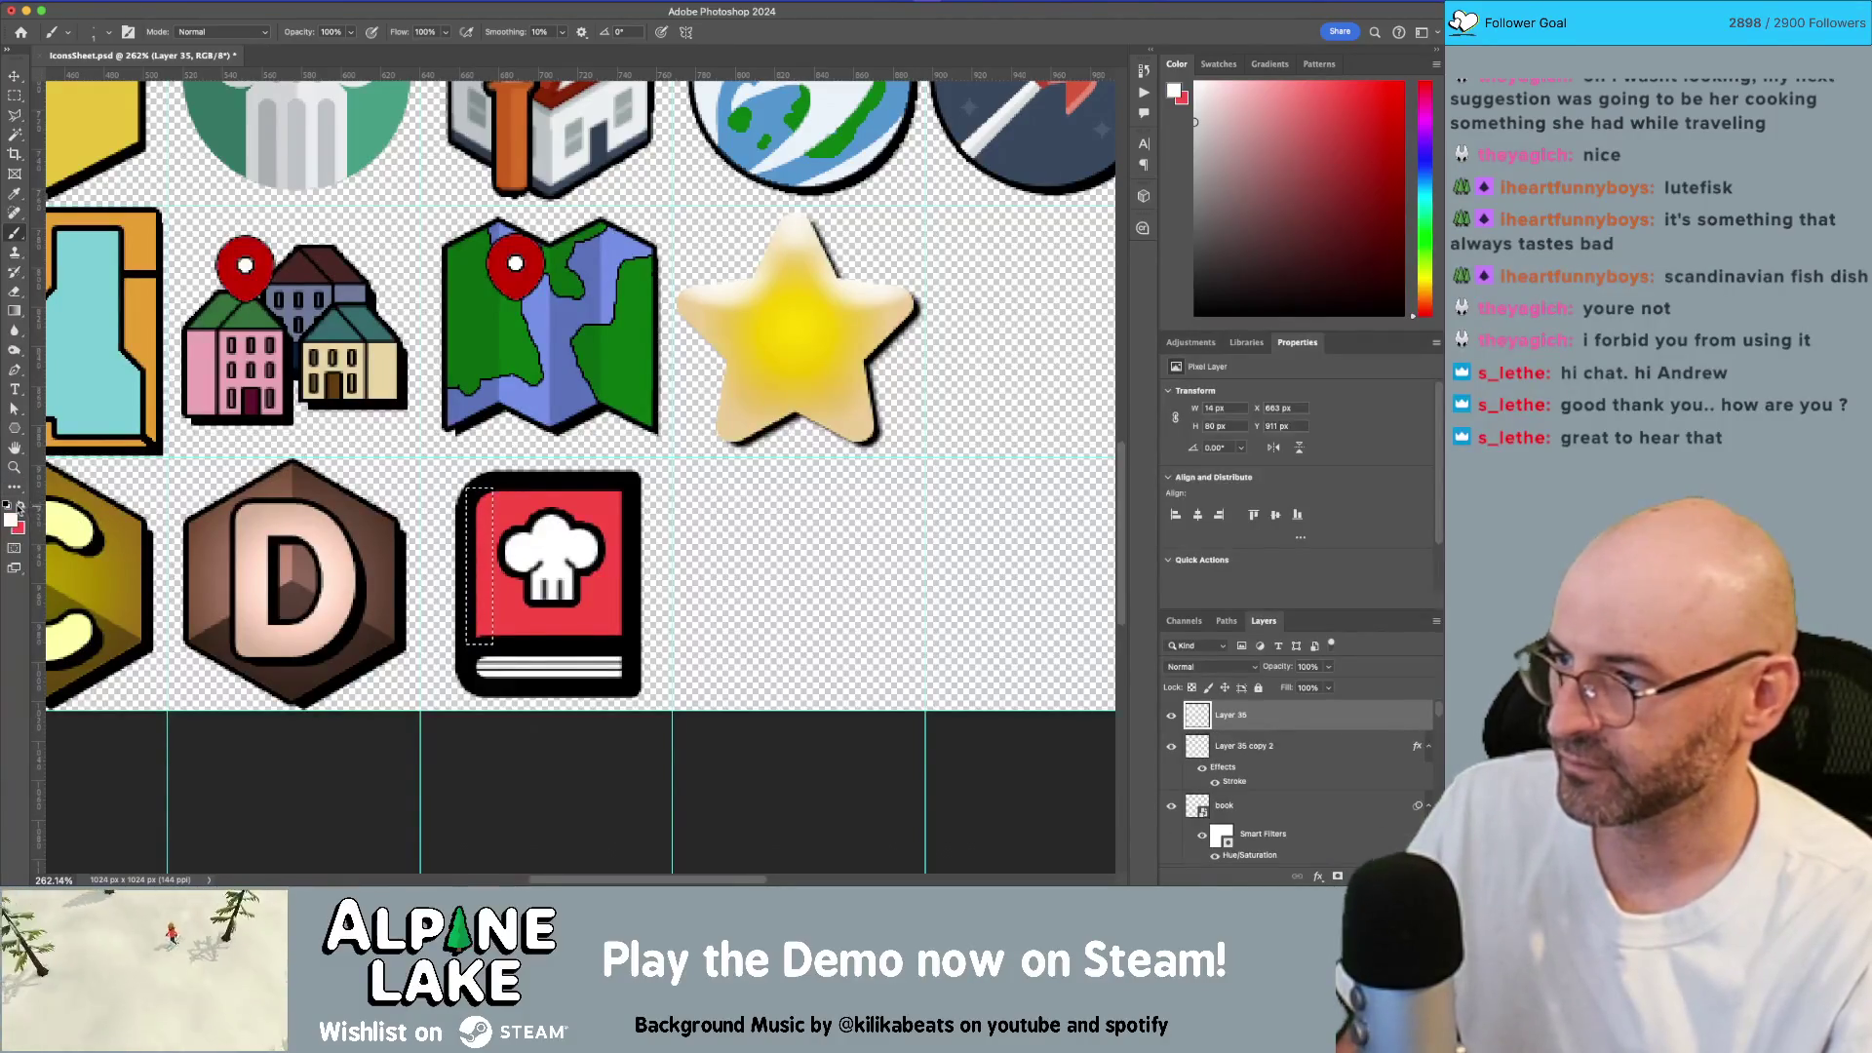
pyautogui.click(8, 504)
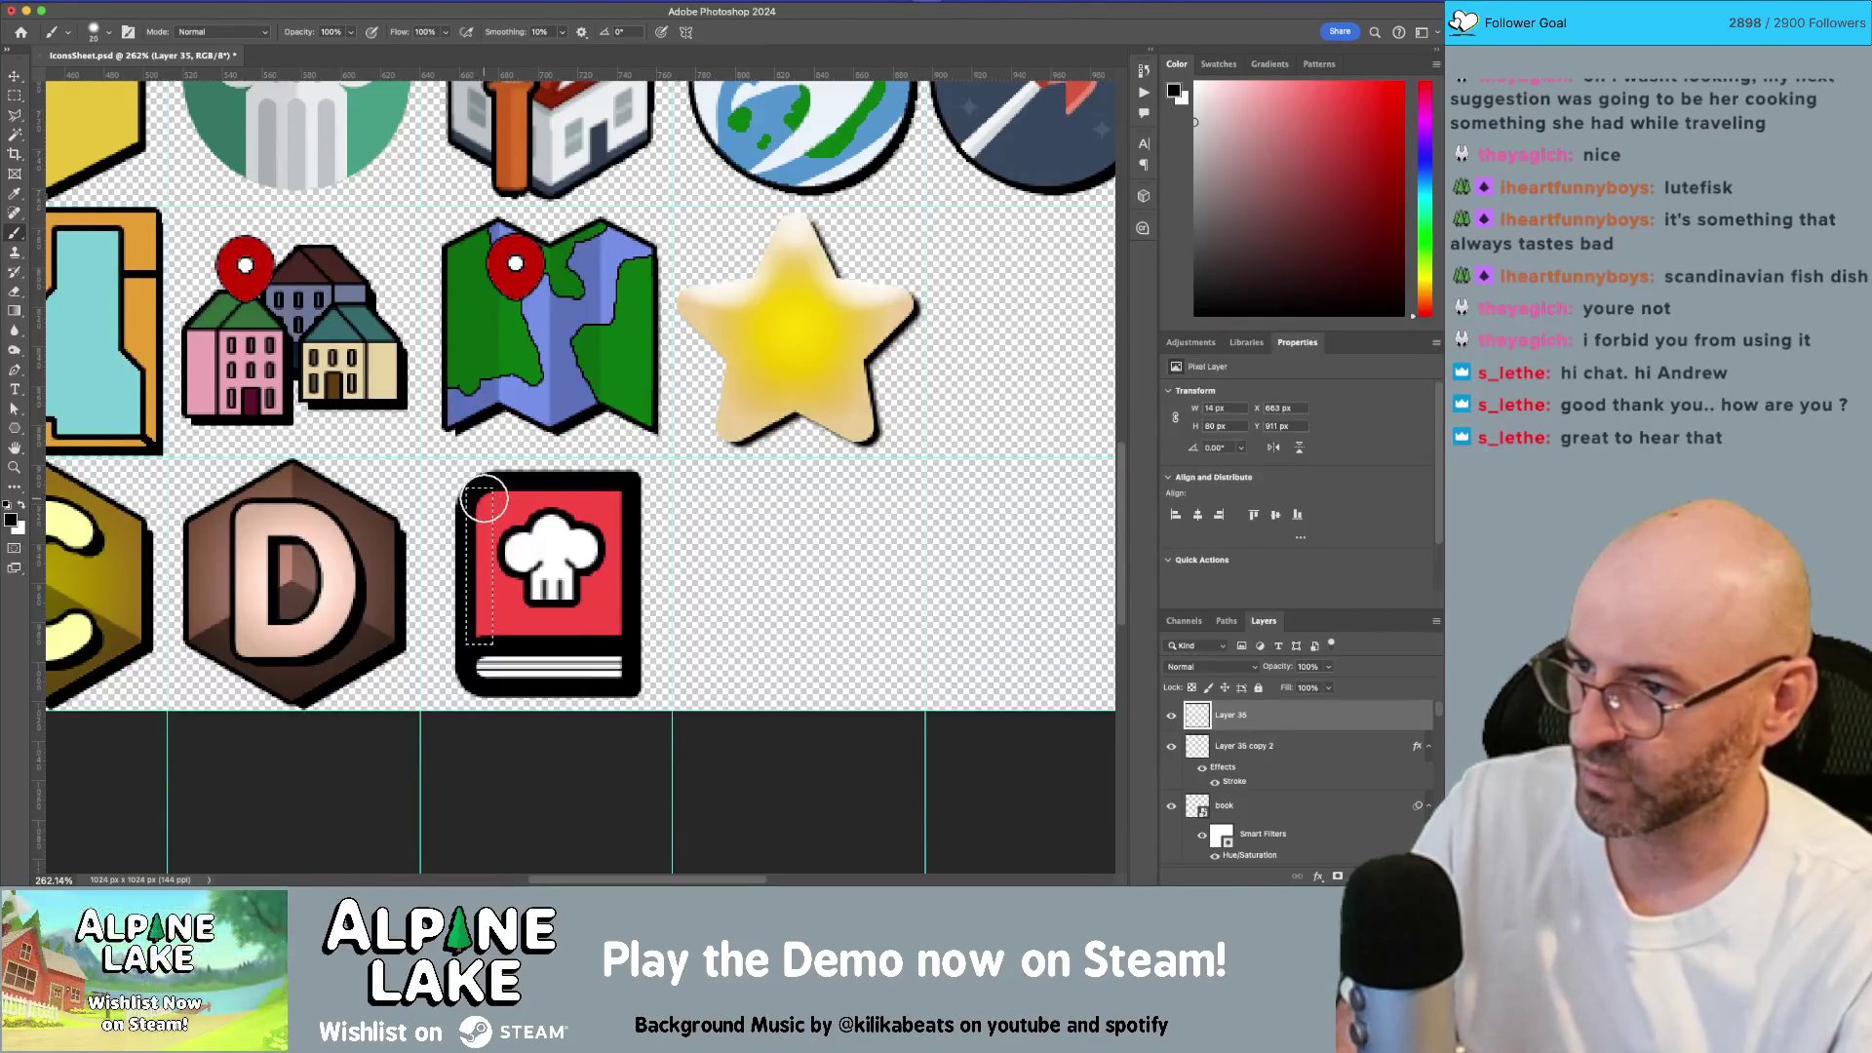
pyautogui.press(']')
pyautogui.press(']')
pyautogui.press(']')
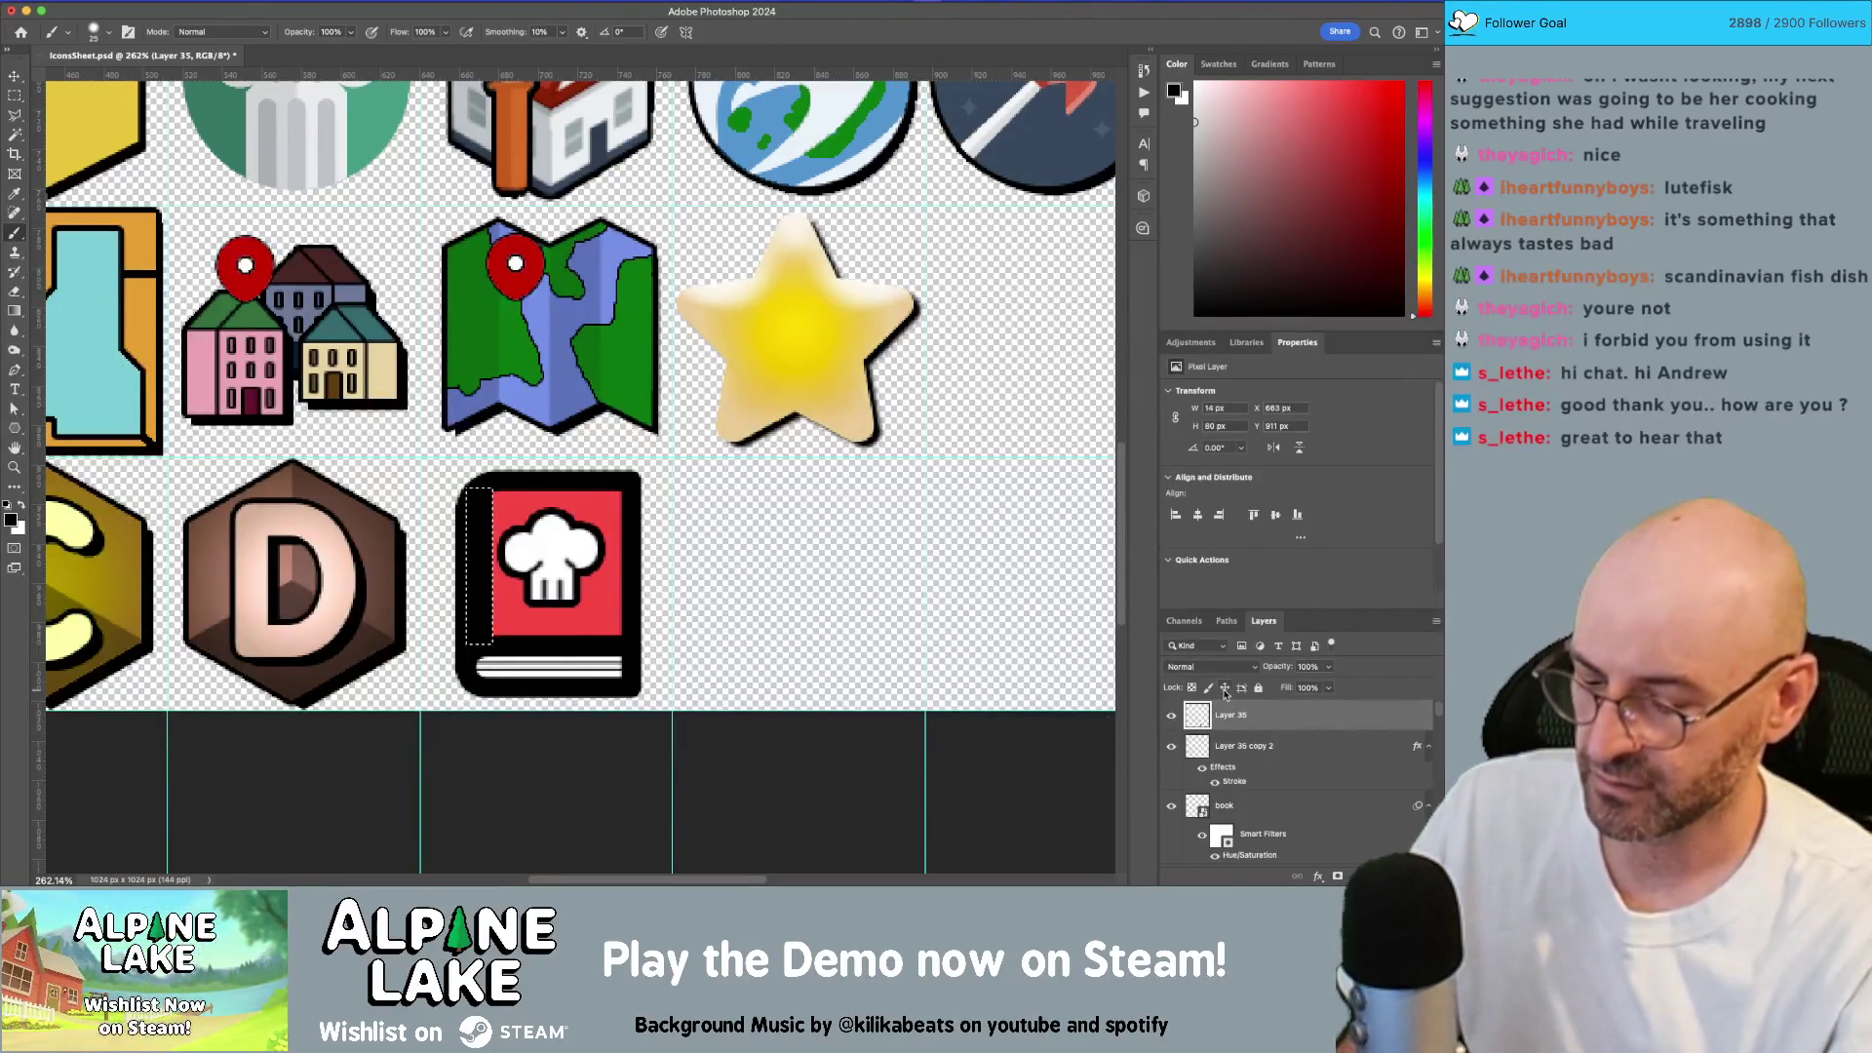
pyautogui.press('m')
pyautogui.hotkey('alt', 'BackSpace')
pyautogui.hotkey('ctrl', 'd')
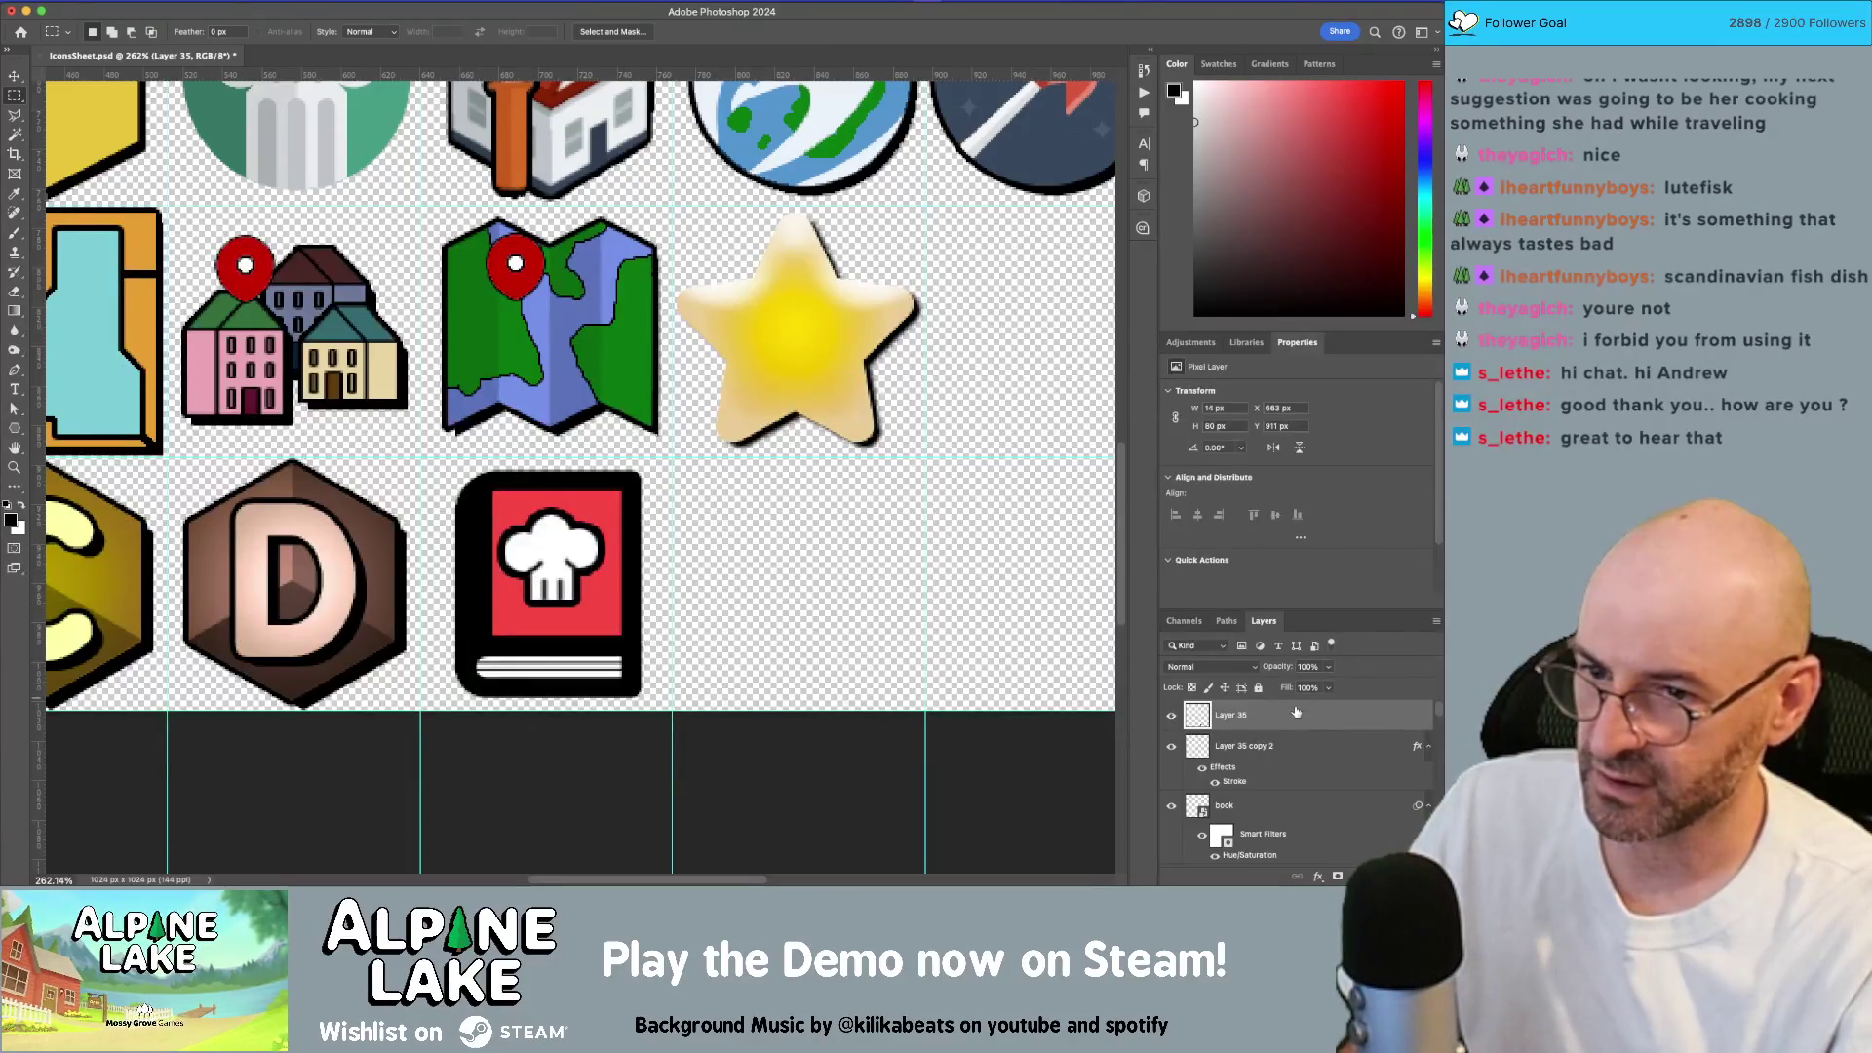
pyautogui.moveTo(1325, 666); pyautogui.dragTo(1298, 686)
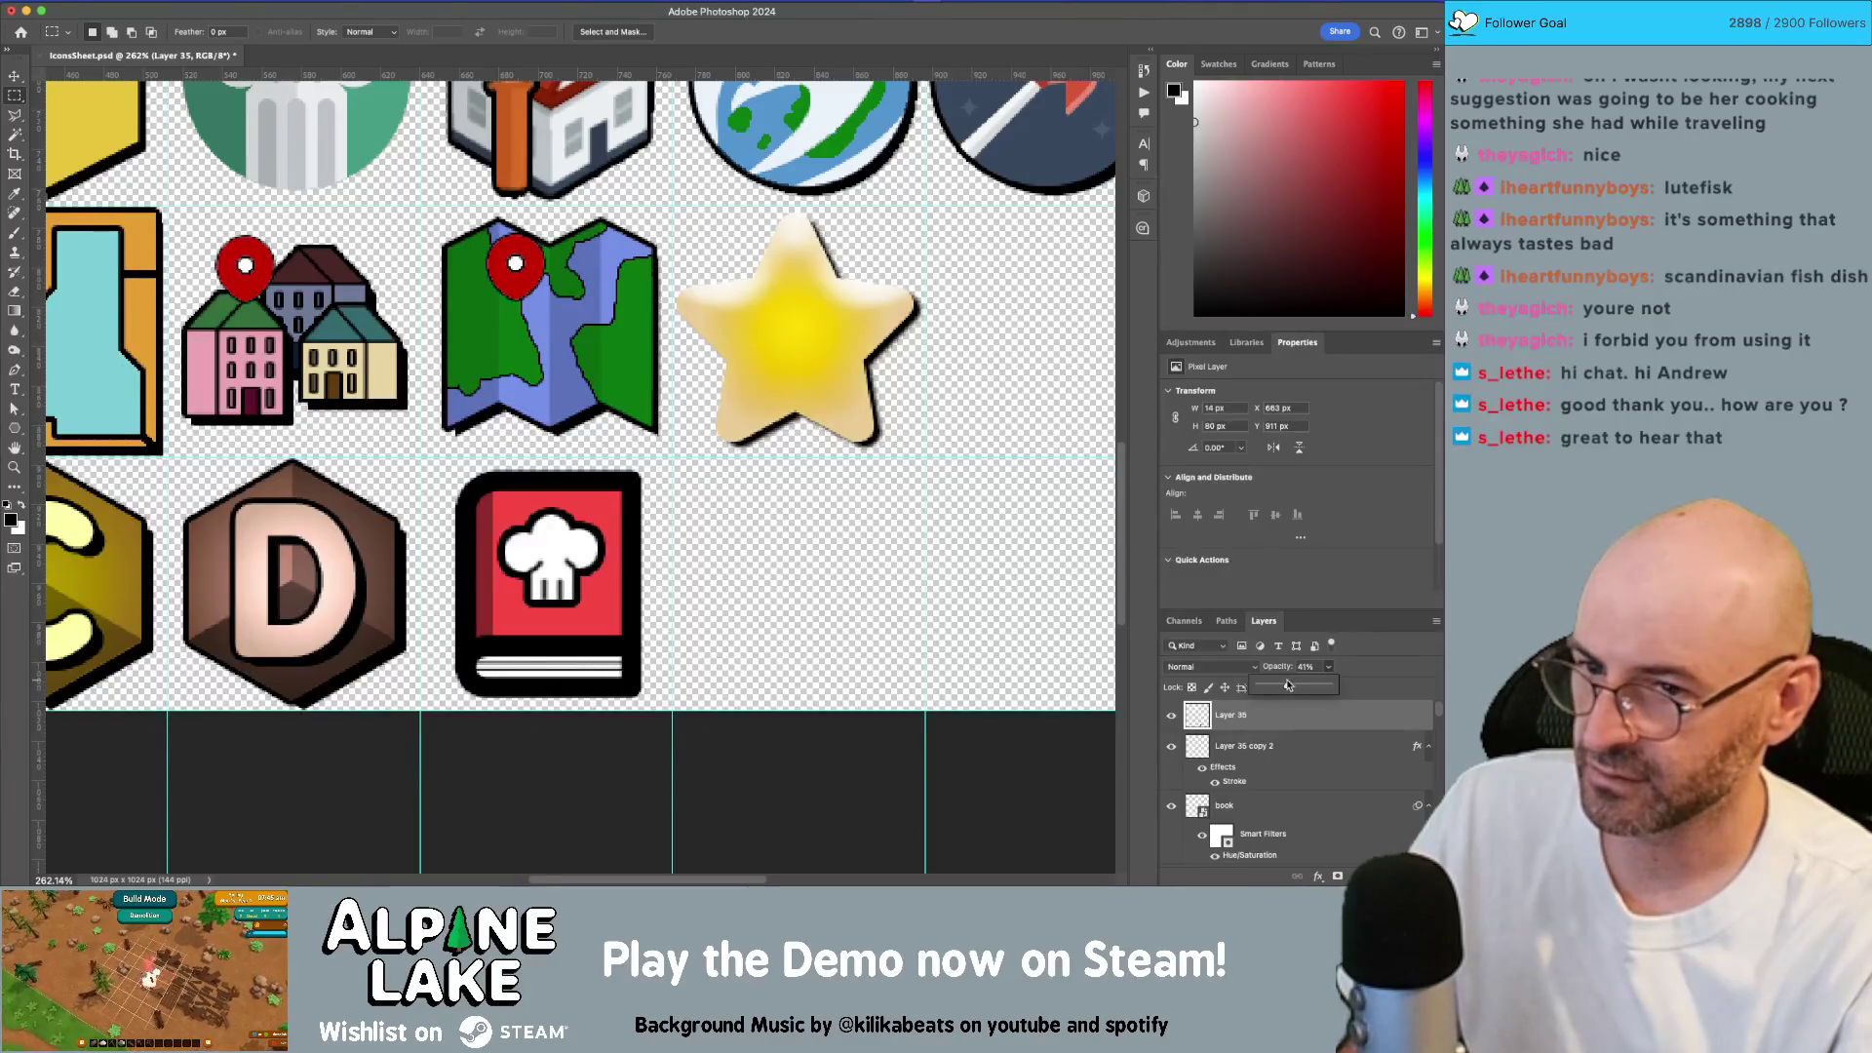
# Step: Zoom in on the book icon and check it in Unity before returning to Photoshop
pyautogui.press('e')
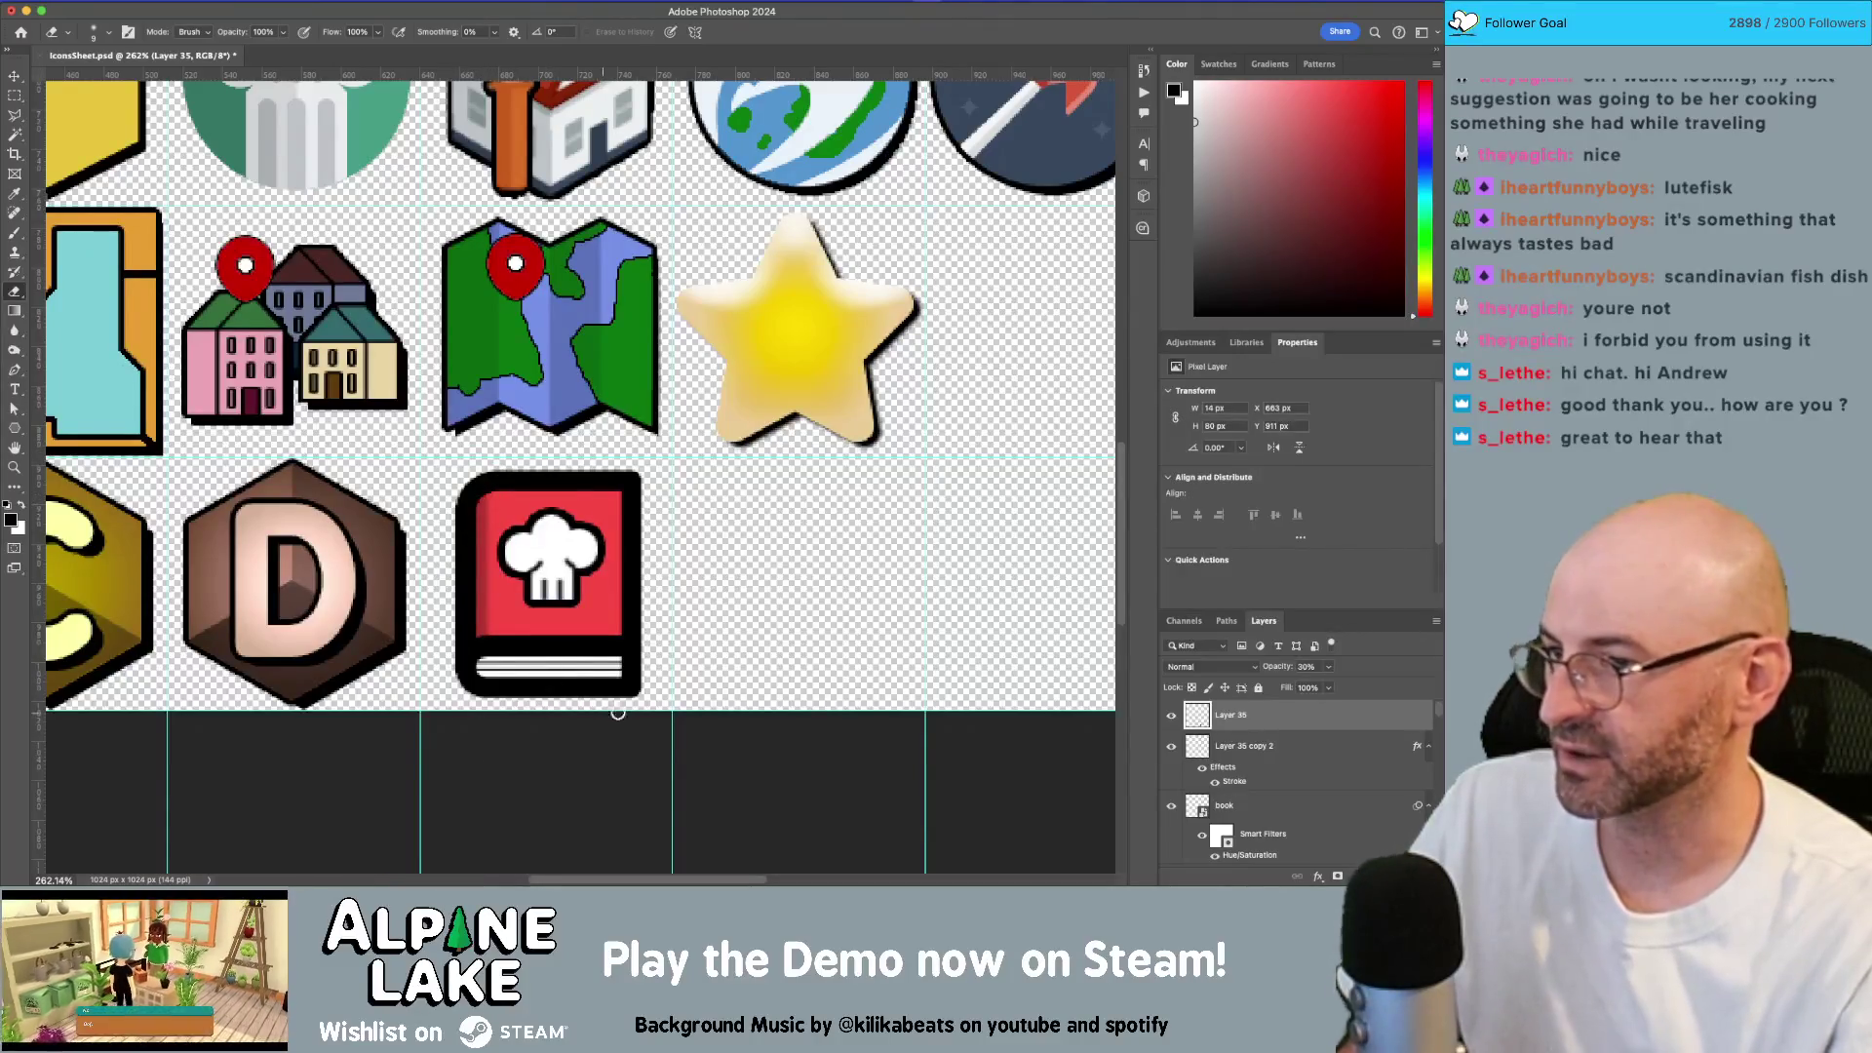
pyautogui.press('z')
pyautogui.moveTo(633, 690)
pyautogui.mouseDown()
pyautogui.moveTo(565, 672)
pyautogui.moveTo(642, 640)
pyautogui.mouseUp()
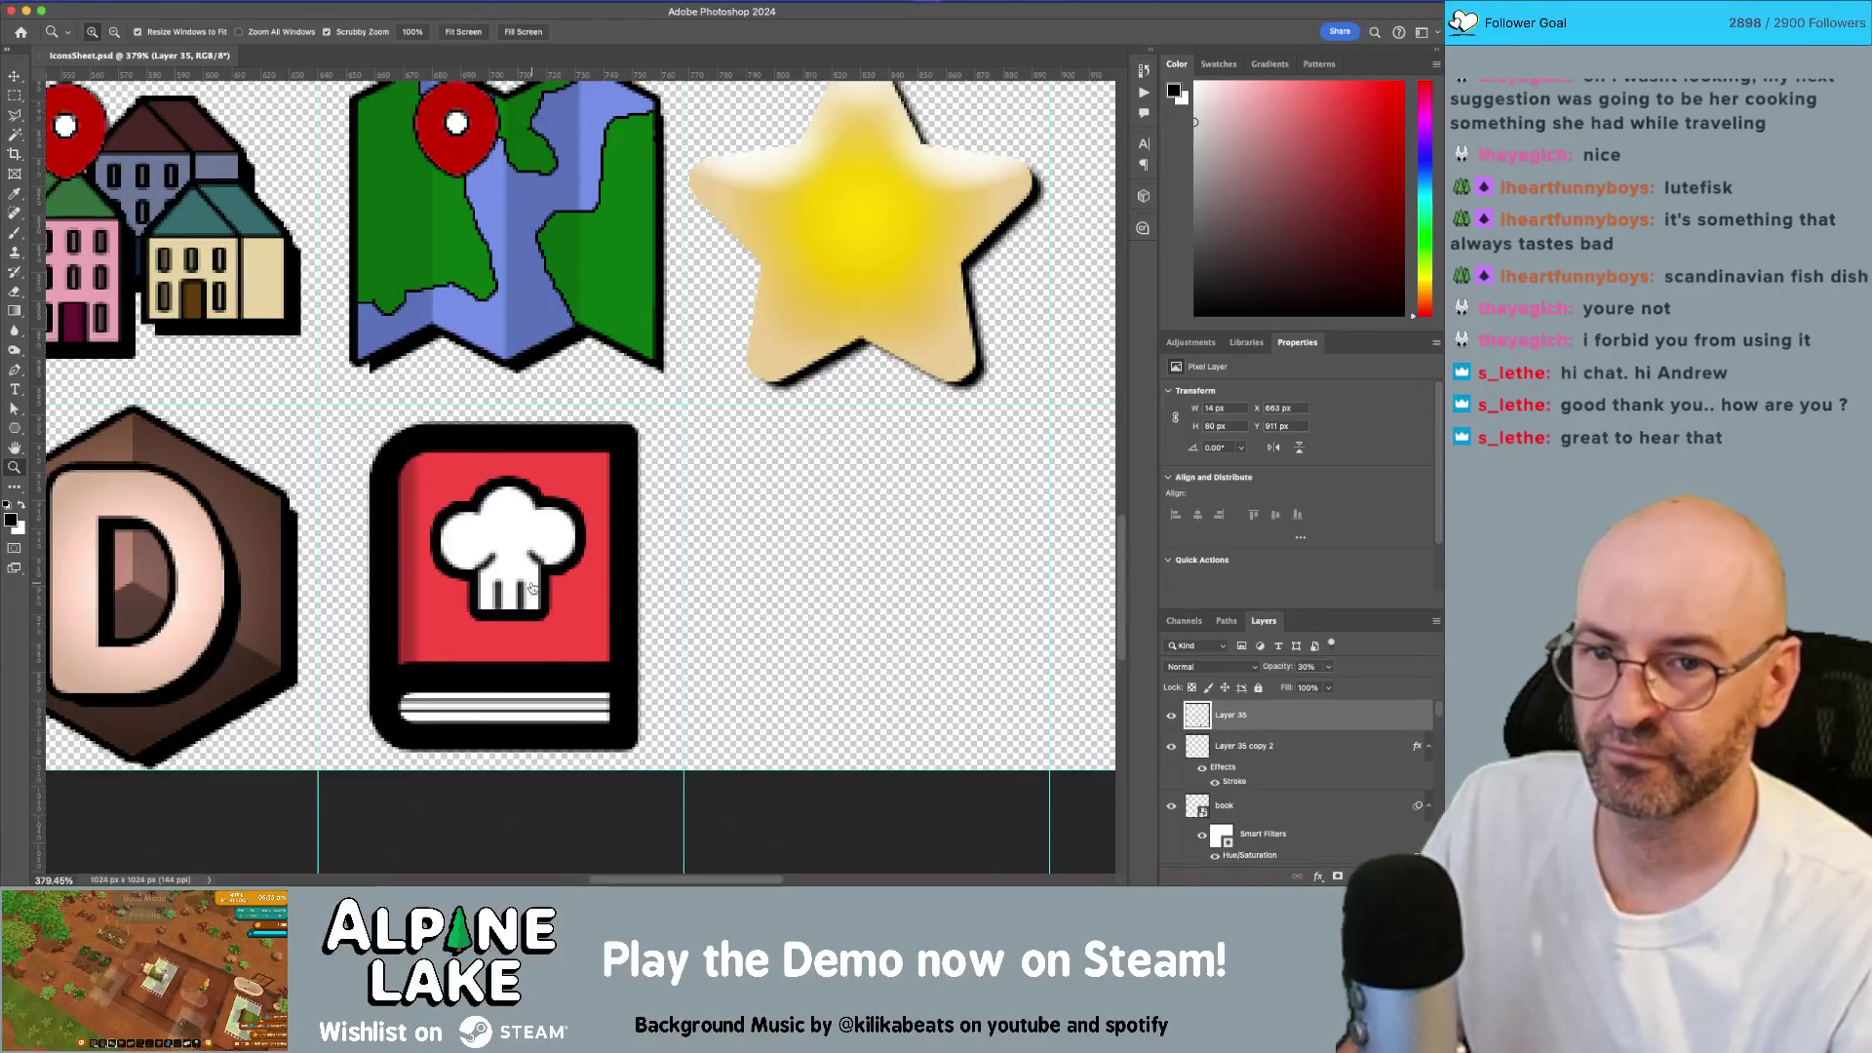
pyautogui.press('super+Tab')
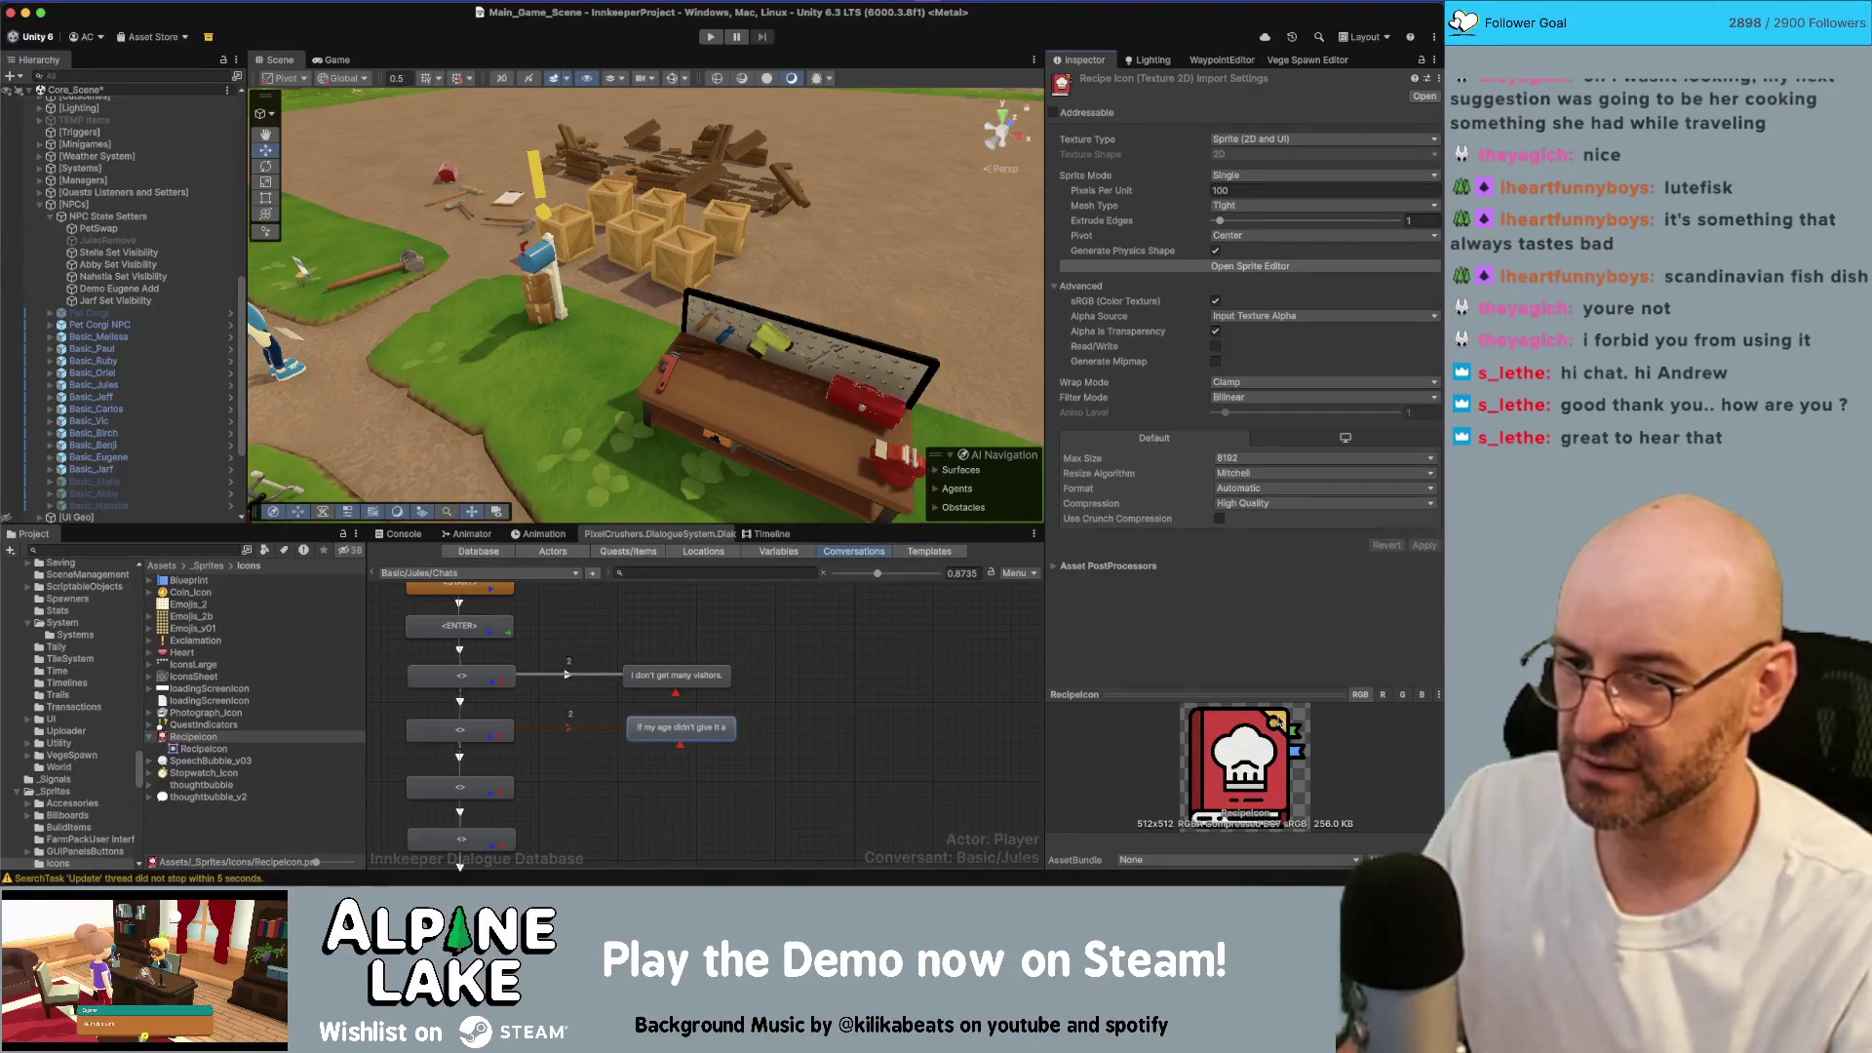
pyautogui.press('super+Tab')
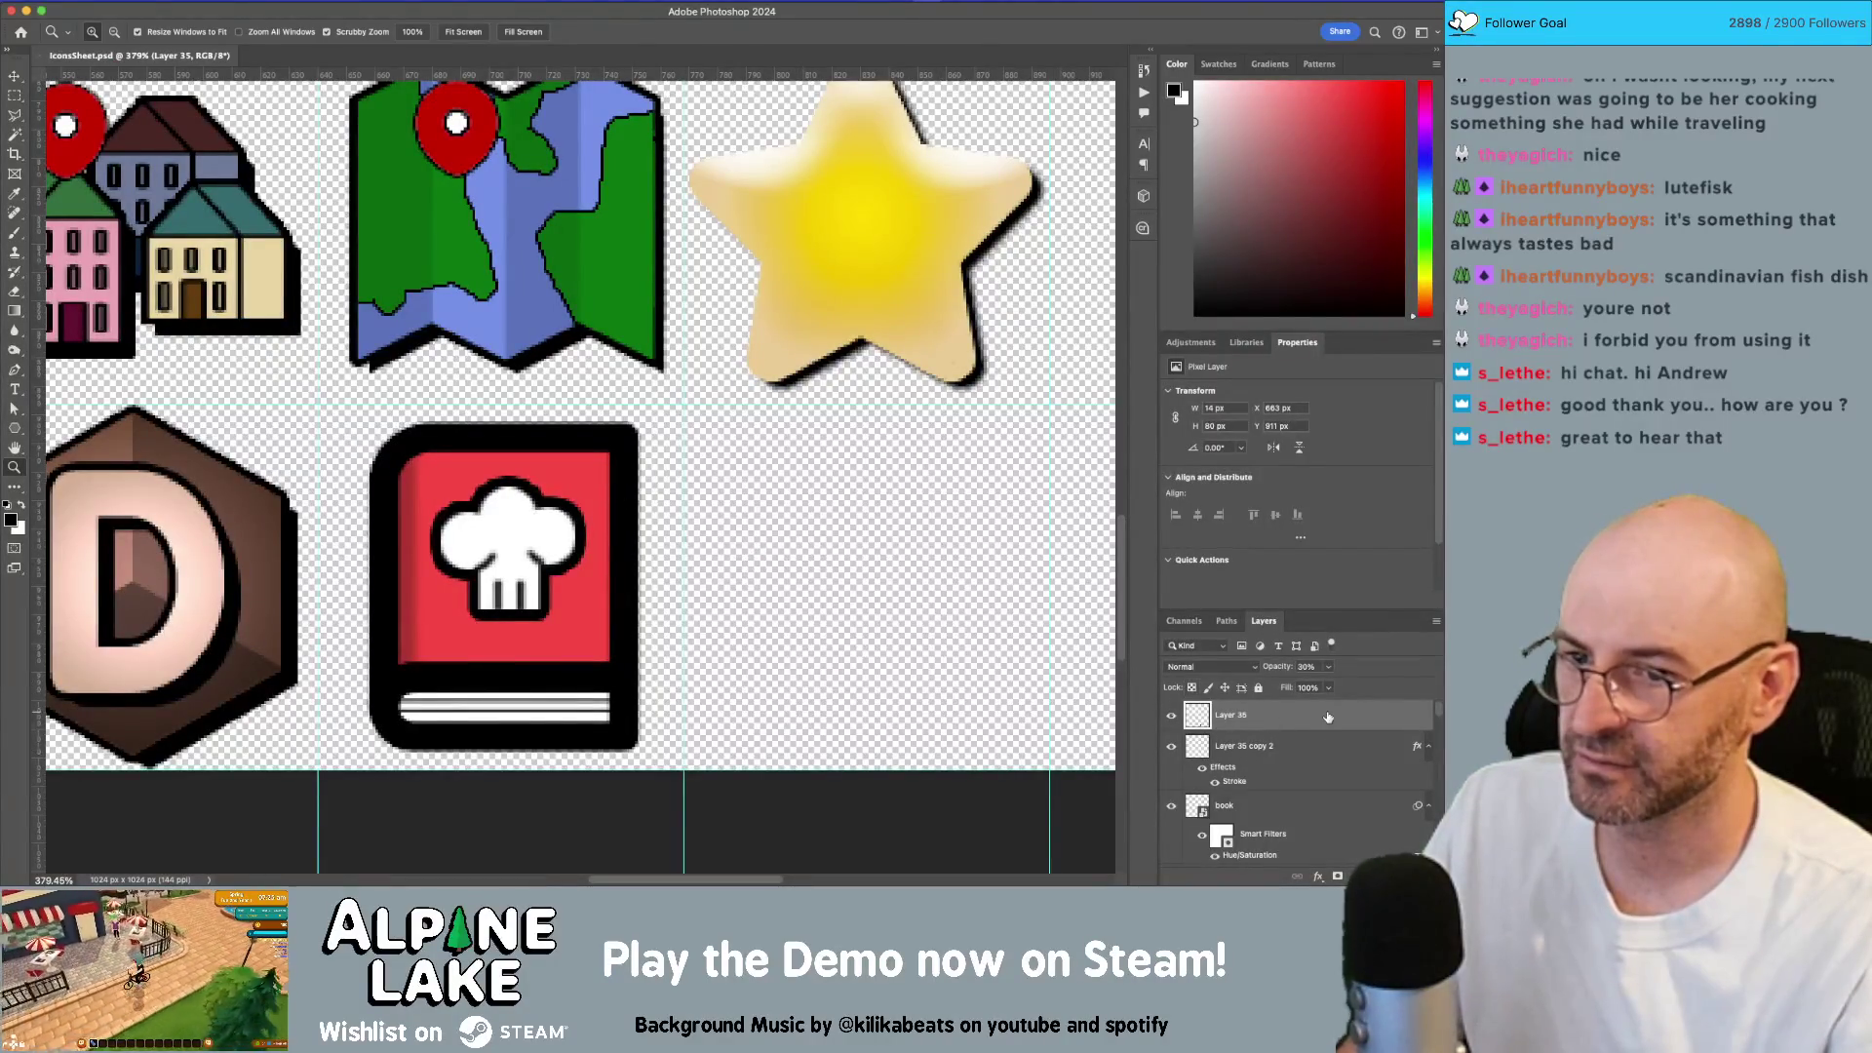
# Step: Select Layer 35 copy 2 and set the brush foreground colour to yellow
pyautogui.click(1317, 746)
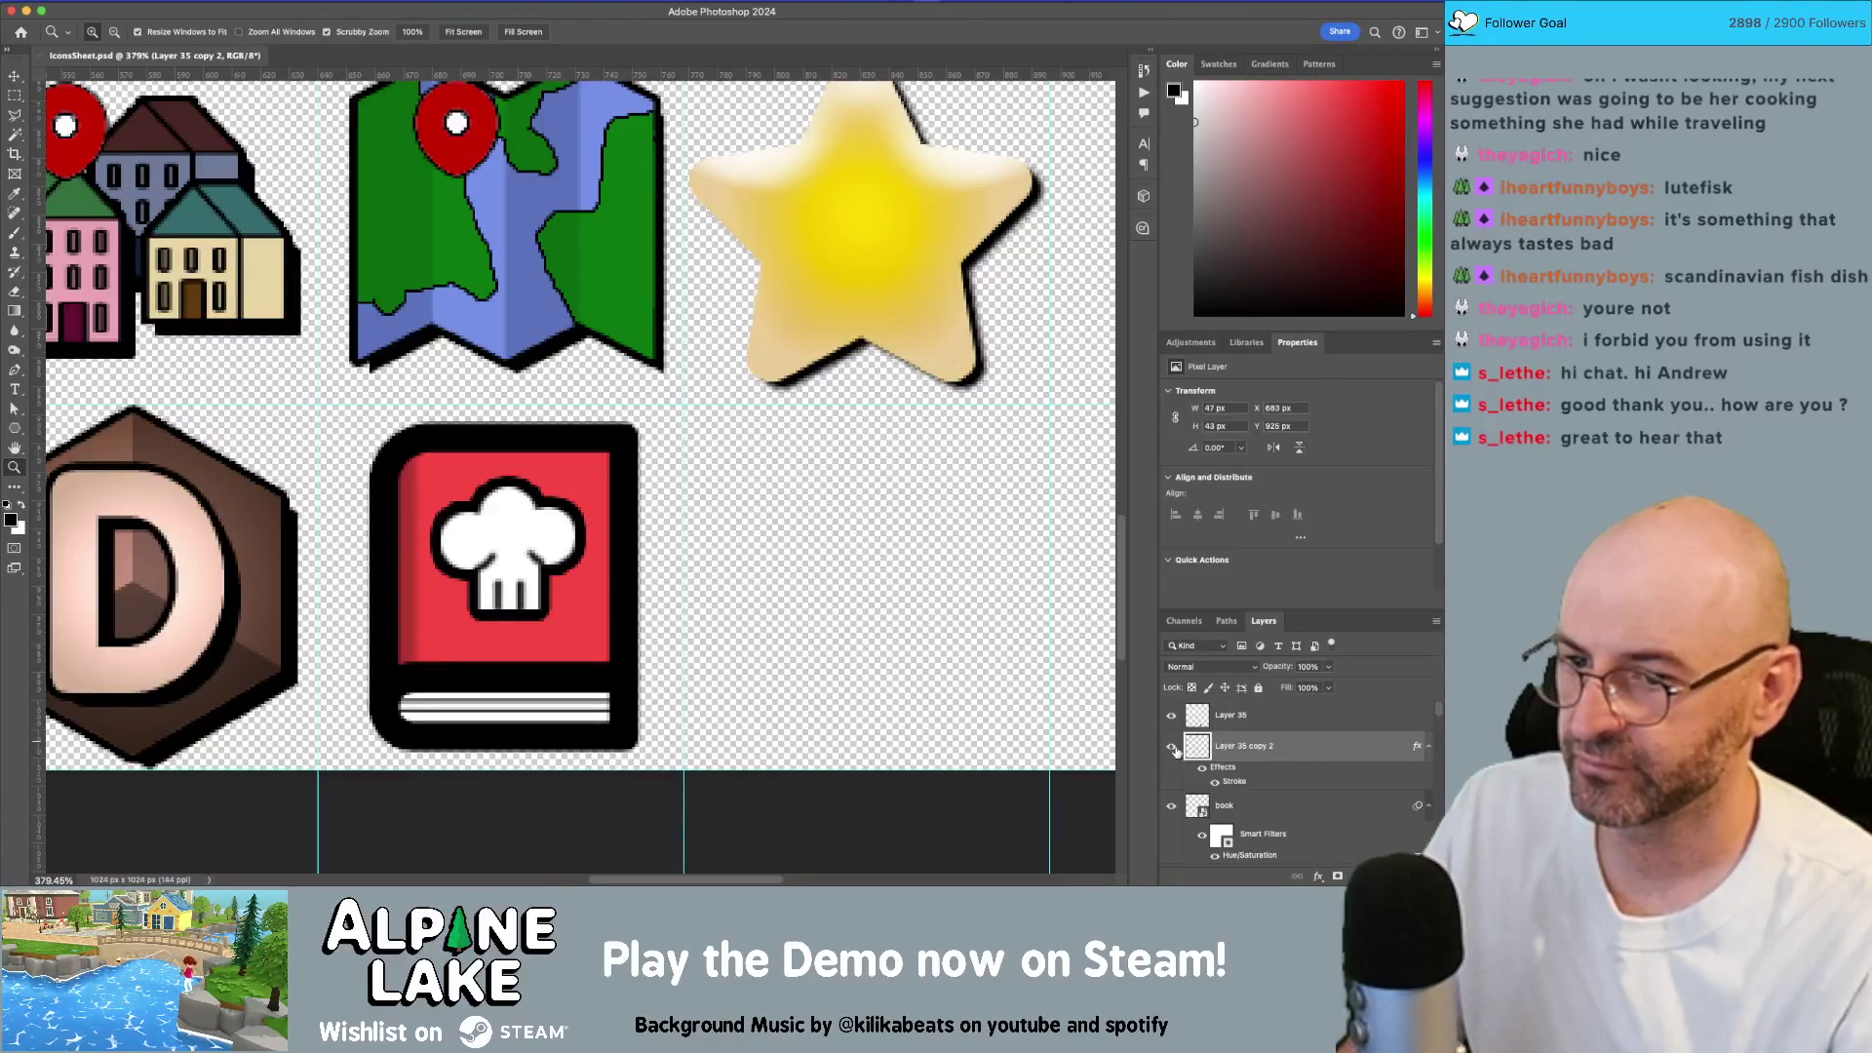
pyautogui.click(1173, 747)
pyautogui.click(1172, 746)
pyautogui.press('b')
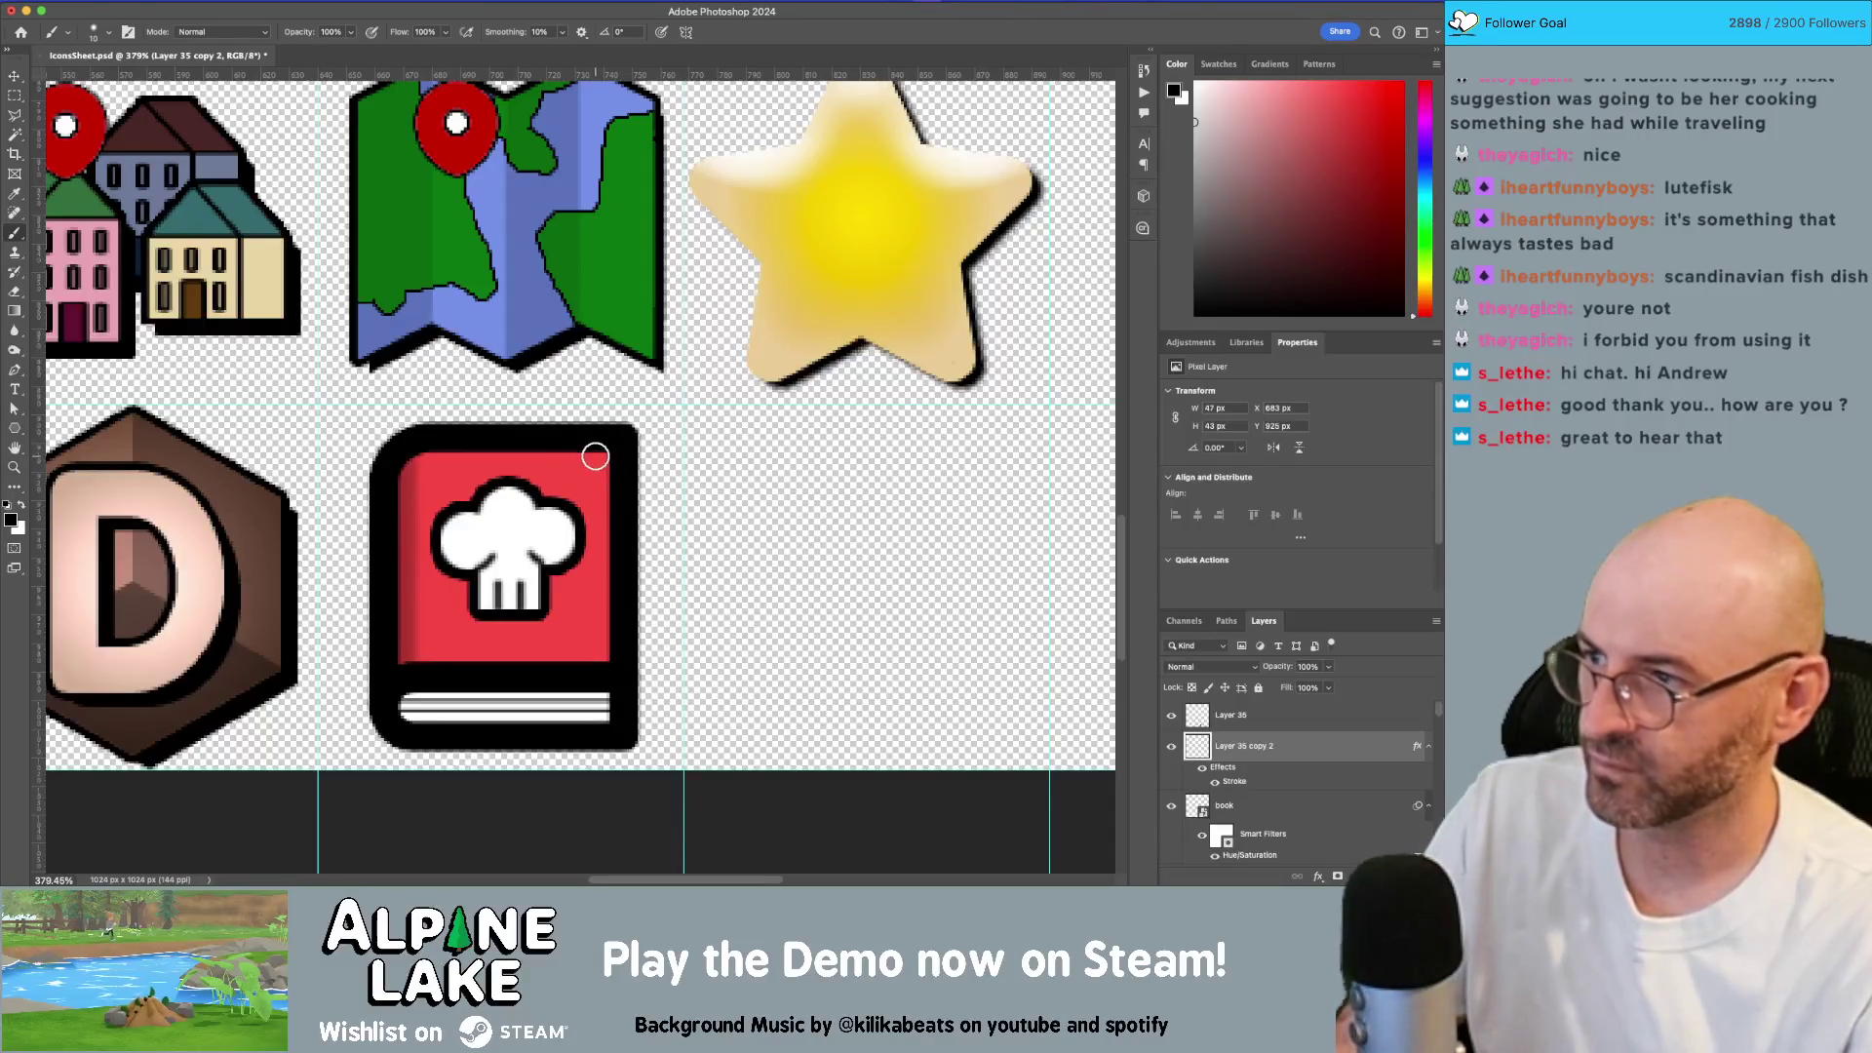
pyautogui.click(12, 519)
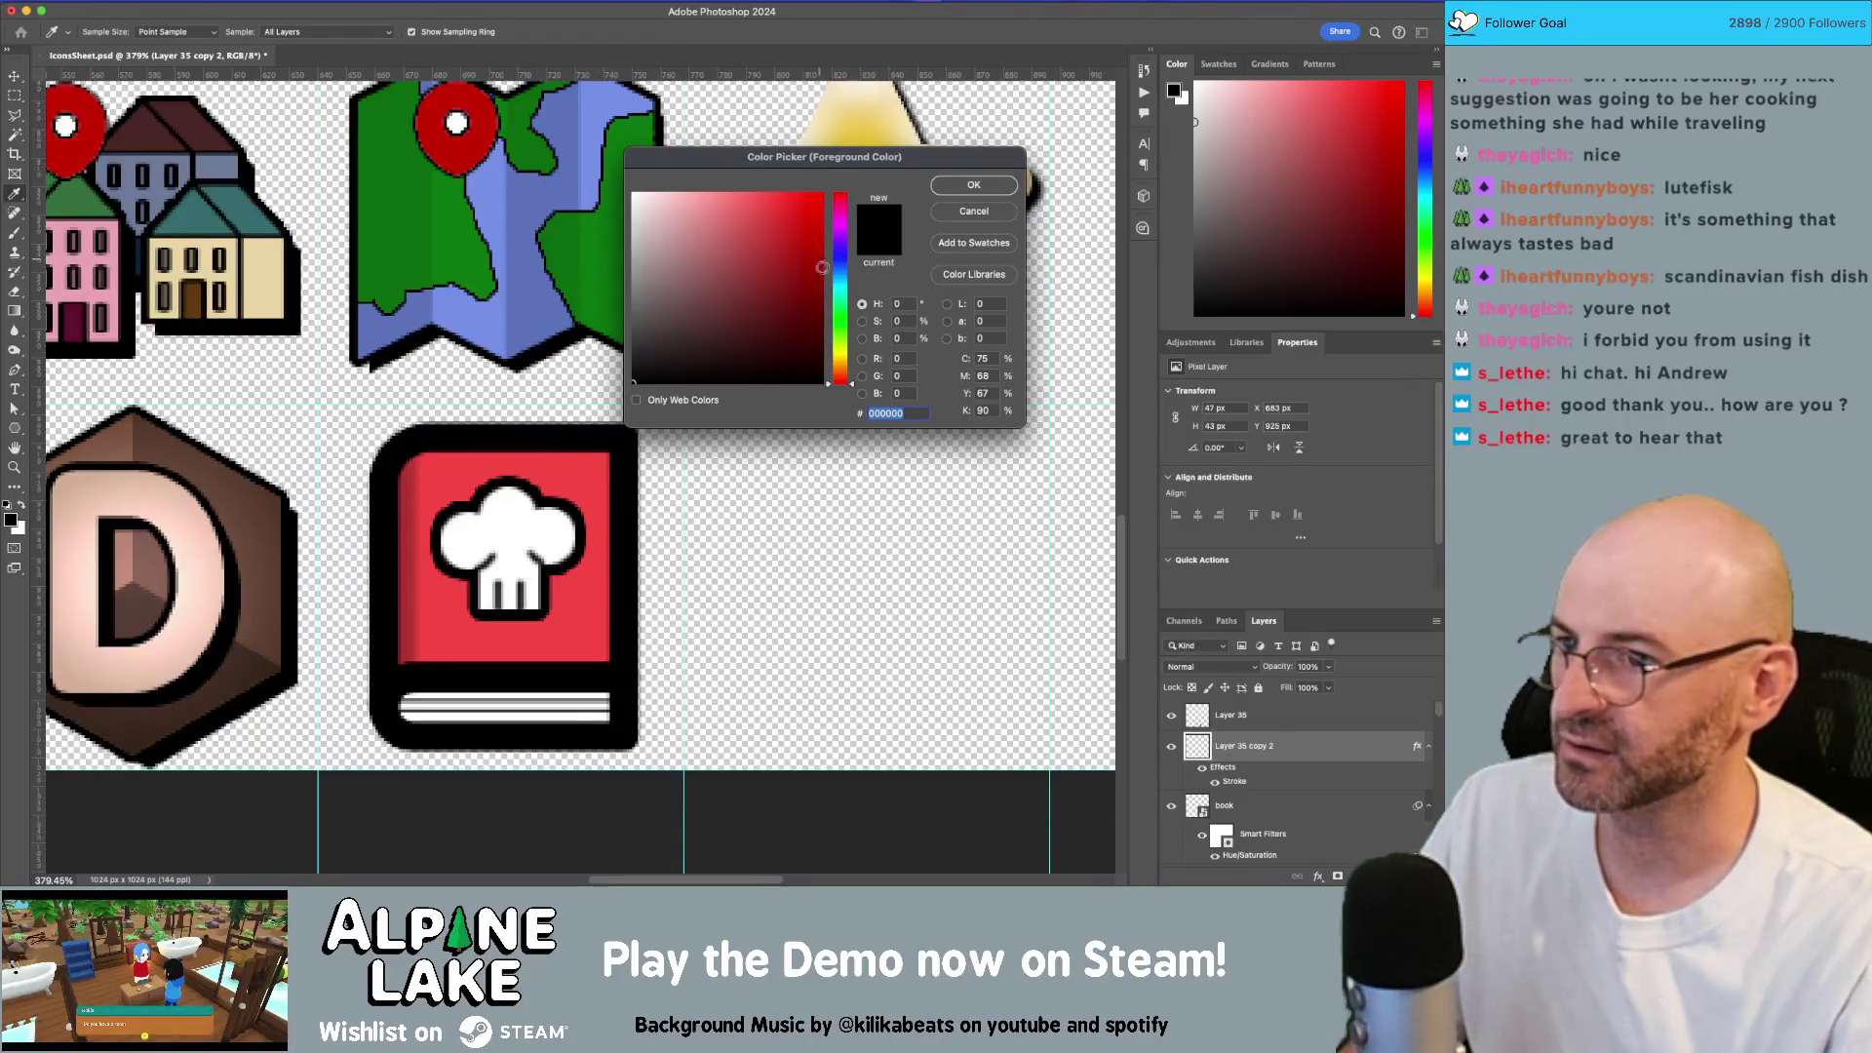
pyautogui.click(839, 353)
pyautogui.click(972, 184)
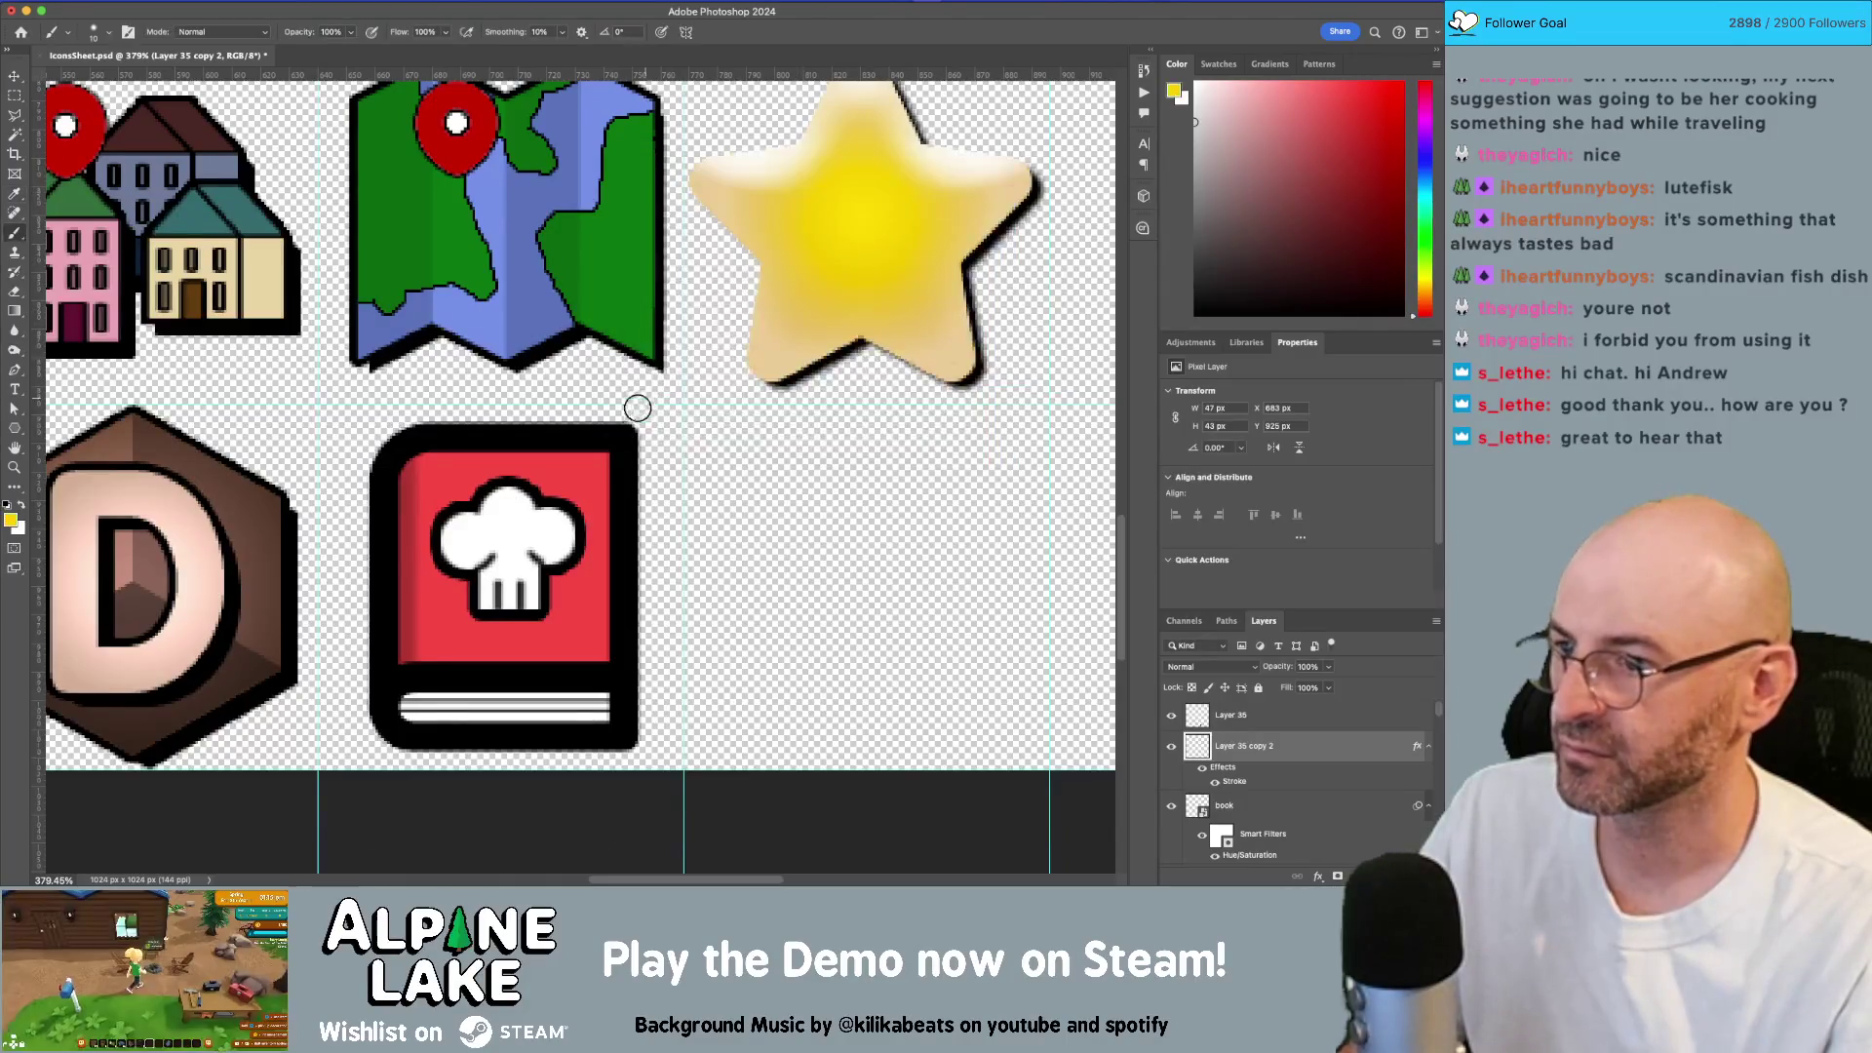
# Step: Dab yellow dots at the book's top-right and bottom-right corners, undoing a stray stroke
pyautogui.click(605, 457)
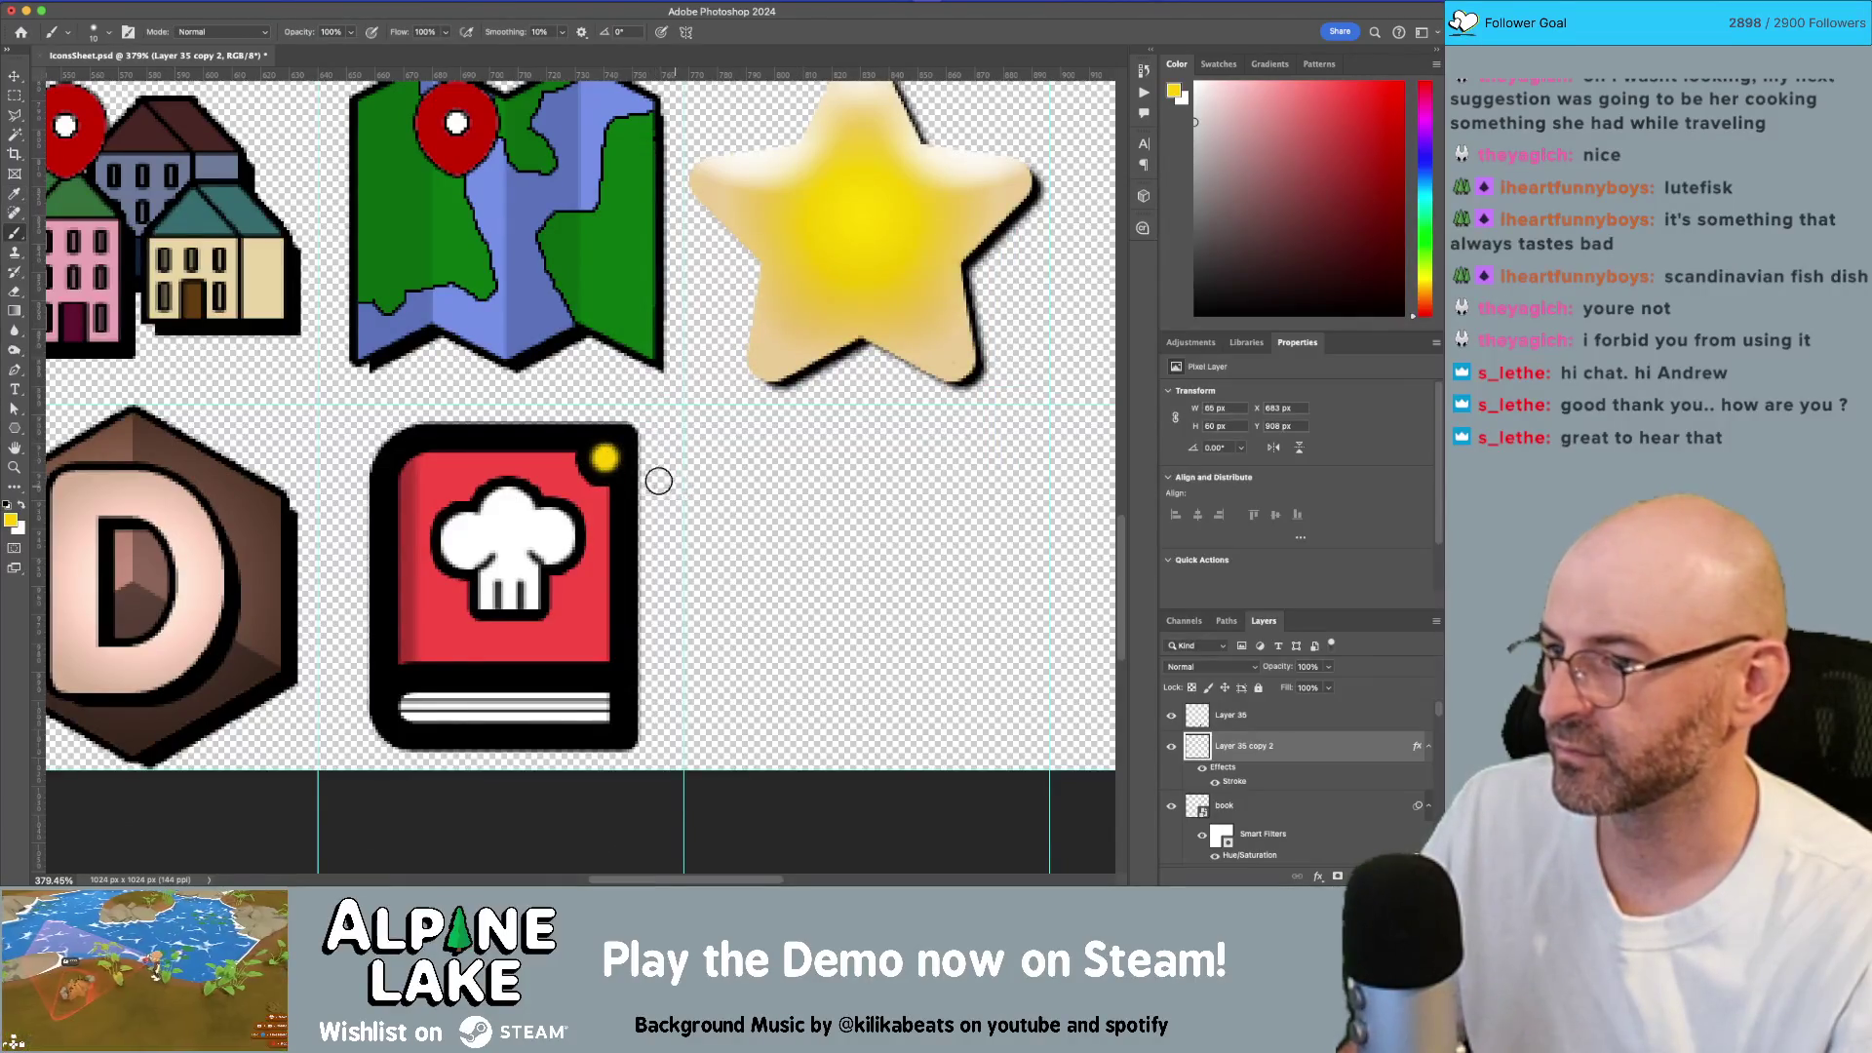
pyautogui.click(604, 658)
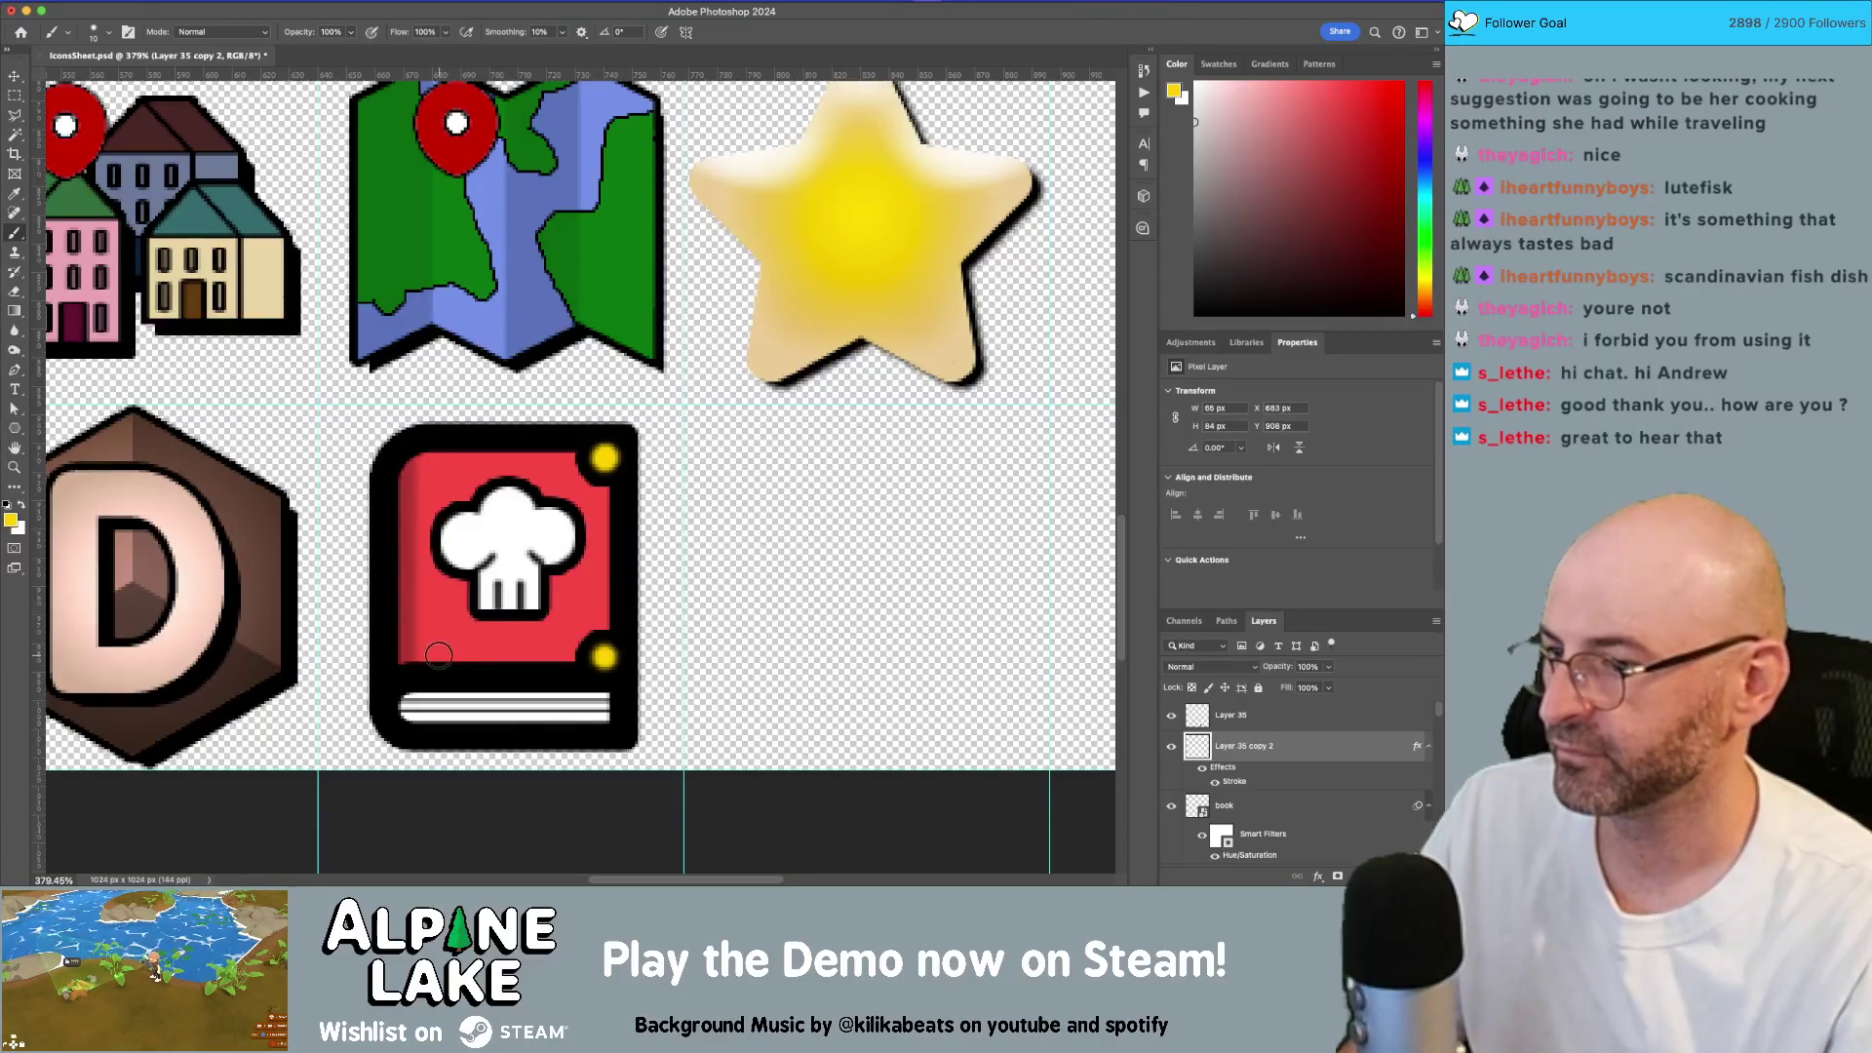
pyautogui.moveTo(746, 449)
pyautogui.mouseDown()
pyautogui.moveTo(614, 551)
pyautogui.moveTo(523, 585)
pyautogui.moveTo(543, 610)
pyautogui.moveTo(630, 593)
pyautogui.mouseUp()
pyautogui.press('super+z')
pyautogui.press('z')
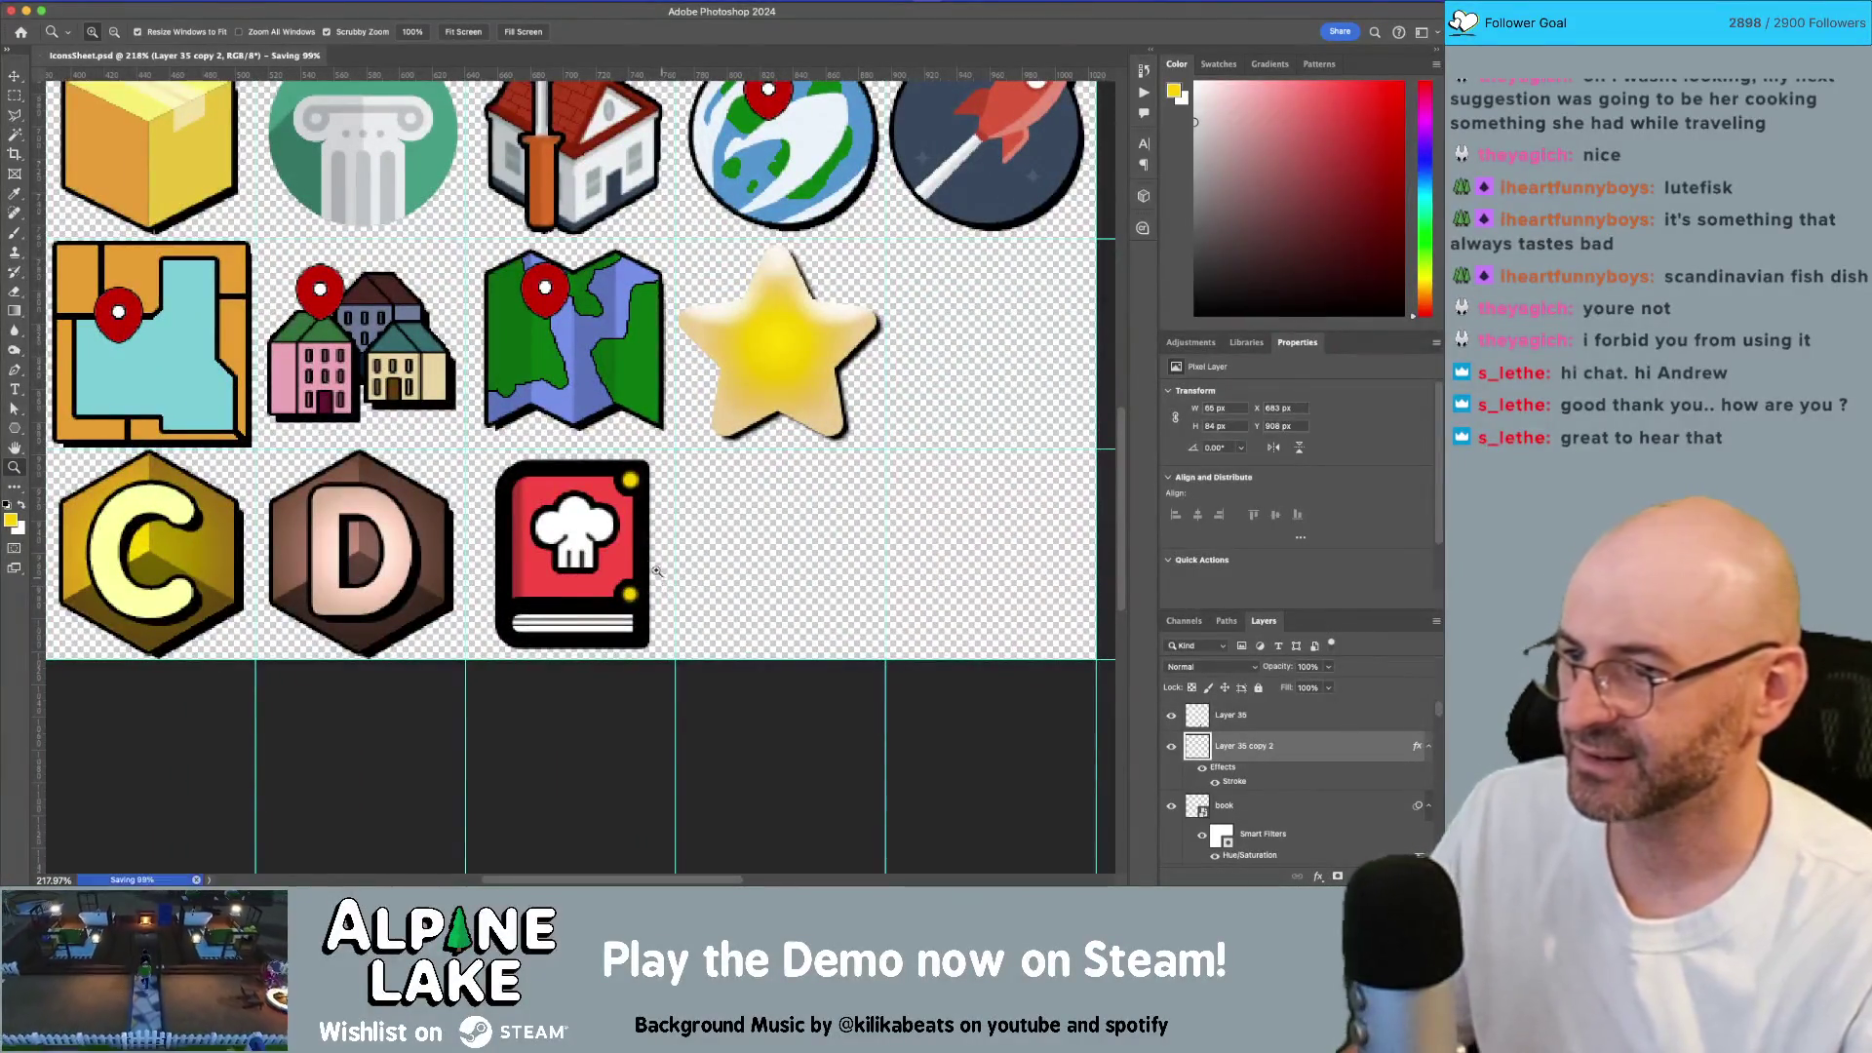
pyautogui.click(638, 533)
pyautogui.keyDown('alt'); pyautogui.click(639, 533); pyautogui.keyUp('alt')
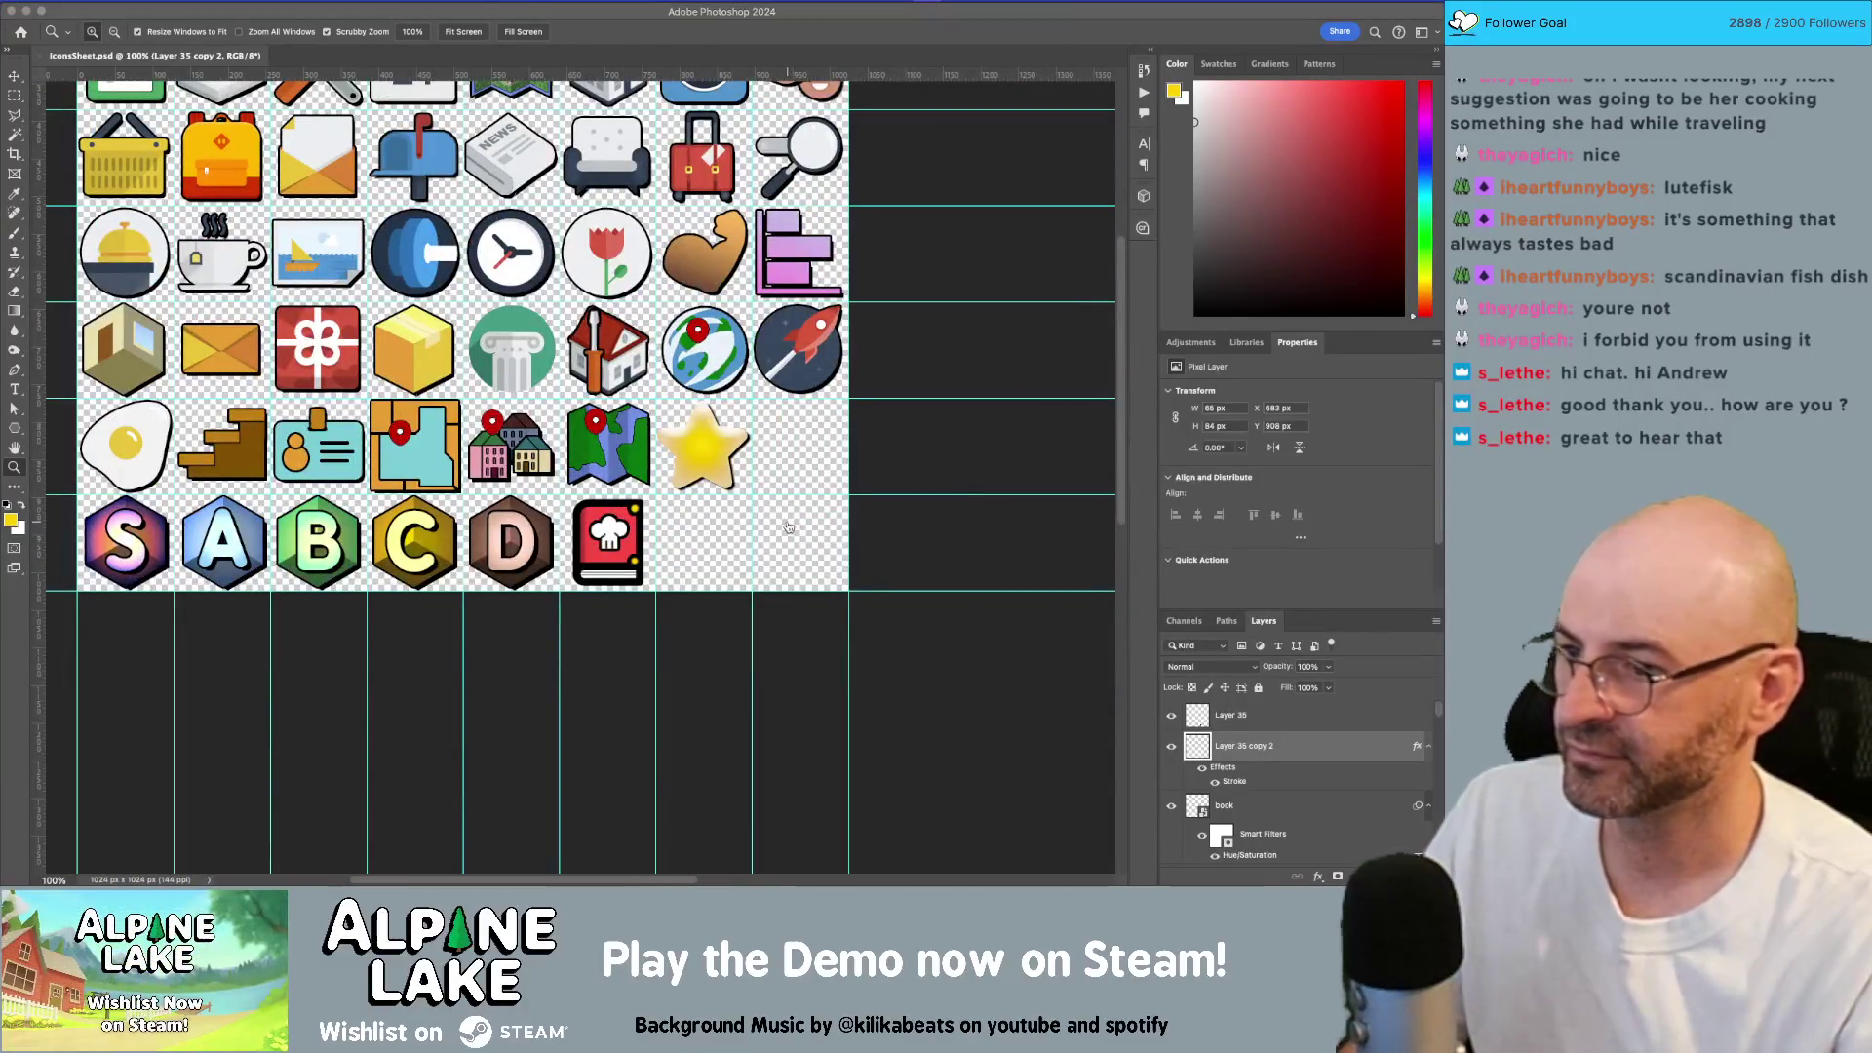
pyautogui.press('super+Tab')
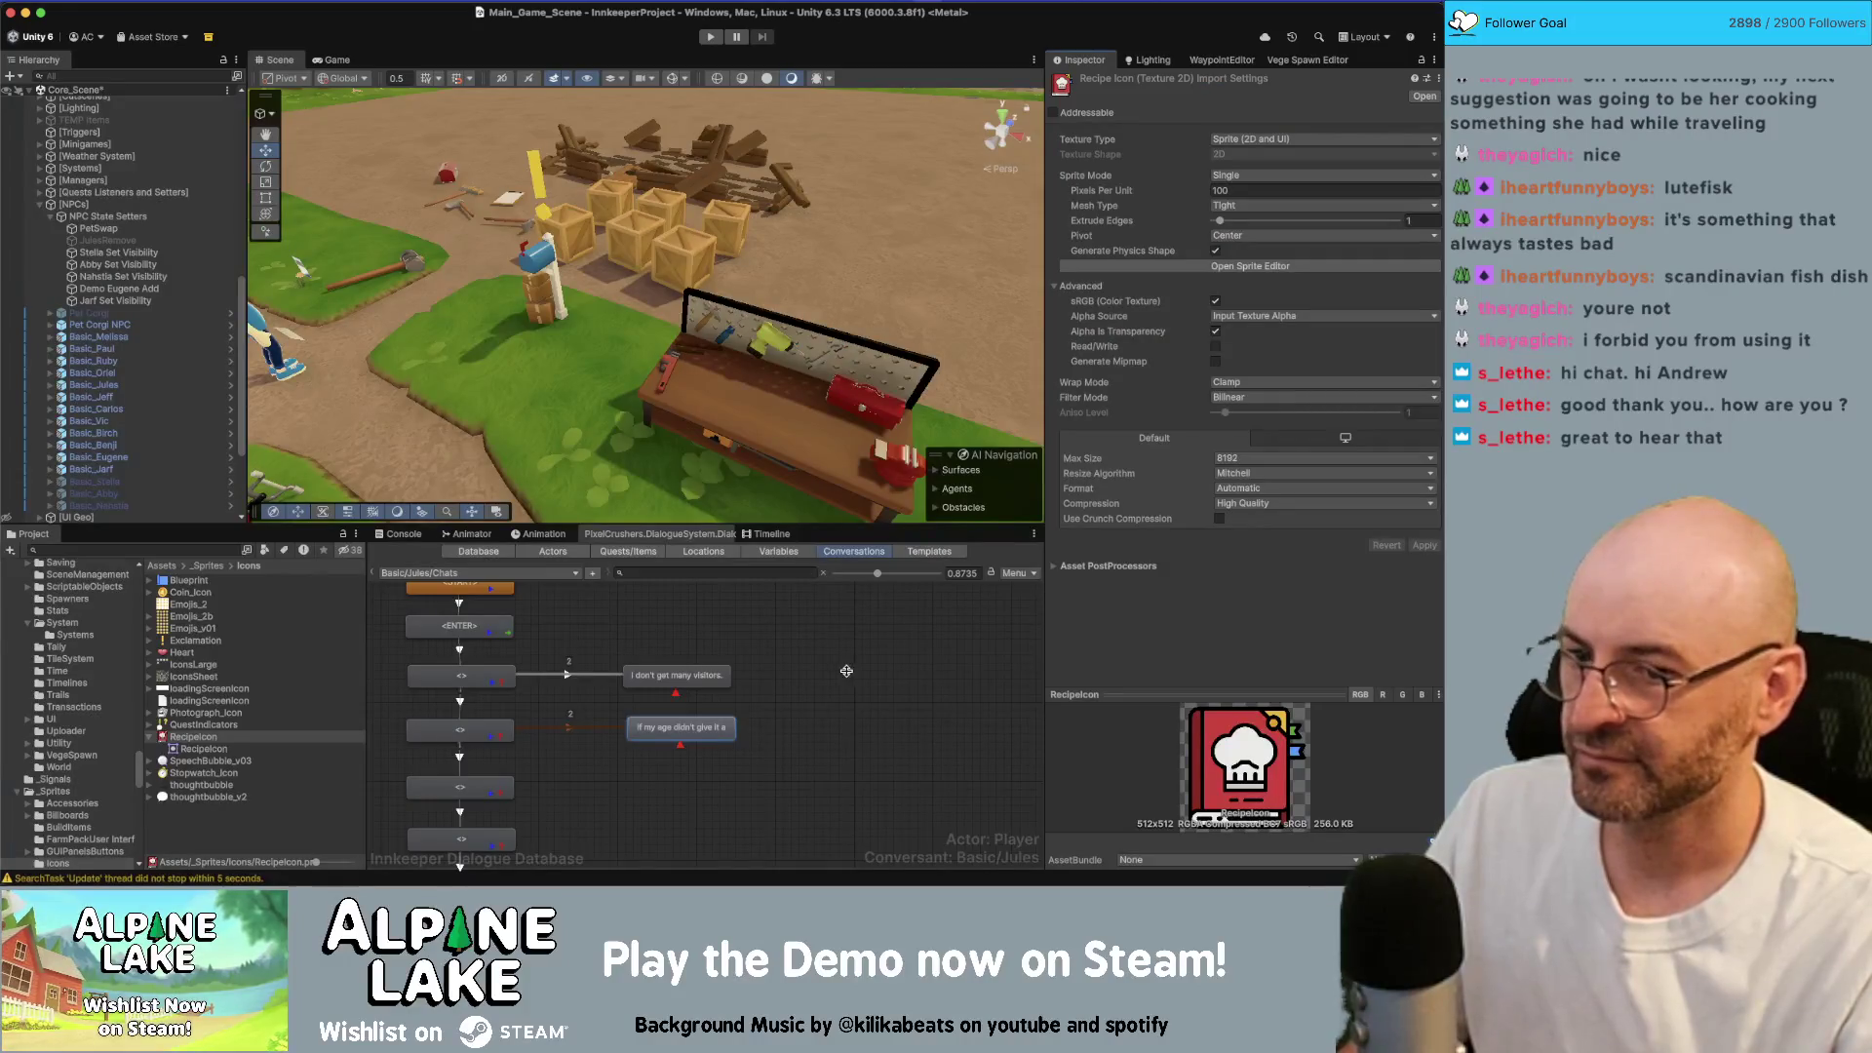
# Step: Browse the RecipesCooking folder and select the recipes from Meal Bagel through Snack Pumpkin Pie
pyautogui.click(760, 668)
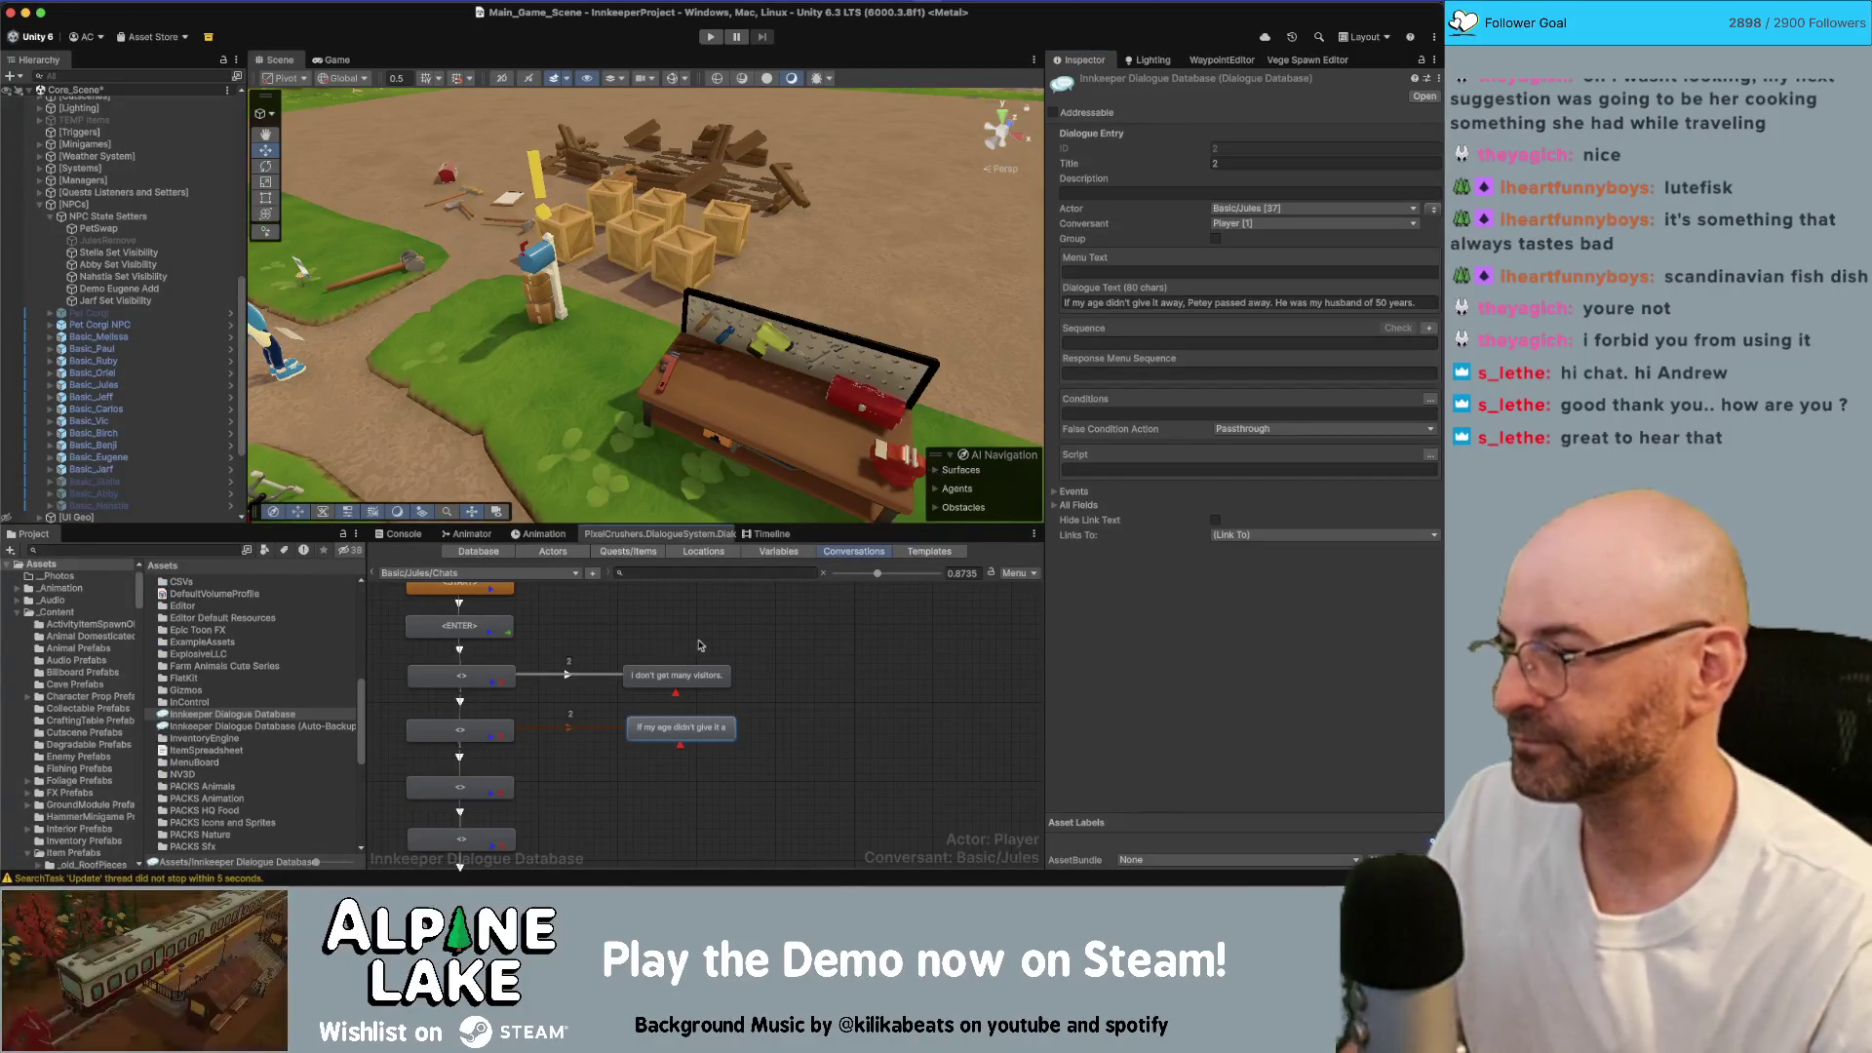
pyautogui.click(202, 550)
pyautogui.write('recipe')
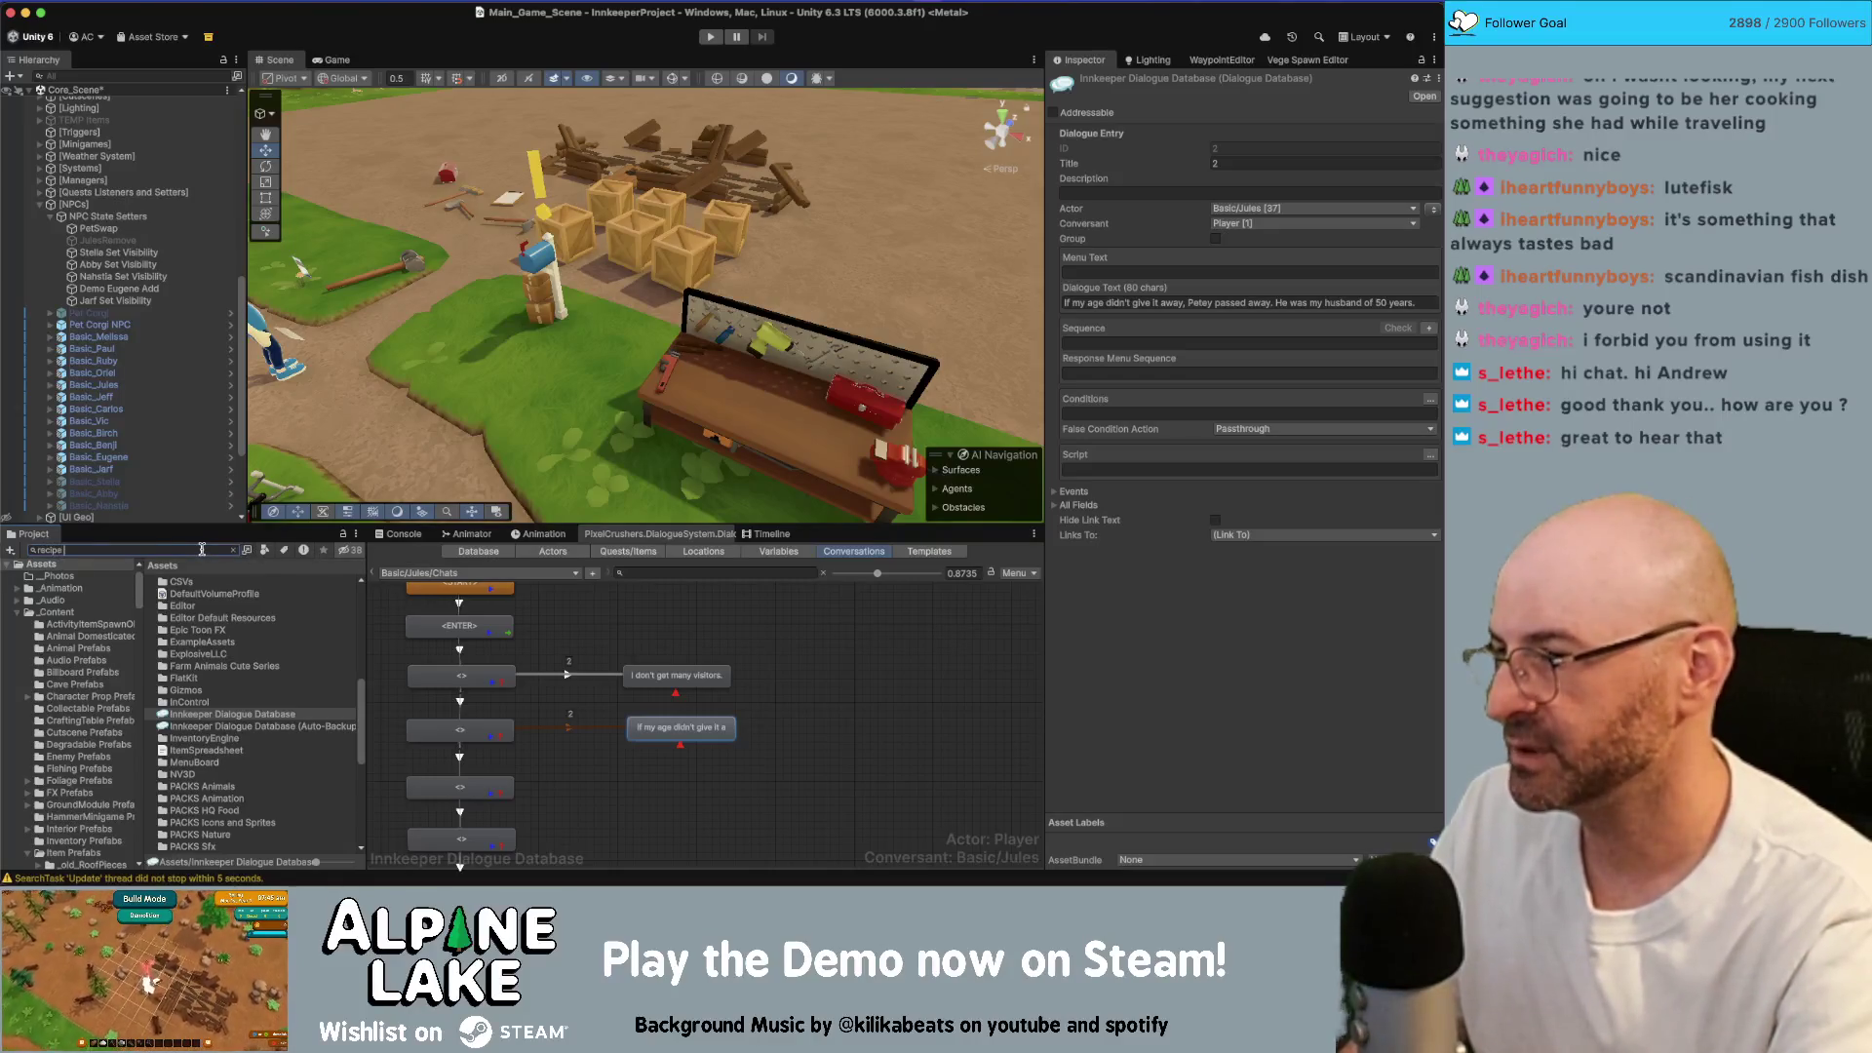
pyautogui.scroll(-5, 245, 671)
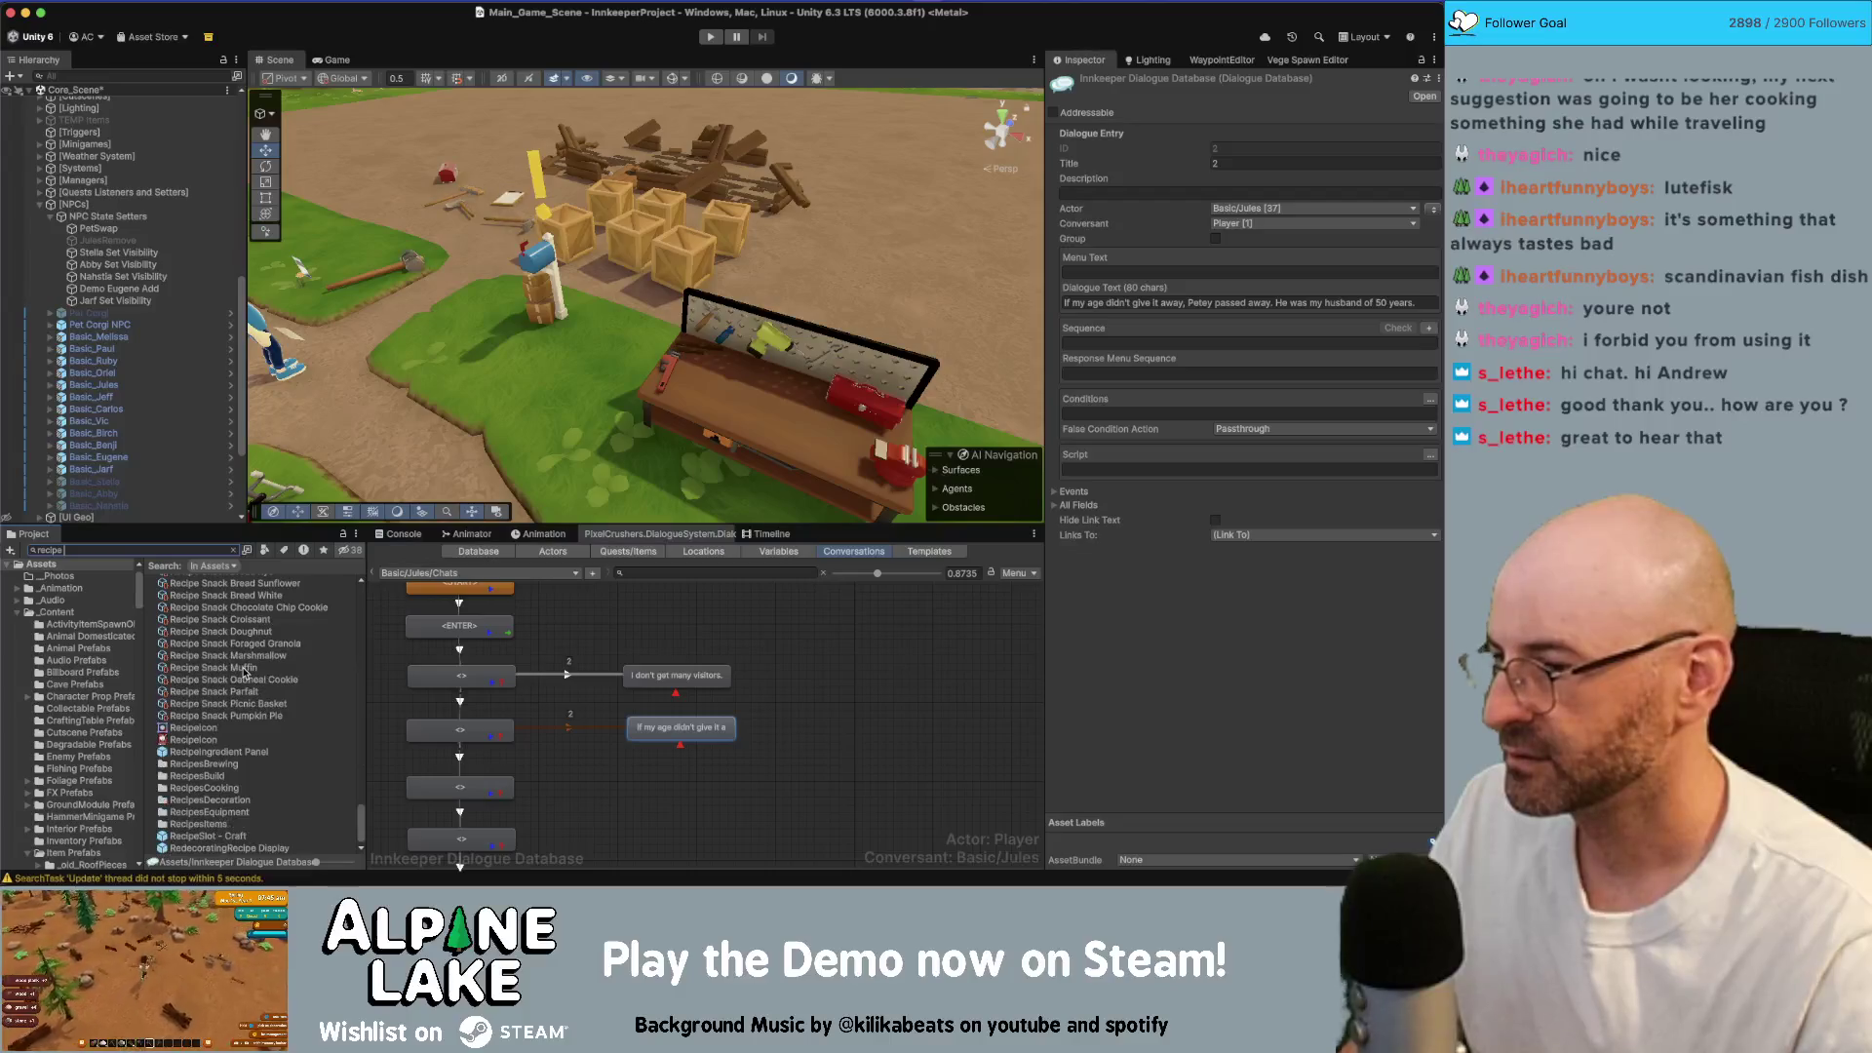
pyautogui.scroll(1, 245, 670)
pyautogui.click(244, 661)
pyautogui.click(234, 552)
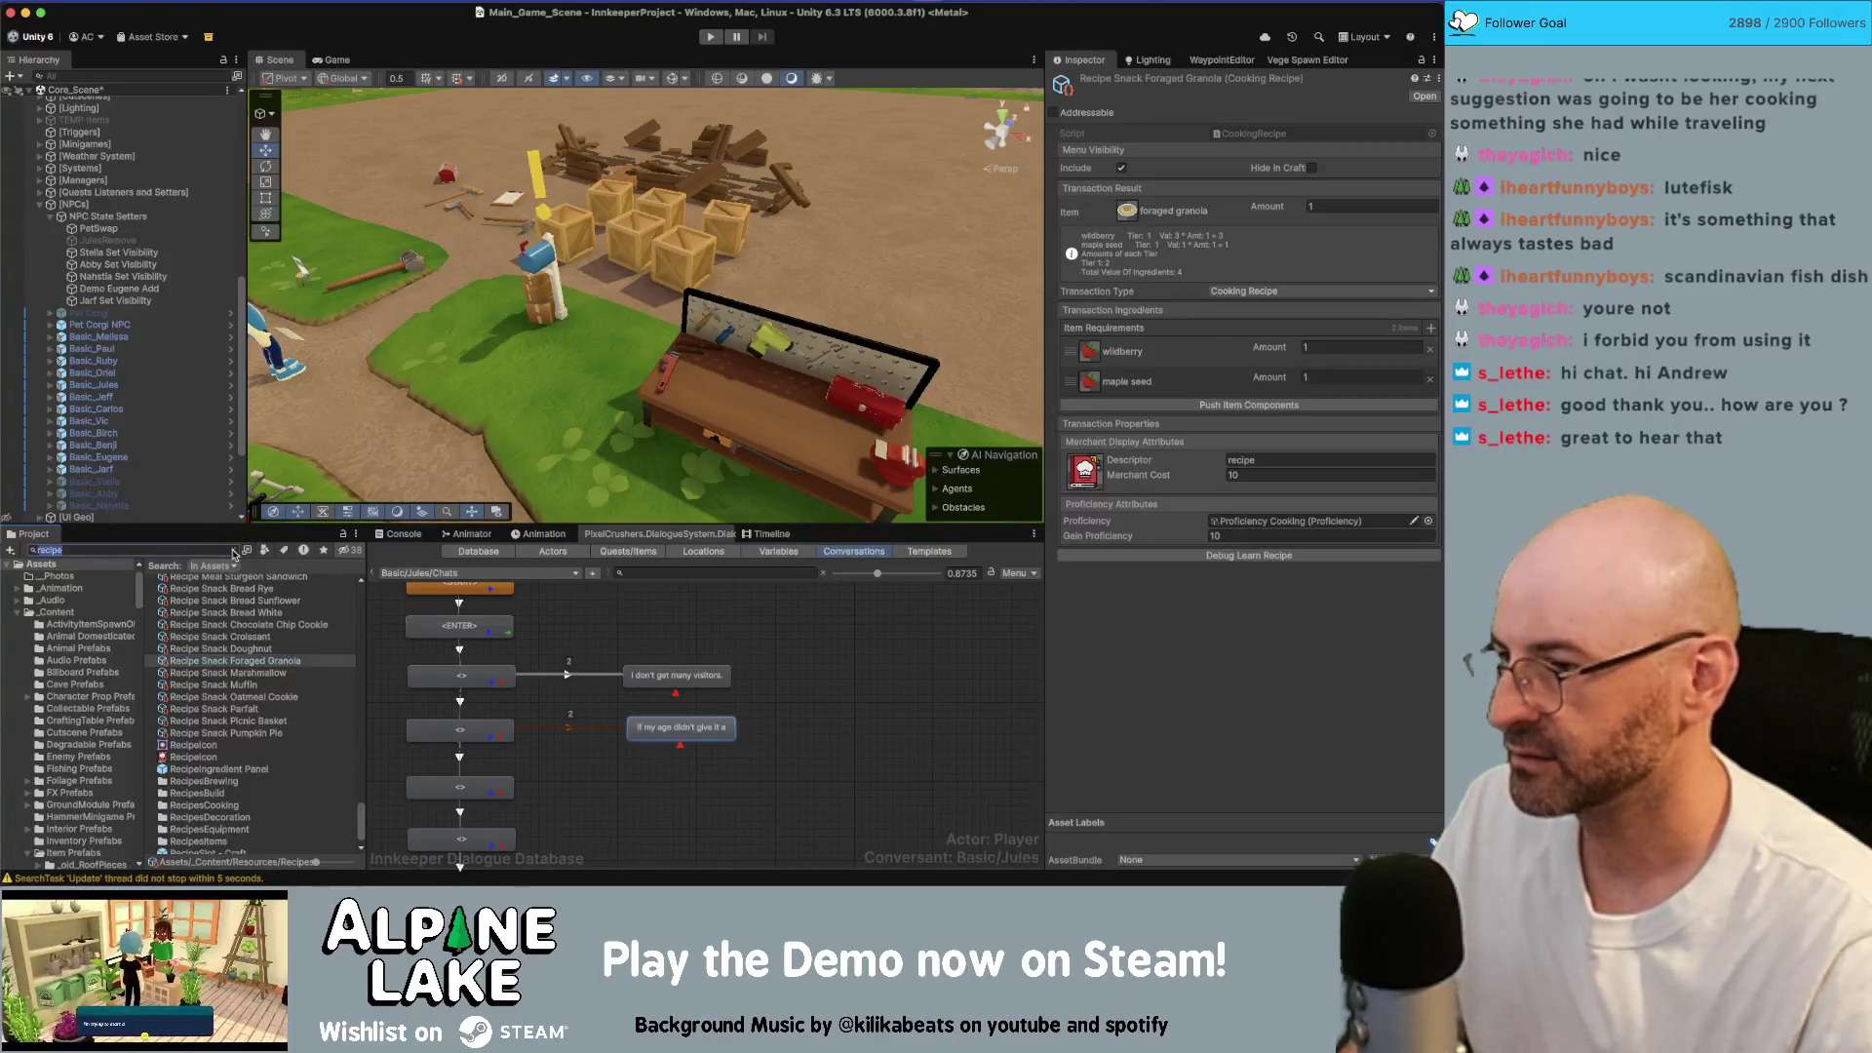
pyautogui.click(233, 552)
pyautogui.scroll(3, 255, 624)
pyautogui.click(258, 591)
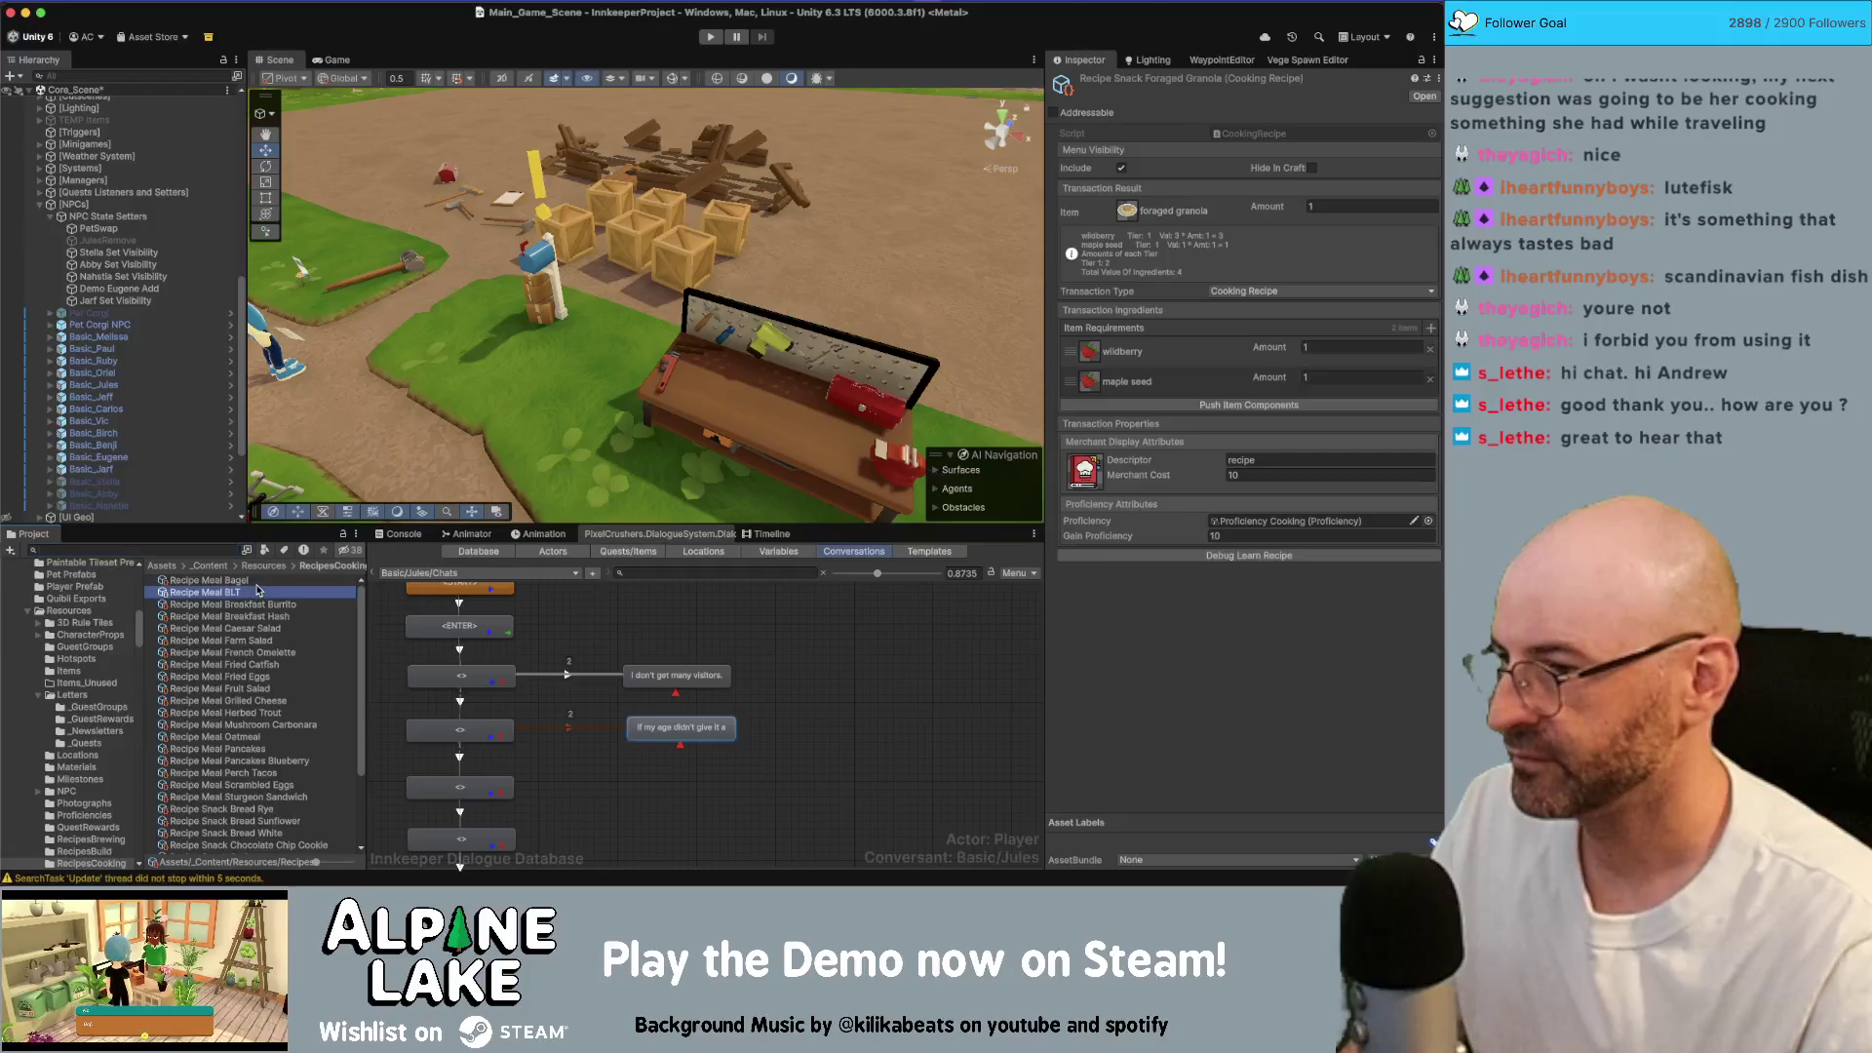
pyautogui.click(259, 580)
pyautogui.scroll(-3, 280, 632)
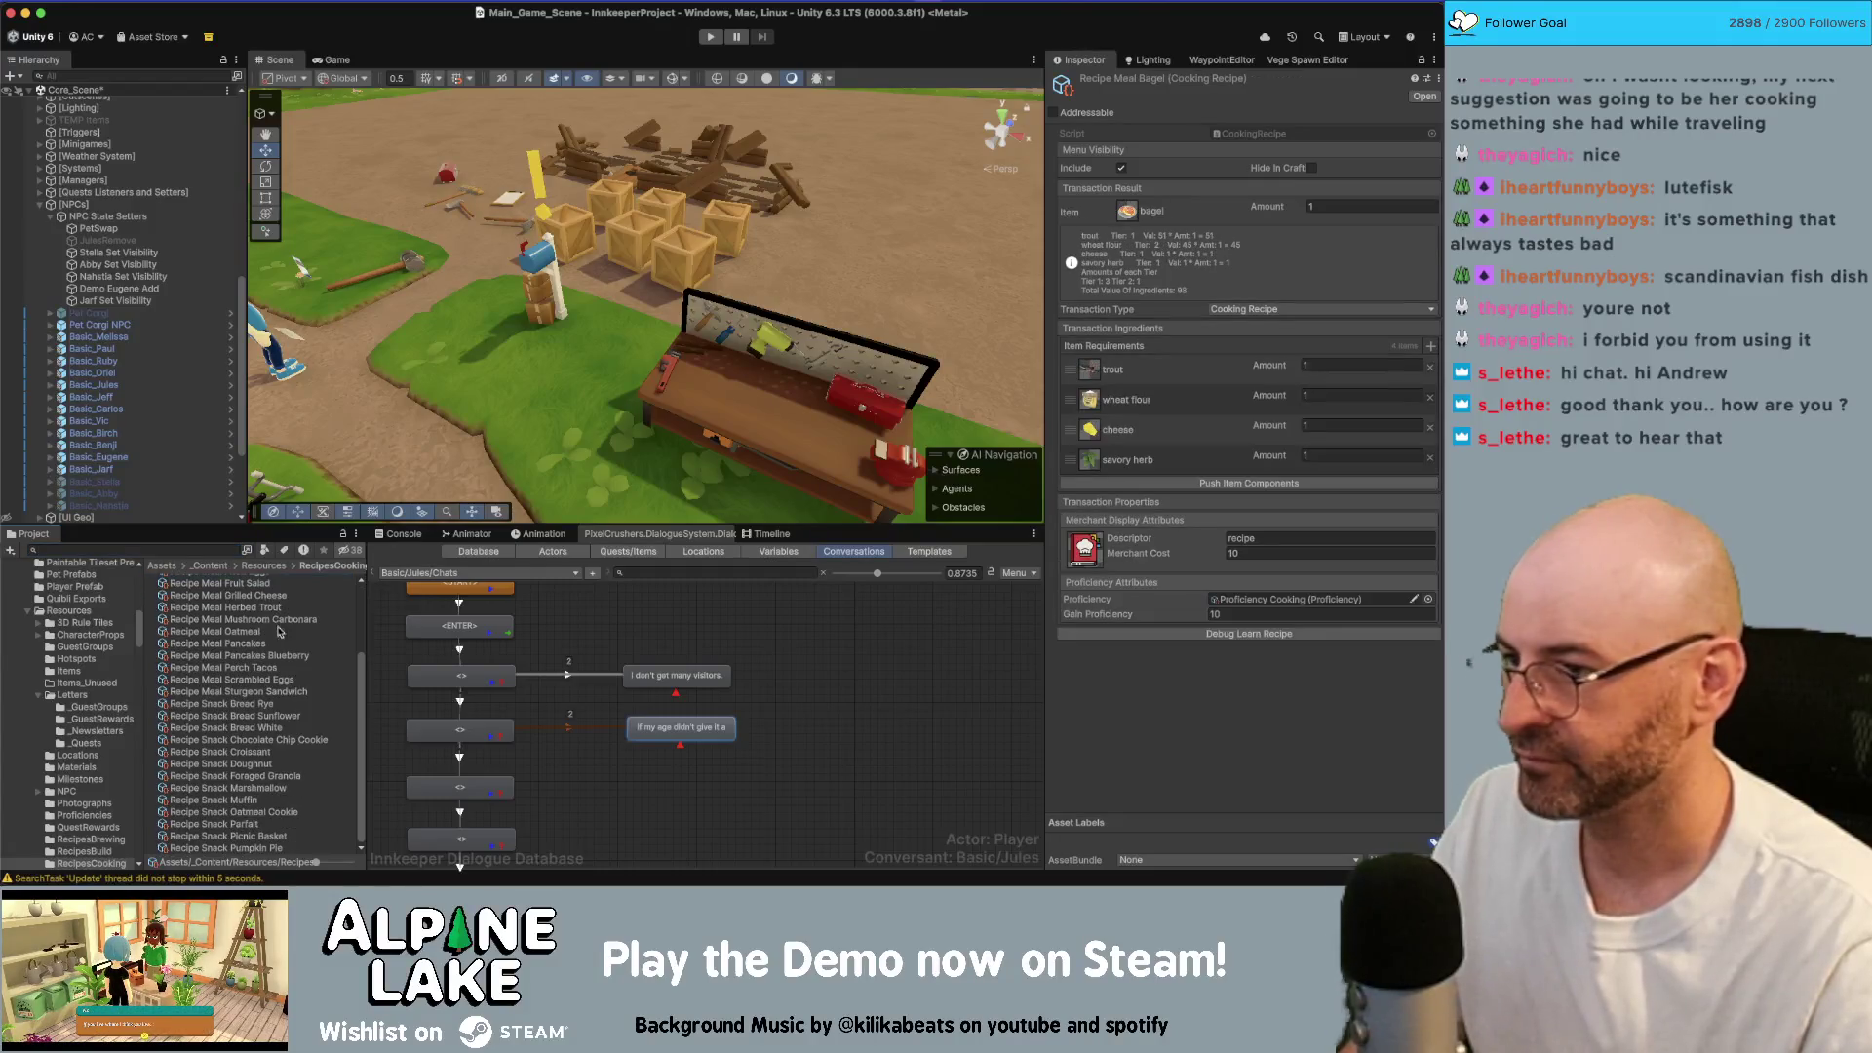
pyautogui.keyDown('shift'); pyautogui.click(249, 849); pyautogui.keyUp('shift')
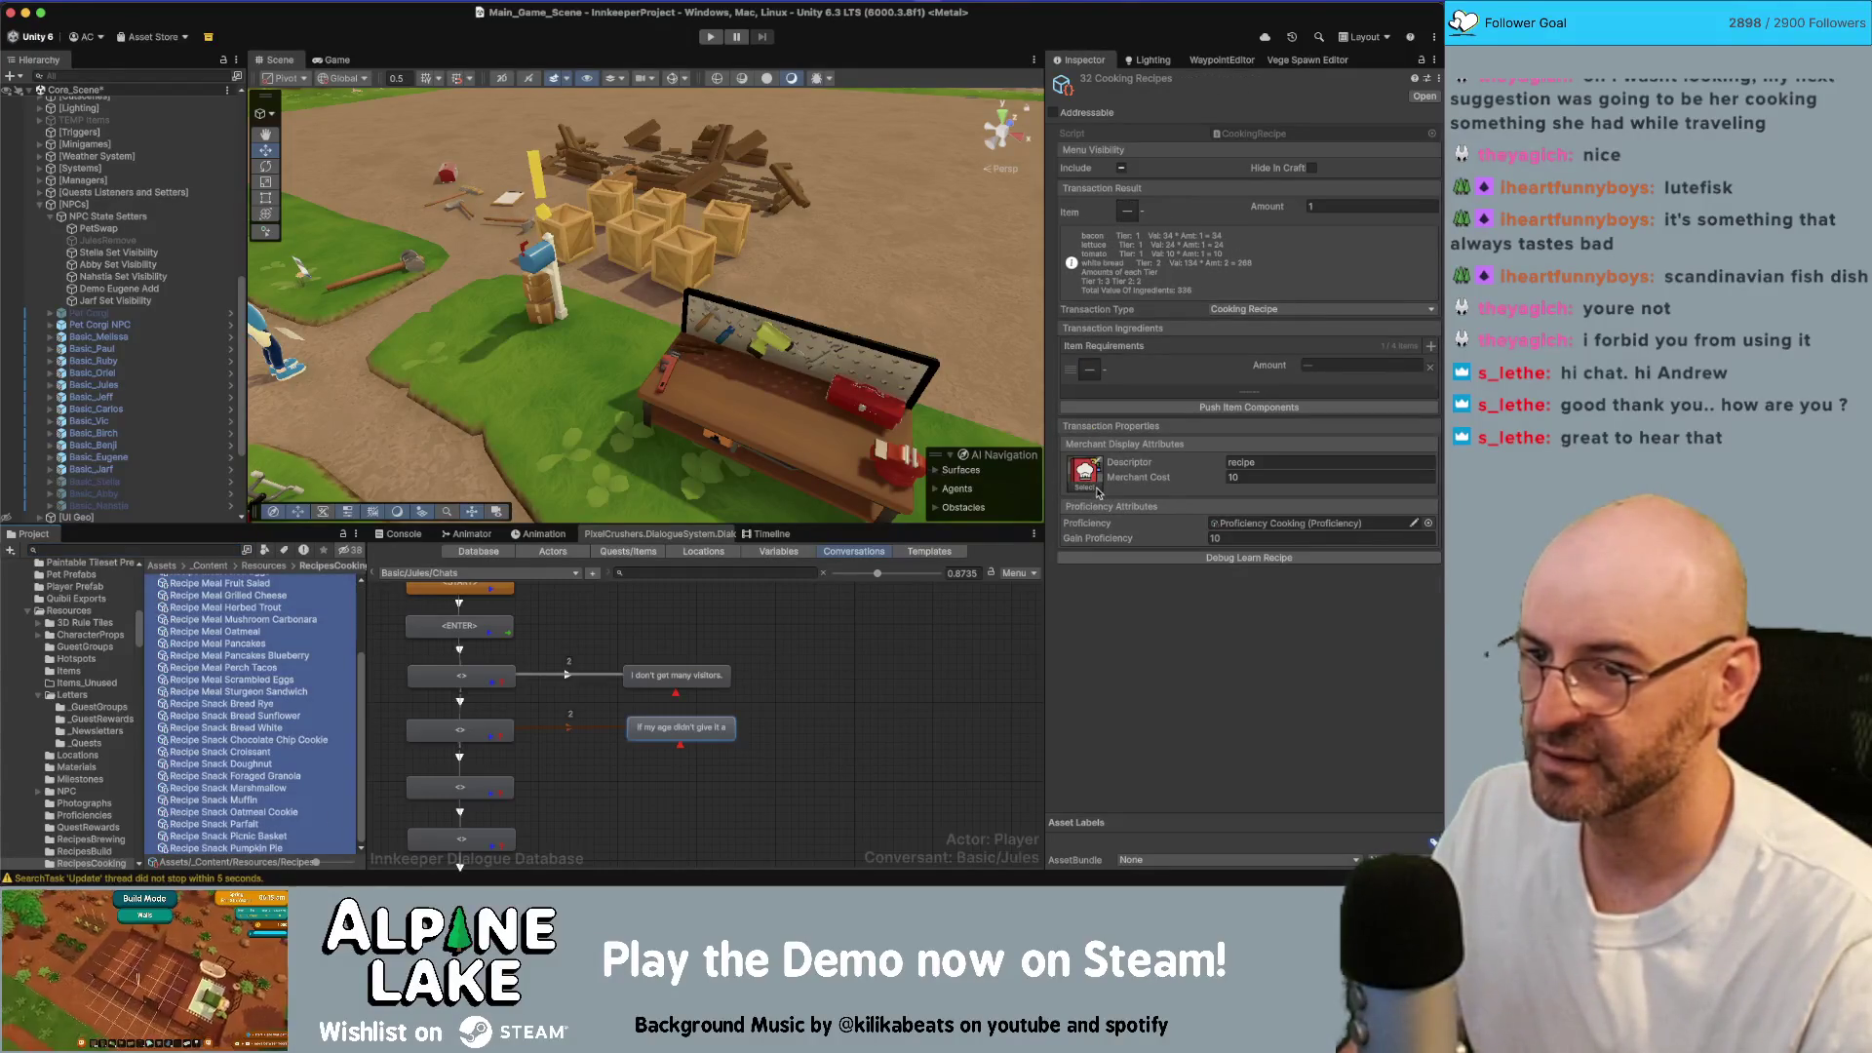
# Step: Search the Project for 'icons' and select the IconsSheet texture
pyautogui.click(163, 550)
pyautogui.write('icon')
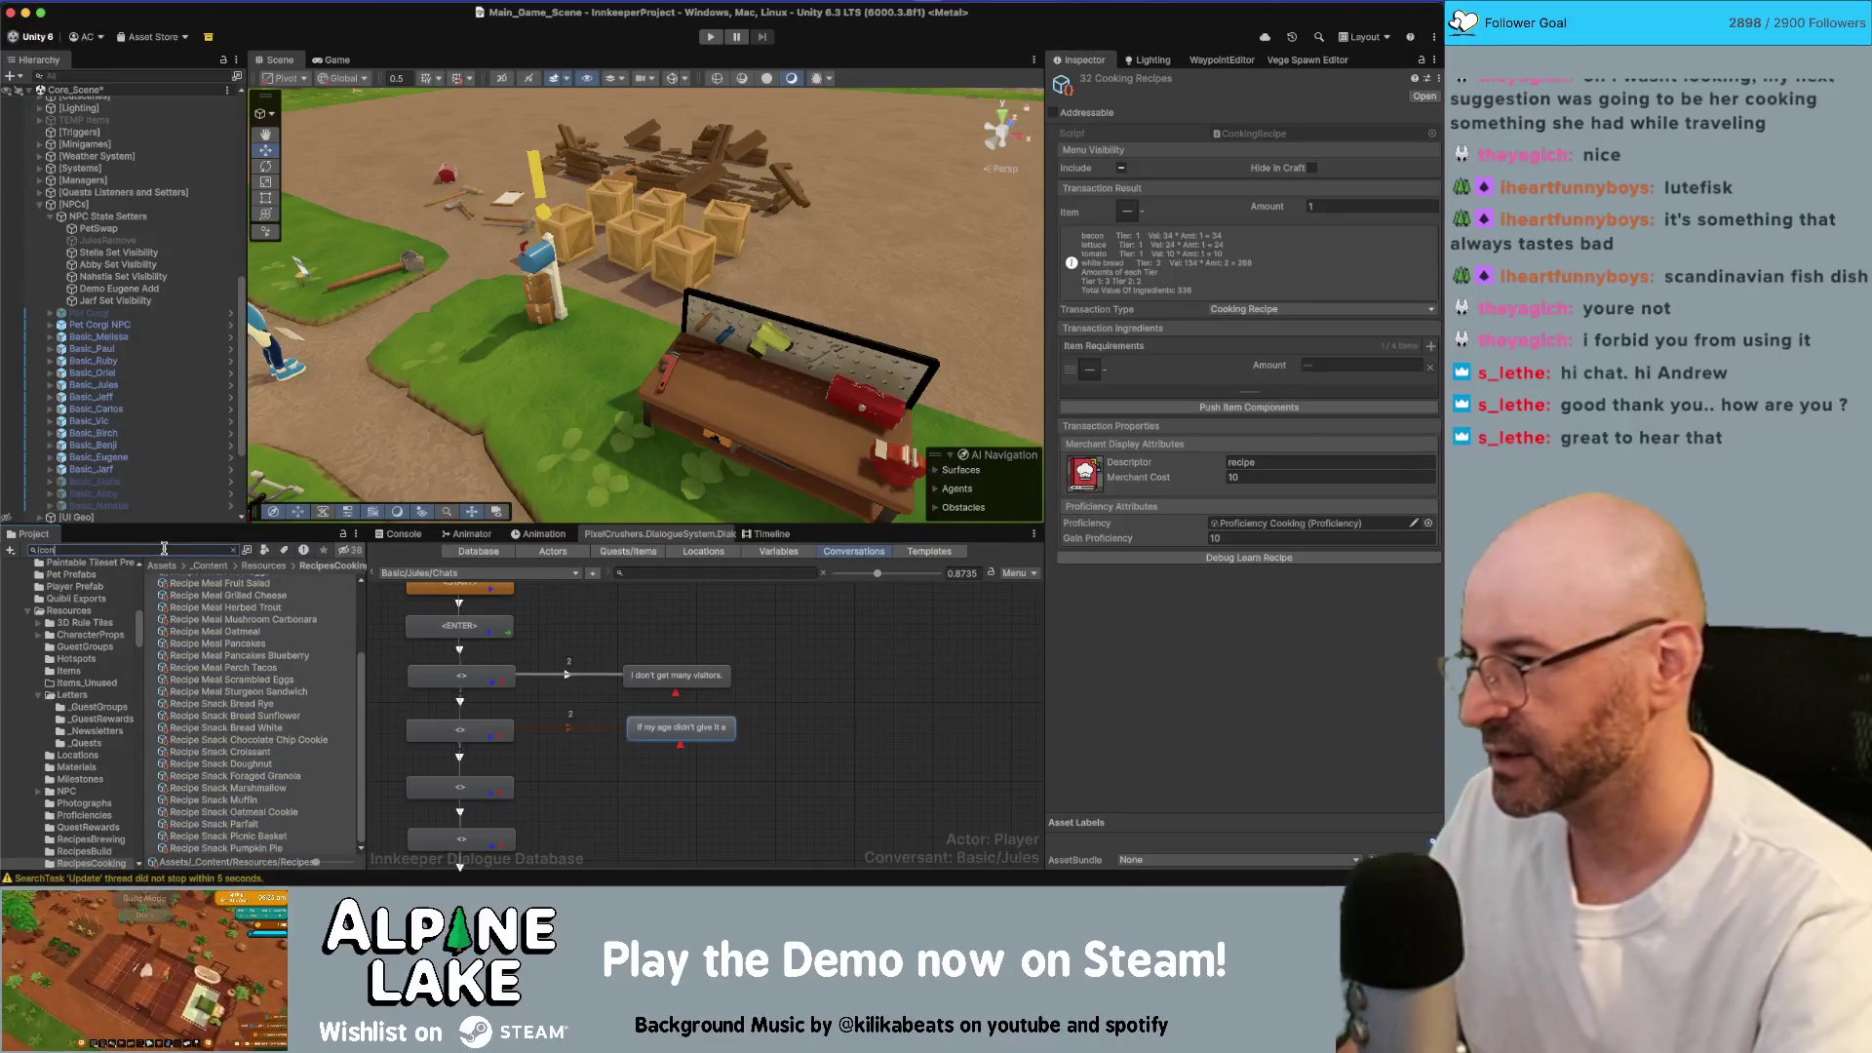
pyautogui.write('she')
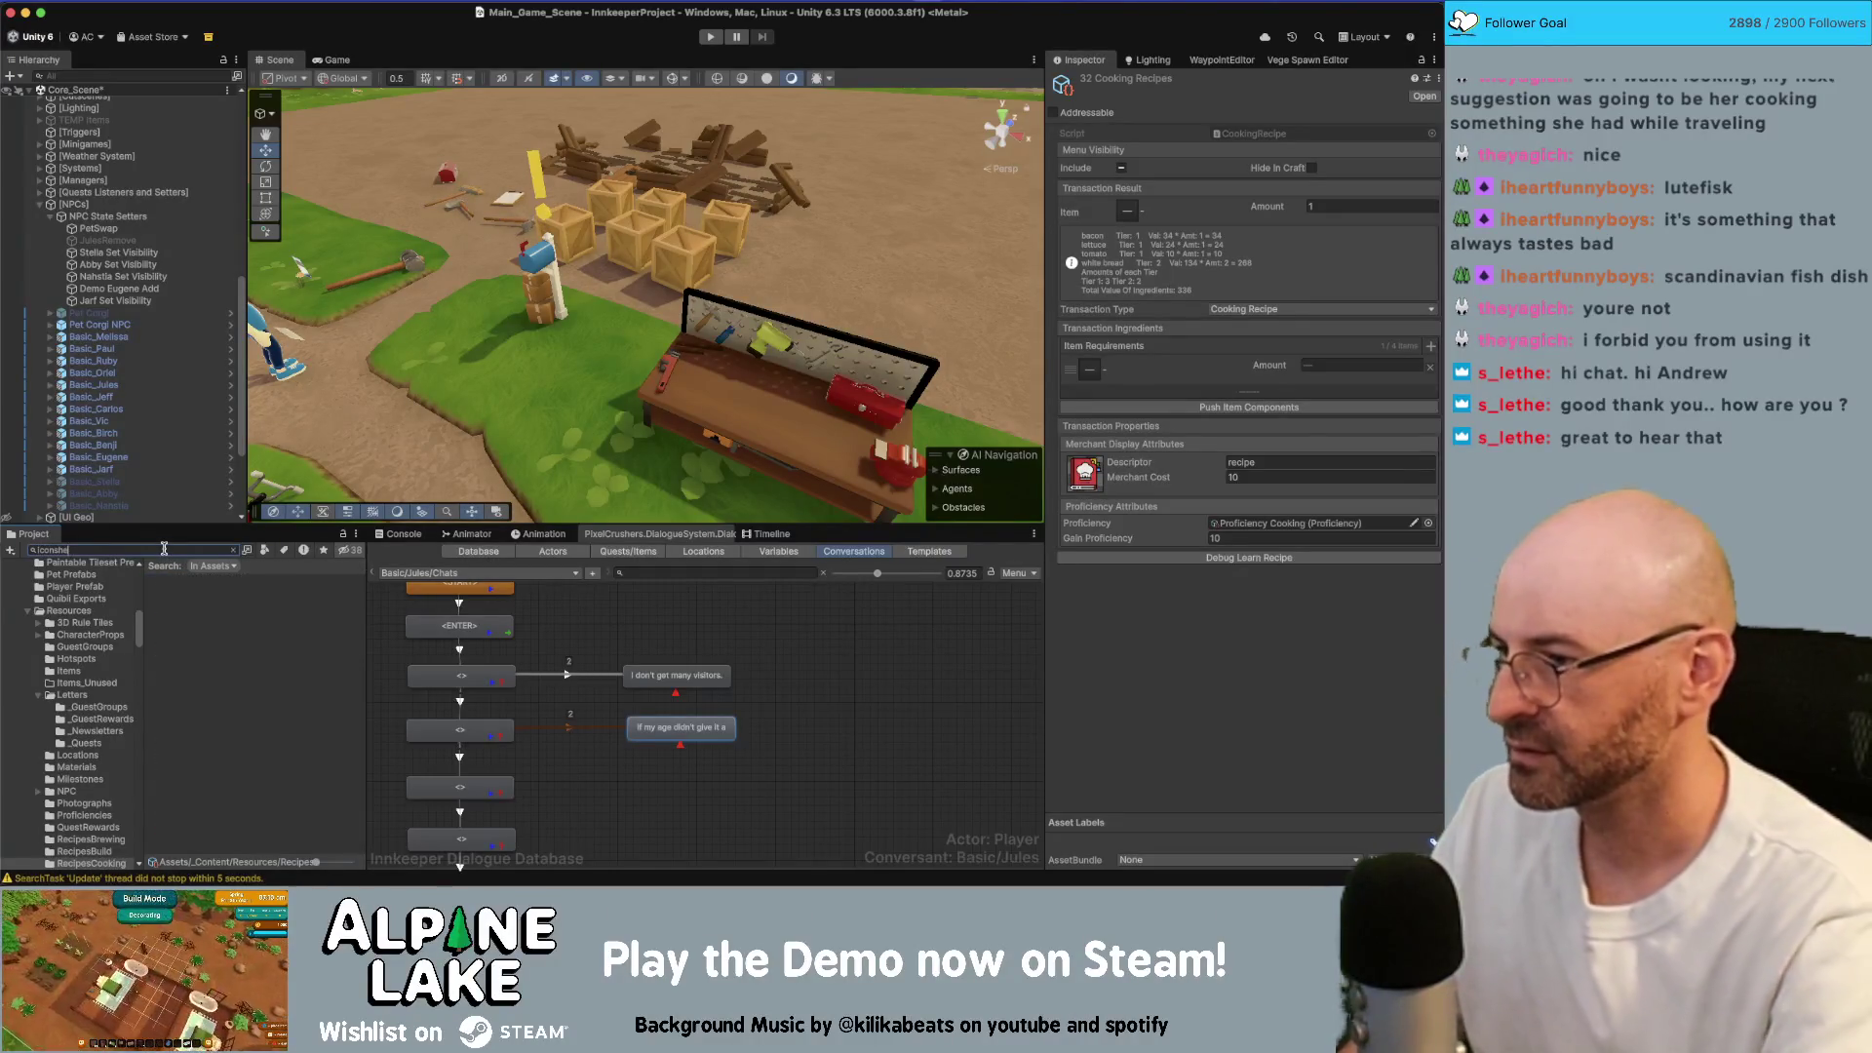
pyautogui.press('BackSpace')
pyautogui.press('BackSpace')
pyautogui.click(195, 581)
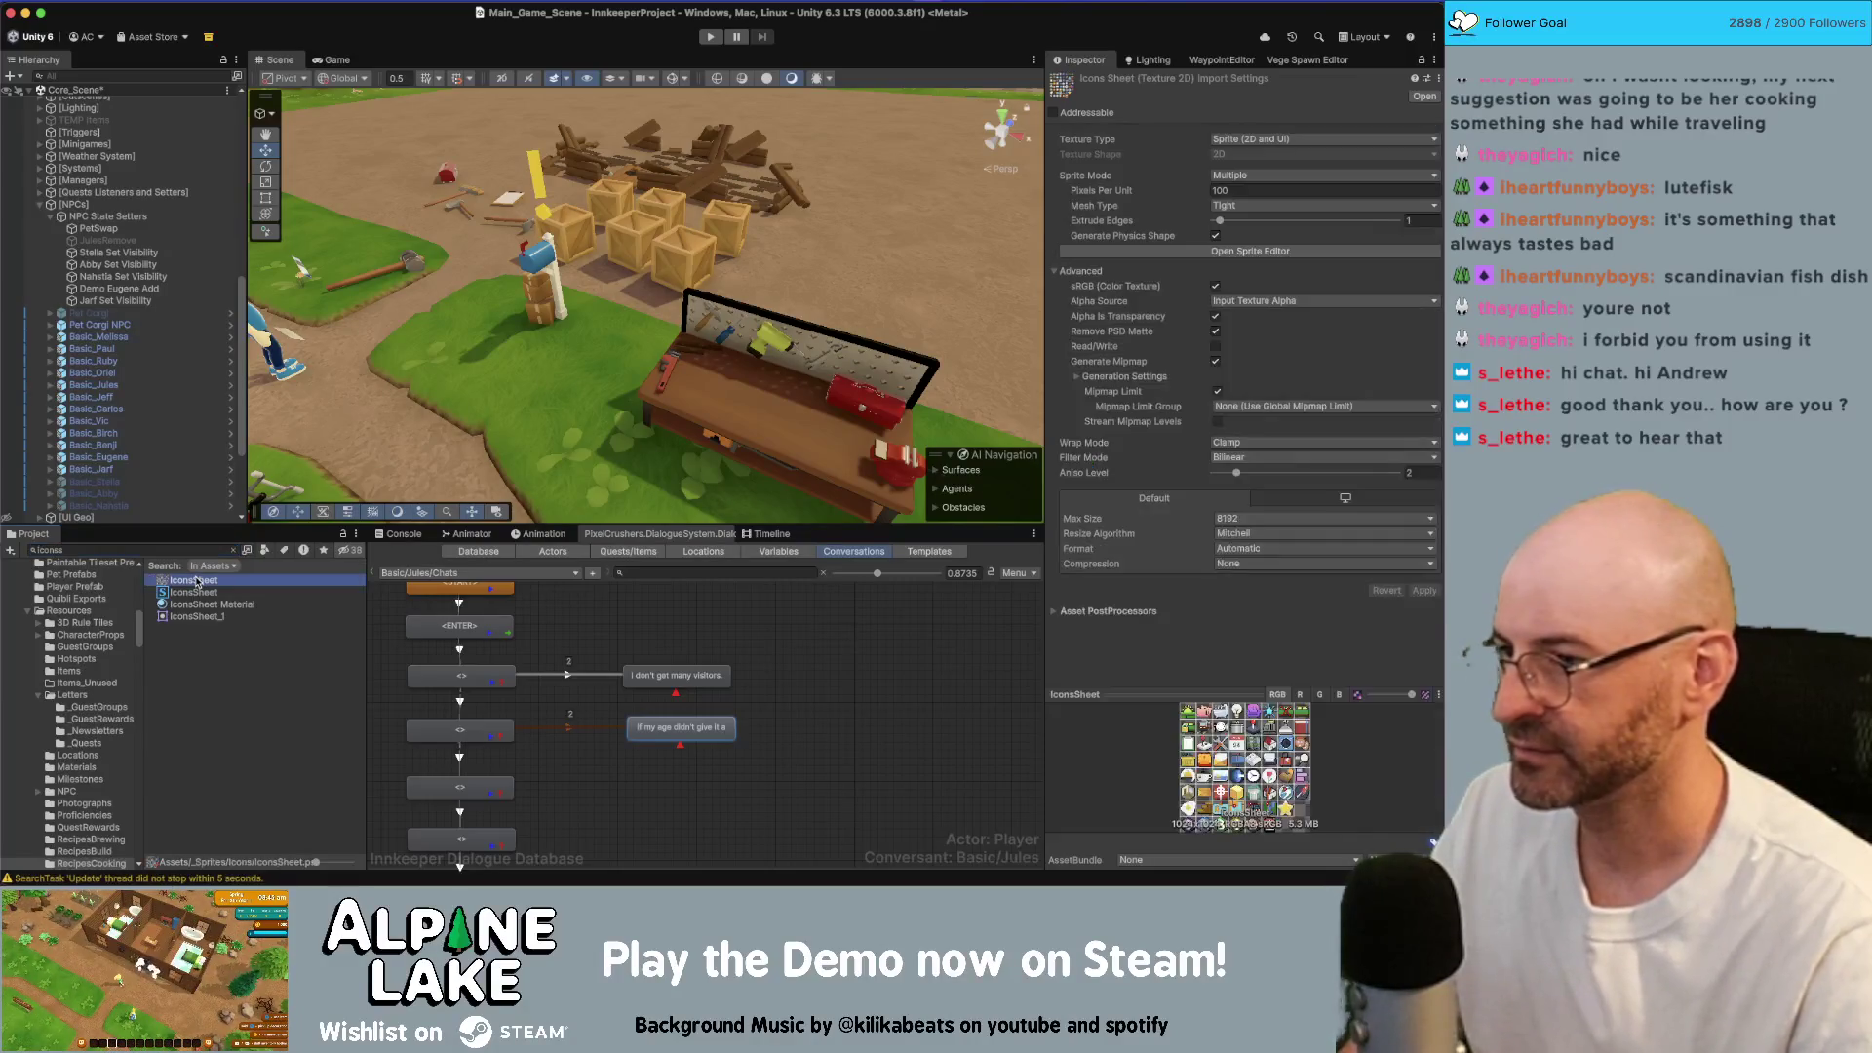
# Step: In the Sprite Editor, outline a 128×128 sprite rectangle around the recipe book
pyautogui.click(1248, 253)
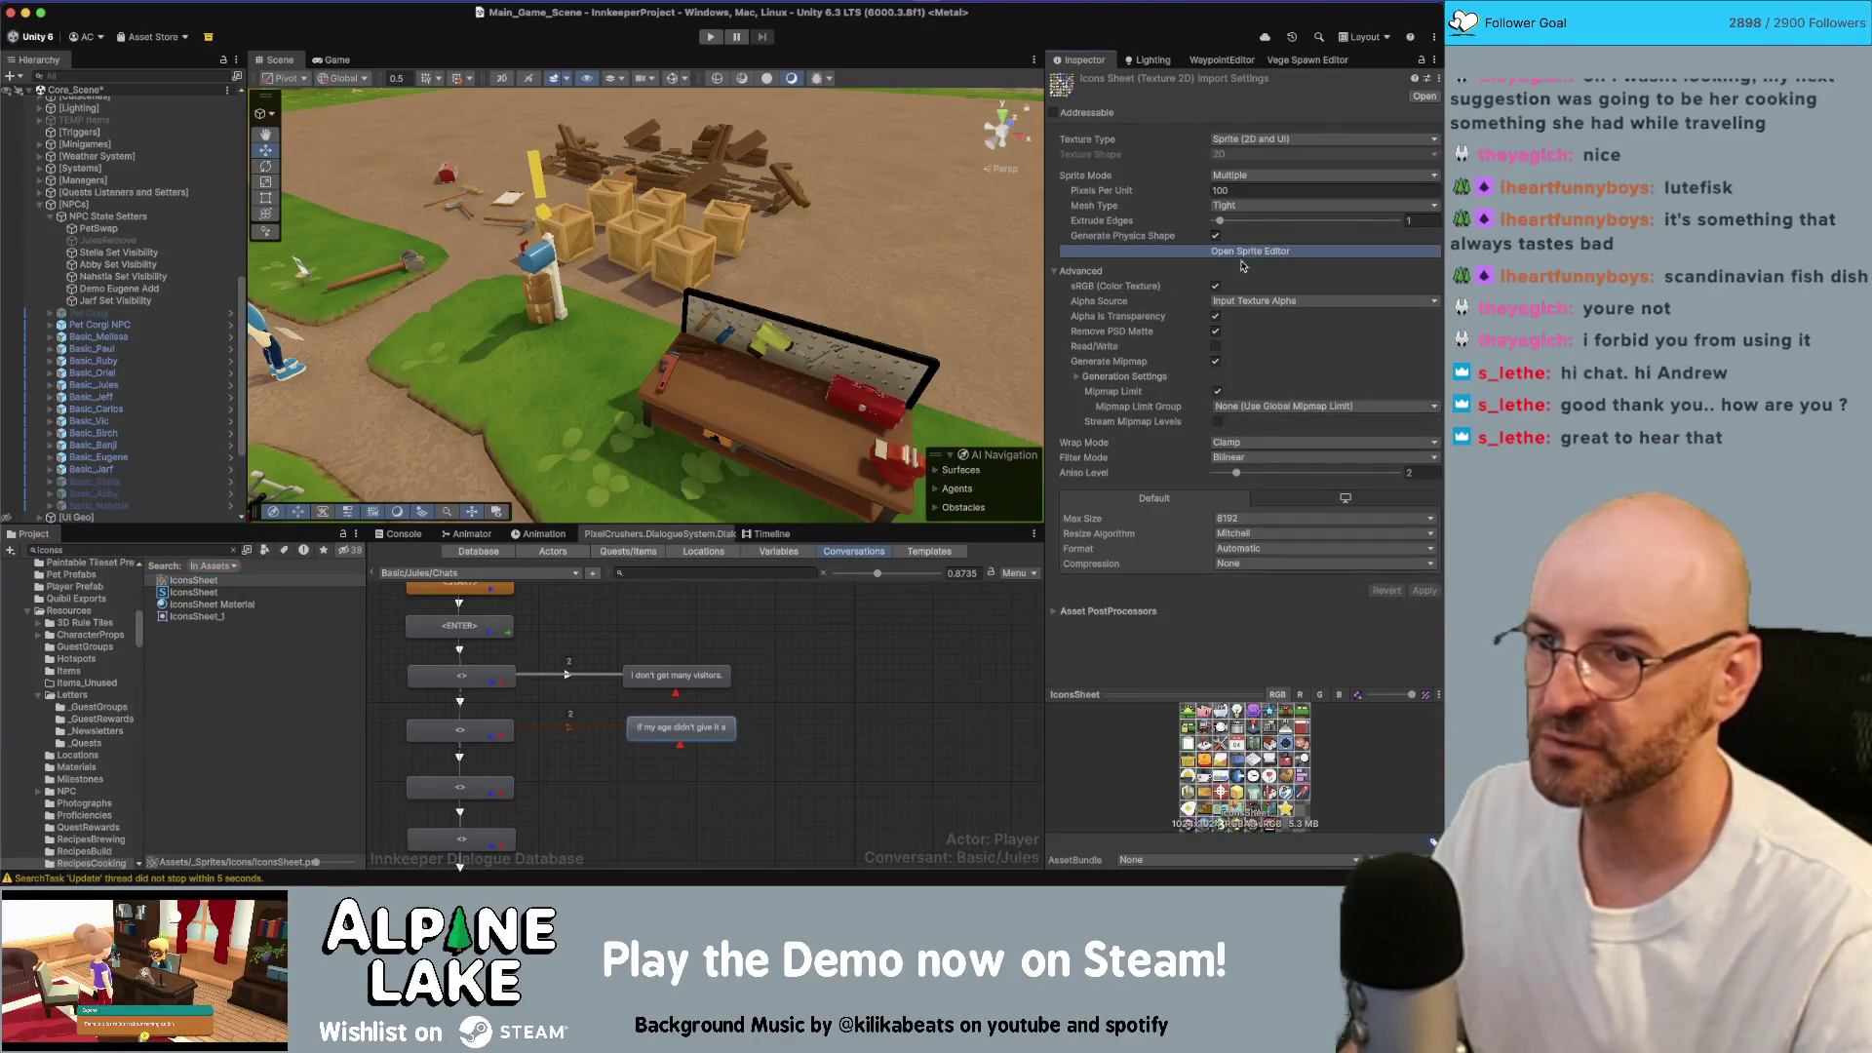
pyautogui.scroll(5, 808, 646)
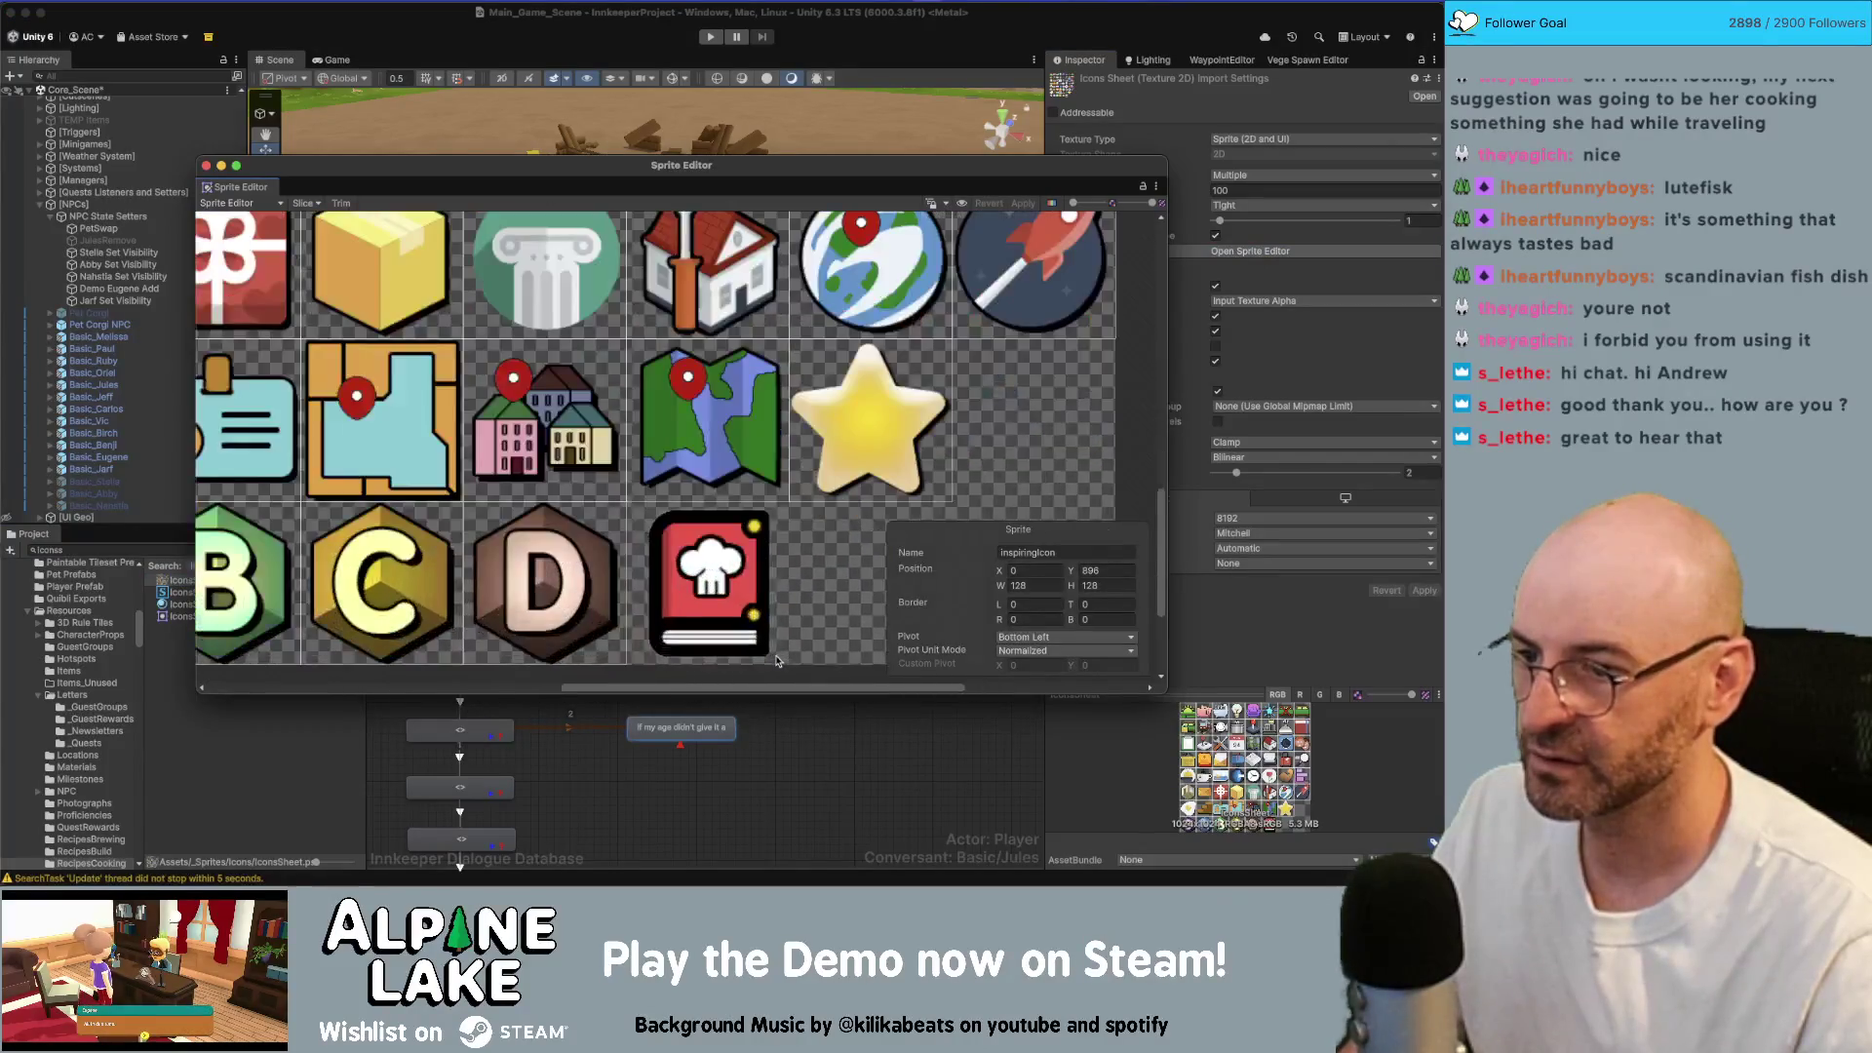
pyautogui.scroll(3, 695, 504)
pyautogui.moveTo(593, 417); pyautogui.dragTo(796, 594)
pyautogui.moveTo(694, 514); pyautogui.dragTo(673, 505)
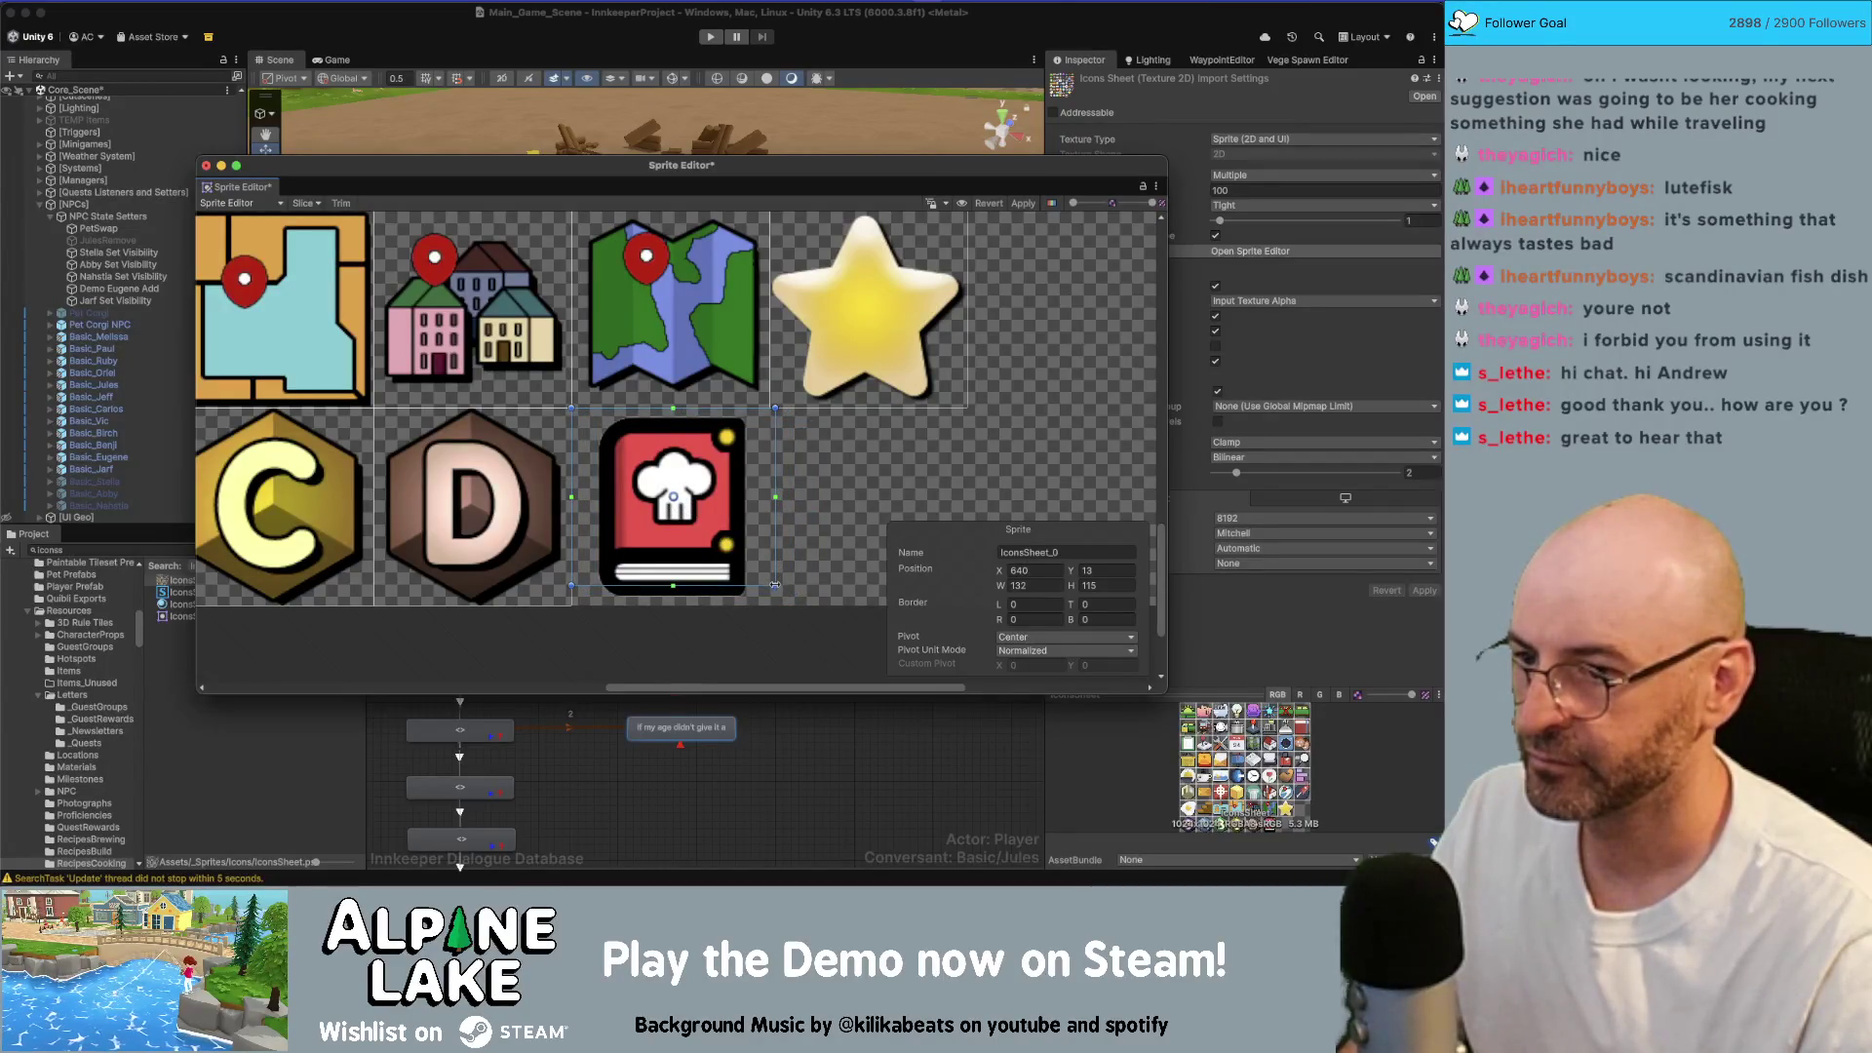
pyautogui.moveTo(775, 587); pyautogui.dragTo(768, 608)
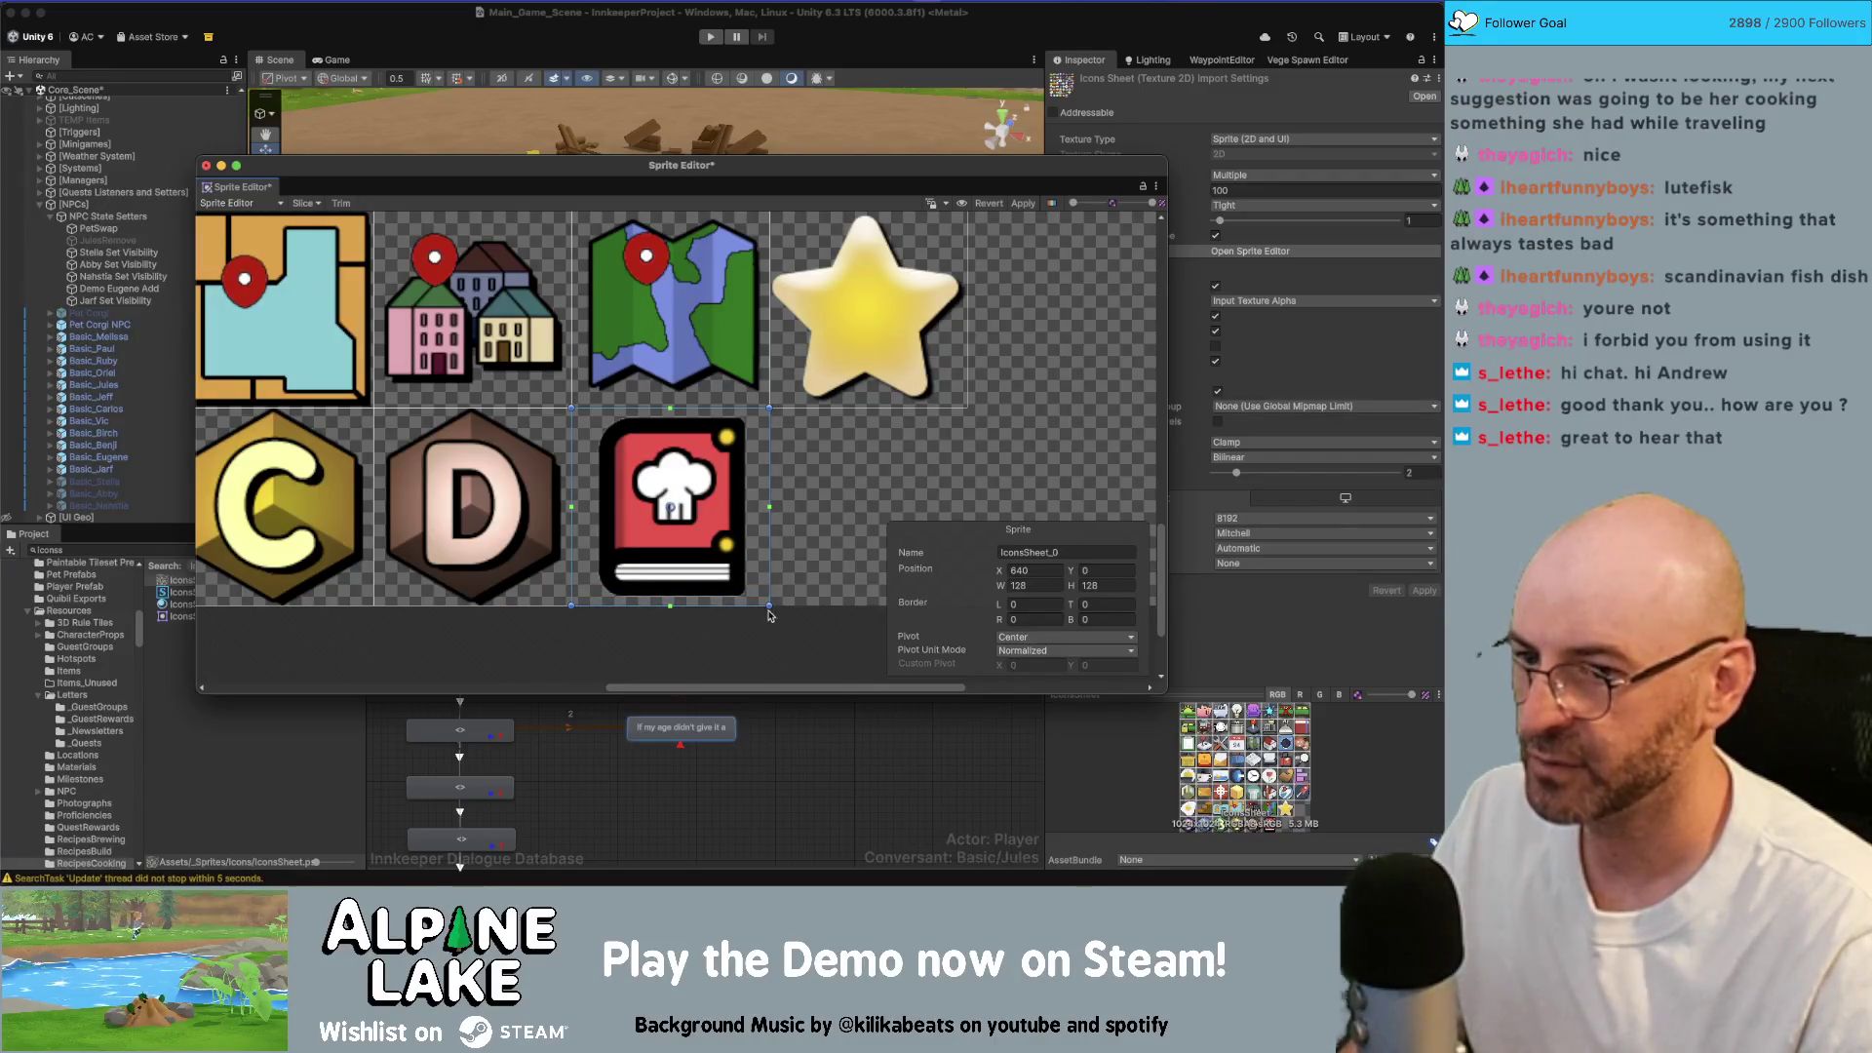
# Step: Name the sprite recipeIcon, apply the change, and close the Sprite Editor
pyautogui.click(1099, 552)
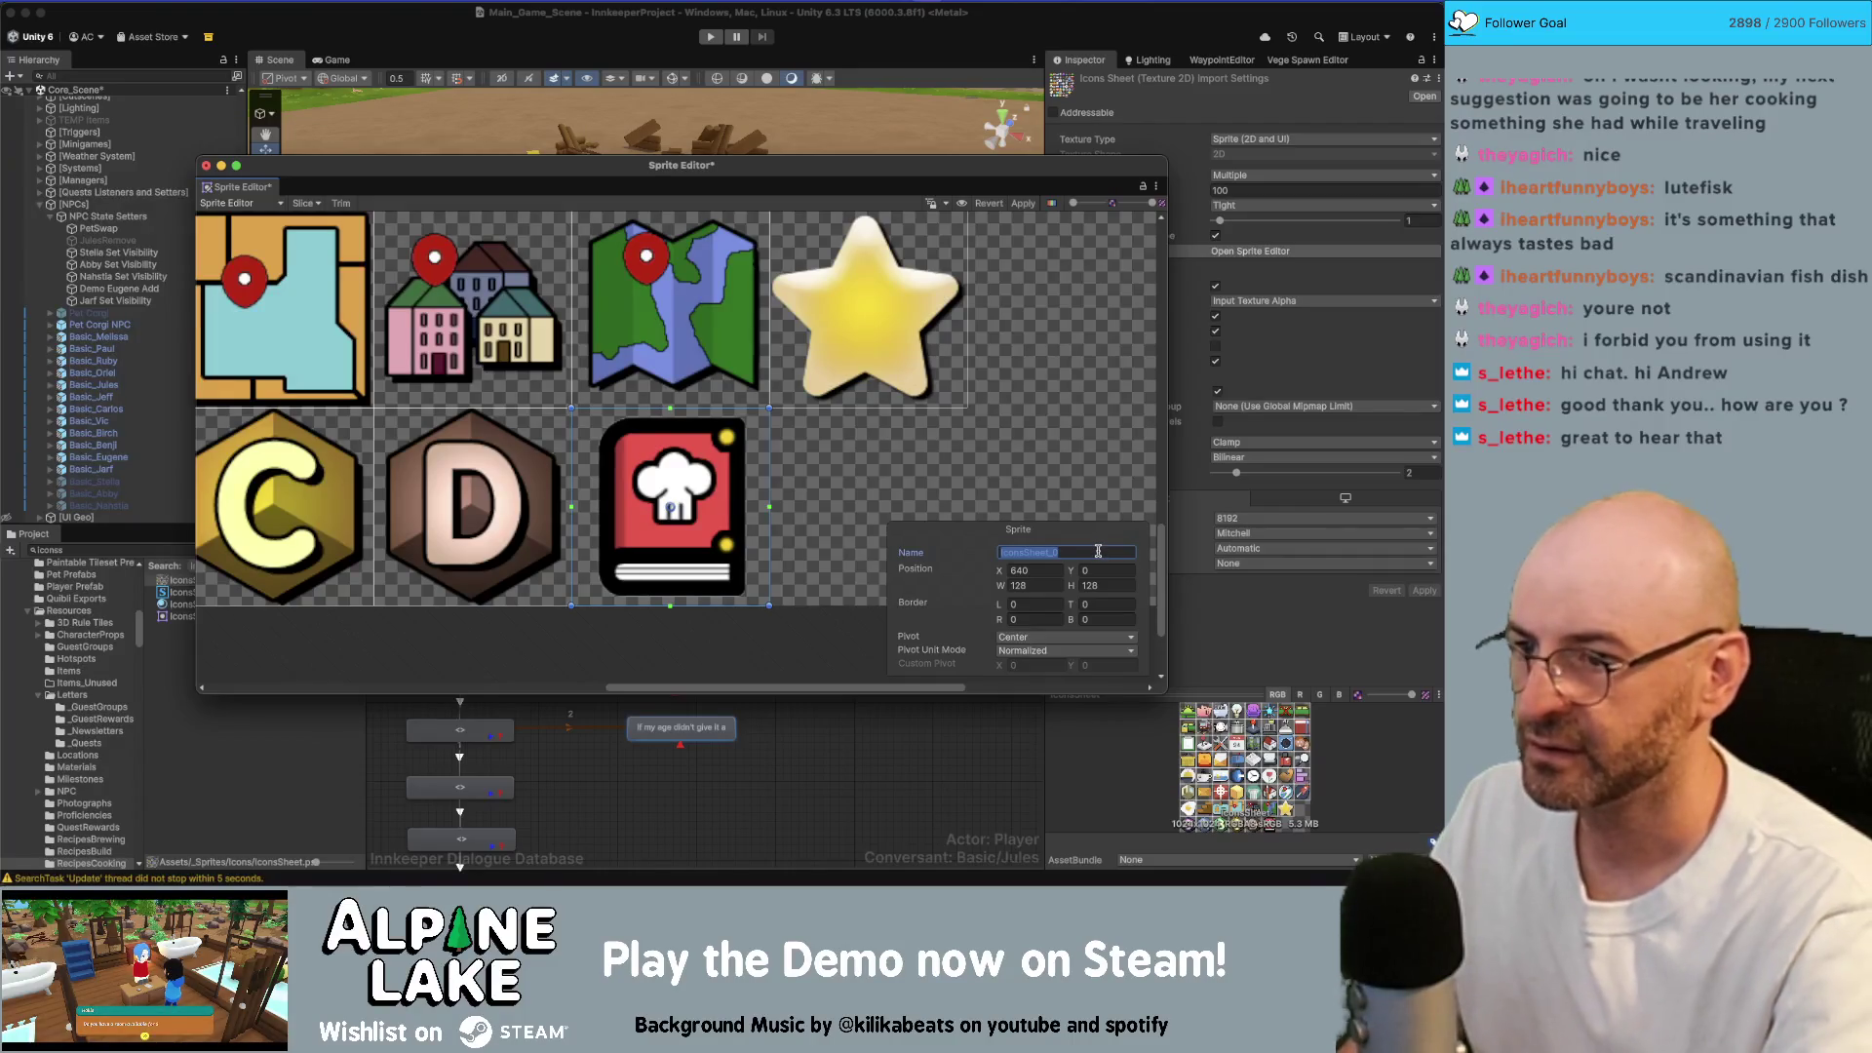
pyautogui.write('recipeIcon')
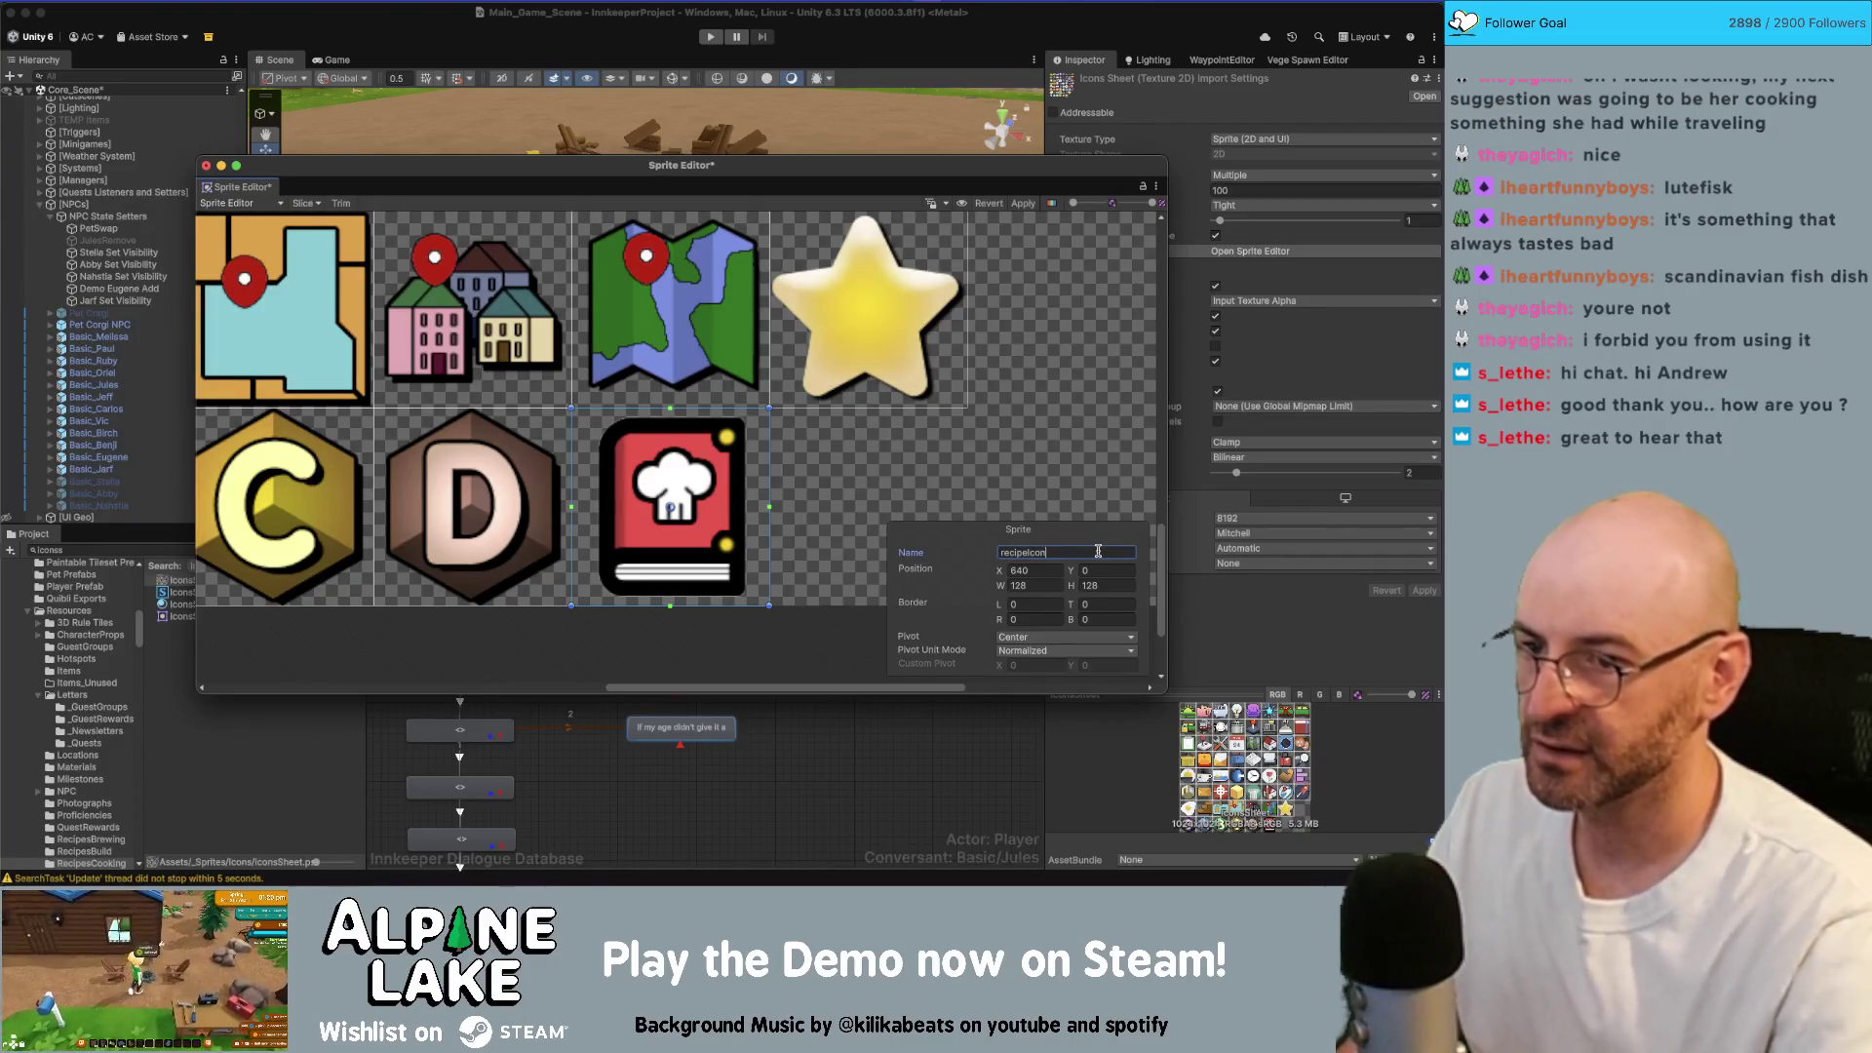
pyautogui.click(1017, 208)
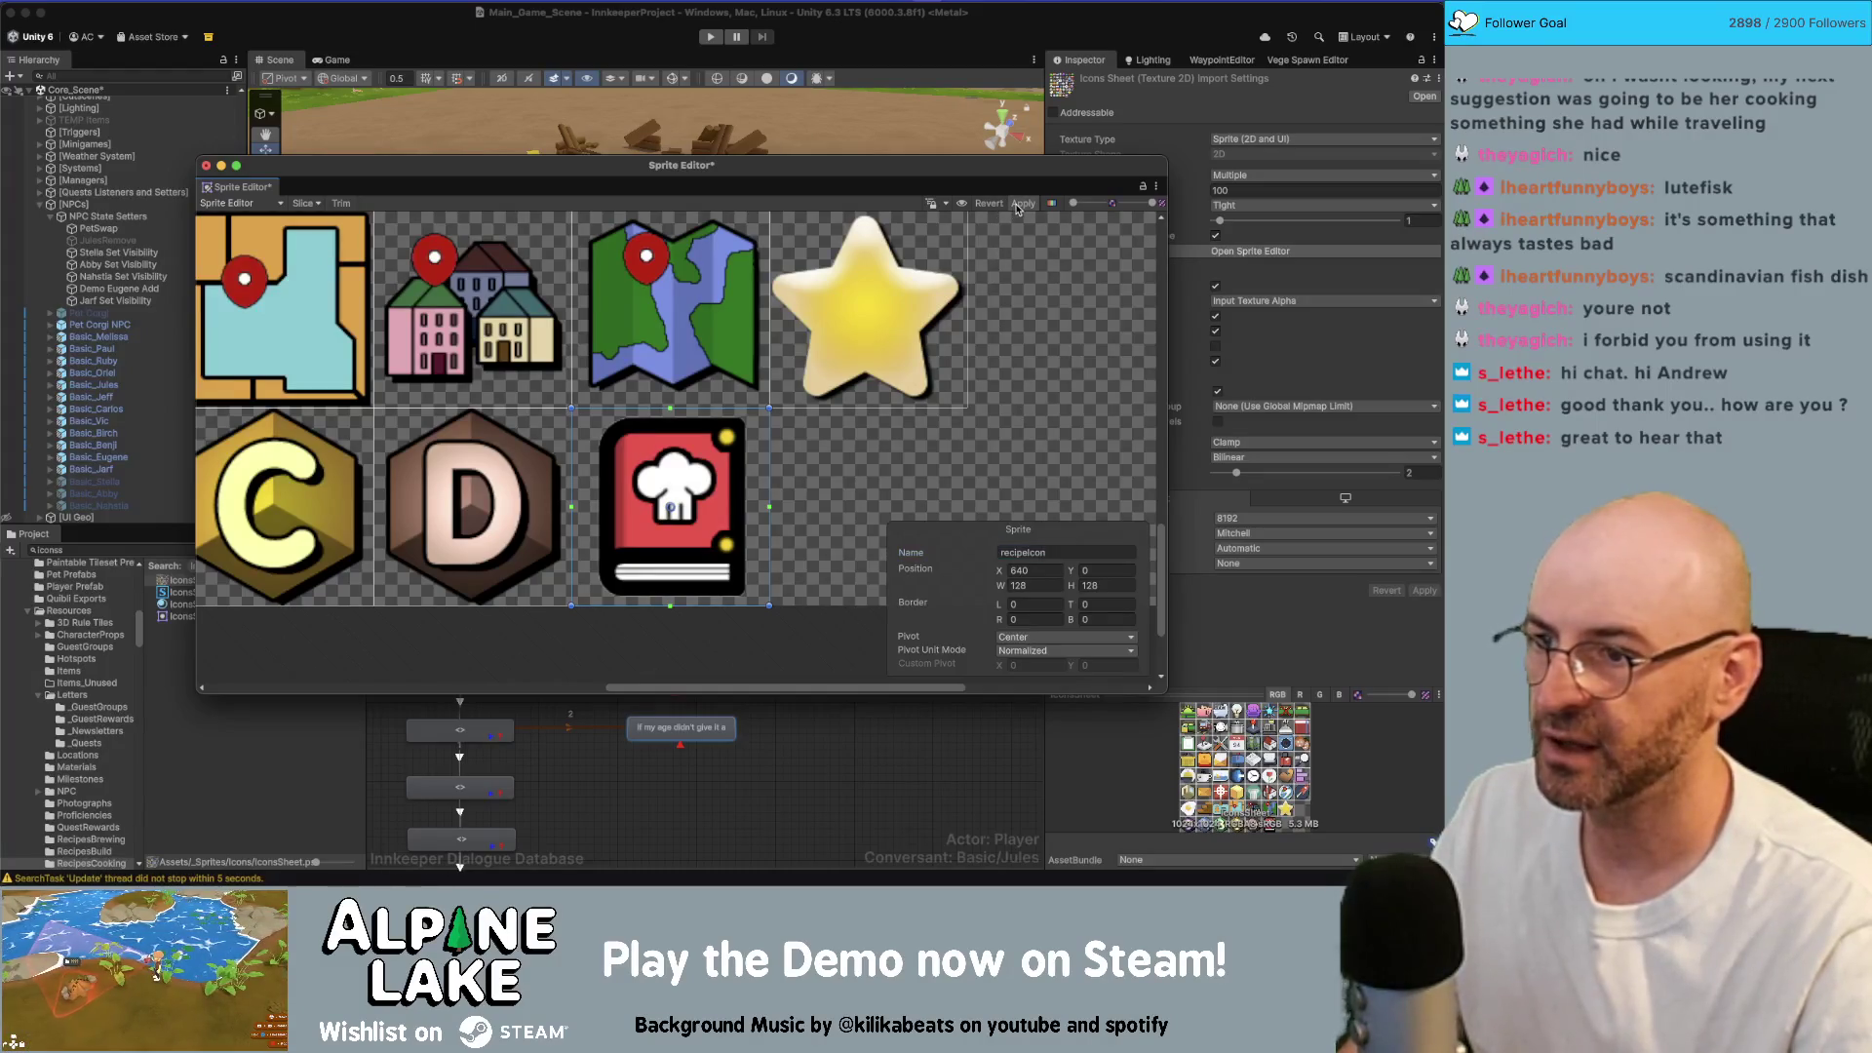
pyautogui.click(206, 164)
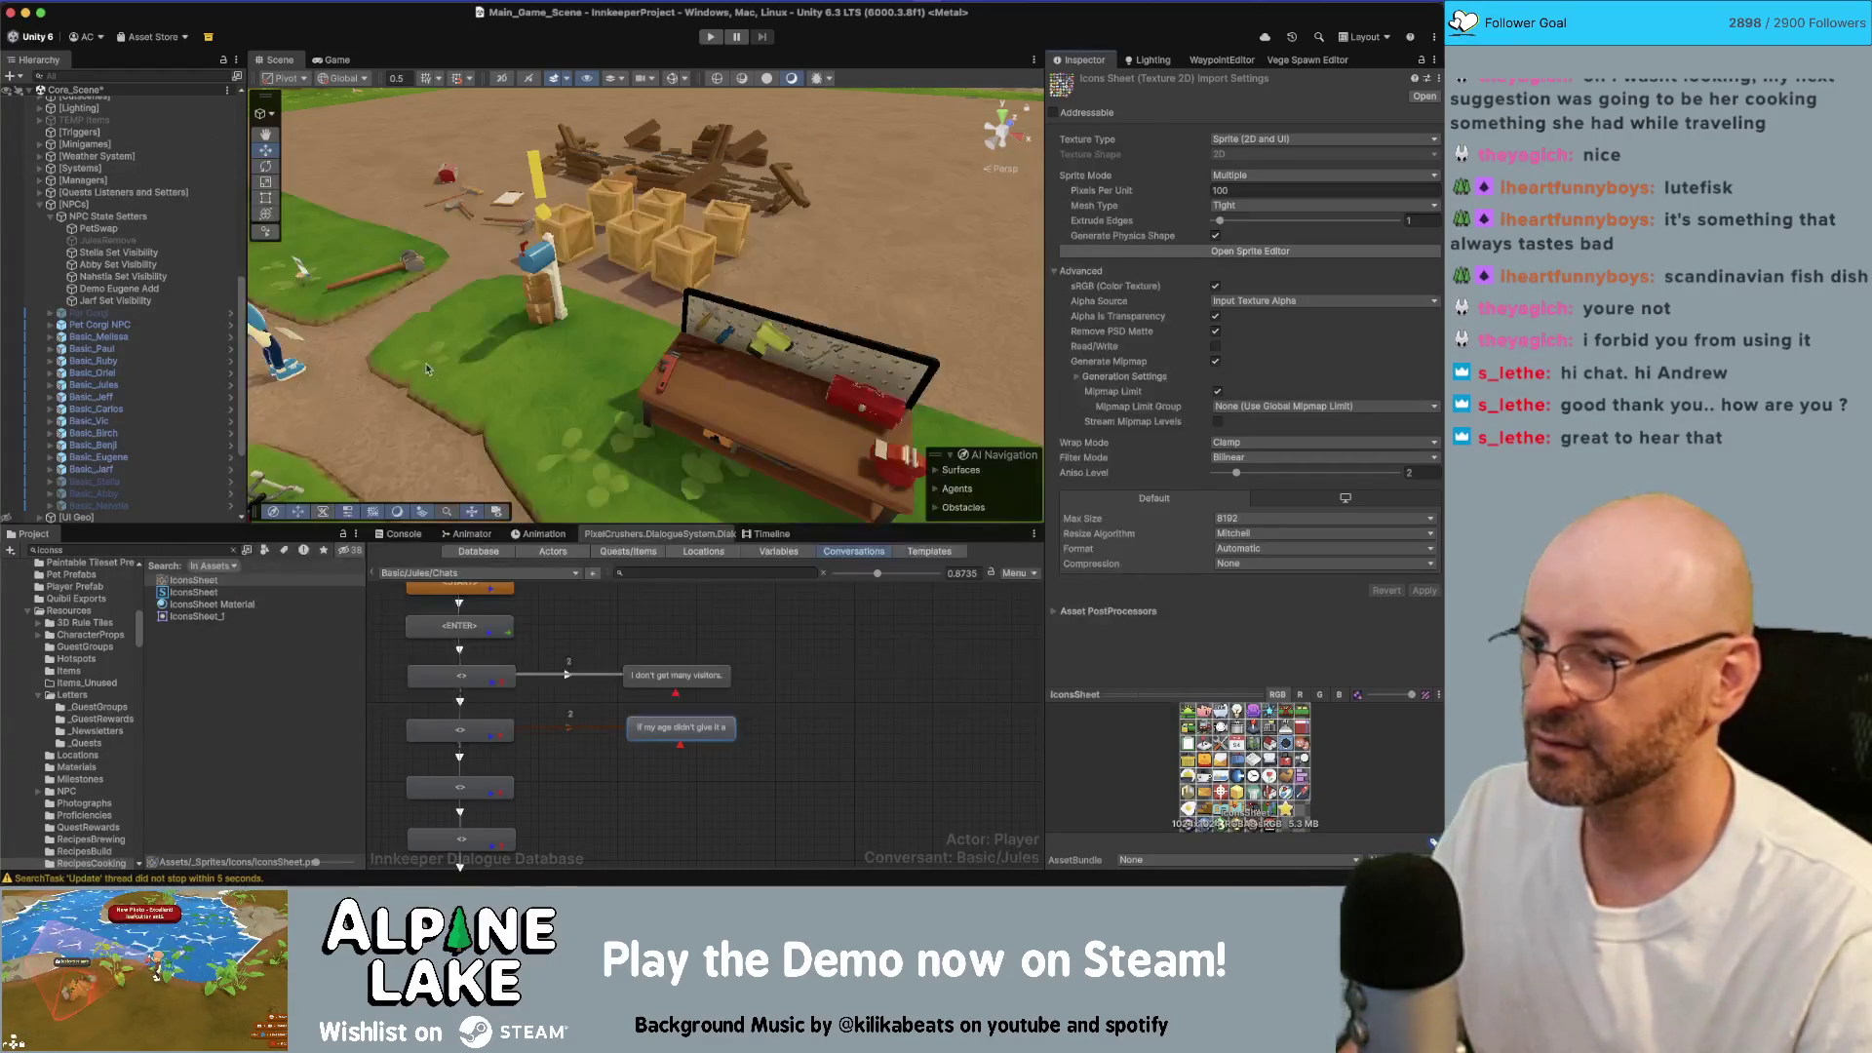
# Step: Select all 32 cooking recipes and set their icon sprite to recipeIcon, then return to Photoshop
pyautogui.write('recipe')
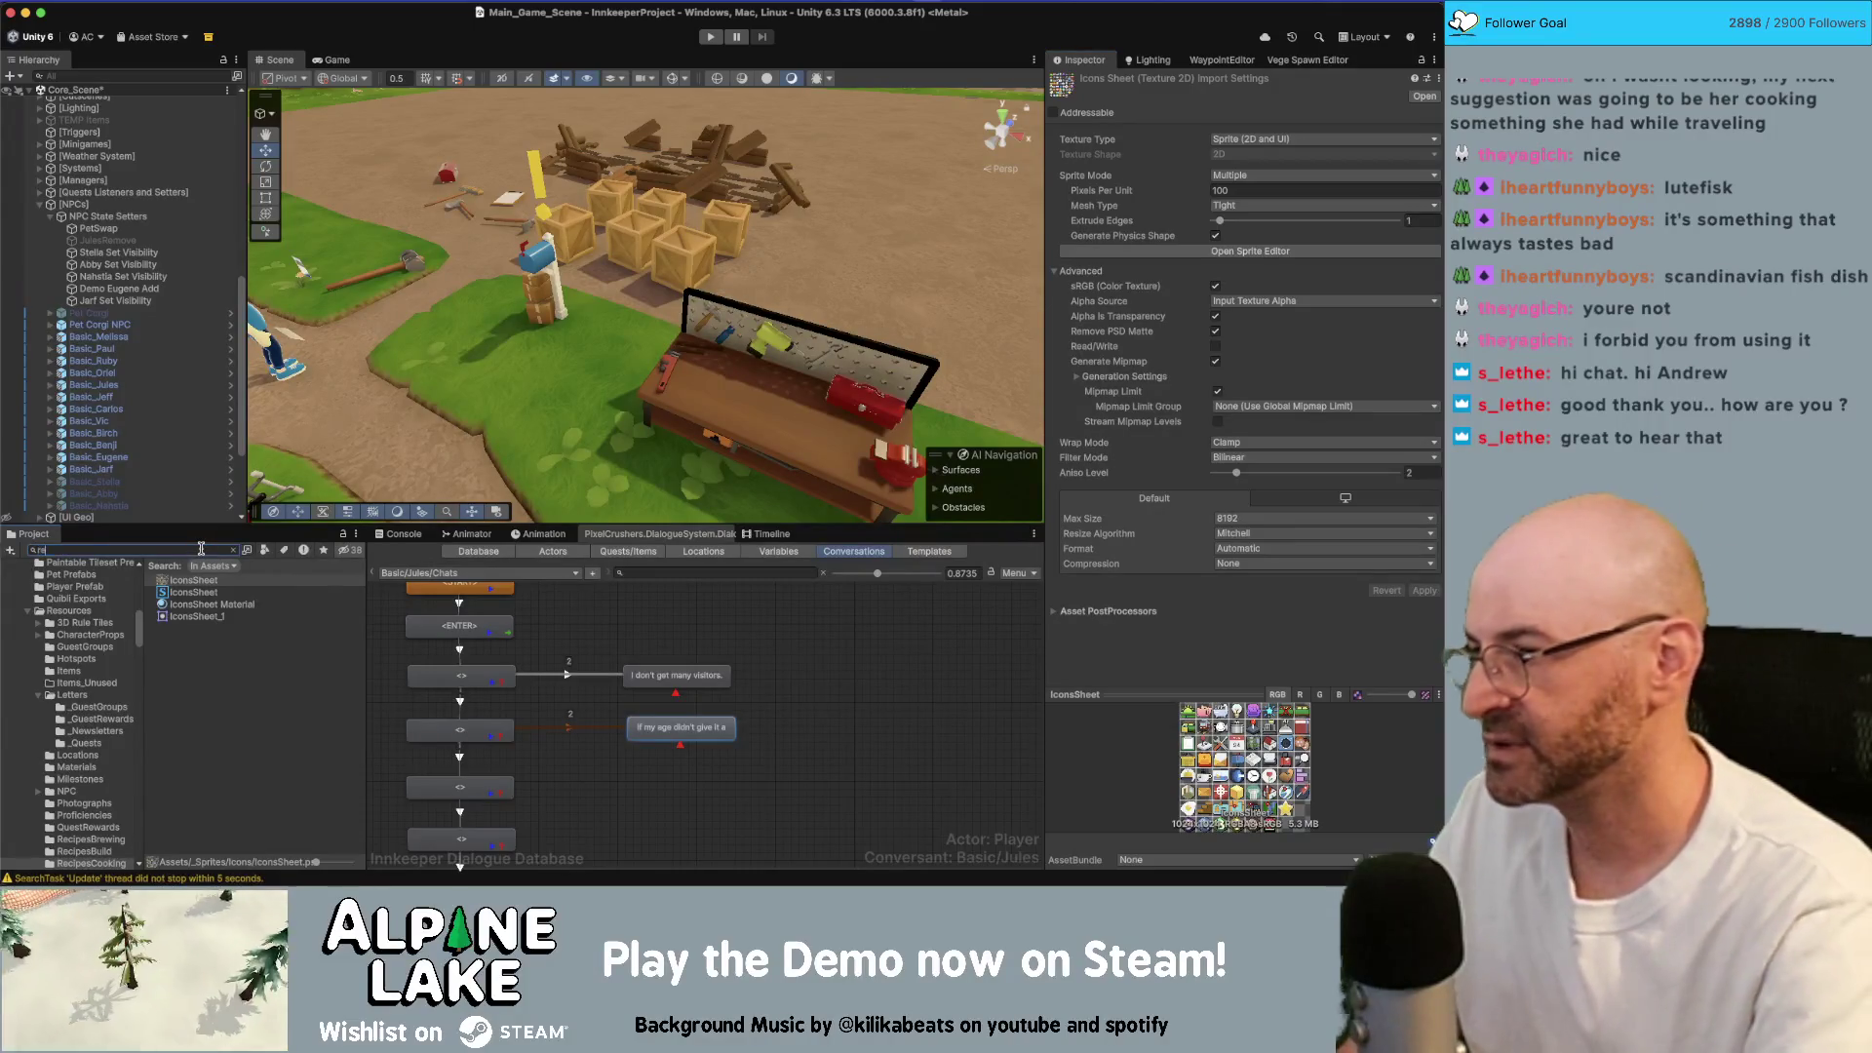
pyautogui.scroll(-15, 259, 657)
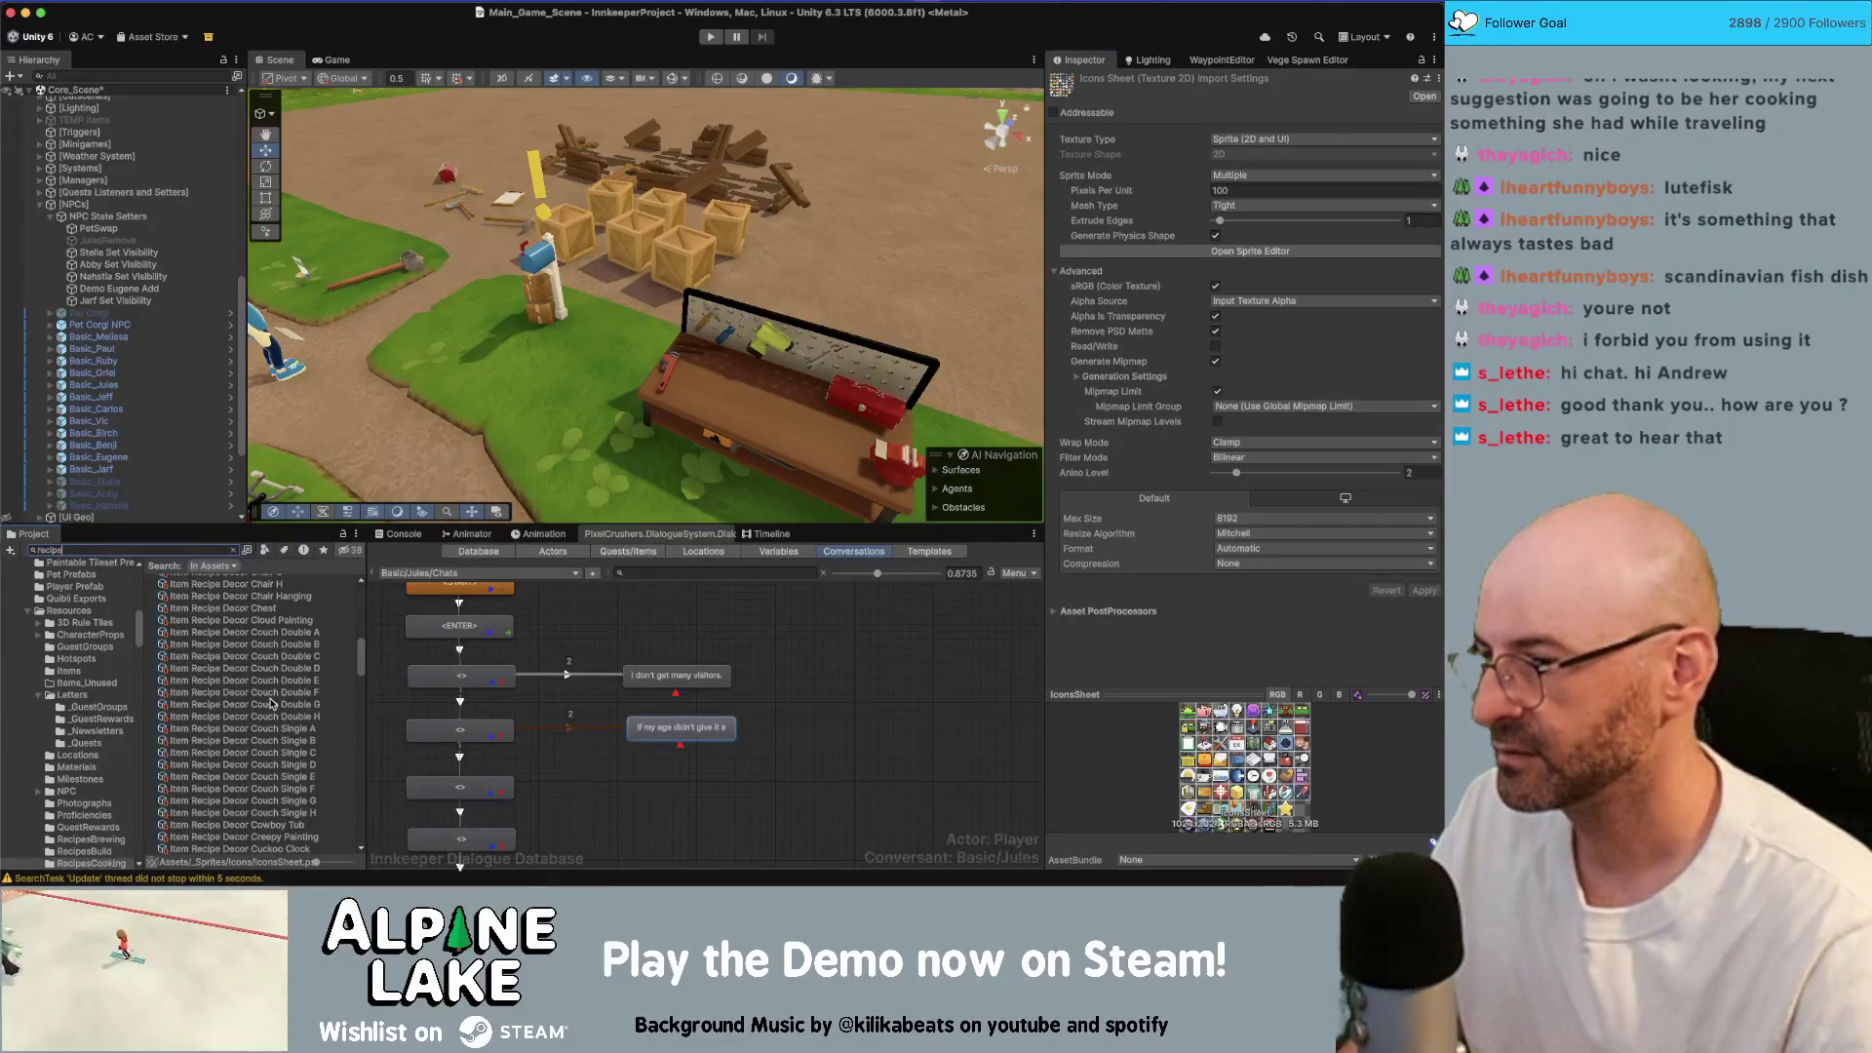
pyautogui.click(261, 667)
pyautogui.click(234, 550)
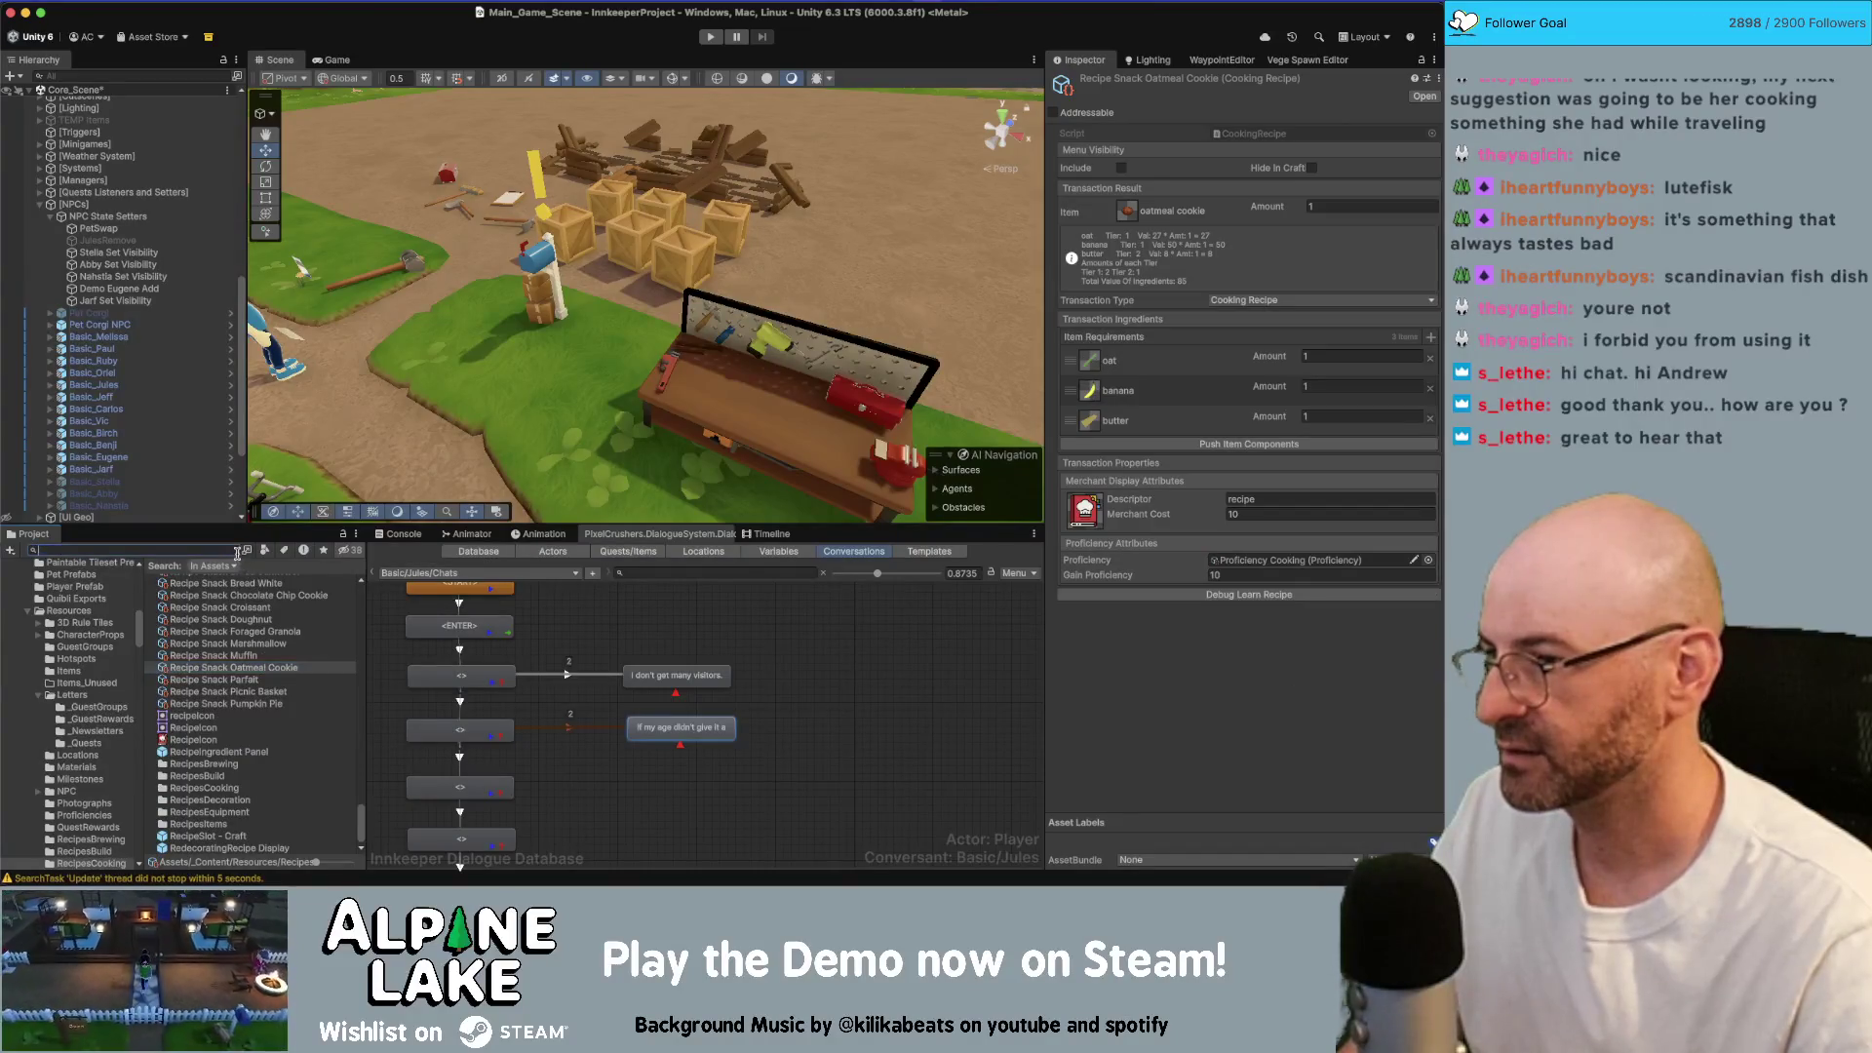
pyautogui.press('super+a')
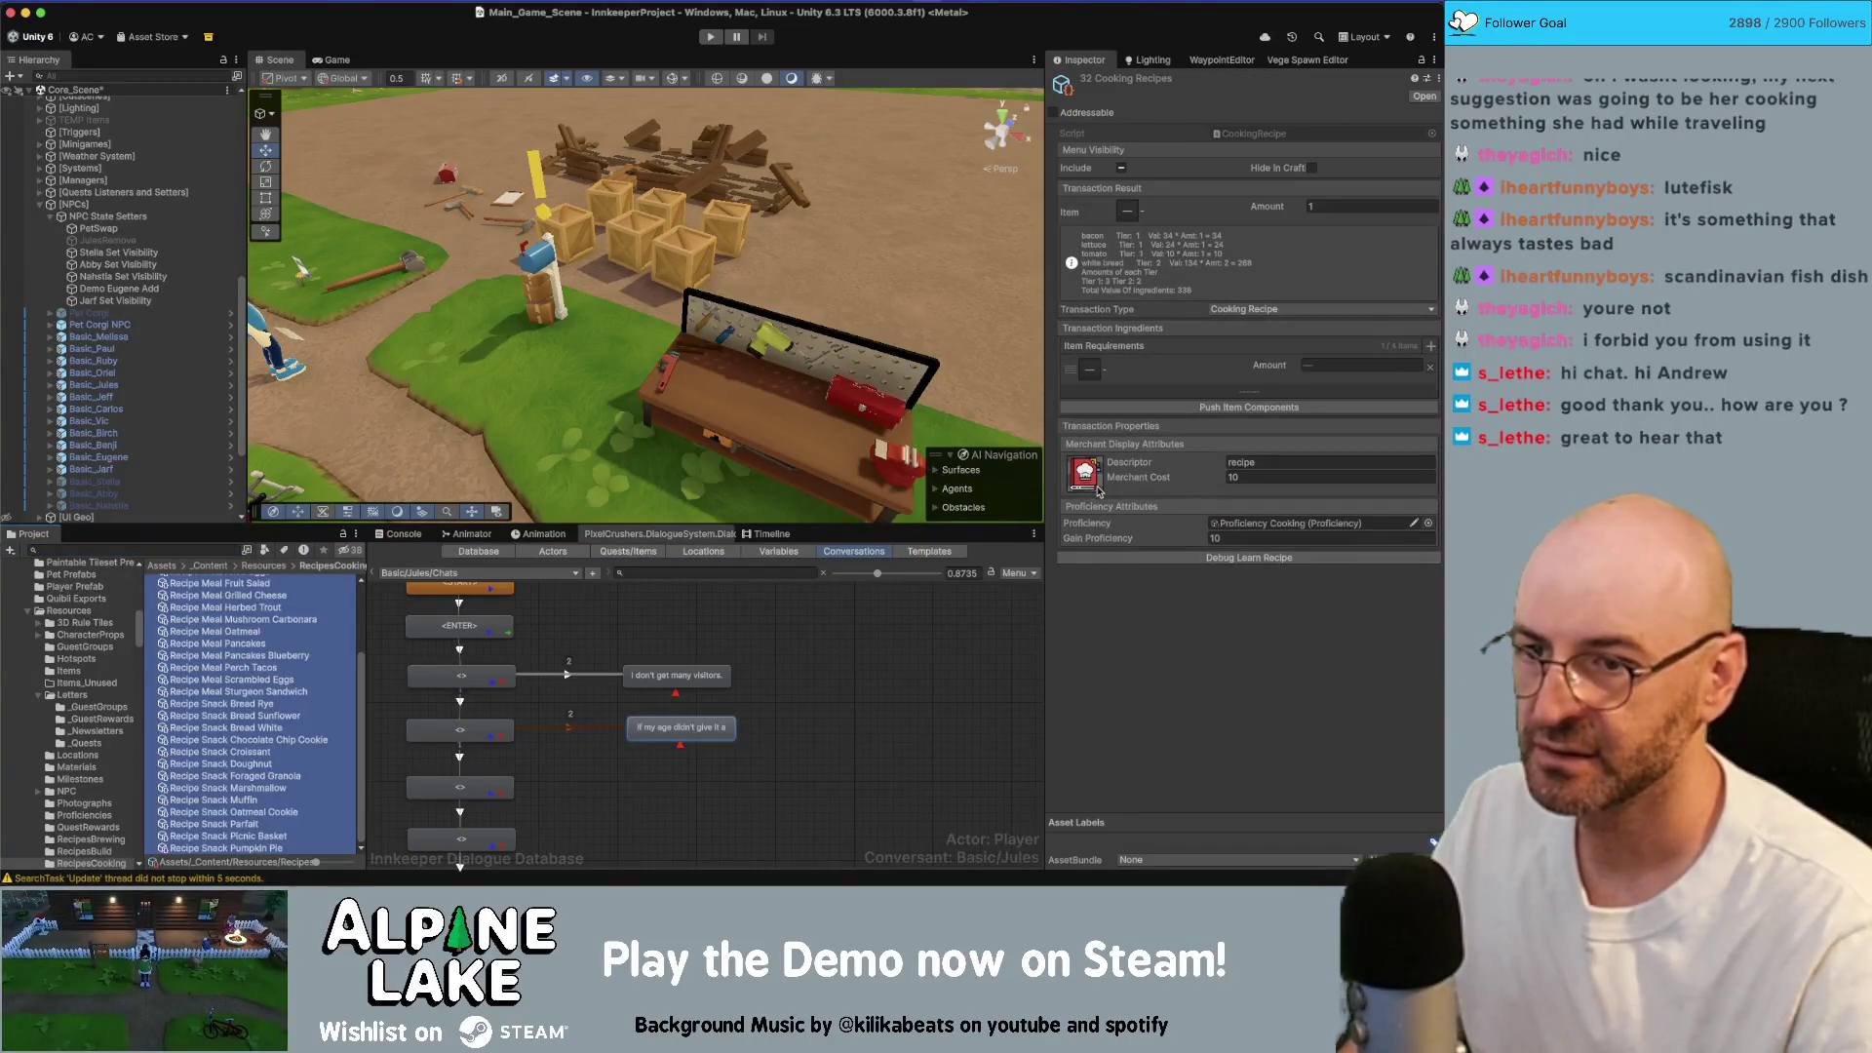
pyautogui.click(1098, 490)
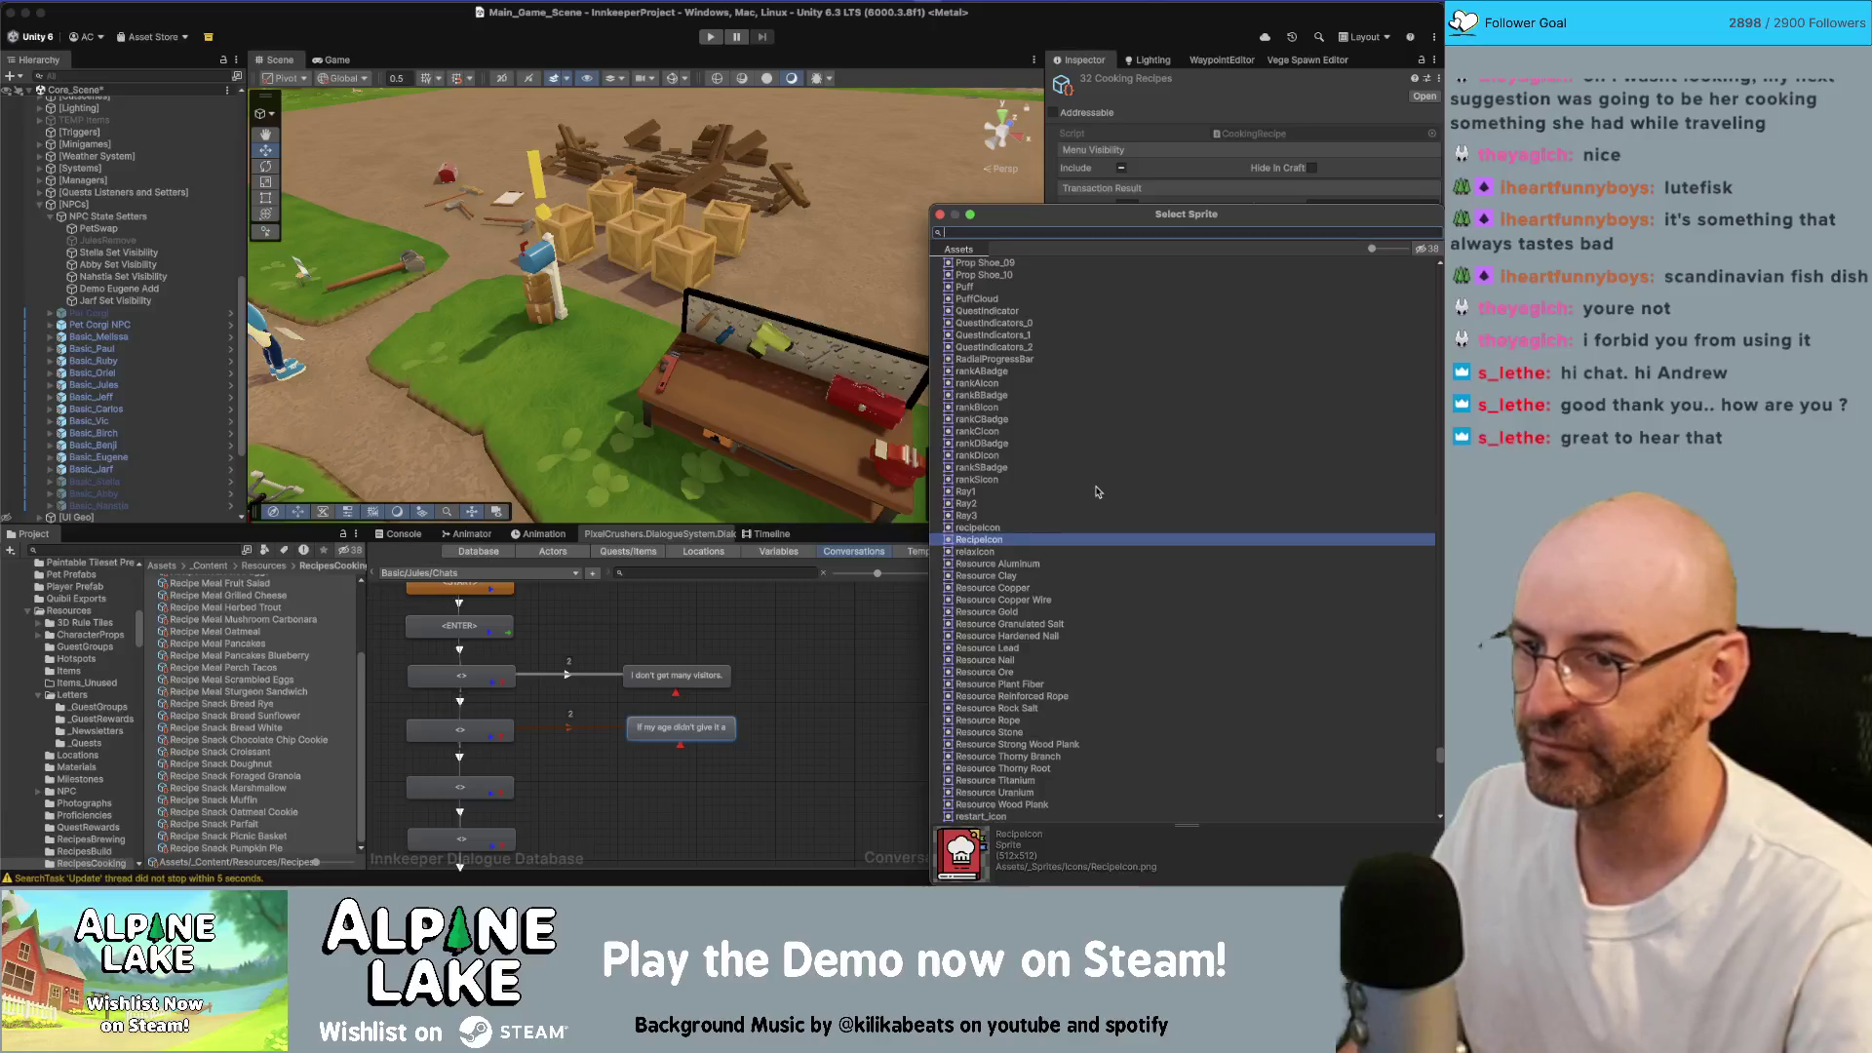
pyautogui.press('Up')
pyautogui.press('Return')
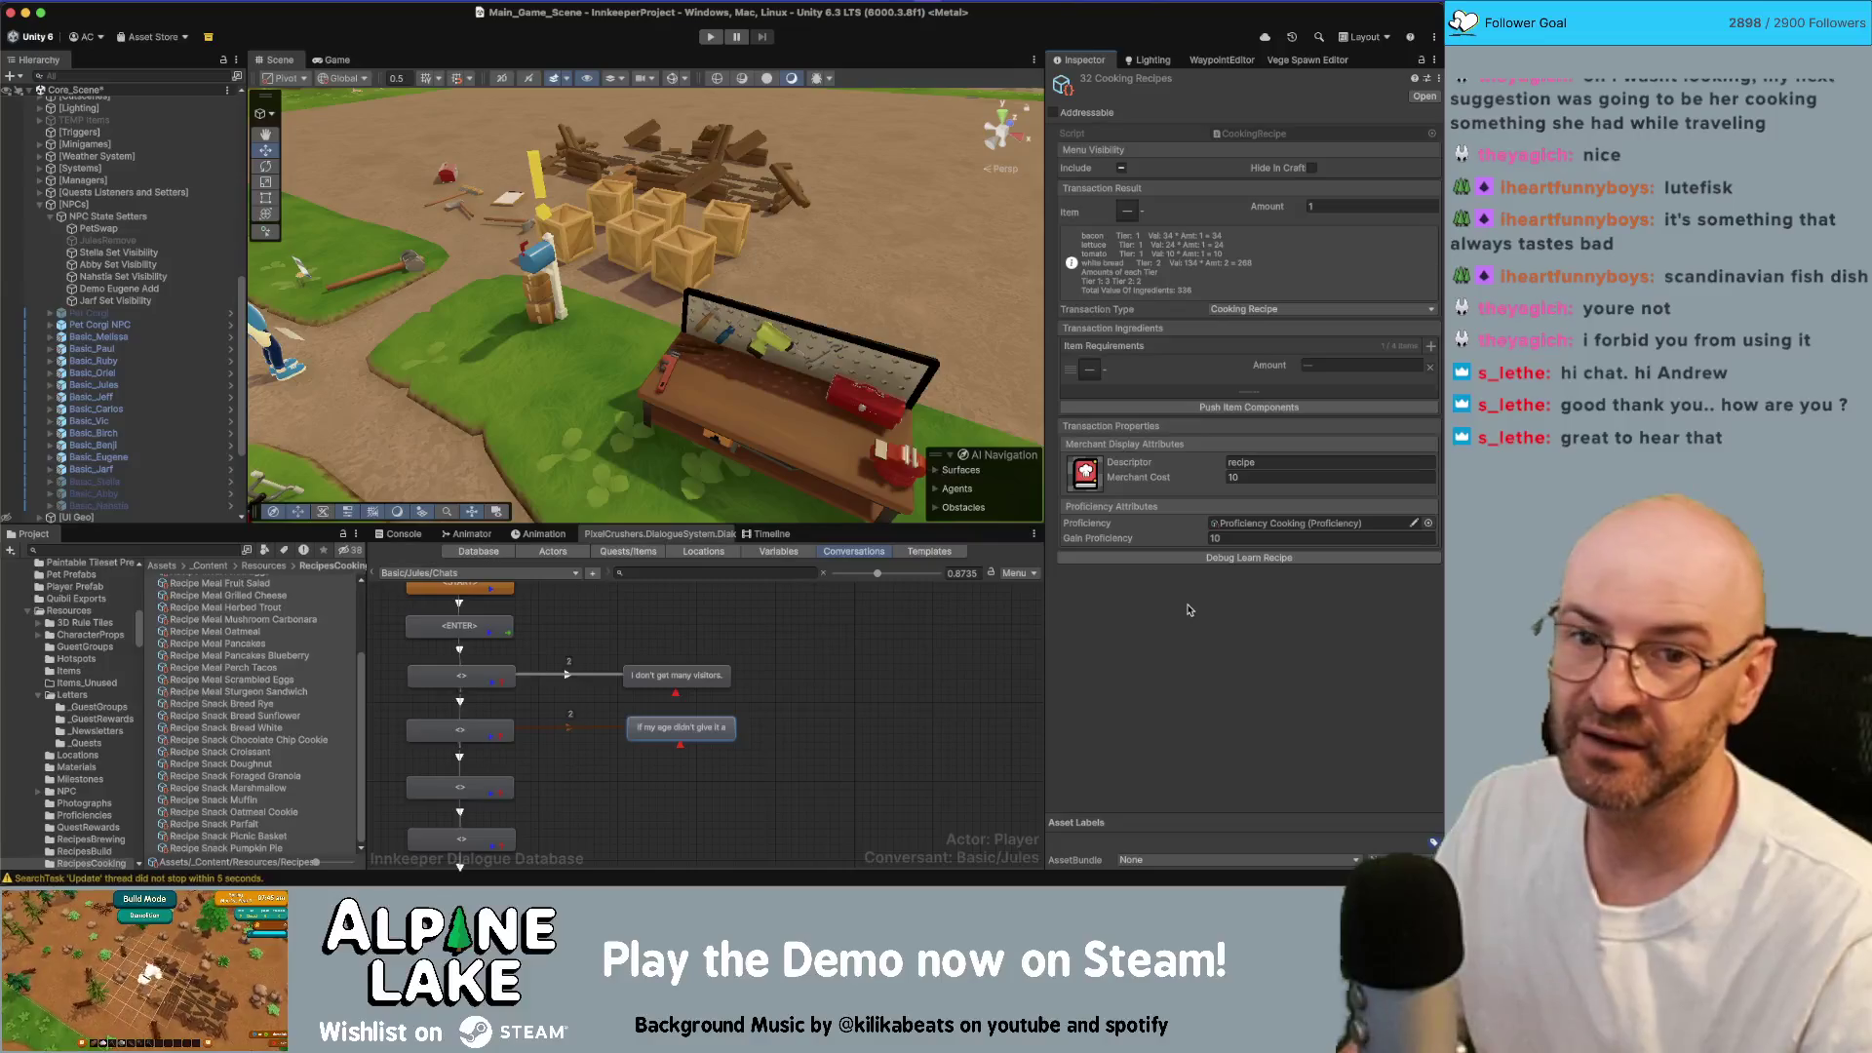
pyautogui.press('super+Tab')
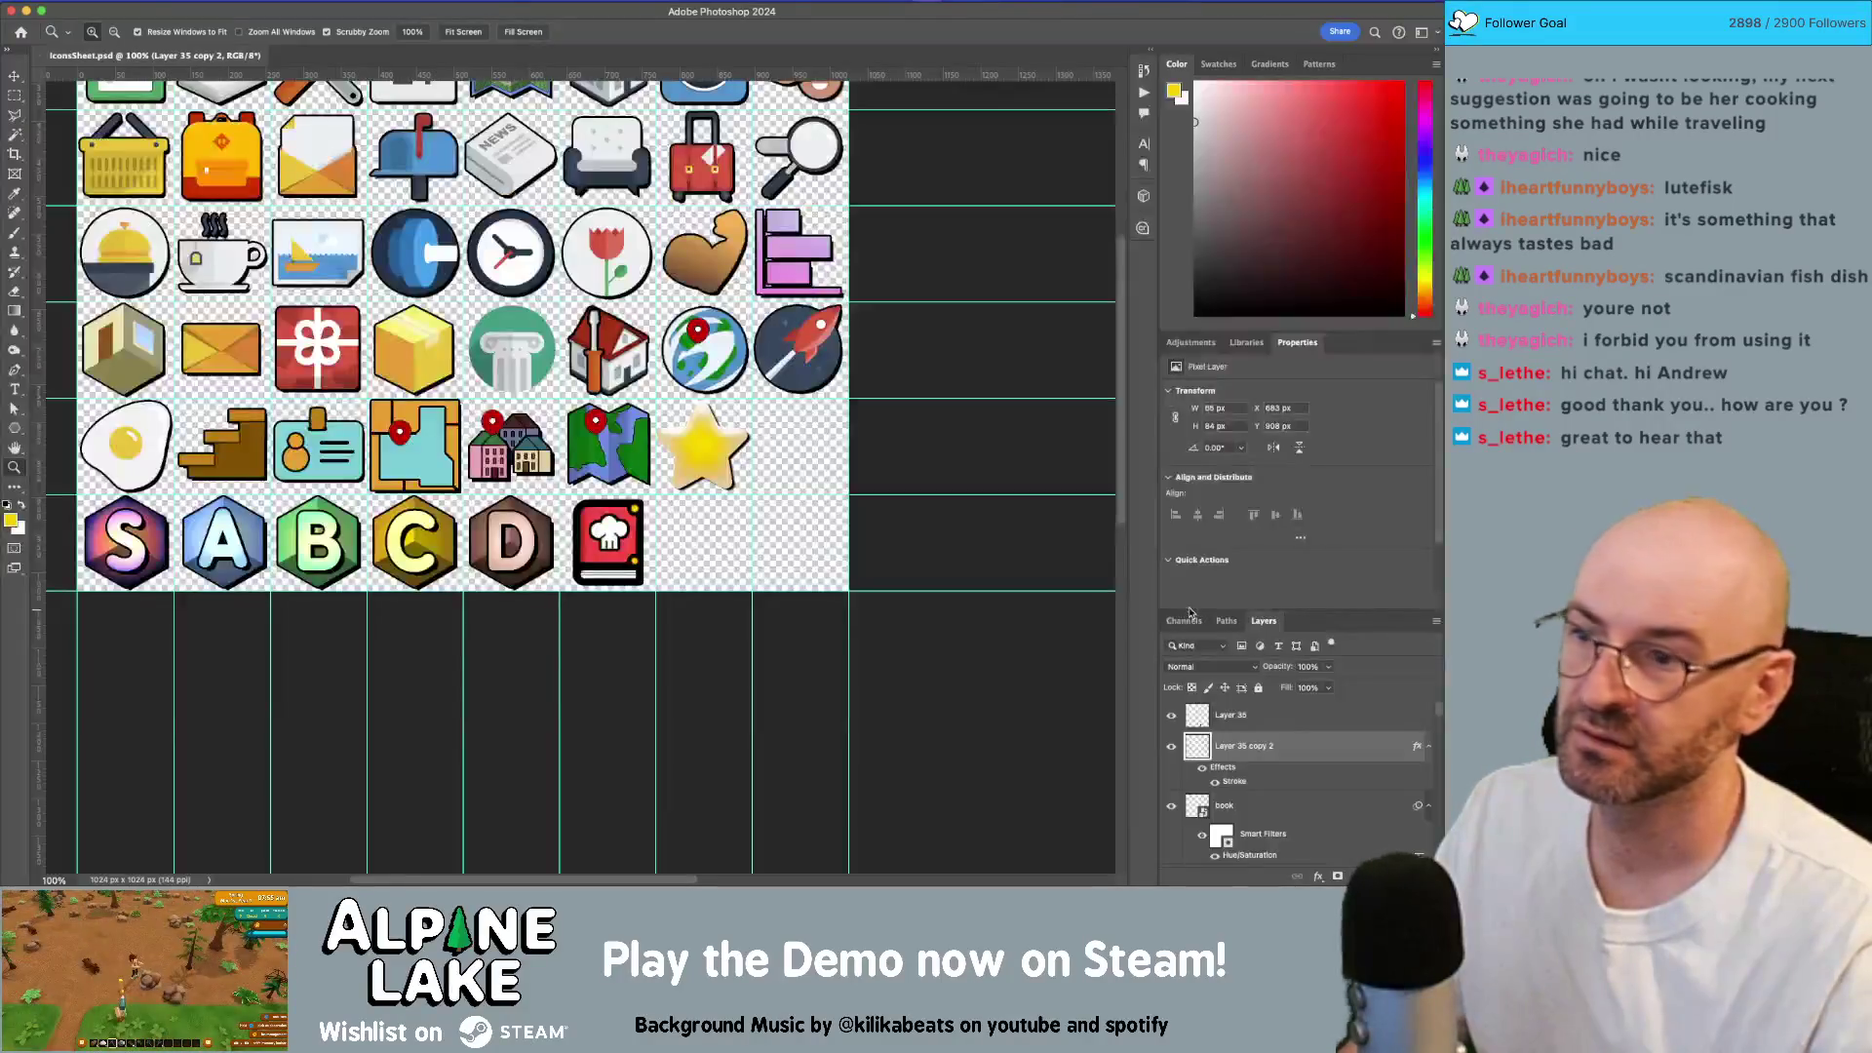
# Step: Zoom in and Alt-drag a copy of the book layer into the empty slot to its right
pyautogui.scroll(3, 628, 542)
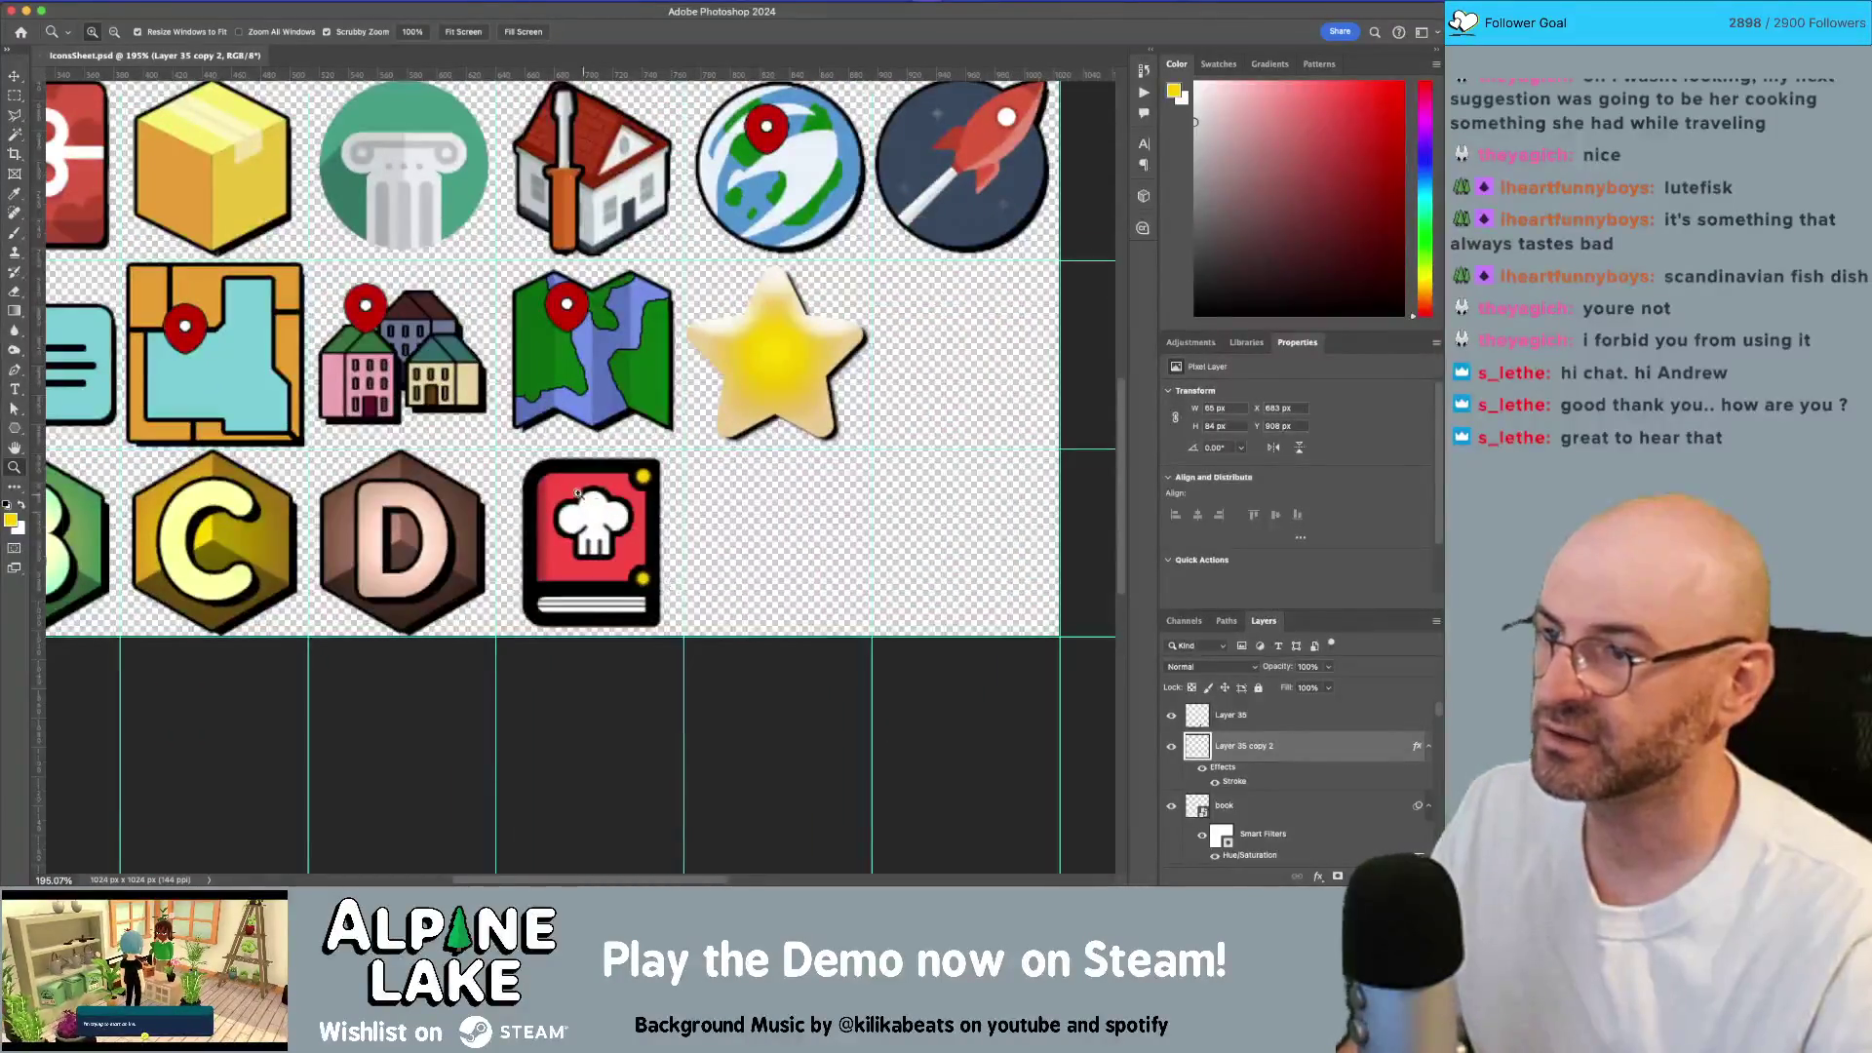
pyautogui.scroll(4, 624, 540)
pyautogui.scroll(1, 623, 538)
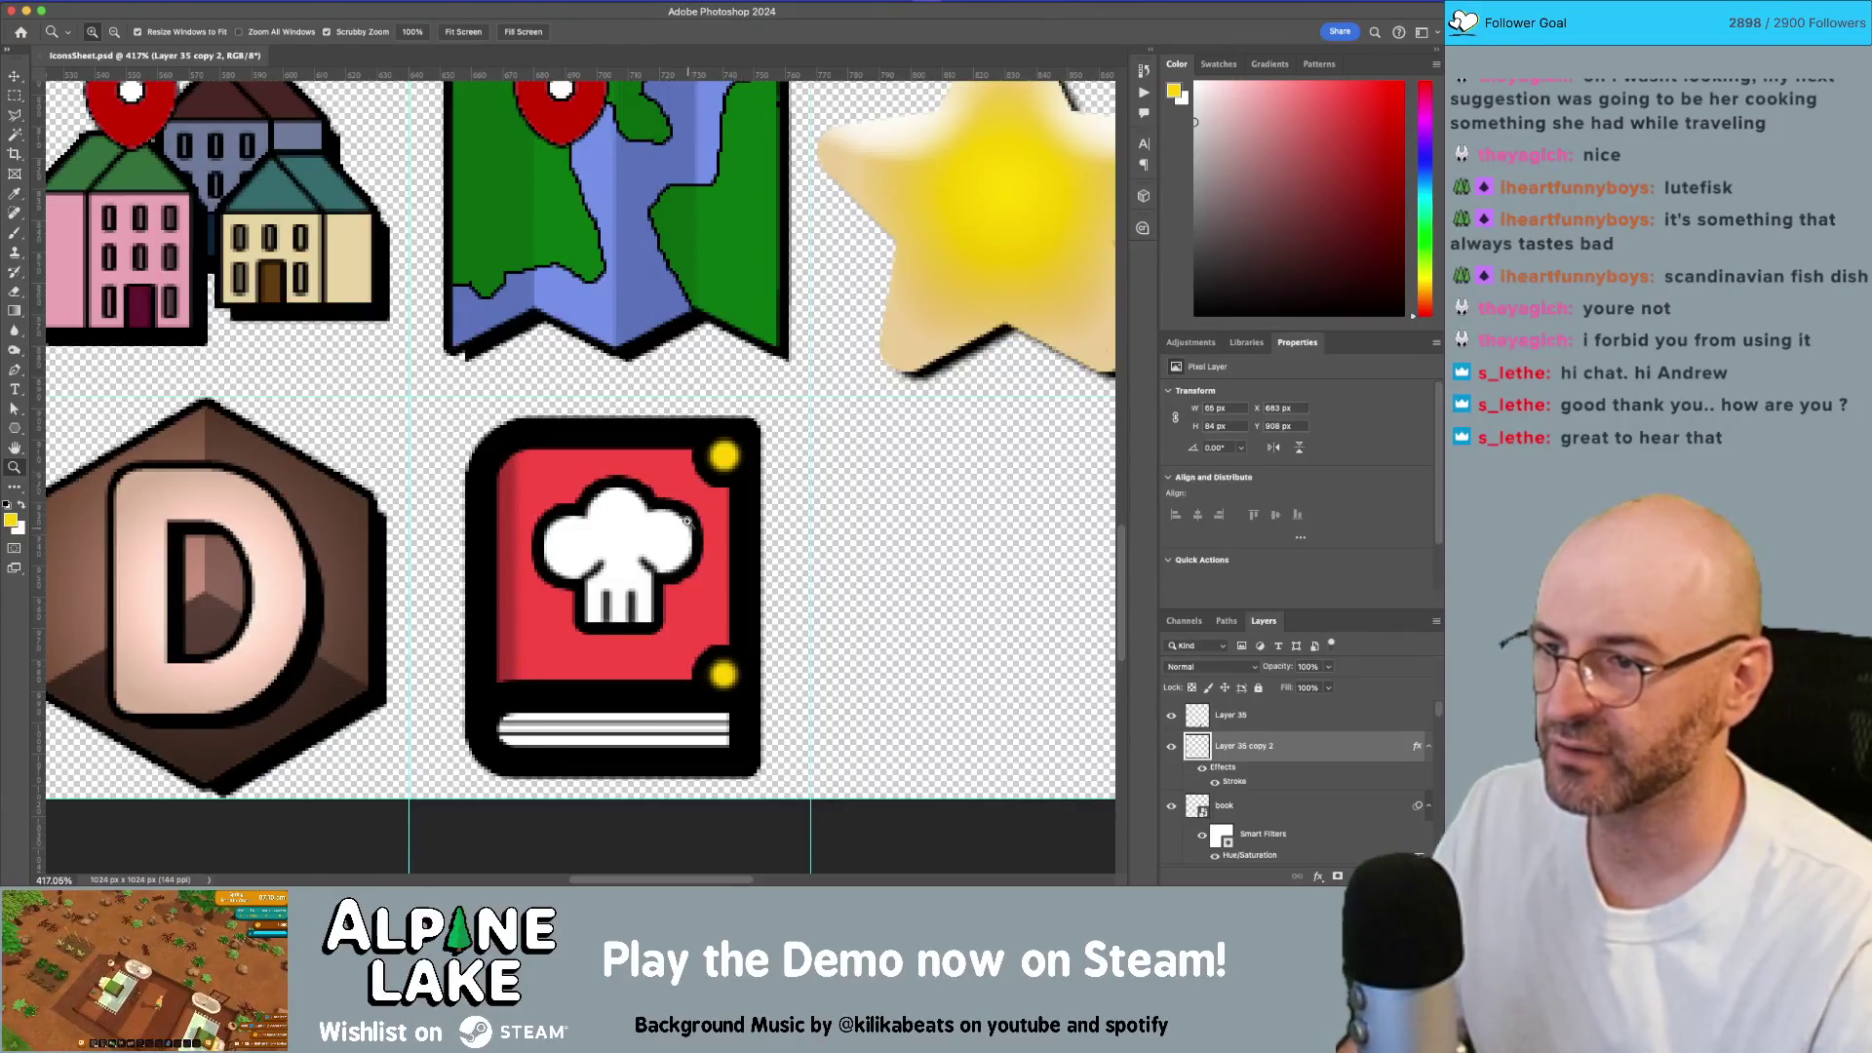
pyautogui.press('v')
pyautogui.click(1221, 804)
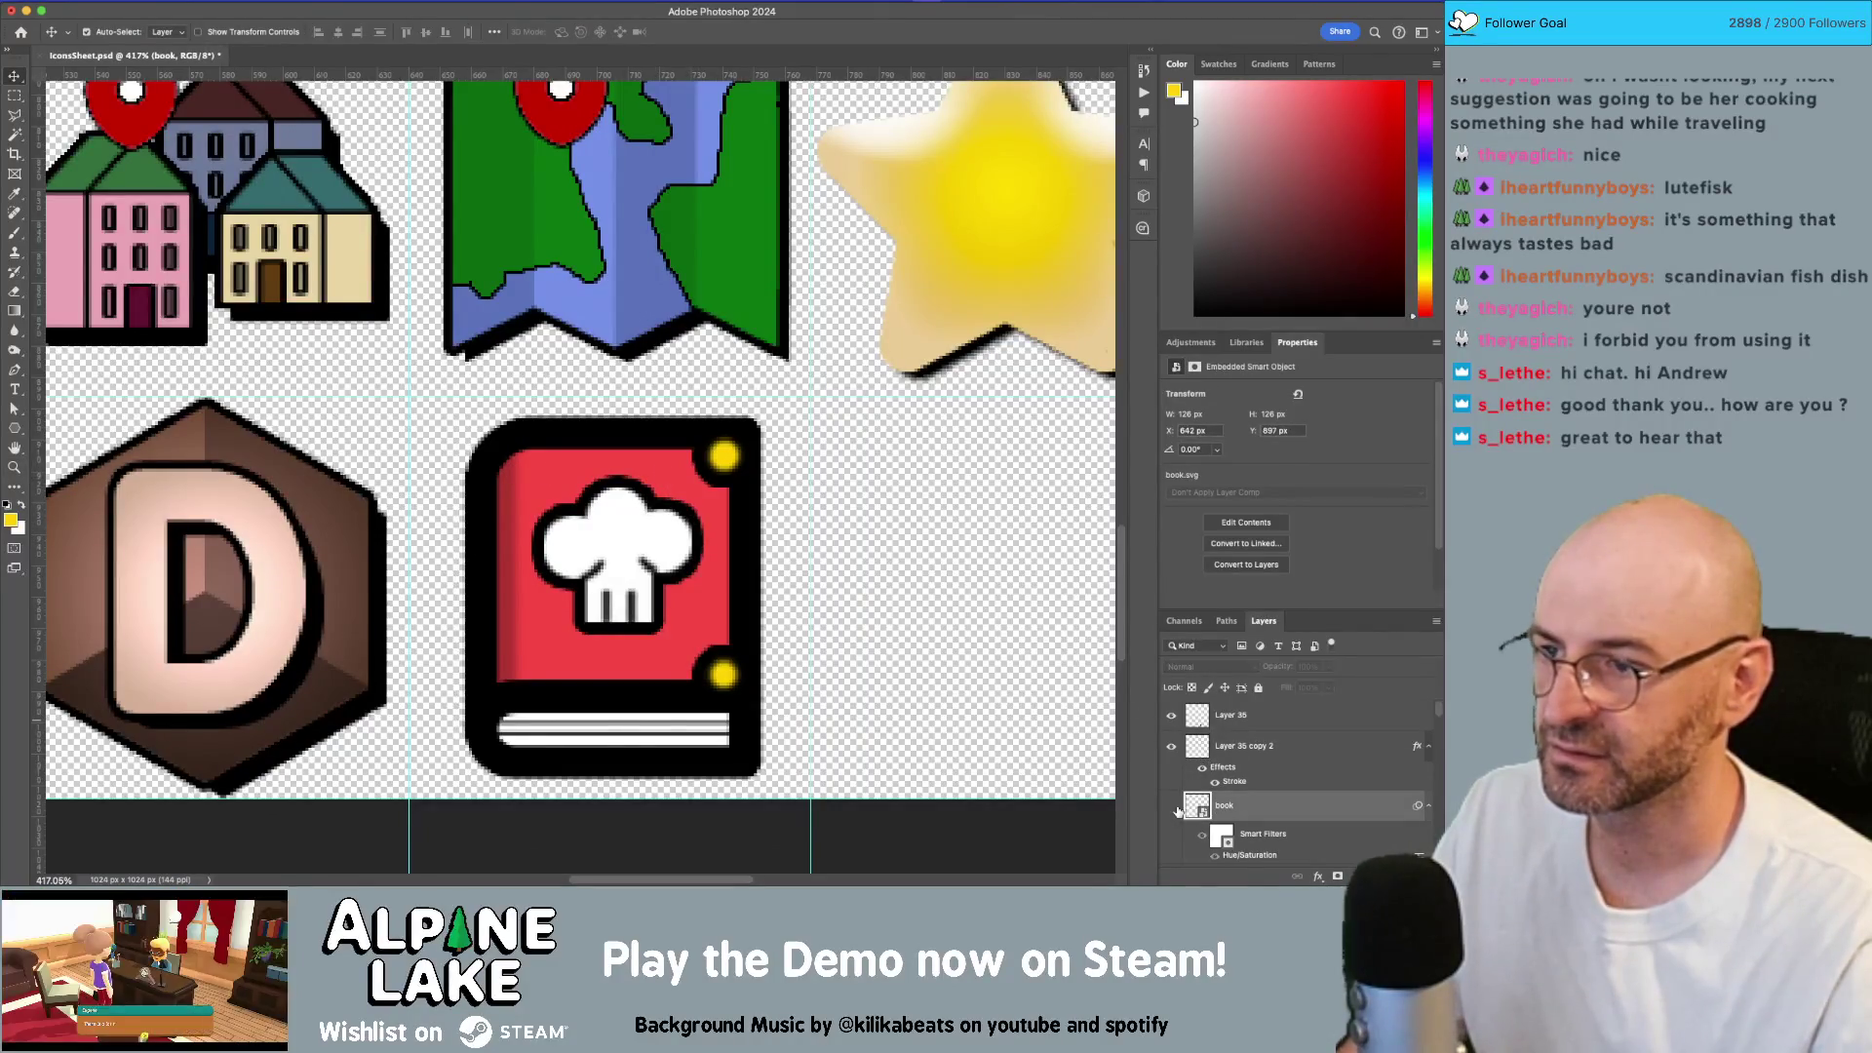
pyautogui.click(1173, 807)
pyautogui.moveTo(752, 573); pyautogui.dragTo(675, 563)
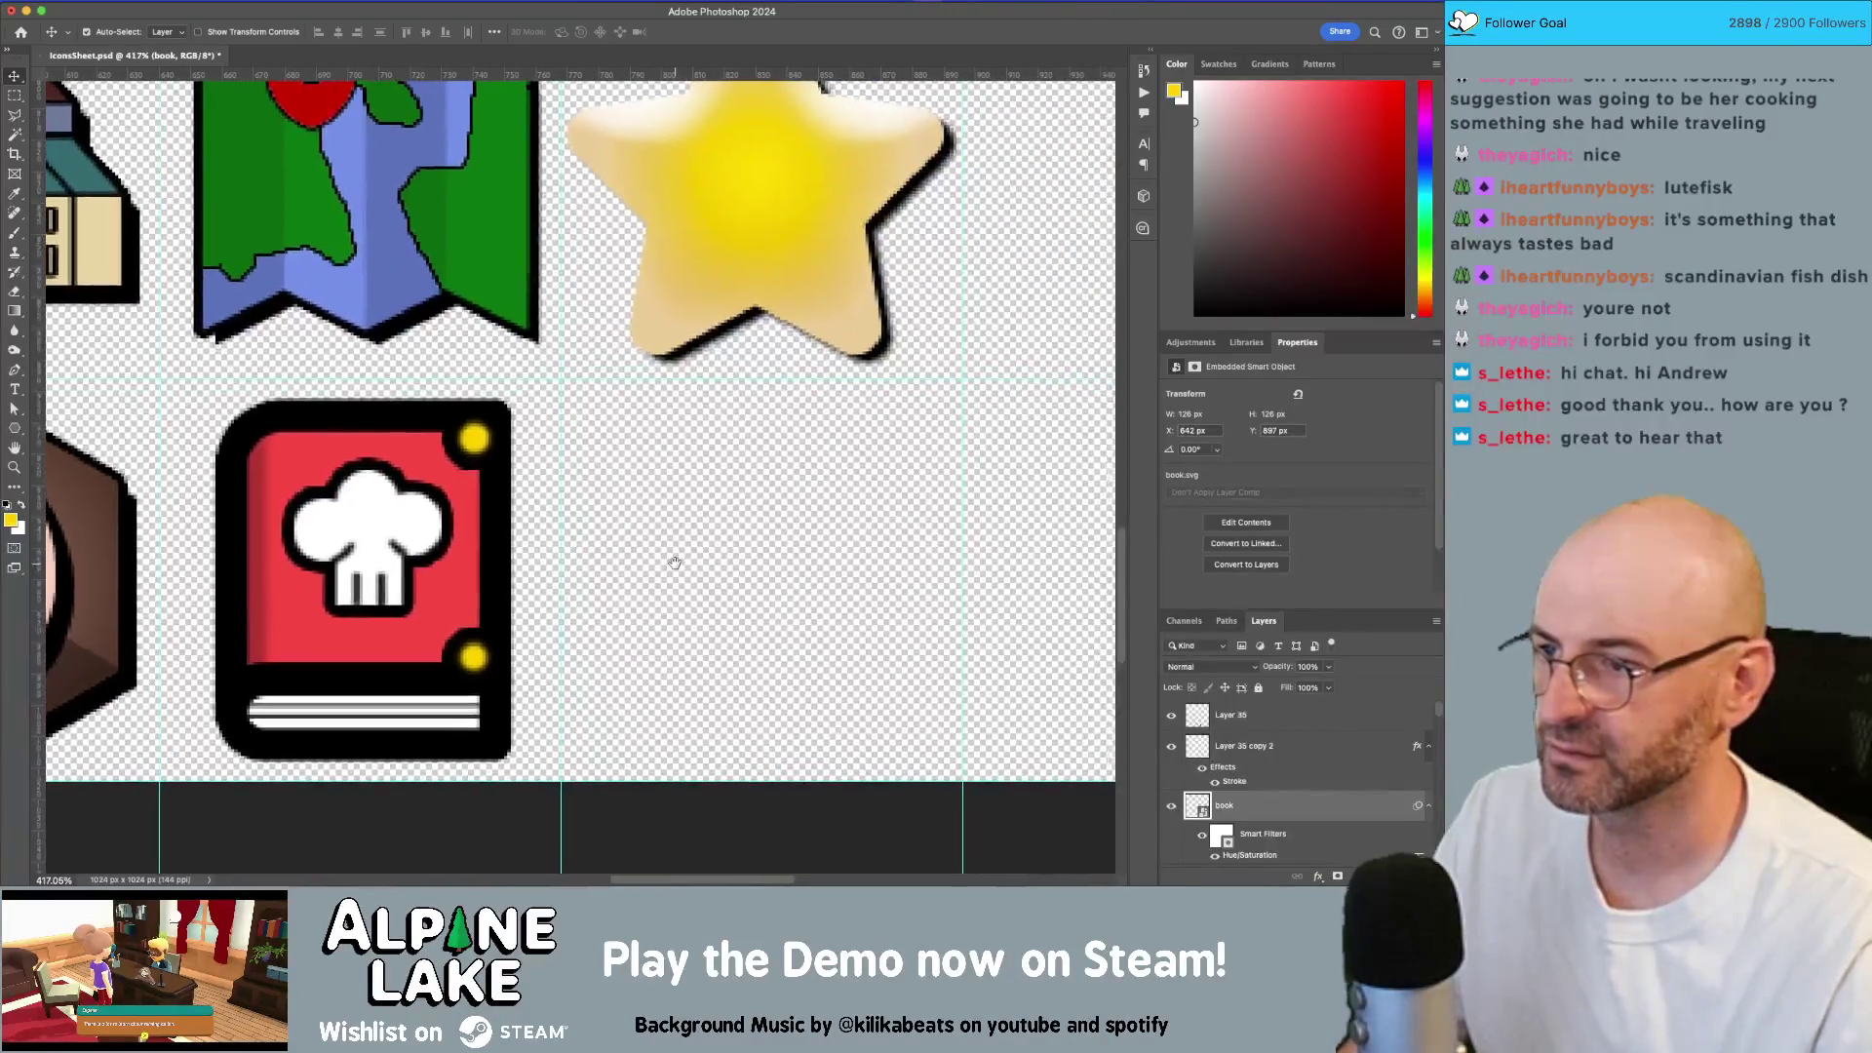
pyautogui.moveTo(492, 517)
pyautogui.mouseDown()
pyautogui.moveTo(869, 501)
pyautogui.moveTo(856, 532)
pyautogui.moveTo(874, 531)
pyautogui.mouseUp()
pyautogui.hscroll(2, 693, 510)
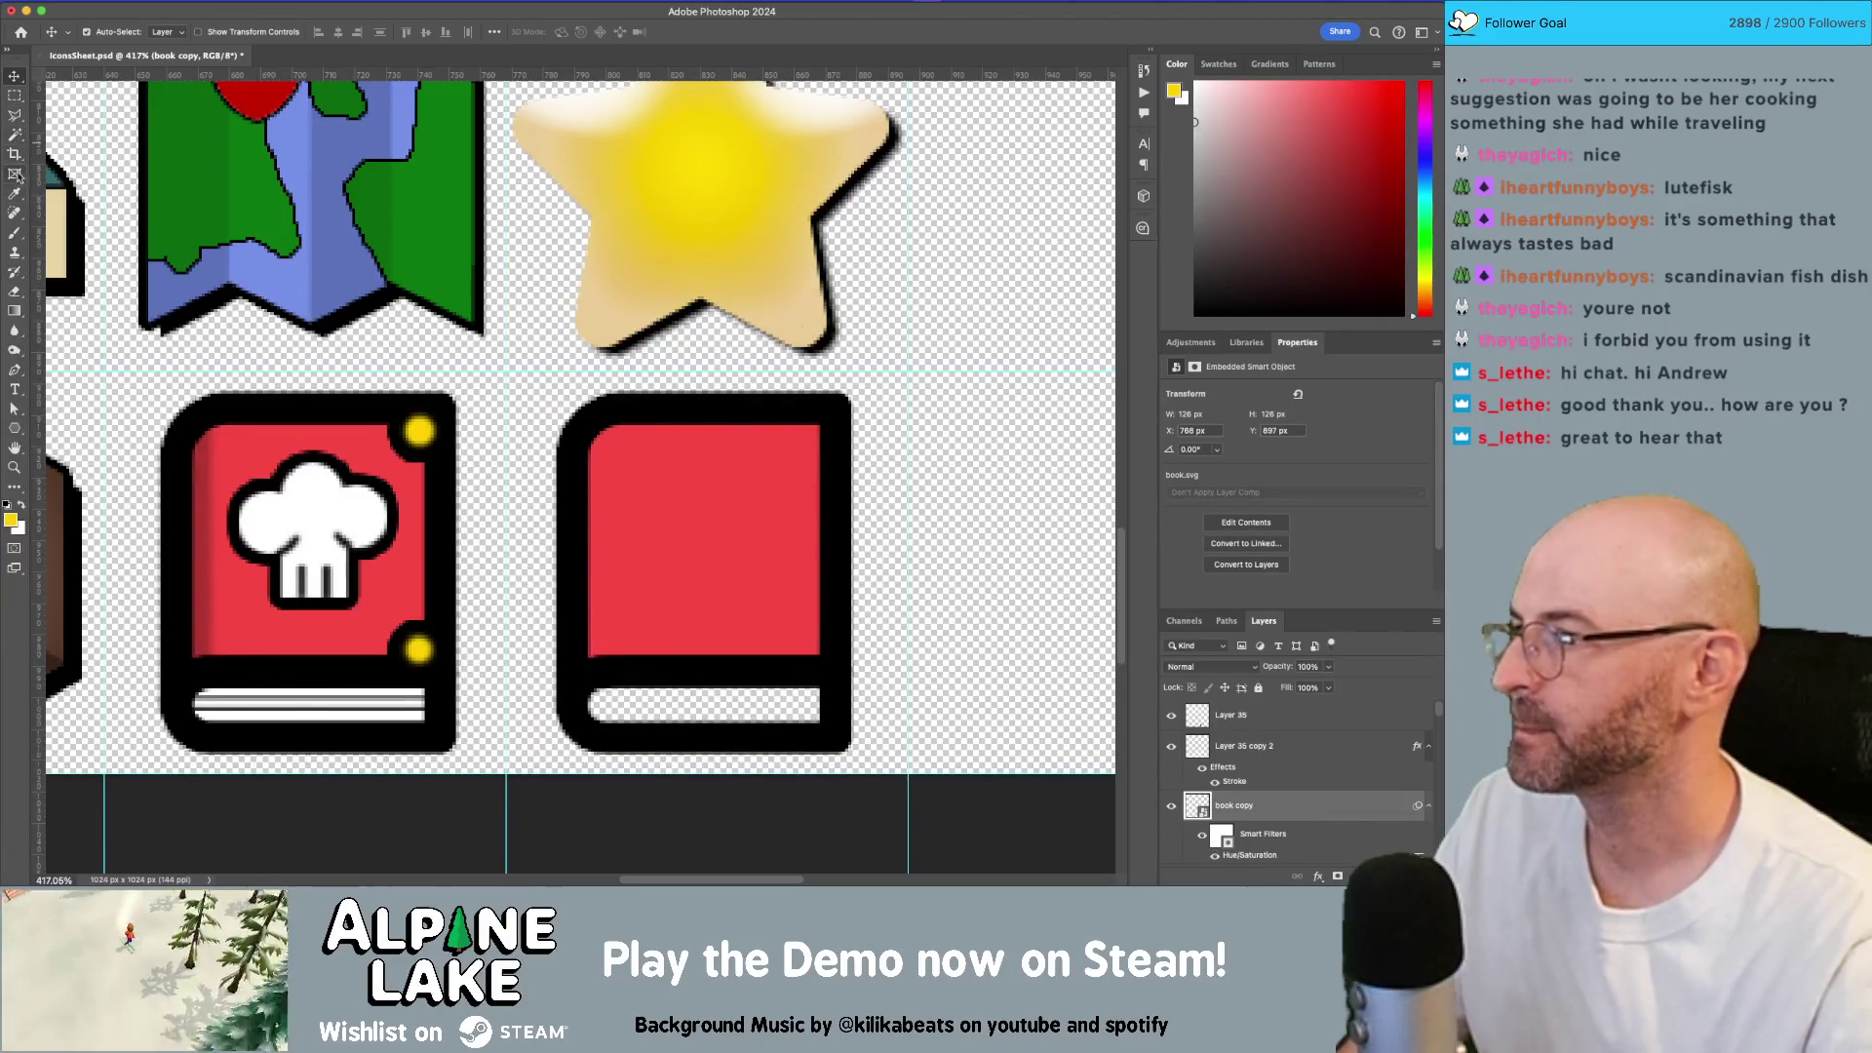
# Step: Draw a yellow rounded rectangle over the copied book's cover
pyautogui.click(15, 310)
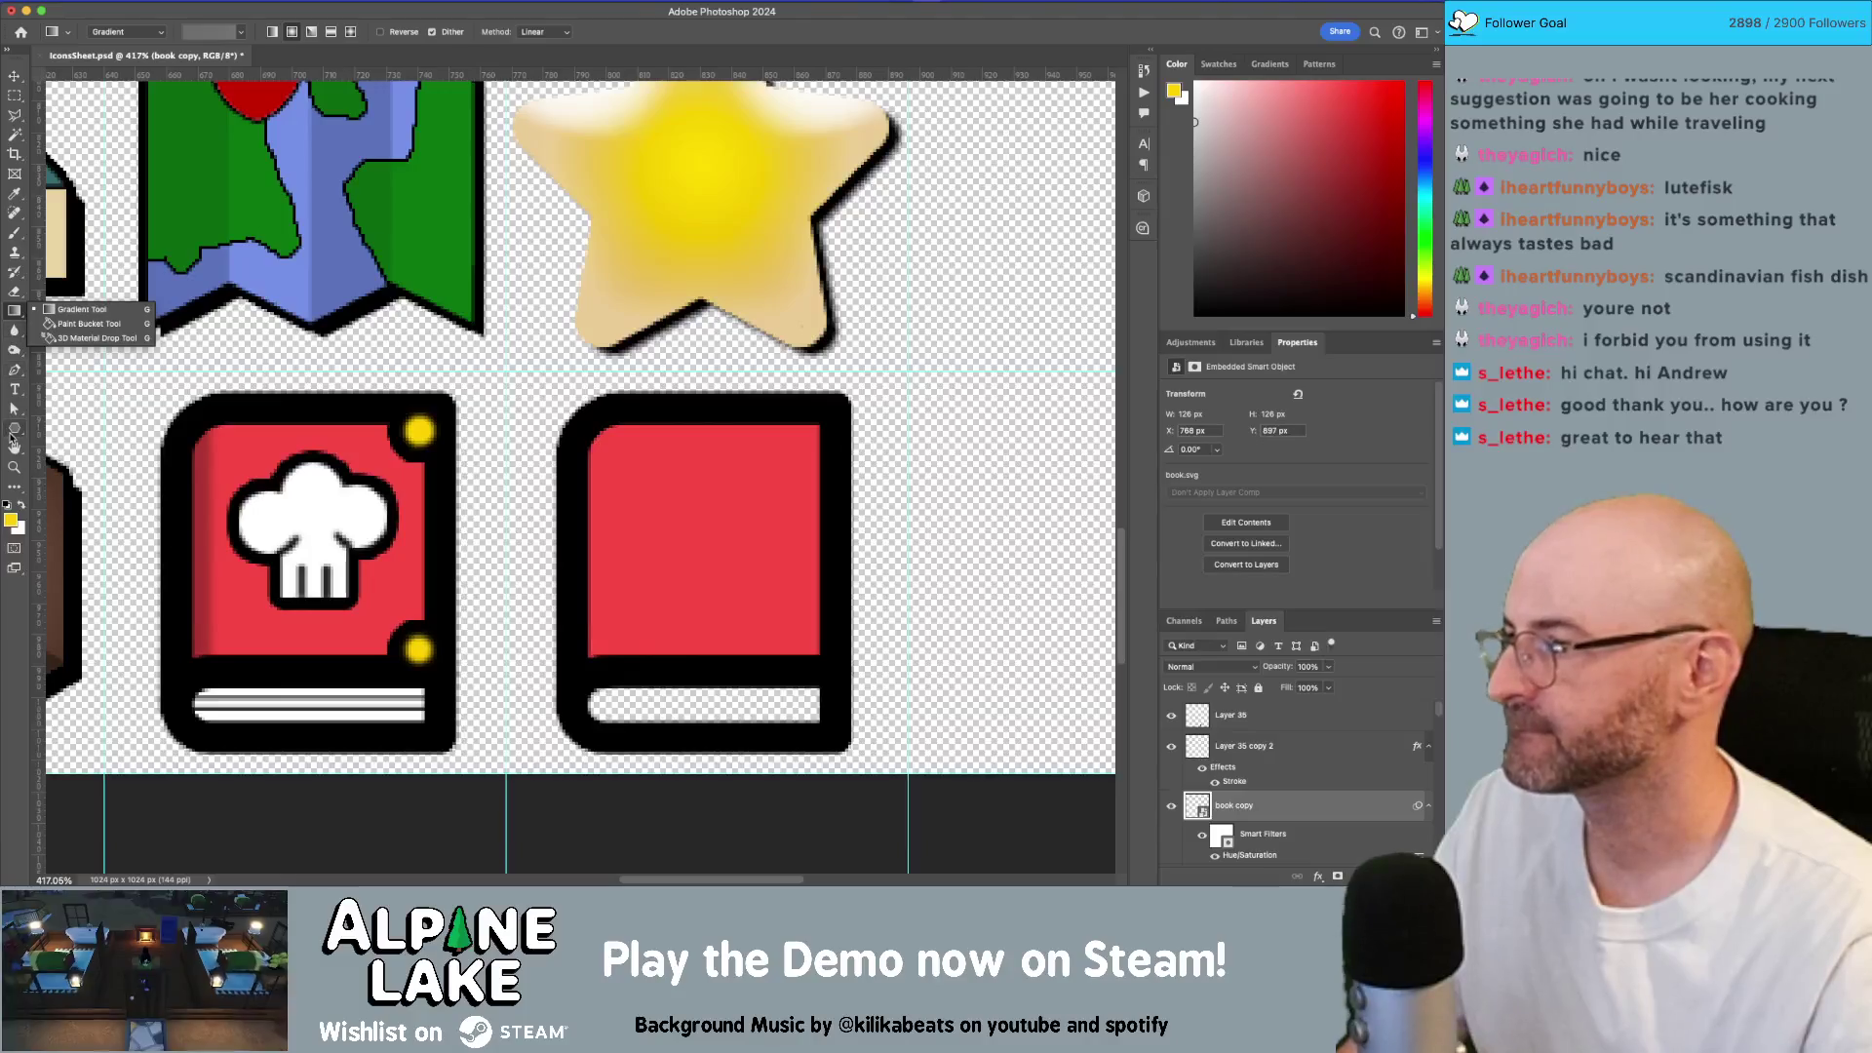
pyautogui.click(14, 429)
pyautogui.click(53, 437)
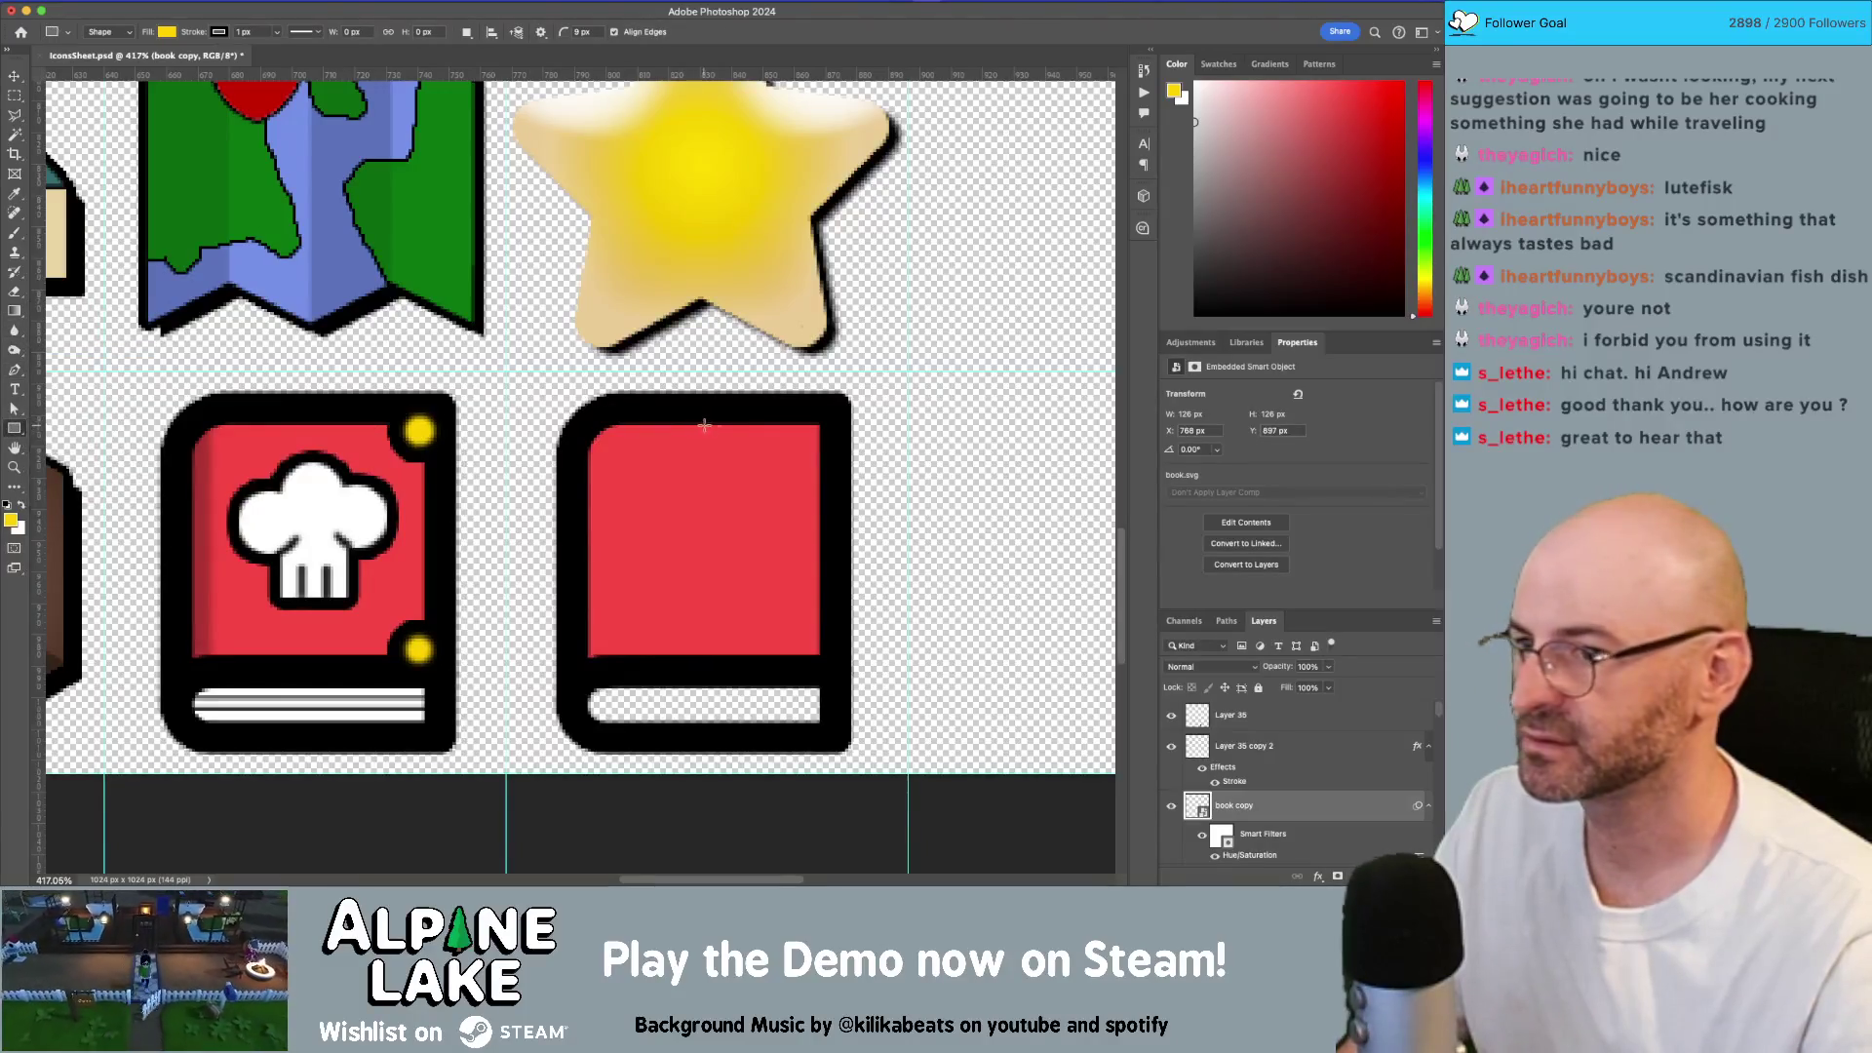
pyautogui.moveTo(829, 414)
pyautogui.mouseDown()
pyautogui.moveTo(795, 430)
pyautogui.moveTo(711, 551)
pyautogui.moveTo(782, 483)
pyautogui.mouseUp()
pyautogui.hotkey('ctrl', 'z')
pyautogui.moveTo(899, 284)
pyautogui.mouseDown()
pyautogui.moveTo(783, 497)
pyautogui.moveTo(827, 546)
pyautogui.moveTo(762, 547)
pyautogui.moveTo(771, 522)
pyautogui.moveTo(771, 573)
pyautogui.moveTo(774, 511)
pyautogui.moveTo(573, 741)
pyautogui.mouseUp()
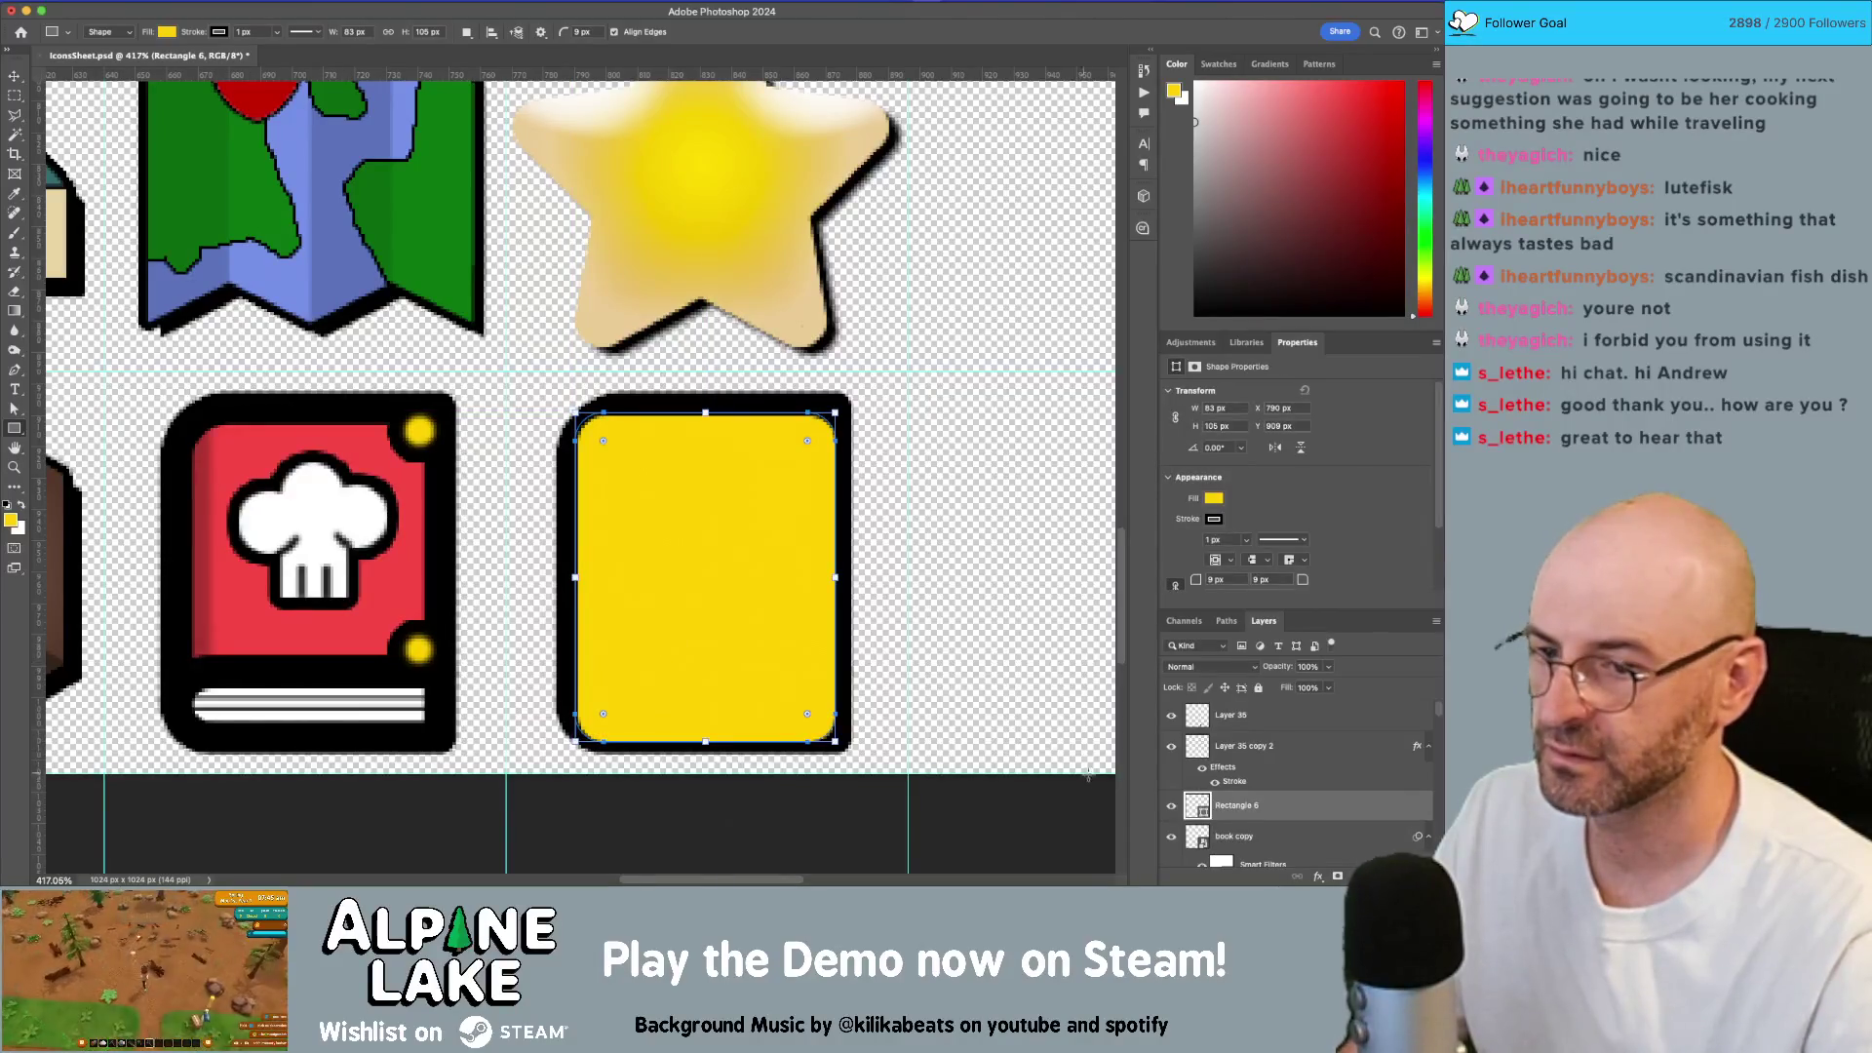
# Step: Hide the copied book and give the yellow rectangle a 3 px black outline
pyautogui.press('v')
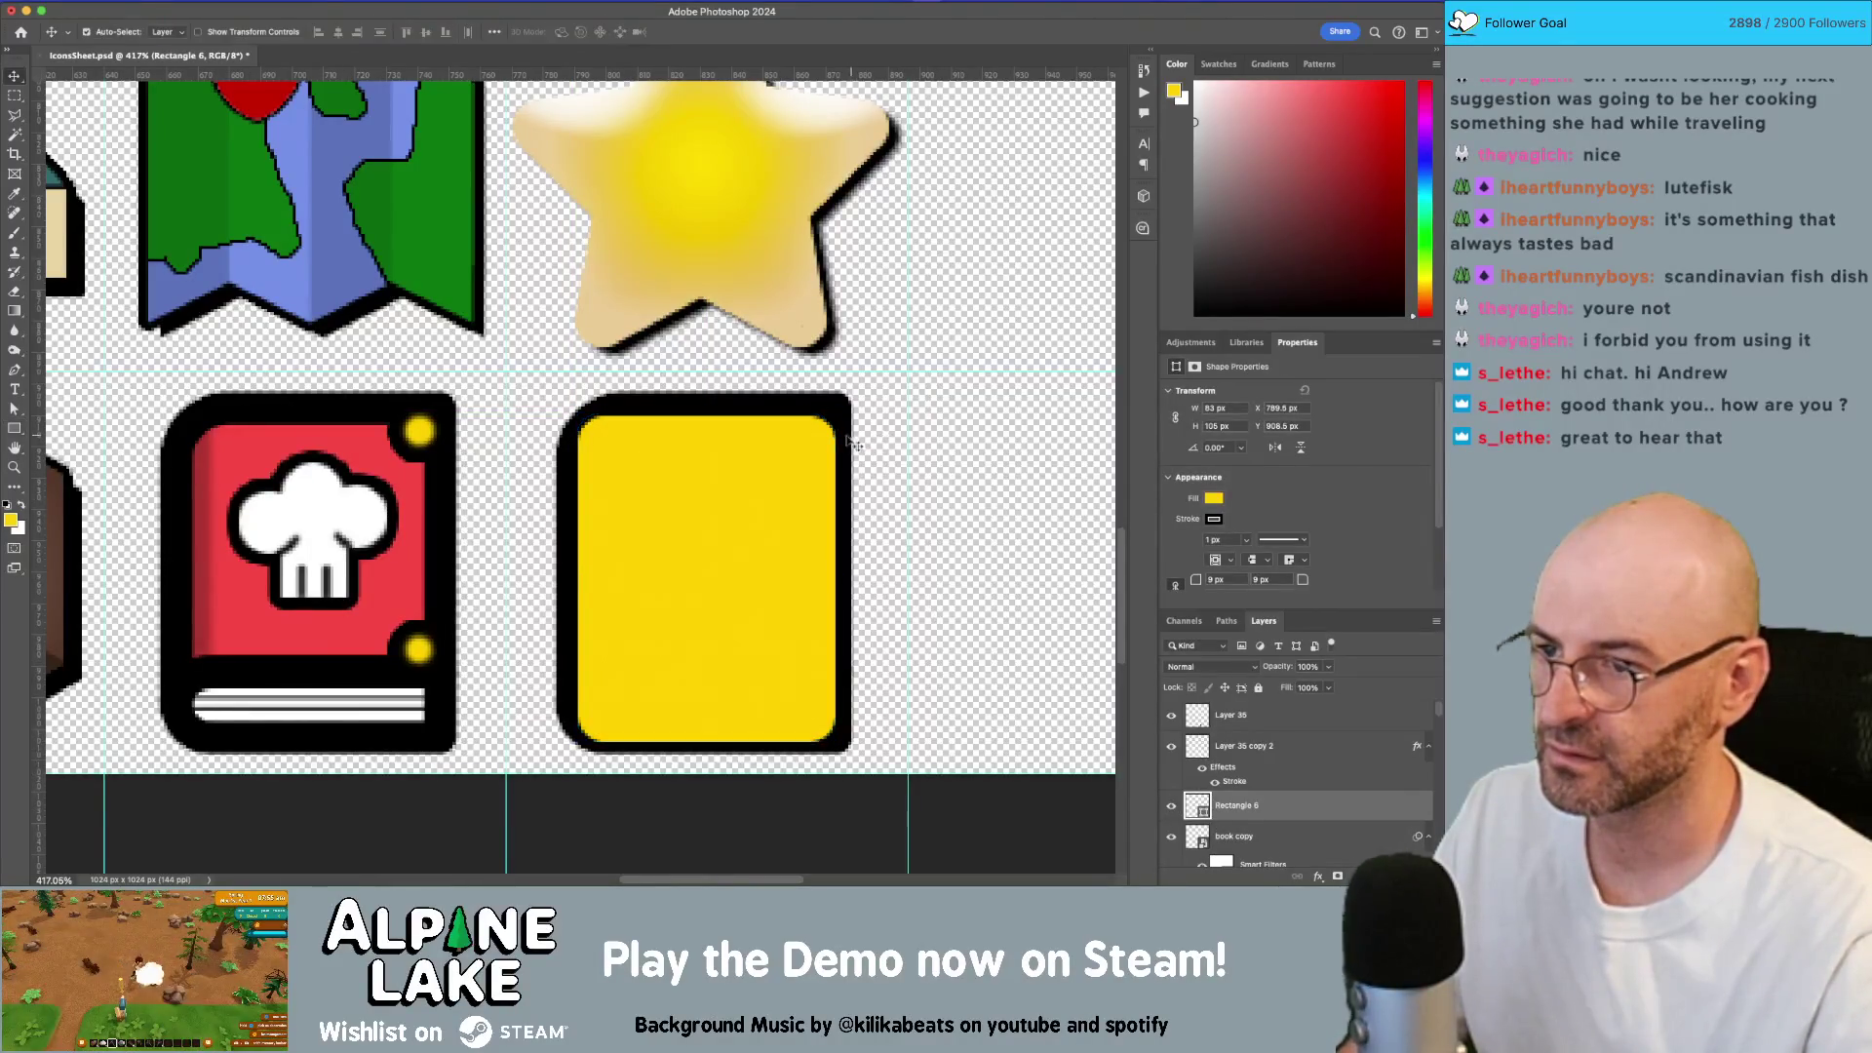
pyautogui.click(851, 414)
pyautogui.click(1172, 810)
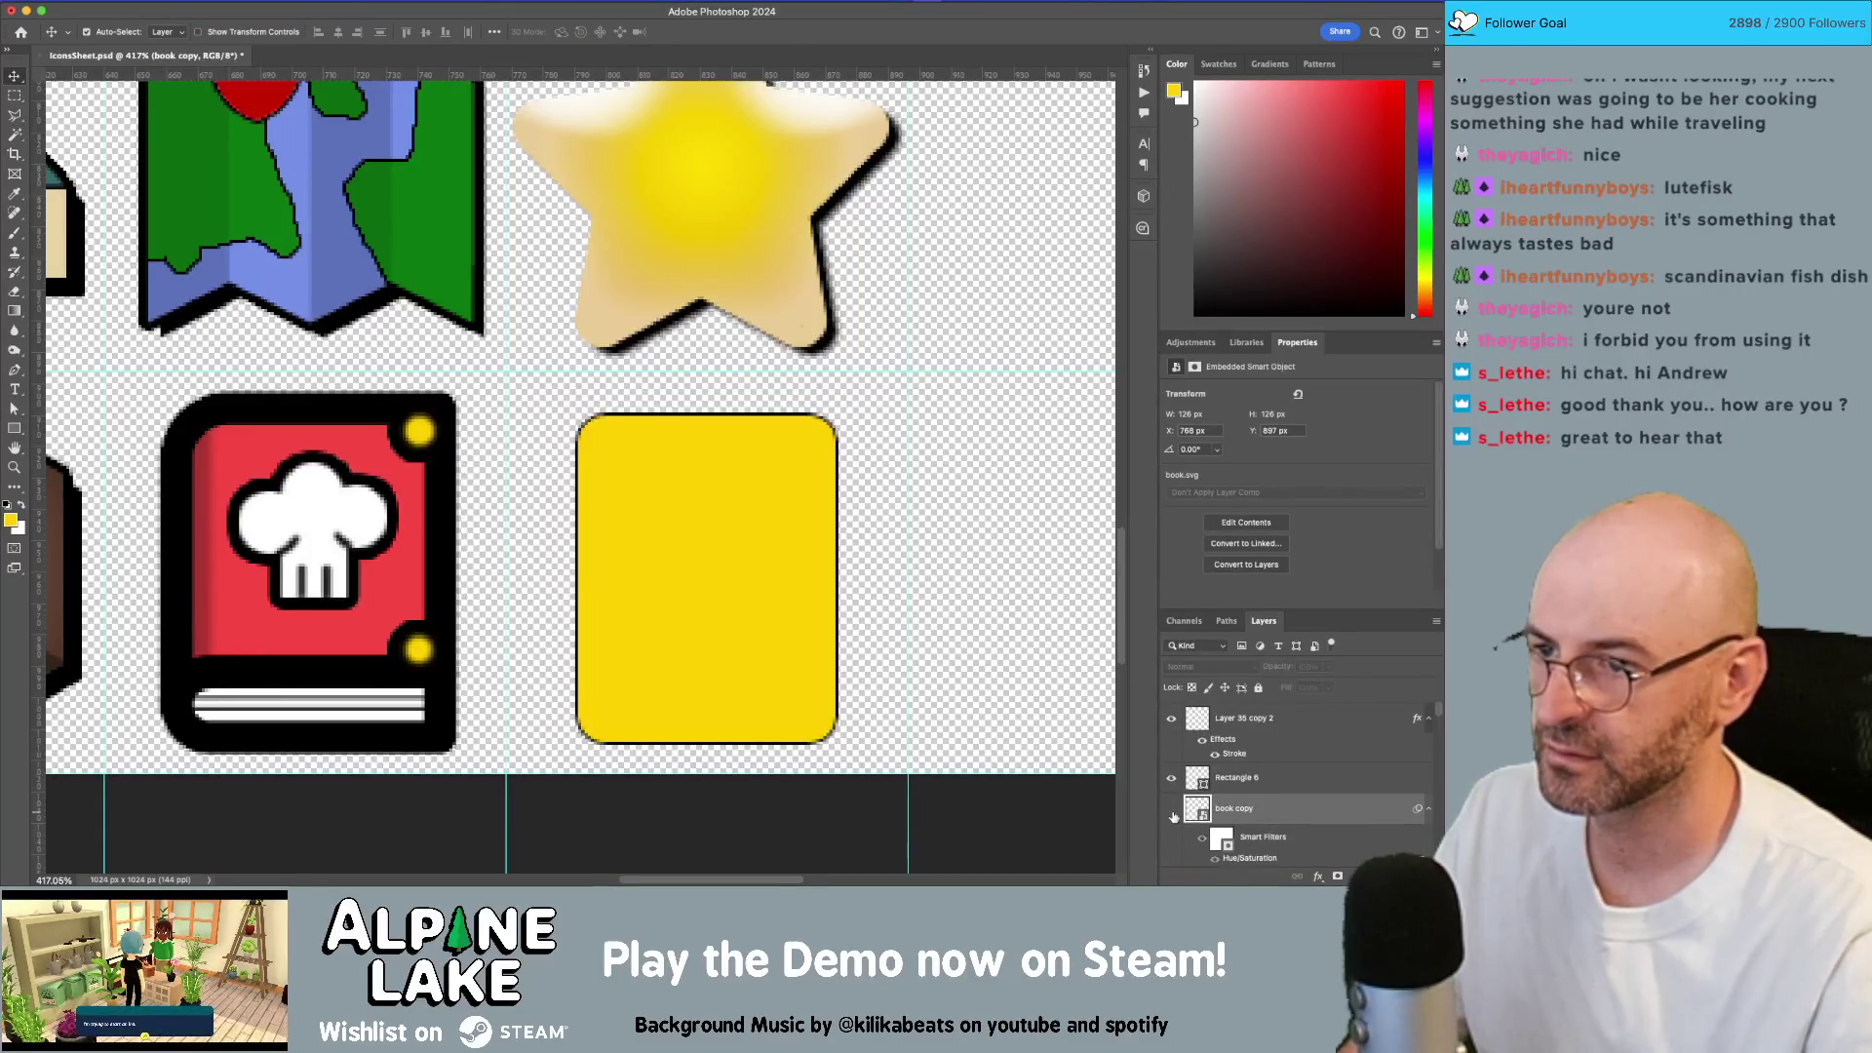
pyautogui.click(755, 506)
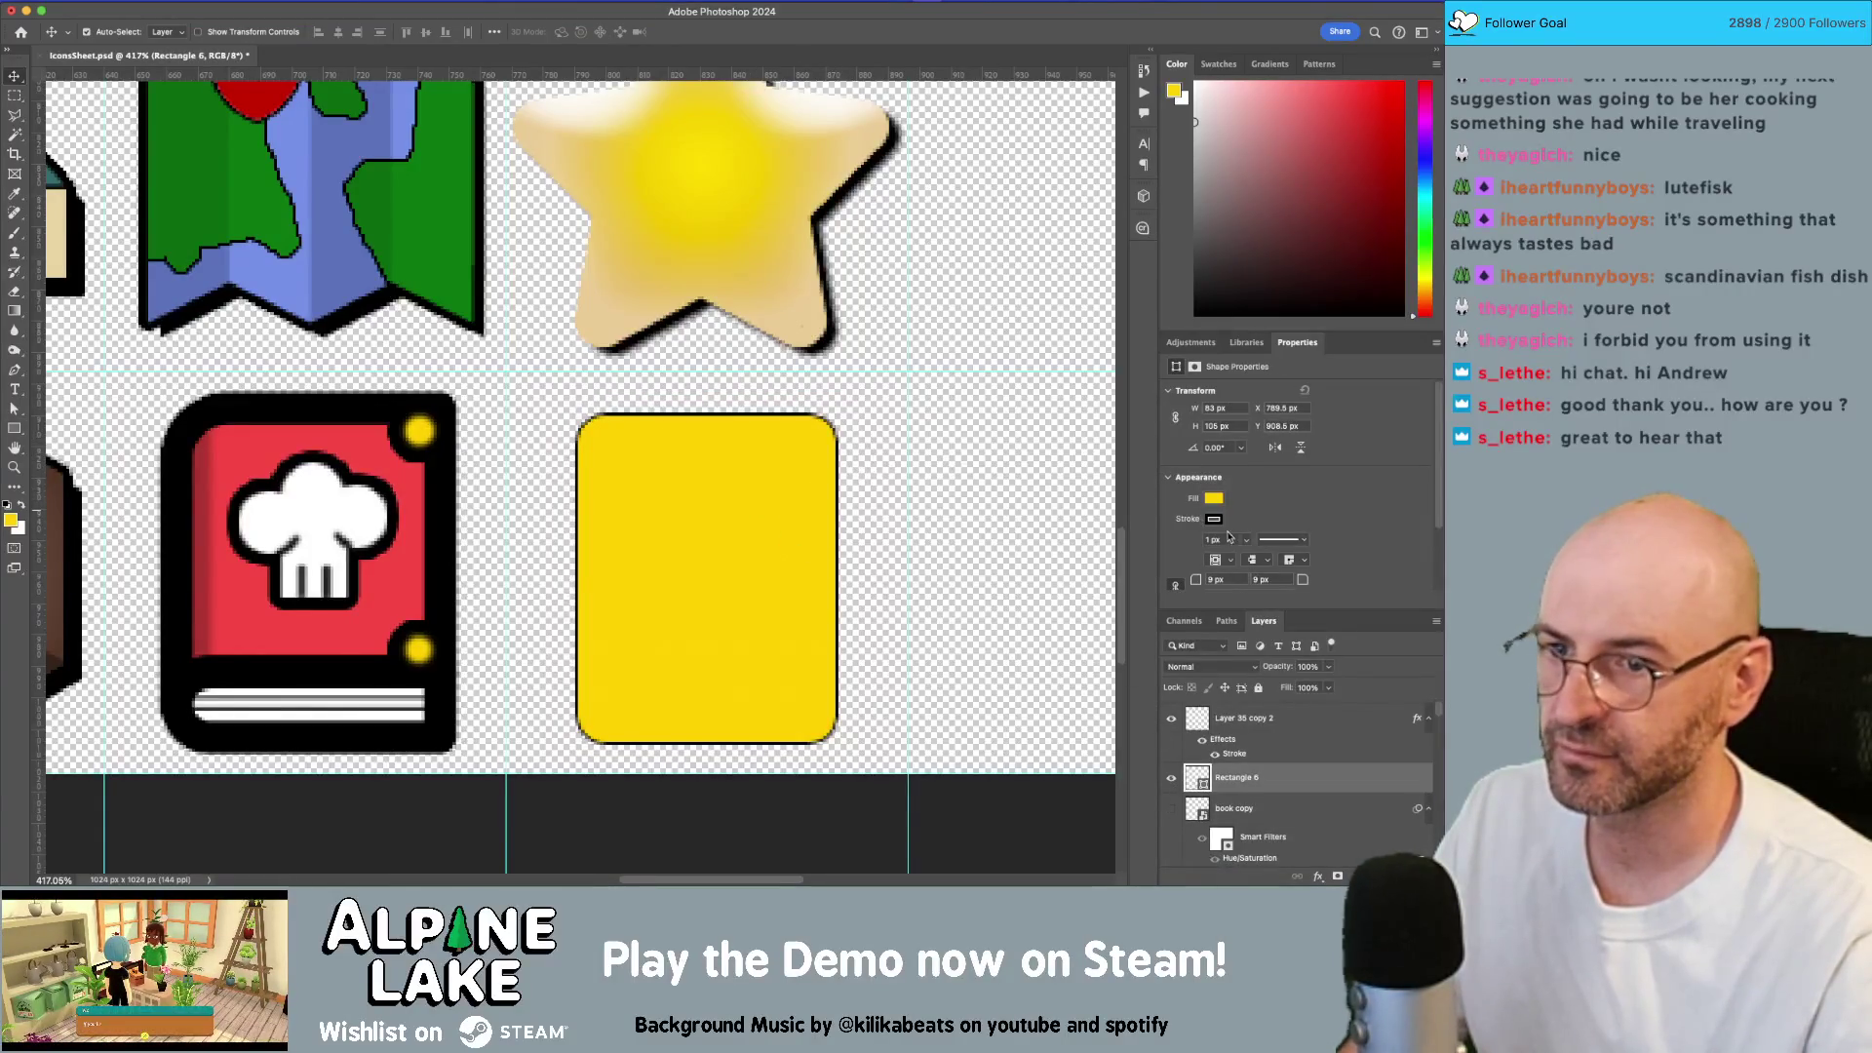
pyautogui.click(1227, 539)
pyautogui.press('Tab')
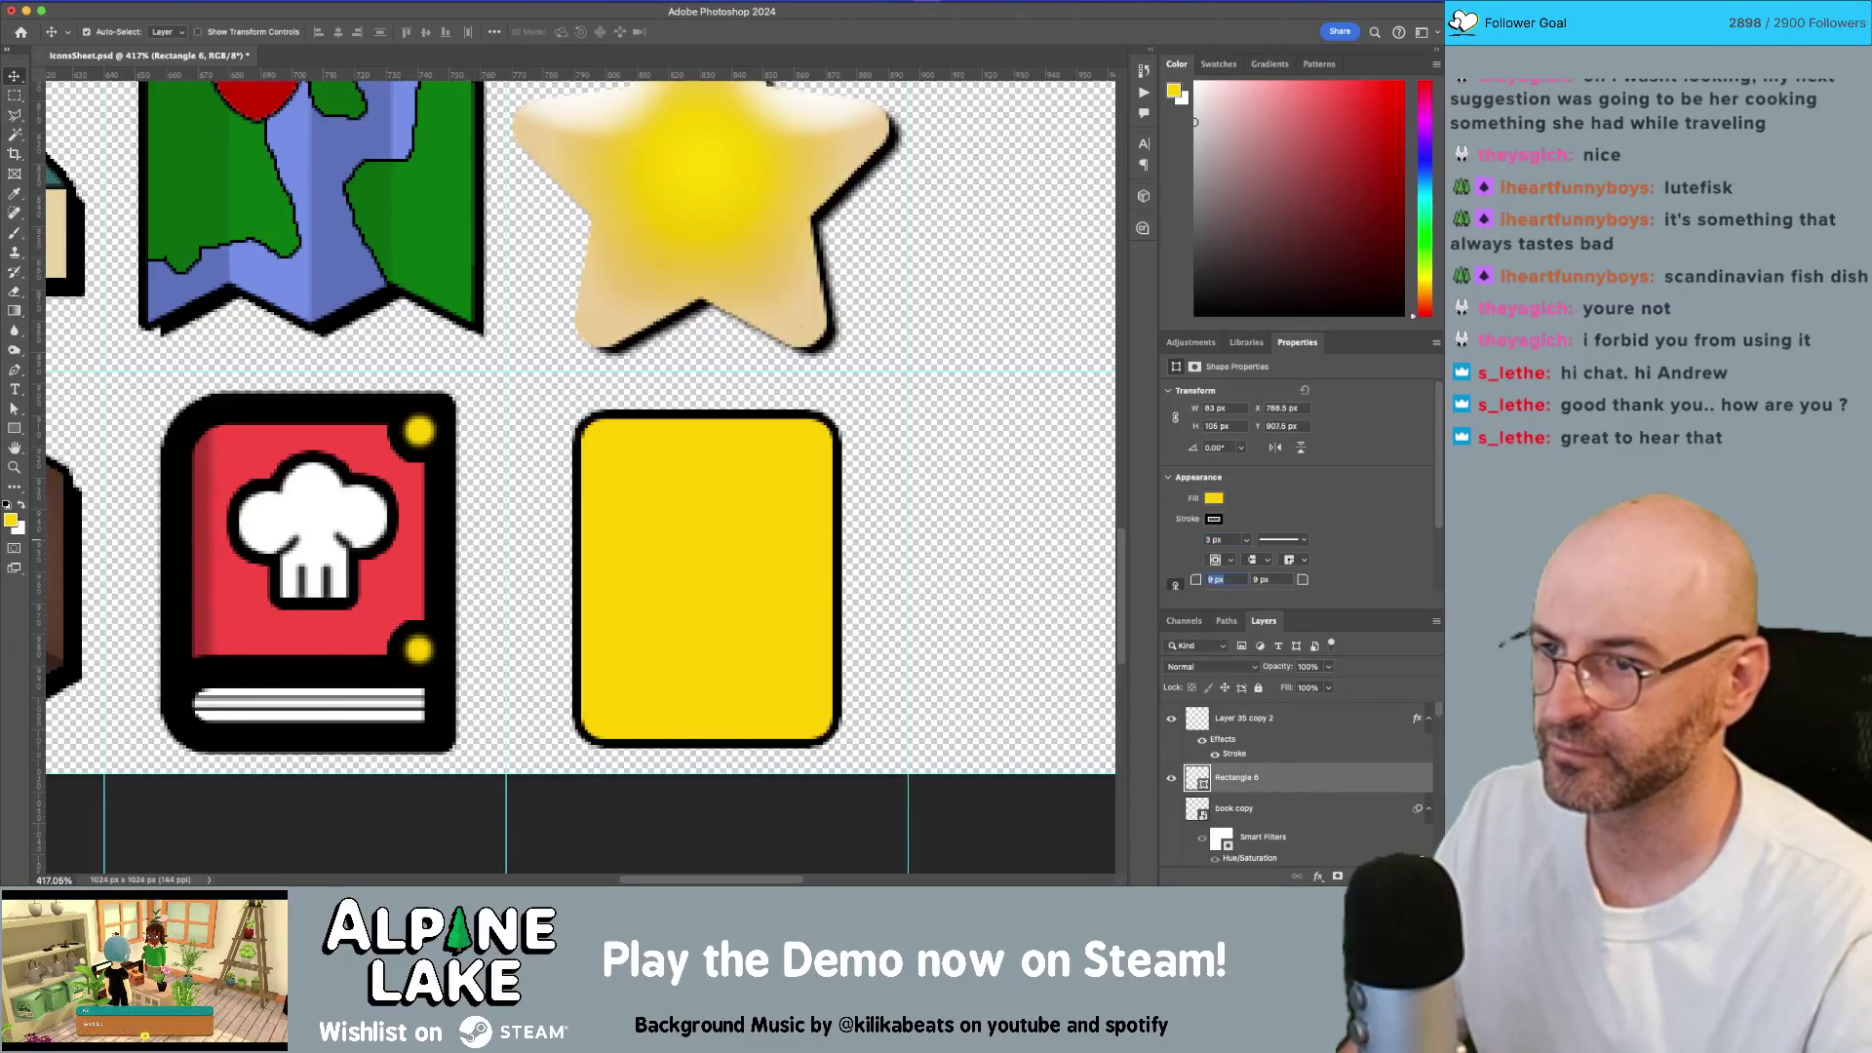
pyautogui.moveTo(782, 481); pyautogui.dragTo(795, 464)
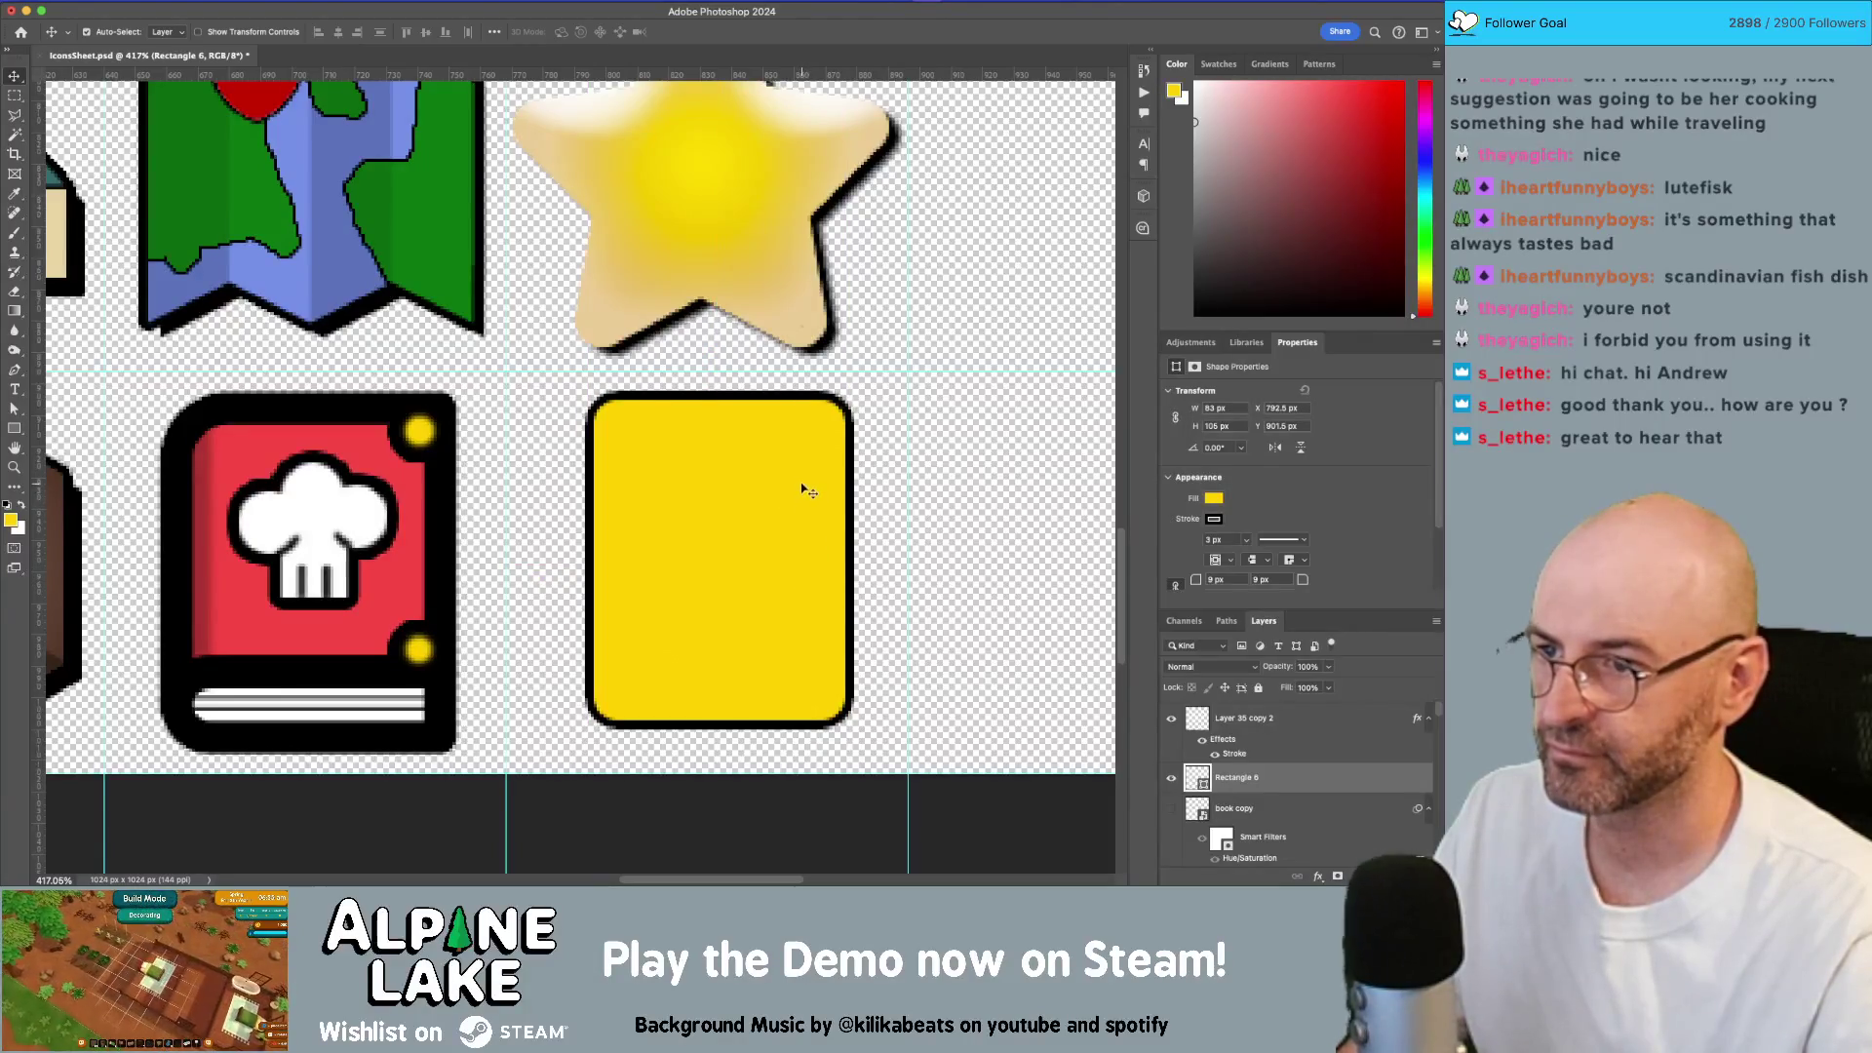
# Step: Duplicate the rectangle and squash the copy into a strip along its bottom
pyautogui.moveTo(1297, 777); pyautogui.dragTo(1338, 875)
pyautogui.hotkey('ctrl', 't')
pyautogui.moveTo(719, 392); pyautogui.dragTo(709, 656)
pyautogui.press('Return')
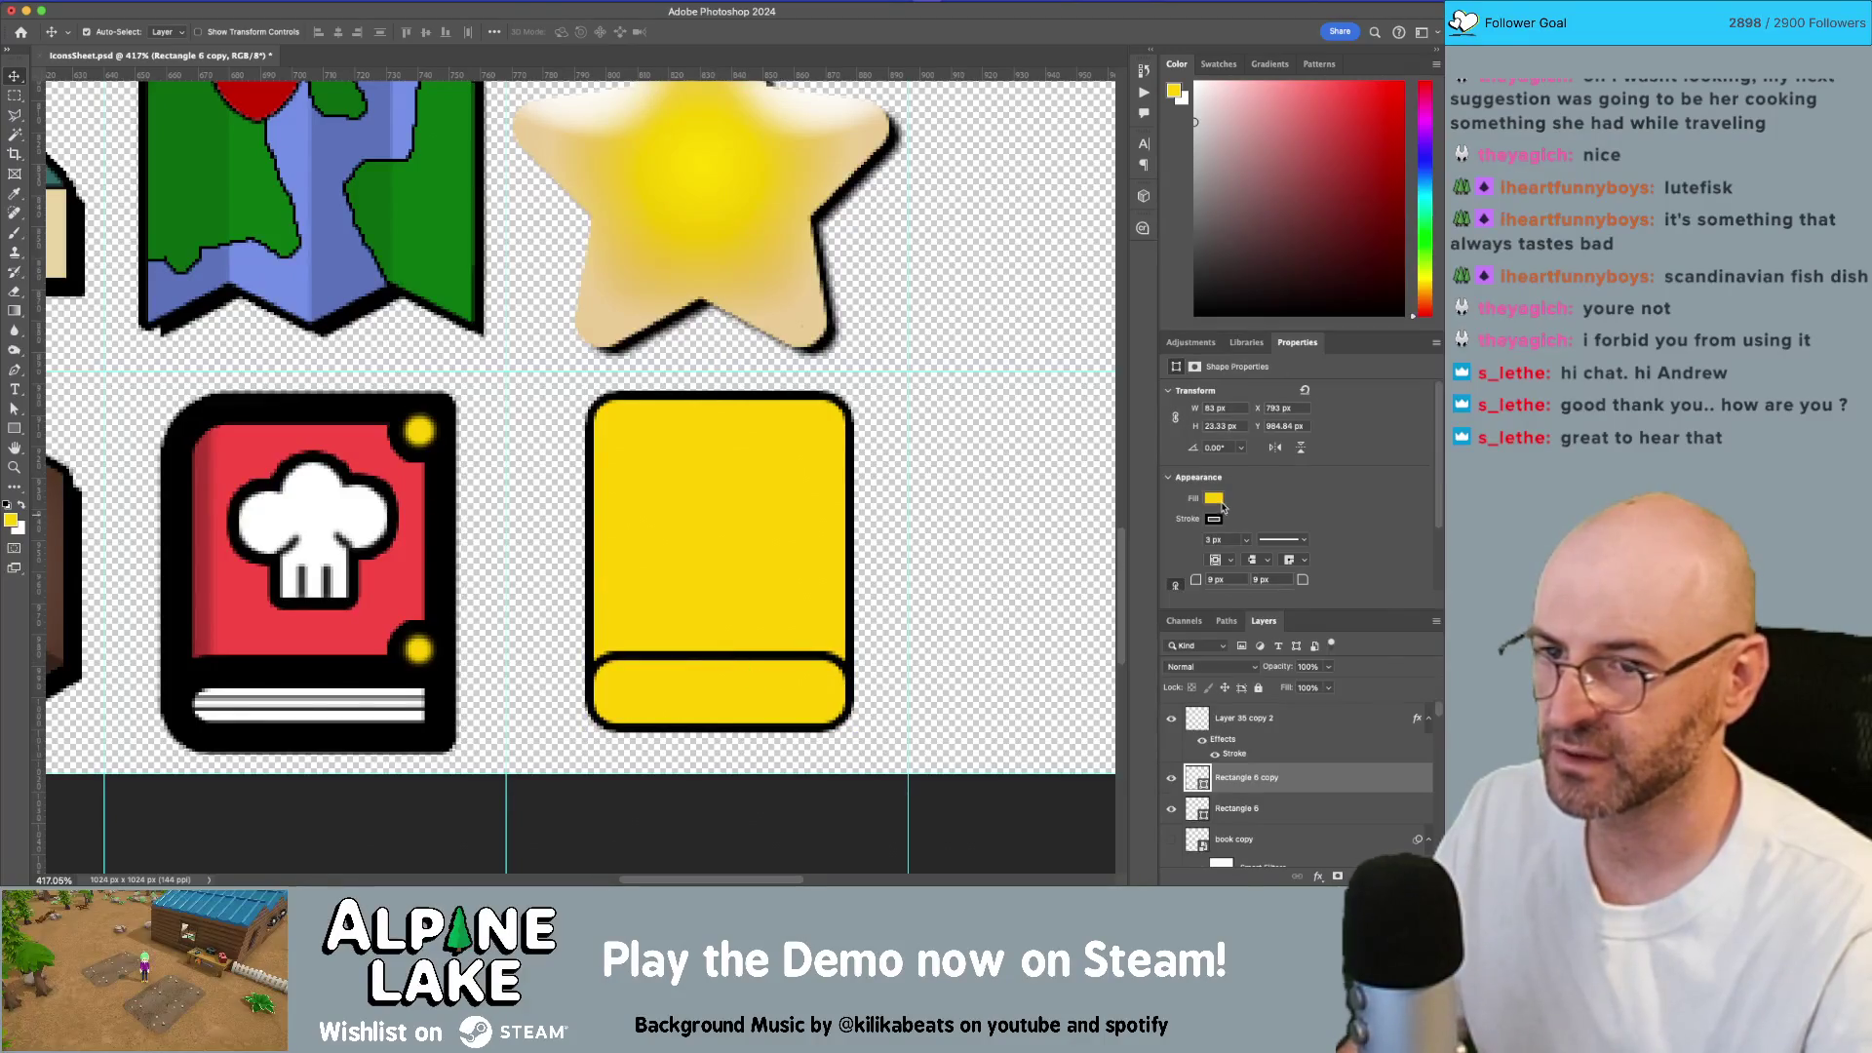
# Step: Make the bottom strip white and the large rectangle red
pyautogui.click(1216, 500)
pyautogui.click(1206, 579)
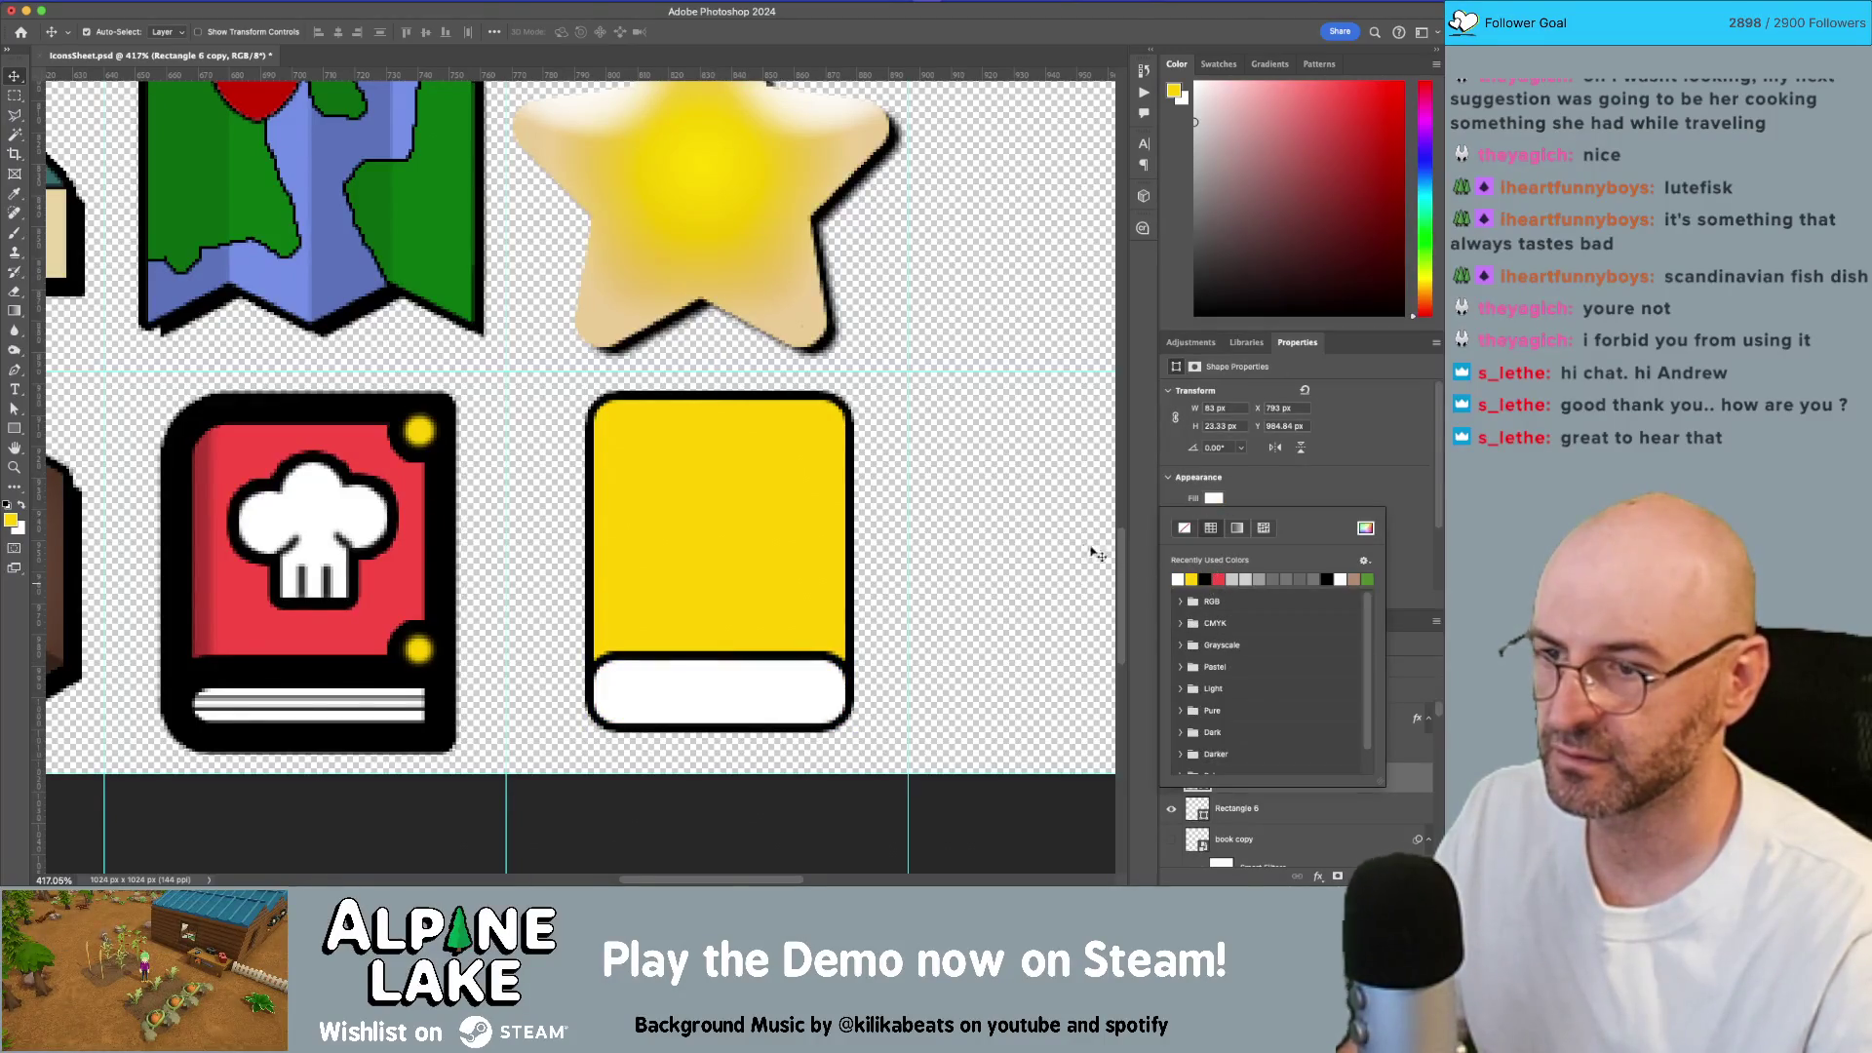
pyautogui.click(800, 456)
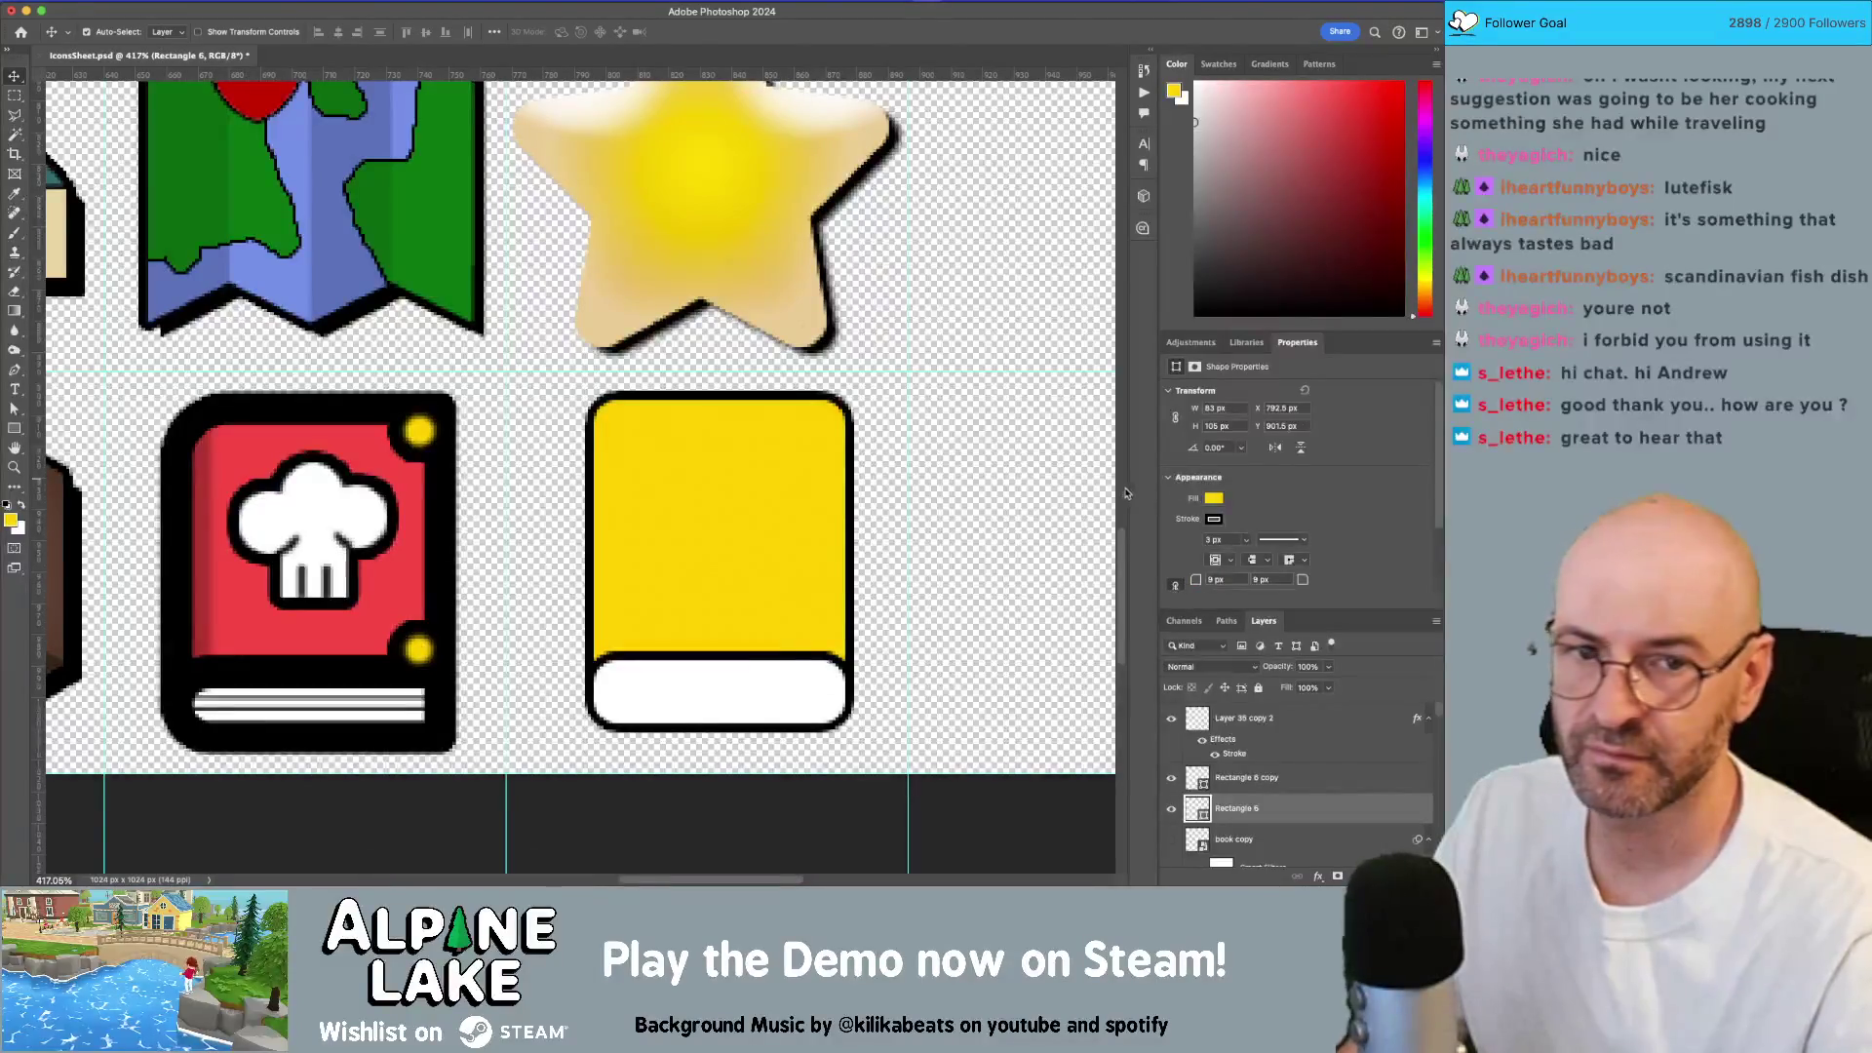
pyautogui.click(1214, 500)
pyautogui.click(1218, 578)
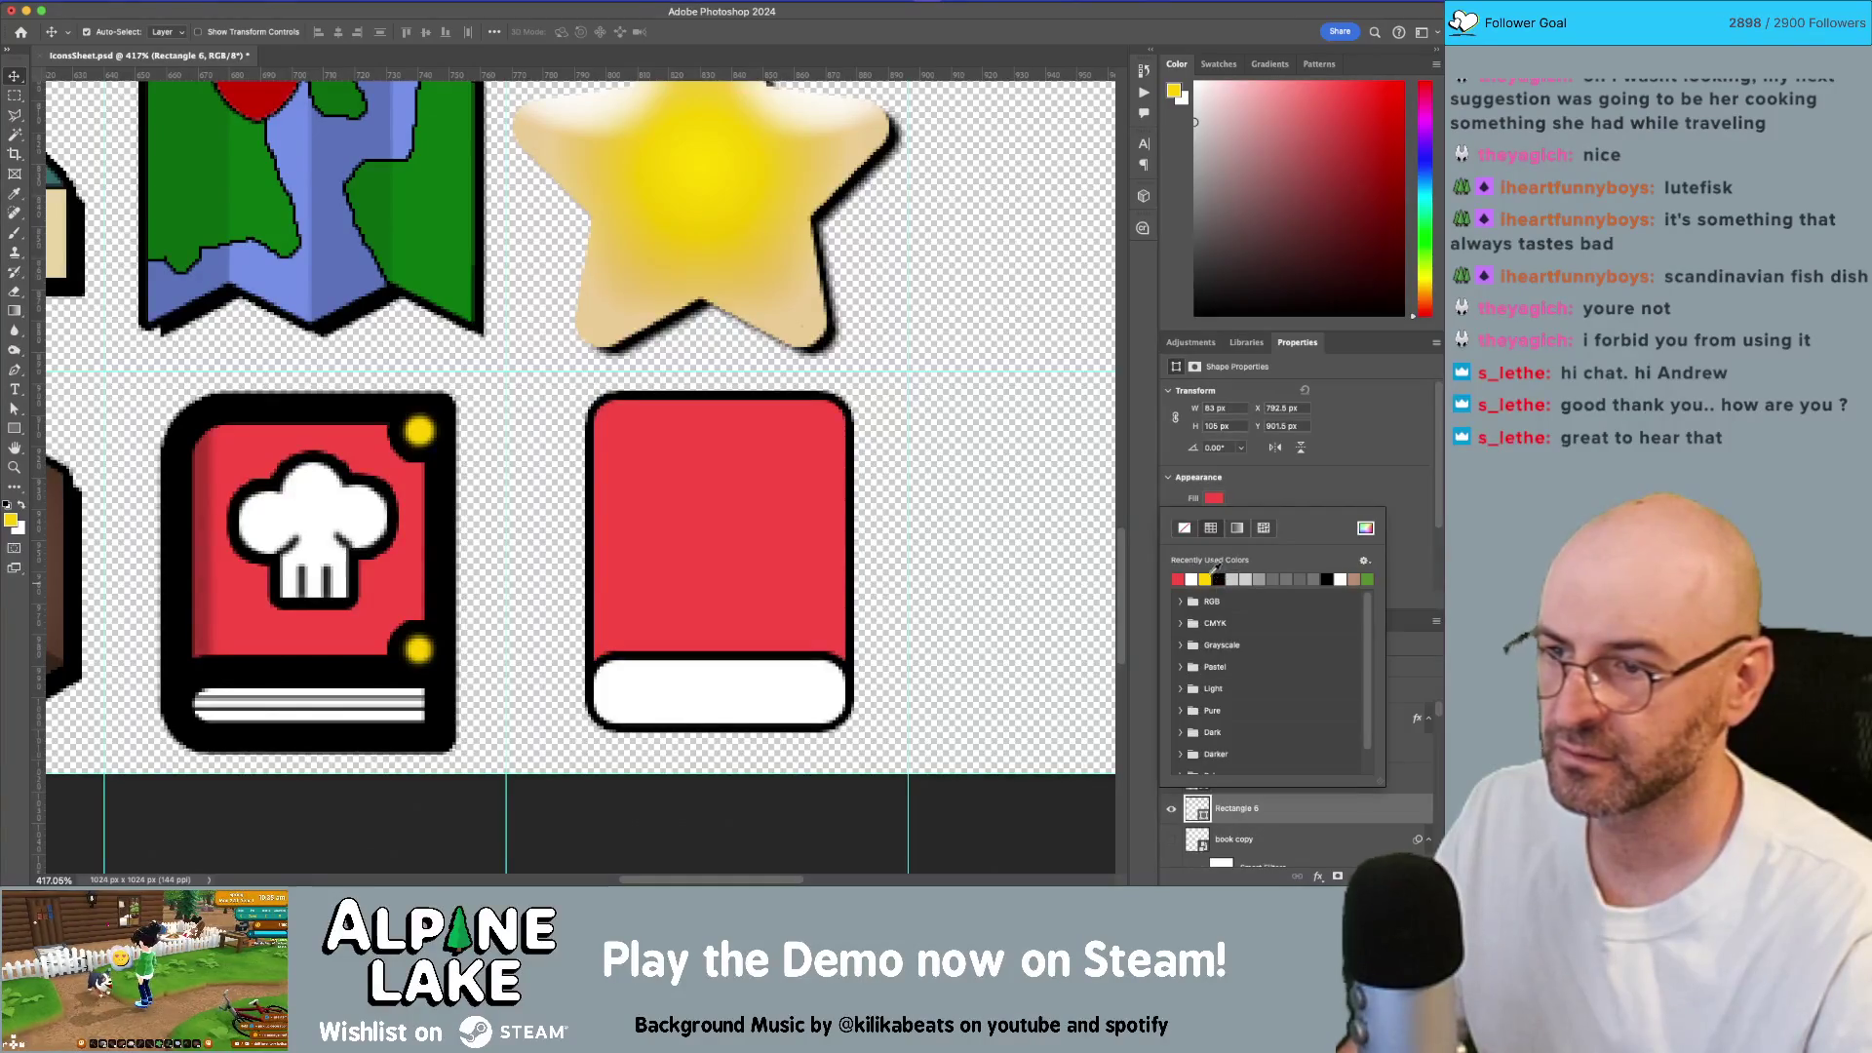
pyautogui.click(1117, 490)
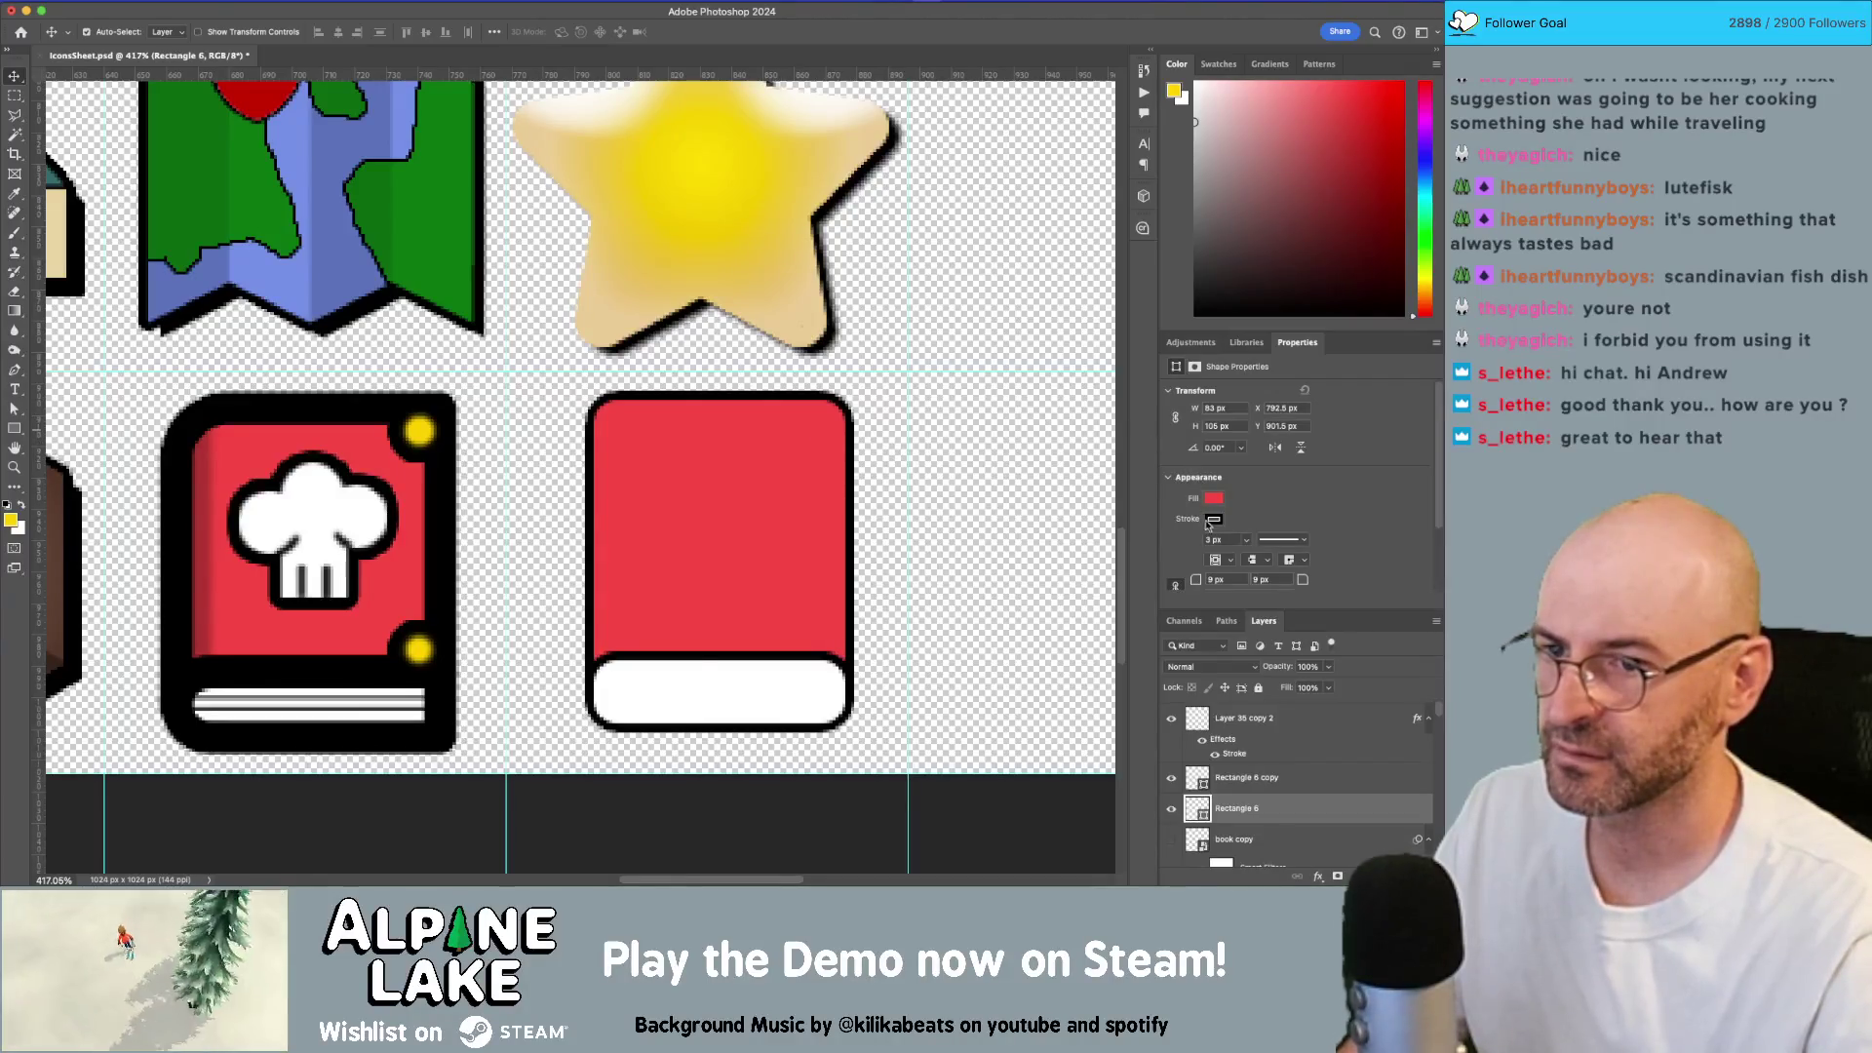
# Step: Set the red cover's top-right and bottom-right corner radii to 2 px
pyautogui.click(1196, 579)
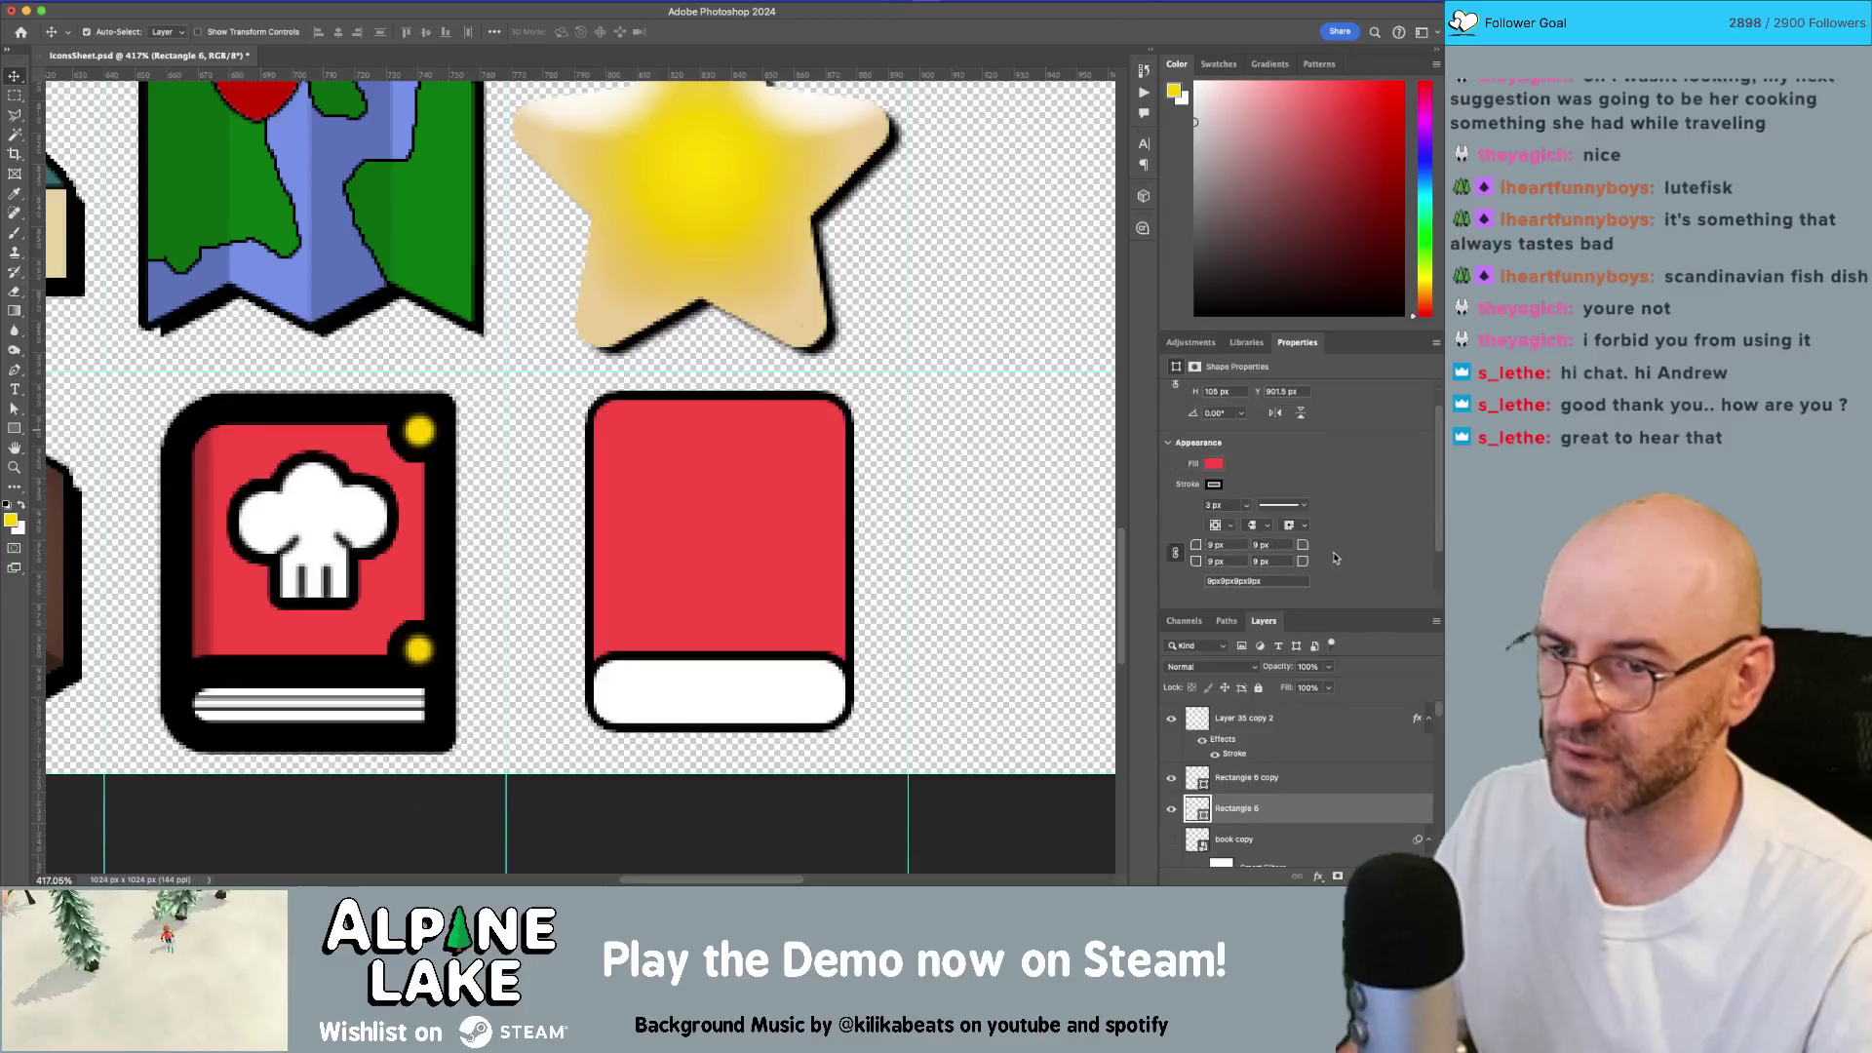
pyautogui.click(1304, 546)
pyautogui.write('4')
pyautogui.press('Return')
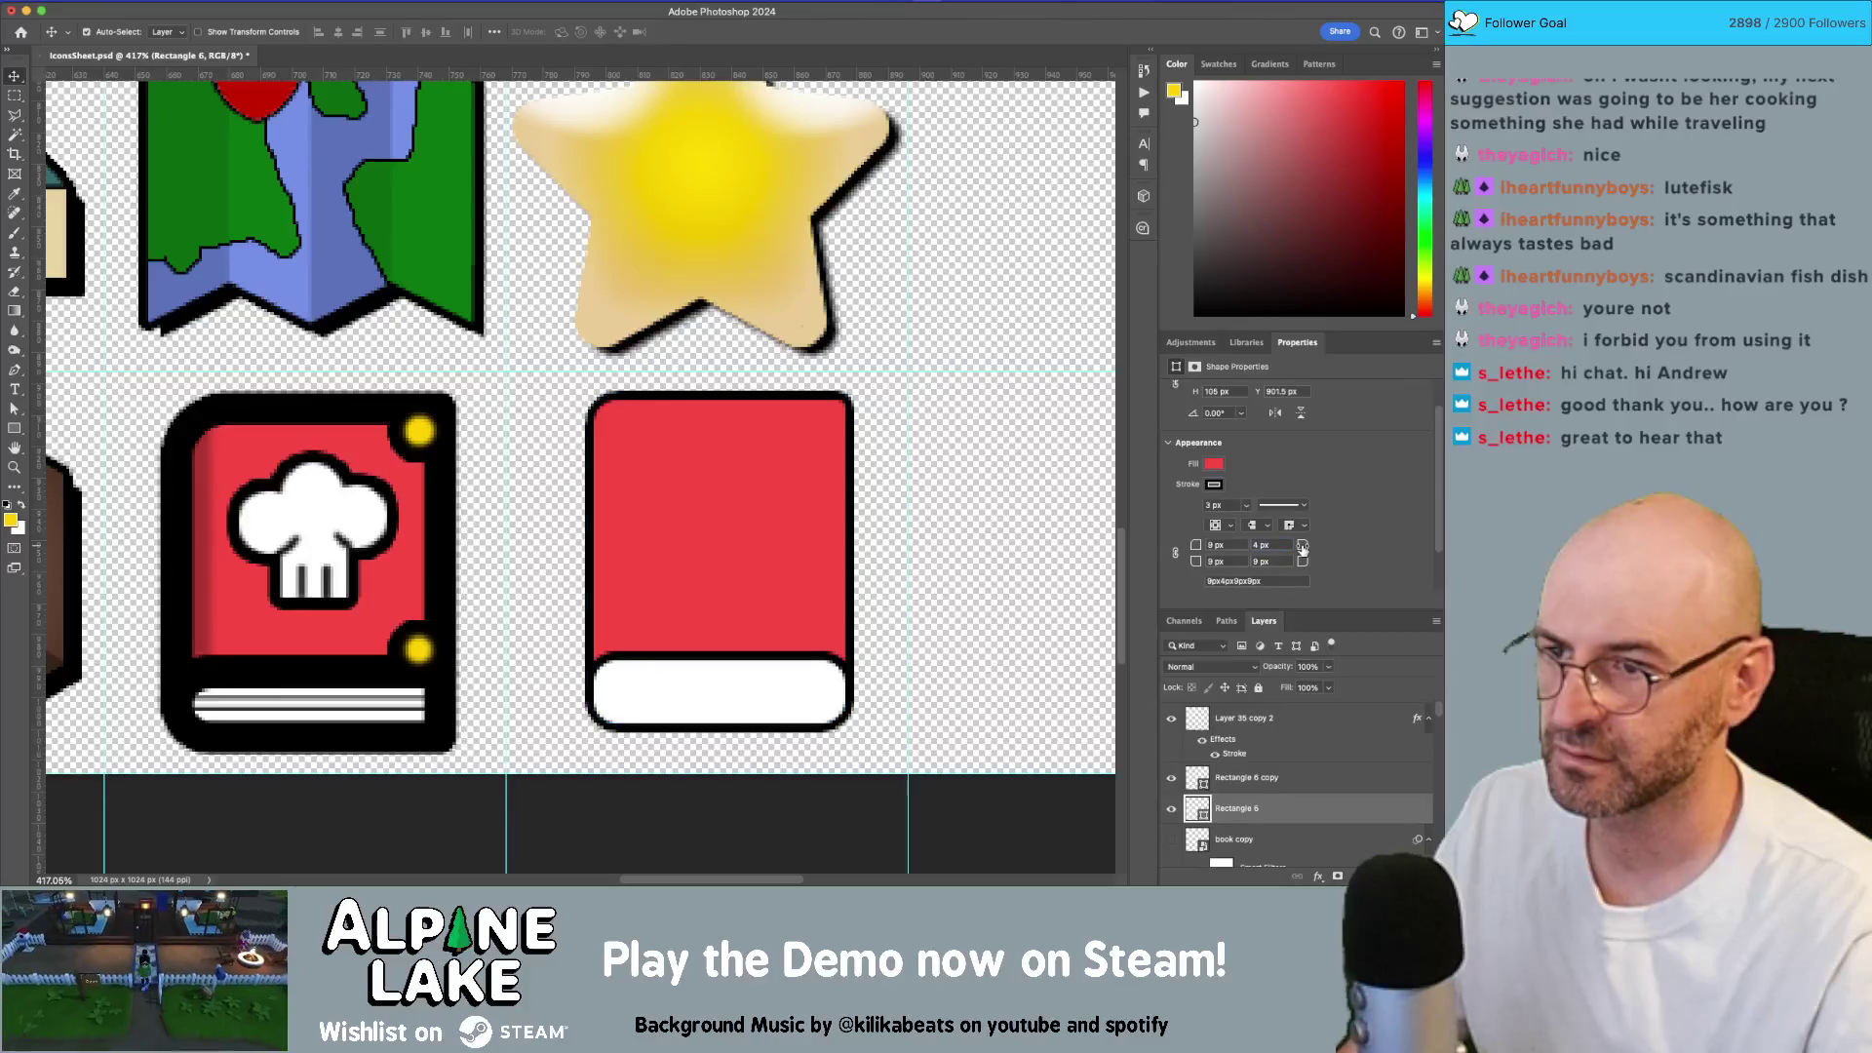
pyautogui.click(1304, 545)
pyautogui.write('1')
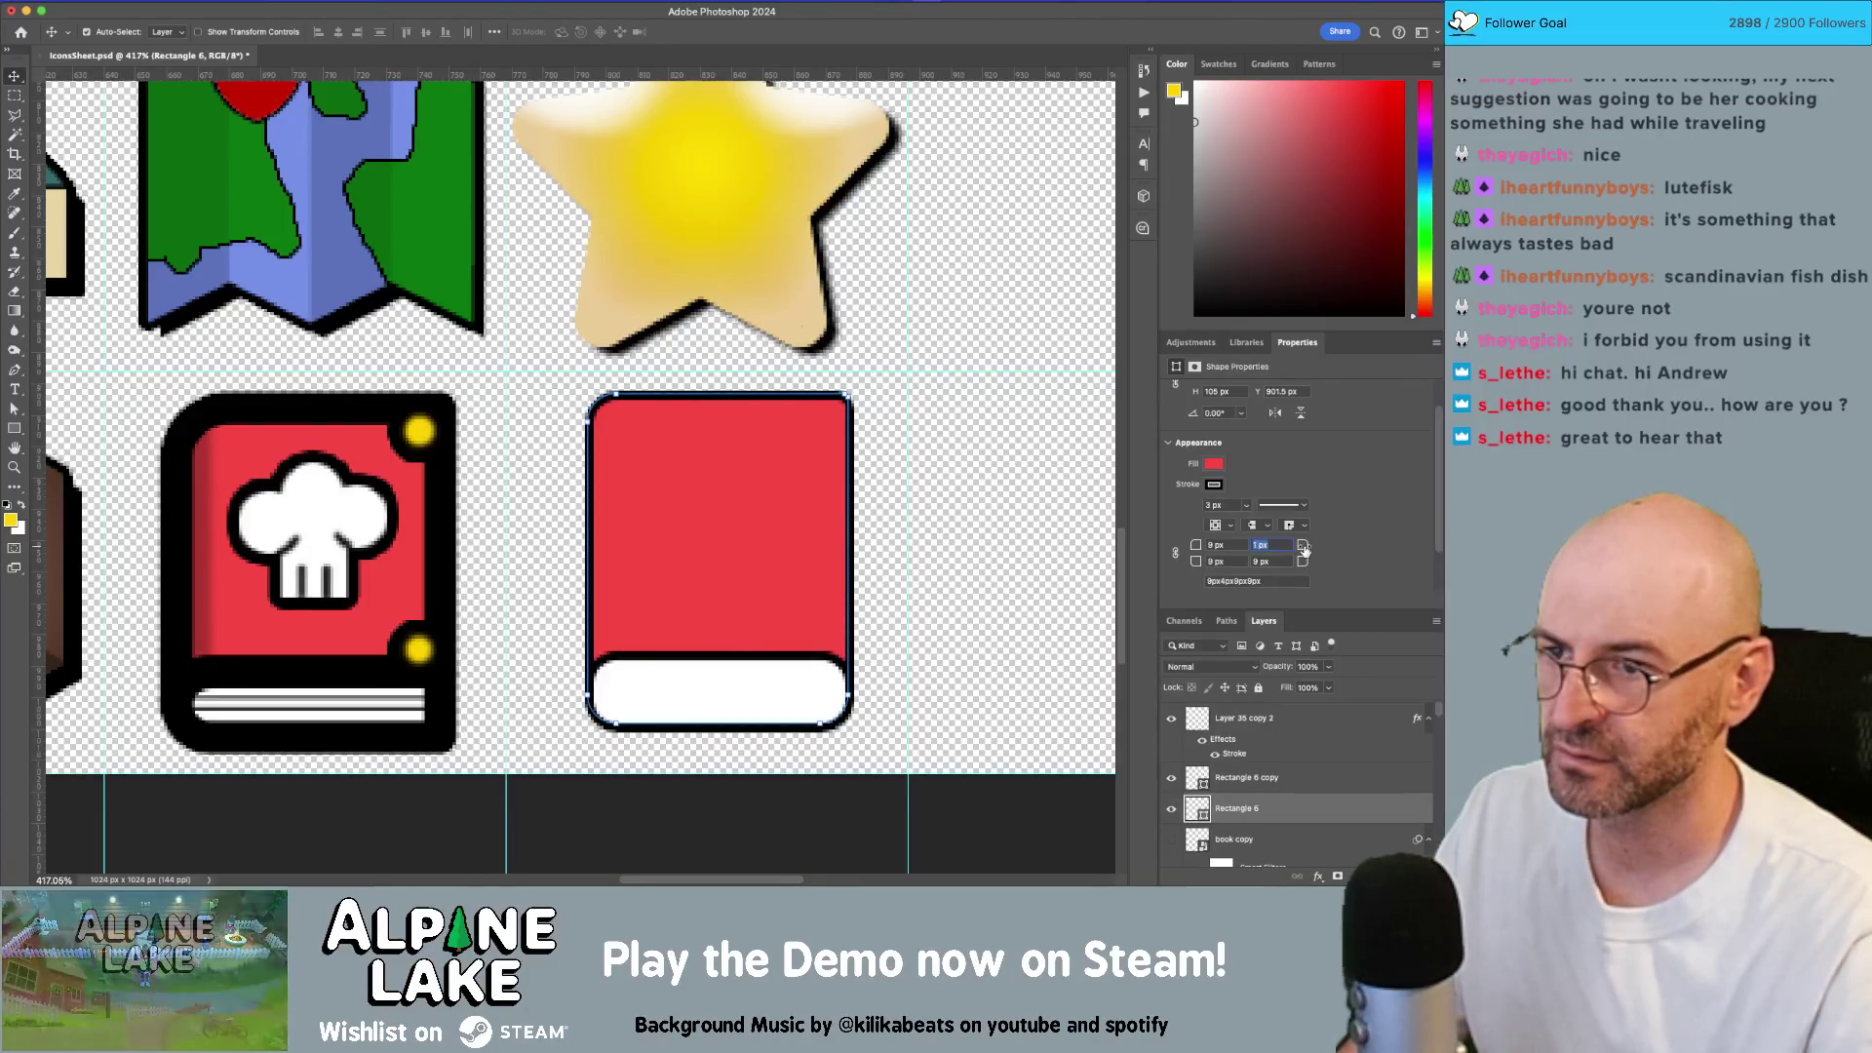
pyautogui.press('Return')
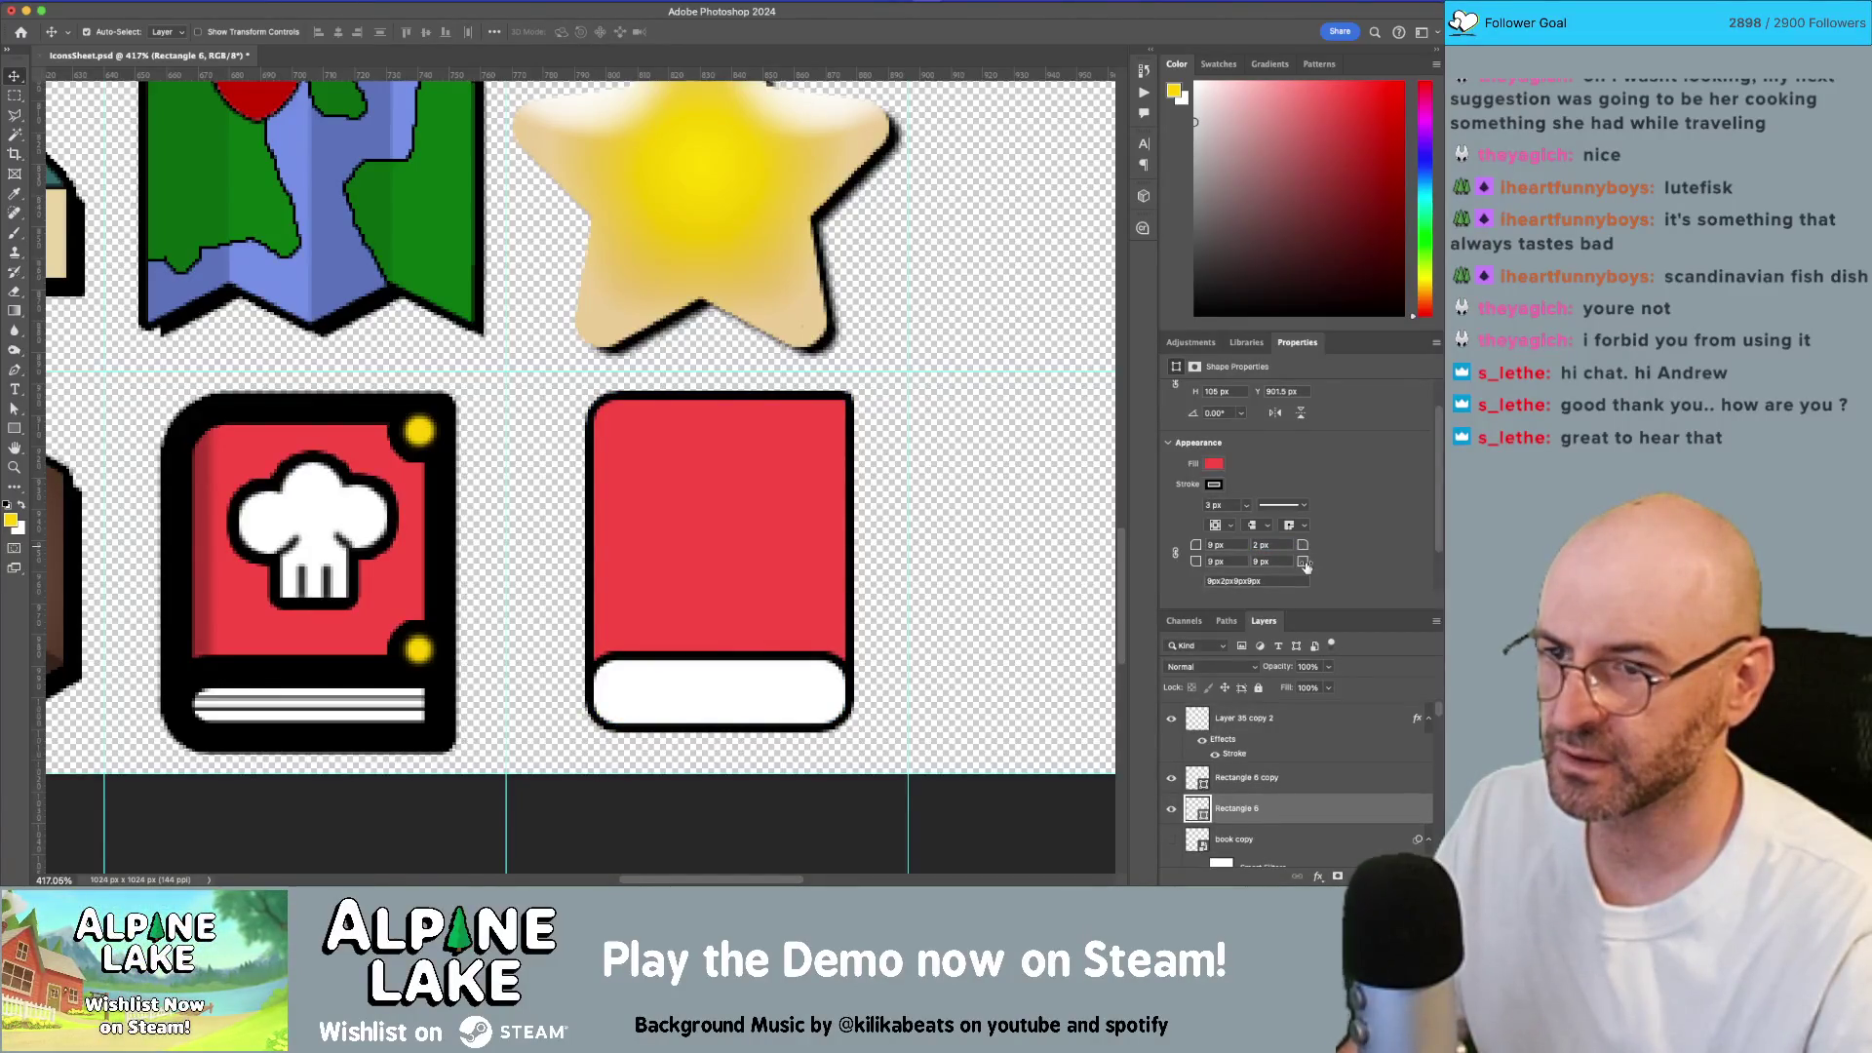
pyautogui.click(1262, 562)
pyautogui.write('2')
pyautogui.press('Tab')
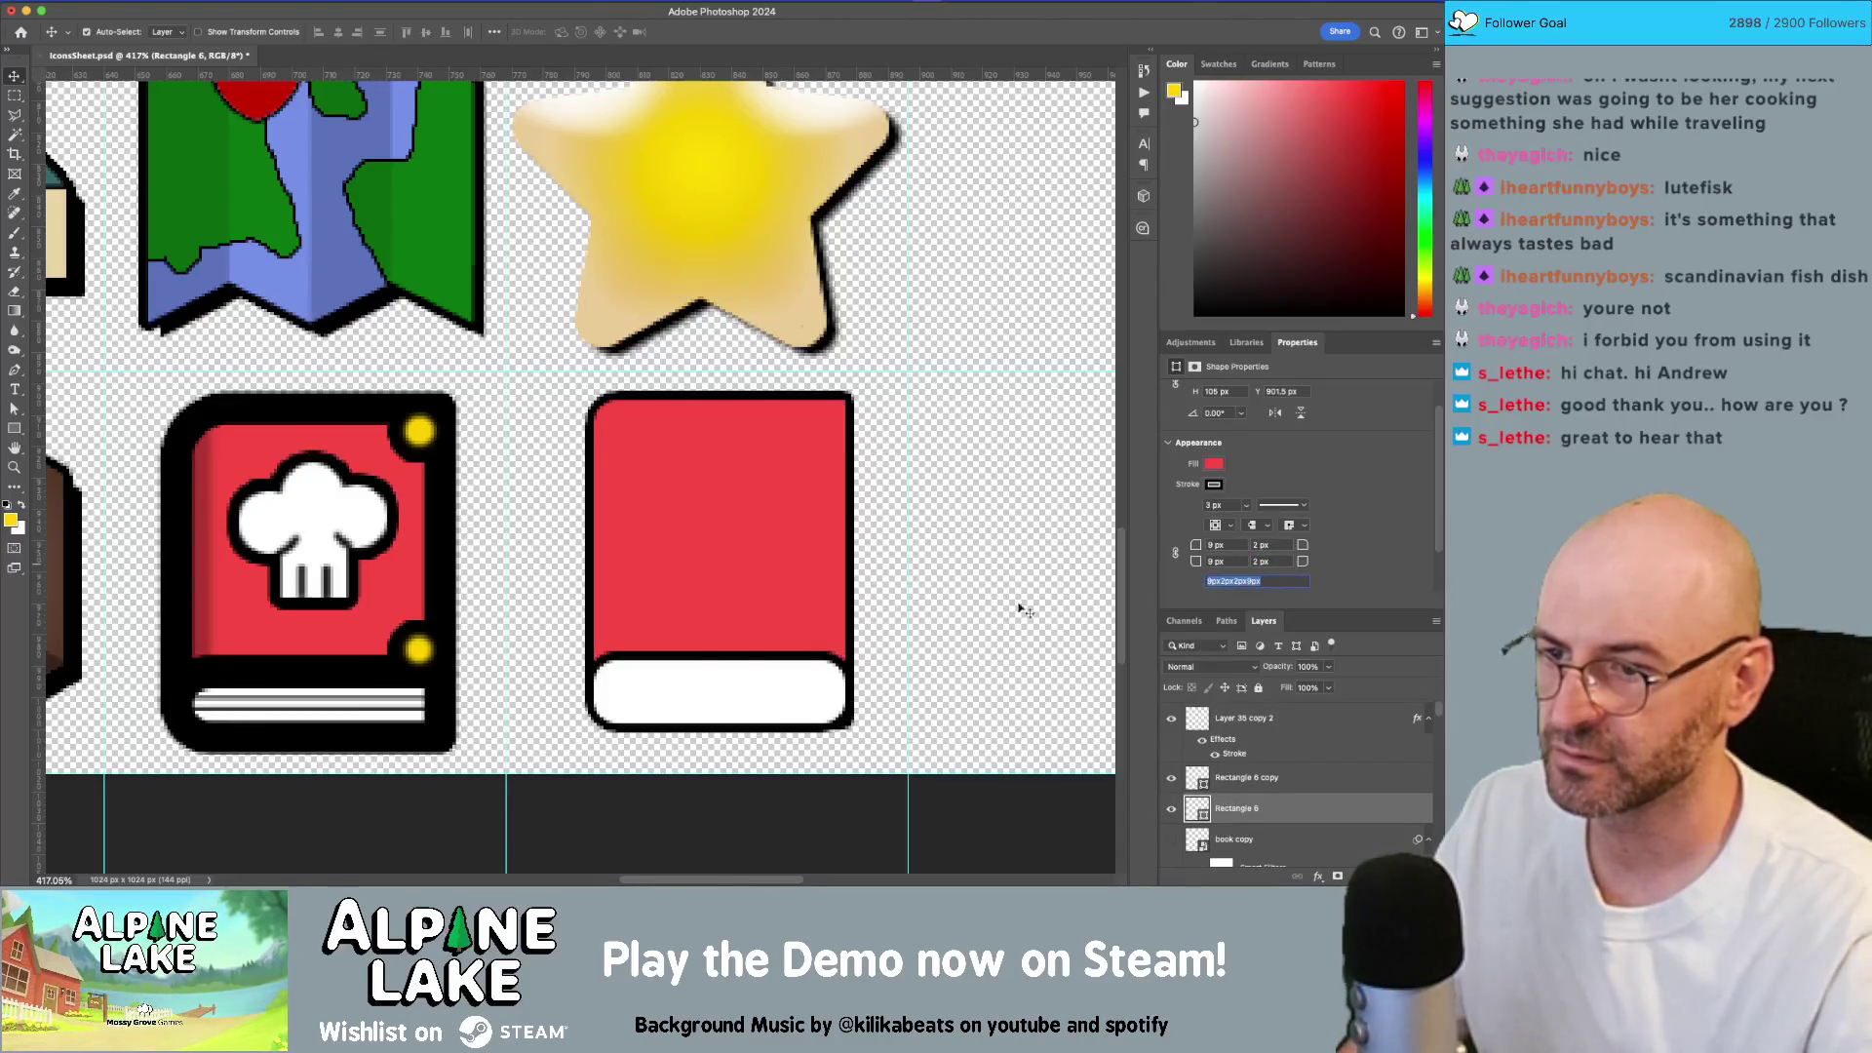
# Step: Set the white strip's bottom-right radius to 2 px and top-right radius to 0 px
pyautogui.click(809, 690)
pyautogui.click(1281, 562)
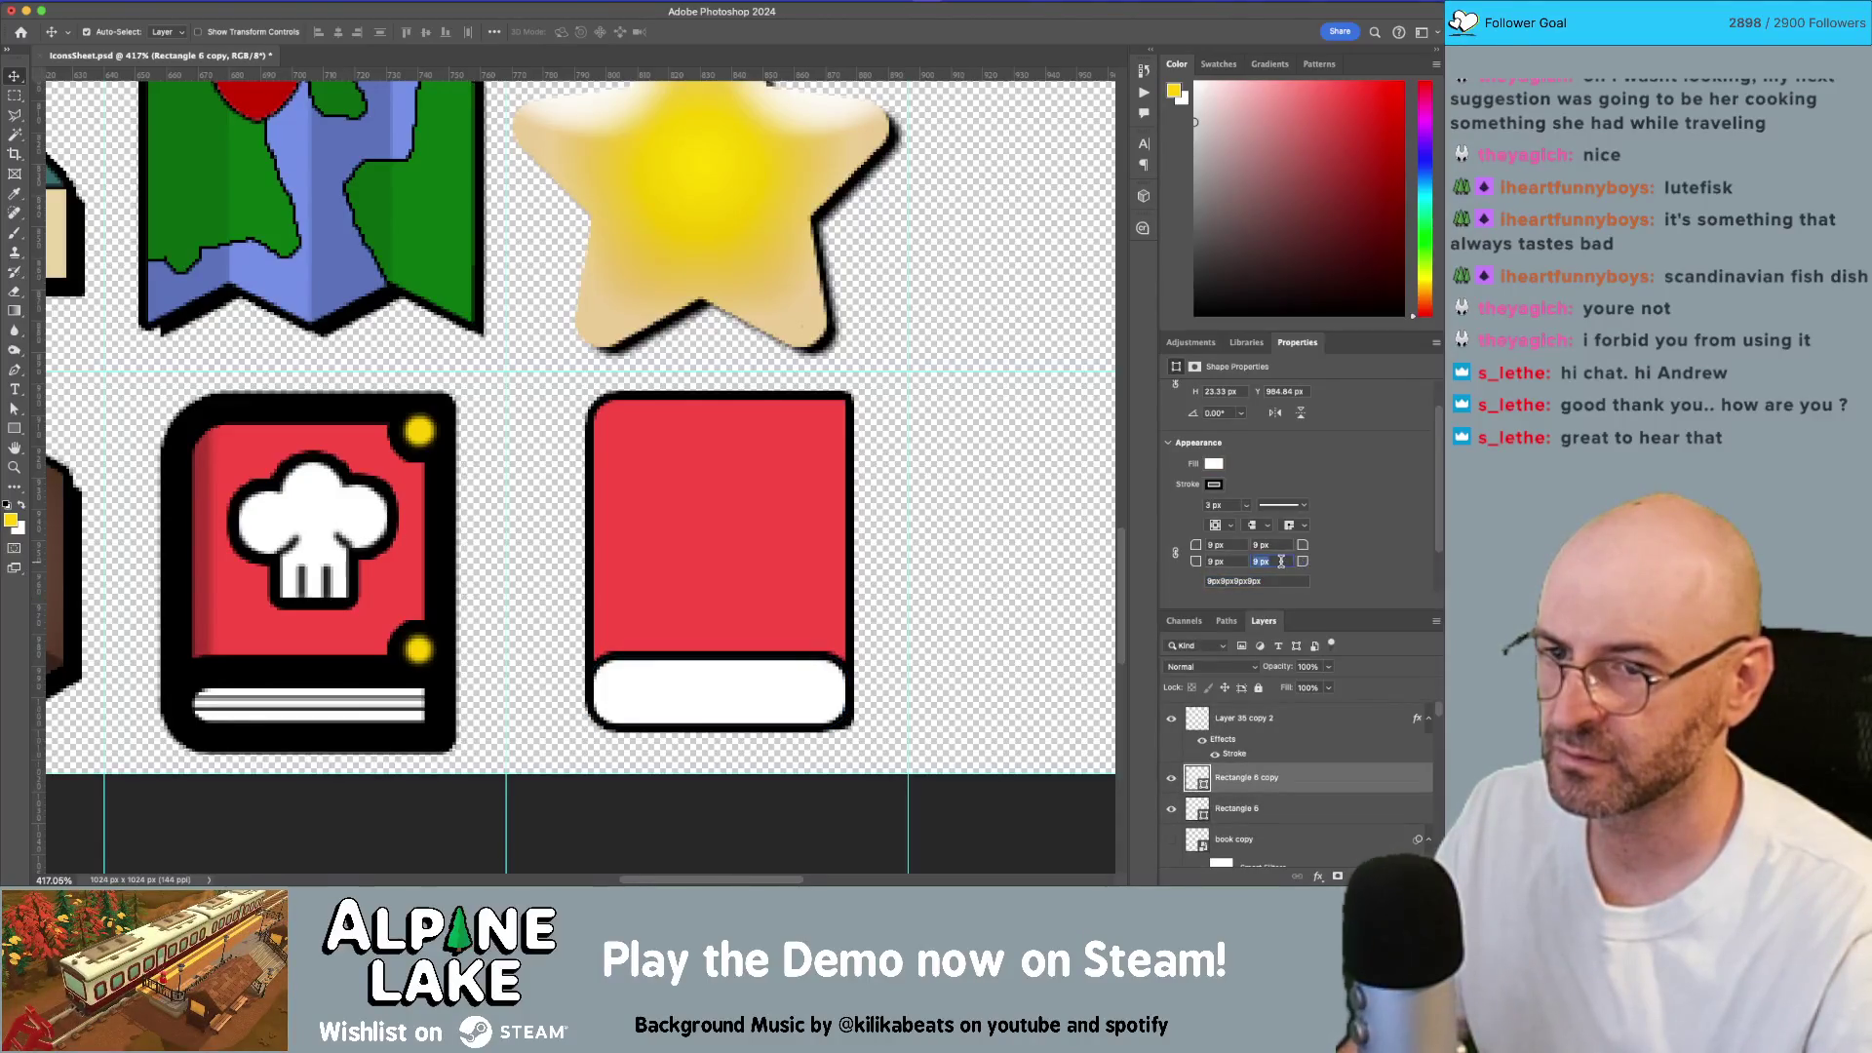
pyautogui.write('2')
pyautogui.press('Tab')
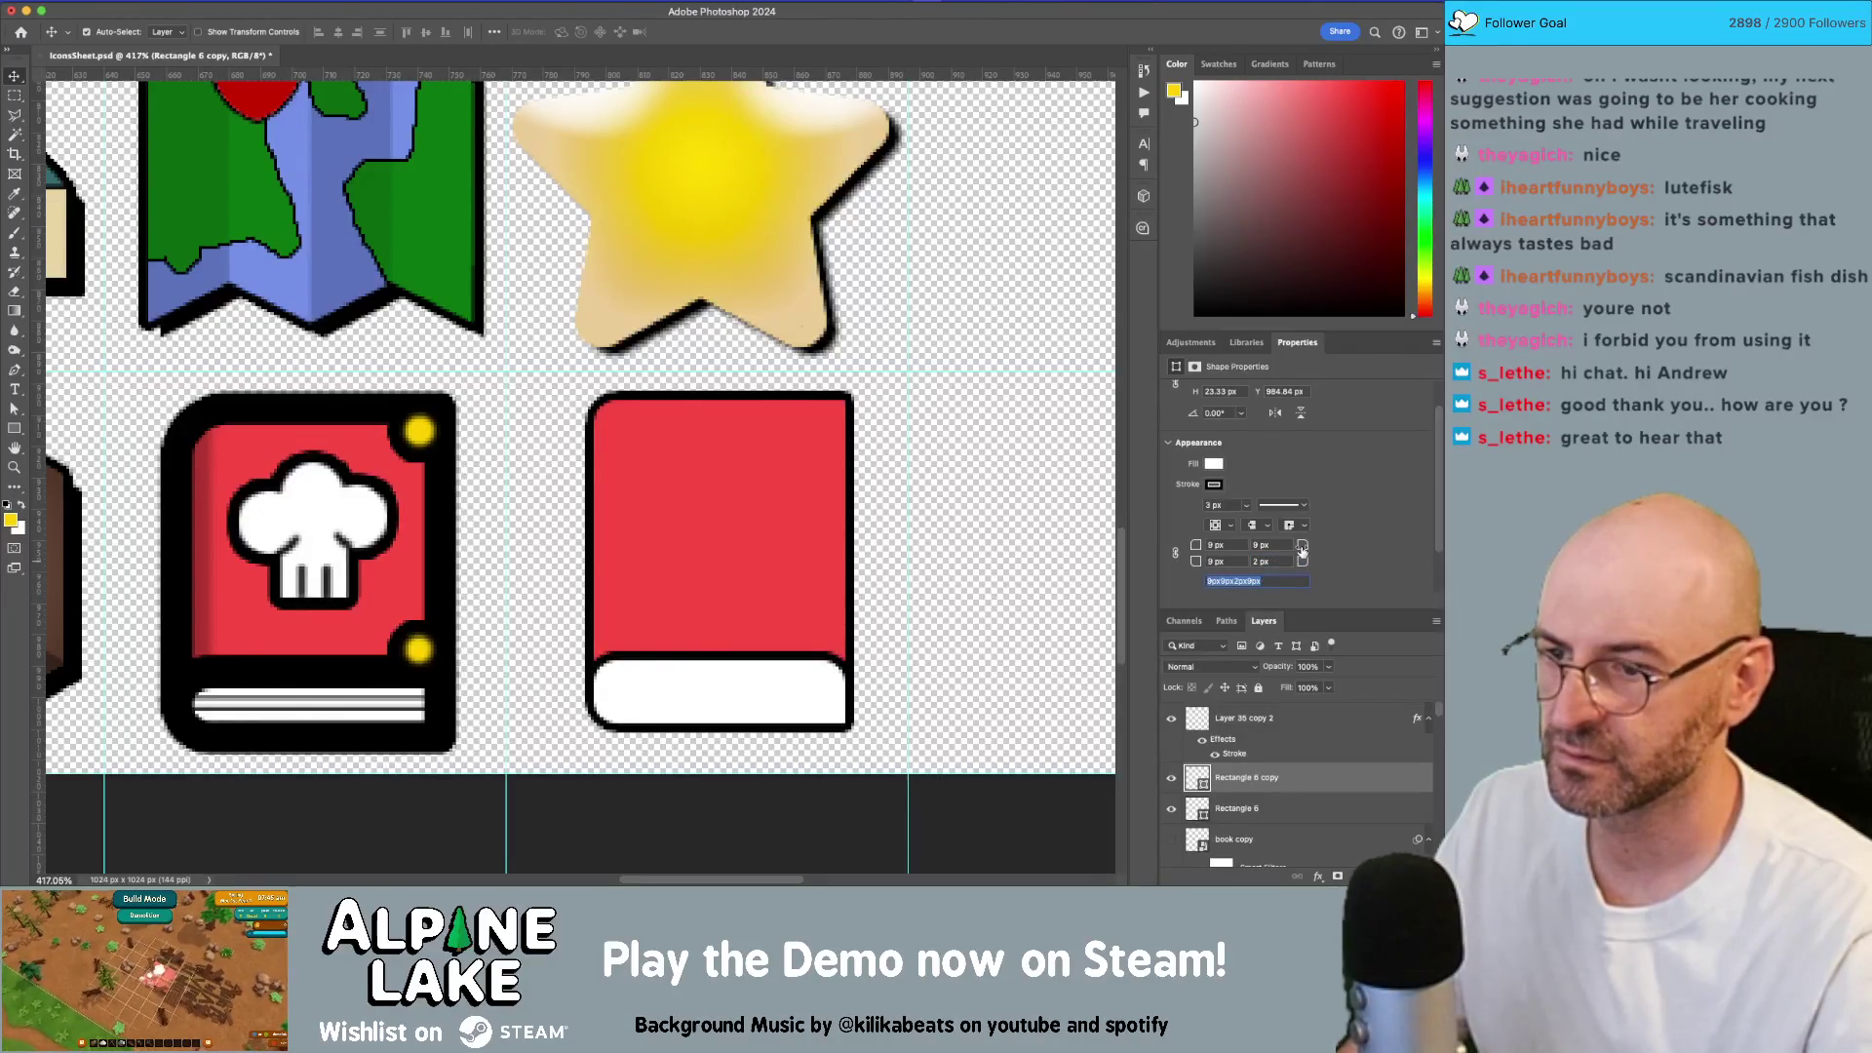
pyautogui.press('Tab')
pyautogui.write('0')
pyautogui.press('Return')
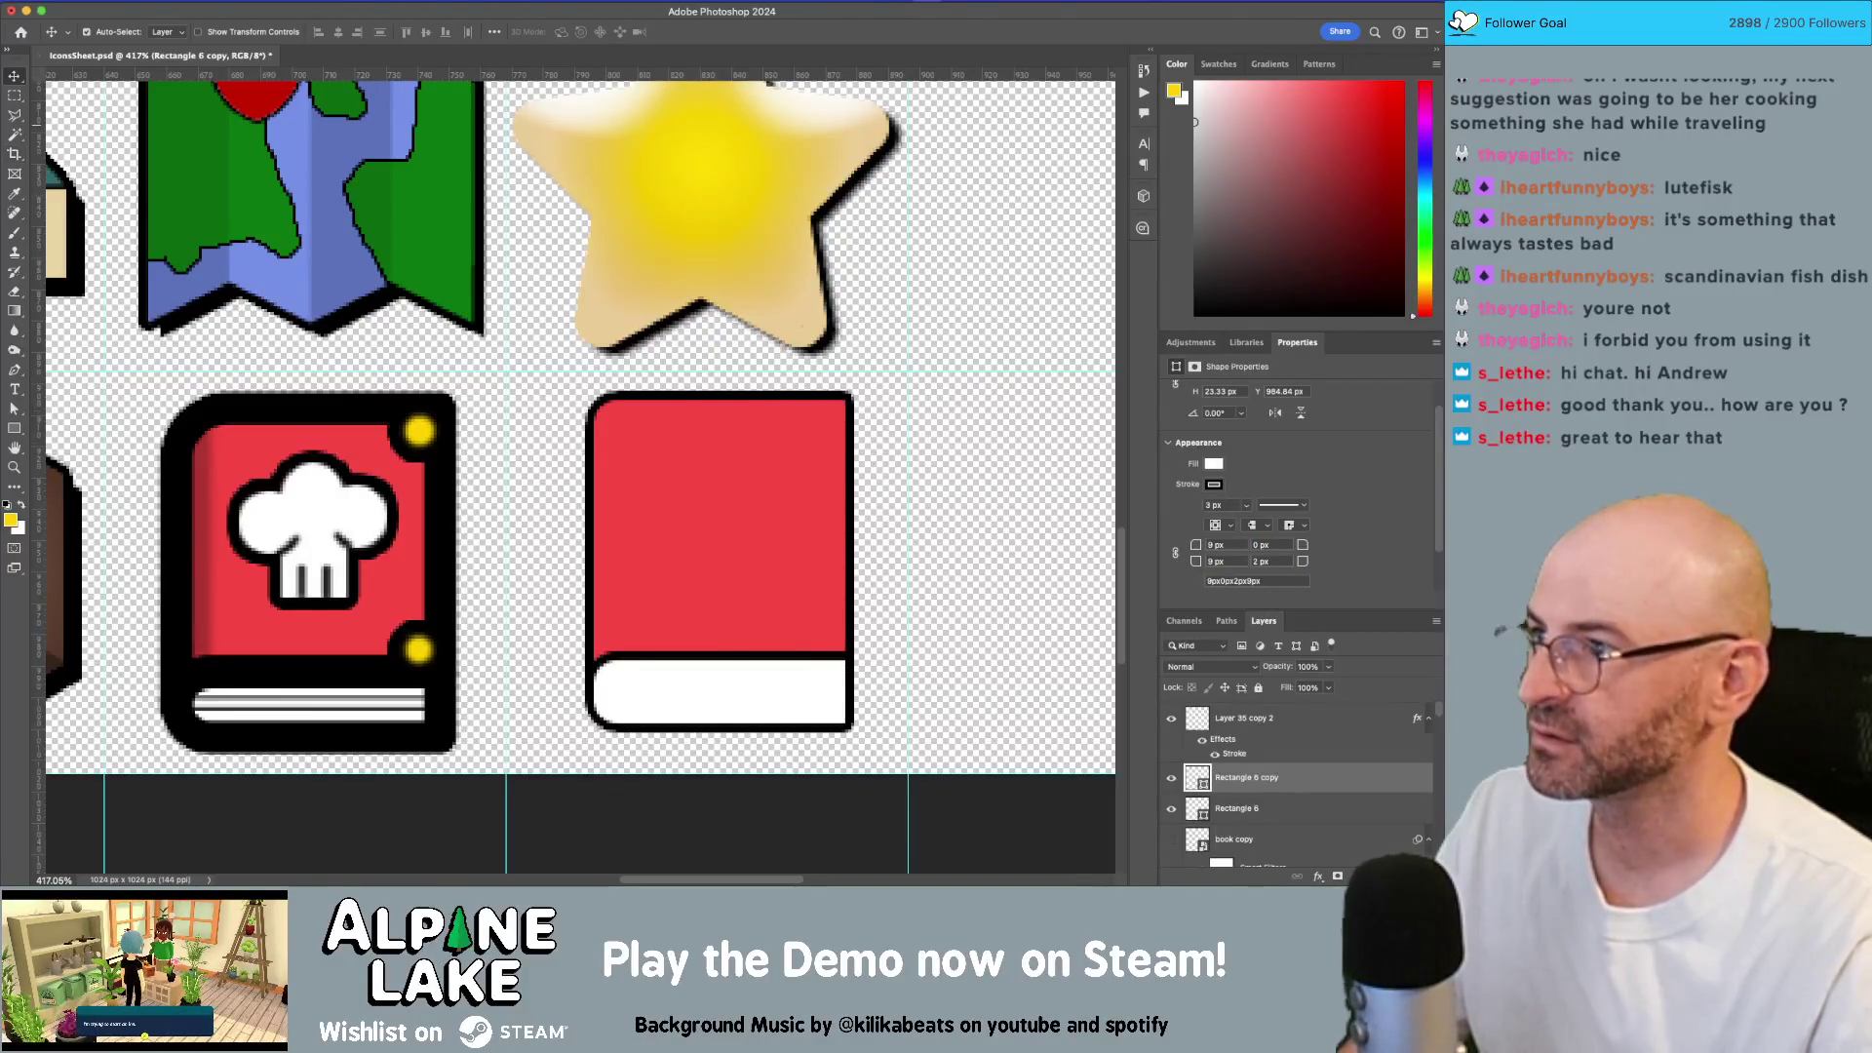
pyautogui.click(628, 439)
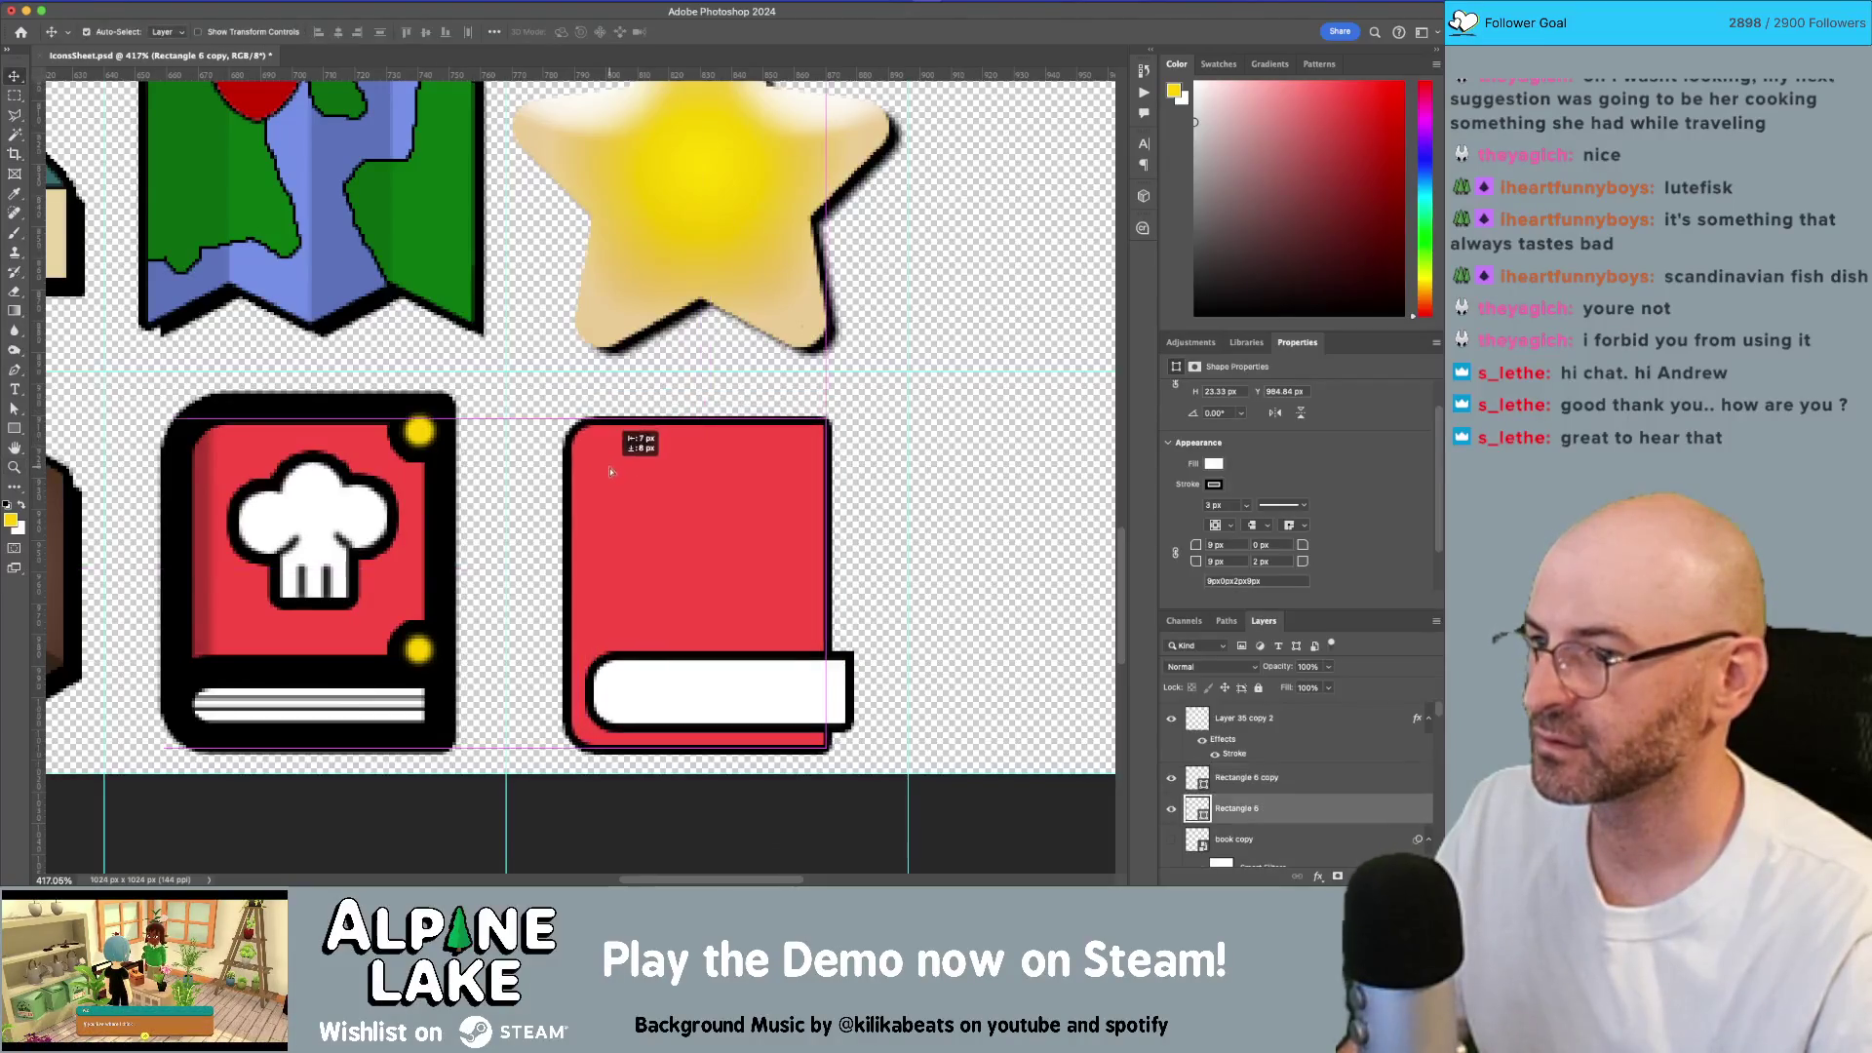
# Step: Hide the original 'book' cover layer and the Layer 34 page line under the chef hat
pyautogui.scroll(-4, 871, 524)
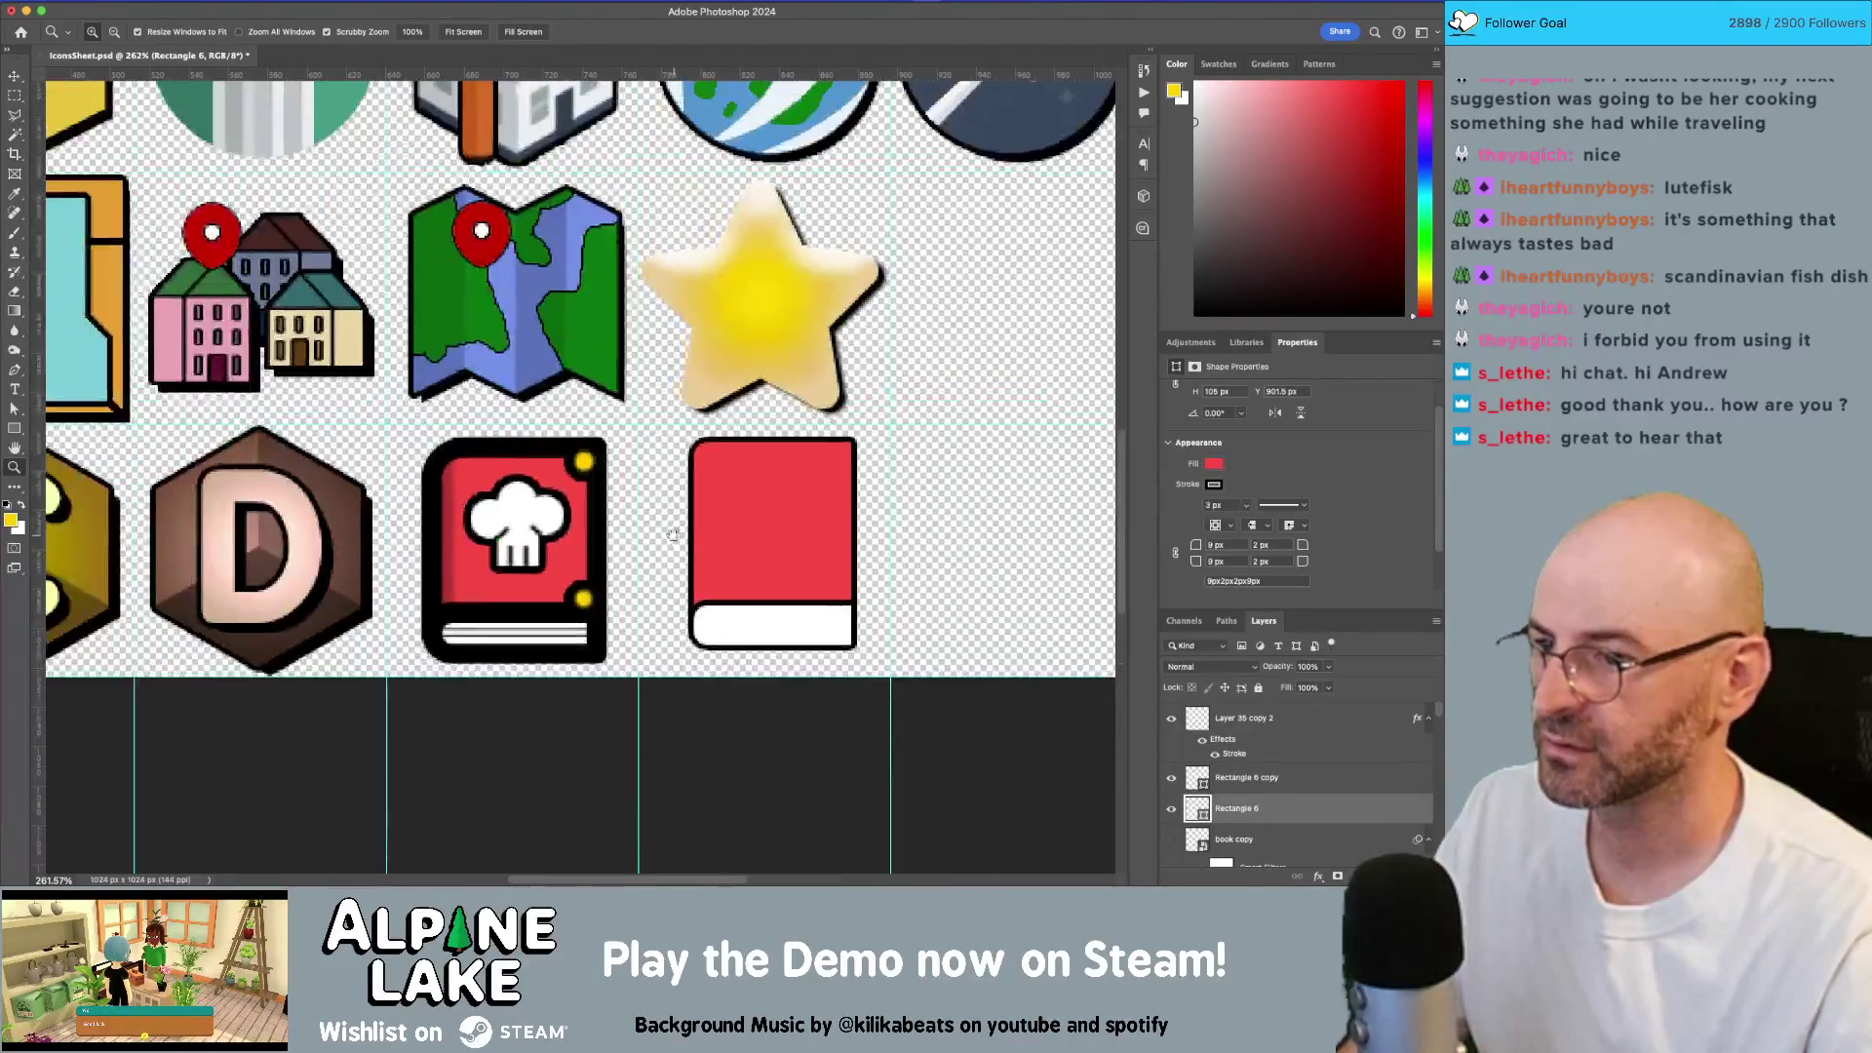
pyautogui.click(601, 450)
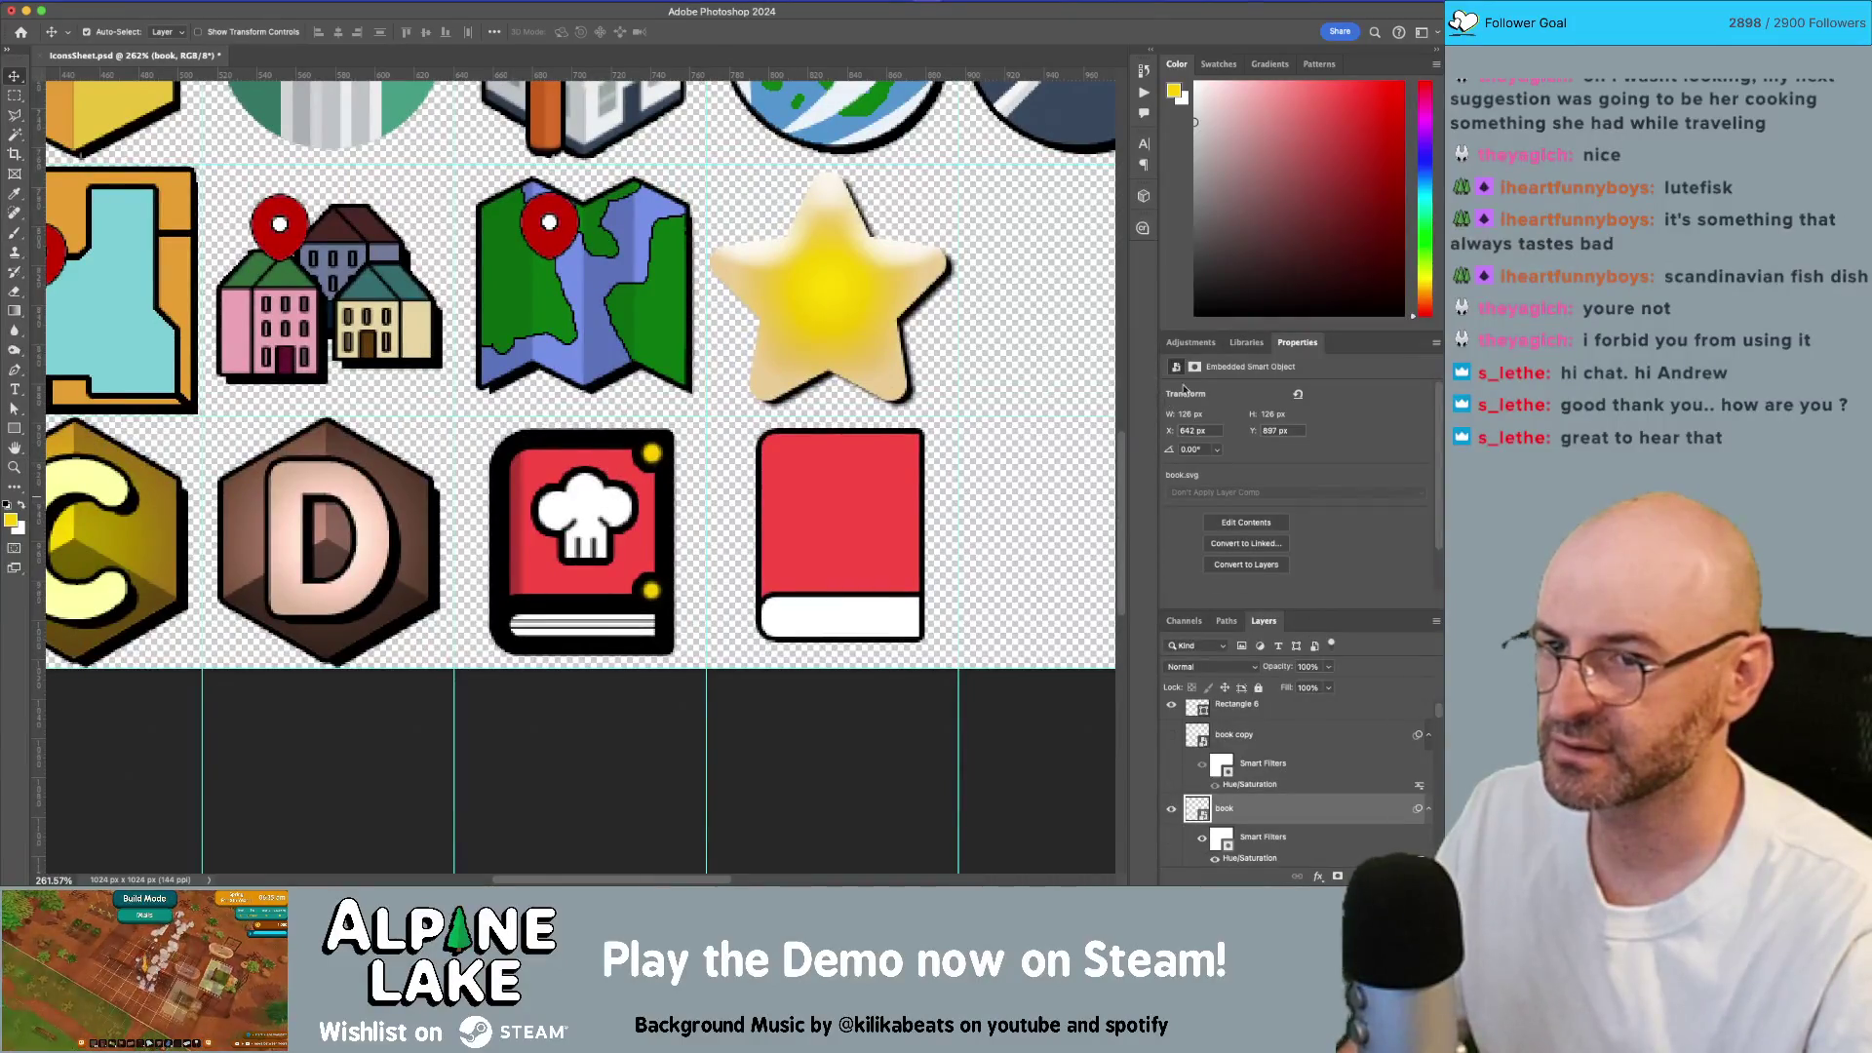
pyautogui.click(1171, 809)
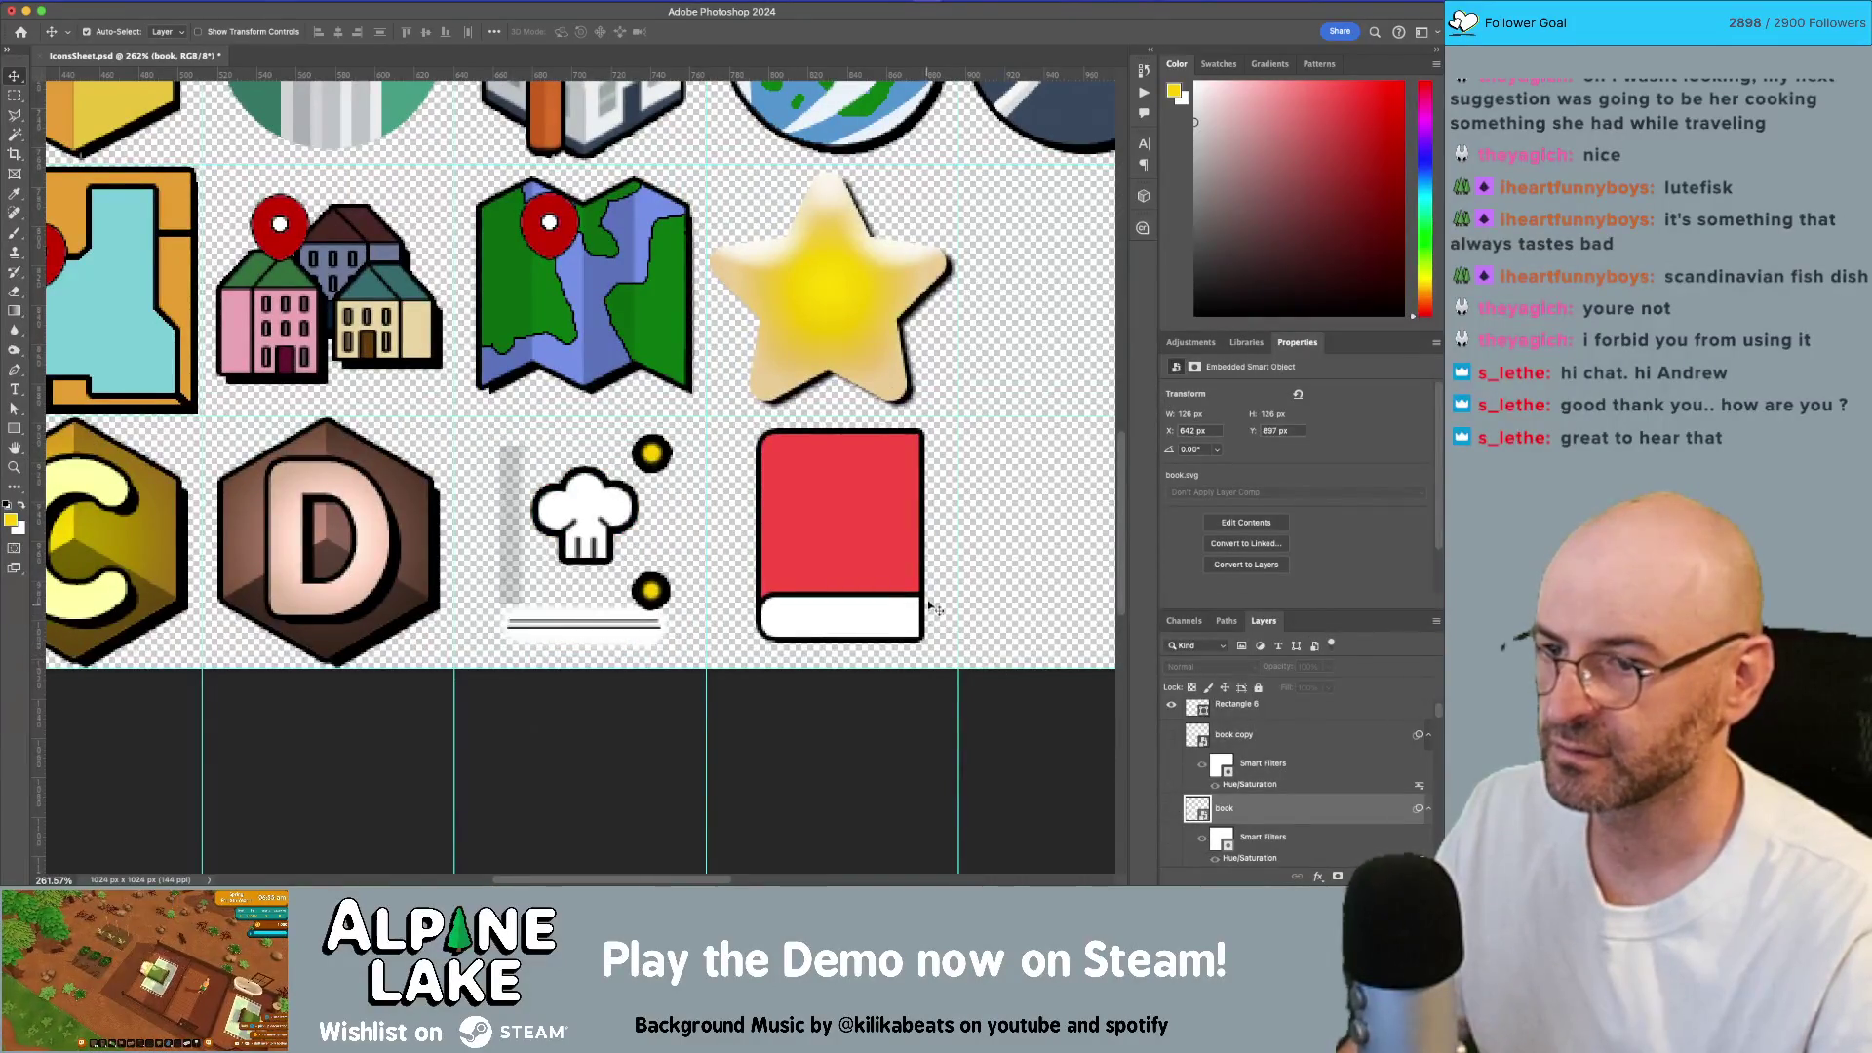
pyautogui.click(582, 622)
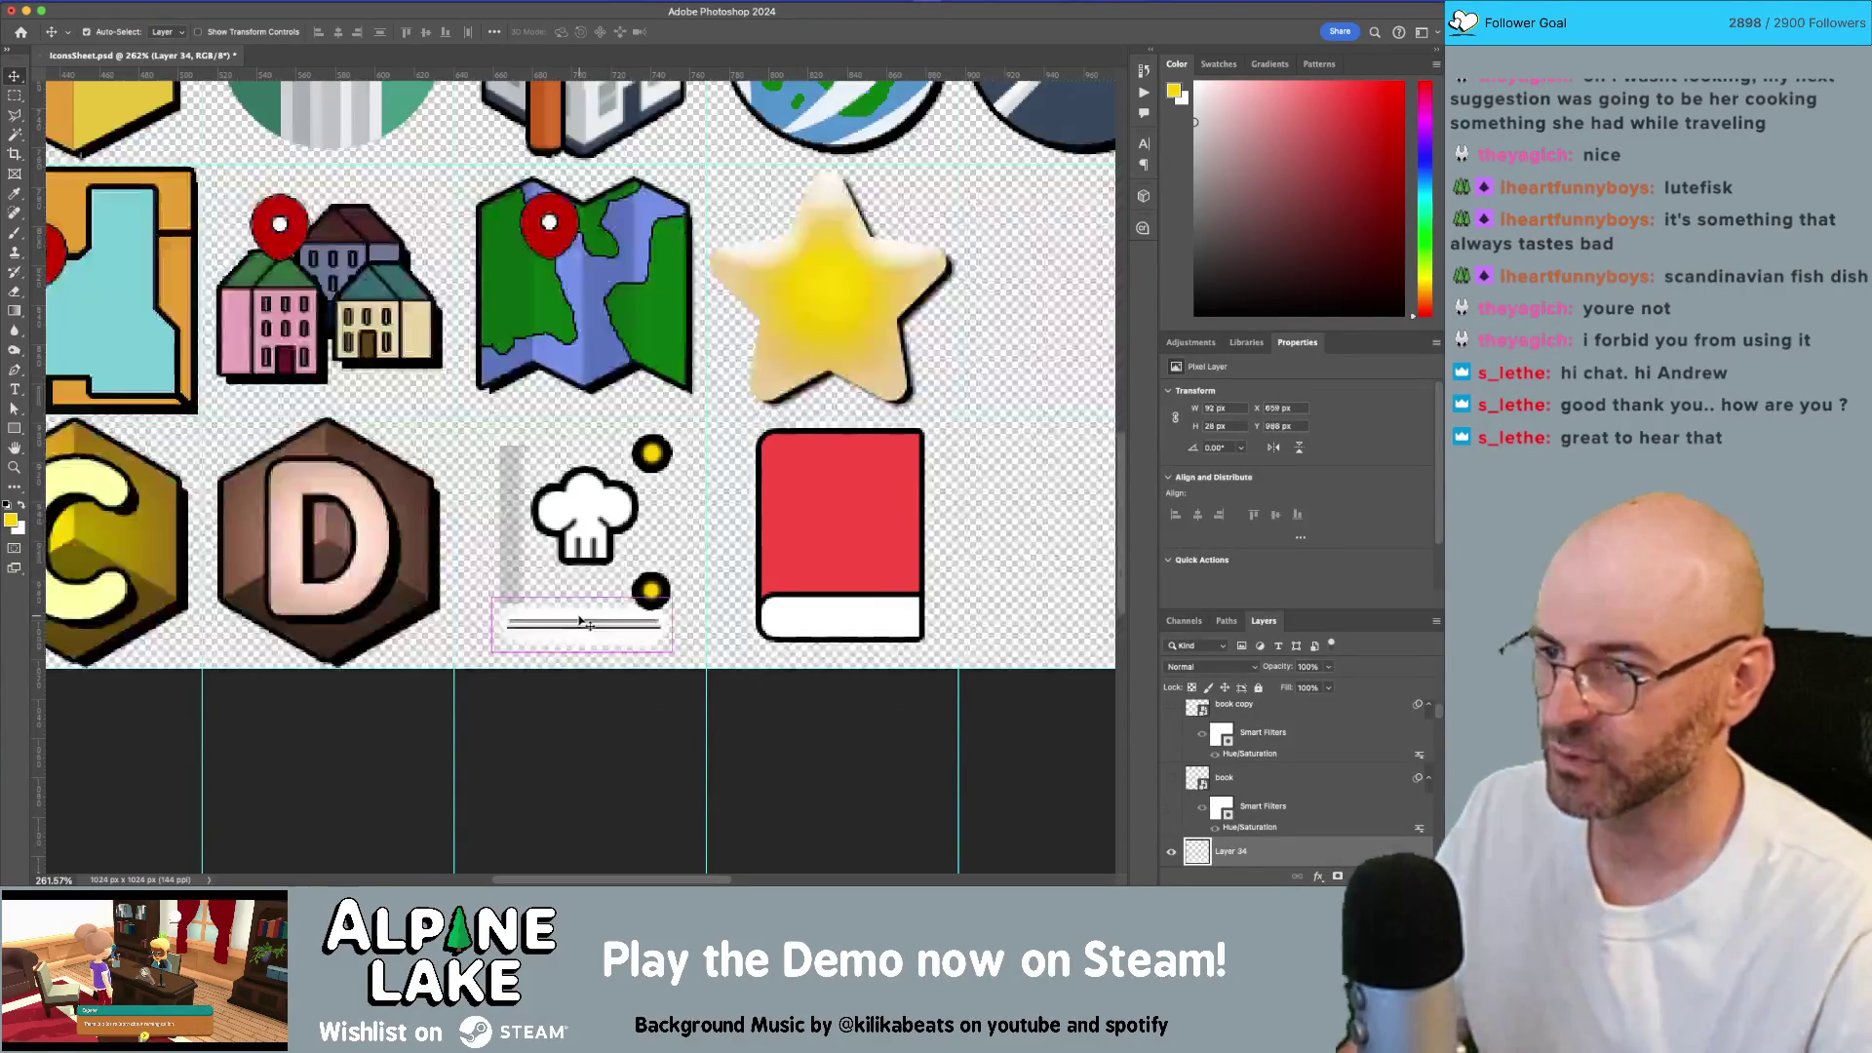
pyautogui.click(1171, 851)
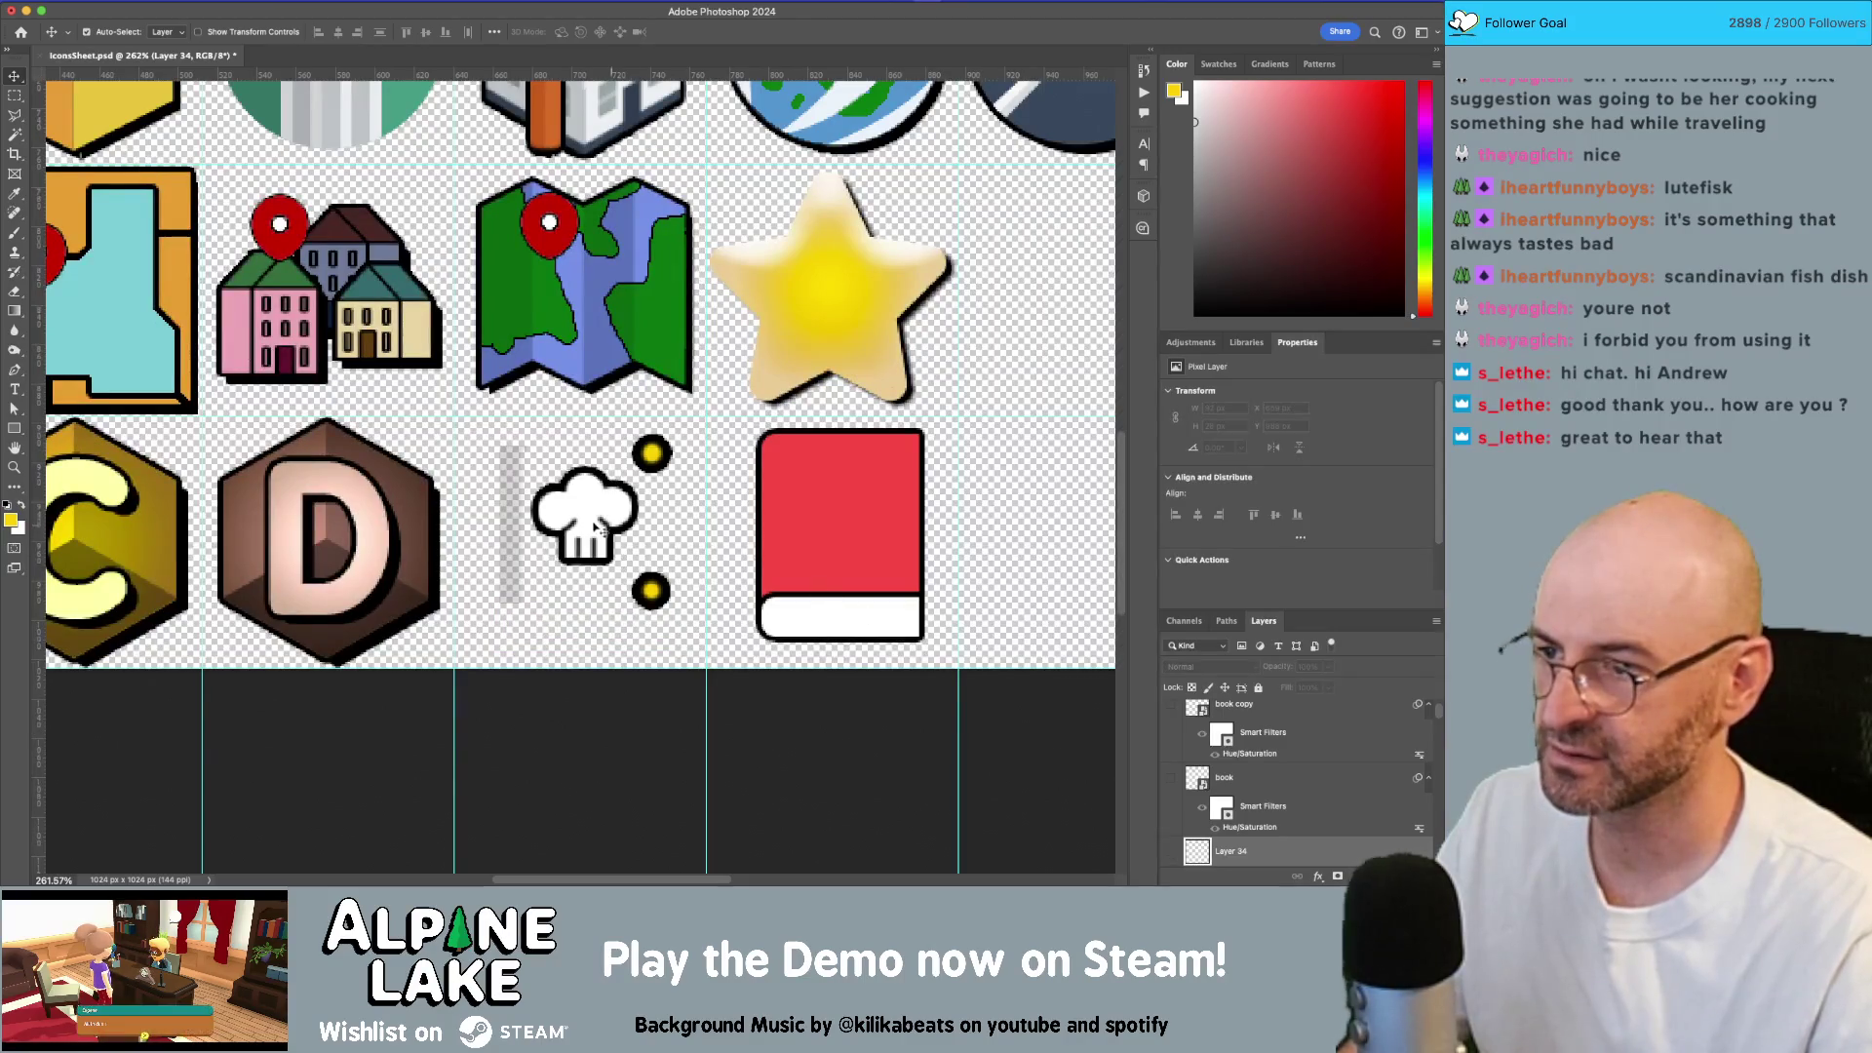
# Step: Move the Rectangle 6 vector book left so it sits under the chef hat
pyautogui.click(514, 577)
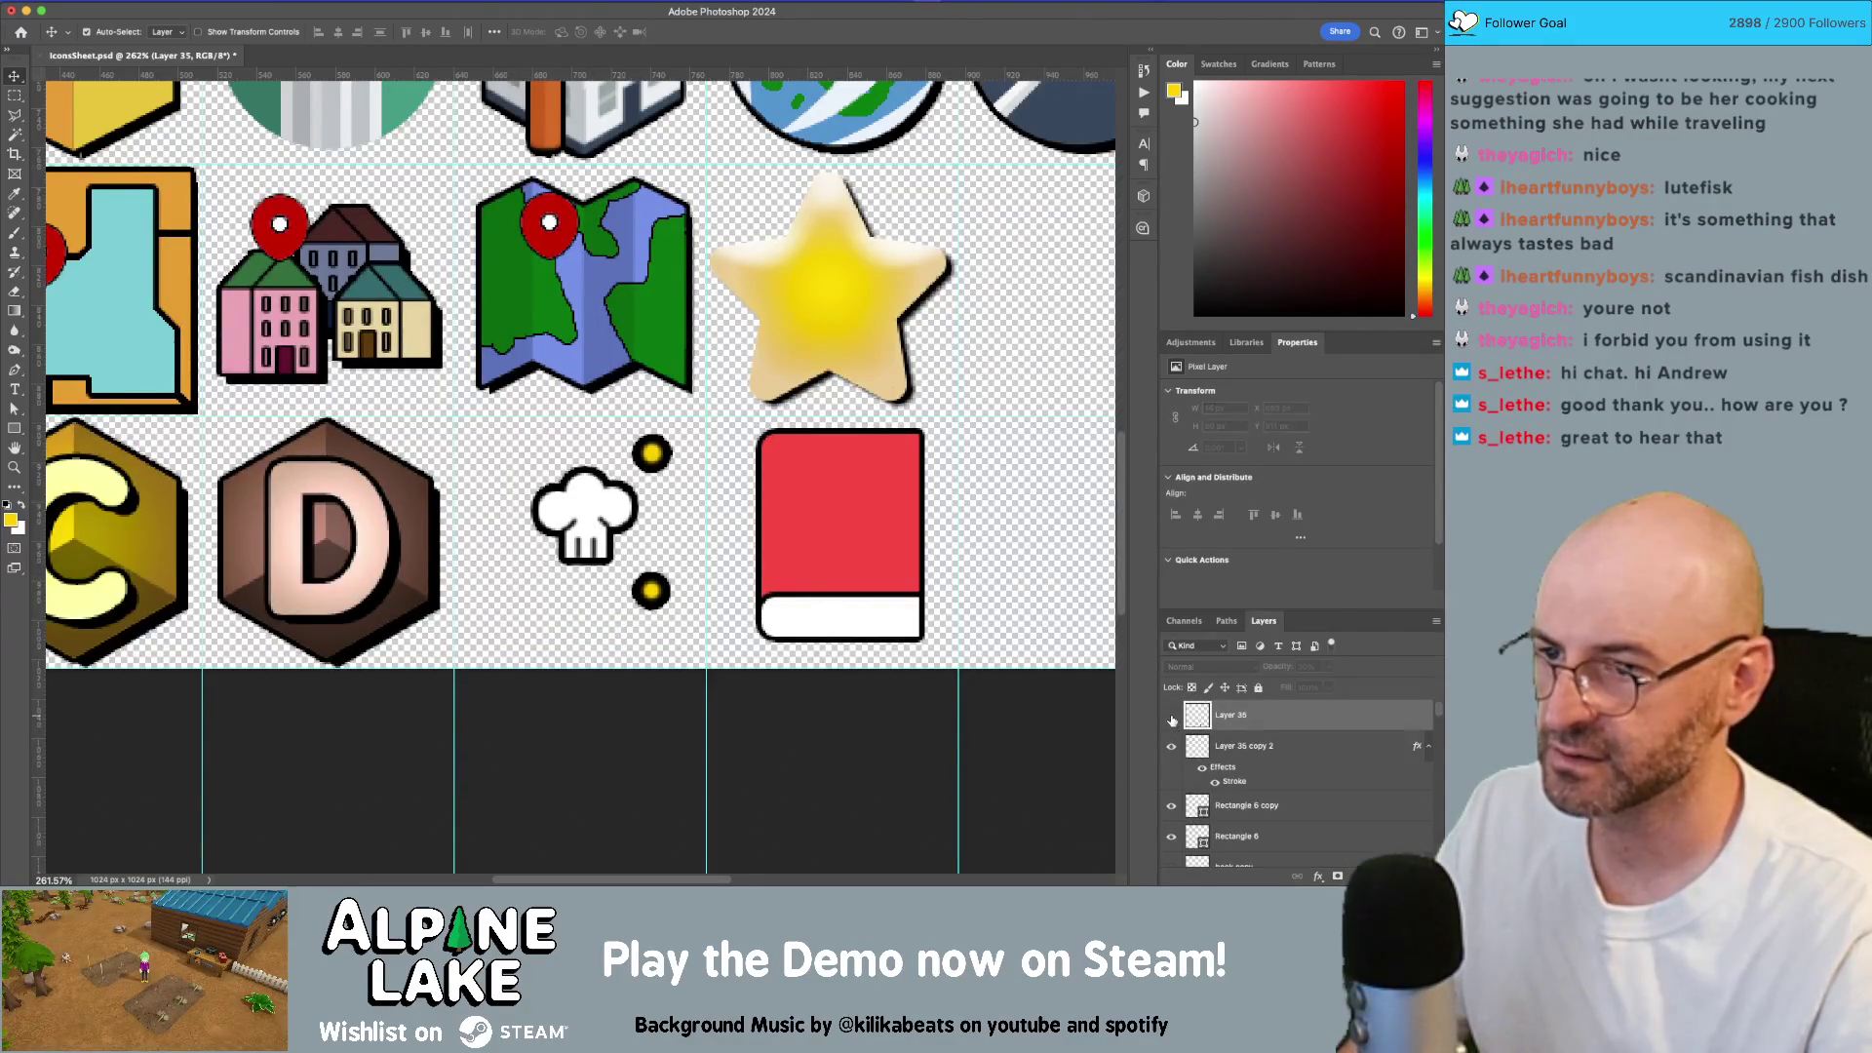
pyautogui.click(887, 616)
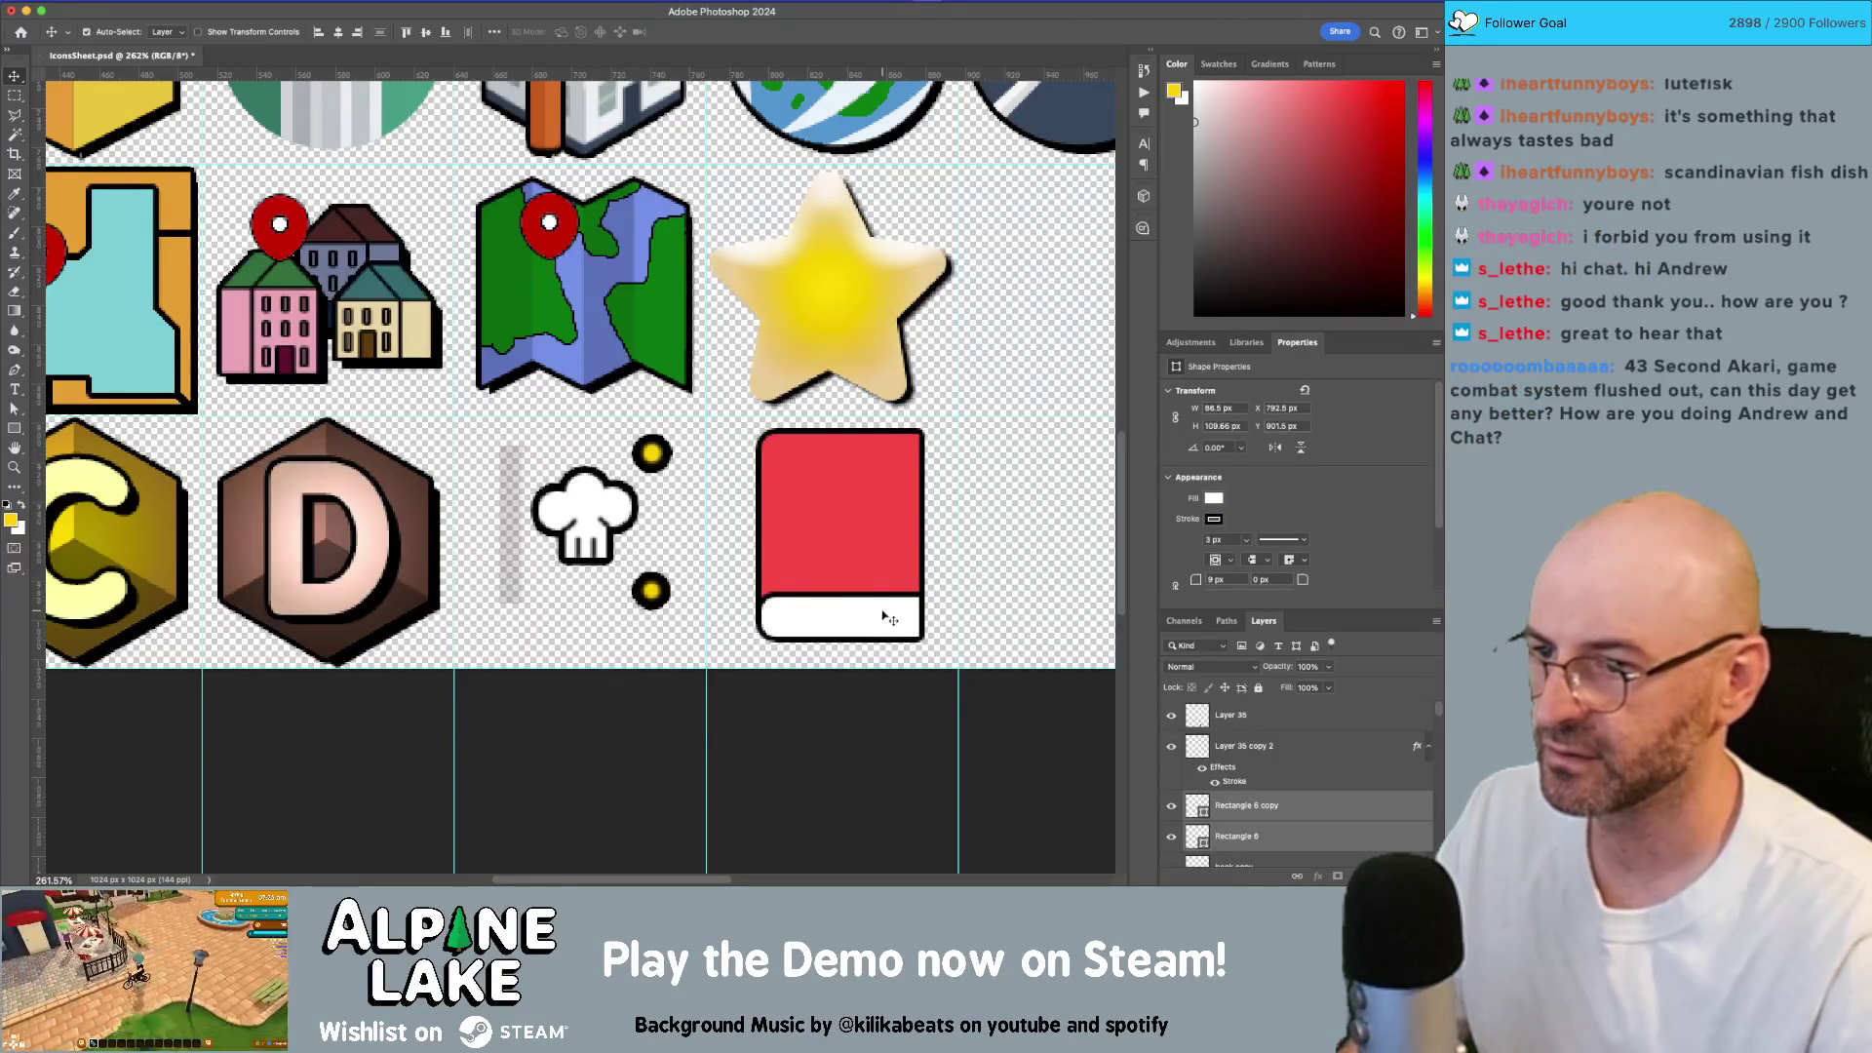
pyautogui.moveTo(903, 617); pyautogui.dragTo(883, 615)
pyautogui.hotkey('shift', 'Left')
pyautogui.hotkey('shift', 'Left')
pyautogui.hotkey('shift', 'Left')
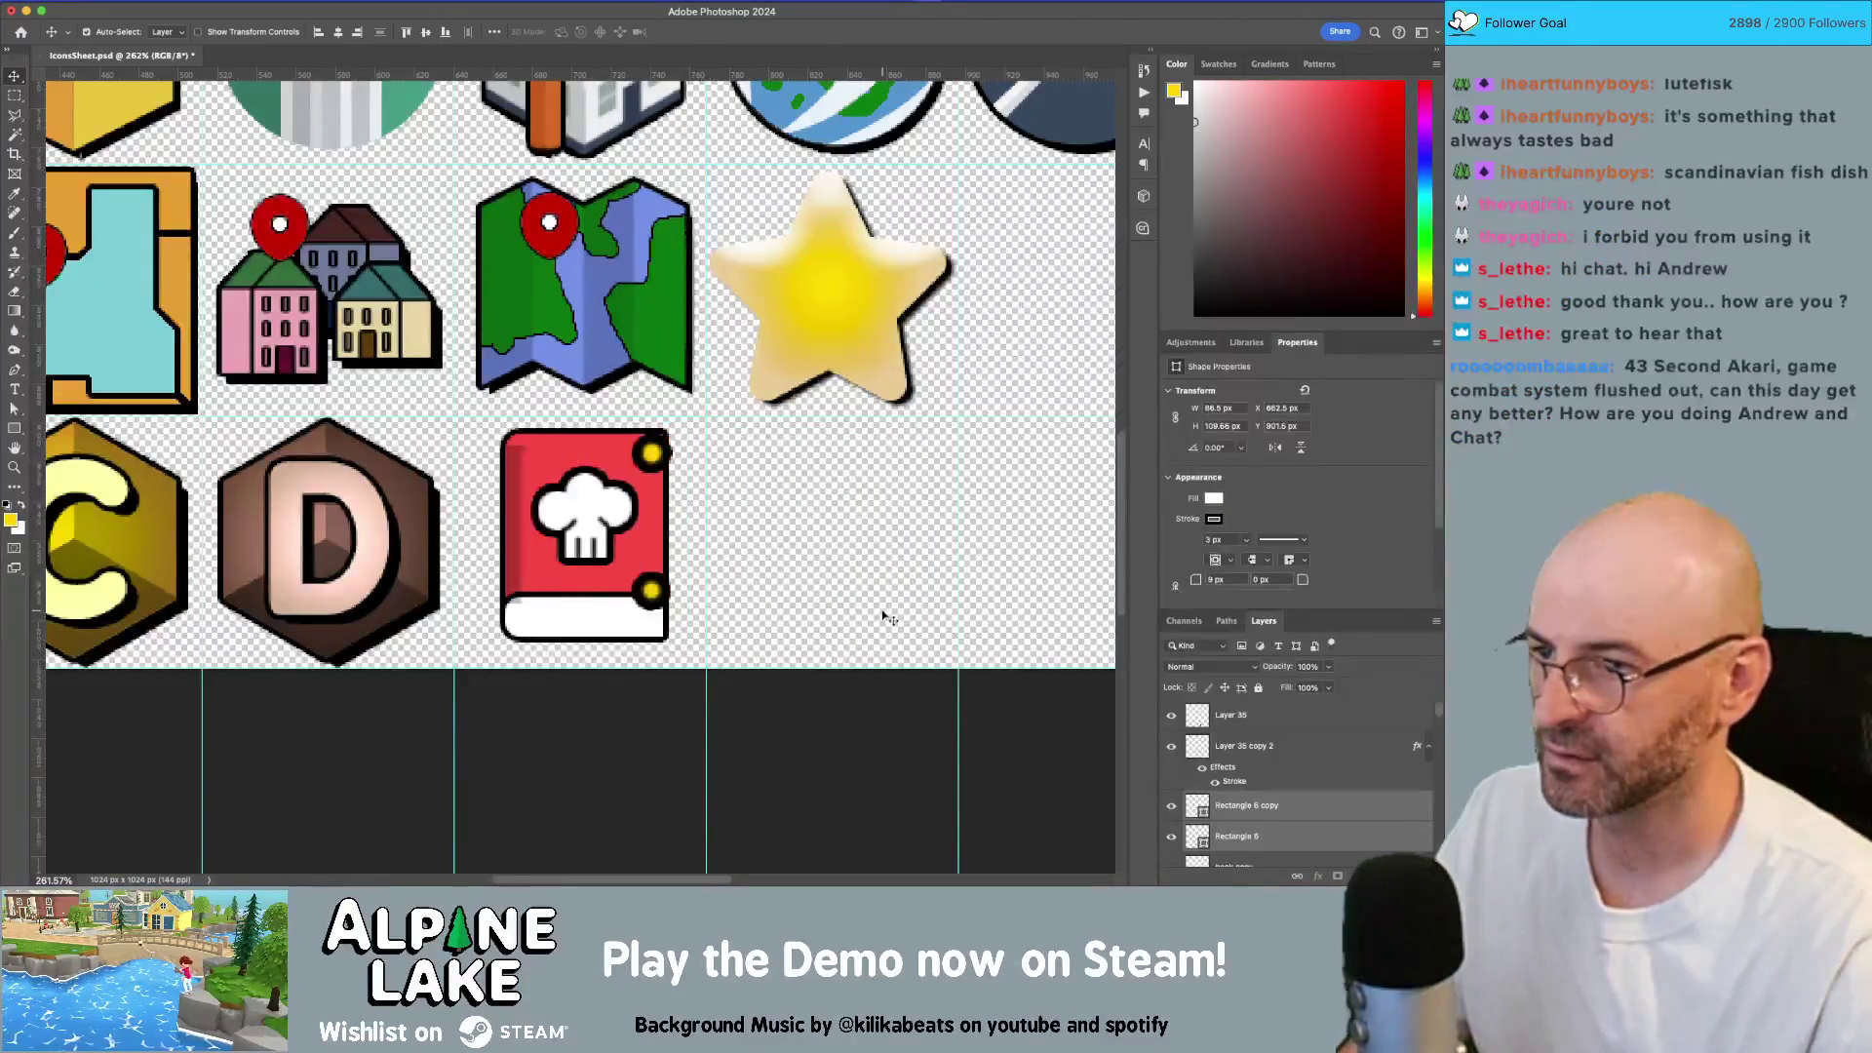
pyautogui.press('Left')
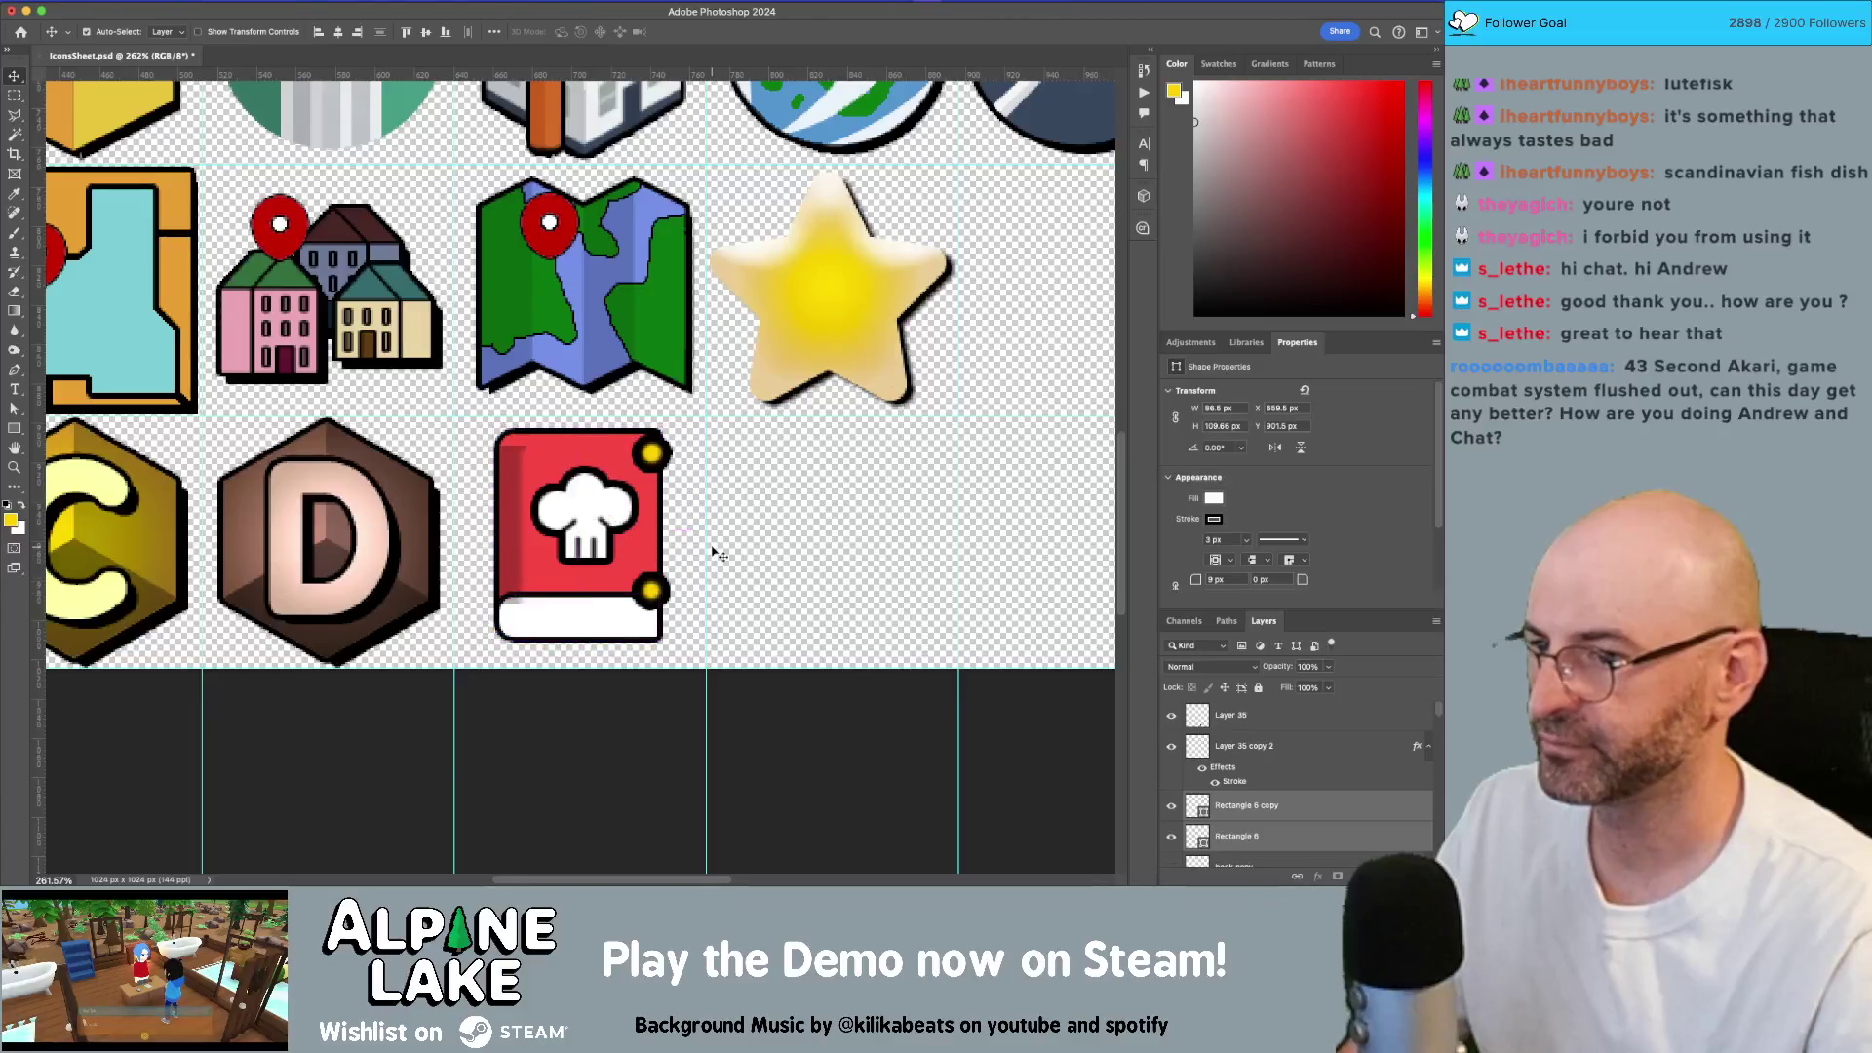
# Step: Select both book shape layers, the white page strip and the red cover, together
pyautogui.click(715, 554)
pyautogui.click(652, 542)
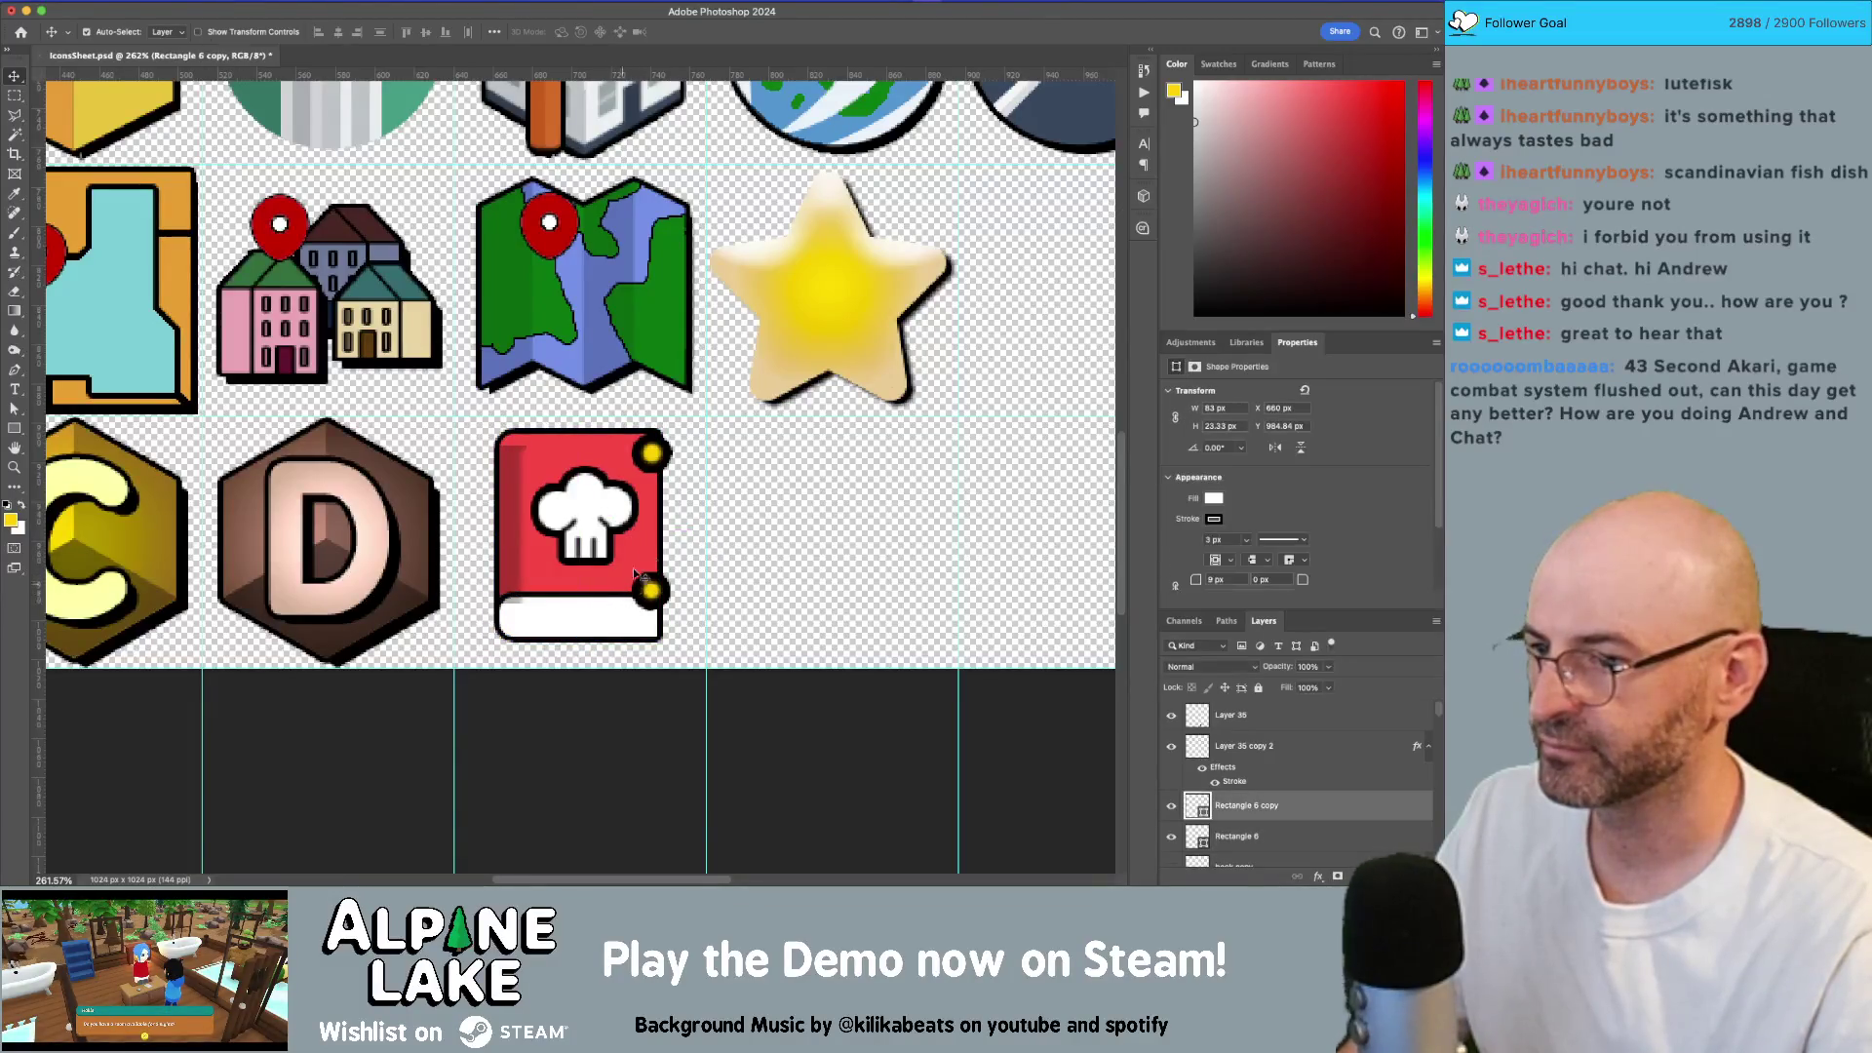
pyautogui.keyDown('shift'); pyautogui.click(647, 540); pyautogui.keyUp('shift')
pyautogui.rightClick(1311, 801)
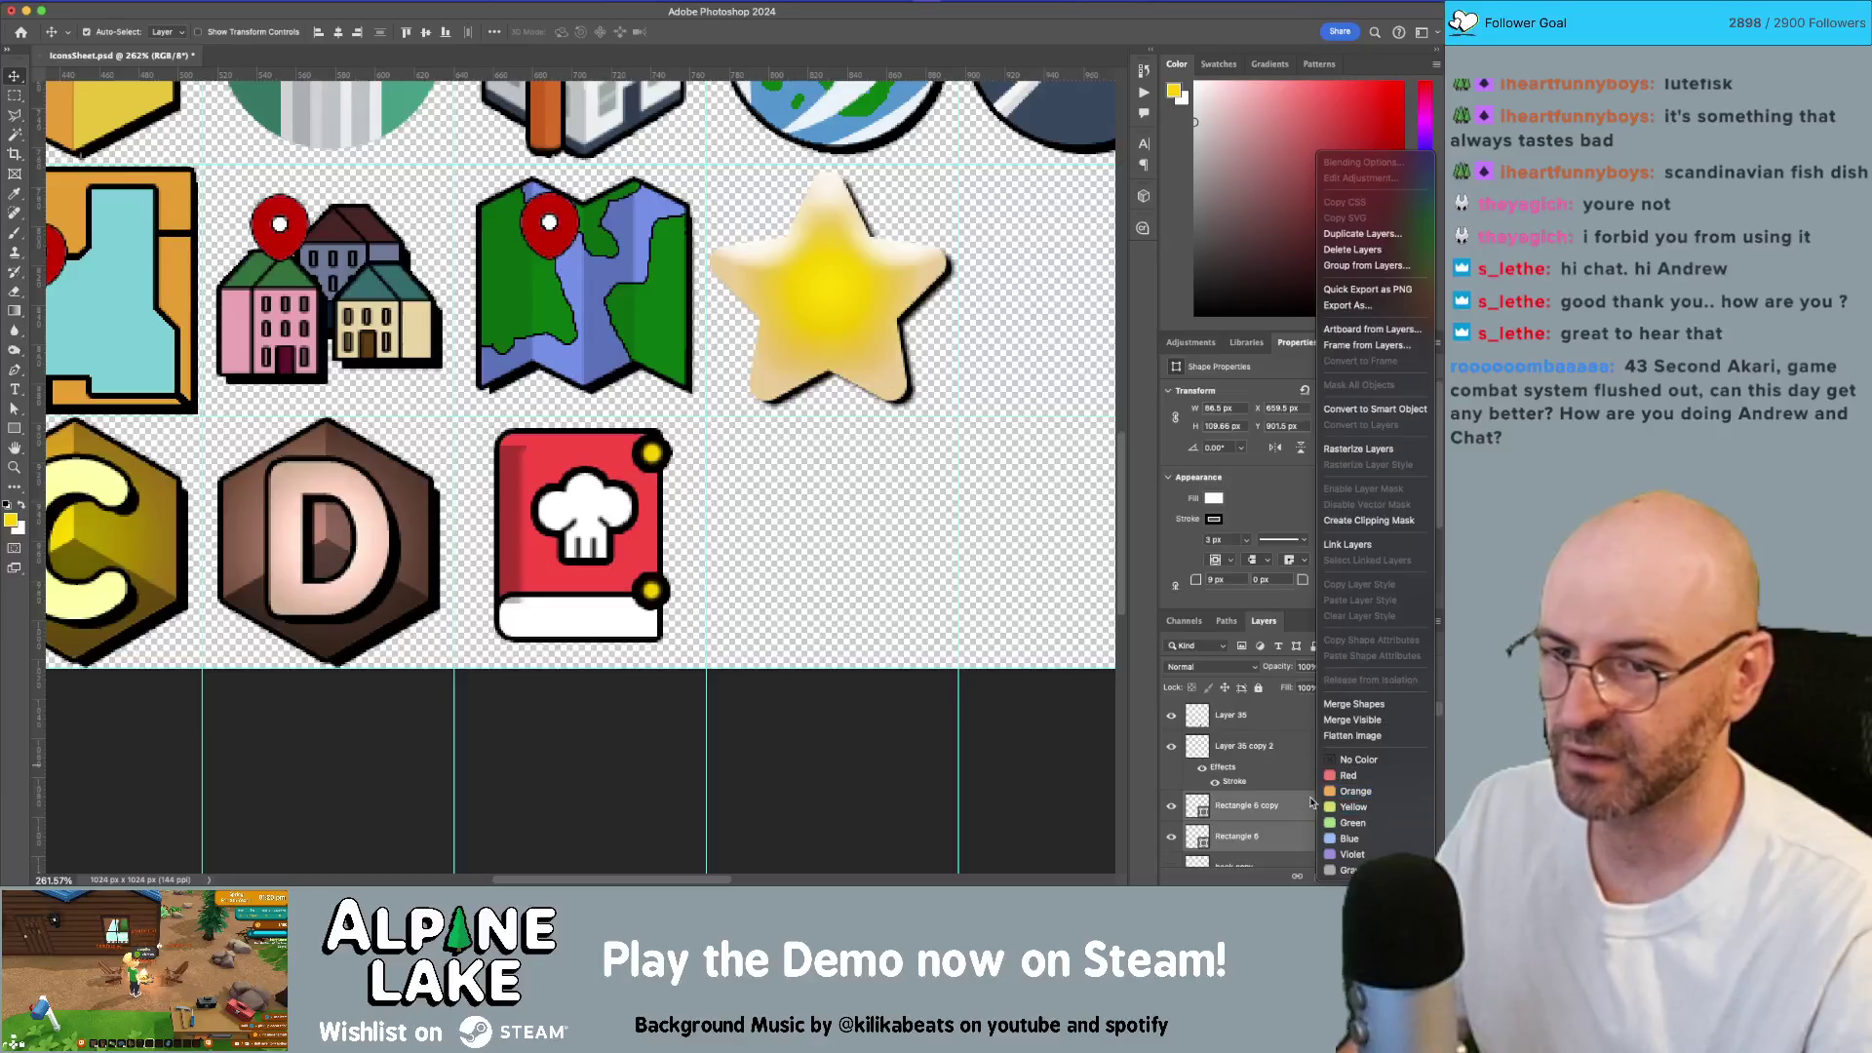
# Step: Group the book rectangles as Group 4 and add a hard drop shadow: size 0, distance 7, angle 143°
pyautogui.click(1296, 830)
pyautogui.hotkey('ctrl', 'g')
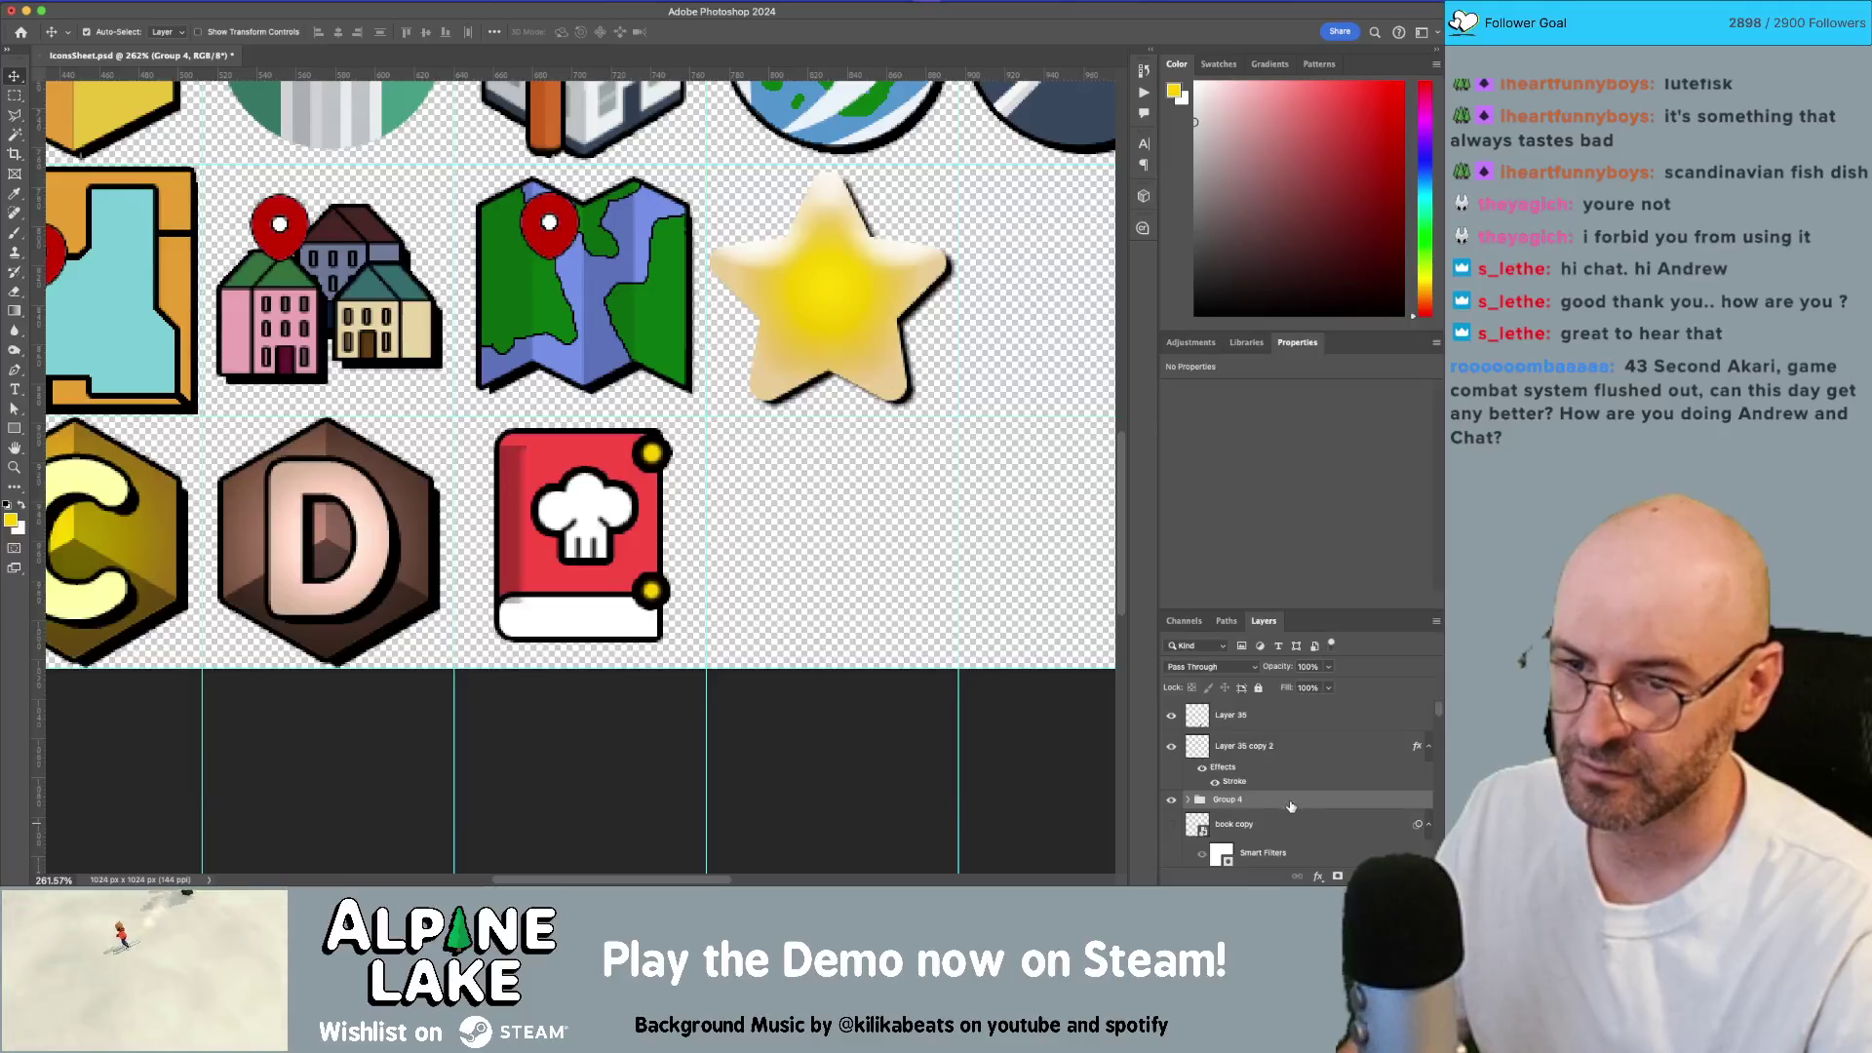
pyautogui.doubleClick(1290, 801)
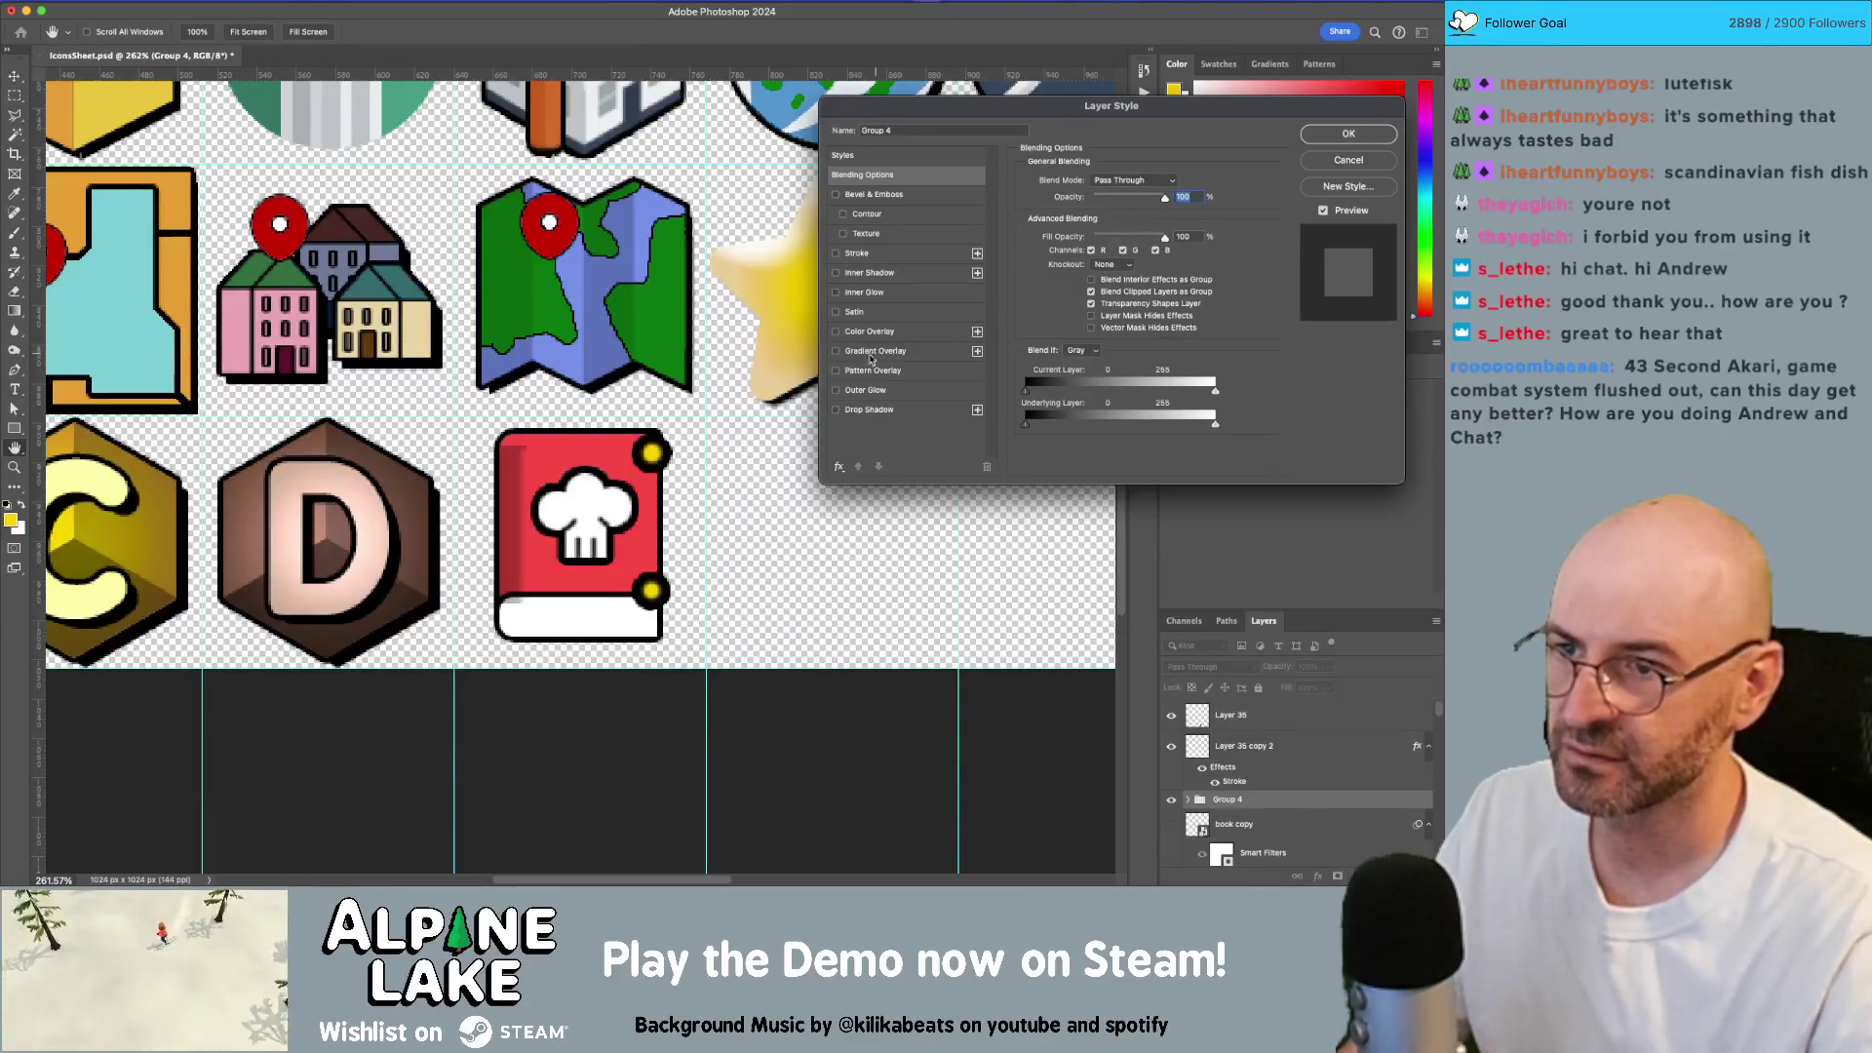
pyautogui.click(835, 410)
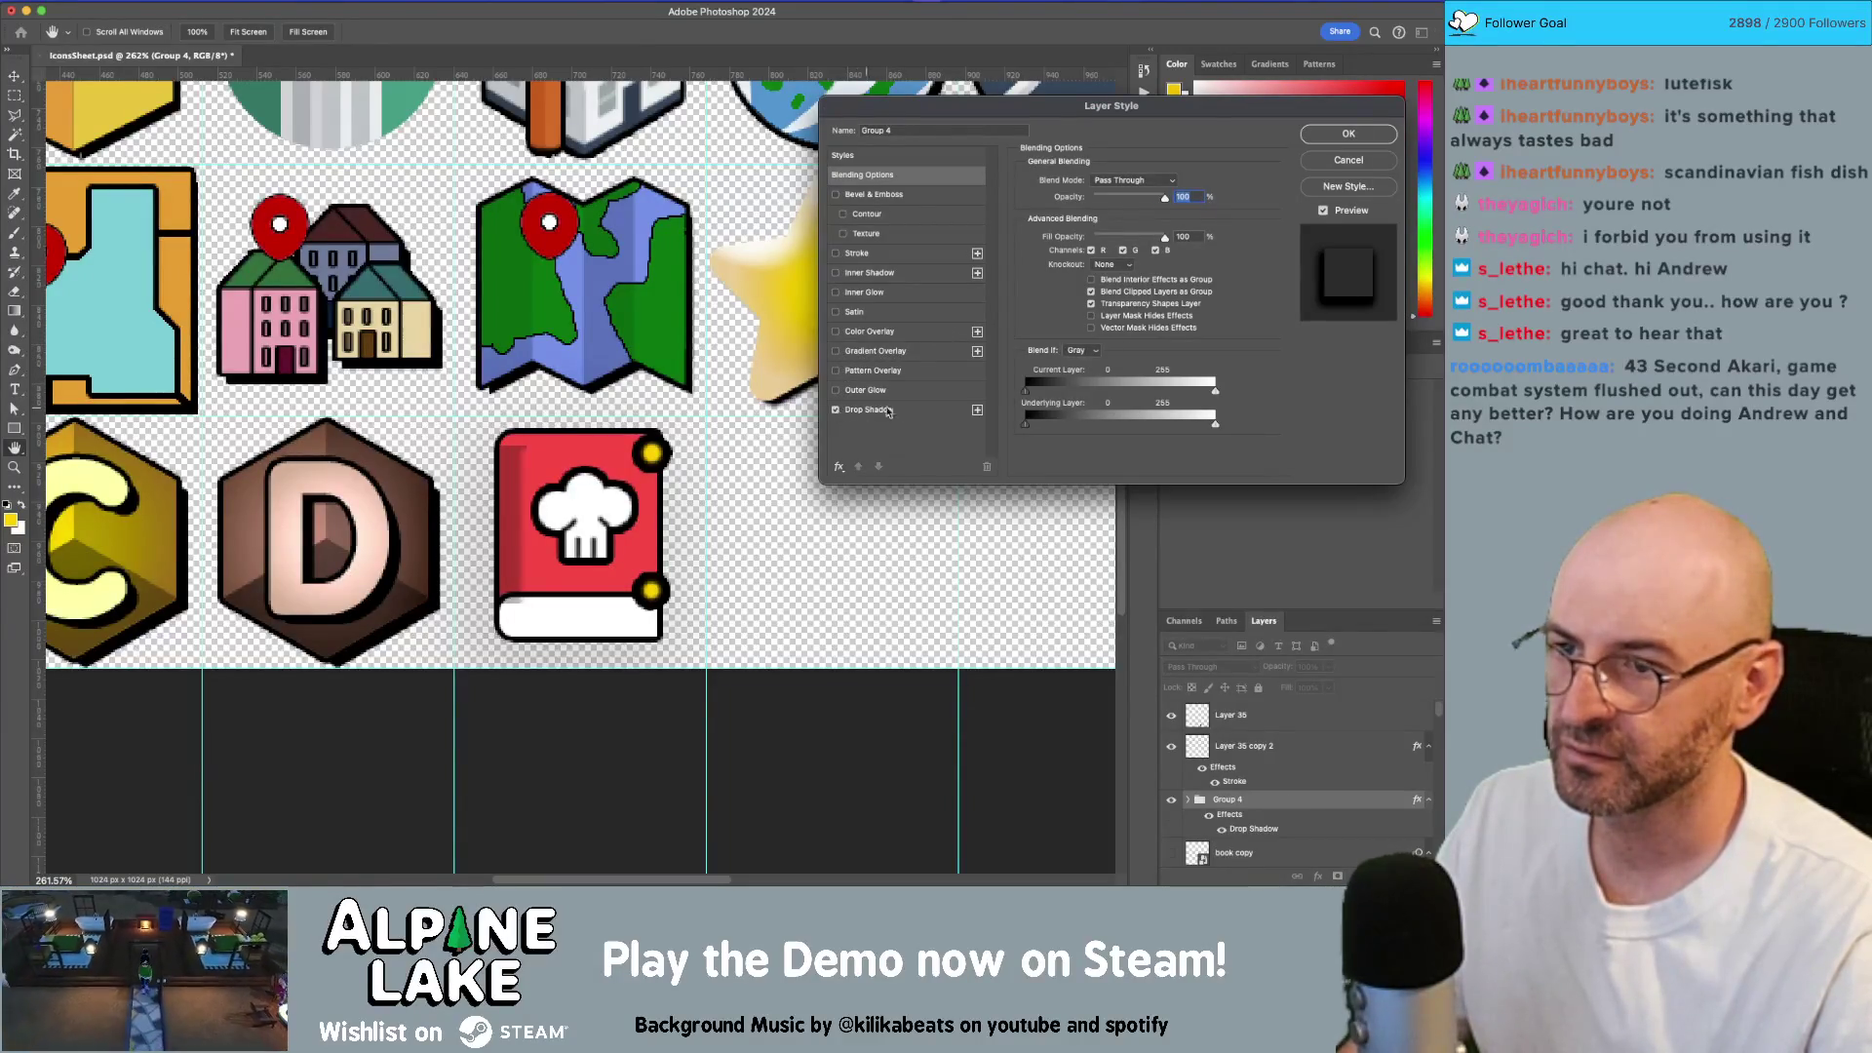
pyautogui.click(867, 410)
pyautogui.moveTo(1073, 201); pyautogui.dragTo(1145, 201)
pyautogui.moveTo(1091, 276)
pyautogui.mouseDown()
pyautogui.moveTo(1043, 283)
pyautogui.moveTo(1079, 252)
pyautogui.mouseUp()
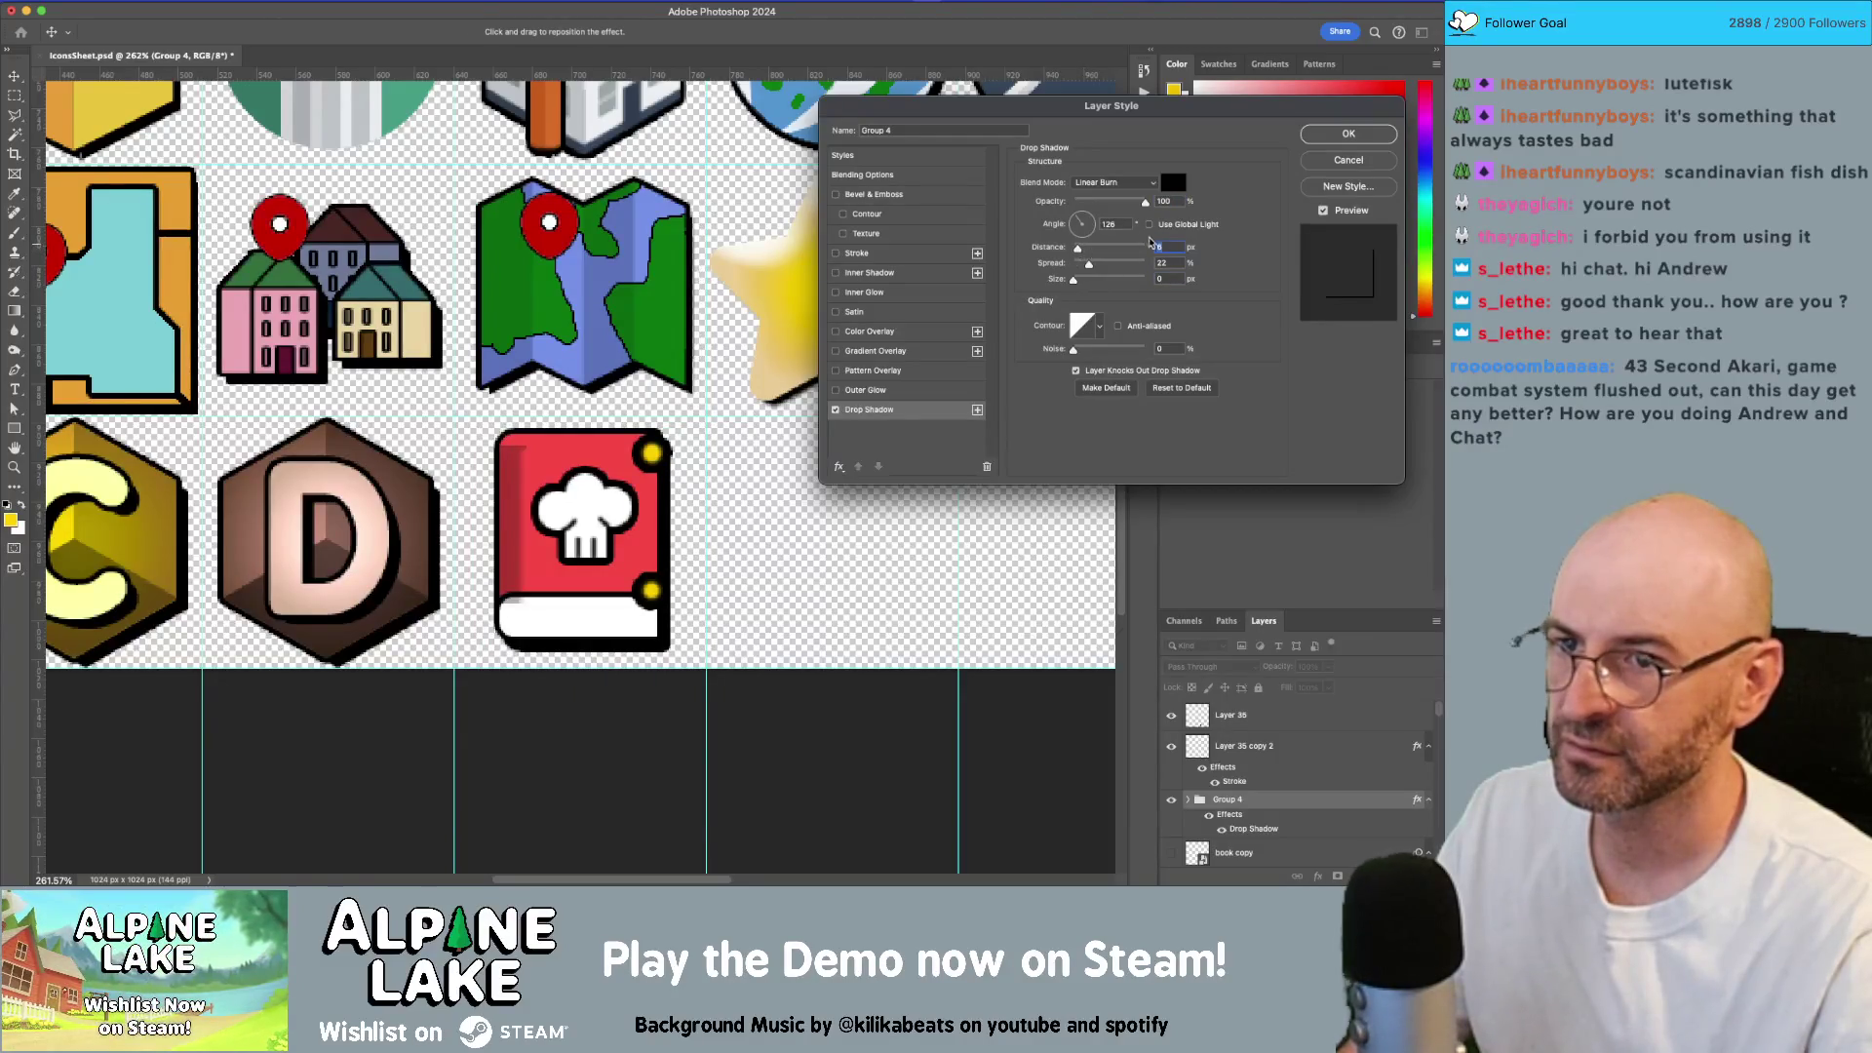
pyautogui.write('7')
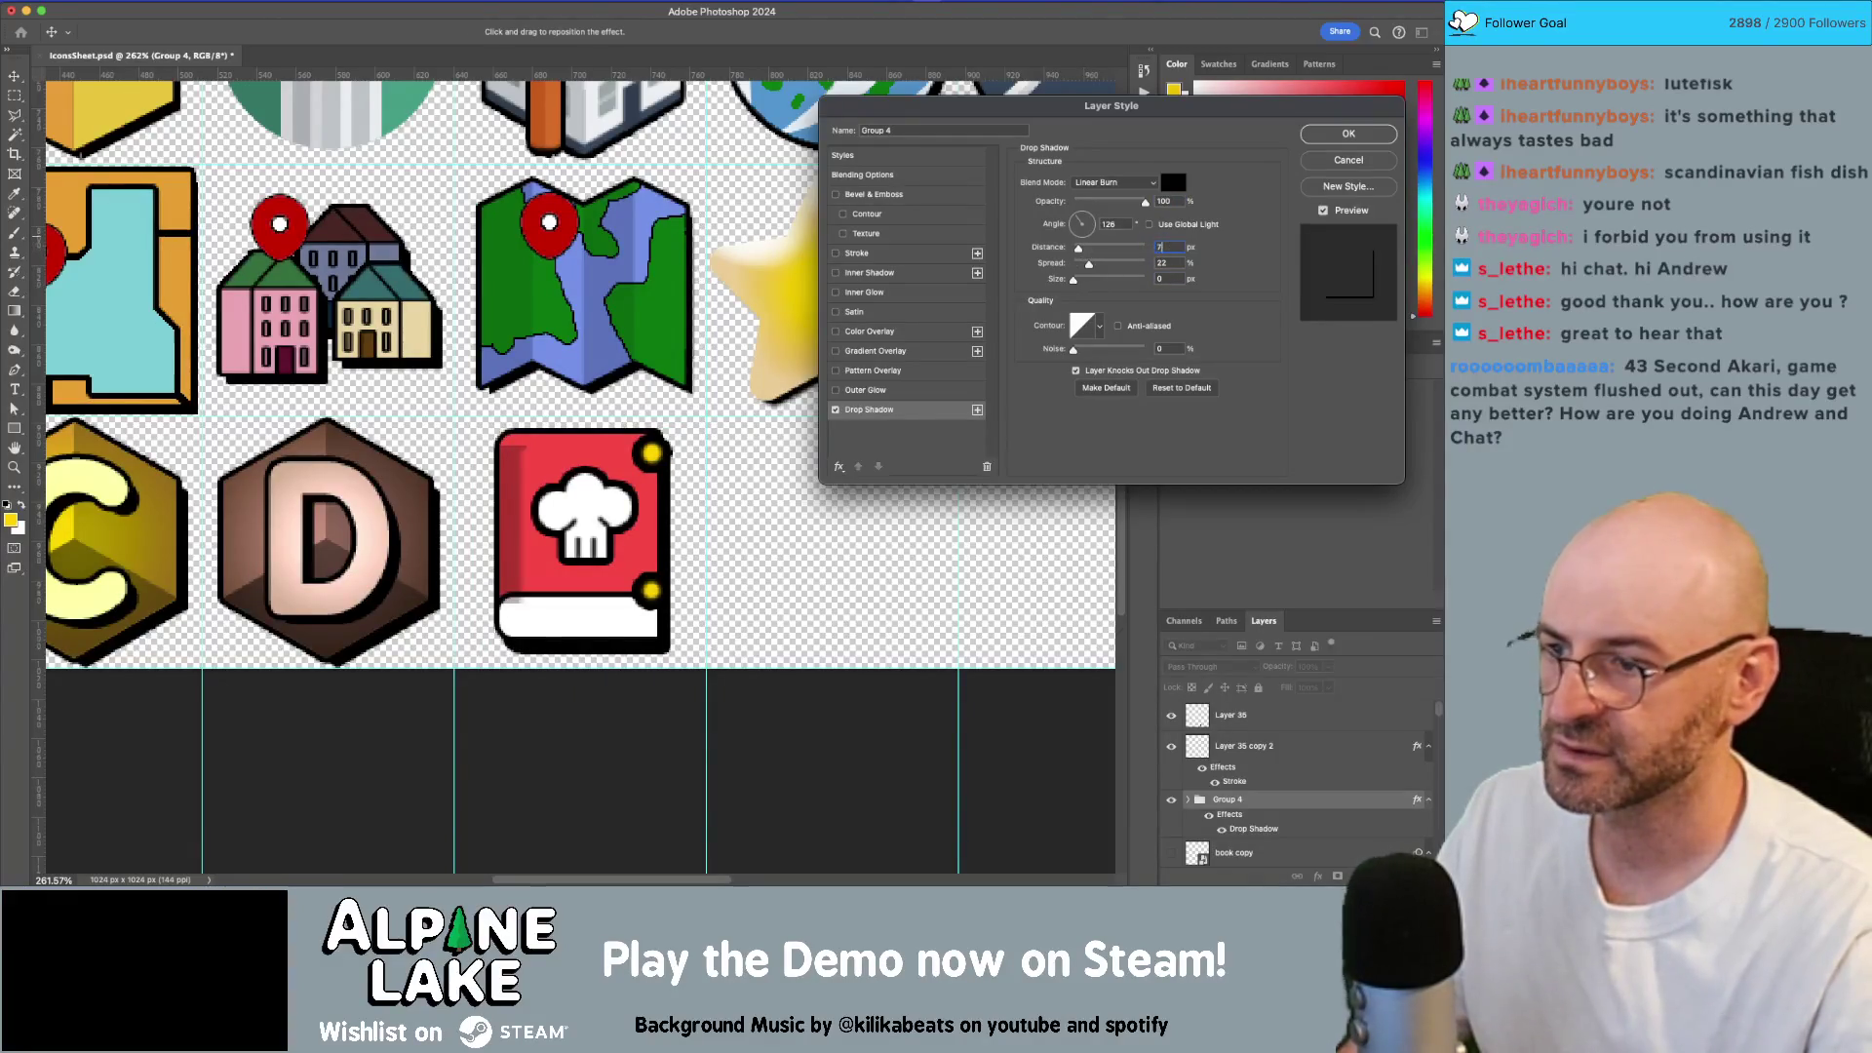
pyautogui.moveTo(1076, 223); pyautogui.dragTo(1075, 225)
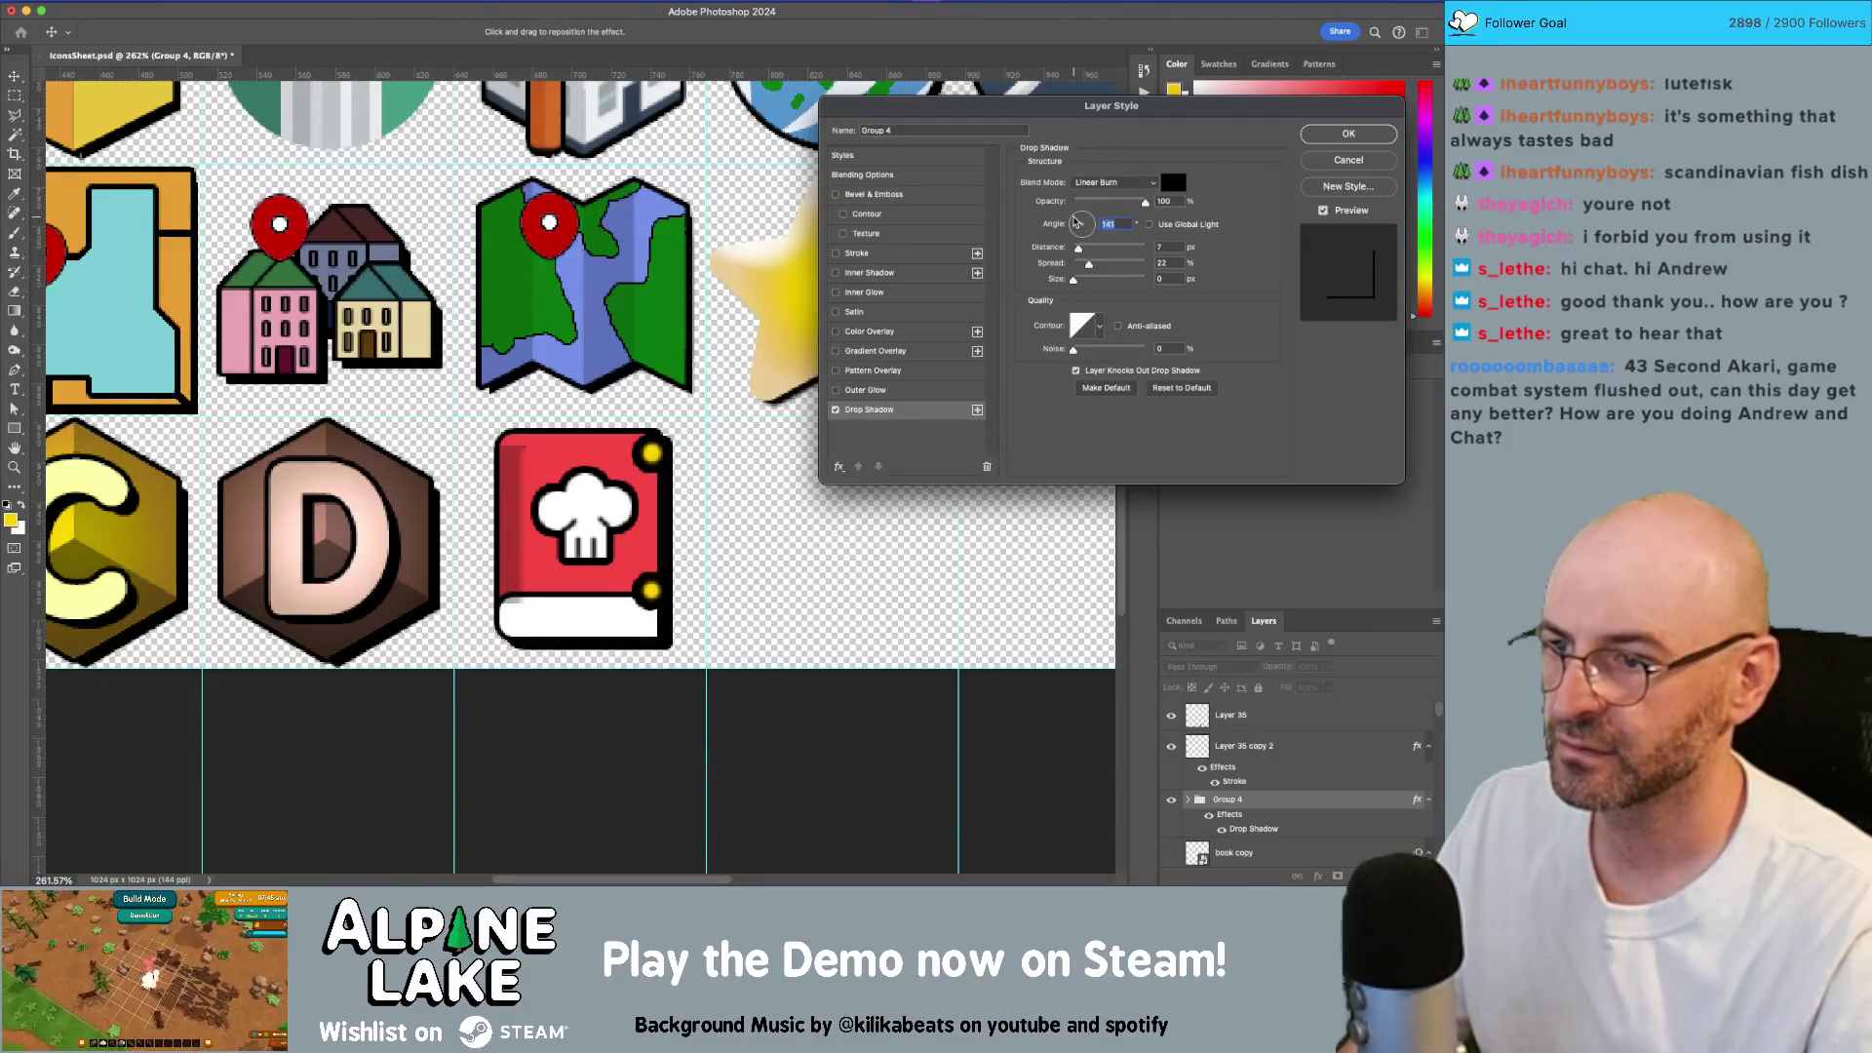
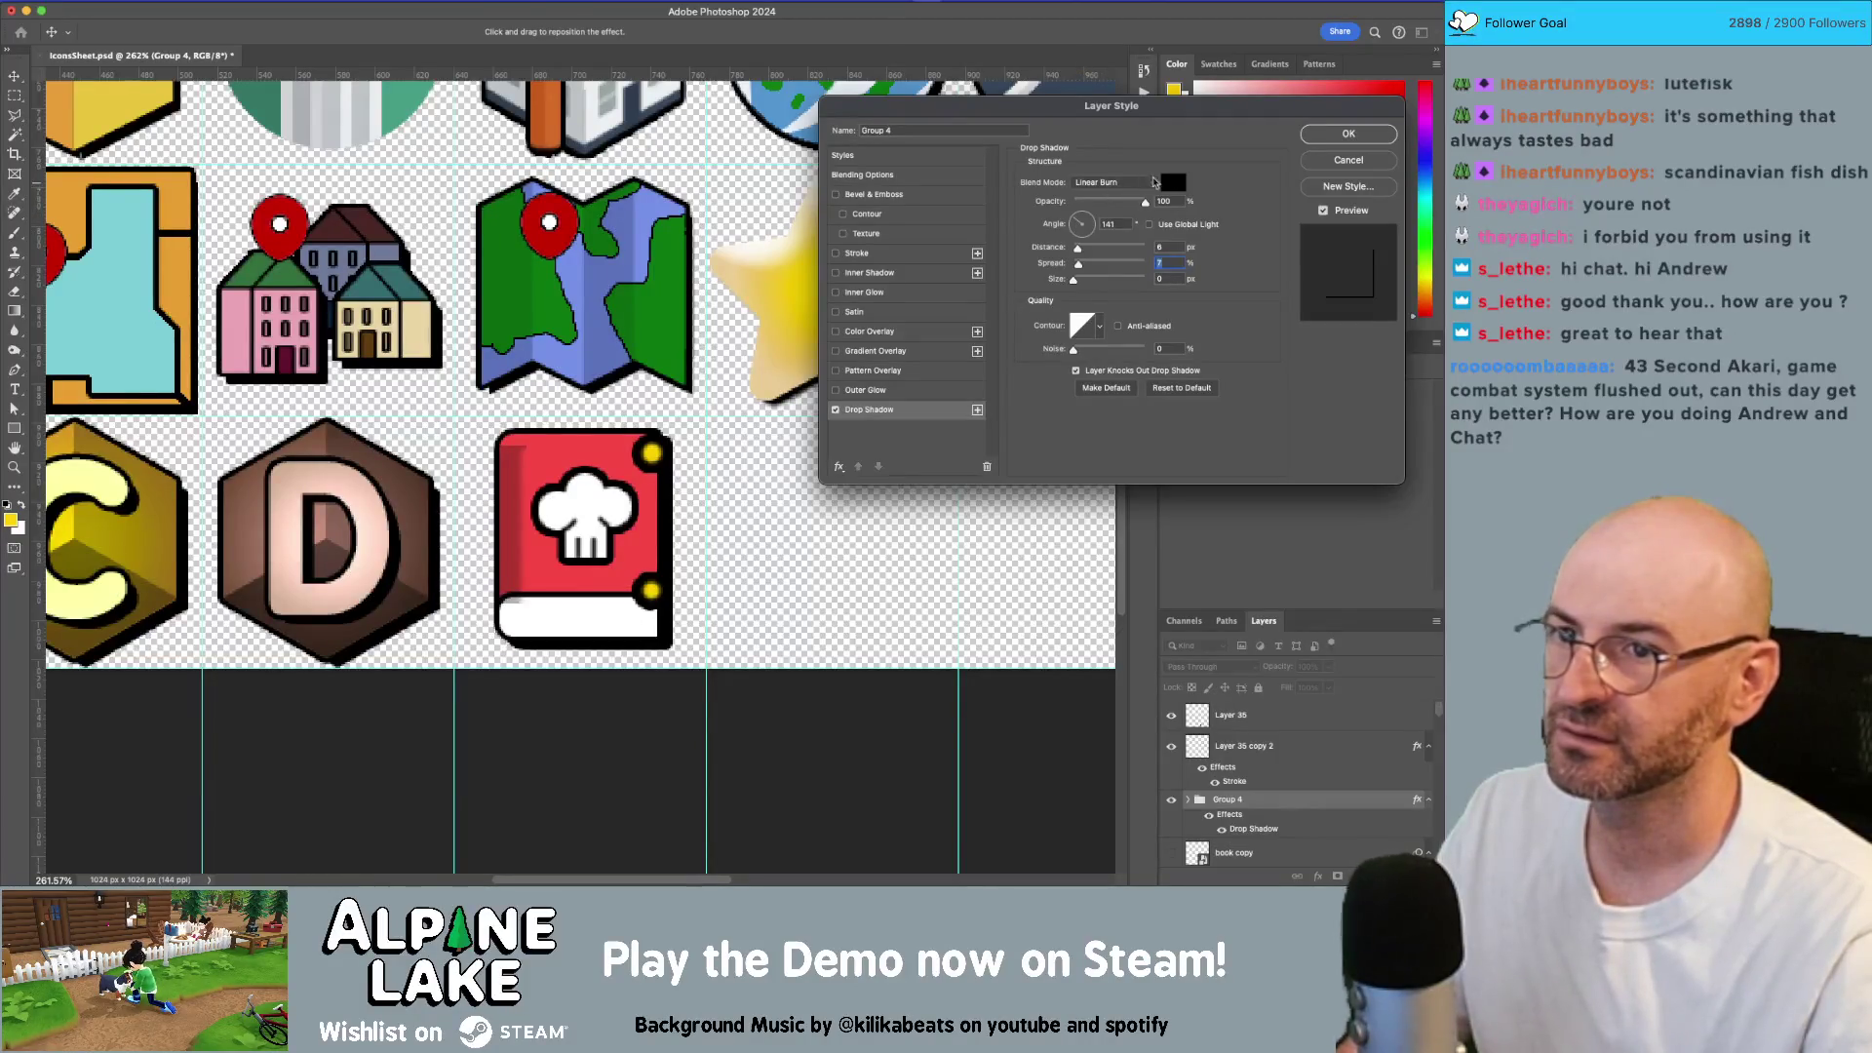
# Step: Change the cookbook group's drop shadow blend mode from Linear Burn to Normal and apply it
pyautogui.click(1133, 187)
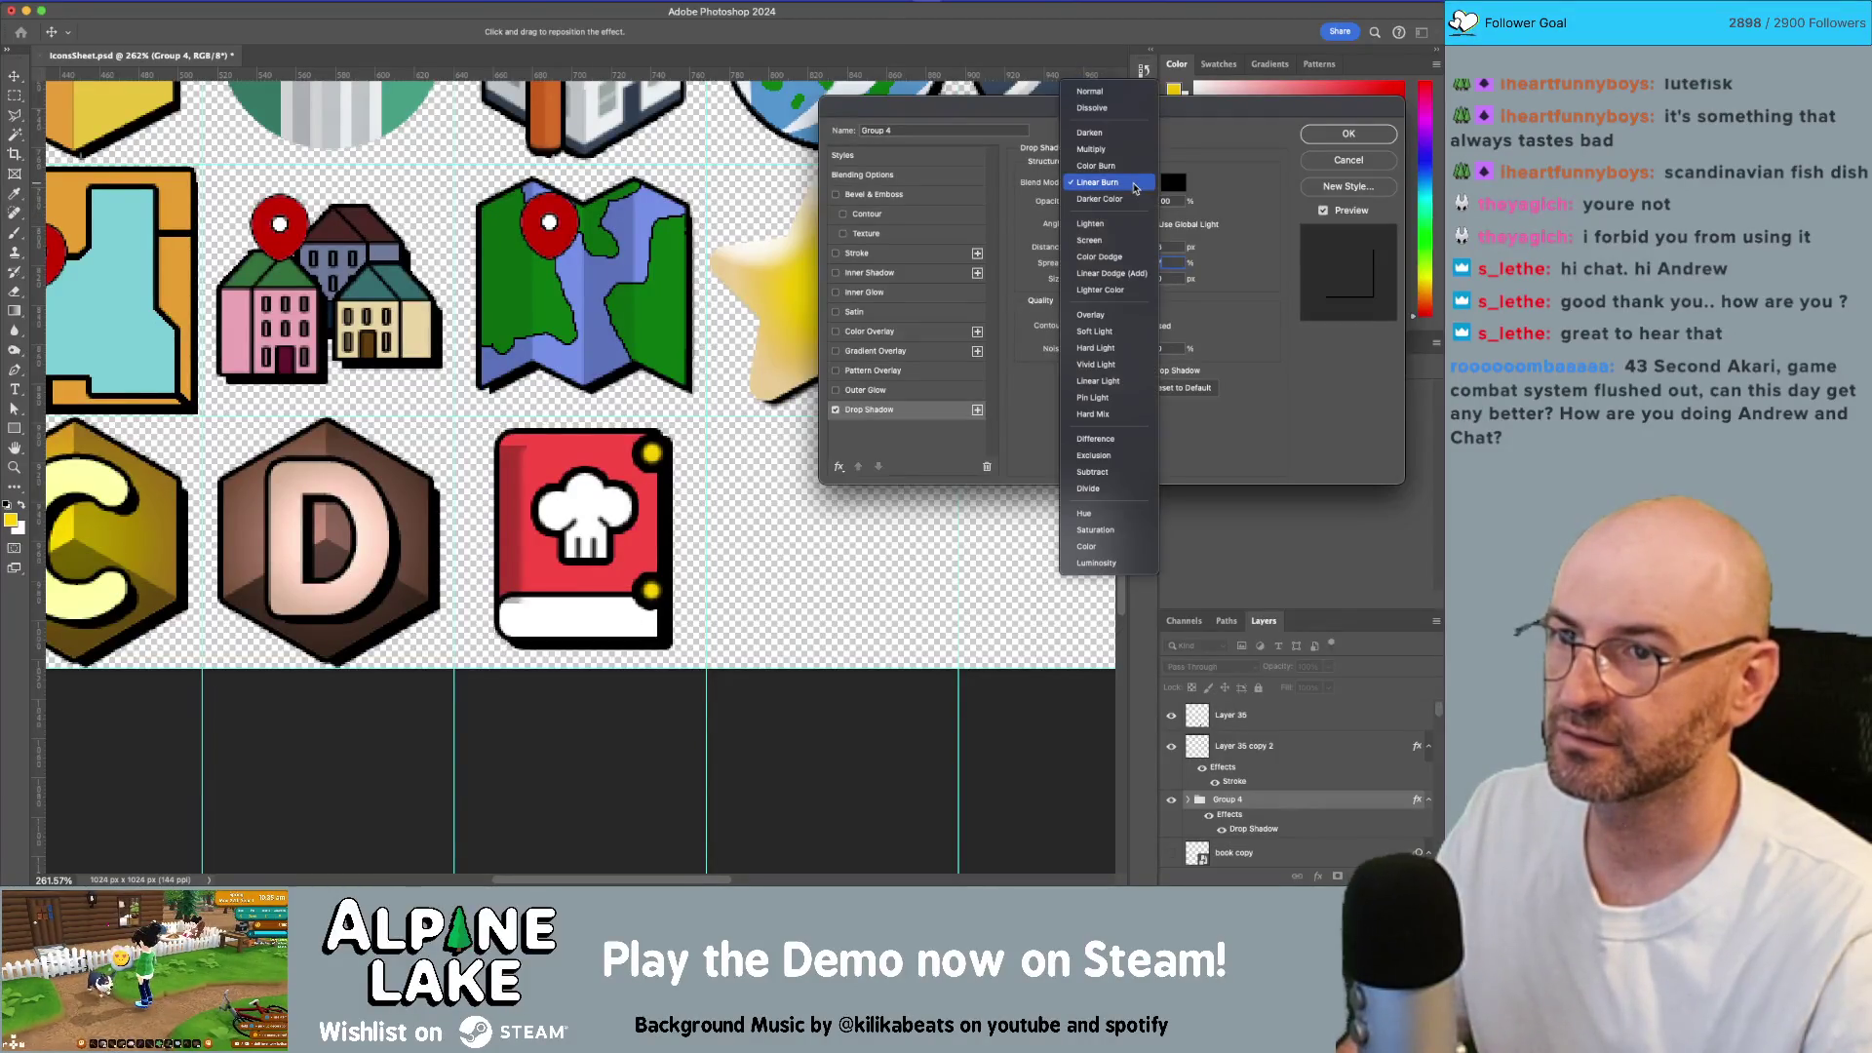
pyautogui.click(1126, 88)
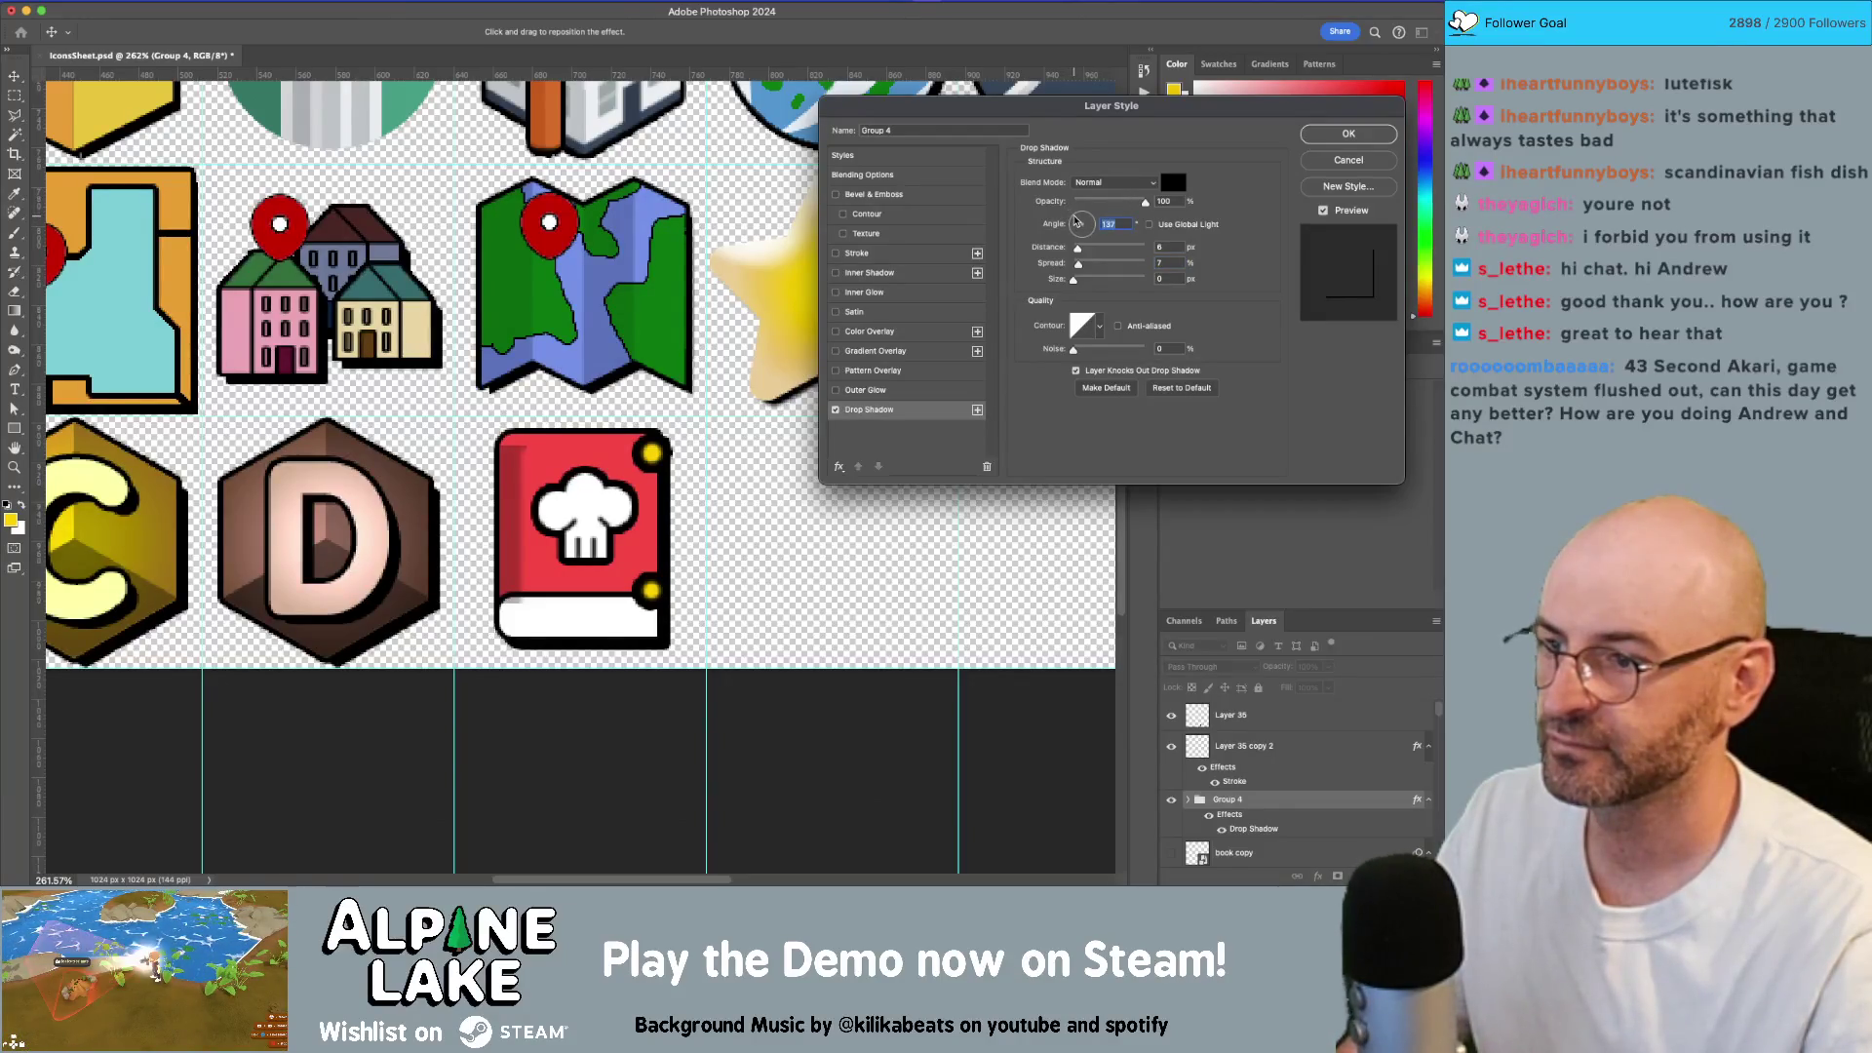
pyautogui.click(1348, 134)
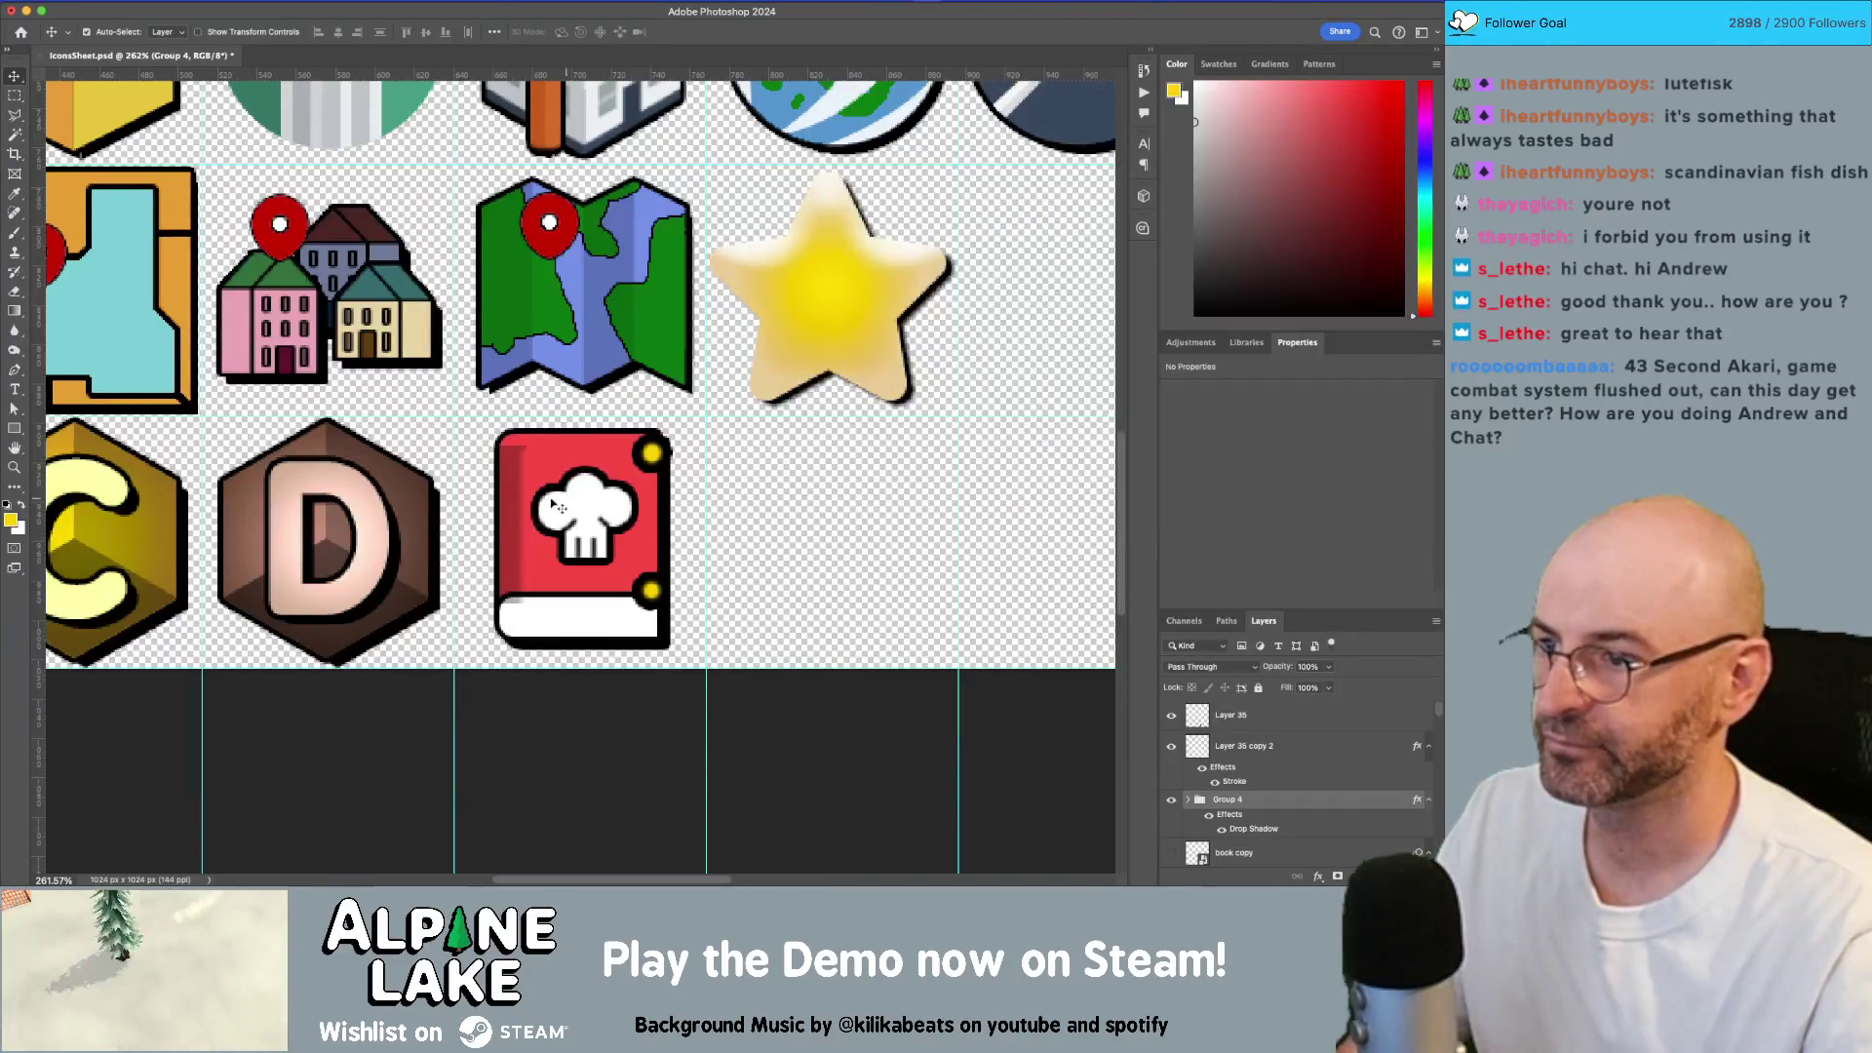
# Step: Nudge the book's dark left spine strip up and stretch it to 84 px tall
pyautogui.press('z')
pyautogui.click(574, 523)
pyautogui.press('v')
pyautogui.click(493, 511)
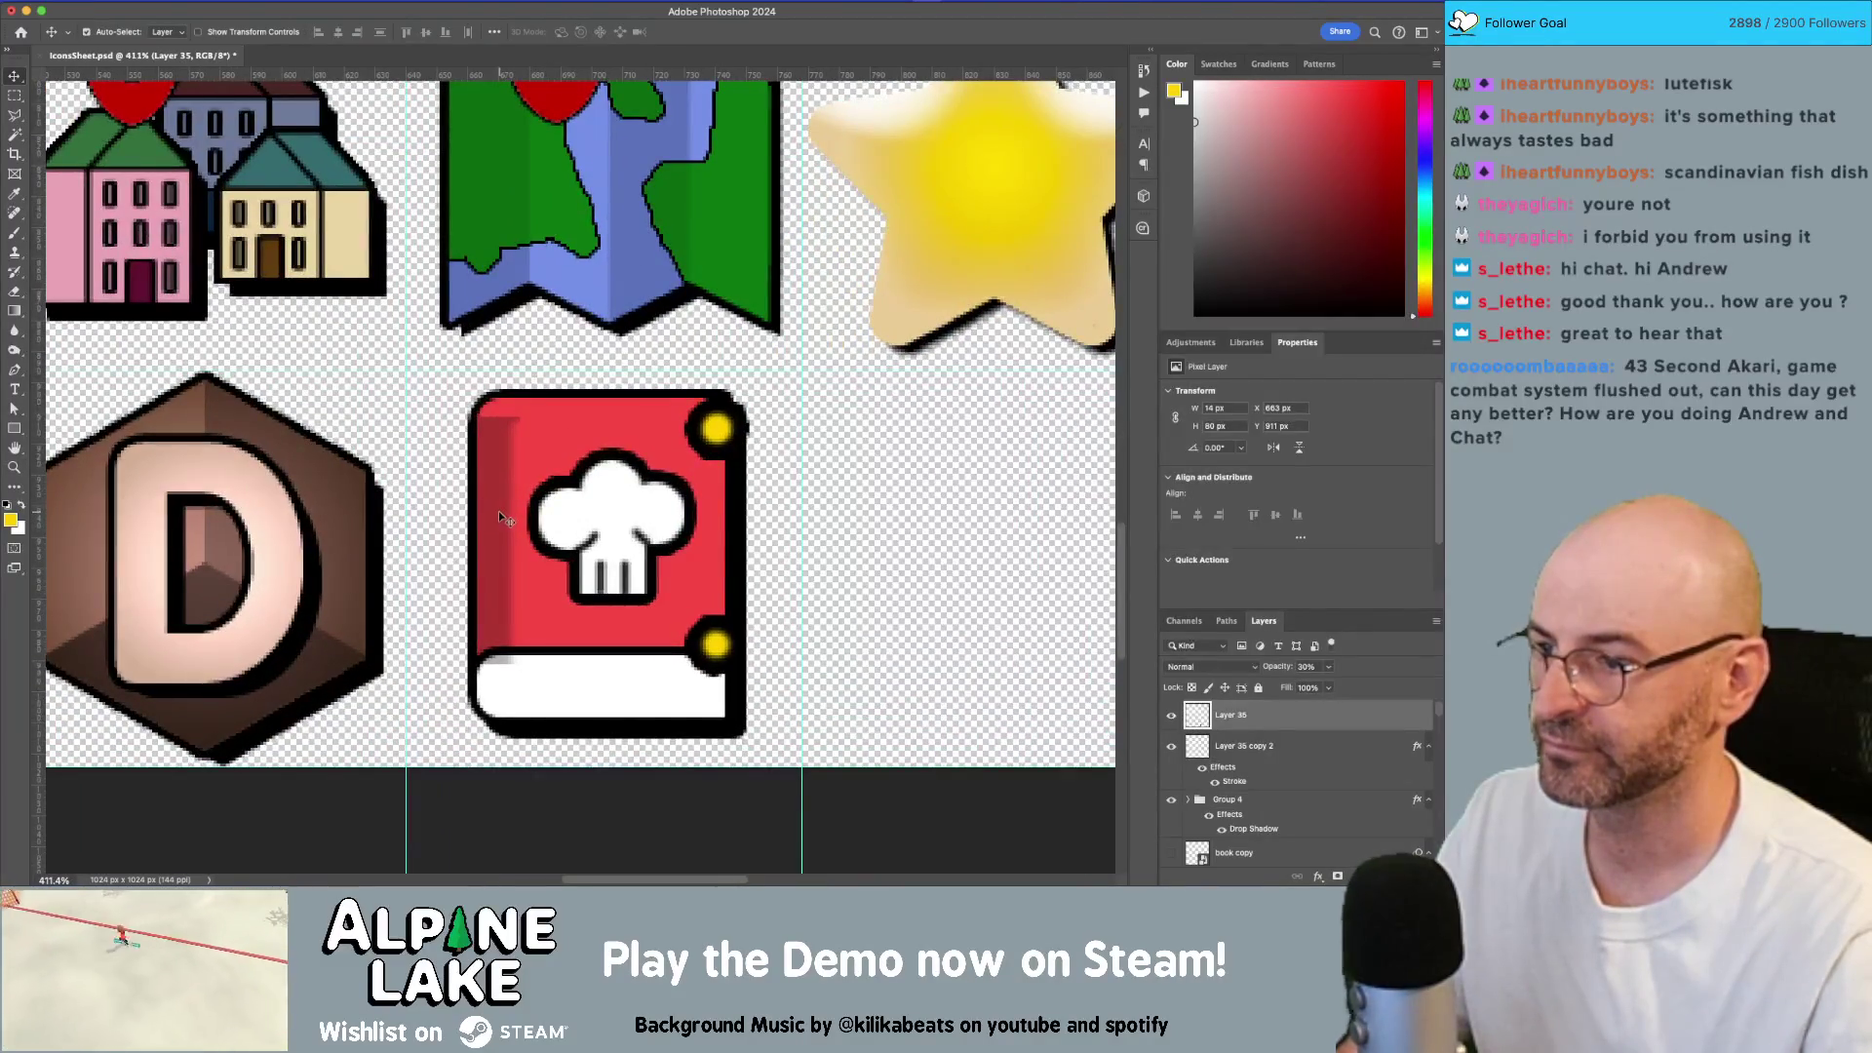
pyautogui.press('Up')
pyautogui.press('Up')
pyautogui.press('Up')
pyautogui.hotkey('ctrl', 't')
pyautogui.moveTo(498, 401)
pyautogui.mouseDown()
pyautogui.moveTo(497, 386)
pyautogui.moveTo(532, 390)
pyautogui.mouseUp()
pyautogui.press('Return')
# Step: Move the chef hat and yellow dots layer up and to the left on the cover
pyautogui.press('z')
pyautogui.press('e')
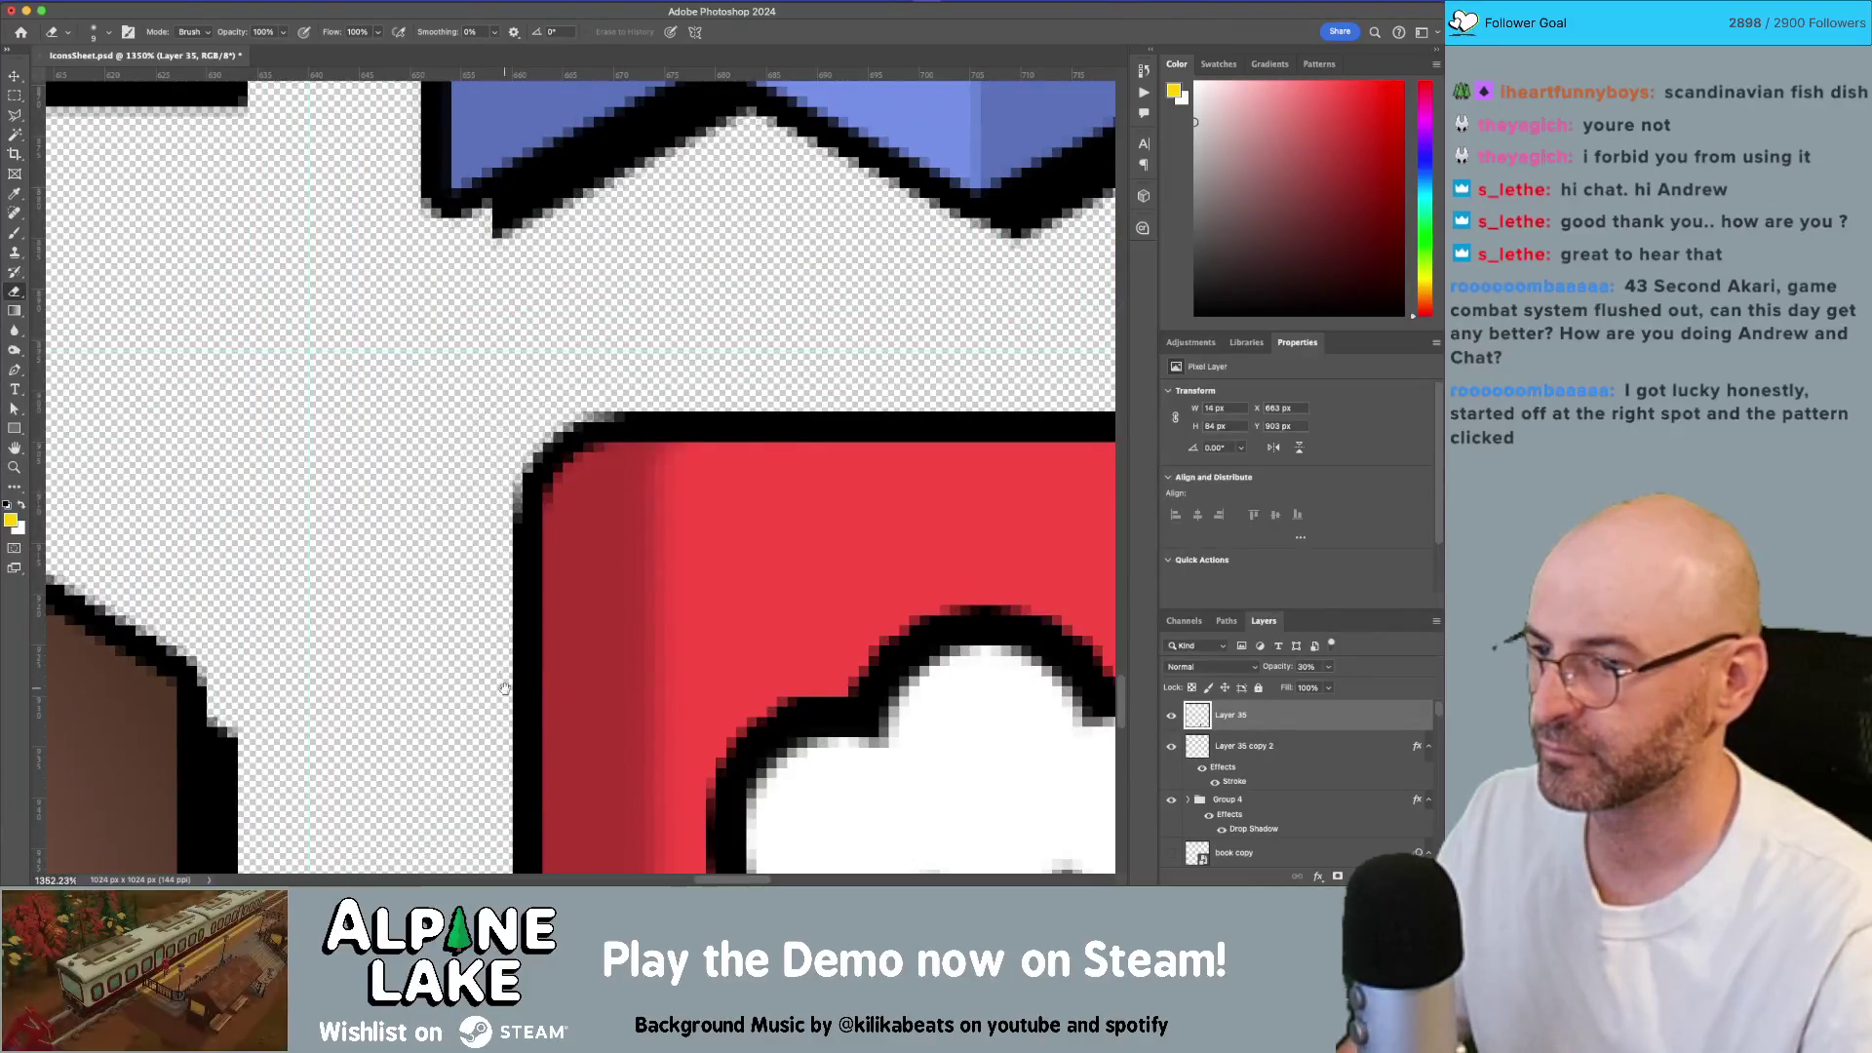
pyautogui.moveTo(504, 688); pyautogui.dragTo(475, 161)
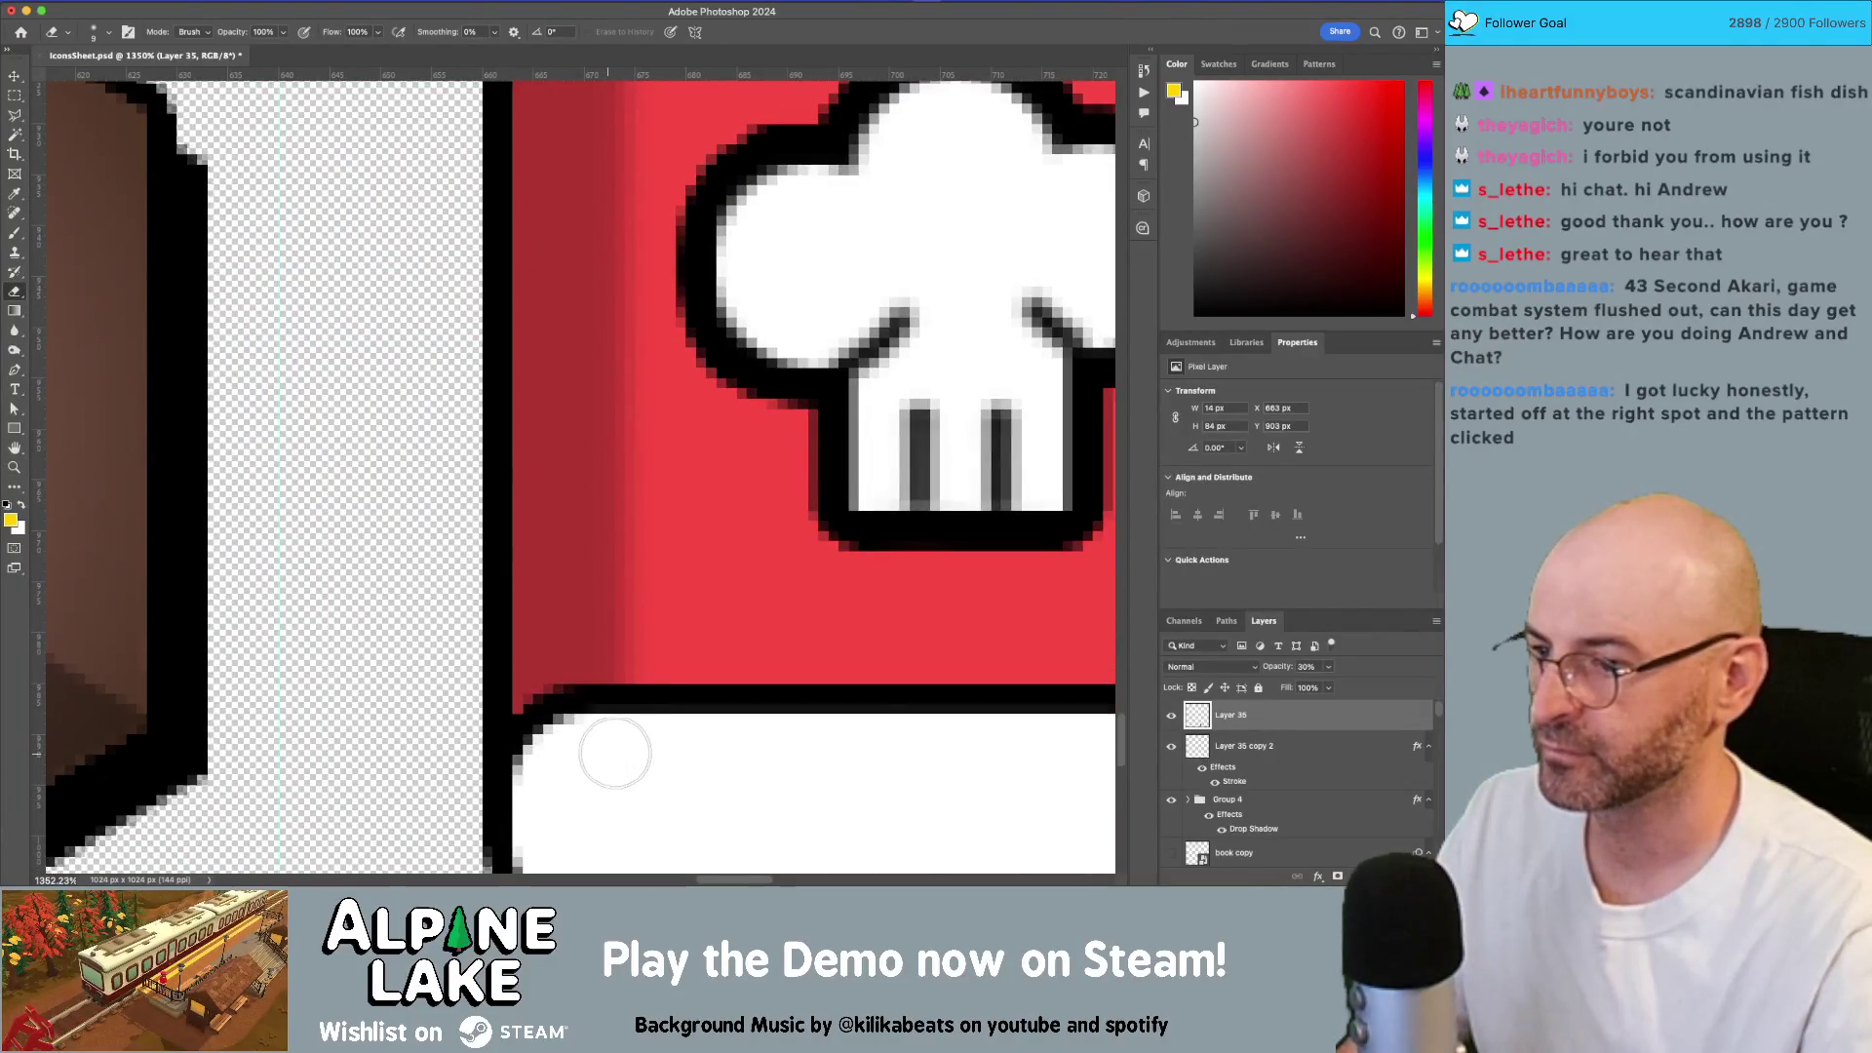
pyautogui.press('z')
pyautogui.scroll(-5, 731, 598)
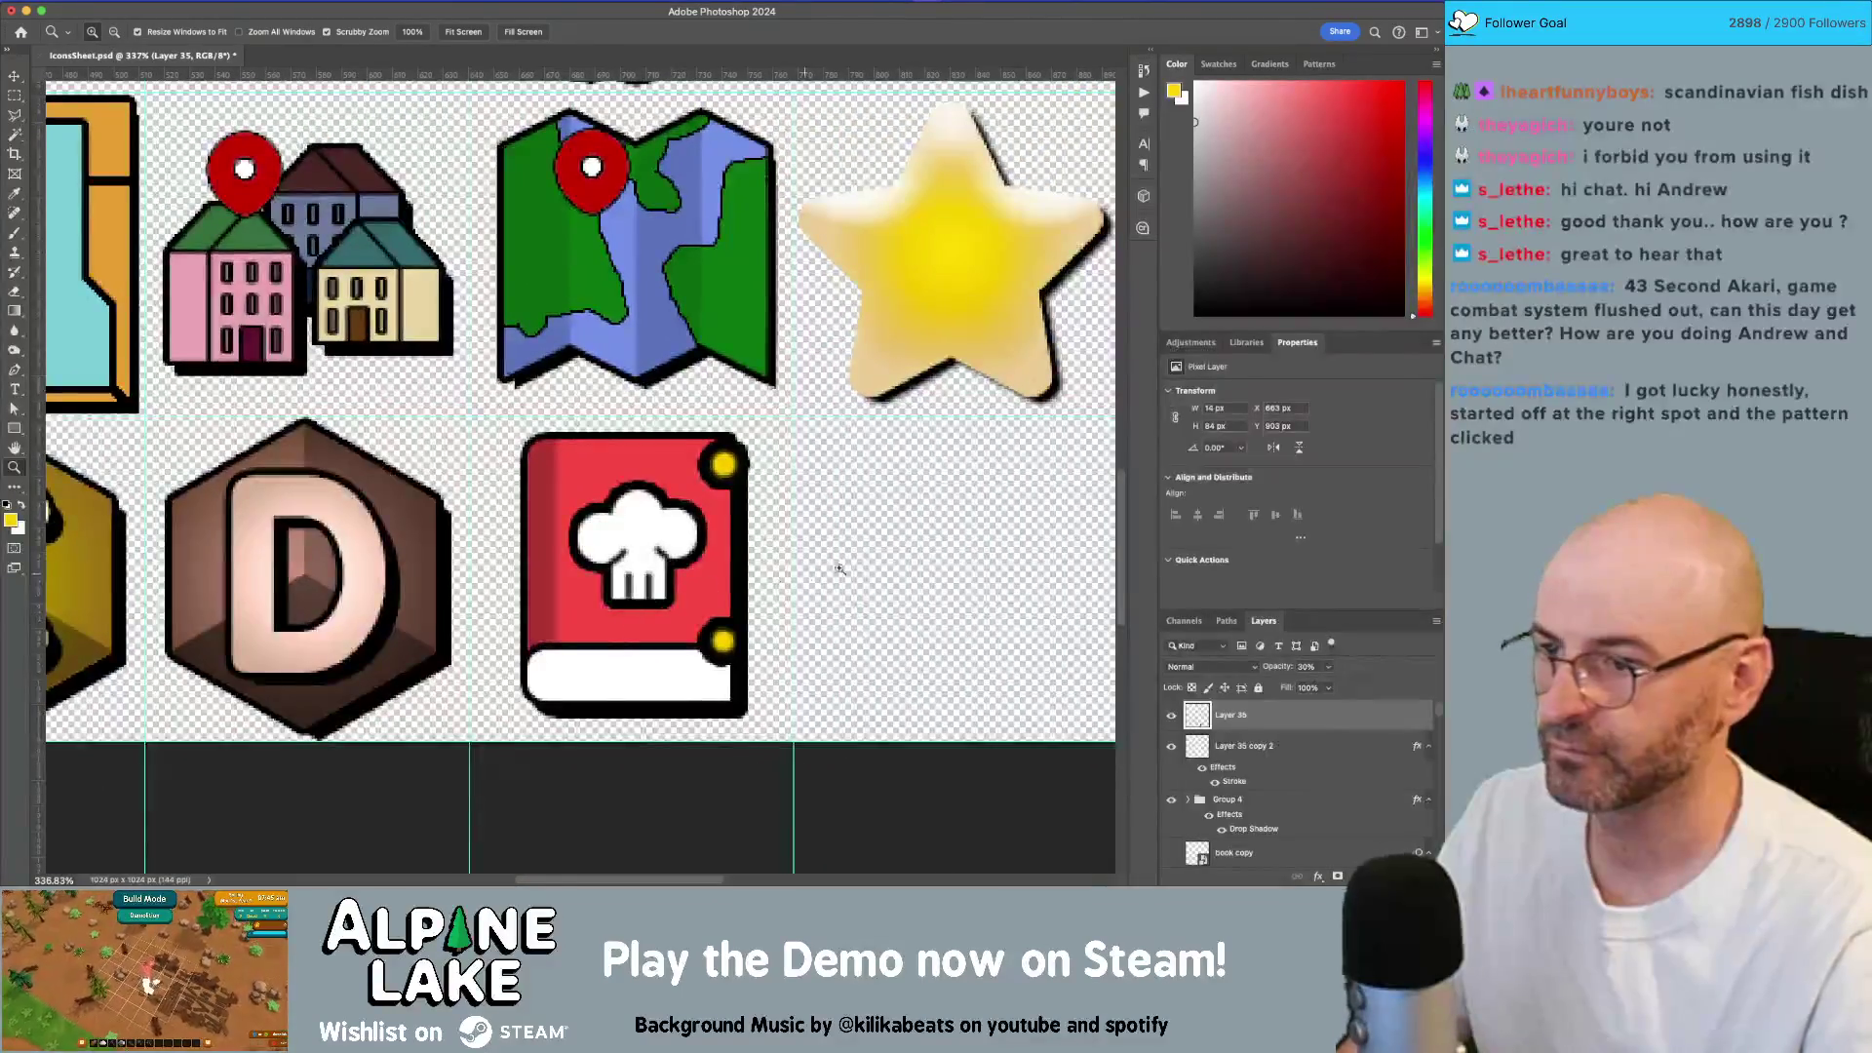
pyautogui.scroll(-3, 805, 575)
pyautogui.scroll(5, 585, 546)
pyautogui.press('v')
pyautogui.click(561, 539)
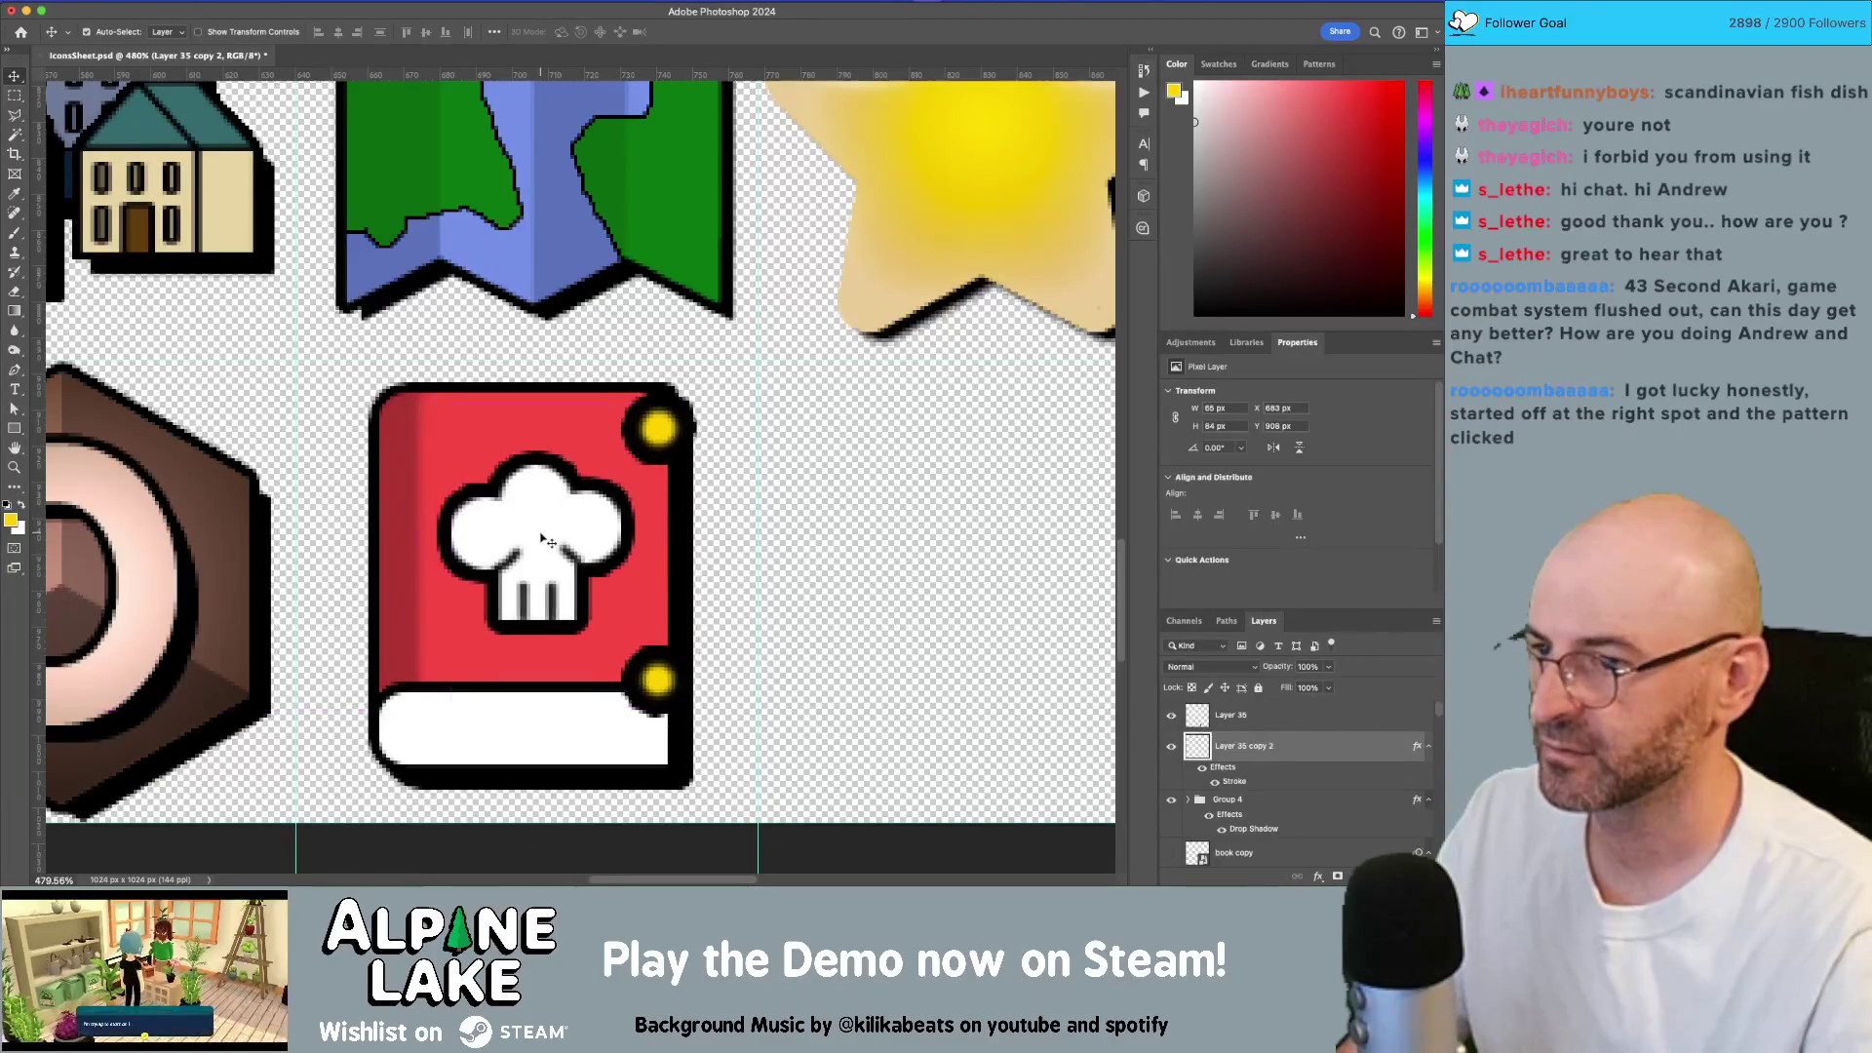
pyautogui.moveTo(565, 530); pyautogui.dragTo(530, 527)
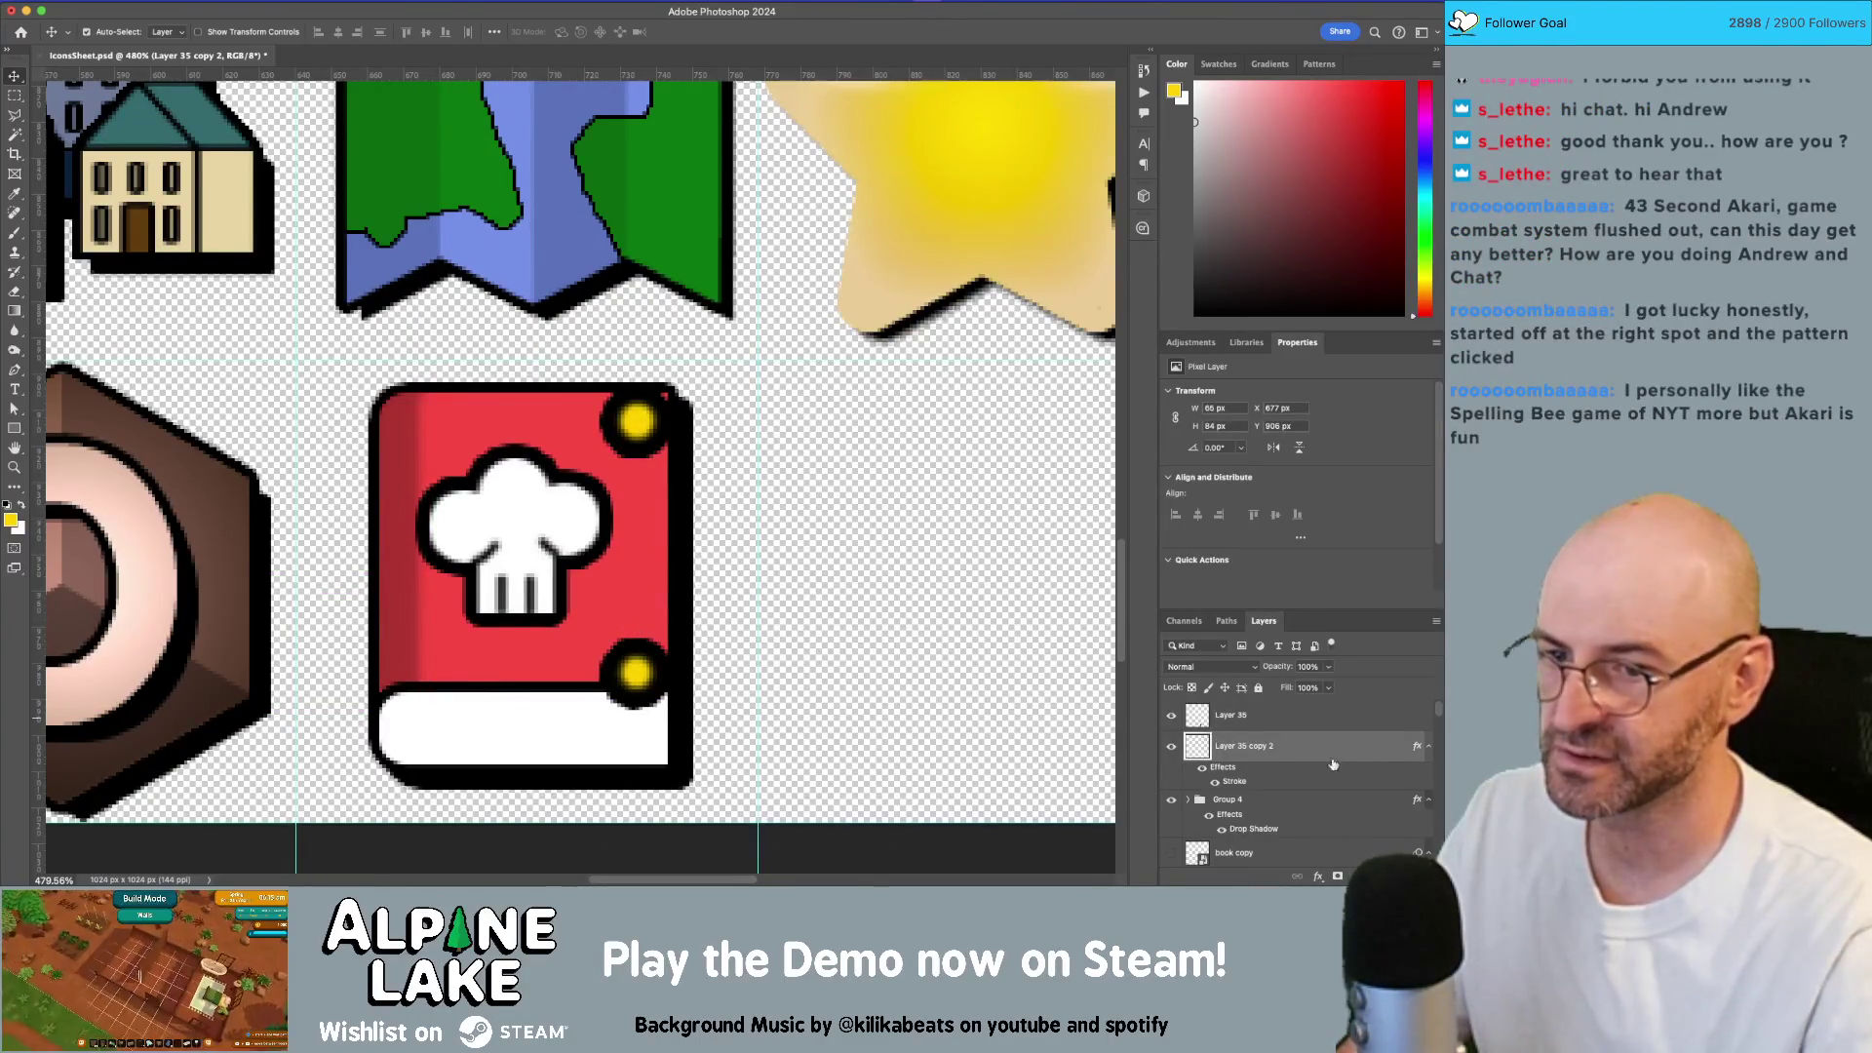
pyautogui.doubleClick(1365, 750)
# Step: Keep the hat's Stroke effect, then erase the top and lower-right yellow dots from the cover
pyautogui.click(960, 250)
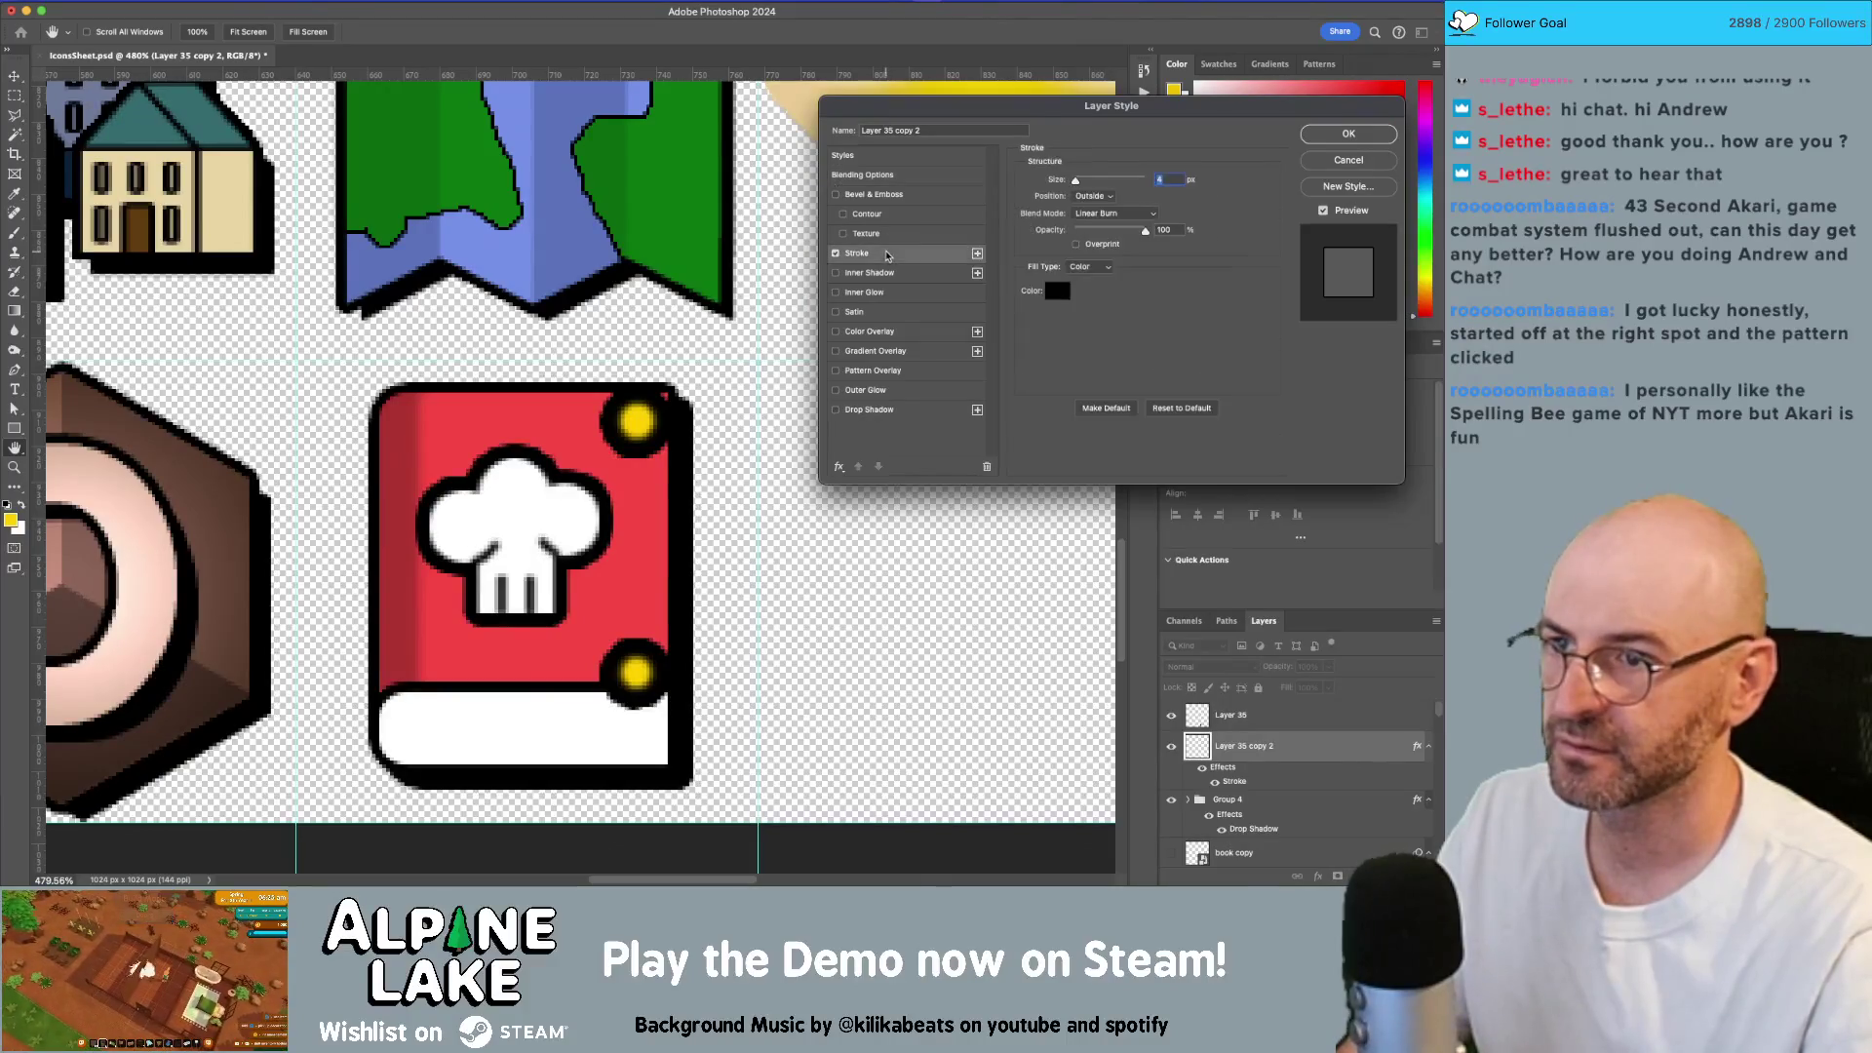
pyautogui.click(1348, 134)
pyautogui.press('e')
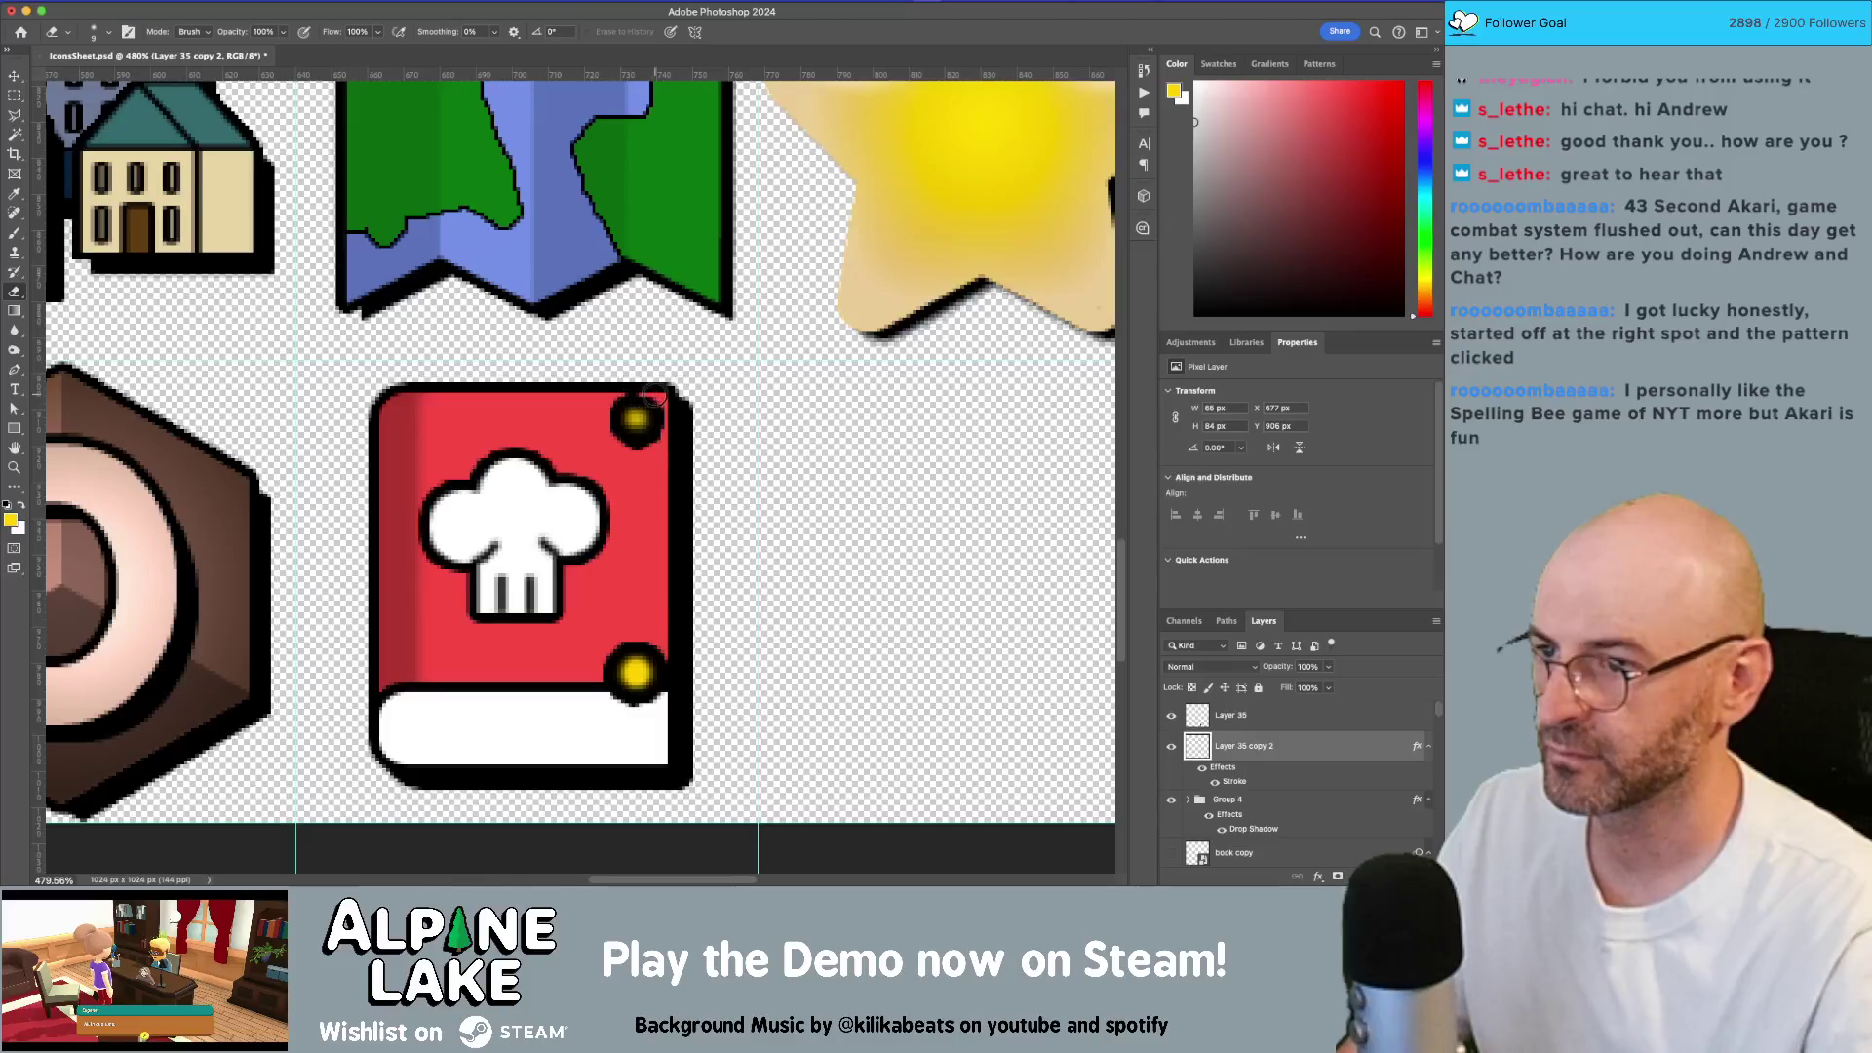
pyautogui.moveTo(651, 396); pyautogui.dragTo(634, 413)
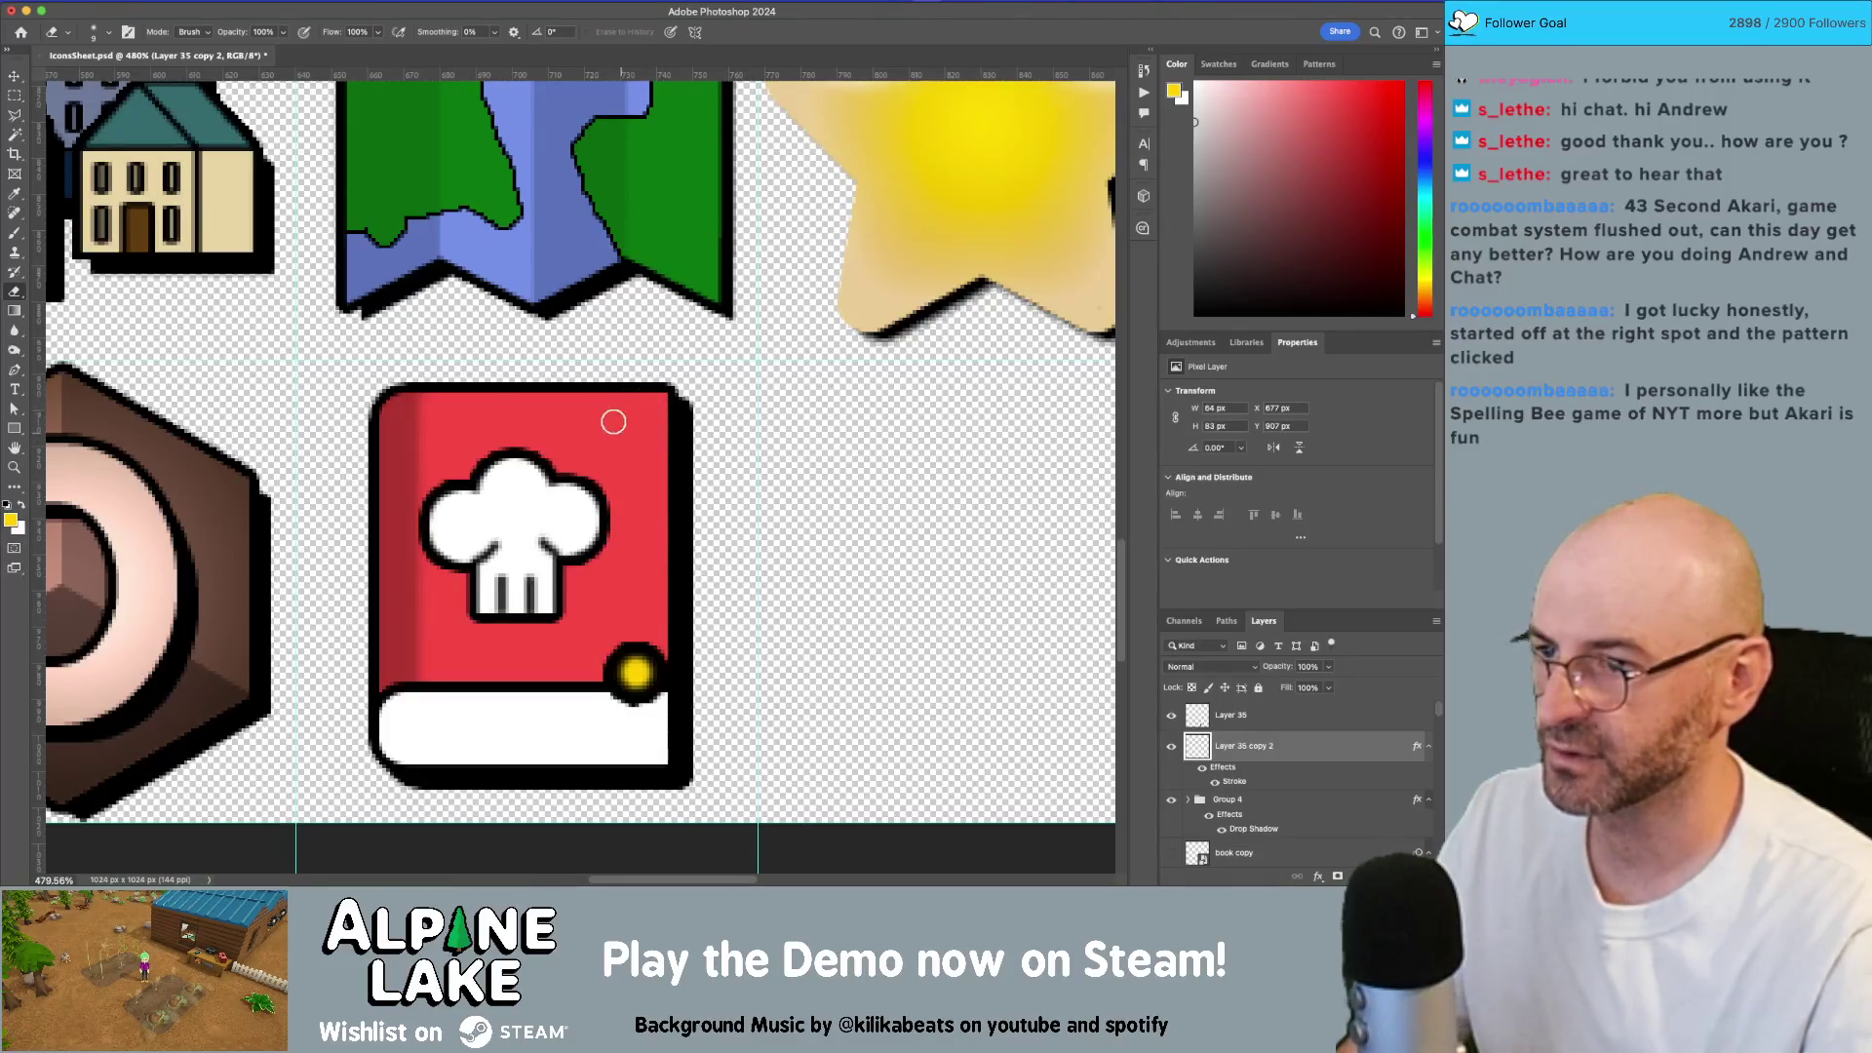
pyautogui.moveTo(630, 658); pyautogui.dragTo(632, 681)
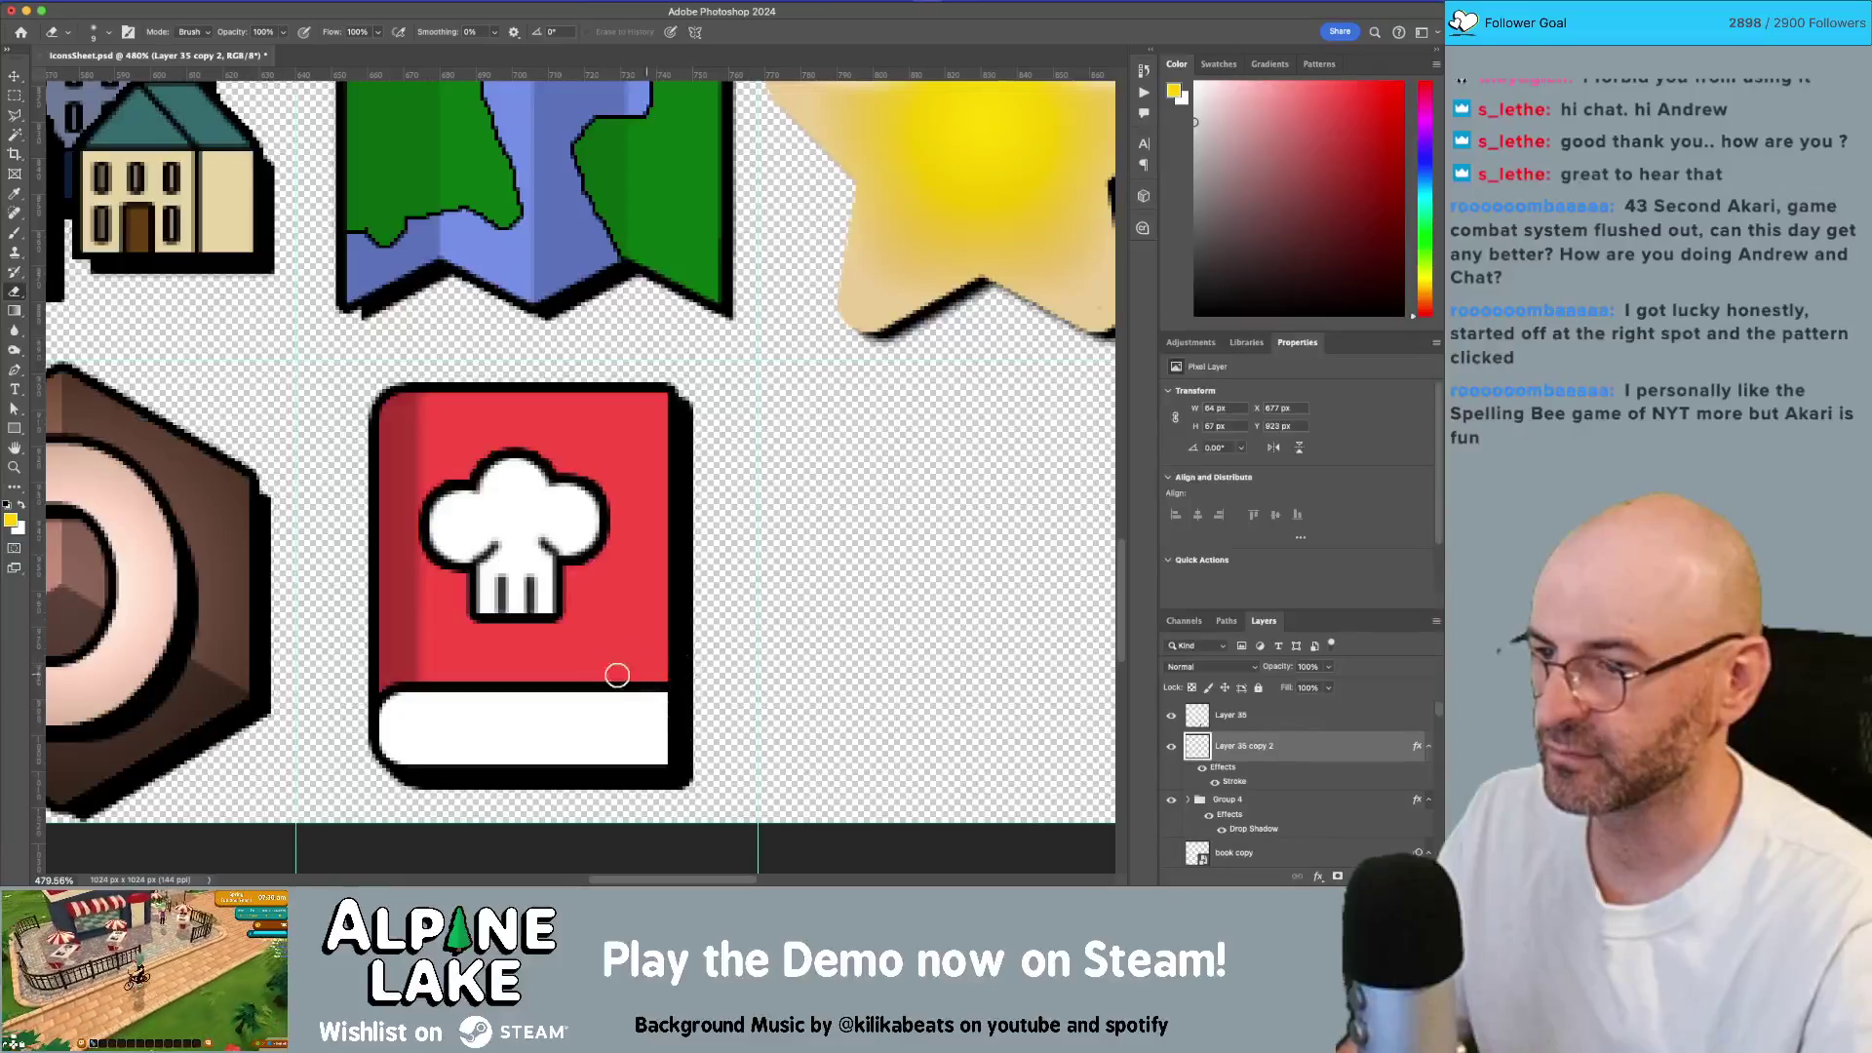
# Step: Shift the chef hat right and down on the cover, then select the white label shape
pyautogui.press('v')
pyautogui.moveTo(522, 518); pyautogui.dragTo(534, 526)
pyautogui.press('z')
pyautogui.scroll(-5, 585, 511)
pyautogui.scroll(3, 630, 501)
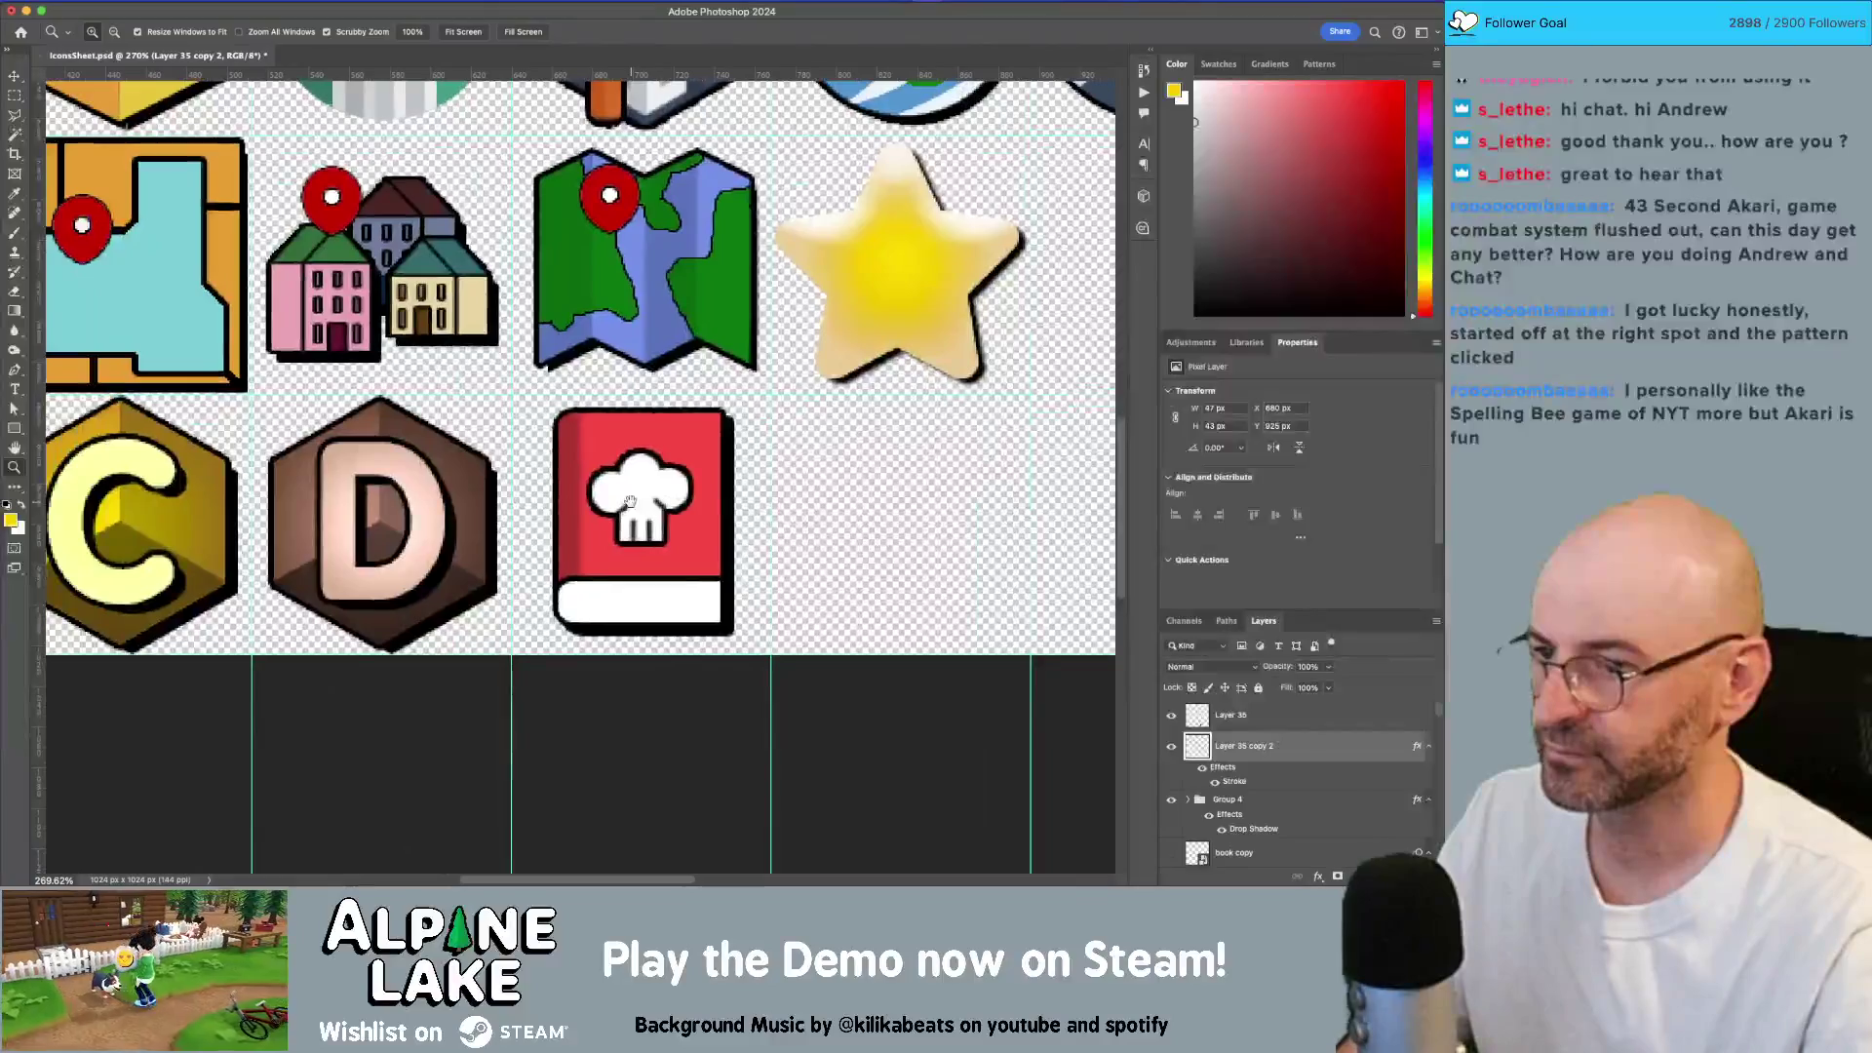
pyautogui.scroll(5, 643, 595)
pyautogui.press('v')
pyautogui.click(700, 602)
pyautogui.scroll(-2, 1204, 752)
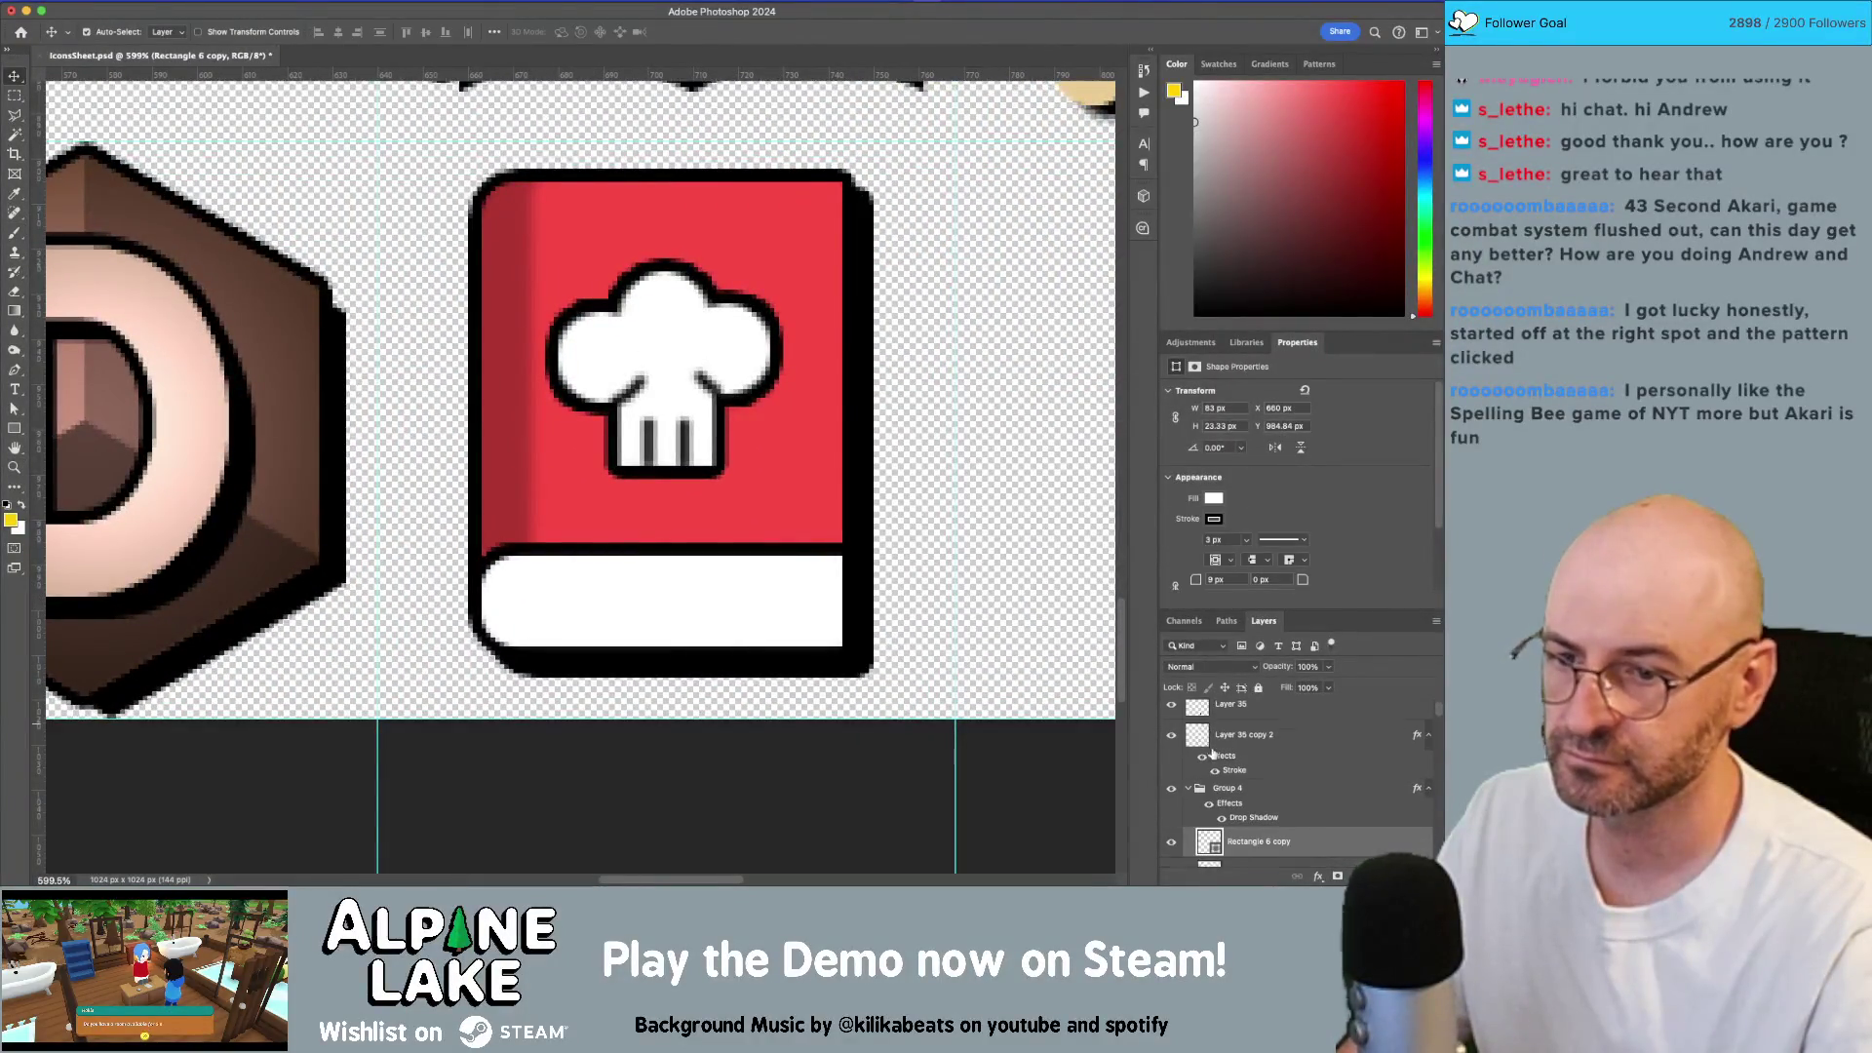
# Step: Compare the book outline's visibility, then send Layer 34's page lines below the book layers
pyautogui.scroll(-3, 1203, 770)
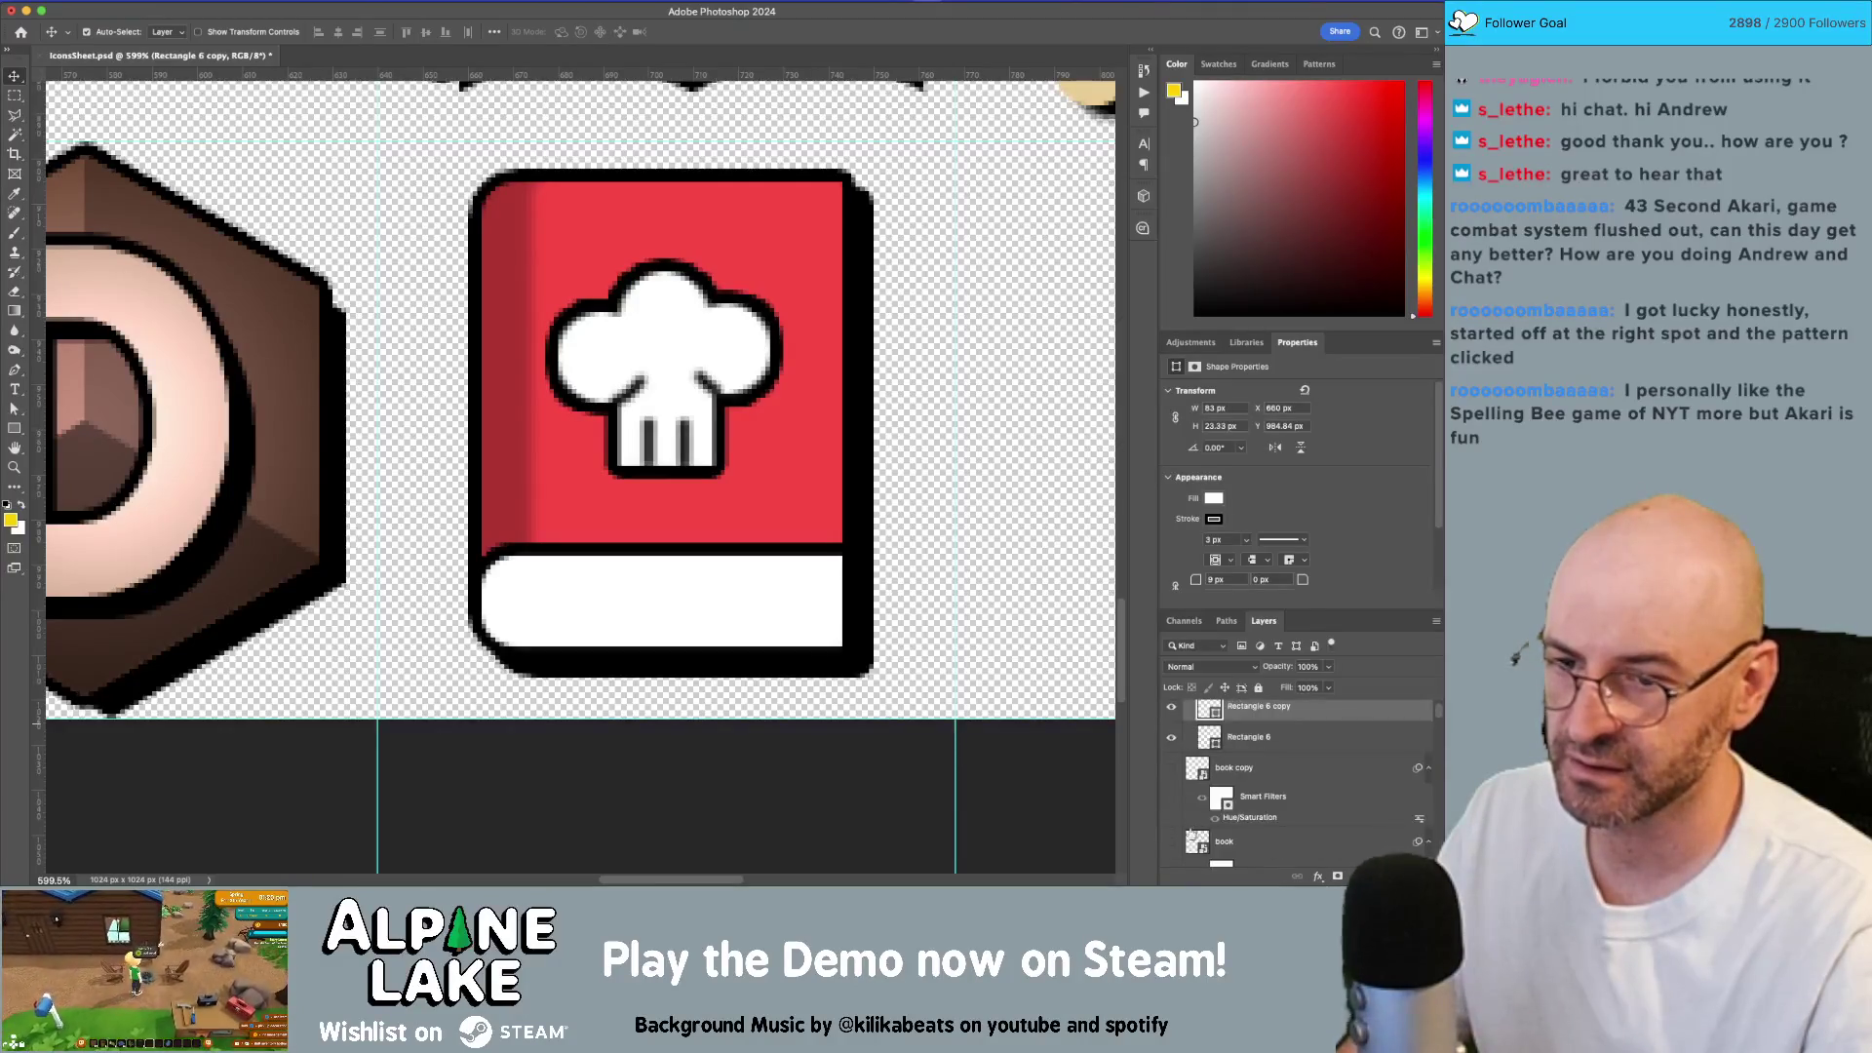
pyautogui.click(1173, 845)
pyautogui.click(1243, 841)
pyautogui.scroll(-1, 1246, 841)
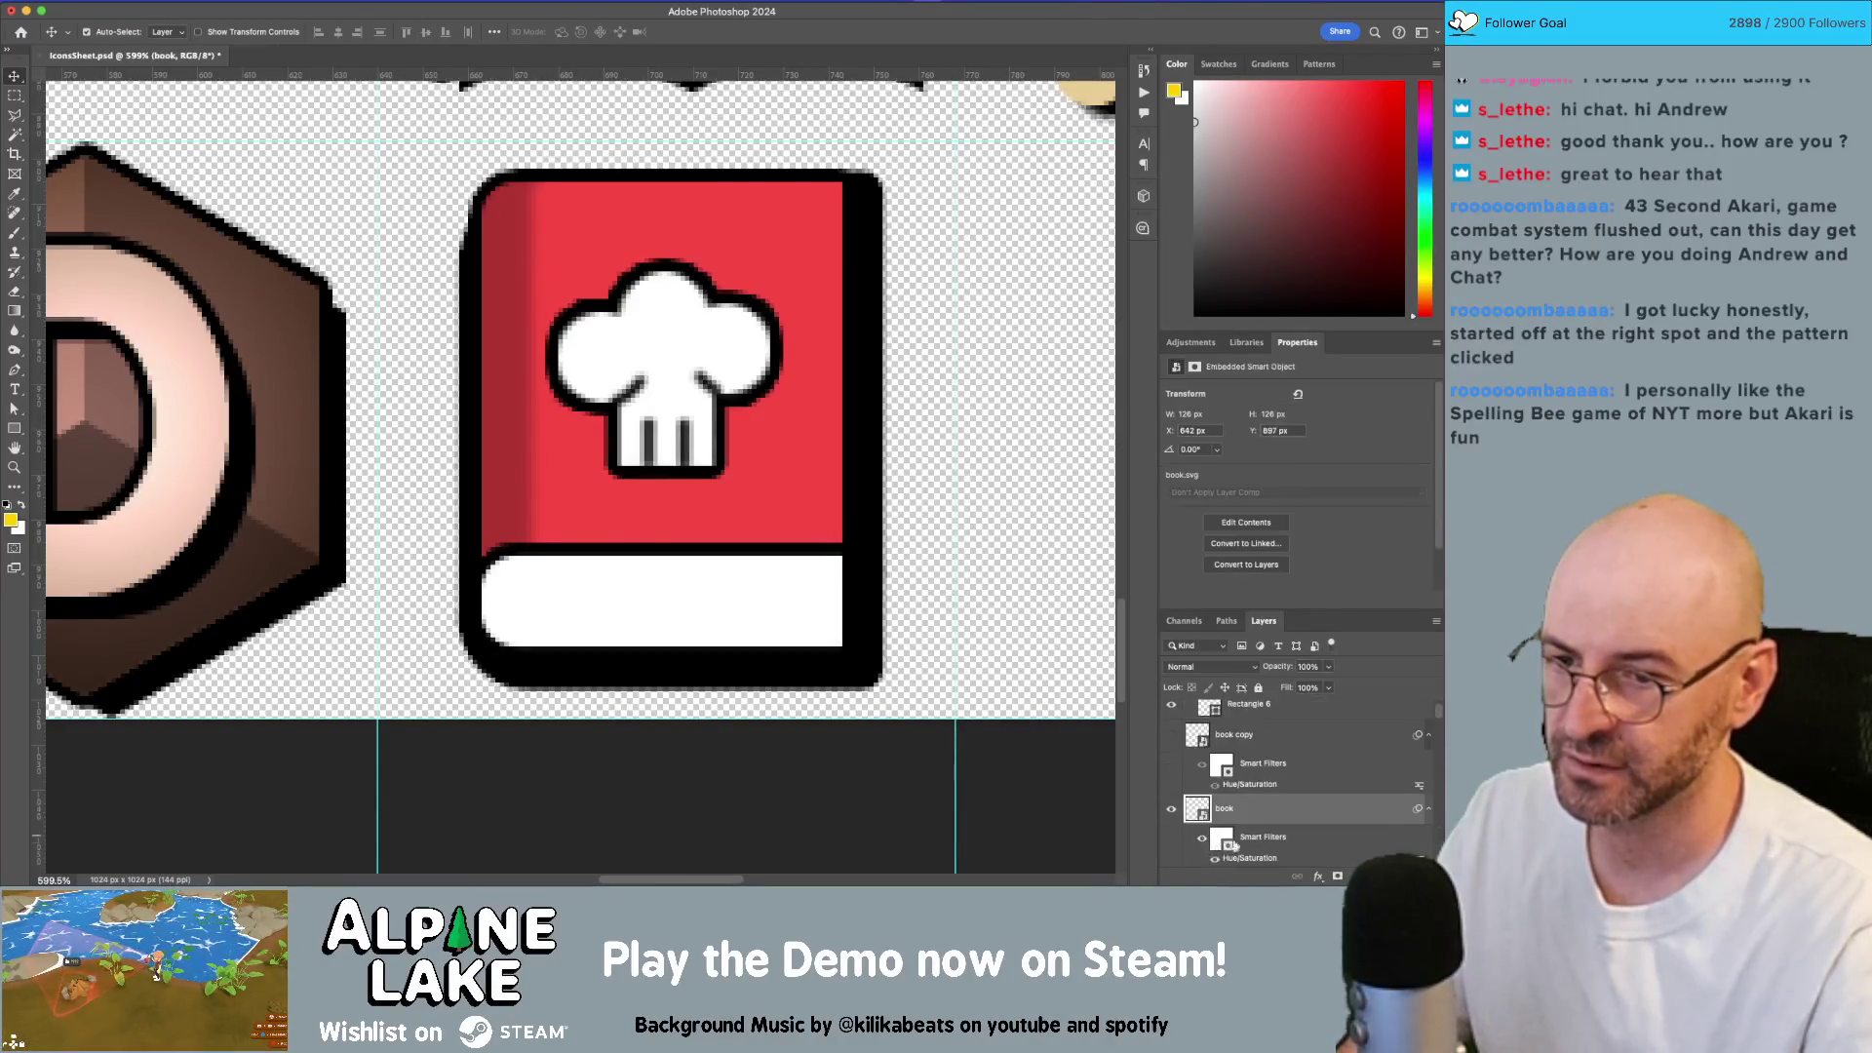
pyautogui.click(1173, 809)
pyautogui.scroll(-1, 1183, 824)
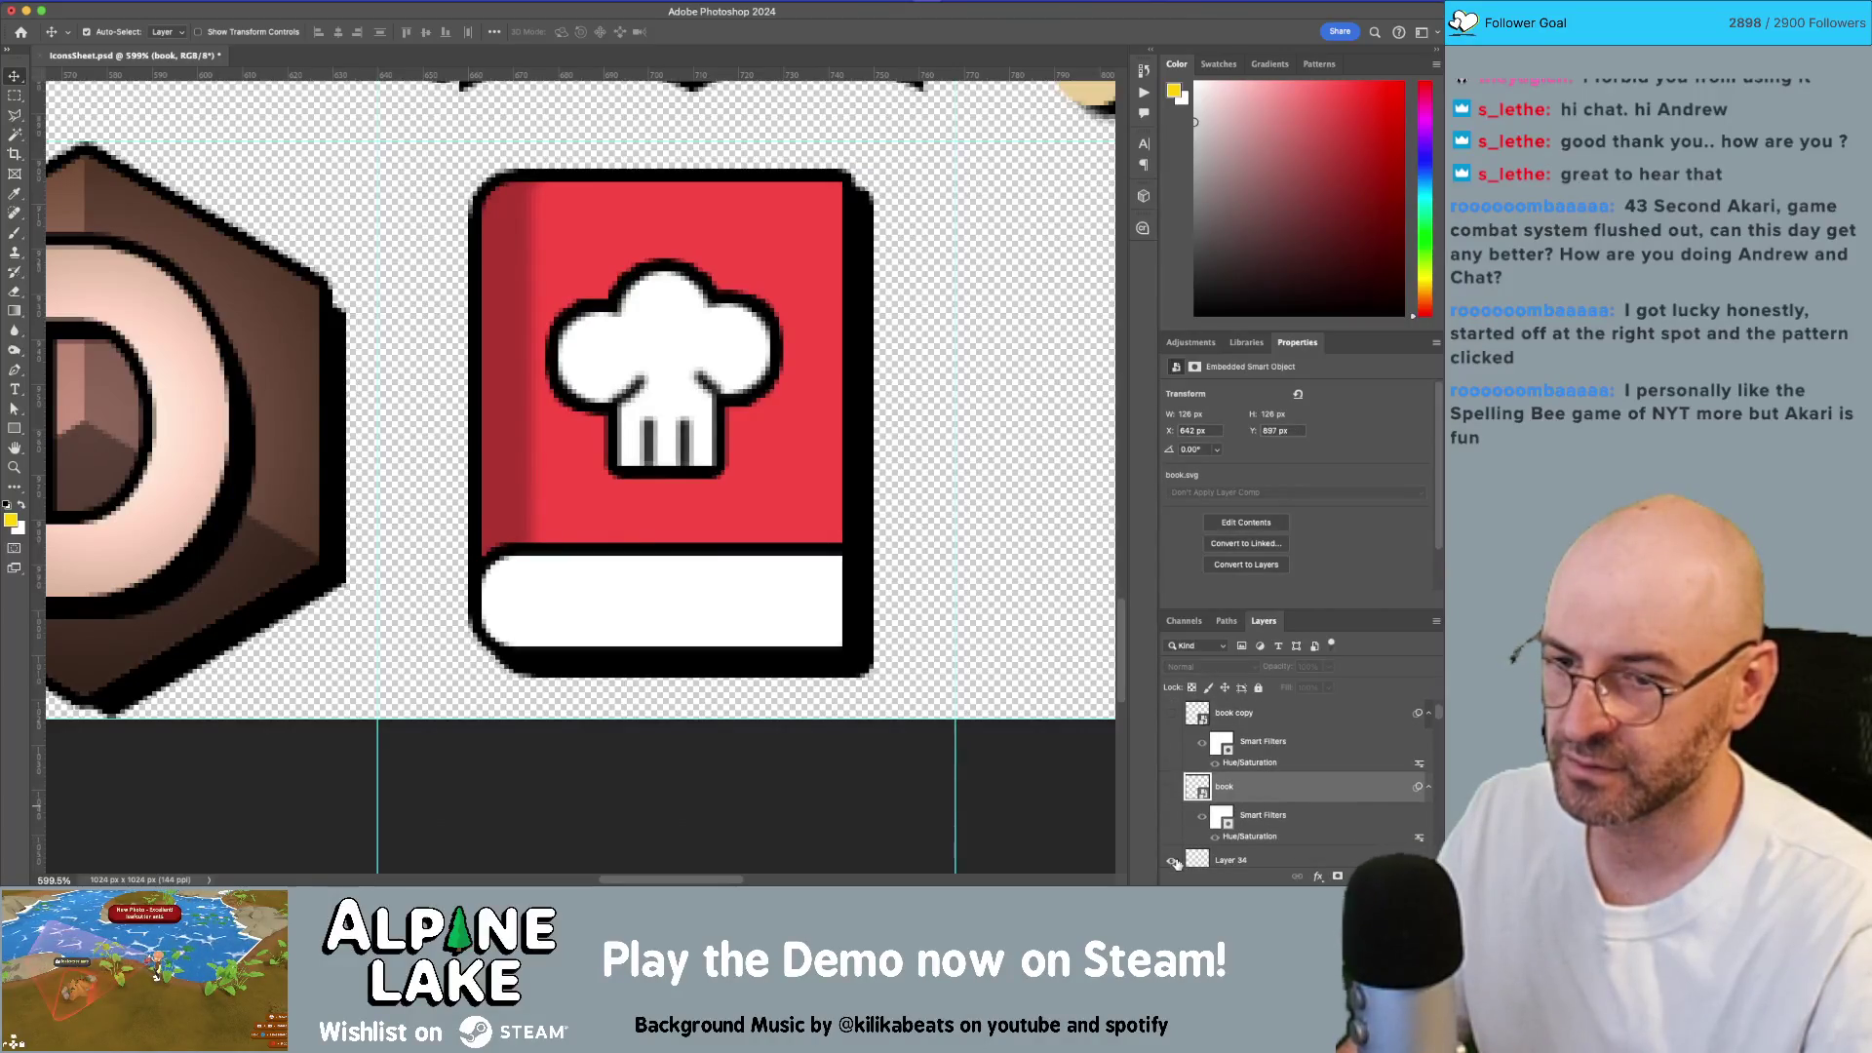
pyautogui.scroll(-5, 1252, 809)
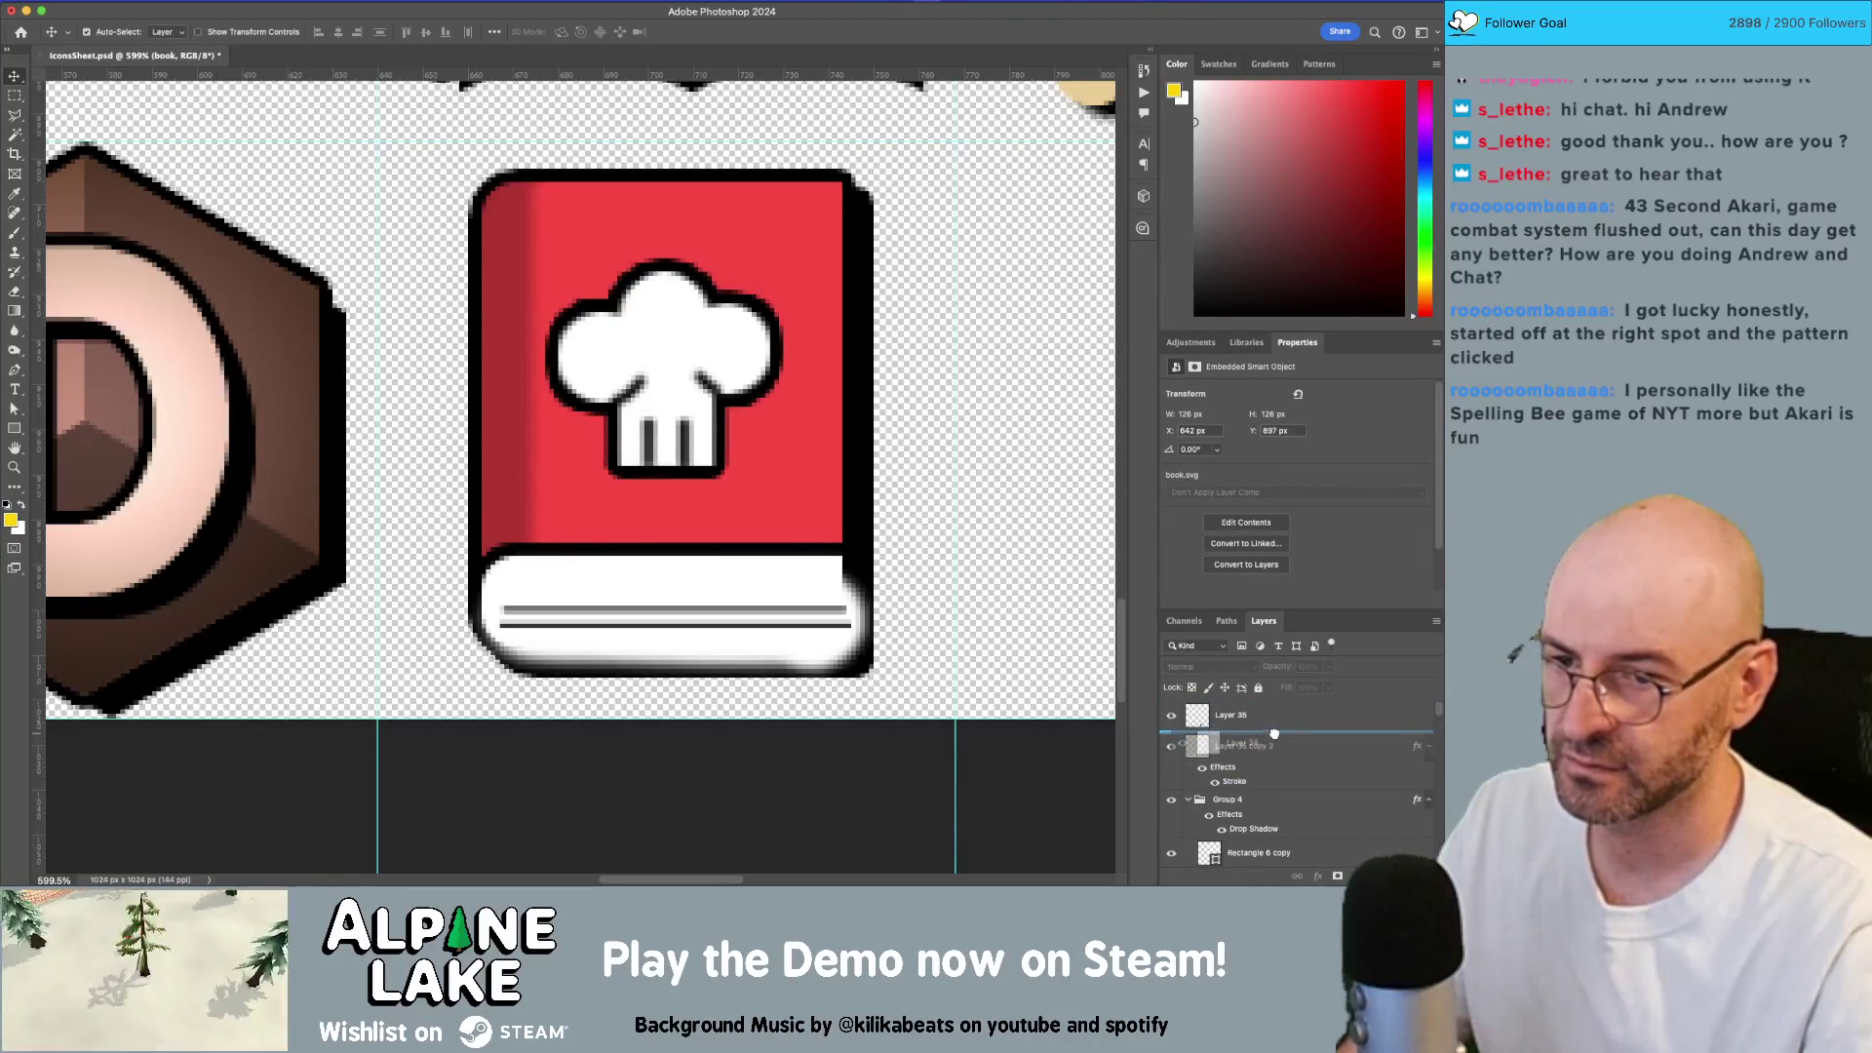
pyautogui.click(1275, 745)
pyautogui.press('super+shift+bracketleft')
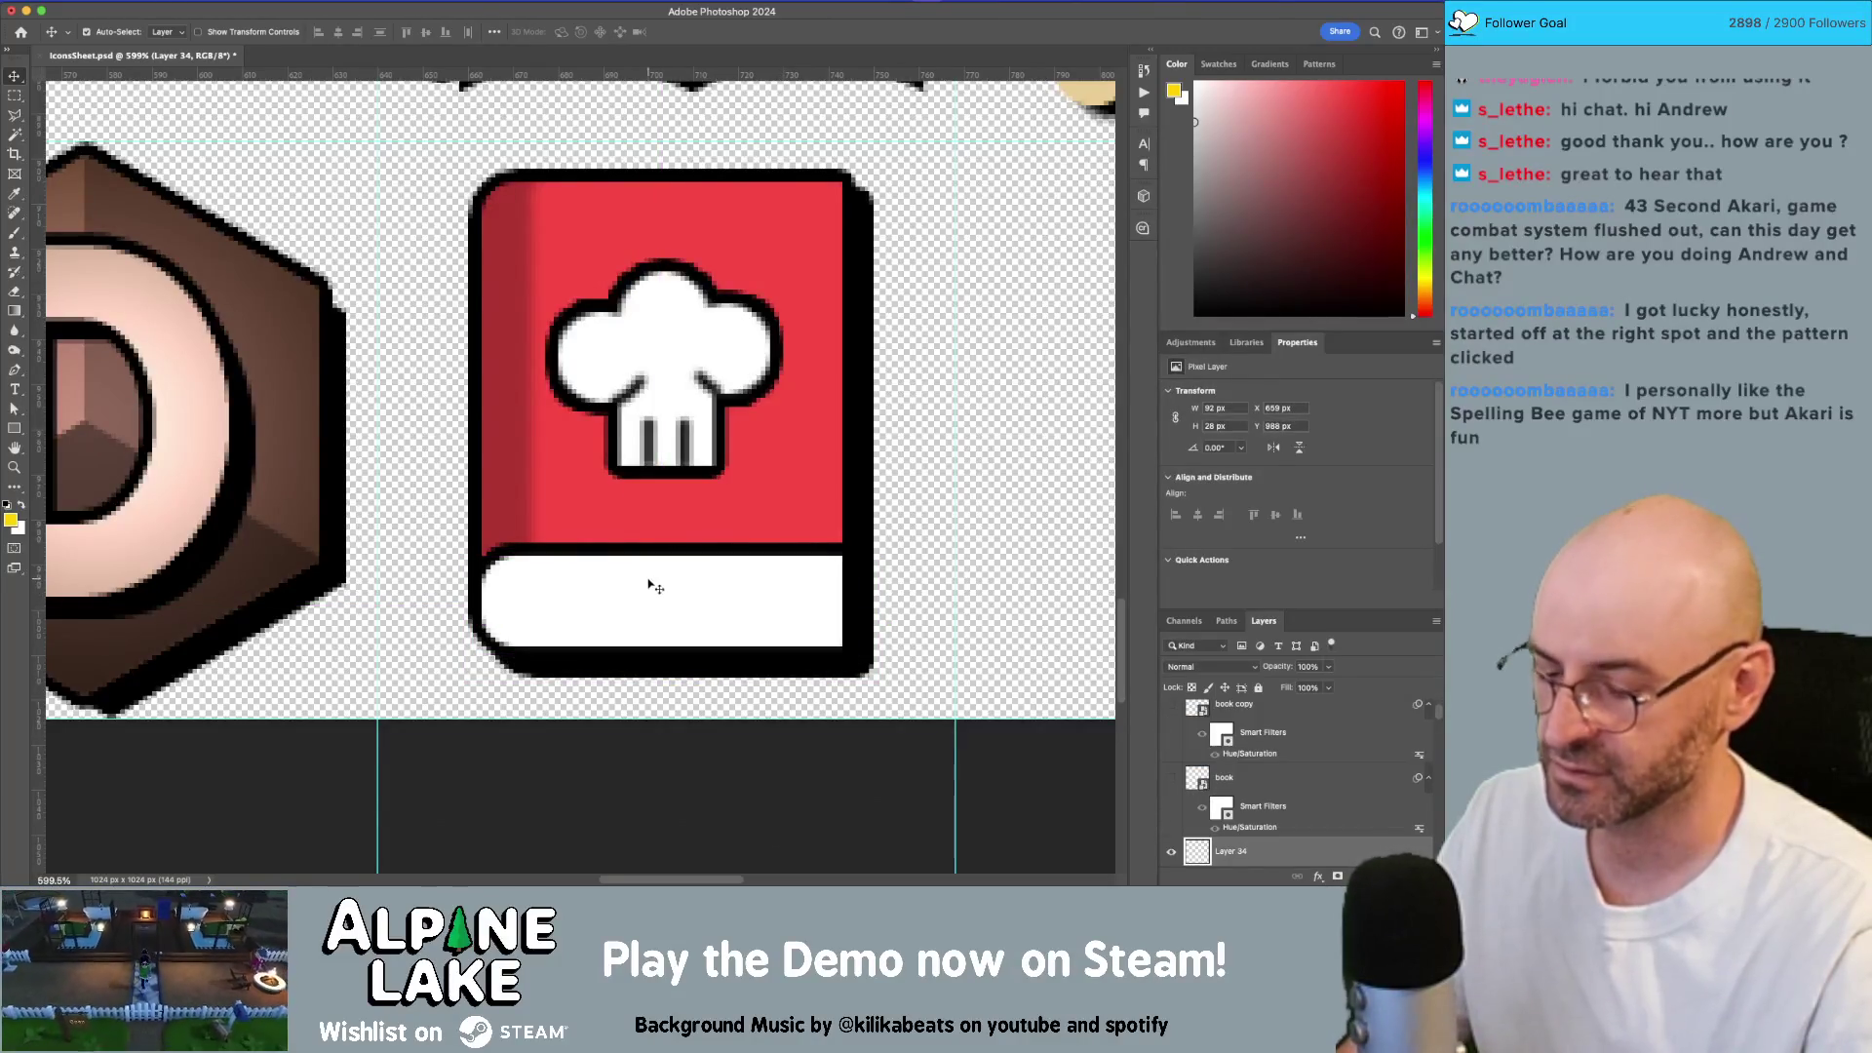
# Step: Add a new empty layer above the chef-hat layer Layer 35 copy 2
pyautogui.scroll(3, 1341, 829)
pyautogui.scroll(3, 1297, 767)
pyautogui.click(1302, 759)
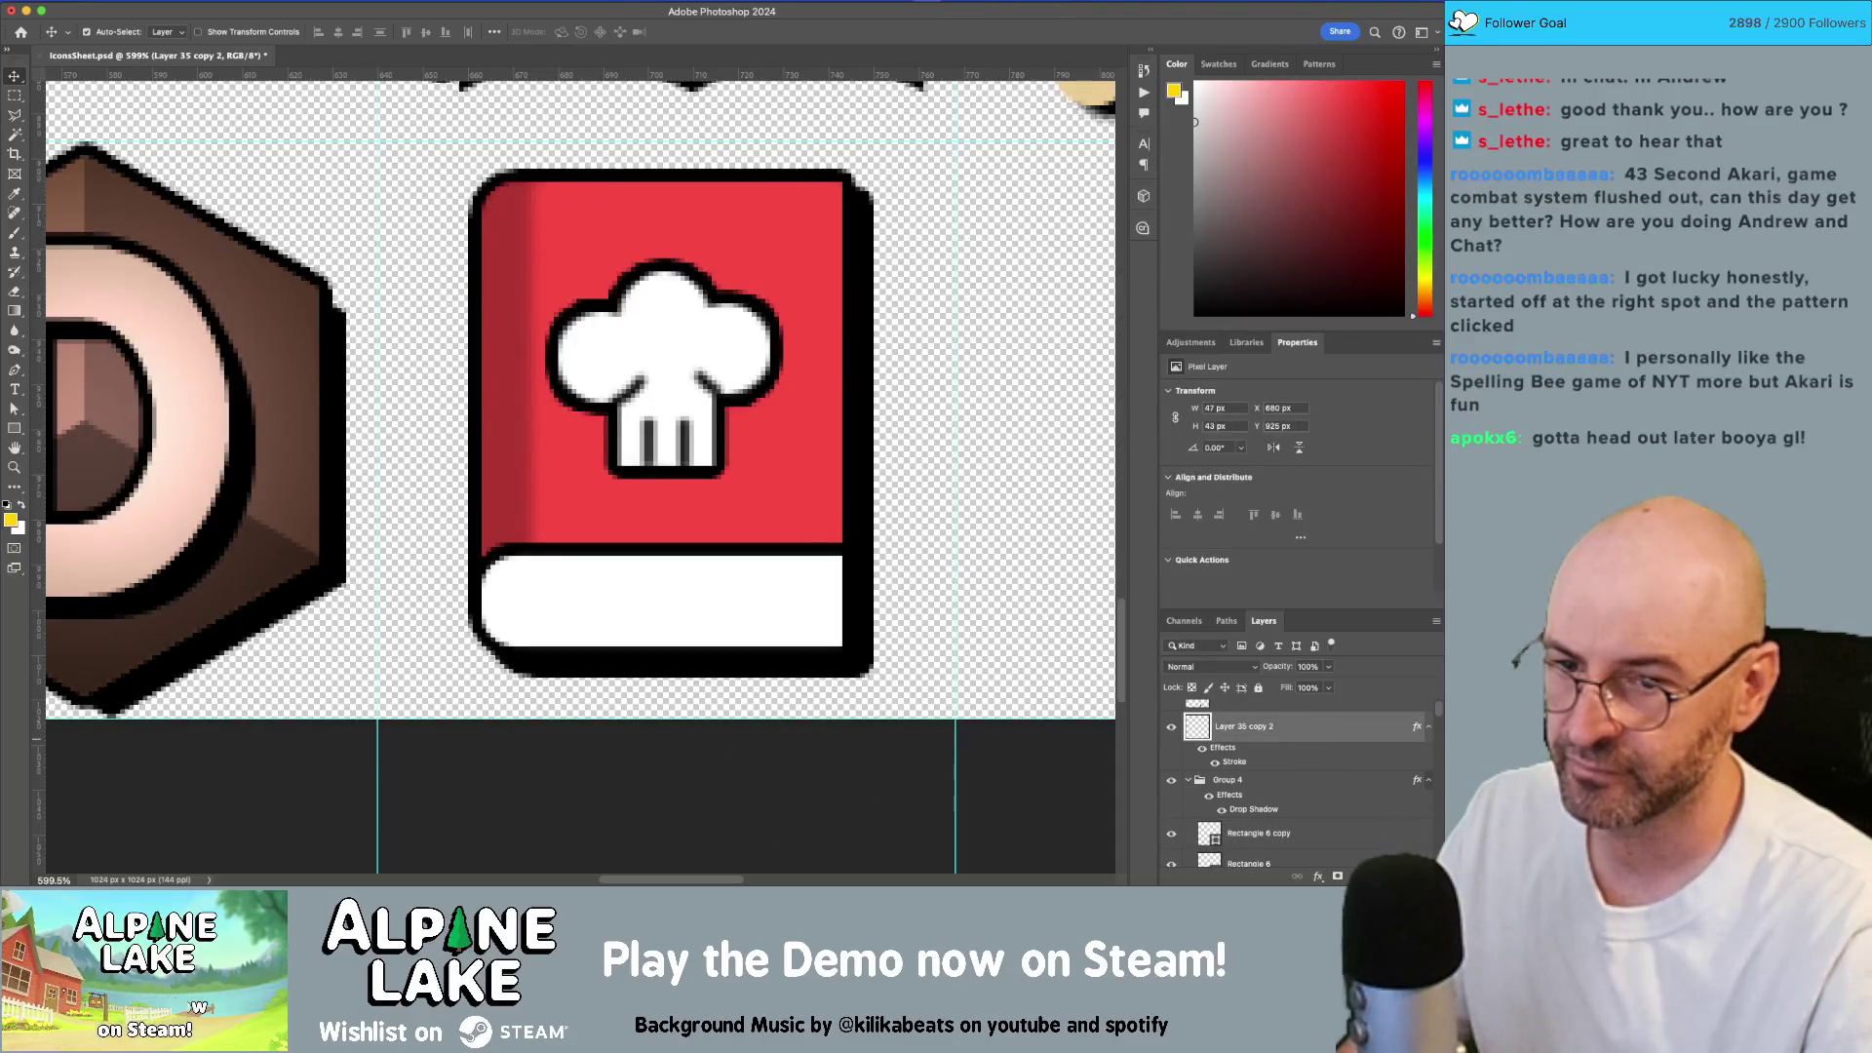
pyautogui.hotkey('ctrl', 'shift', 'alt', 'n')
pyautogui.press('b')
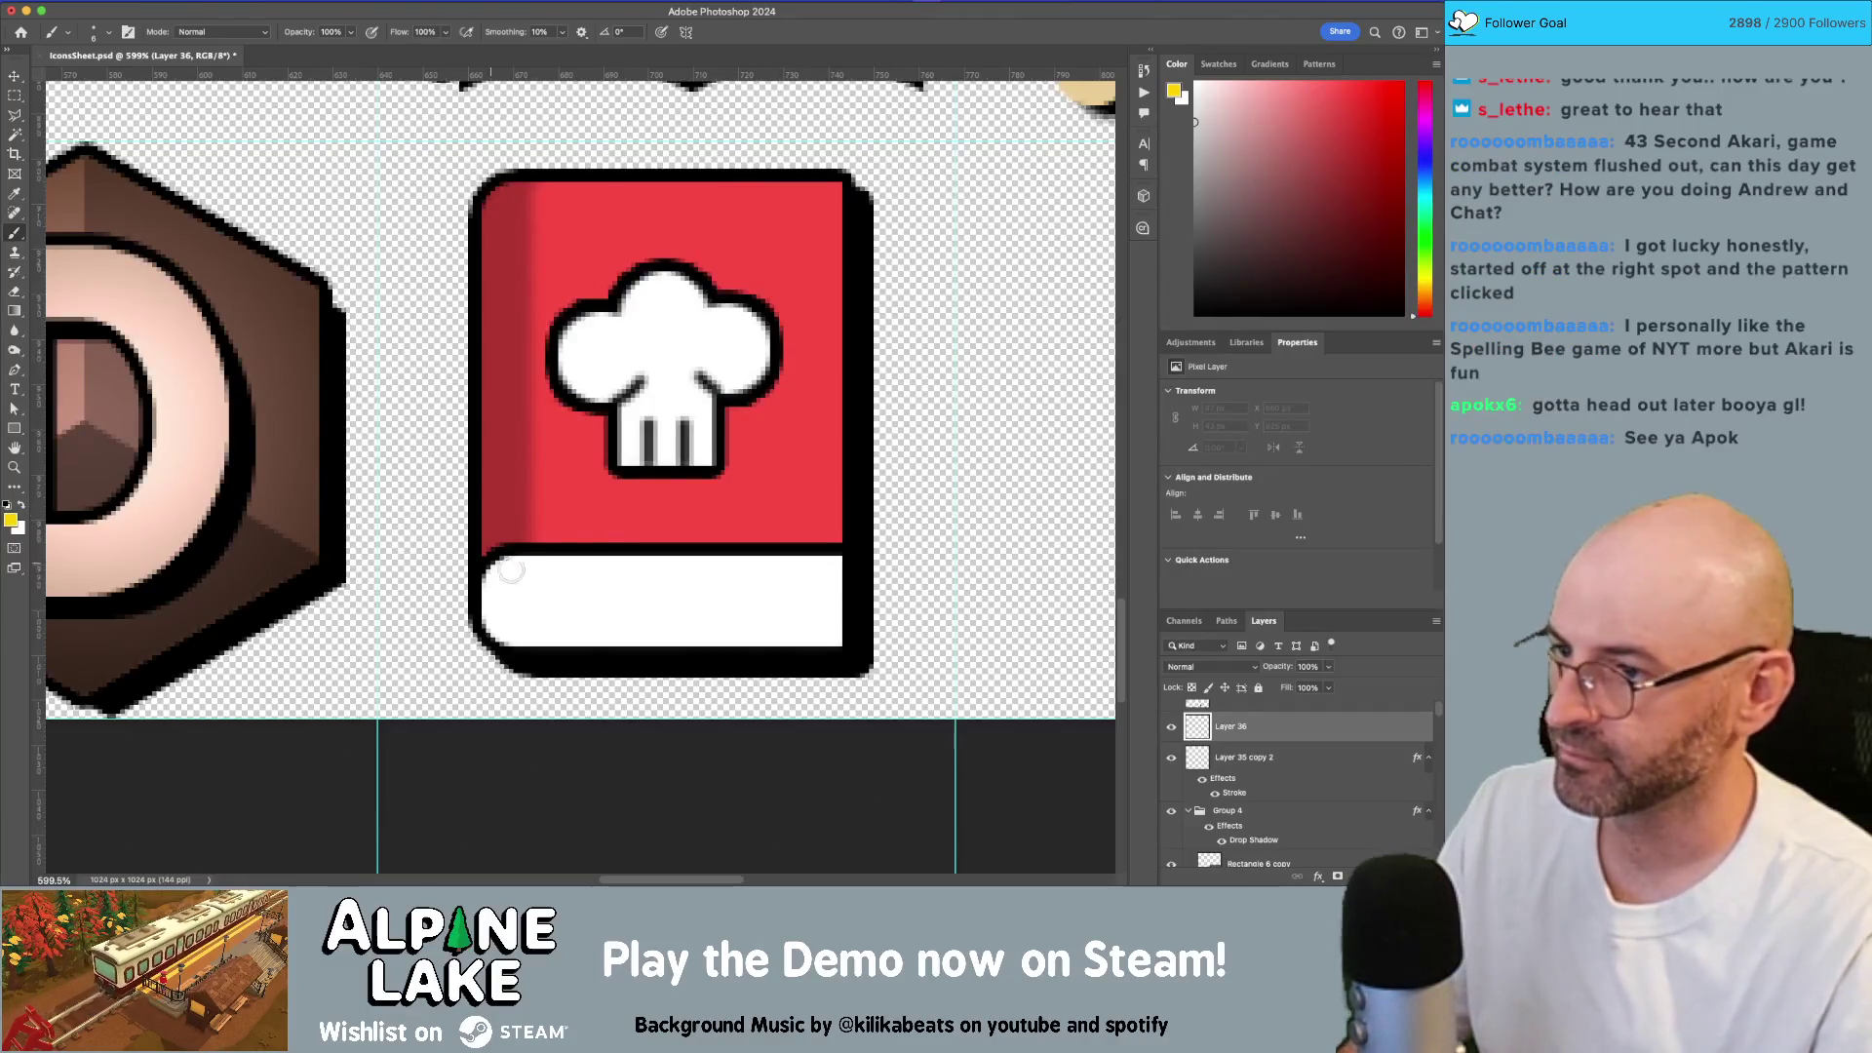
# Step: Paint a dark 2 px page line across the cookbook's white label
pyautogui.press('x')
pyautogui.press('[')
pyautogui.press('[')
pyautogui.press('[')
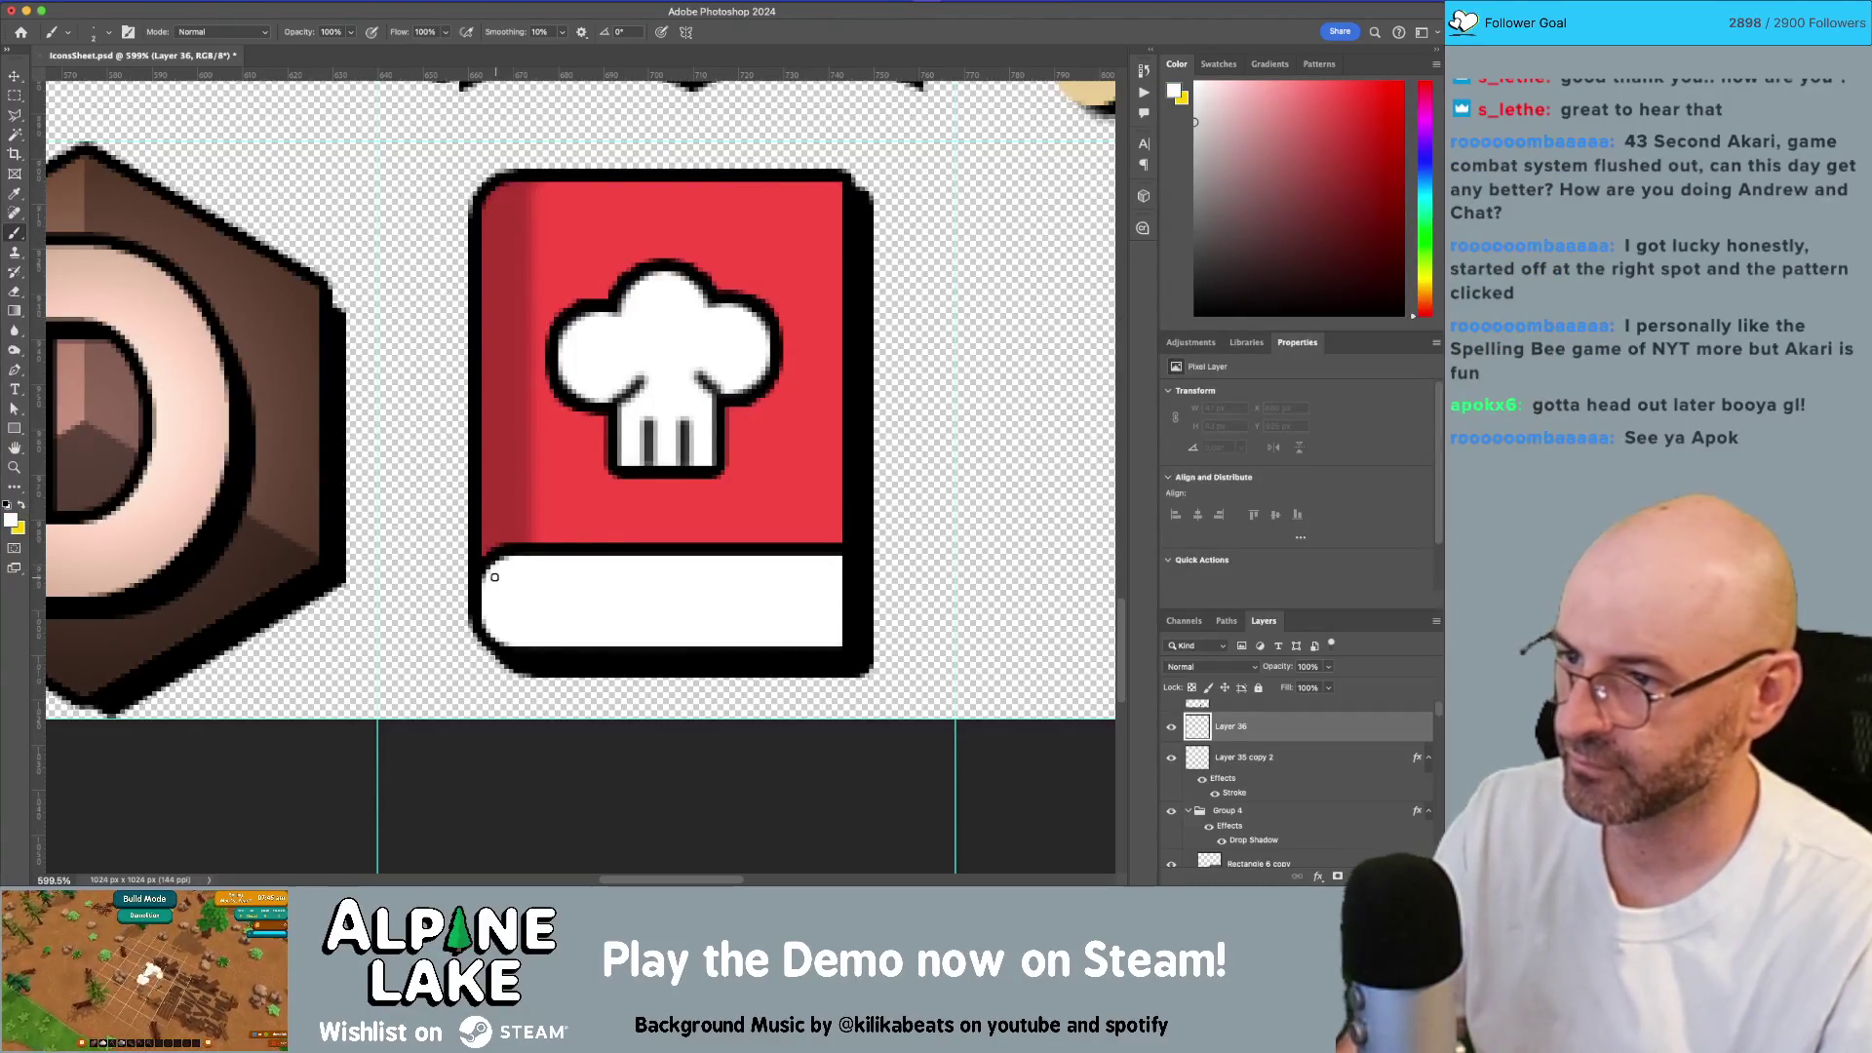
pyautogui.press('x')
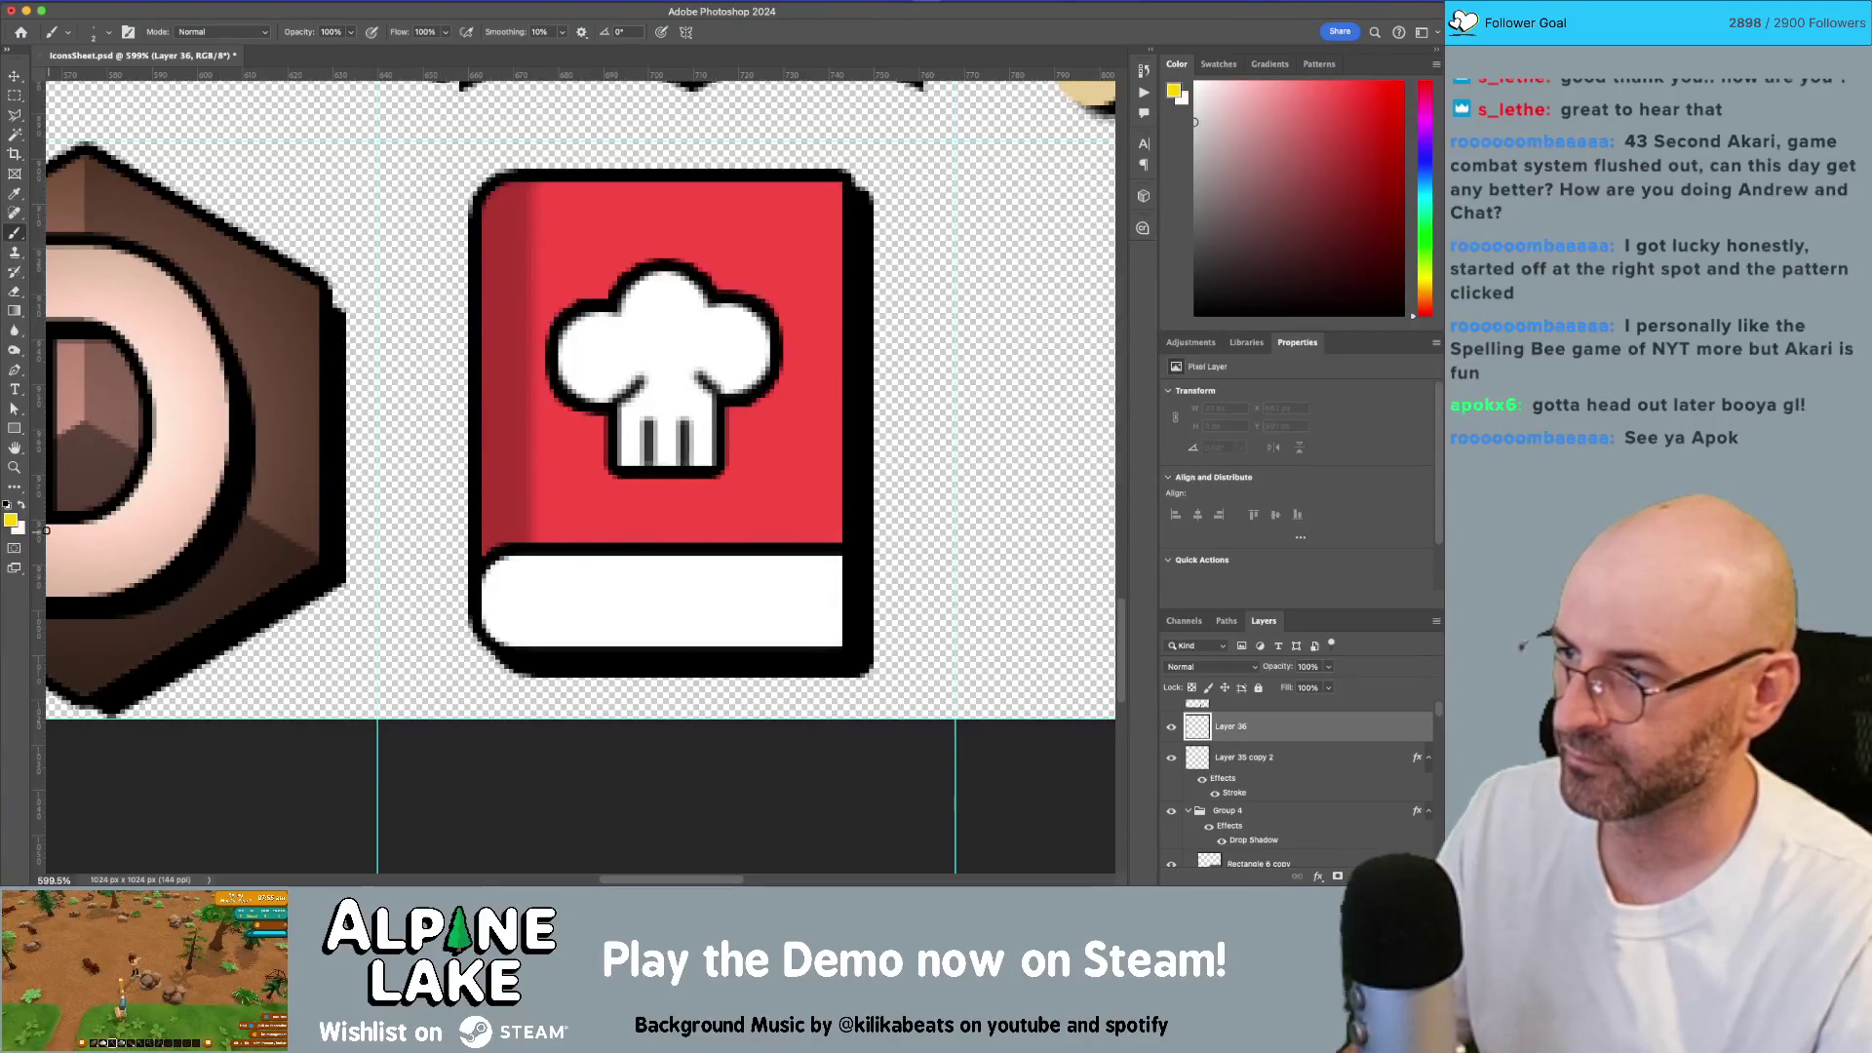
pyautogui.click(7, 503)
pyautogui.moveTo(517, 576); pyautogui.dragTo(817, 573)
pyautogui.hotkey('ctrl', 'z')
pyautogui.moveTo(485, 575)
pyautogui.mouseDown()
pyautogui.moveTo(841, 576)
pyautogui.moveTo(831, 638)
pyautogui.mouseUp()
# Step: Place another stripe copy lower on the label and zoom in on the book
pyautogui.press('v')
pyautogui.moveTo(821, 572); pyautogui.dragTo(822, 601)
pyautogui.press('b')
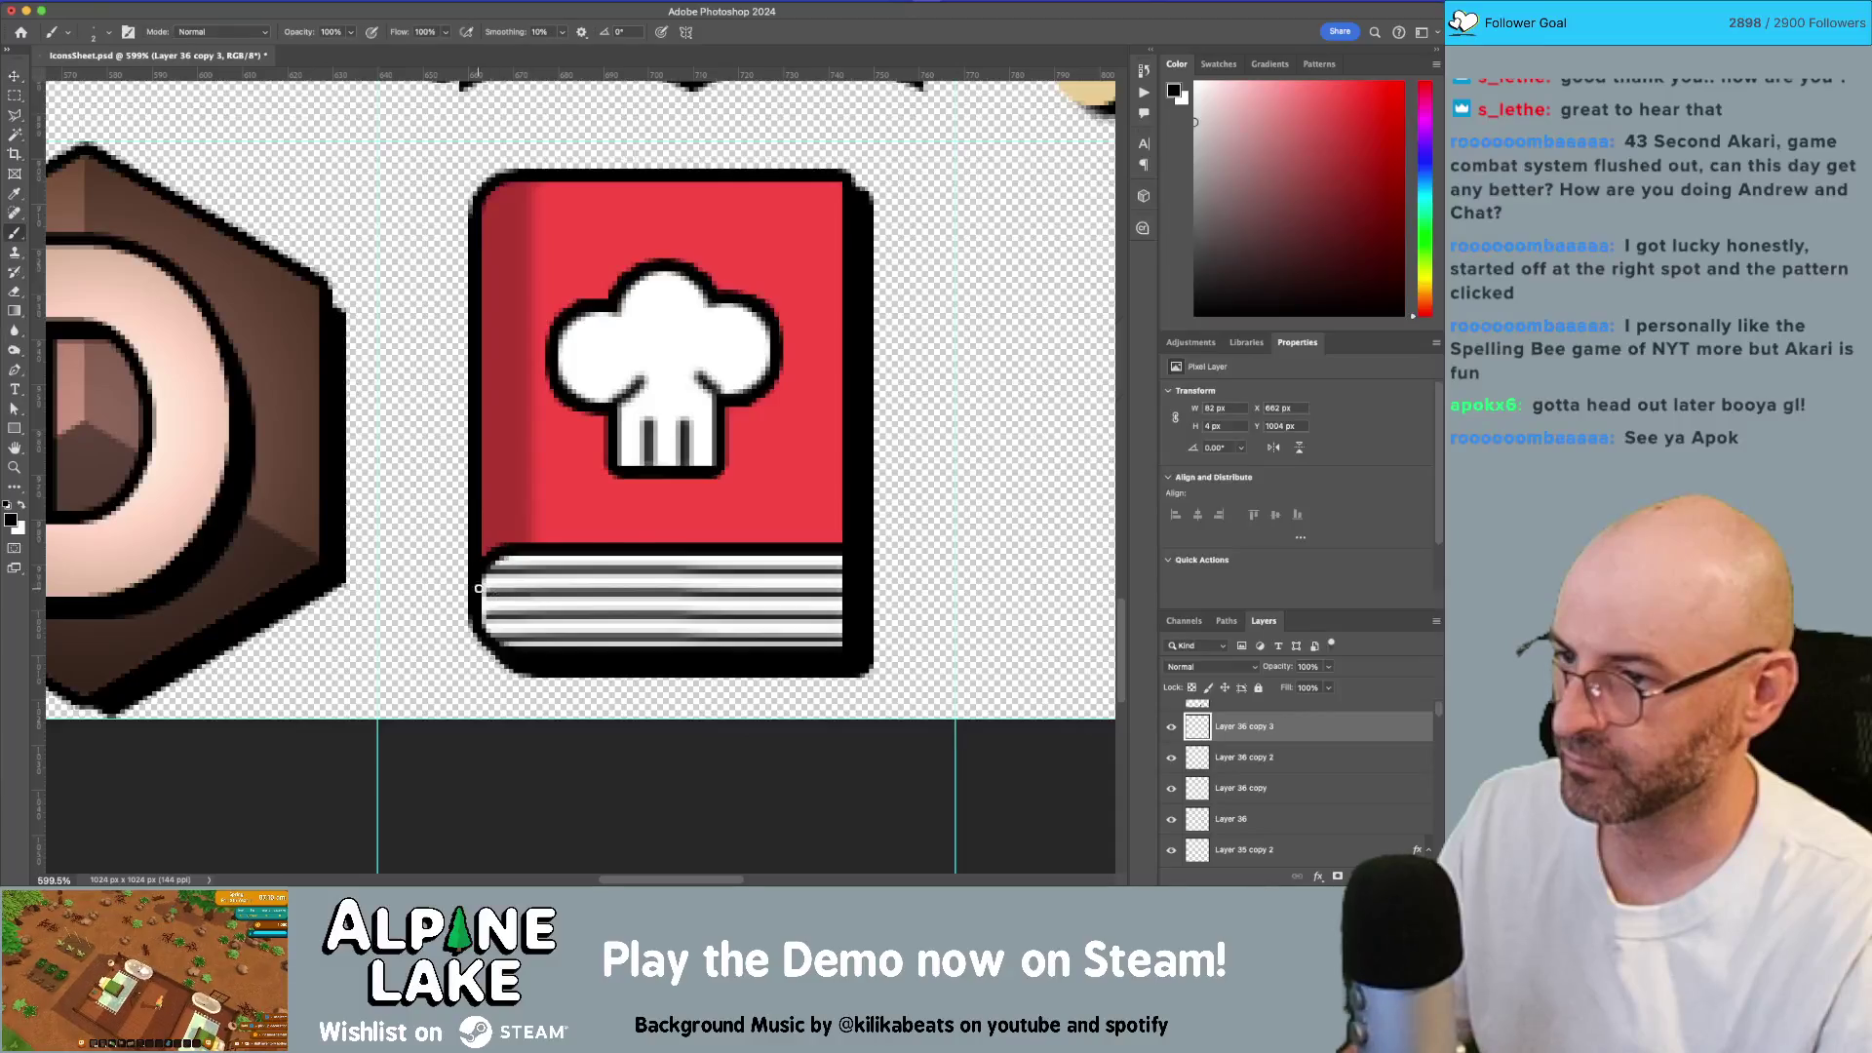
pyautogui.press('z')
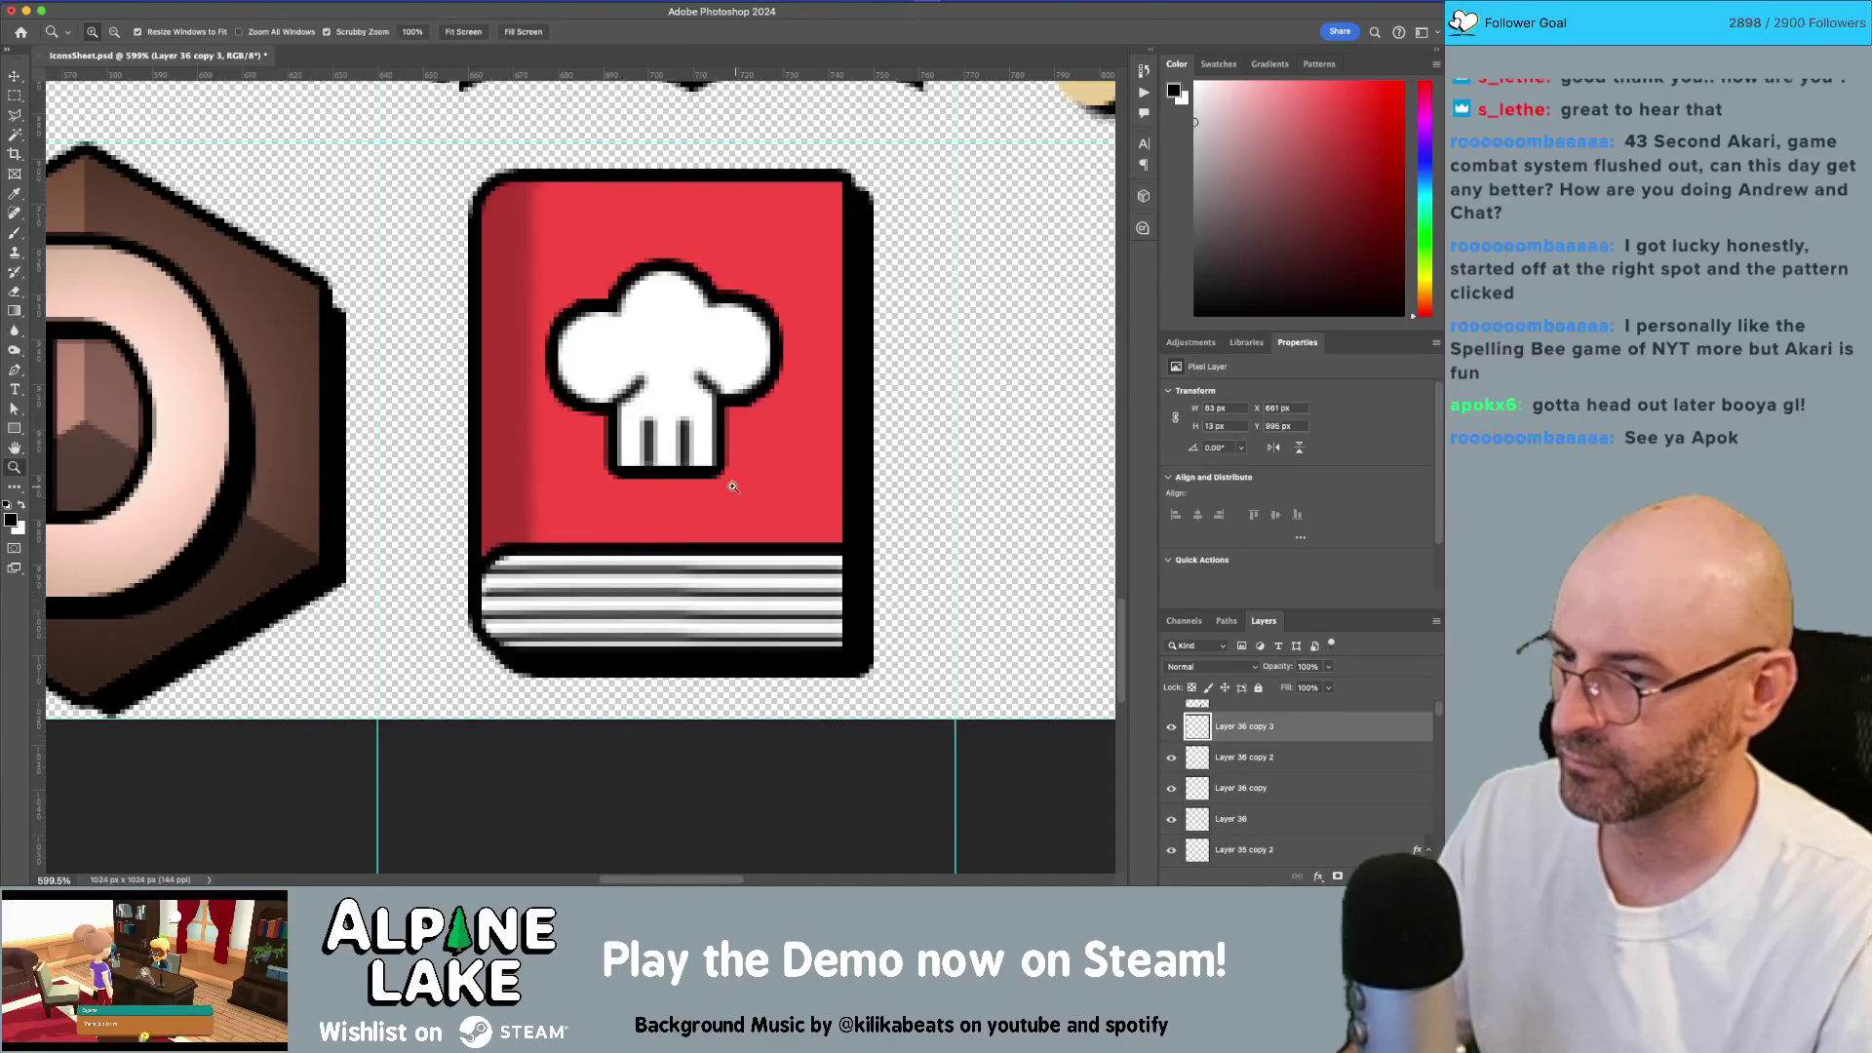
pyautogui.hotkey('ctrl', '0')
pyautogui.moveTo(711, 488)
pyautogui.mouseDown()
pyautogui.moveTo(721, 519)
pyautogui.moveTo(770, 518)
pyautogui.mouseUp()
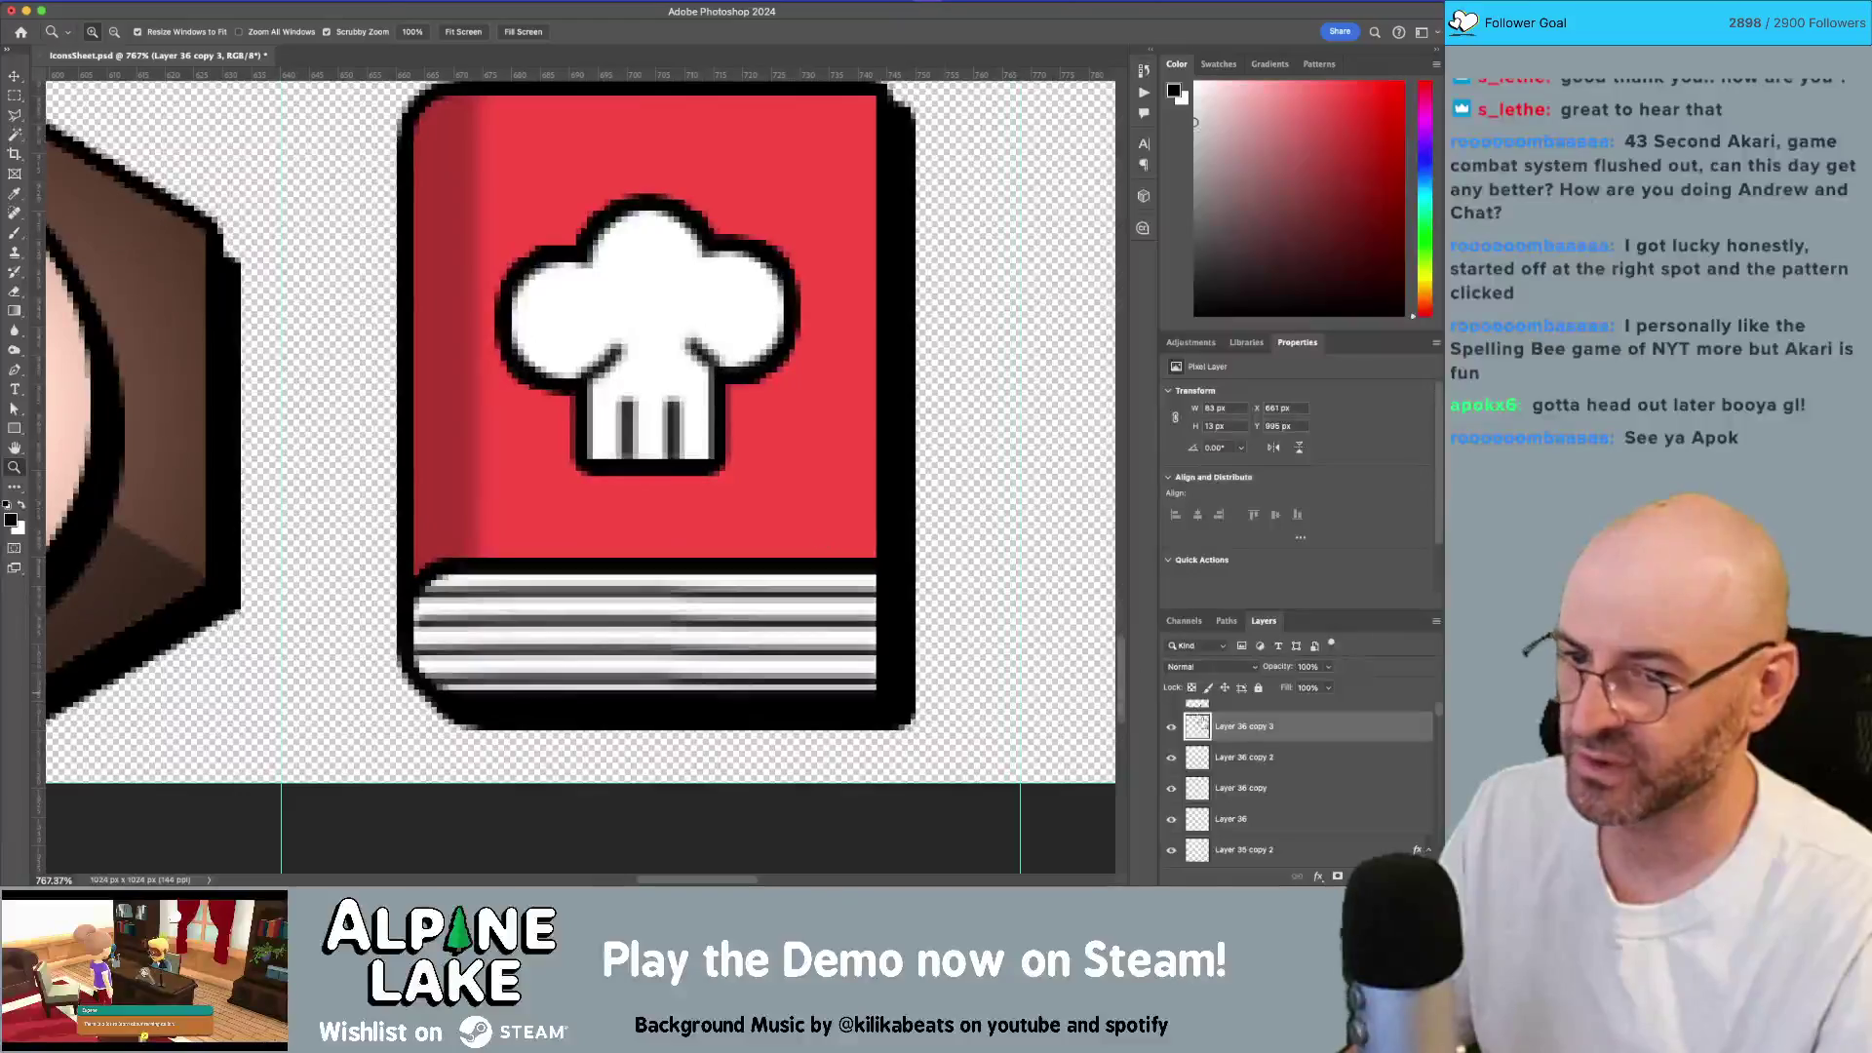
pyautogui.keyDown('shift'); pyautogui.click(1243, 787); pyautogui.keyUp('shift')
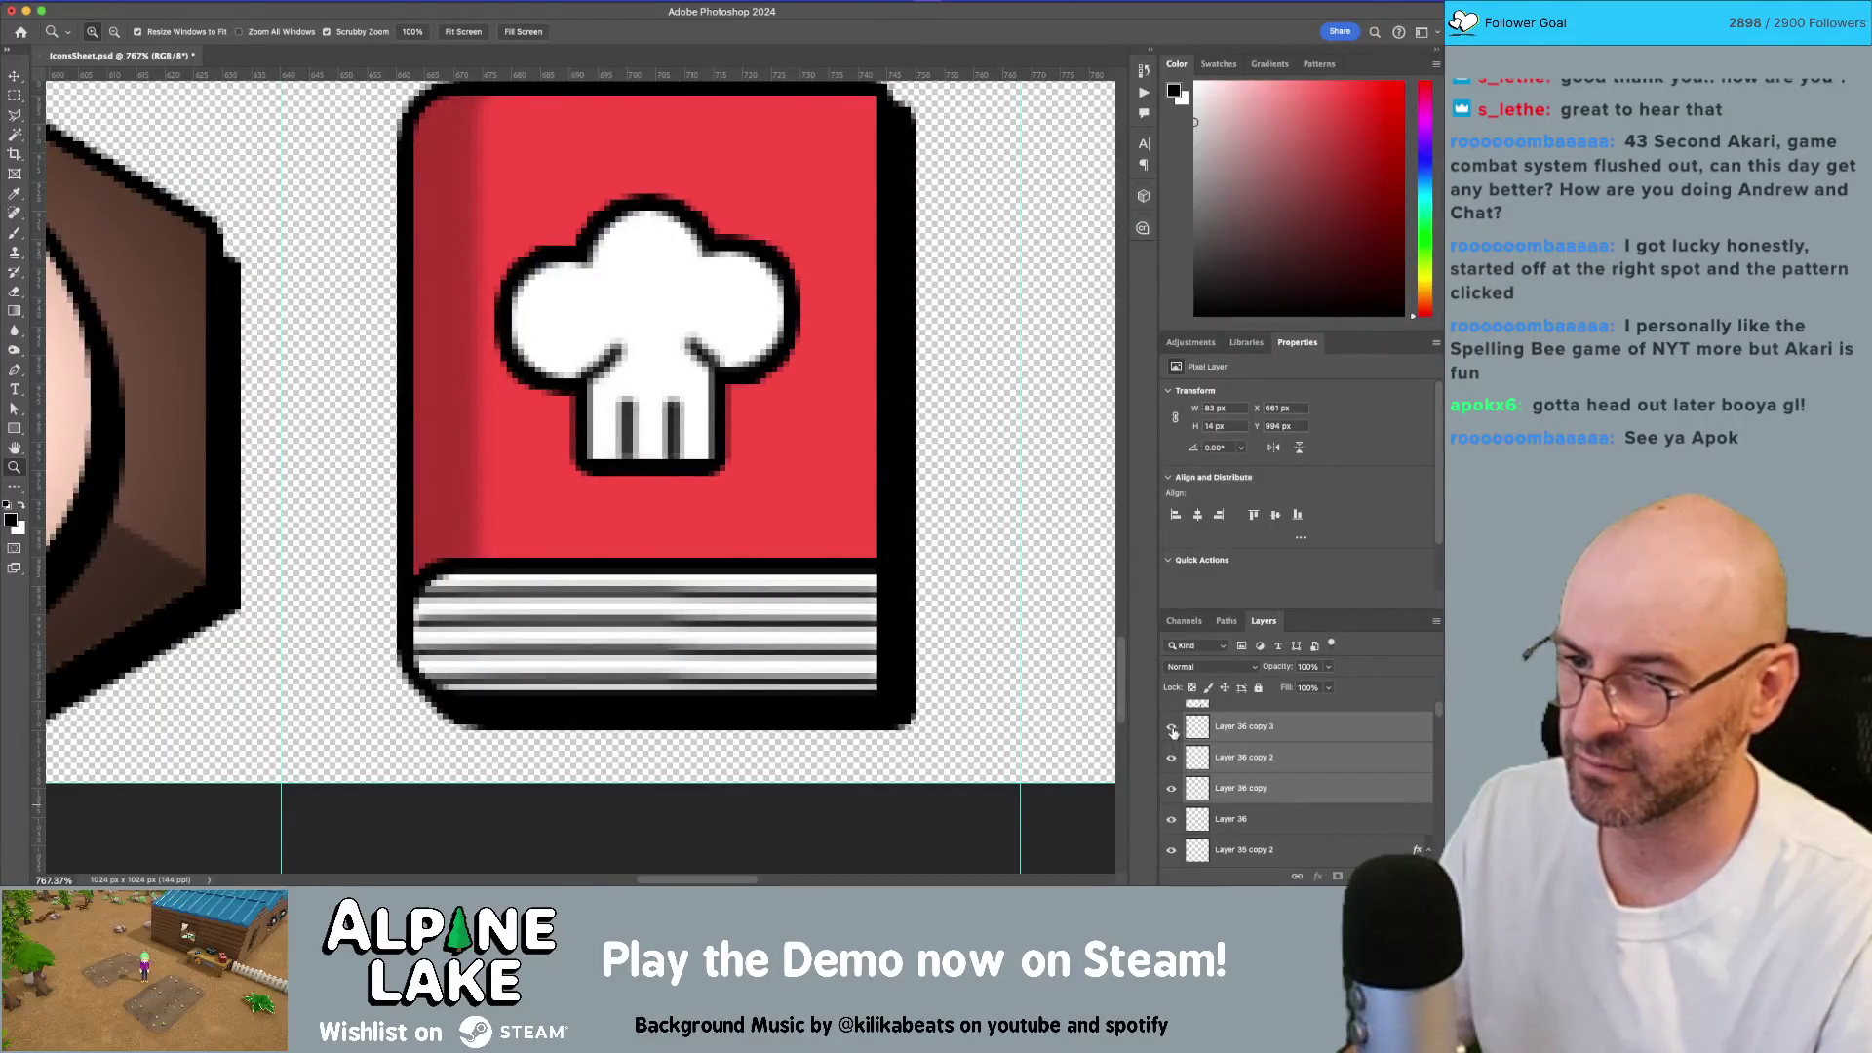
# Step: Show the page stripes again at 46% opacity and fade Layer 36's stripe to 29%
pyautogui.click(1178, 811)
pyautogui.click(1173, 751)
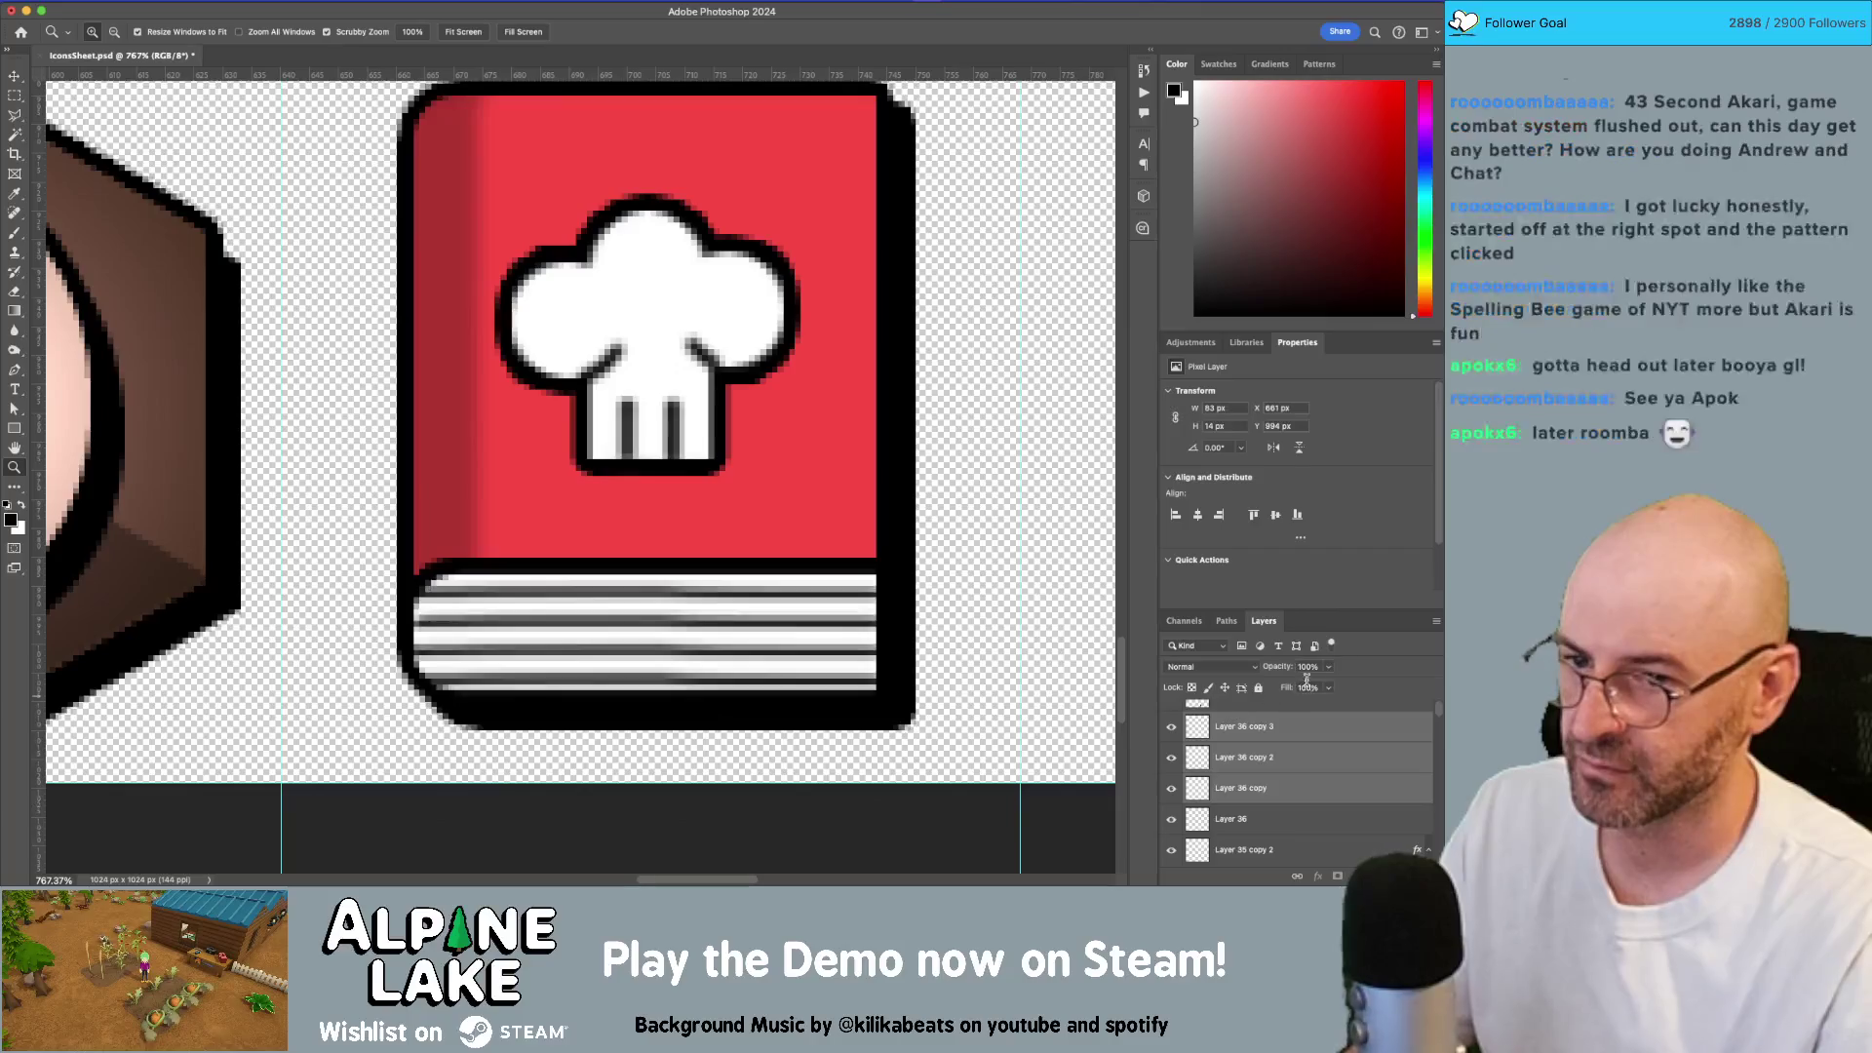
pyautogui.click(1327, 666)
pyautogui.moveTo(1333, 685); pyautogui.dragTo(1281, 691)
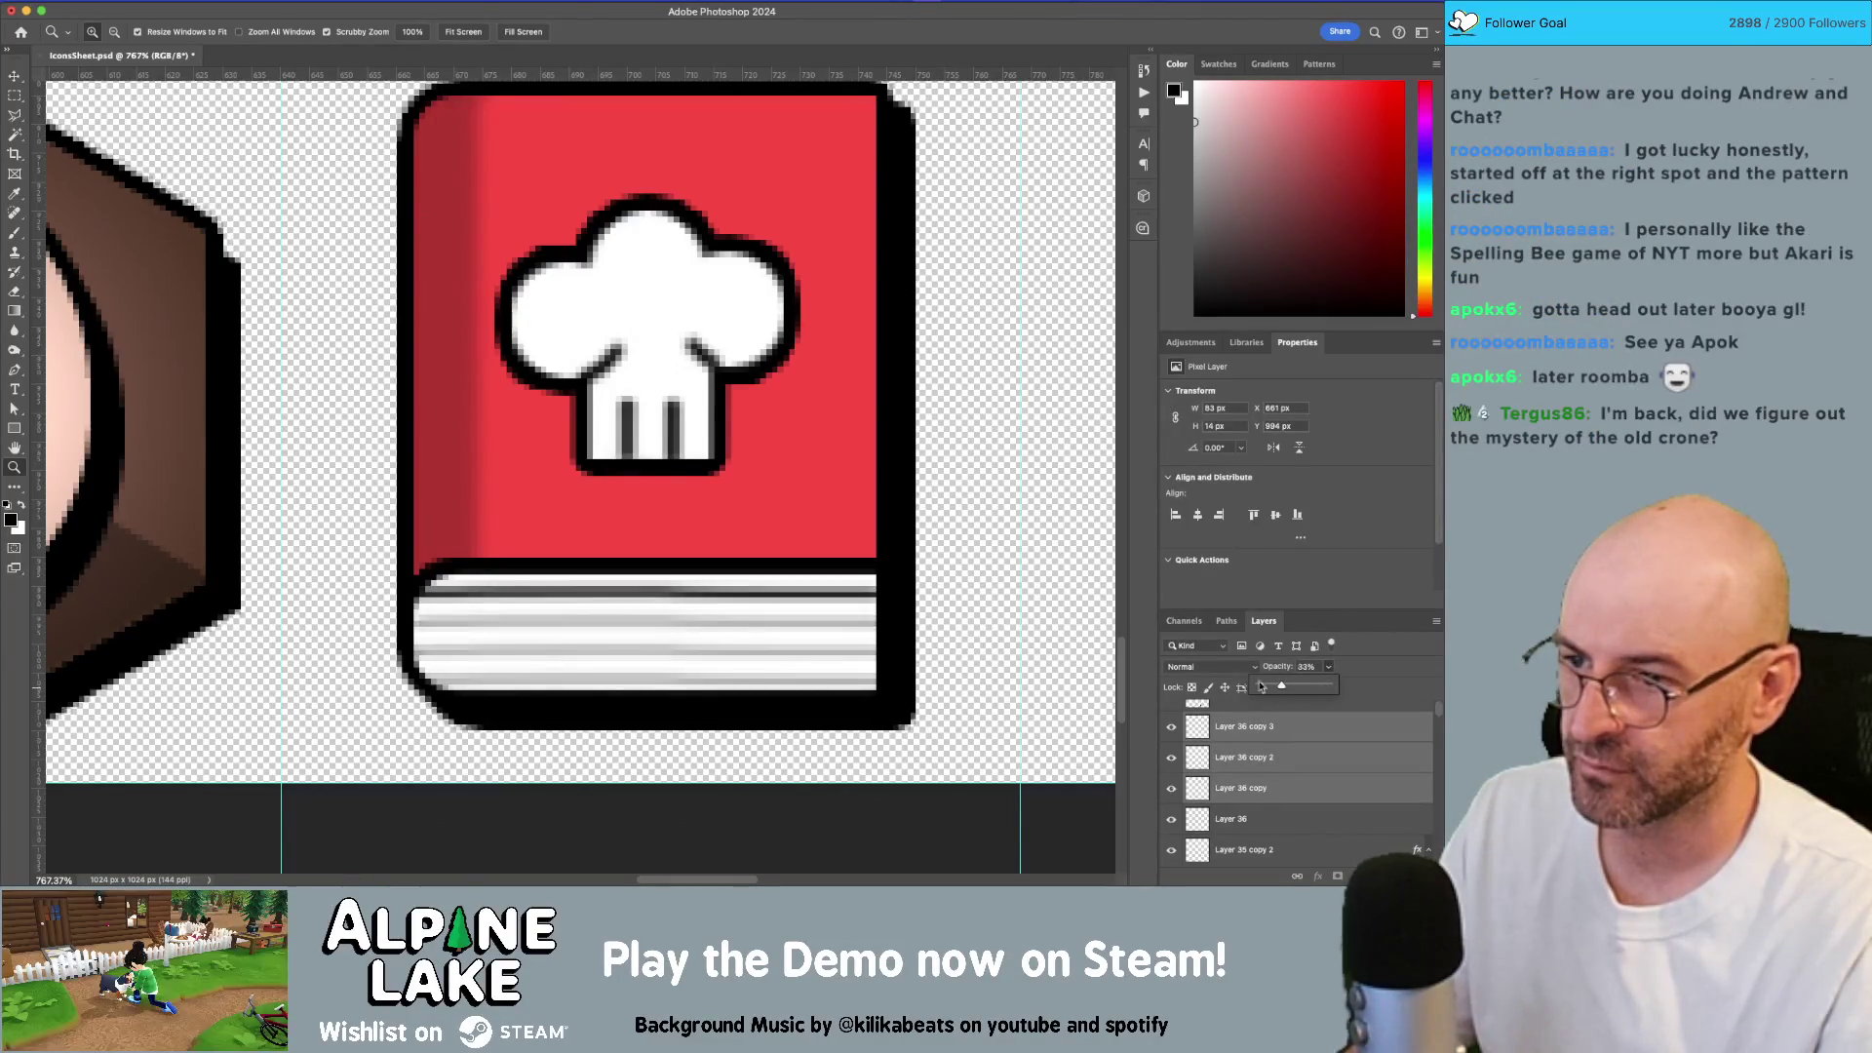
pyautogui.press('v')
pyautogui.click(864, 604)
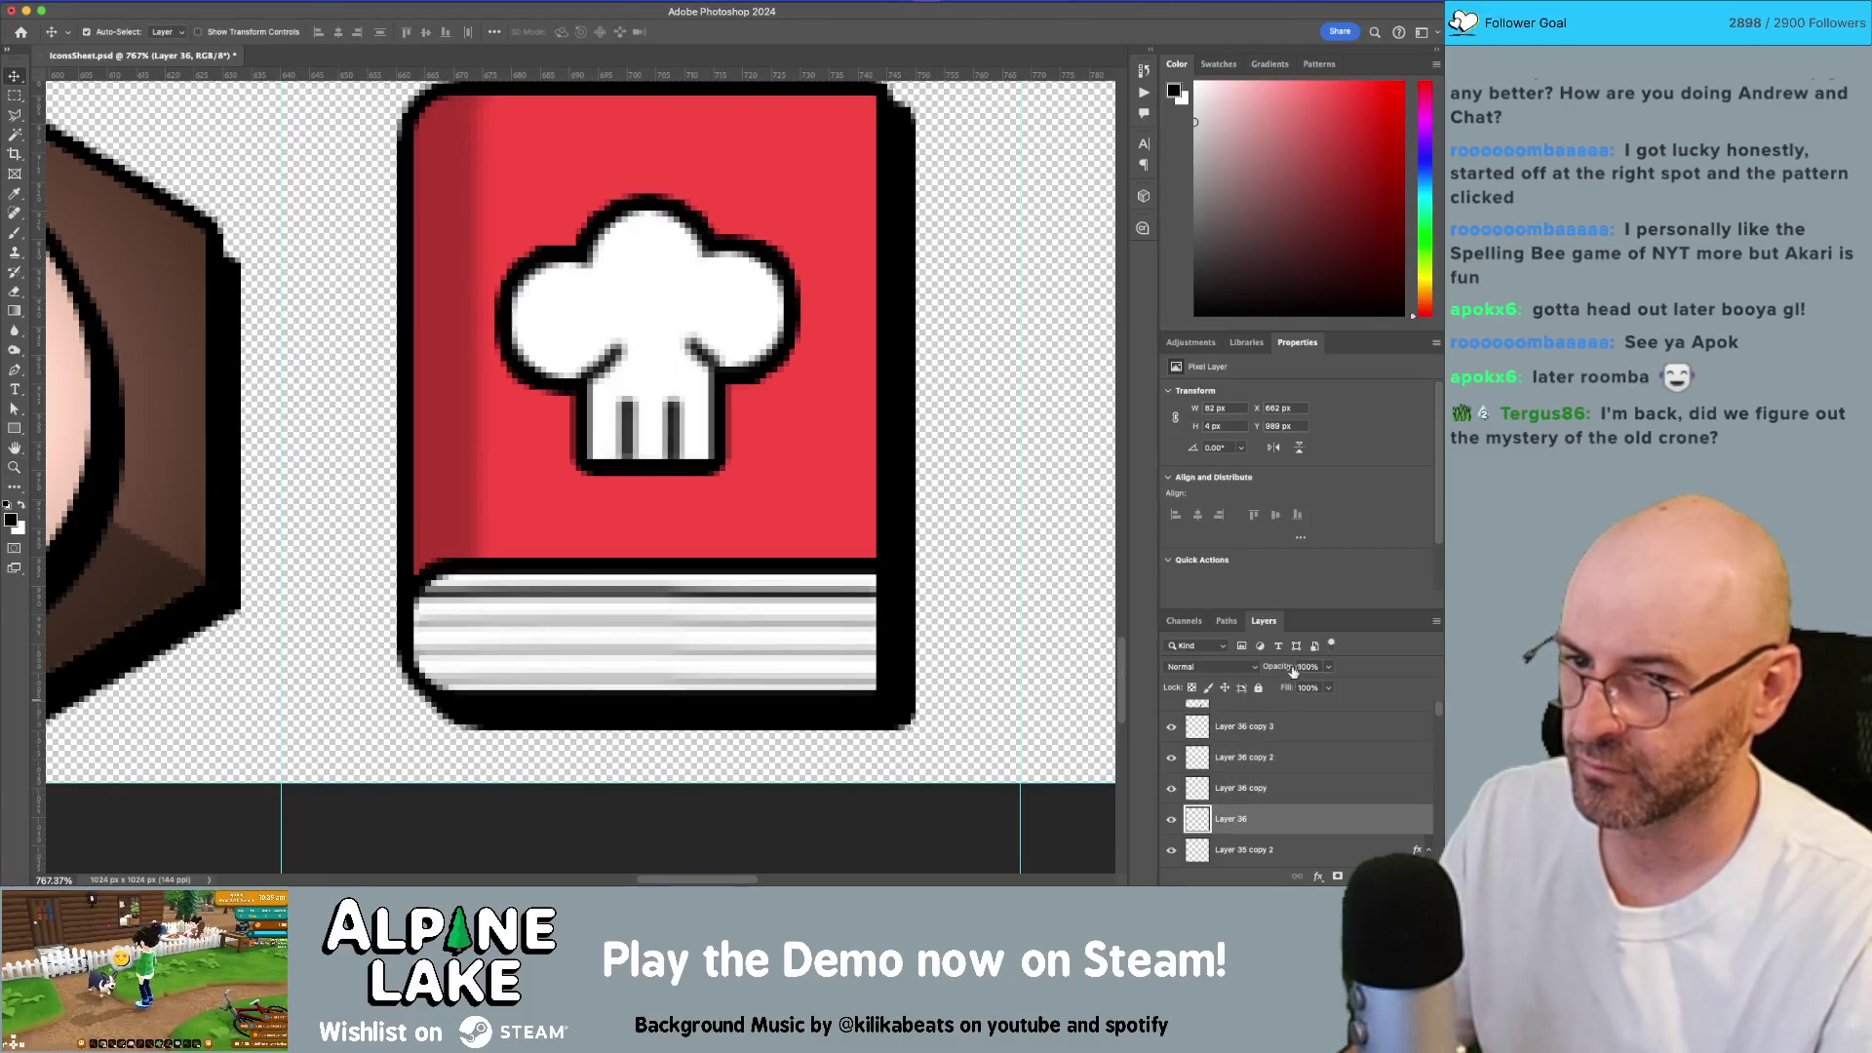
pyautogui.moveTo(1327, 671); pyautogui.dragTo(1281, 689)
pyautogui.press('z')
pyautogui.moveTo(965, 604)
pyautogui.mouseDown()
pyautogui.moveTo(791, 598)
pyautogui.moveTo(848, 571)
pyautogui.mouseUp()
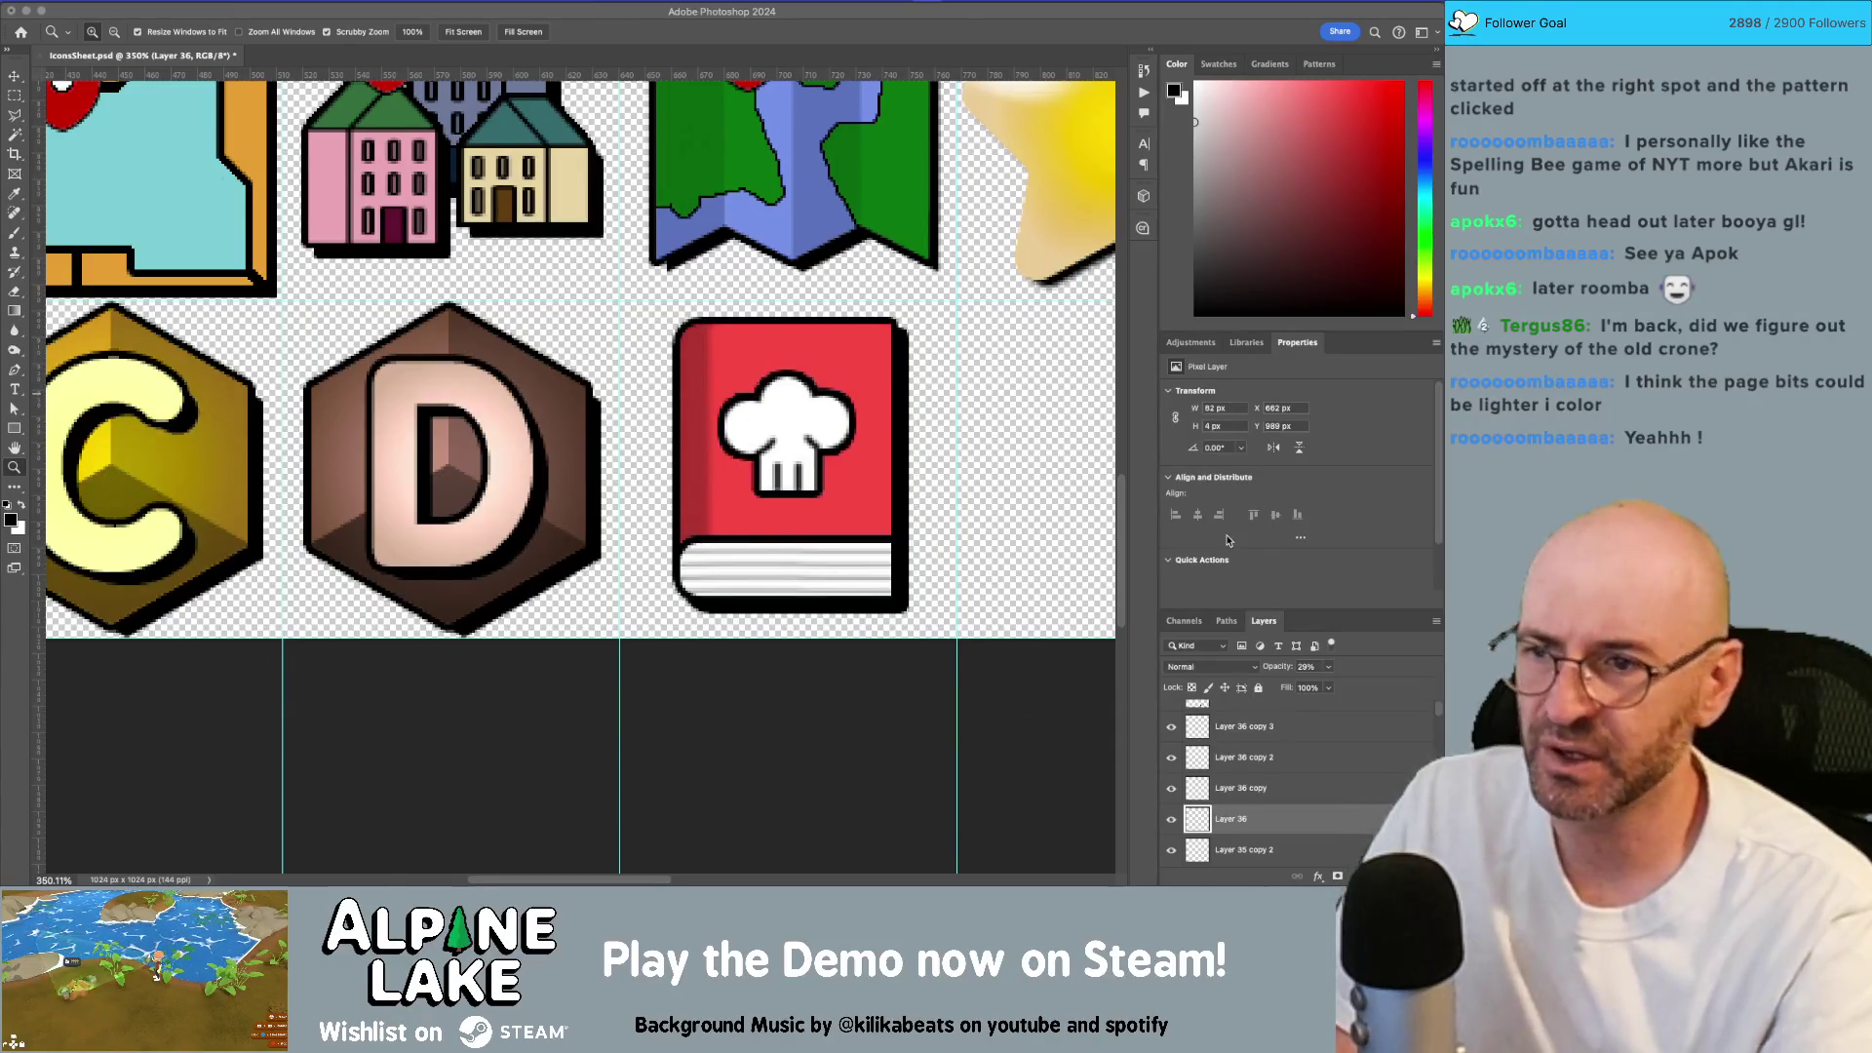
# Step: Nudge the chef hat and delete the bottom strip of its stem, leaving it 39 px tall
pyautogui.moveTo(796, 418); pyautogui.dragTo(799, 414)
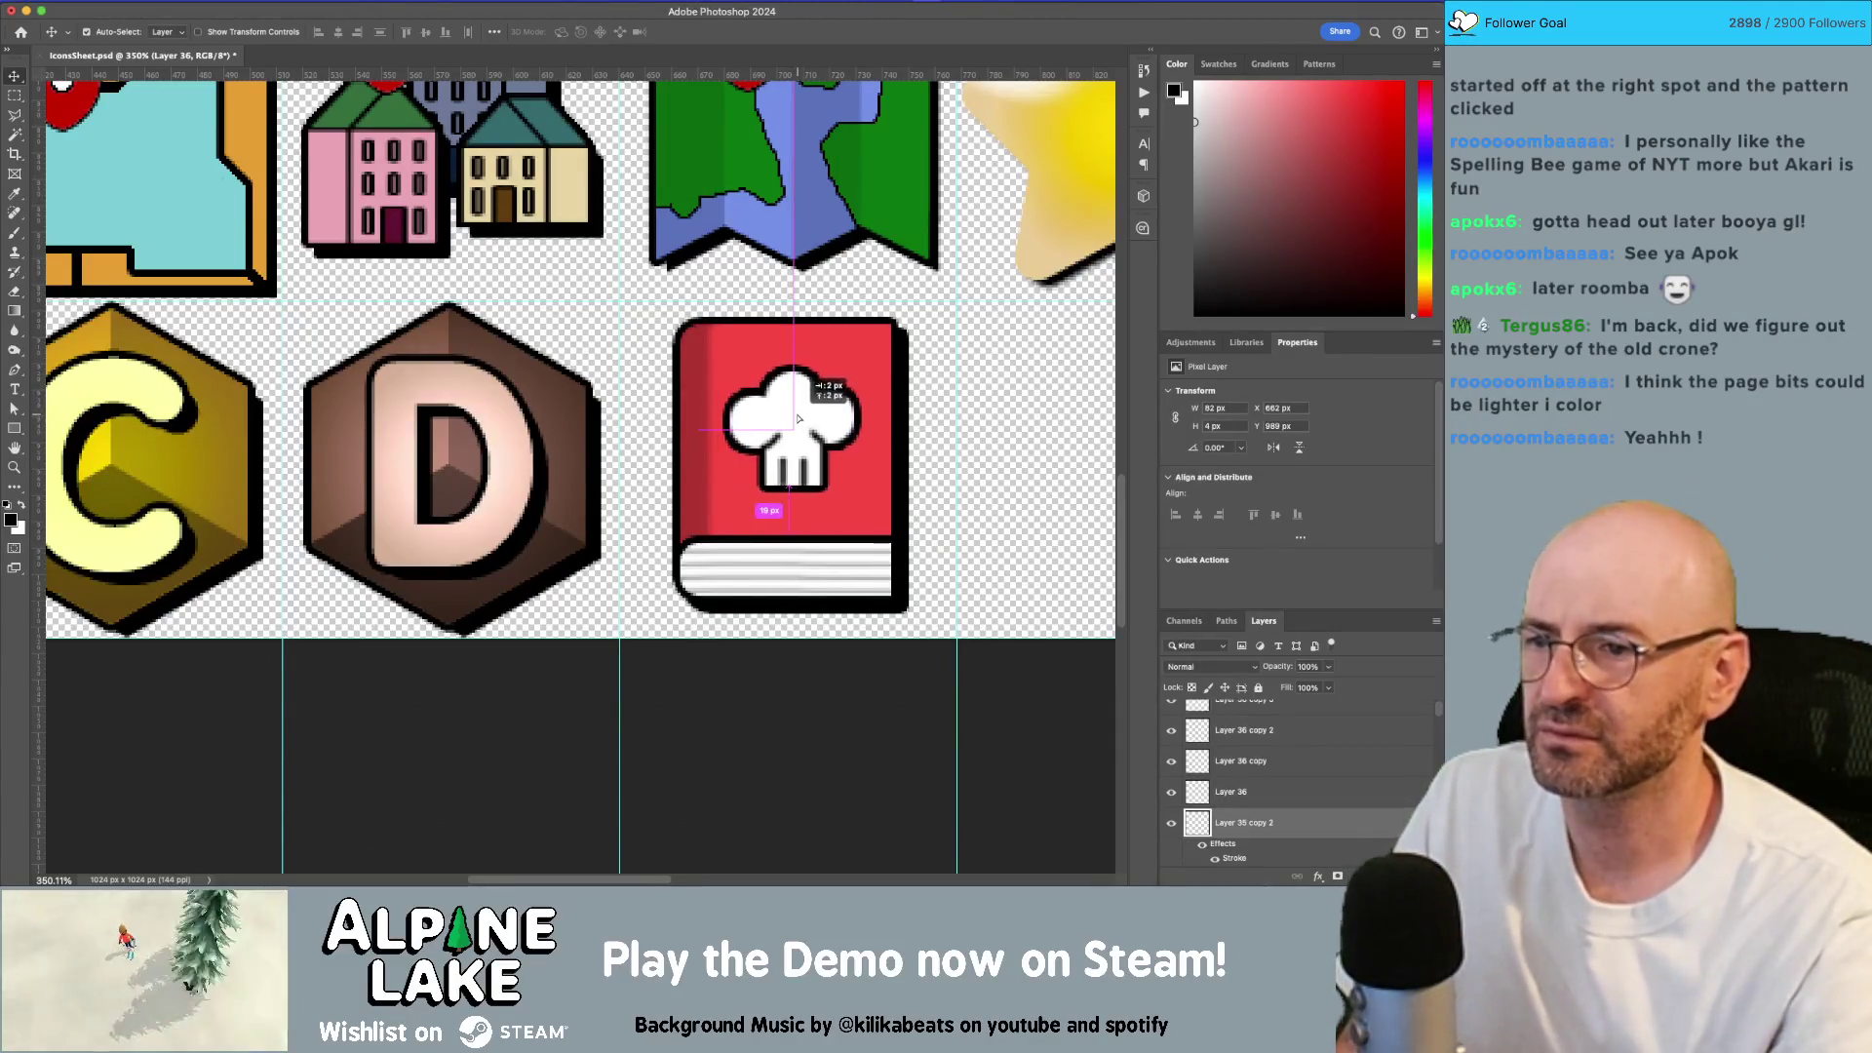
pyautogui.press('e')
pyautogui.moveTo(835, 484); pyautogui.dragTo(758, 484)
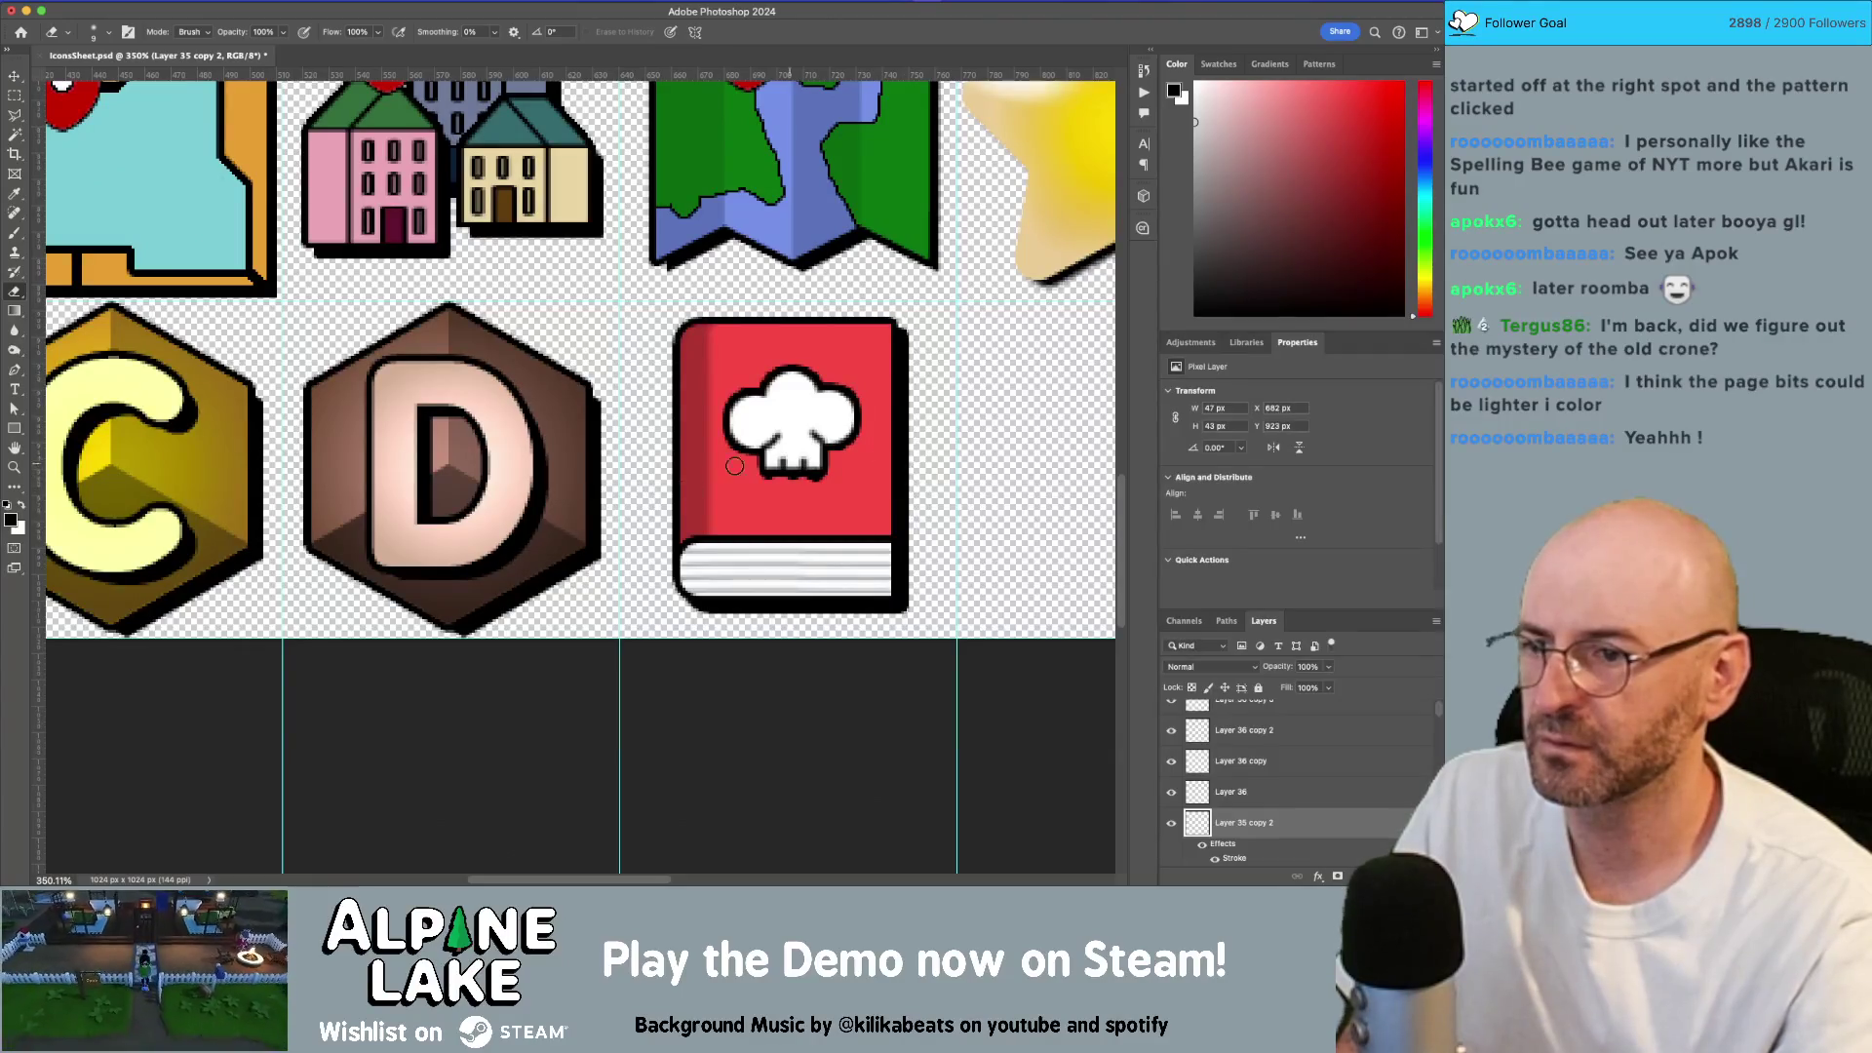
pyautogui.hotkey('ctrl', 'z')
pyautogui.press('m')
pyautogui.moveTo(742, 503); pyautogui.dragTo(869, 474)
pyautogui.press('Delete')
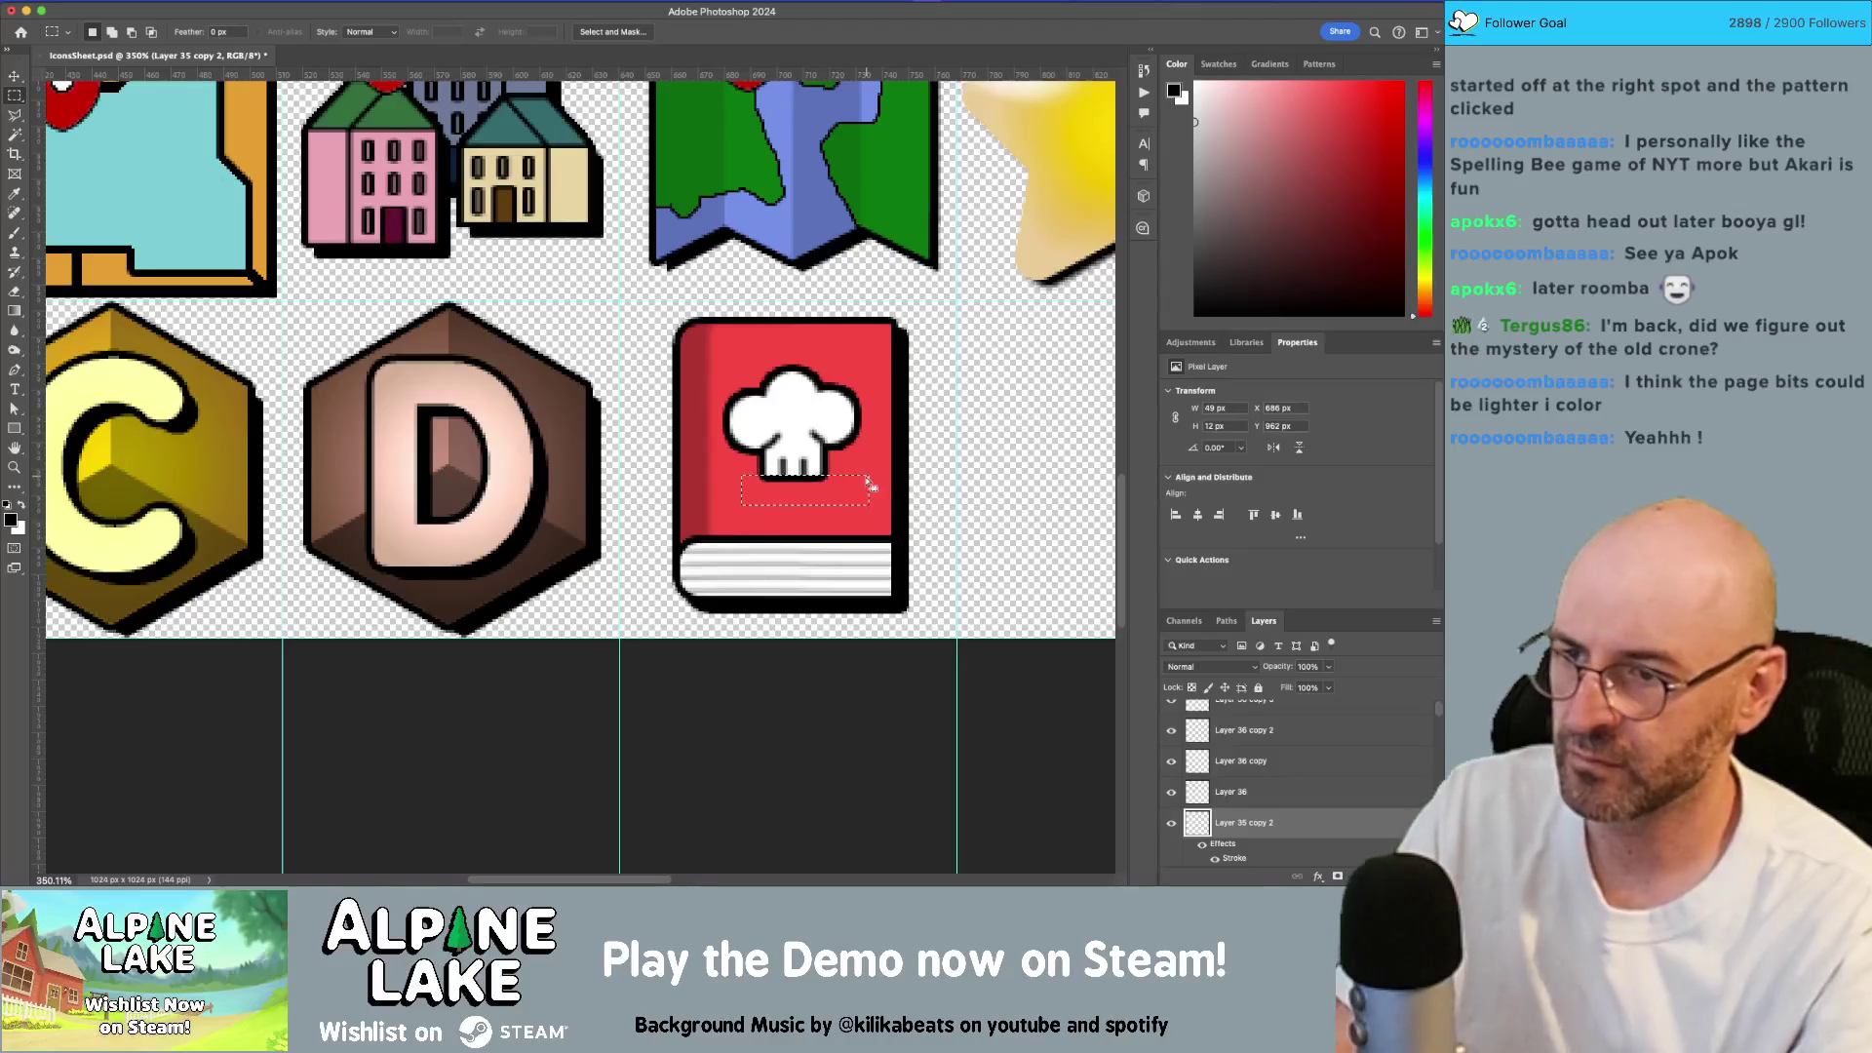
pyautogui.hotkey('ctrl', 'd')
# Step: Zoom out around the cookbook icon and nudge the chef hat down a few pixels
pyautogui.press('v')
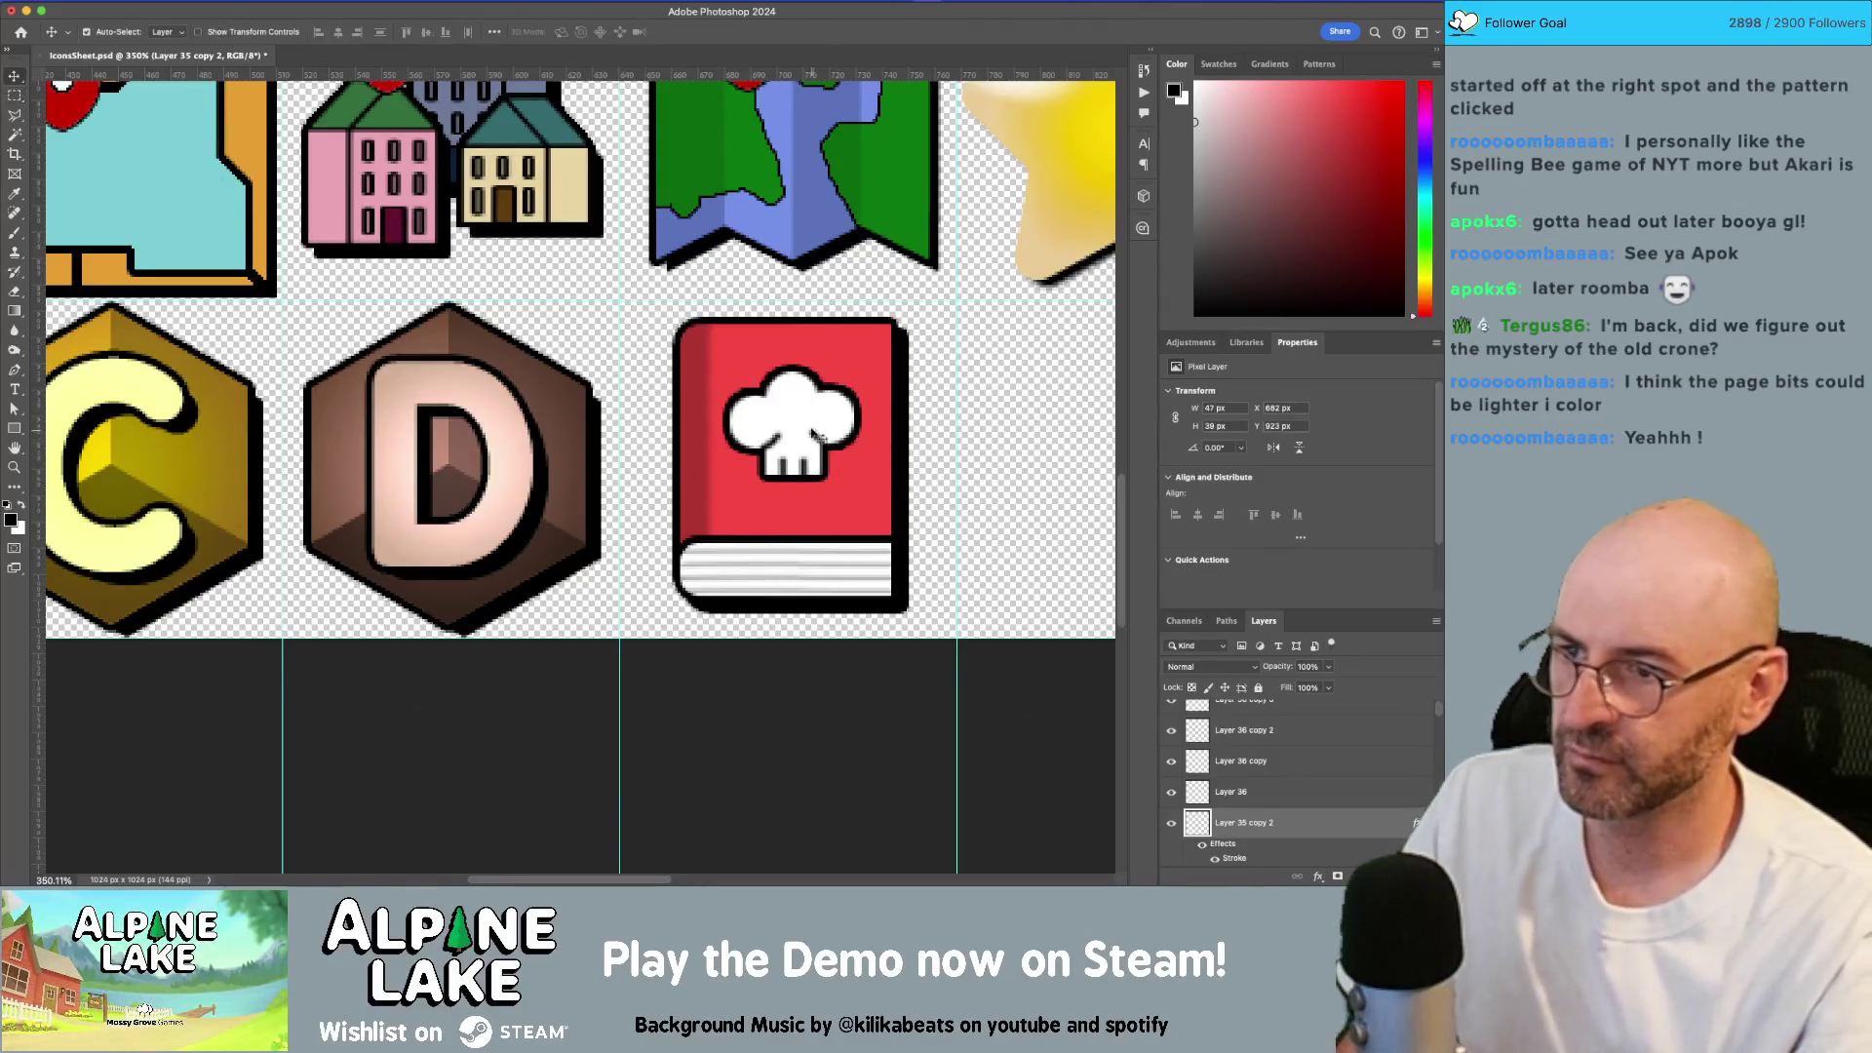
pyautogui.press('z')
pyautogui.moveTo(865, 411); pyautogui.dragTo(723, 453)
pyautogui.keyDown('alt'); pyautogui.click(825, 427); pyautogui.keyUp('alt')
pyautogui.press('v')
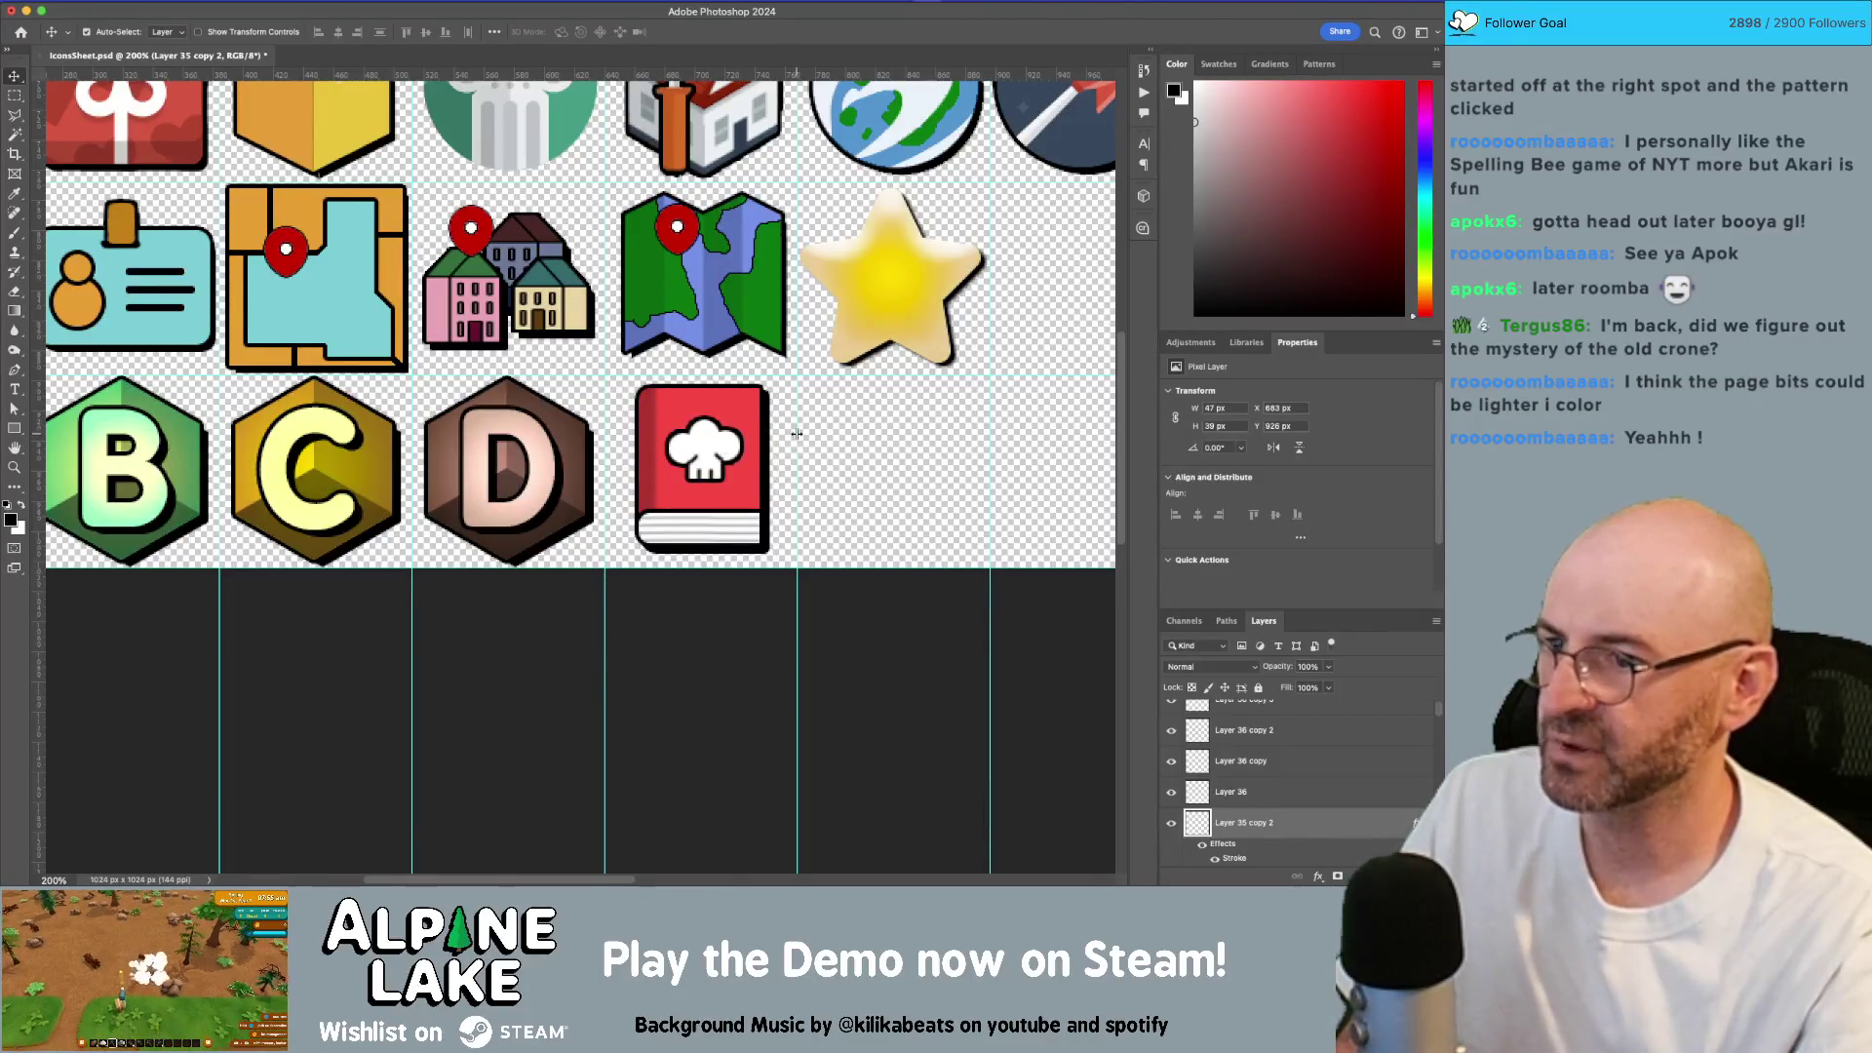
# Step: Select a triangle at the red cover's top-right corner with the Polygonal Lasso
pyautogui.moveTo(758, 416); pyautogui.dragTo(828, 456)
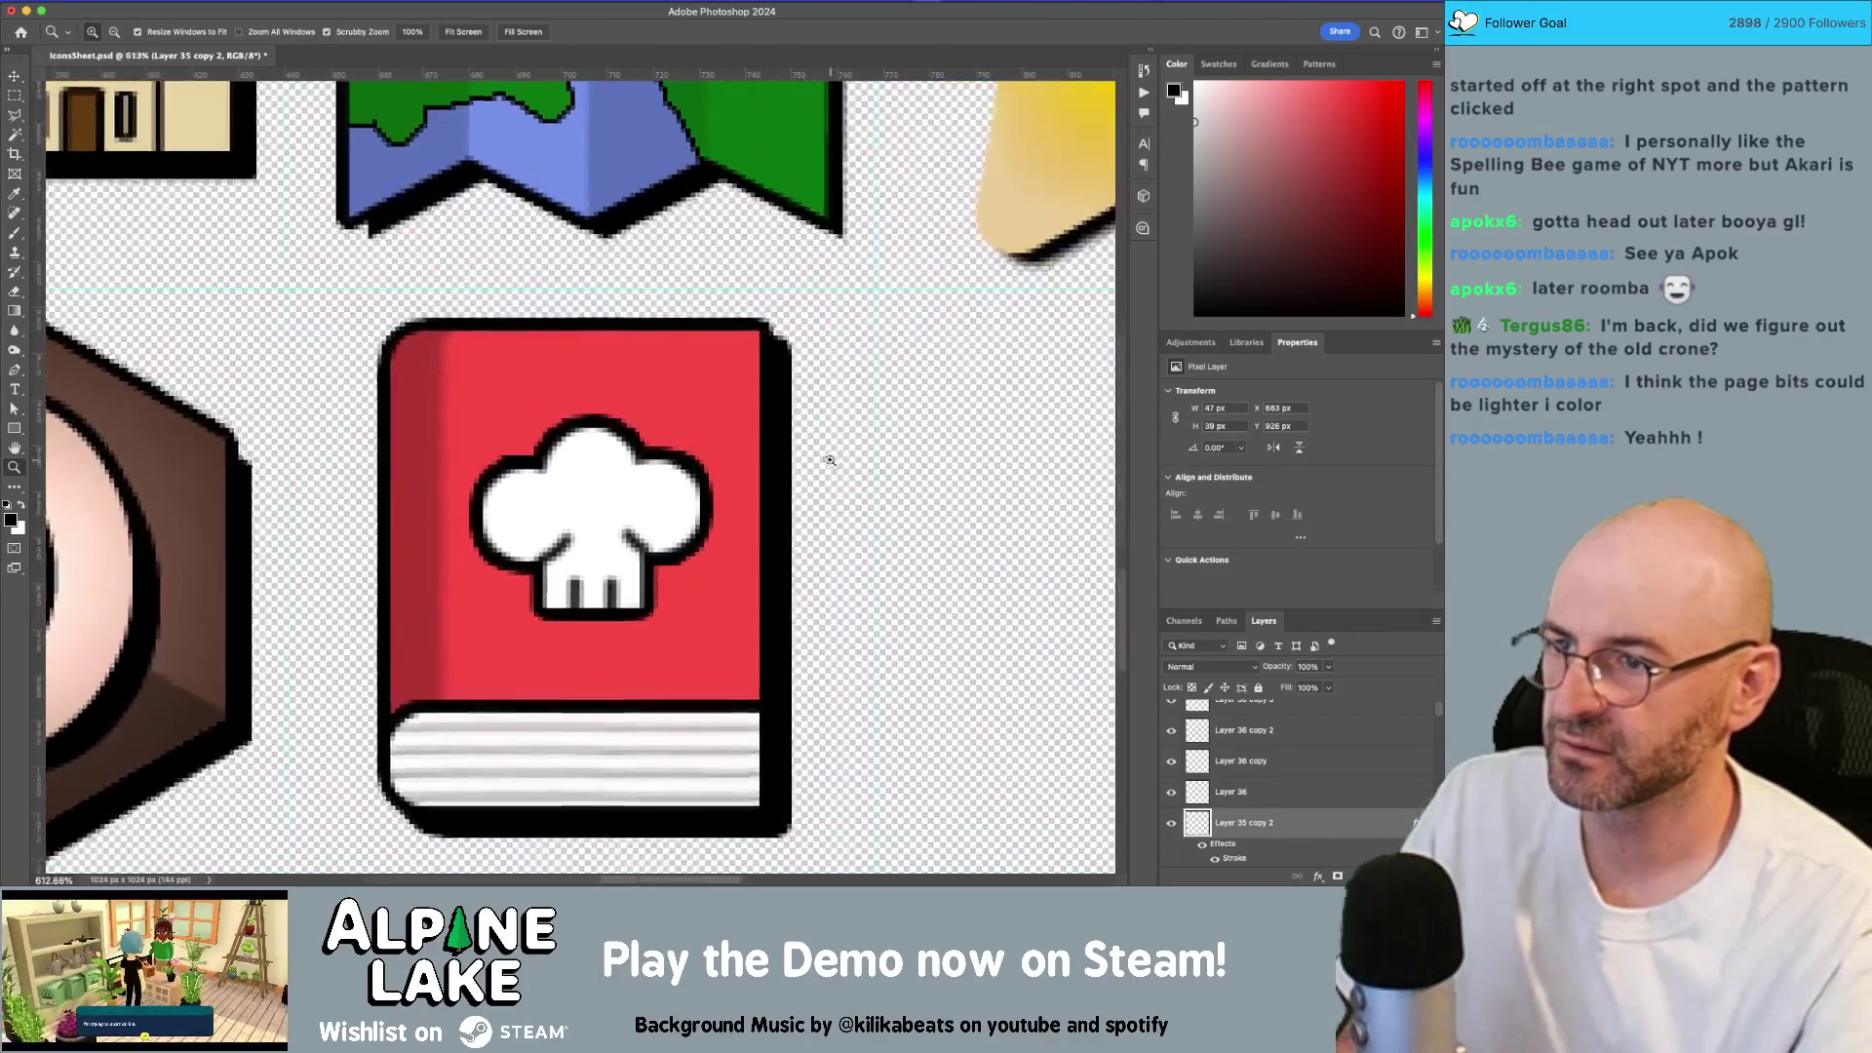
pyautogui.click(735, 395)
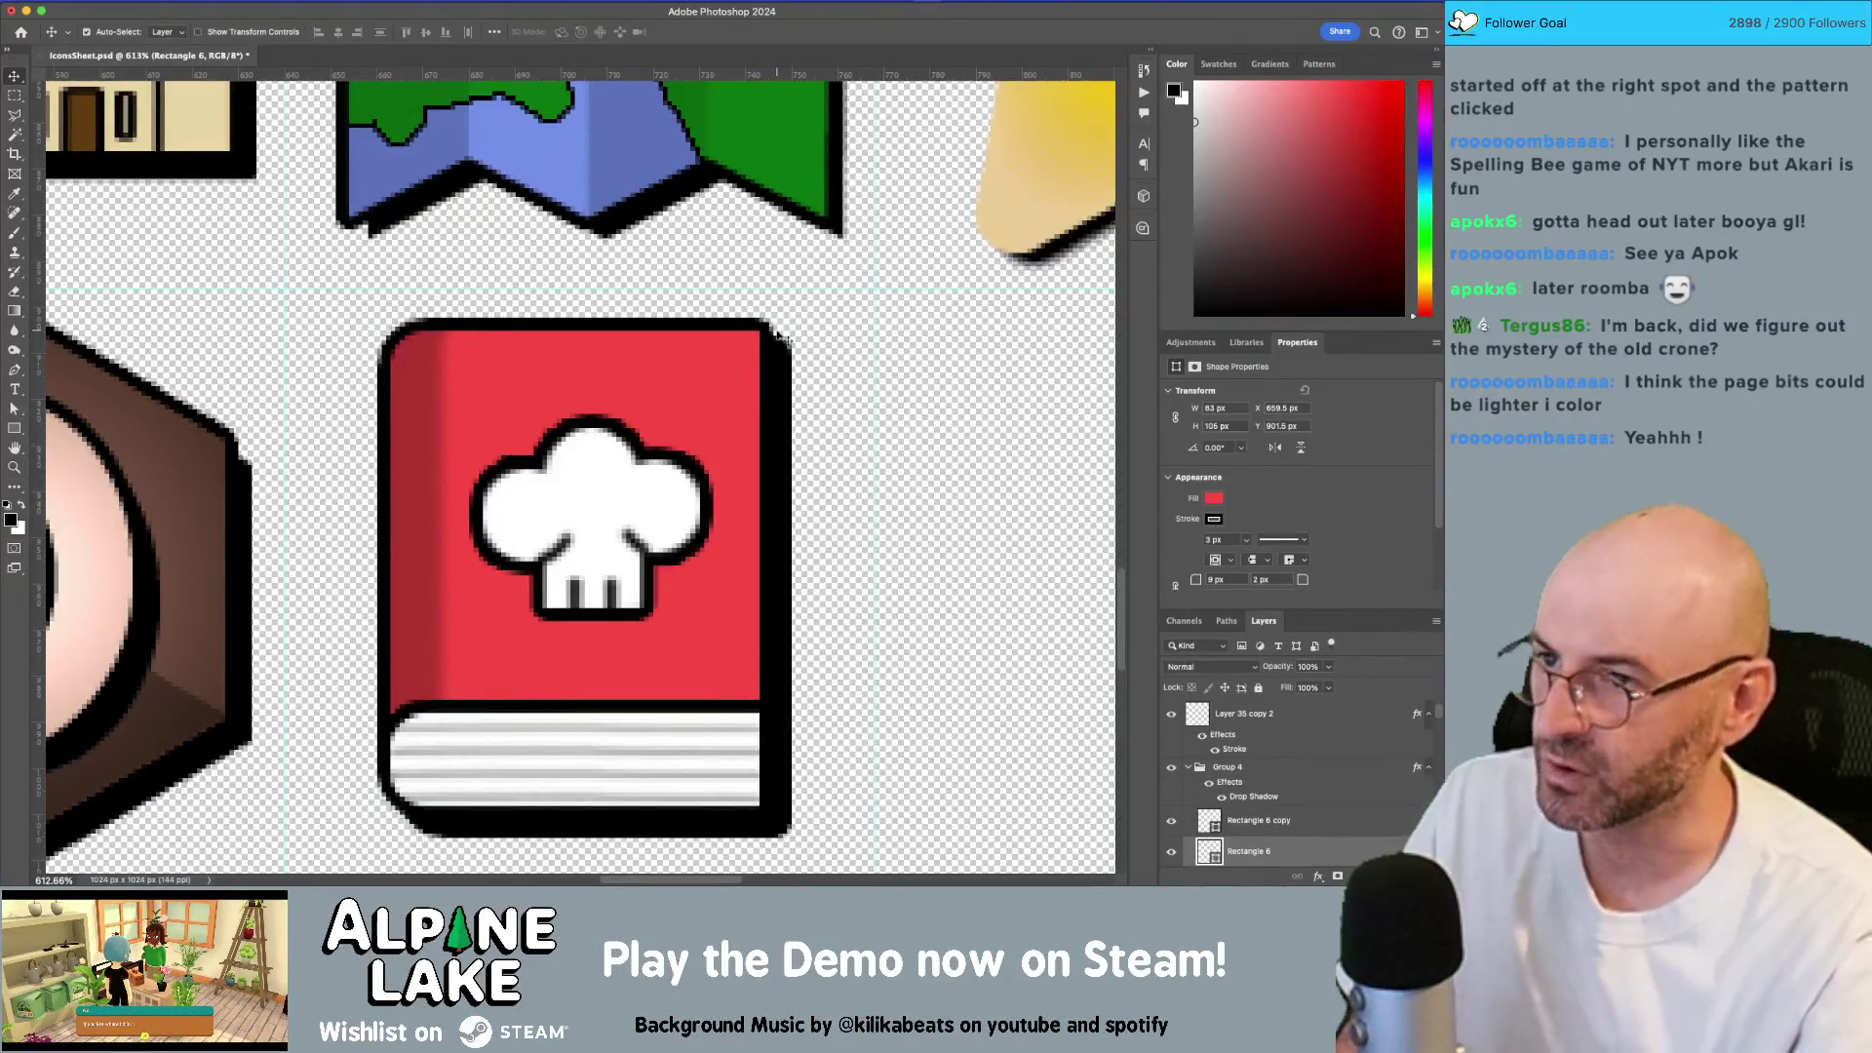
pyautogui.press('m')
pyautogui.moveTo(757, 332); pyautogui.dragTo(686, 403)
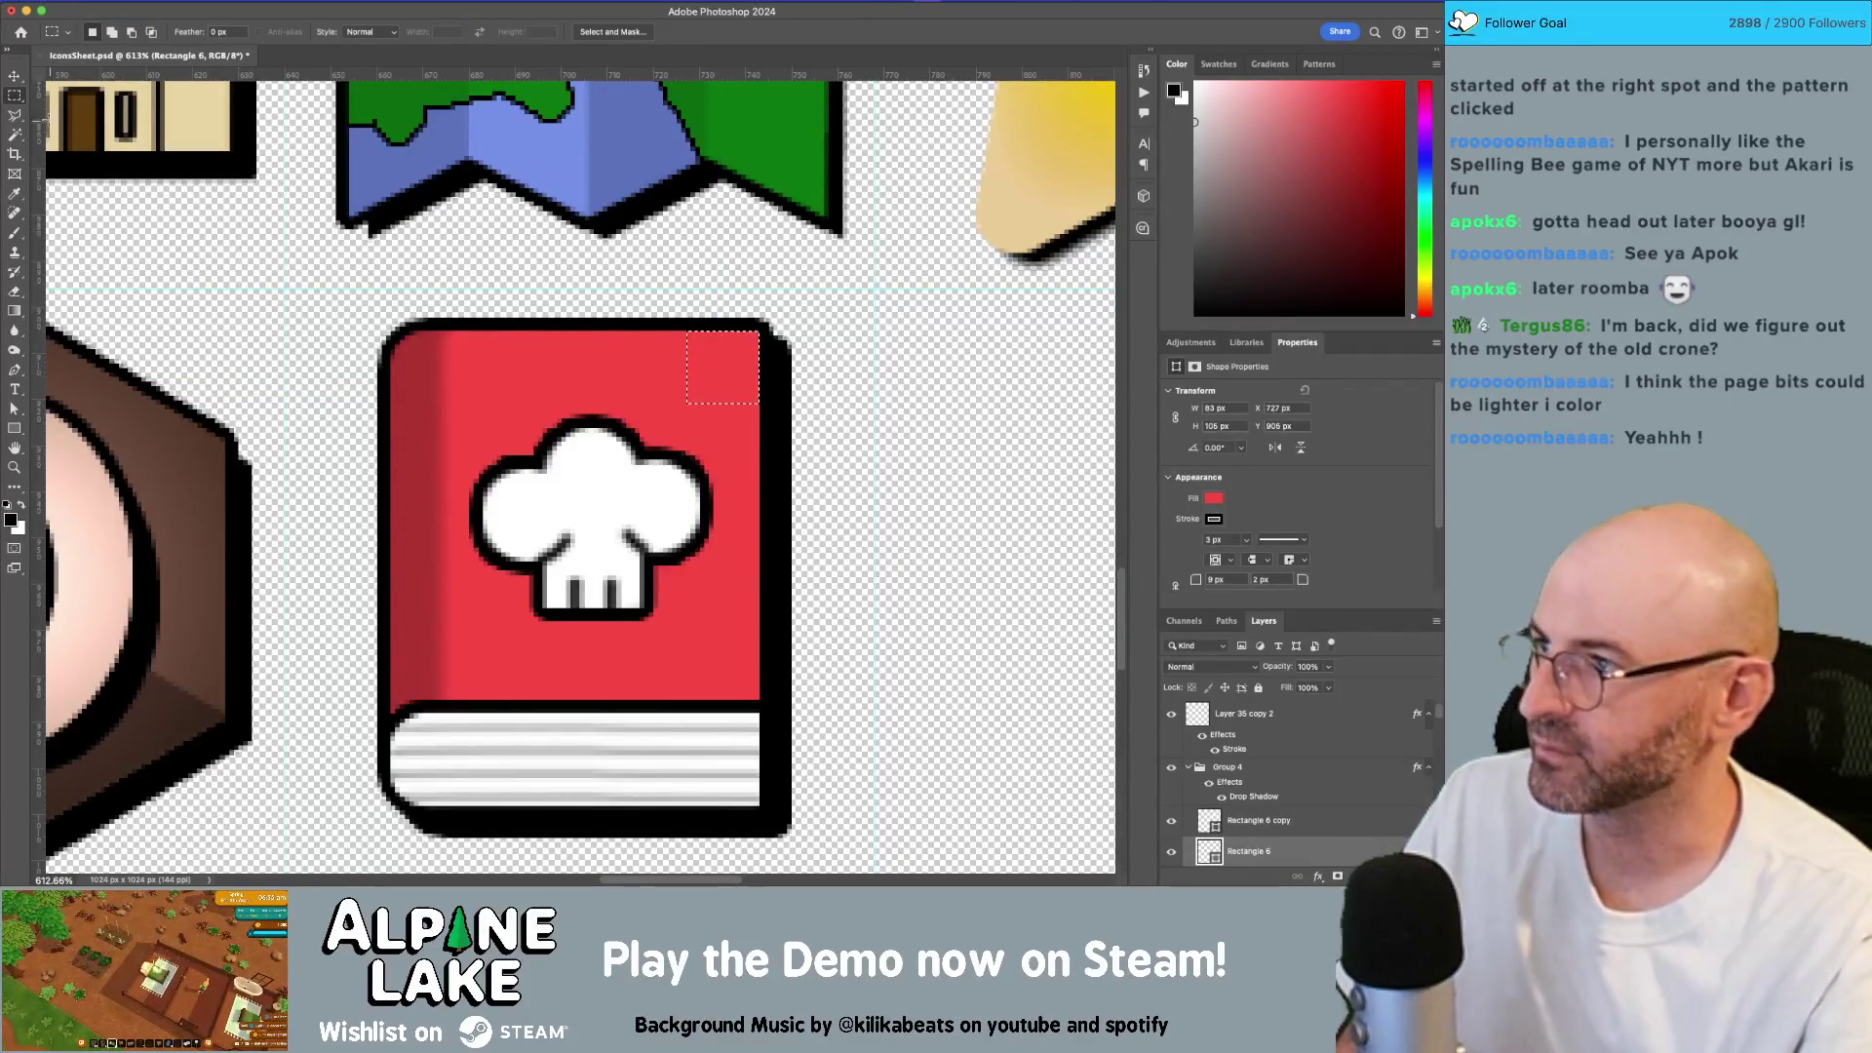
pyautogui.click(12, 117)
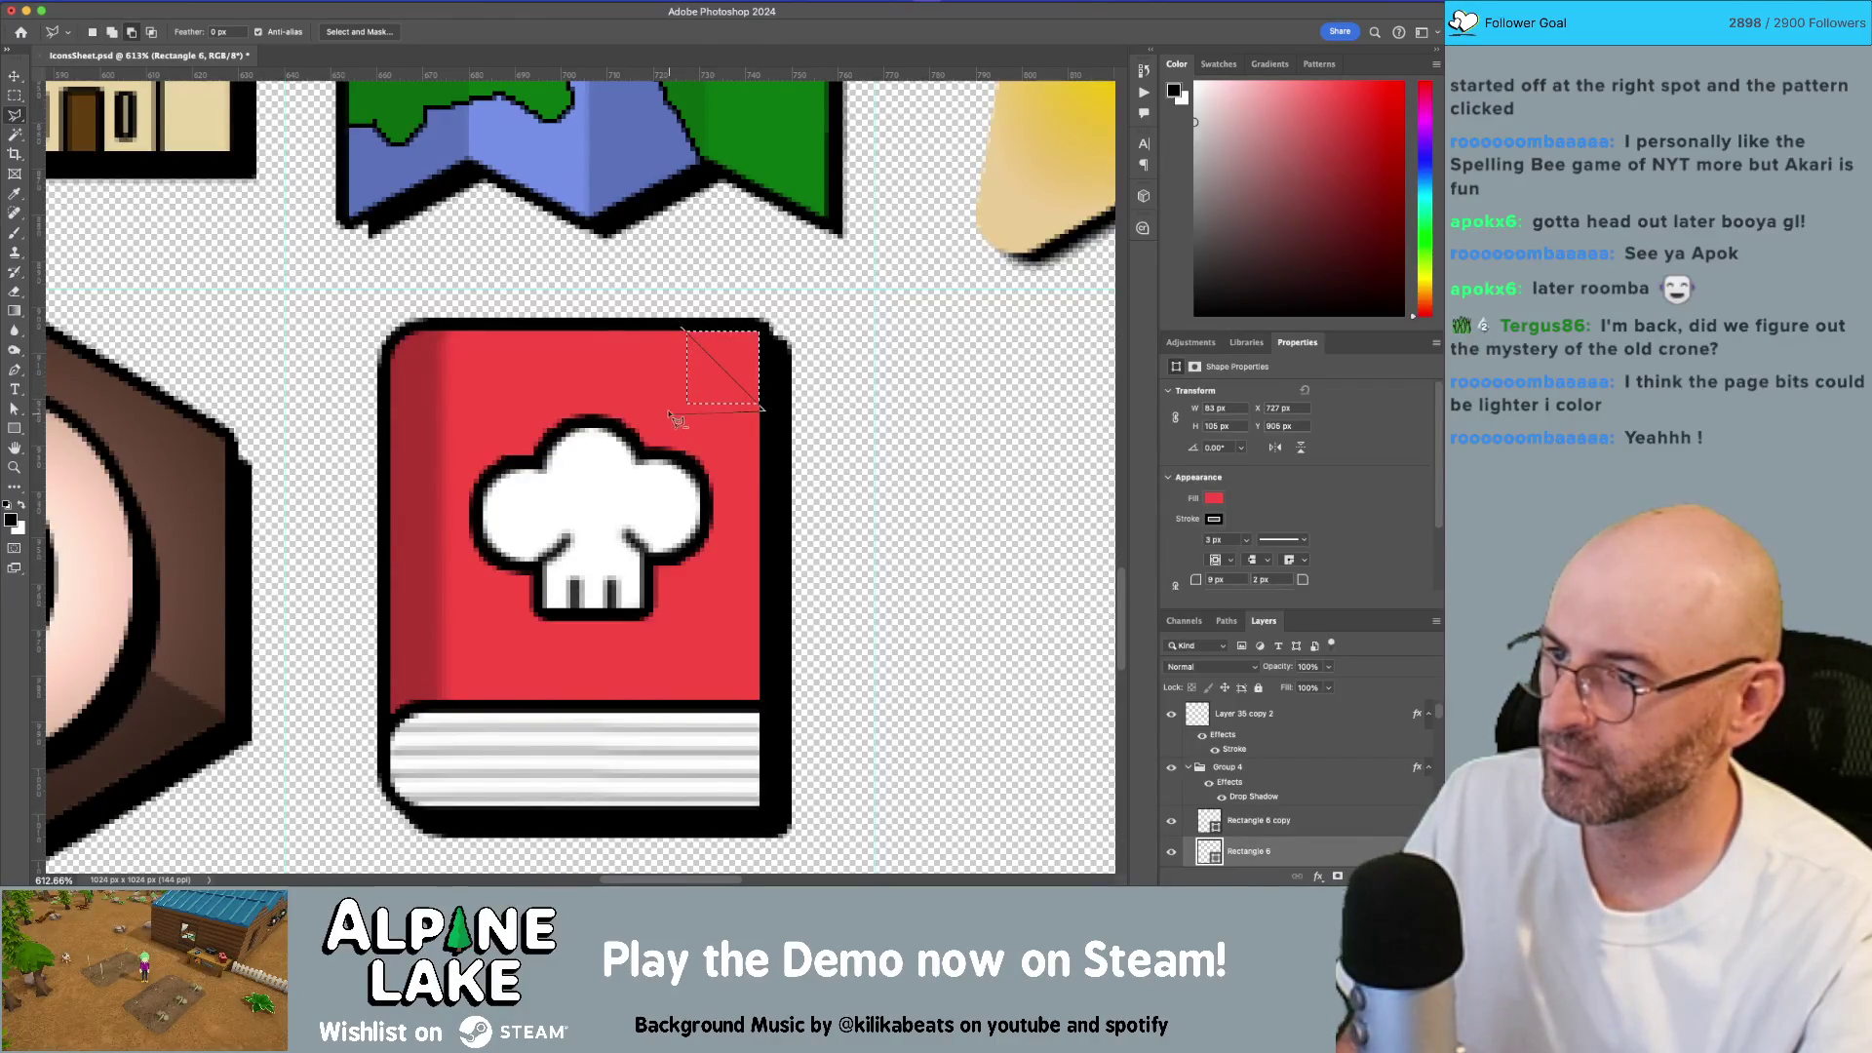
pyautogui.press('Return')
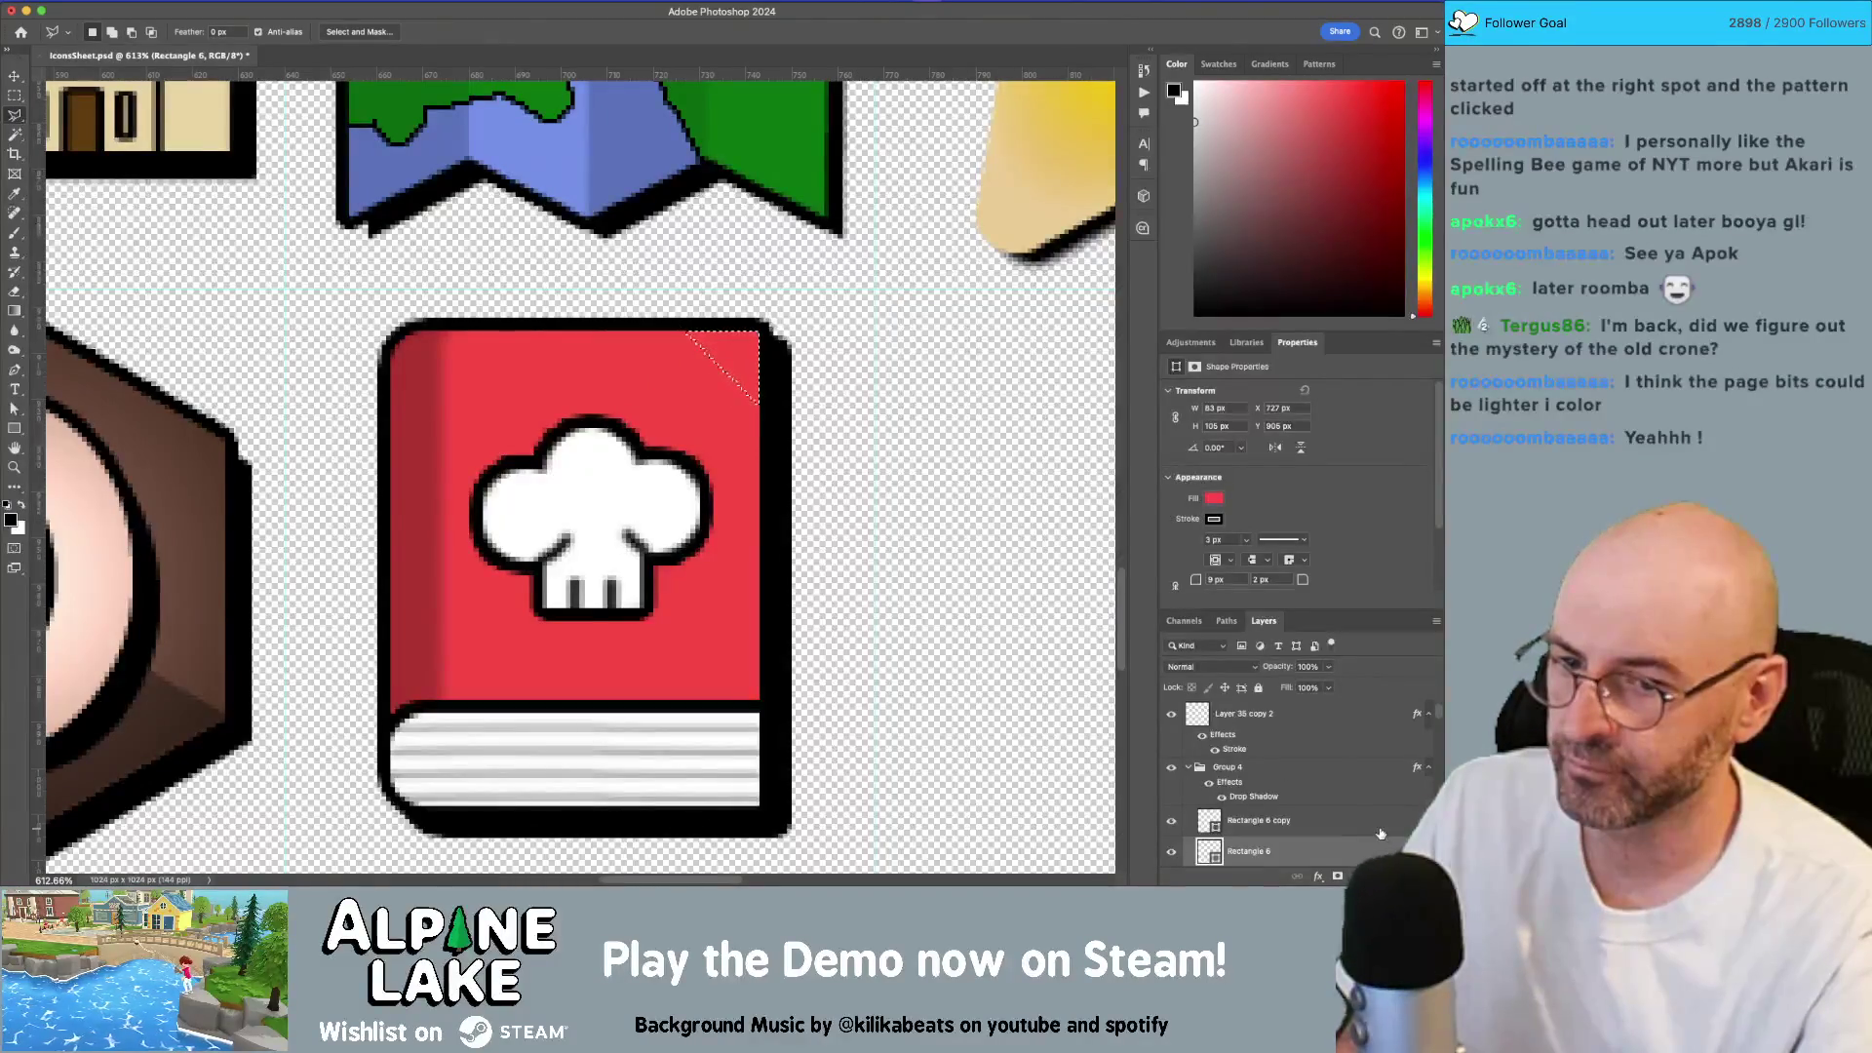
# Step: Add a new empty Layer 37 above Rectangle 6 copy and open the foreground colour picker
pyautogui.click(1387, 829)
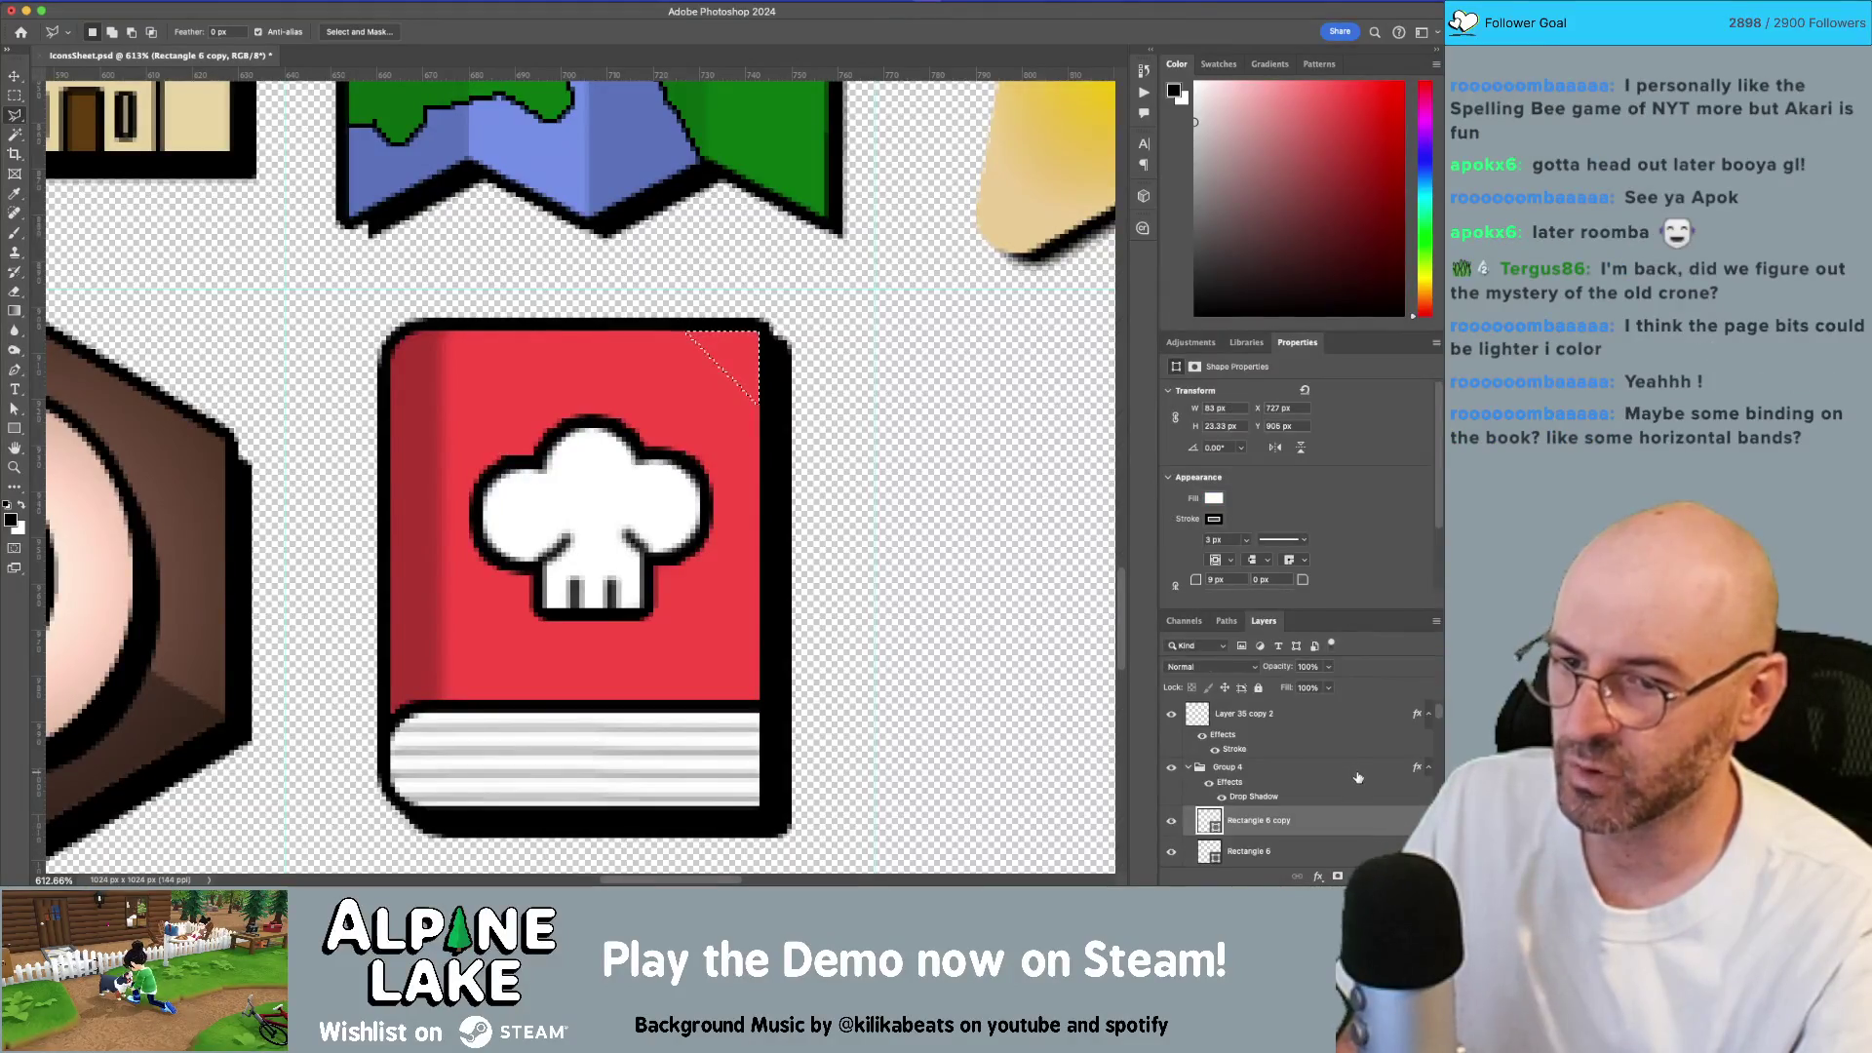
pyautogui.click(1338, 876)
pyautogui.press('b')
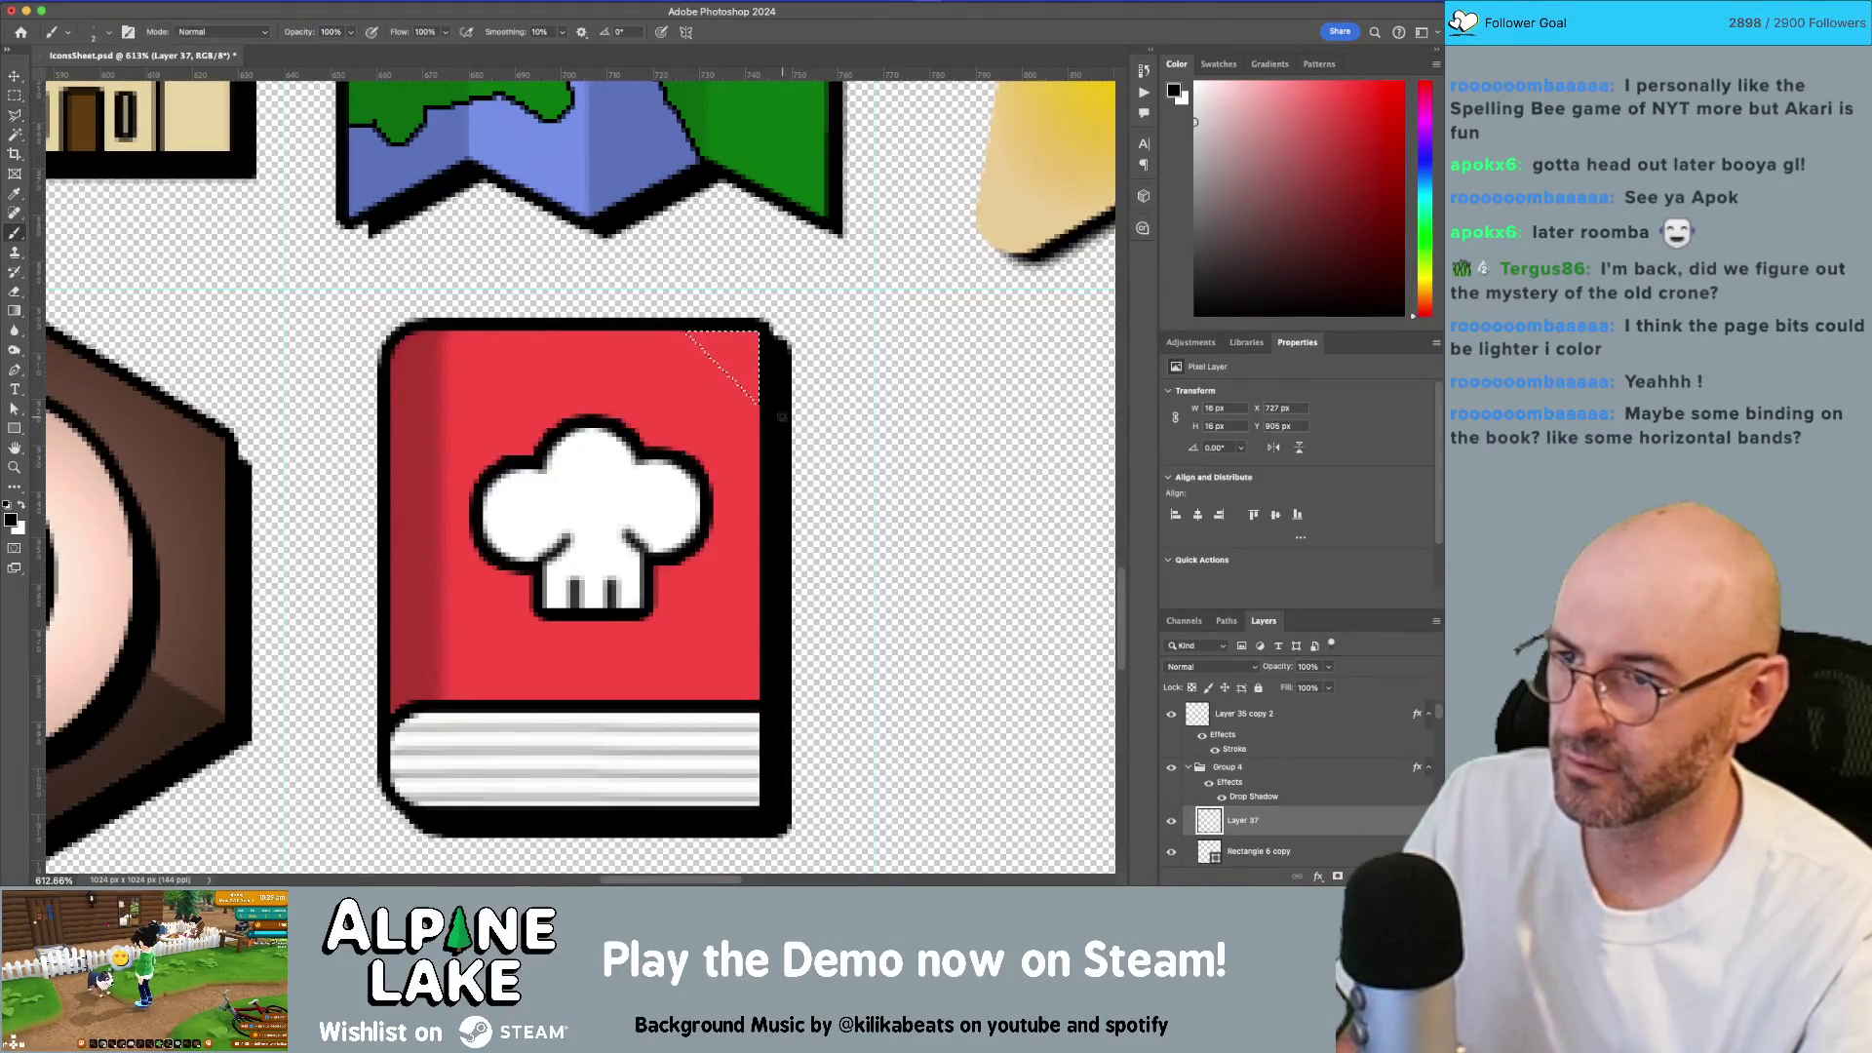
pyautogui.click(12, 519)
# Step: Paint the selected top-right corner triangle in orange-yellow ffae00
pyautogui.moveTo(839, 314); pyautogui.dragTo(839, 362)
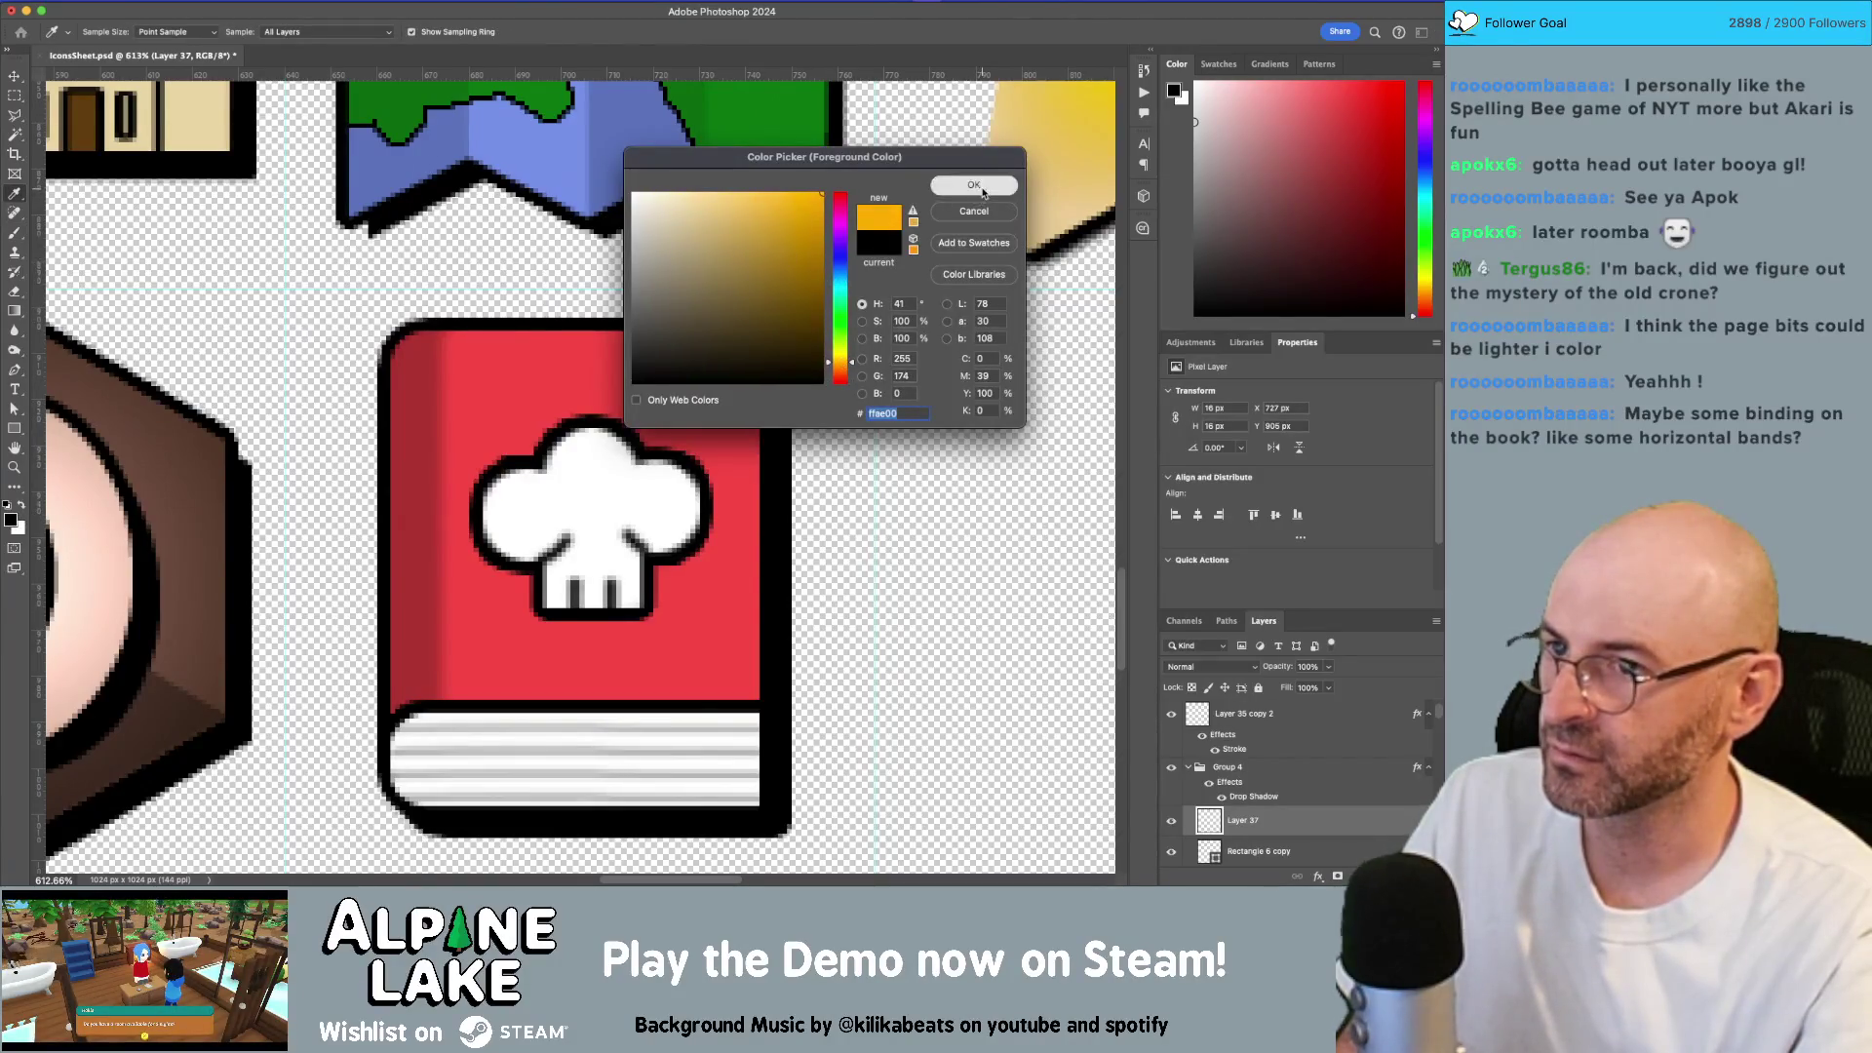
pyautogui.click(973, 185)
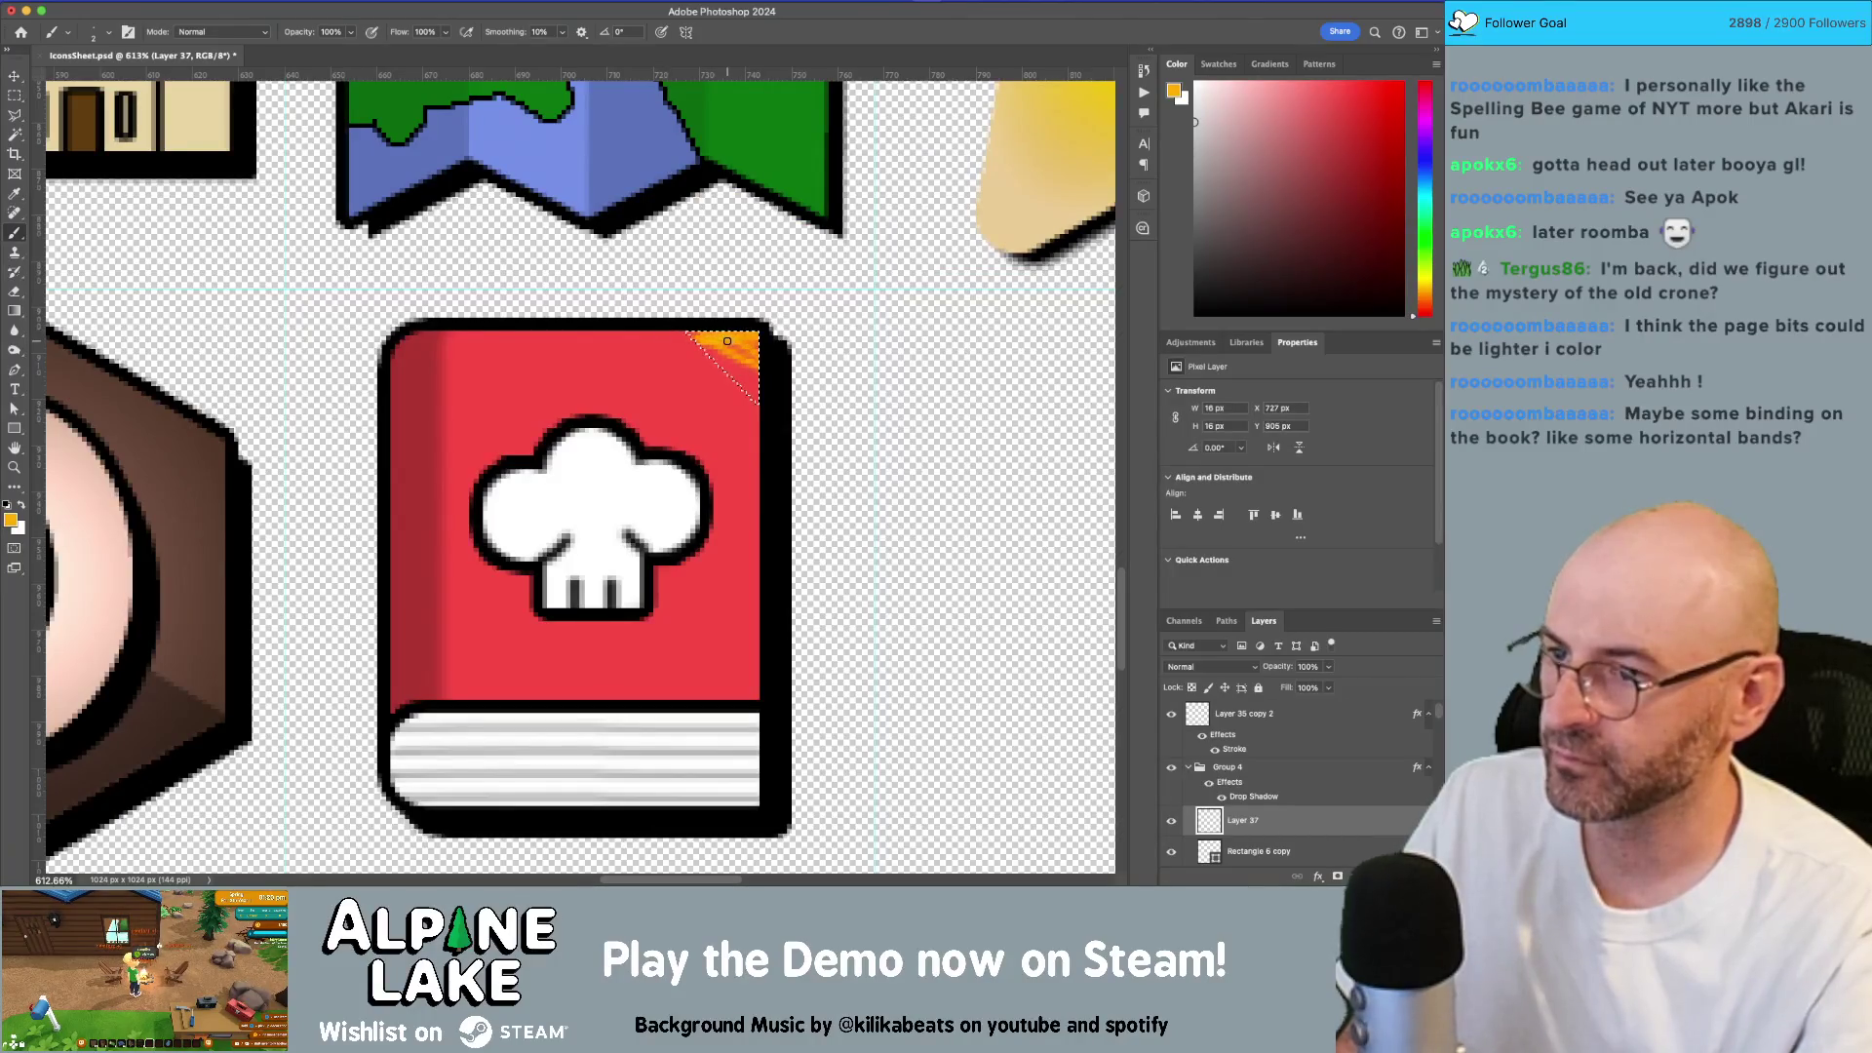
pyautogui.moveTo(746, 346)
pyautogui.mouseDown()
pyautogui.moveTo(689, 322)
pyautogui.moveTo(719, 318)
pyautogui.mouseUp()
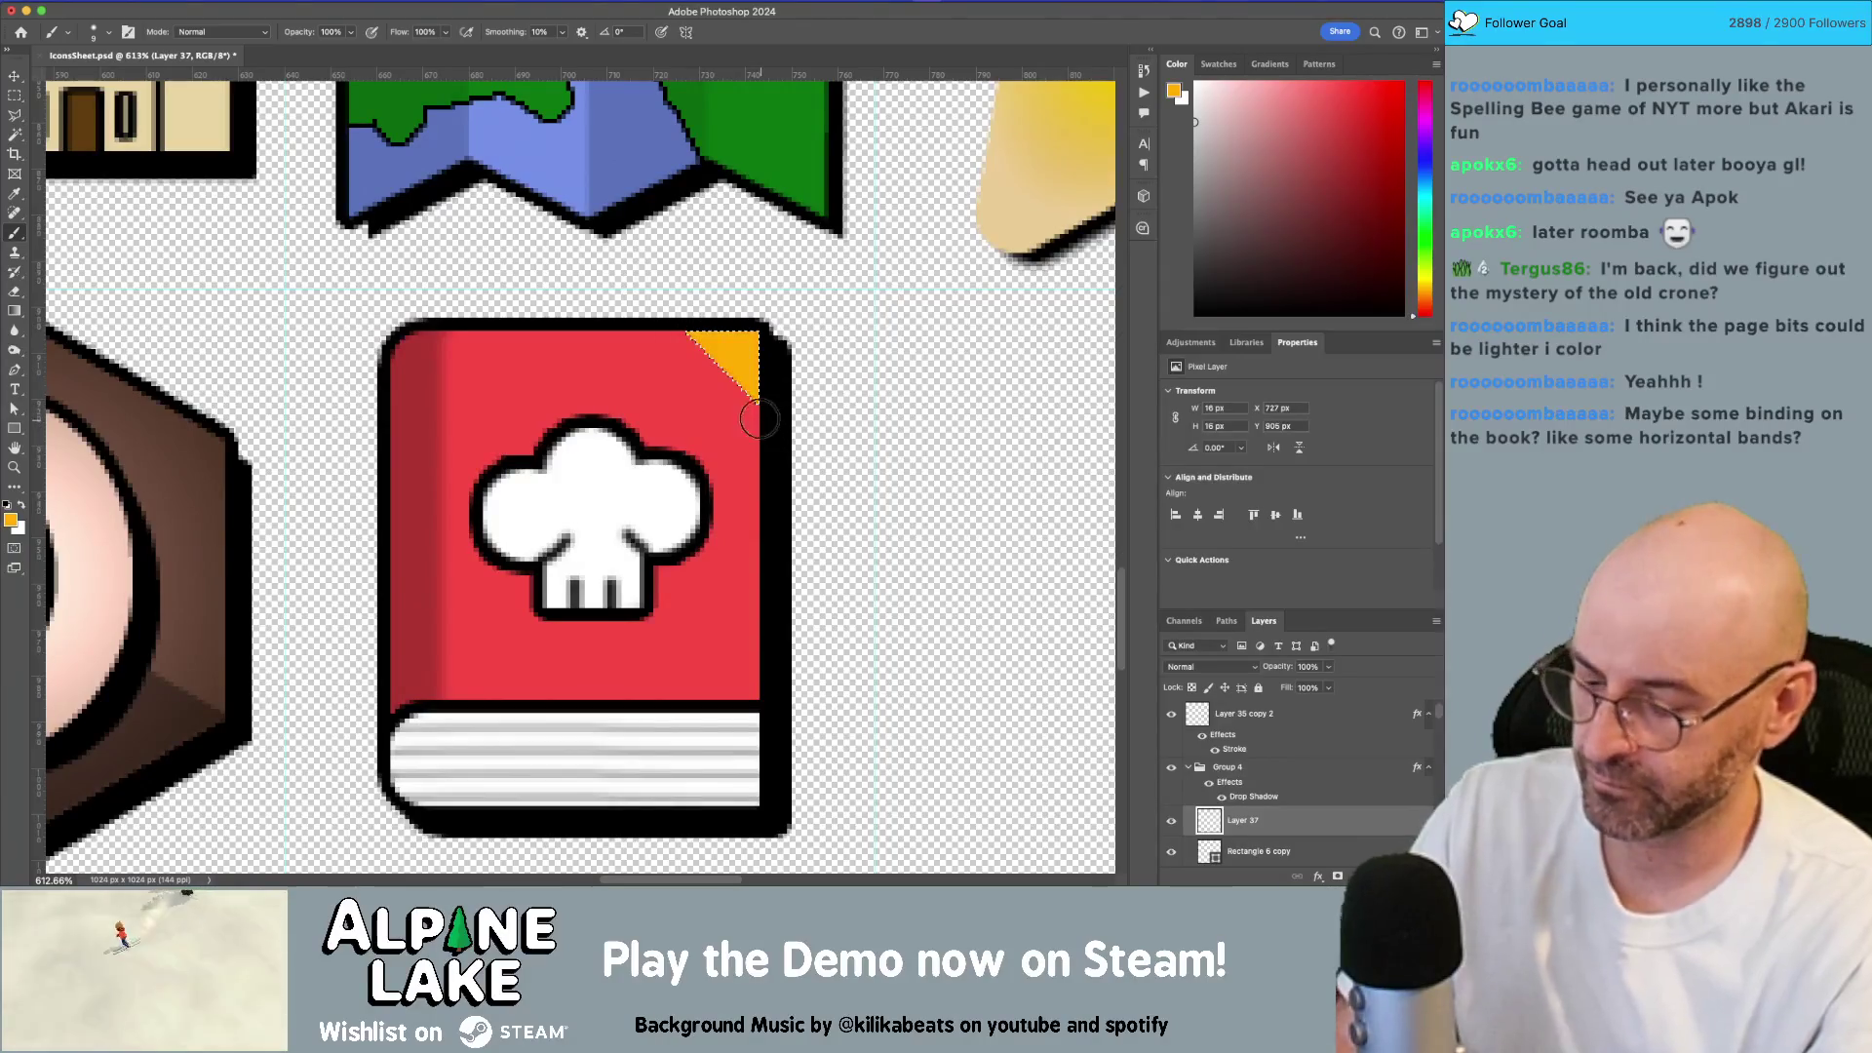
pyautogui.hotkey('ctrl', 'd')
# Step: Copy the corner triangle to the cover's lower right and rotate it 90 degrees
pyautogui.press('v')
pyautogui.keyDown('alt'); pyautogui.moveTo(751, 382); pyautogui.dragTo(749, 660); pyautogui.keyUp('alt')
pyautogui.hotkey('ctrl', 't')
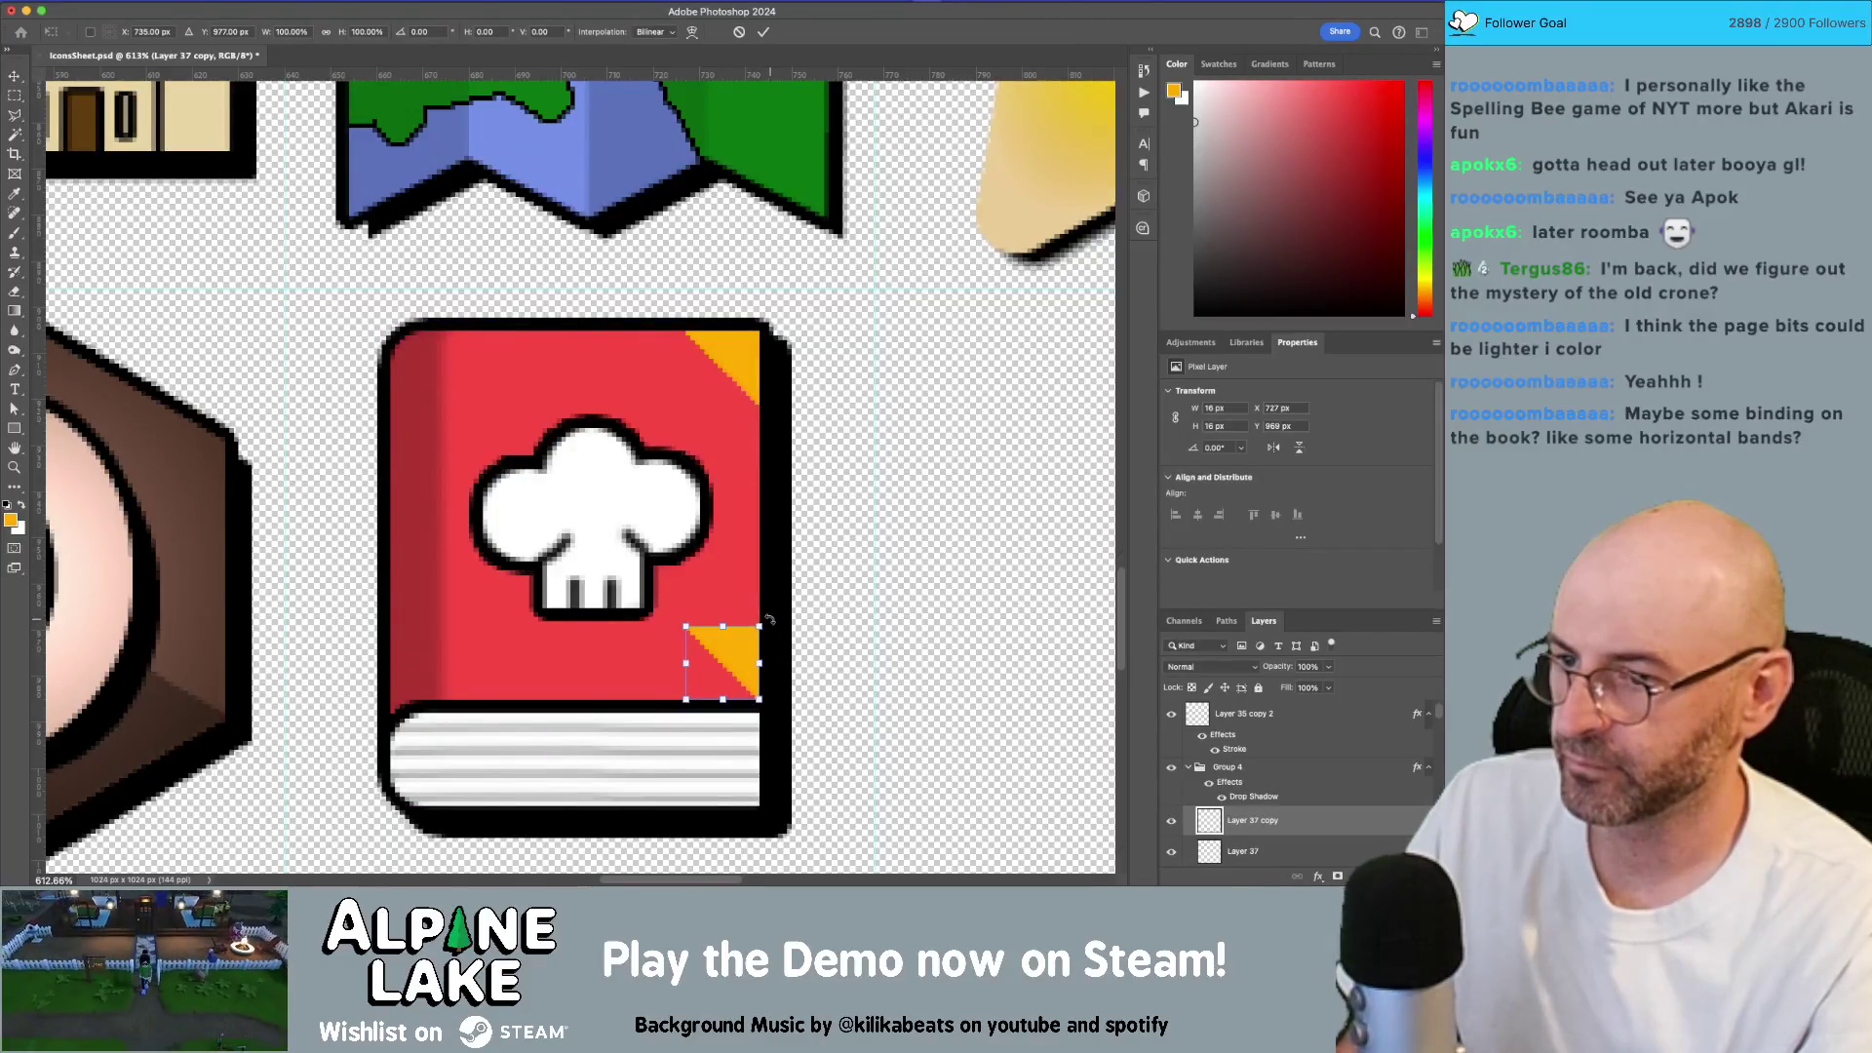
pyautogui.moveTo(769, 620)
pyautogui.mouseDown()
pyautogui.moveTo(818, 655)
pyautogui.moveTo(824, 724)
pyautogui.mouseUp()
pyautogui.press('Return')
# Step: Scale the chef hat slightly smaller on the cookbook cover
pyautogui.press('z')
pyautogui.moveTo(763, 536)
pyautogui.mouseDown()
pyautogui.moveTo(700, 523)
pyautogui.moveTo(815, 575)
pyautogui.moveTo(811, 560)
pyautogui.mouseUp()
pyautogui.keyDown('ctrl'); pyautogui.click(815, 575); pyautogui.keyUp('ctrl')
pyautogui.hotkey('ctrl', 't')
pyautogui.press('Return')
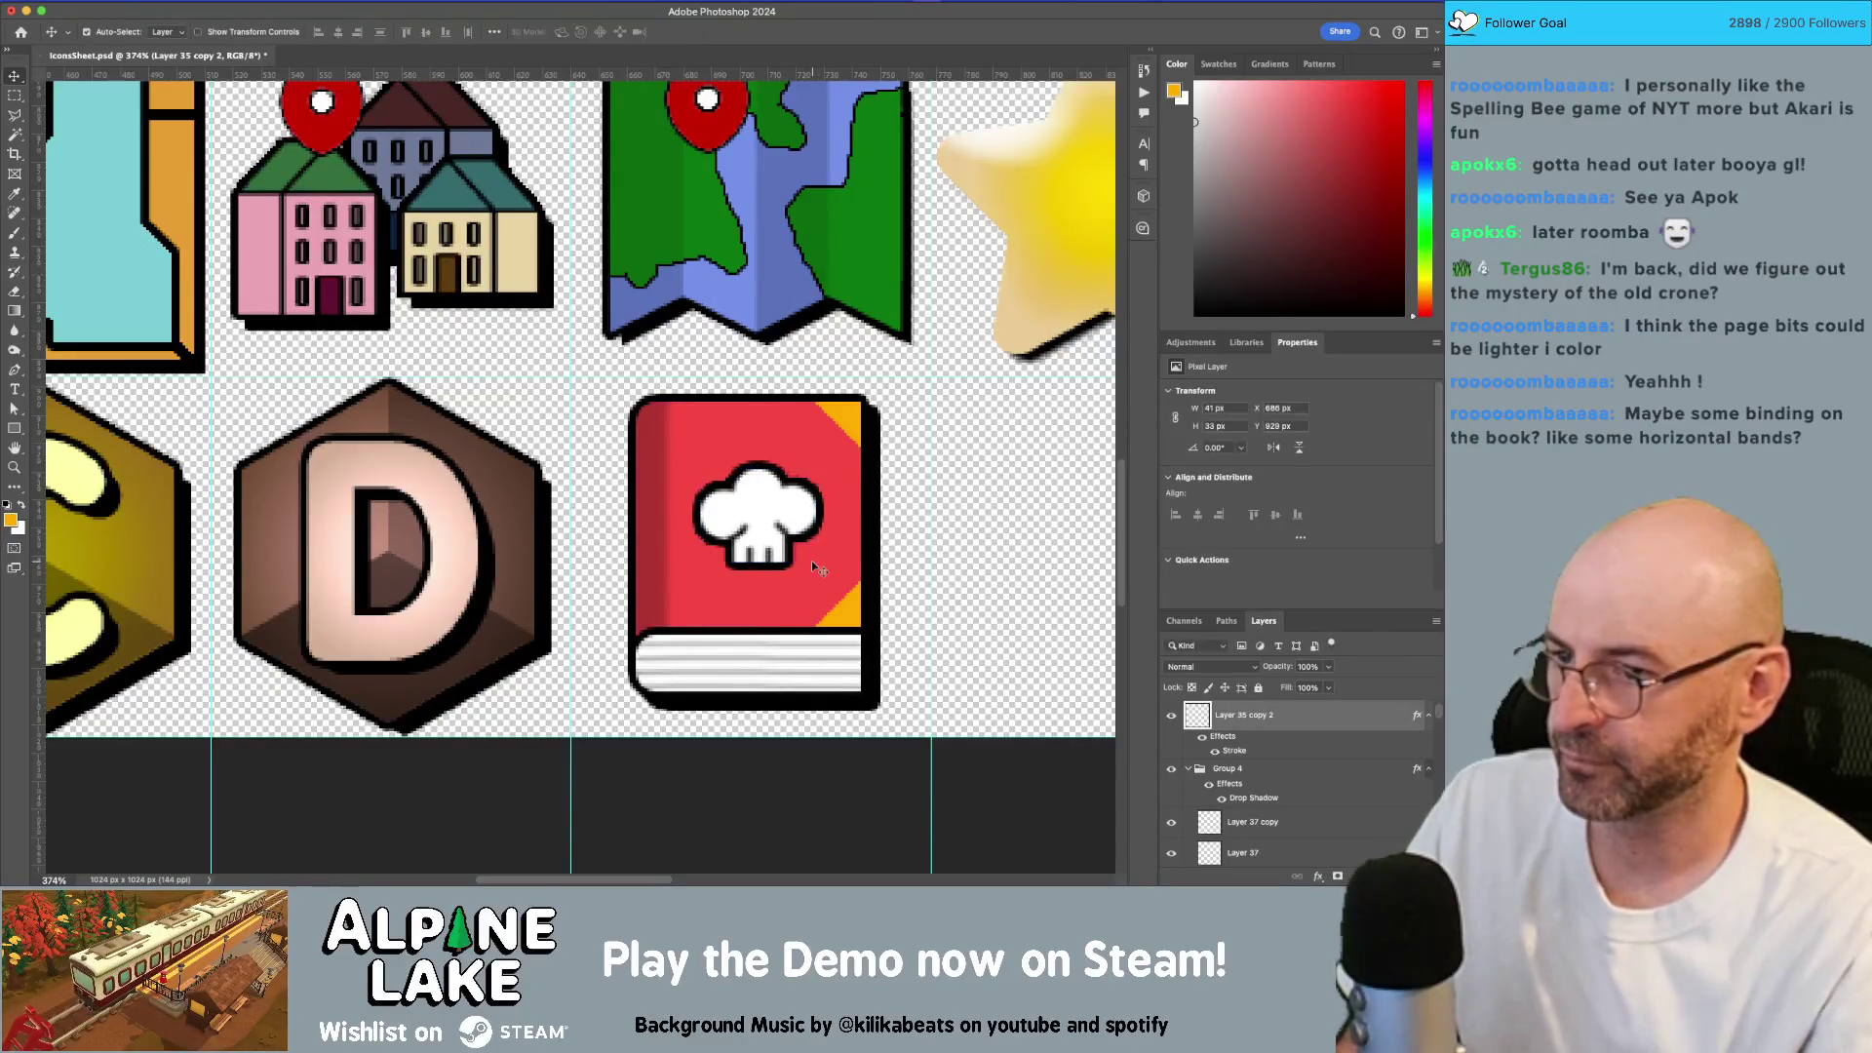
# Step: Commit the pending transform and shorten the white page block from the top
pyautogui.press('z')
pyautogui.moveTo(836, 488)
pyautogui.mouseDown()
pyautogui.moveTo(752, 523)
pyautogui.moveTo(793, 464)
pyautogui.moveTo(785, 559)
pyautogui.mouseUp()
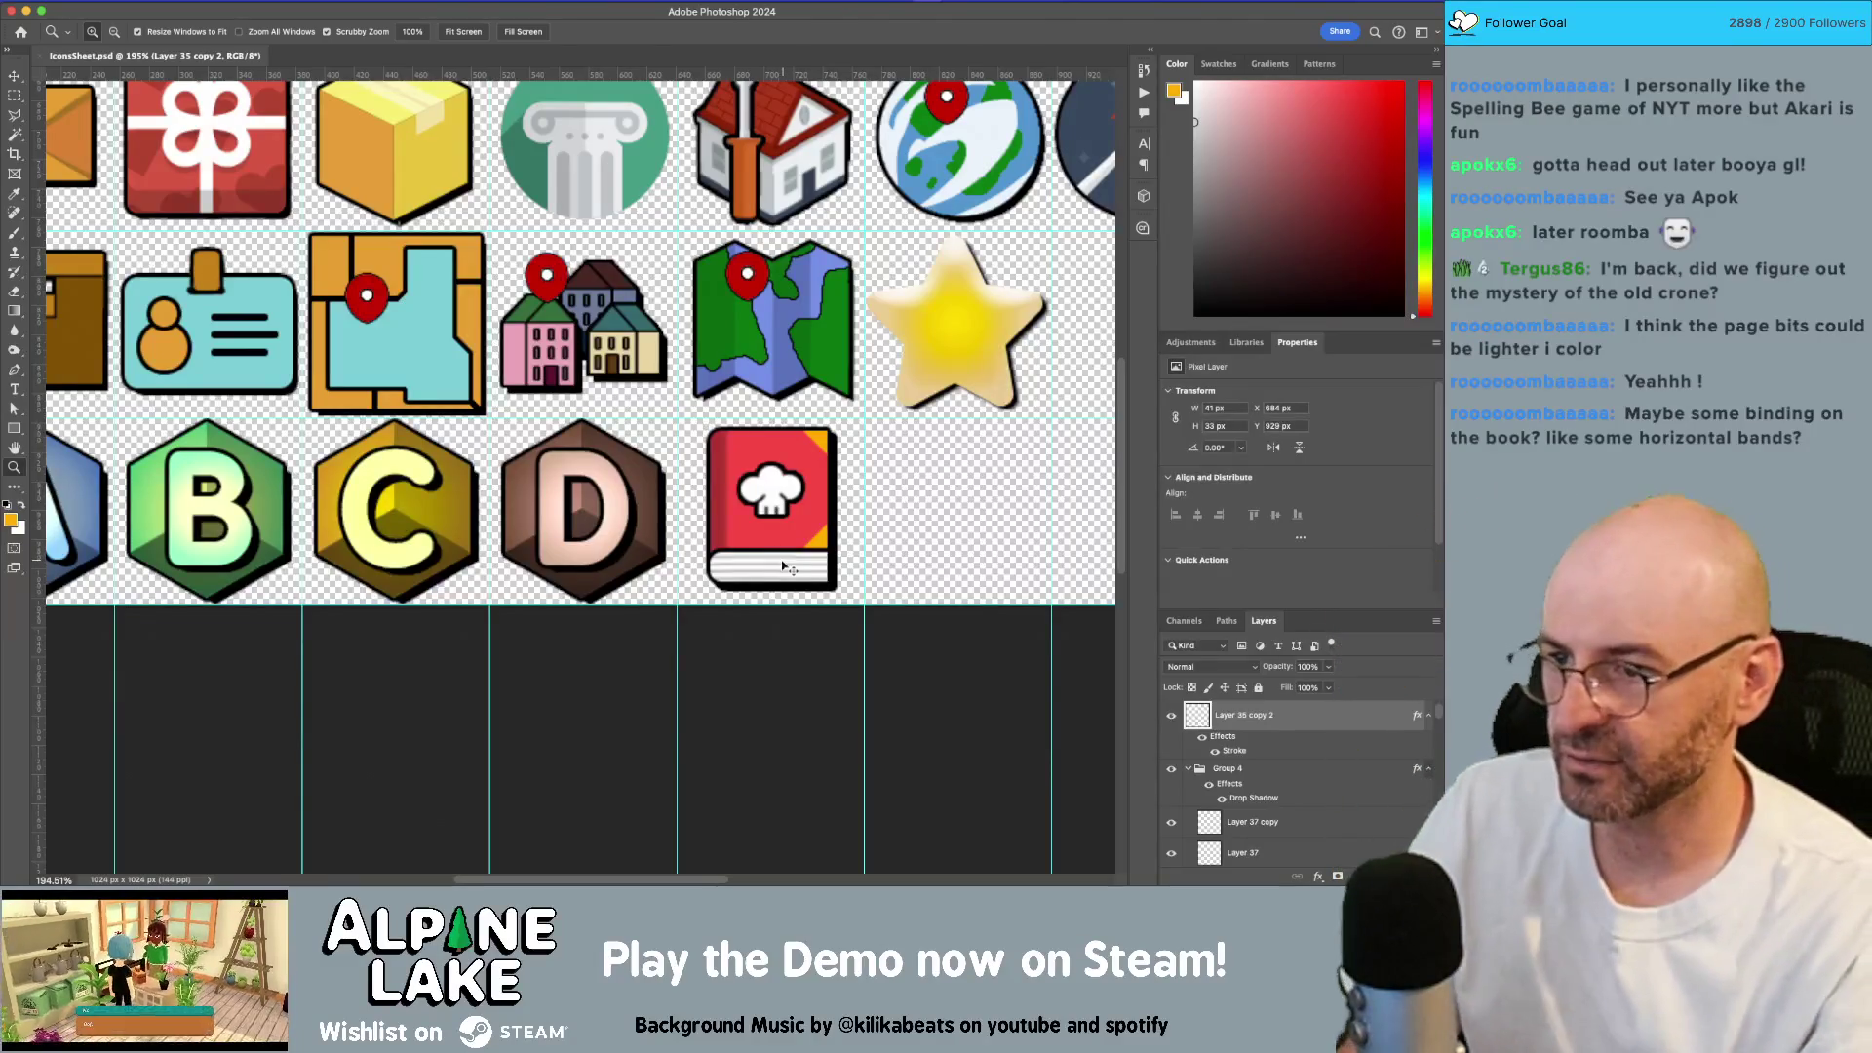
pyautogui.press('Return')
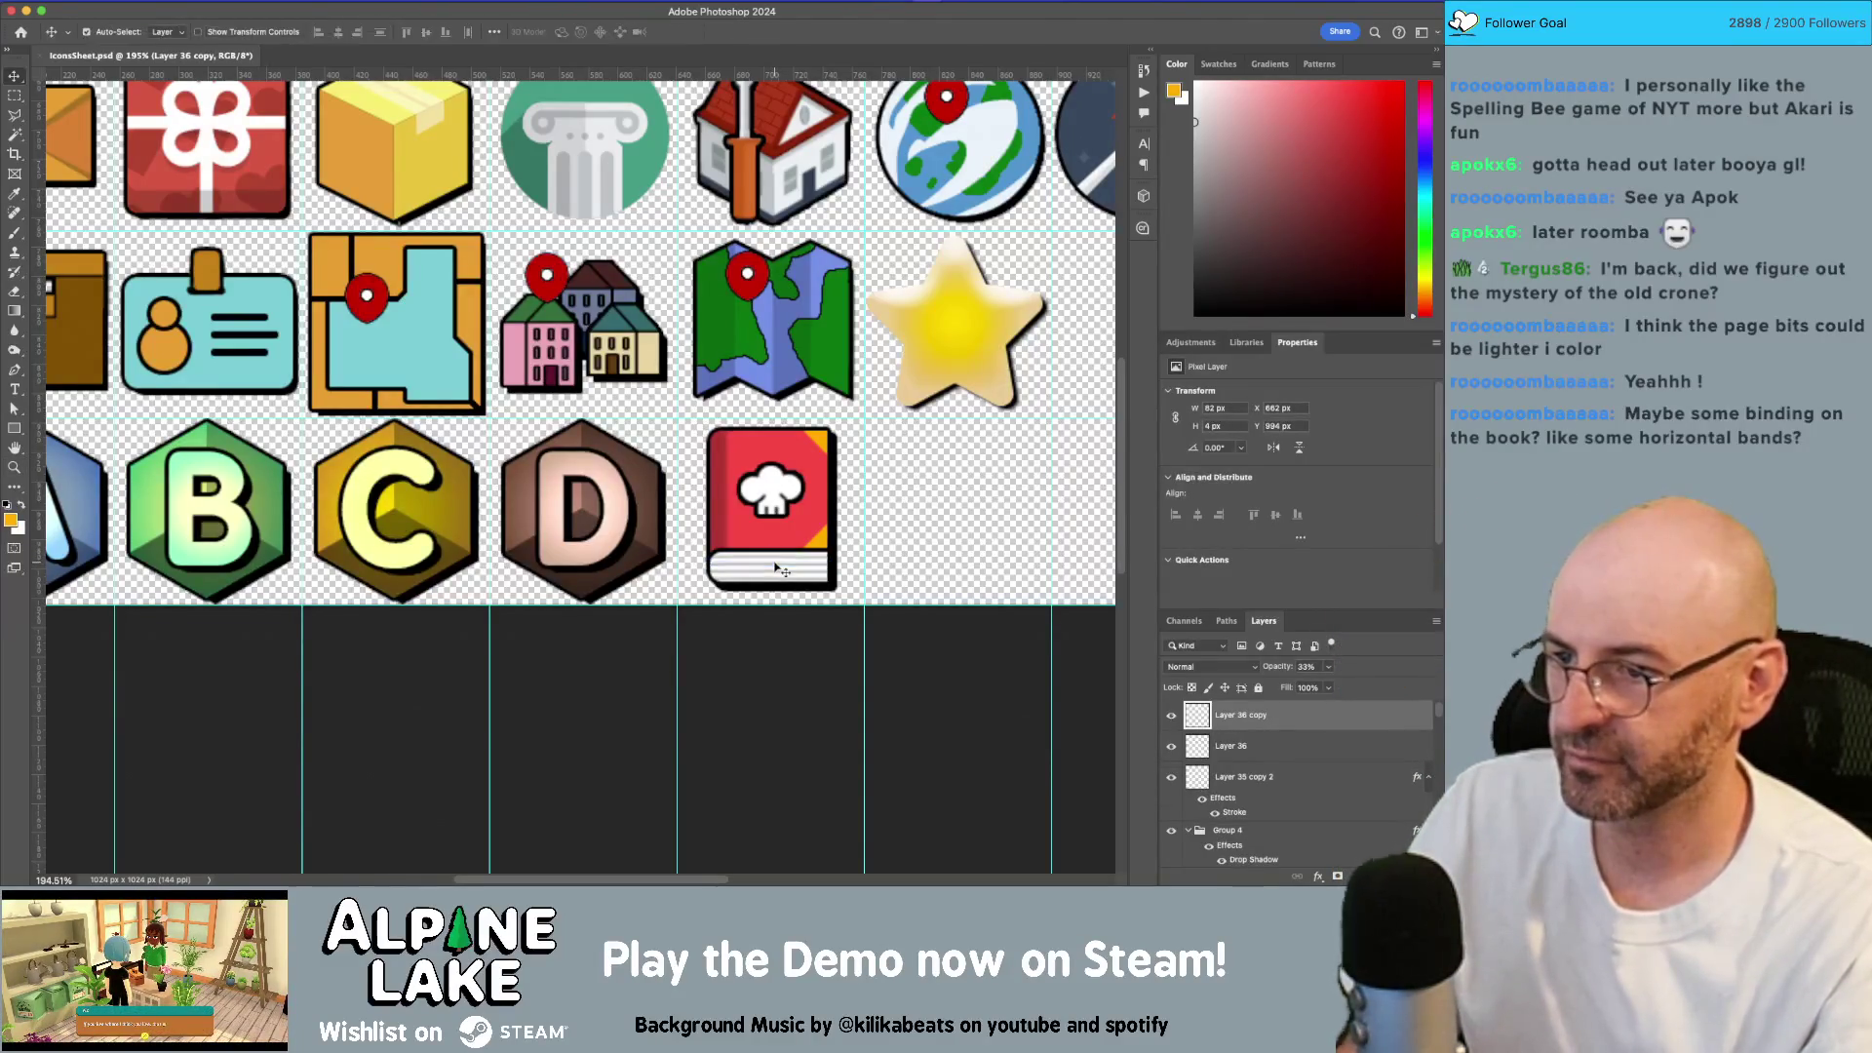
pyautogui.scroll(3, 775, 566)
pyautogui.click(783, 548)
pyautogui.hotkey('ctrl', 't')
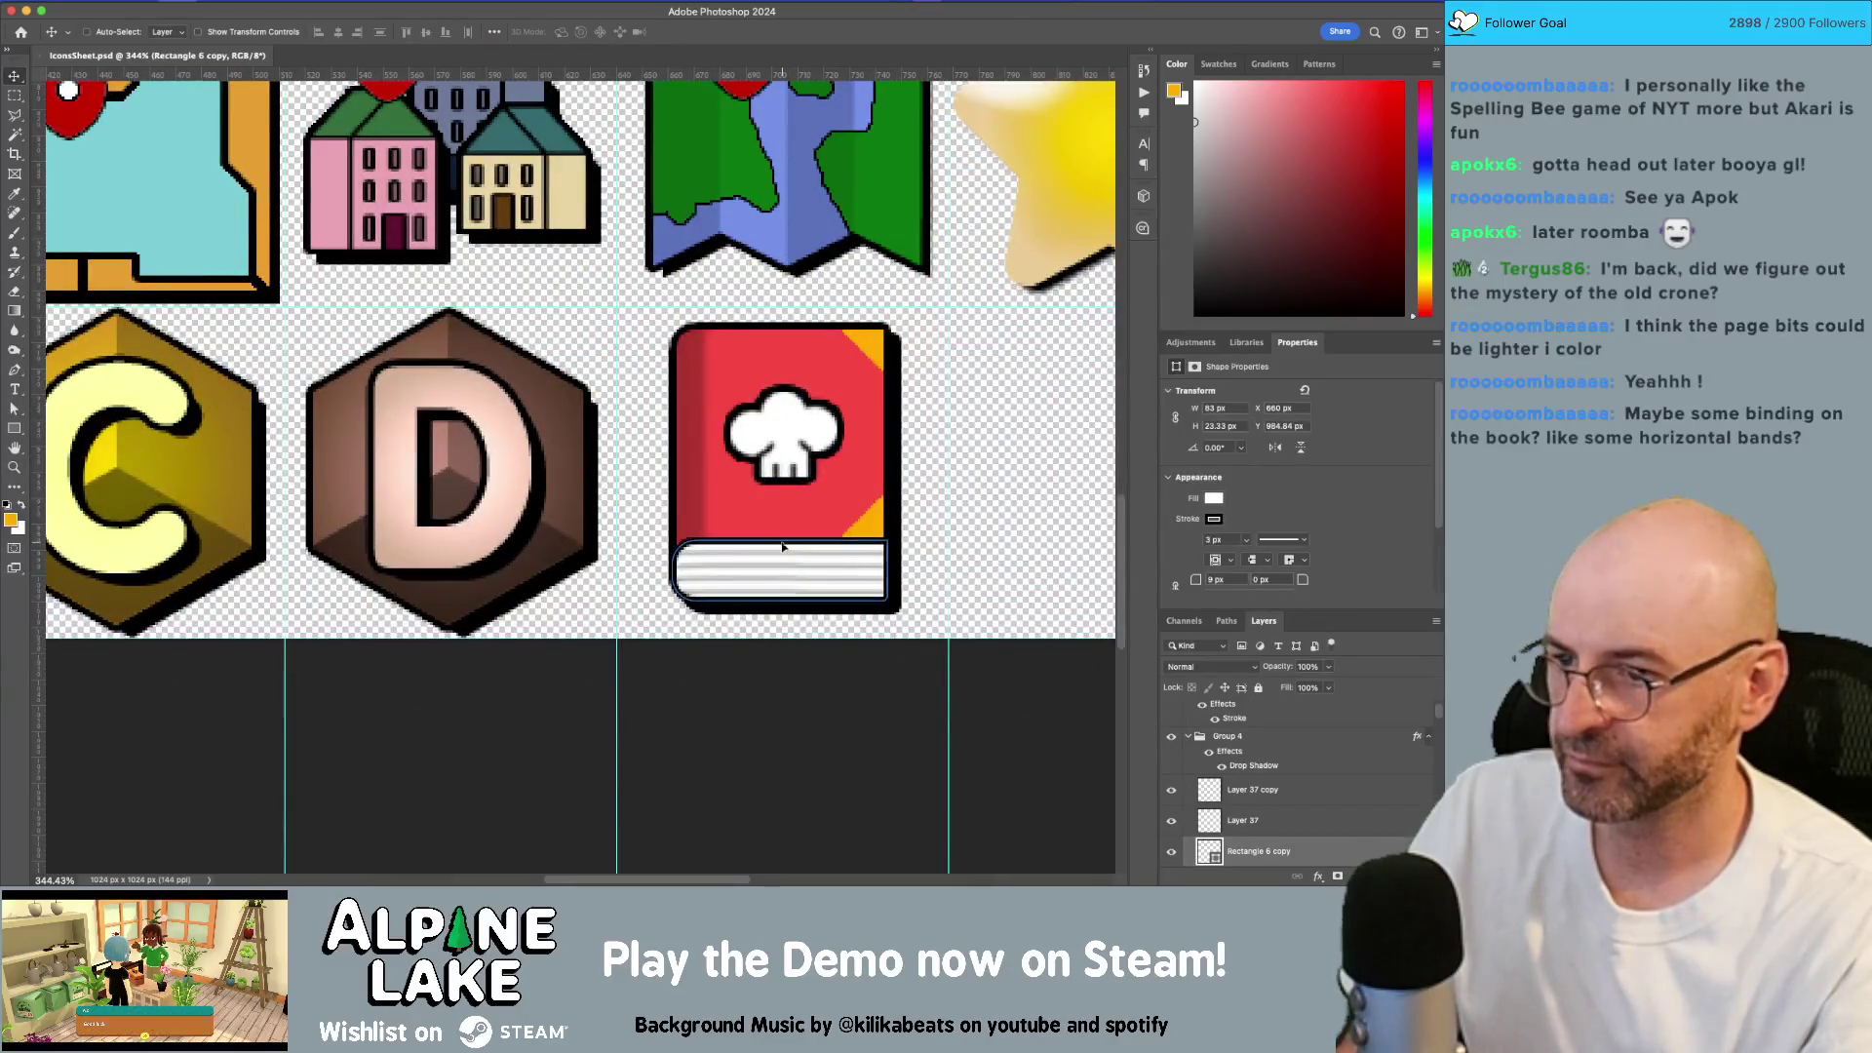
pyautogui.moveTo(782, 541); pyautogui.dragTo(782, 557)
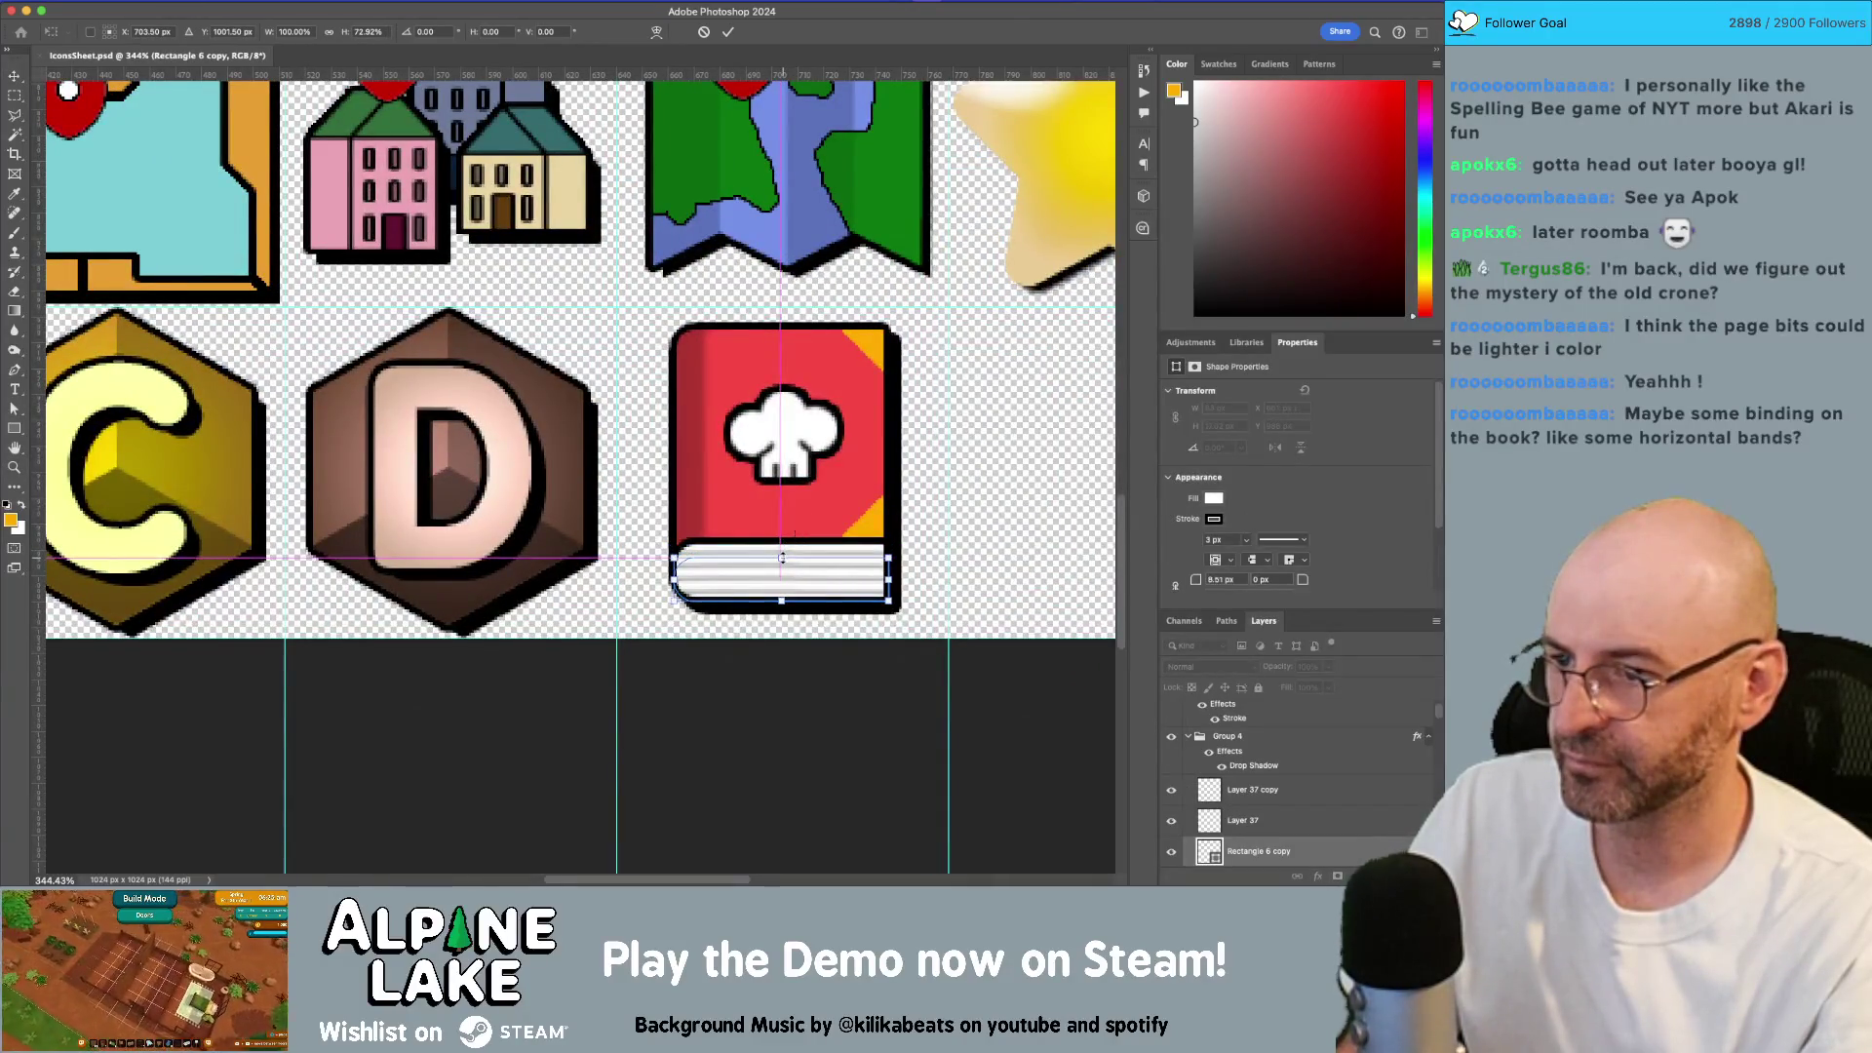
pyautogui.press('Return')
# Step: Delete the thin band layer, Layer 36, at the cookbook's bottom
pyautogui.press('z')
pyautogui.click(963, 508)
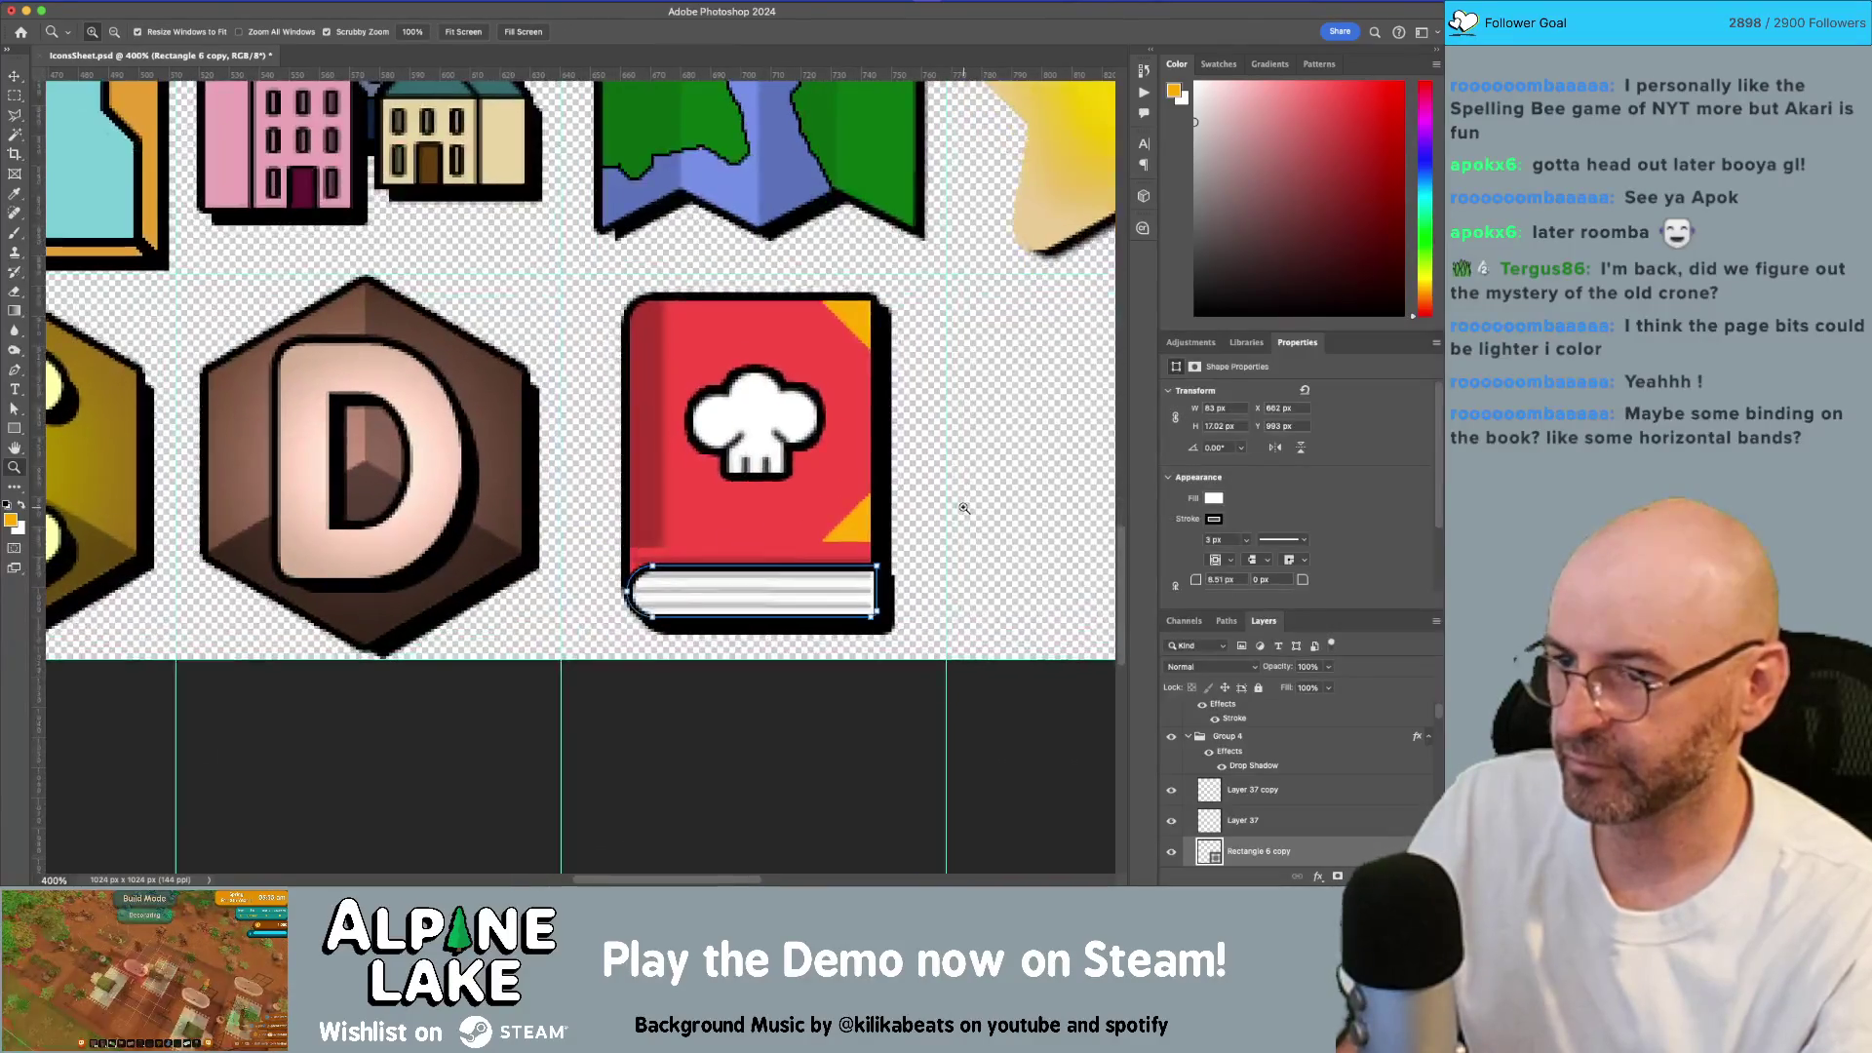
pyautogui.click(1038, 494)
pyautogui.moveTo(1008, 500)
pyautogui.mouseDown()
pyautogui.moveTo(996, 517)
pyautogui.moveTo(1062, 517)
pyautogui.mouseUp()
pyautogui.press('v')
pyautogui.click(648, 540)
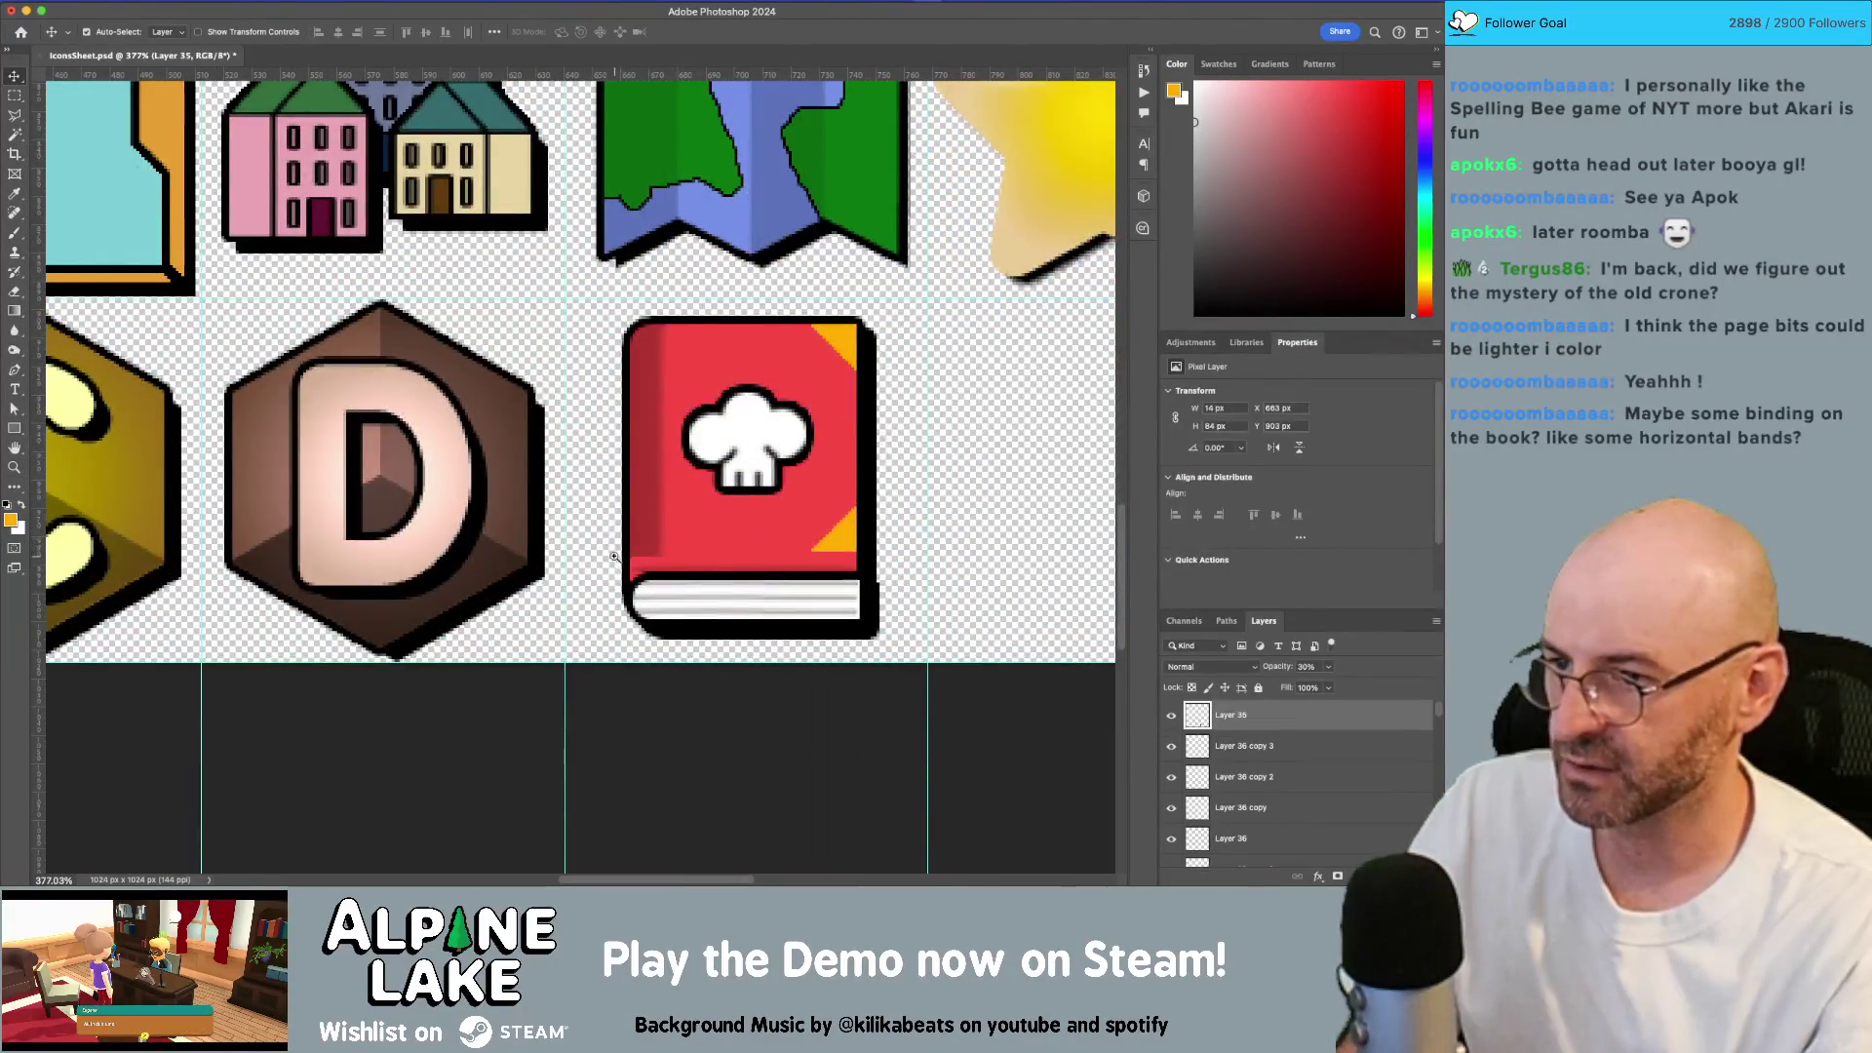
pyautogui.scroll(1, 616, 550)
pyautogui.click(641, 575)
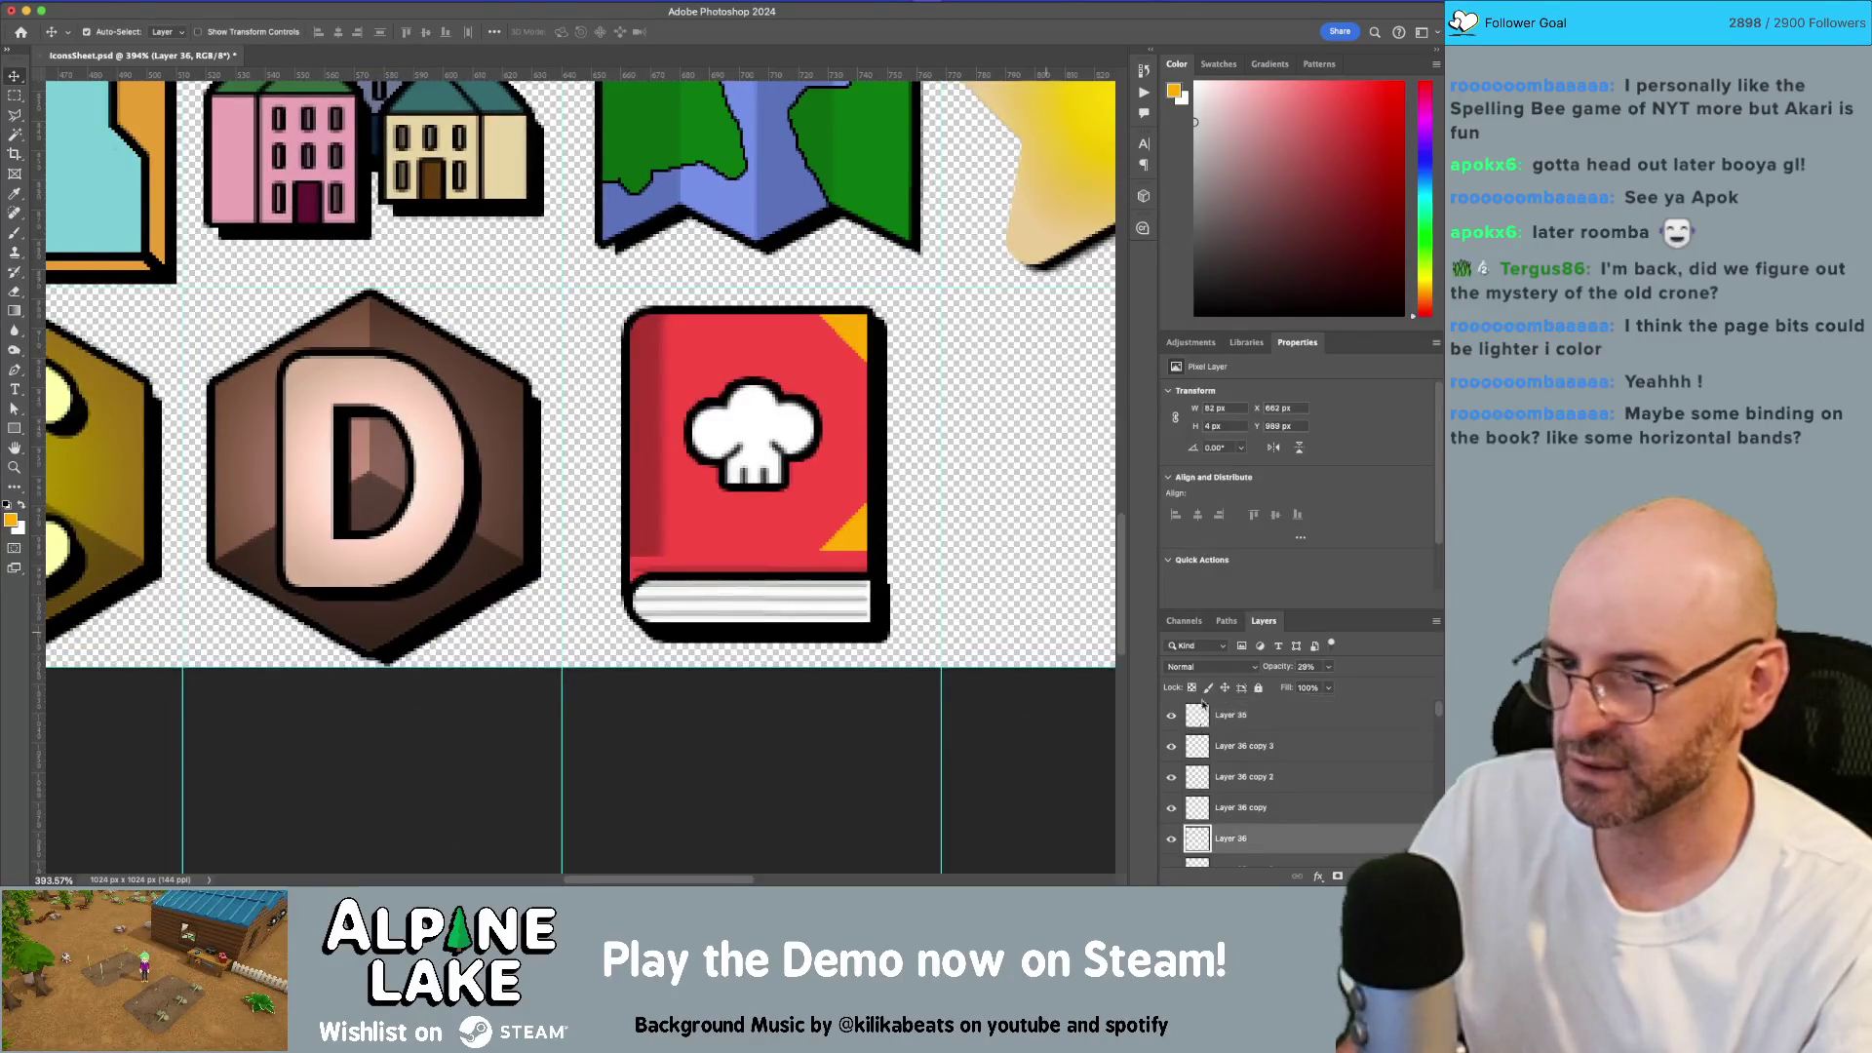
pyautogui.click(1337, 876)
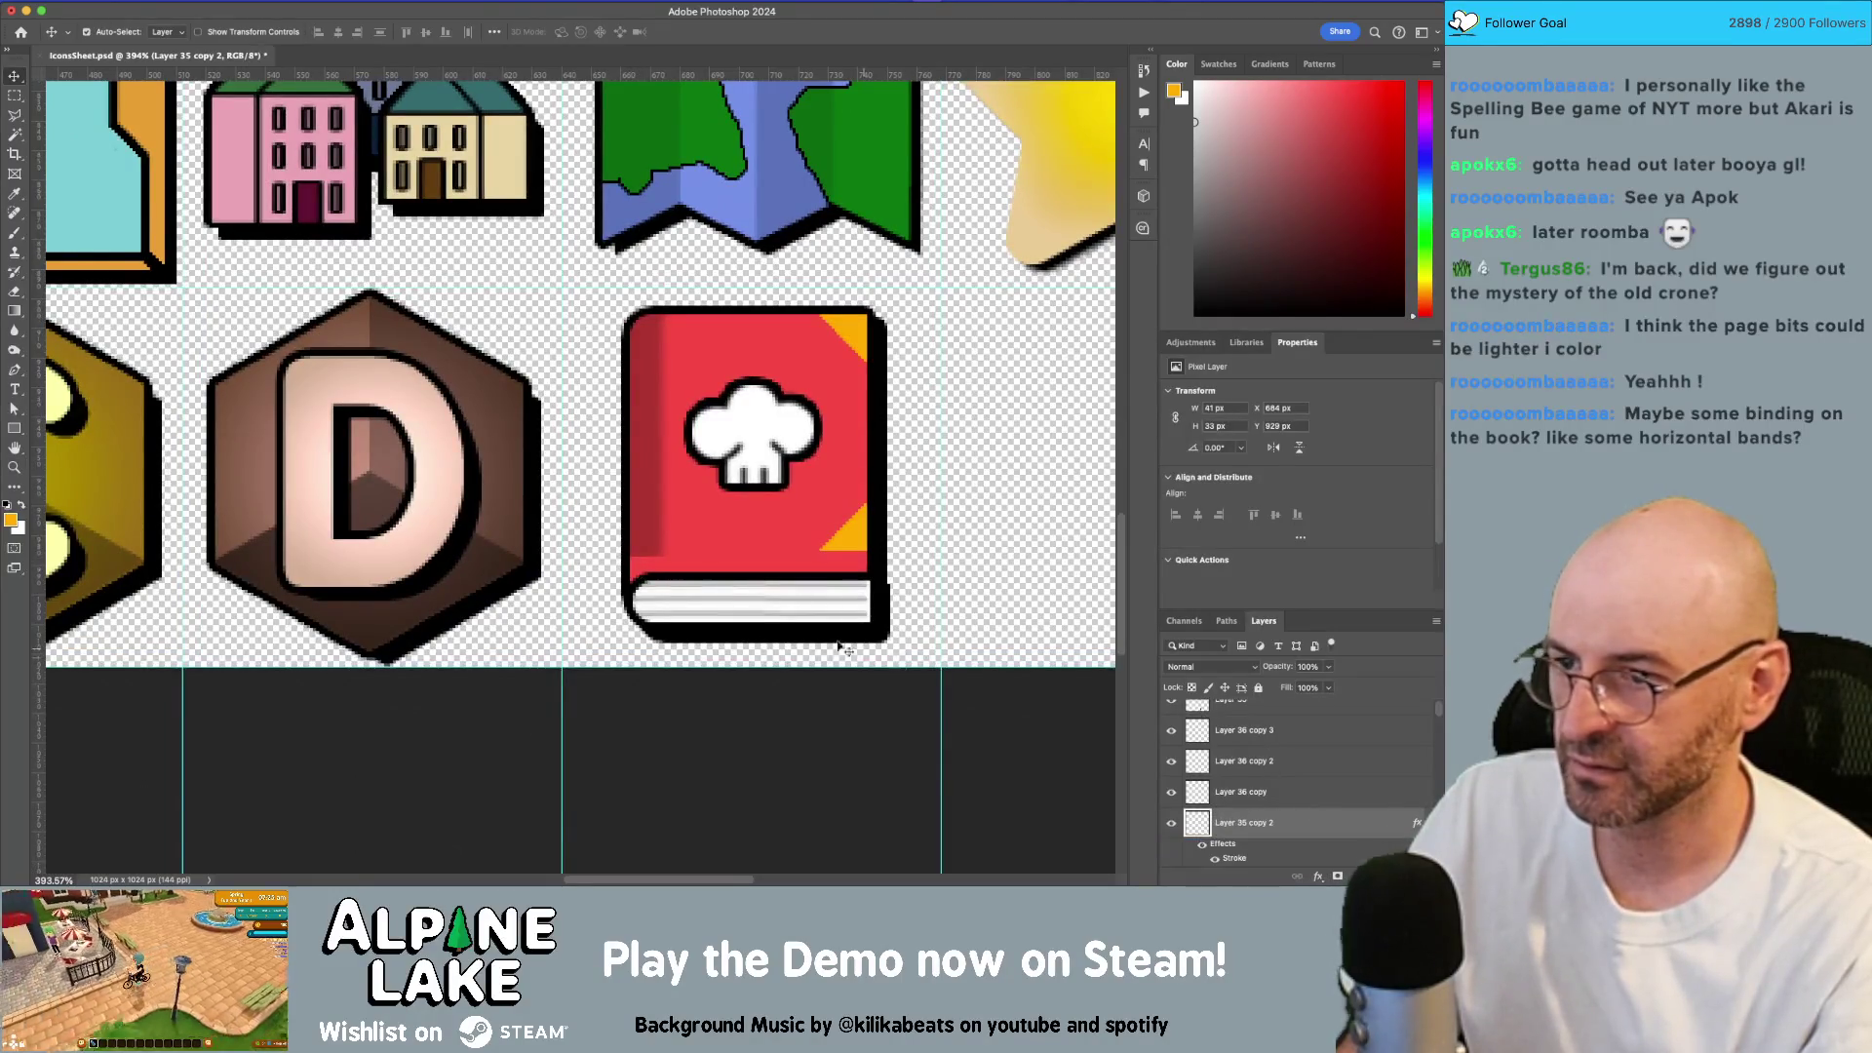
# Step: Stretch the book spine layer further down
pyautogui.click(640, 528)
pyautogui.hotkey('ctrl', 't')
pyautogui.moveTo(650, 558); pyautogui.dragTo(657, 567)
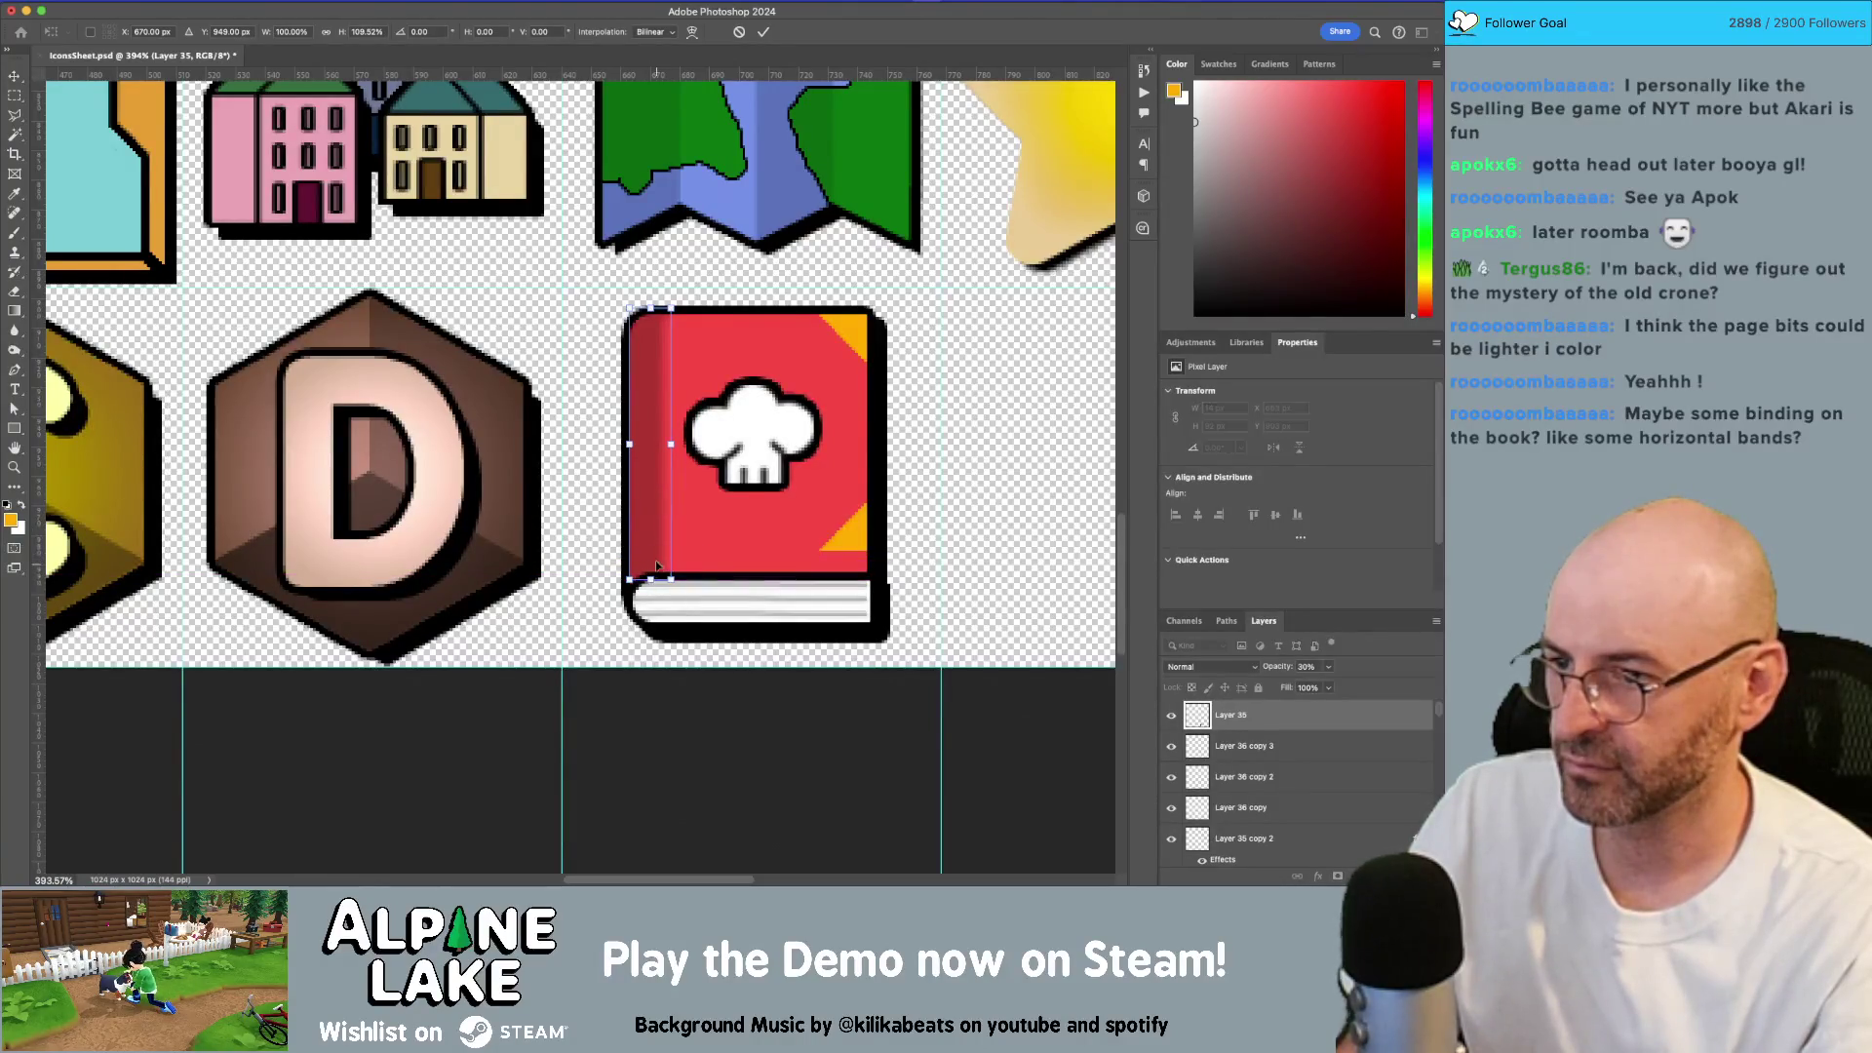
pyautogui.press('Return')
# Step: Narrow the book's white page band to 84 px wide, then switch to Unity
pyautogui.press('z')
pyautogui.keyDown('alt'); pyautogui.click(727, 586); pyautogui.keyUp('alt')
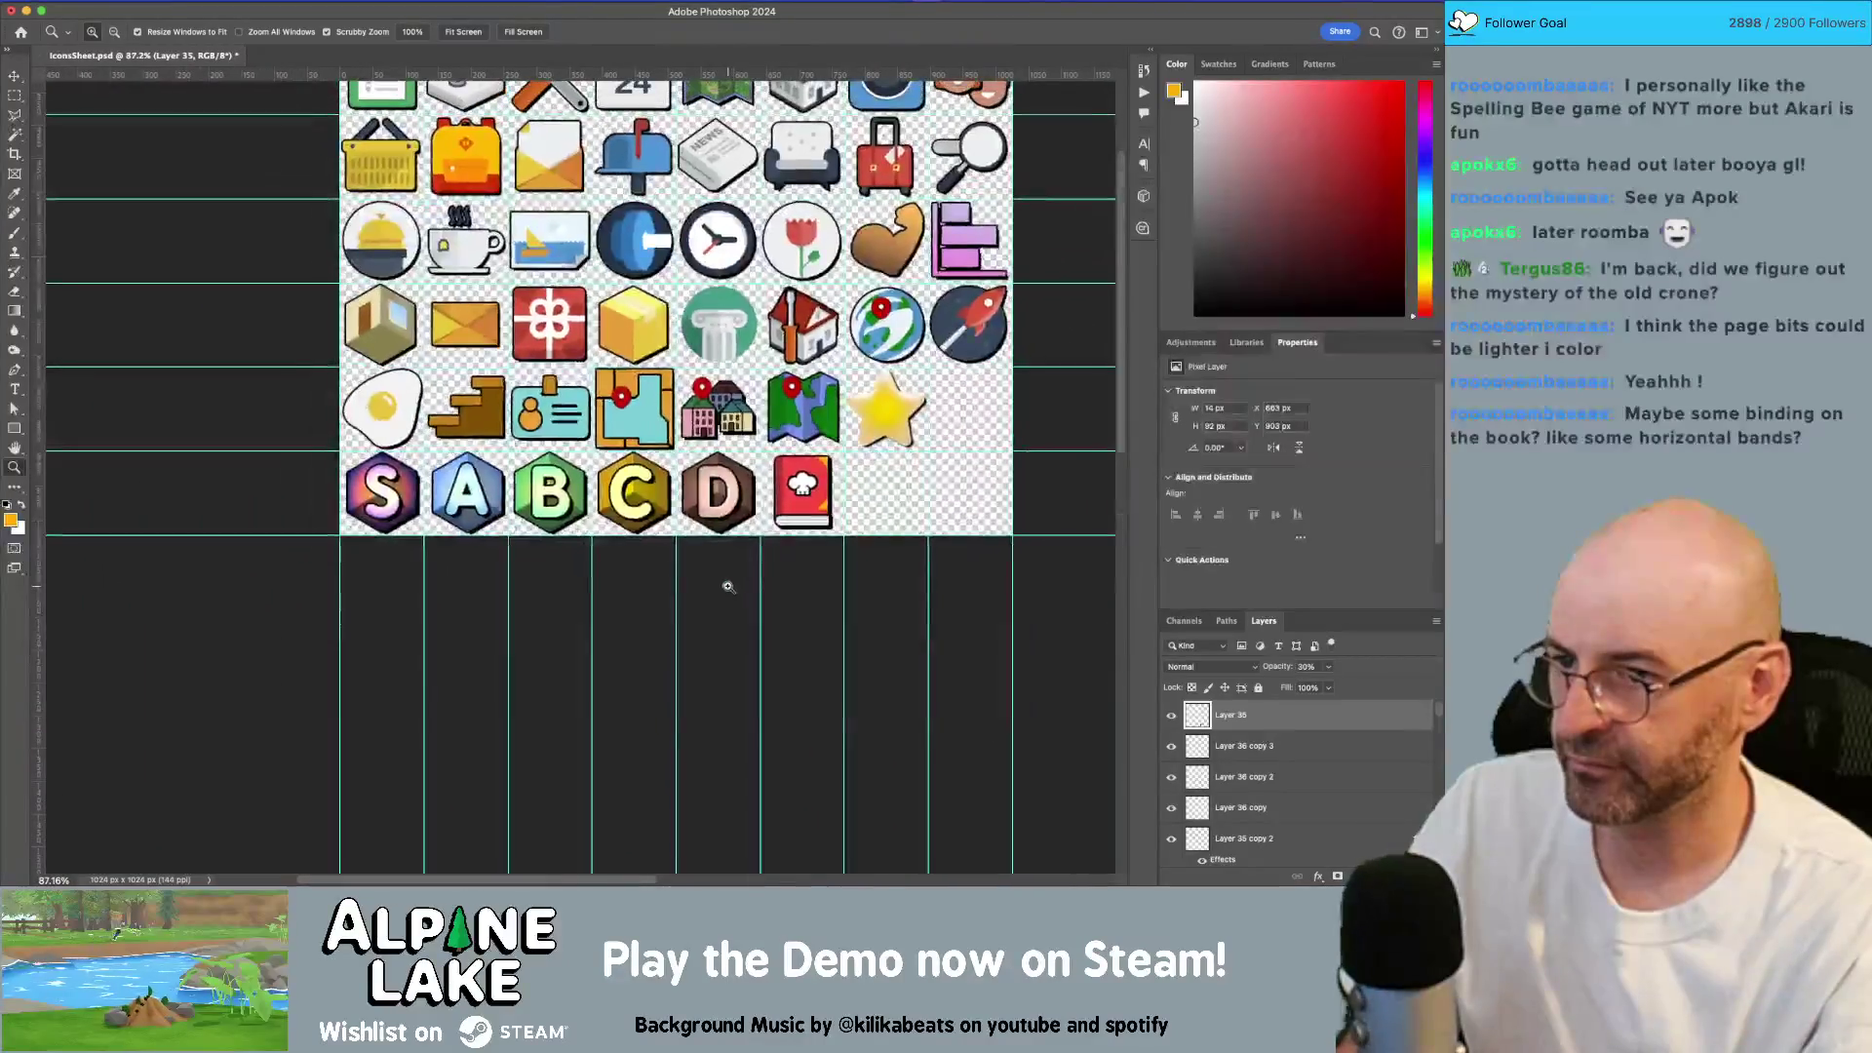
pyautogui.moveTo(829, 536); pyautogui.dragTo(984, 624)
pyautogui.press('v')
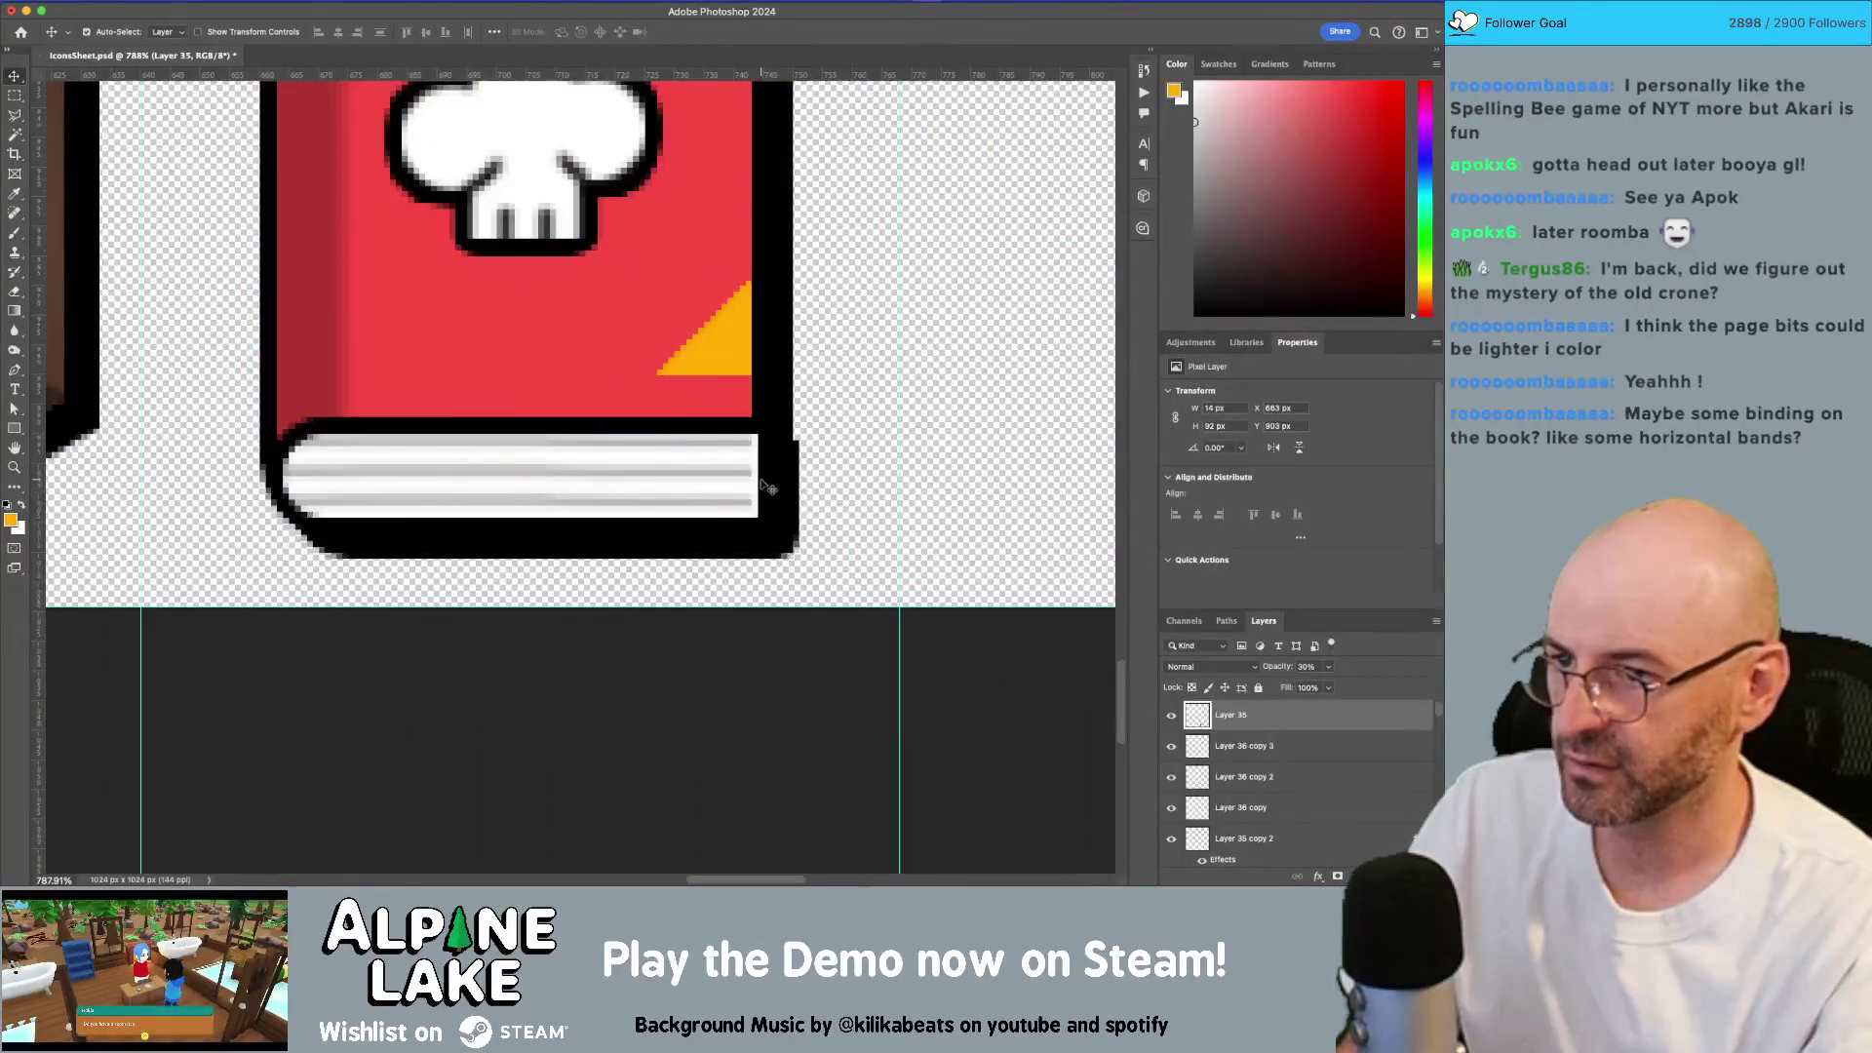
pyautogui.click(768, 488)
pyautogui.hotkey('ctrl', 't')
pyautogui.moveTo(770, 474); pyautogui.dragTo(731, 508)
pyautogui.press('Return')
pyautogui.press('z')
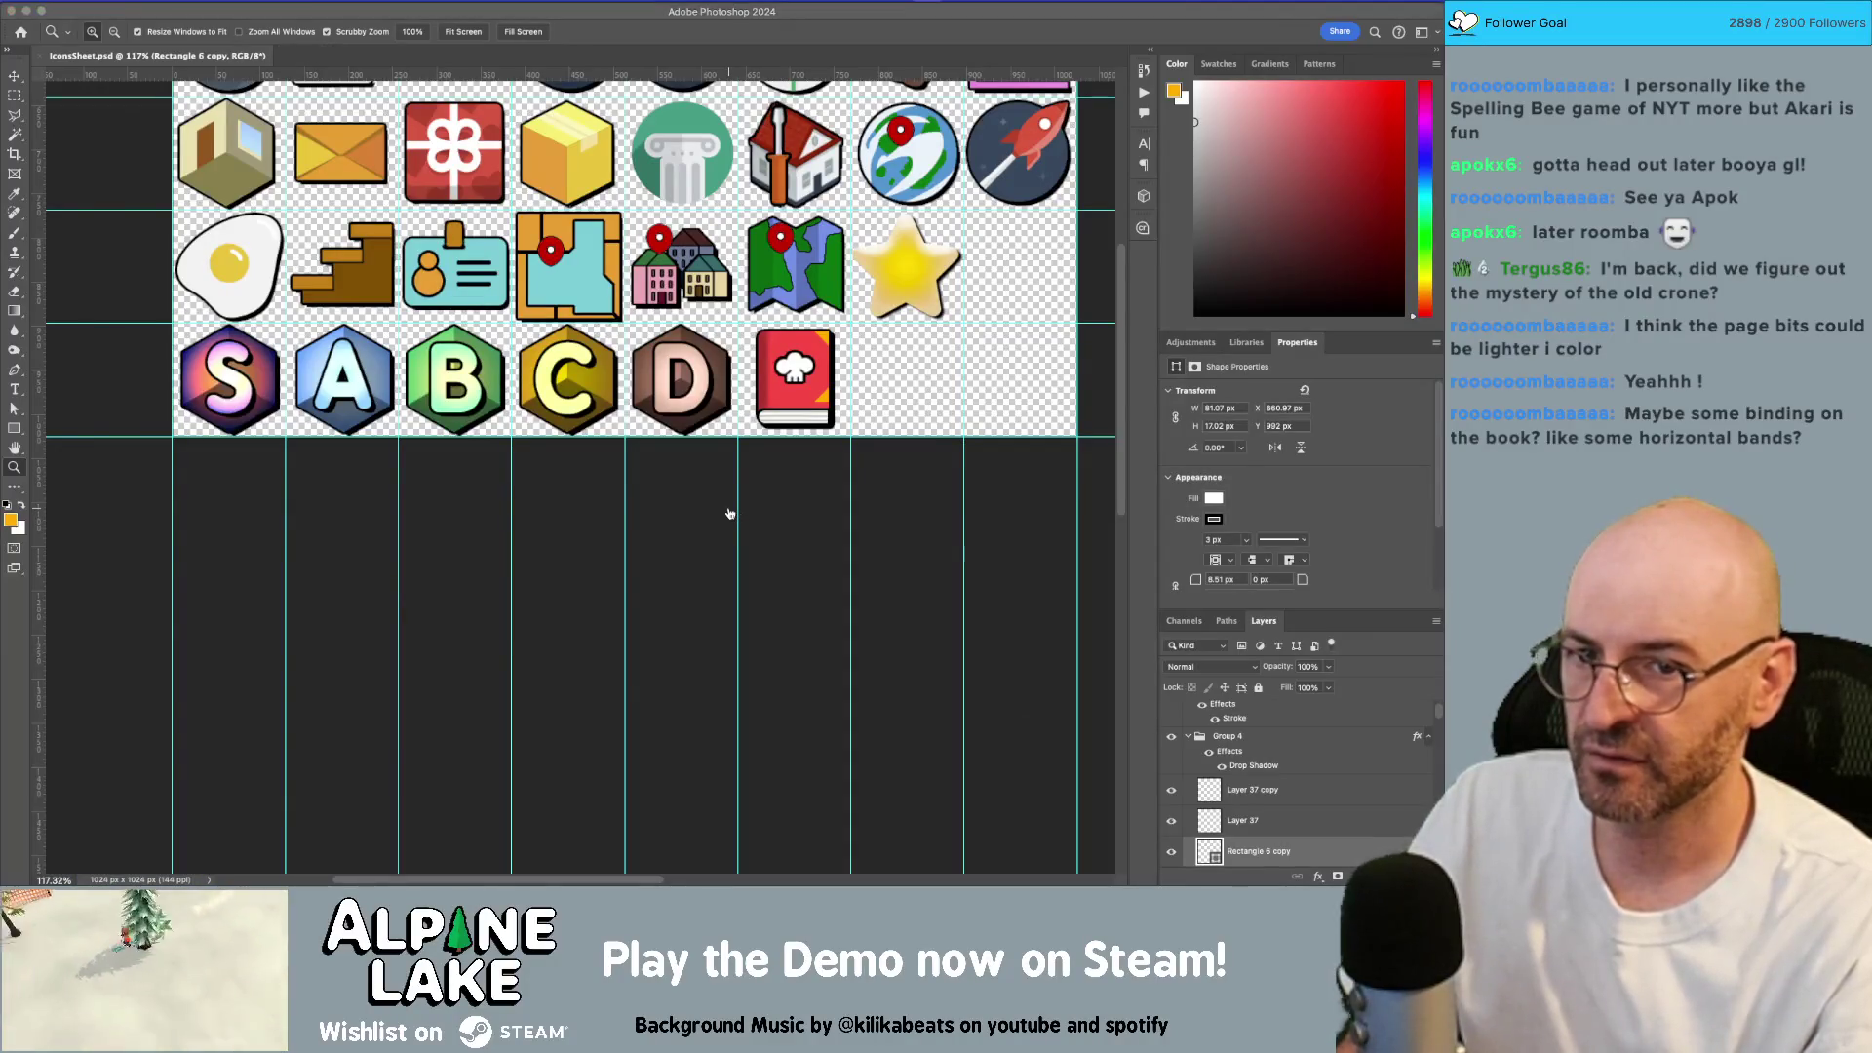
pyautogui.press('super+Tab')
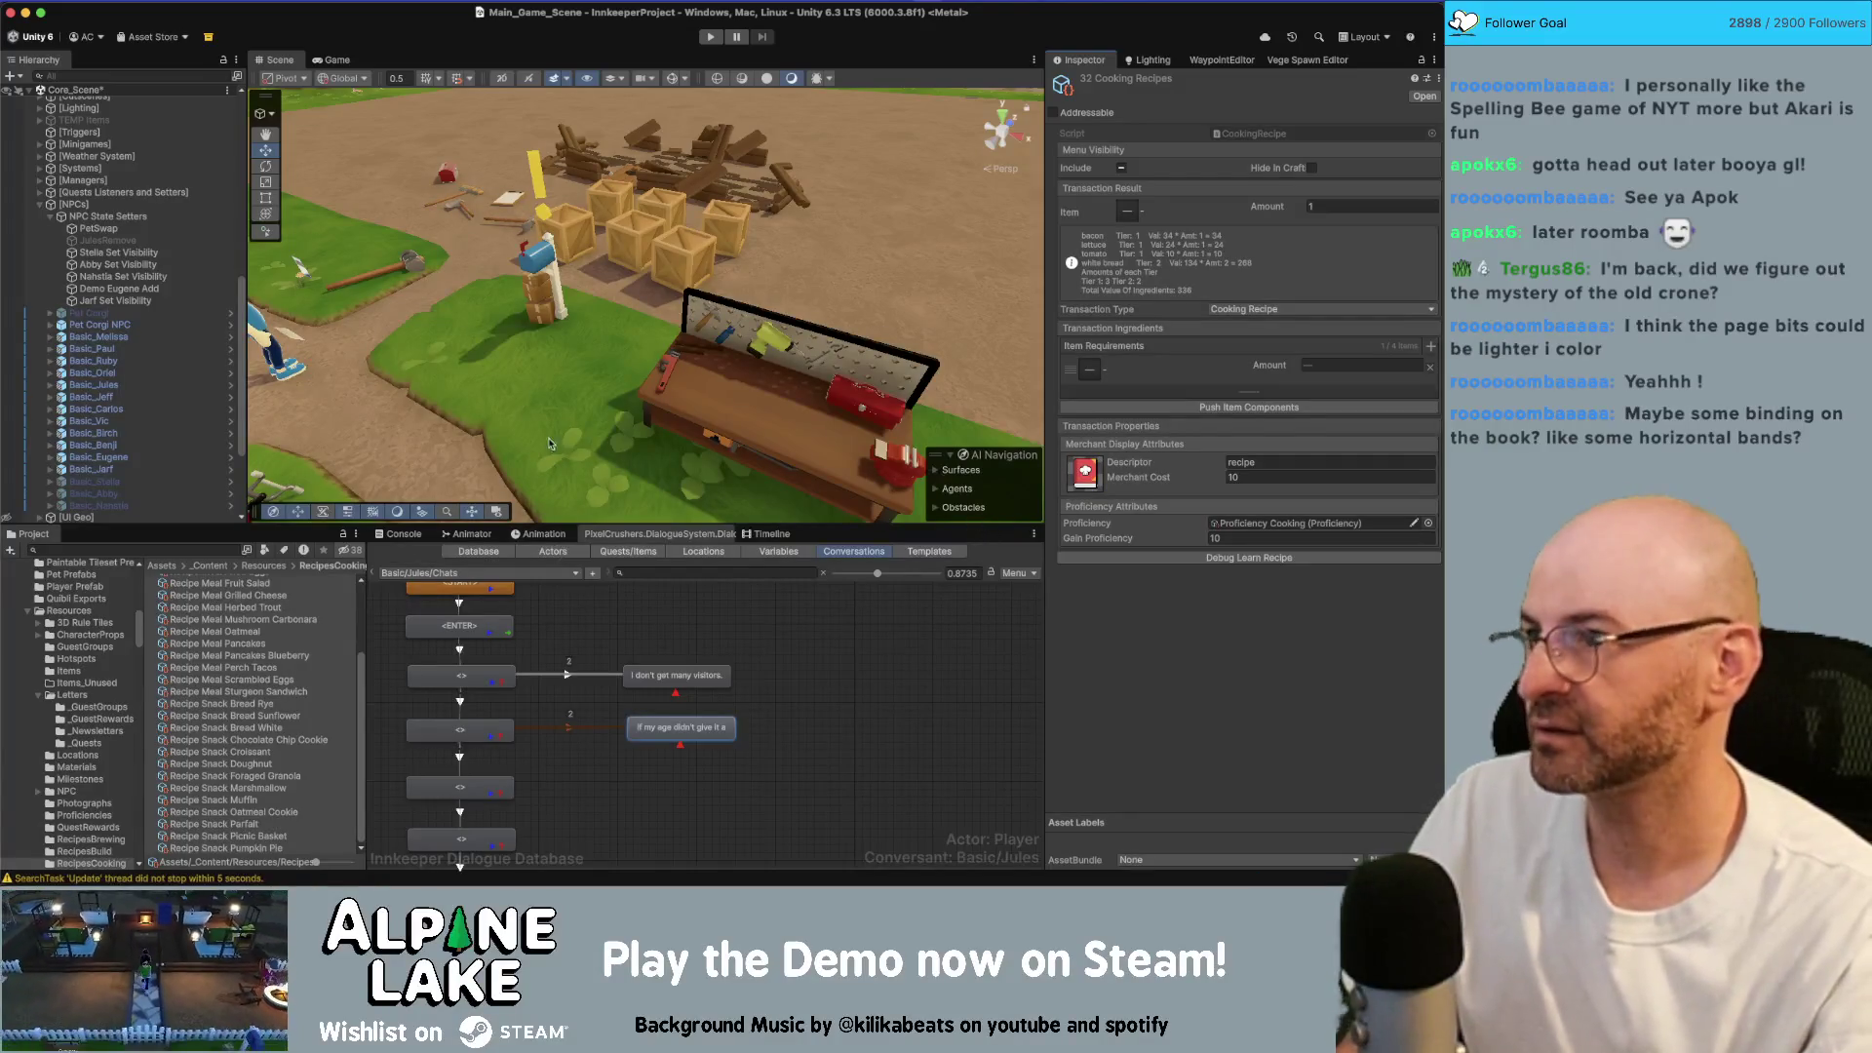
# Step: Save the Core_Scene in Unity and return to the Photoshop icon sheet
pyautogui.press('super+s')
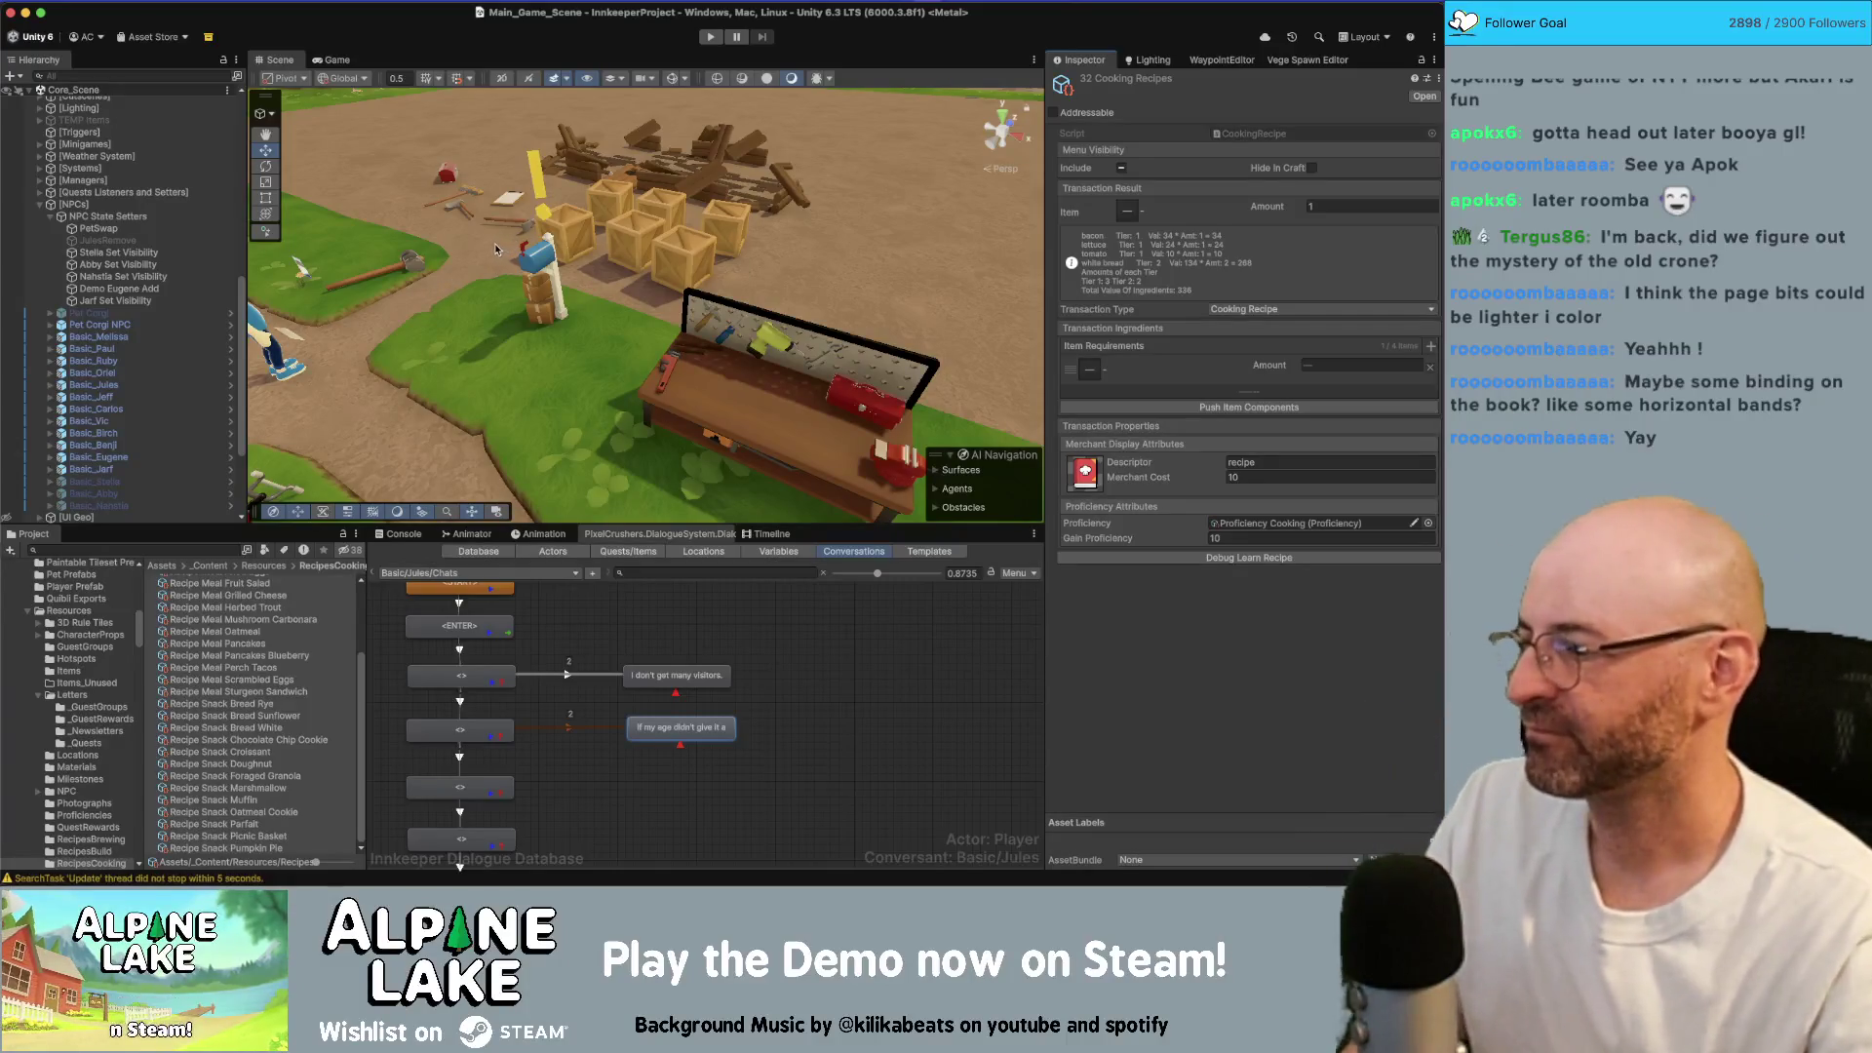
pyautogui.press('super+Tab')
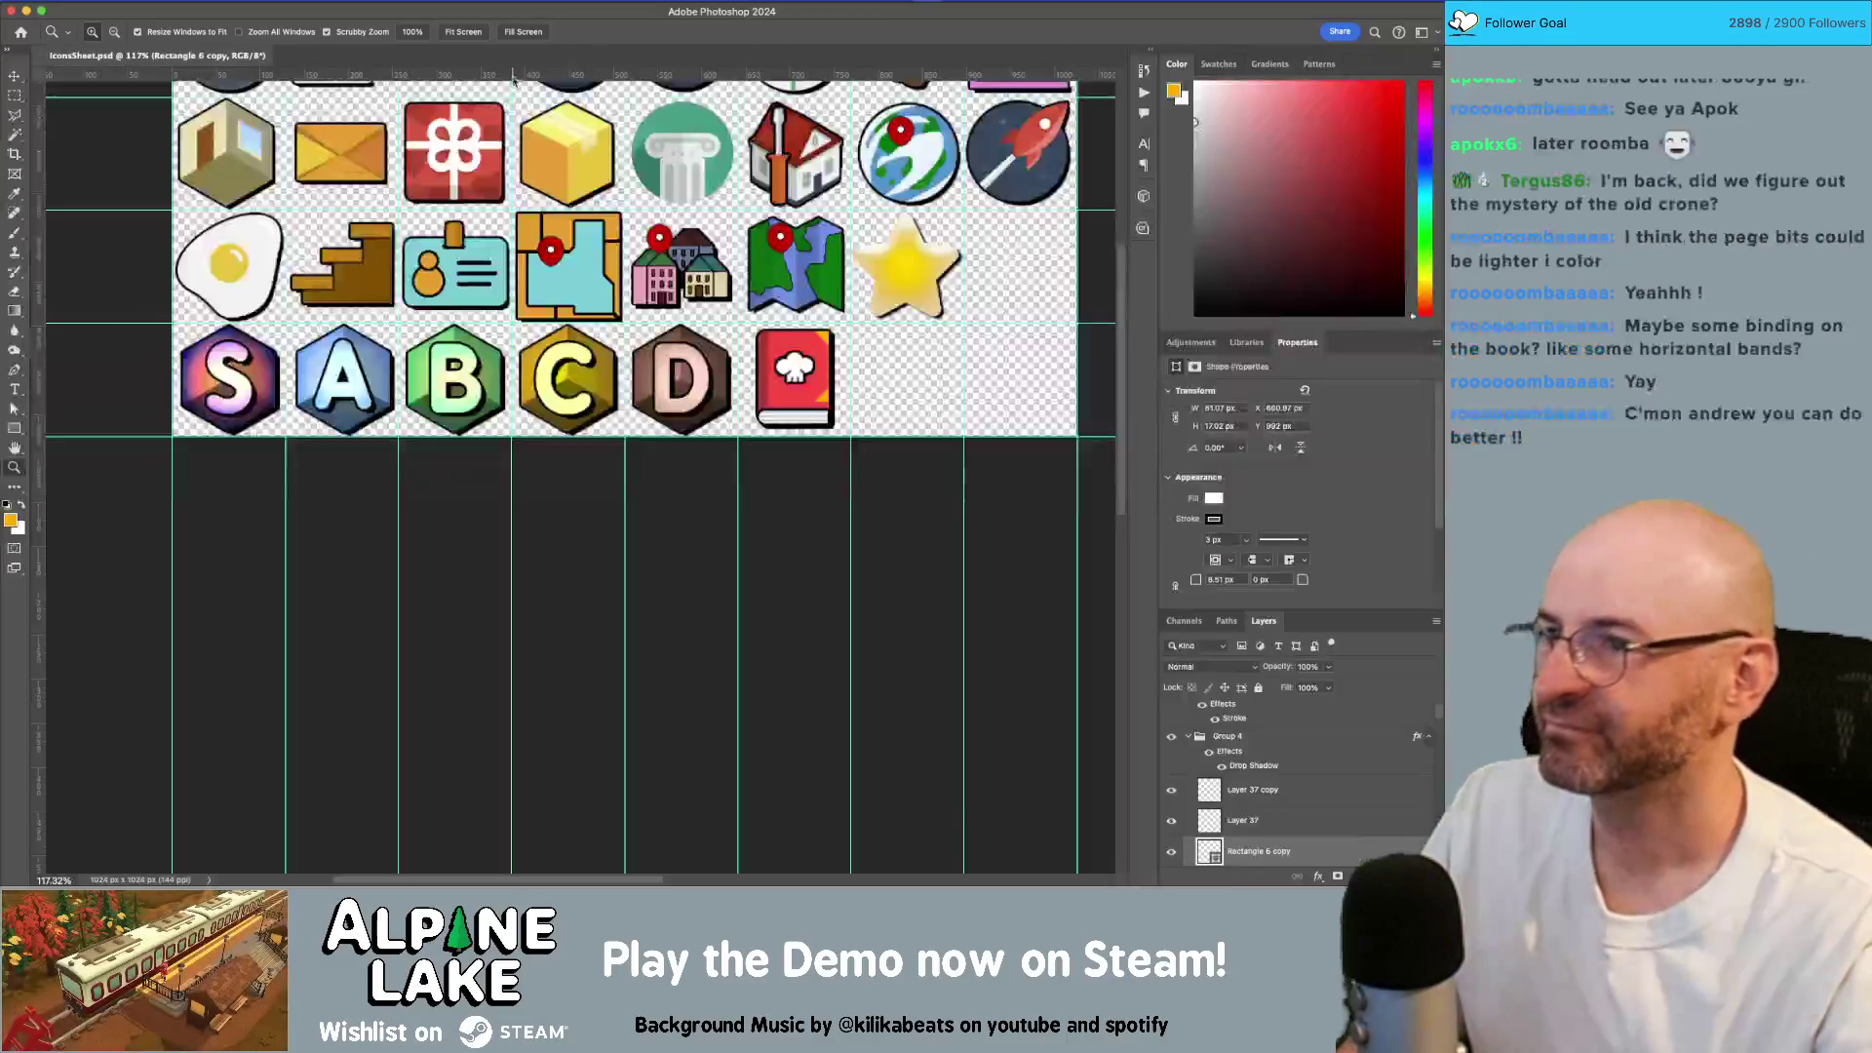
# Step: Switch from the Photoshop icon sheet back to the Unity editor
pyautogui.press('super+Tab')
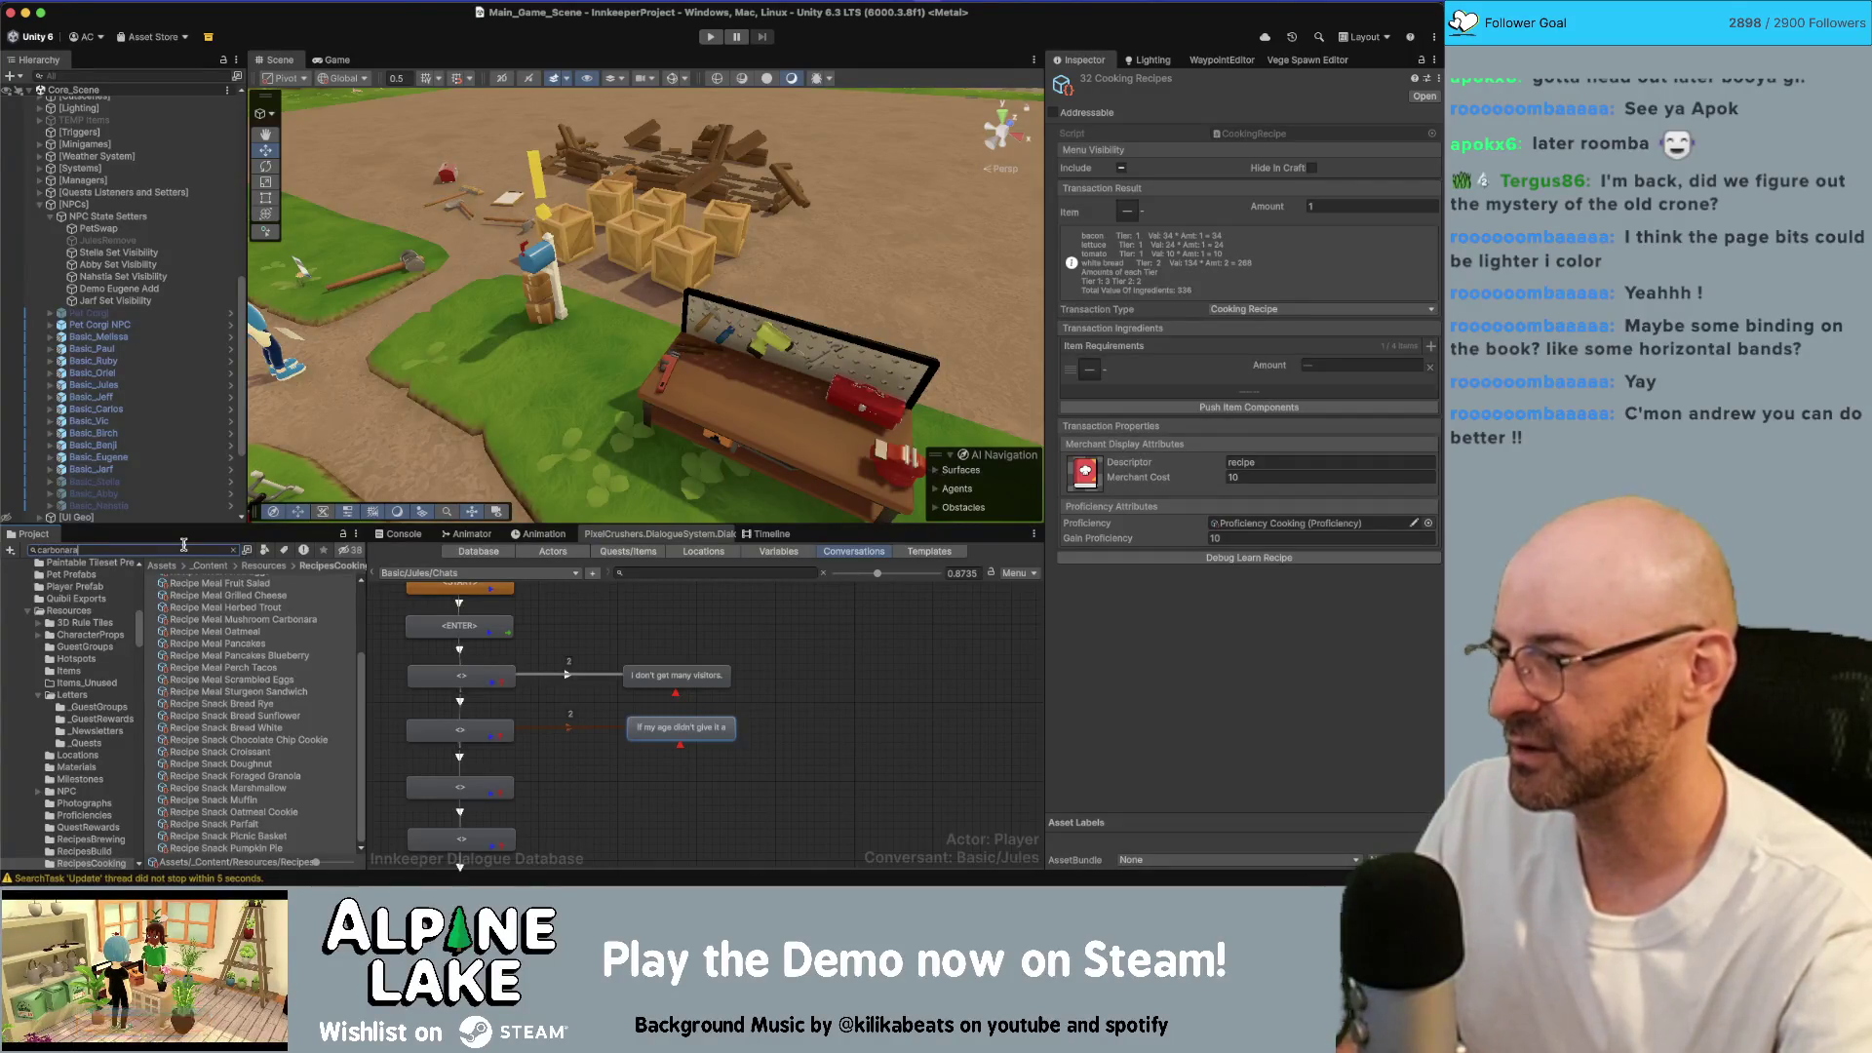
# Step: Raise Consumable Meal Mushroom Carbonara's value to the suggested 186, then select its prefab
pyautogui.press('Down')
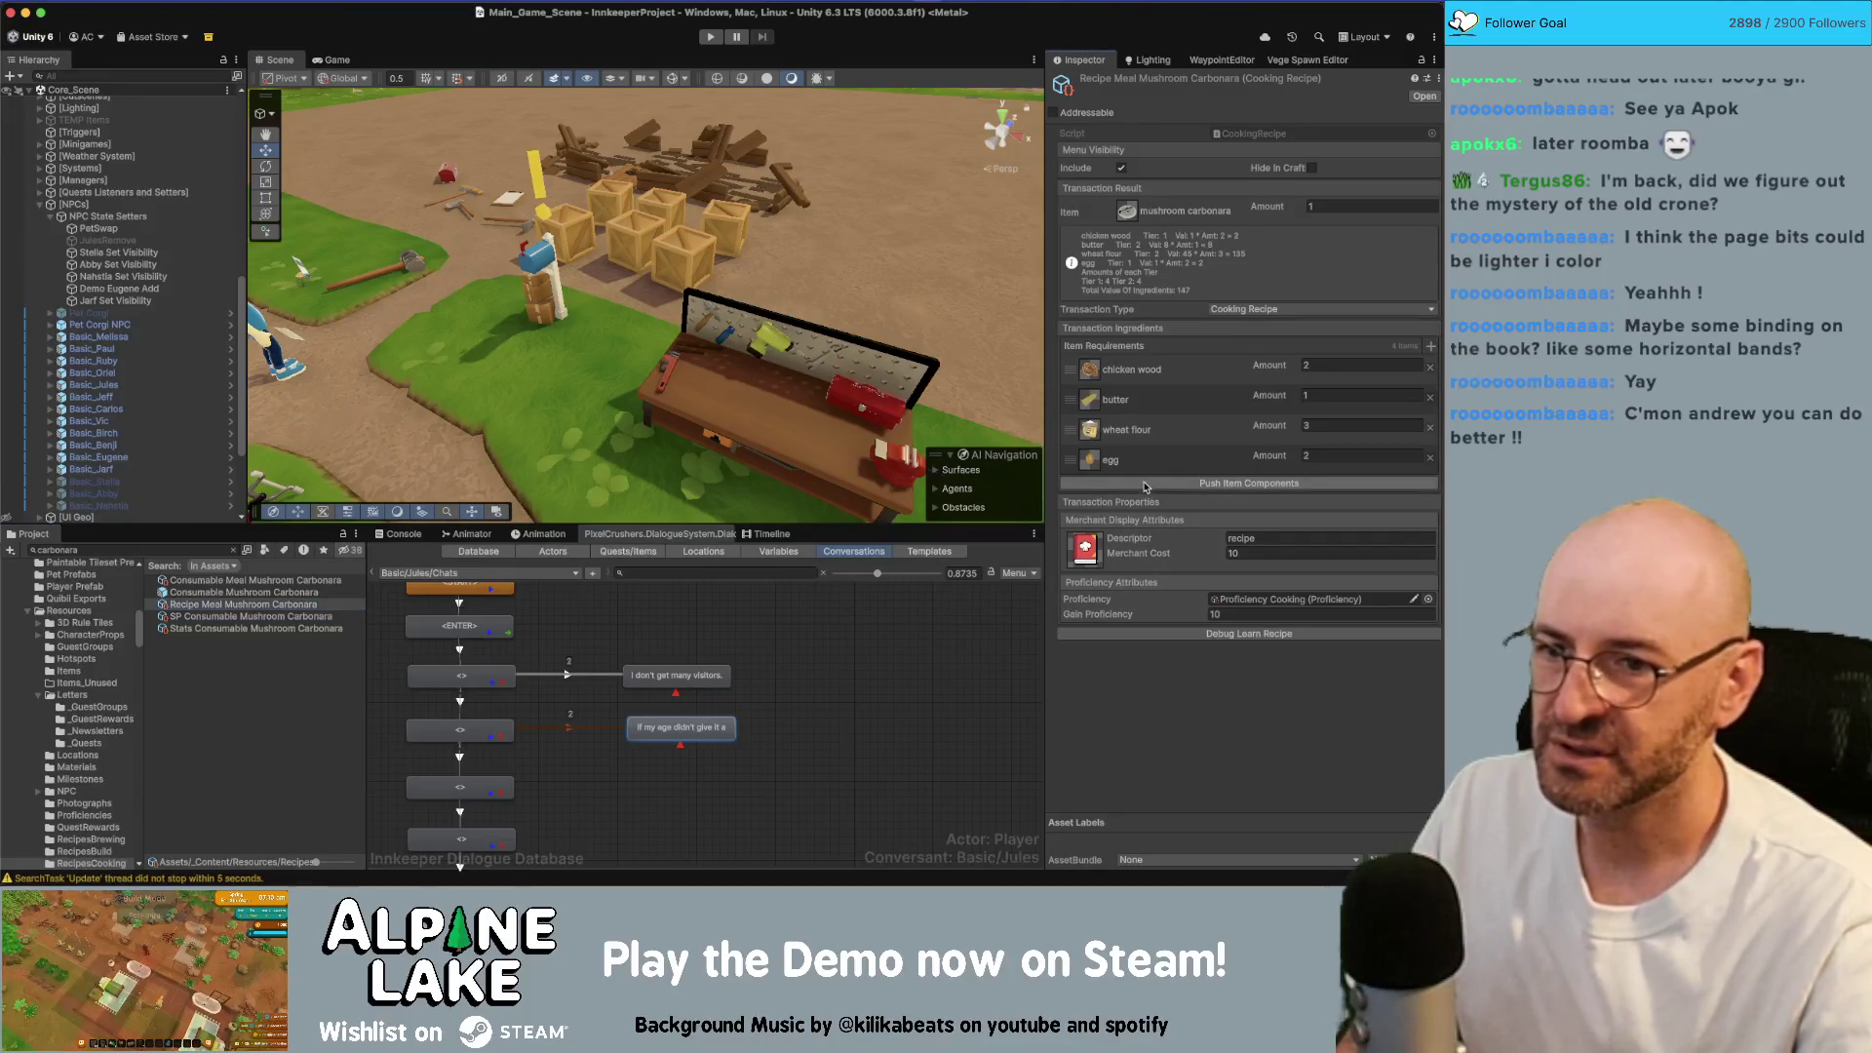
pyautogui.click(230, 582)
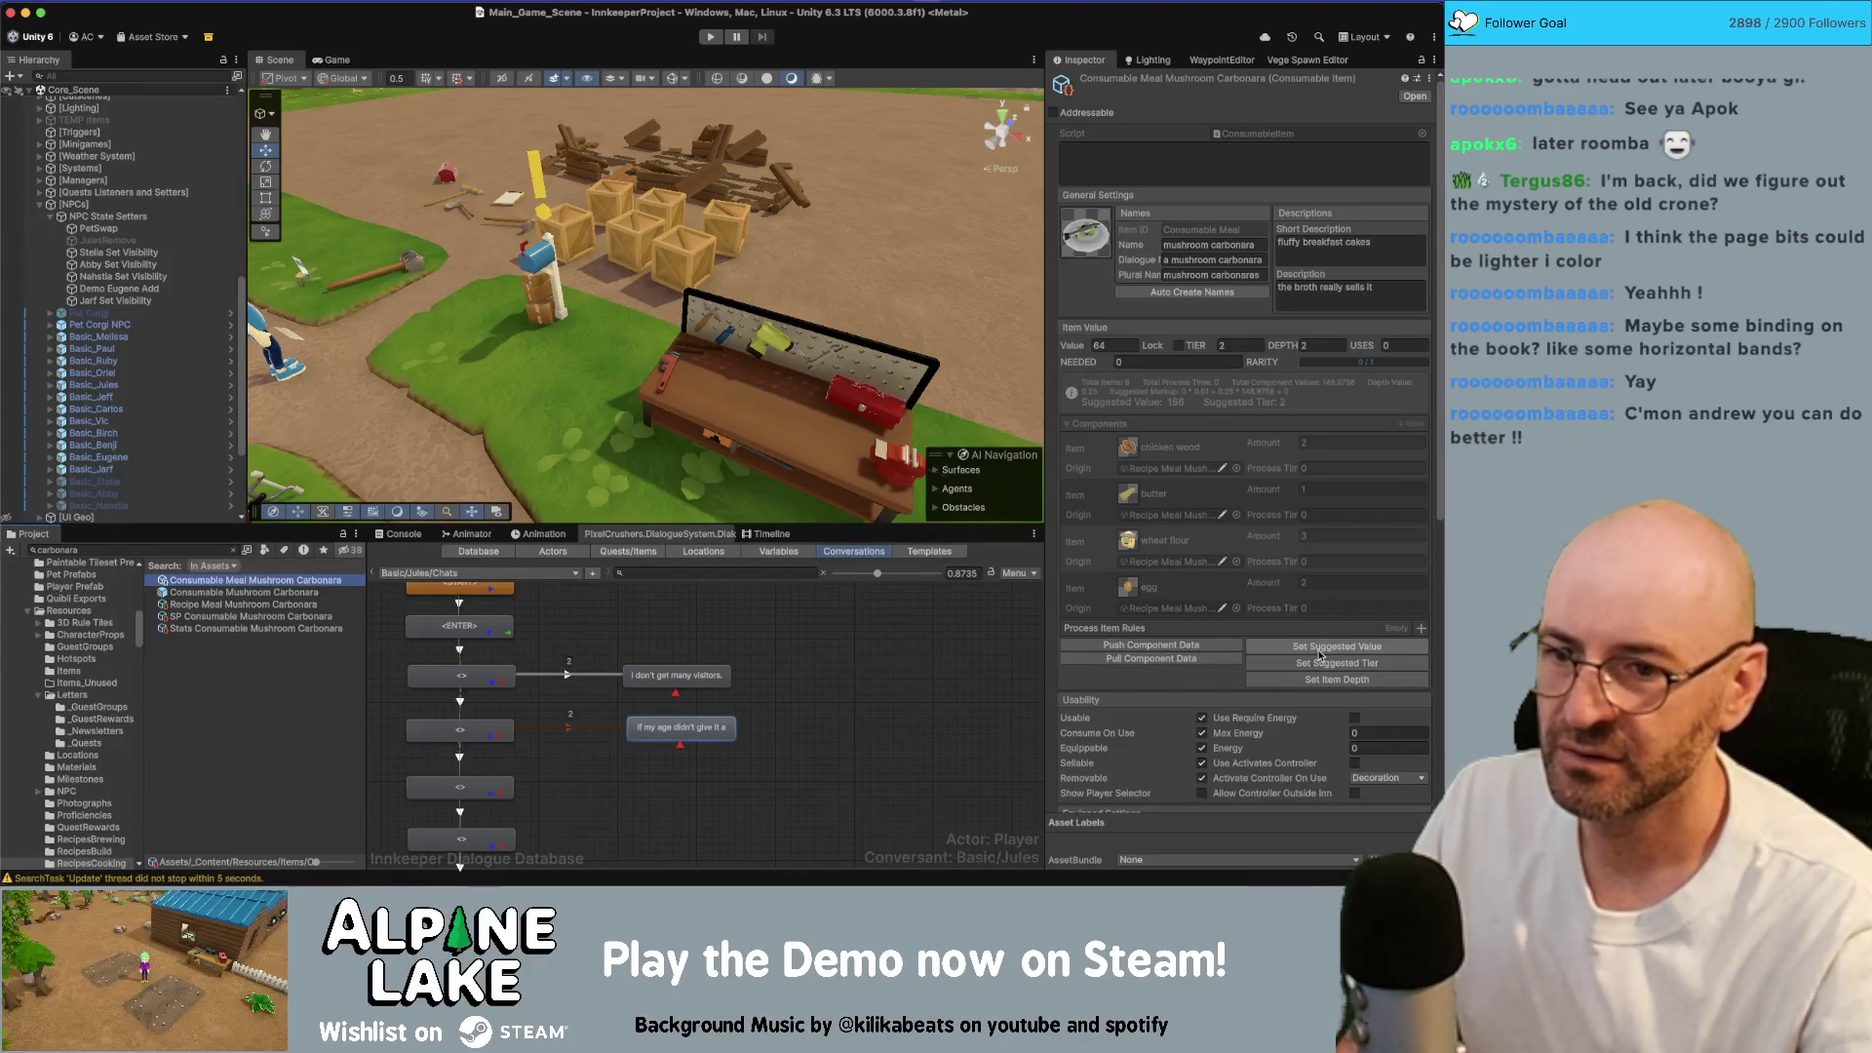
pyautogui.click(1323, 649)
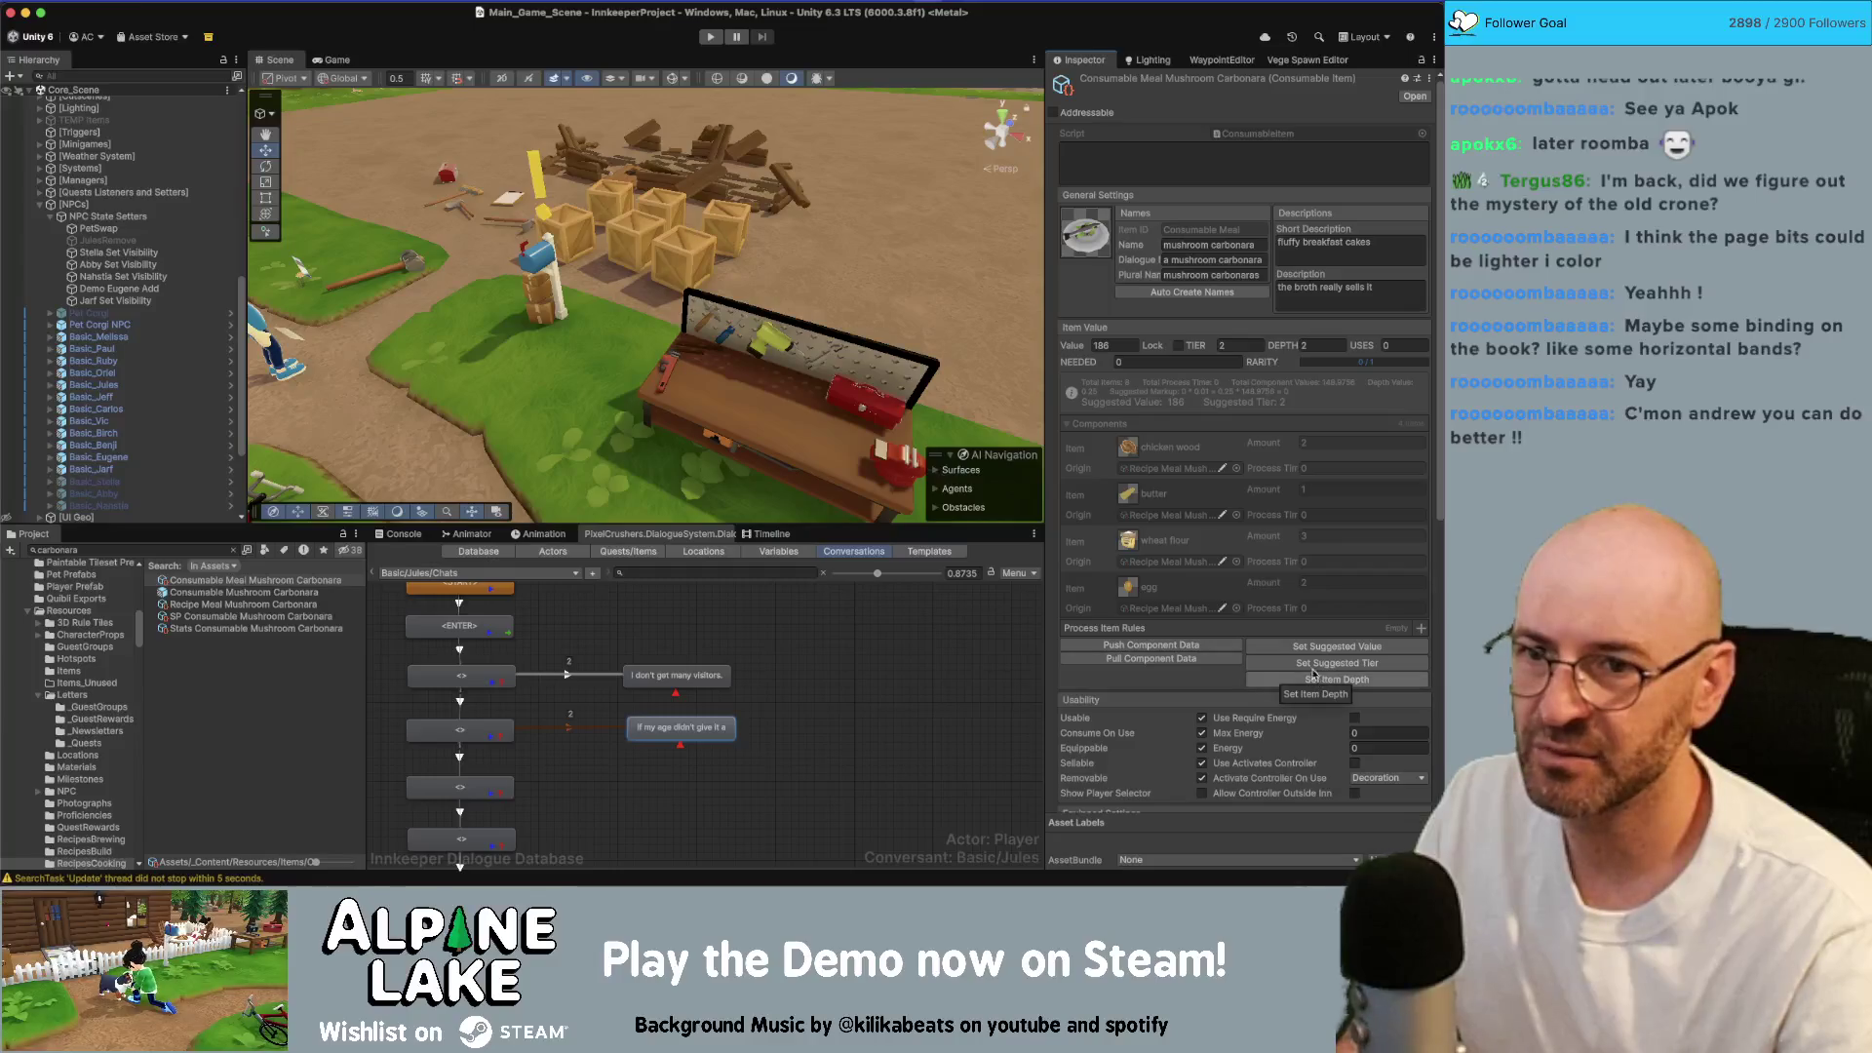
pyautogui.scroll(-3, 1227, 531)
pyautogui.scroll(-3, 1227, 530)
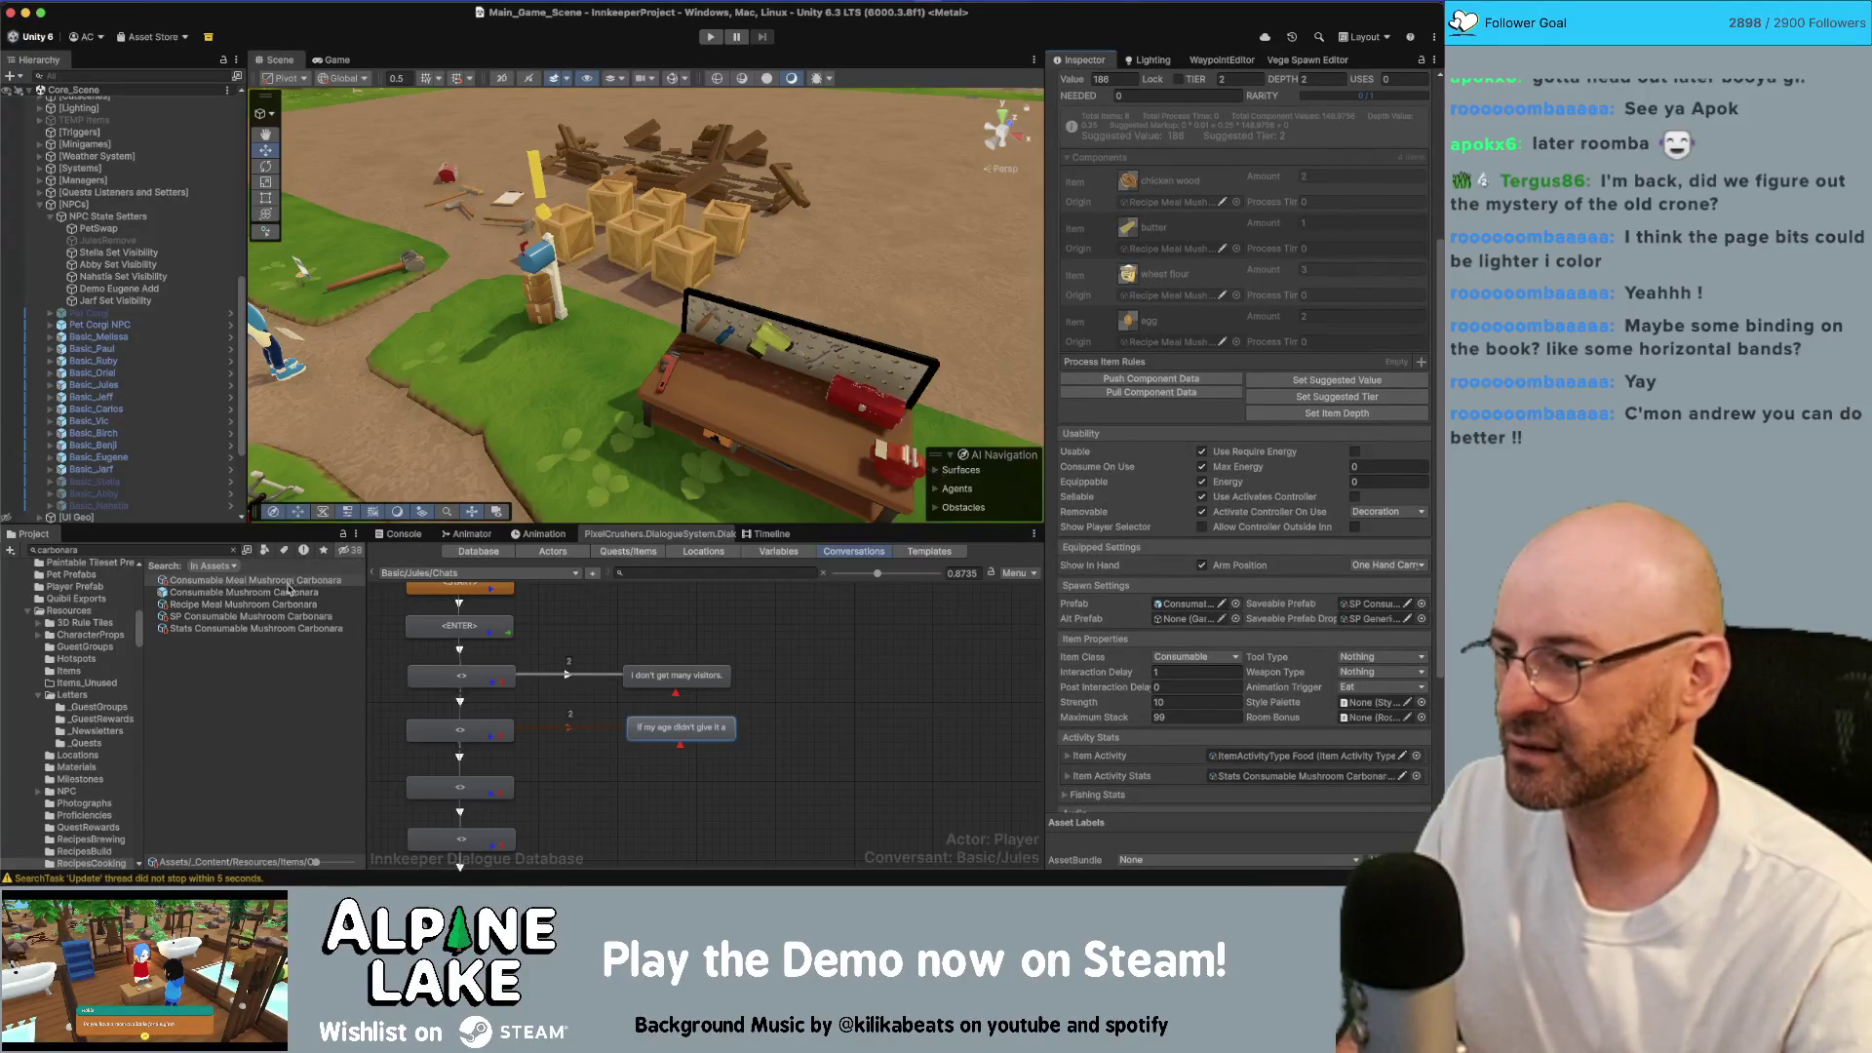
pyautogui.click(288, 594)
# Step: Open the carbonara prefab, search the Project for 'pastaspaghet', then clear the search
pyautogui.doubleClick(299, 590)
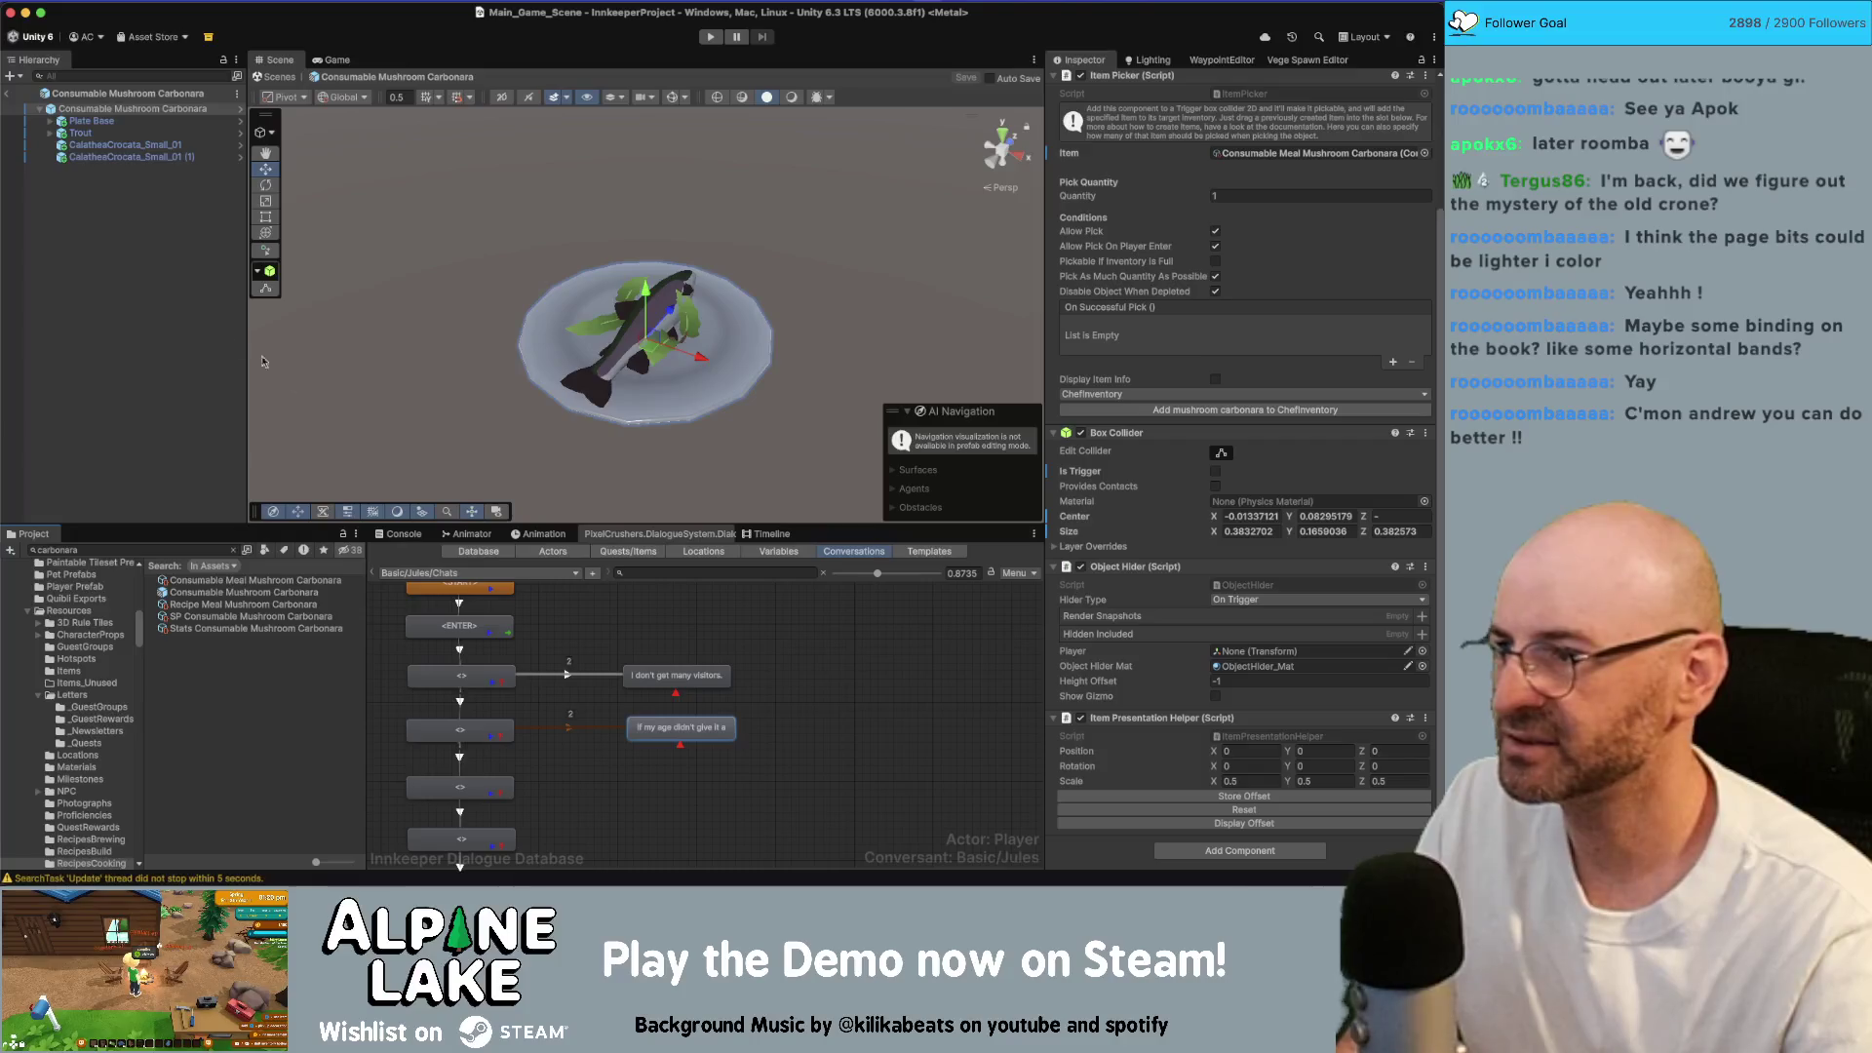
pyautogui.doubleClick(182, 549)
pyautogui.write('pasta')
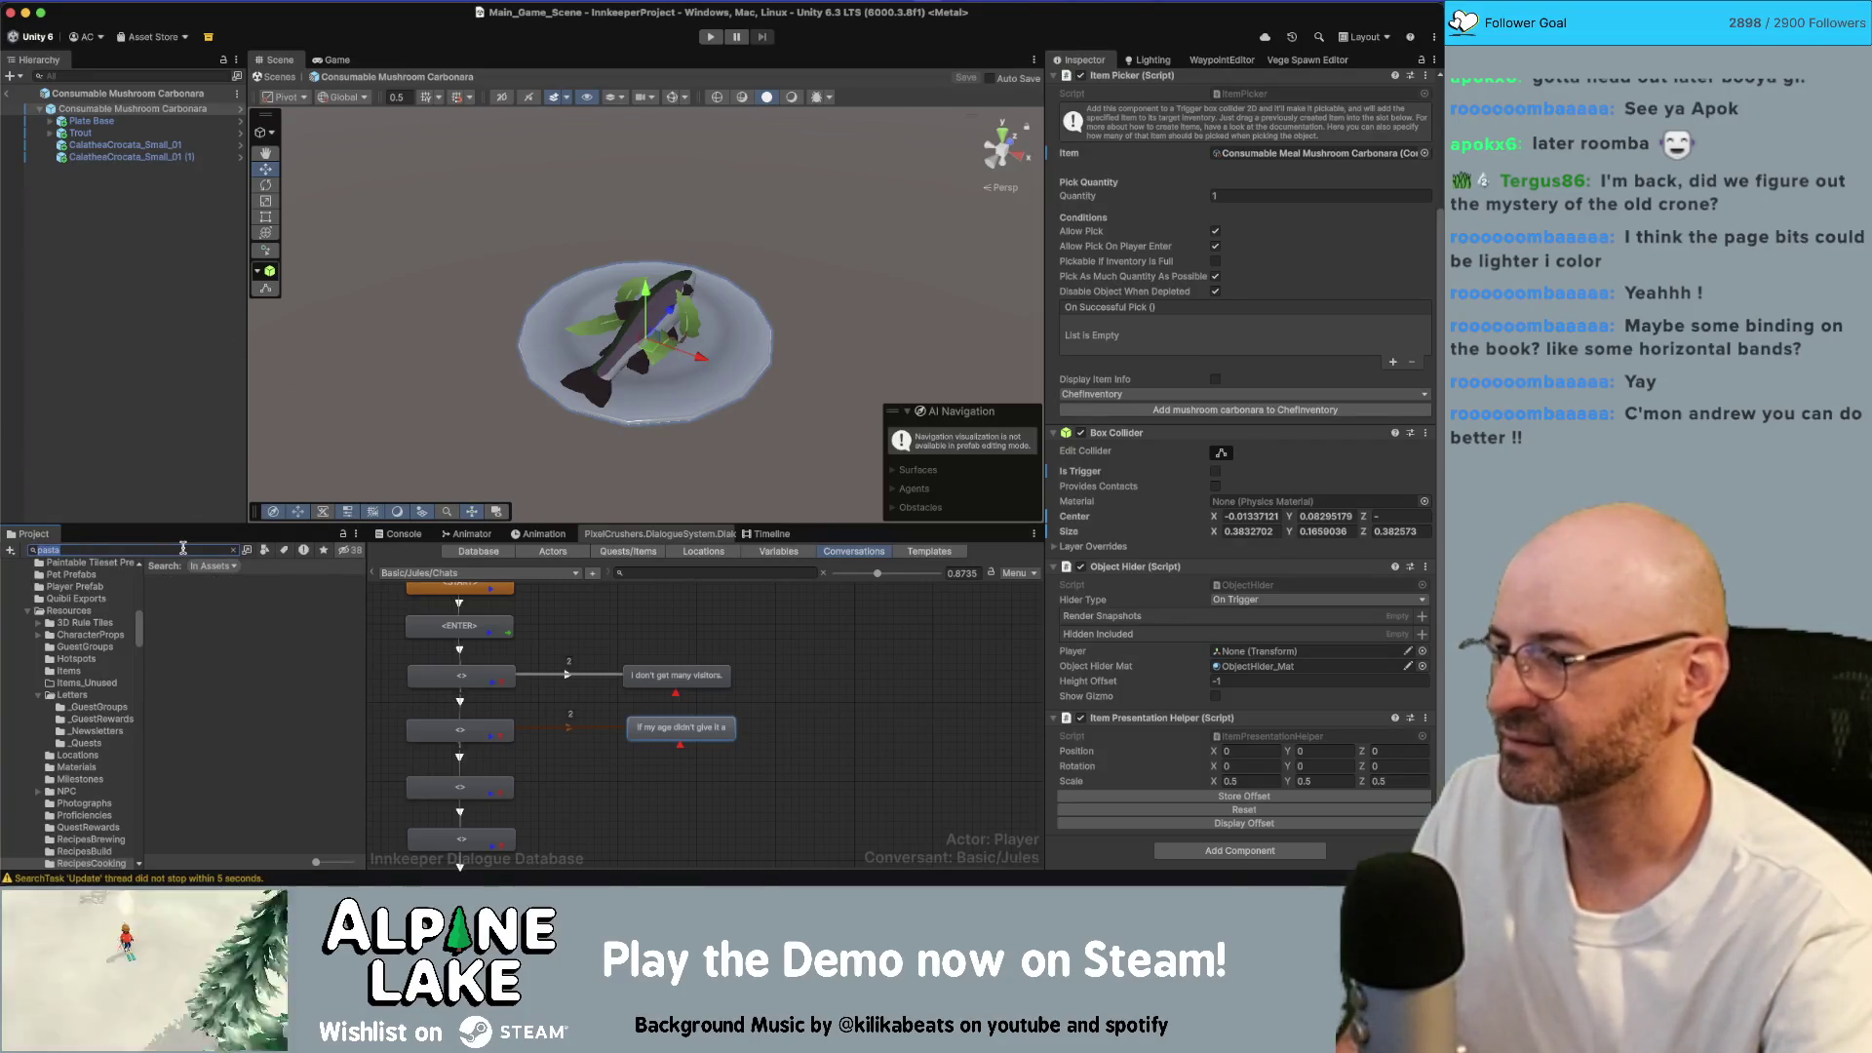
pyautogui.write('spaghetti')
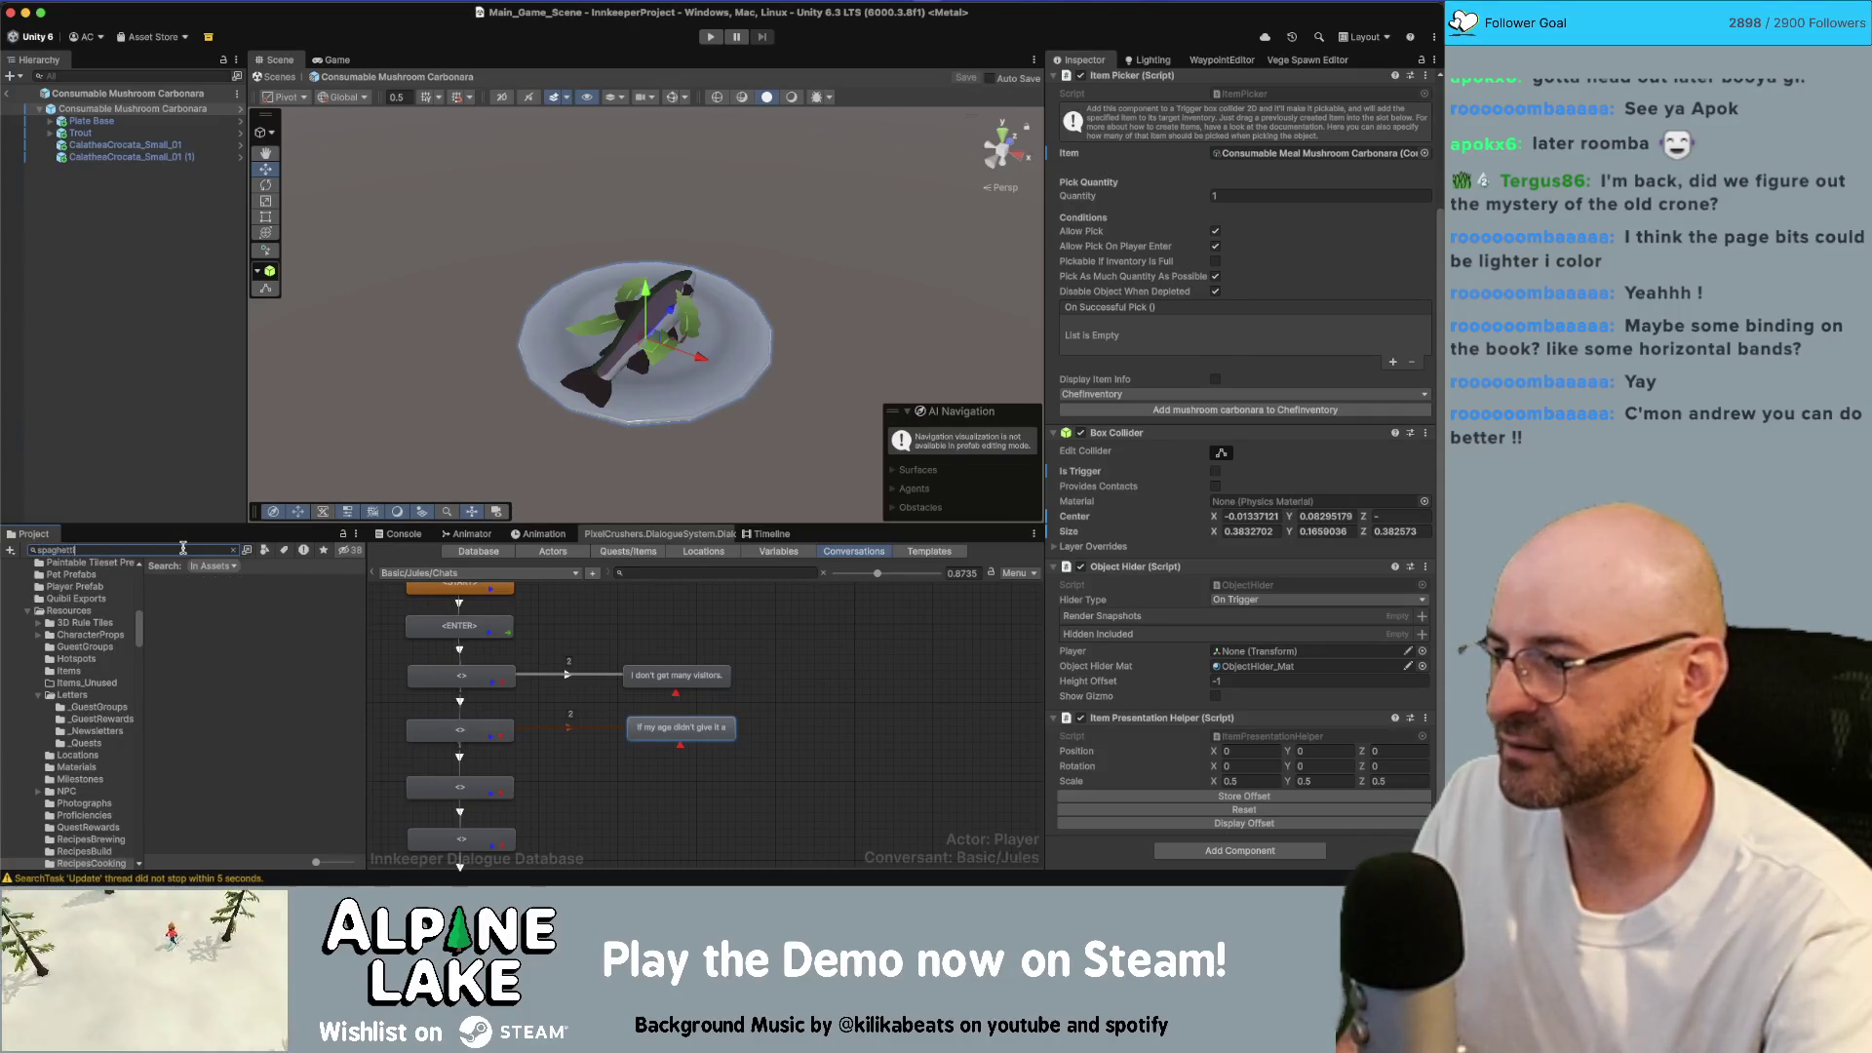
pyautogui.doubleClick(183, 549)
pyautogui.press('BackSpace')
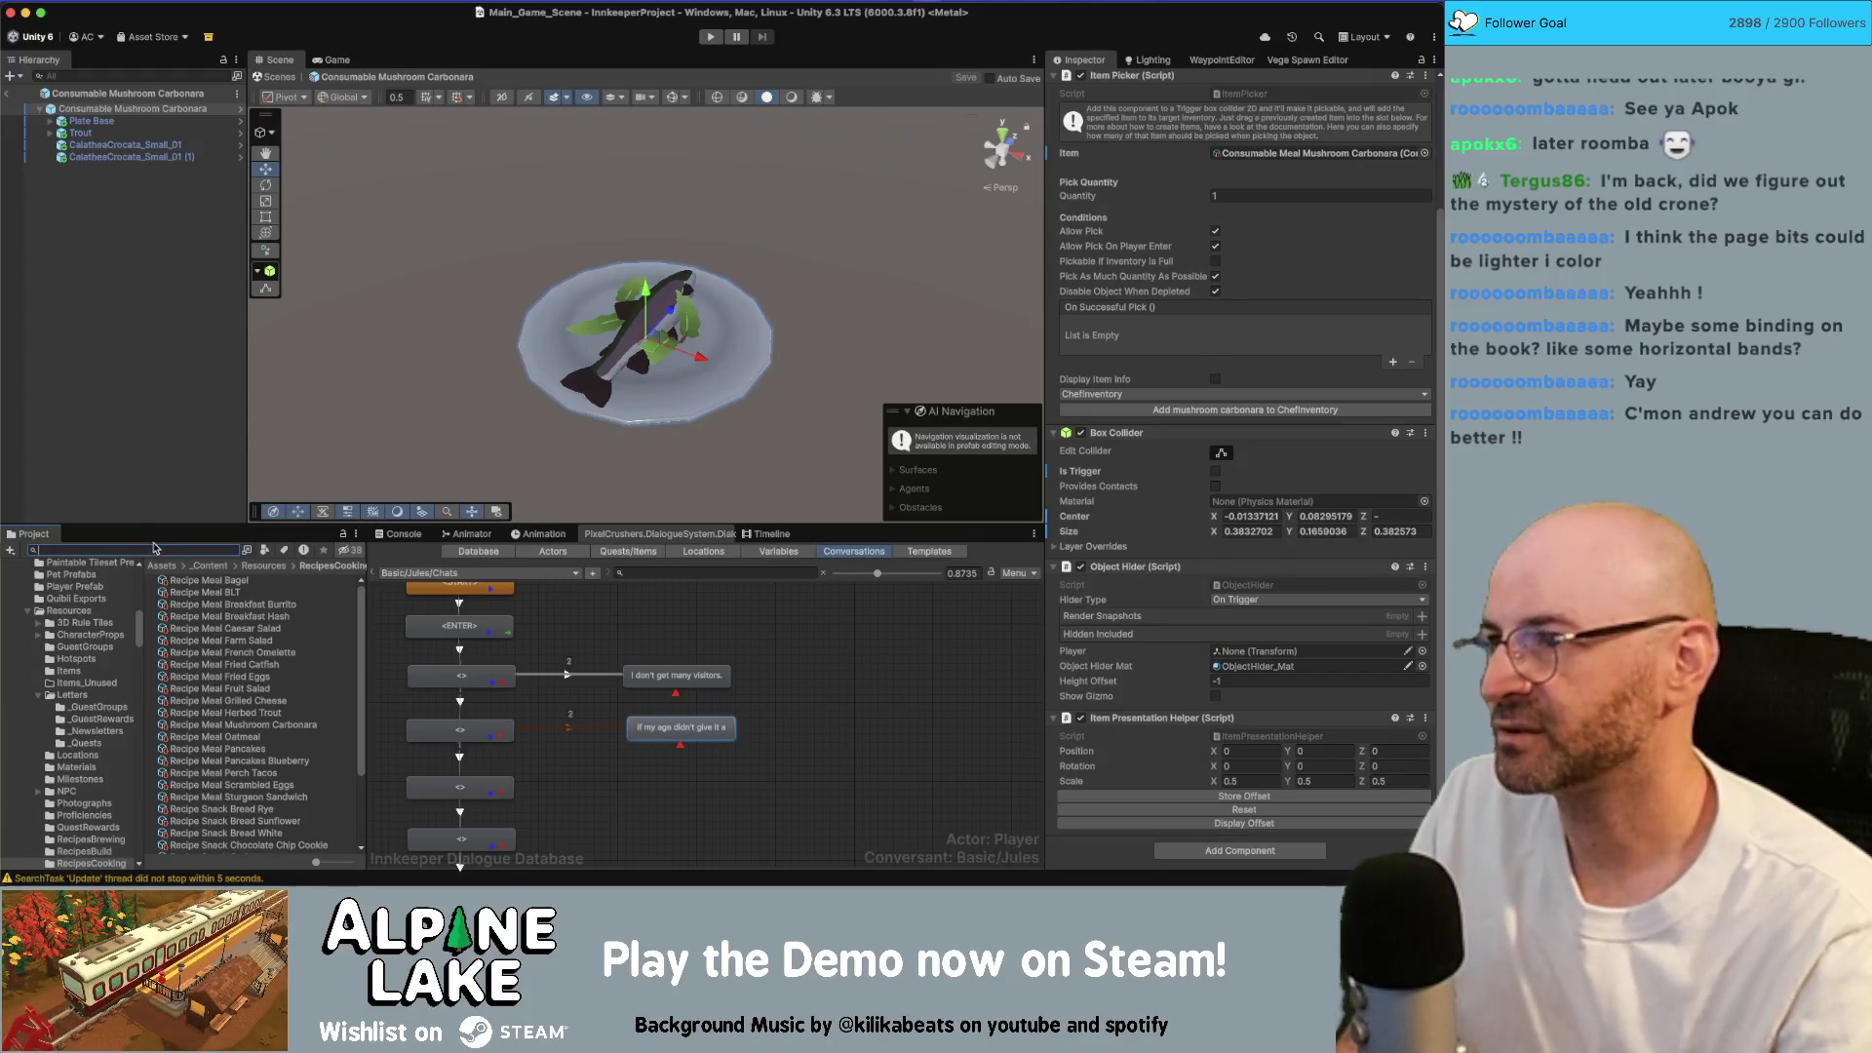
# Step: Bring the Asset Store browser forward and start a new store search
pyautogui.press('super+space')
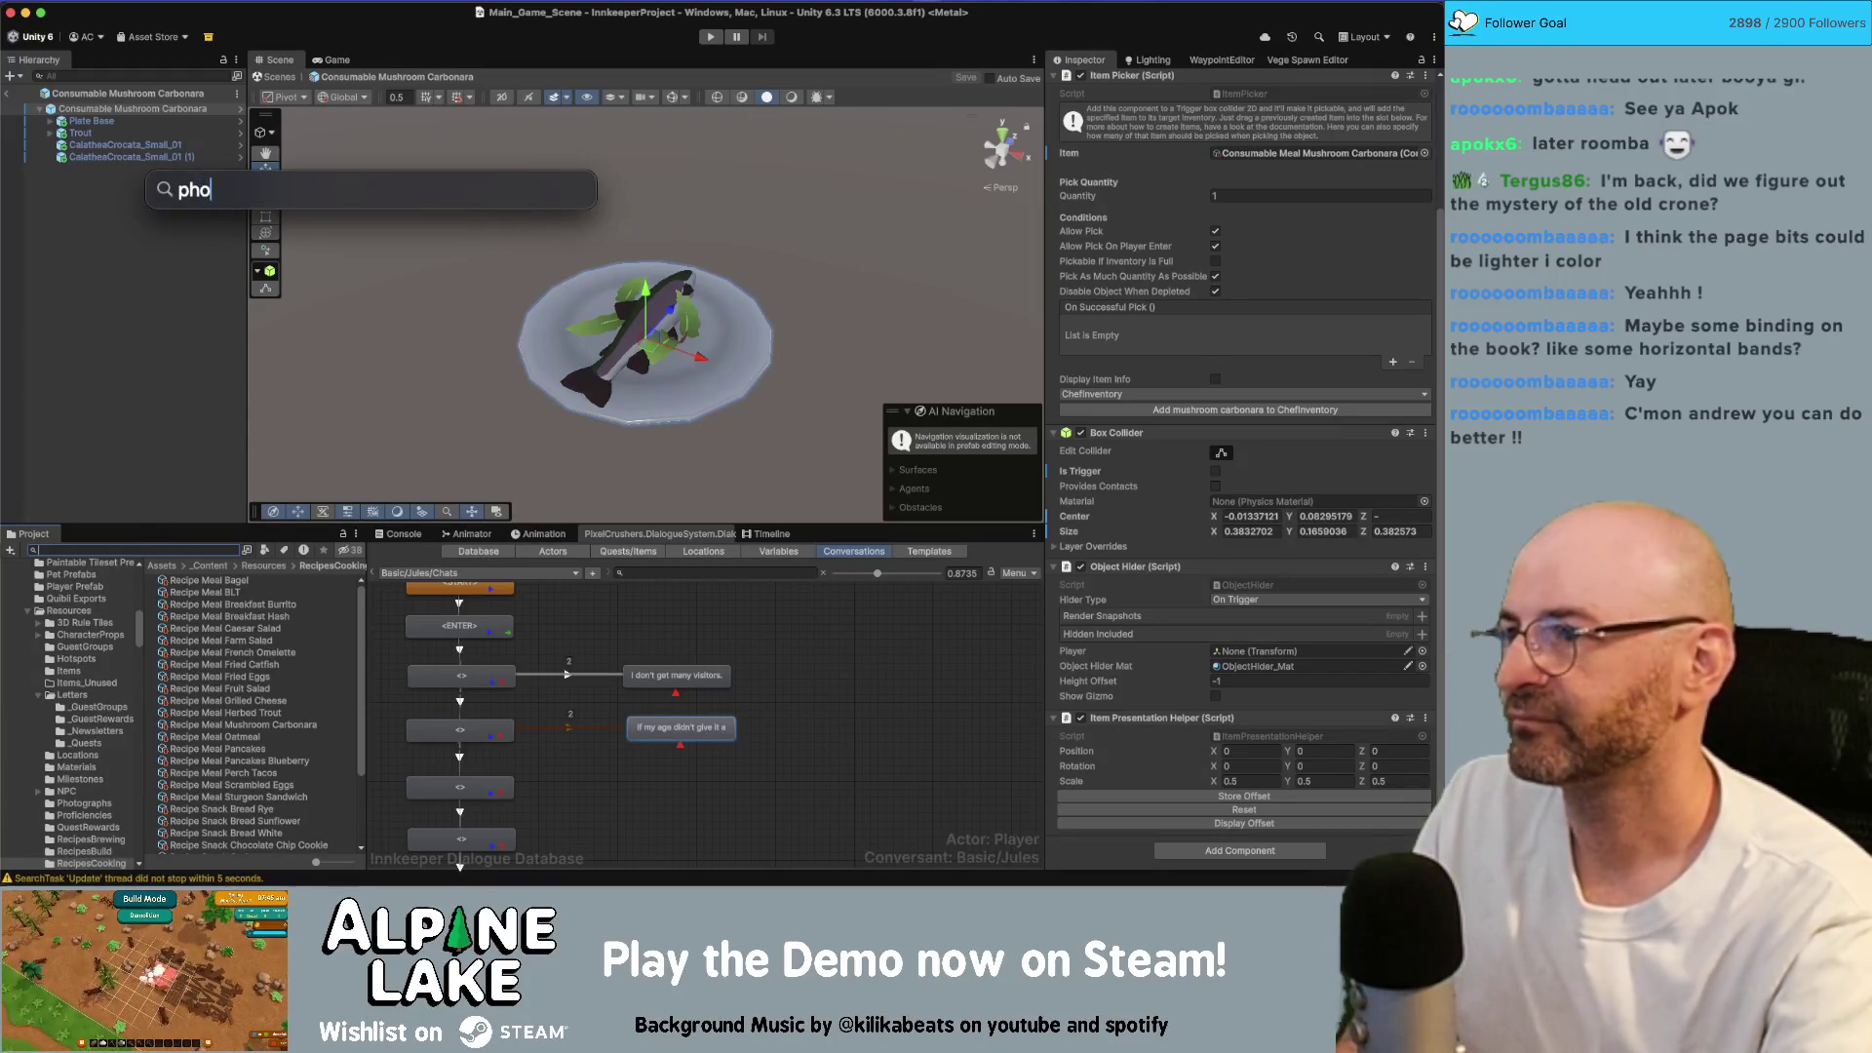
pyautogui.press('Escape')
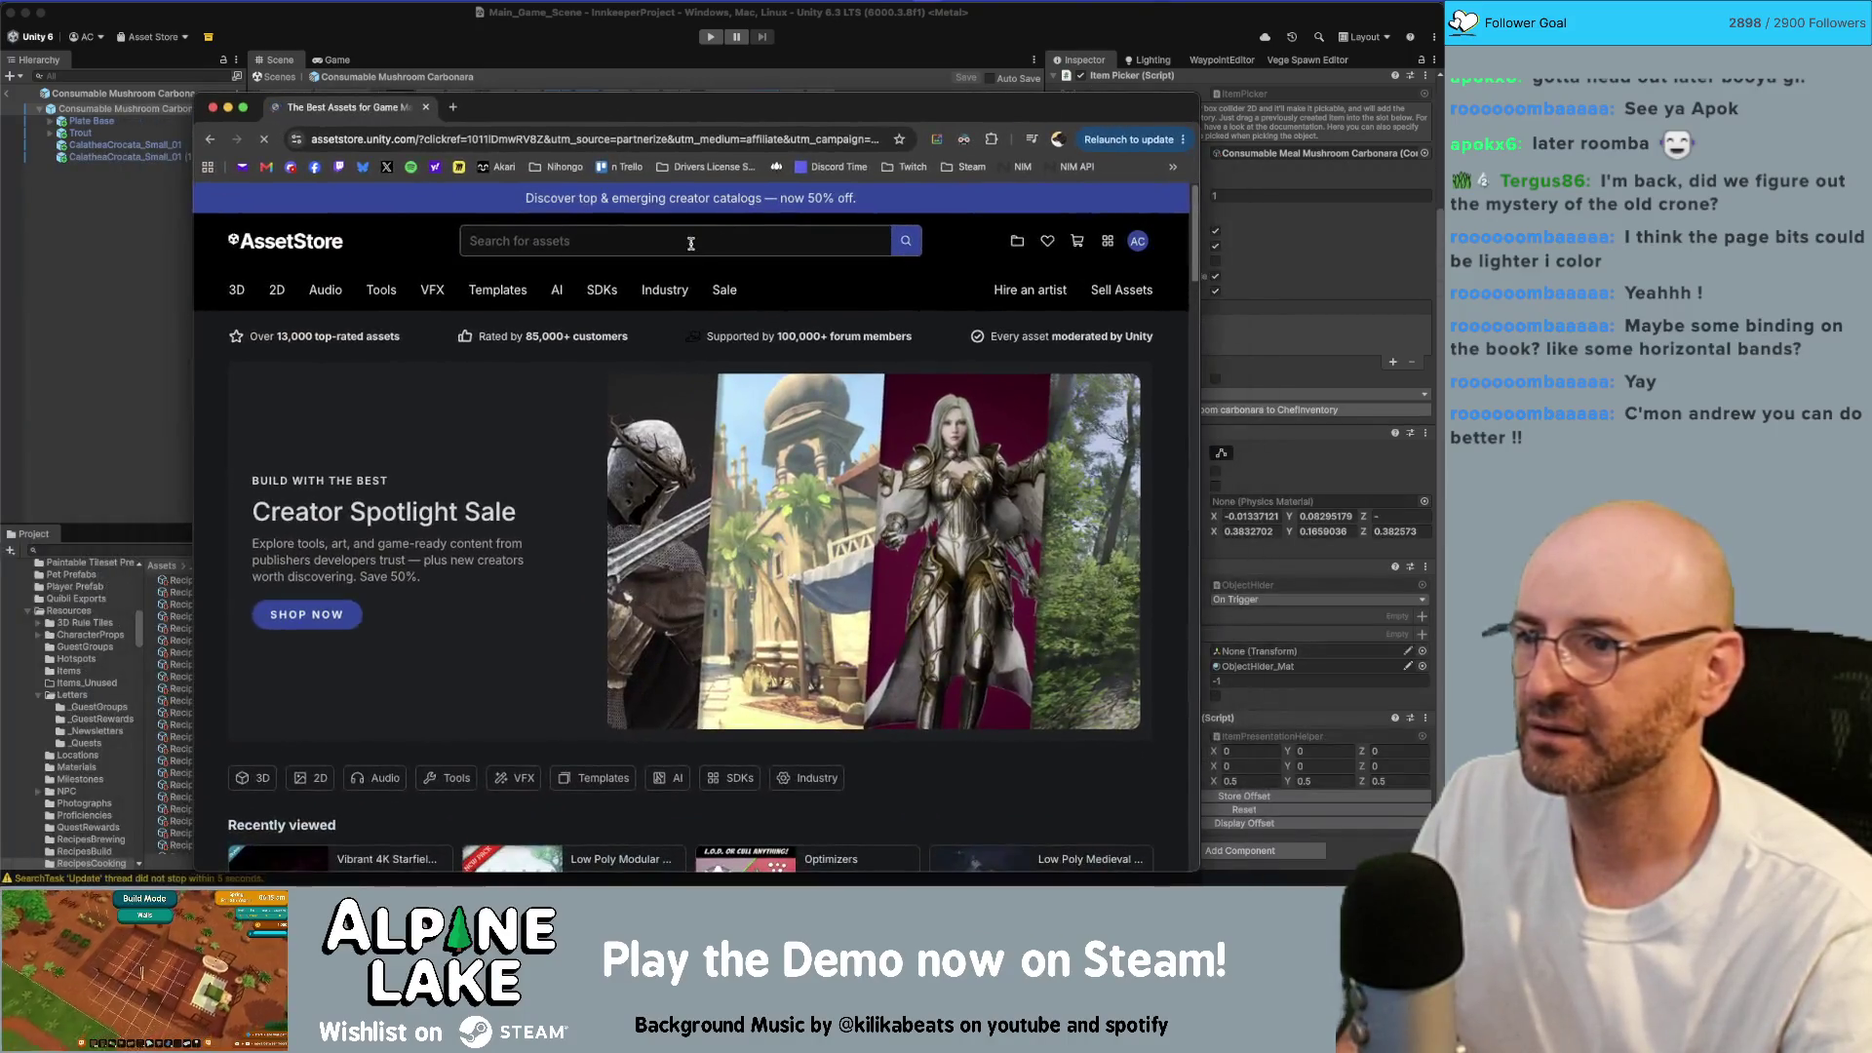
pyautogui.click(690, 244)
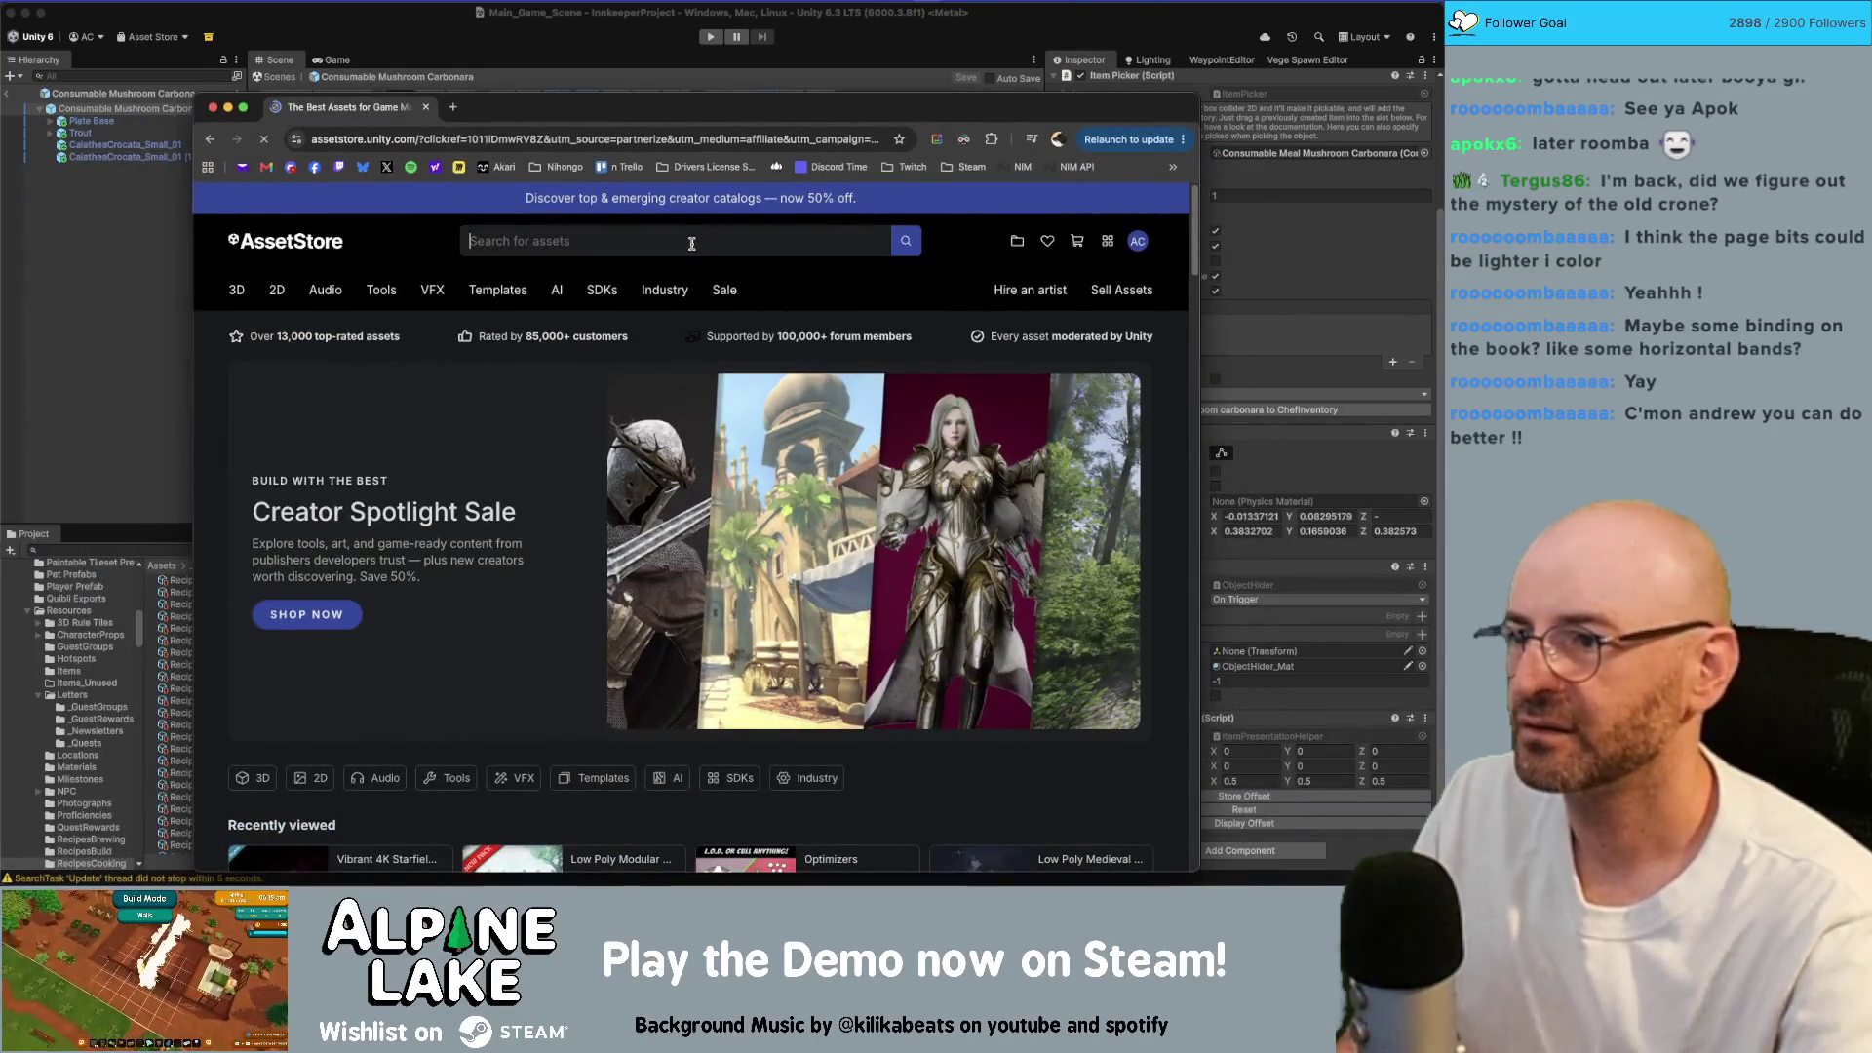
# Step: Search the Asset Store for 'food pack', filter to 3D, and open Food - Low Poly 3D Models Pack
pyautogui.write('food pack')
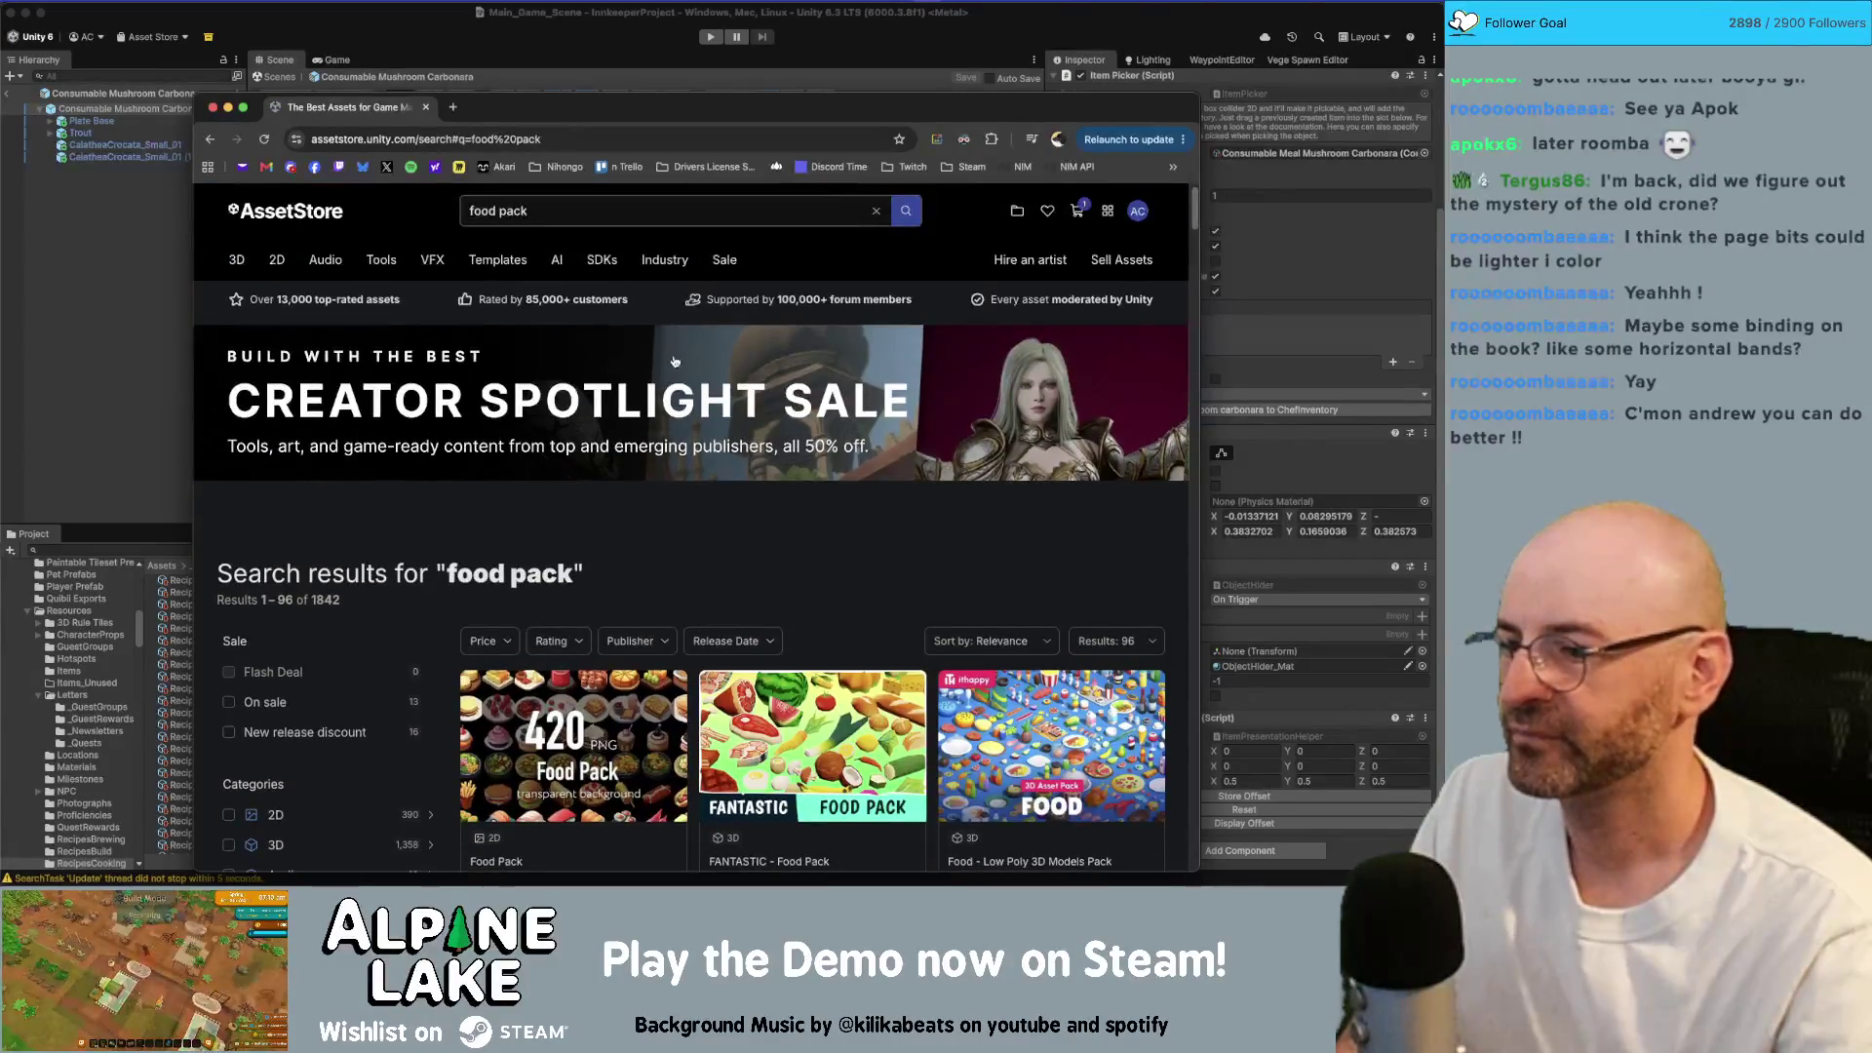
pyautogui.scroll(-1, 671, 387)
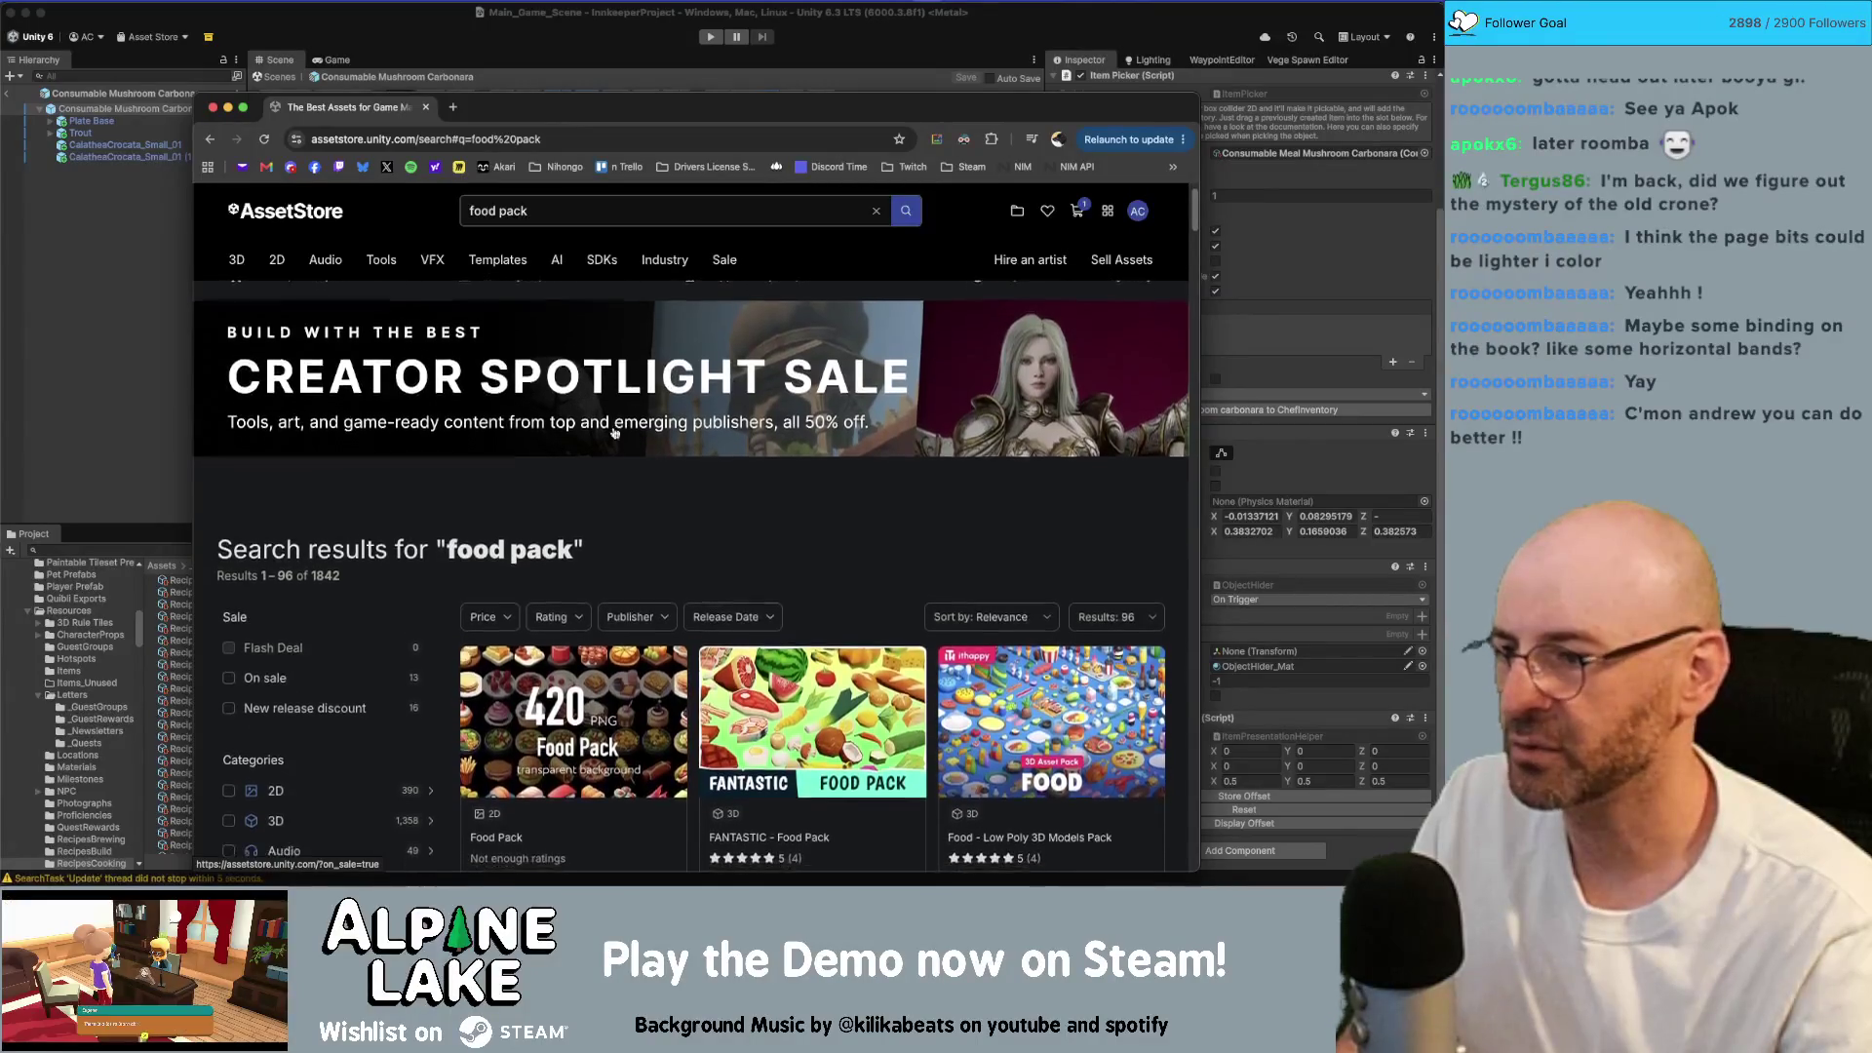
pyautogui.scroll(-3, 302, 680)
pyautogui.click(228, 731)
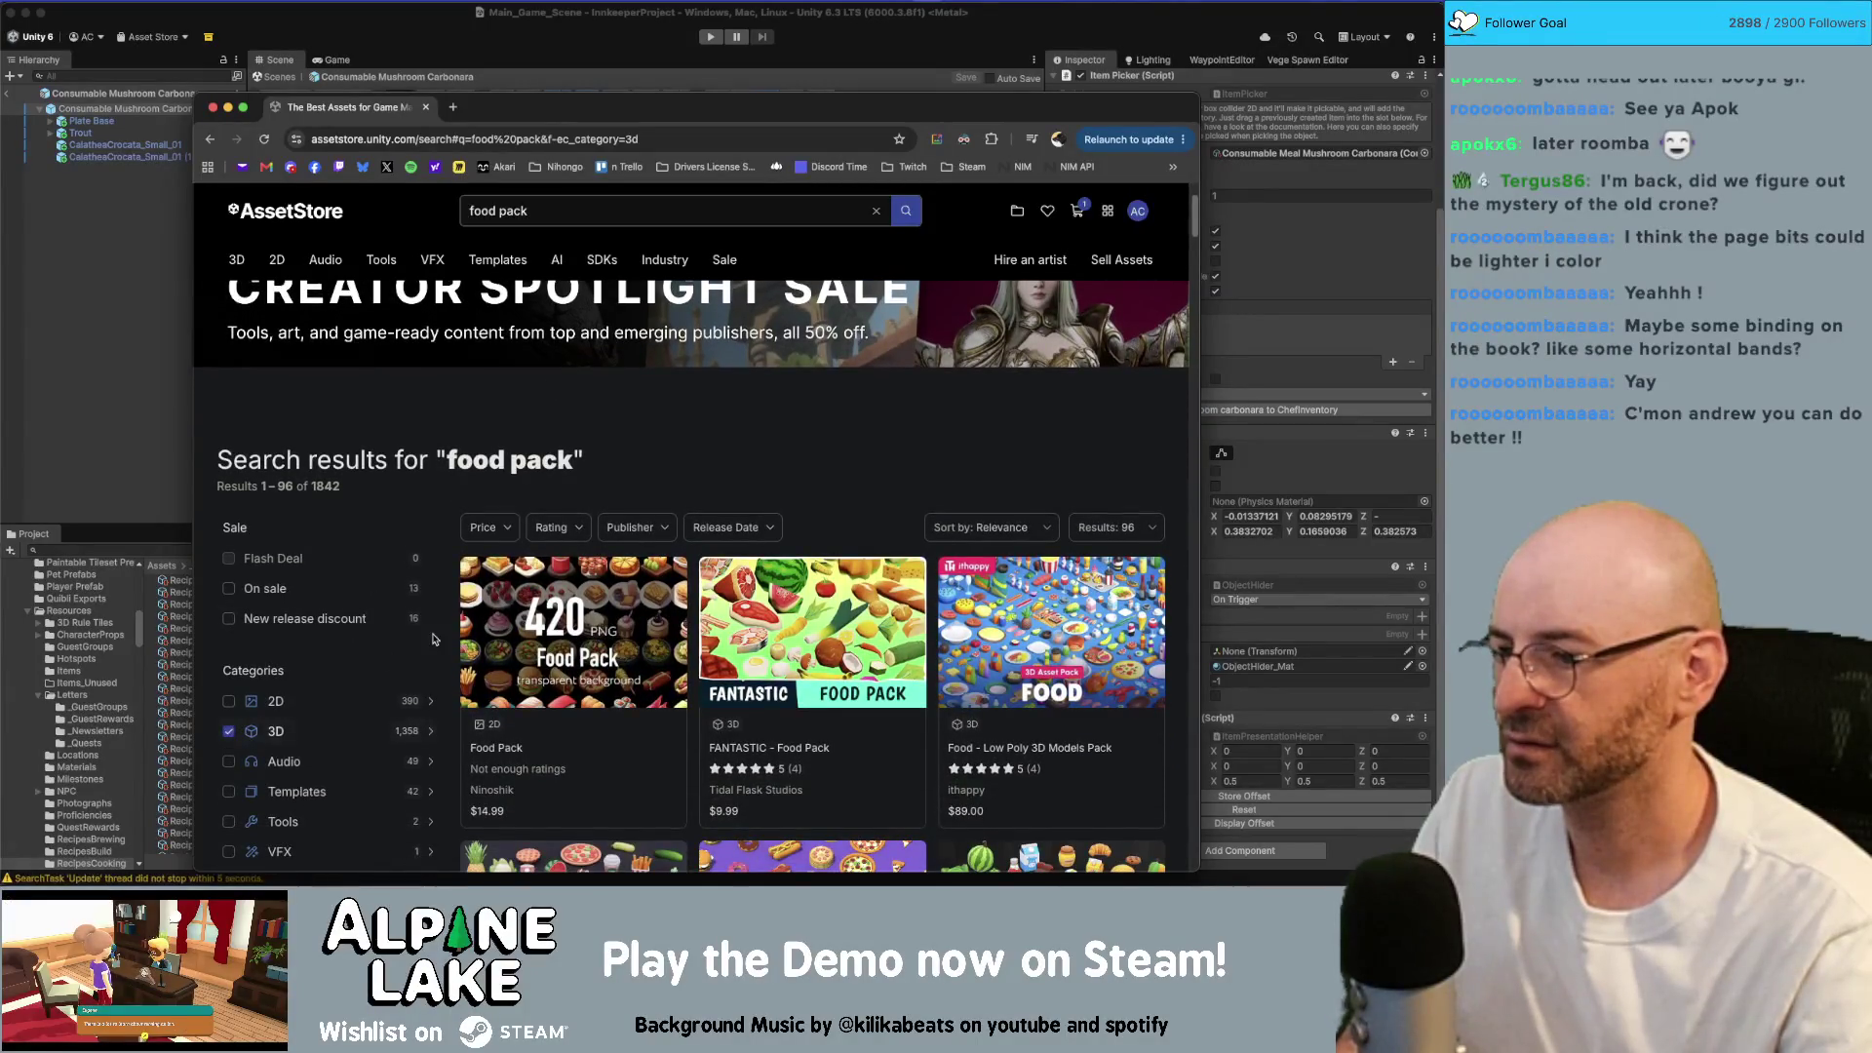
pyautogui.scroll(-2, 552, 427)
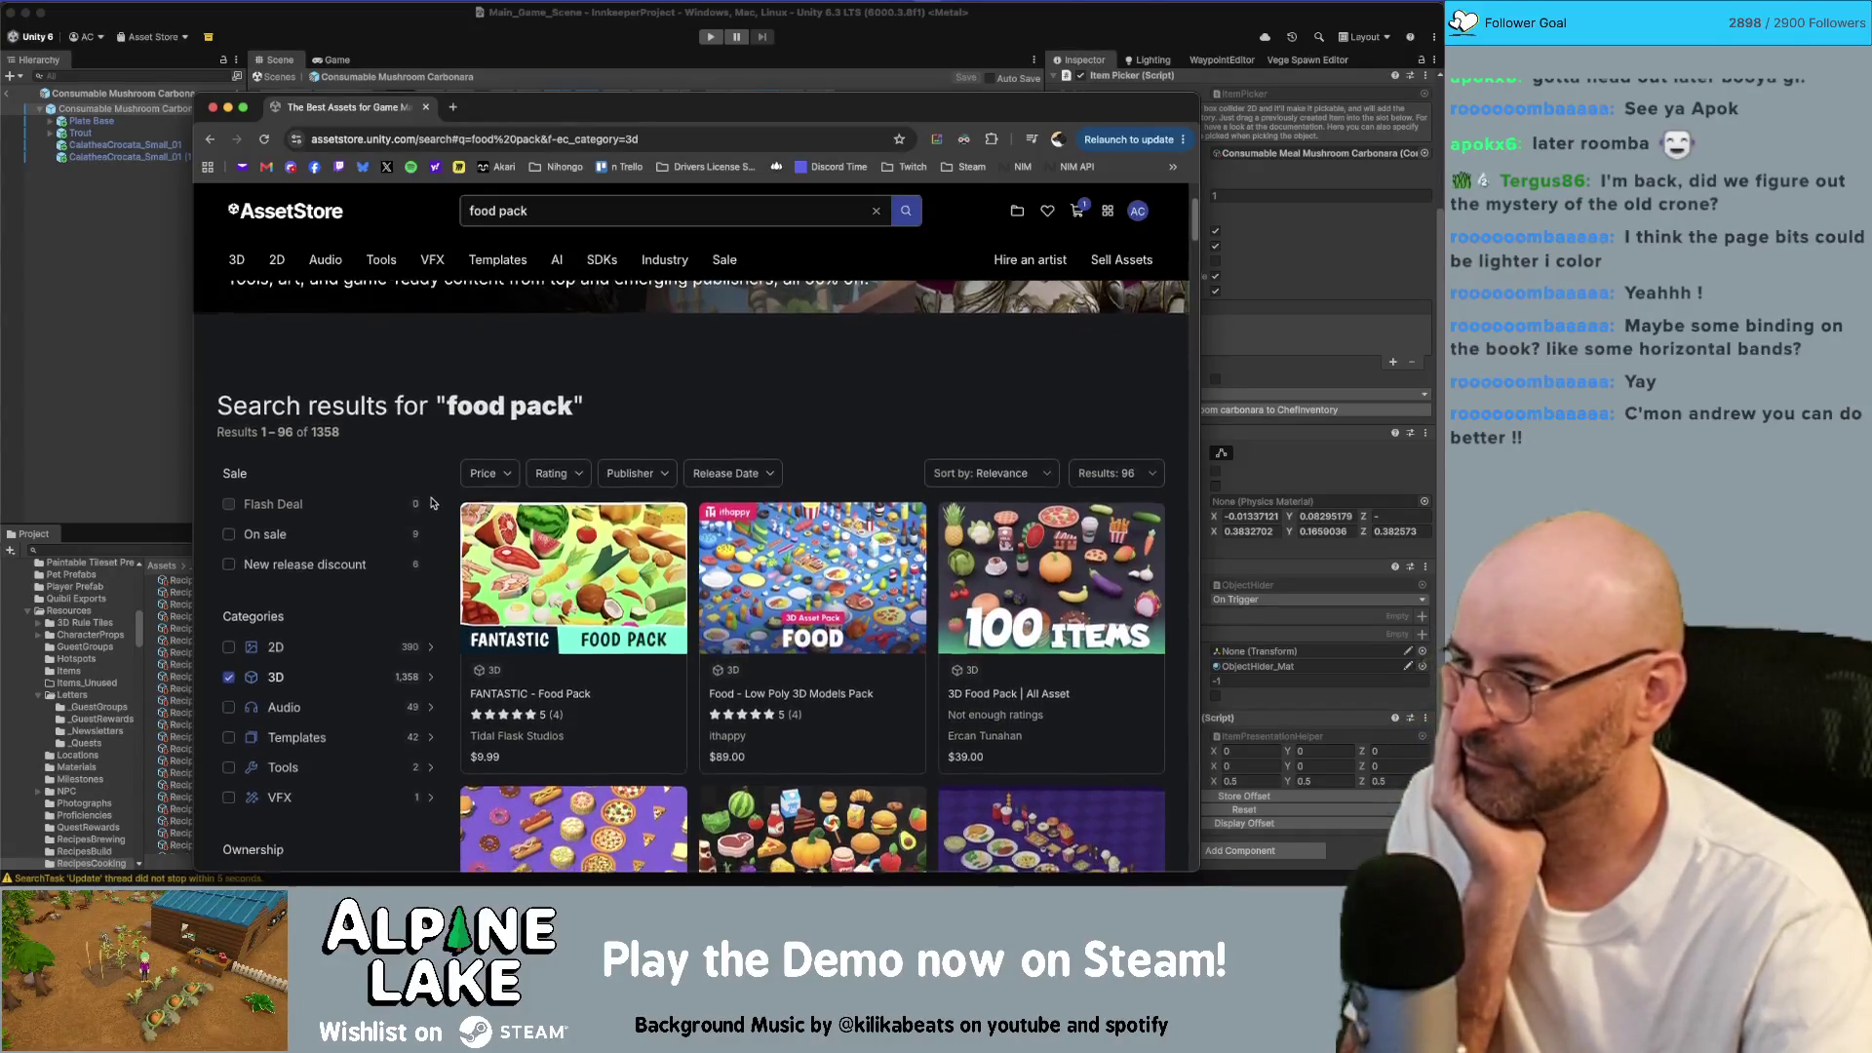
pyautogui.scroll(-5, 437, 495)
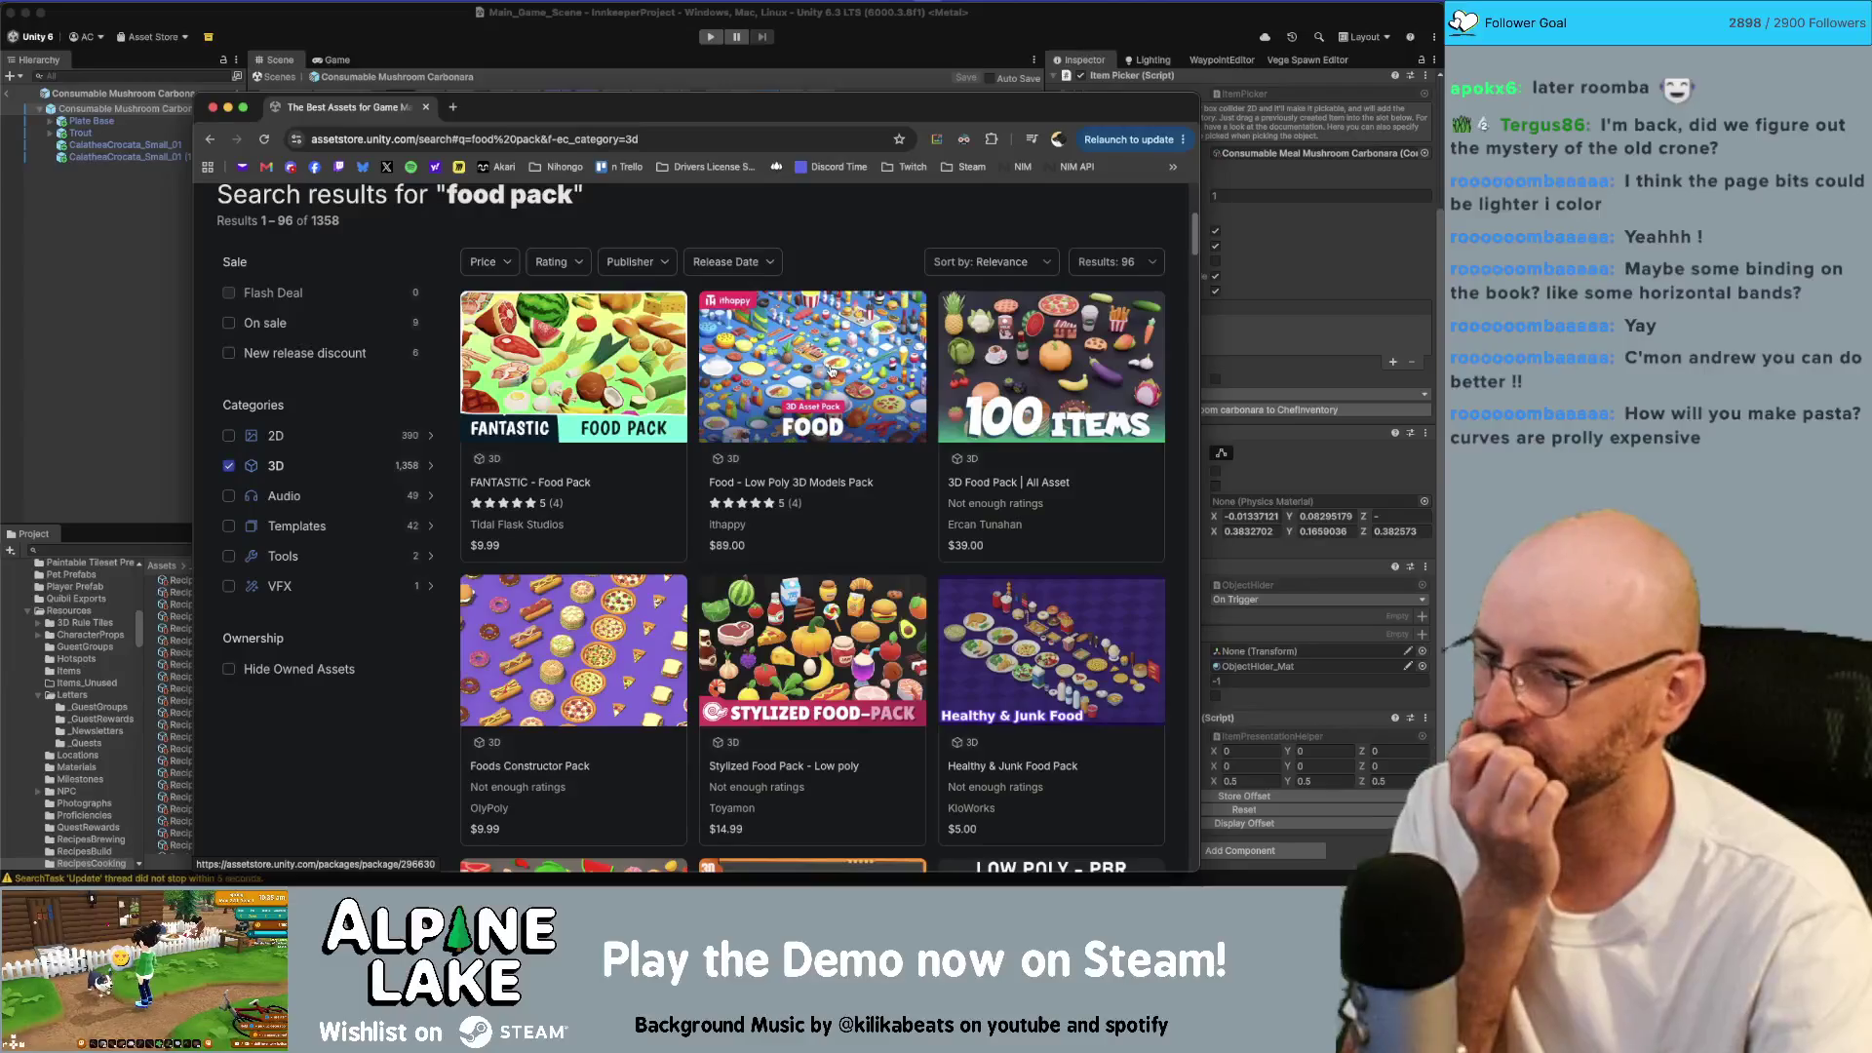
pyautogui.scroll(-8, 831, 372)
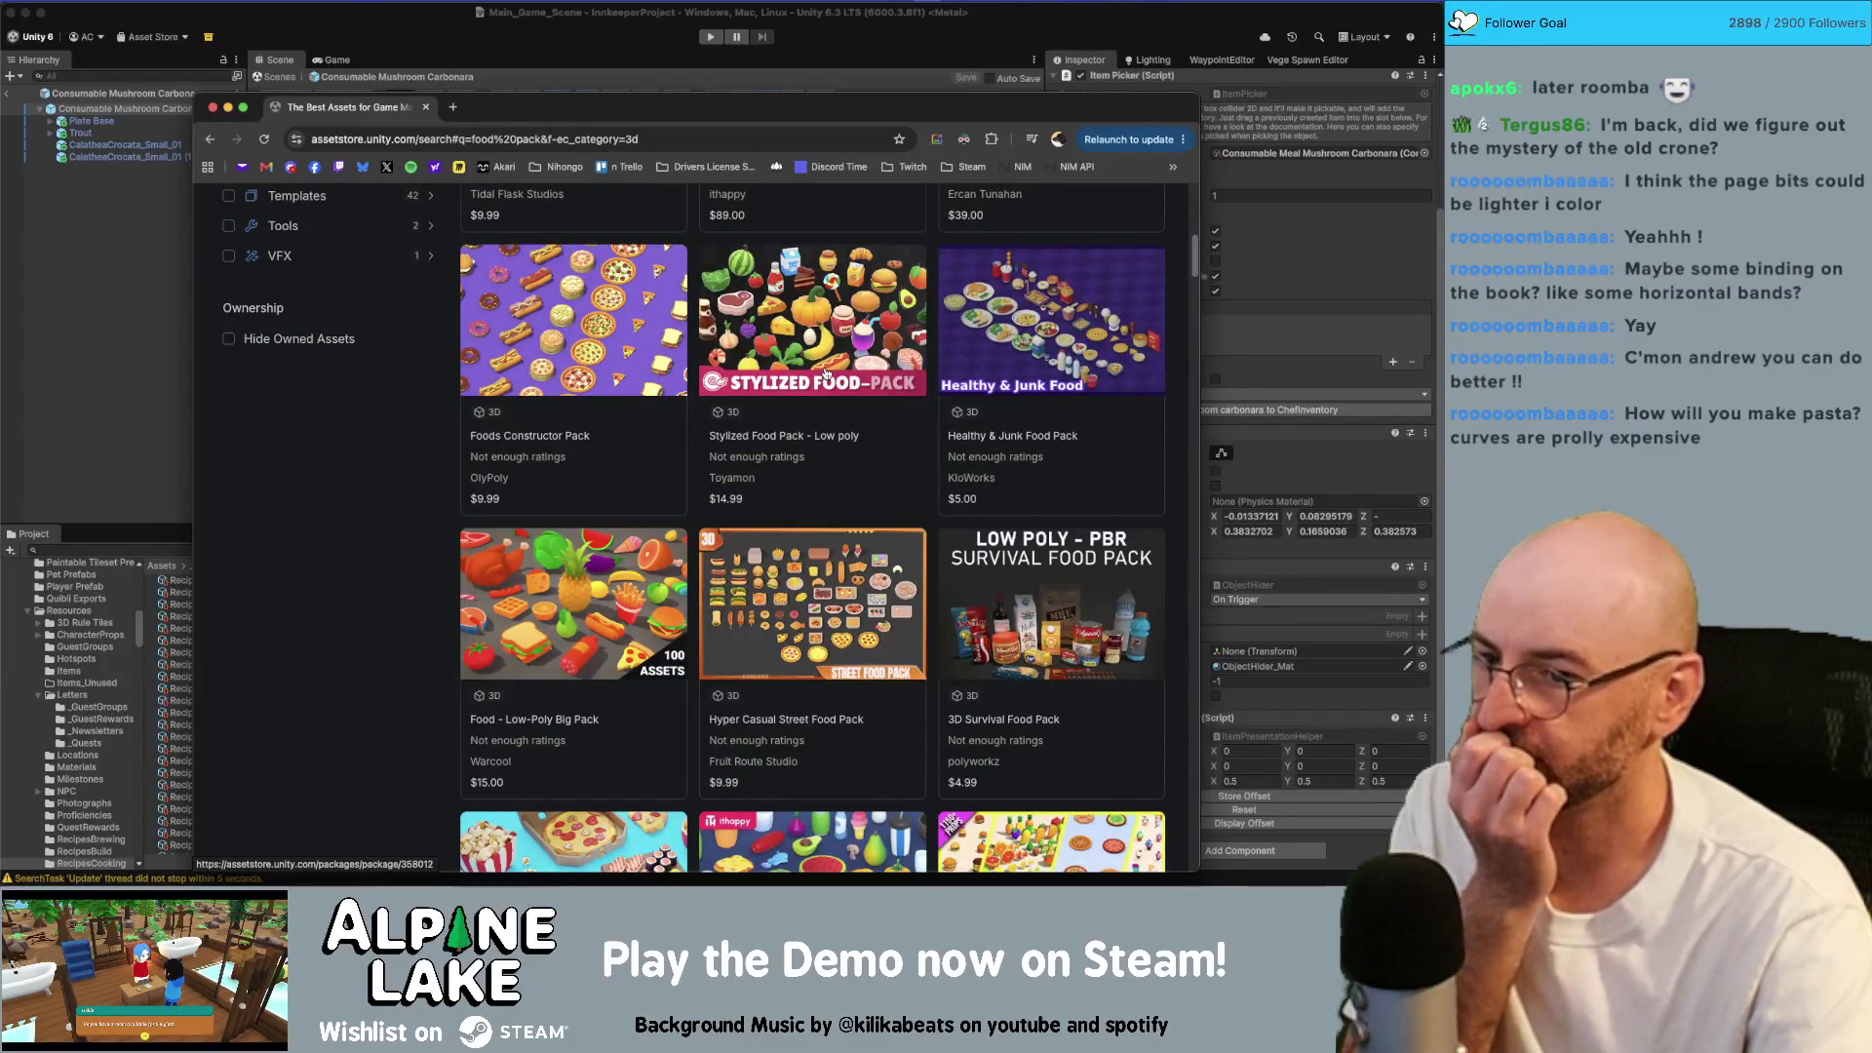
pyautogui.scroll(1, 824, 373)
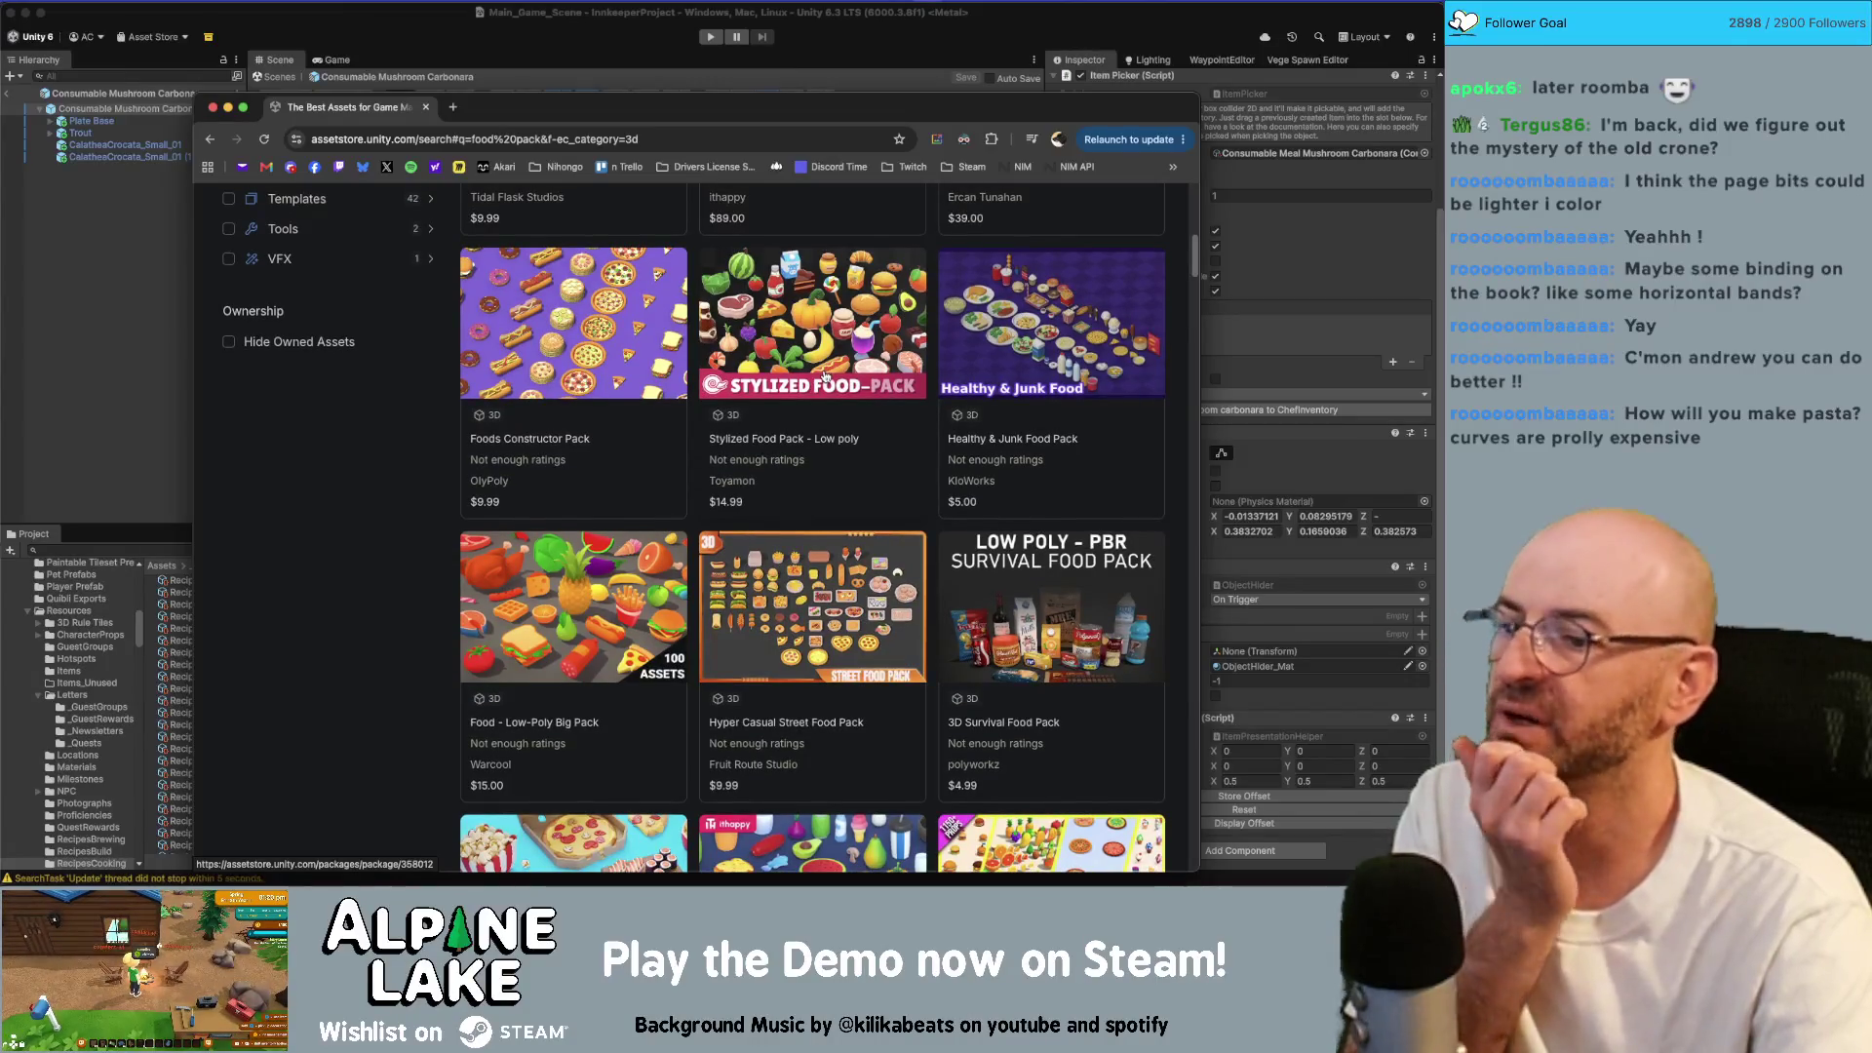
pyautogui.scroll(10, 758, 629)
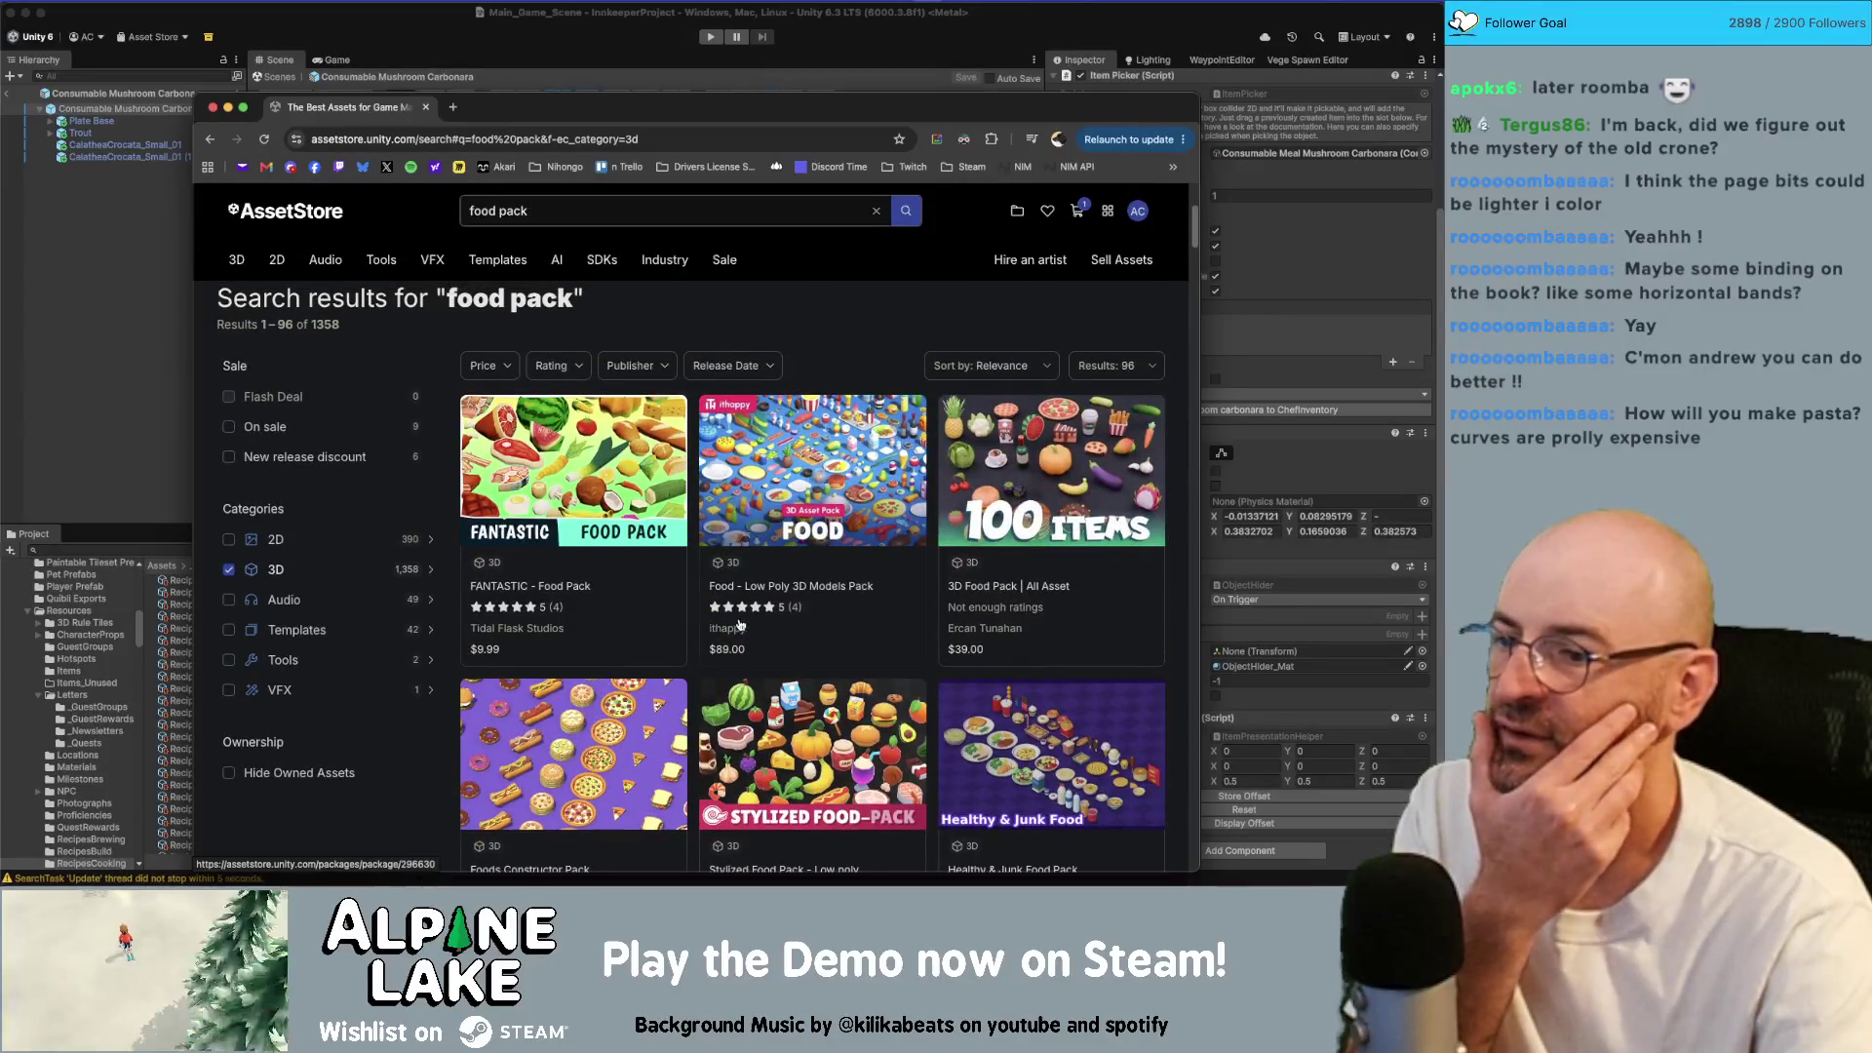
pyautogui.click(795, 466)
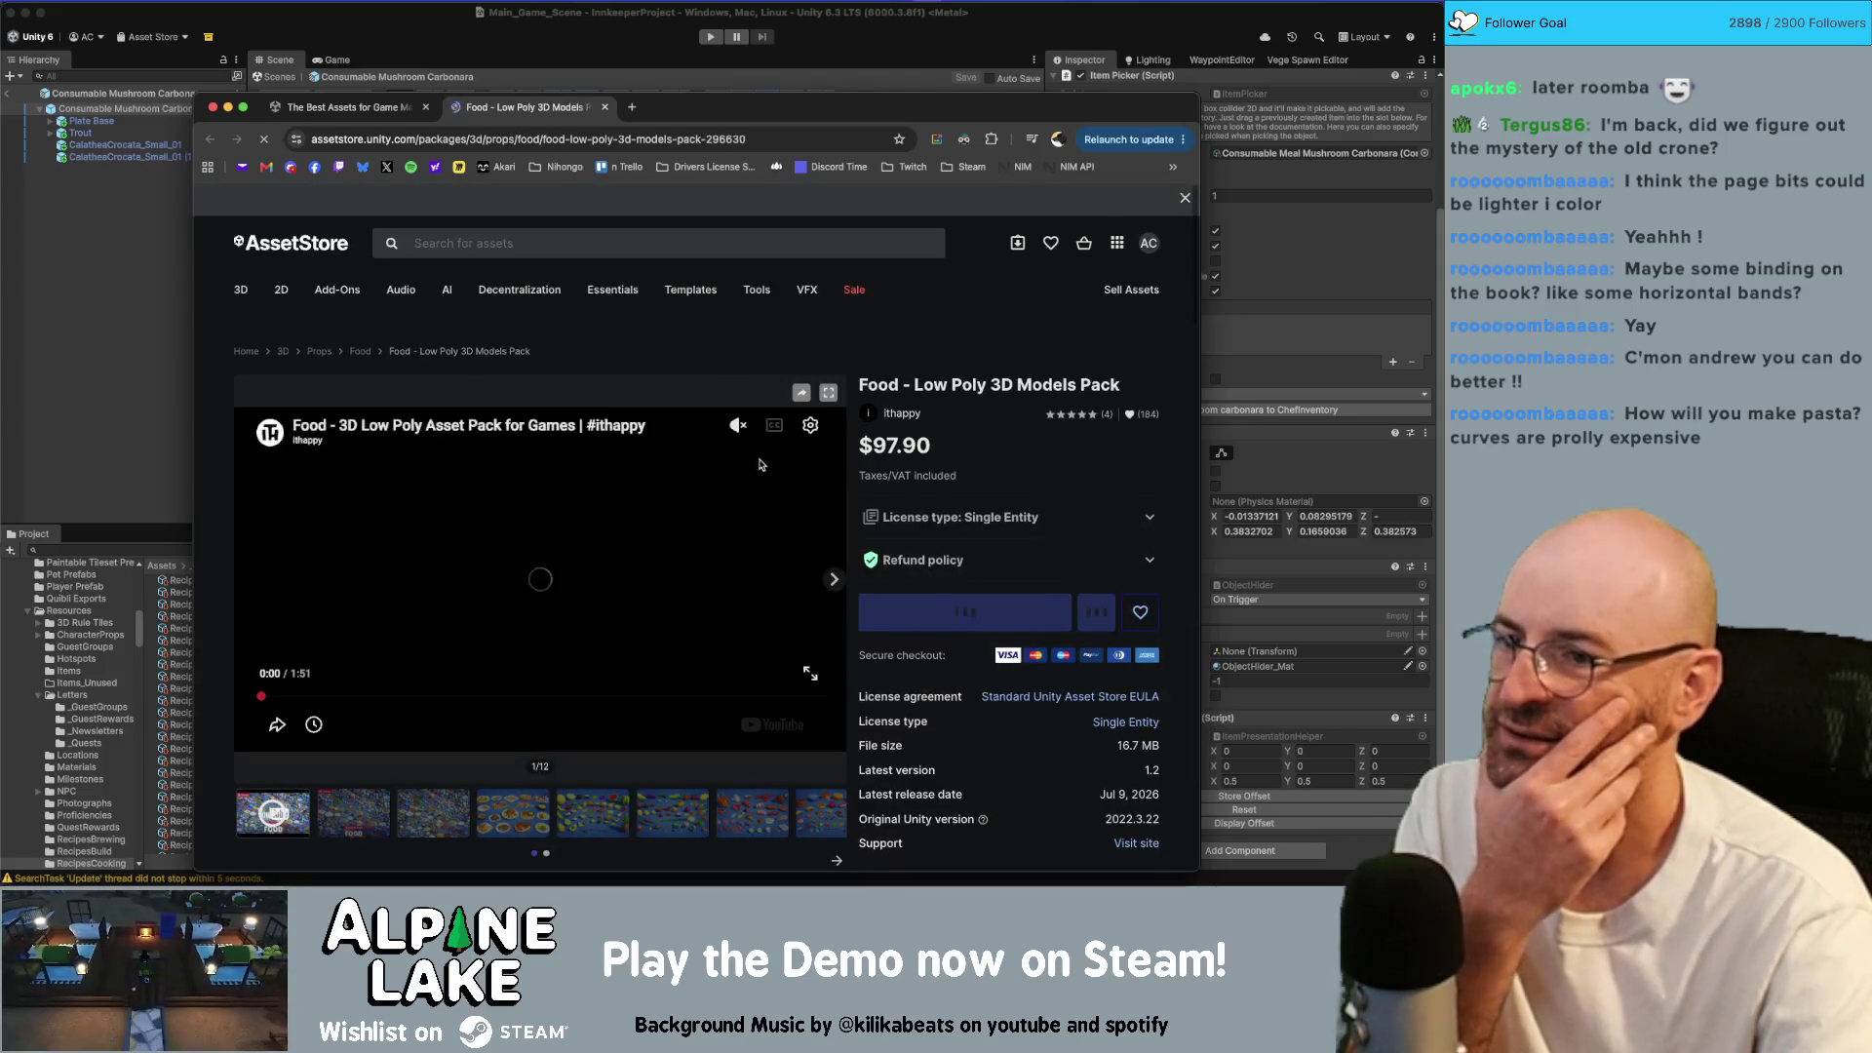
# Step: Browse all twelve Food - Low Poly 3D Models Pack gallery images, from plated dishes to tableware
pyautogui.scroll(-3, 531, 606)
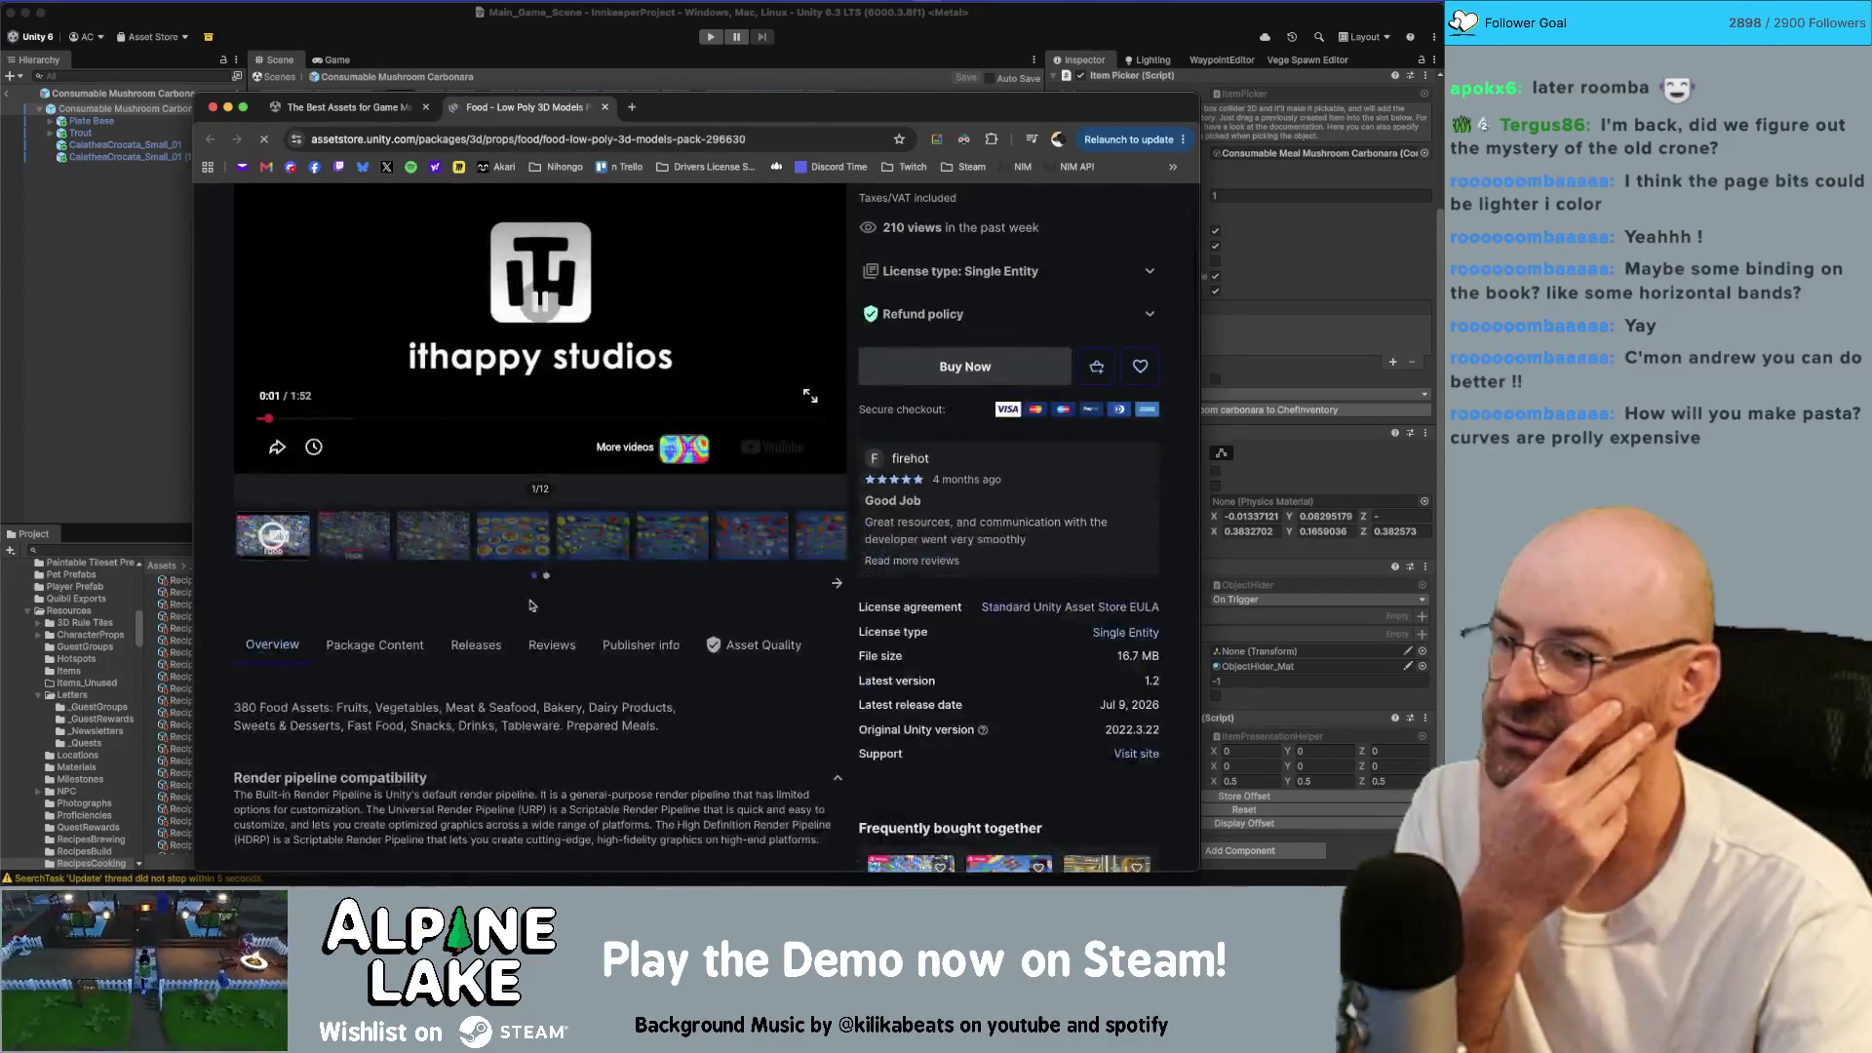
pyautogui.click(375, 538)
pyautogui.click(454, 547)
pyautogui.scroll(-1, 454, 547)
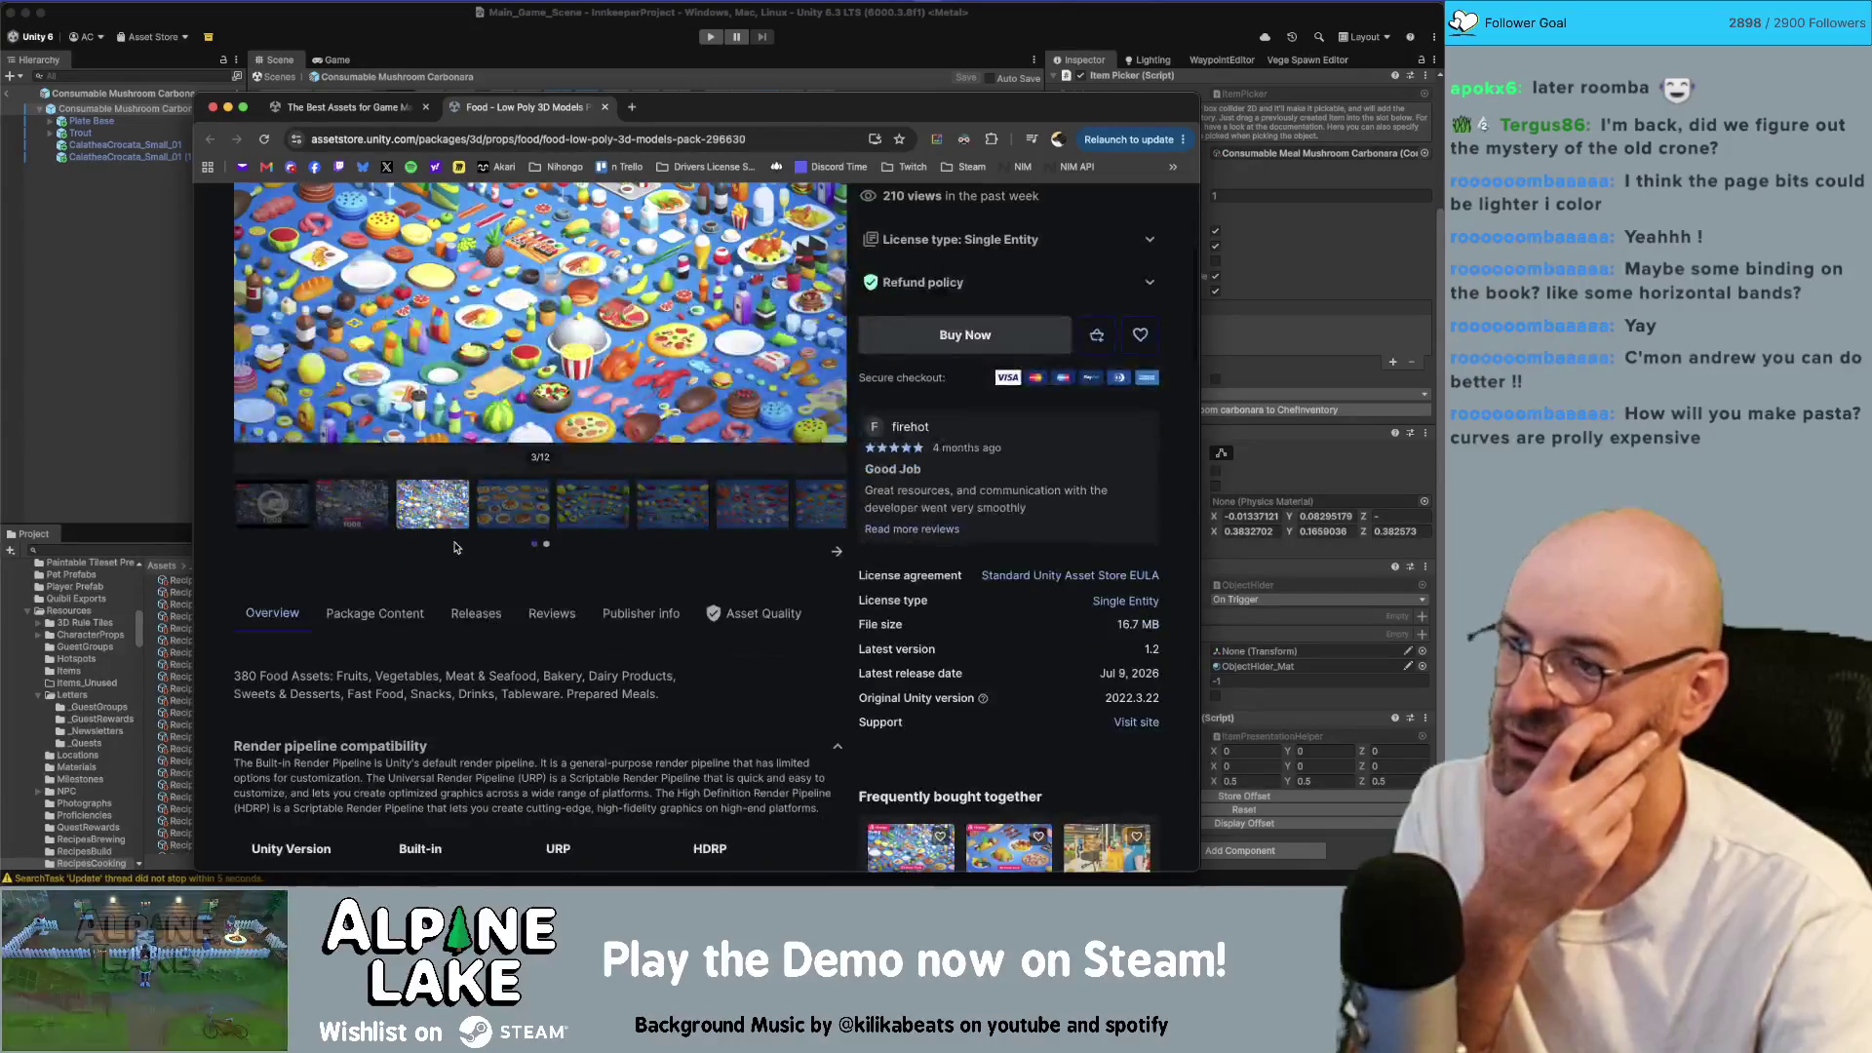
pyautogui.scroll(2, 497, 554)
pyautogui.click(507, 671)
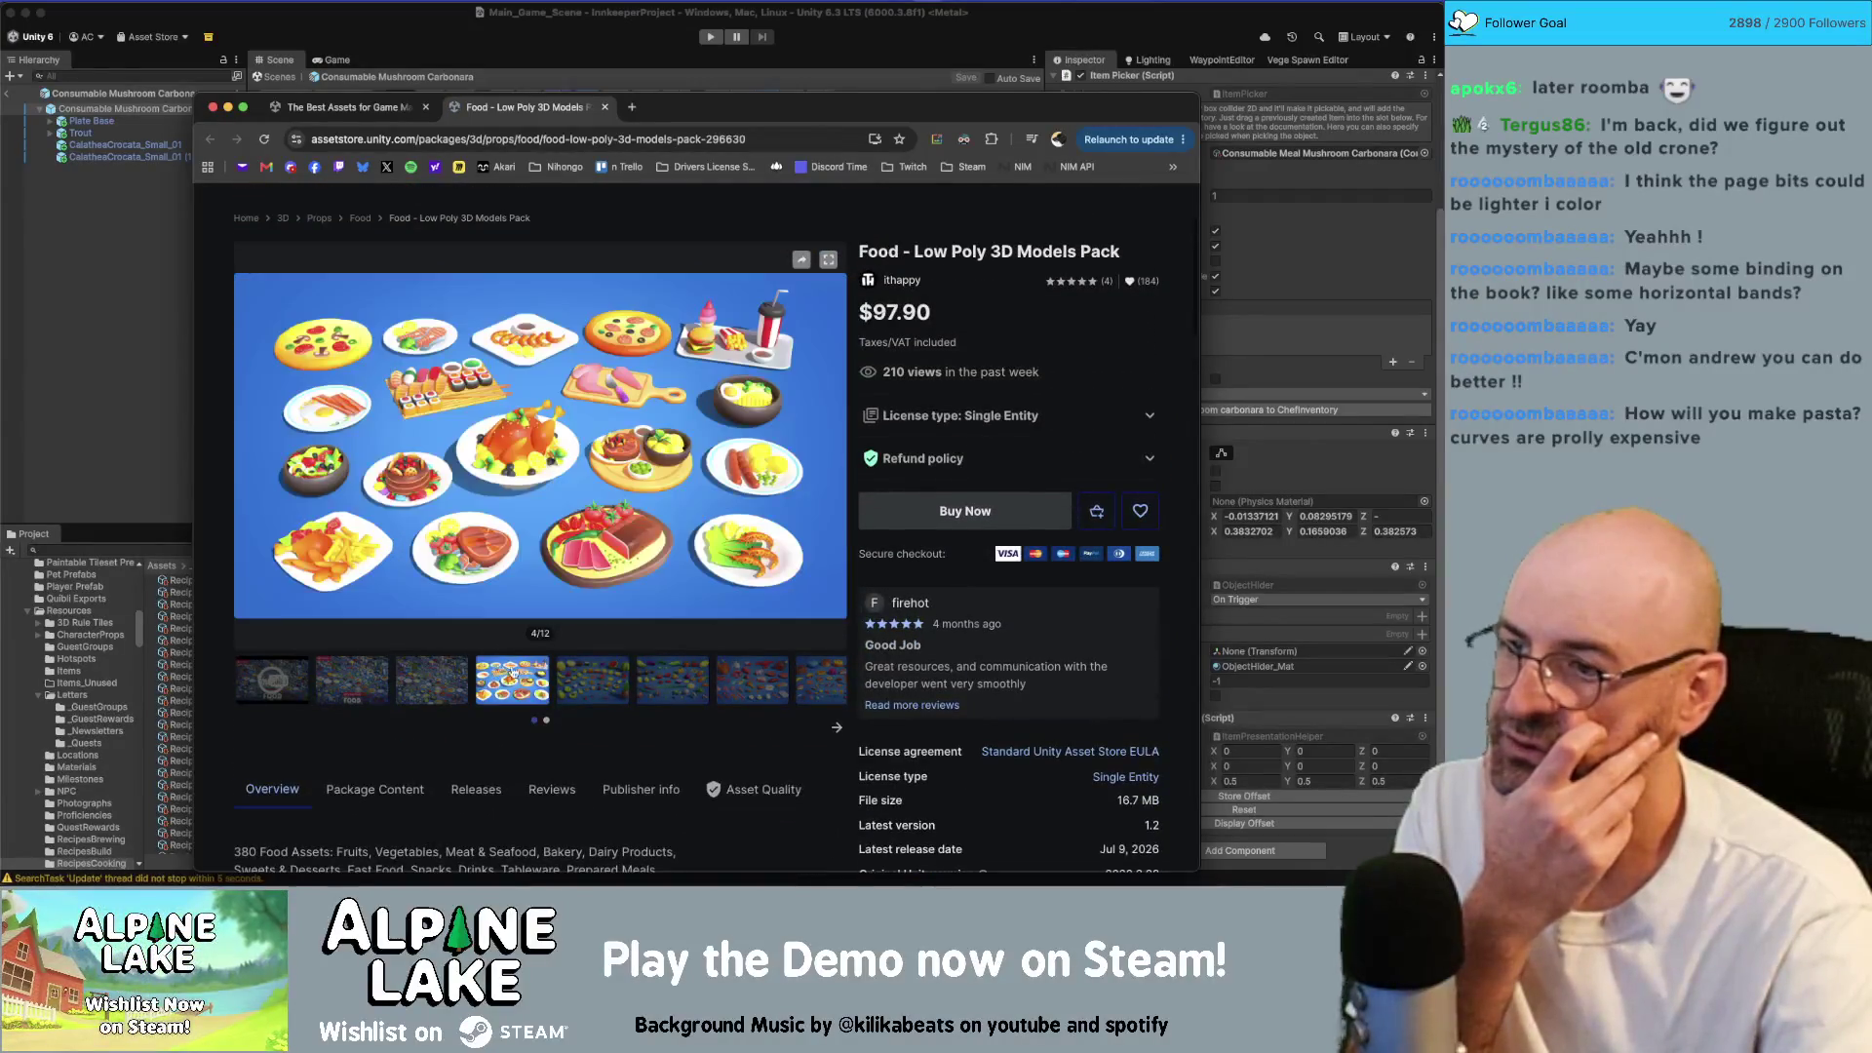
pyautogui.click(616, 675)
pyautogui.click(656, 681)
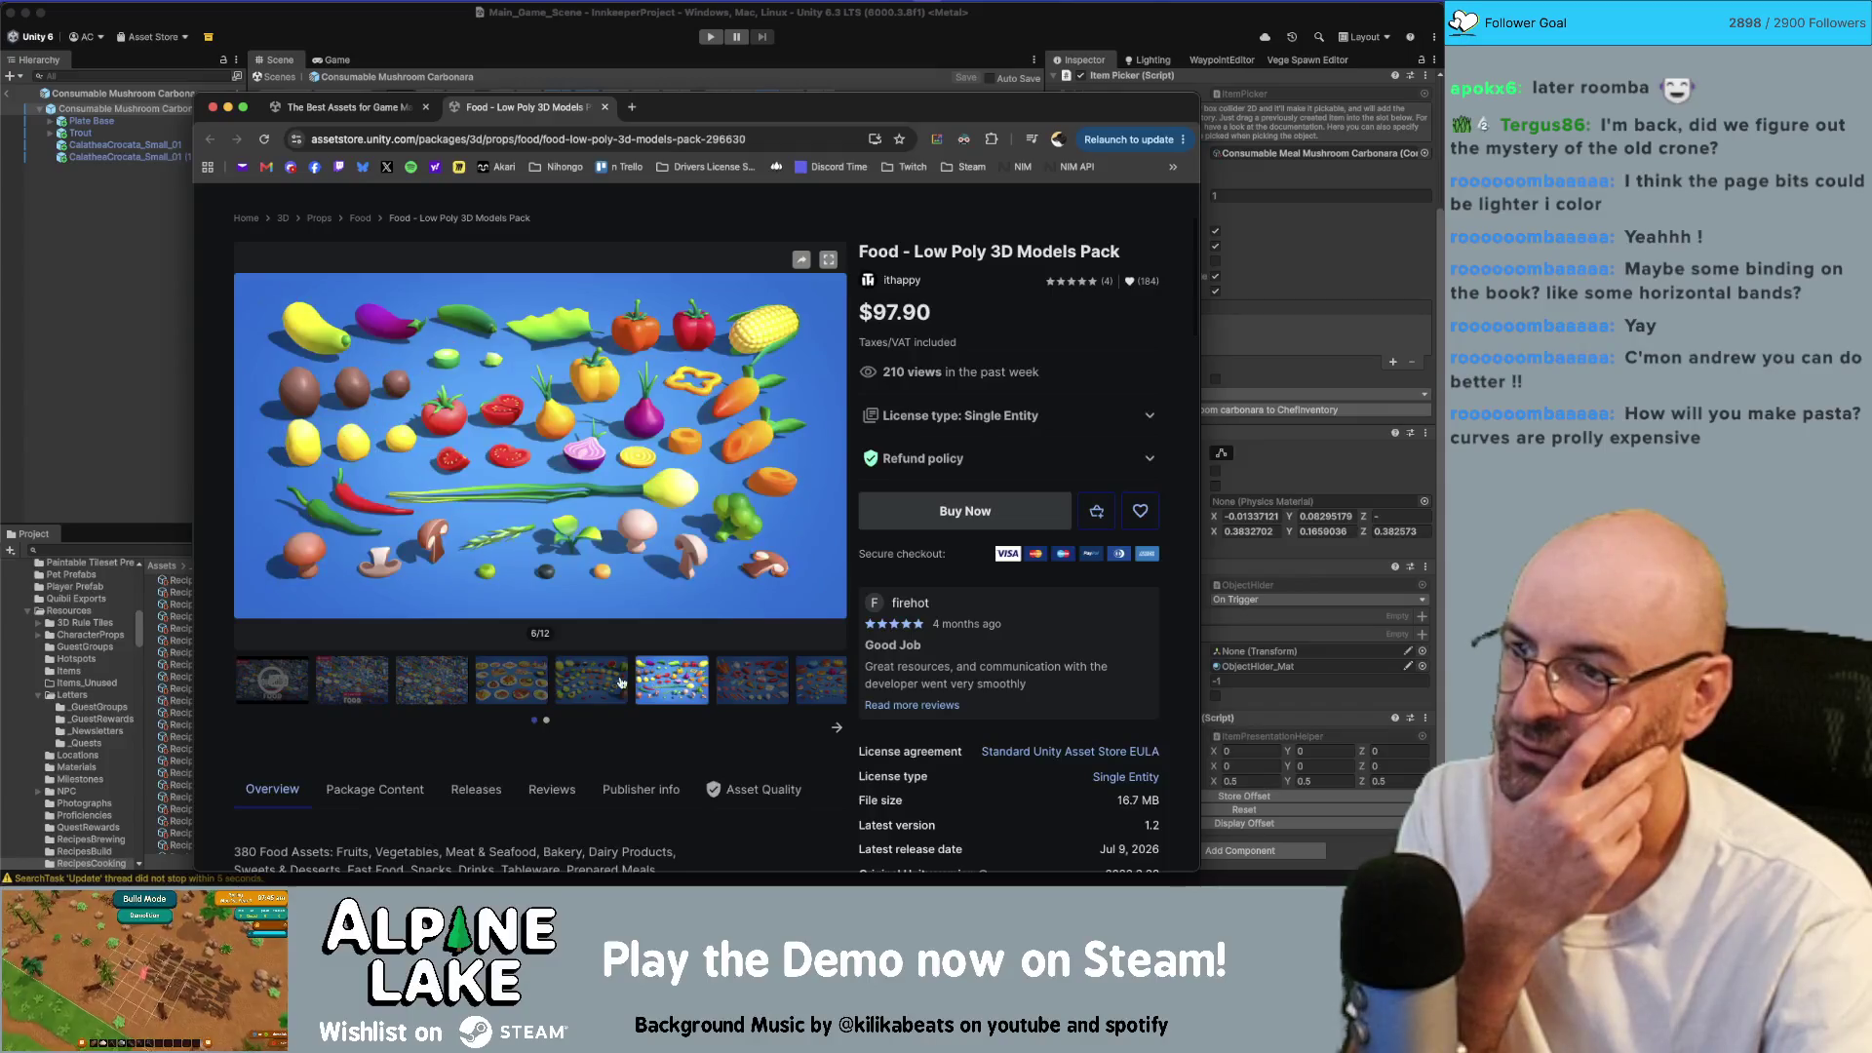
pyautogui.click(731, 677)
pyautogui.click(813, 674)
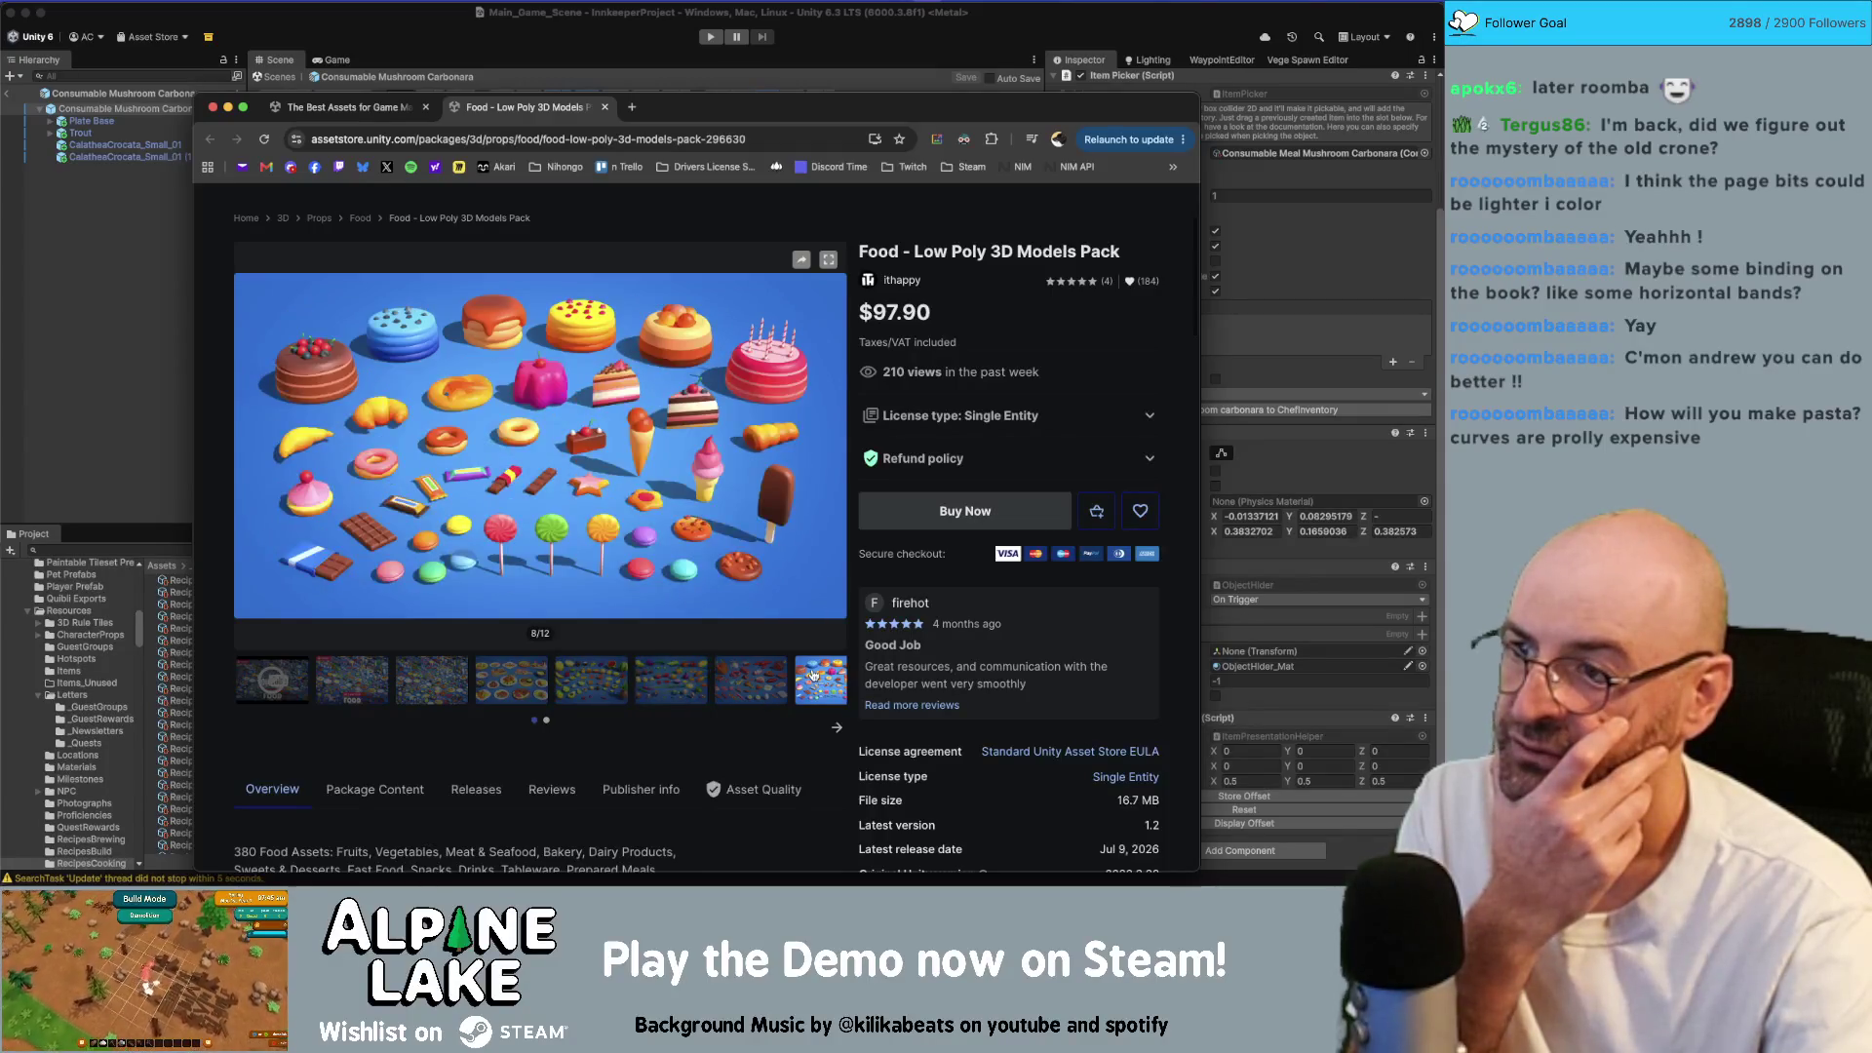
pyautogui.click(836, 729)
pyautogui.click(369, 678)
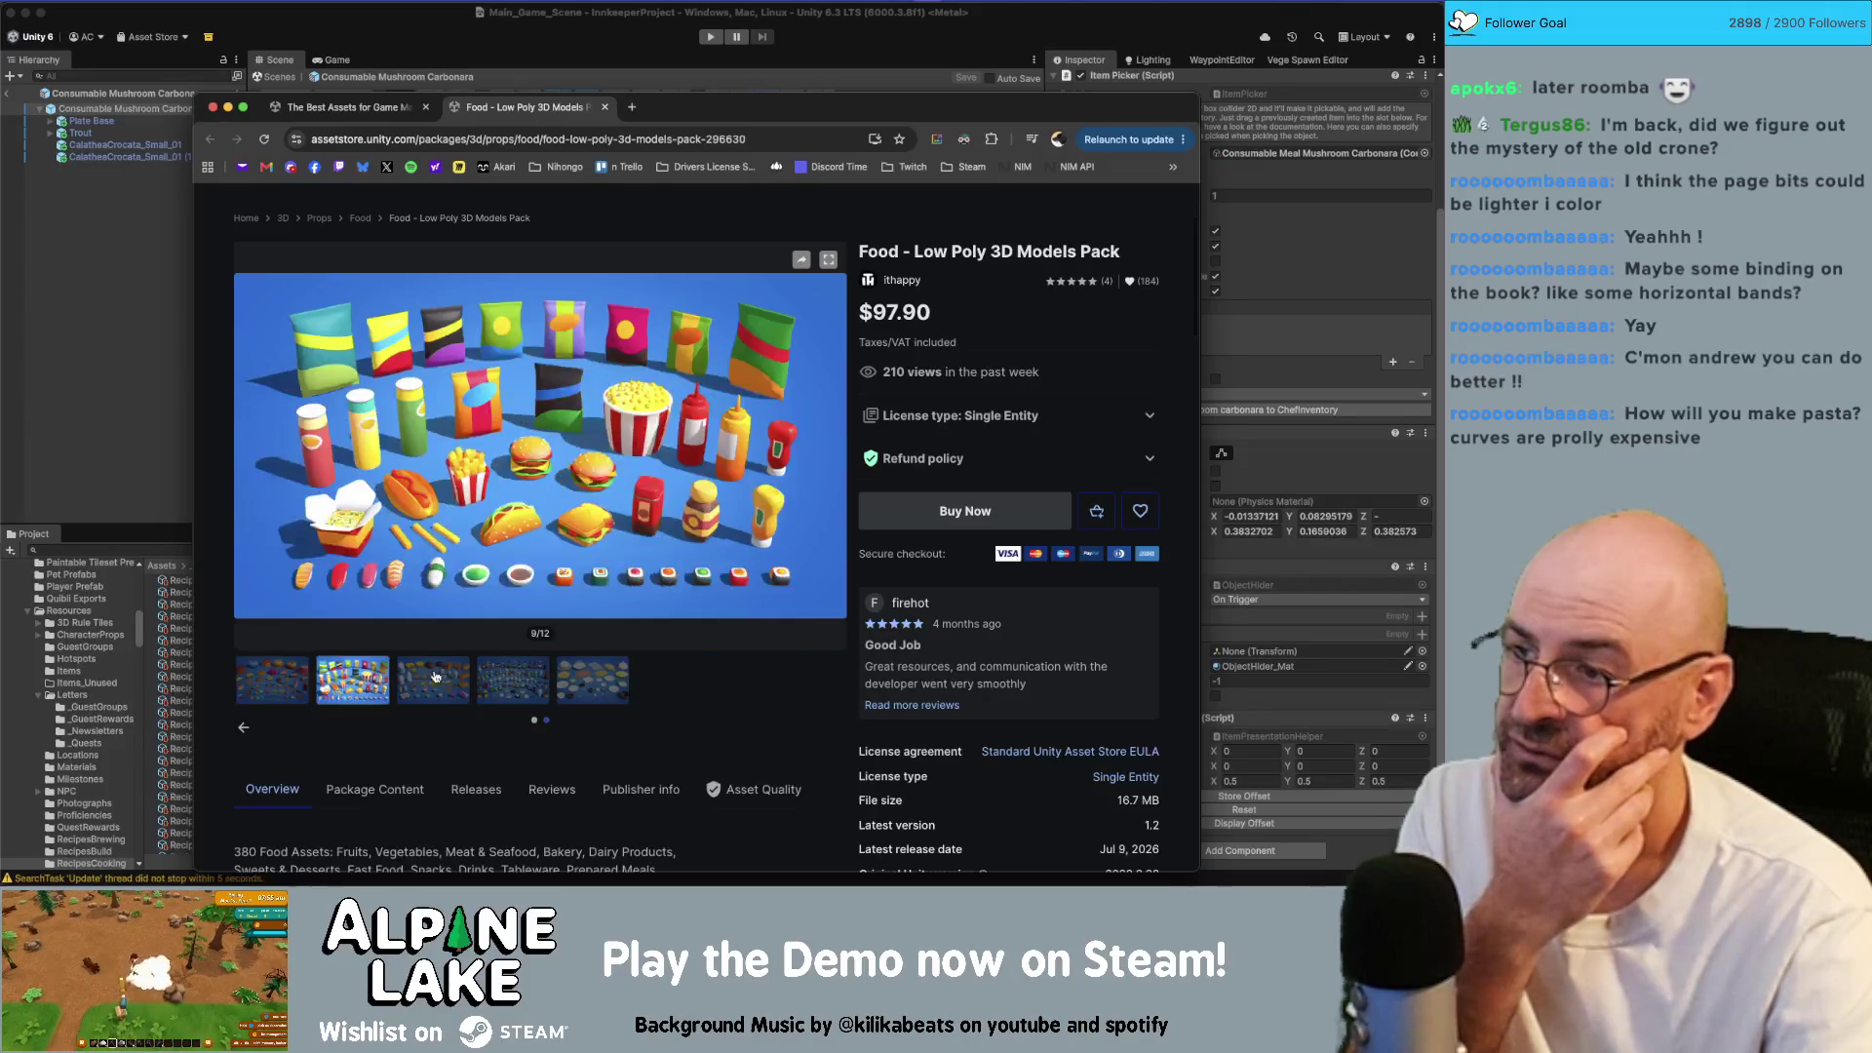
pyautogui.click(436, 677)
pyautogui.click(391, 679)
pyautogui.click(412, 679)
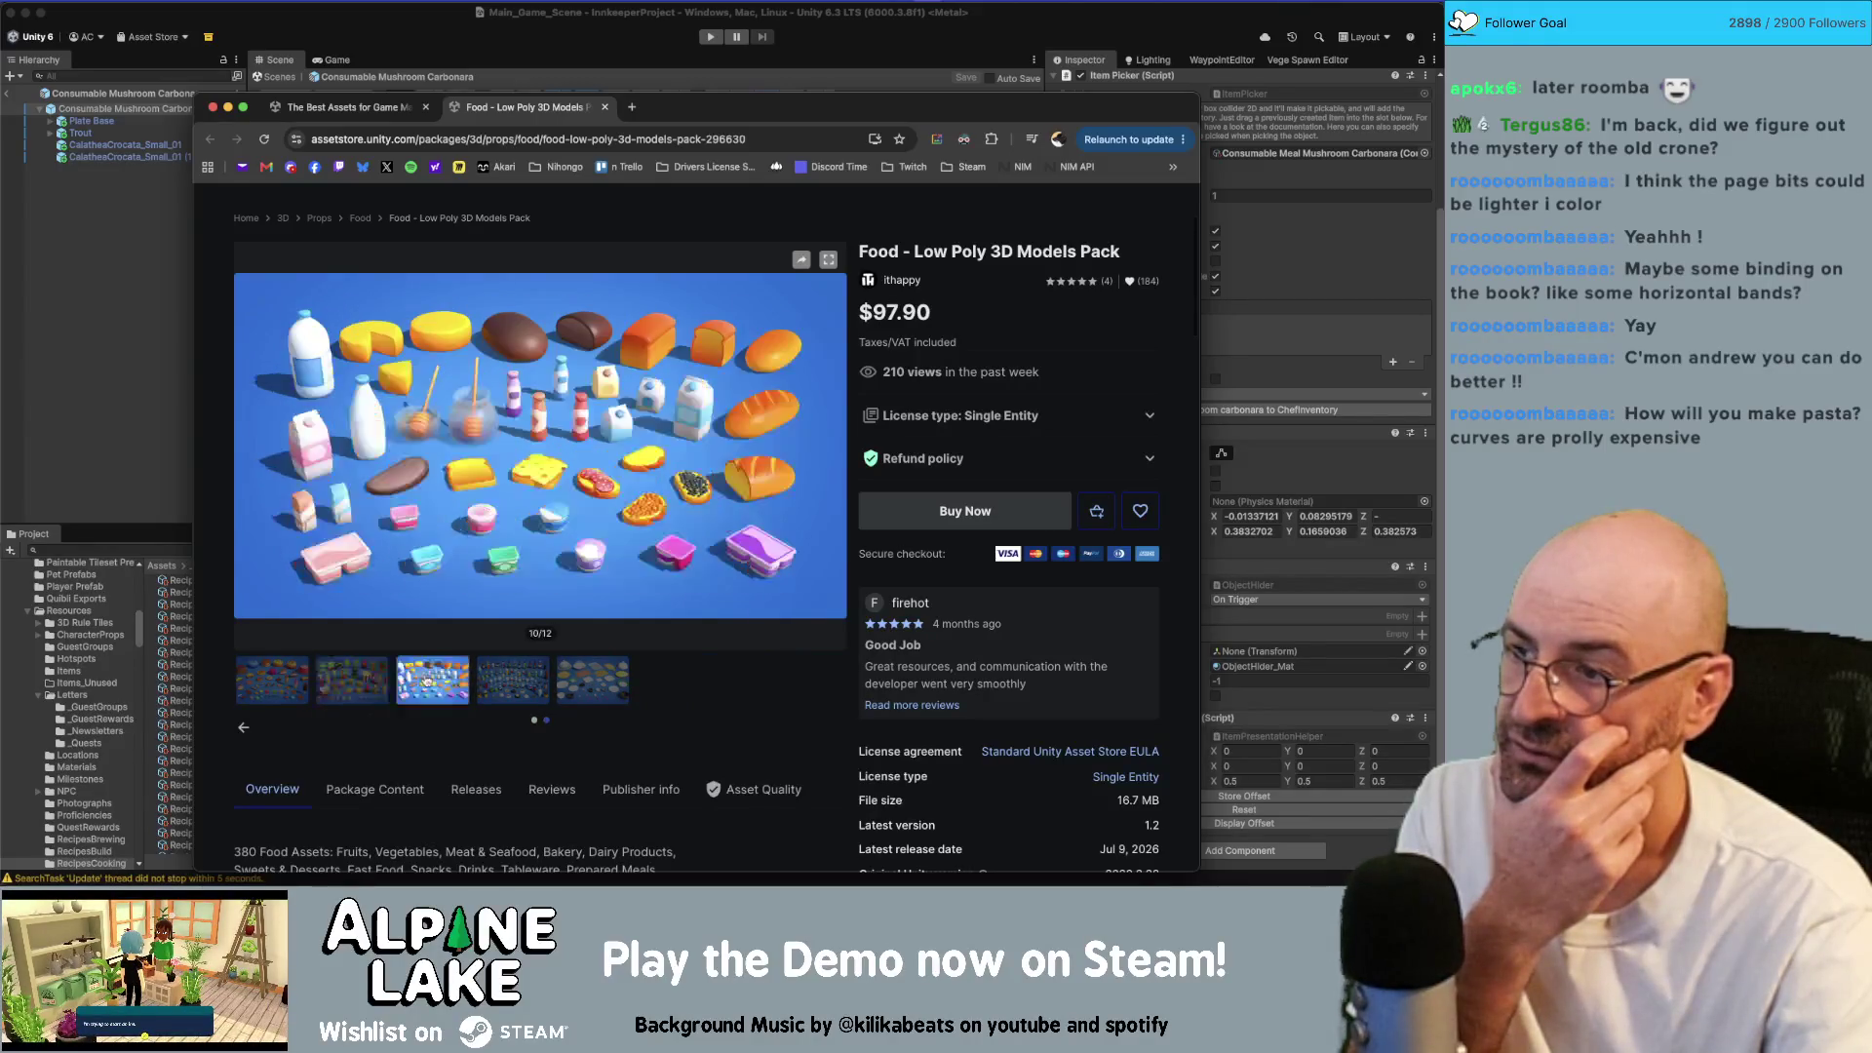
pyautogui.click(514, 682)
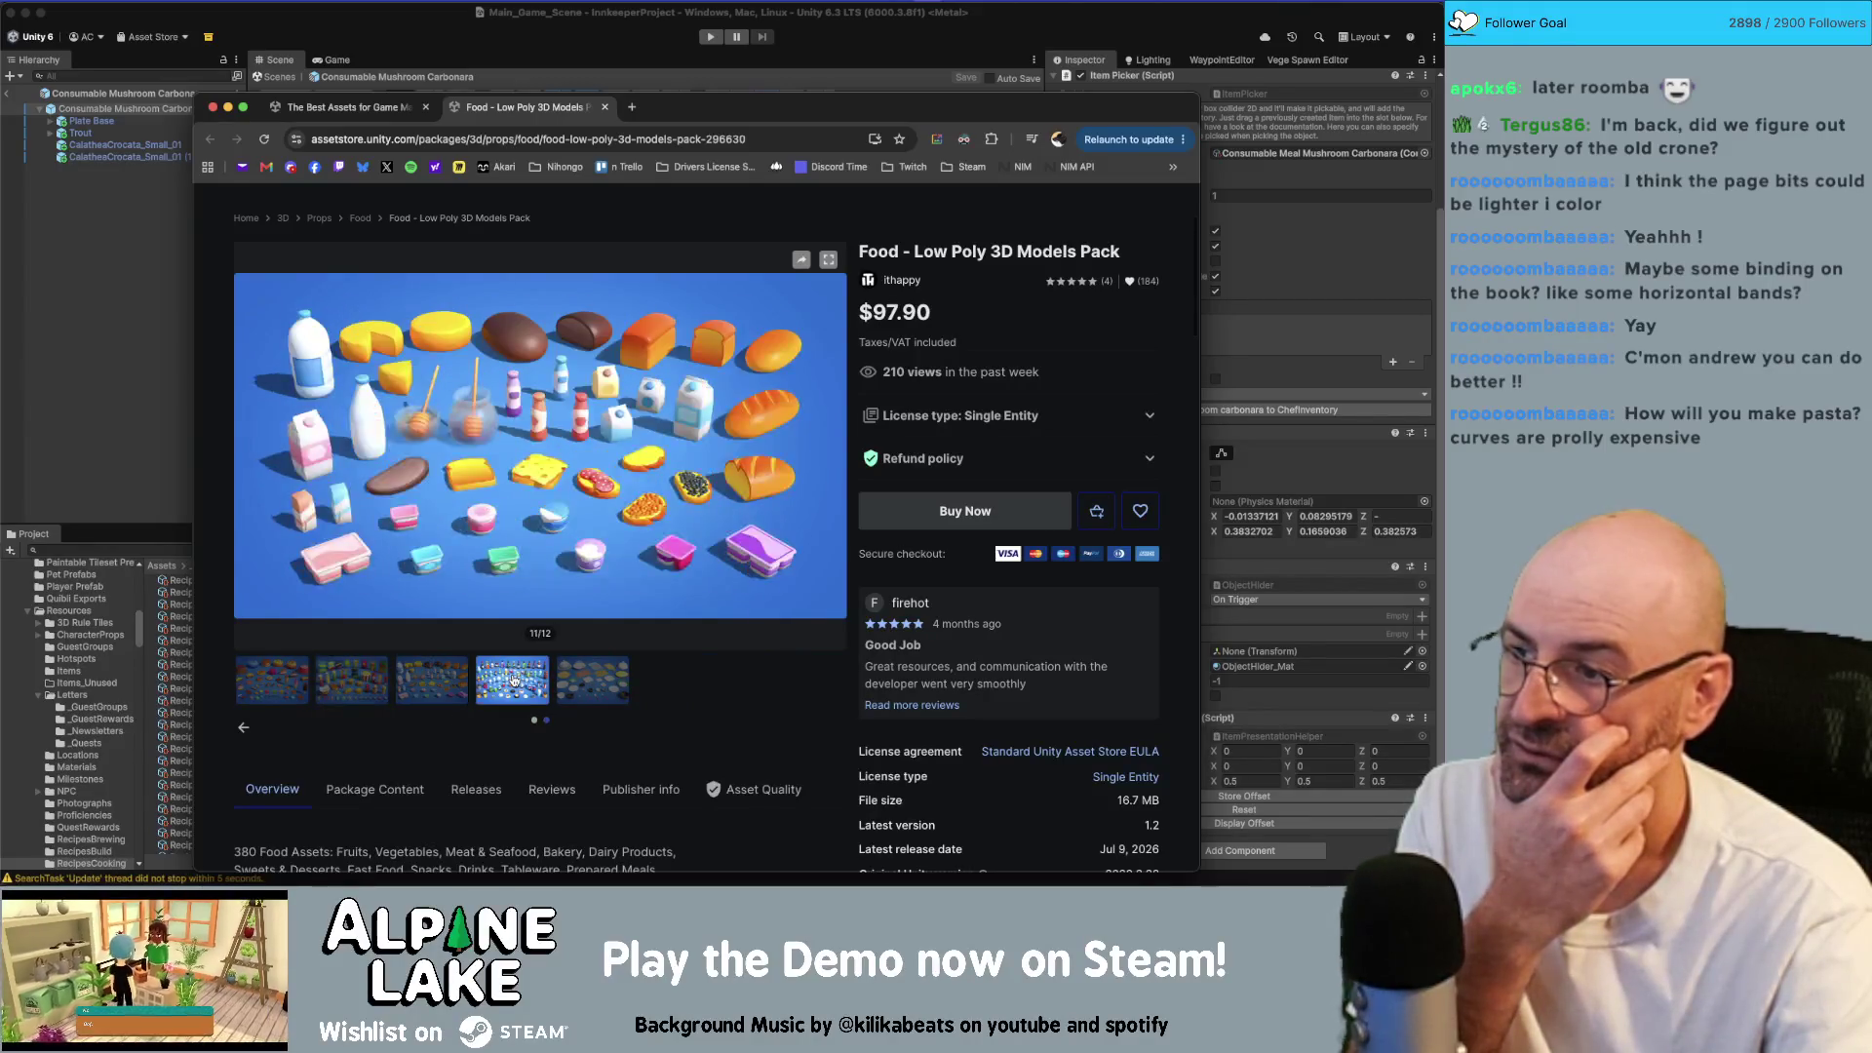
pyautogui.click(577, 680)
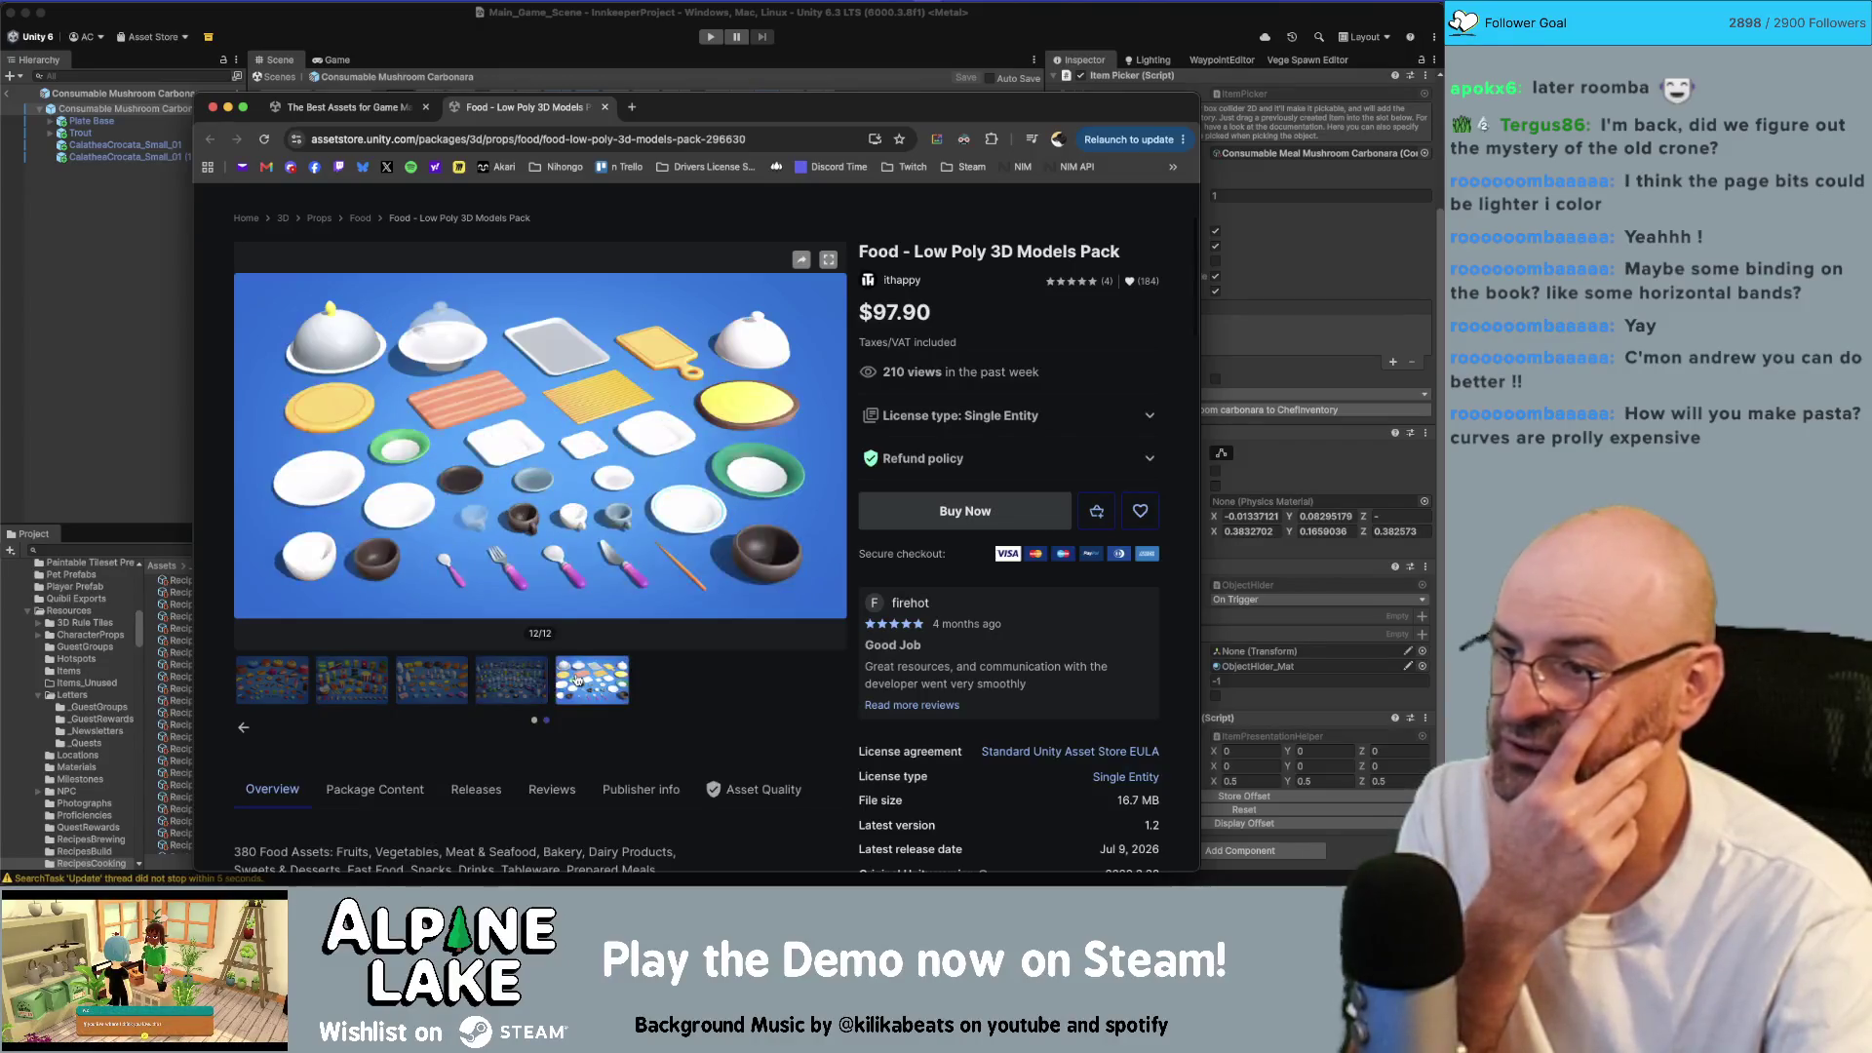
# Step: Step back through the gallery to the fourth image of plated dishes and select the address bar
pyautogui.click(372, 691)
pyautogui.click(290, 690)
pyautogui.click(243, 727)
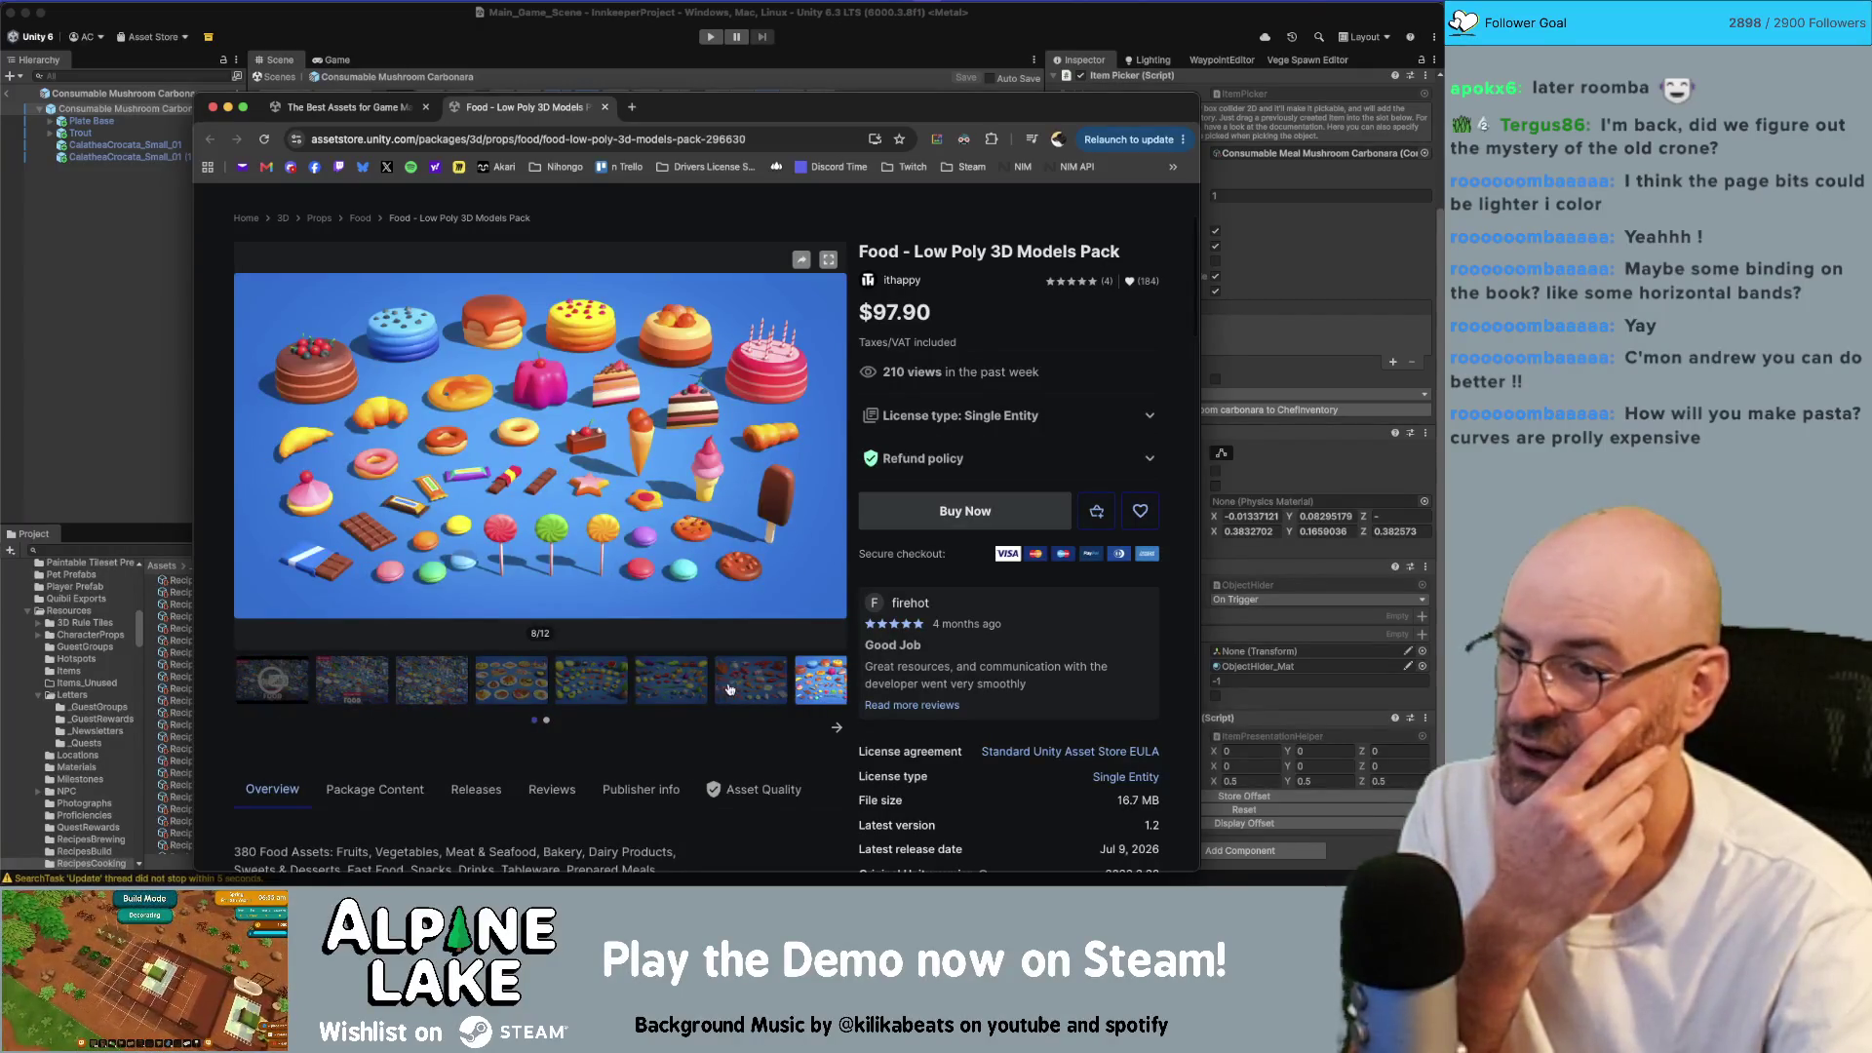
pyautogui.click(729, 688)
pyautogui.click(673, 688)
pyautogui.click(598, 688)
pyautogui.click(507, 690)
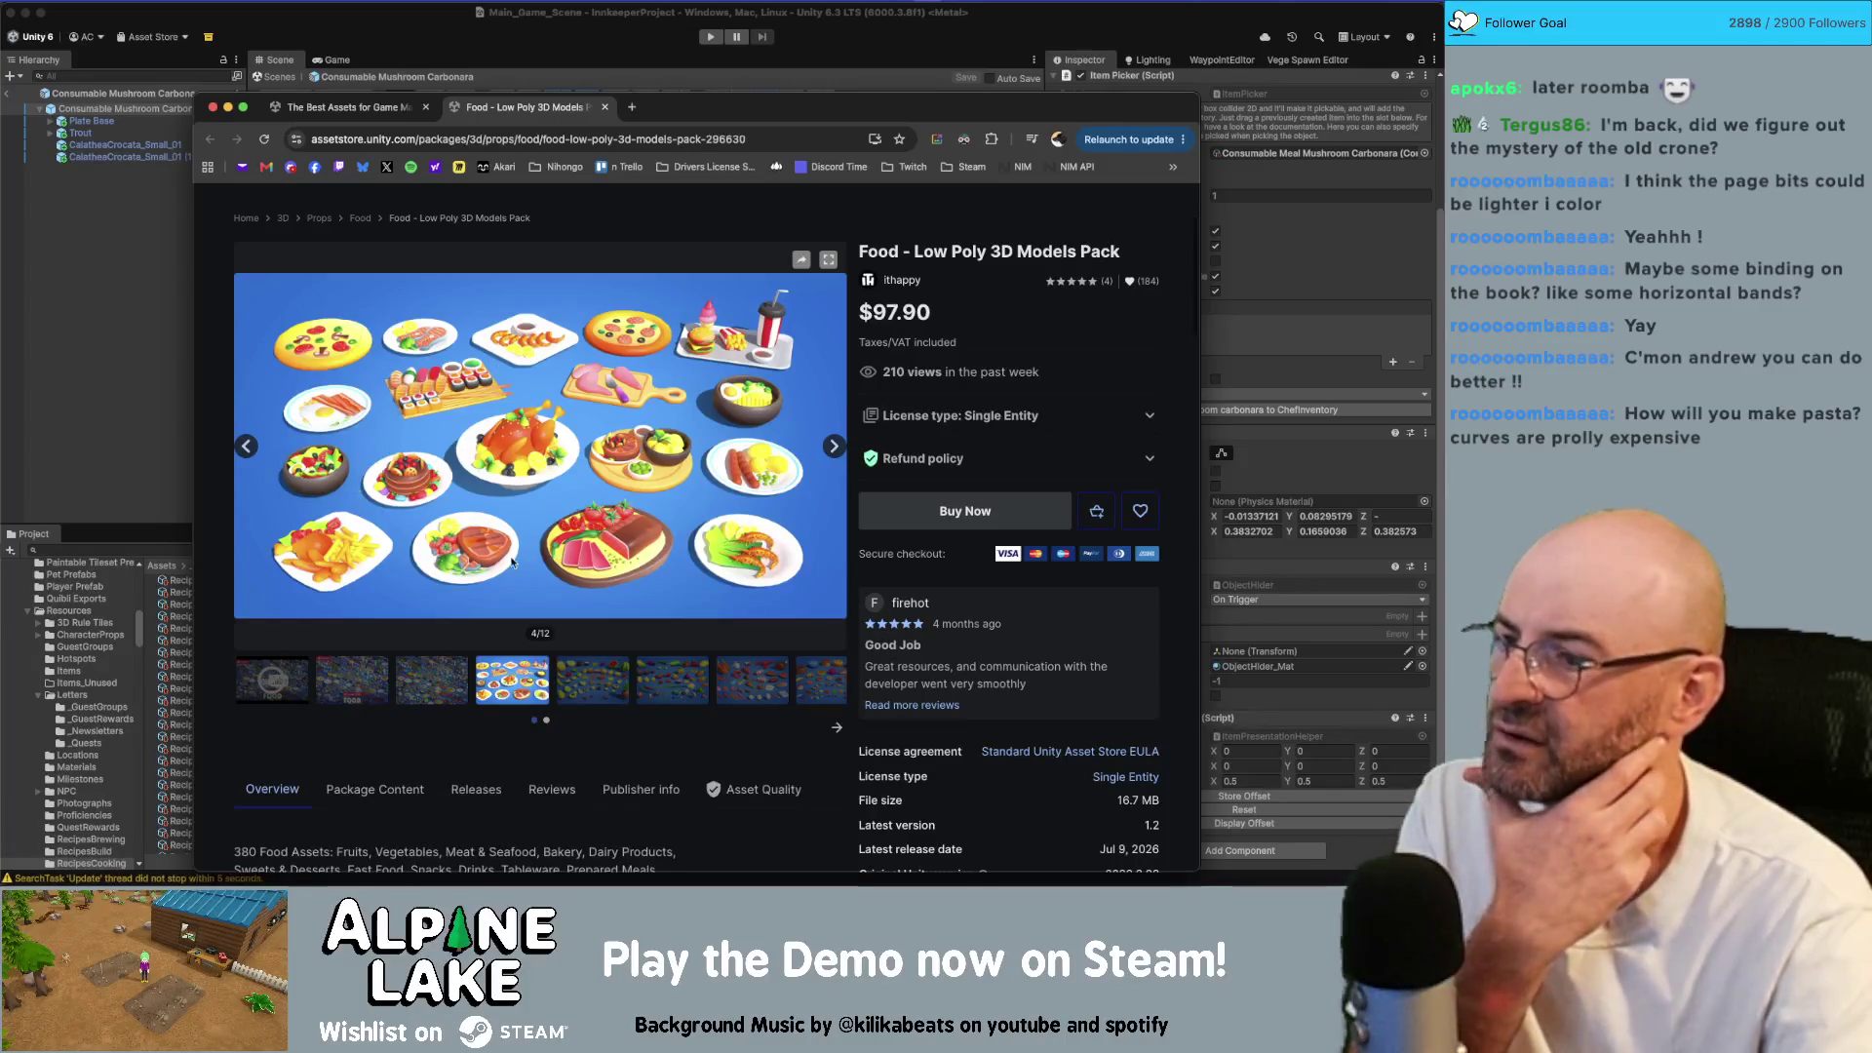
pyautogui.click(457, 691)
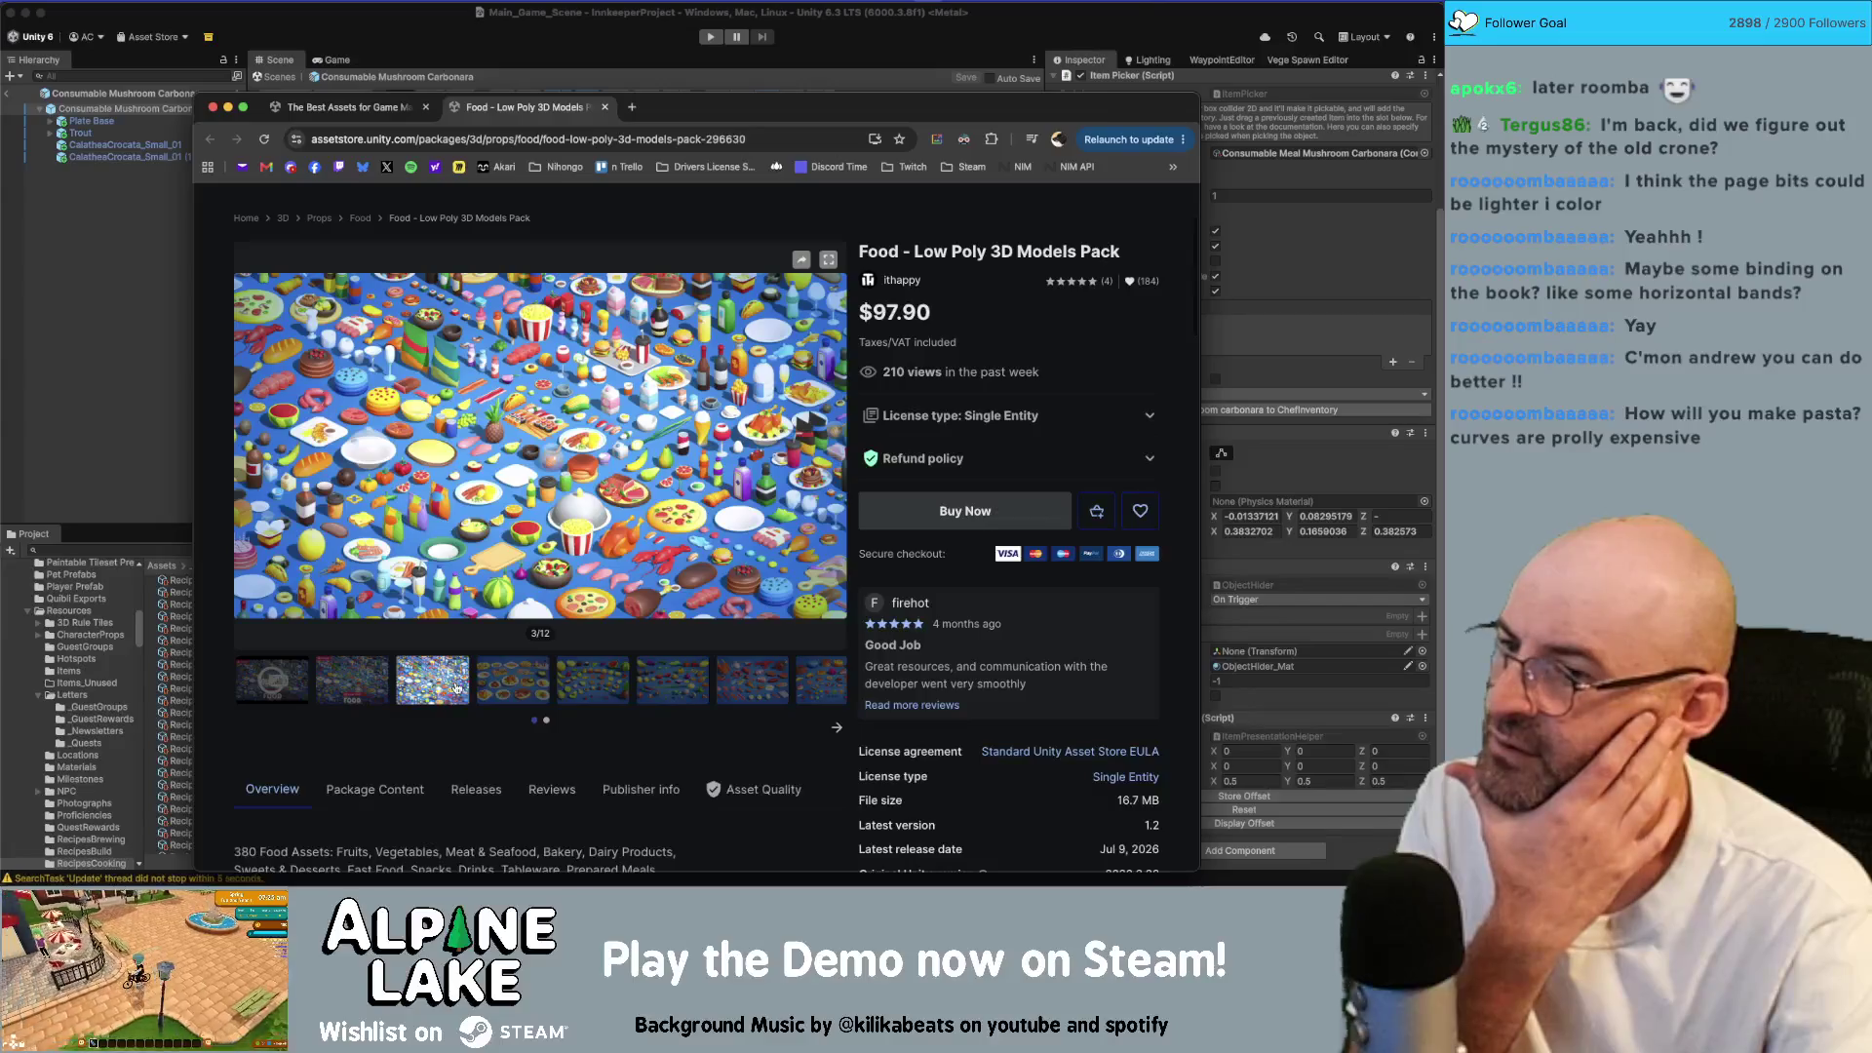
pyautogui.click(522, 686)
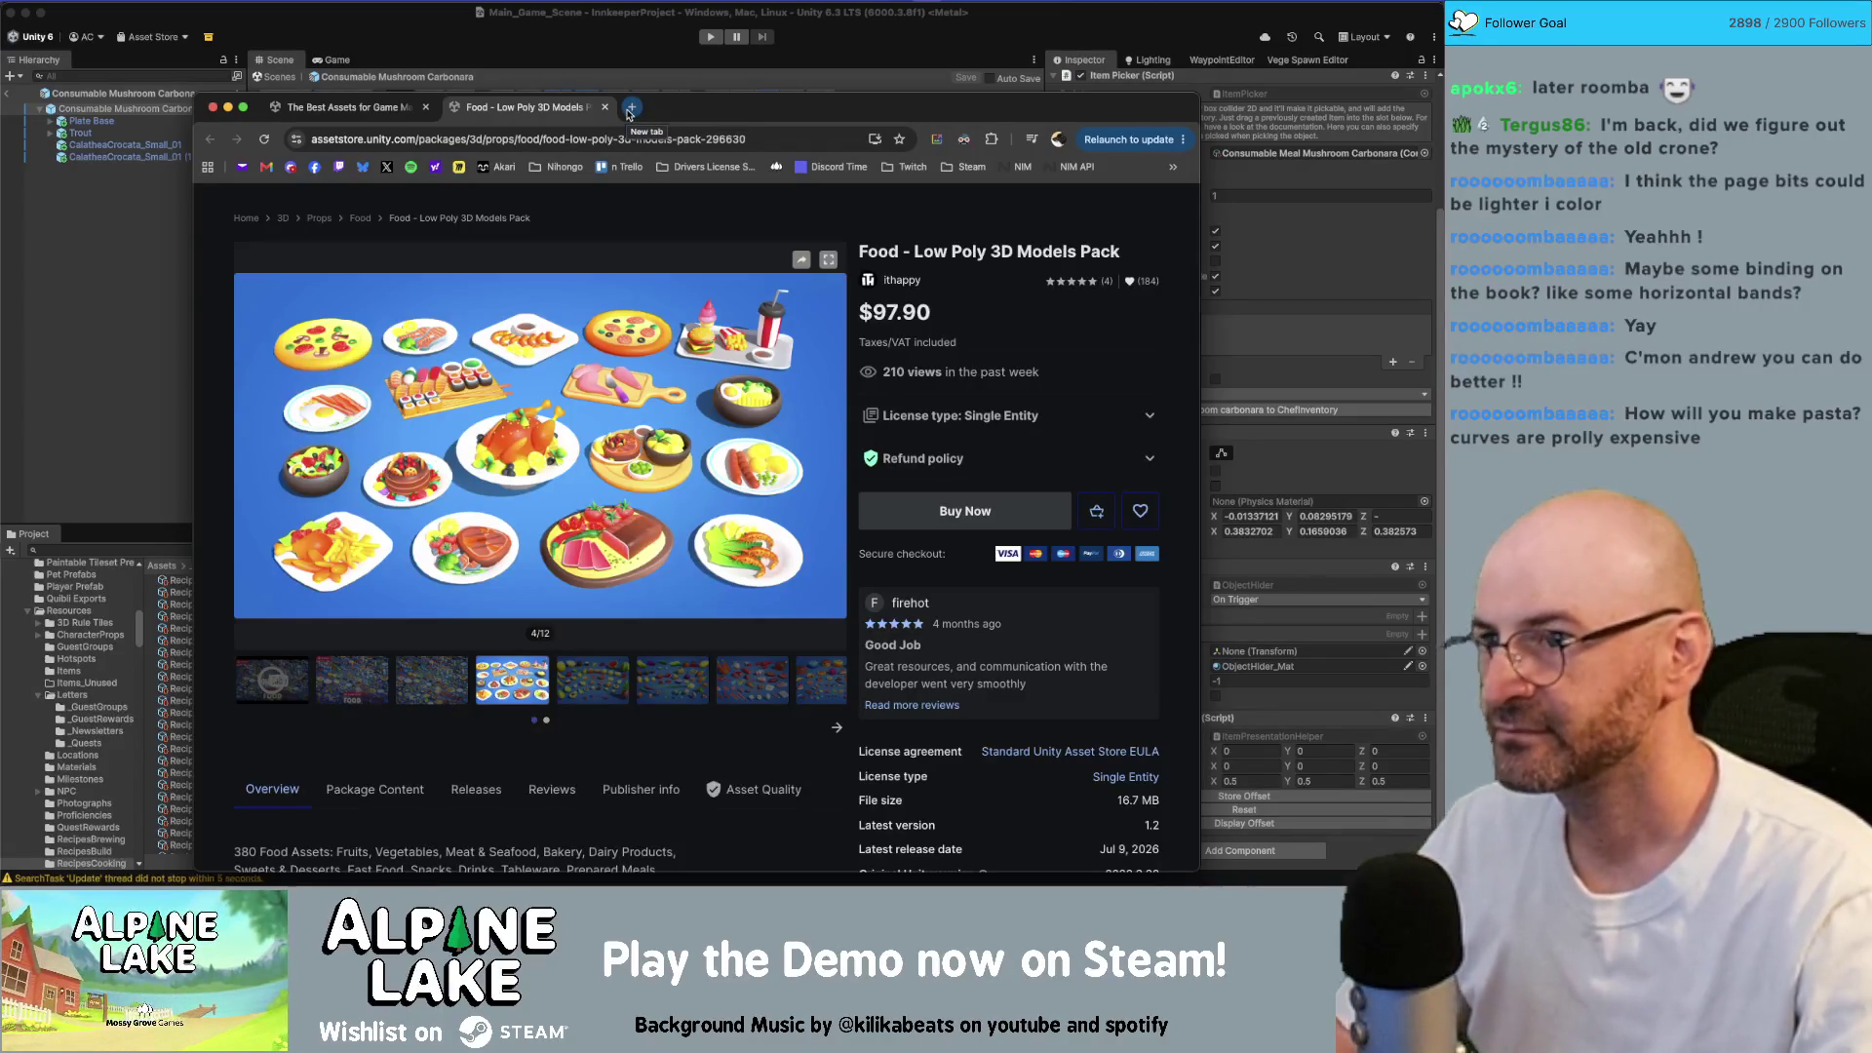
pyautogui.click(678, 135)
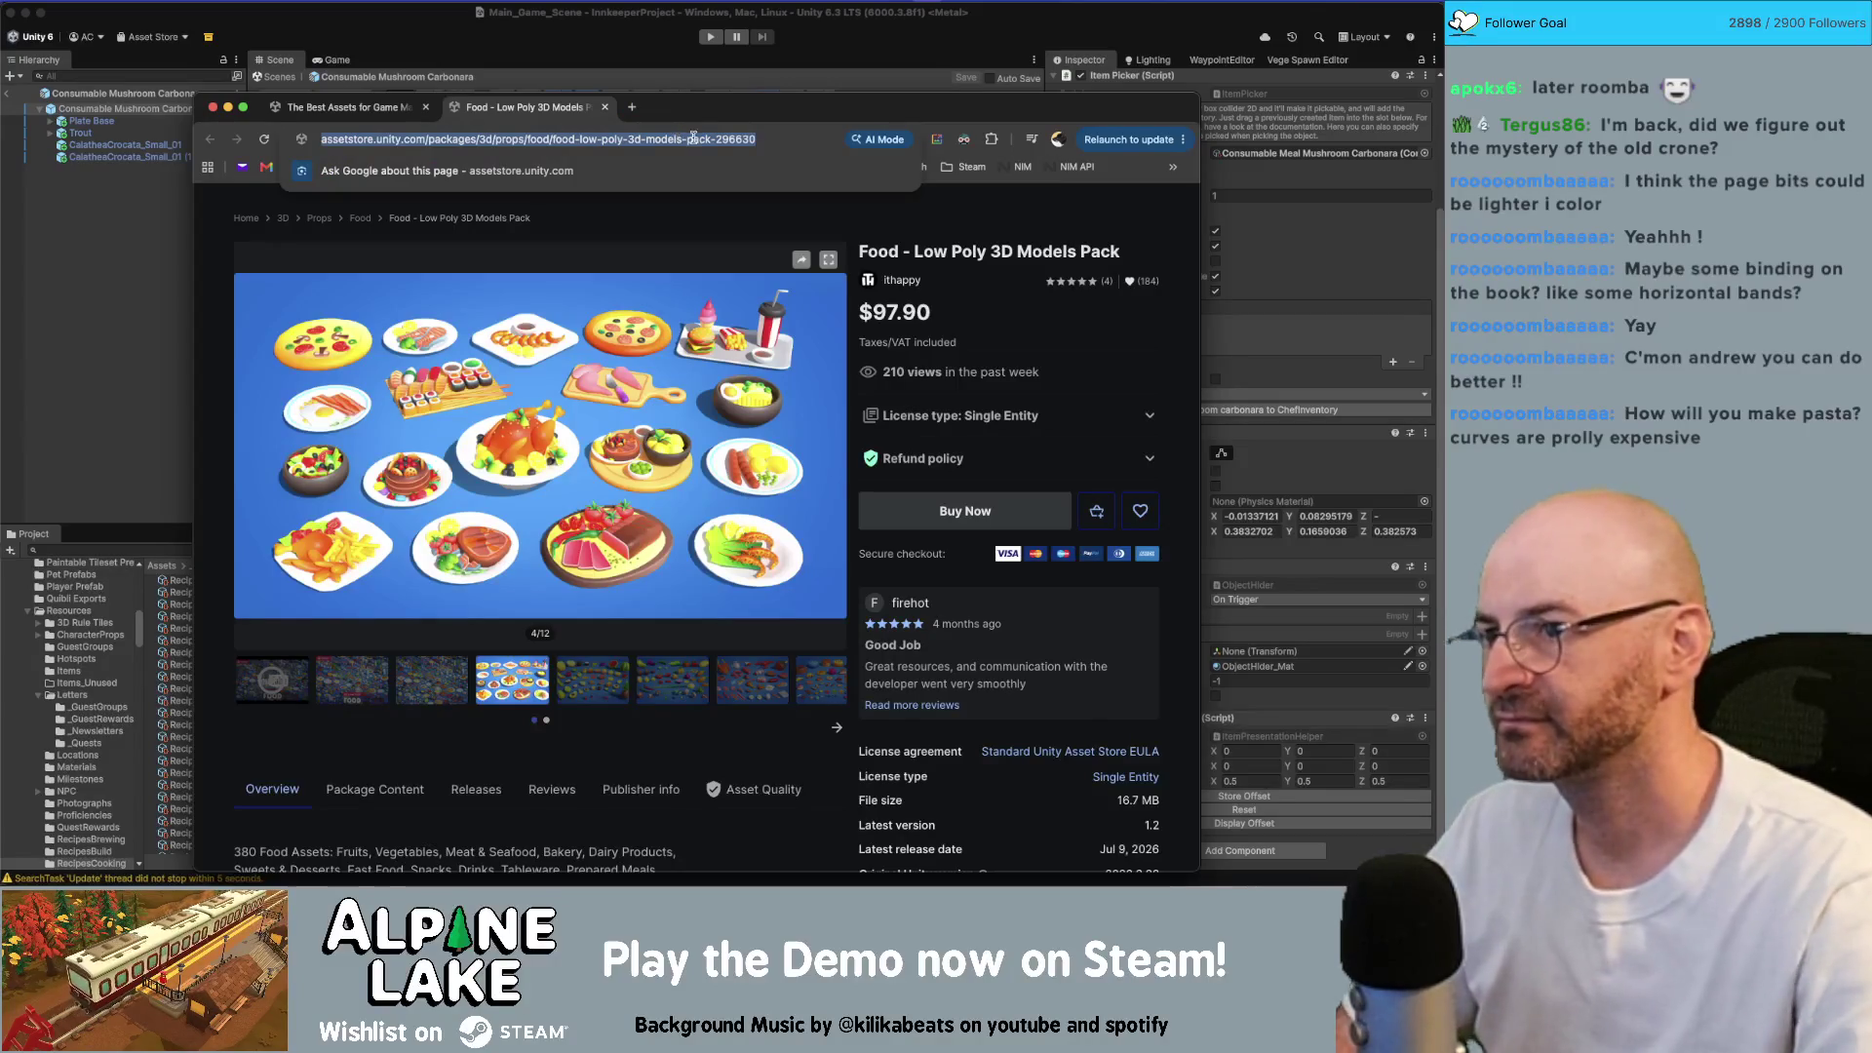
# Step: Search the Asset Store for 'spaghetti', scroll the results, and open Cartoon Food Pack Vol. 1
pyautogui.scroll(3, 642, 292)
pyautogui.click(642, 244)
pyautogui.write('spaget')
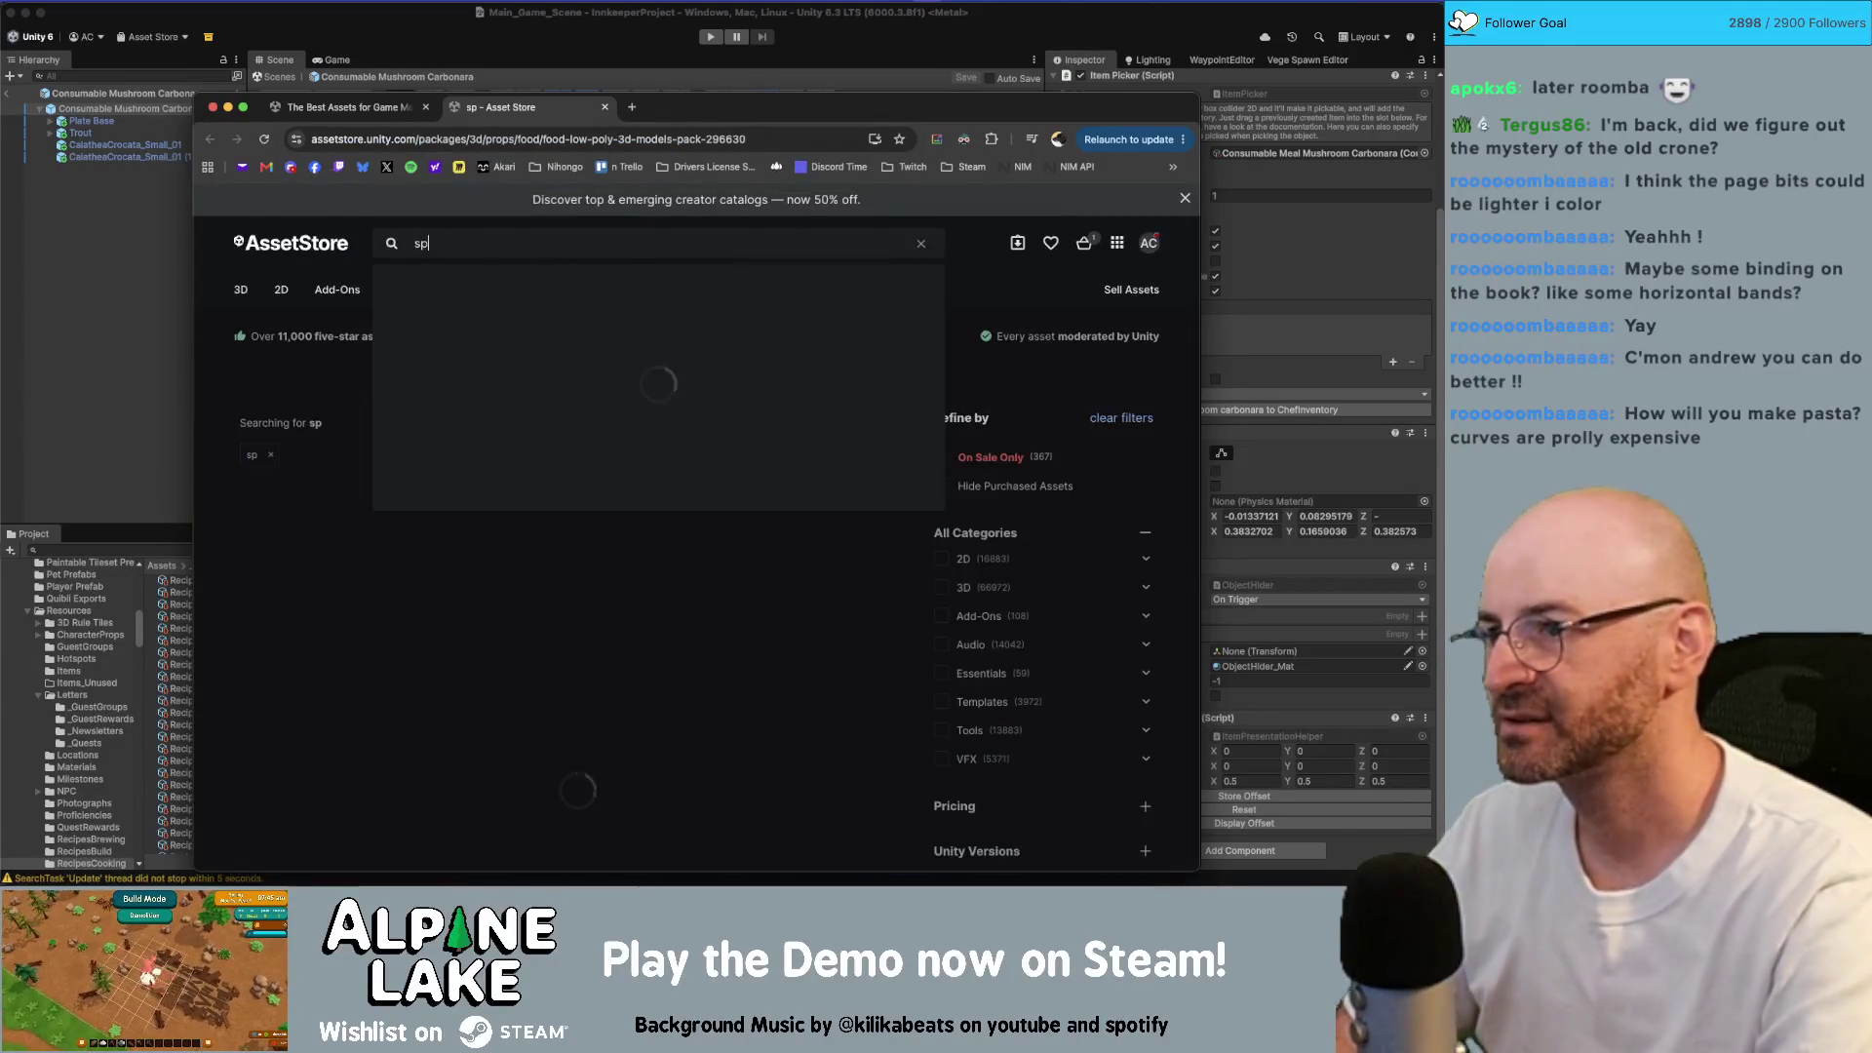
pyautogui.press('BackSpace')
pyautogui.press('BackSpace')
pyautogui.write('hetti')
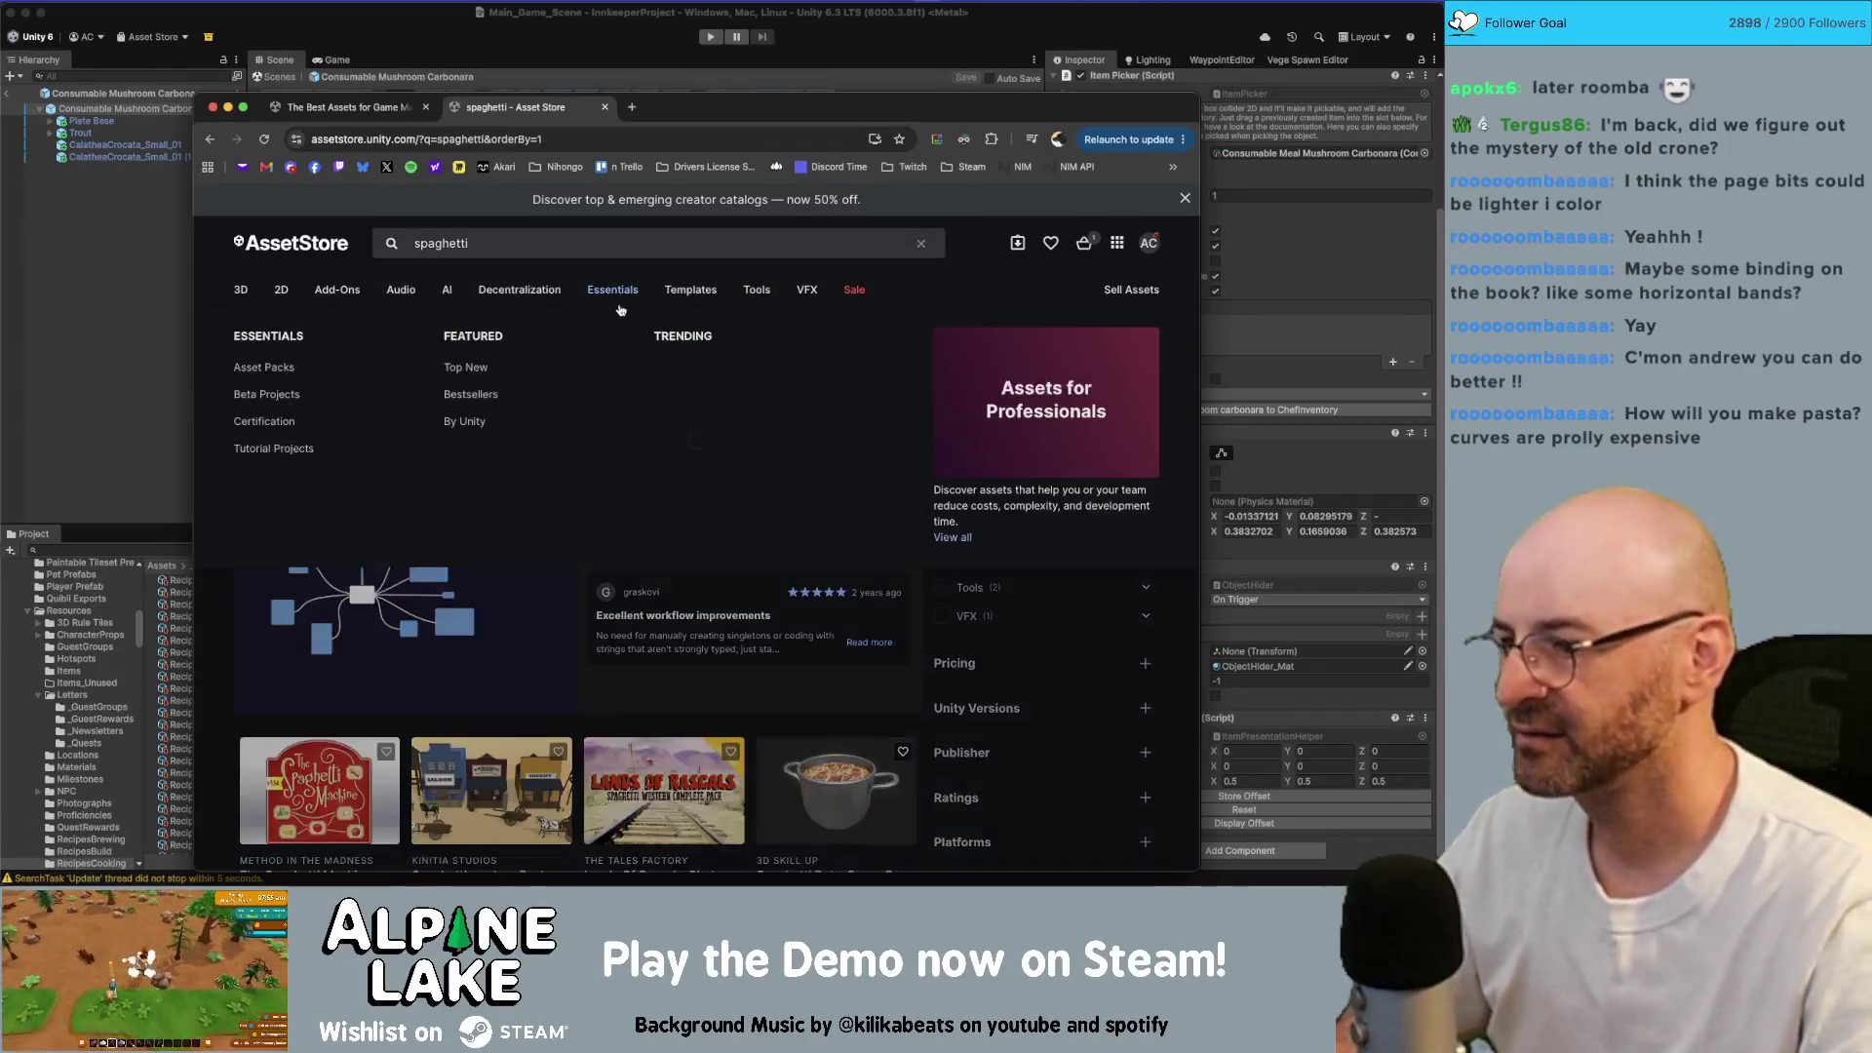
pyautogui.scroll(-3, 980, 787)
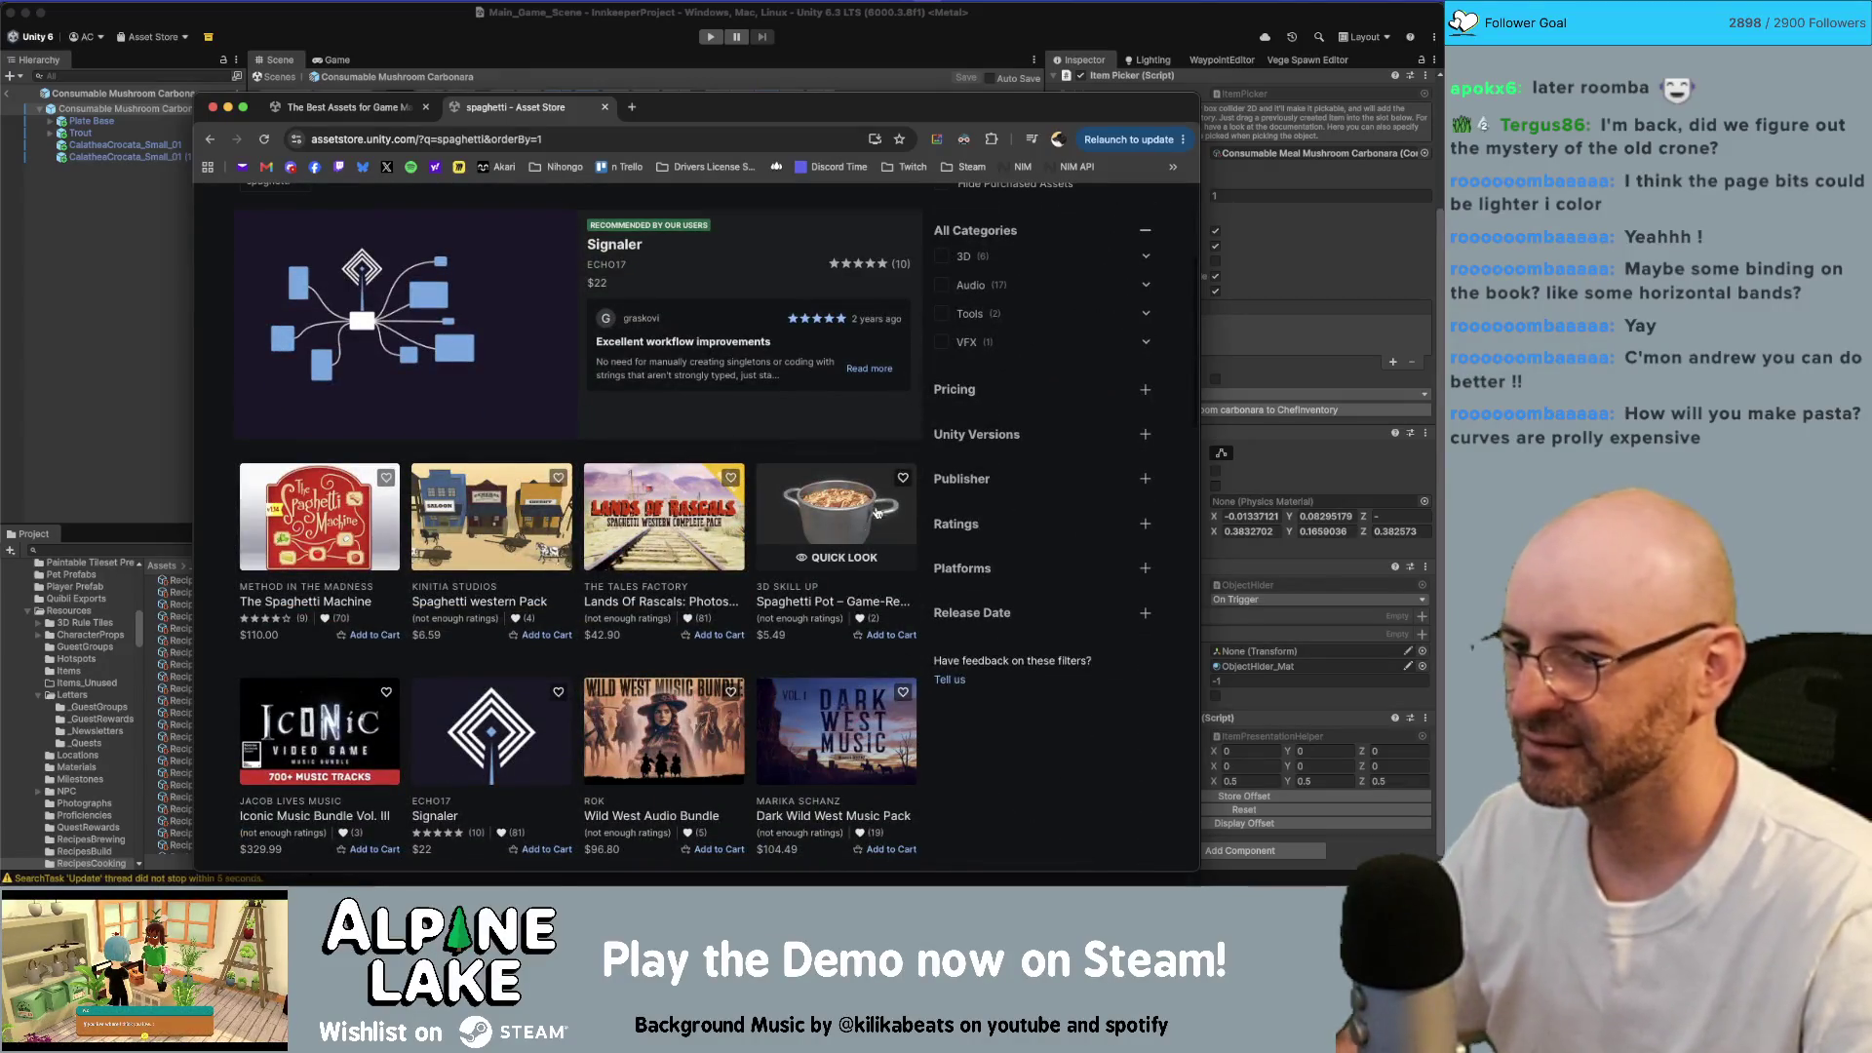
pyautogui.scroll(-4, 859, 565)
pyautogui.scroll(-5, 855, 570)
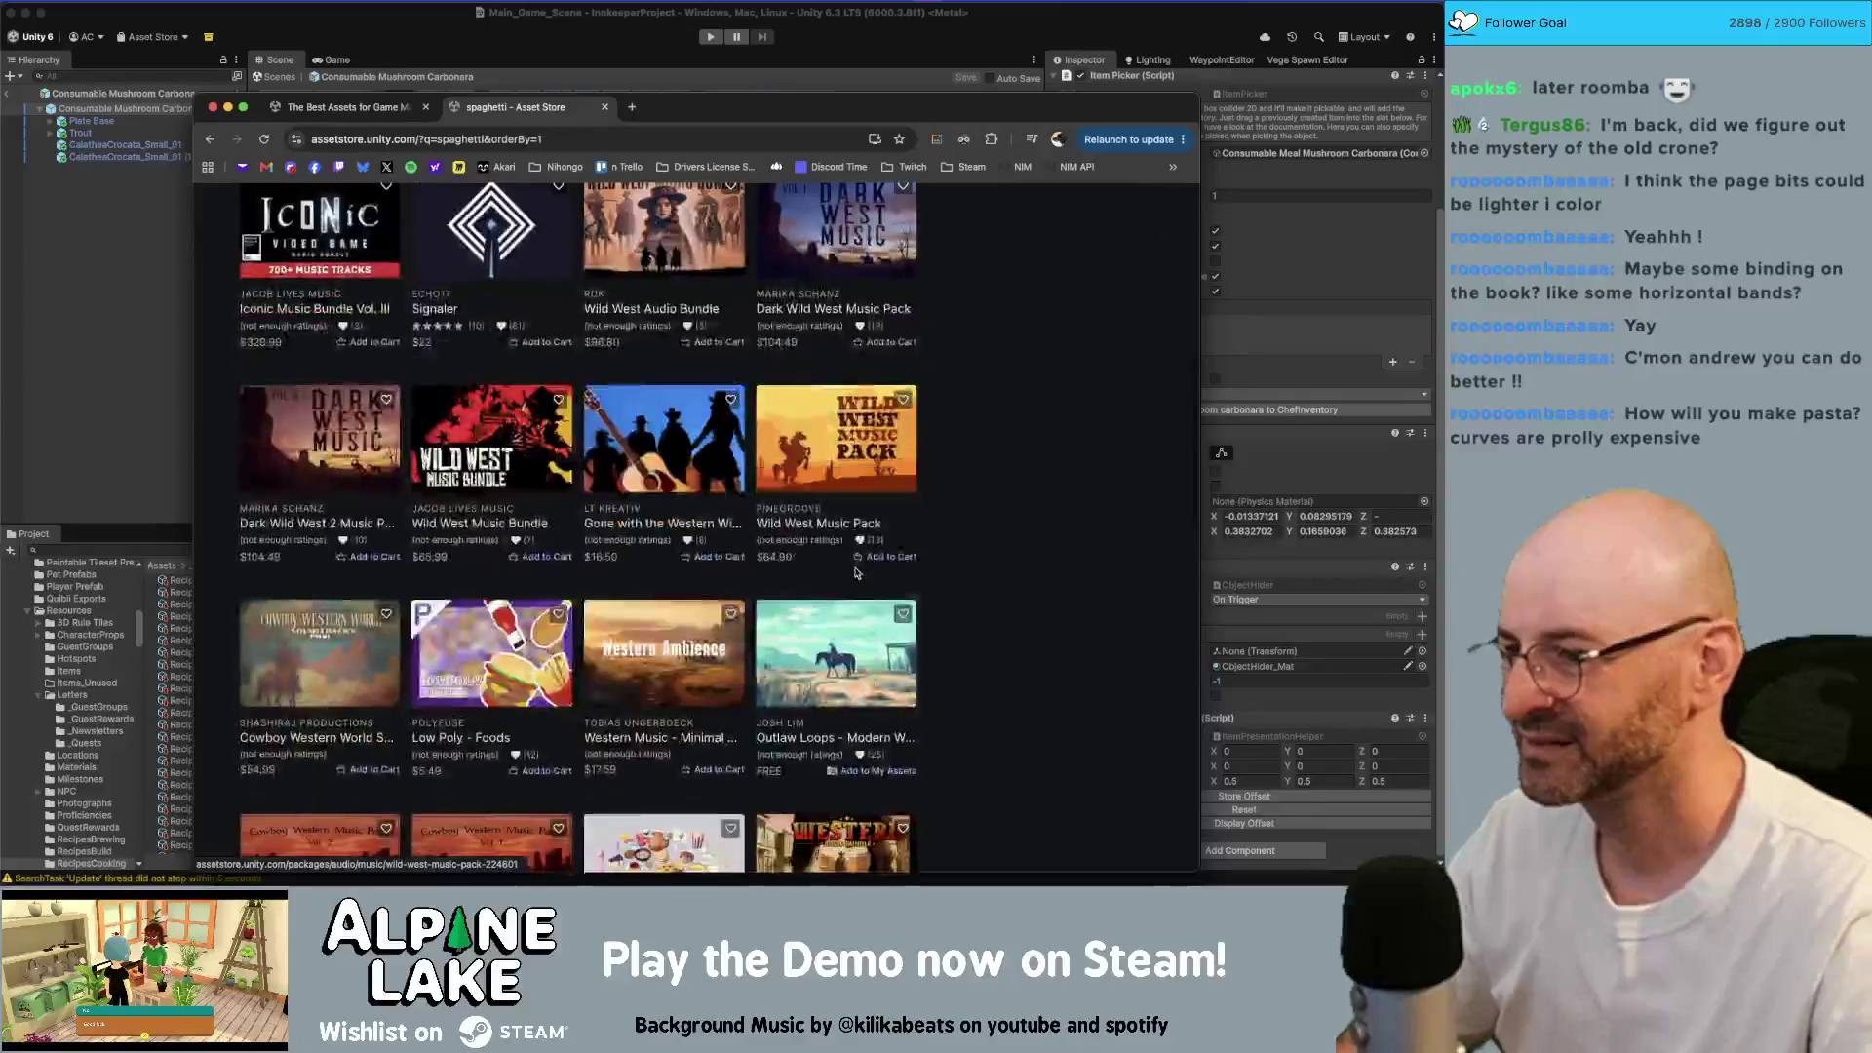
pyautogui.scroll(12, 749, 580)
pyautogui.scroll(-12, 748, 580)
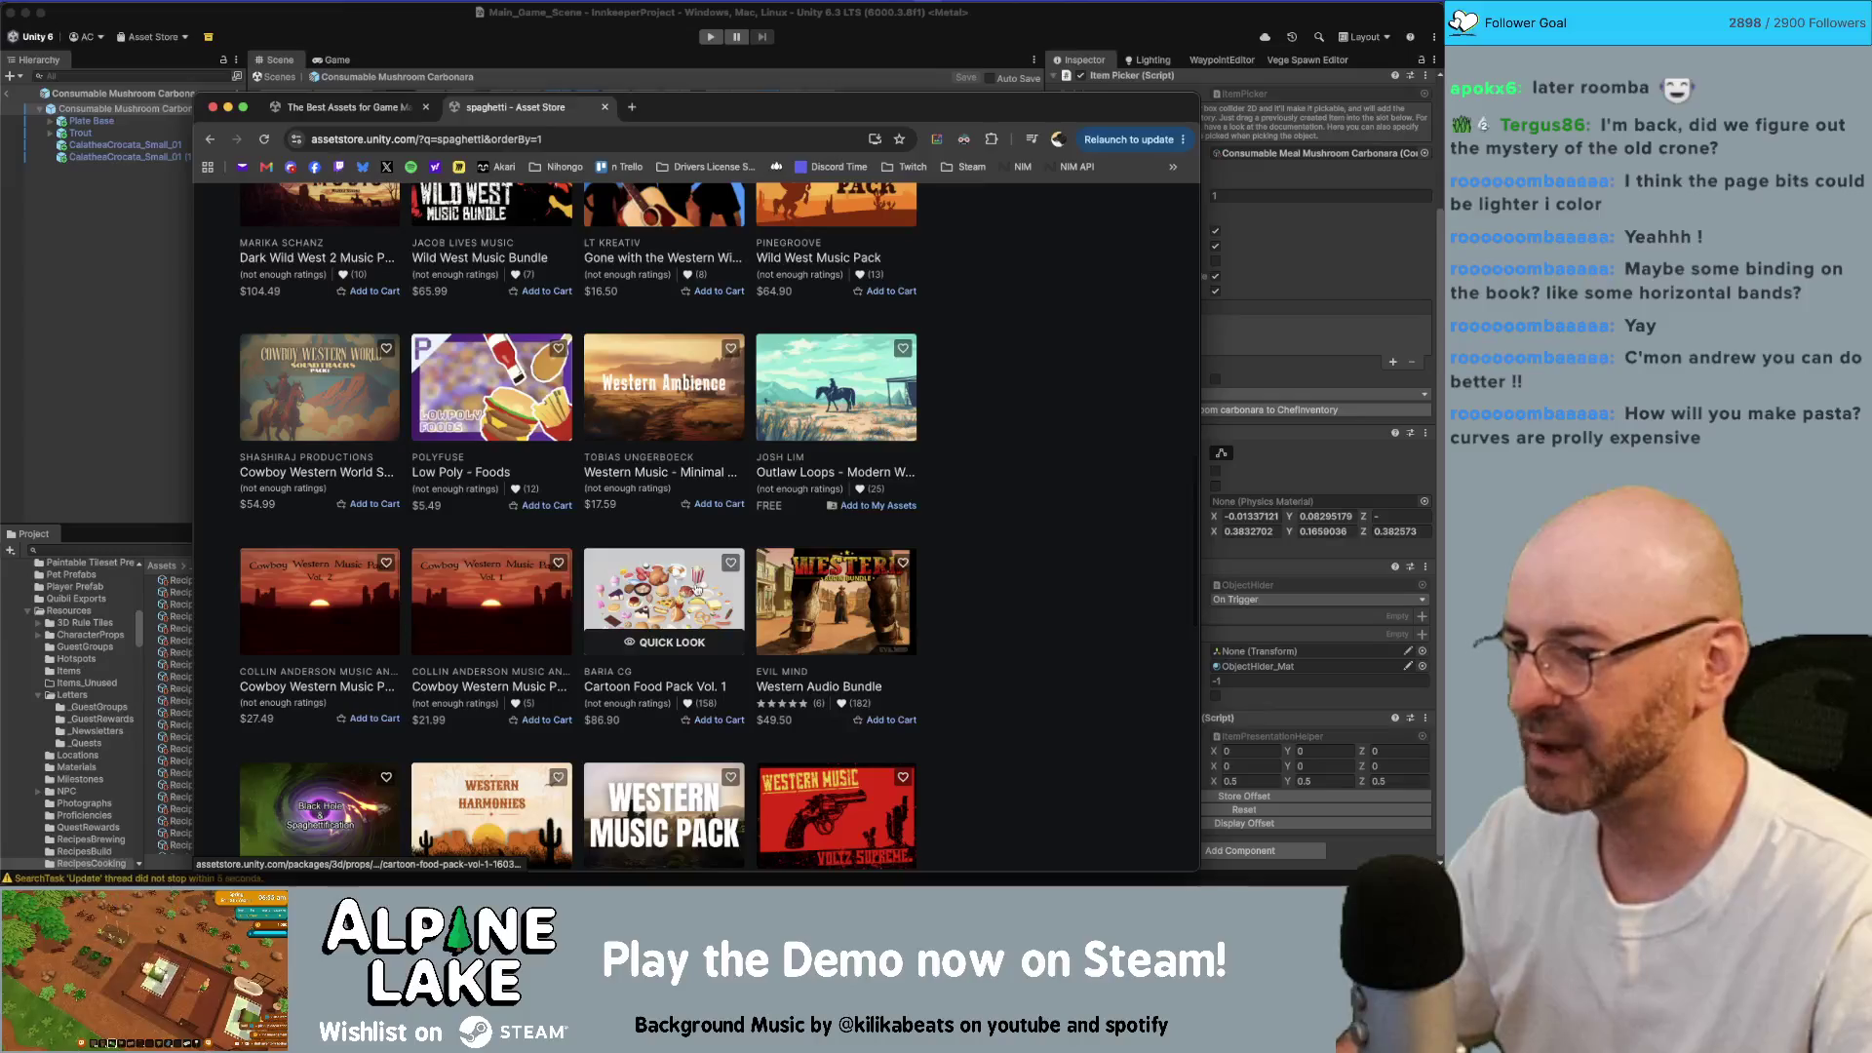
pyautogui.click(697, 588)
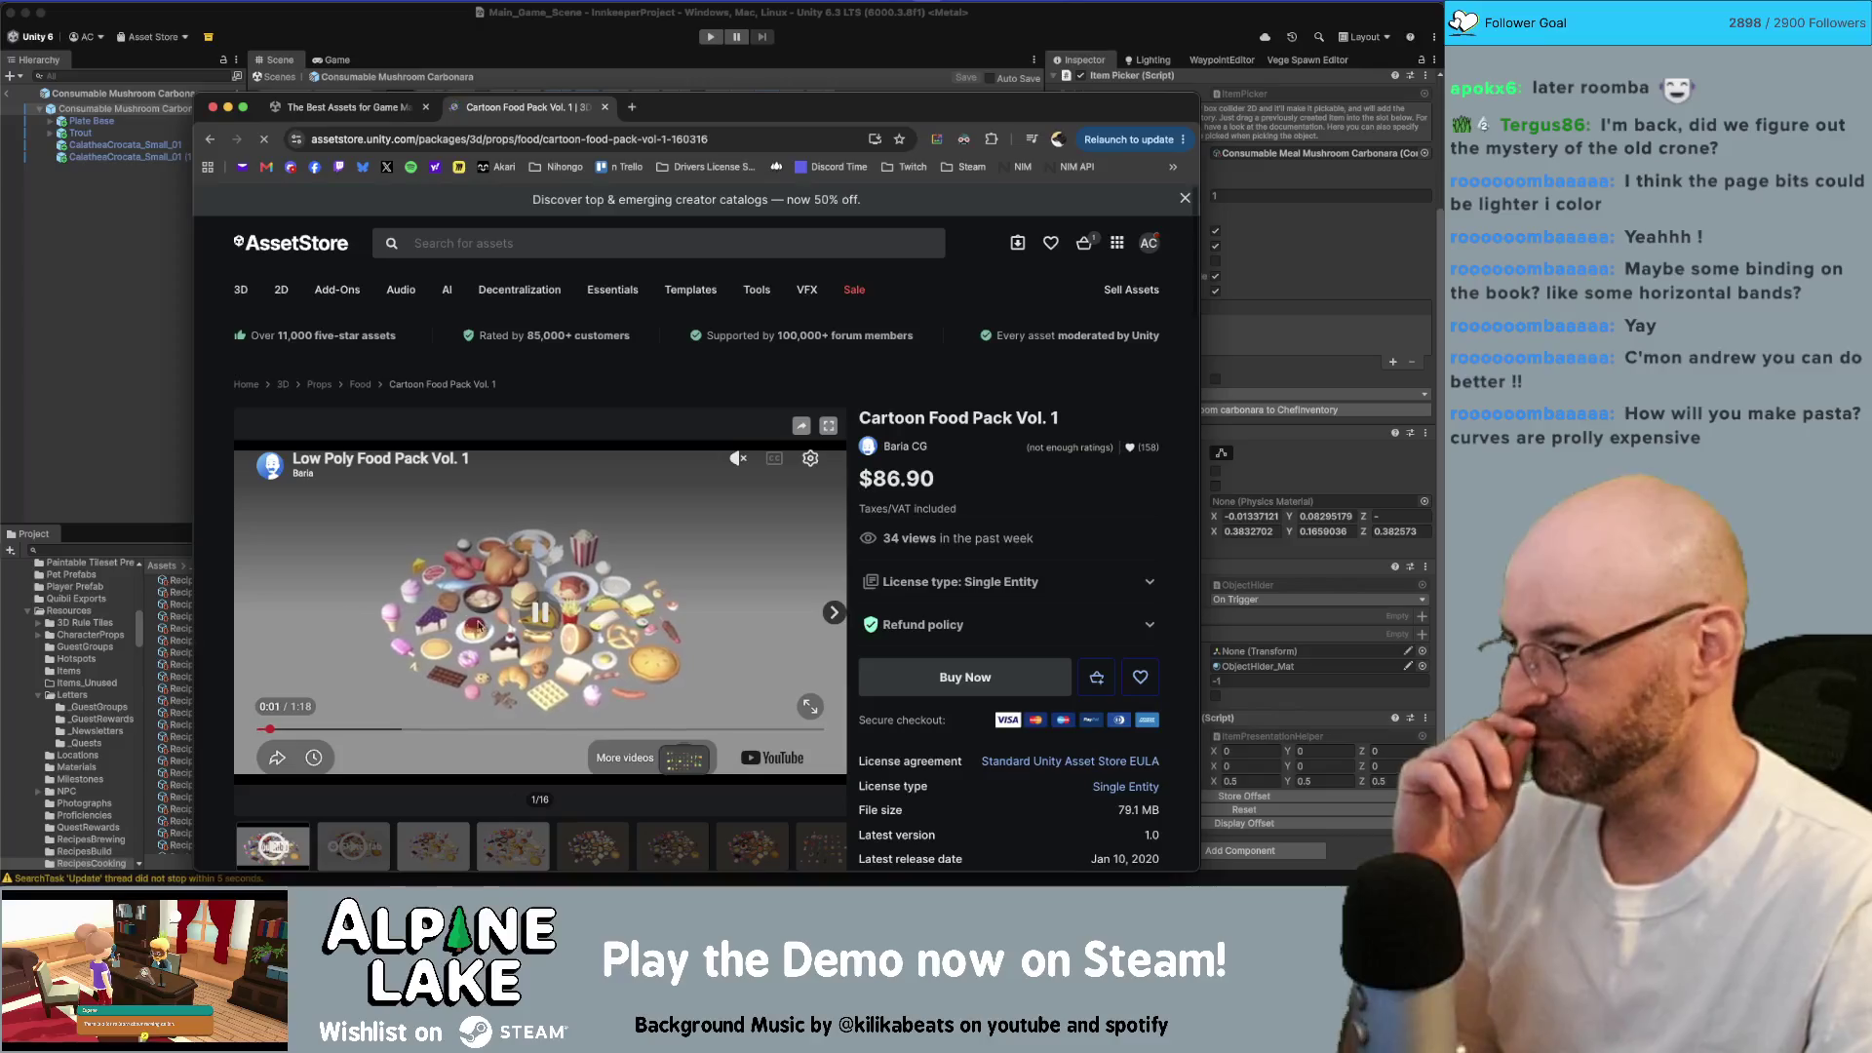
# Step: View Cartoon Food Pack Vol. 1 still images up to the wireframe render, then go back to results
pyautogui.scroll(-3, 549, 704)
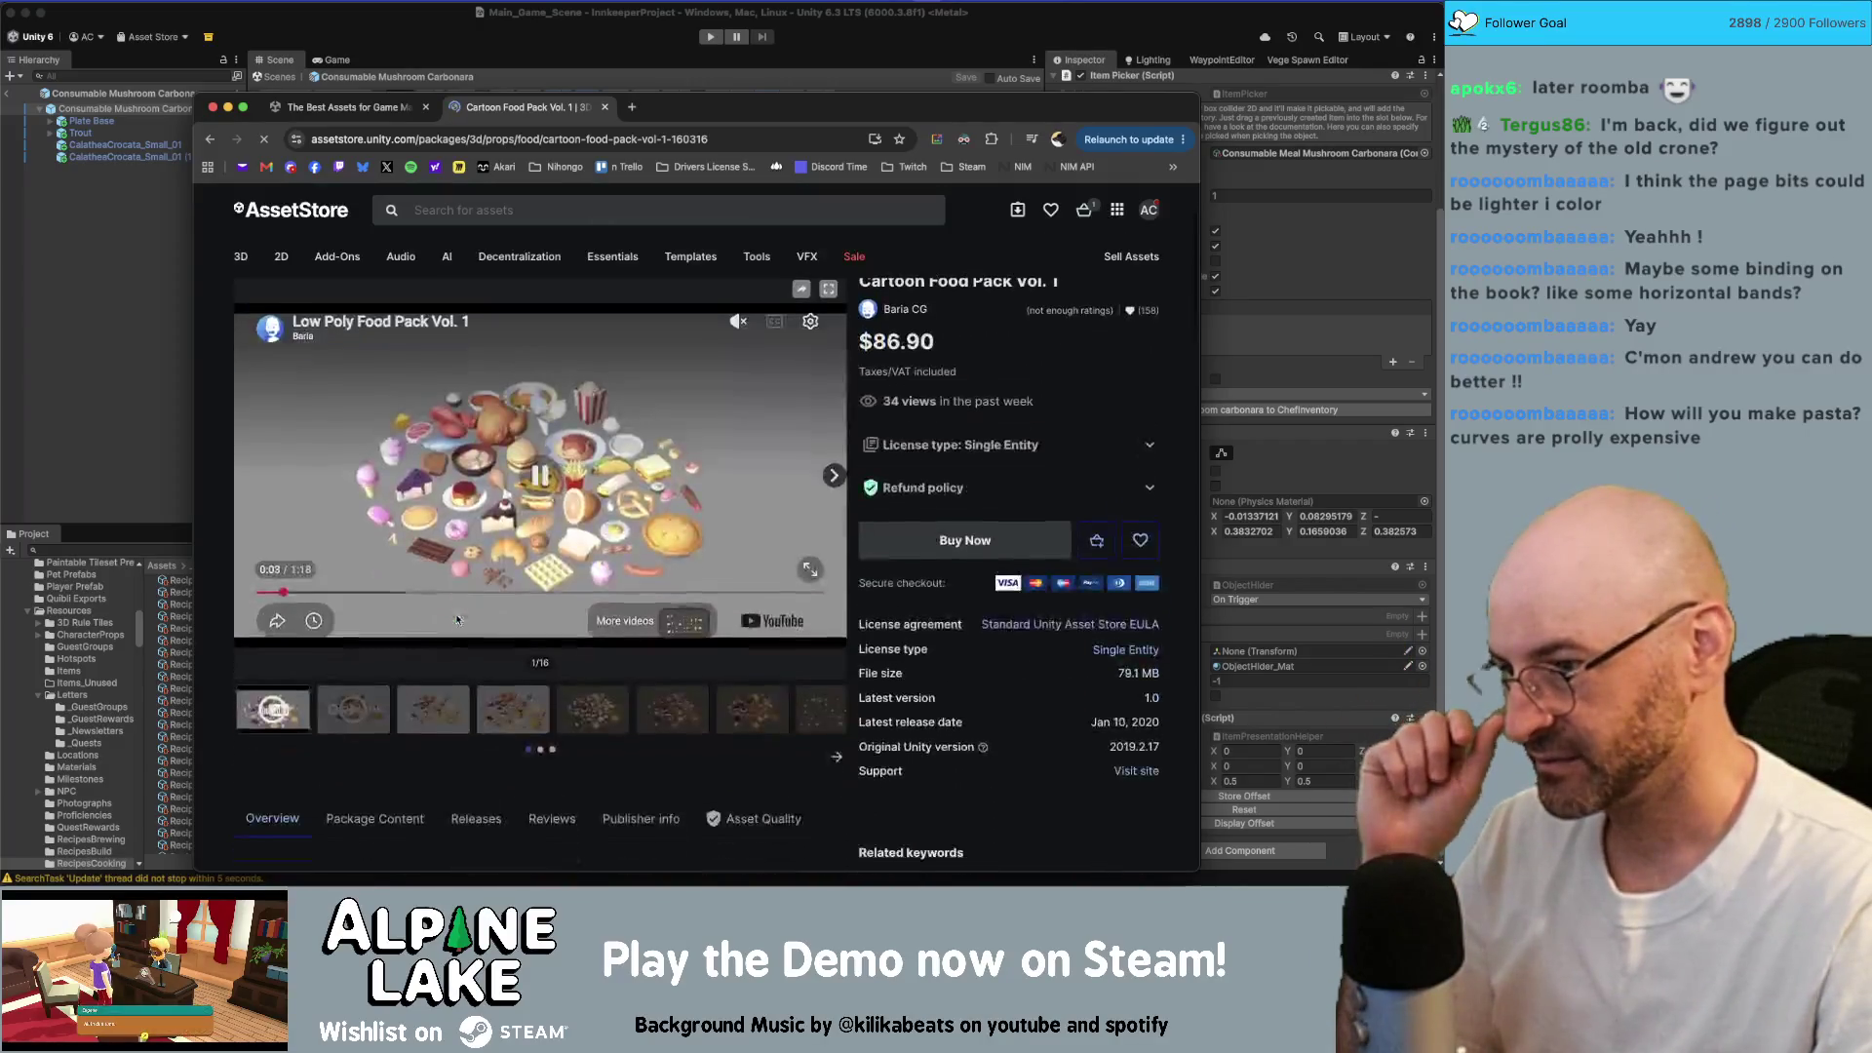
pyautogui.click(549, 704)
pyautogui.click(672, 728)
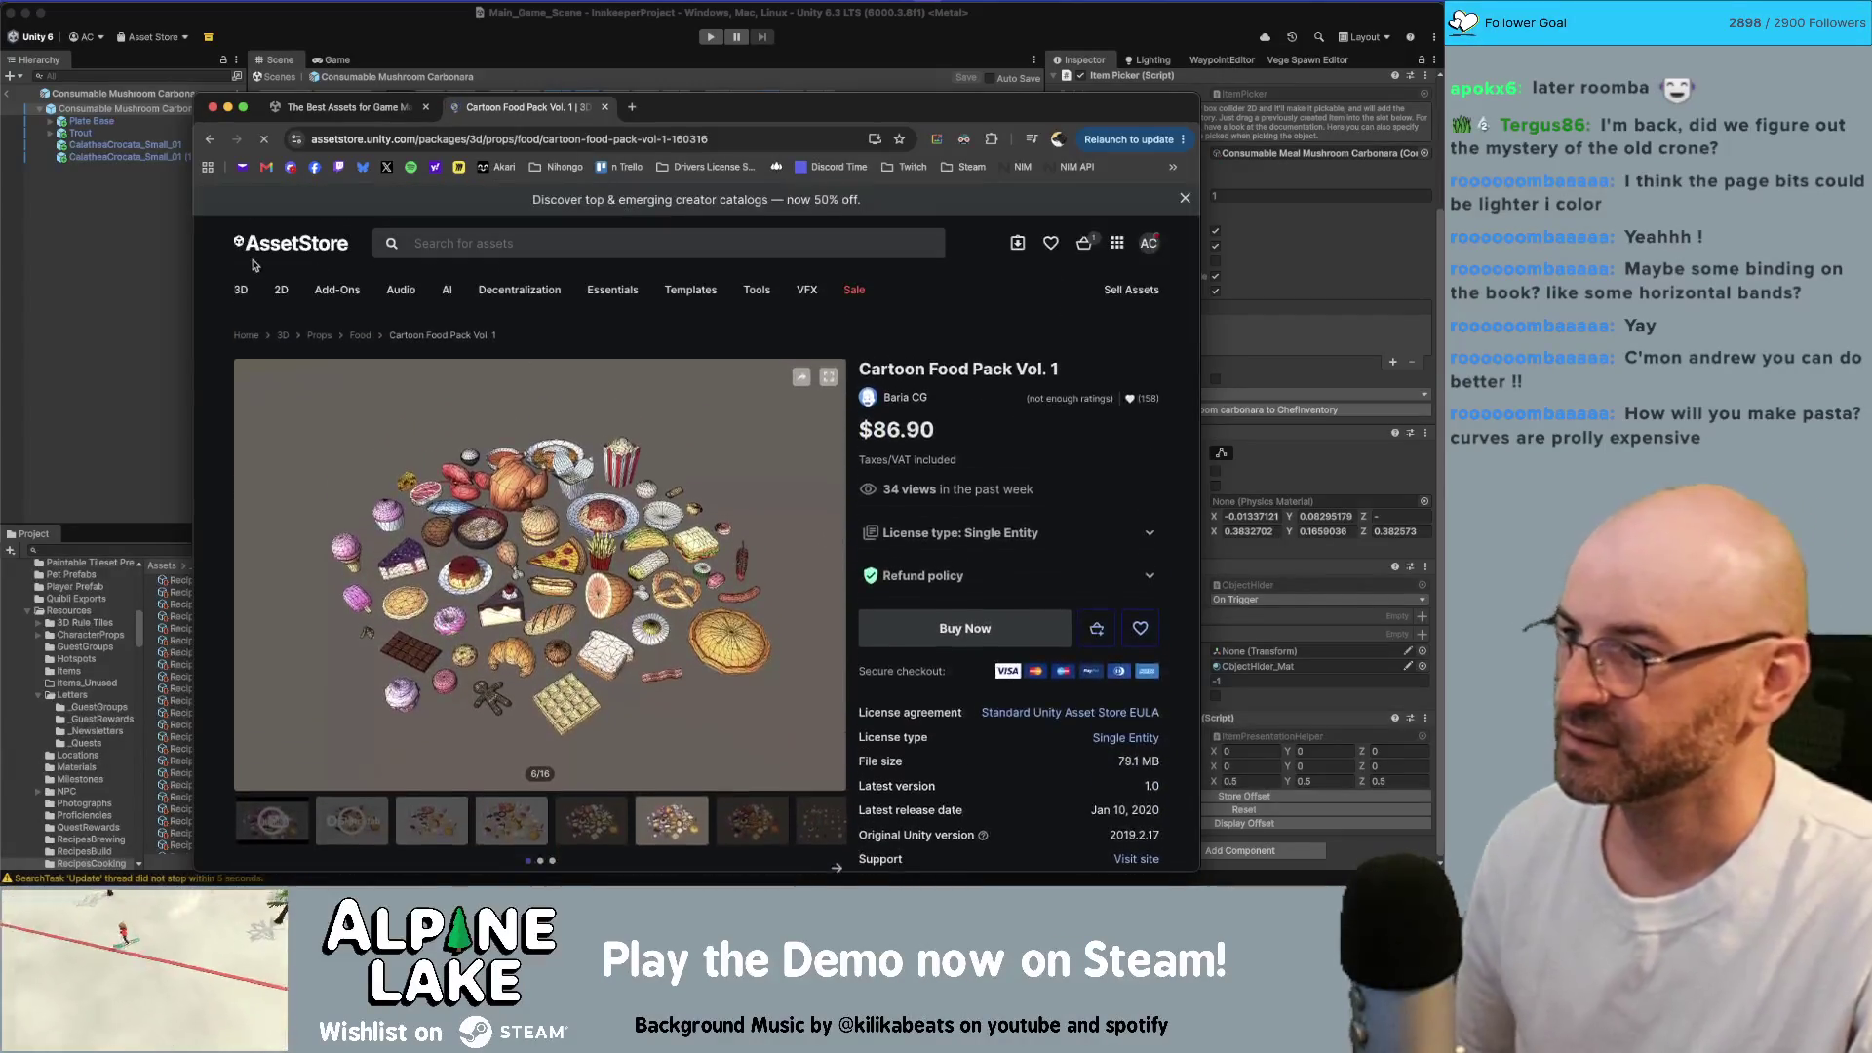
pyautogui.click(210, 140)
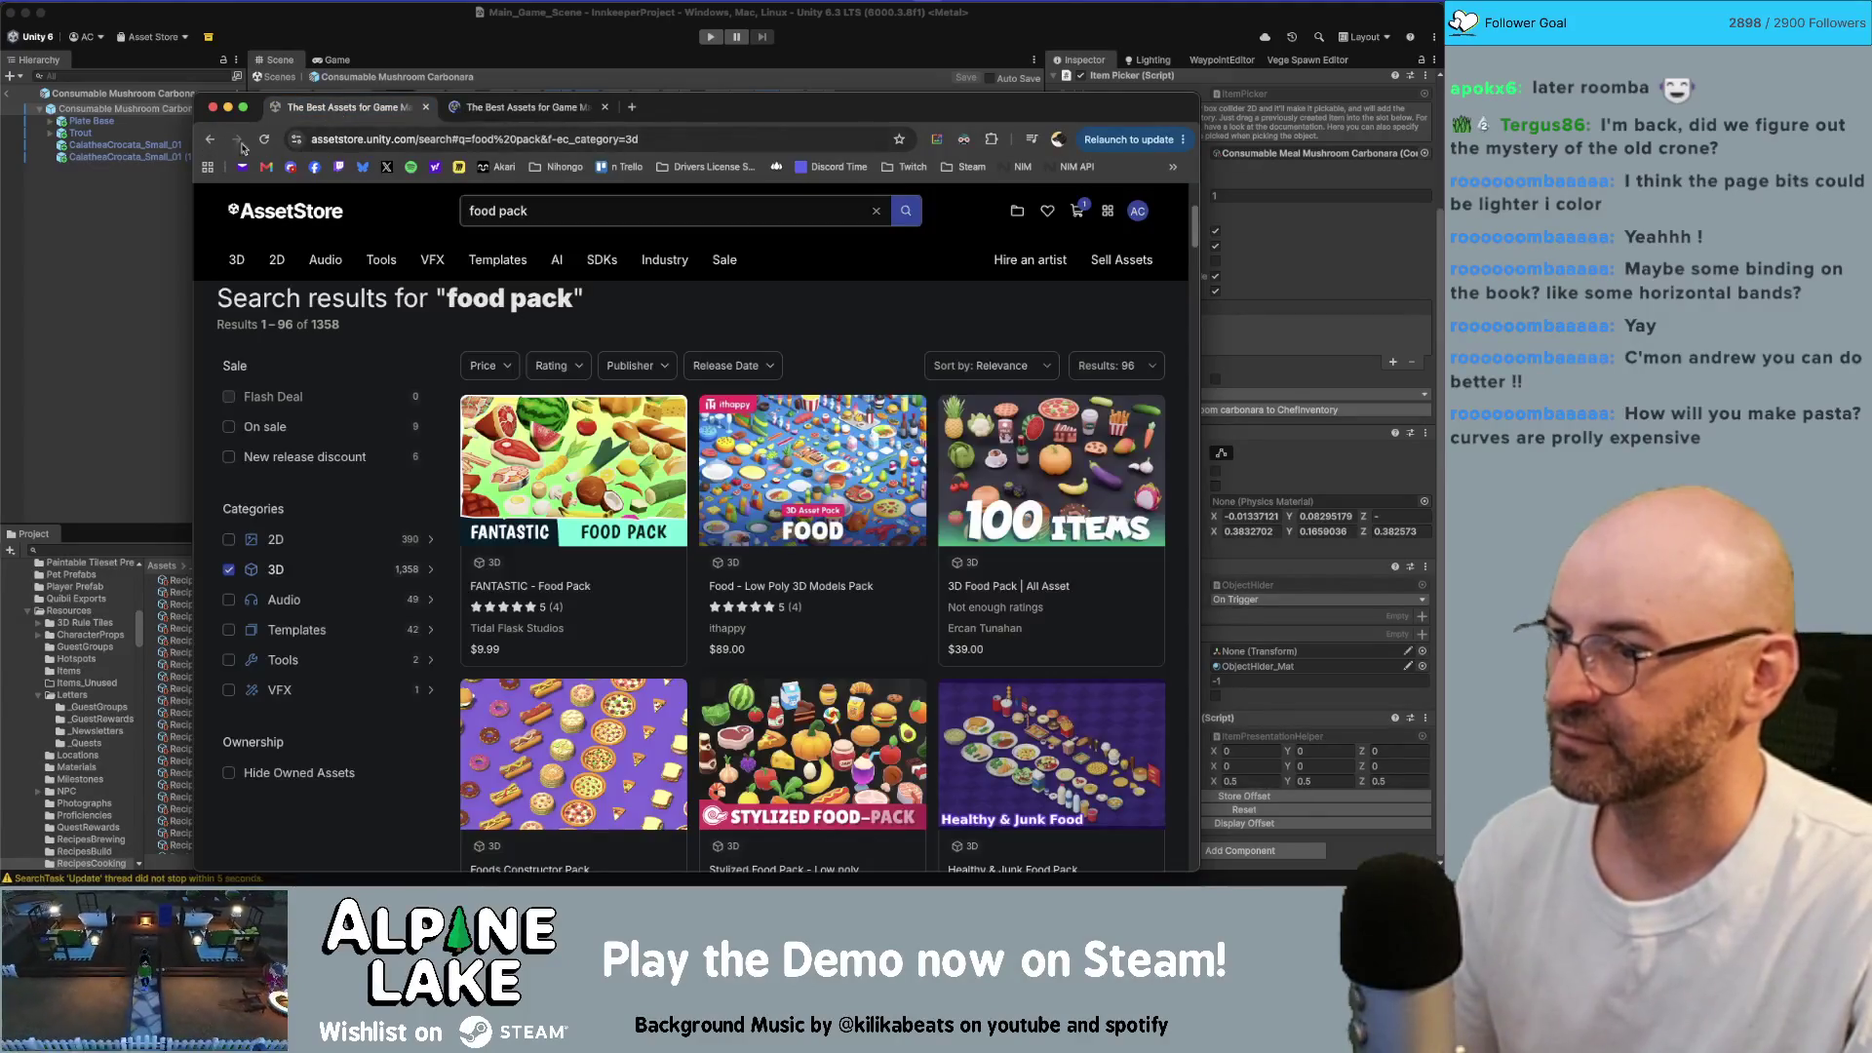
pyautogui.scroll(-3, 1127, 558)
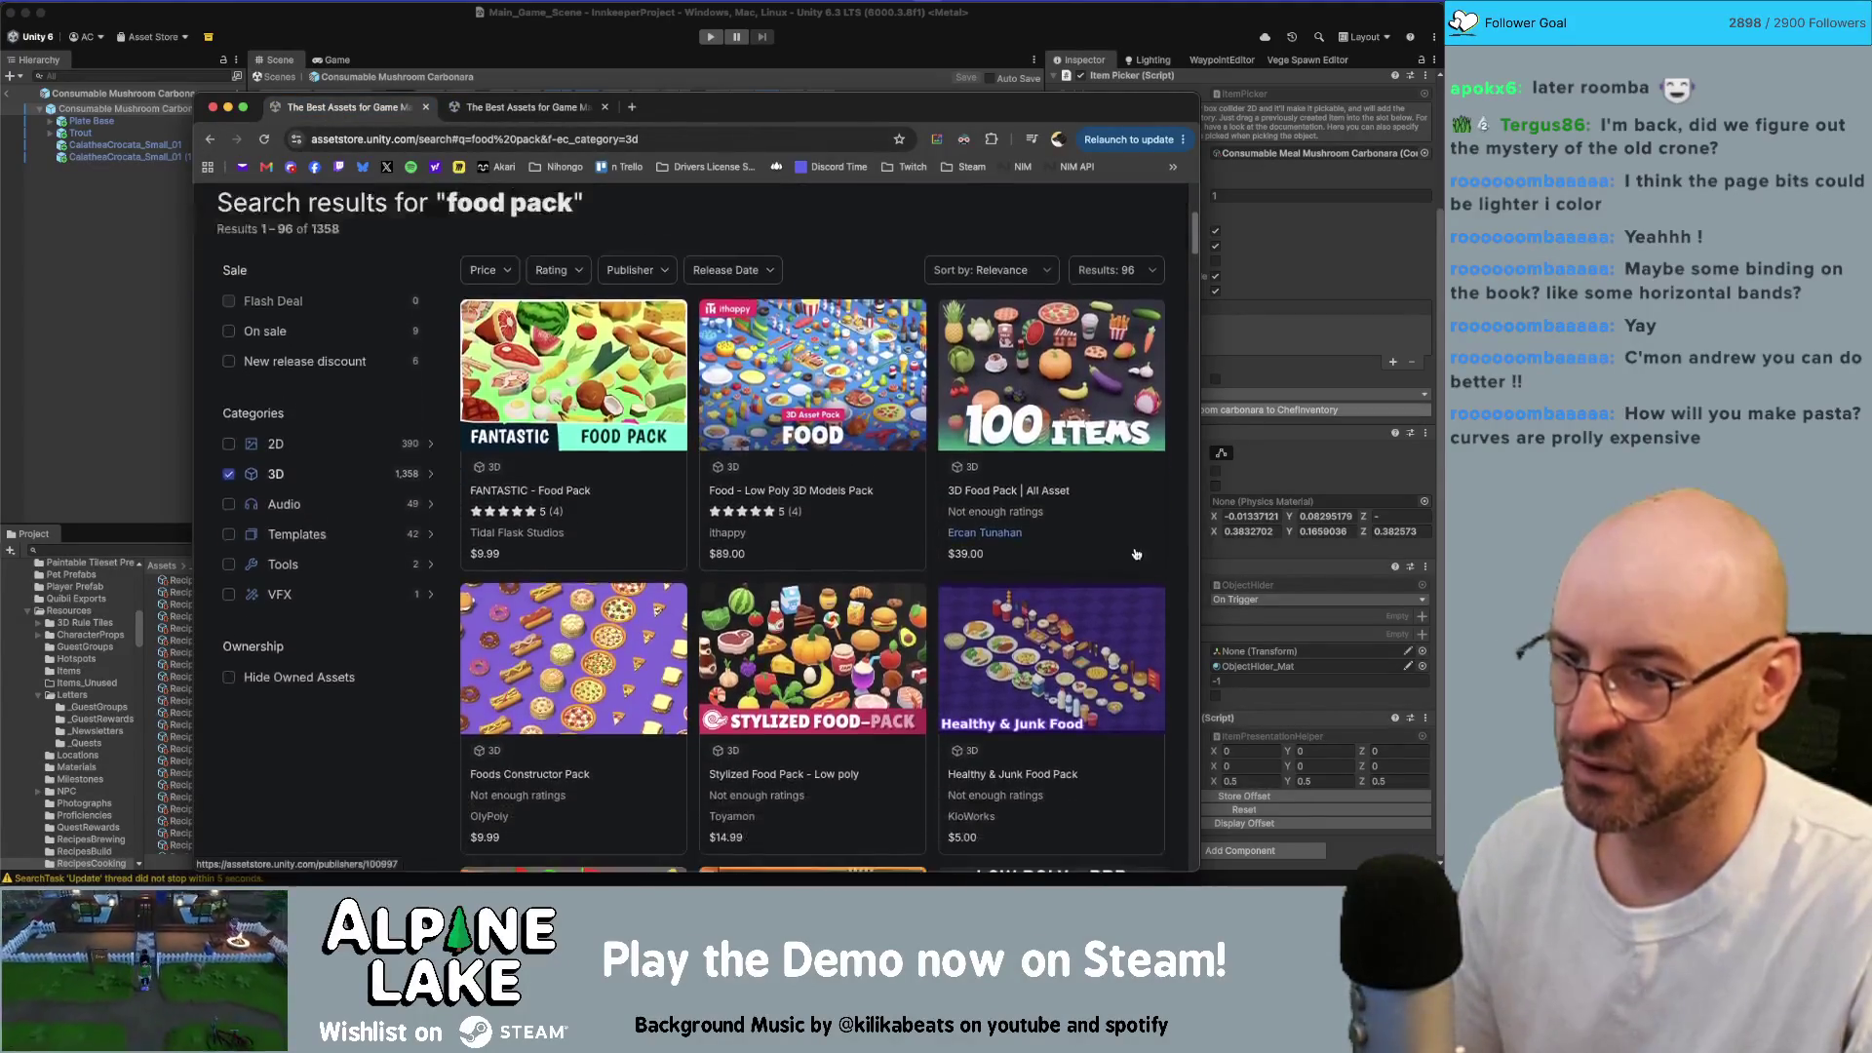
pyautogui.scroll(-1, 1121, 559)
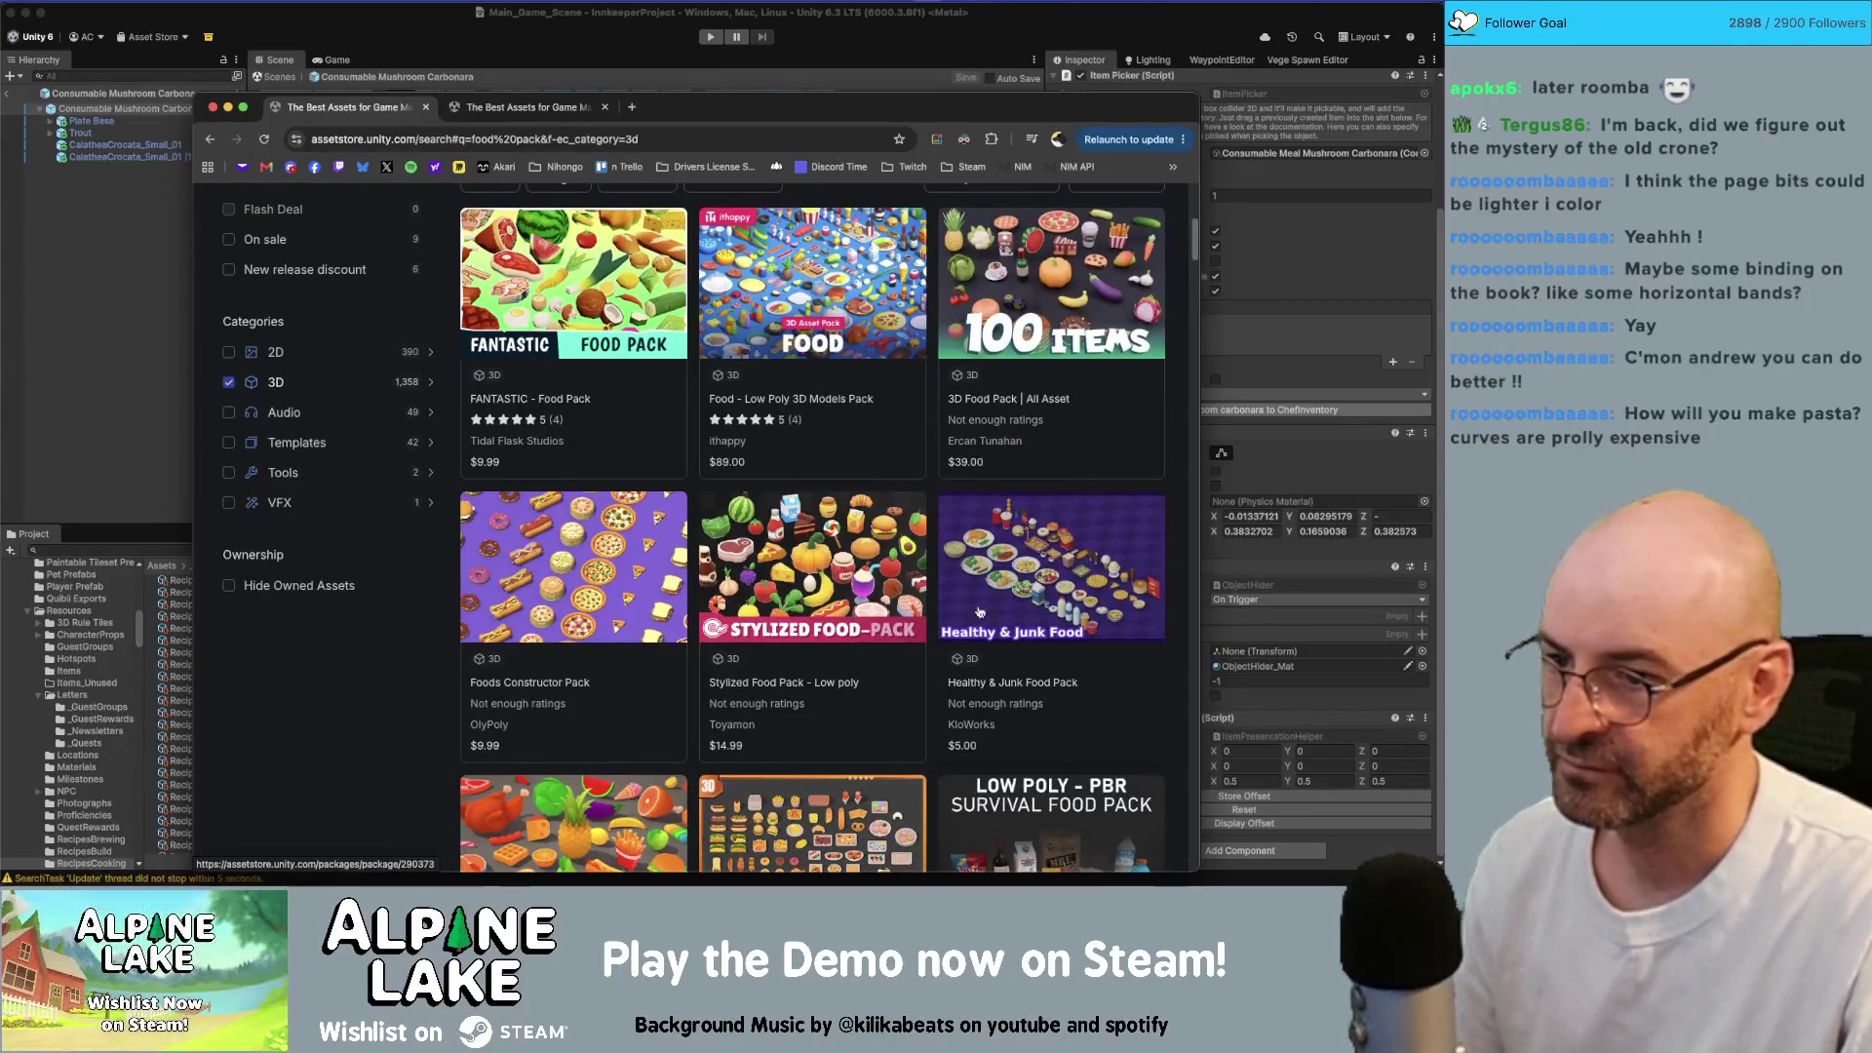
pyautogui.scroll(-2, 752, 685)
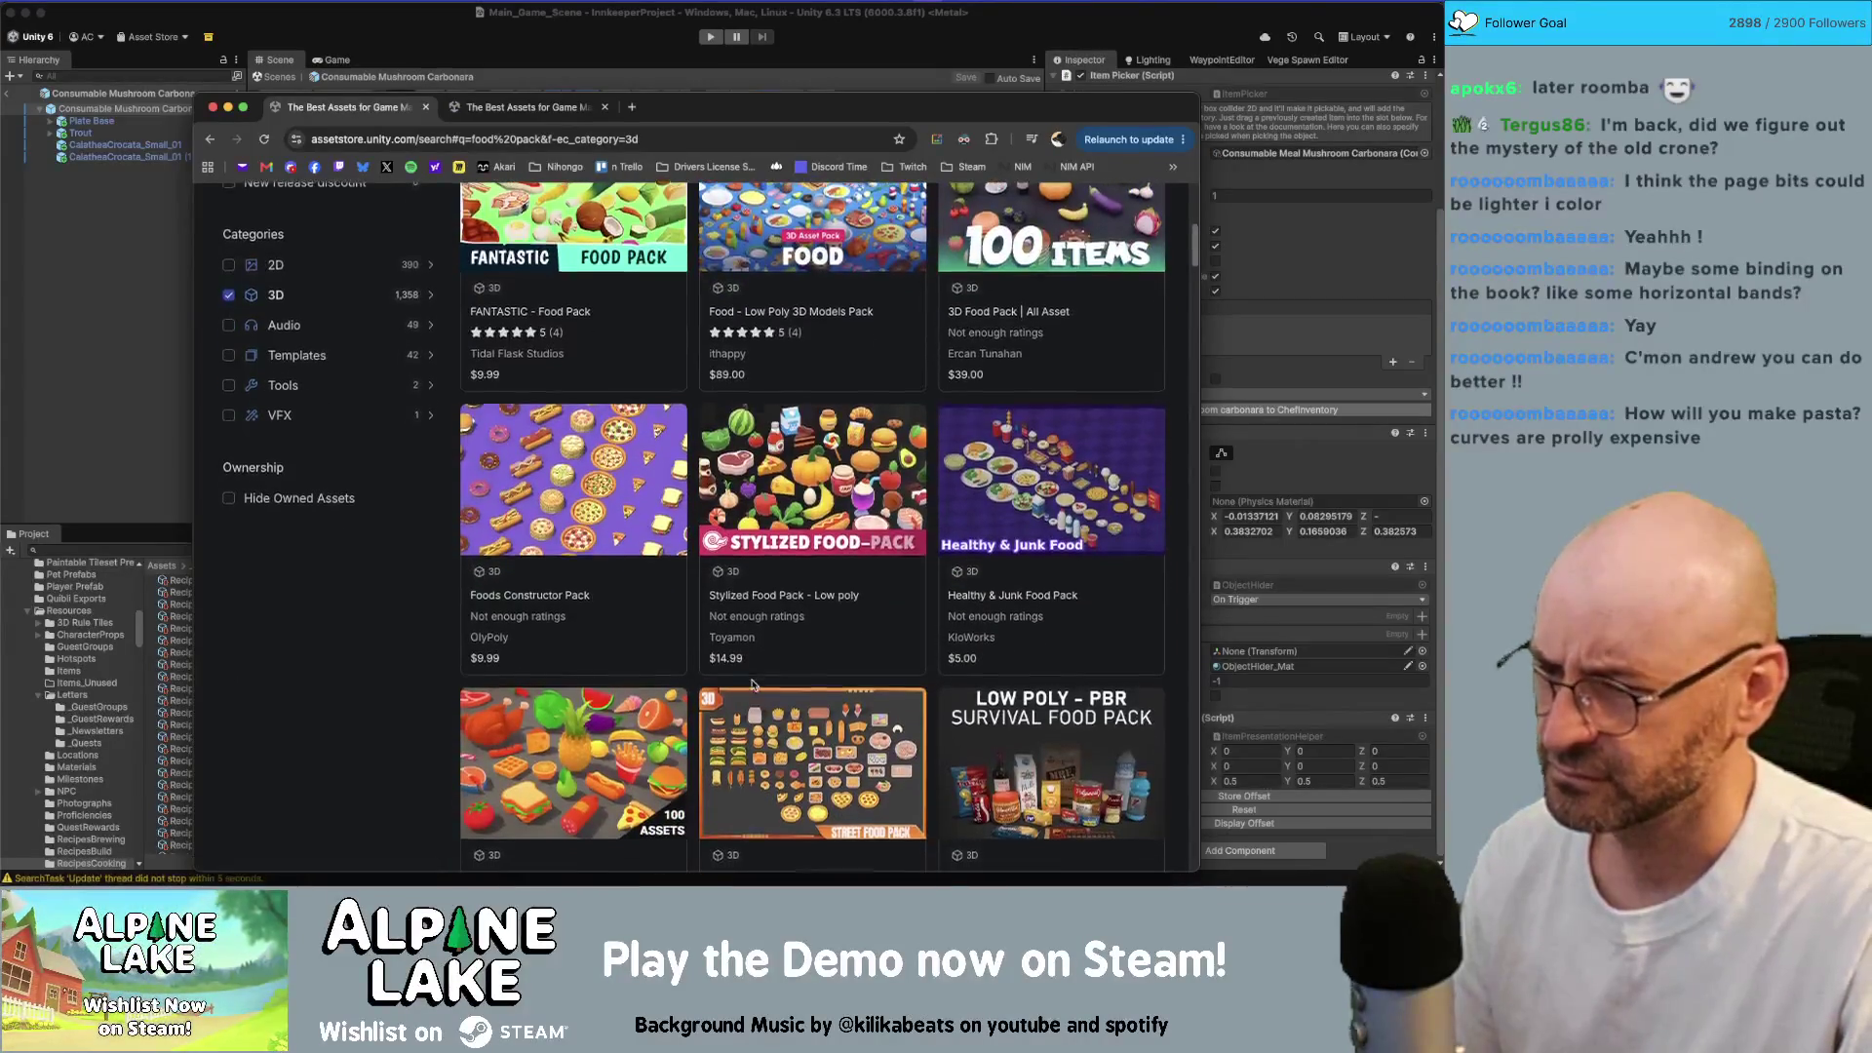
pyautogui.scroll(-4, 752, 685)
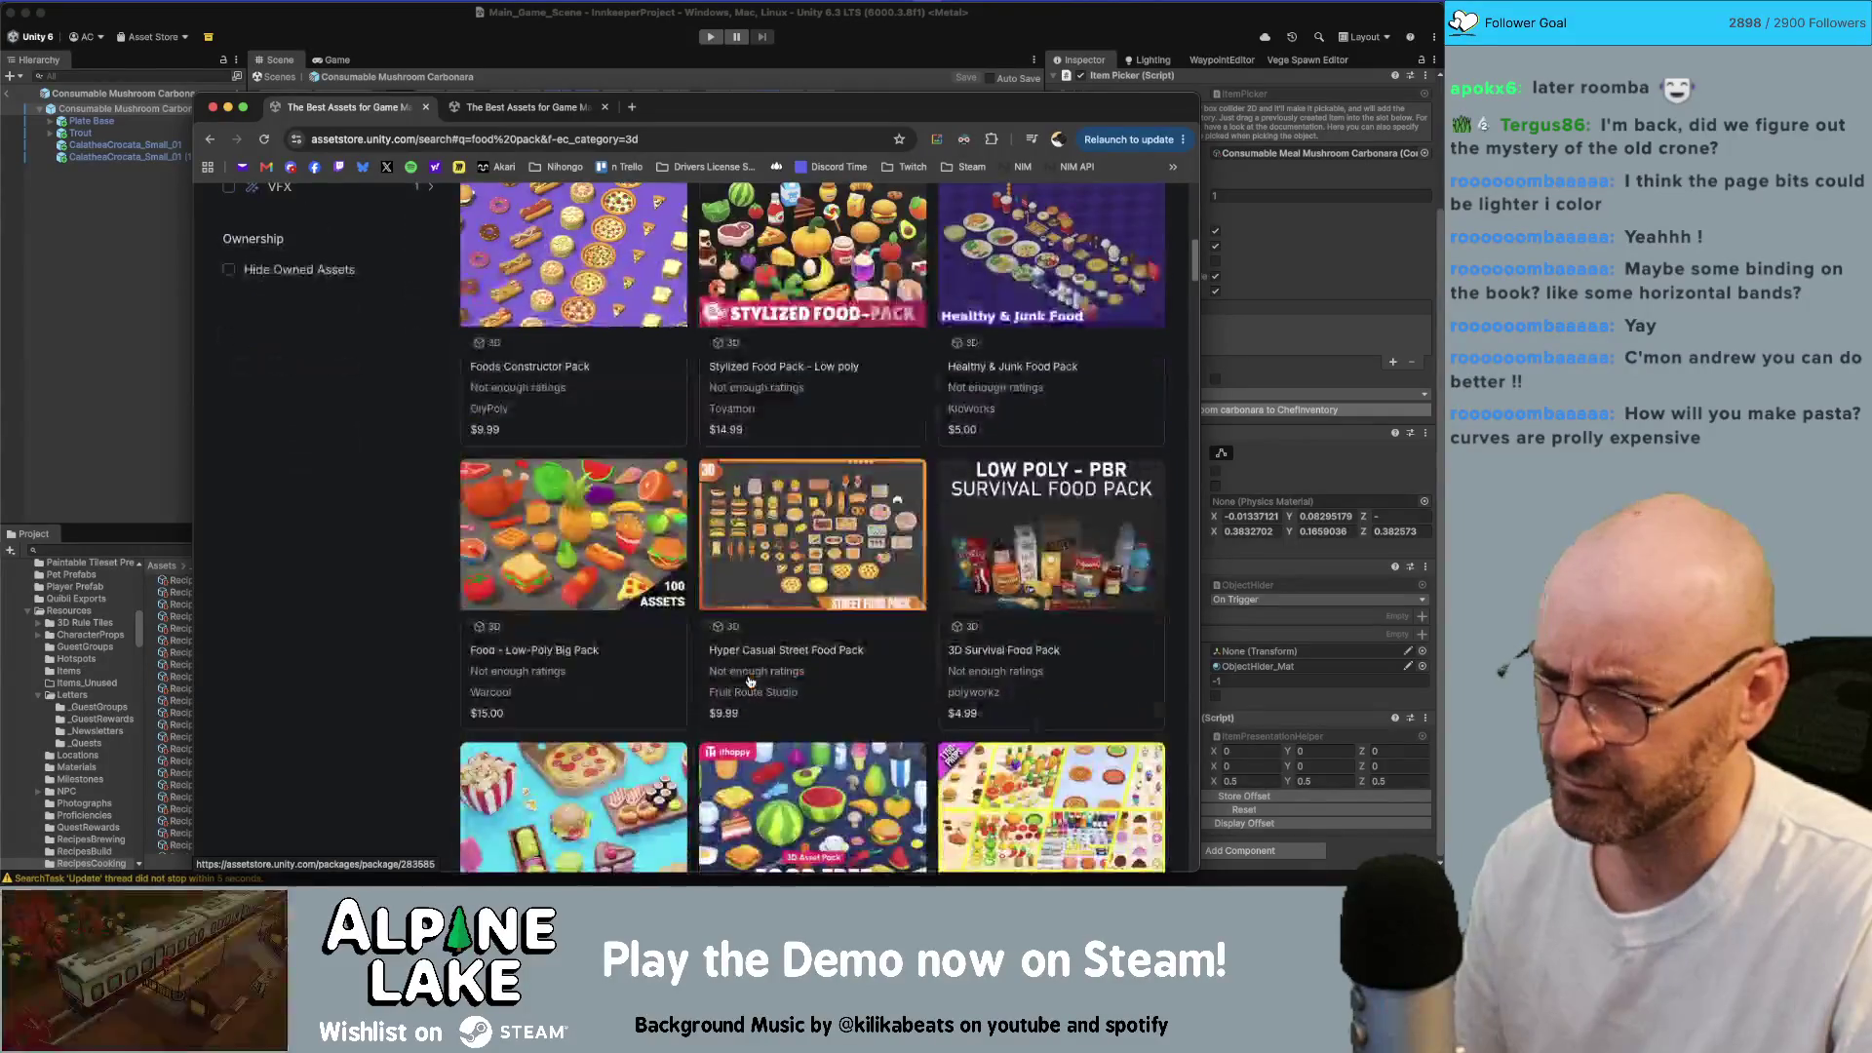
pyautogui.scroll(-2, 750, 681)
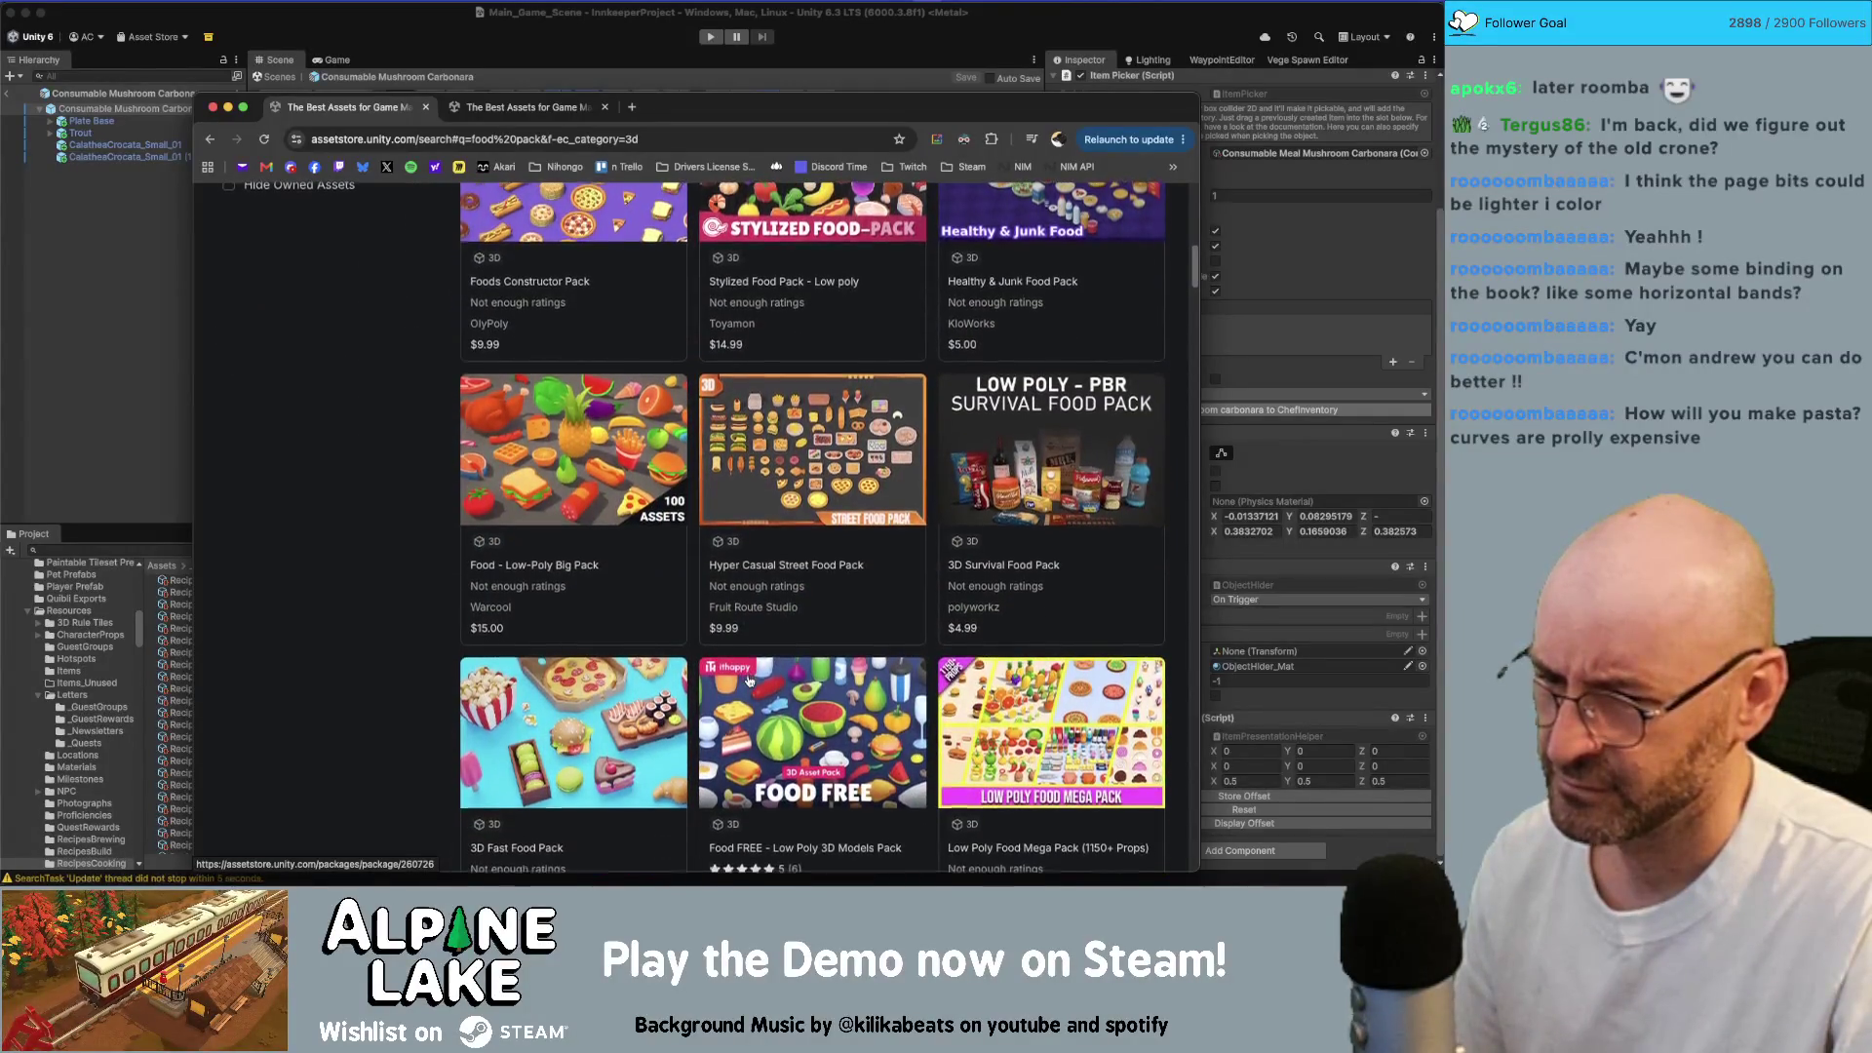
pyautogui.scroll(-2, 750, 681)
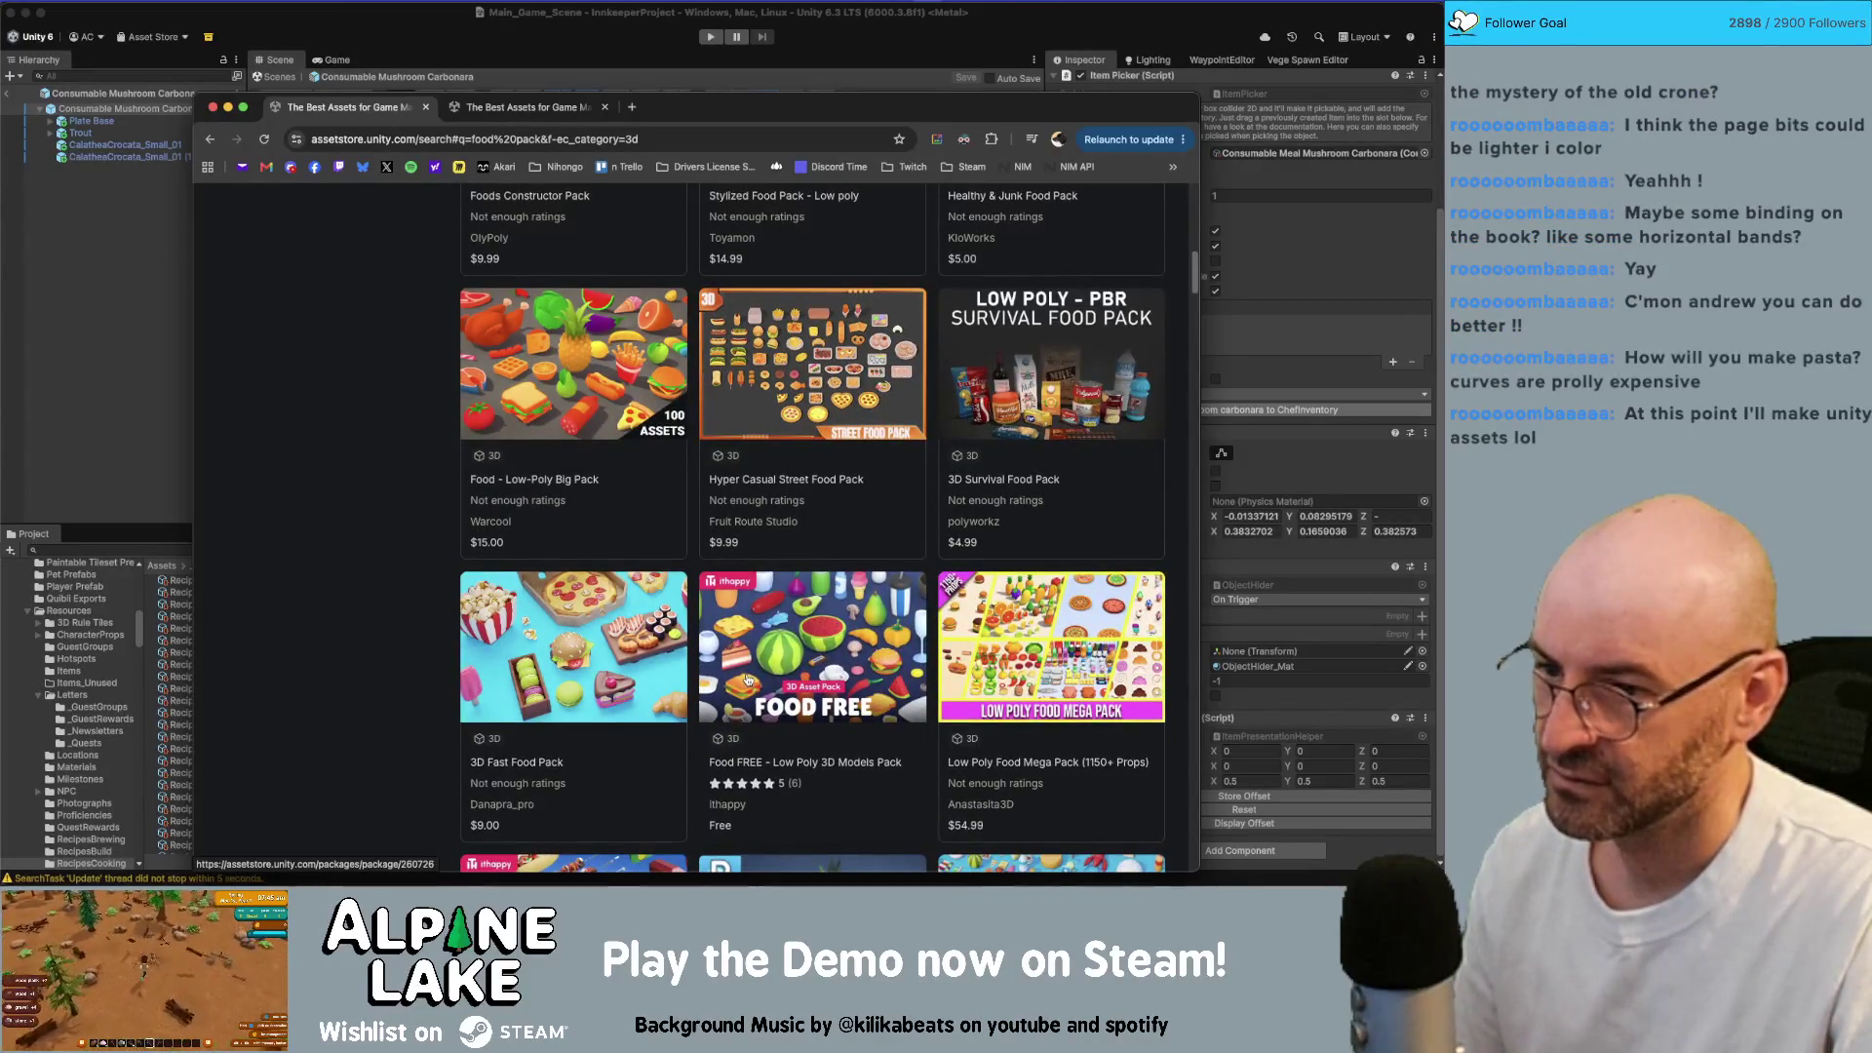
pyautogui.scroll(-5, 748, 679)
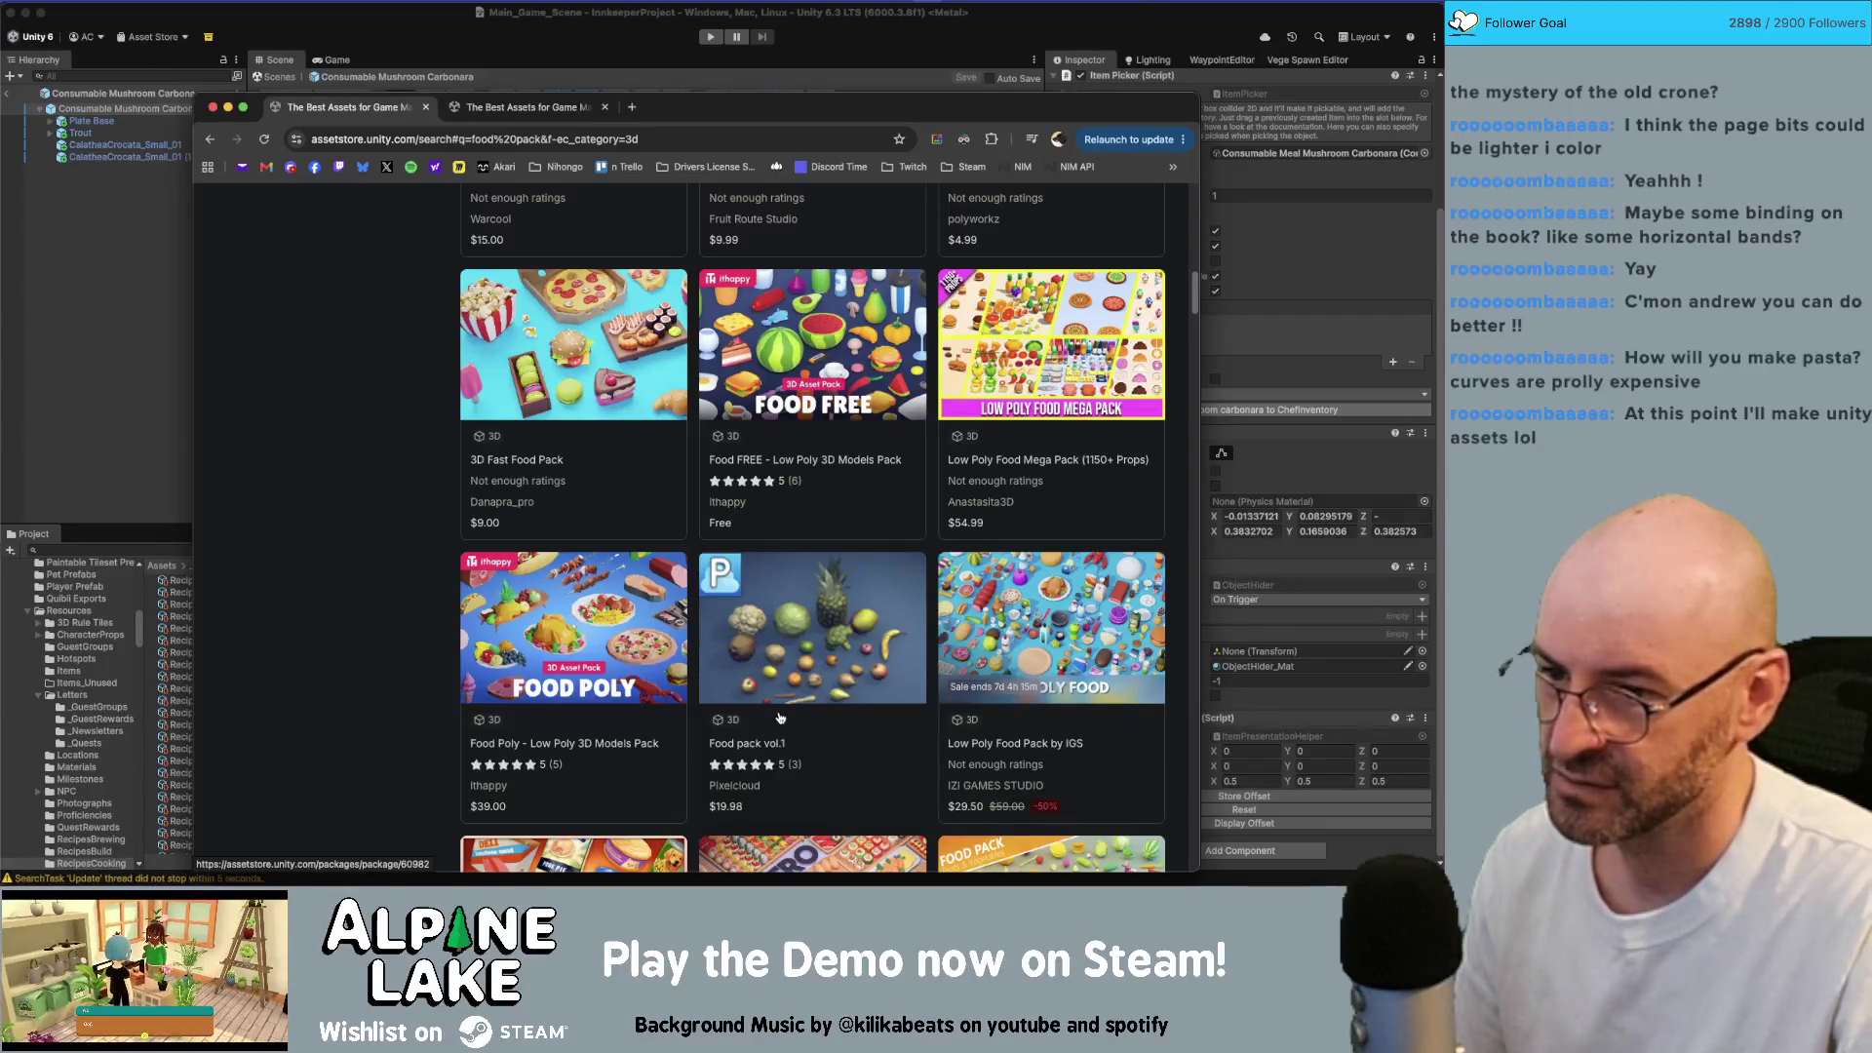
pyautogui.click(1004, 634)
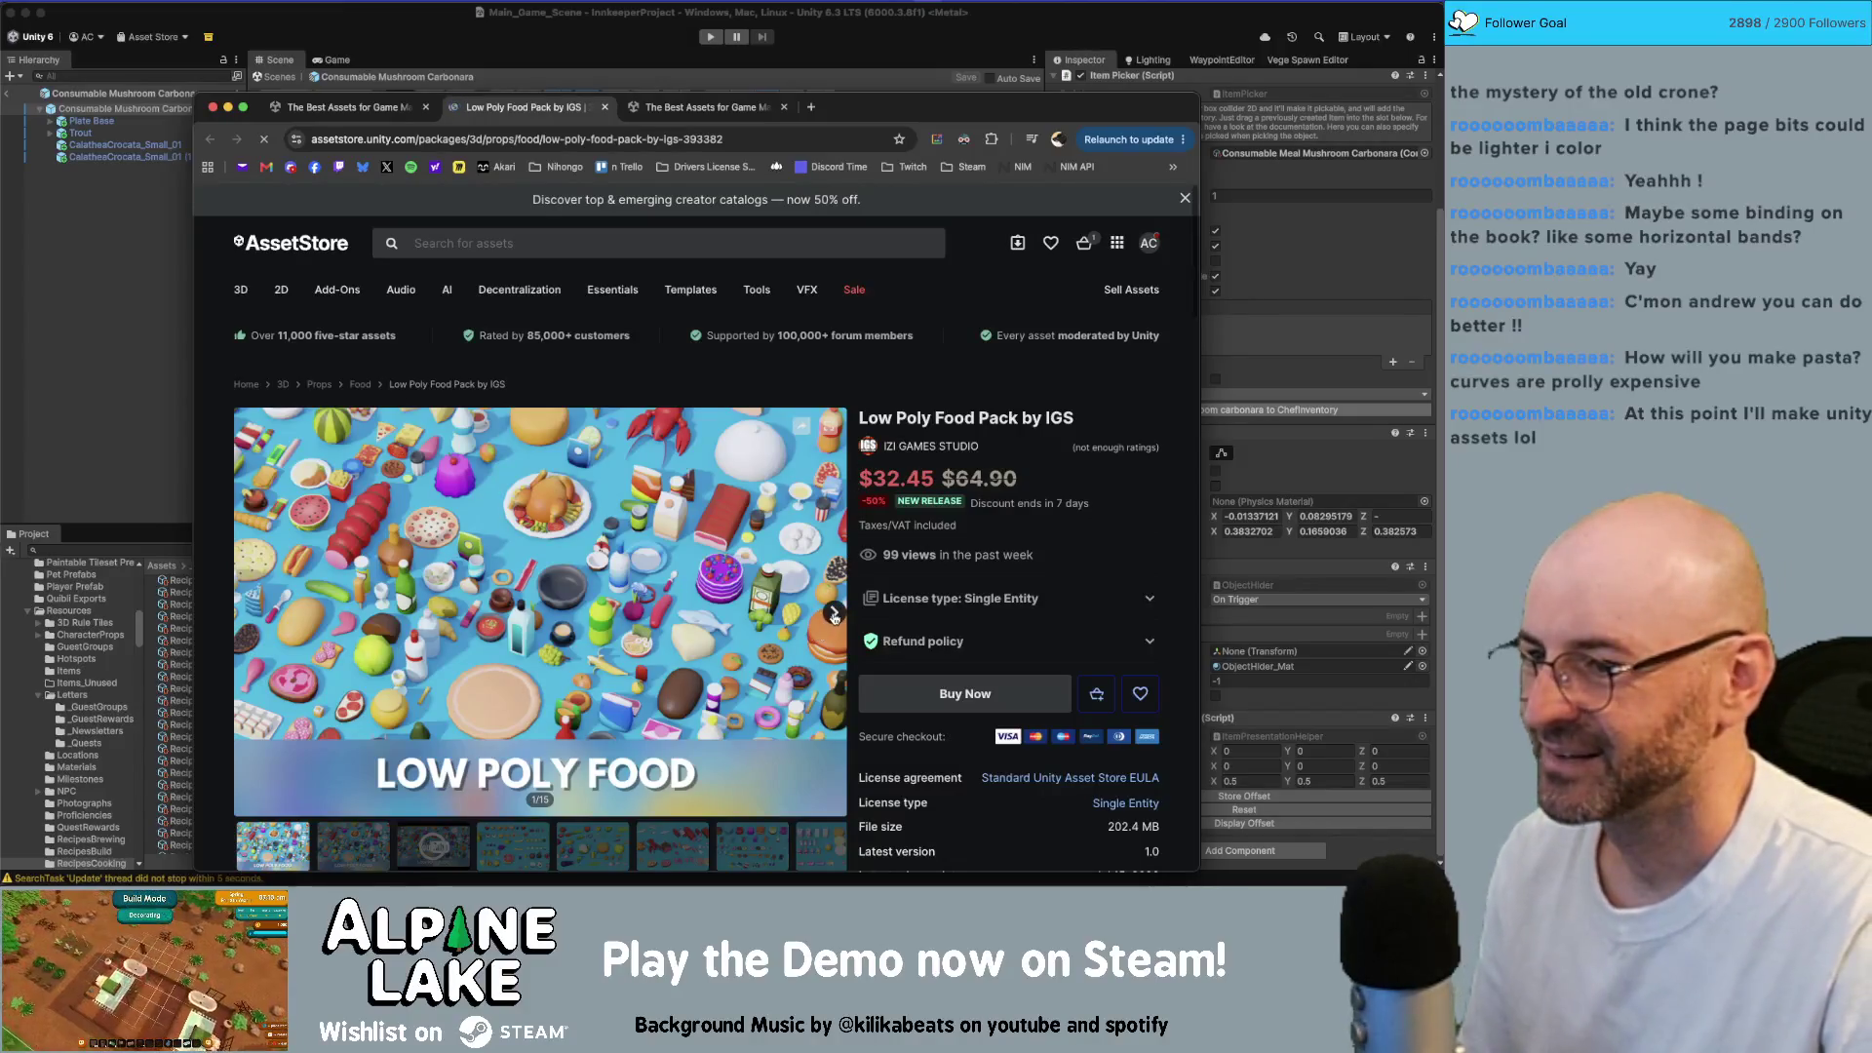
# Step: Page through the Low Poly Food Pack by IGS previews to image 14 of 15, then return to results
pyautogui.click(833, 614)
pyautogui.click(834, 614)
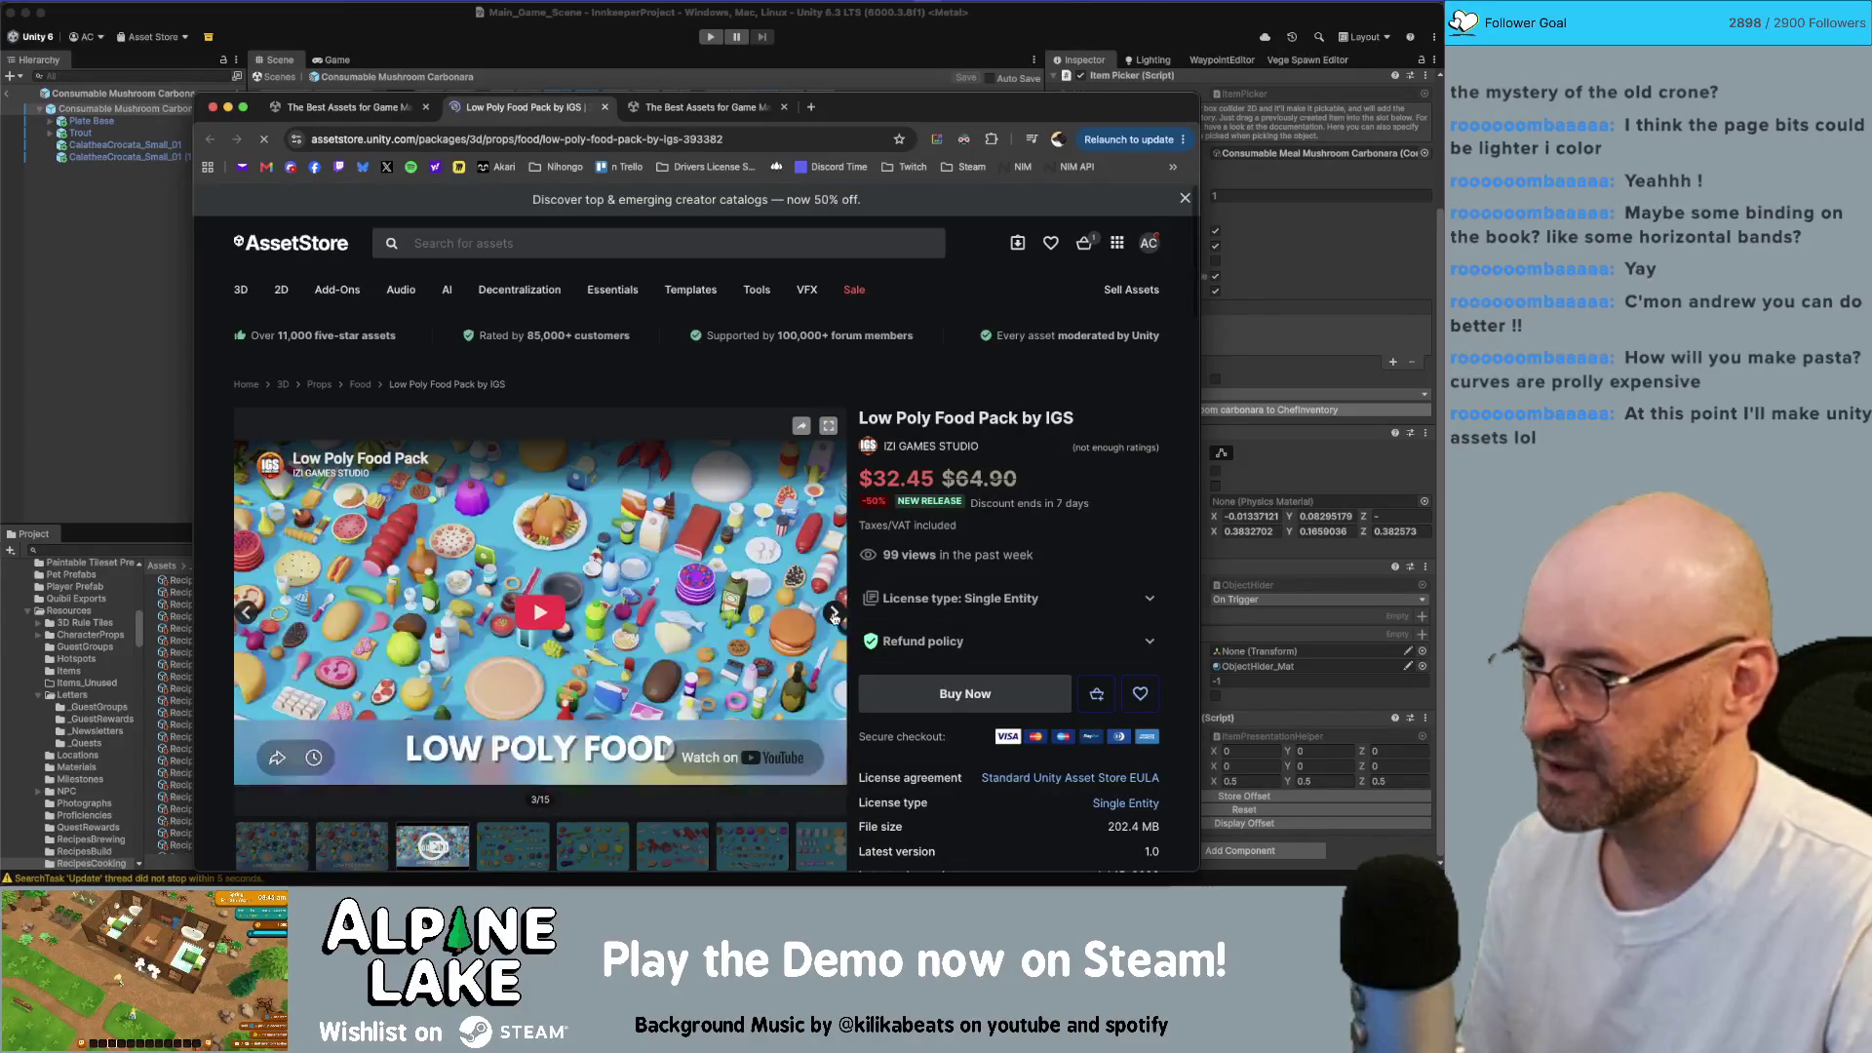
pyautogui.click(834, 614)
pyautogui.click(834, 614)
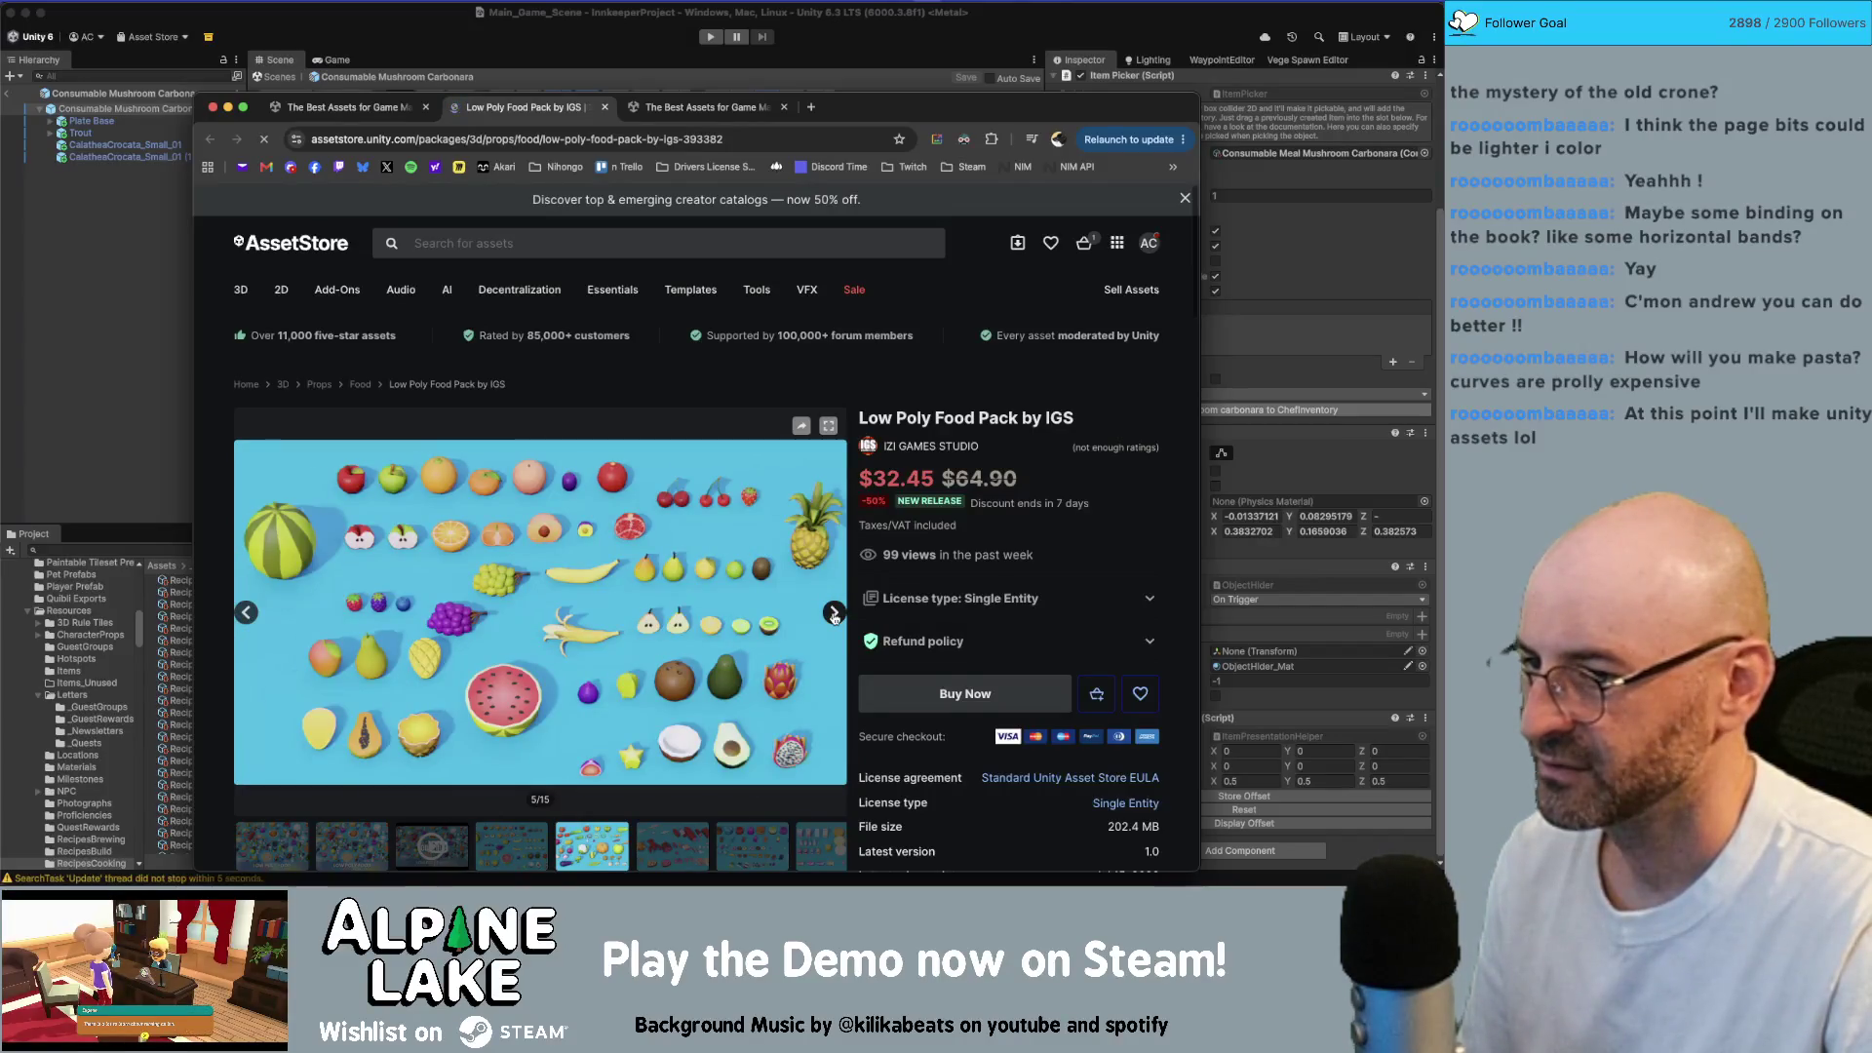
pyautogui.click(833, 614)
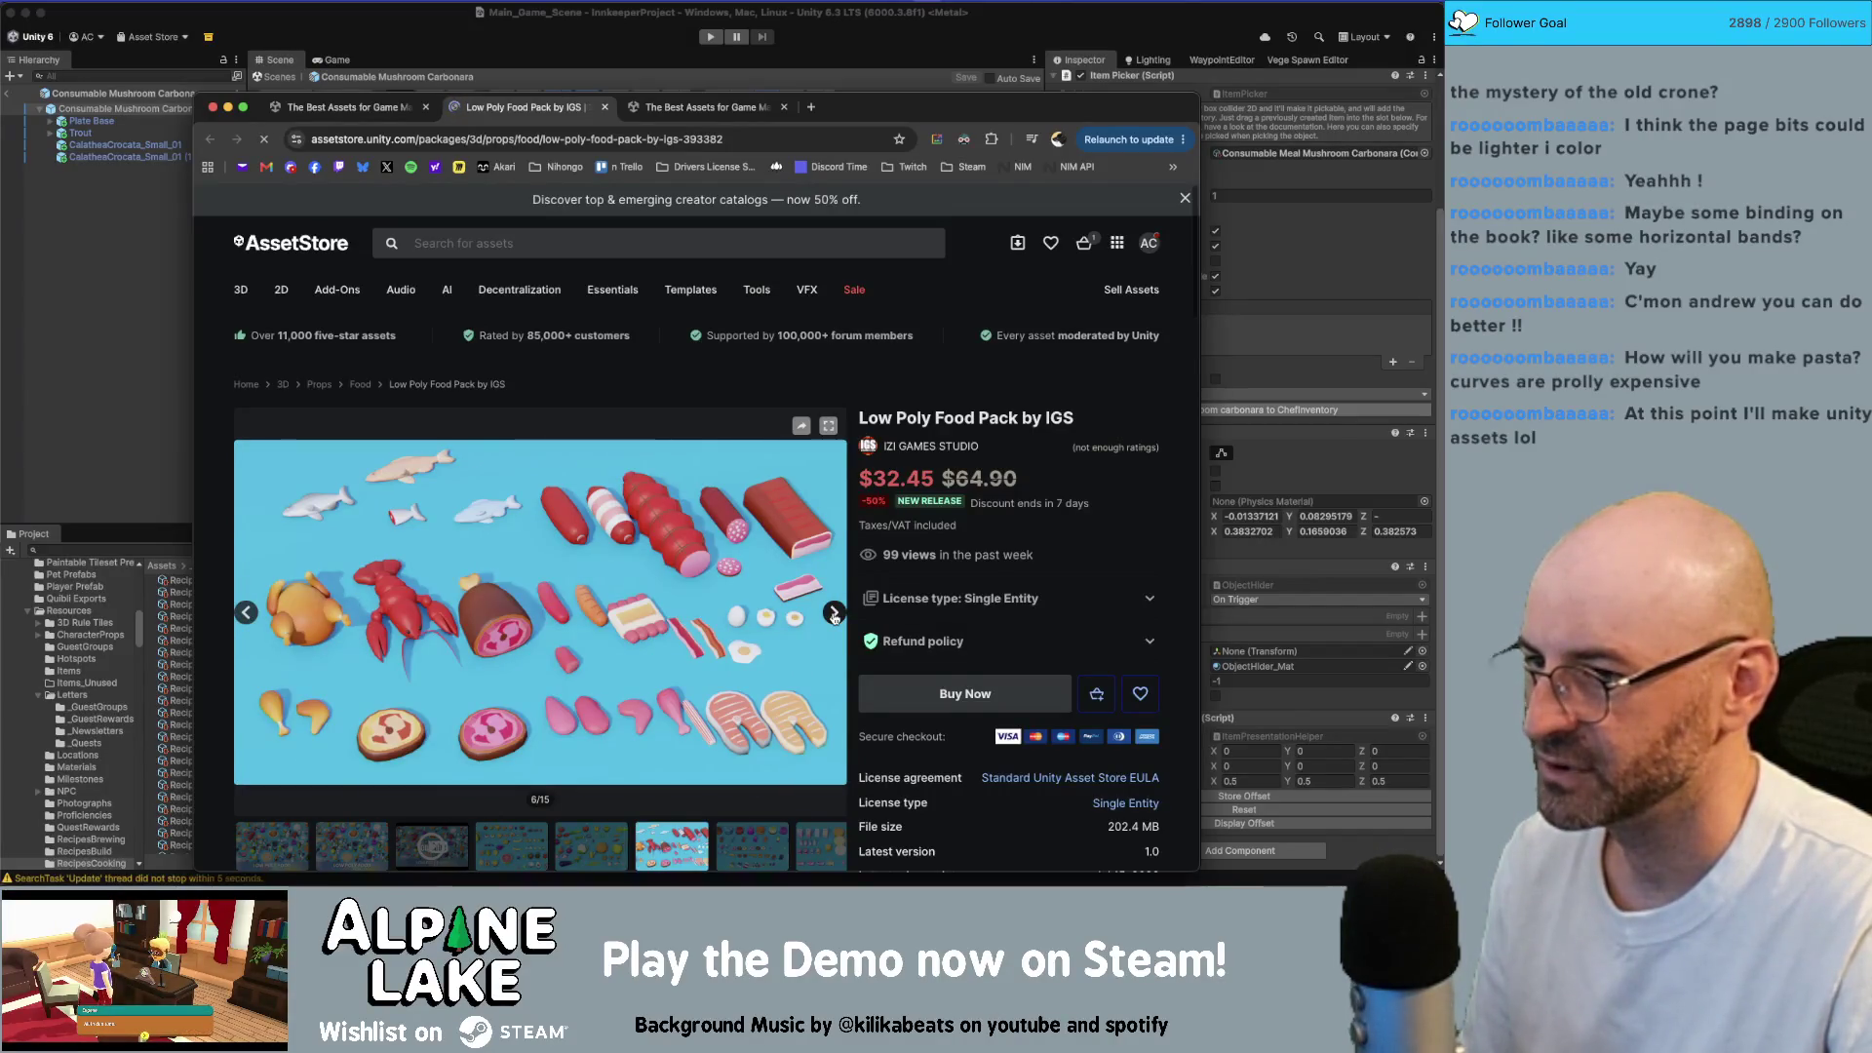
pyautogui.click(834, 614)
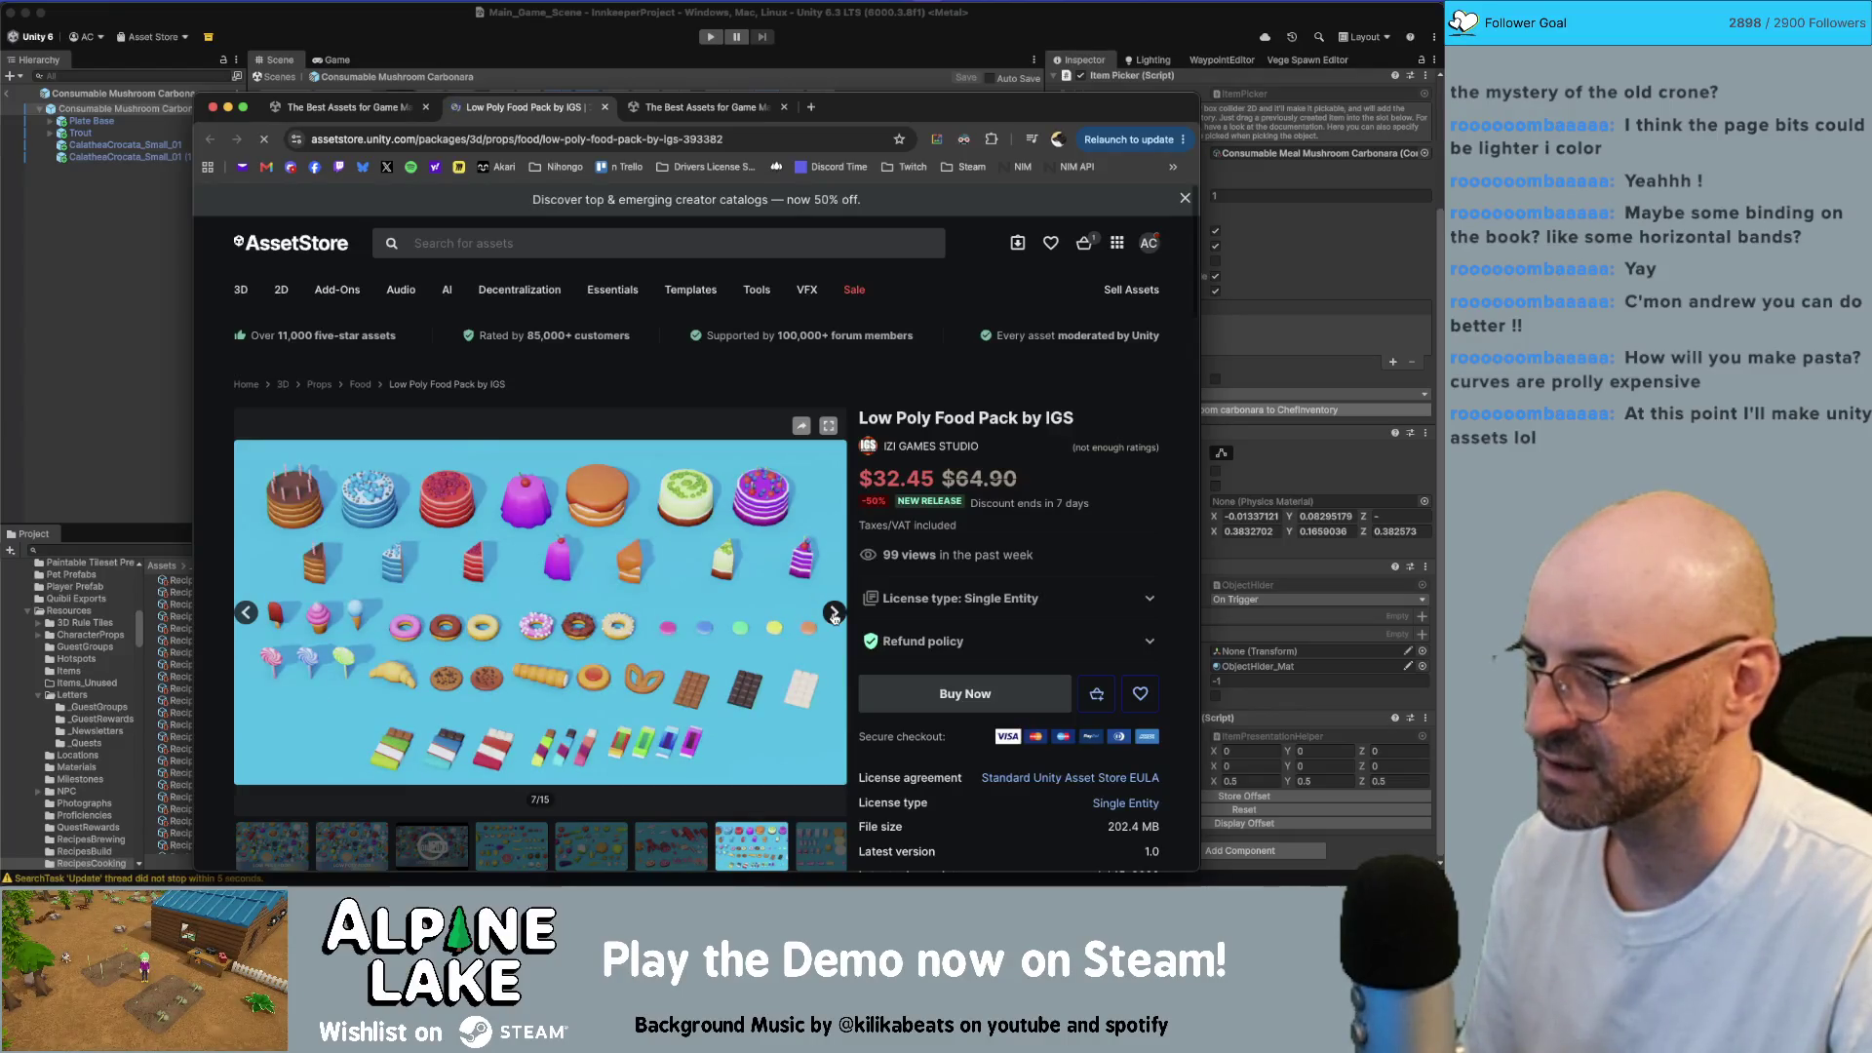
pyautogui.click(833, 614)
pyautogui.click(833, 614)
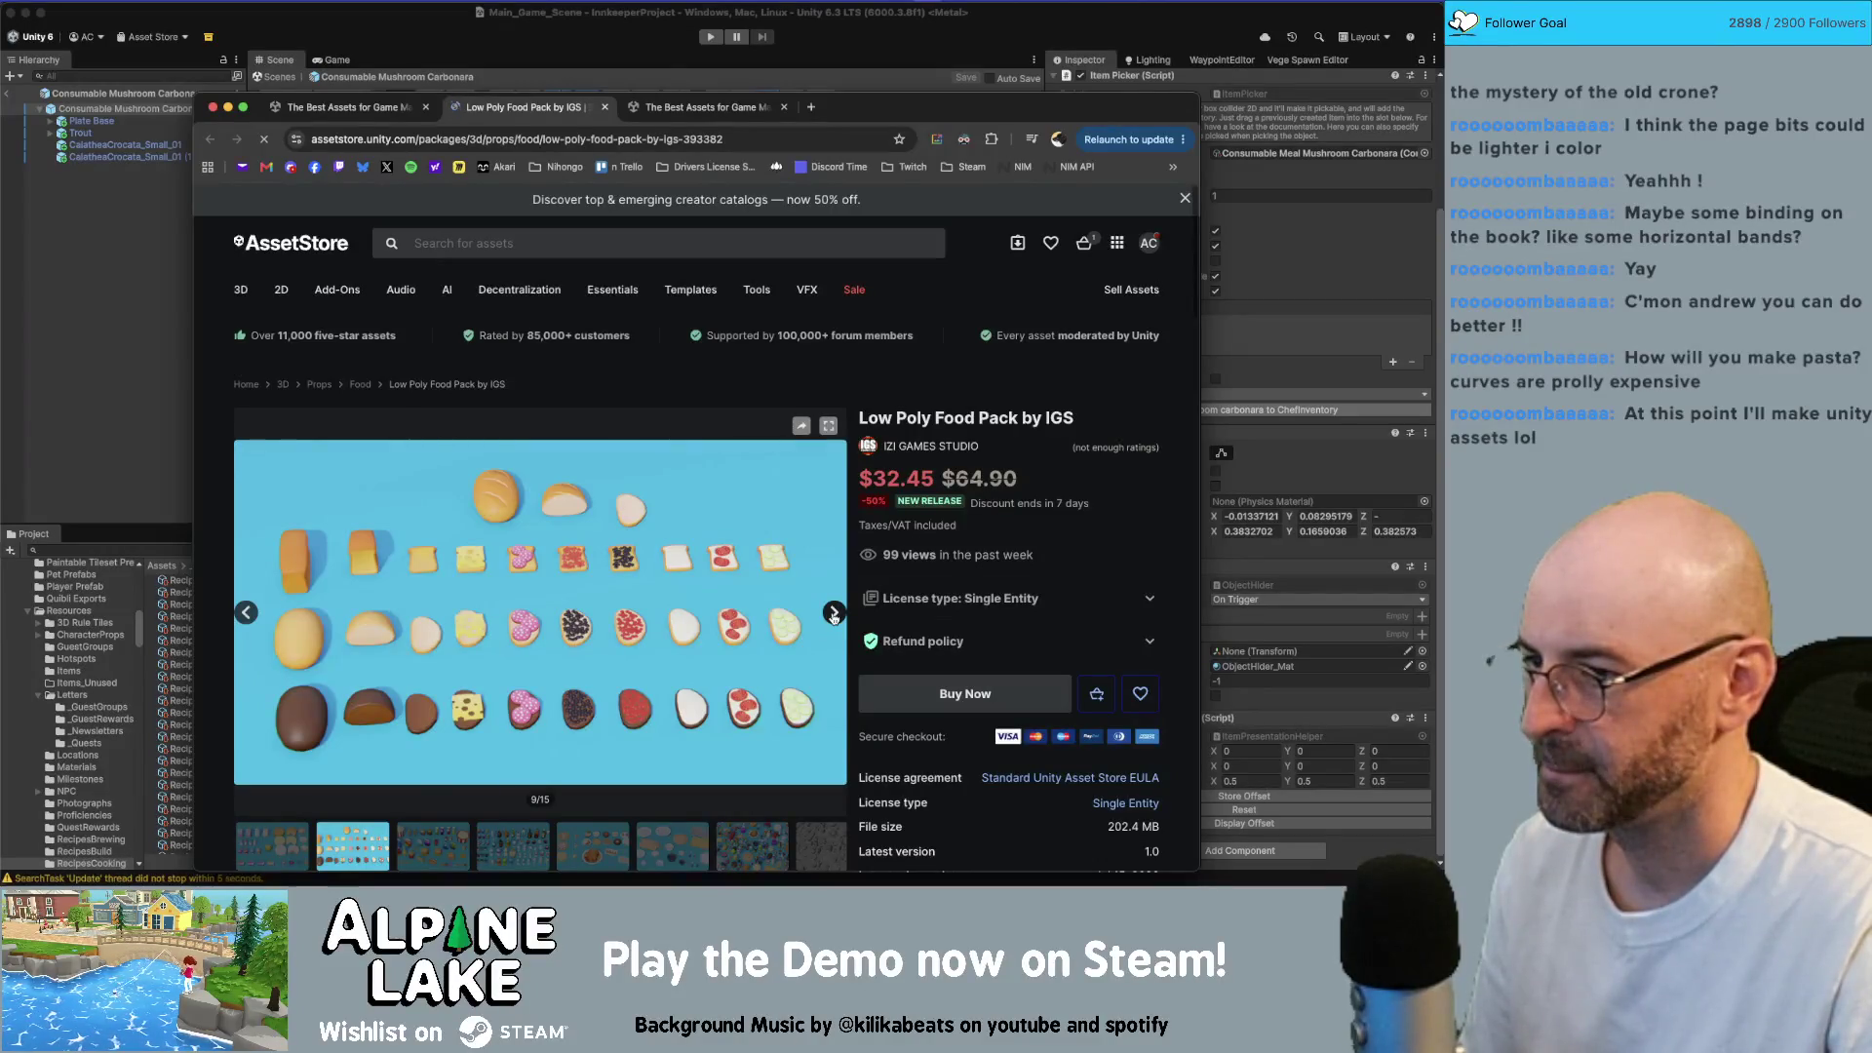
pyautogui.click(834, 614)
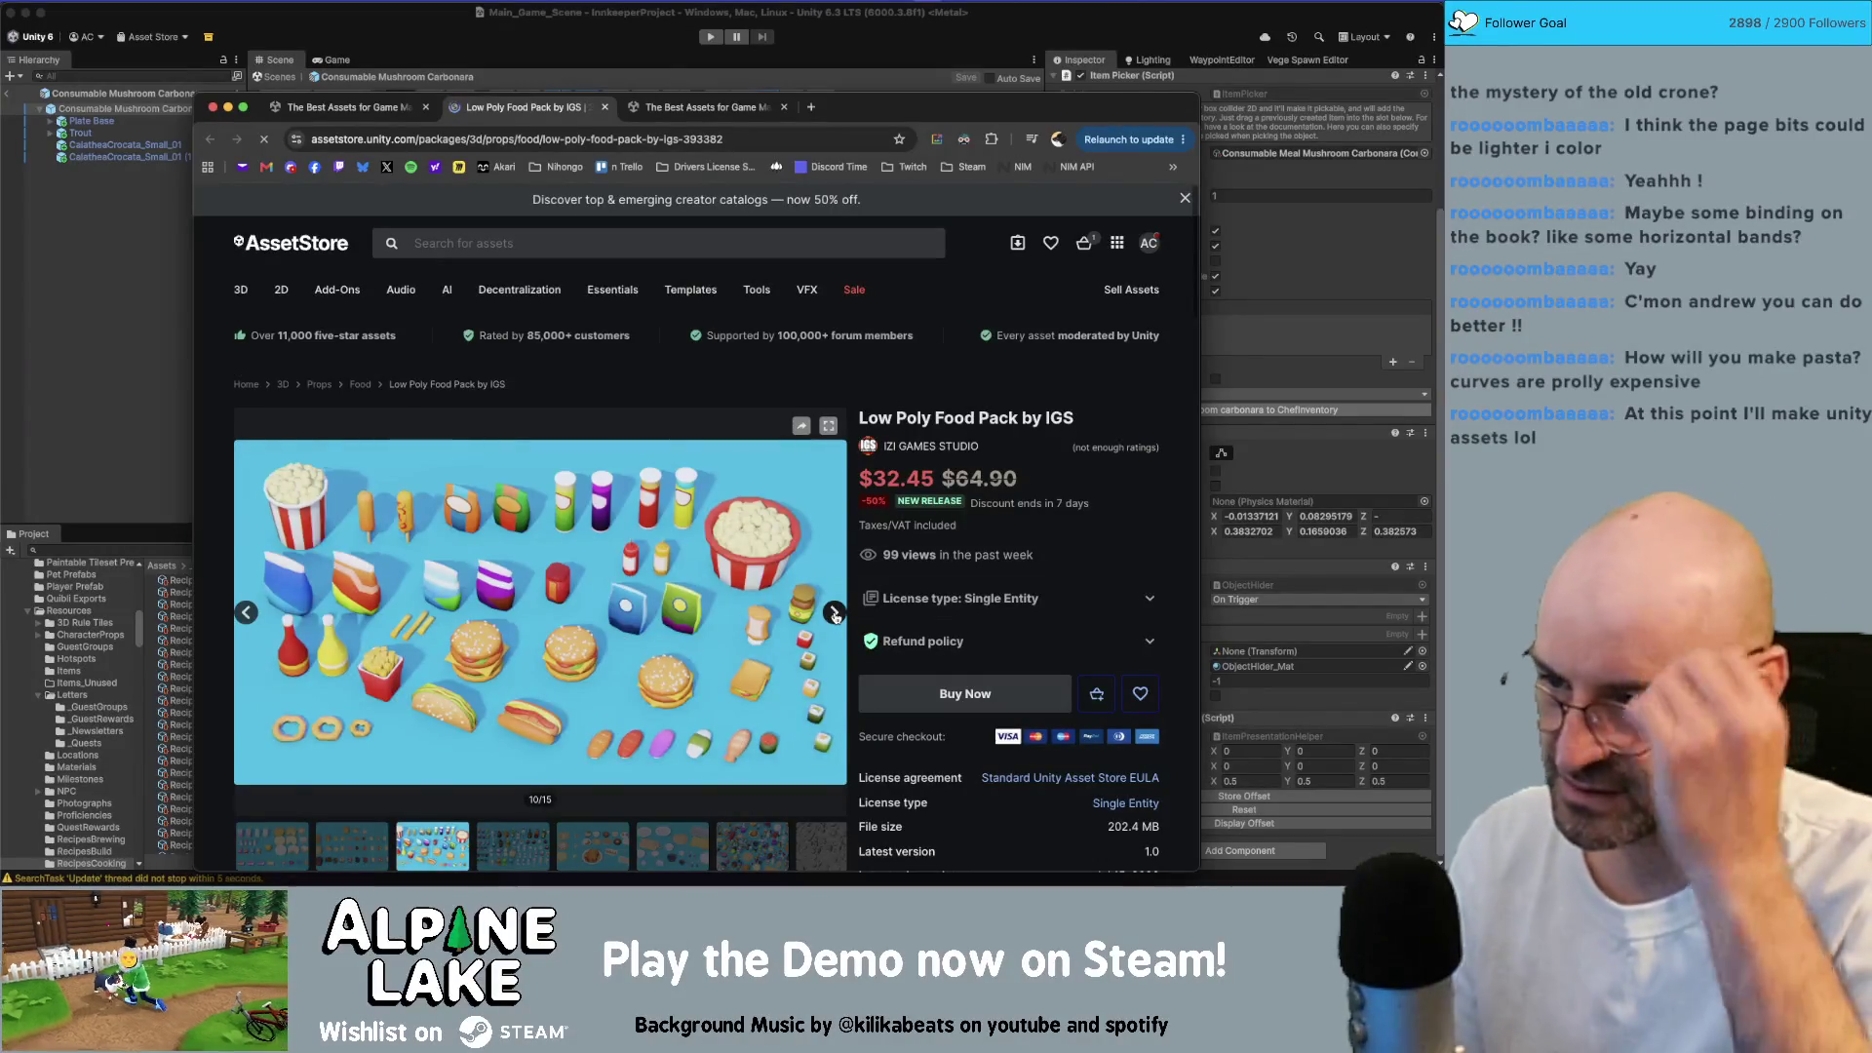
pyautogui.click(833, 614)
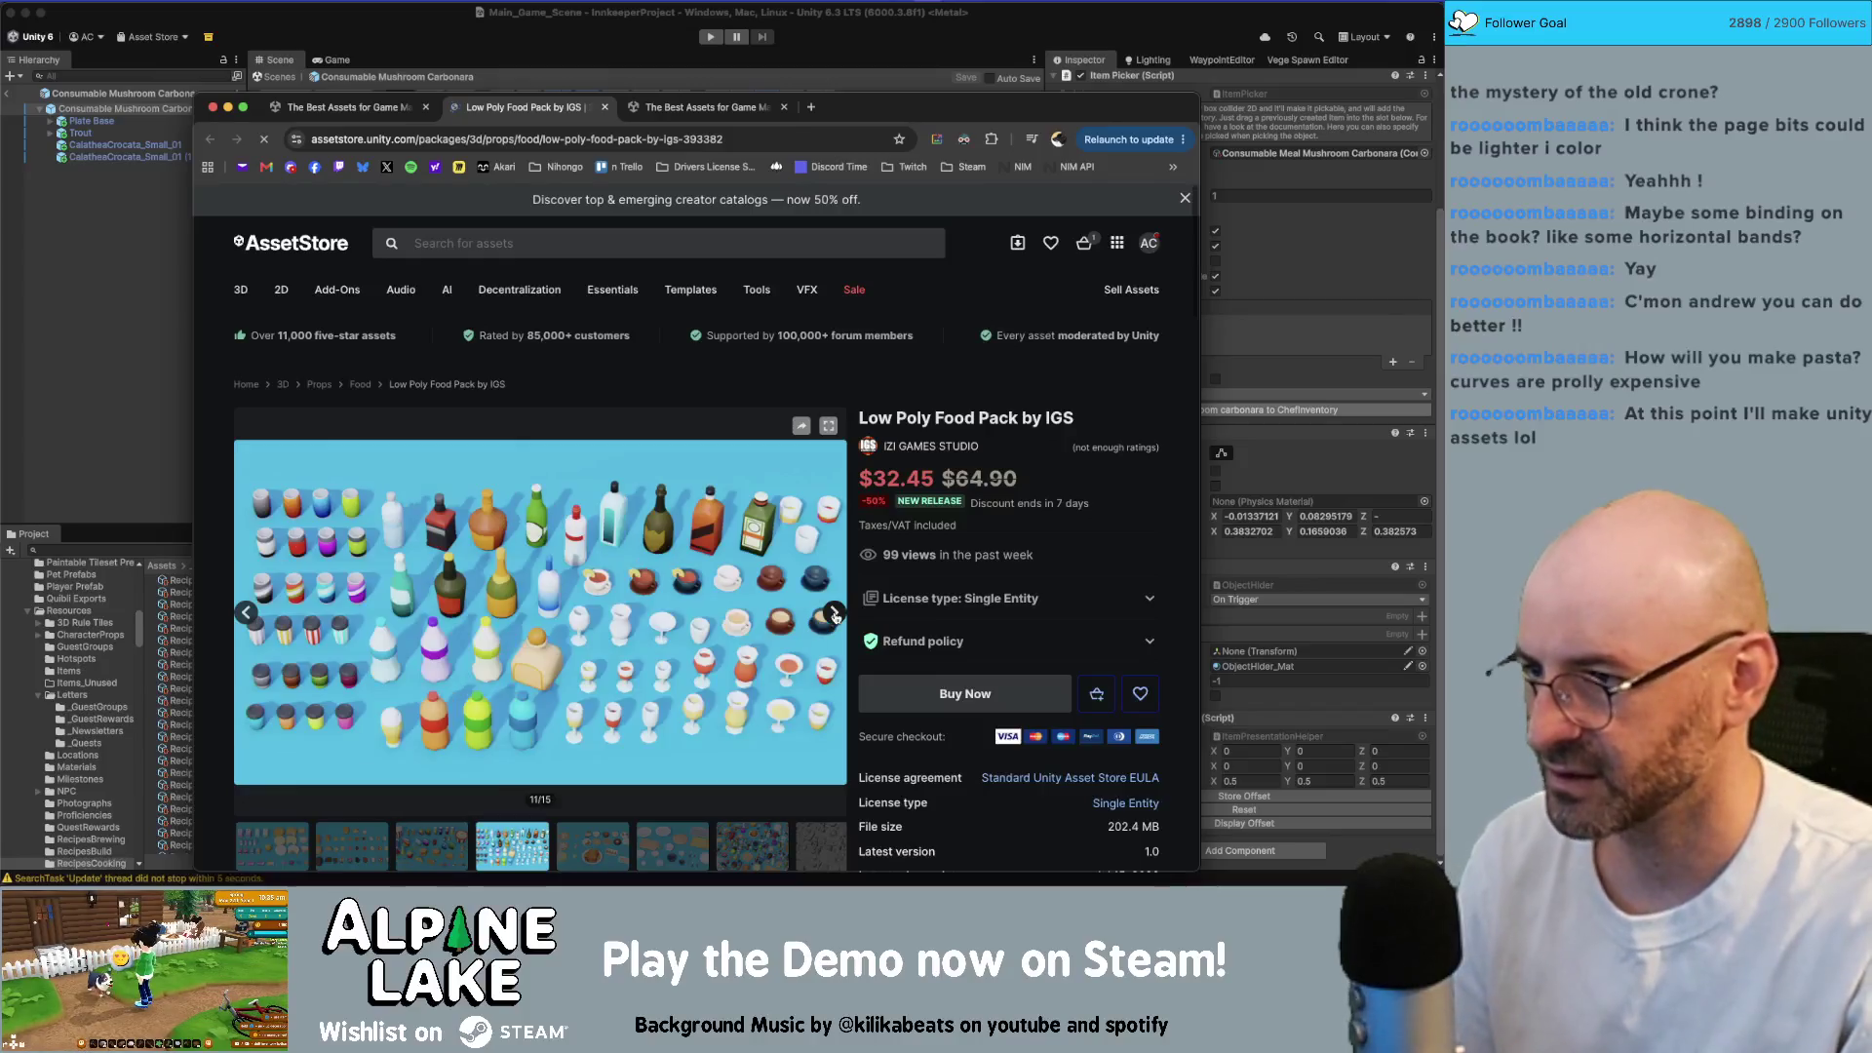
pyautogui.click(246, 614)
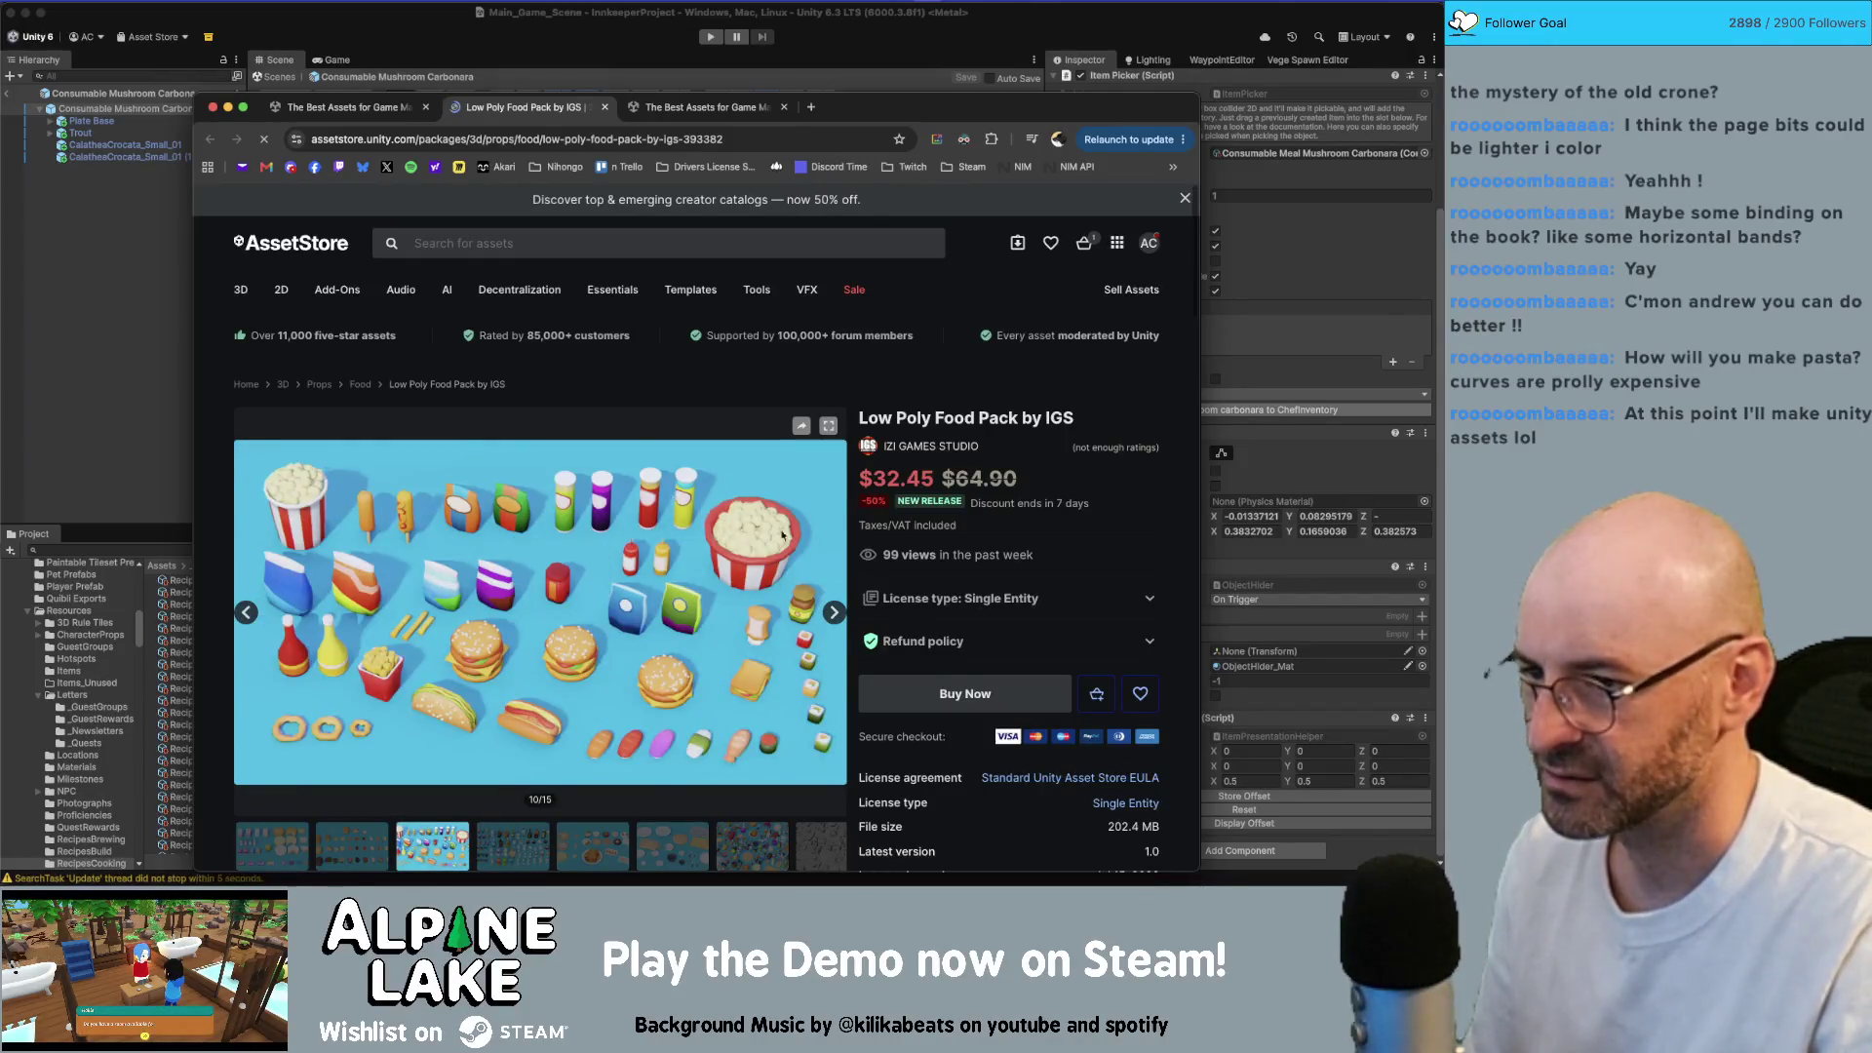
pyautogui.click(832, 613)
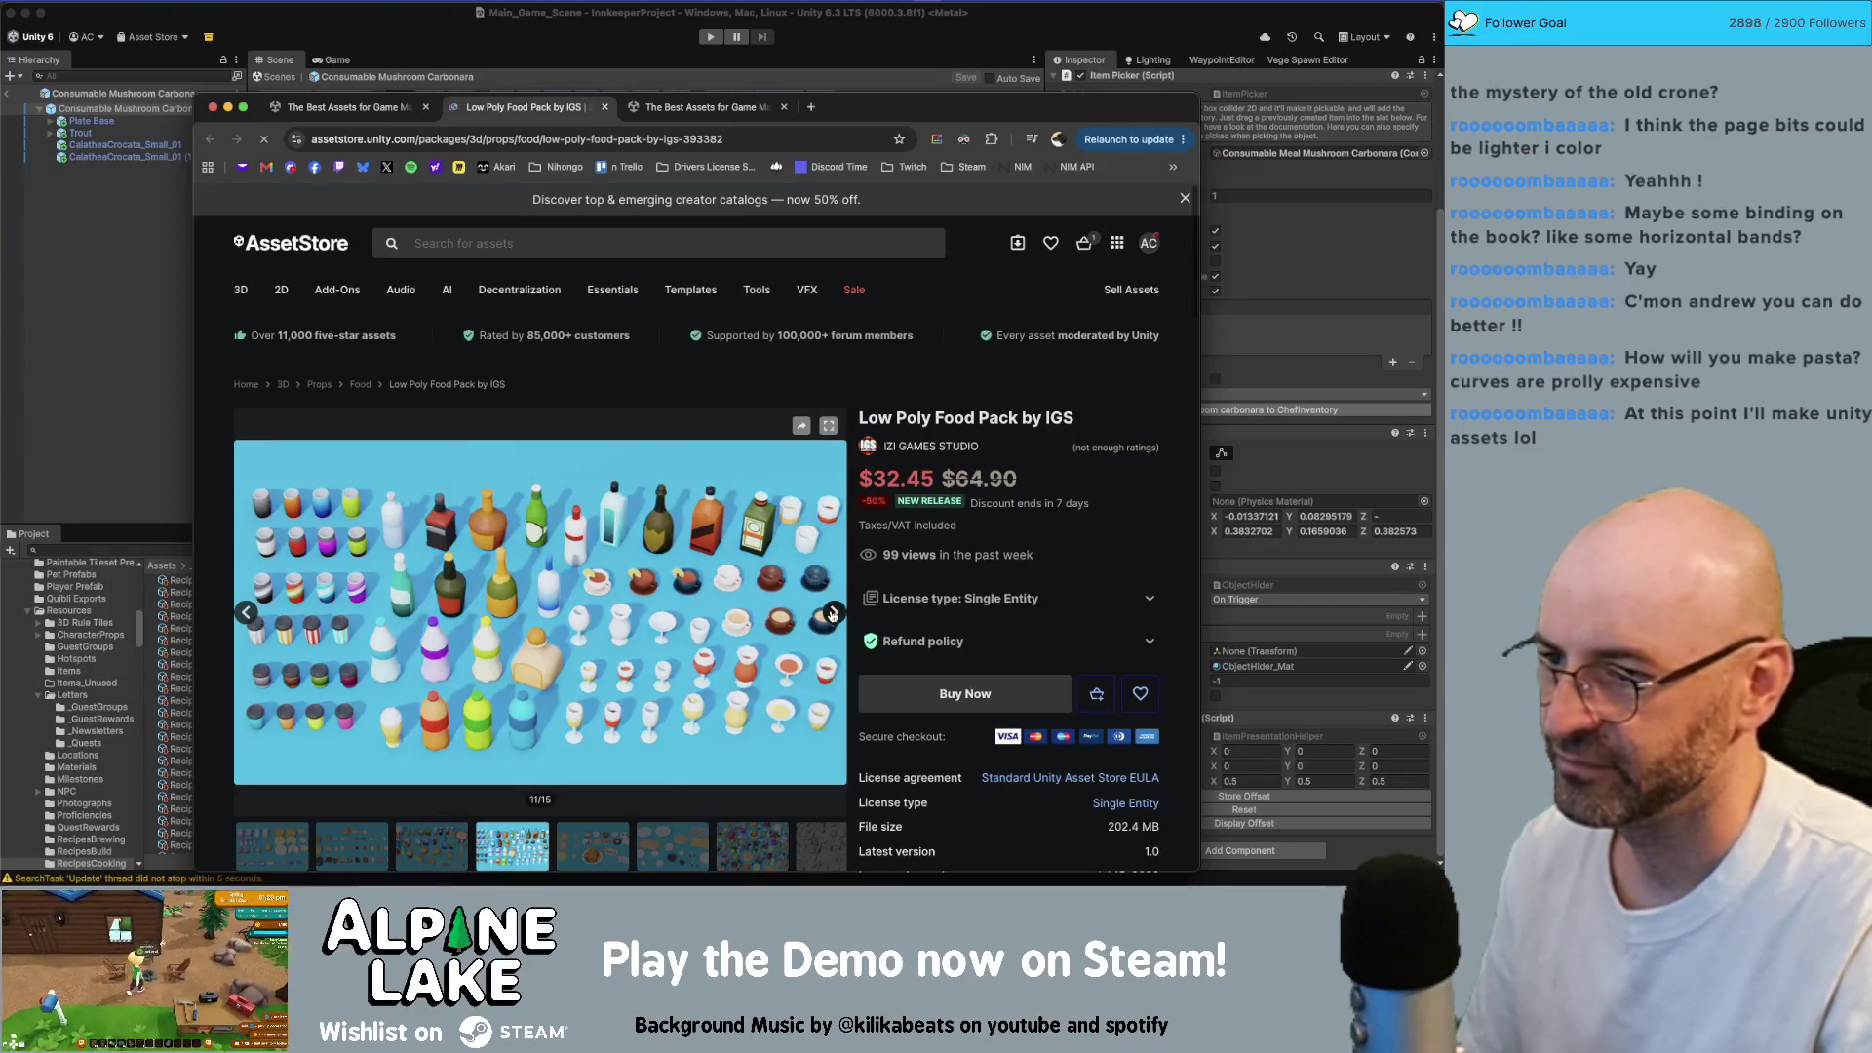
pyautogui.click(832, 613)
pyautogui.click(832, 614)
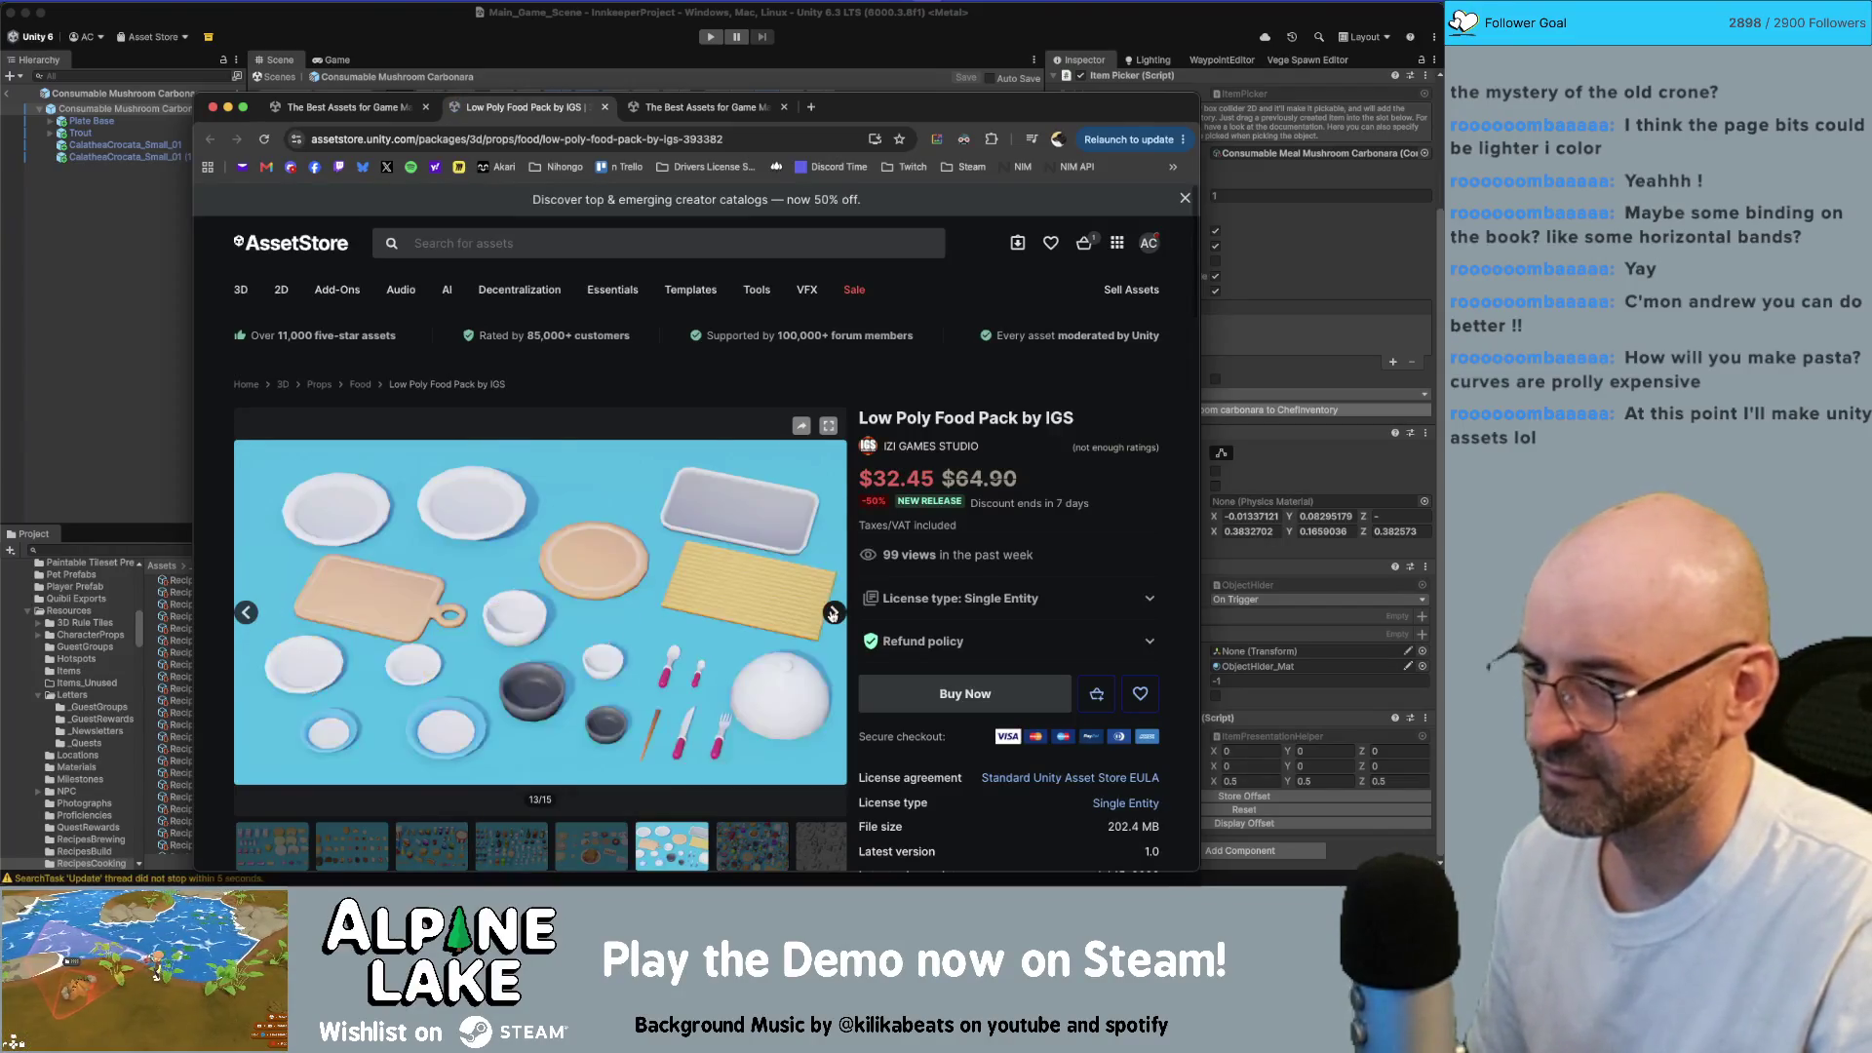
pyautogui.click(832, 613)
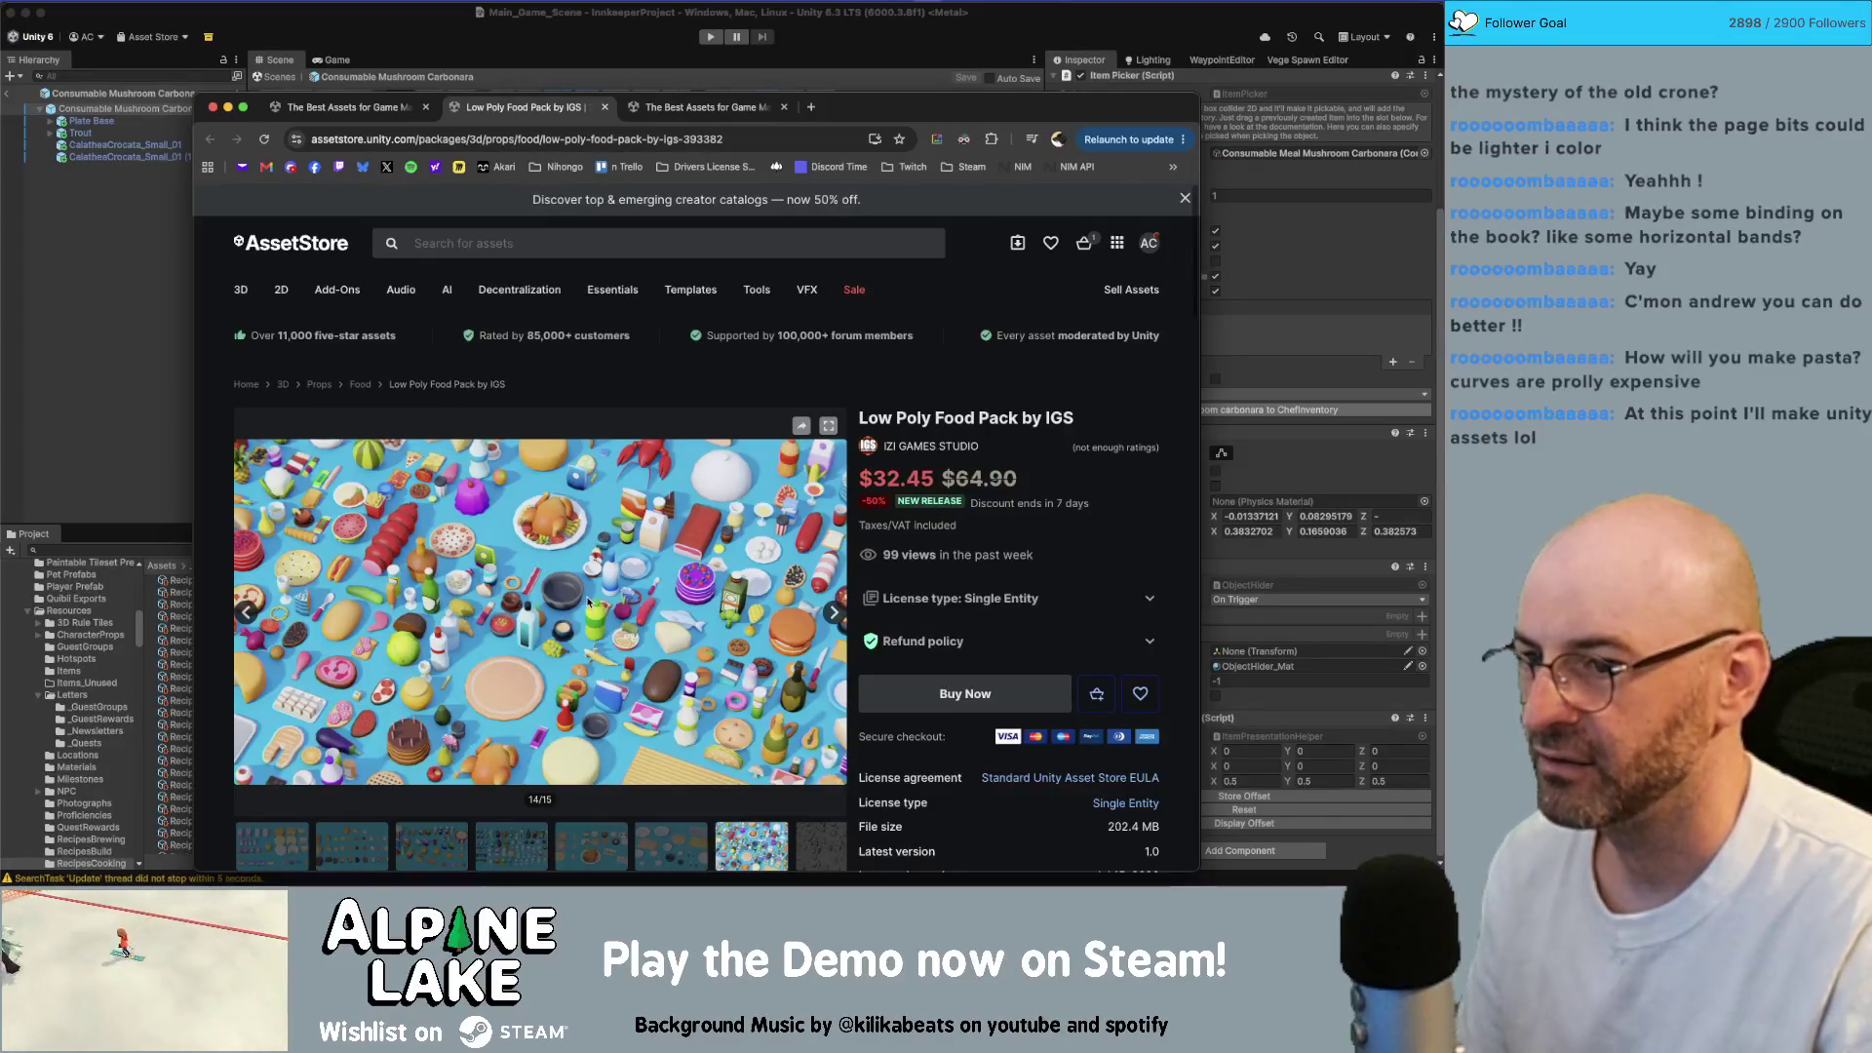
pyautogui.click(324, 106)
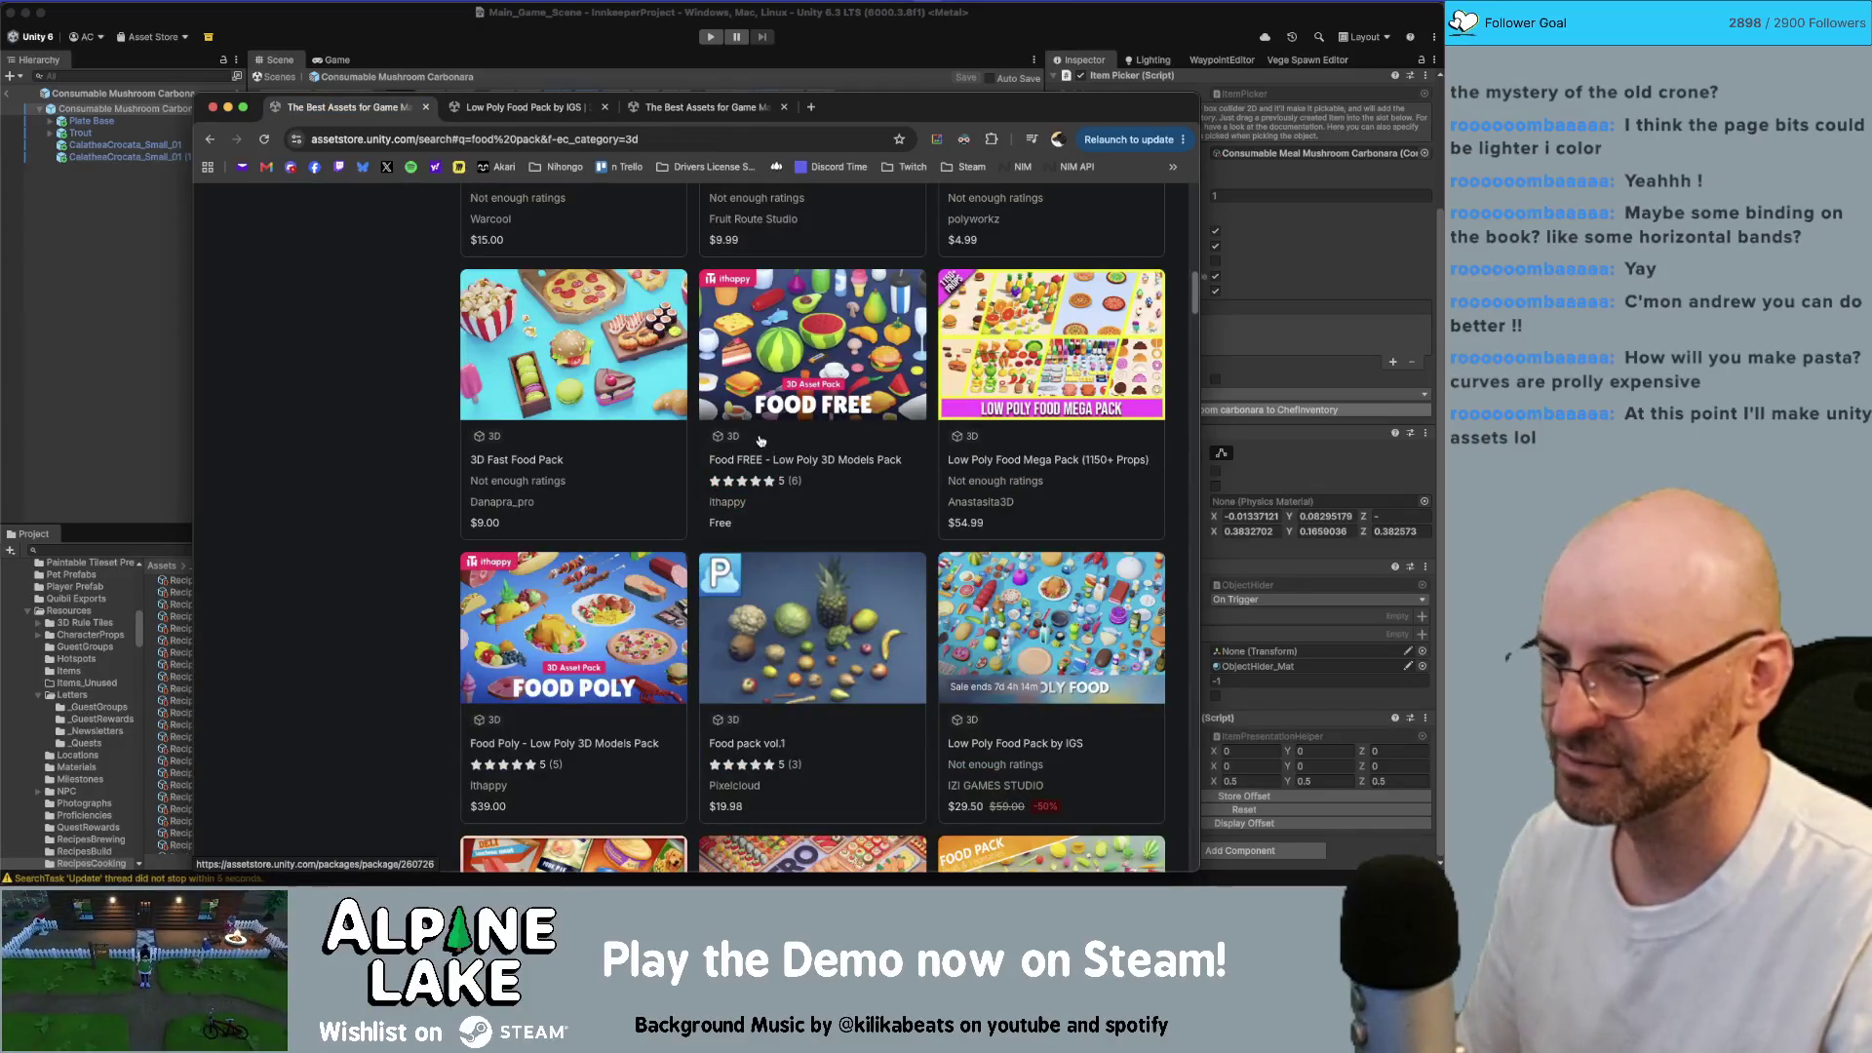
# Step: Open the Food - Low Poly 3D Models pack from the food pack search results in a new tab
pyautogui.scroll(-3, 762, 443)
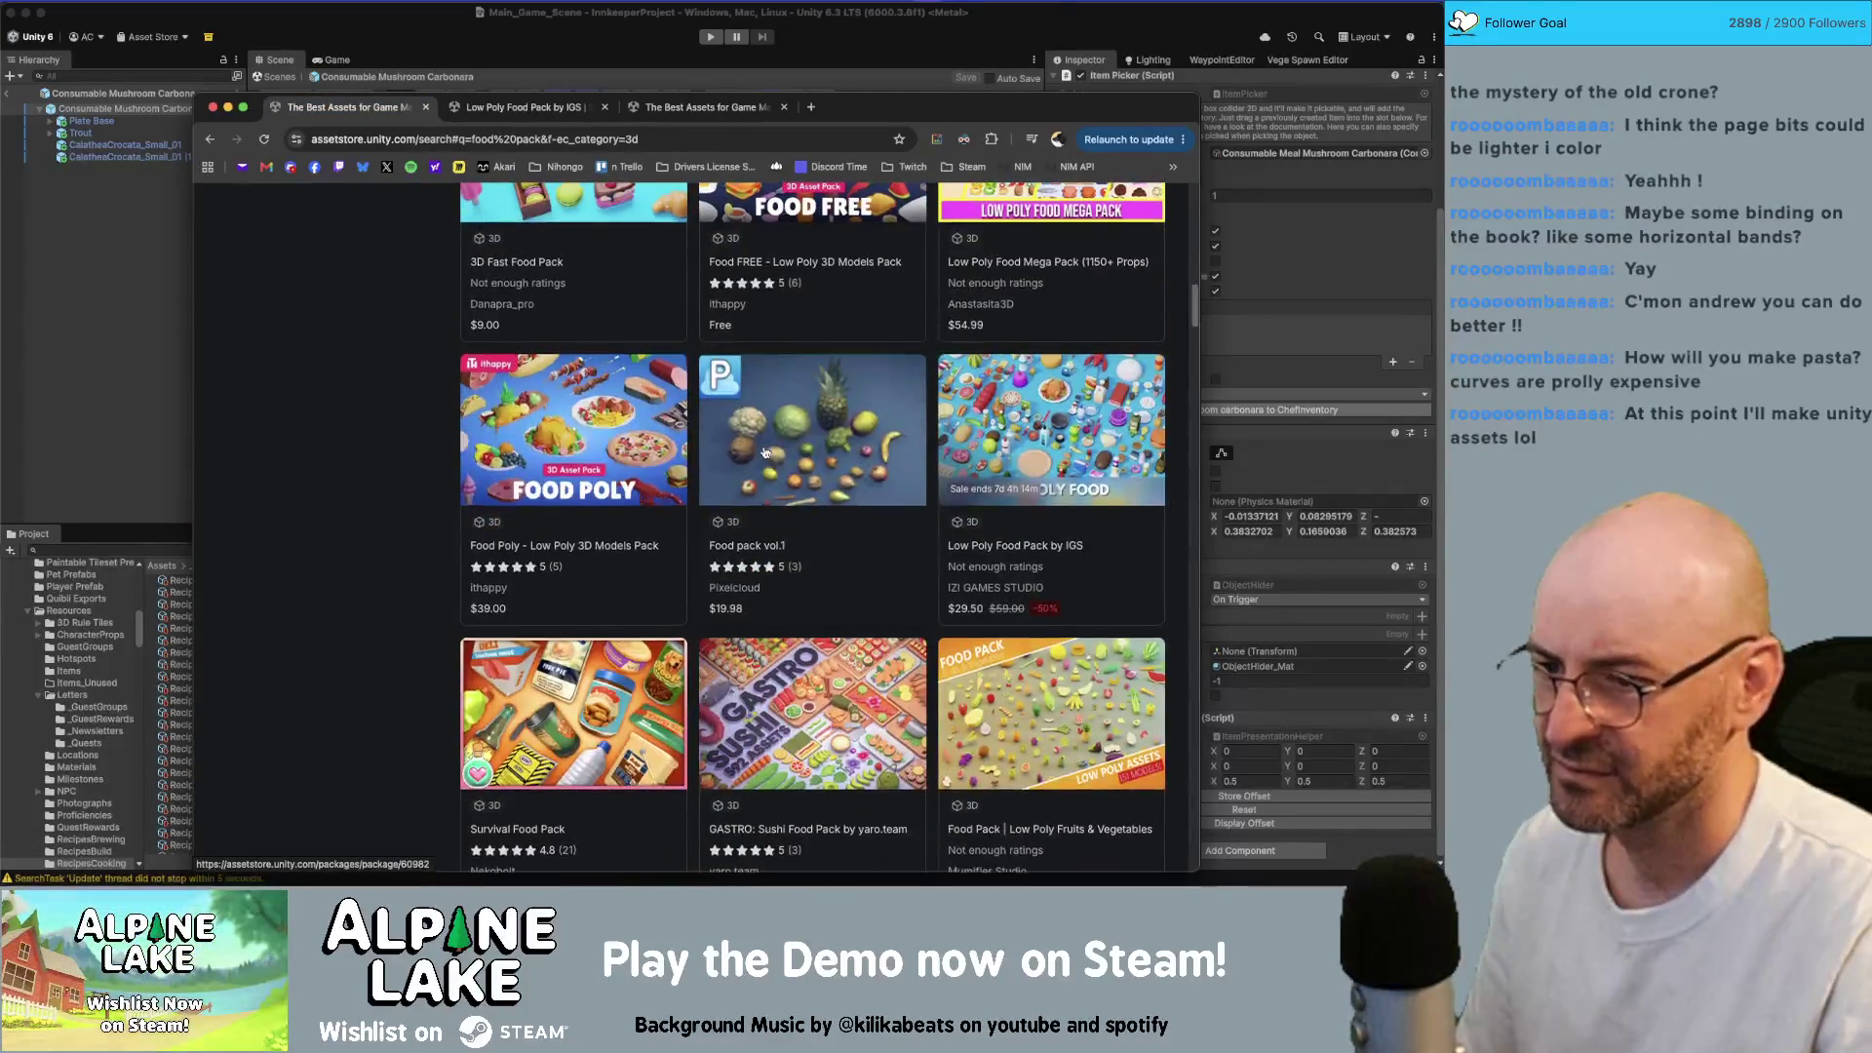
pyautogui.scroll(-1, 765, 451)
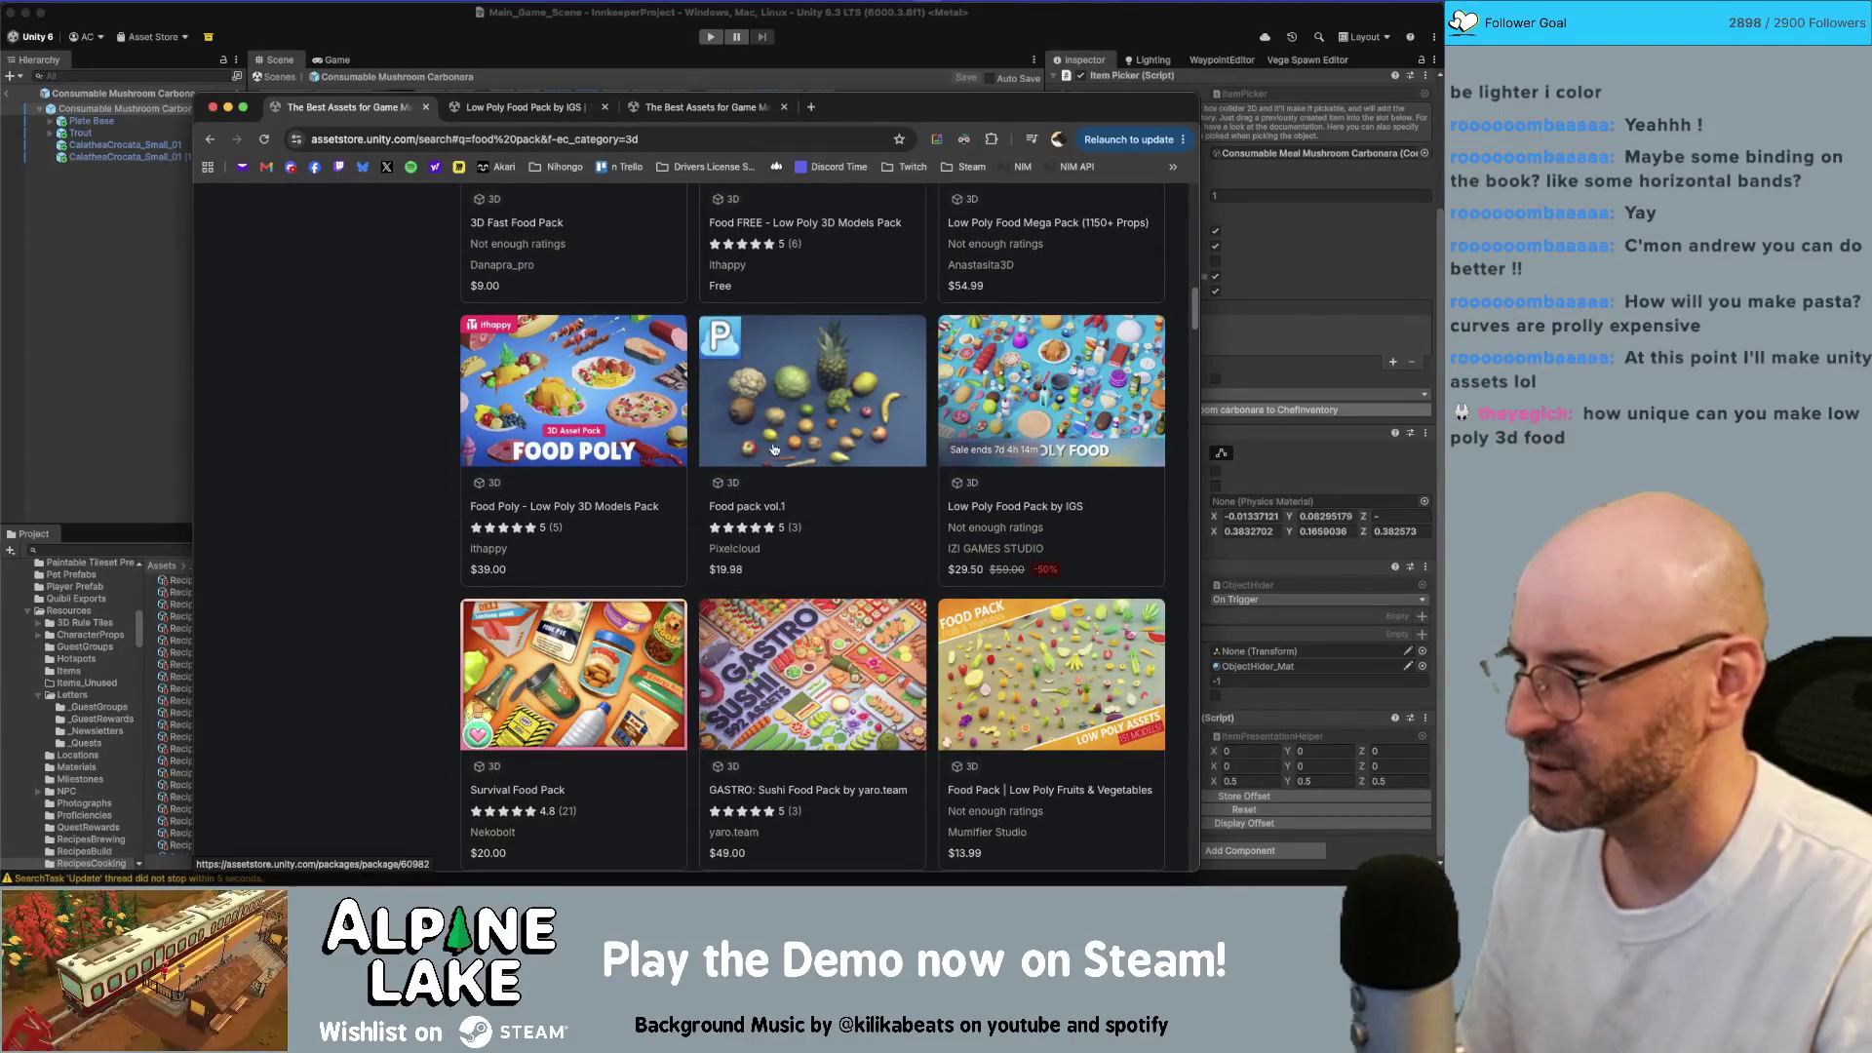
pyautogui.scroll(6, 936, 438)
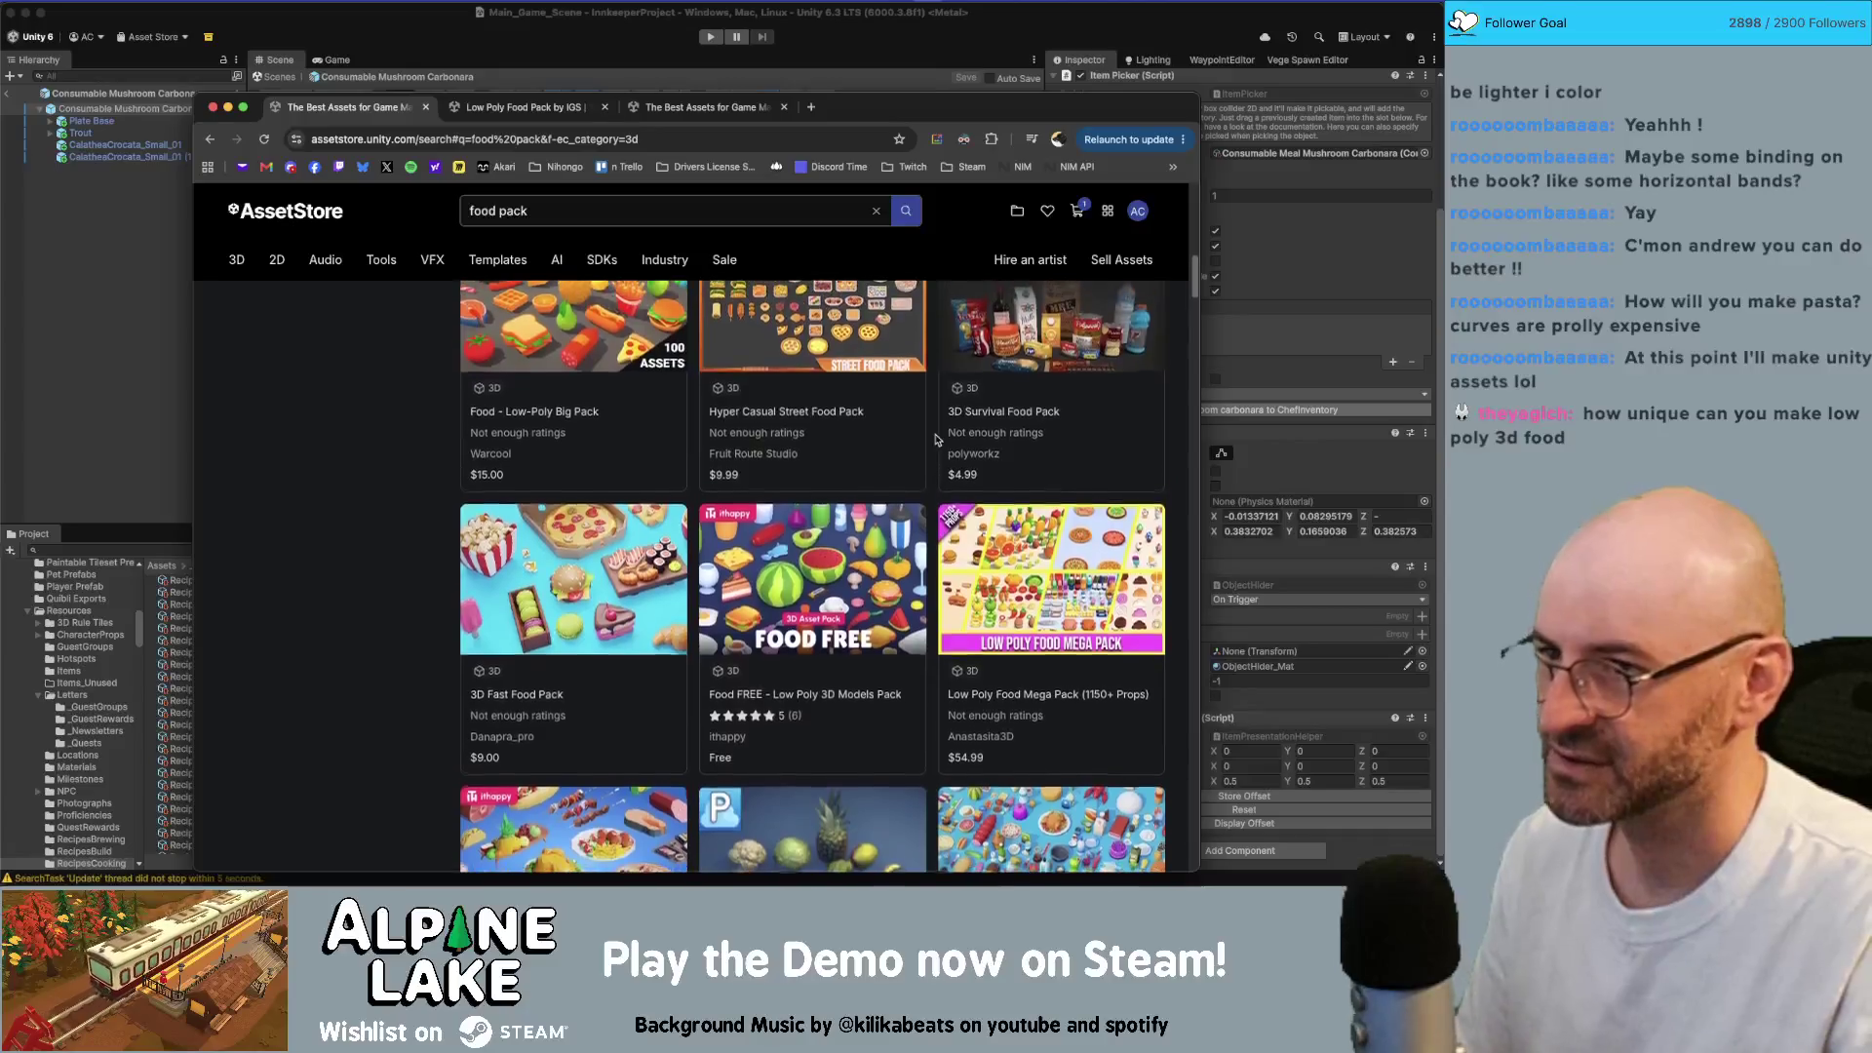
pyautogui.scroll(-5, 934, 439)
pyautogui.click(608, 117)
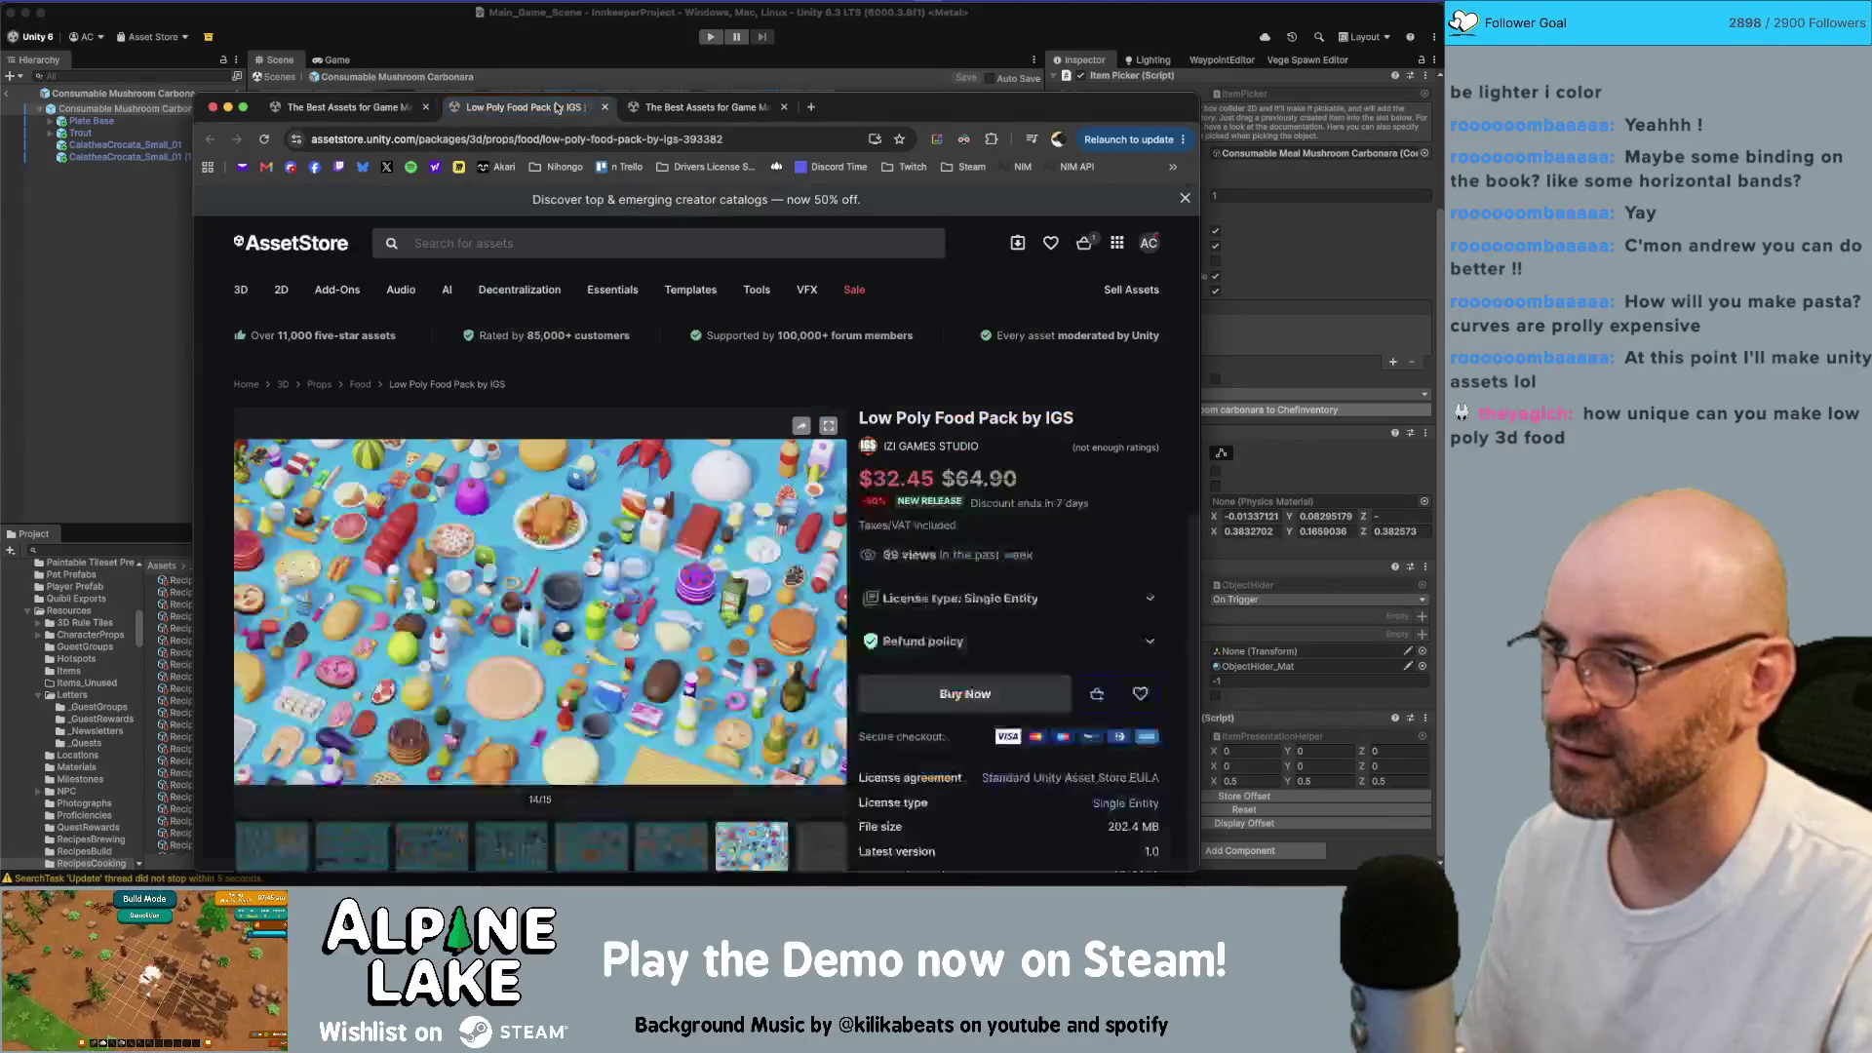
pyautogui.click(673, 109)
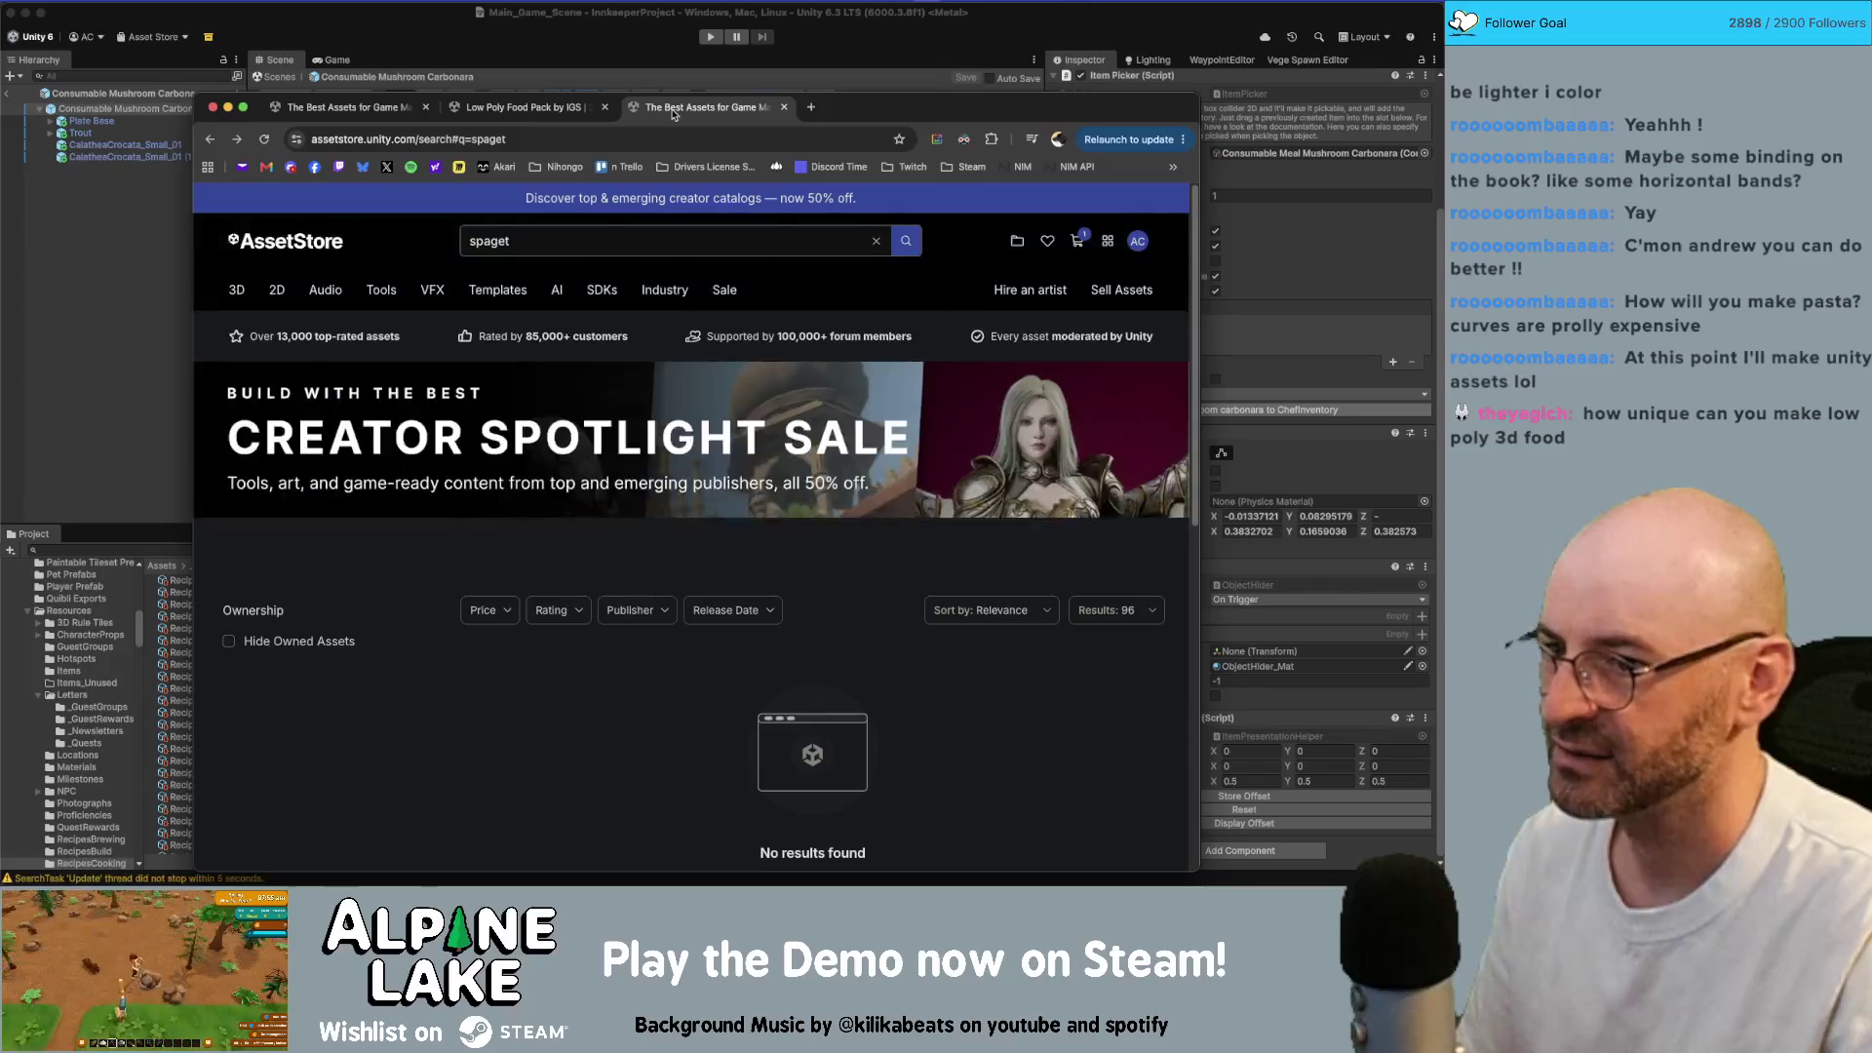
pyautogui.click(346, 107)
pyautogui.scroll(4, 715, 471)
pyautogui.scroll(3, 715, 471)
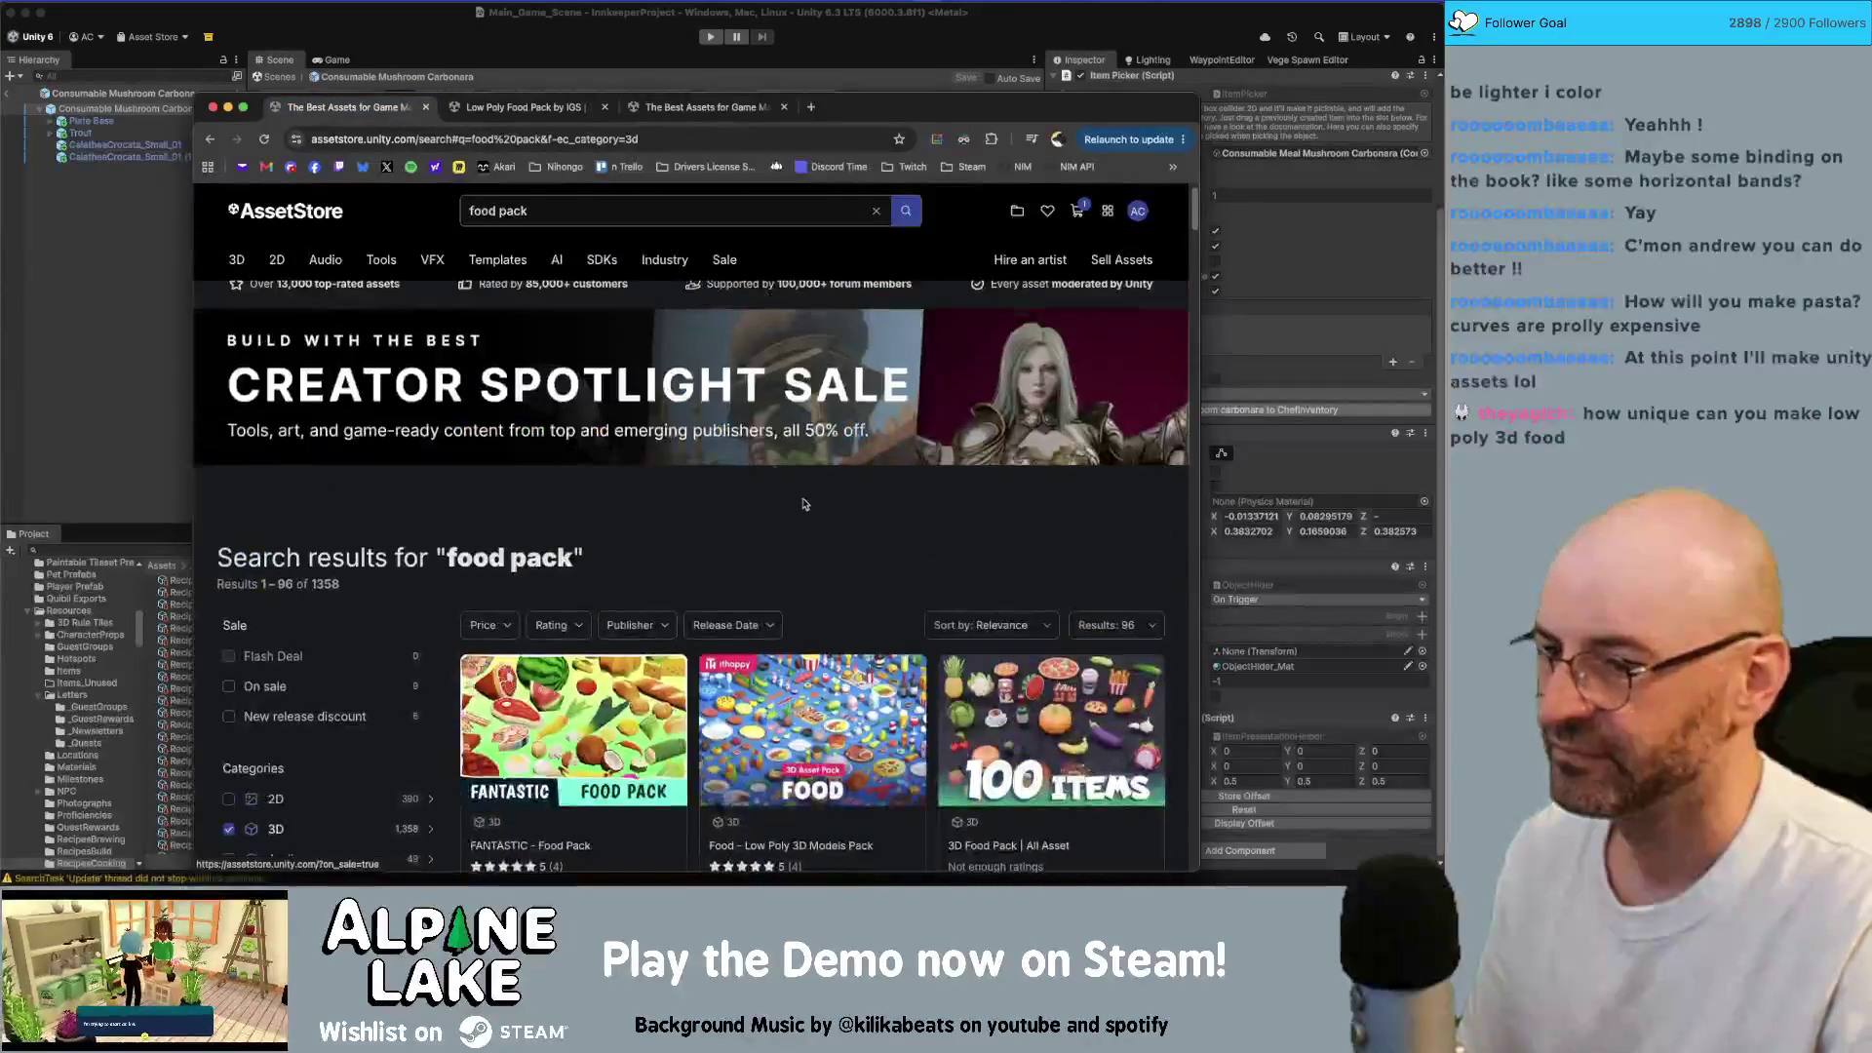
pyautogui.click(808, 608)
# Step: Reset the Low Poly Food Pack by IGS gallery to its cover image, then check the 'spaget' tab
pyautogui.click(702, 107)
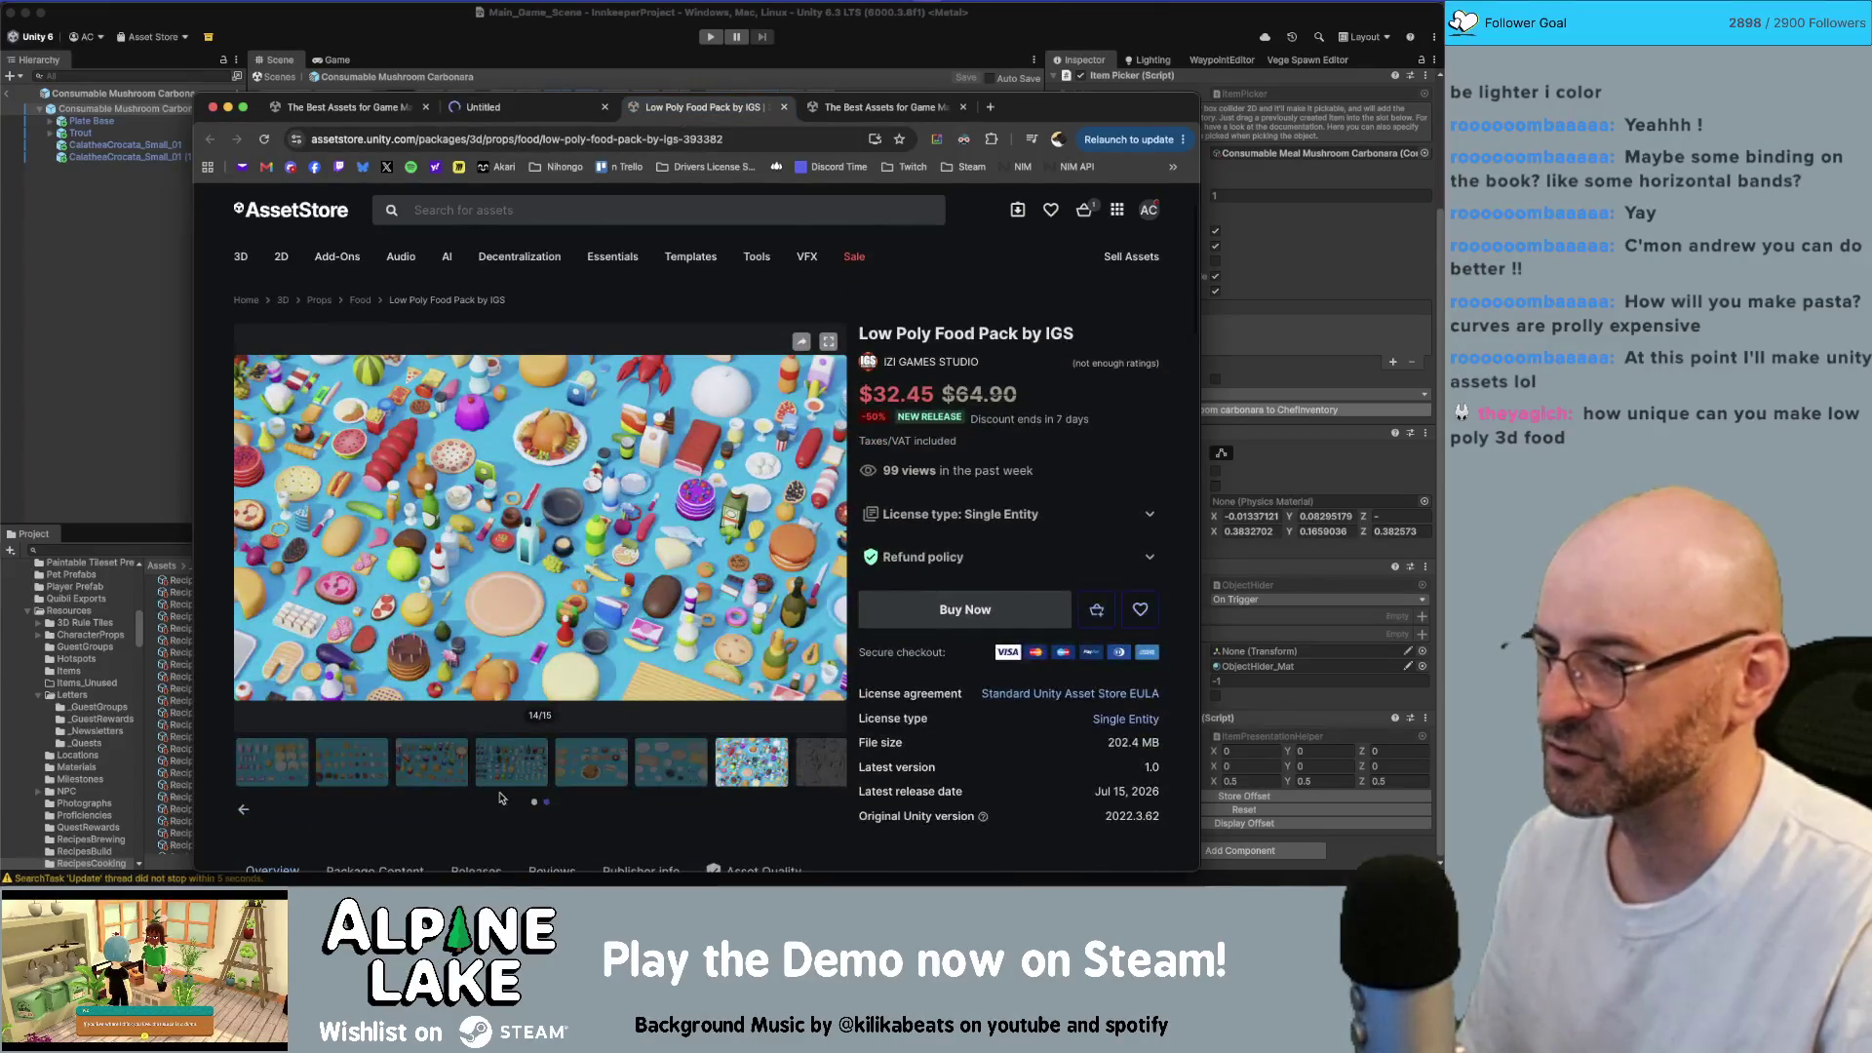
pyautogui.scroll(-1, 527, 803)
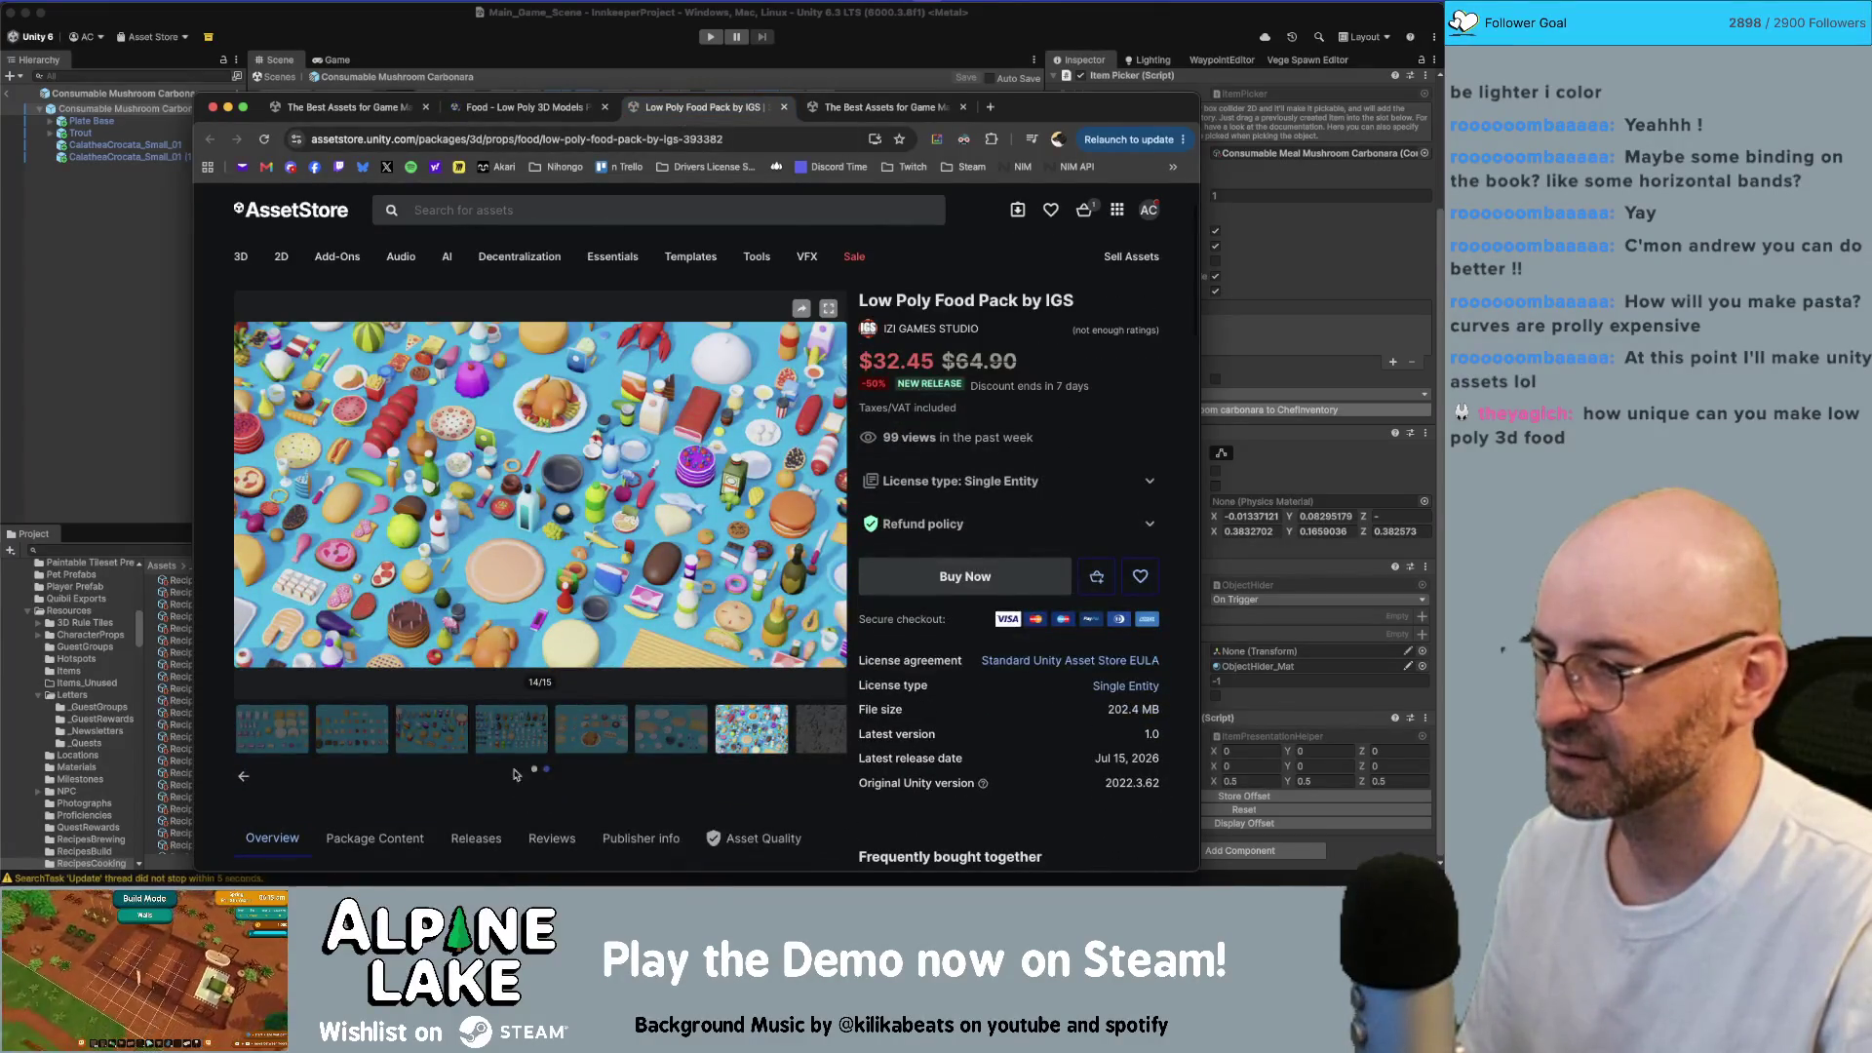
pyautogui.click(243, 780)
pyautogui.click(291, 725)
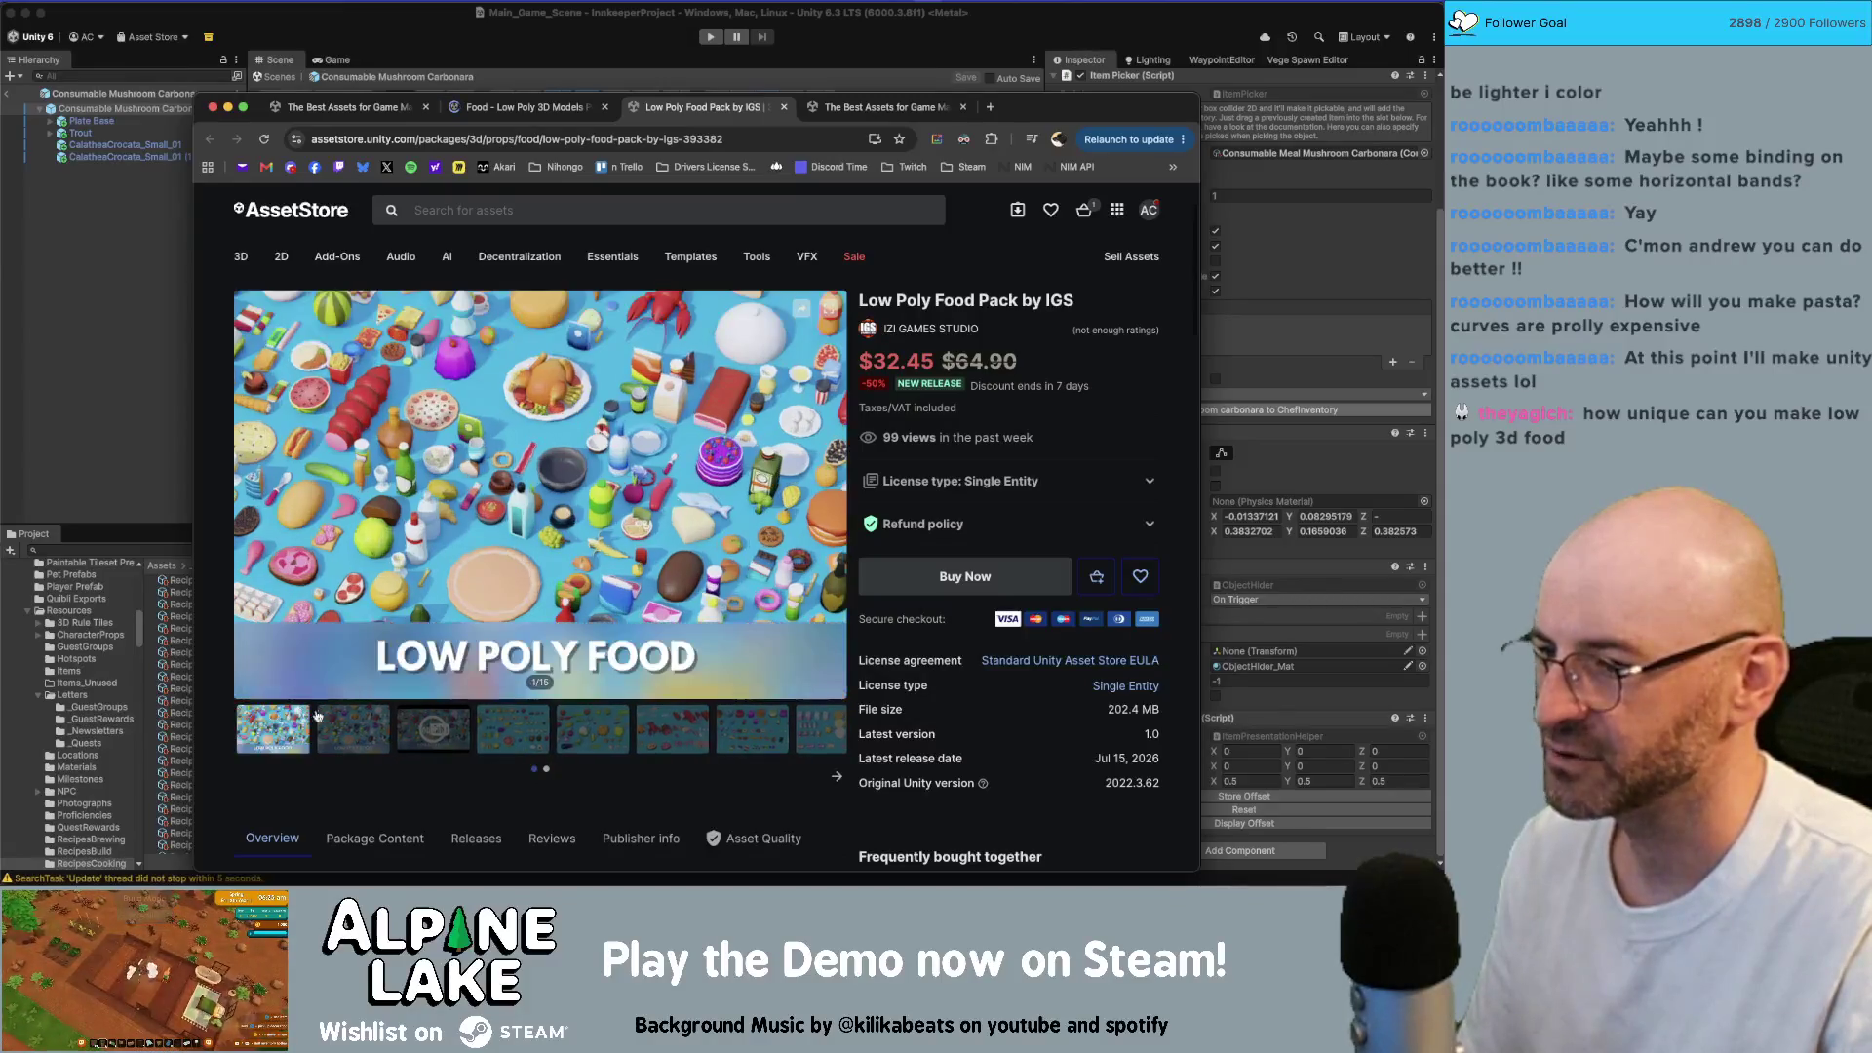
pyautogui.click(881, 107)
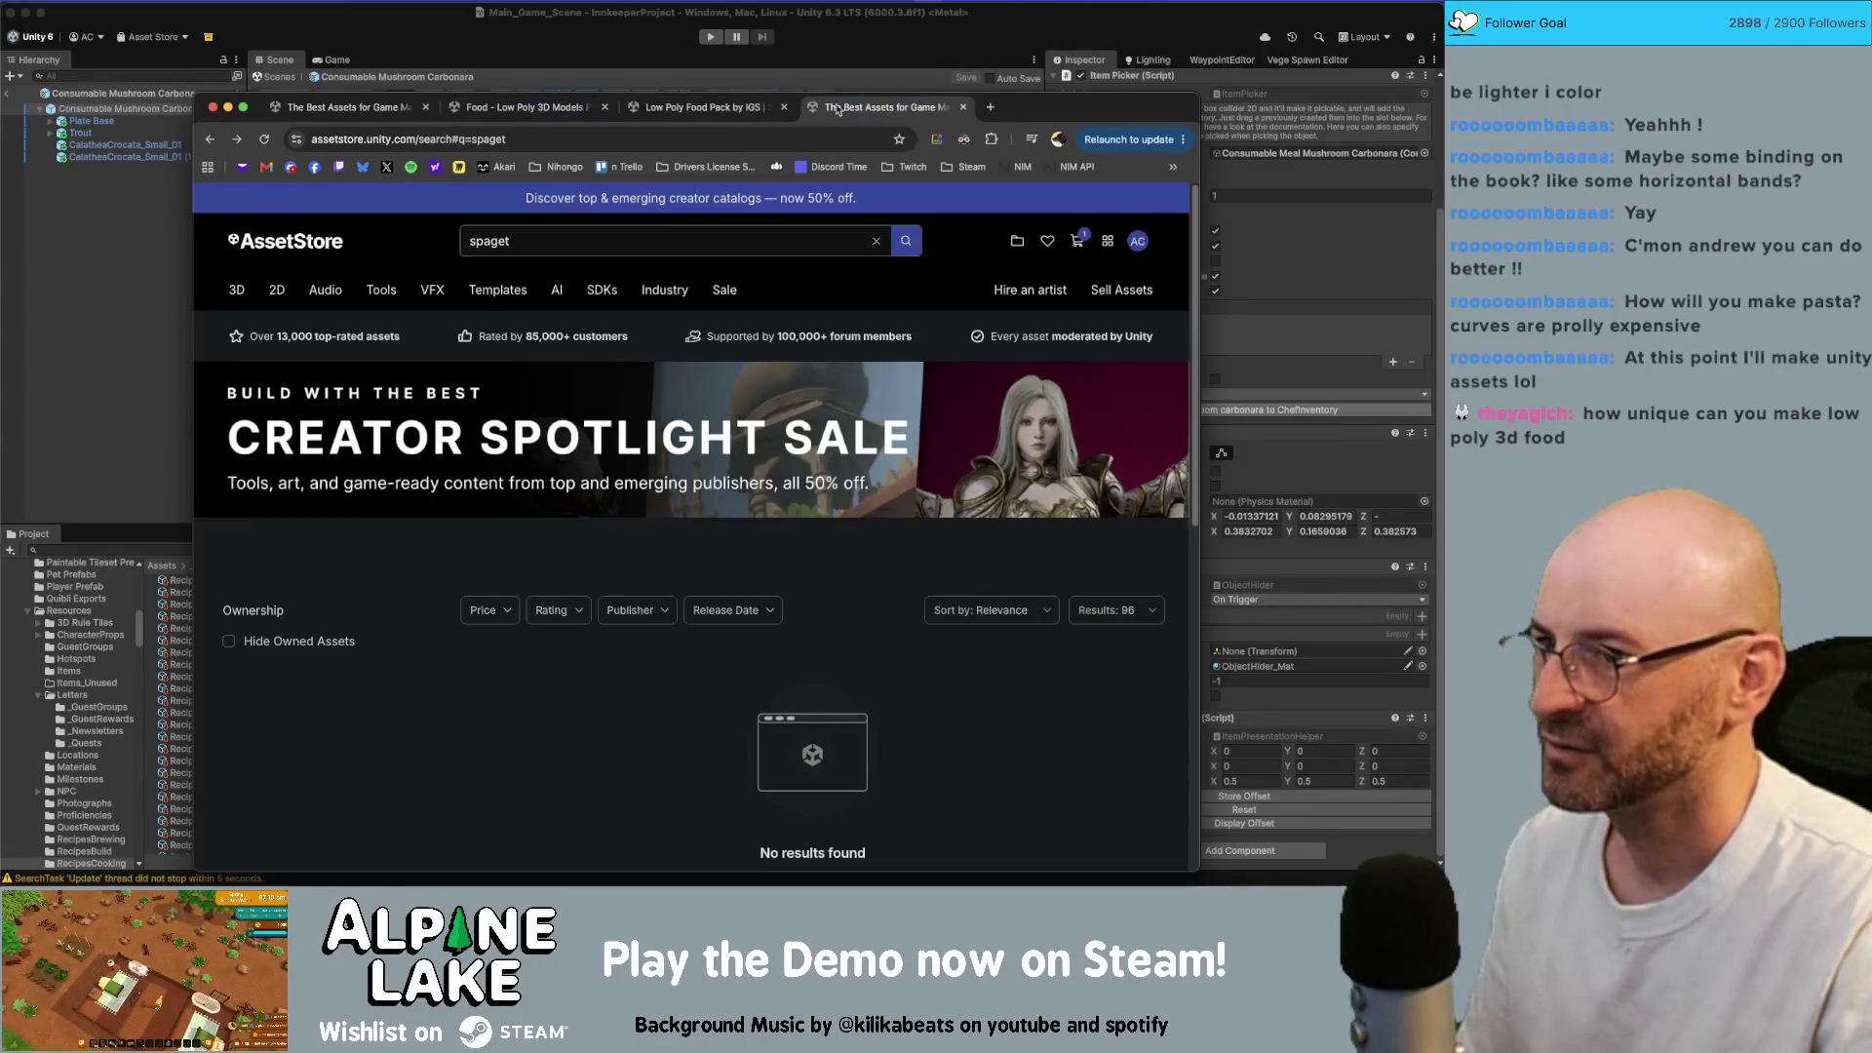
# Step: Compare the two pack pages, viewing the IGS pack's plates-and-cutlery and pizzas-and-turkey previews
pyautogui.click(701, 107)
pyautogui.click(527, 107)
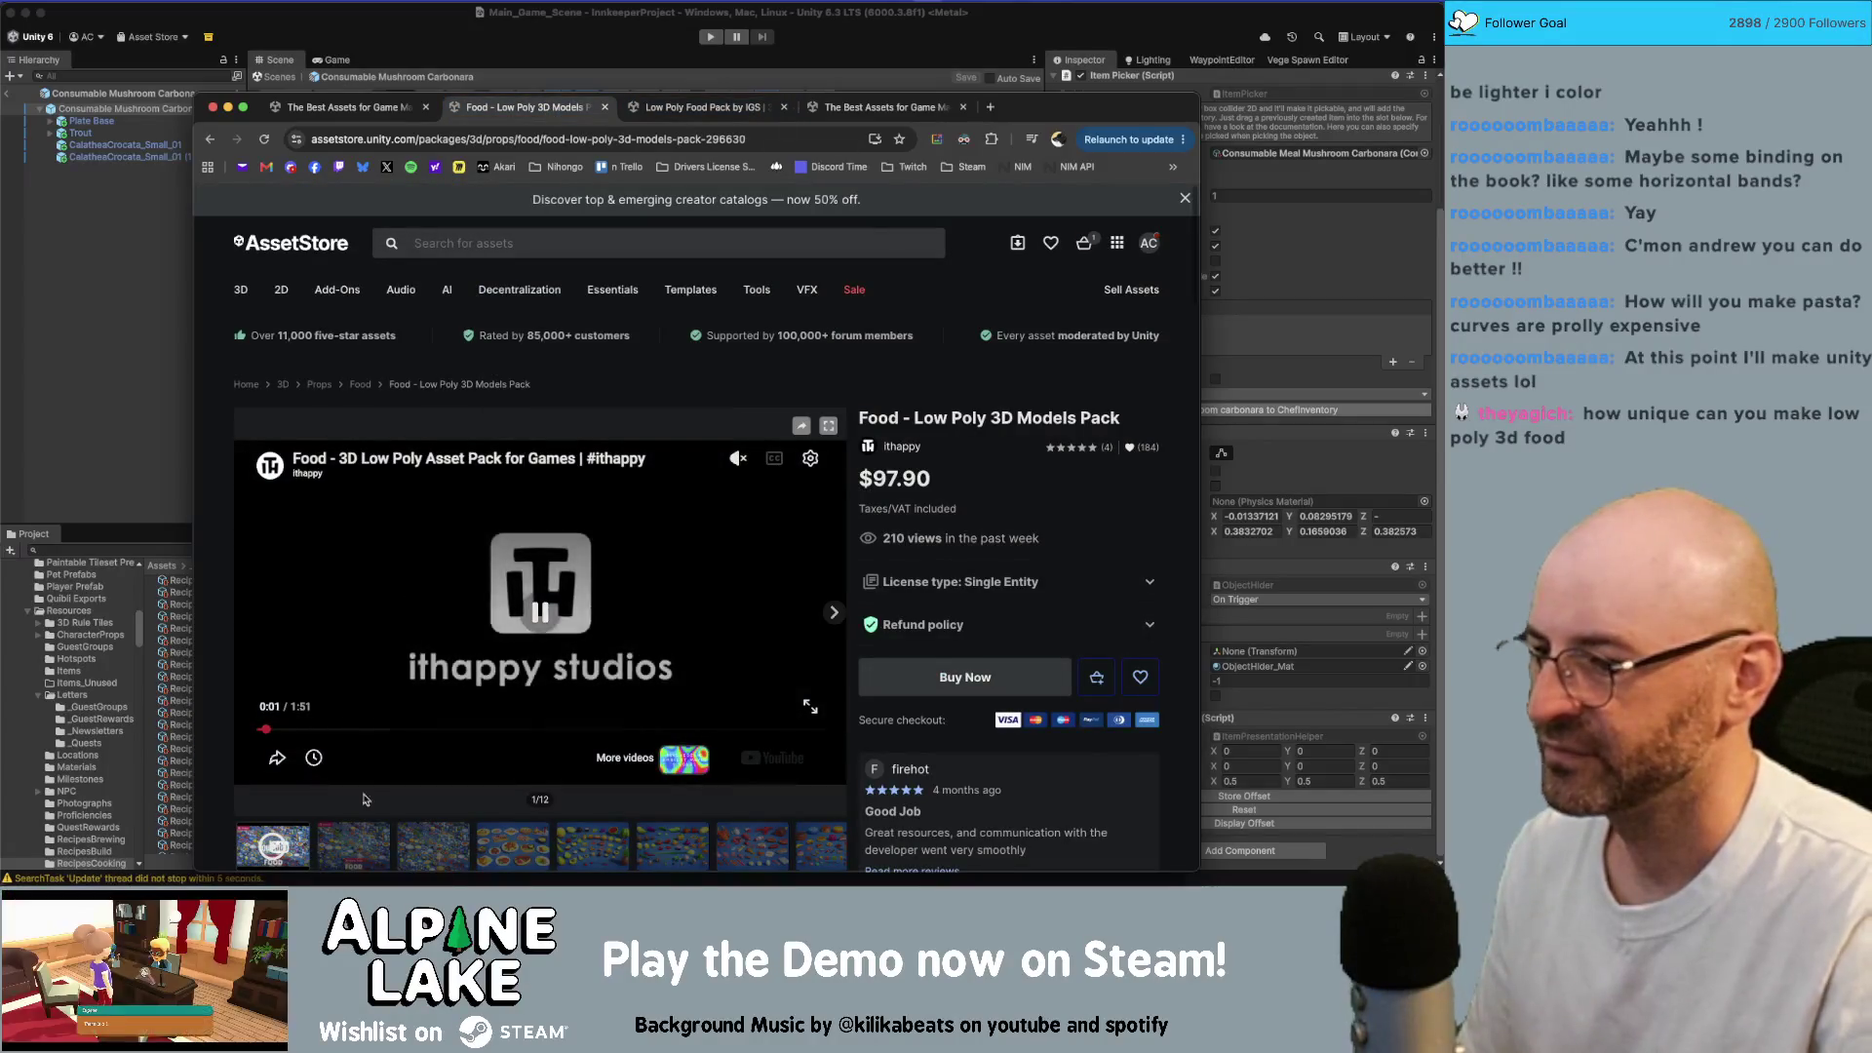
pyautogui.click(698, 109)
pyautogui.click(527, 107)
pyautogui.click(664, 110)
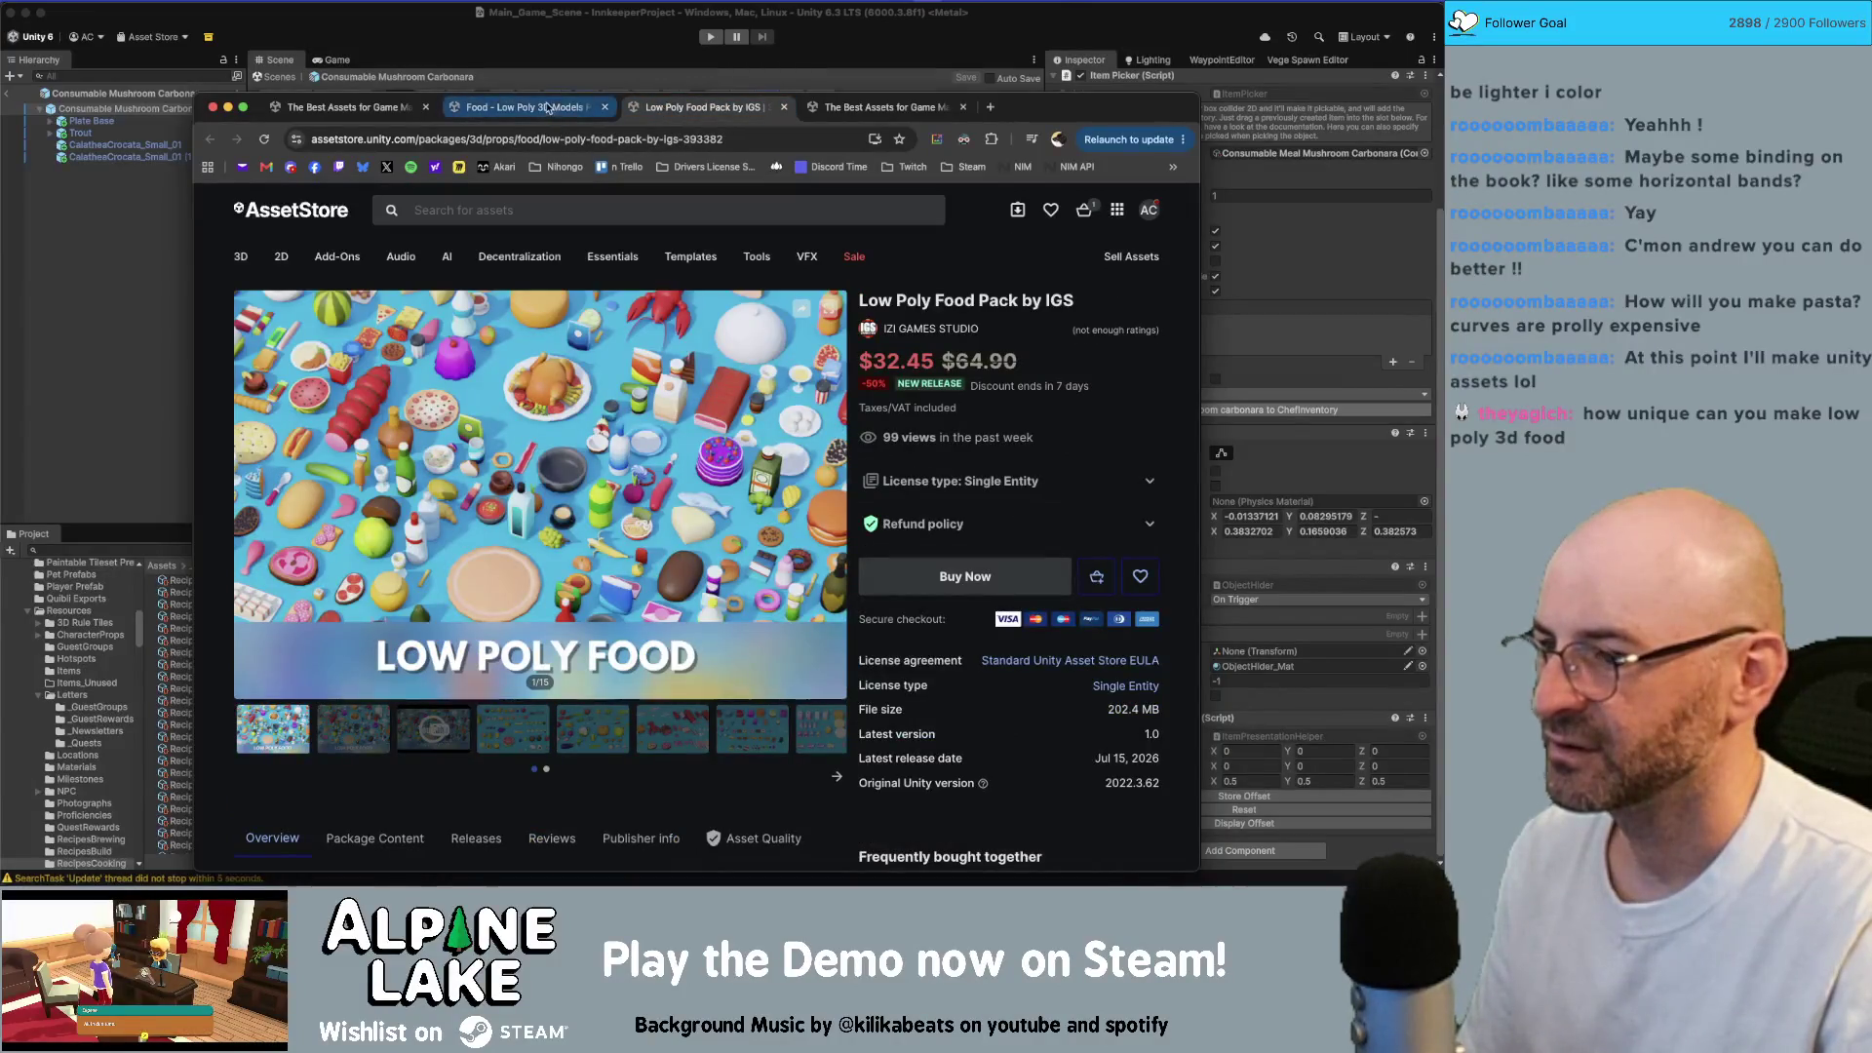
pyautogui.click(833, 775)
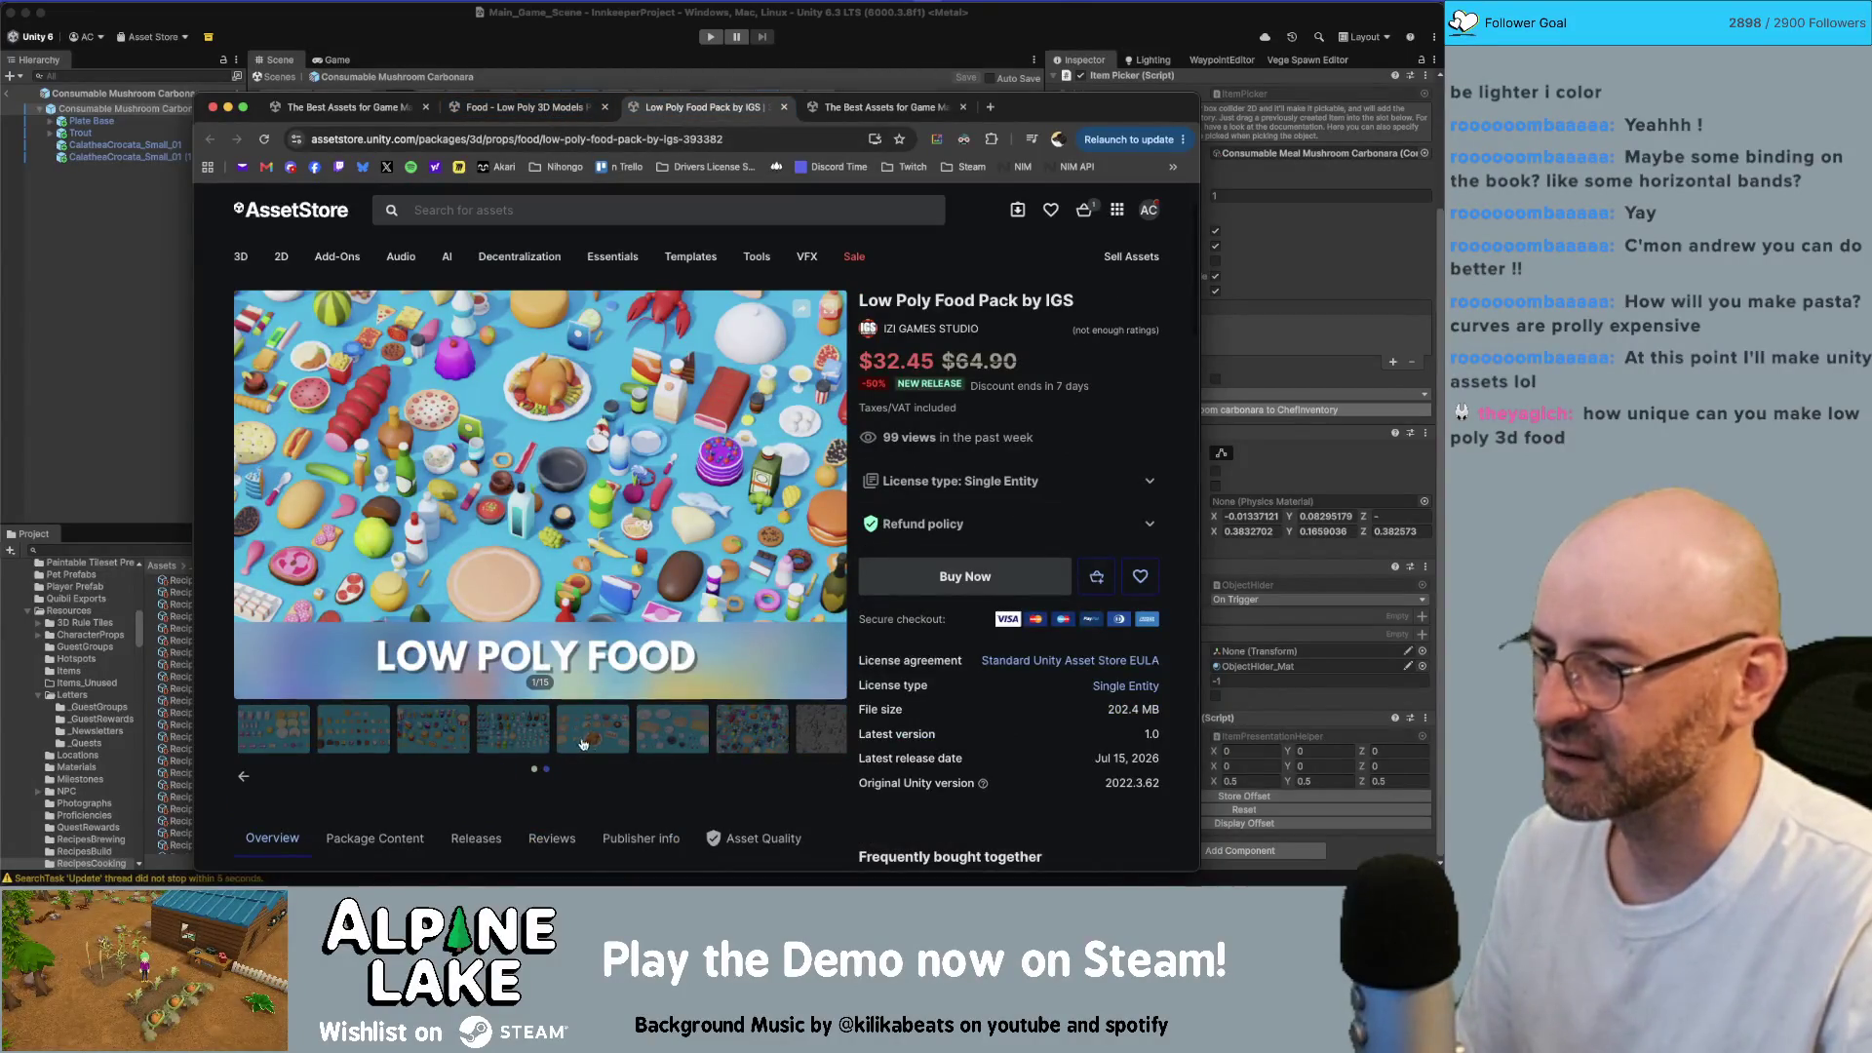
pyautogui.click(653, 730)
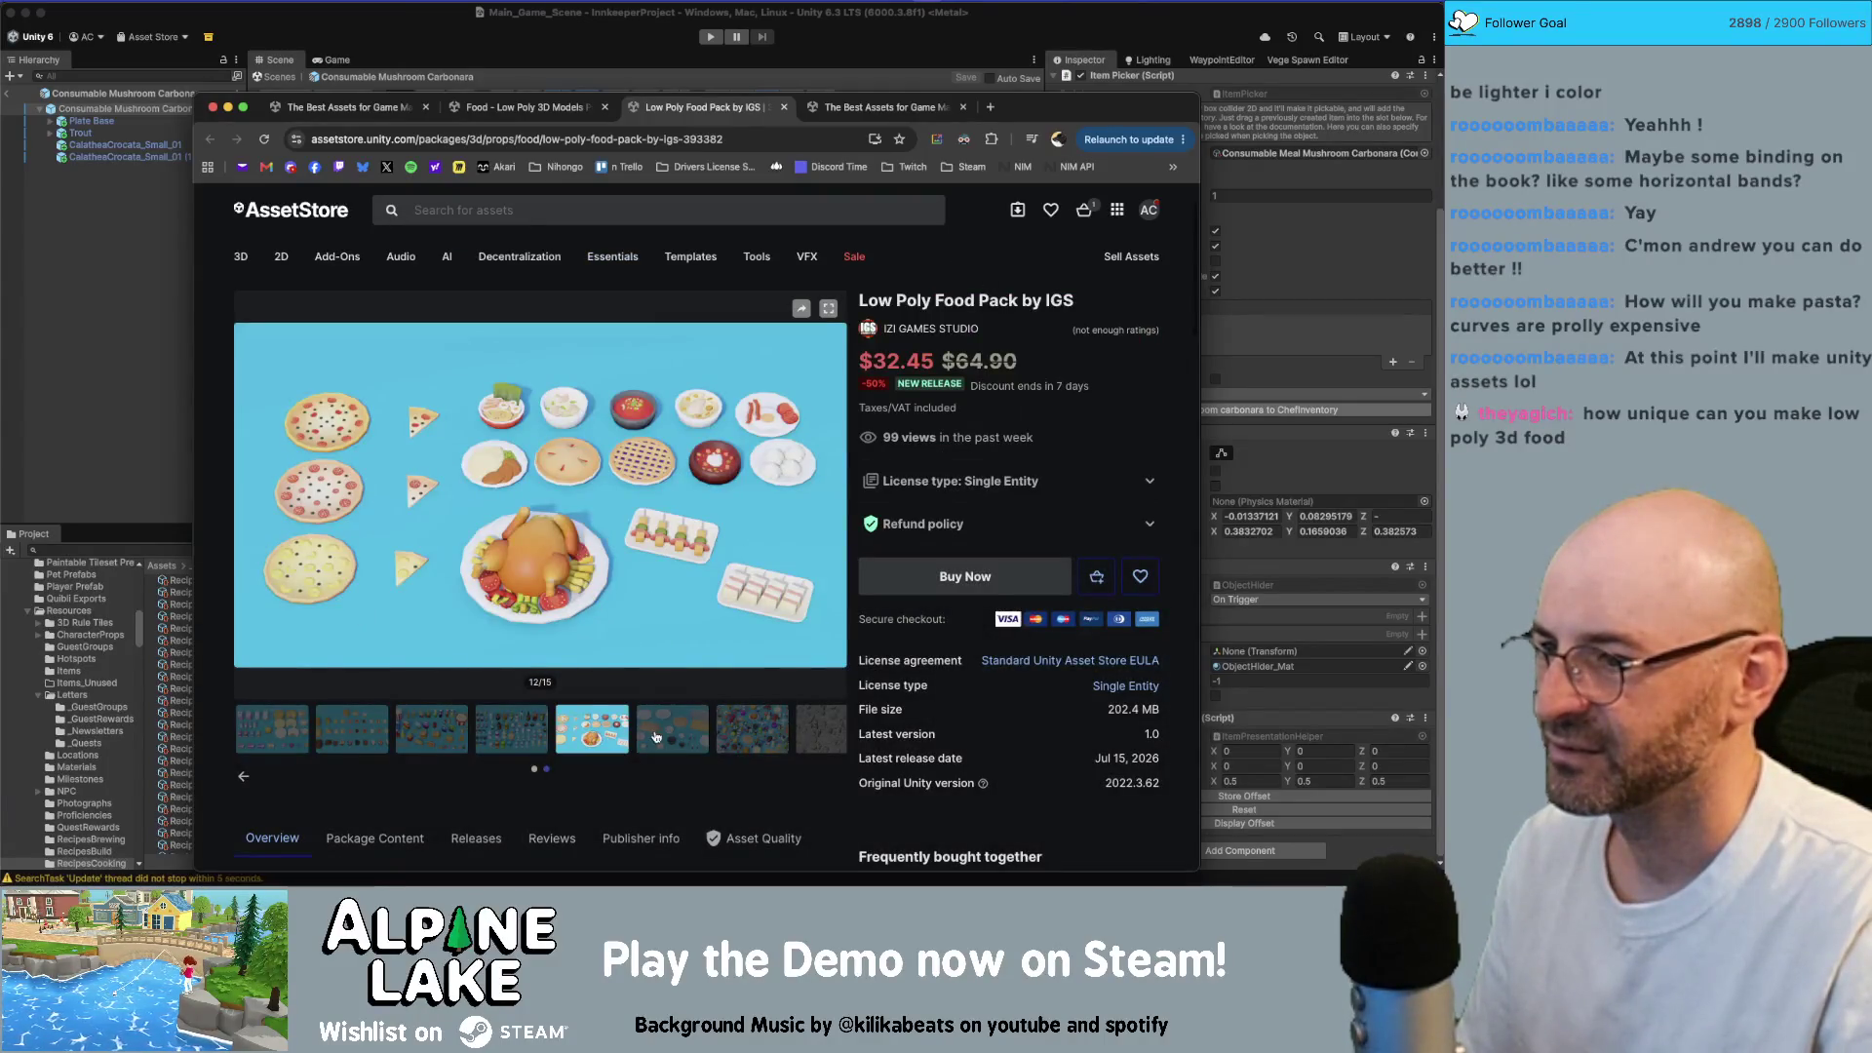
pyautogui.click(587, 741)
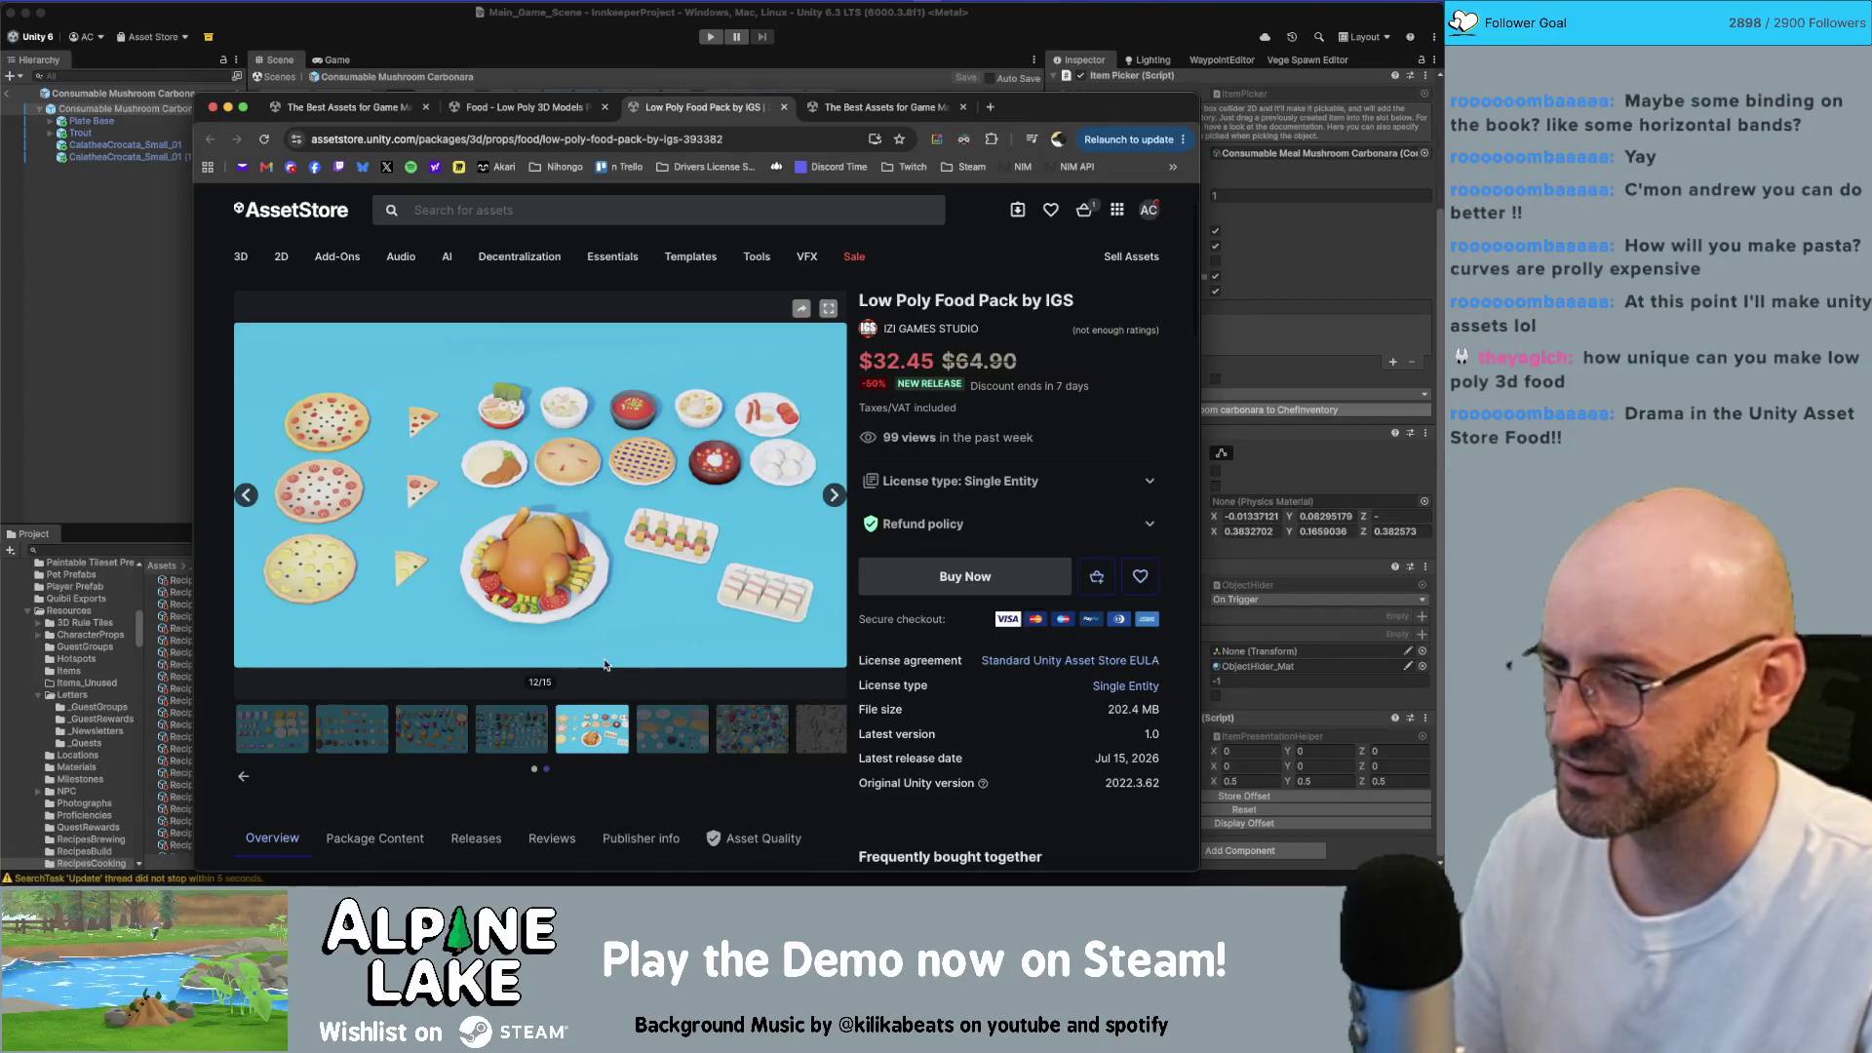
pyautogui.click(671, 731)
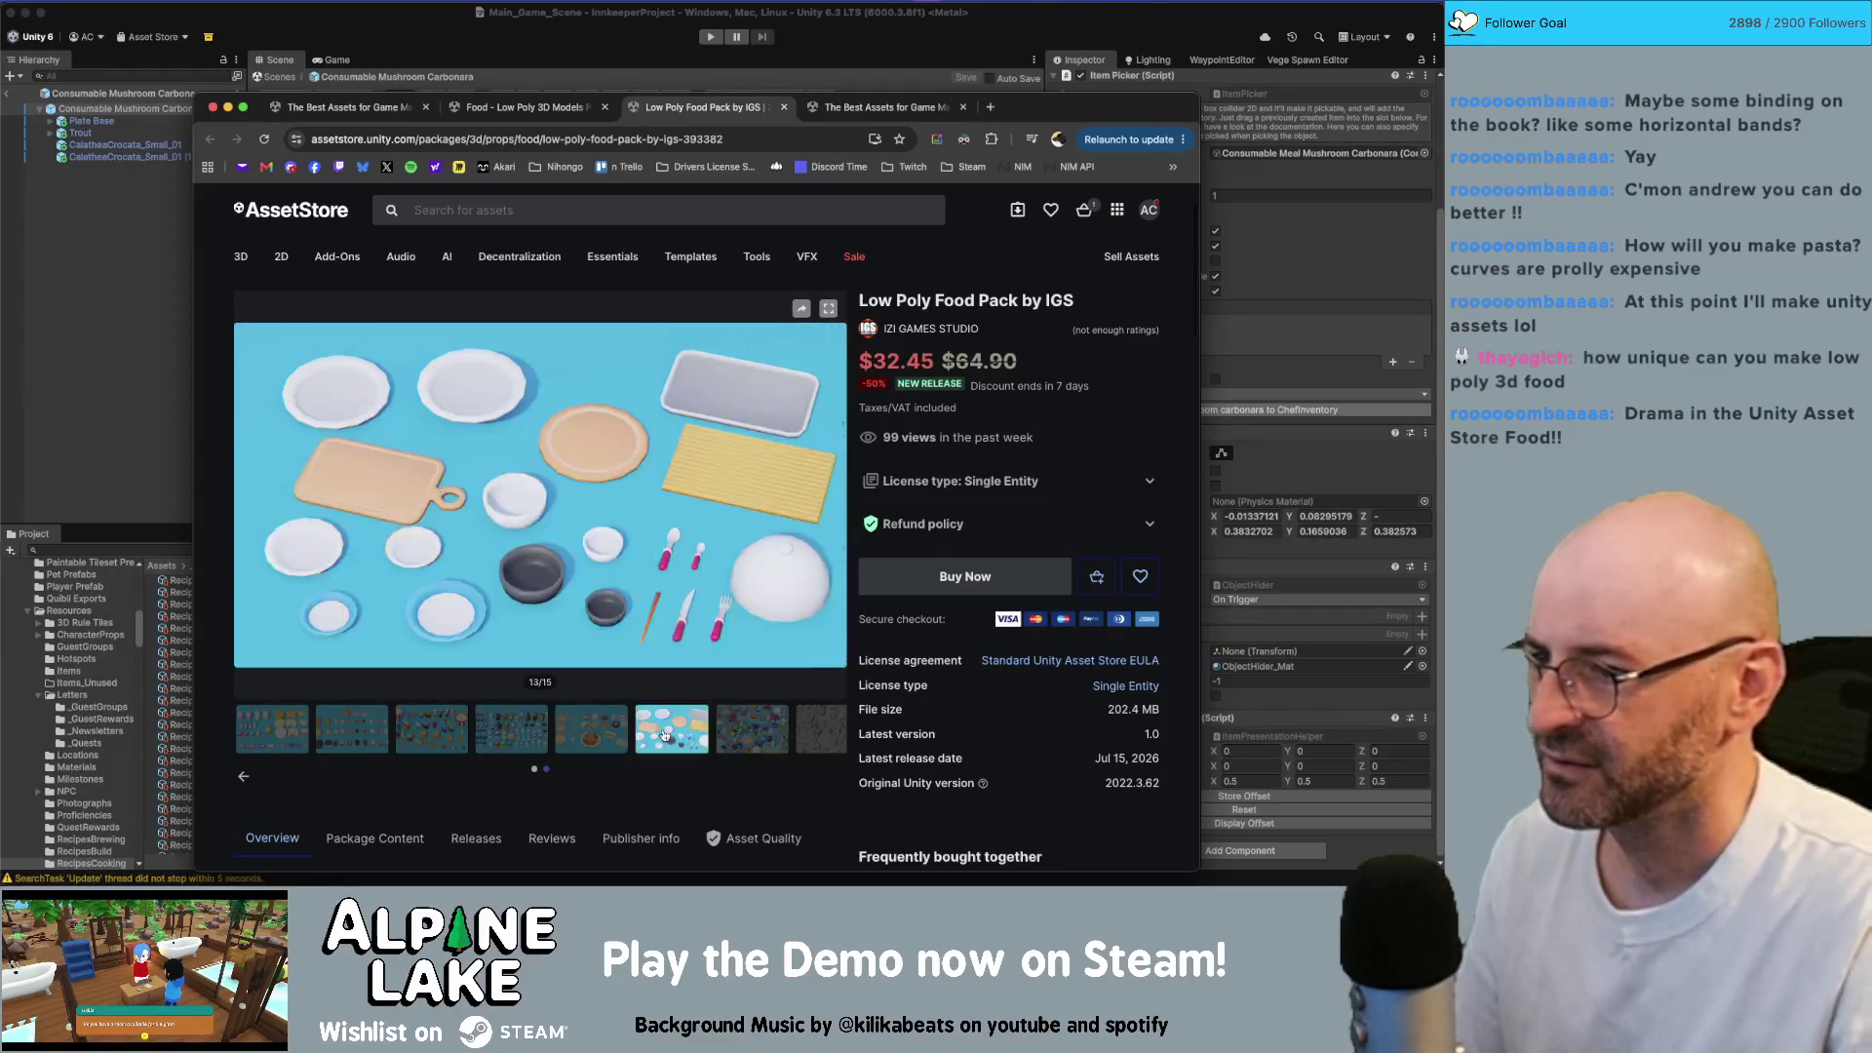
pyautogui.moveTo(606, 256)
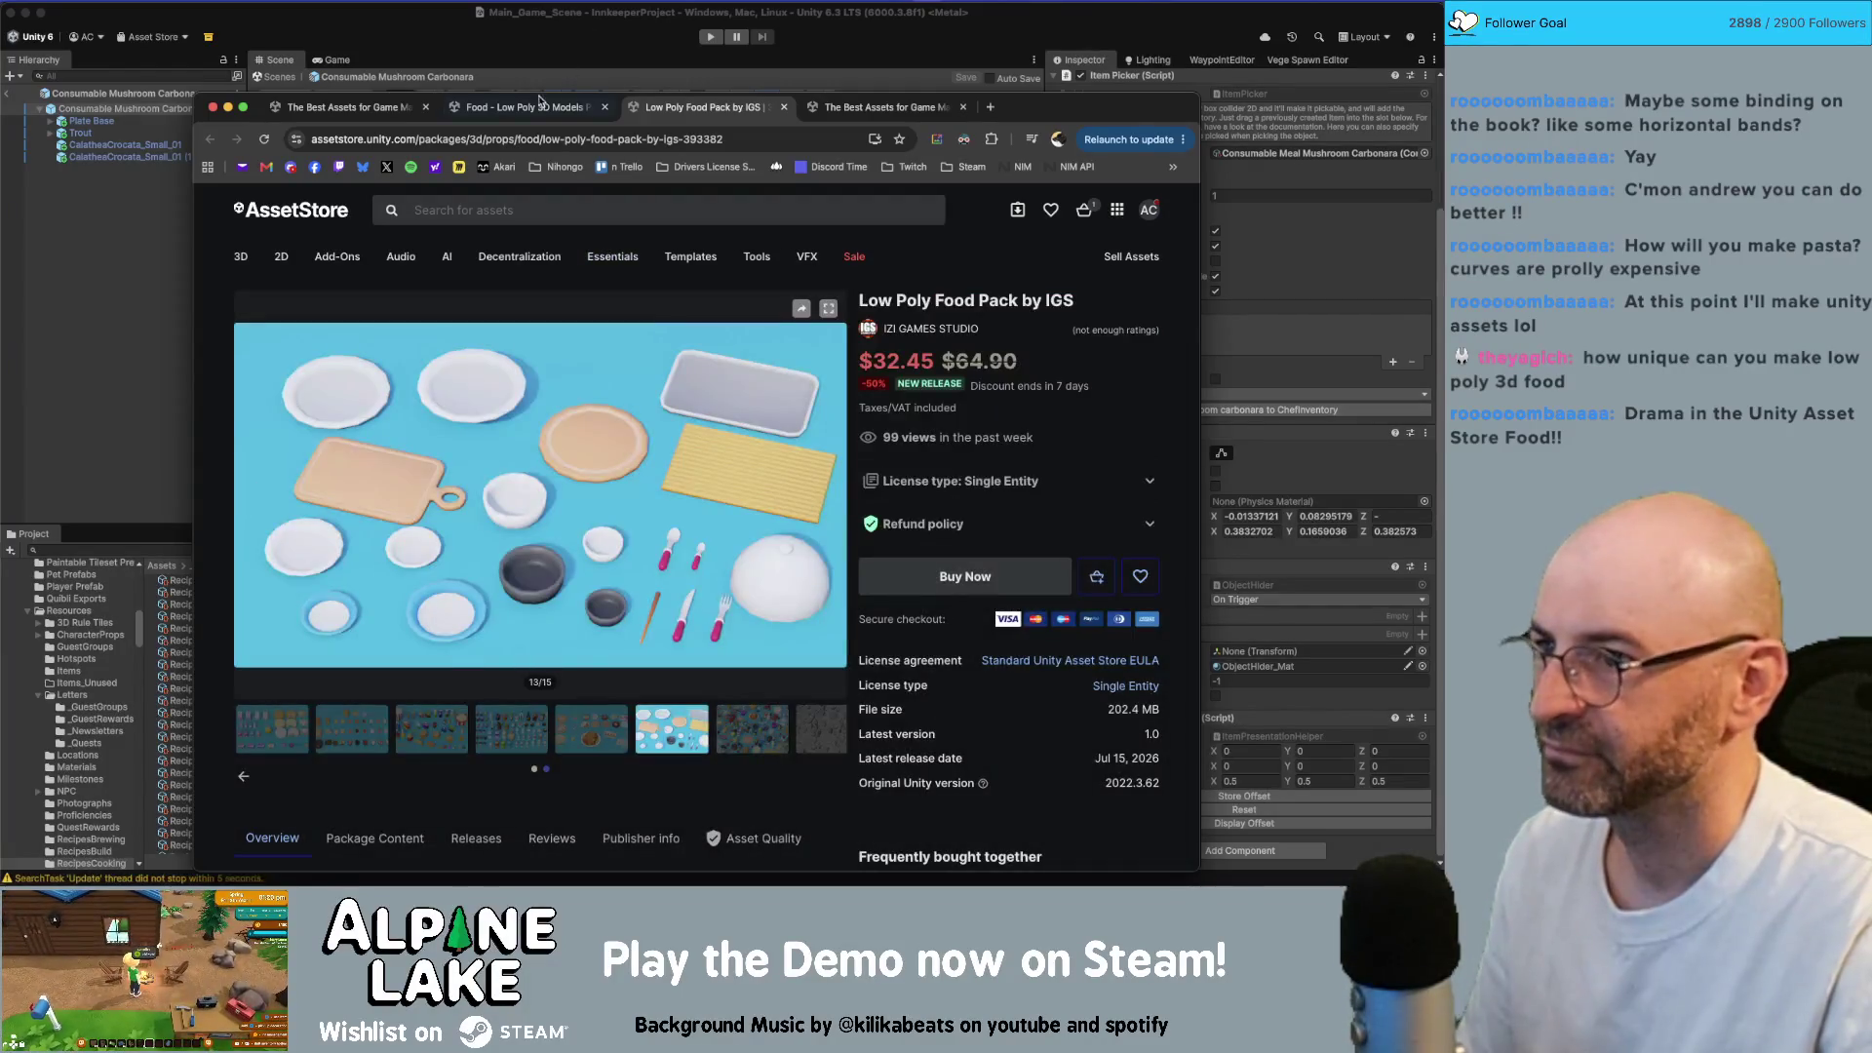
# Step: View the plates preview of Food - Low Poly 3D Models and compare it with the IGS pack
pyautogui.click(526, 107)
pyautogui.scroll(-3, 632, 741)
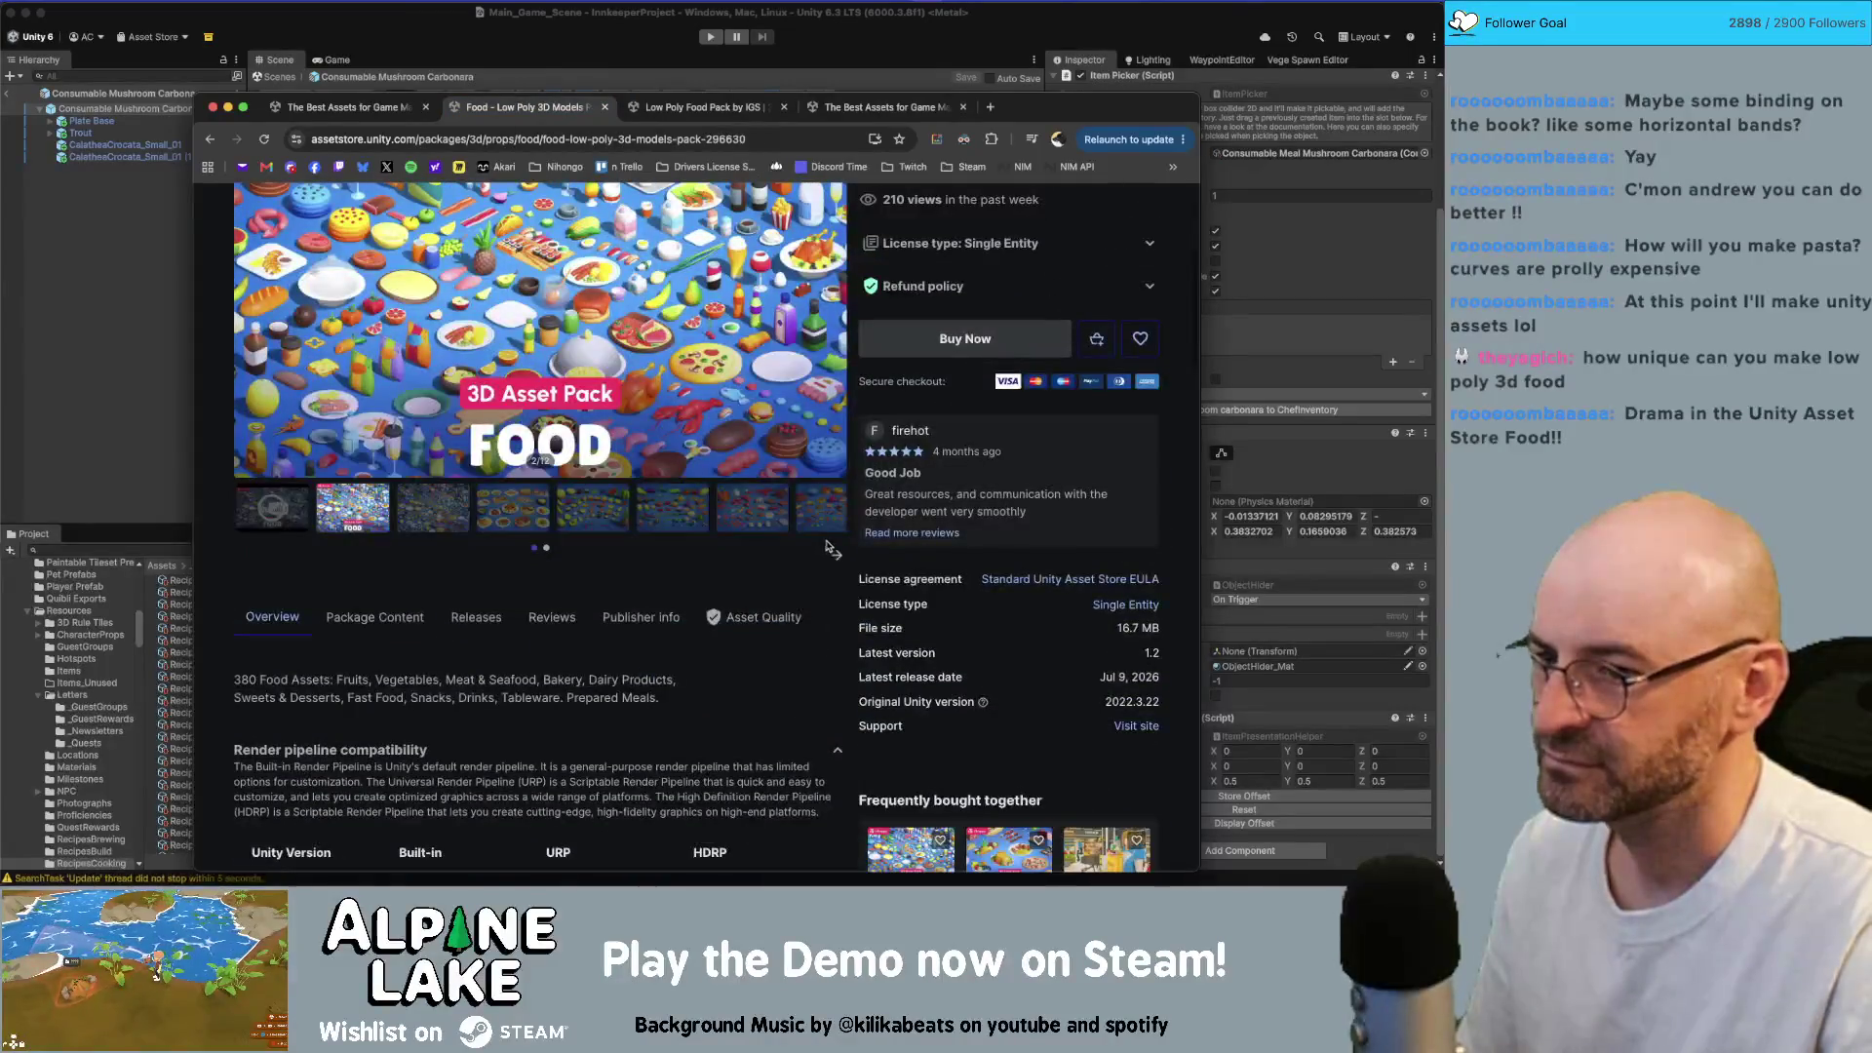
pyautogui.click(629, 522)
pyautogui.scroll(2, 838, 429)
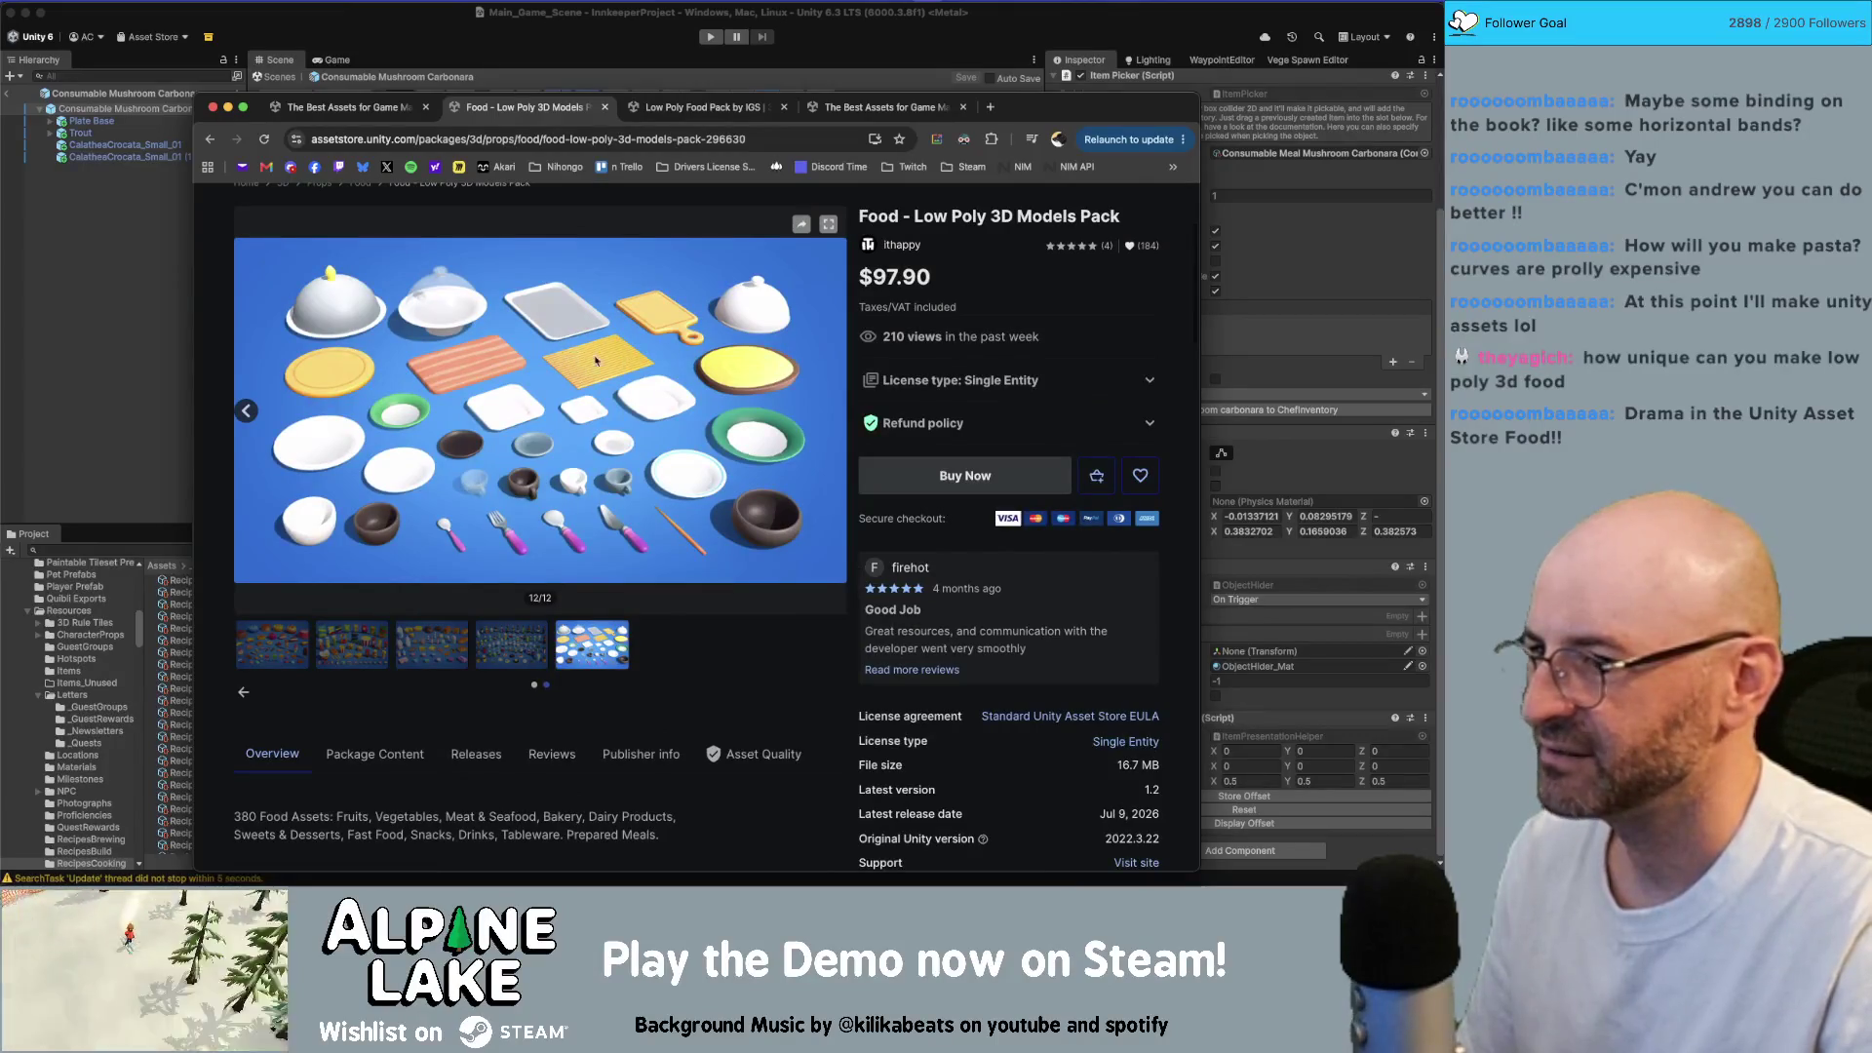
pyautogui.hotkey('ctrl', 'Tab')
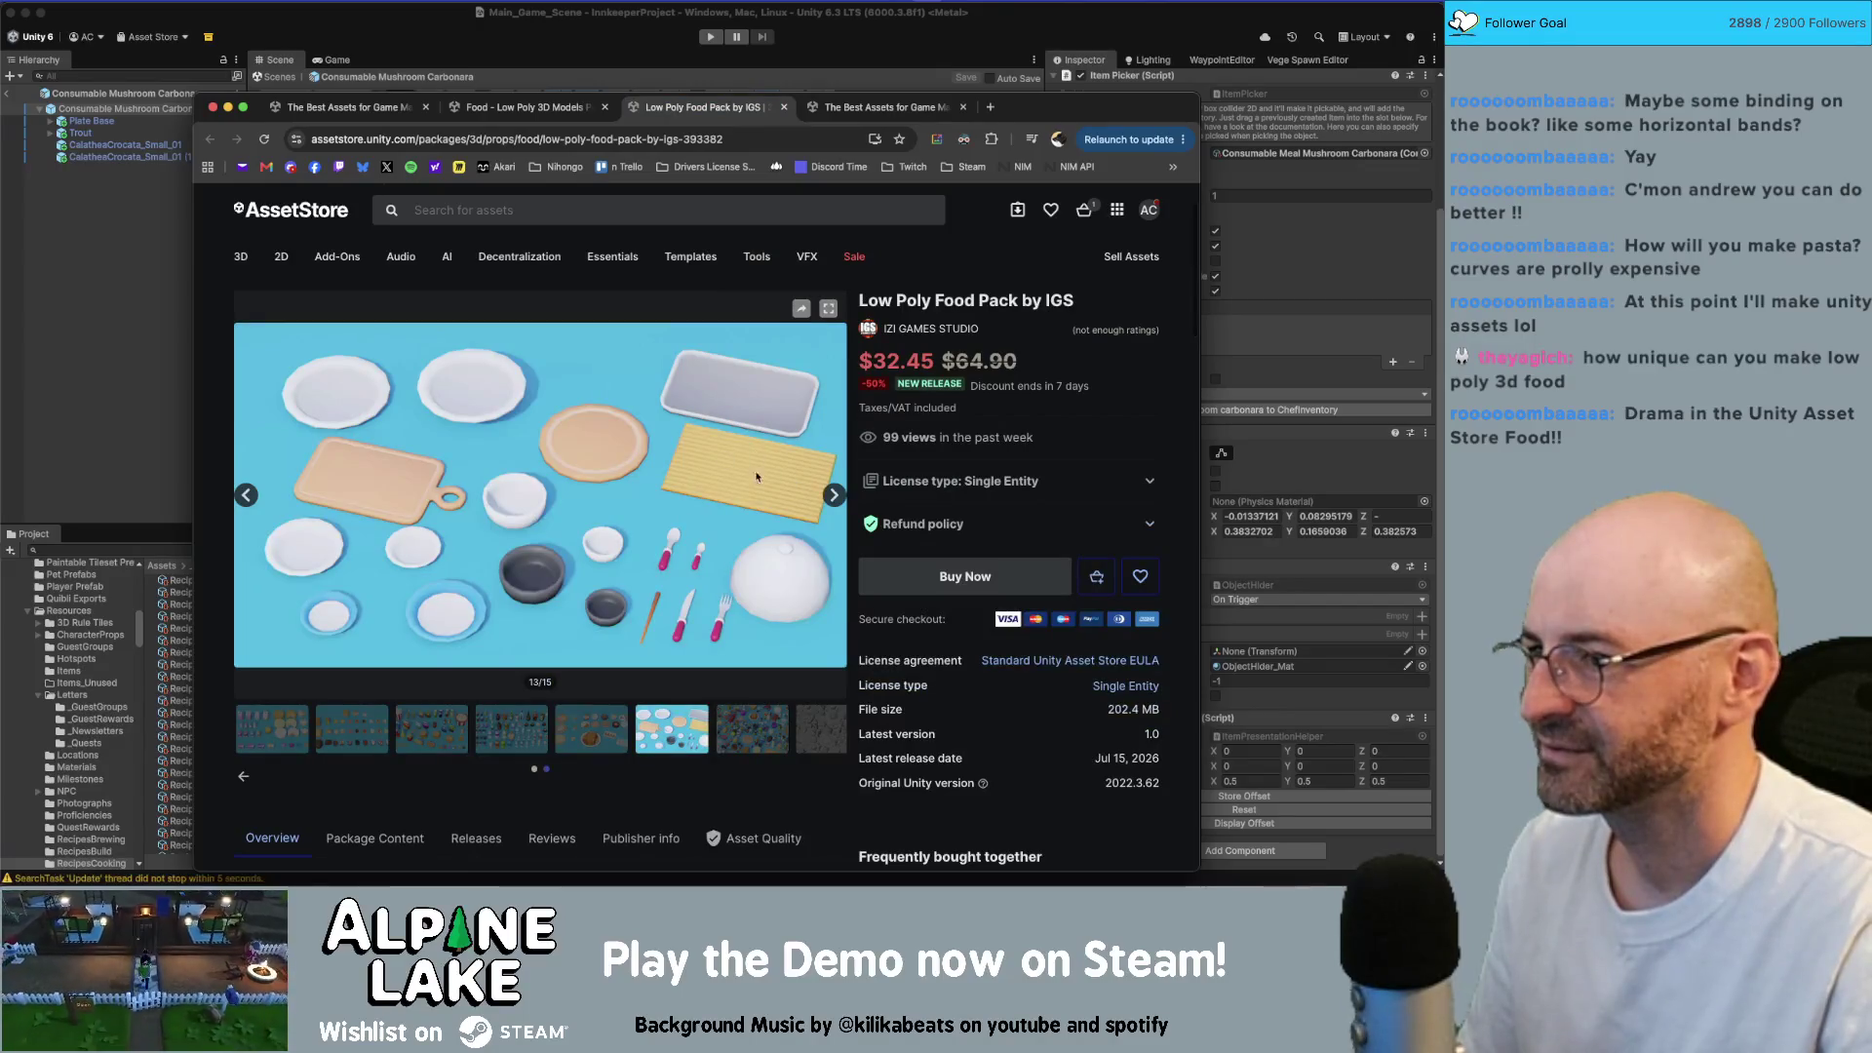
pyautogui.click(575, 111)
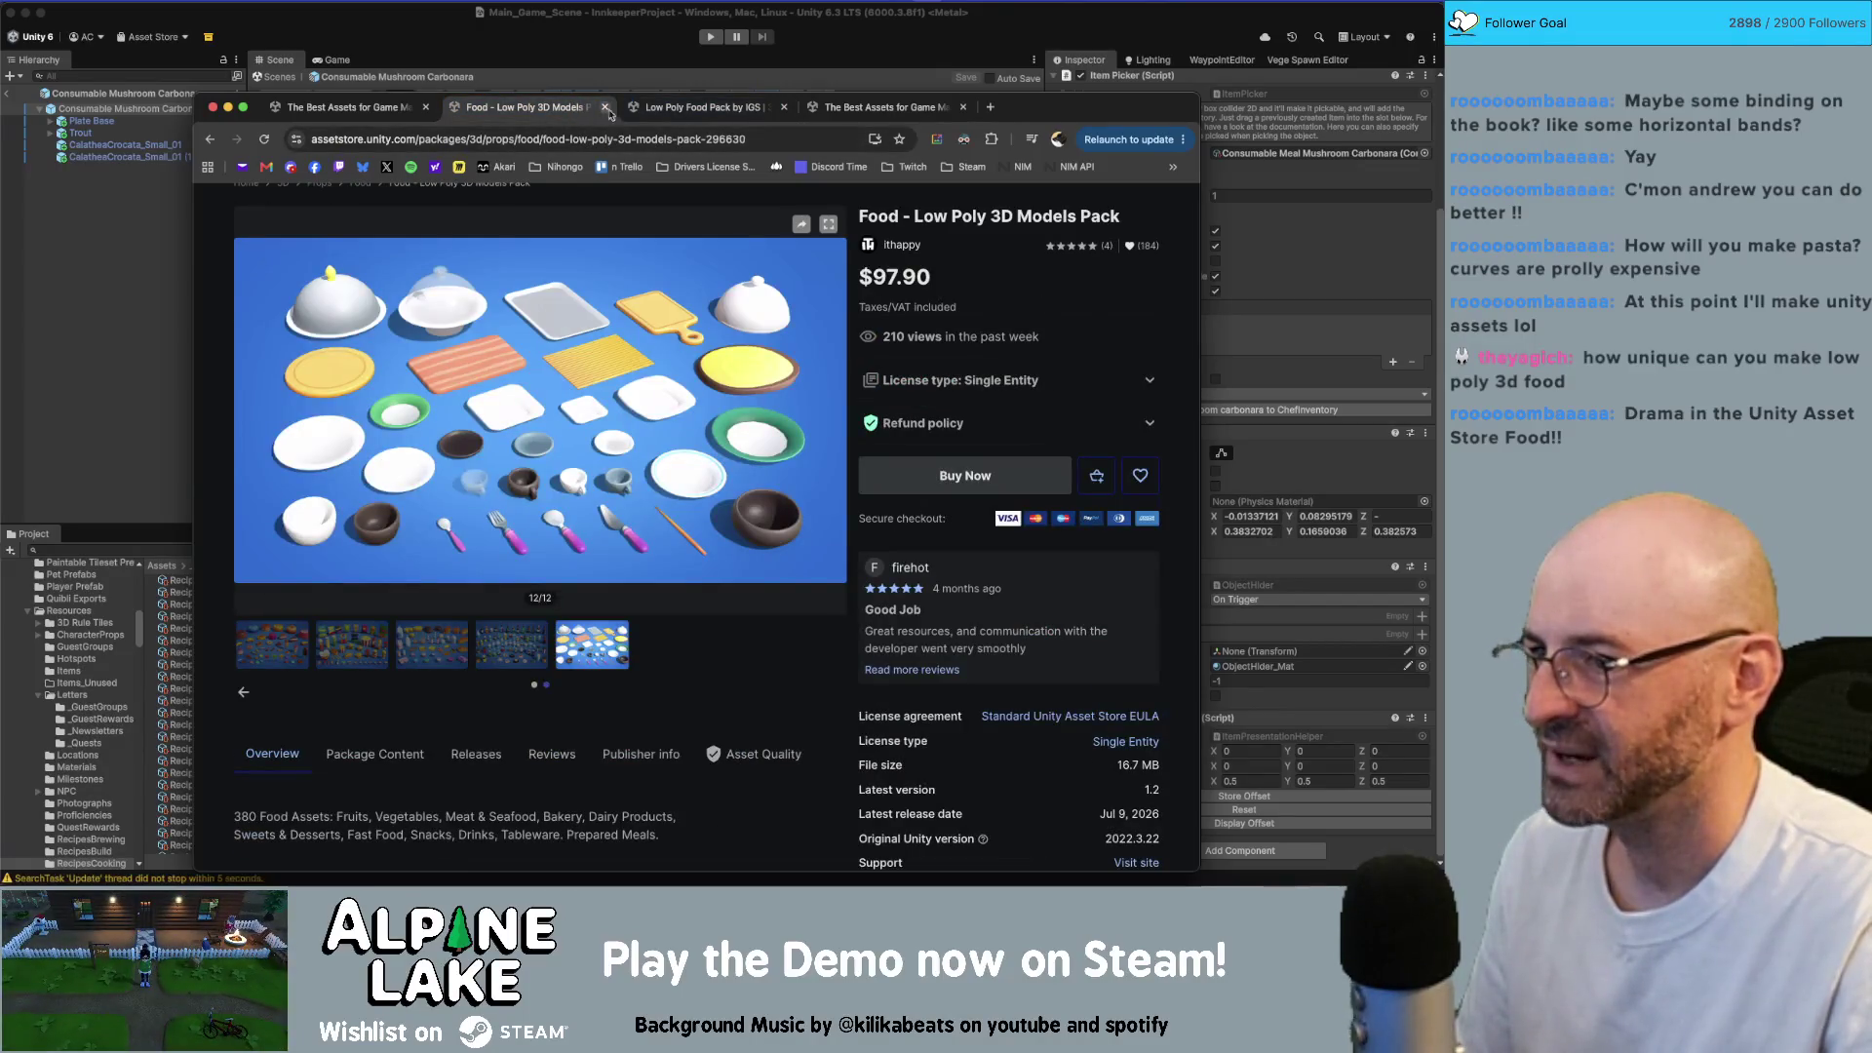
pyautogui.hotkey('ctrl', 'Tab')
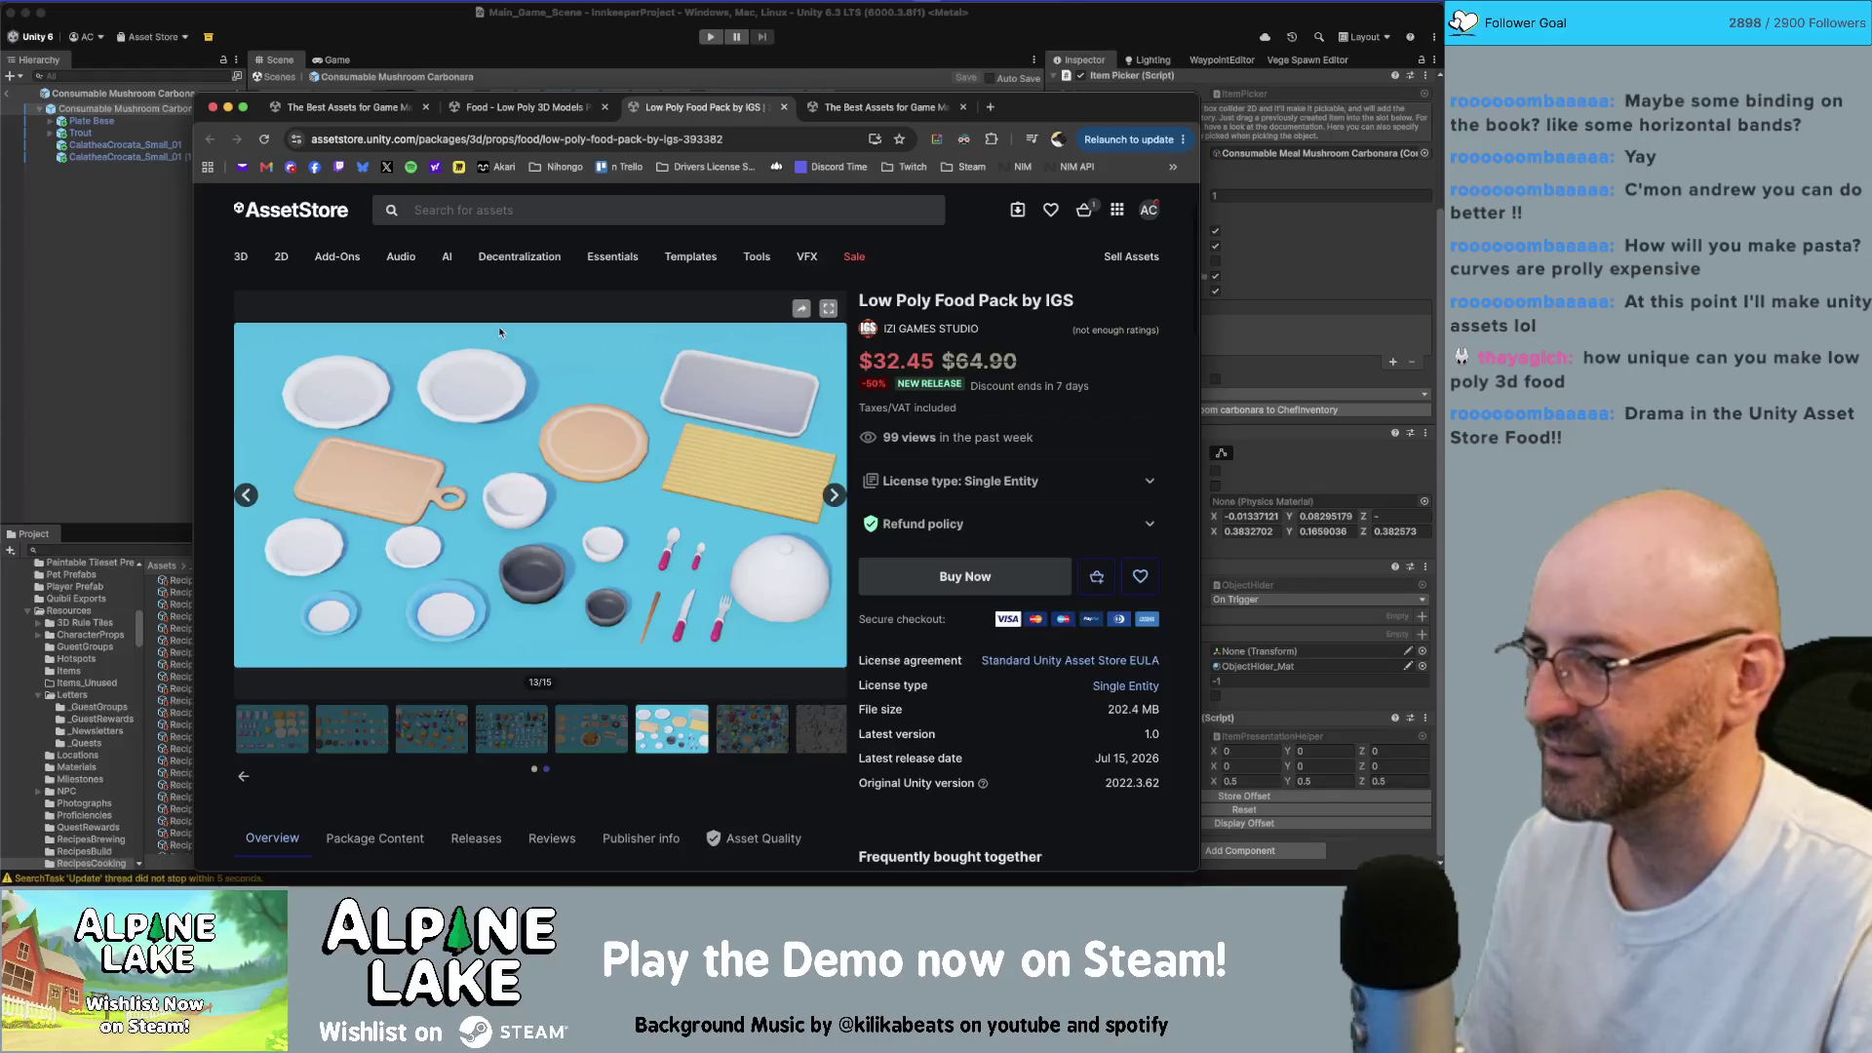
# Step: Close the duplicate Best Assets tab
pyautogui.click(851, 111)
pyautogui.hotkey('ctrl', 'shift', 'Tab')
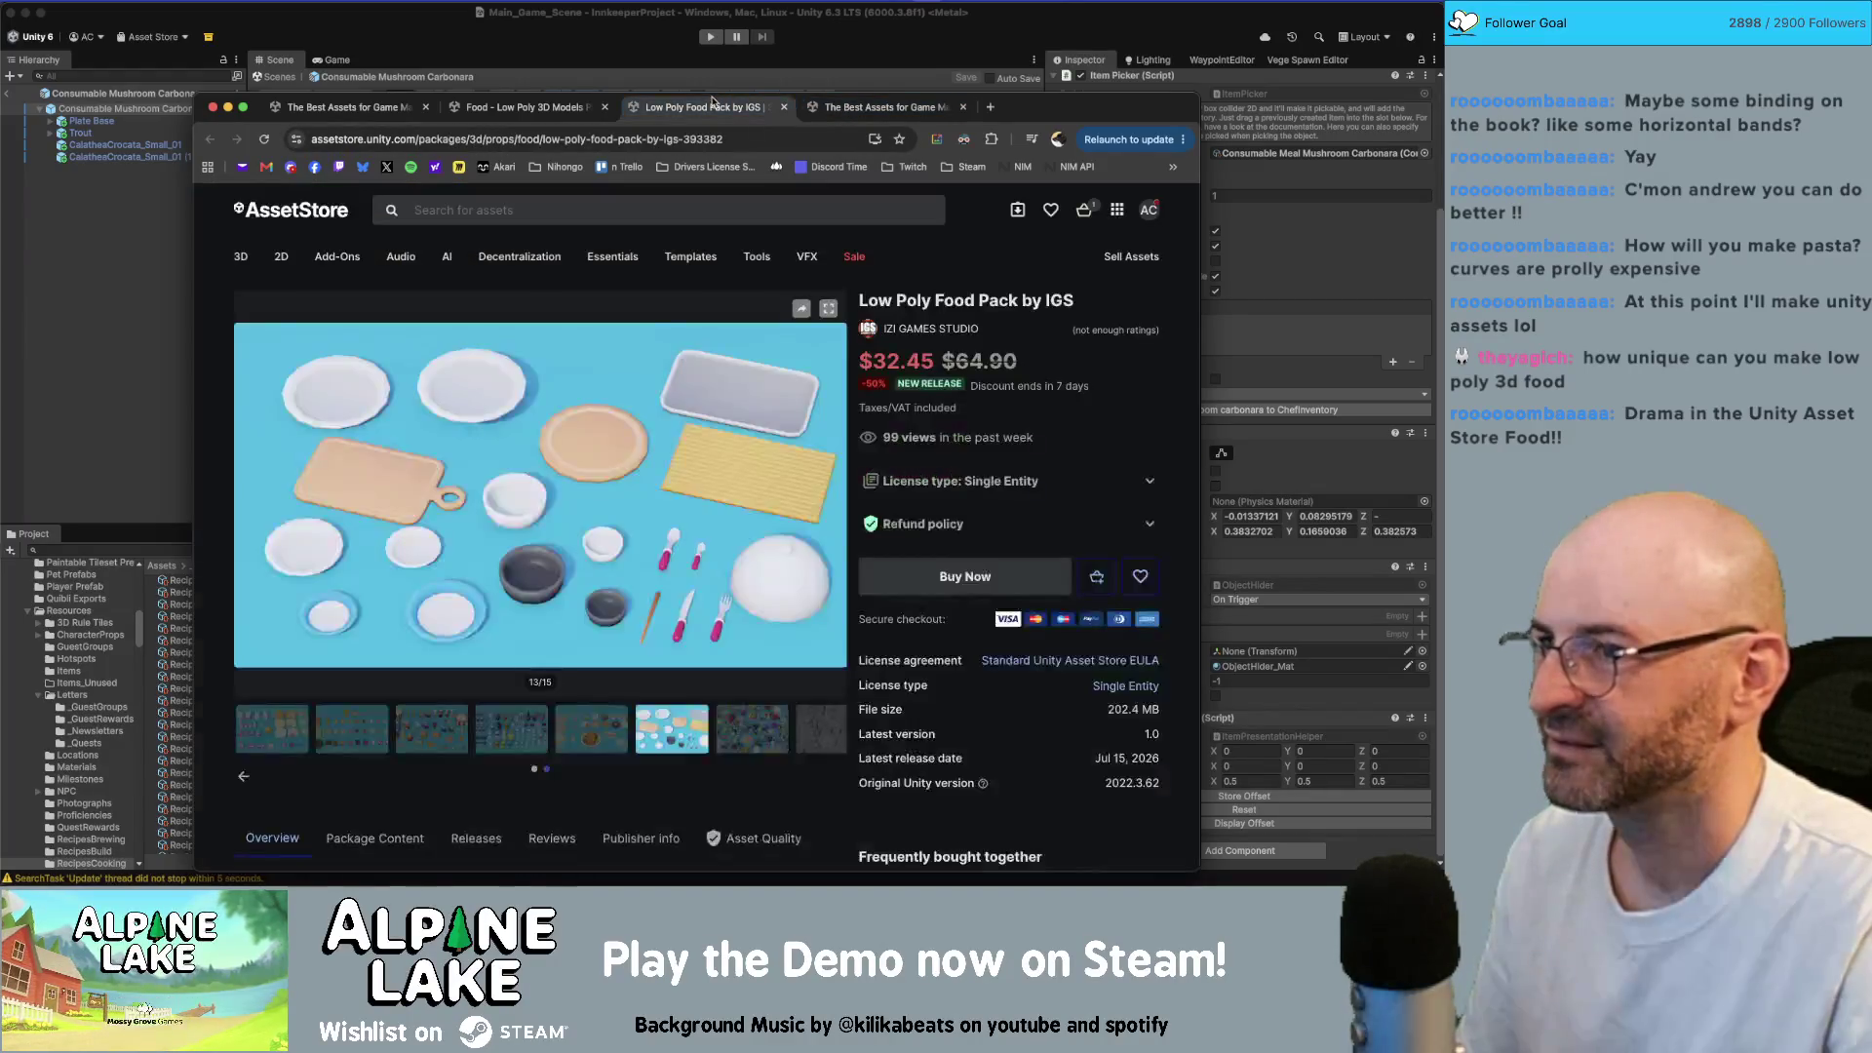
pyautogui.middleClick(851, 110)
# Step: Flip between the two food pack pages again, then return to the food pack search results
pyautogui.click(561, 110)
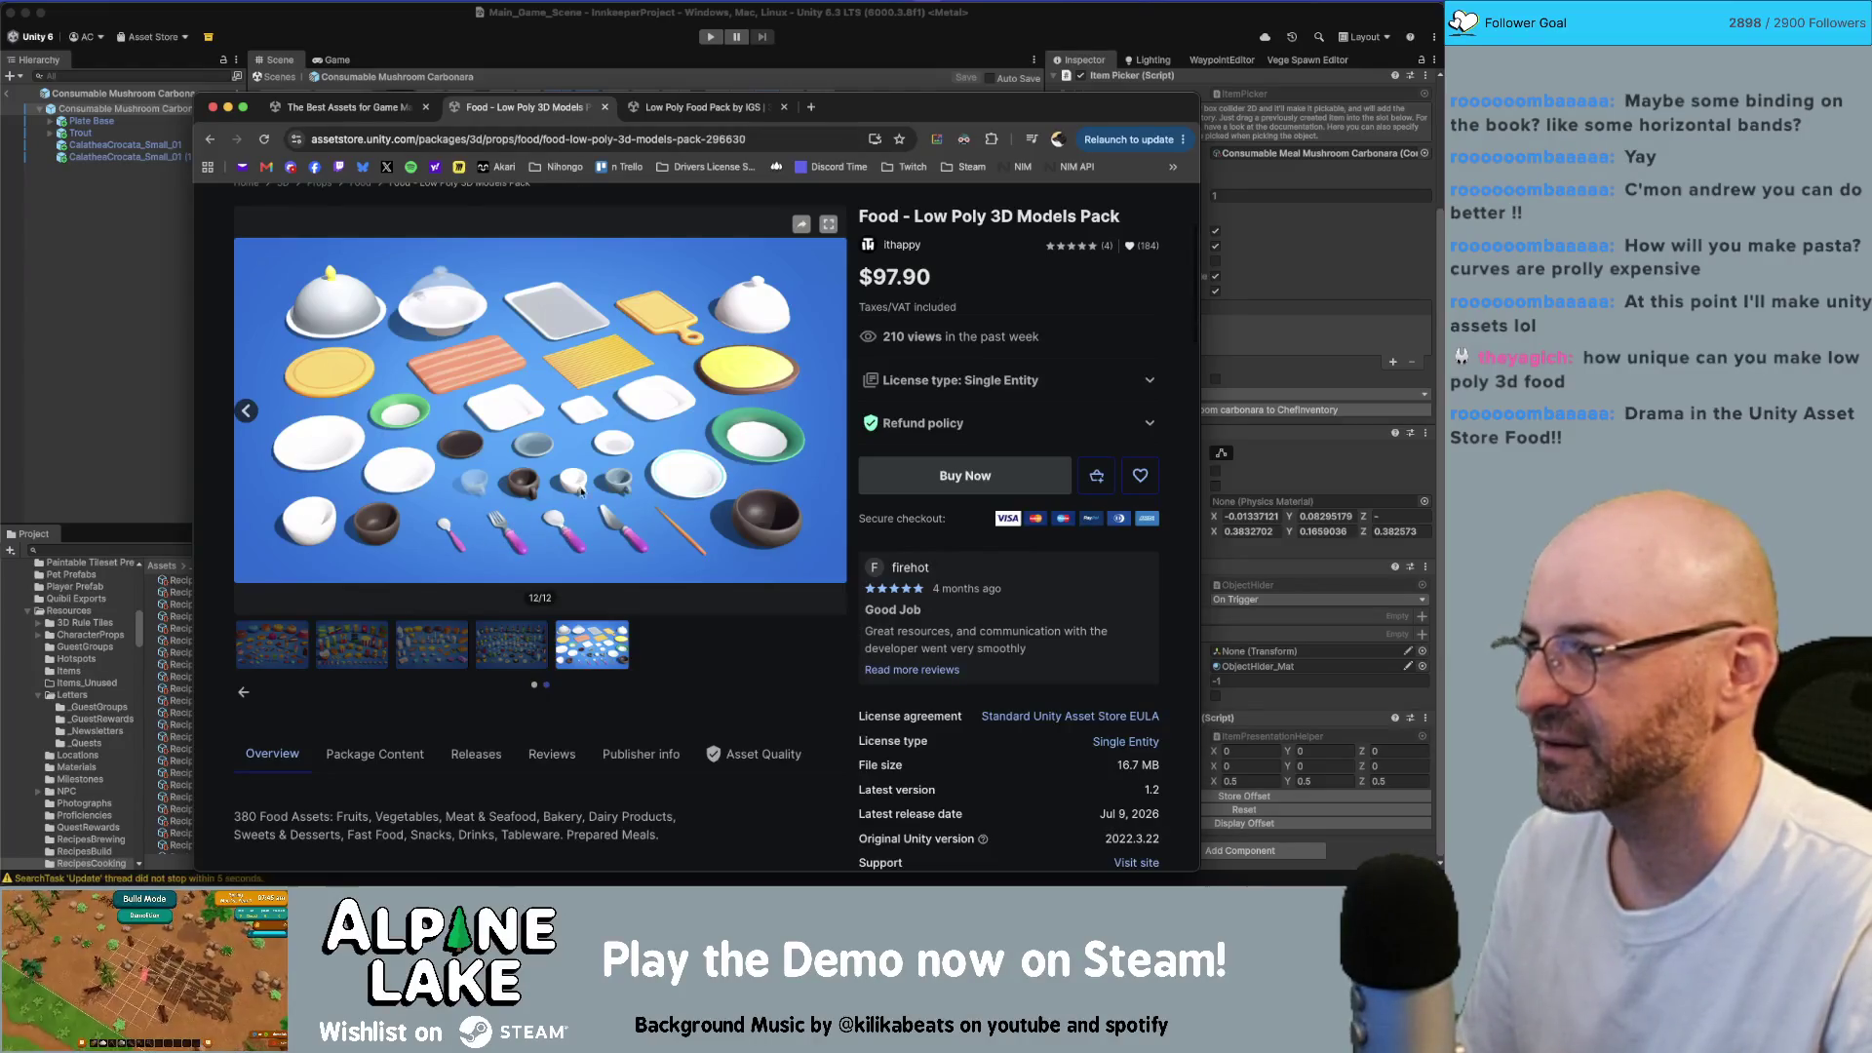
pyautogui.click(670, 109)
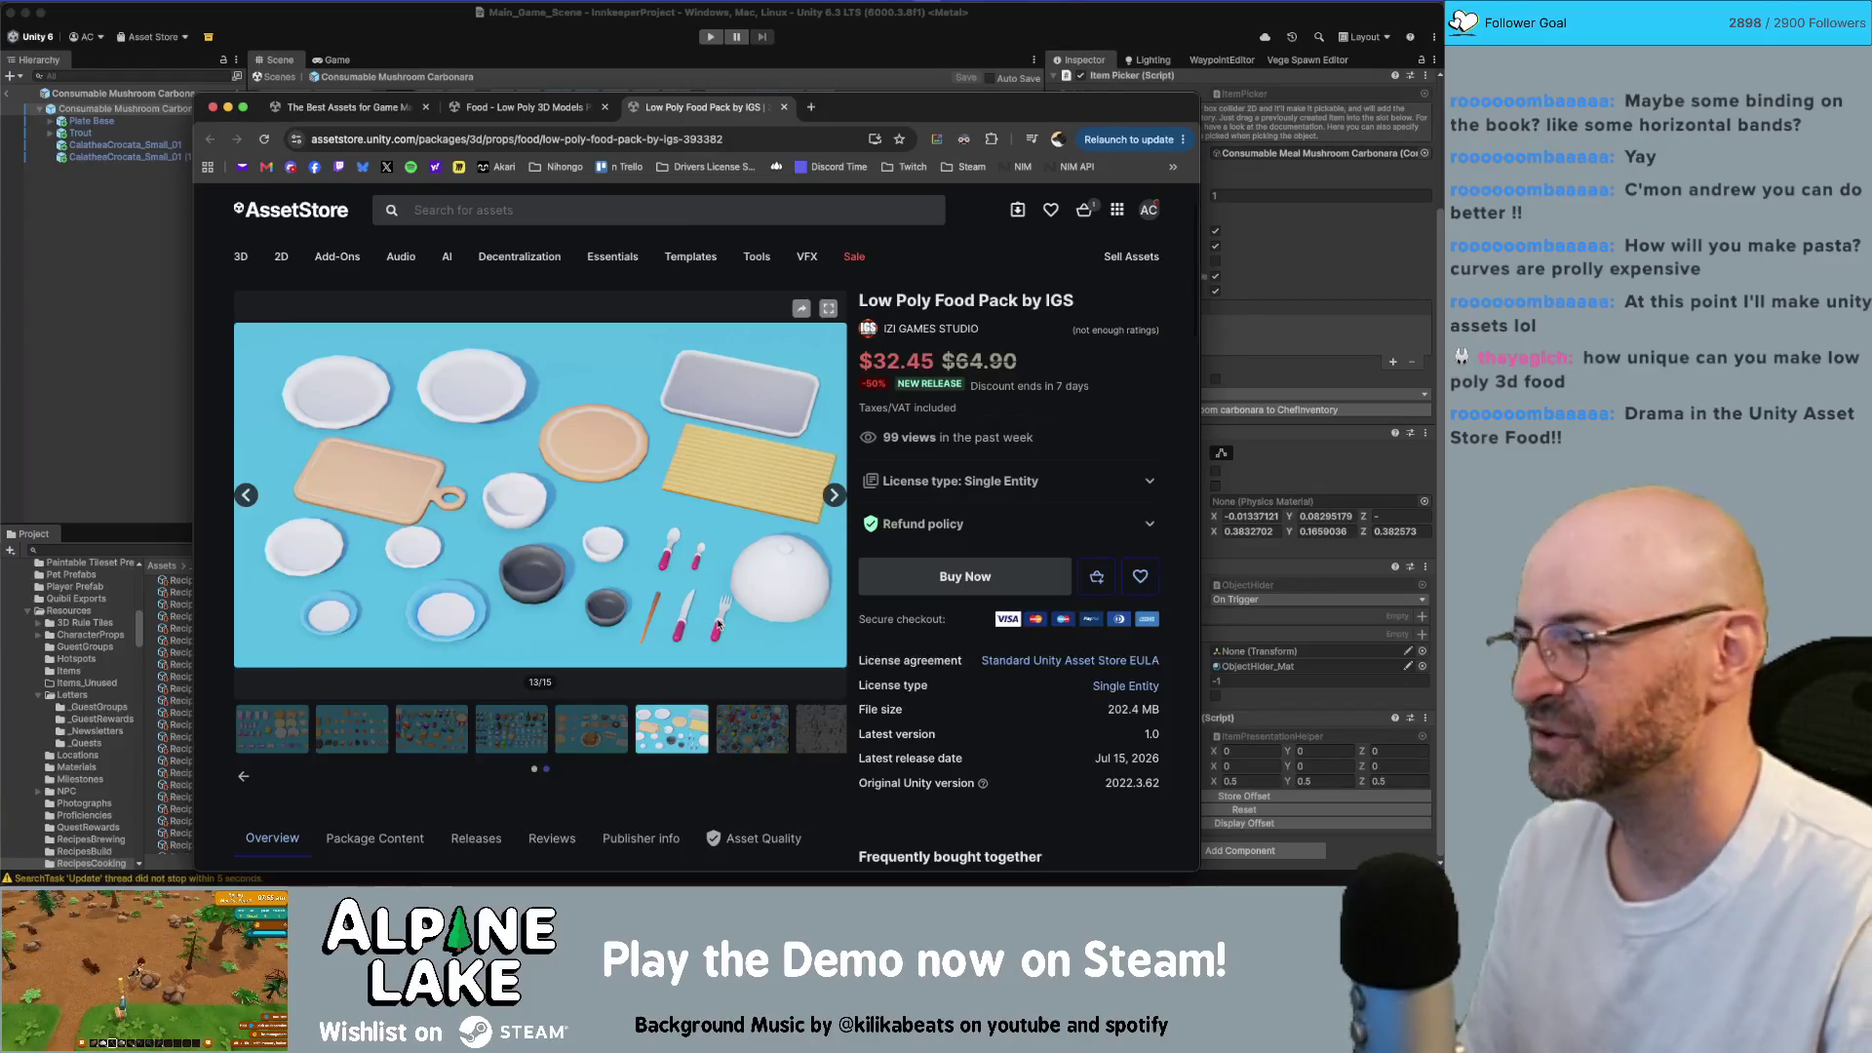
pyautogui.click(545, 108)
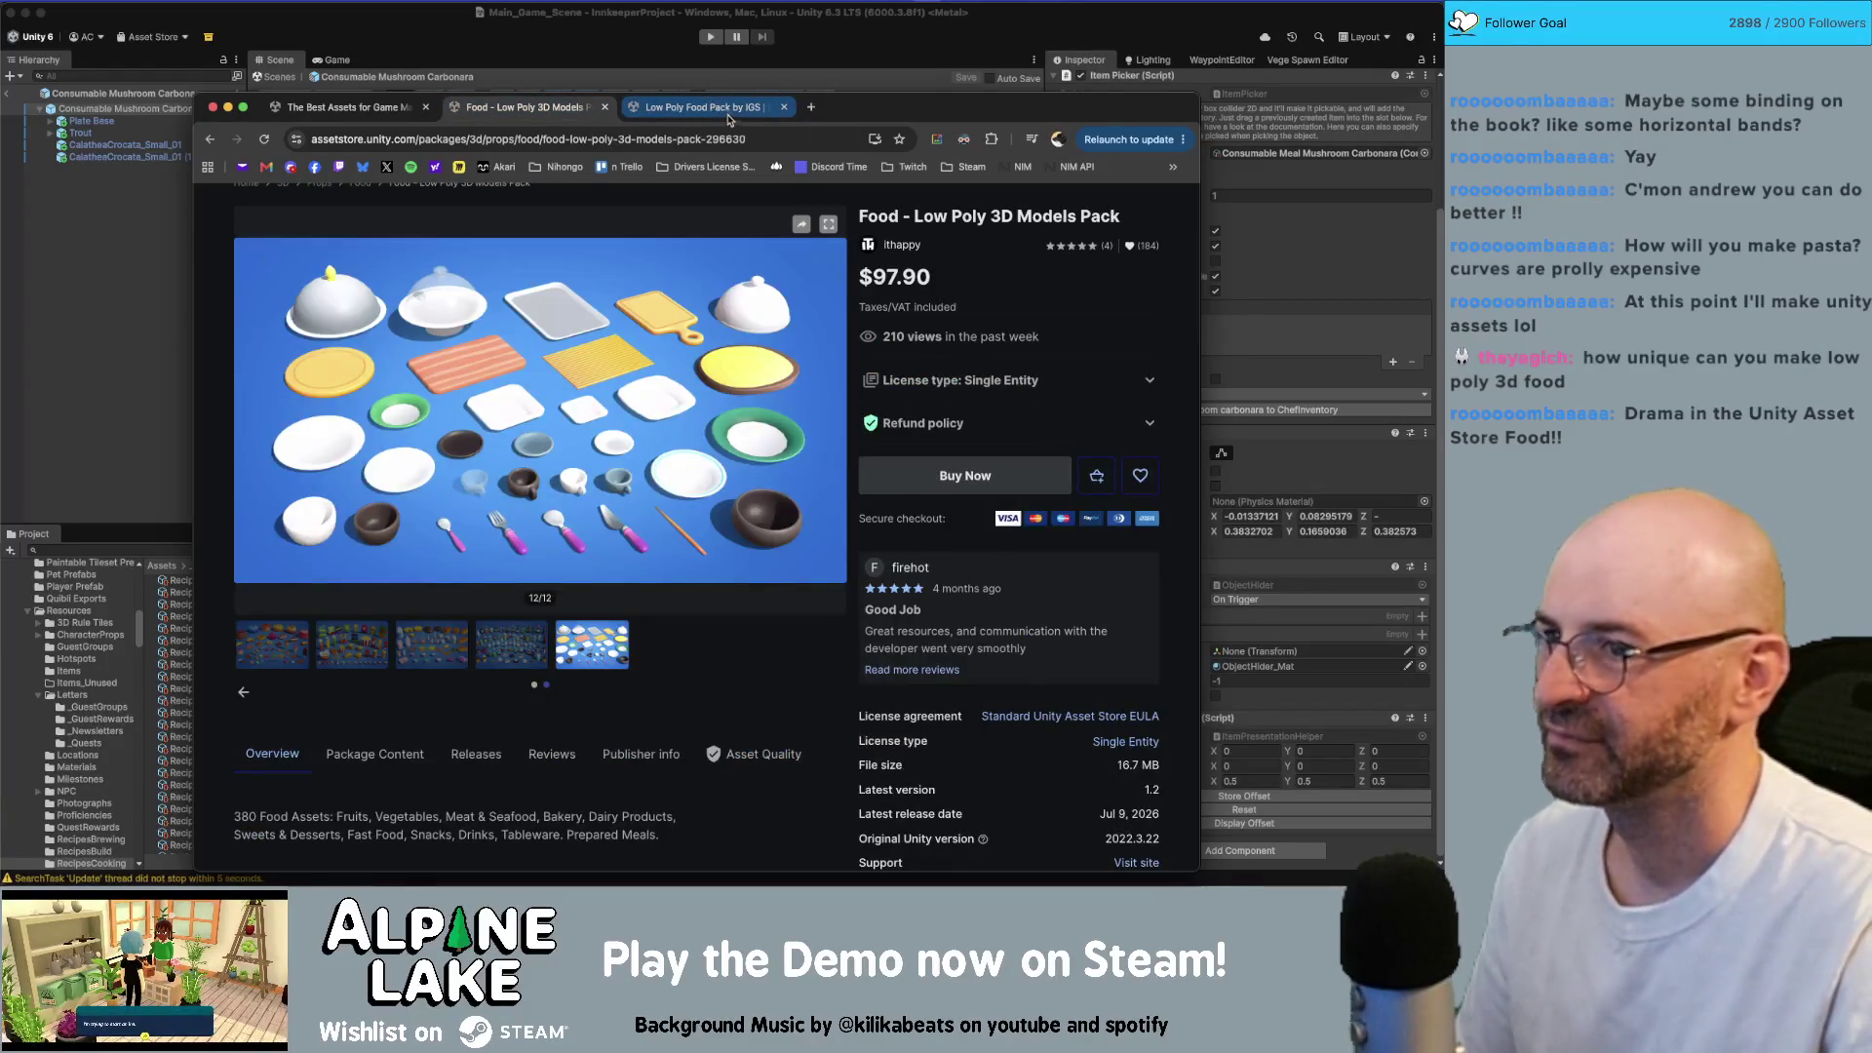
pyautogui.click(728, 118)
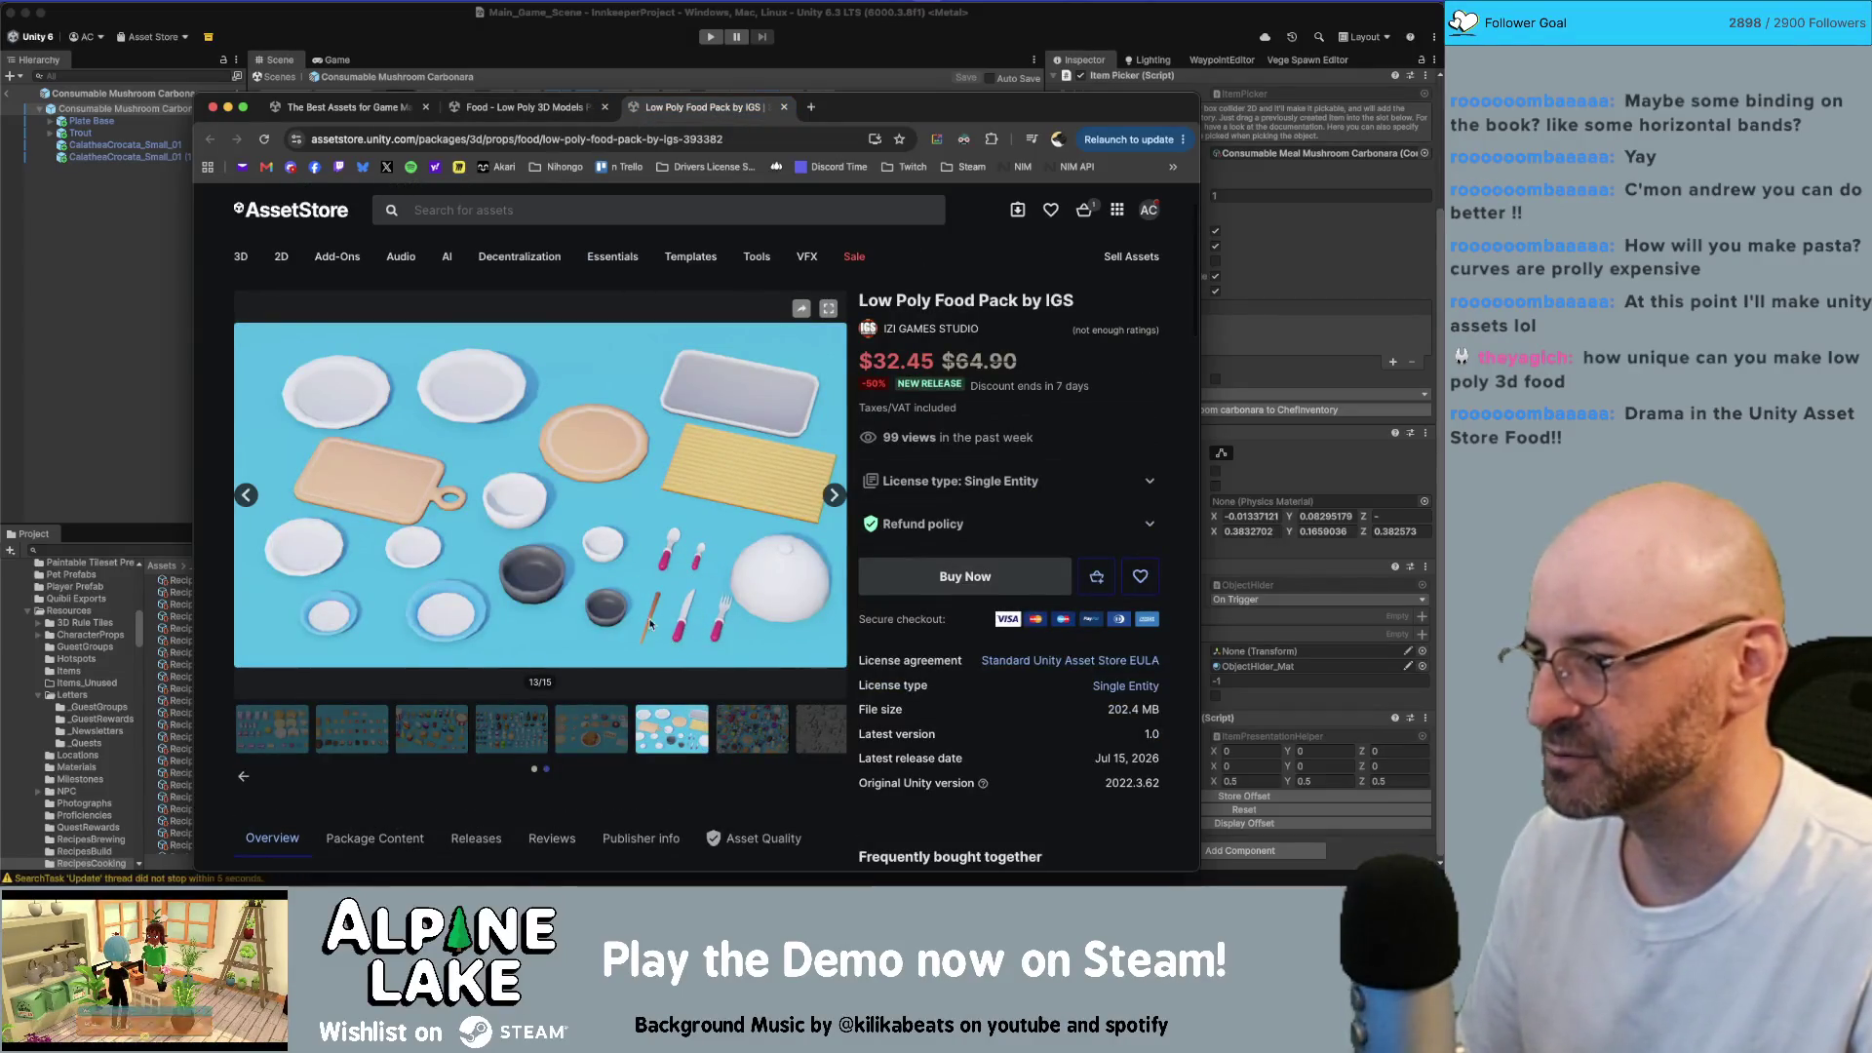
pyautogui.hotkey('ctrl', 'shift', 'Tab')
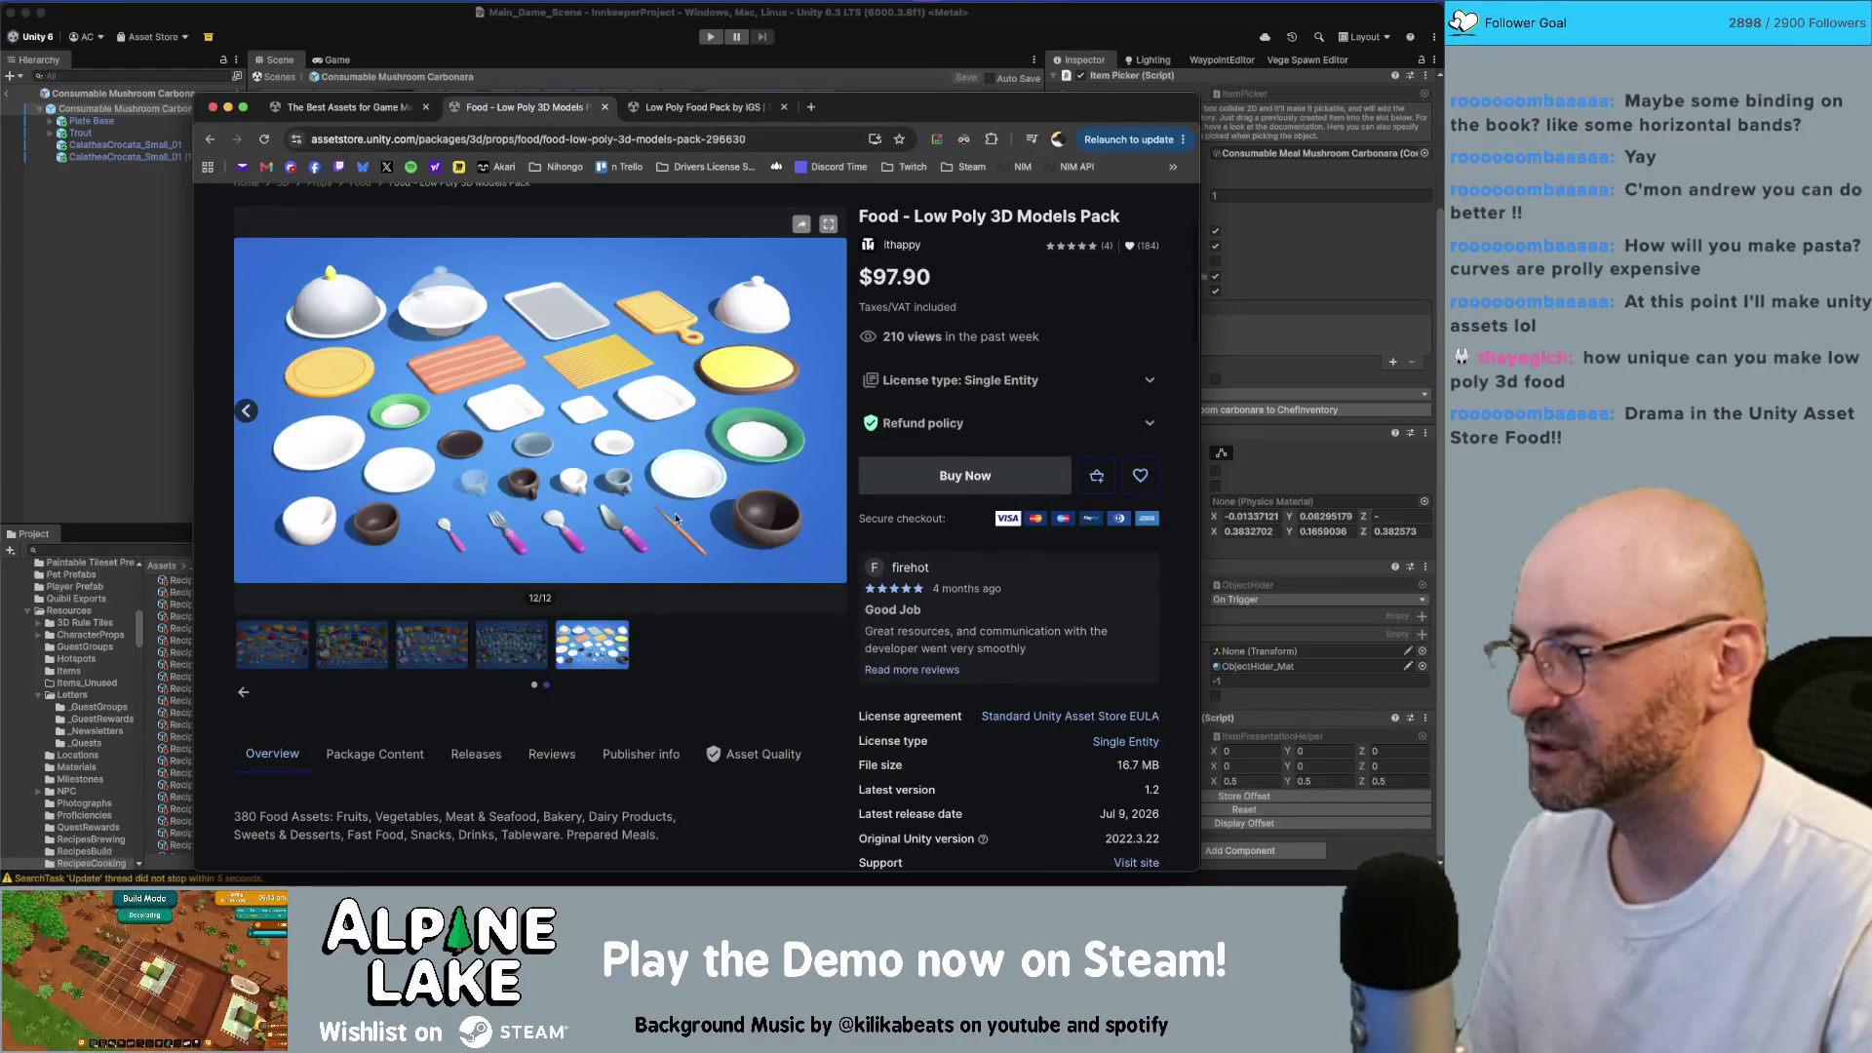
pyautogui.click(681, 116)
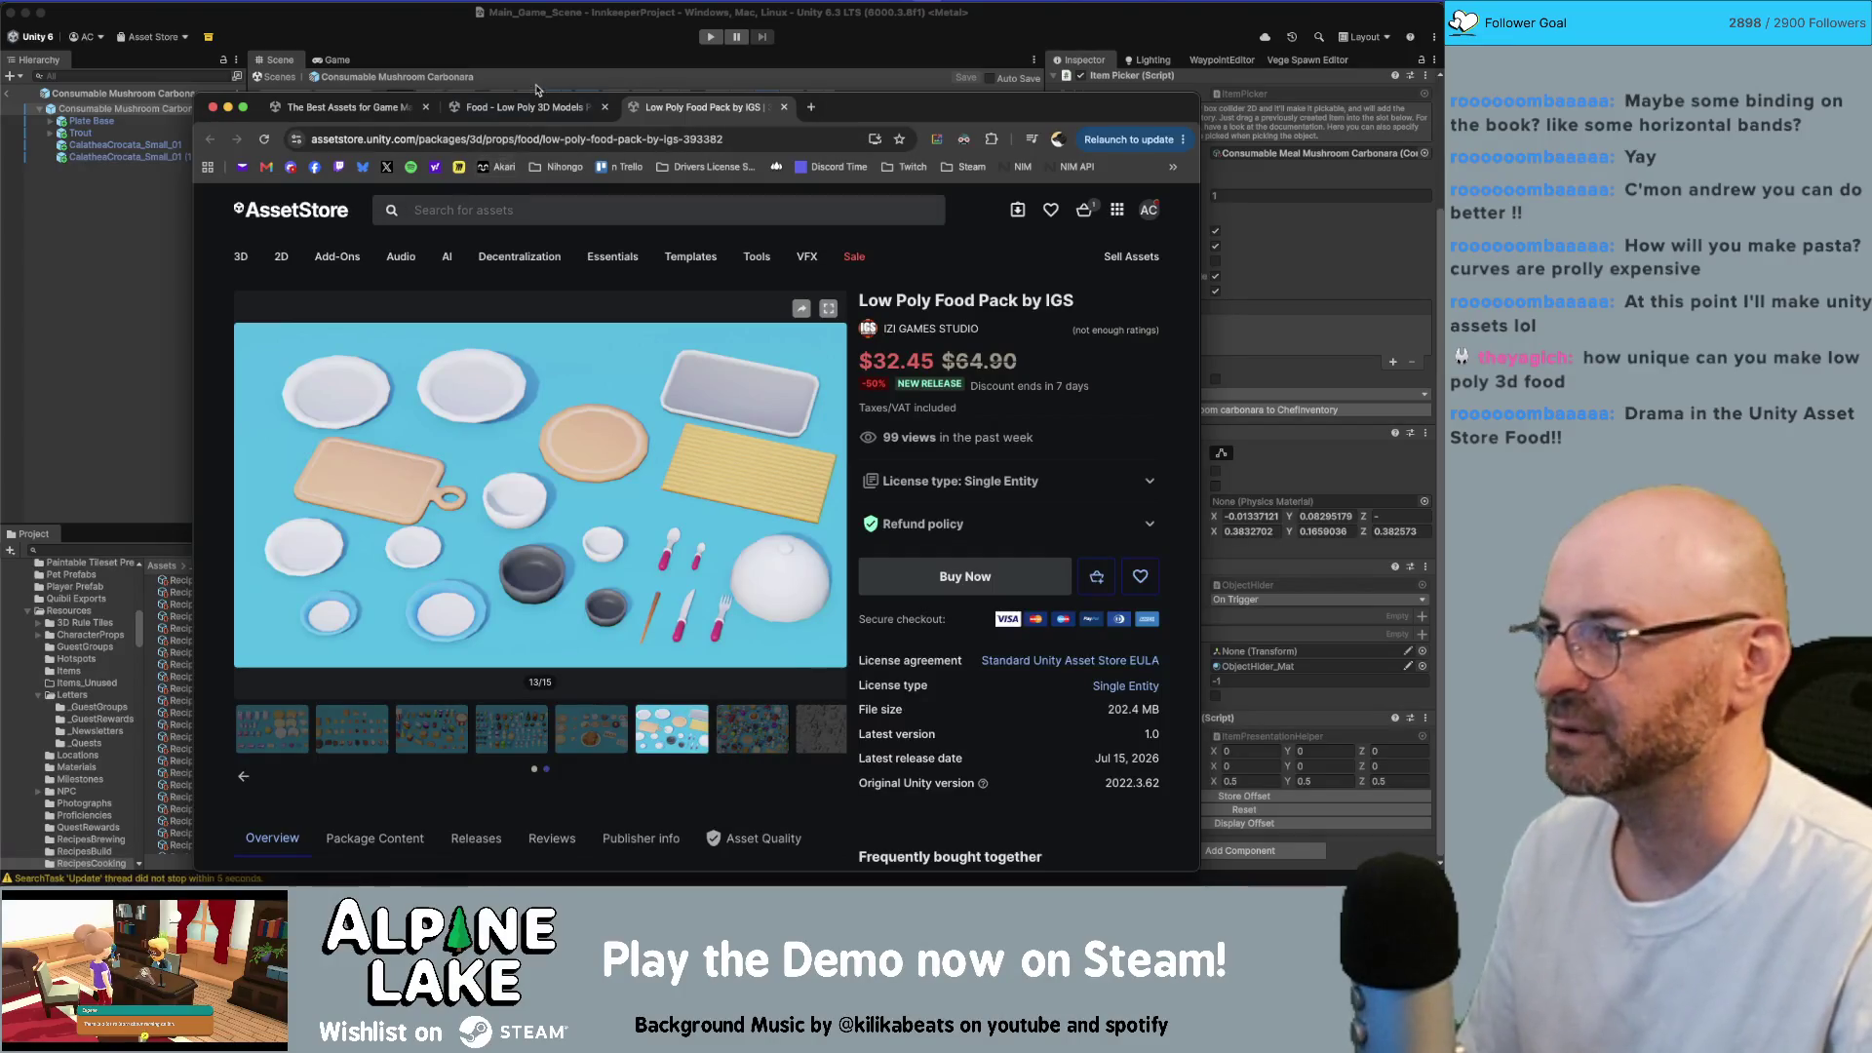
pyautogui.click(378, 110)
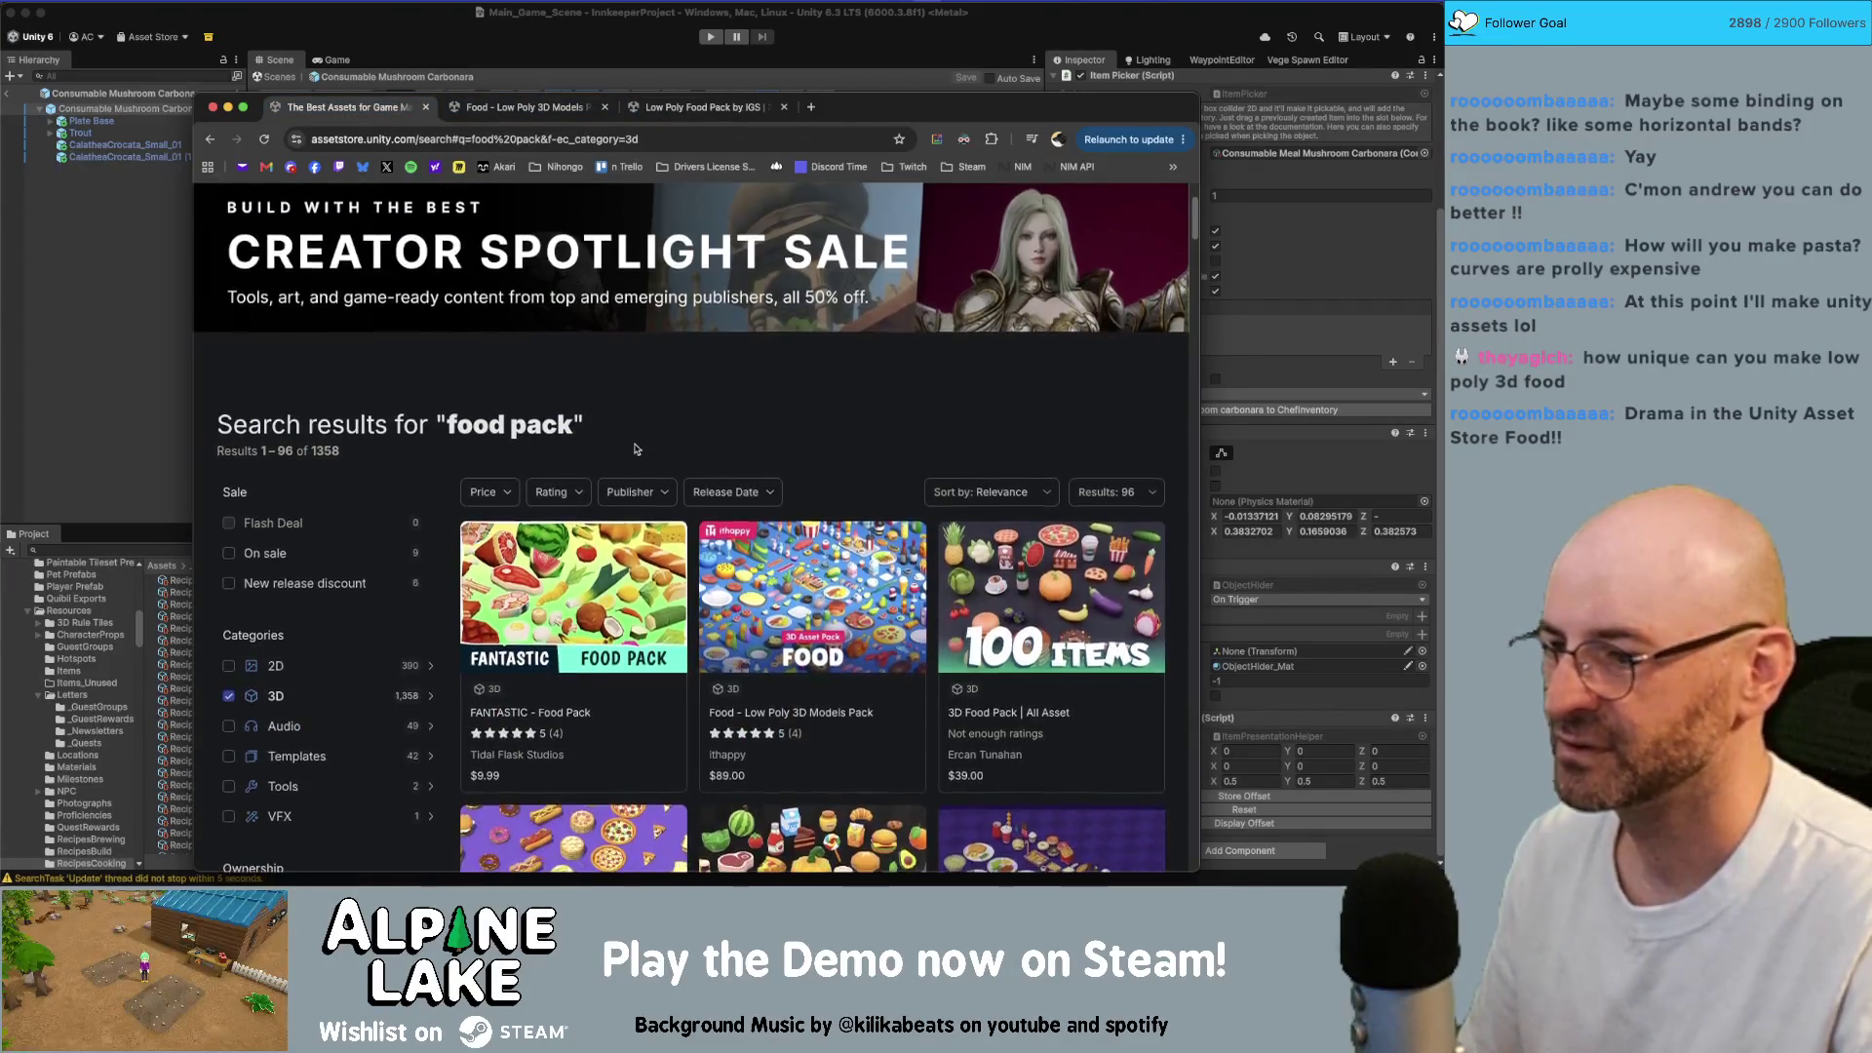
# Step: Scroll through the 1,358 3D-filtered 'food pack' results and back up toward the top
pyautogui.scroll(-1, 601, 605)
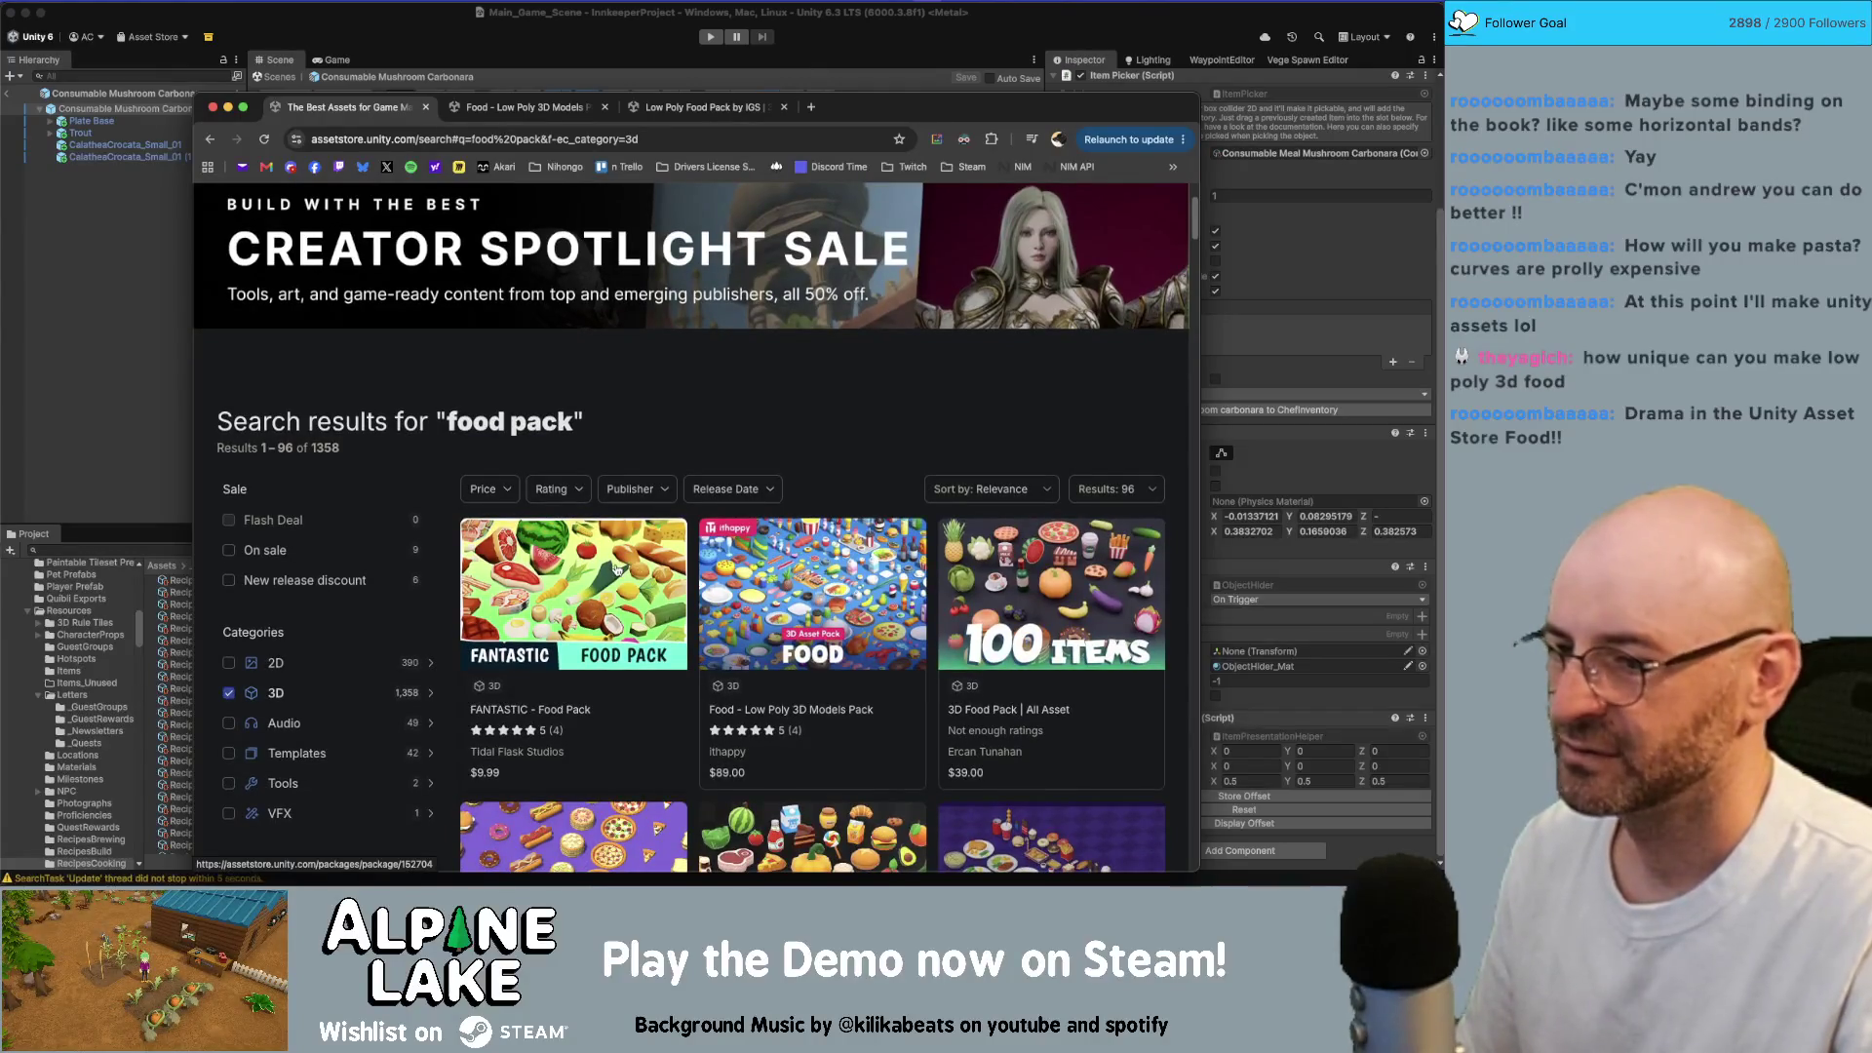
pyautogui.scroll(-10, 766, 625)
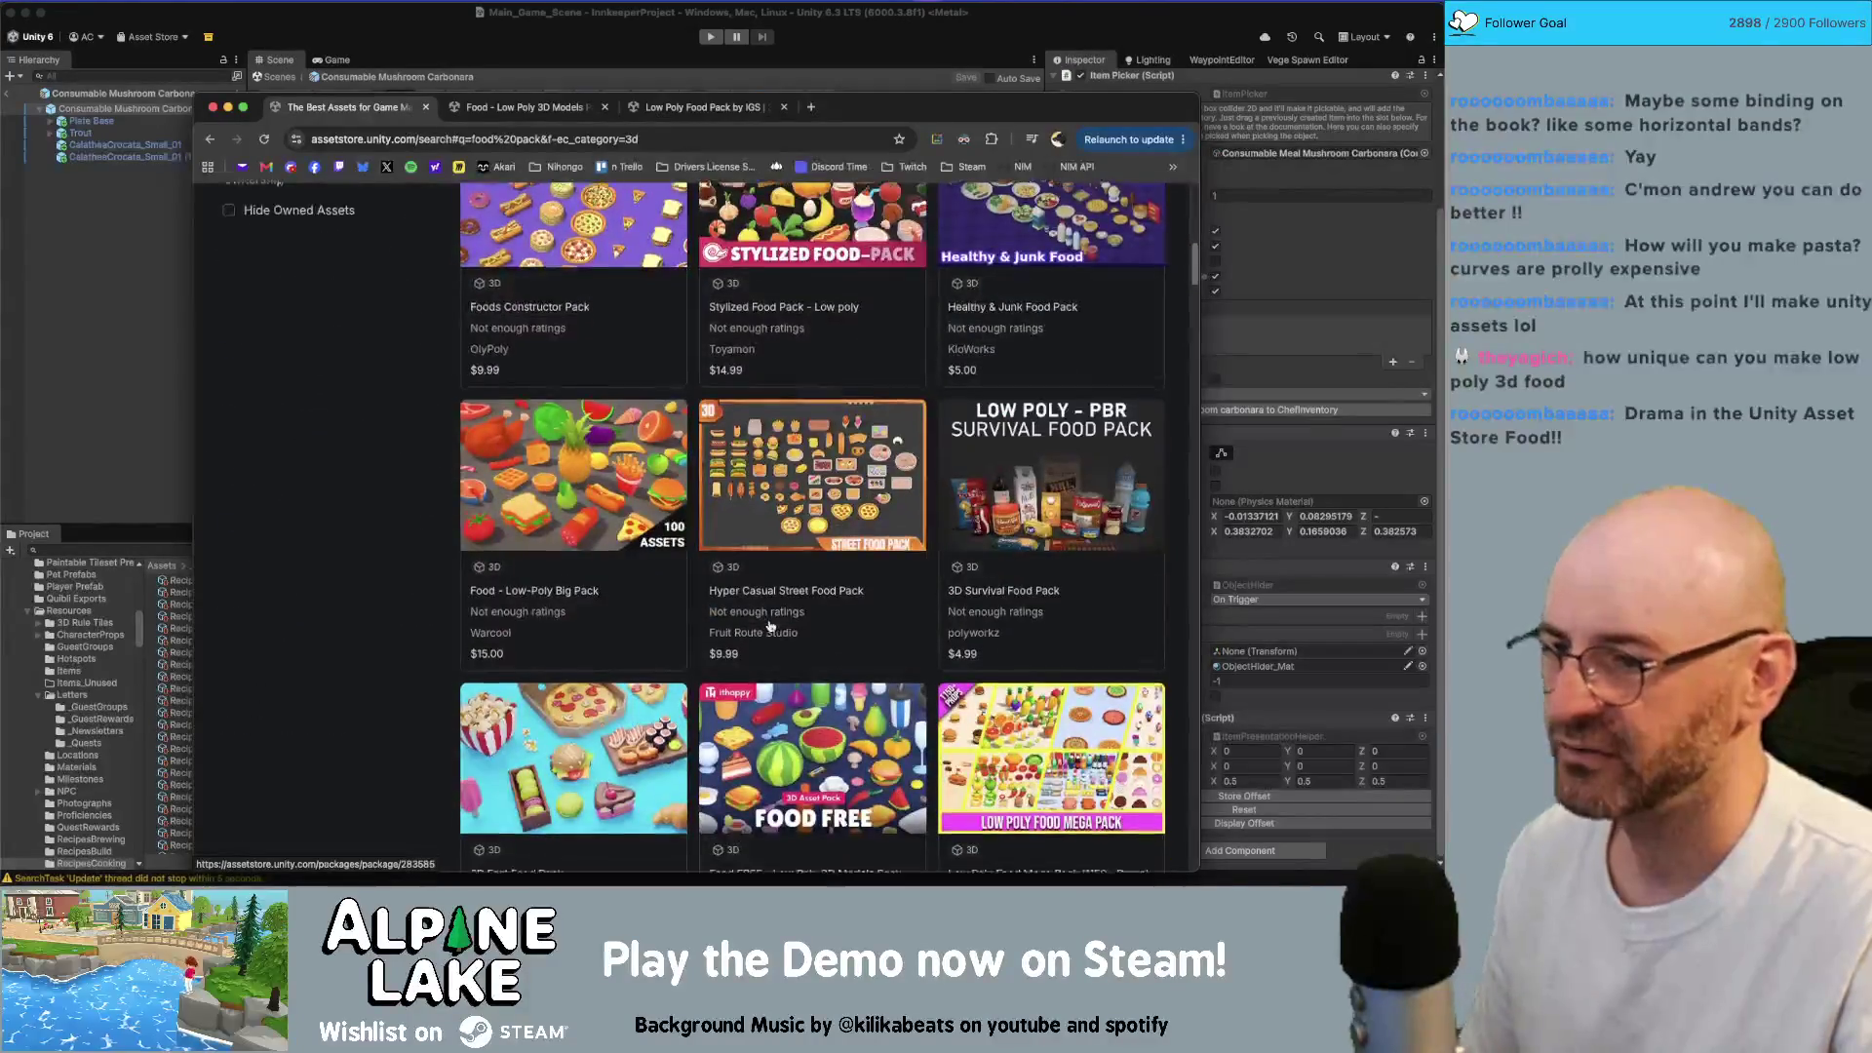
pyautogui.scroll(-1, 770, 625)
pyautogui.scroll(-8, 770, 624)
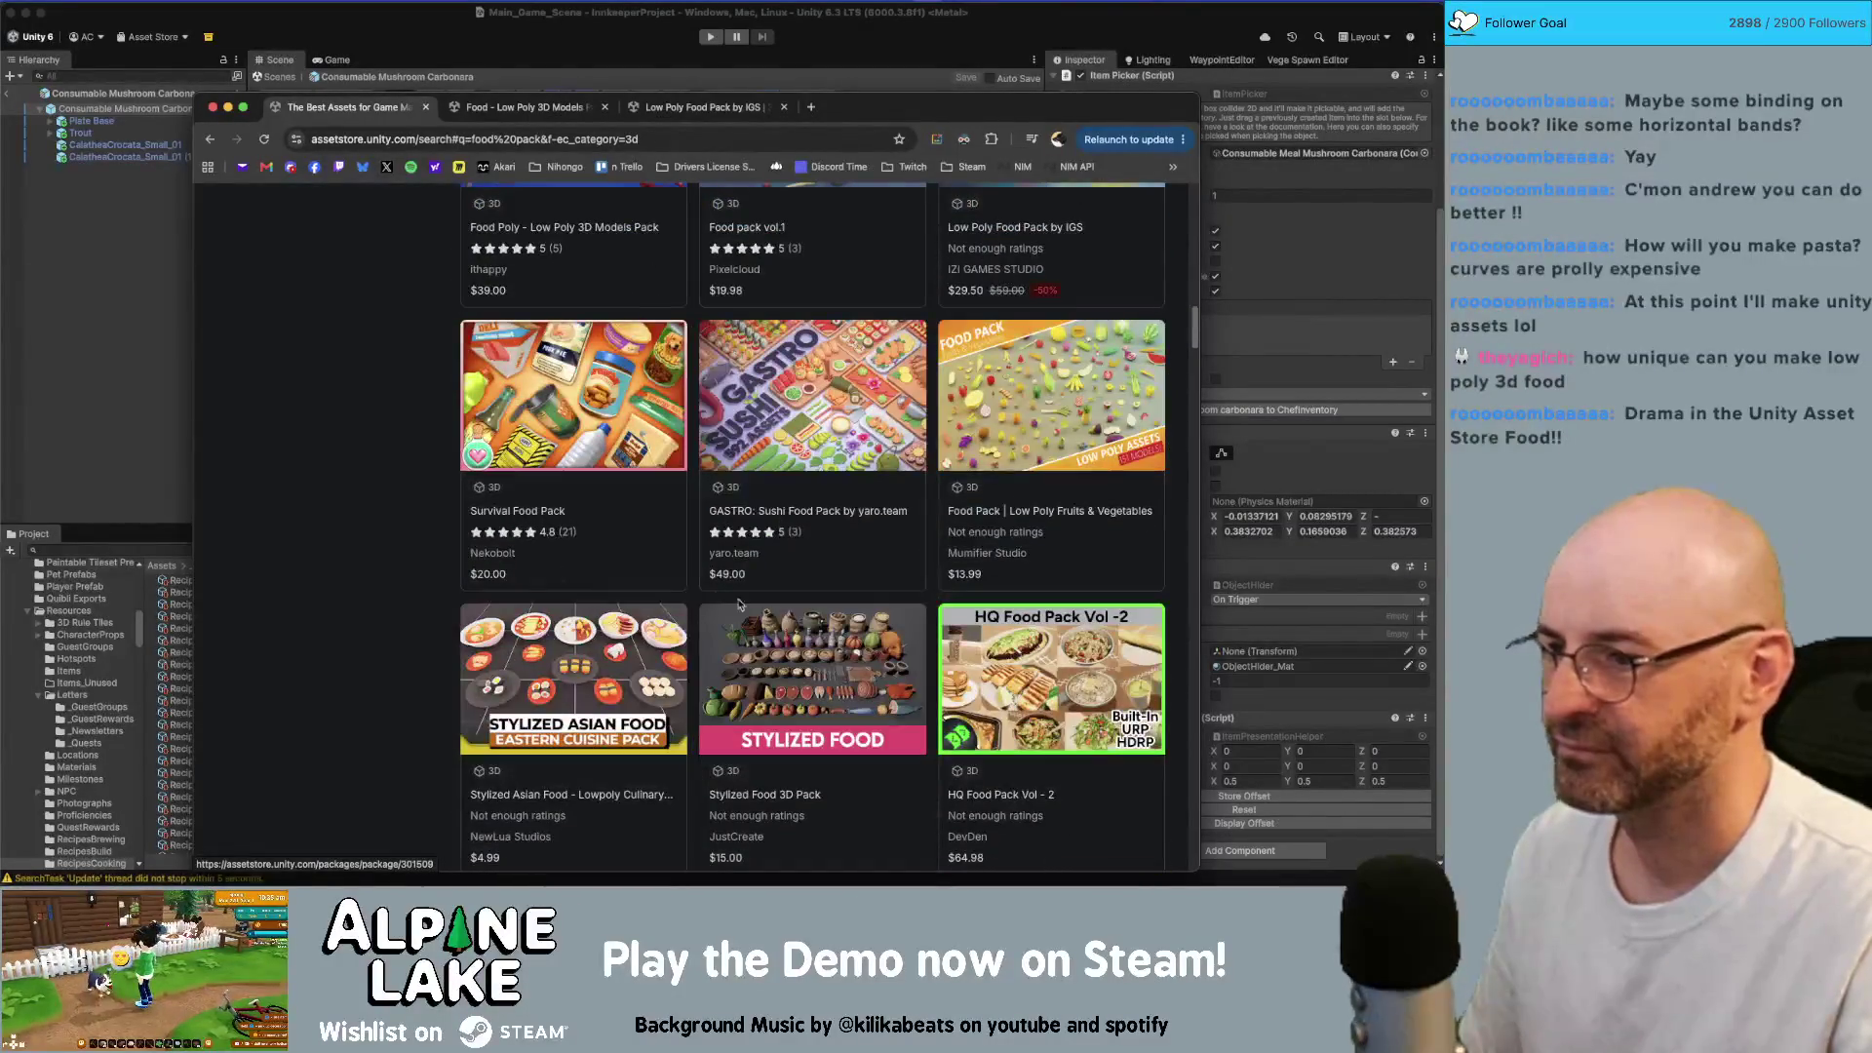
pyautogui.scroll(-1, 620, 441)
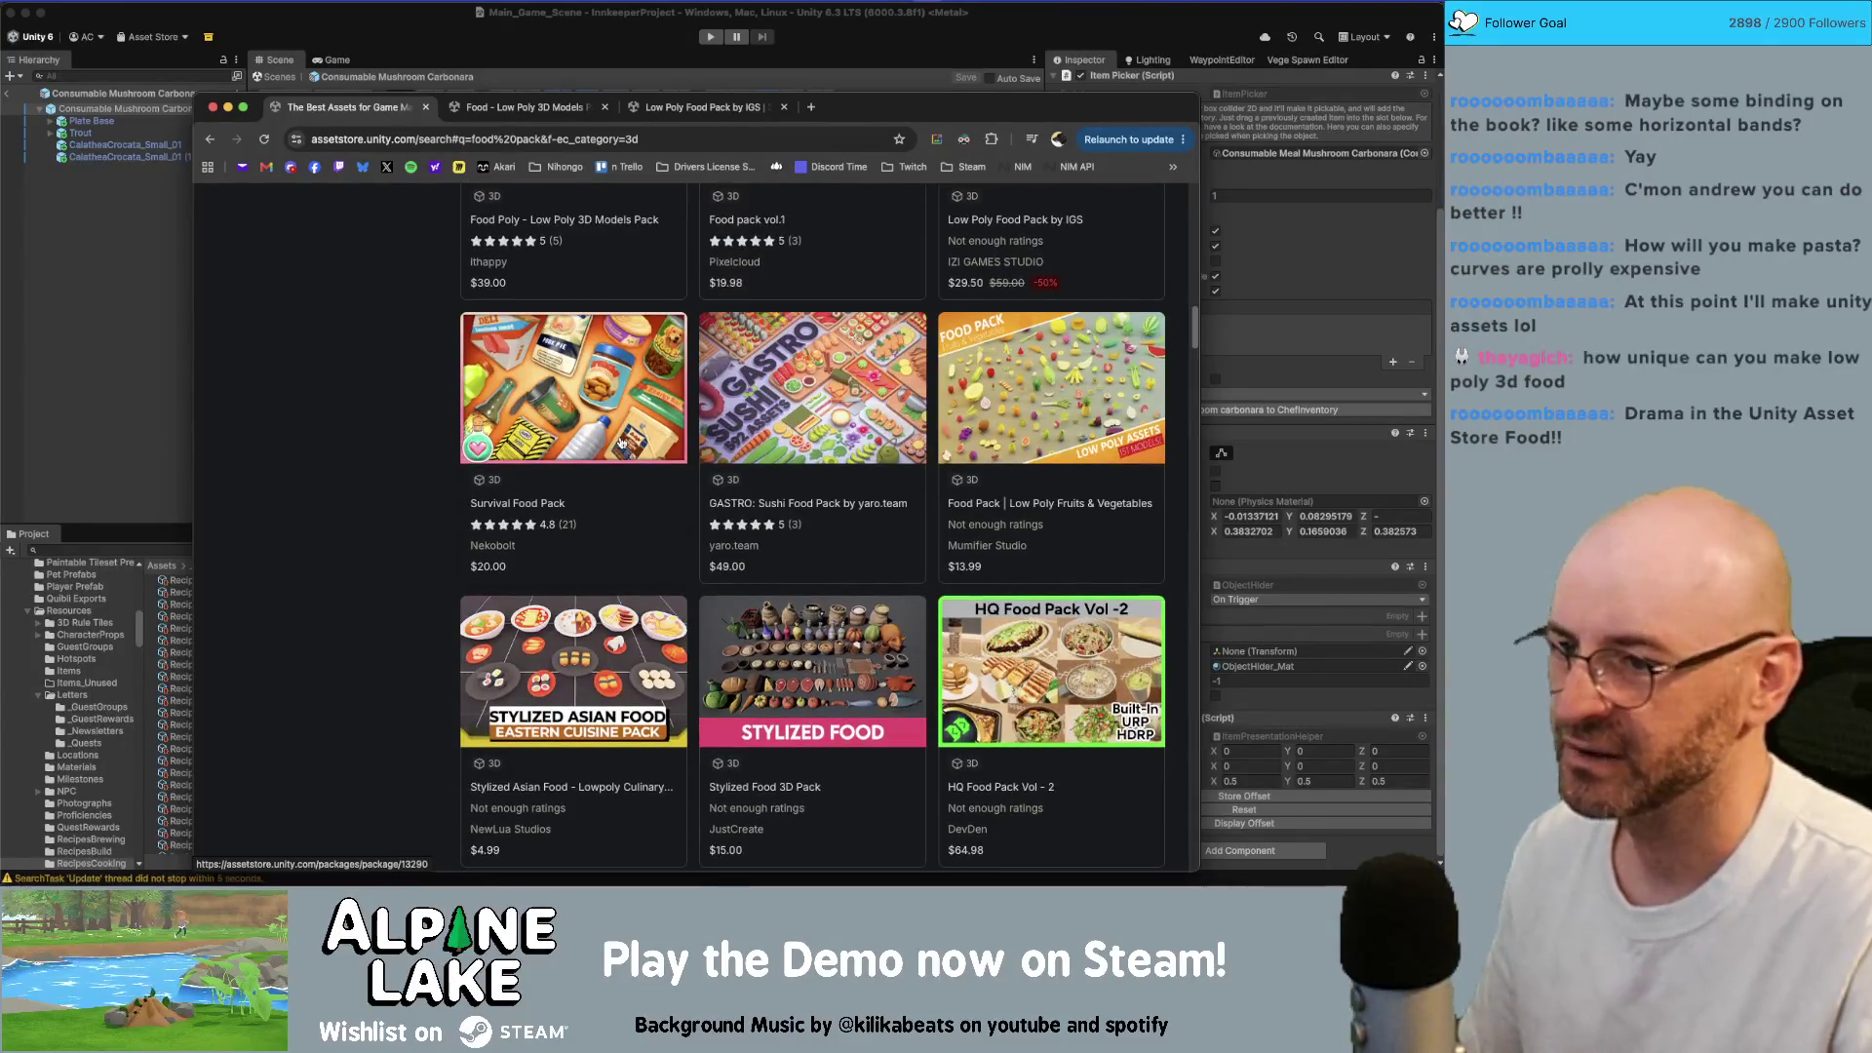
pyautogui.scroll(-3, 620, 440)
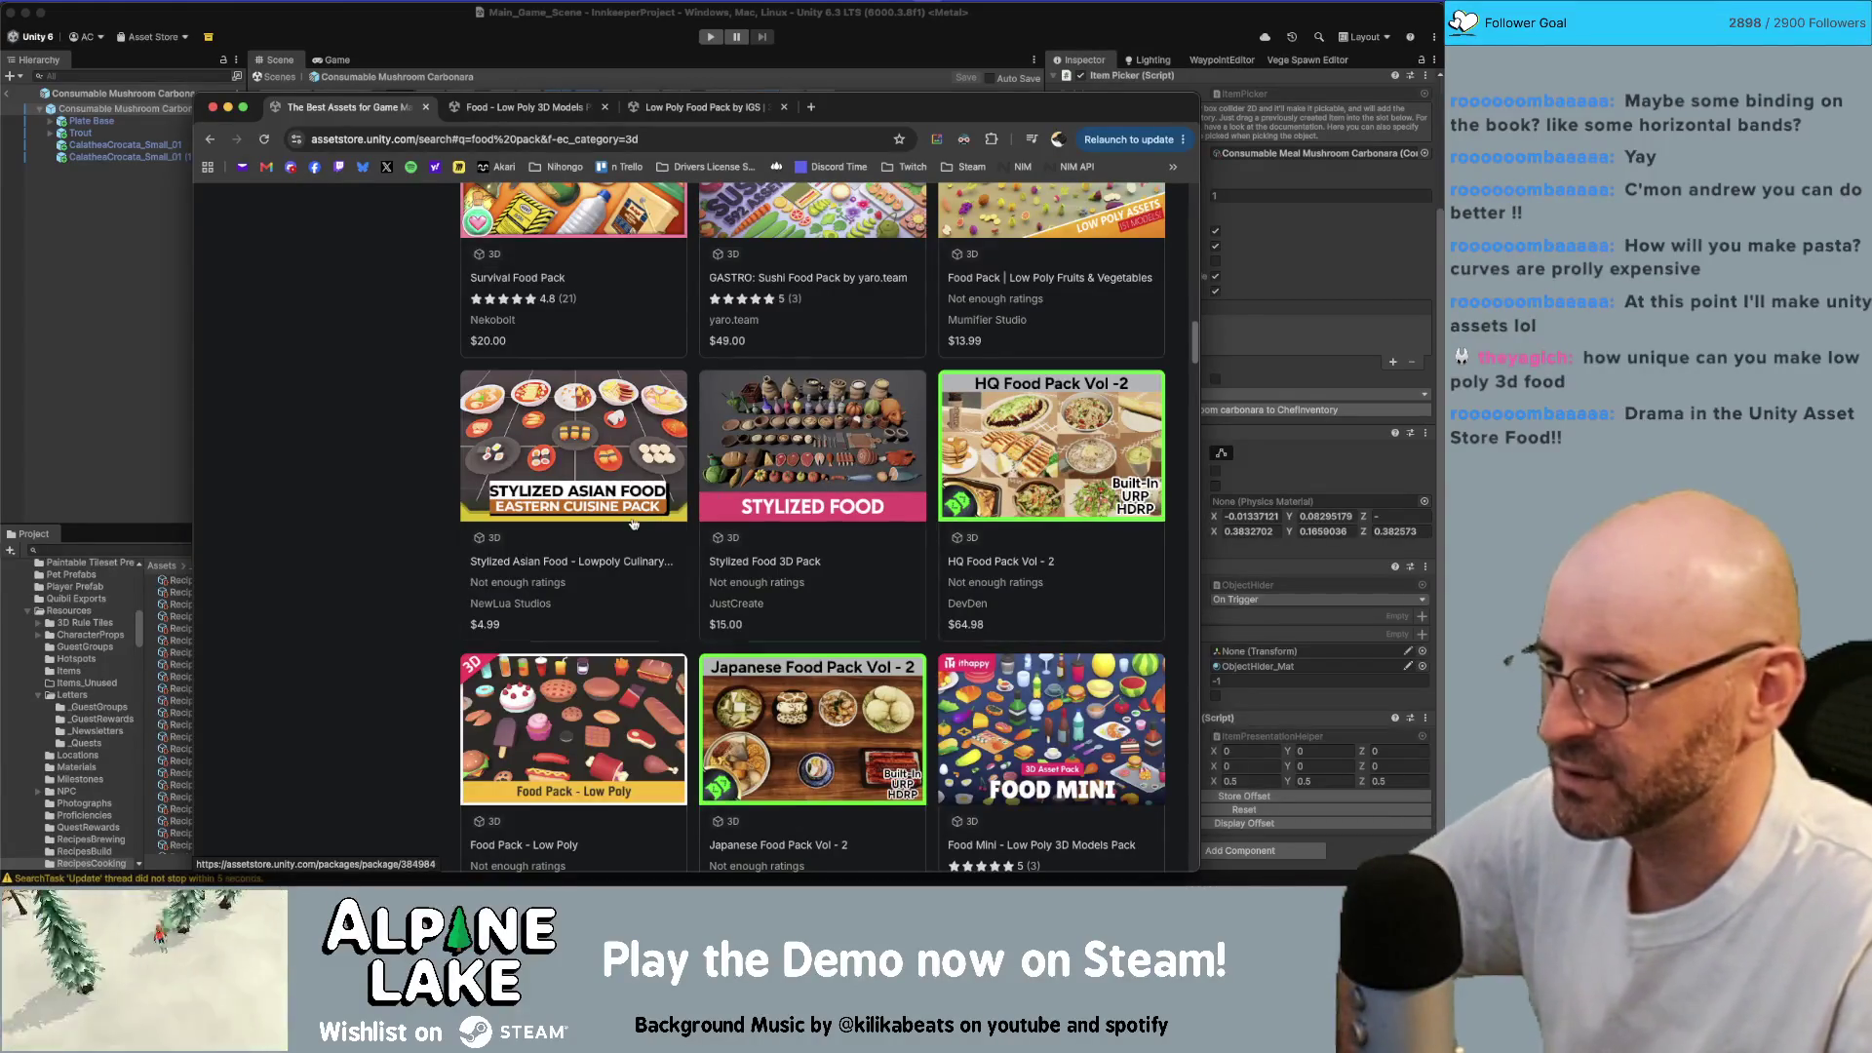
pyautogui.scroll(-3, 634, 520)
pyautogui.scroll(-2, 634, 520)
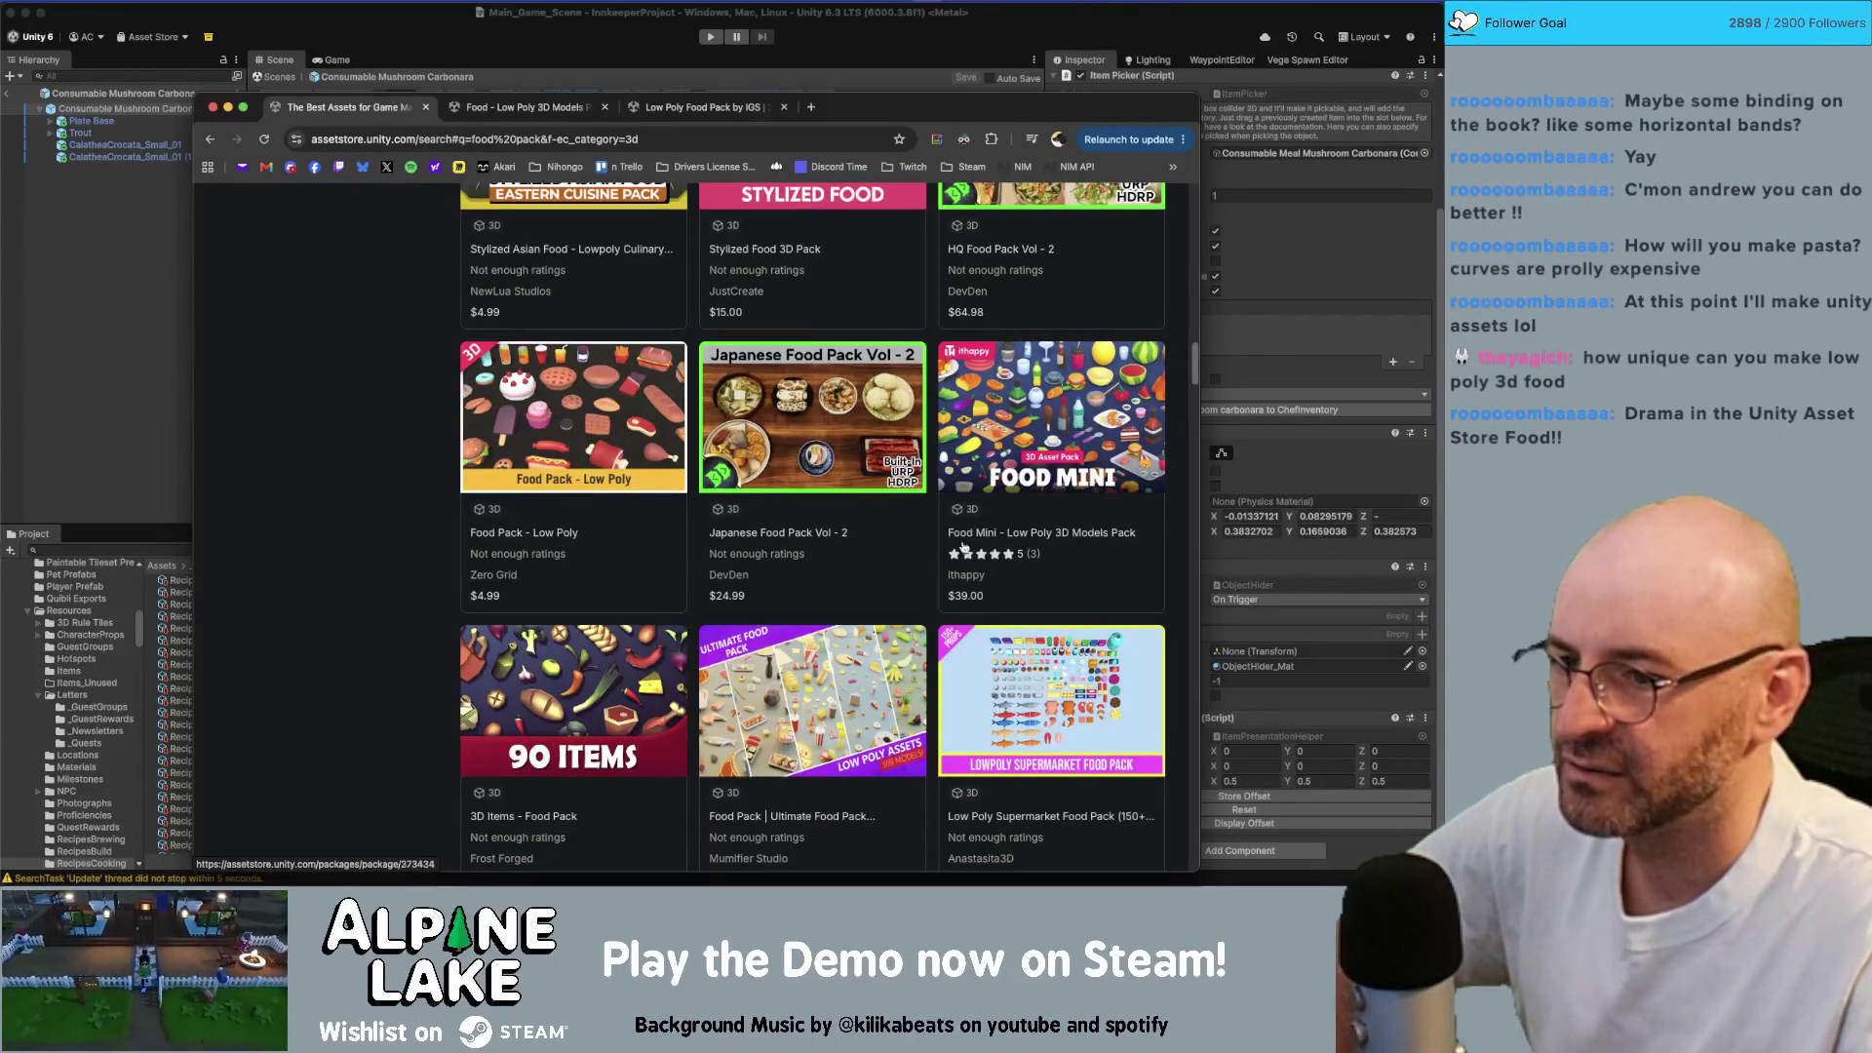
pyautogui.scroll(-2, 668, 492)
pyautogui.scroll(-2, 663, 496)
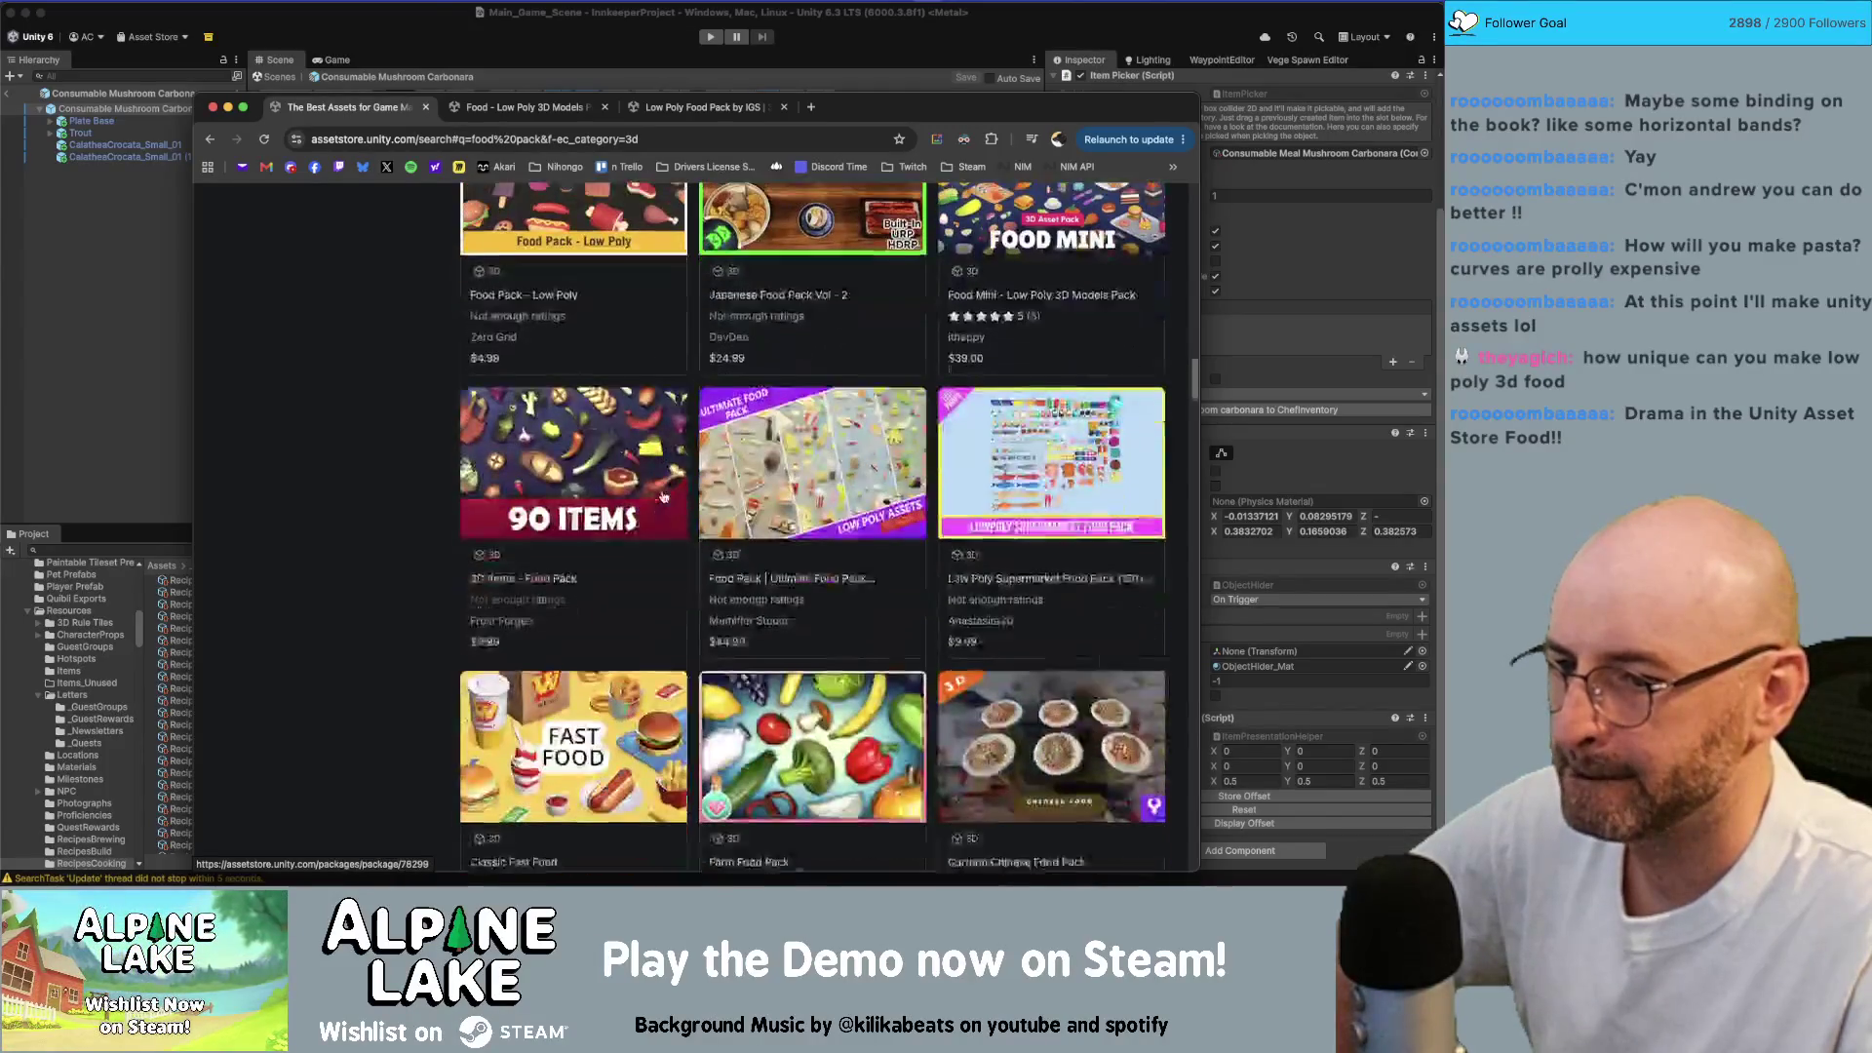
pyautogui.scroll(-7, 662, 498)
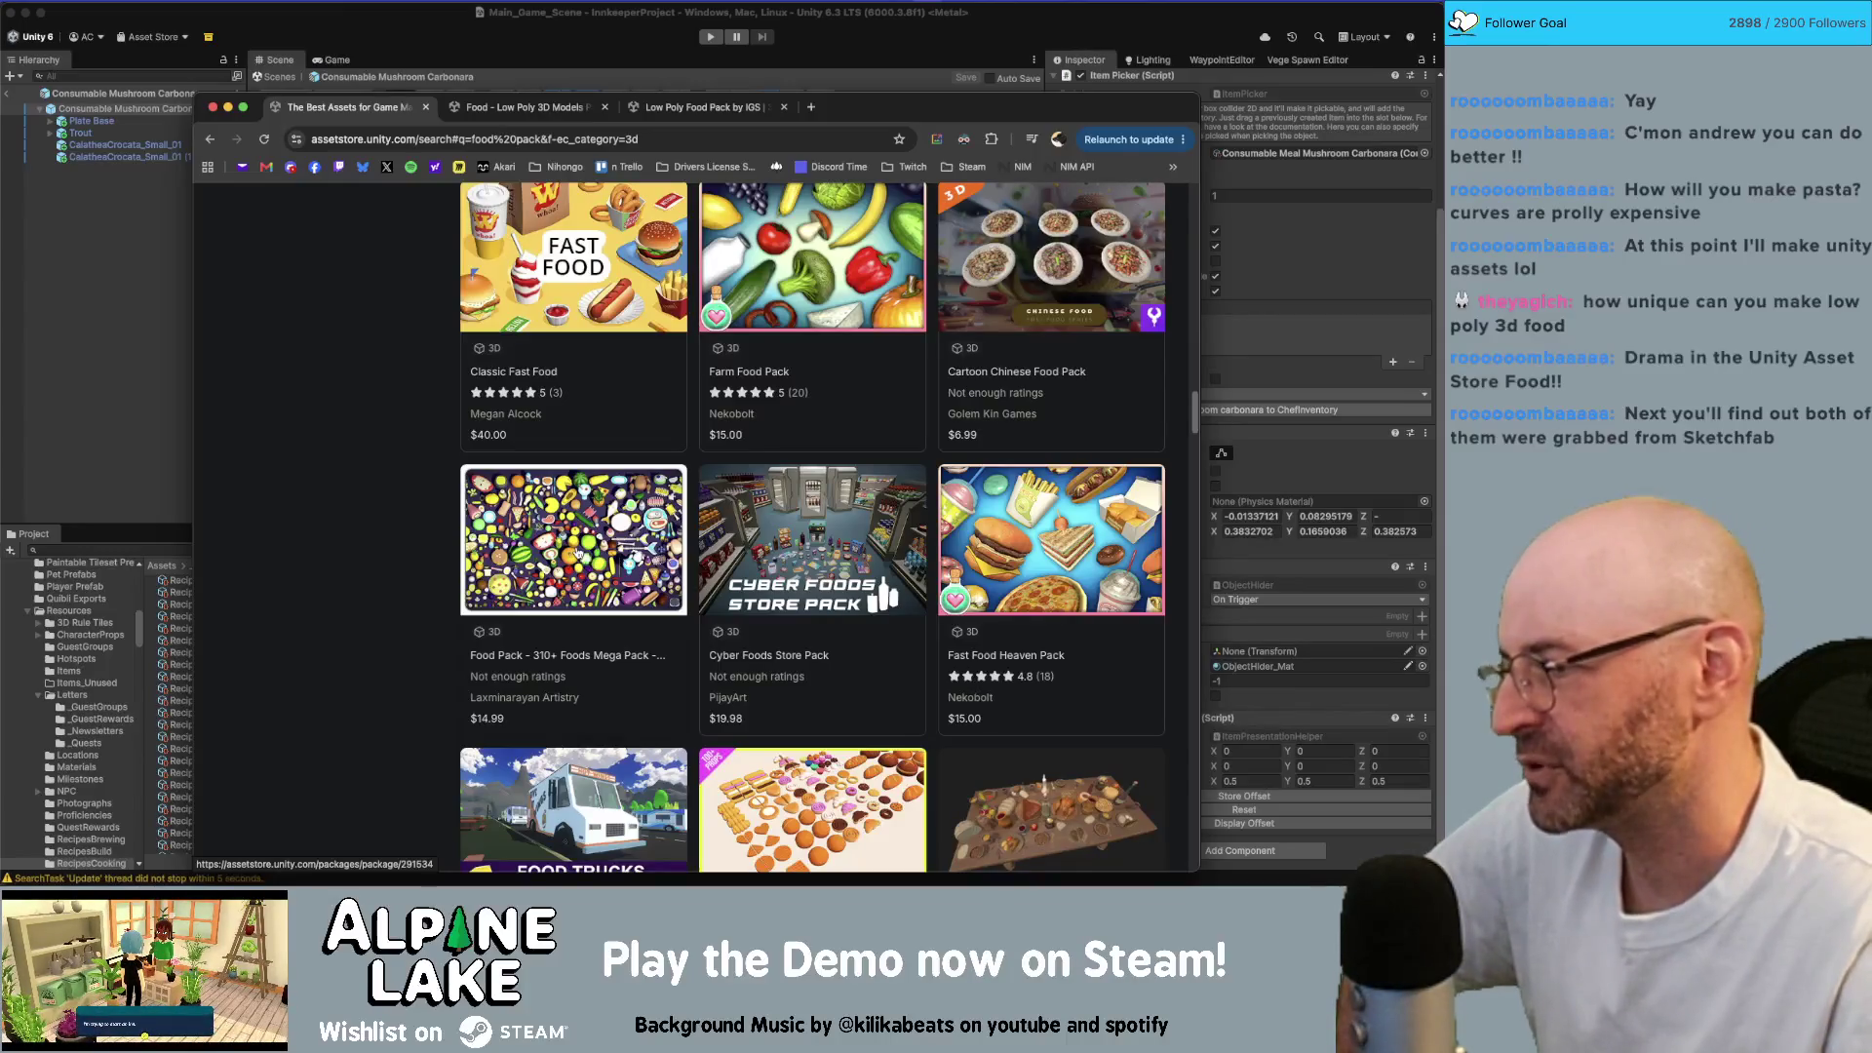
pyautogui.scroll(-1, 763, 543)
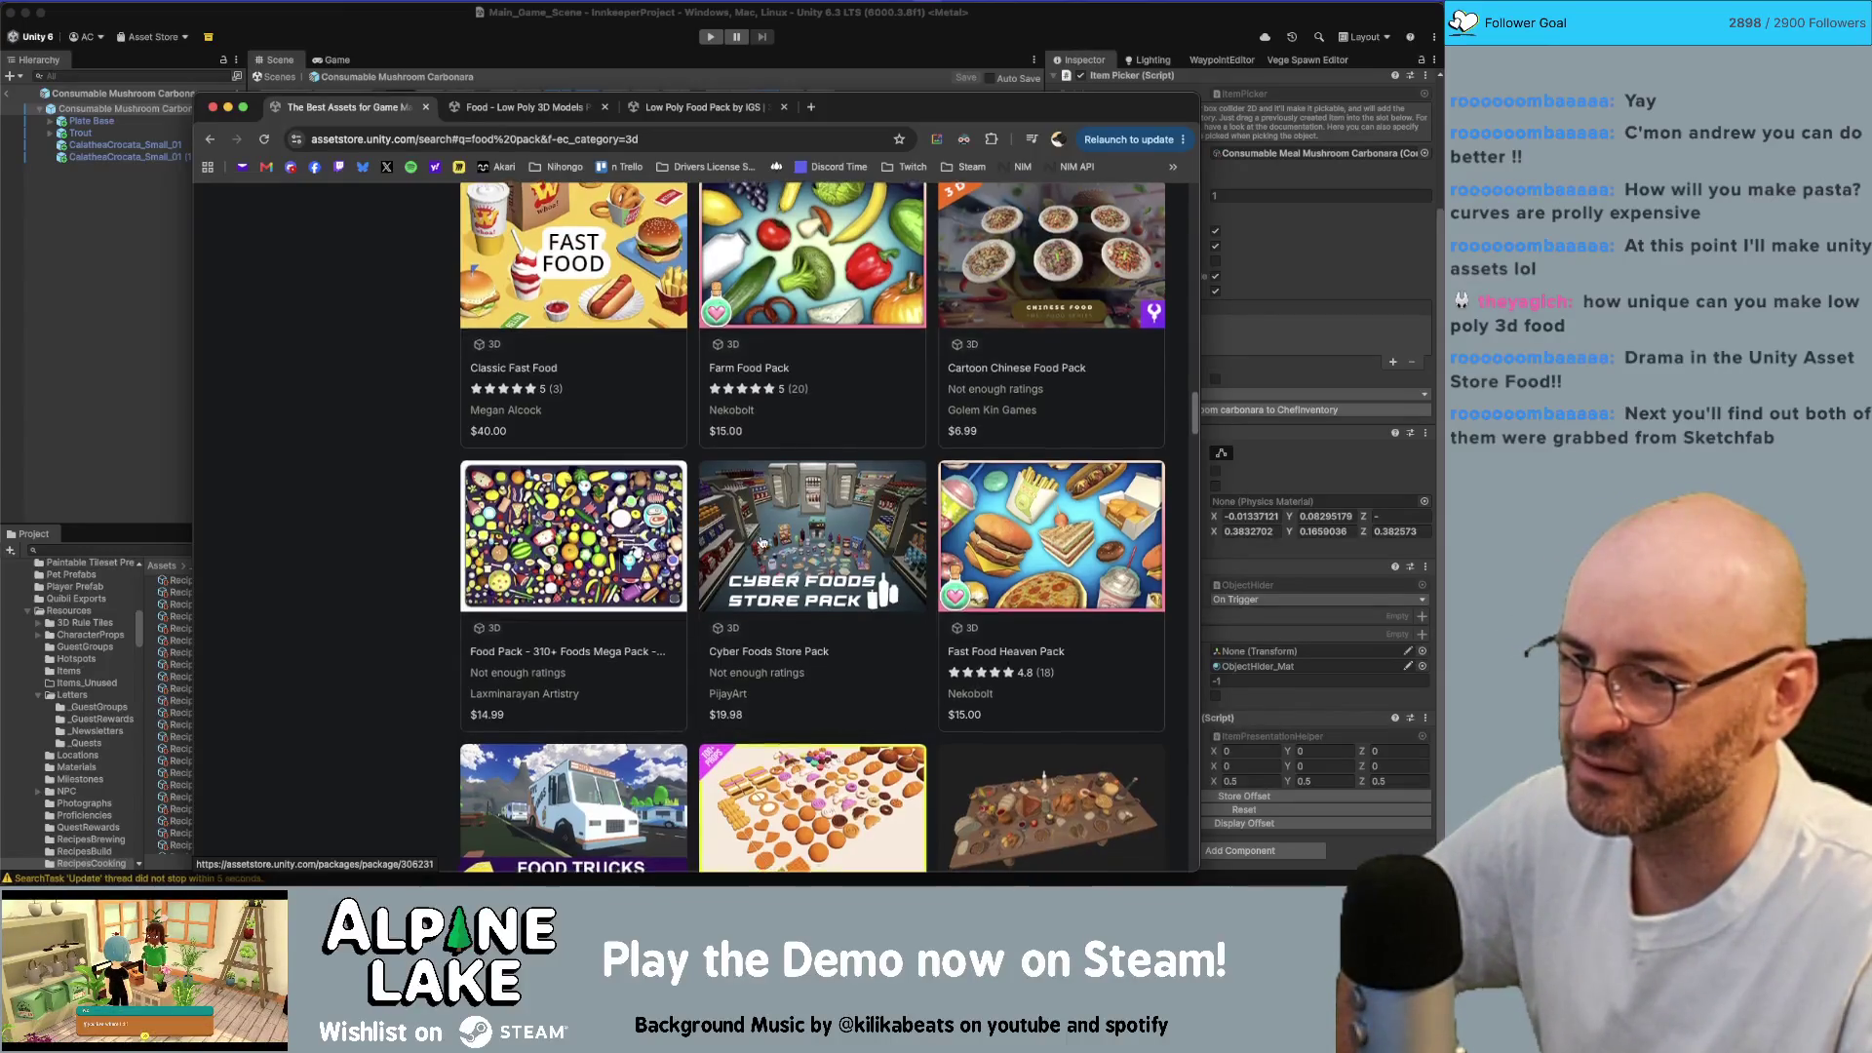
pyautogui.scroll(-2, 763, 543)
pyautogui.scroll(-5, 765, 539)
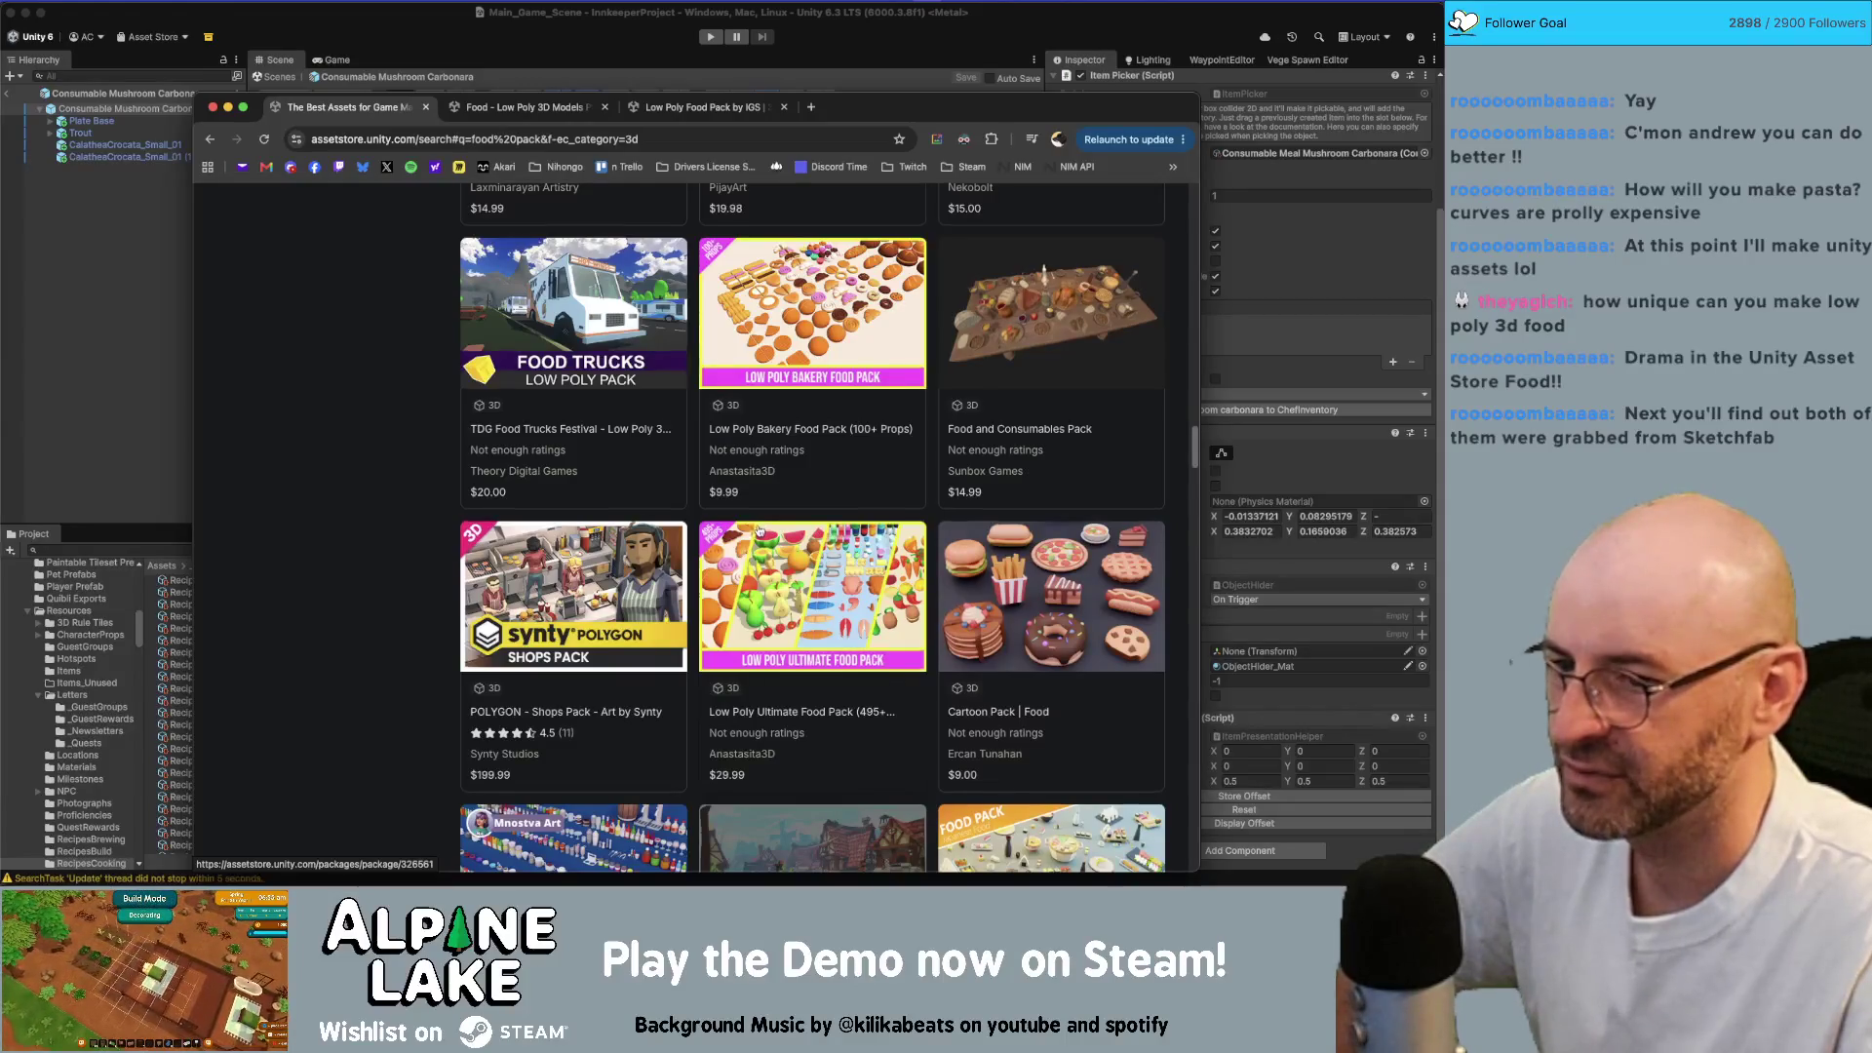
pyautogui.scroll(-3, 760, 529)
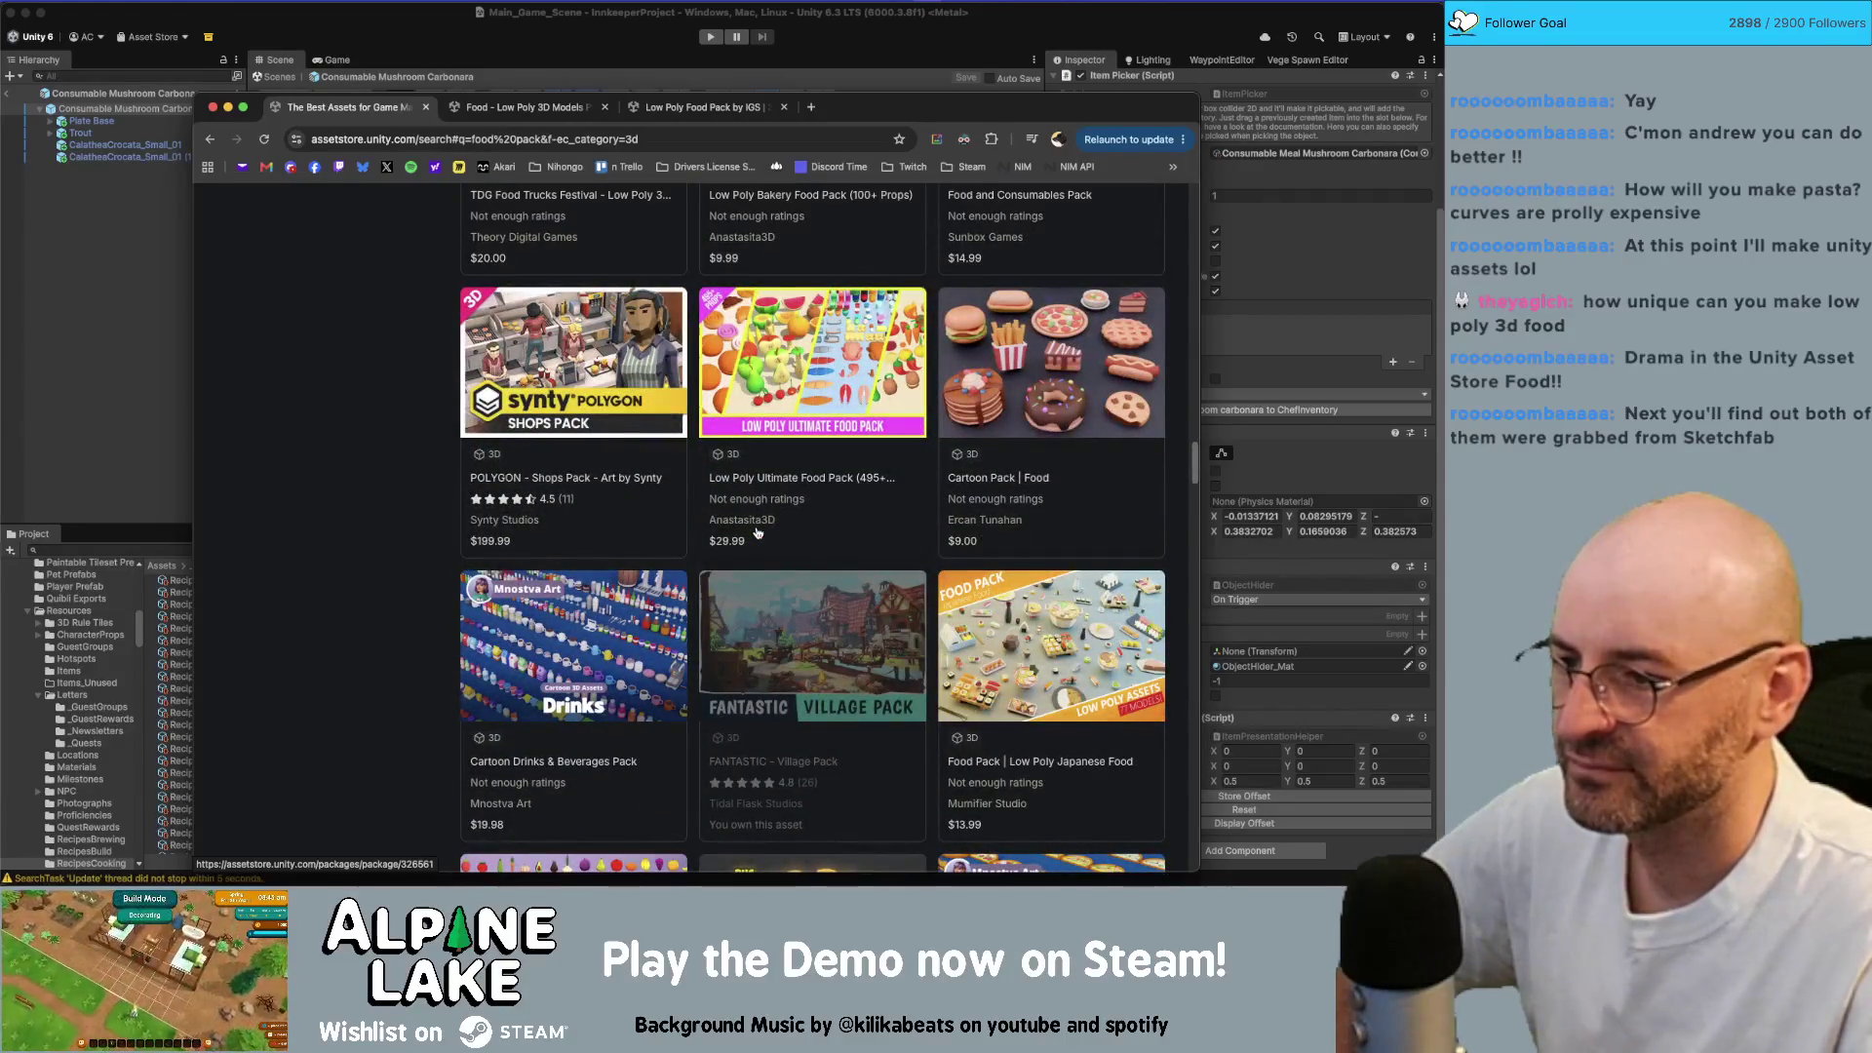
pyautogui.scroll(-1, 804, 666)
pyautogui.scroll(-1, 803, 633)
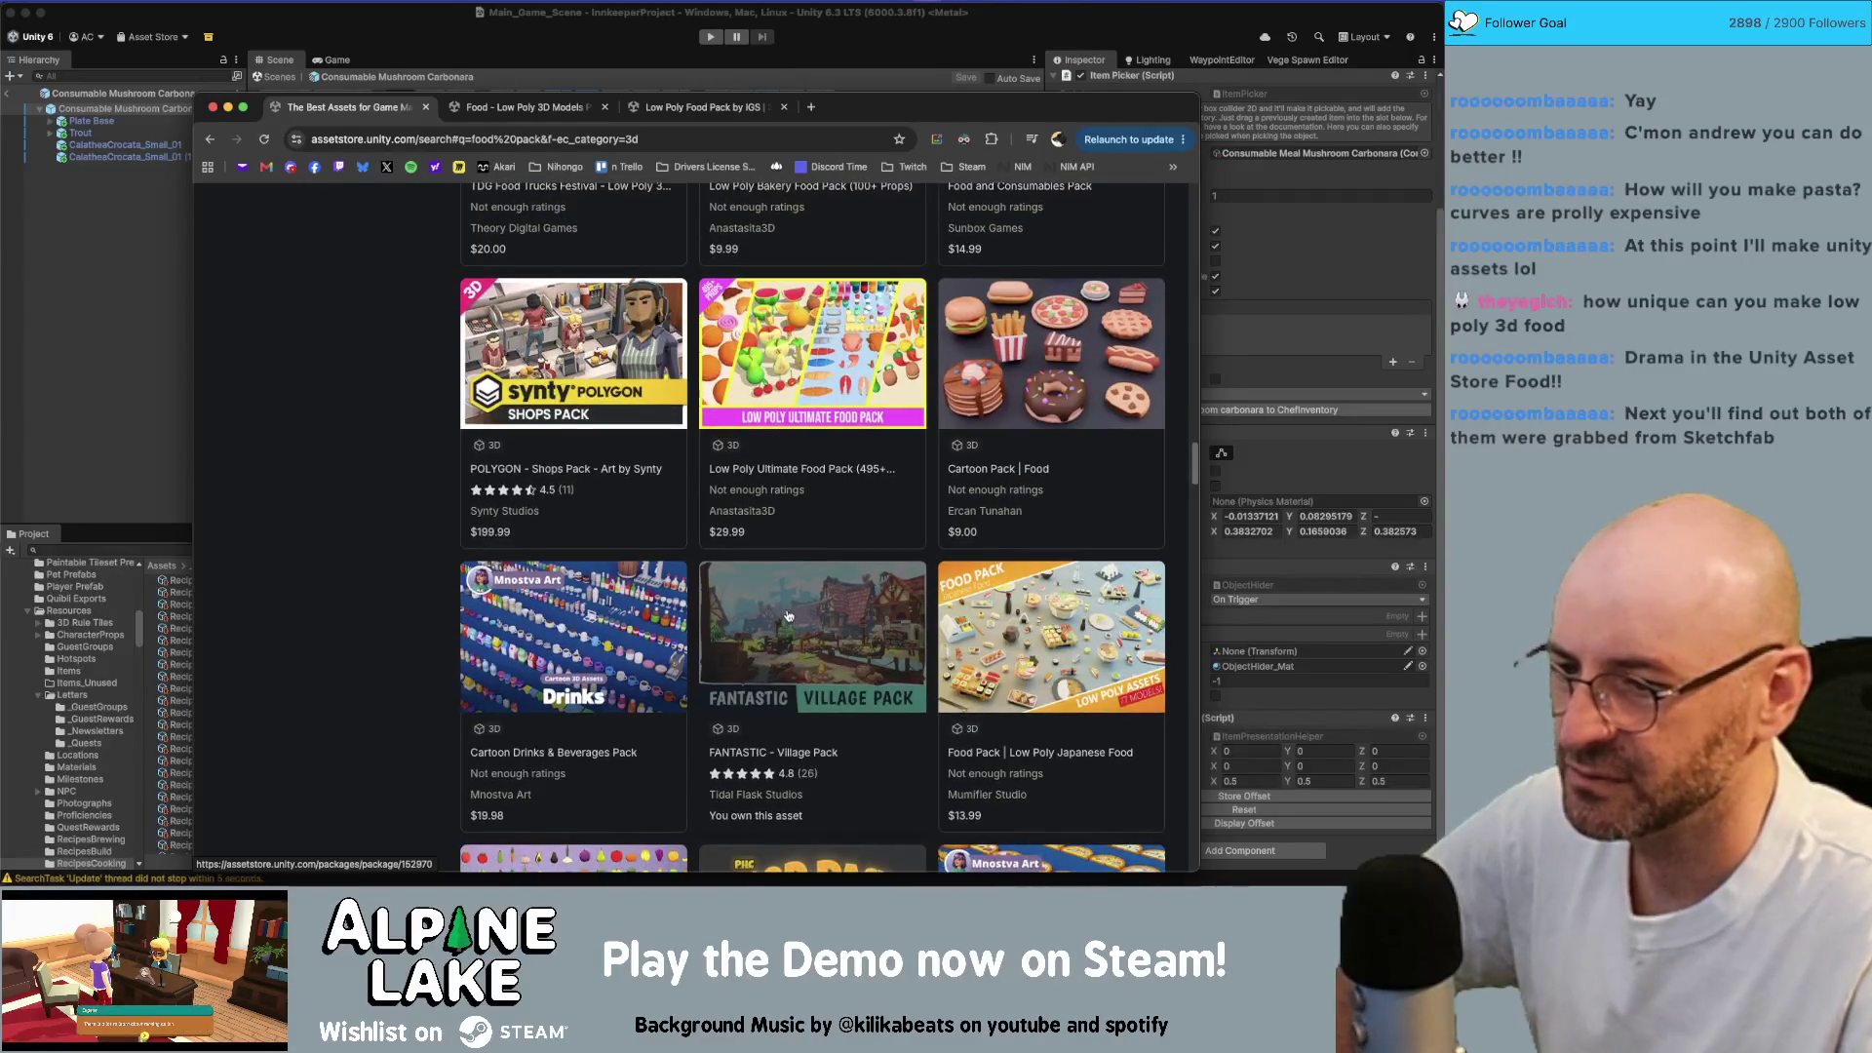
pyautogui.scroll(-3, 808, 597)
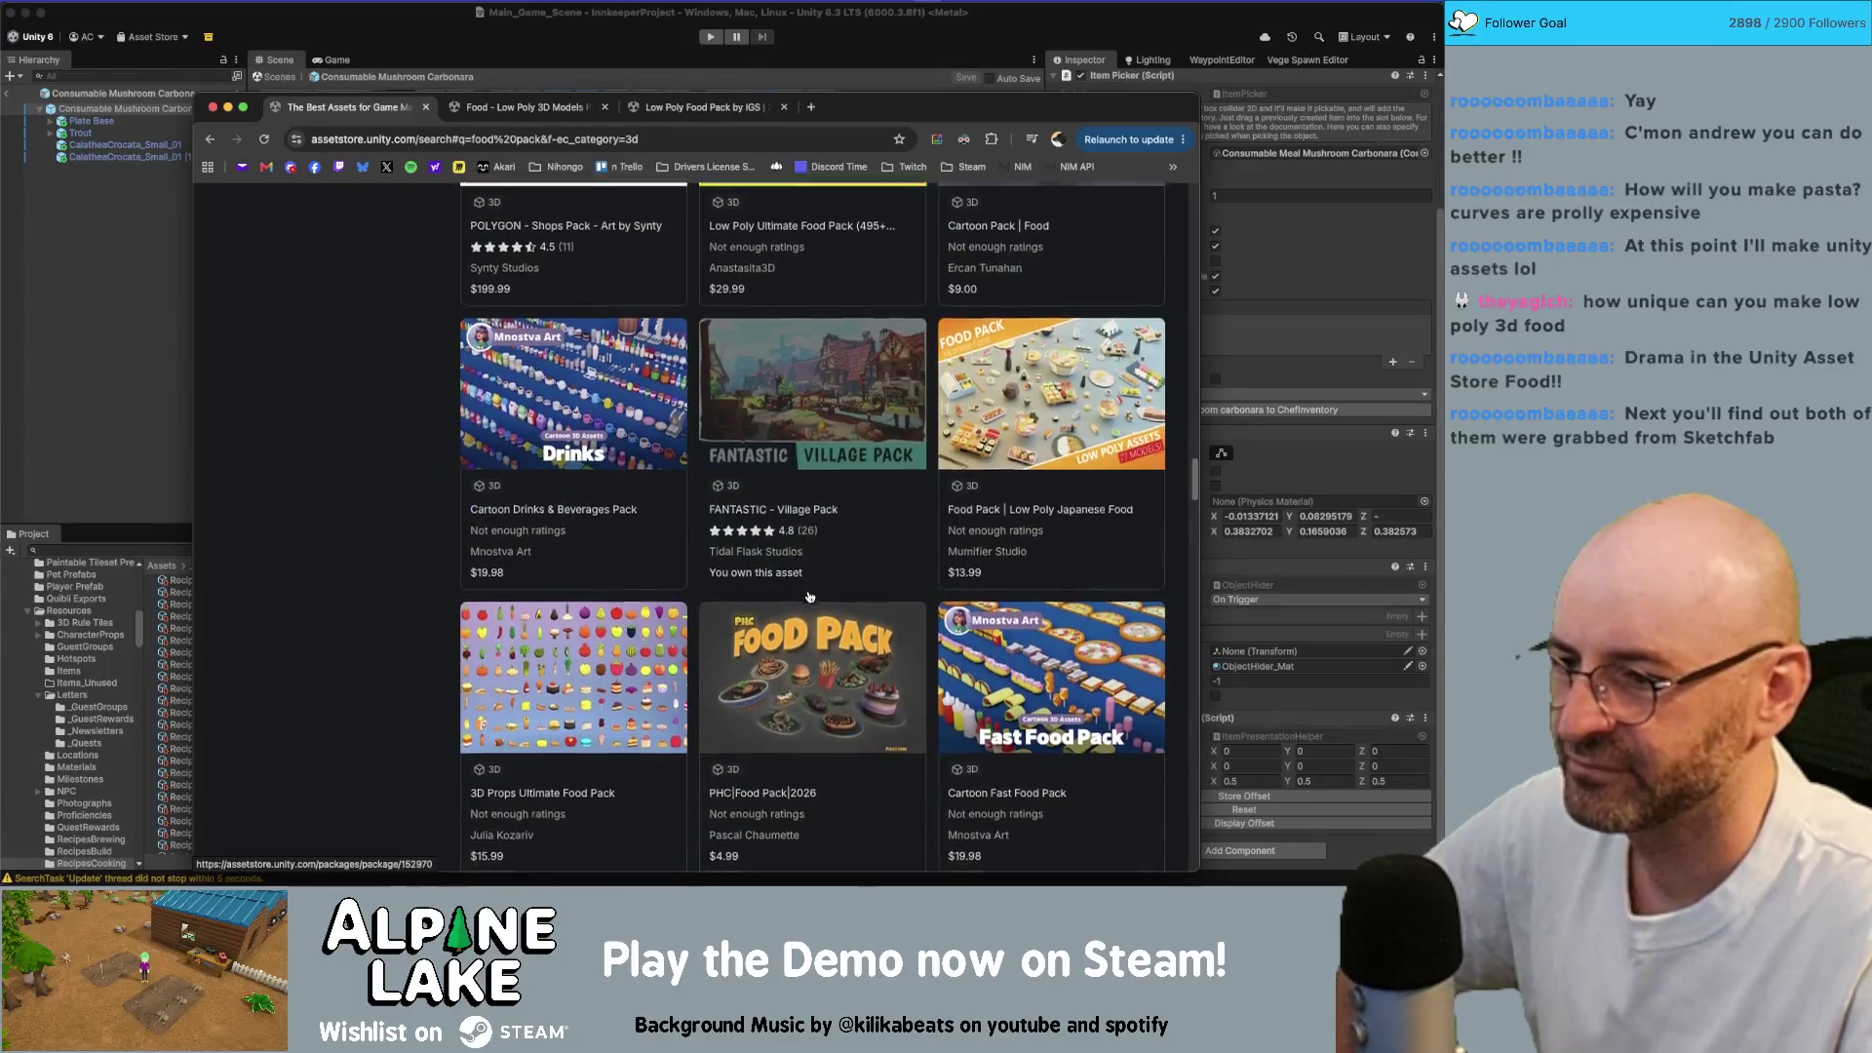
pyautogui.scroll(-5, 808, 596)
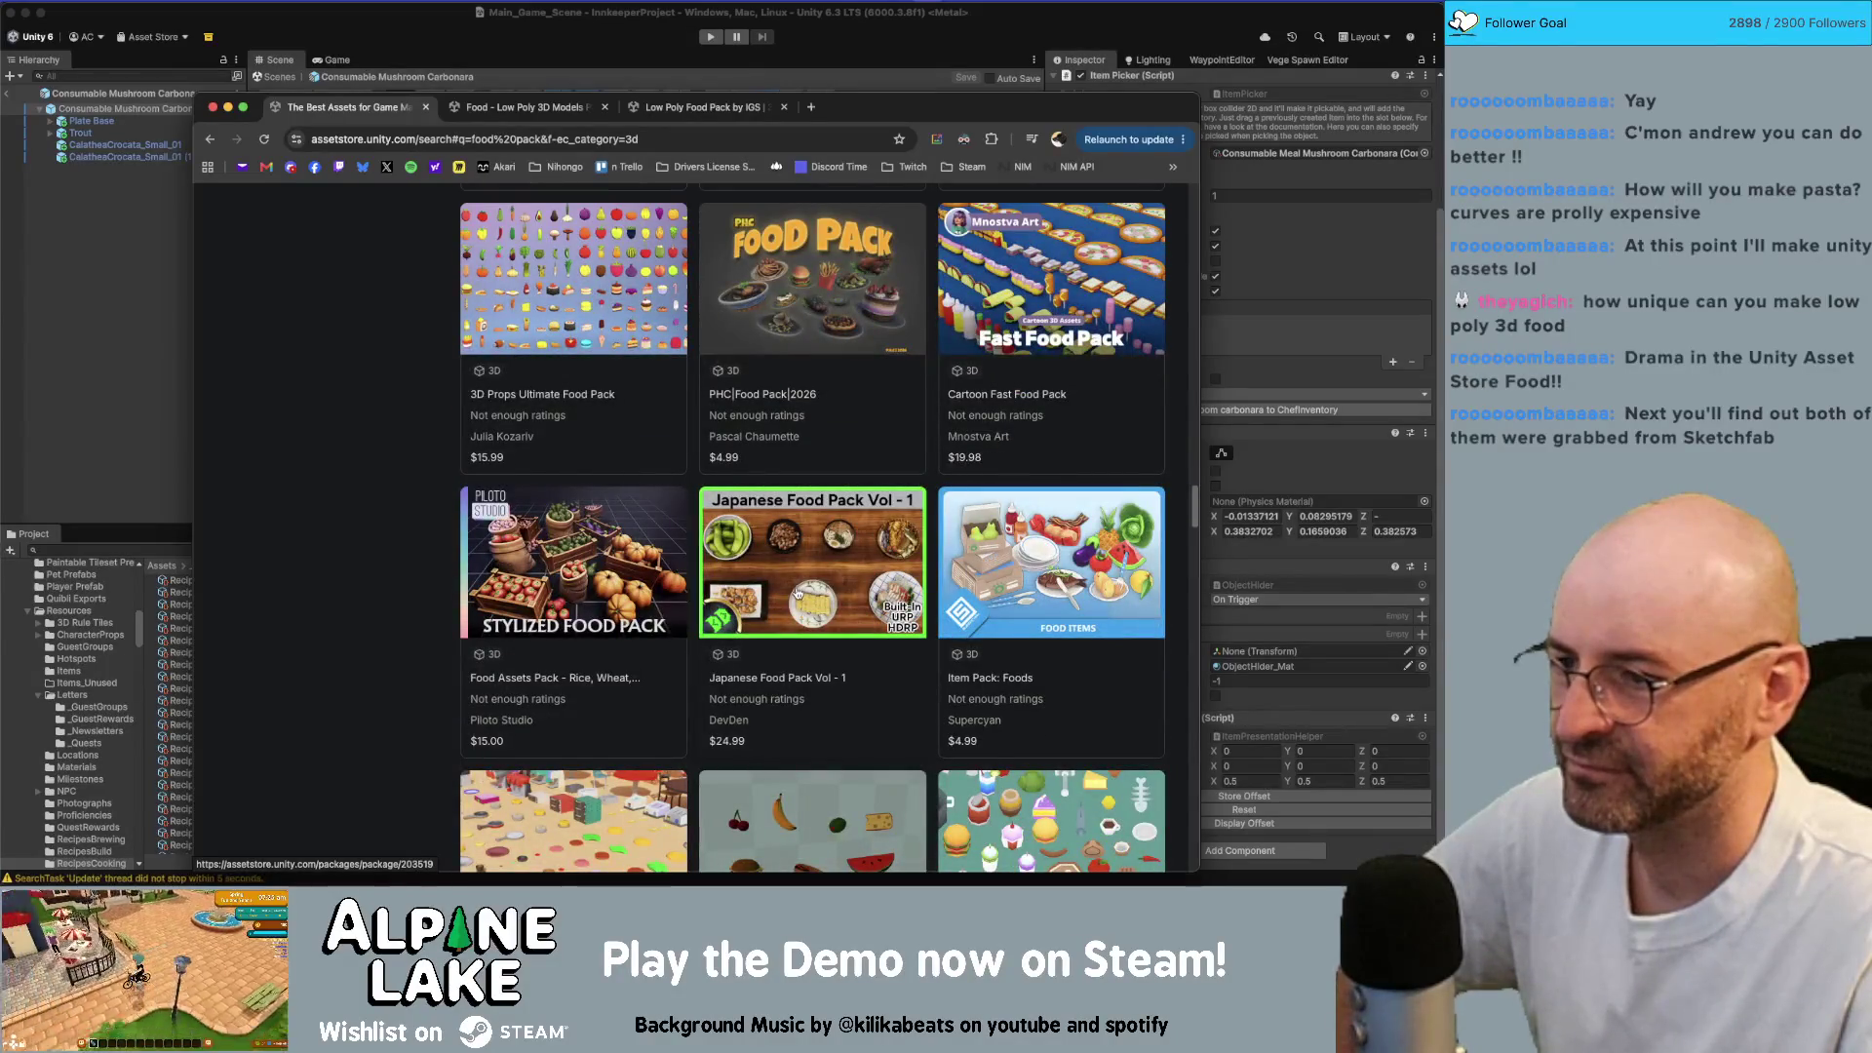
pyautogui.scroll(-2, 801, 591)
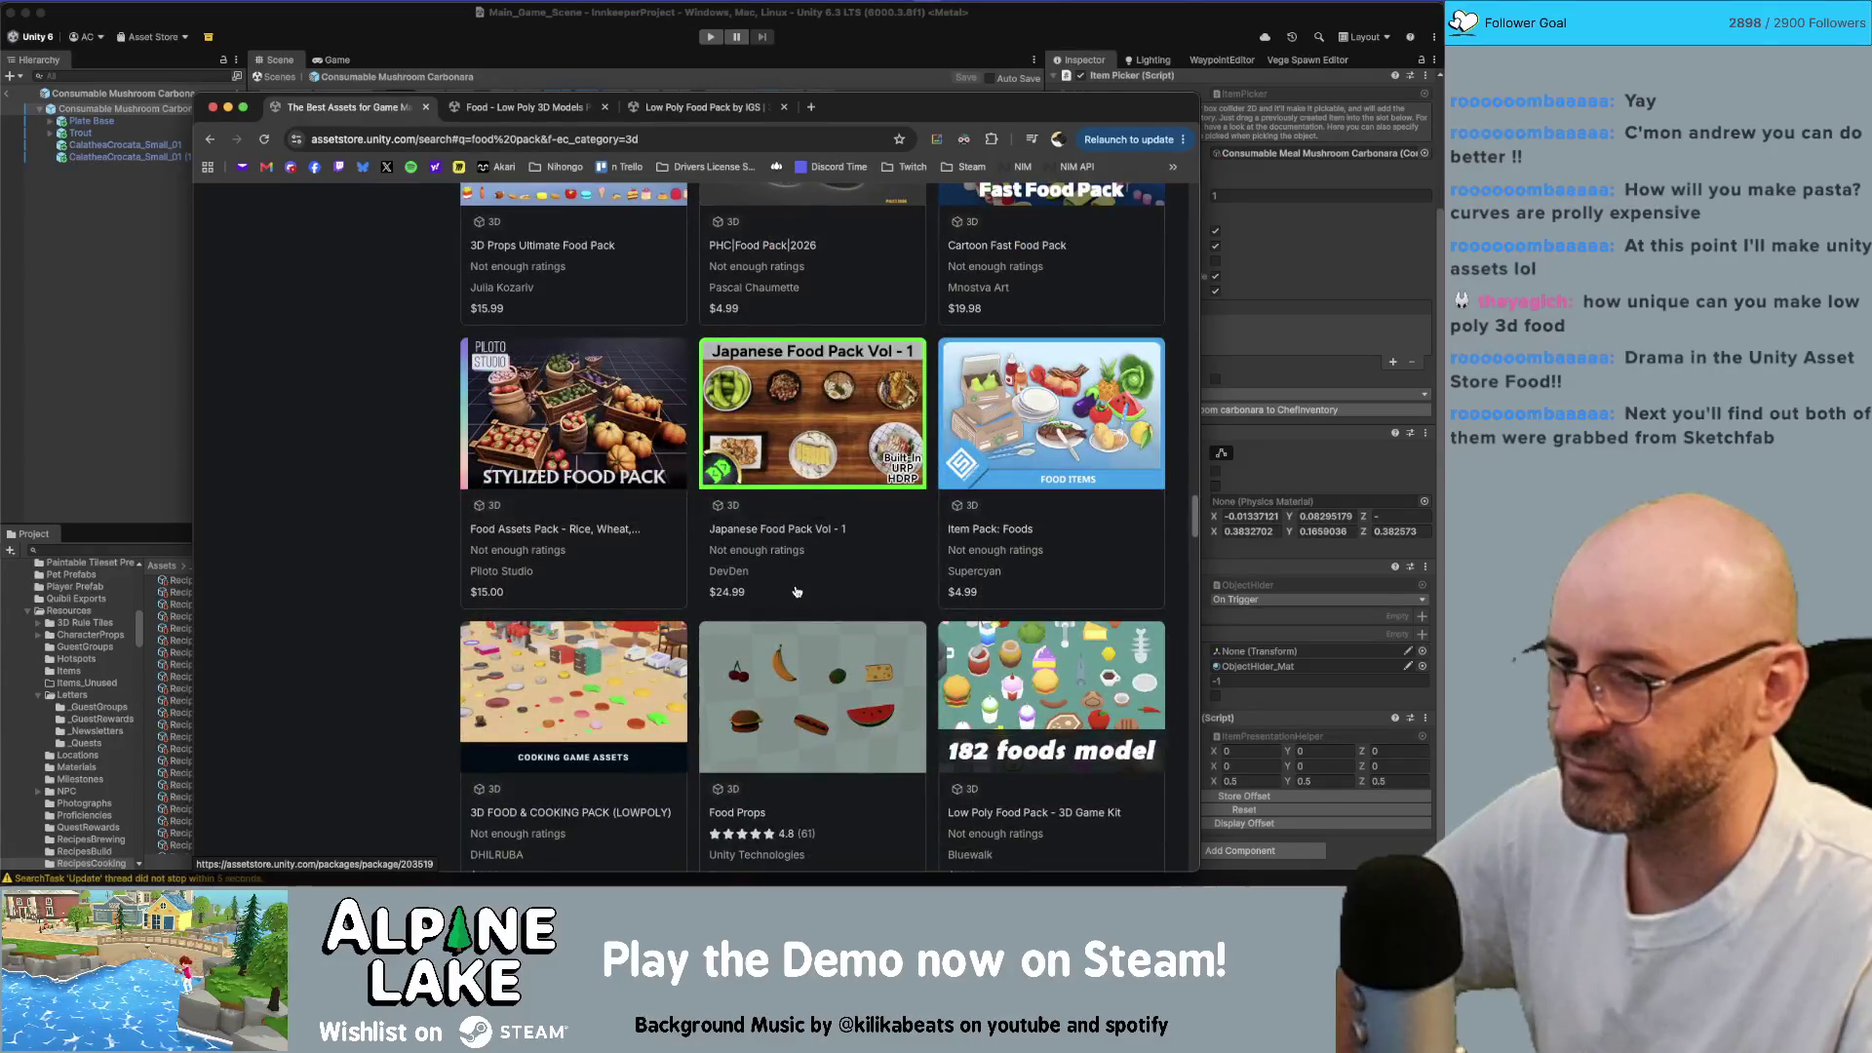
pyautogui.scroll(-3, 796, 592)
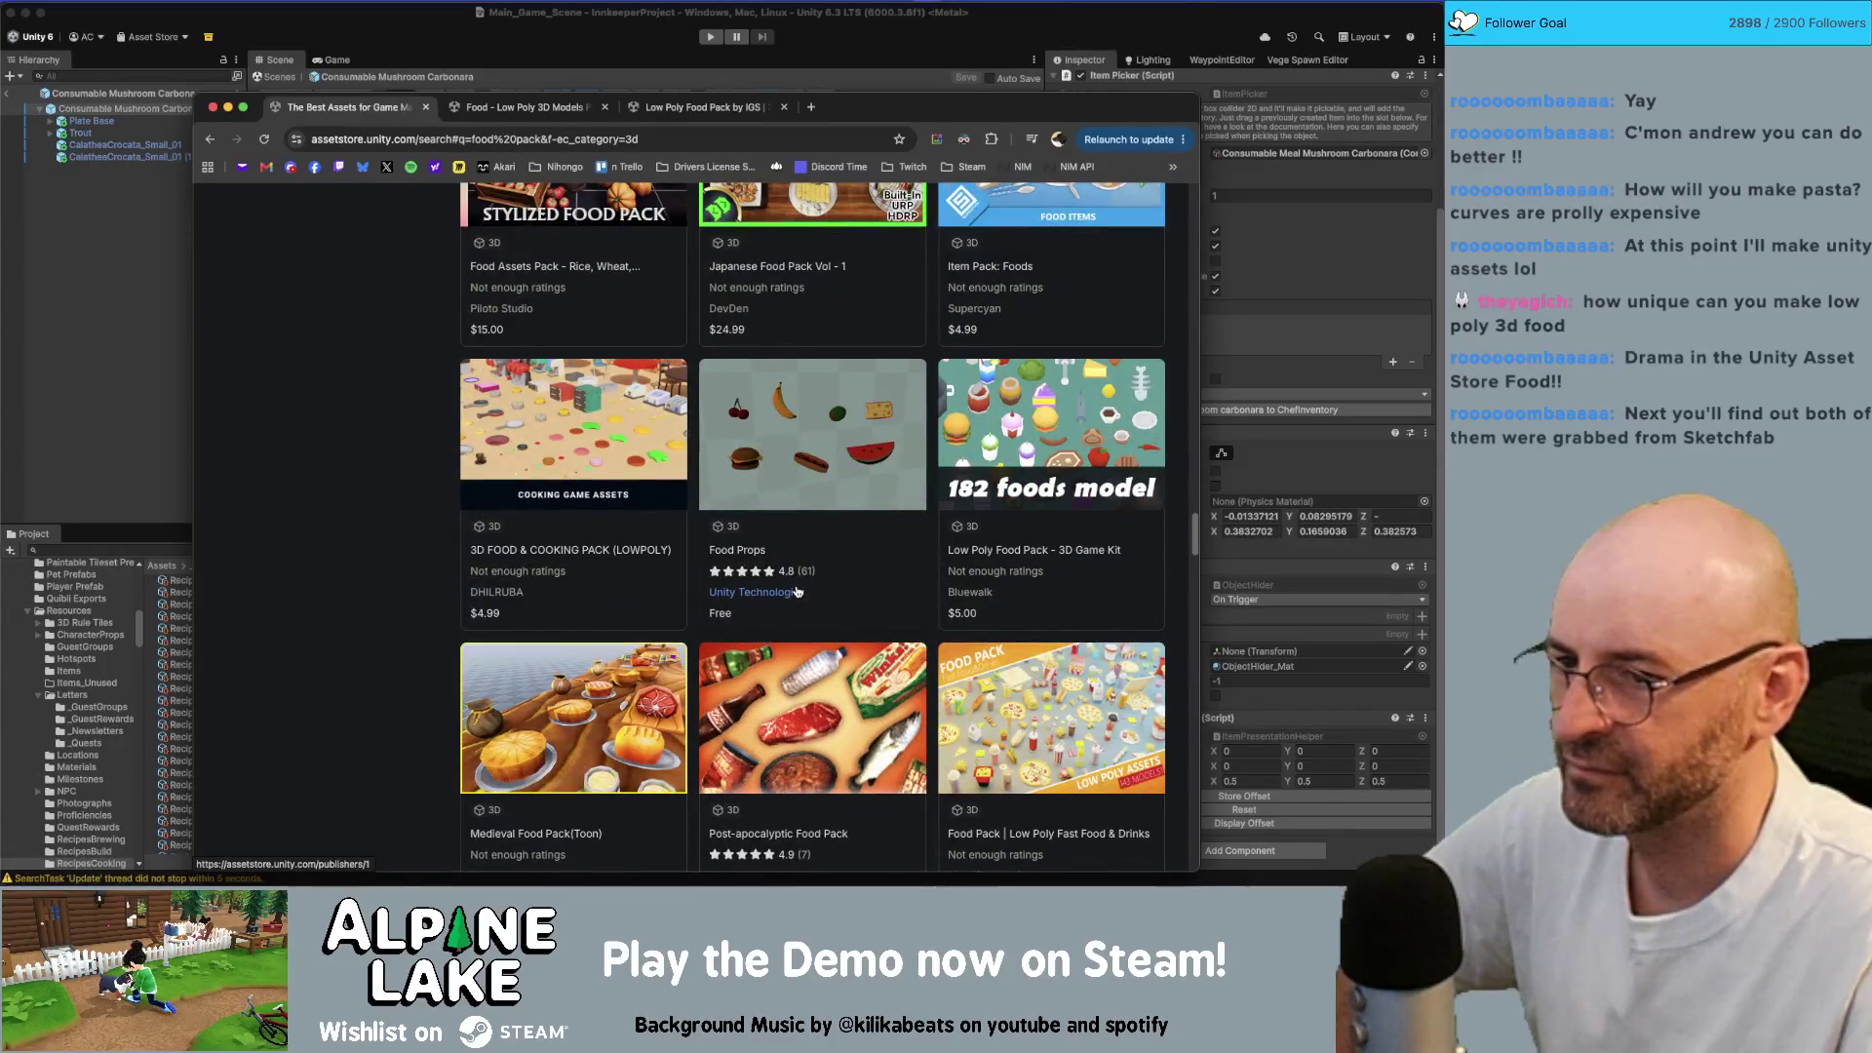
pyautogui.scroll(-6, 797, 591)
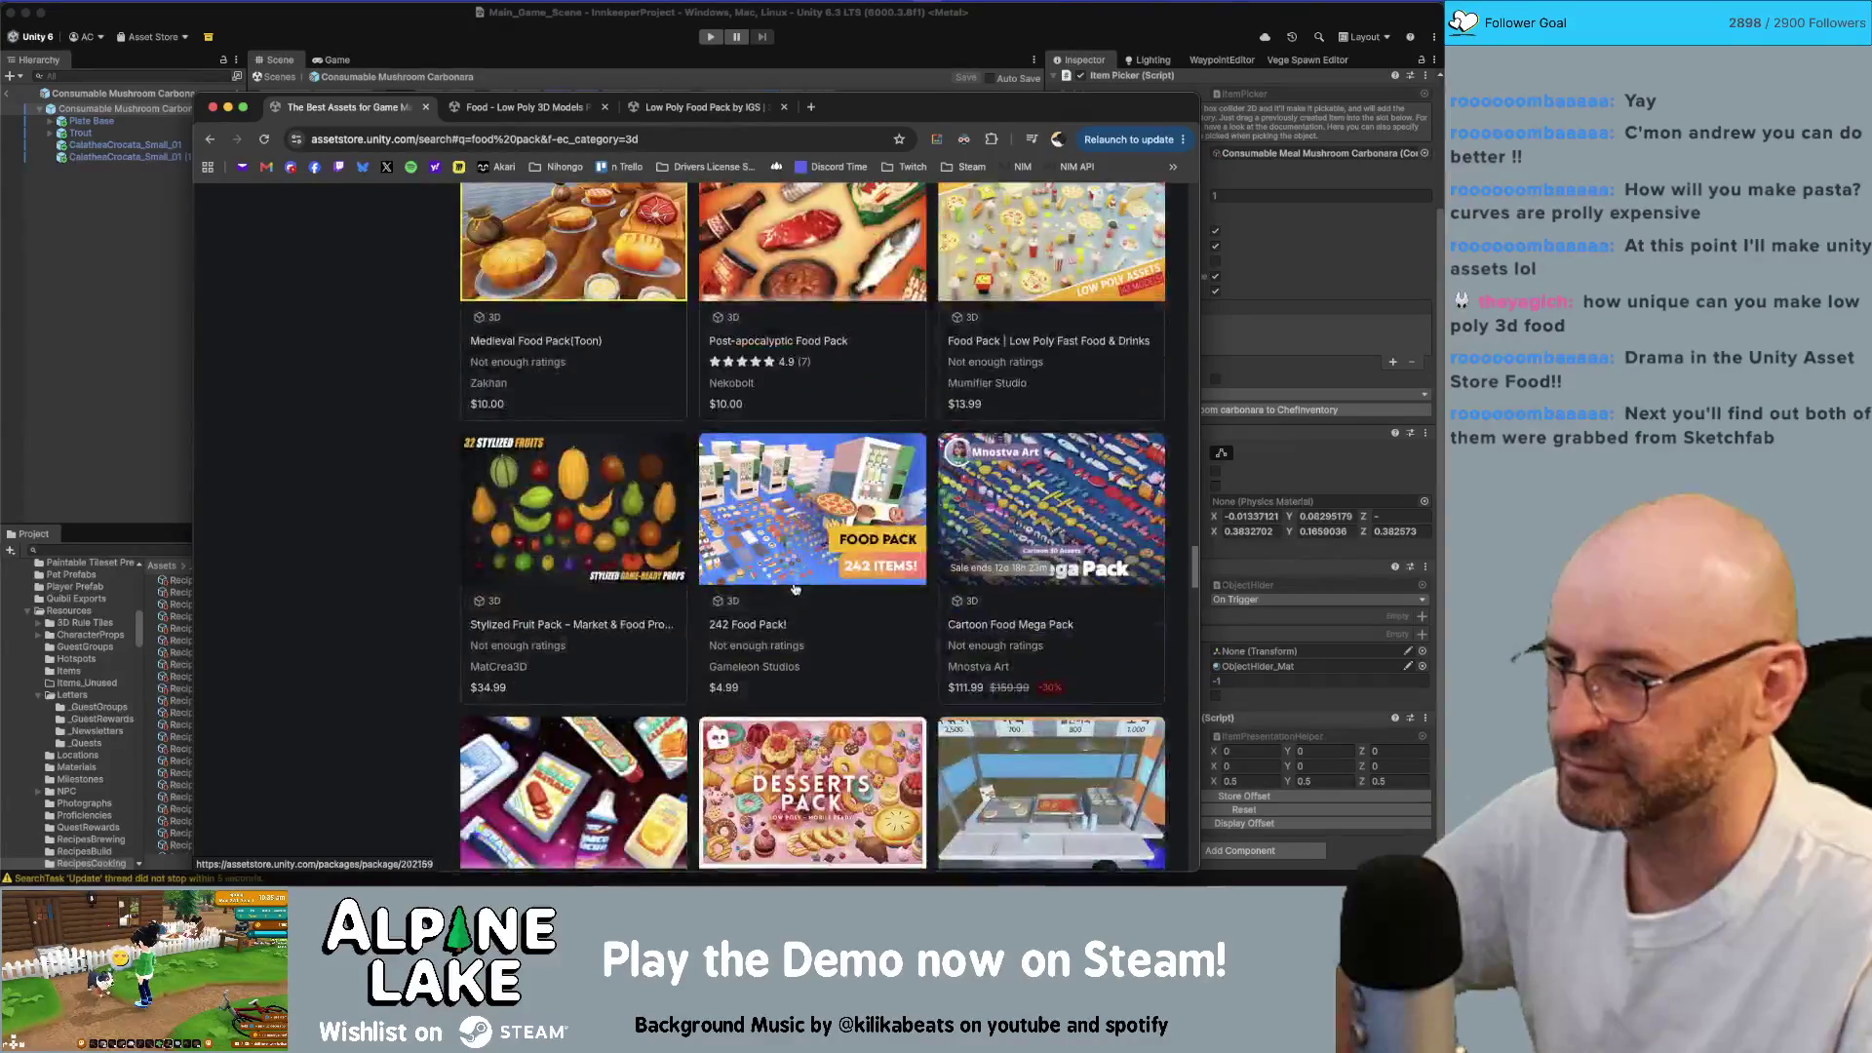
pyautogui.scroll(-1, 794, 587)
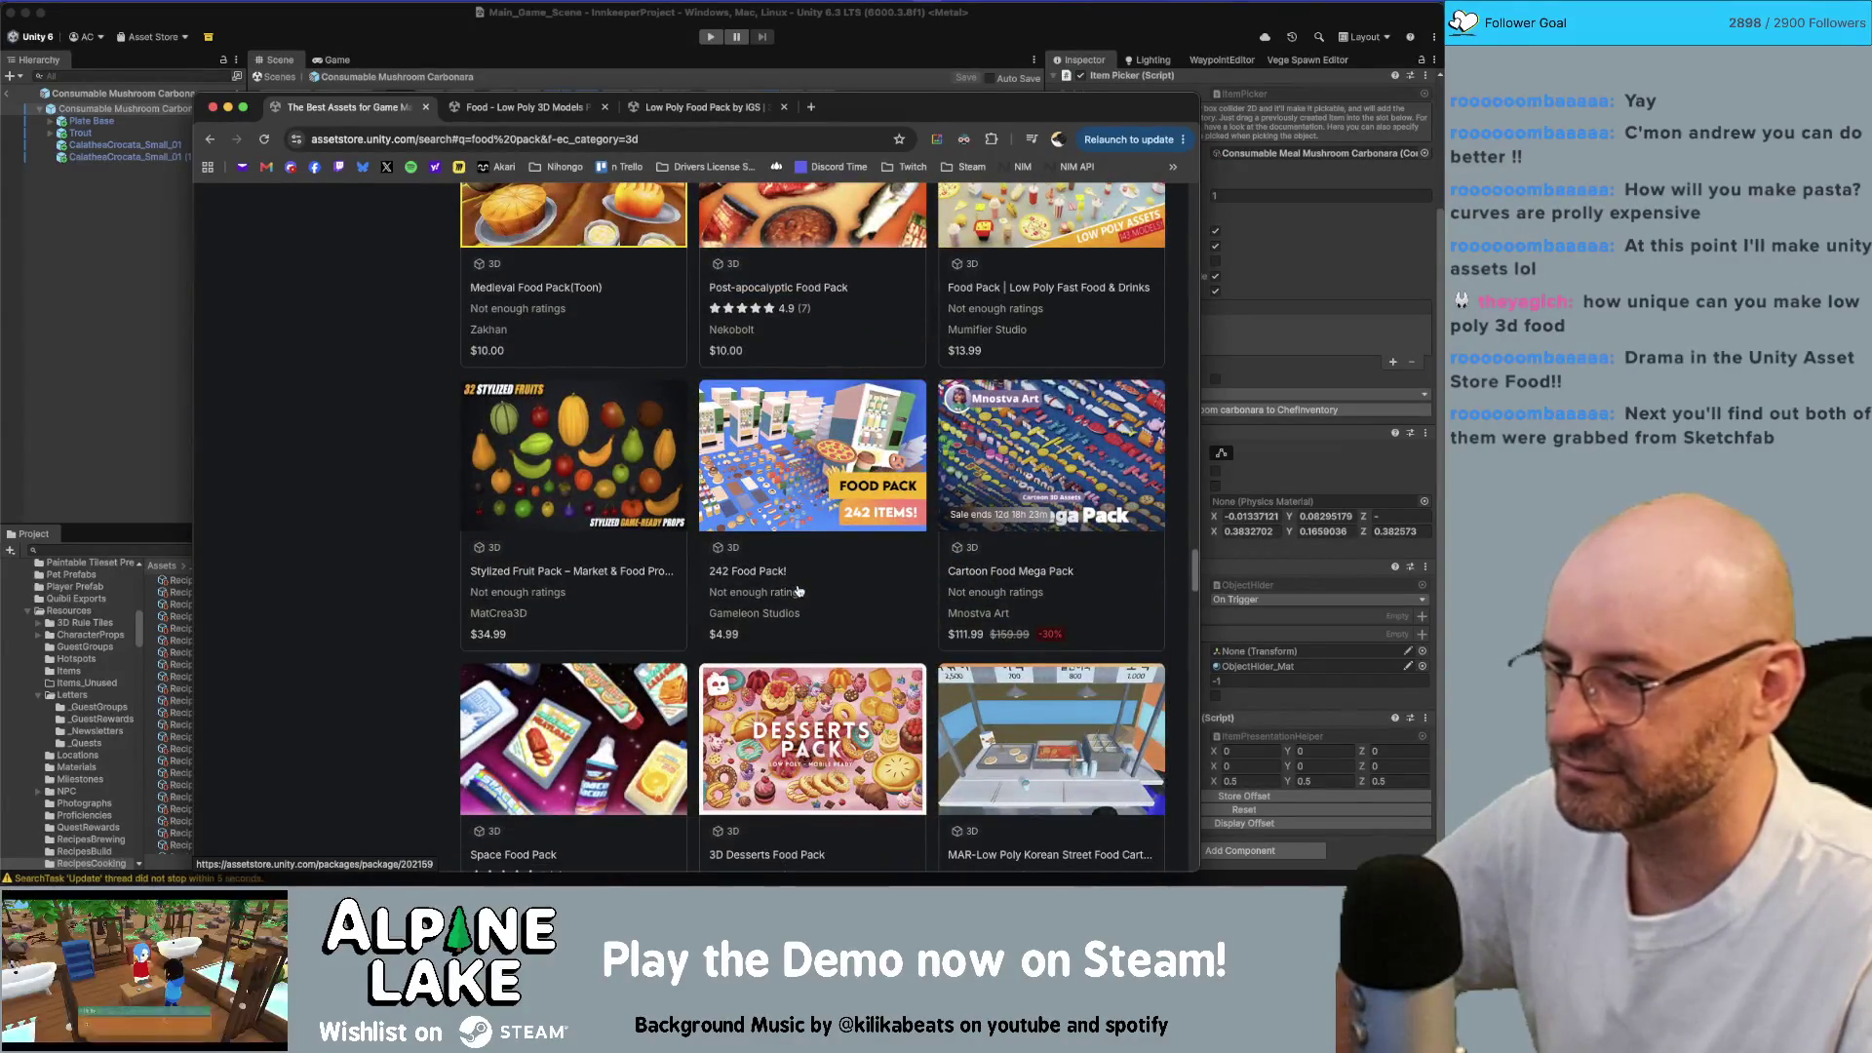
pyautogui.scroll(-6, 796, 591)
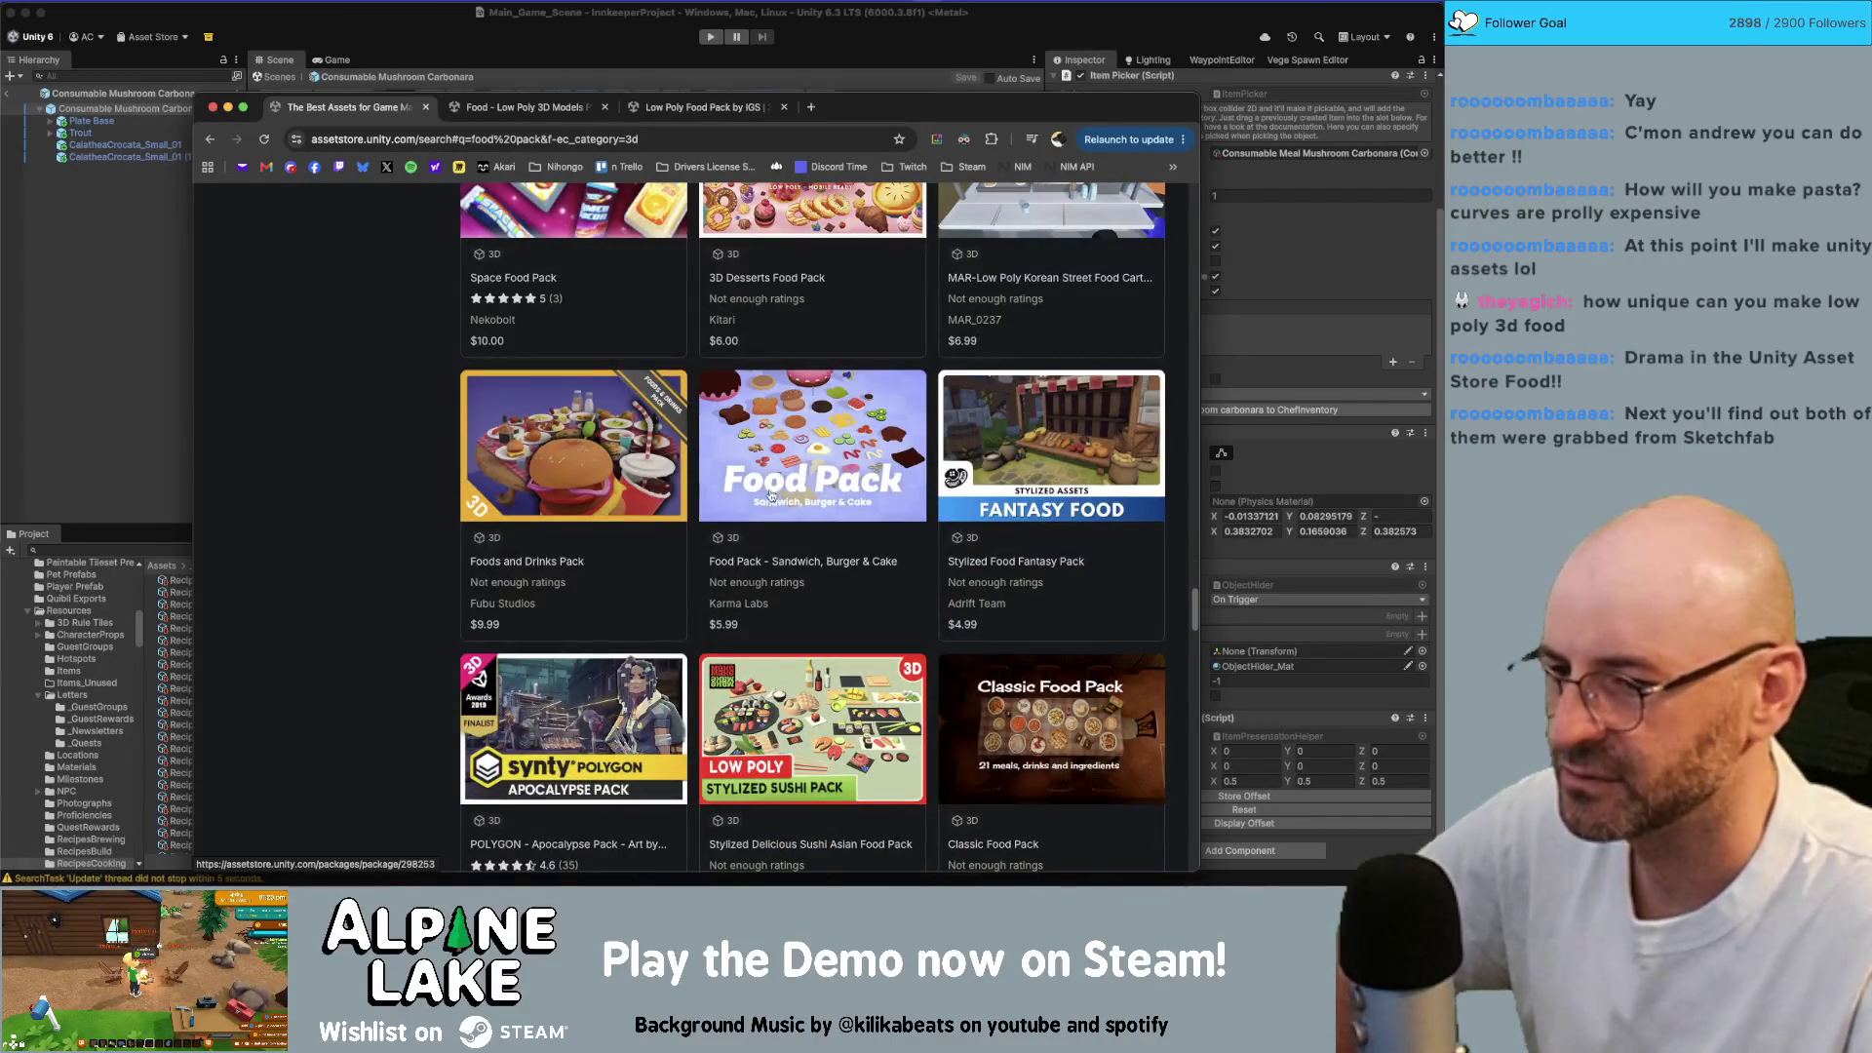
pyautogui.scroll(10, 770, 495)
pyautogui.moveTo(556, 290)
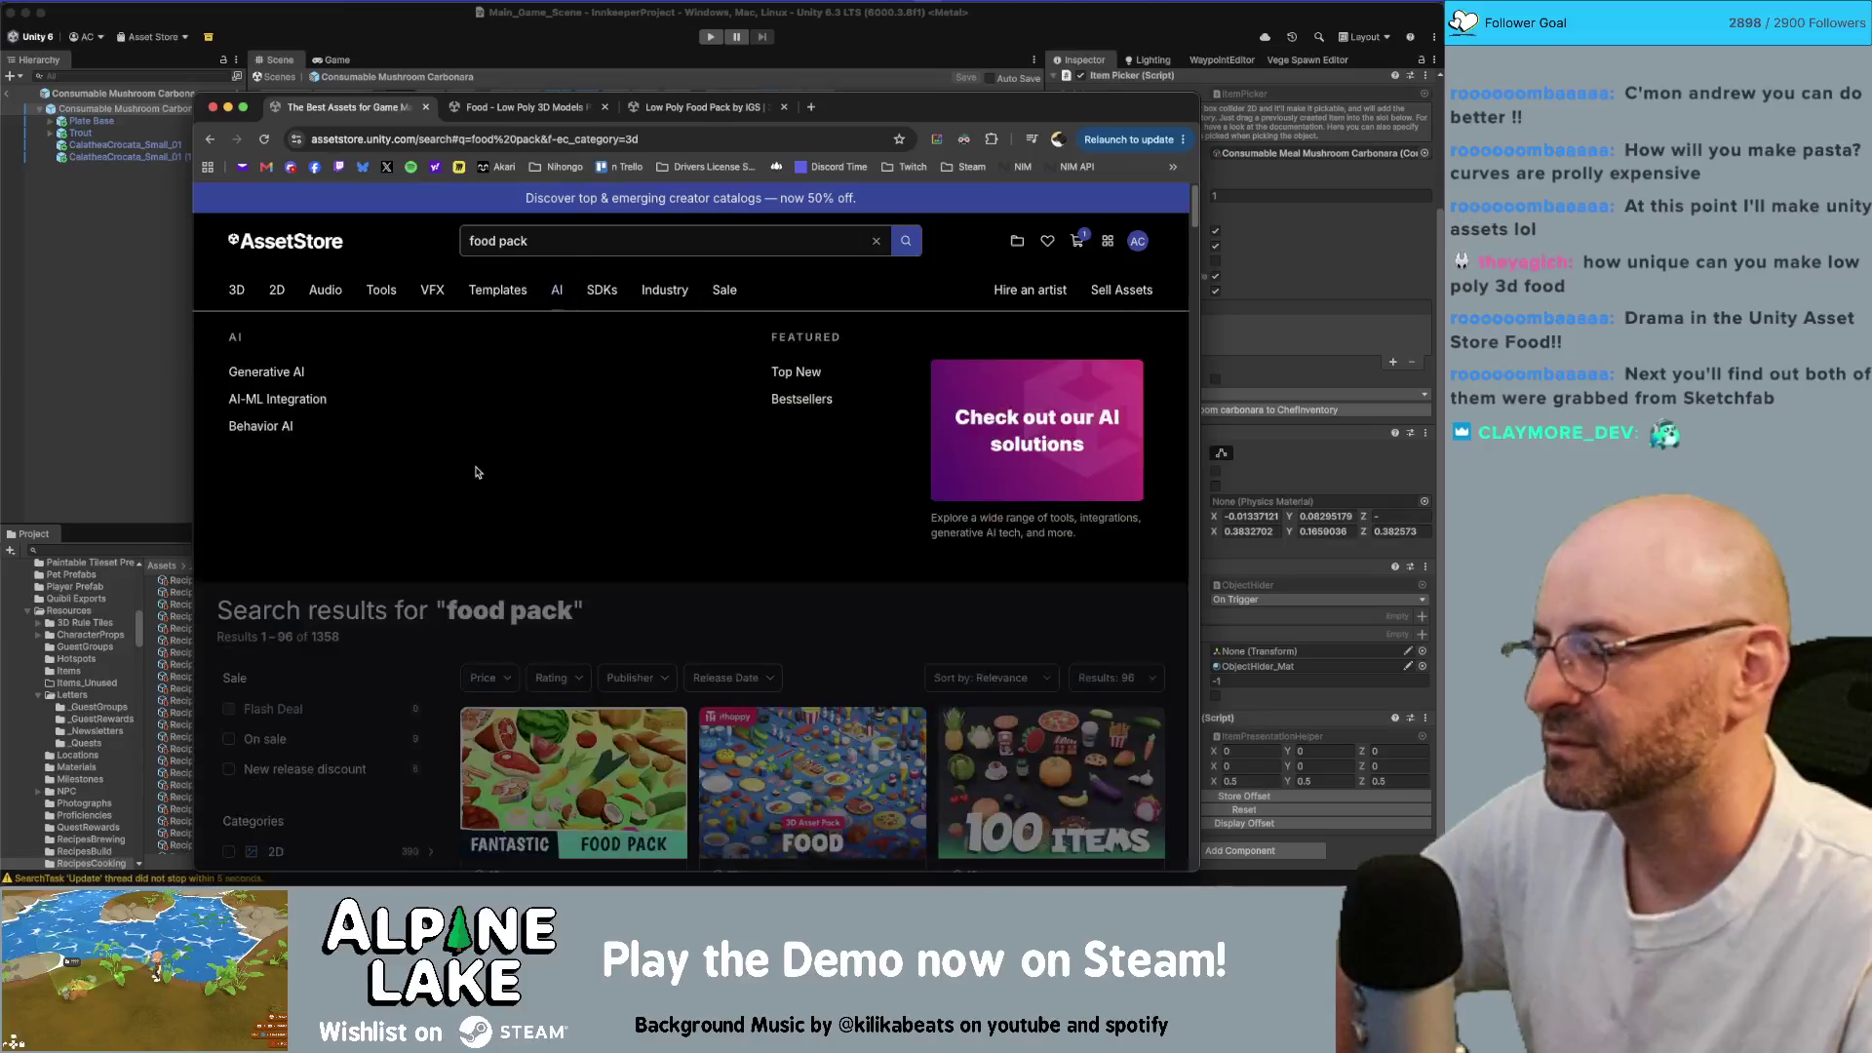
pyautogui.scroll(-3, 733, 724)
pyautogui.scroll(-15, 733, 722)
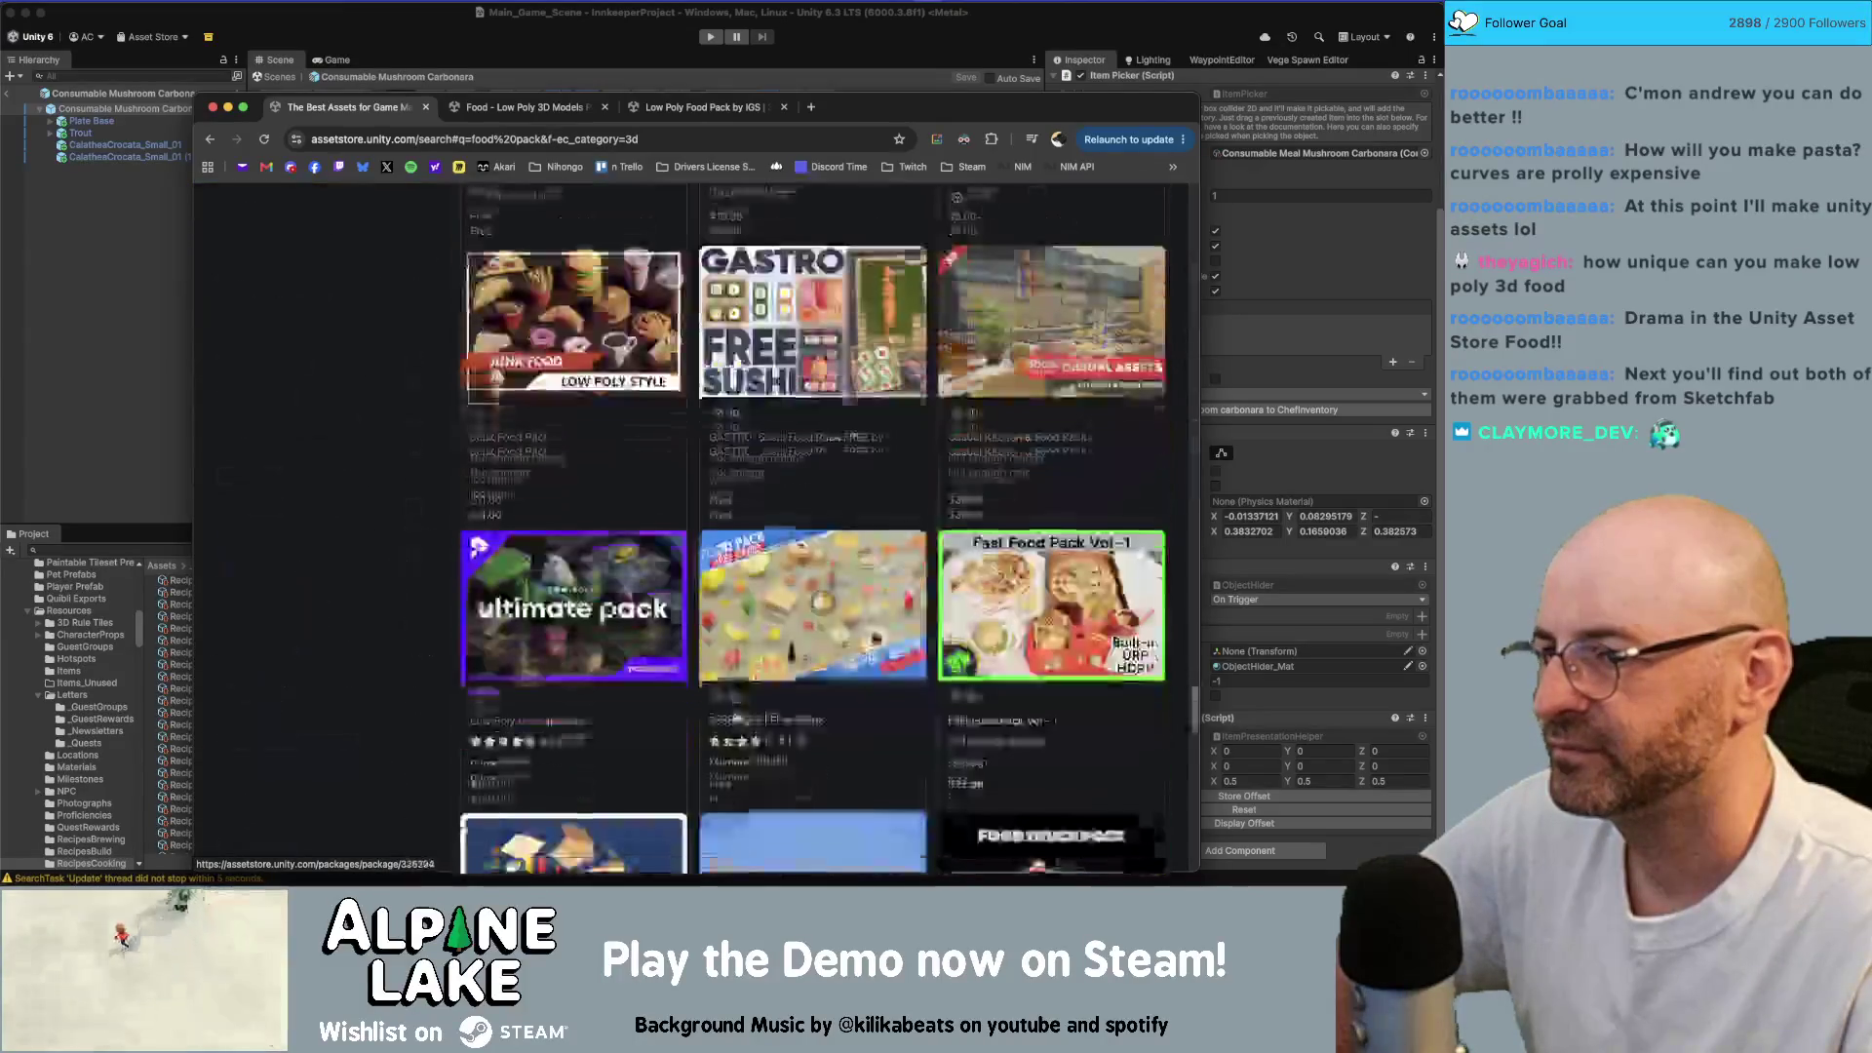
pyautogui.scroll(10, 731, 714)
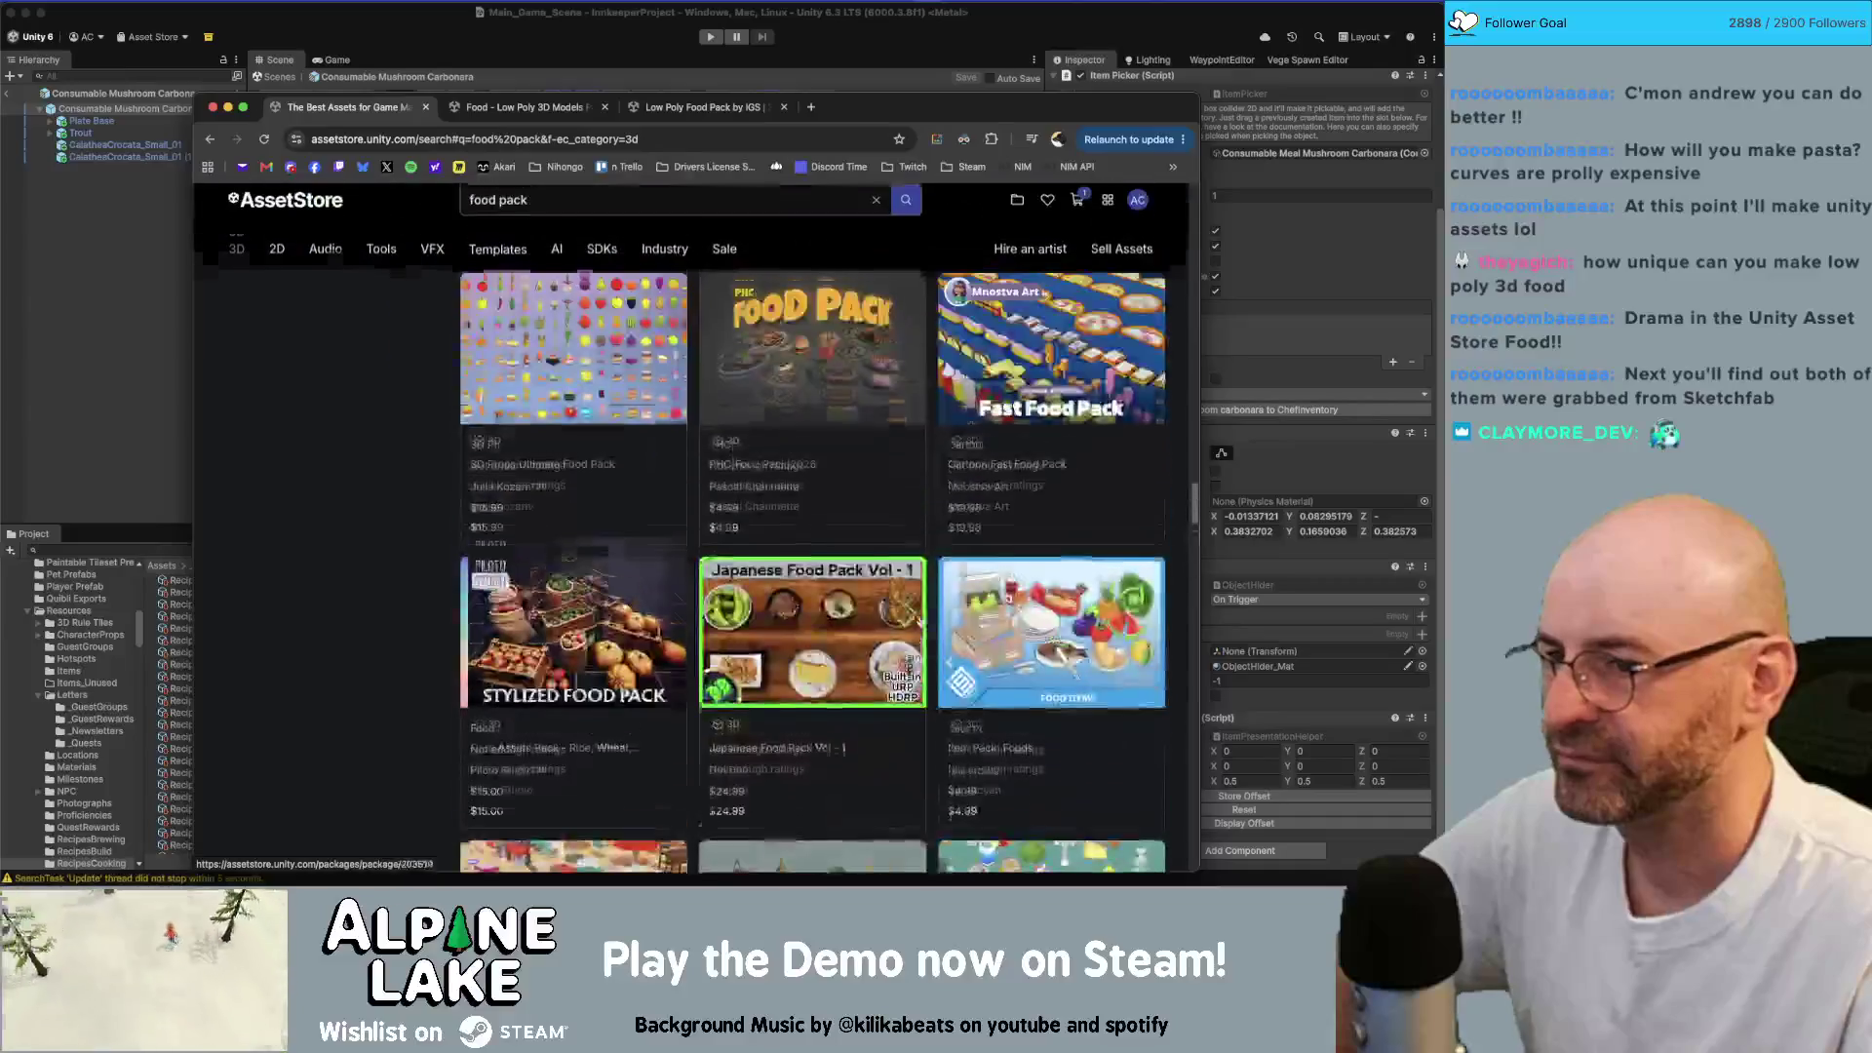
pyautogui.scroll(10, 916, 625)
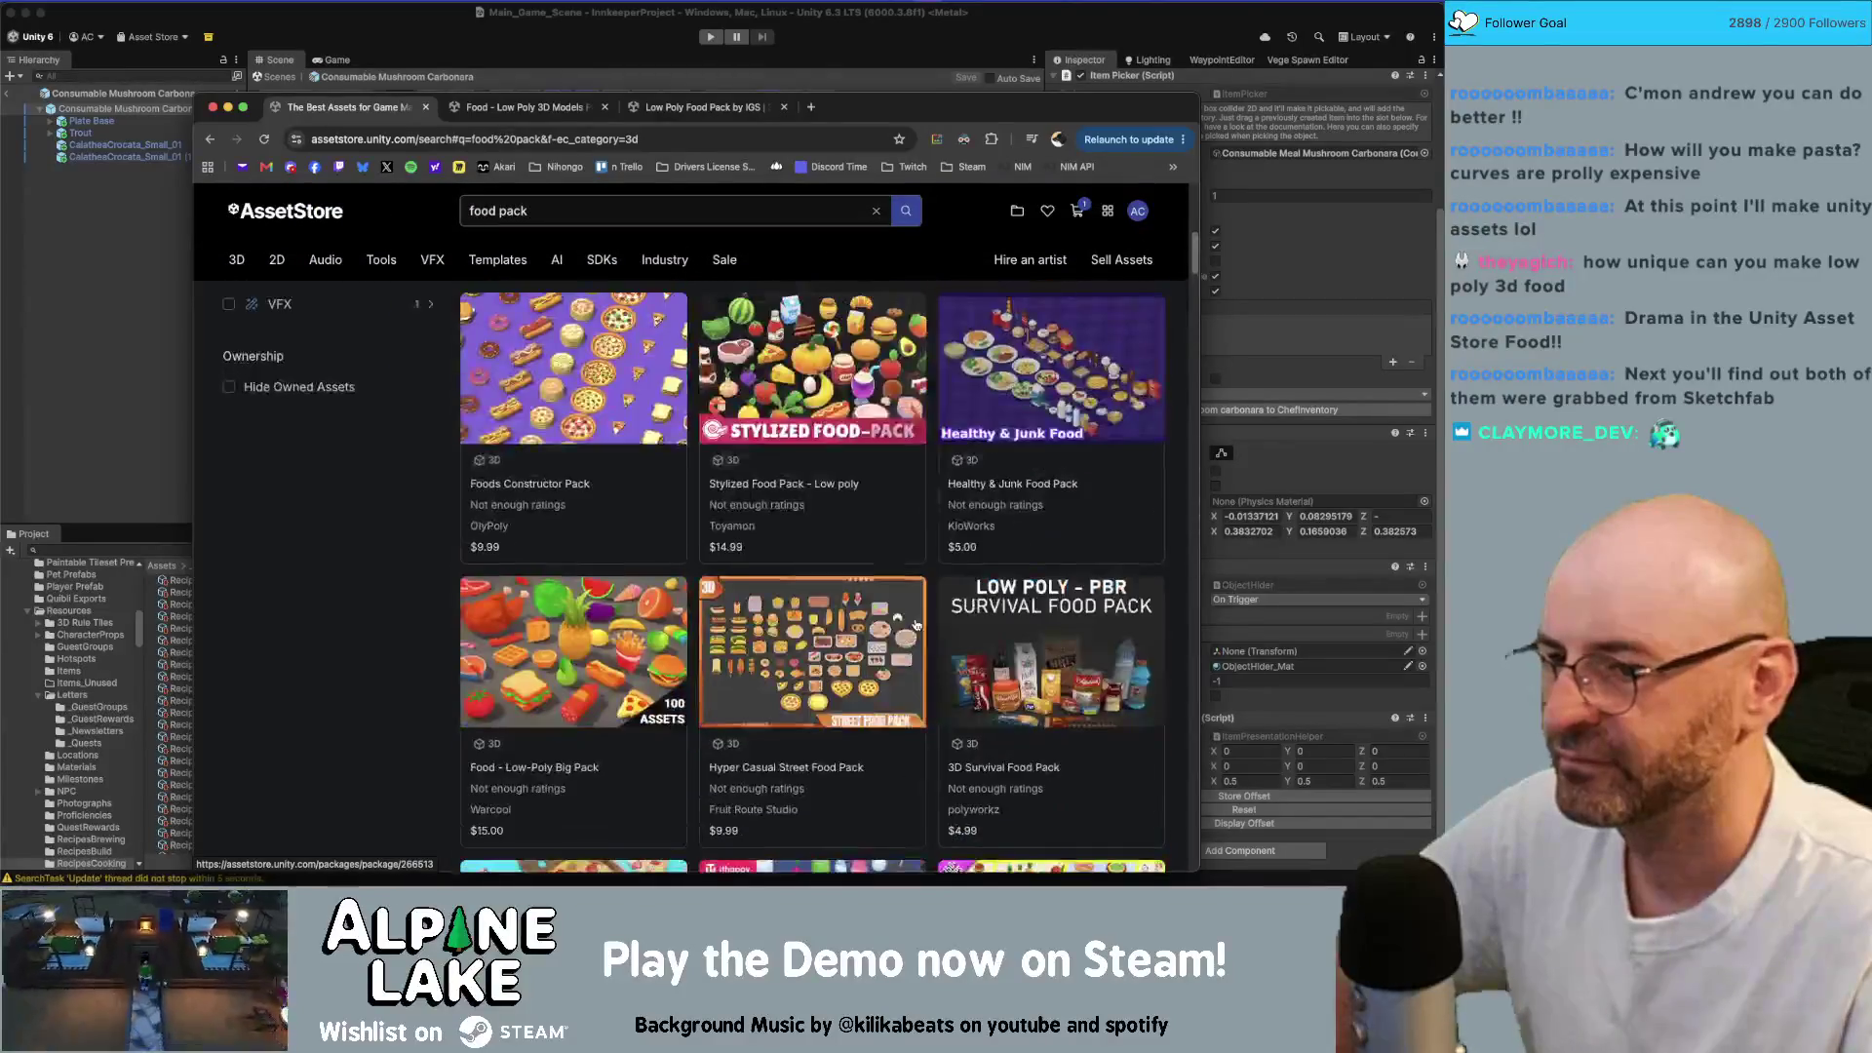
pyautogui.scroll(-3, 912, 630)
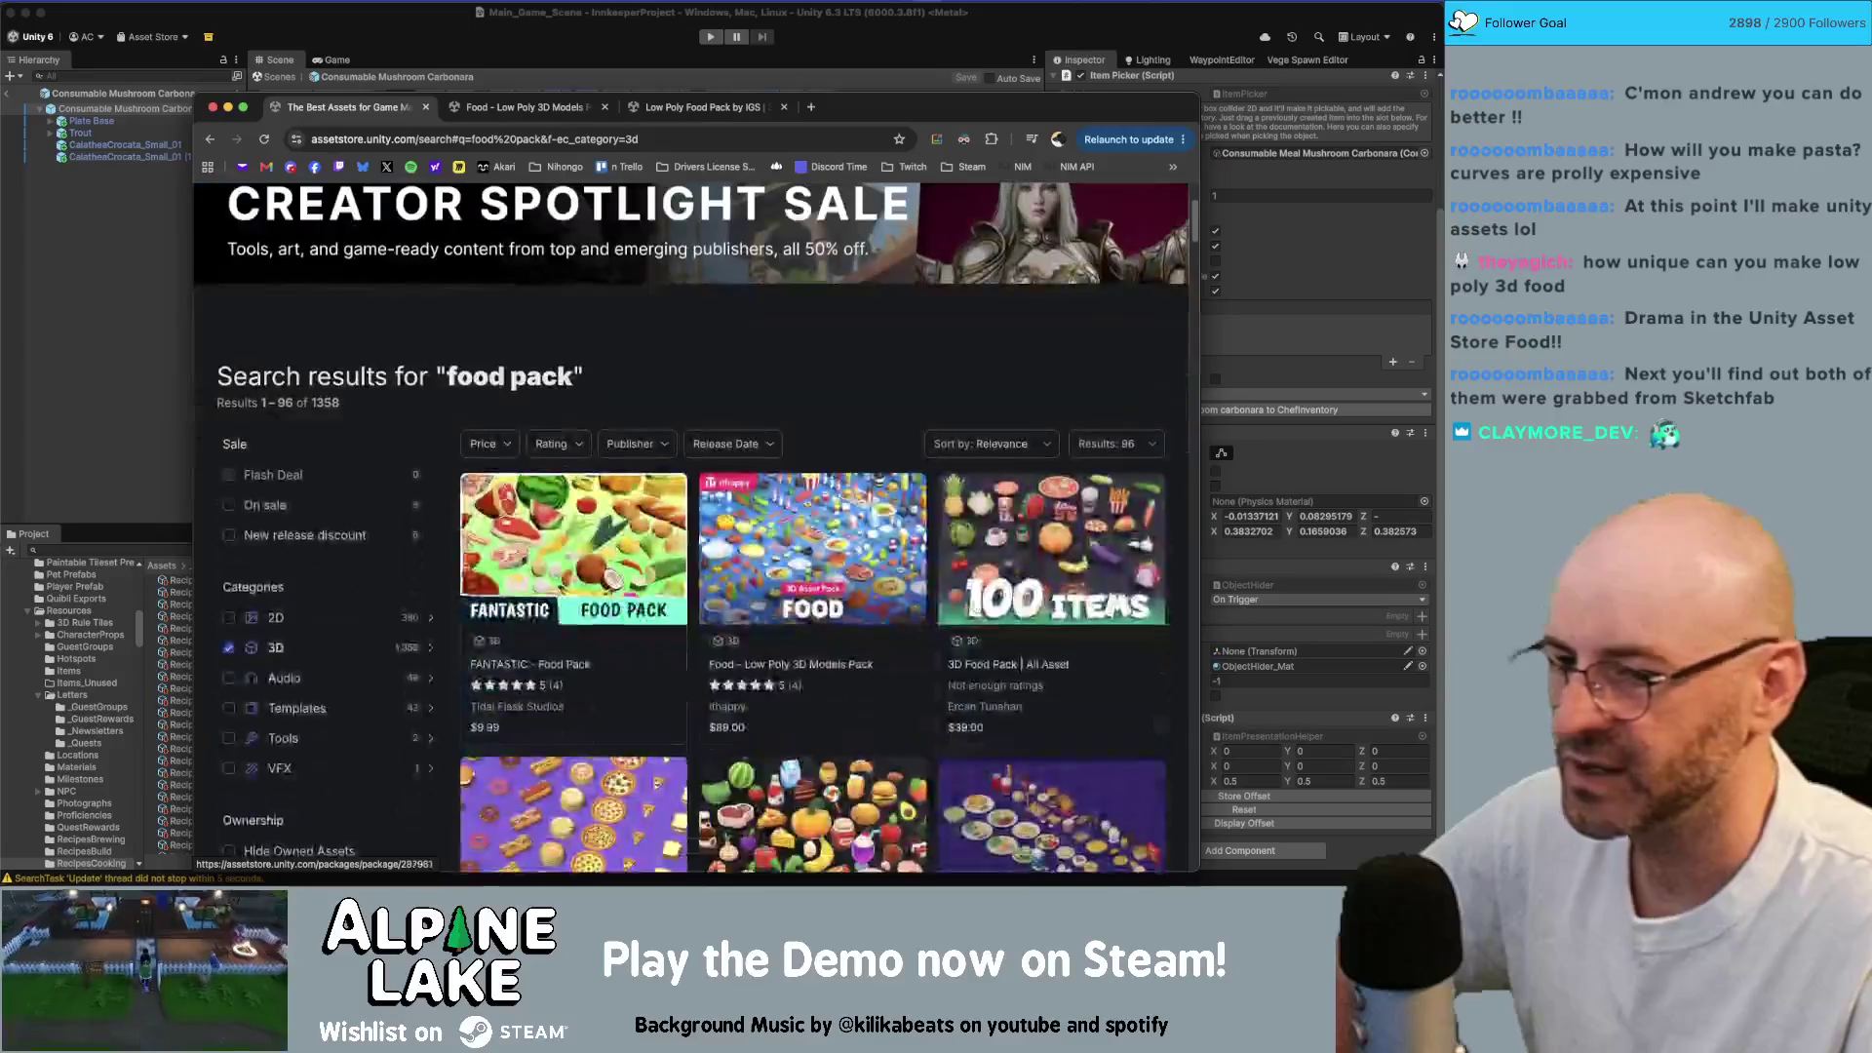
# Step: Open the $42.90 3D Food Pack | All Asset page and page through its vegetables, sweets, drinks and fruit previews
pyautogui.click(1043, 556)
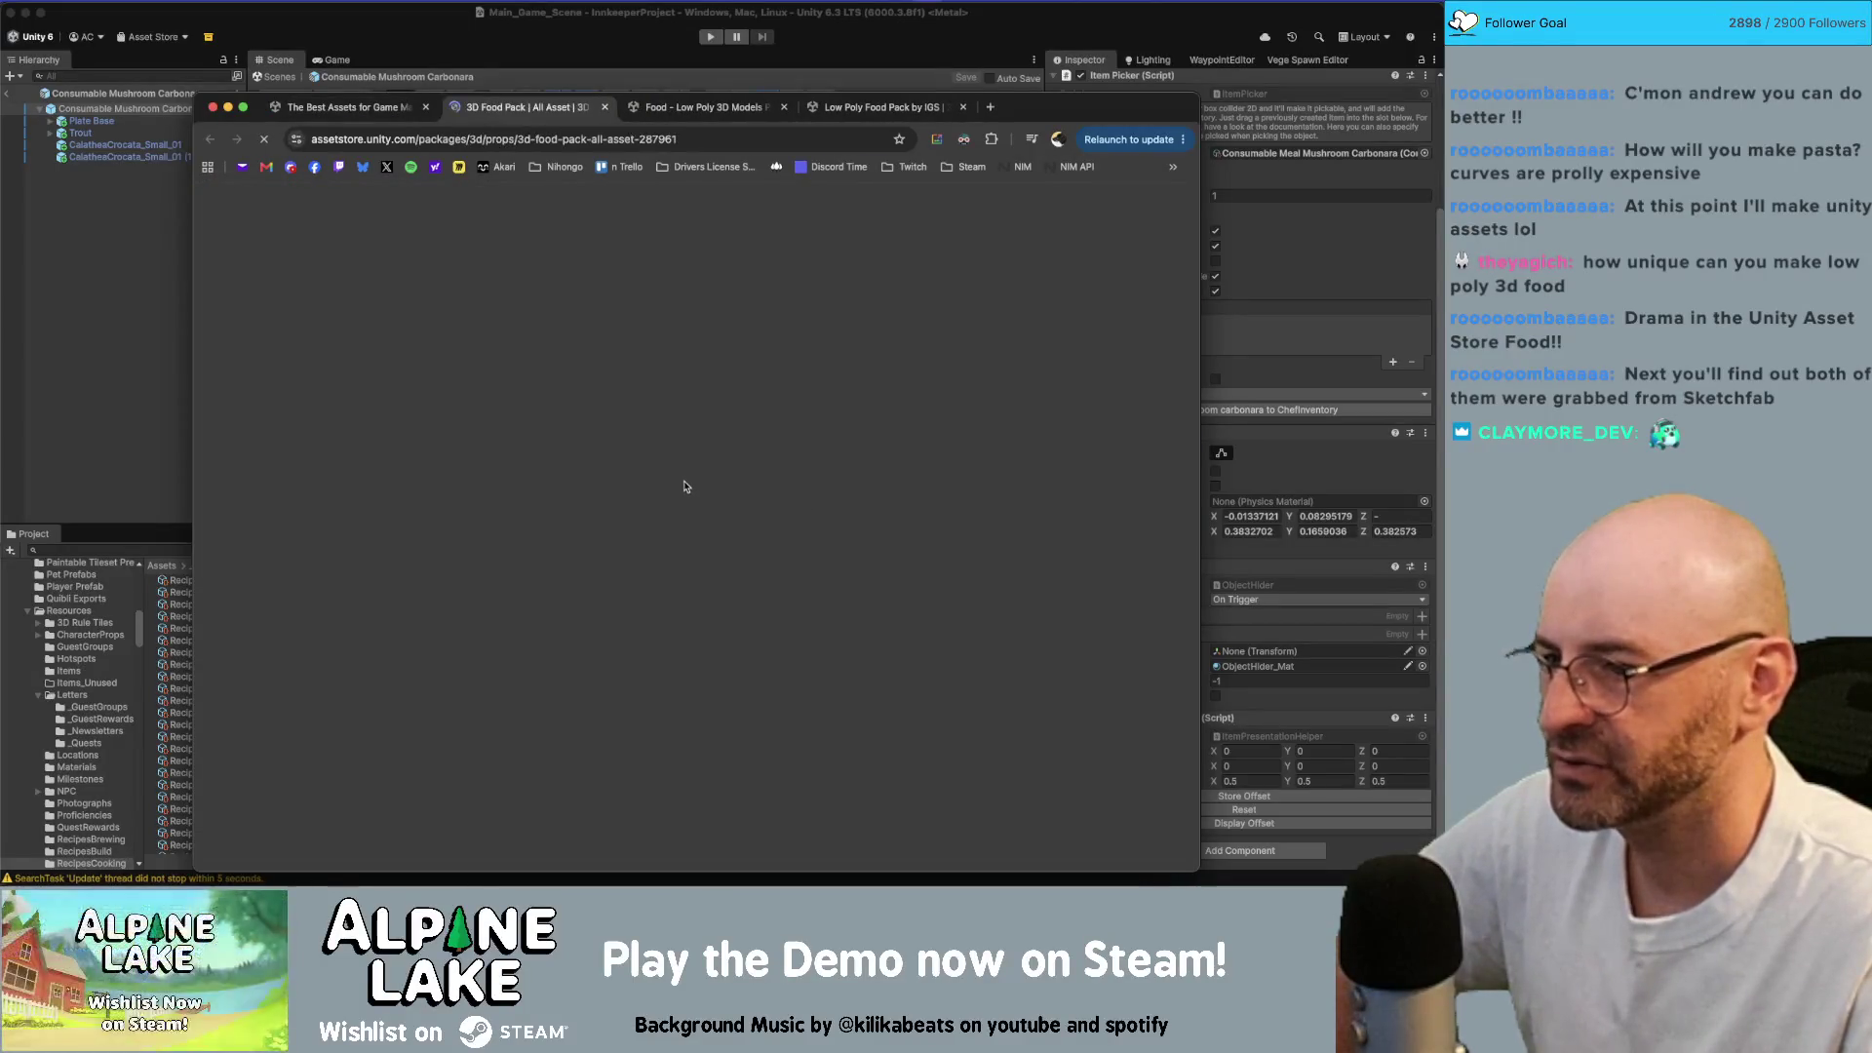
pyautogui.click(833, 612)
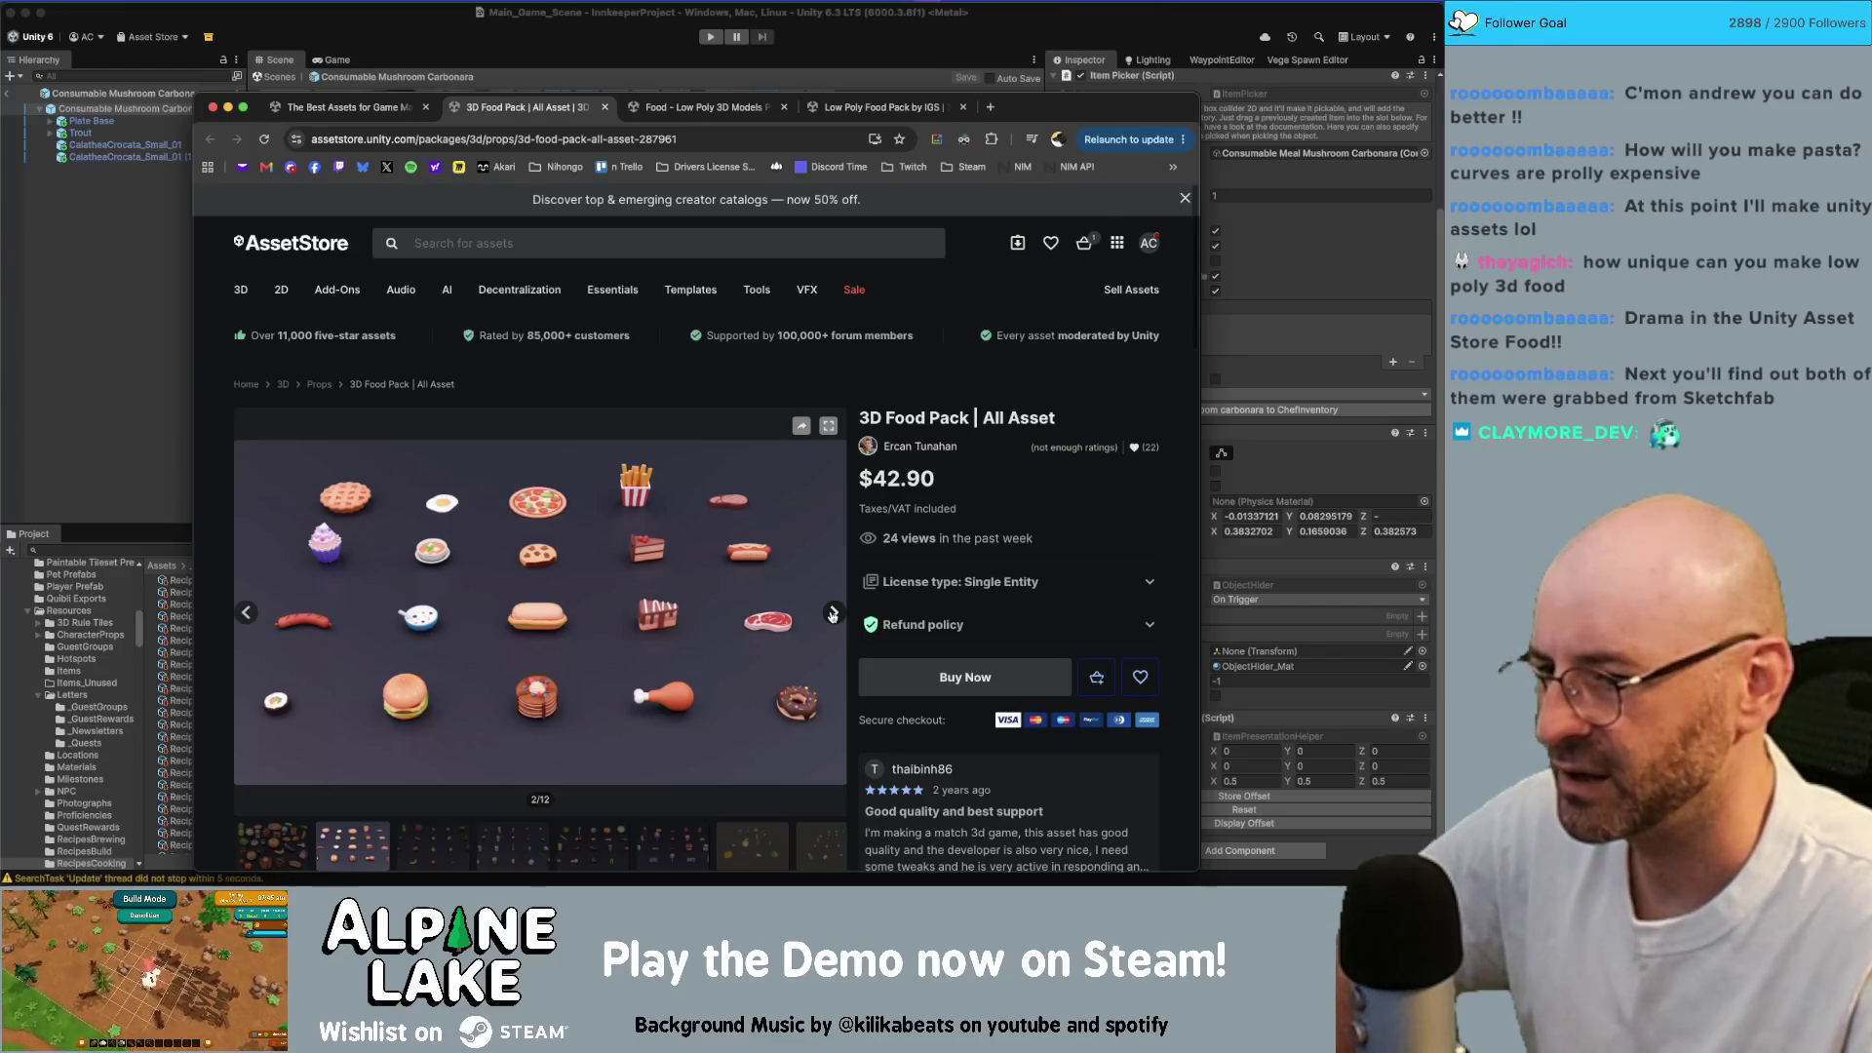
pyautogui.click(834, 612)
pyautogui.click(833, 612)
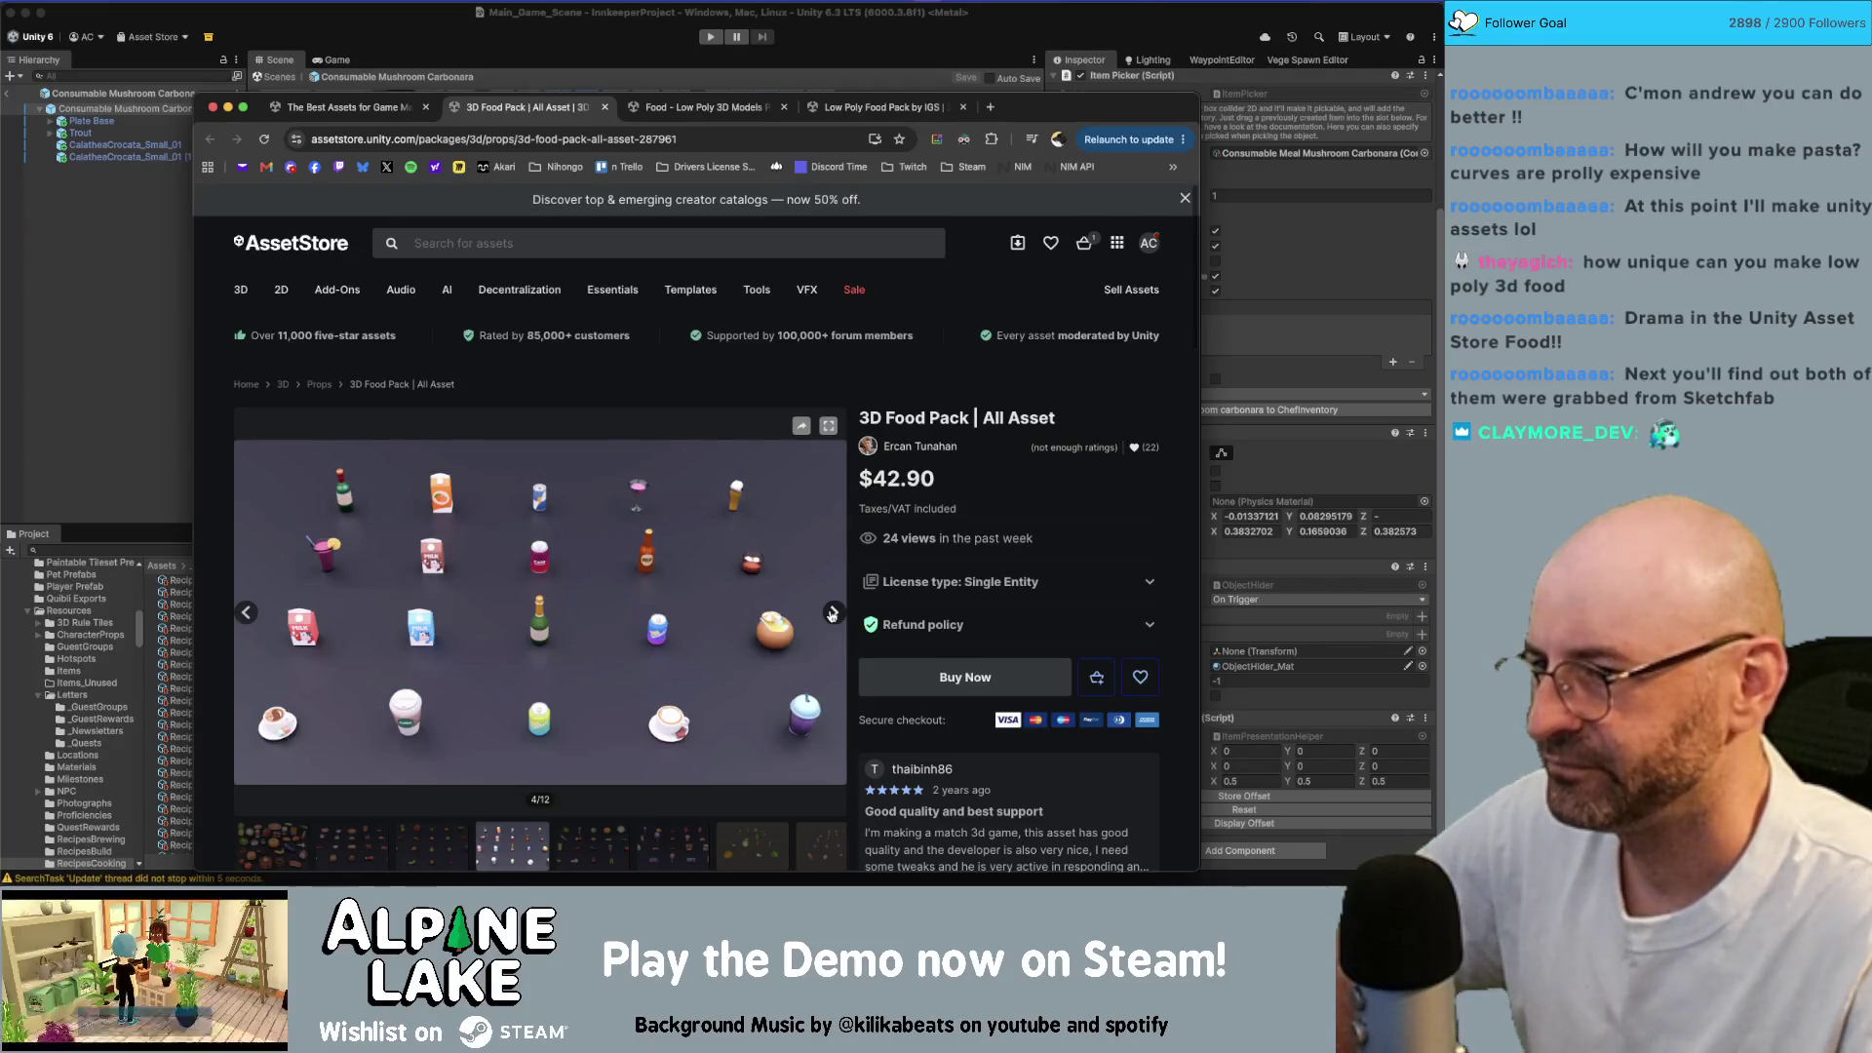
pyautogui.click(832, 614)
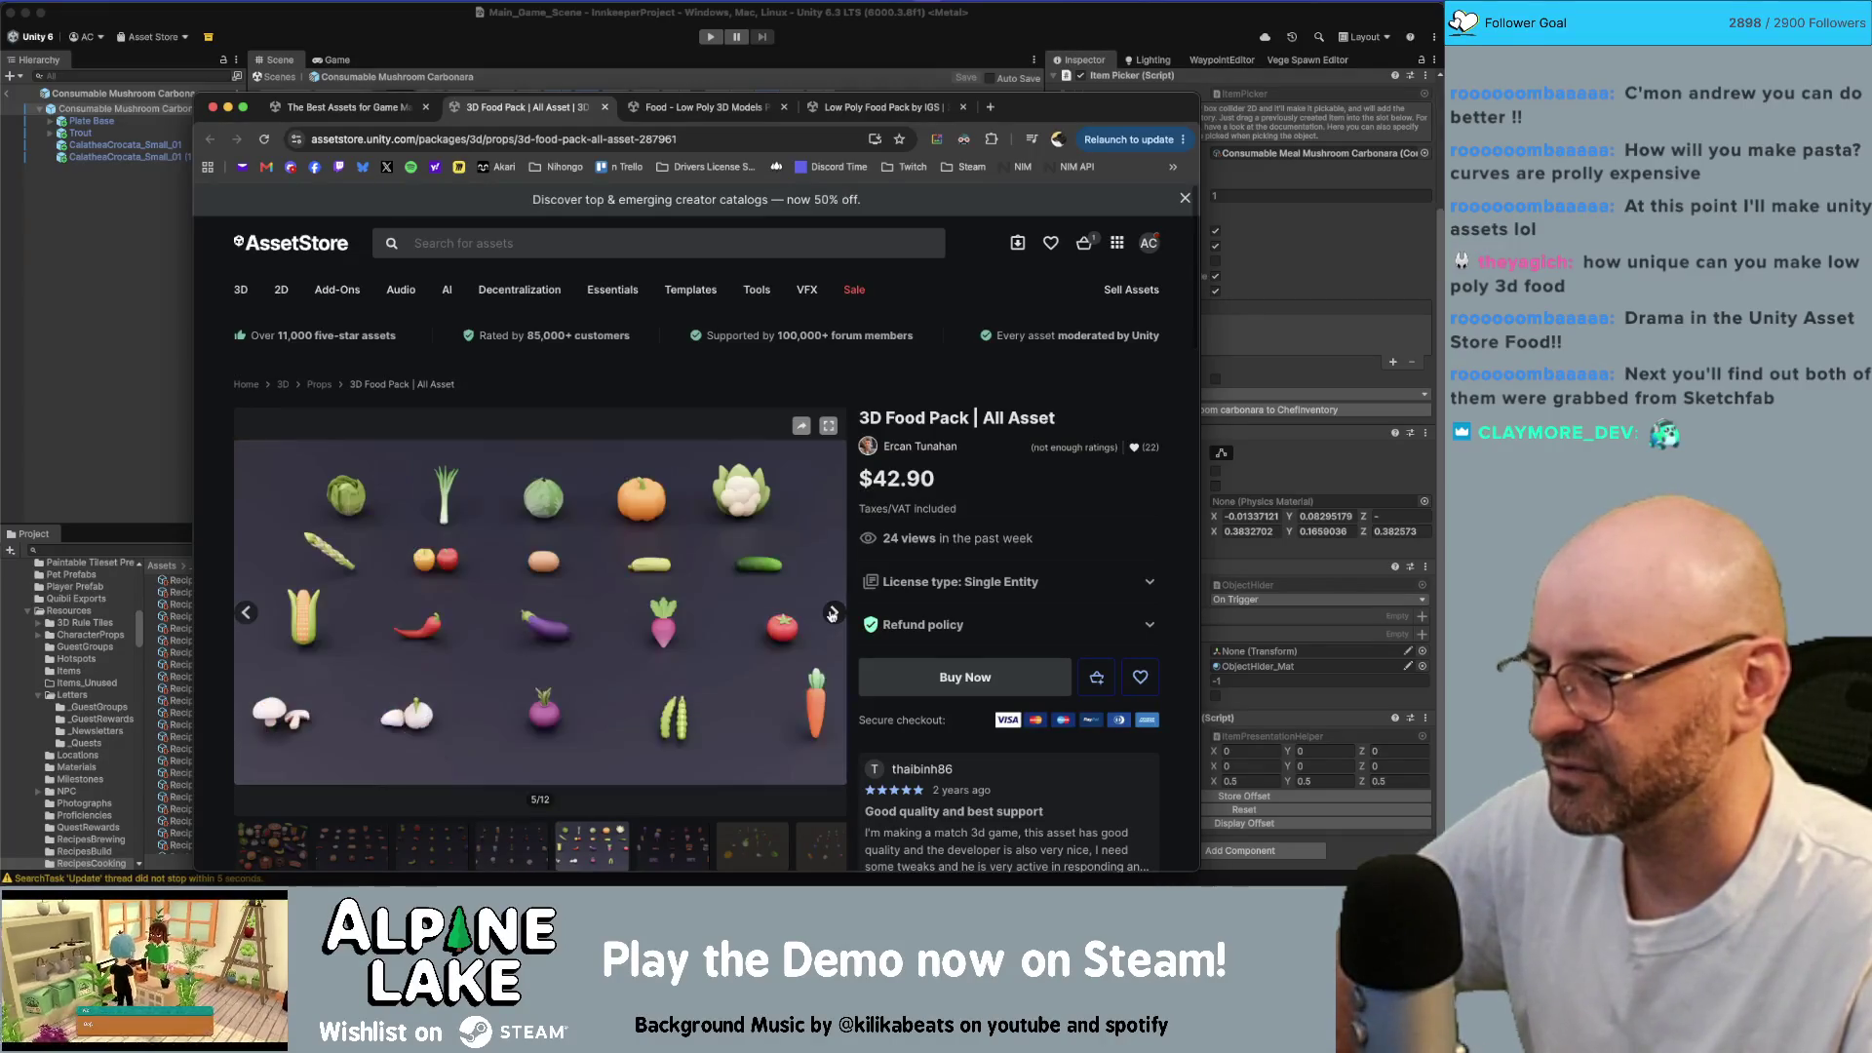
pyautogui.click(832, 613)
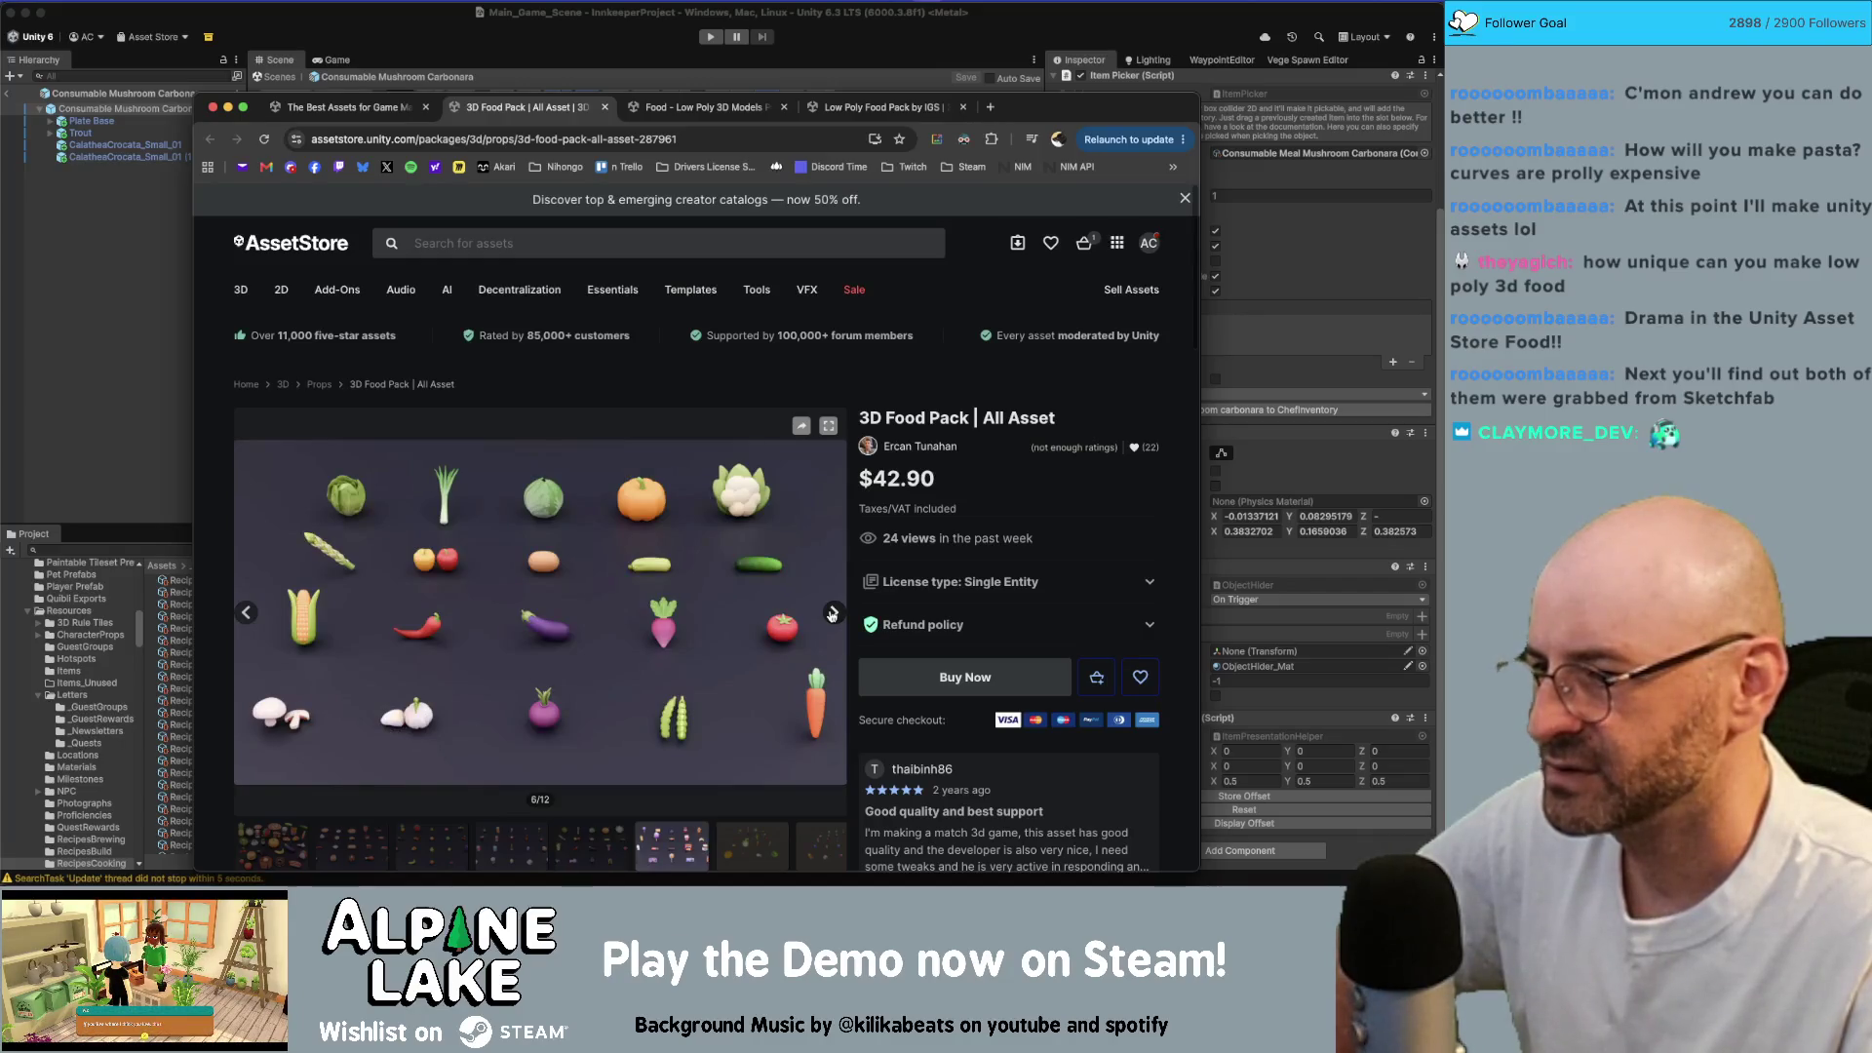
pyautogui.click(831, 613)
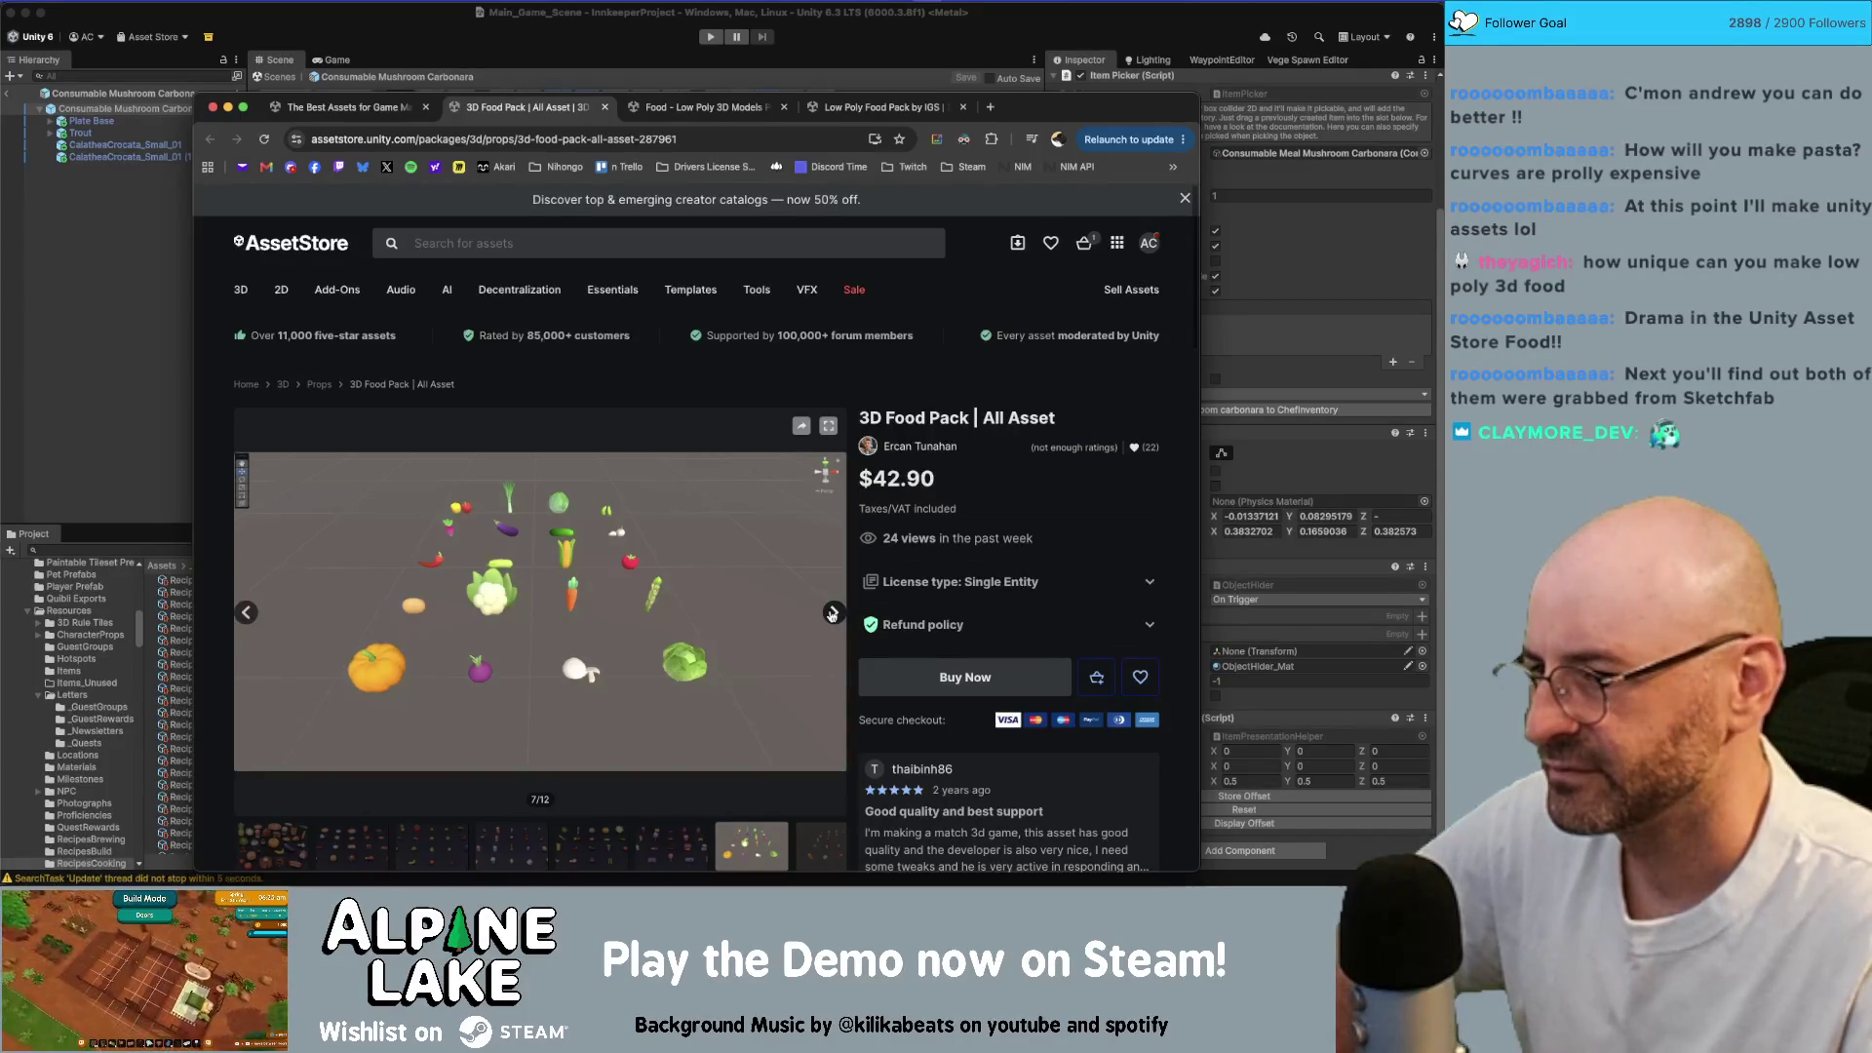
pyautogui.click(831, 613)
pyautogui.click(831, 613)
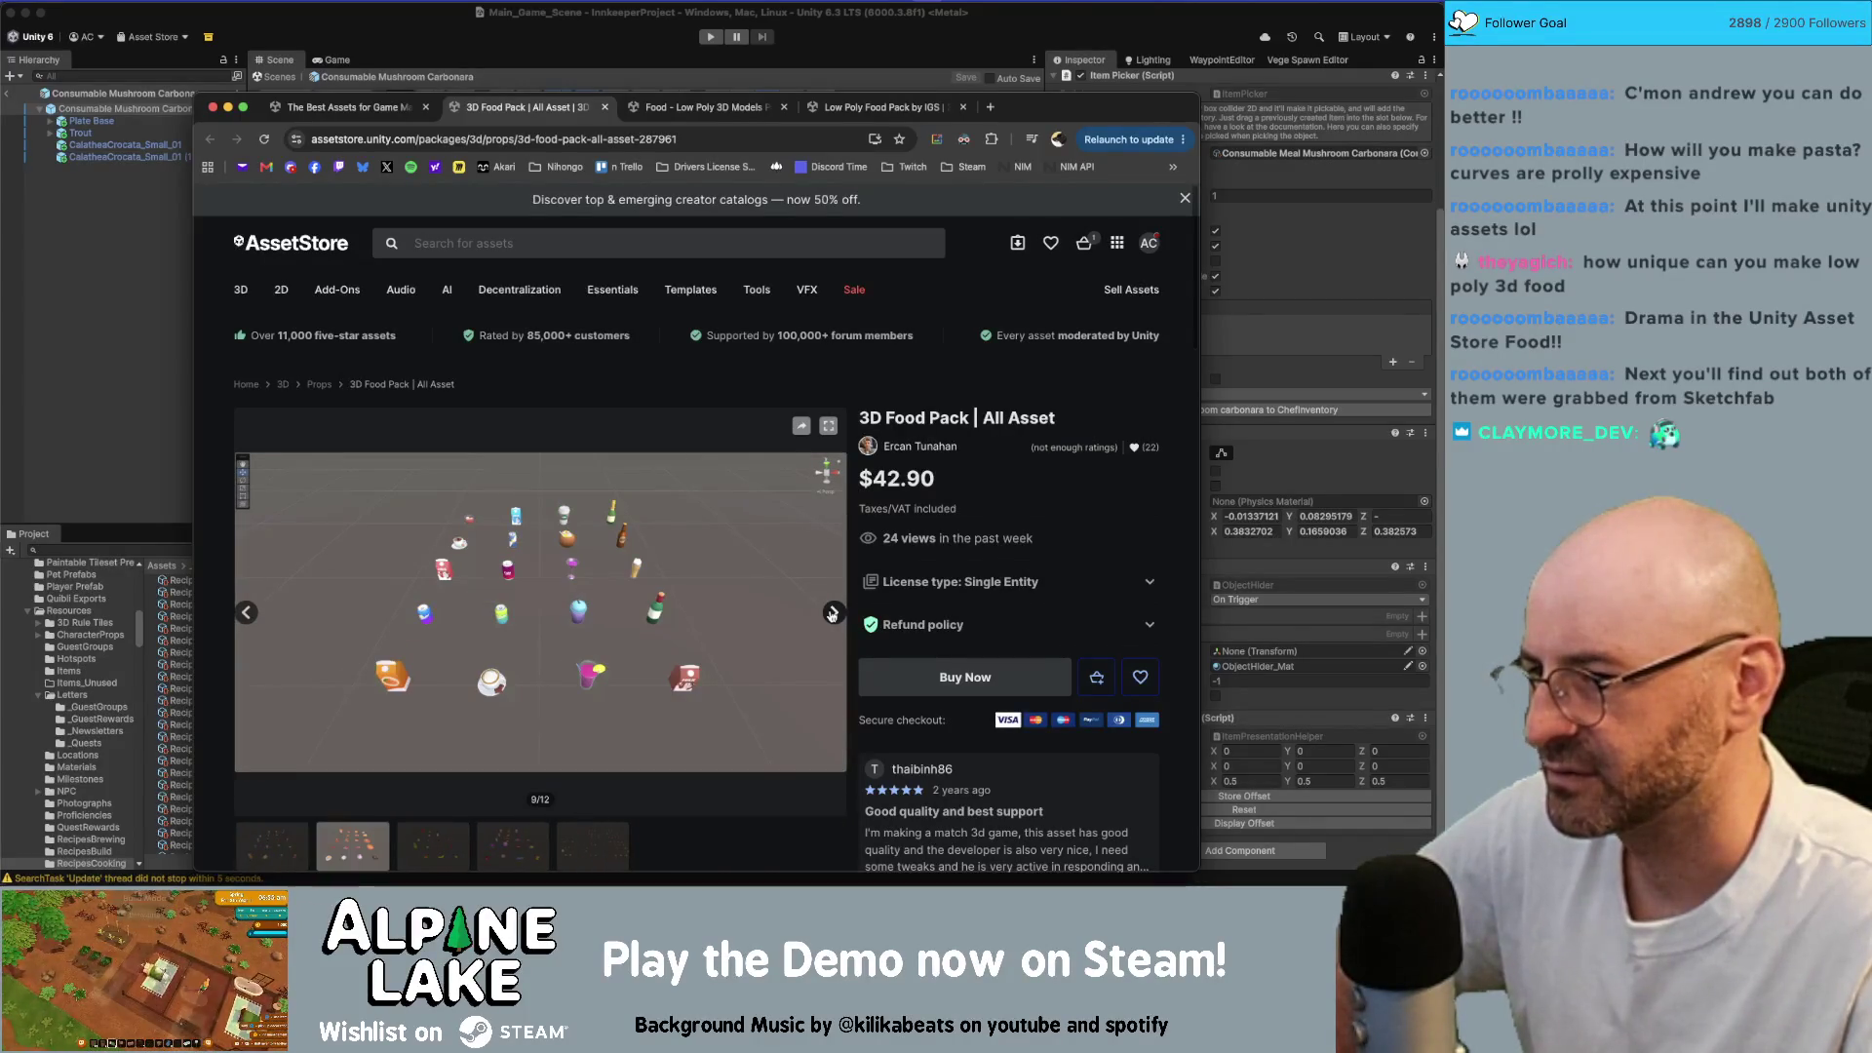
pyautogui.click(831, 613)
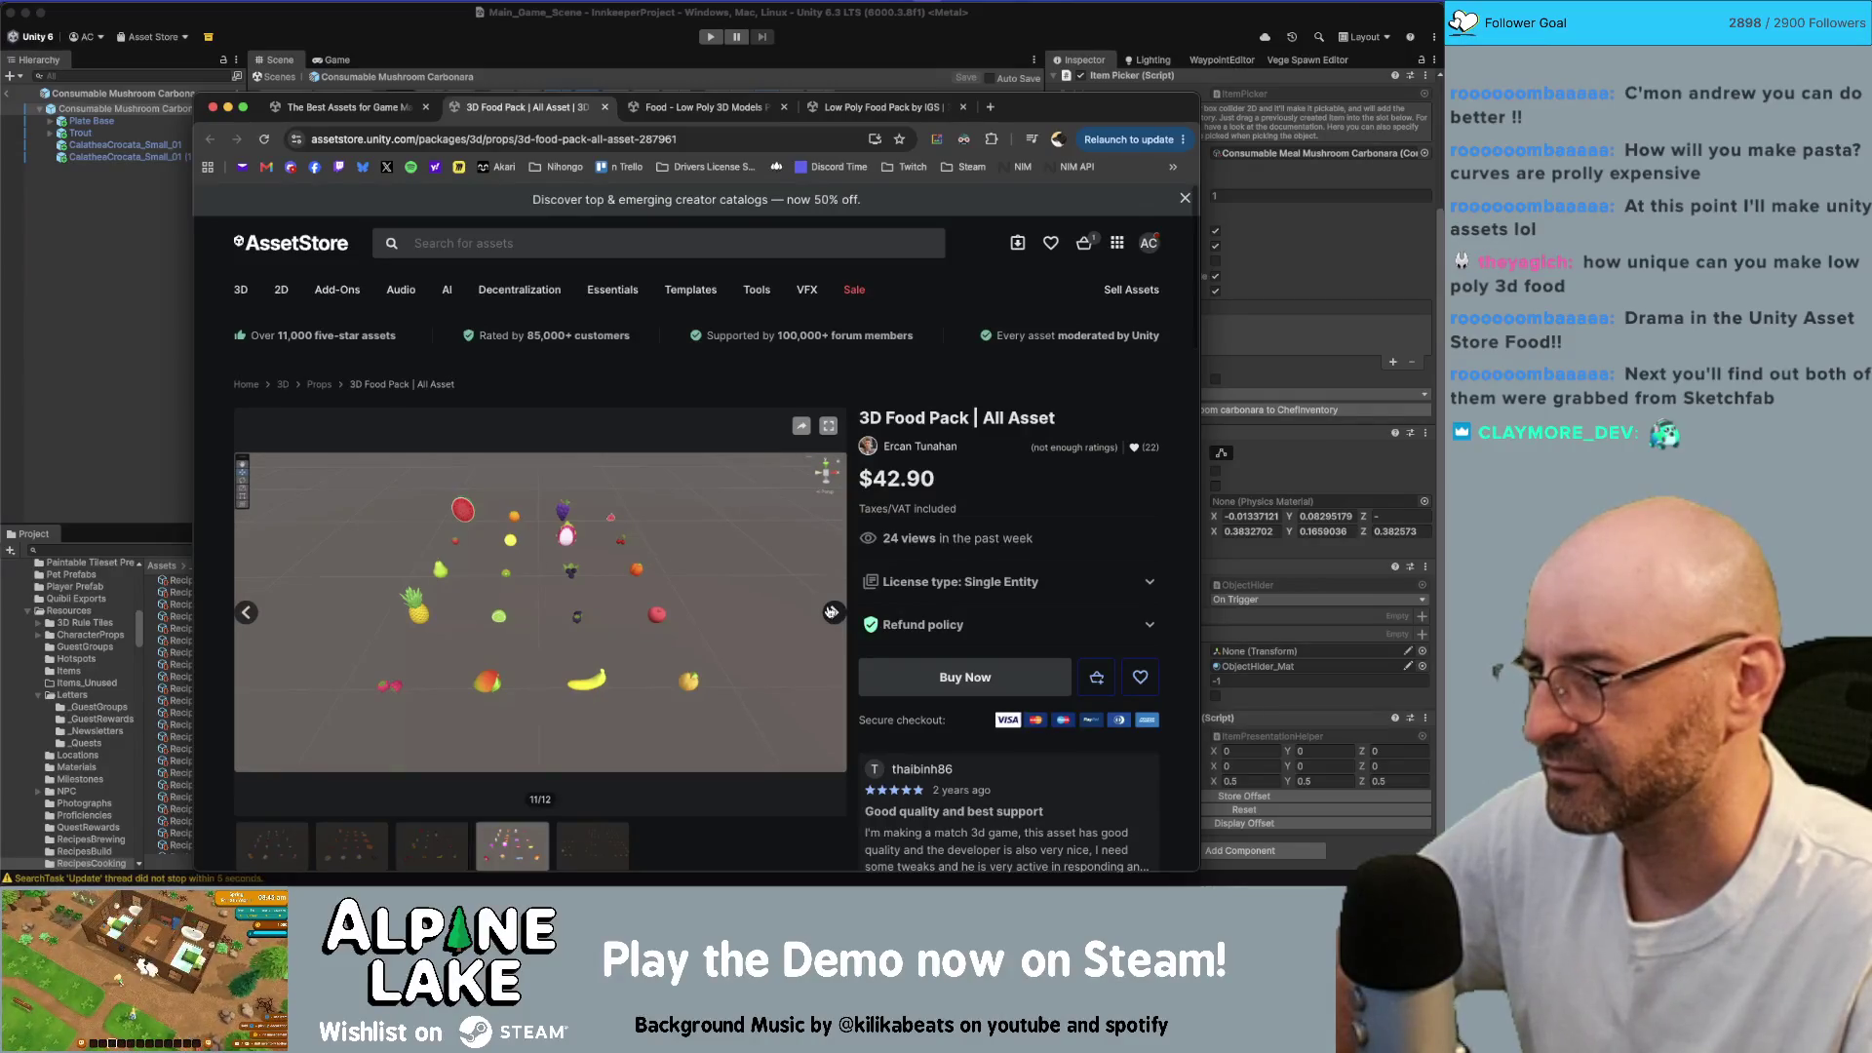
pyautogui.scroll(-15, 831, 613)
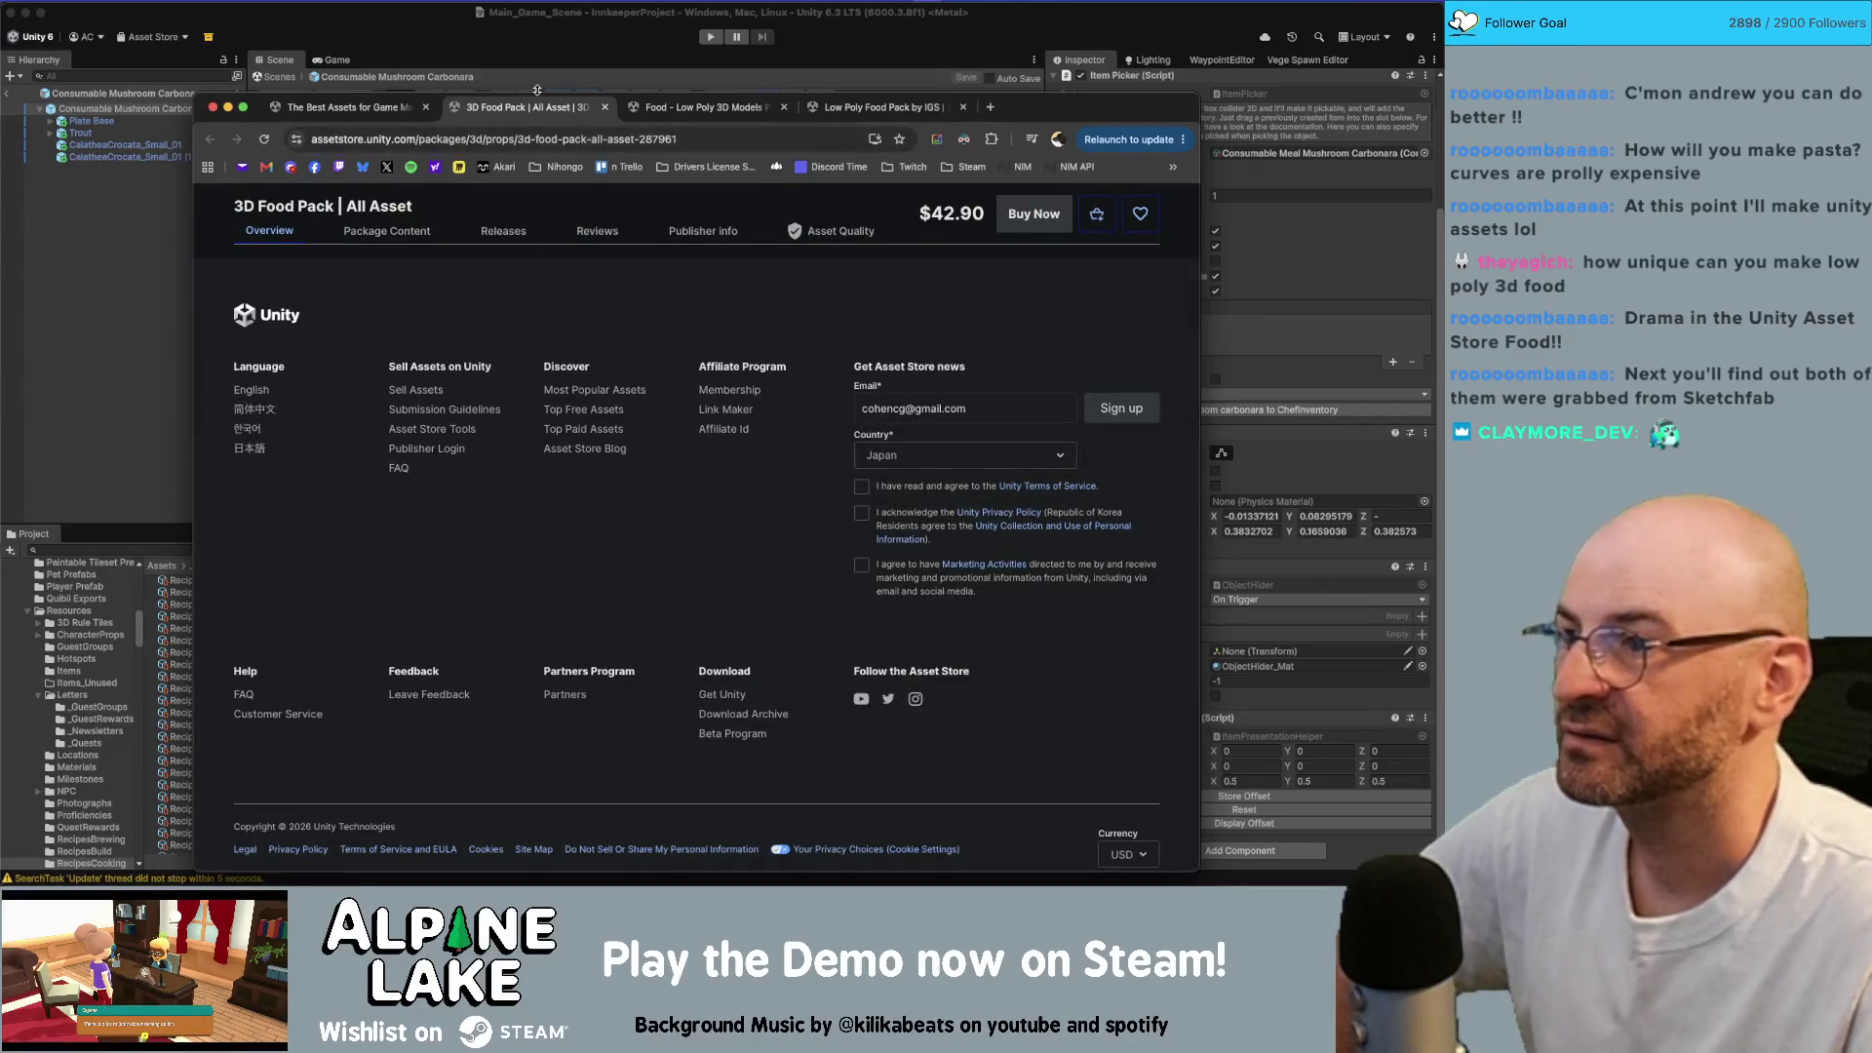
pyautogui.press('super+Tab')
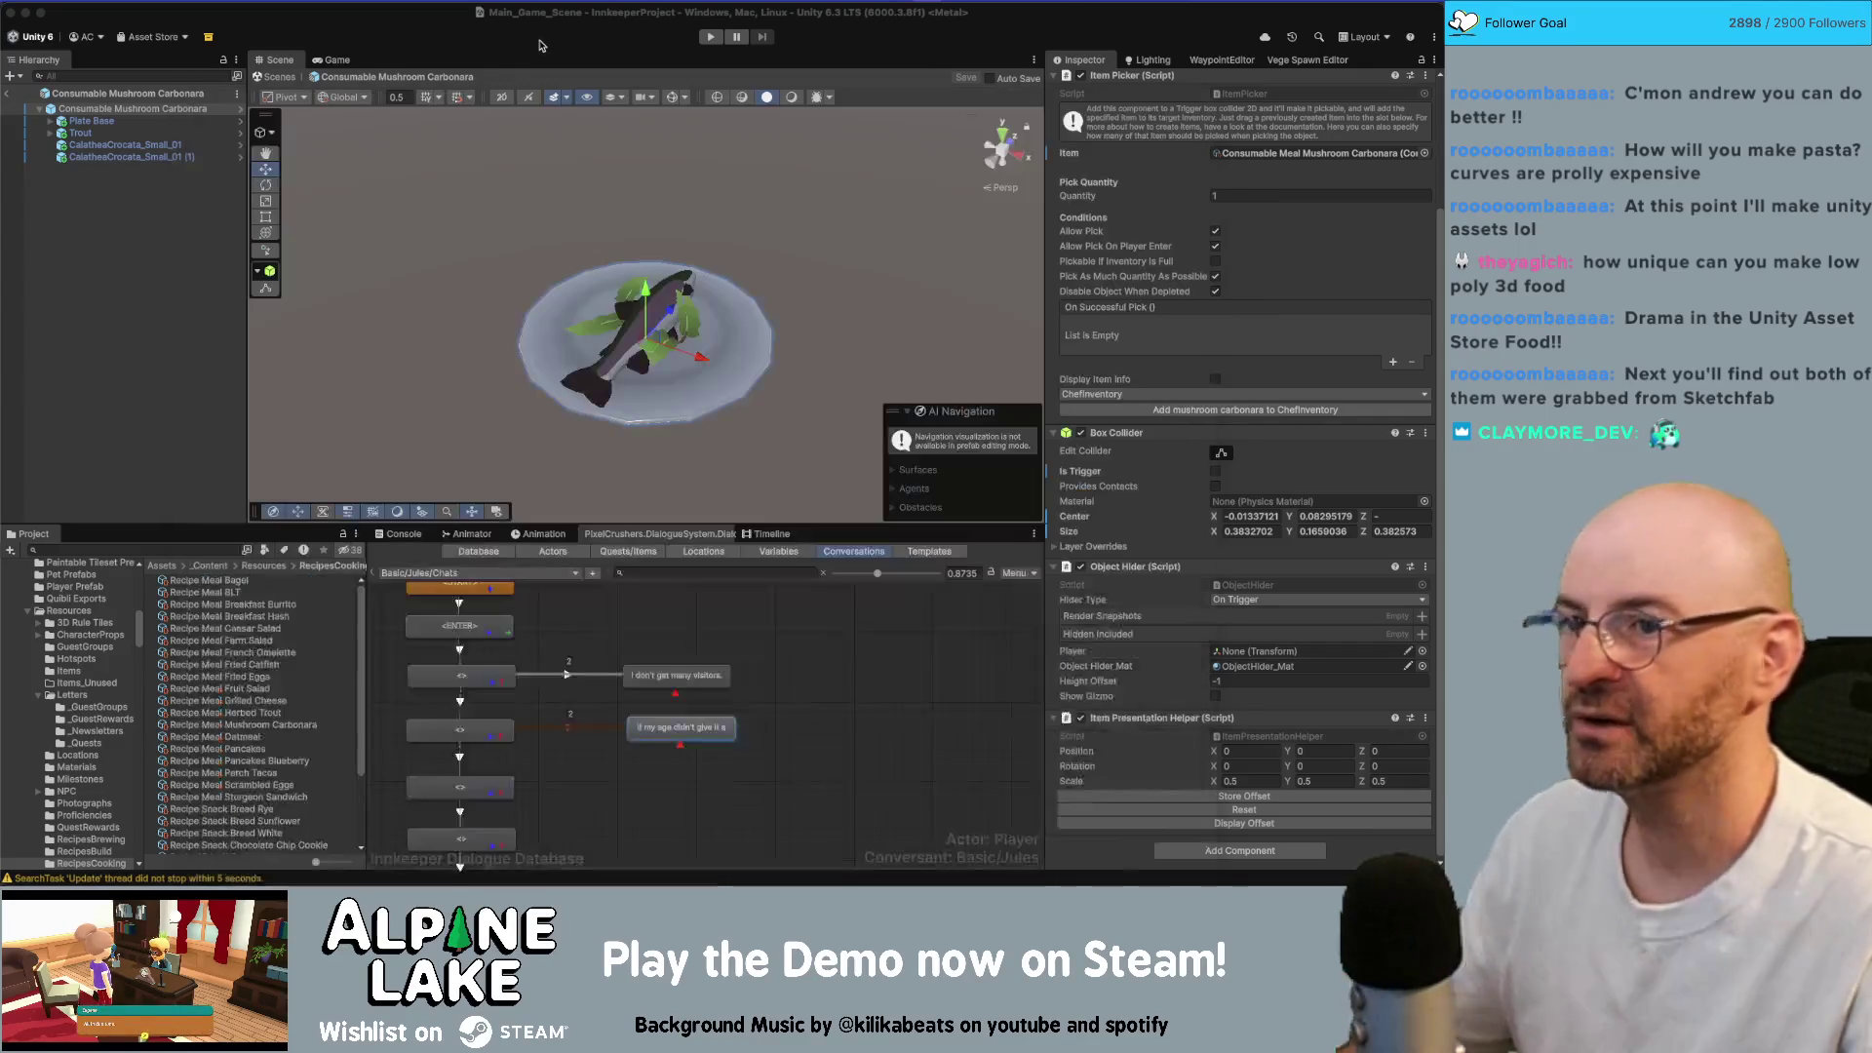
# Step: Search Google for 'pasta', view the 5 Pasta Recipes video, then close the tab and return to Unity
pyautogui.press('super+Tab')
pyautogui.press('super+t')
pyautogui.write('pasta')
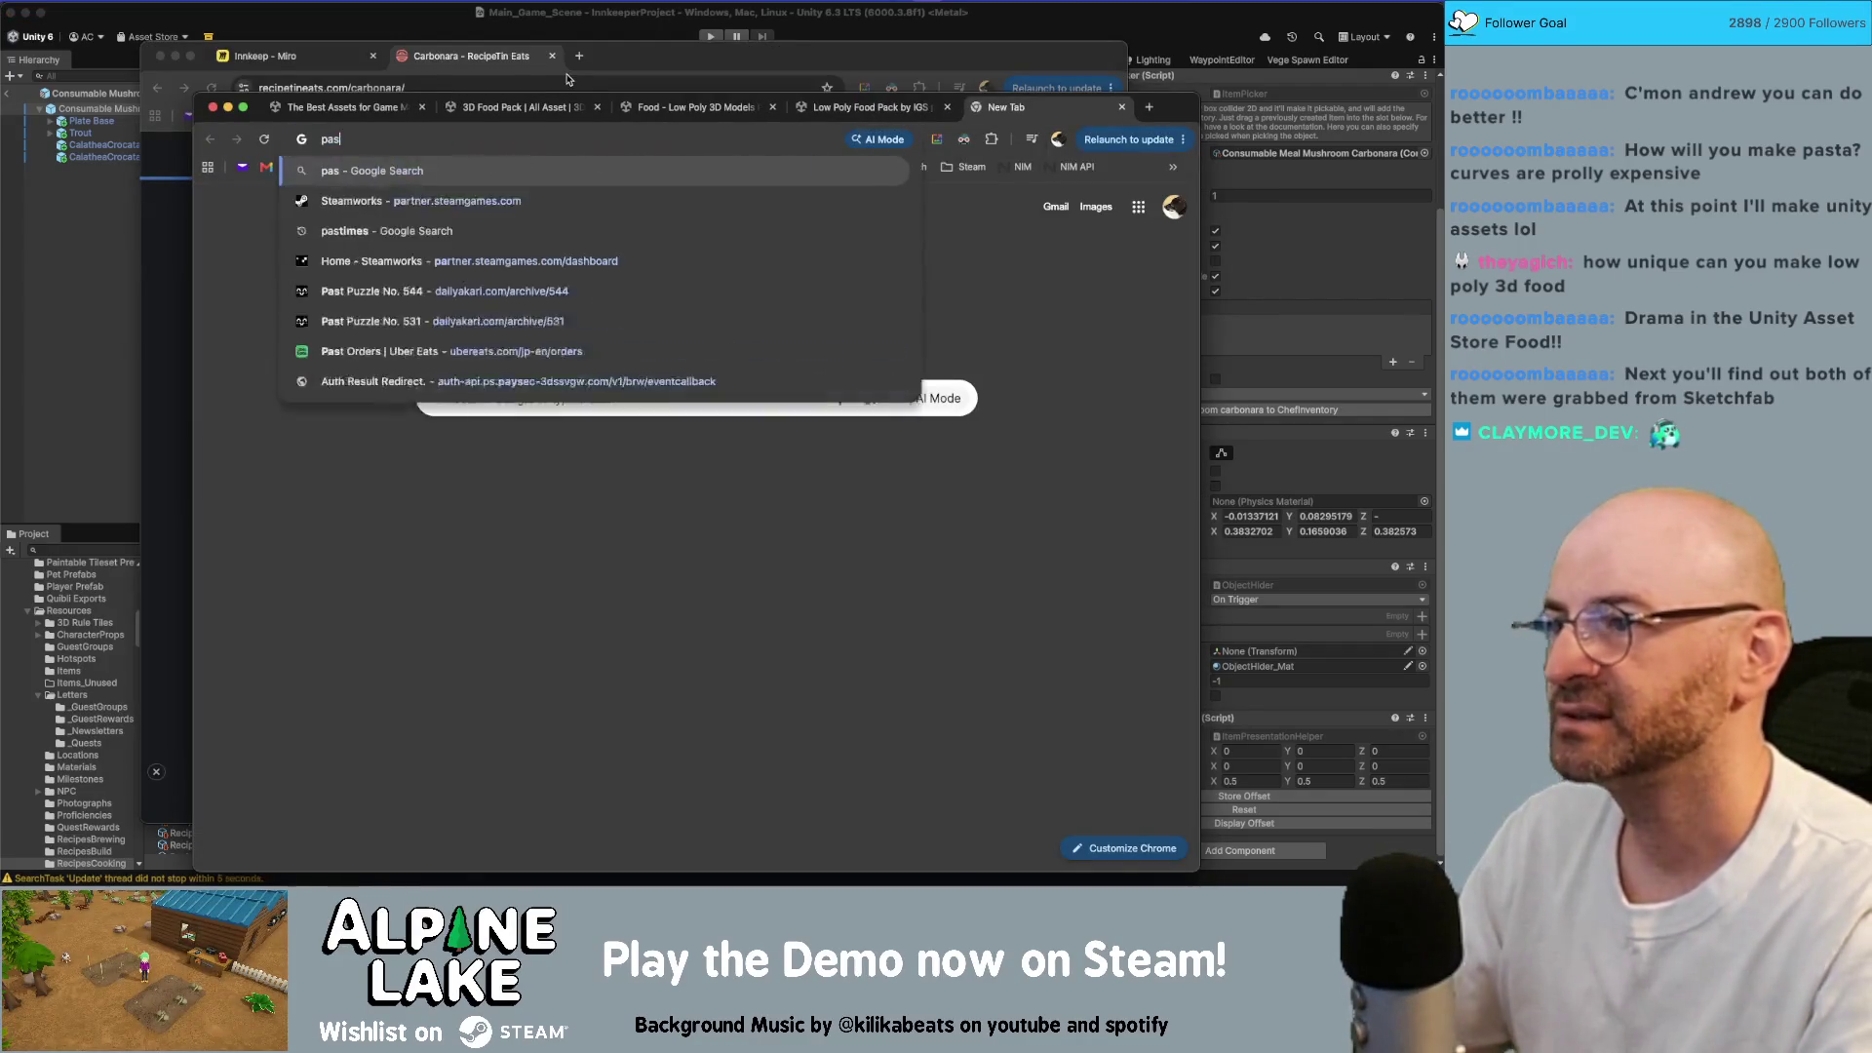
pyautogui.press('Return')
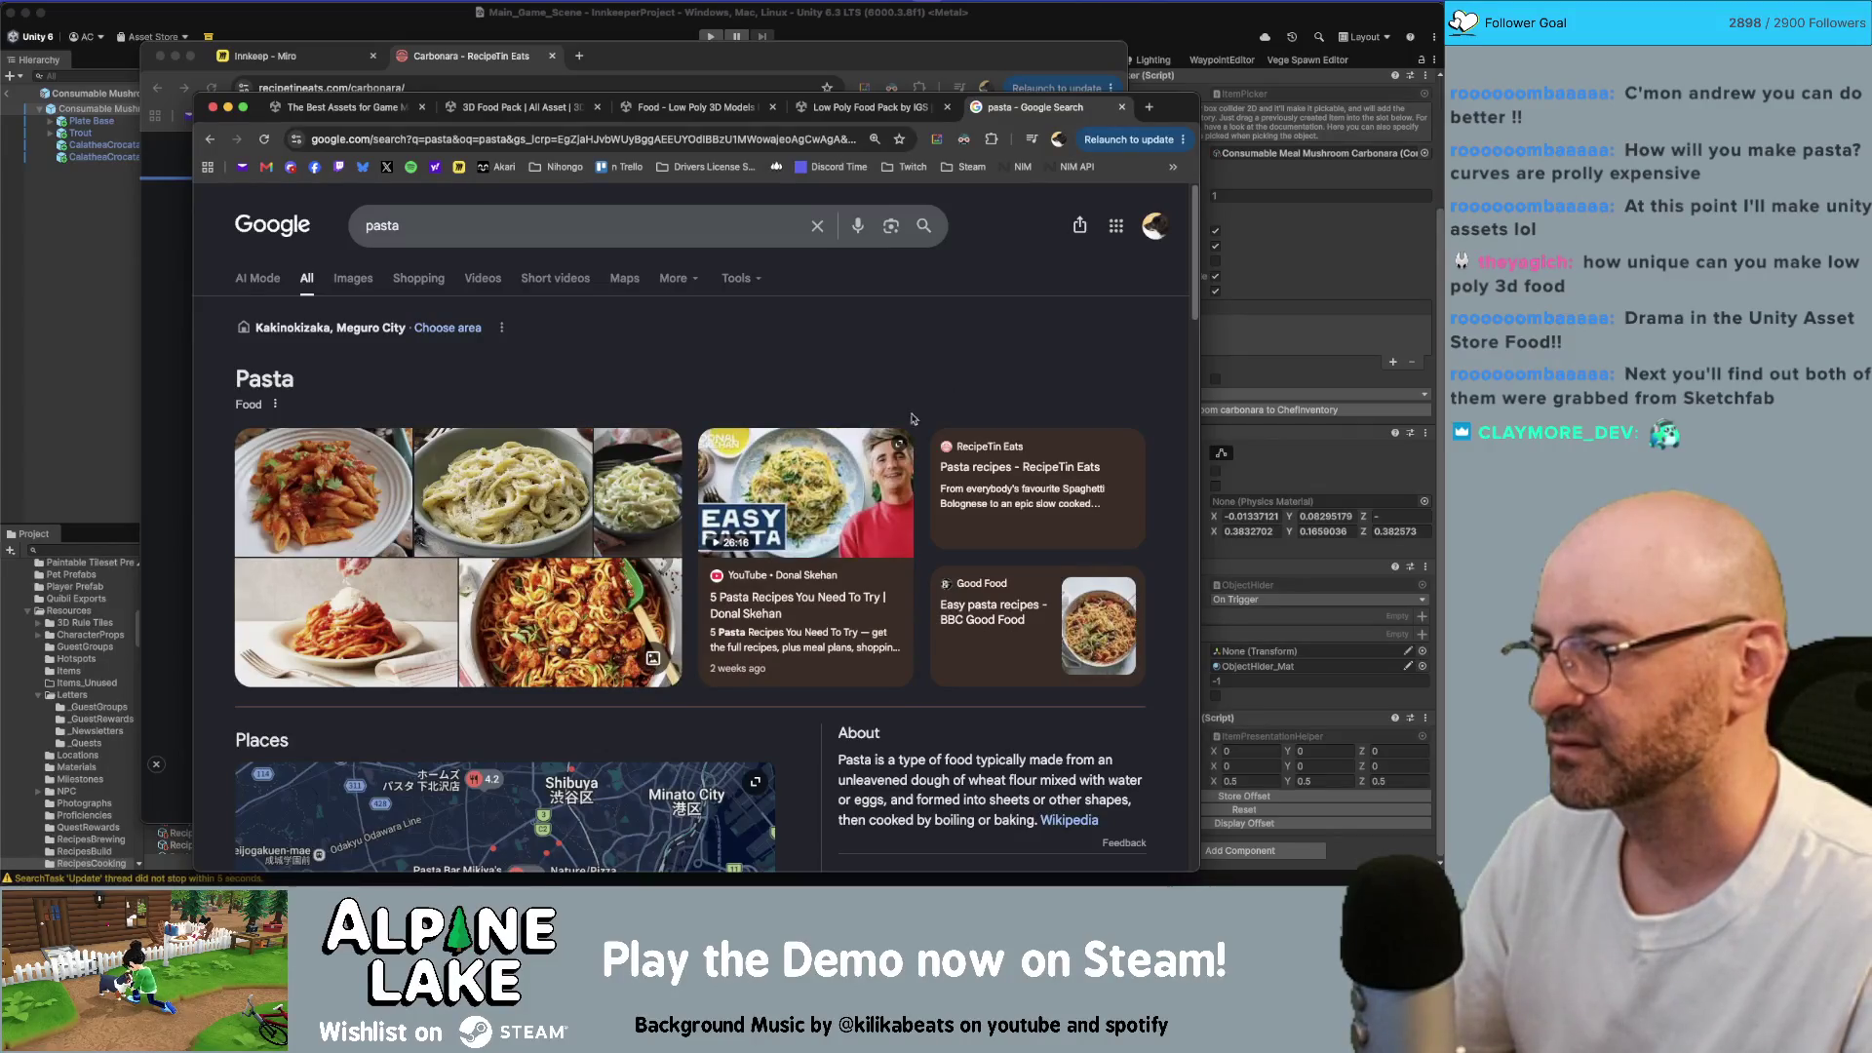
pyautogui.click(805, 517)
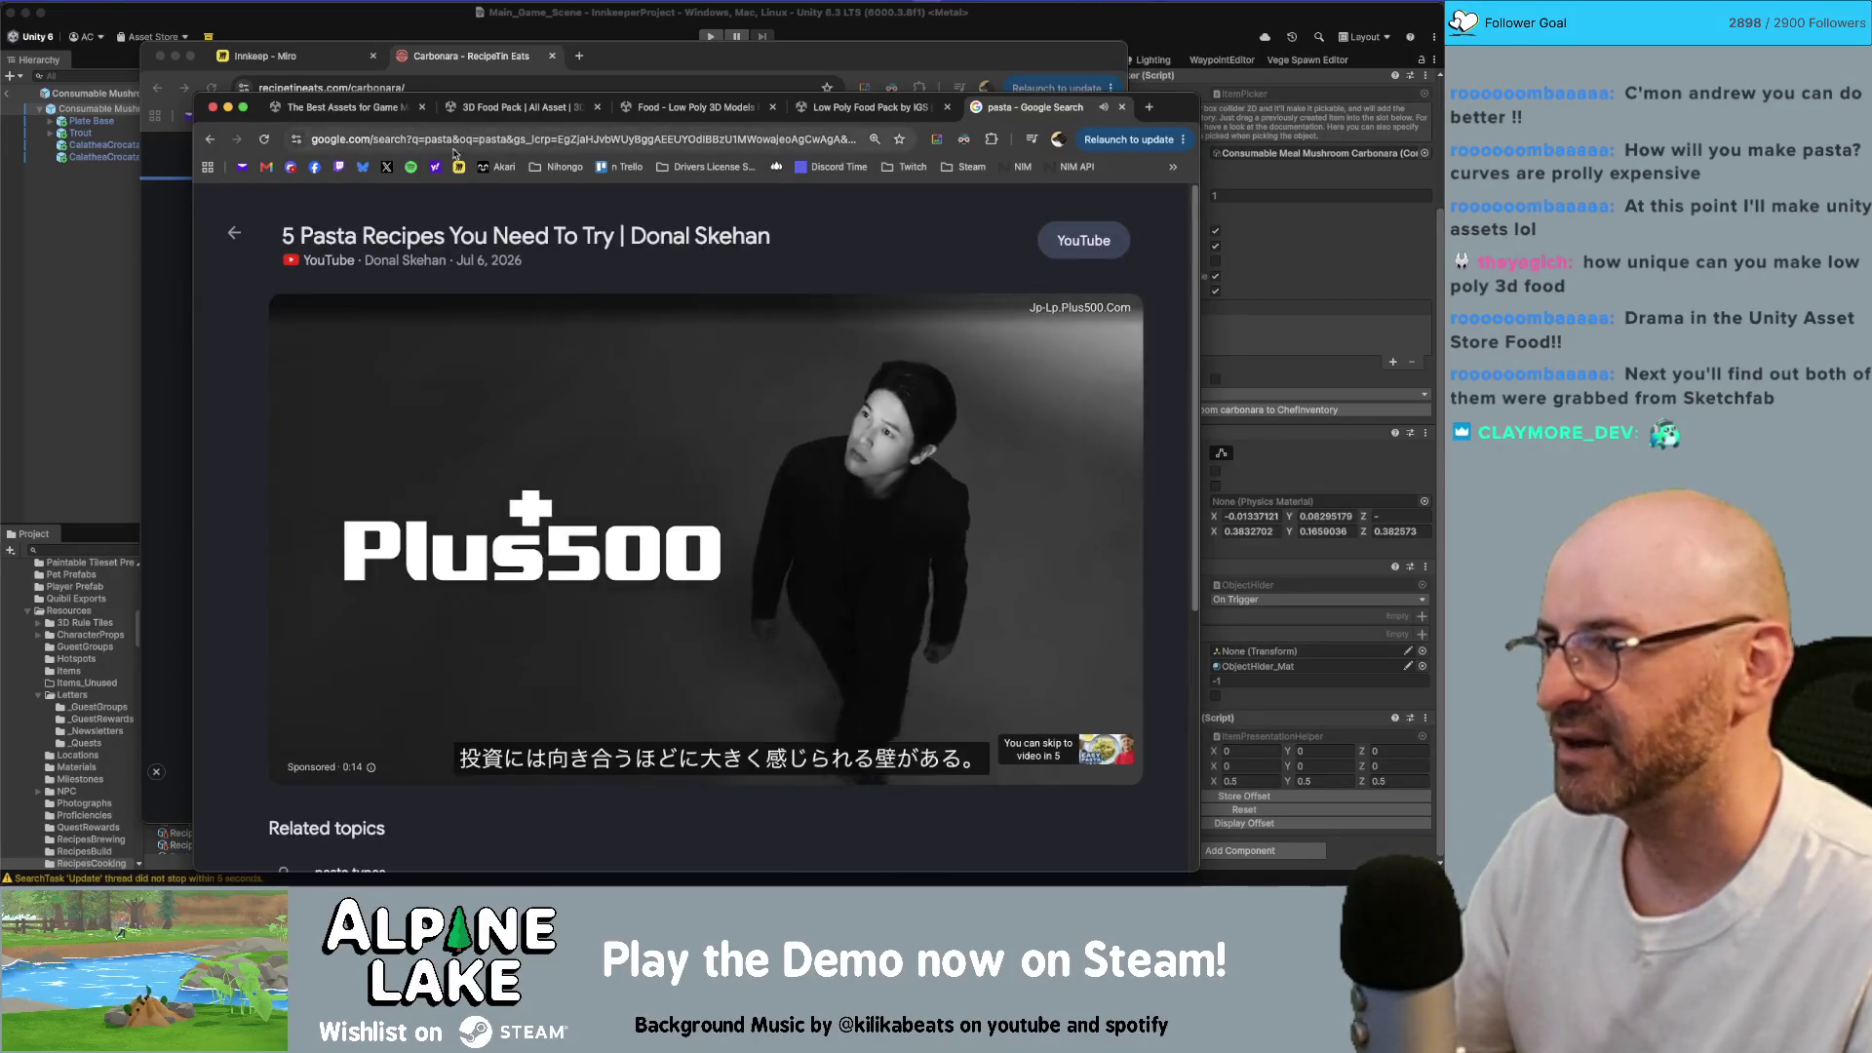
pyautogui.press('super+w')
pyautogui.click(630, 25)
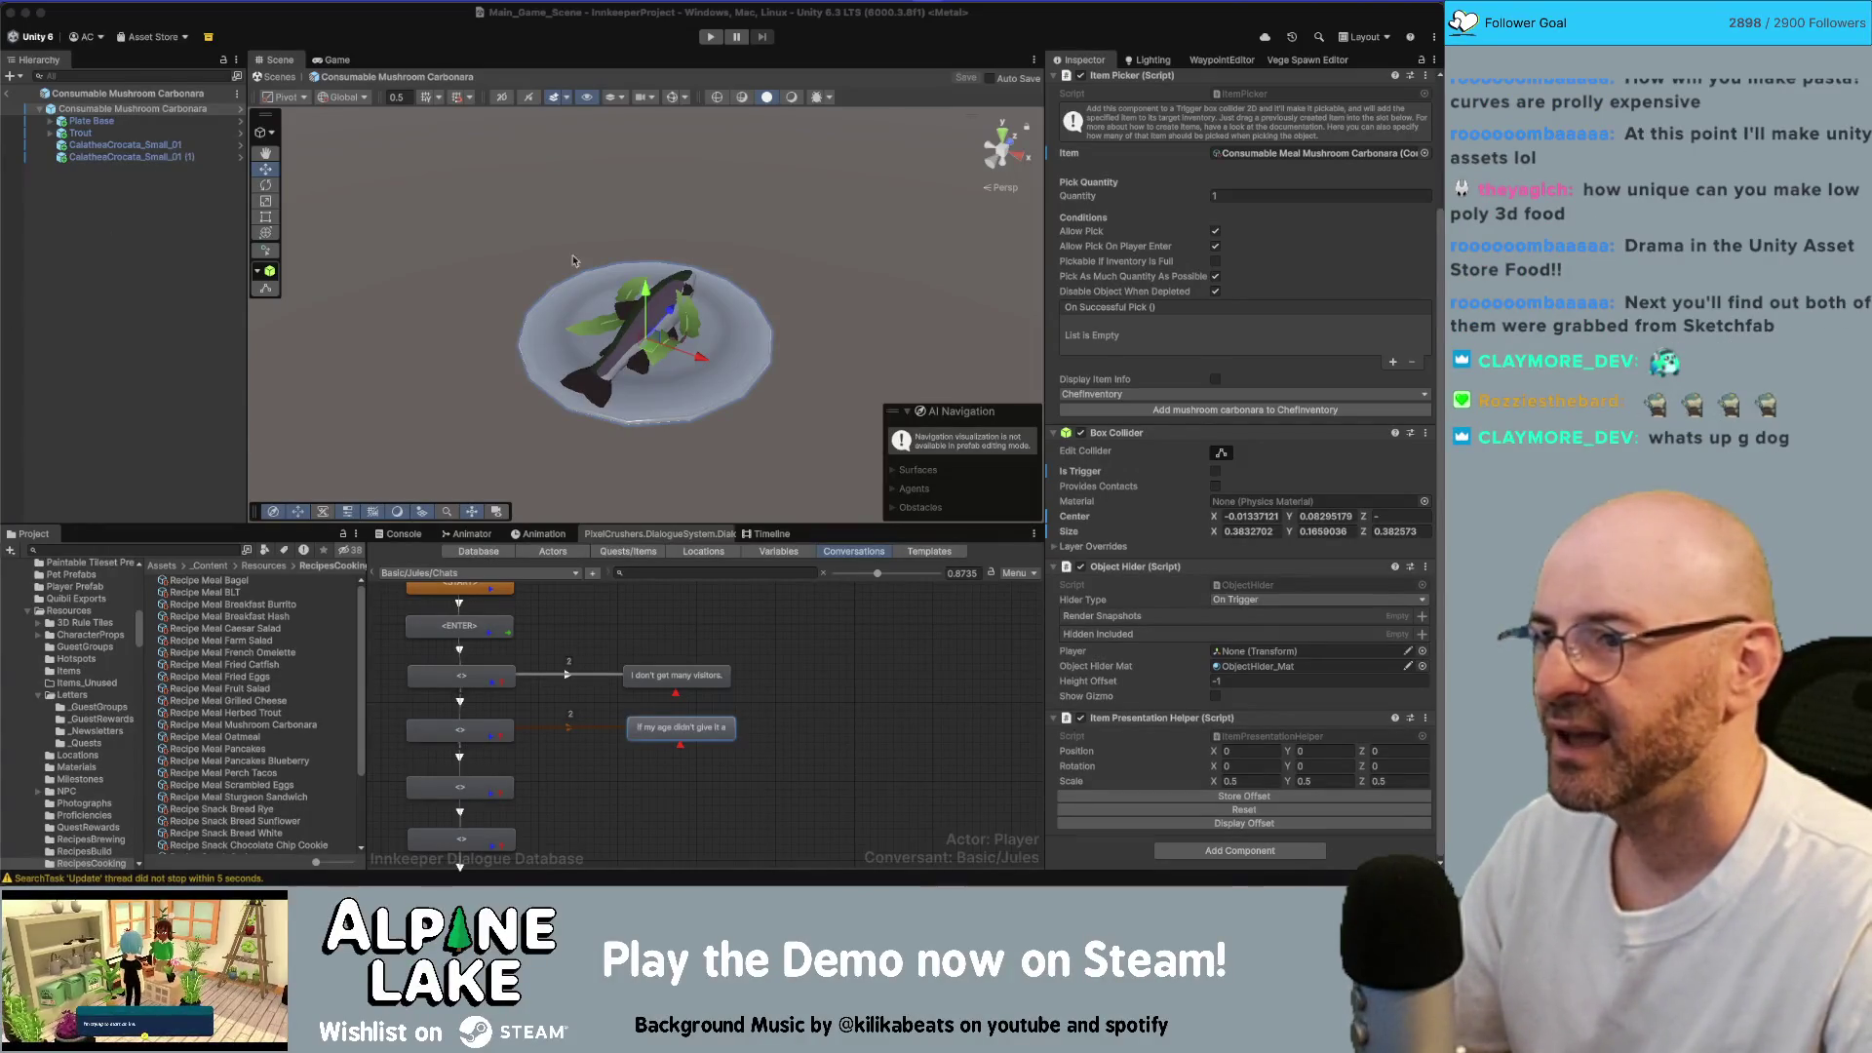
# Step: Select and then deselect the plant sprig on the plate, then switch back to Chrome
pyautogui.click(691, 321)
pyautogui.click(333, 205)
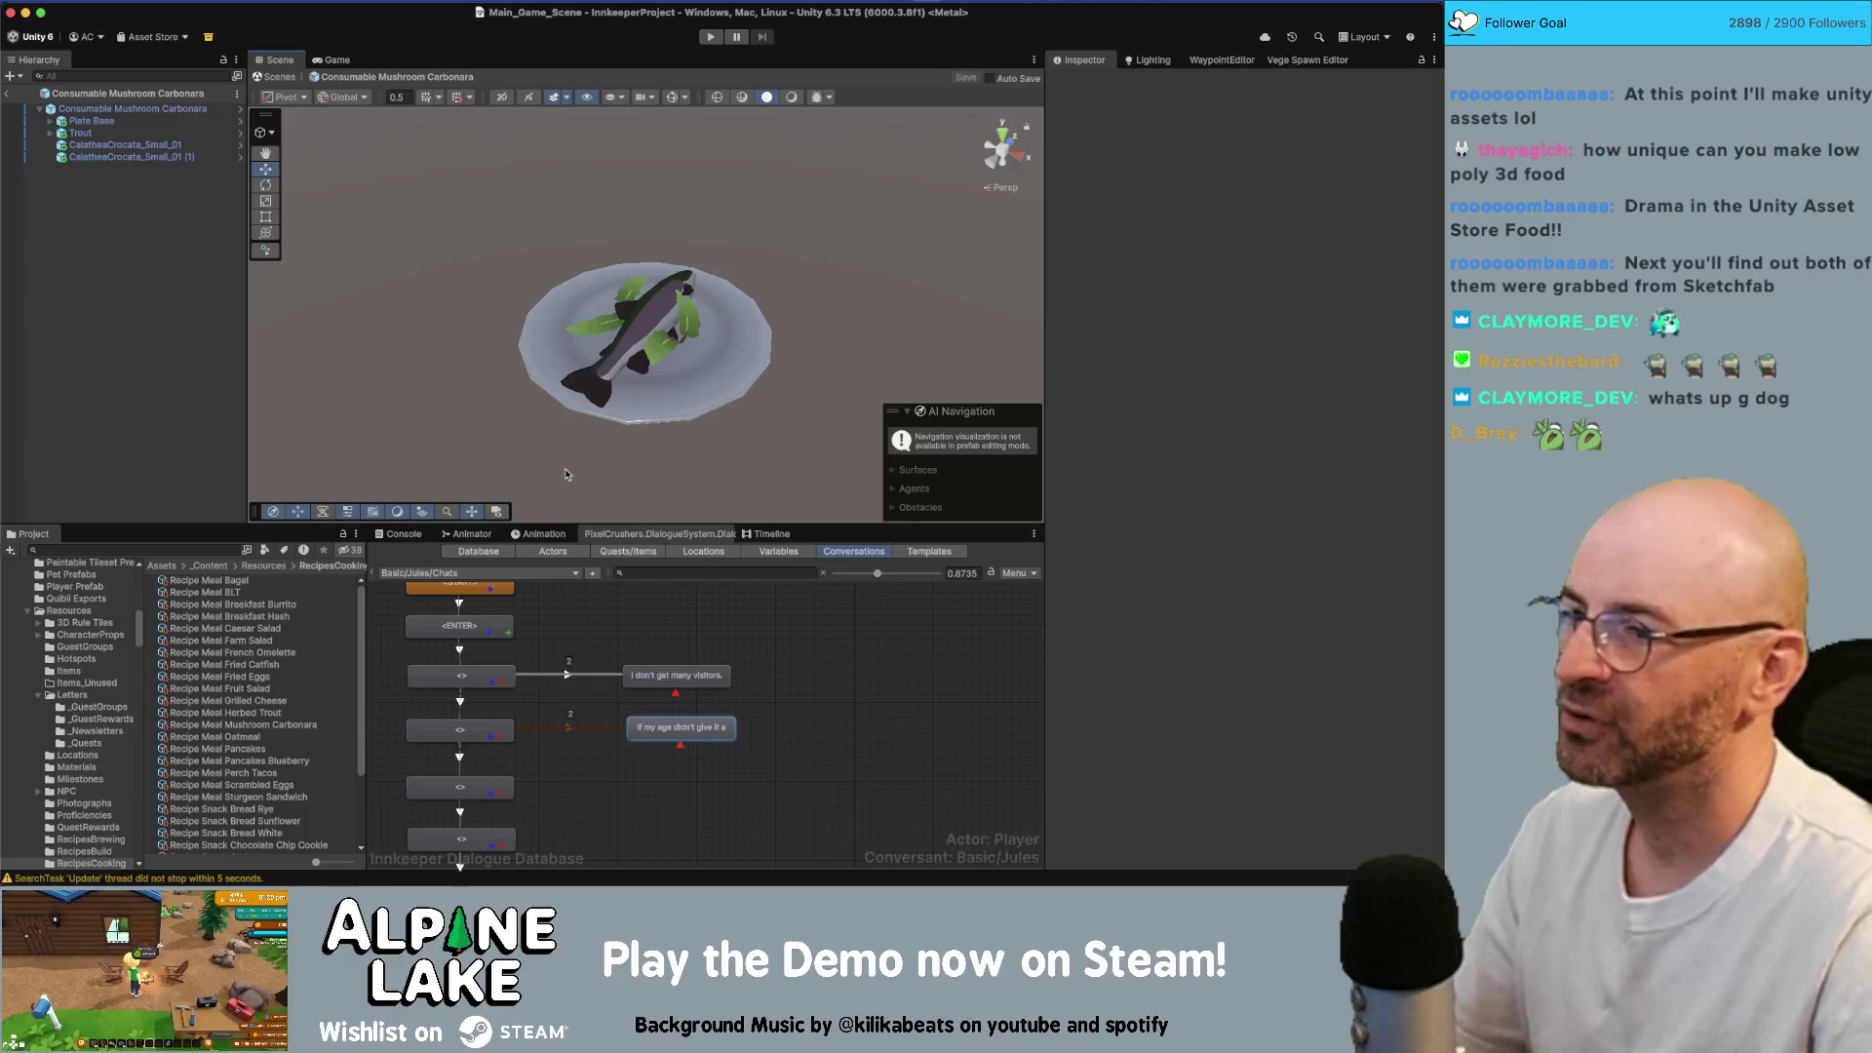
pyautogui.press('super+Tab')
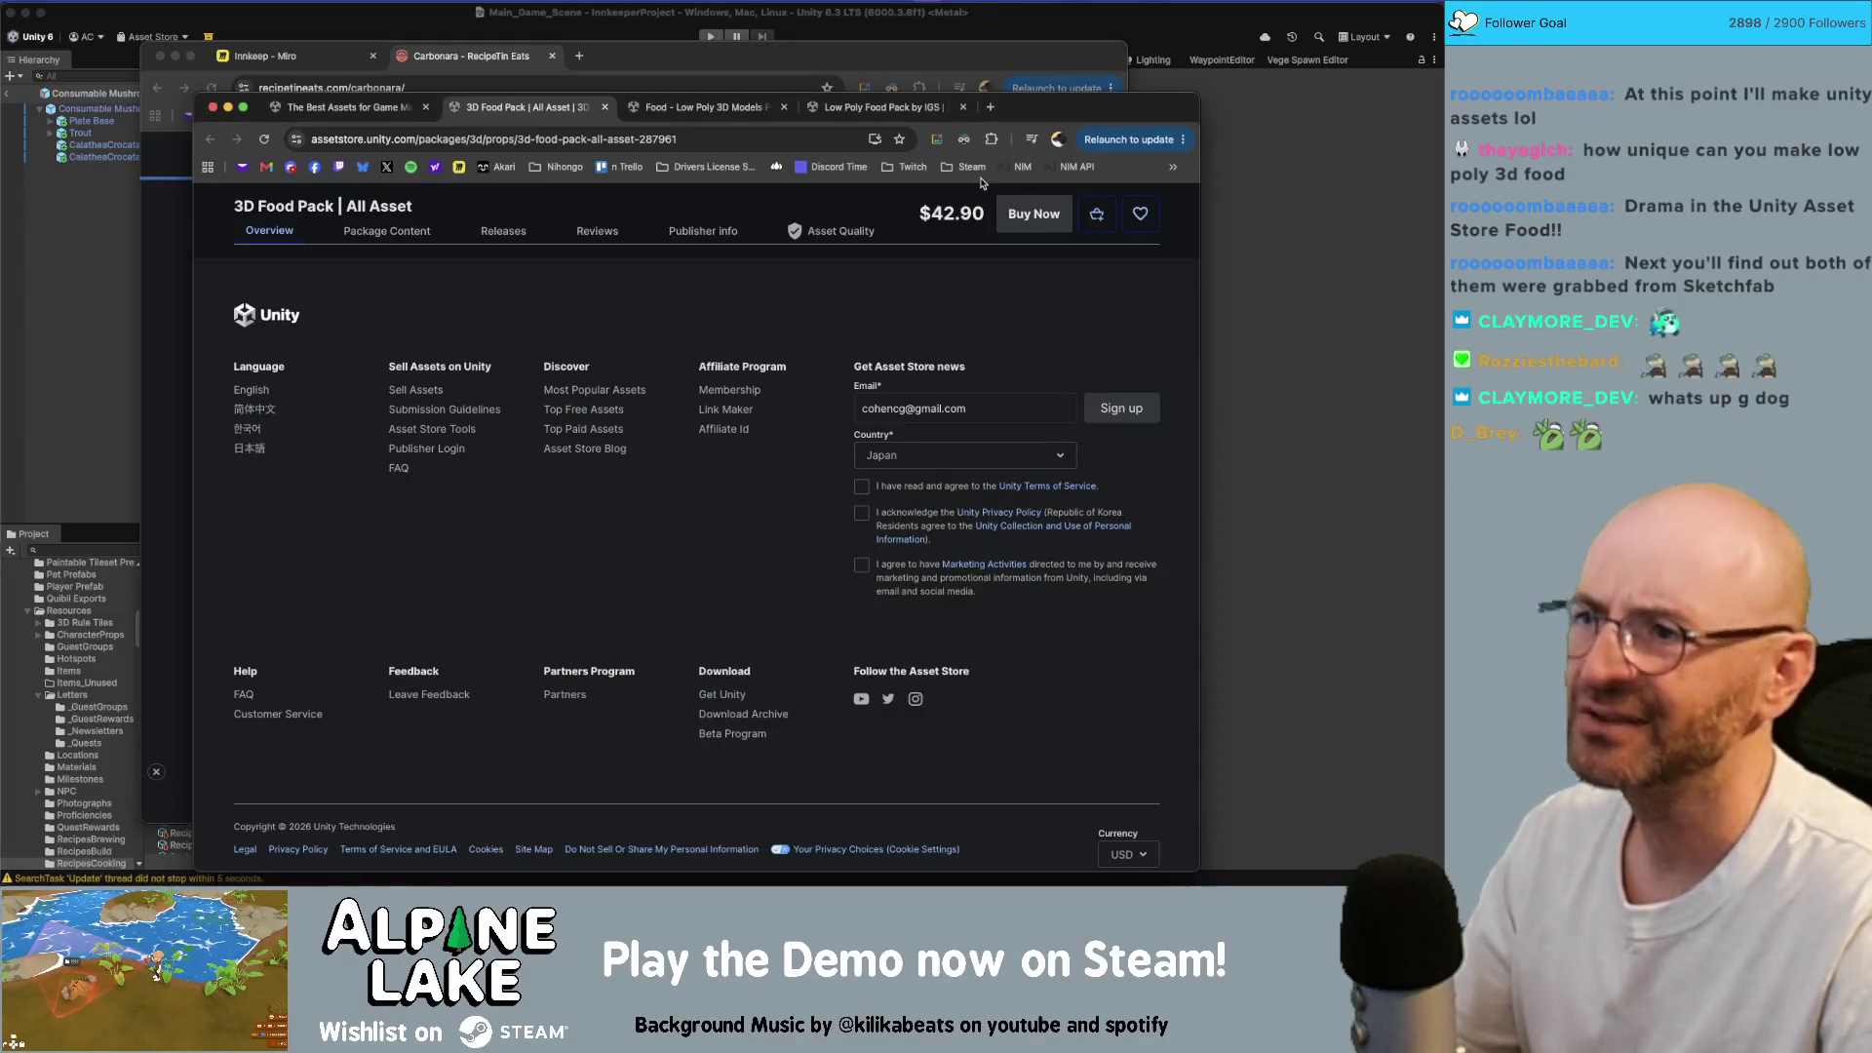
# Step: Switch to the Innkeep Miro board and zoom out to about 4% to see all dialogue card columns
pyautogui.click(292, 55)
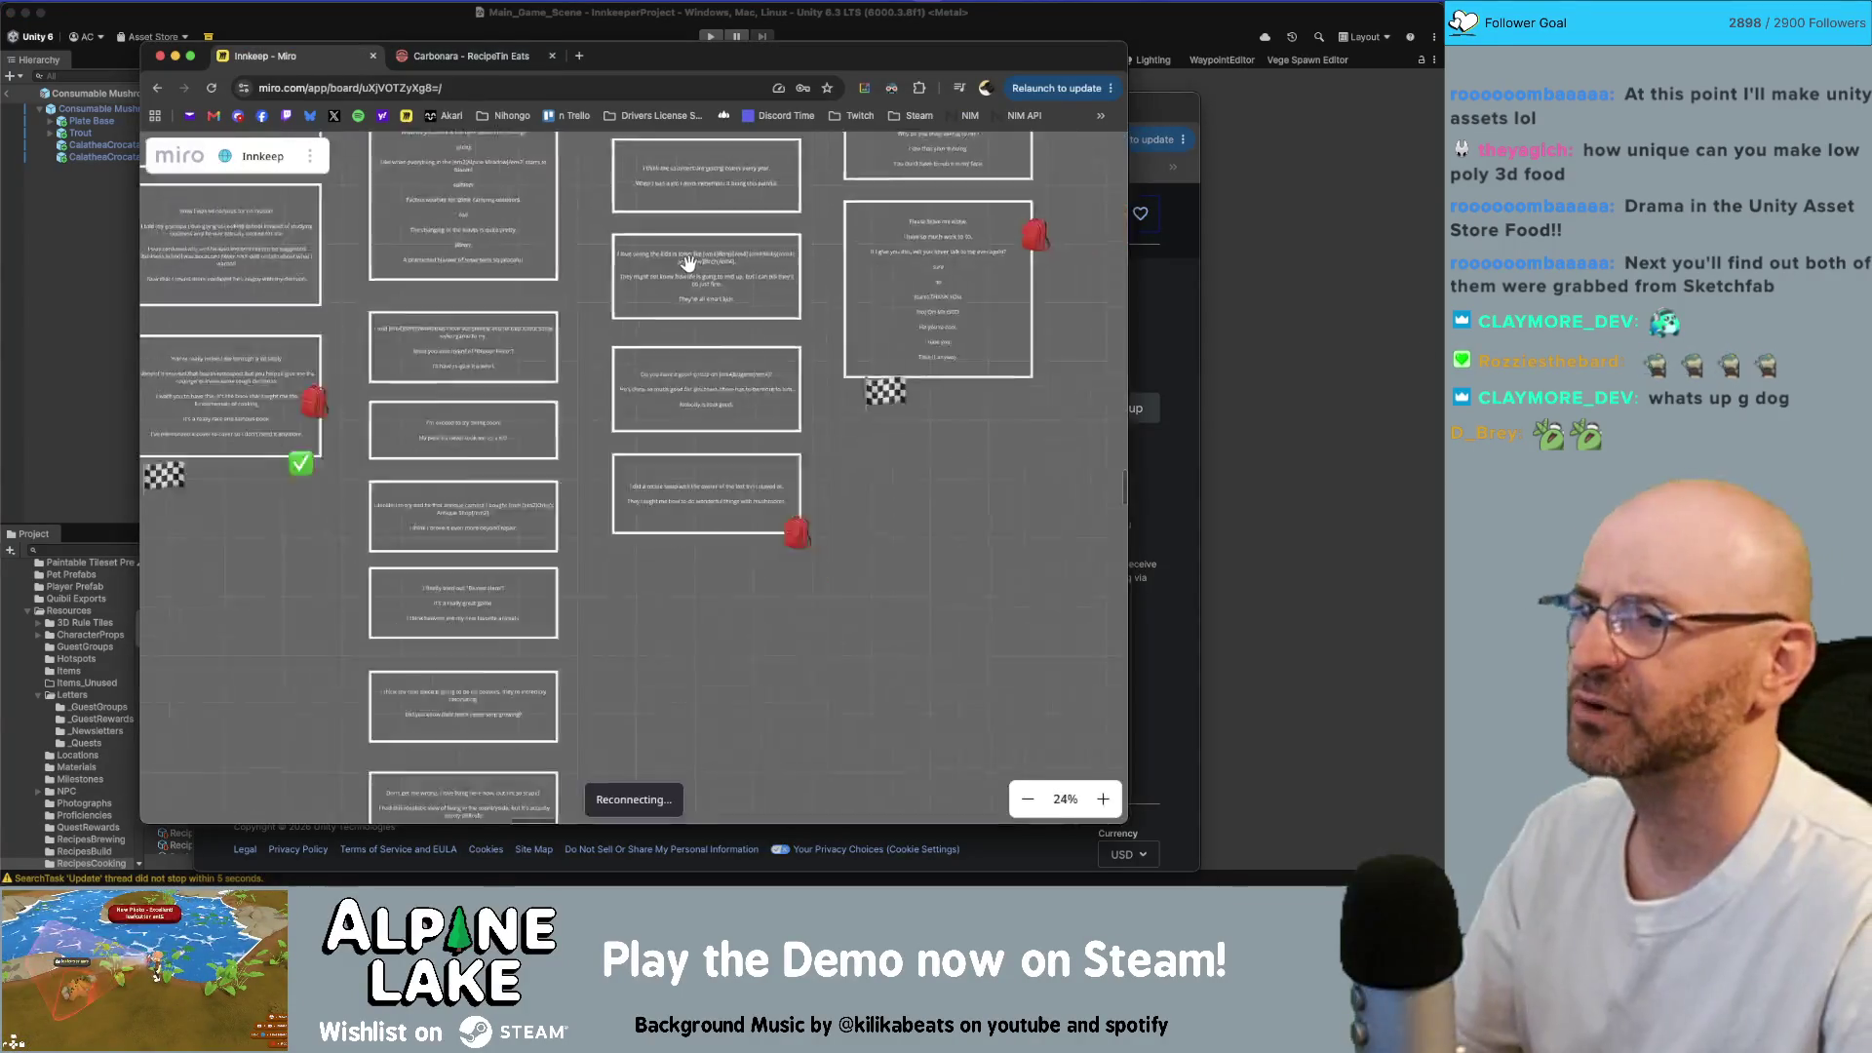
pyautogui.scroll(-10, 688, 261)
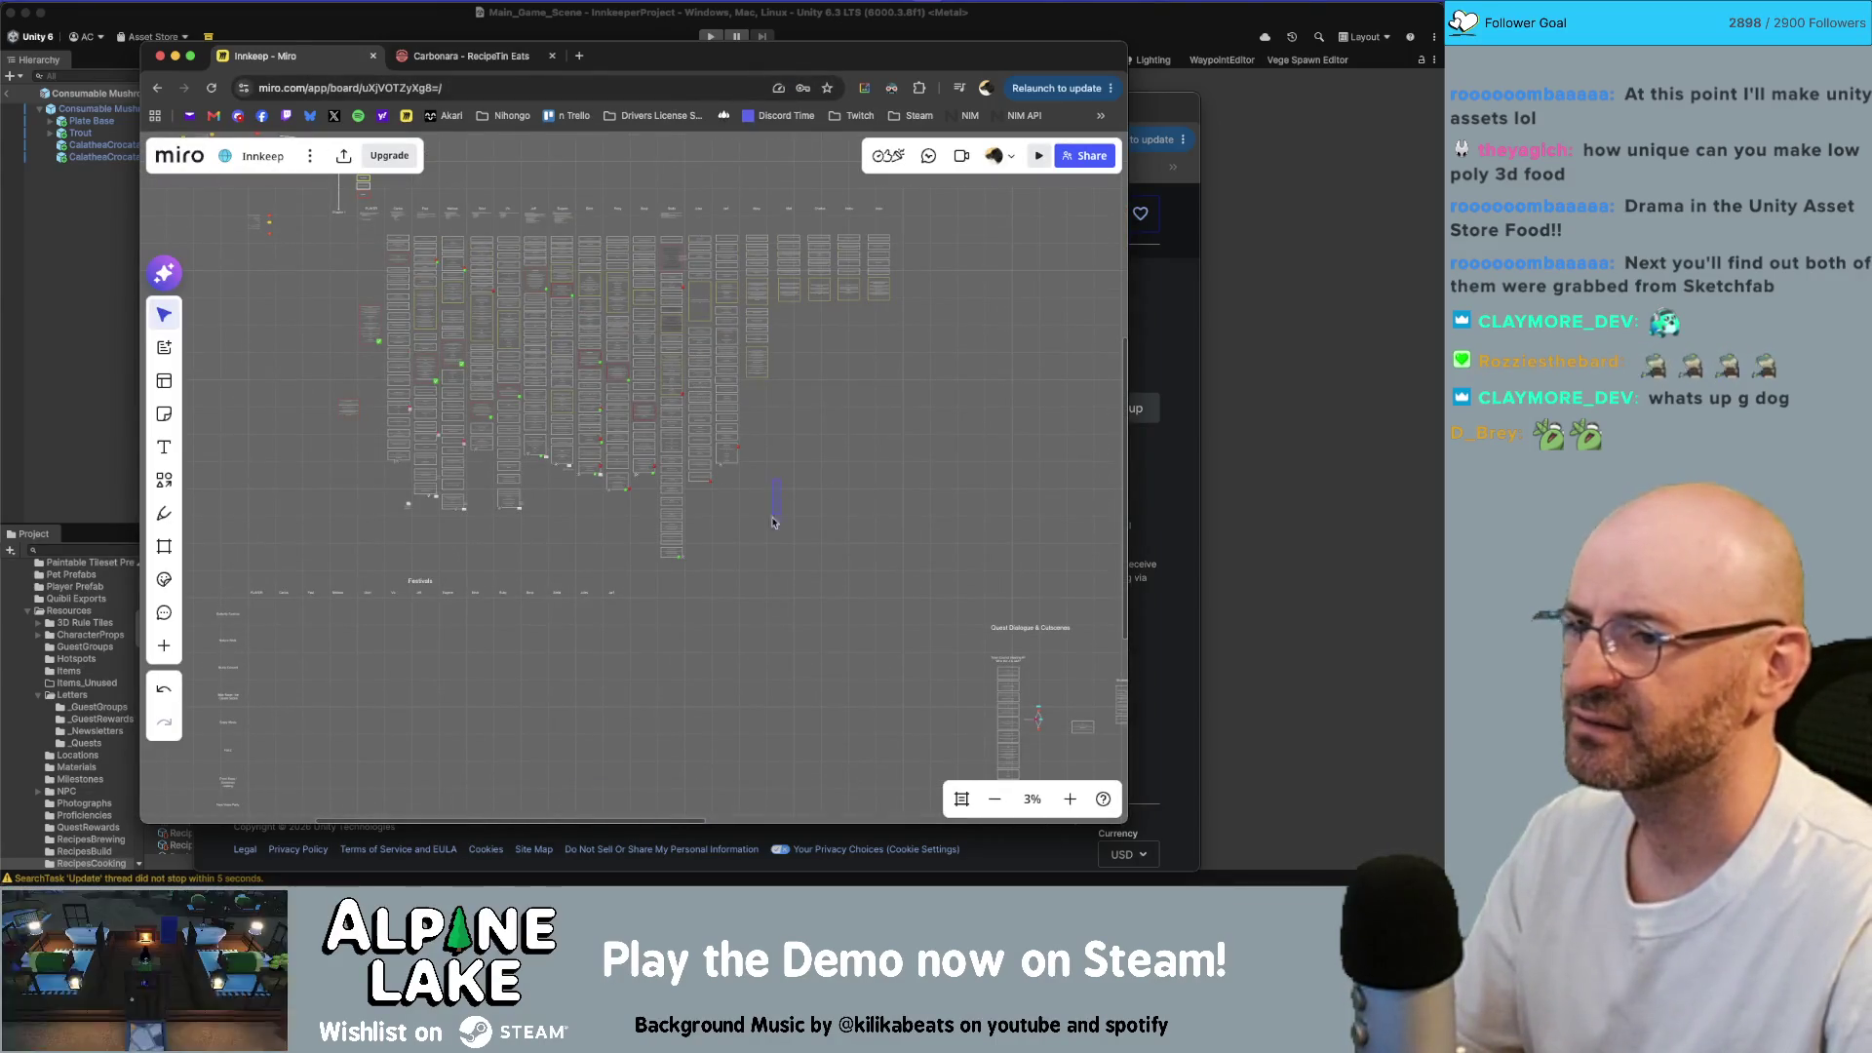
pyautogui.scroll(2, 721, 481)
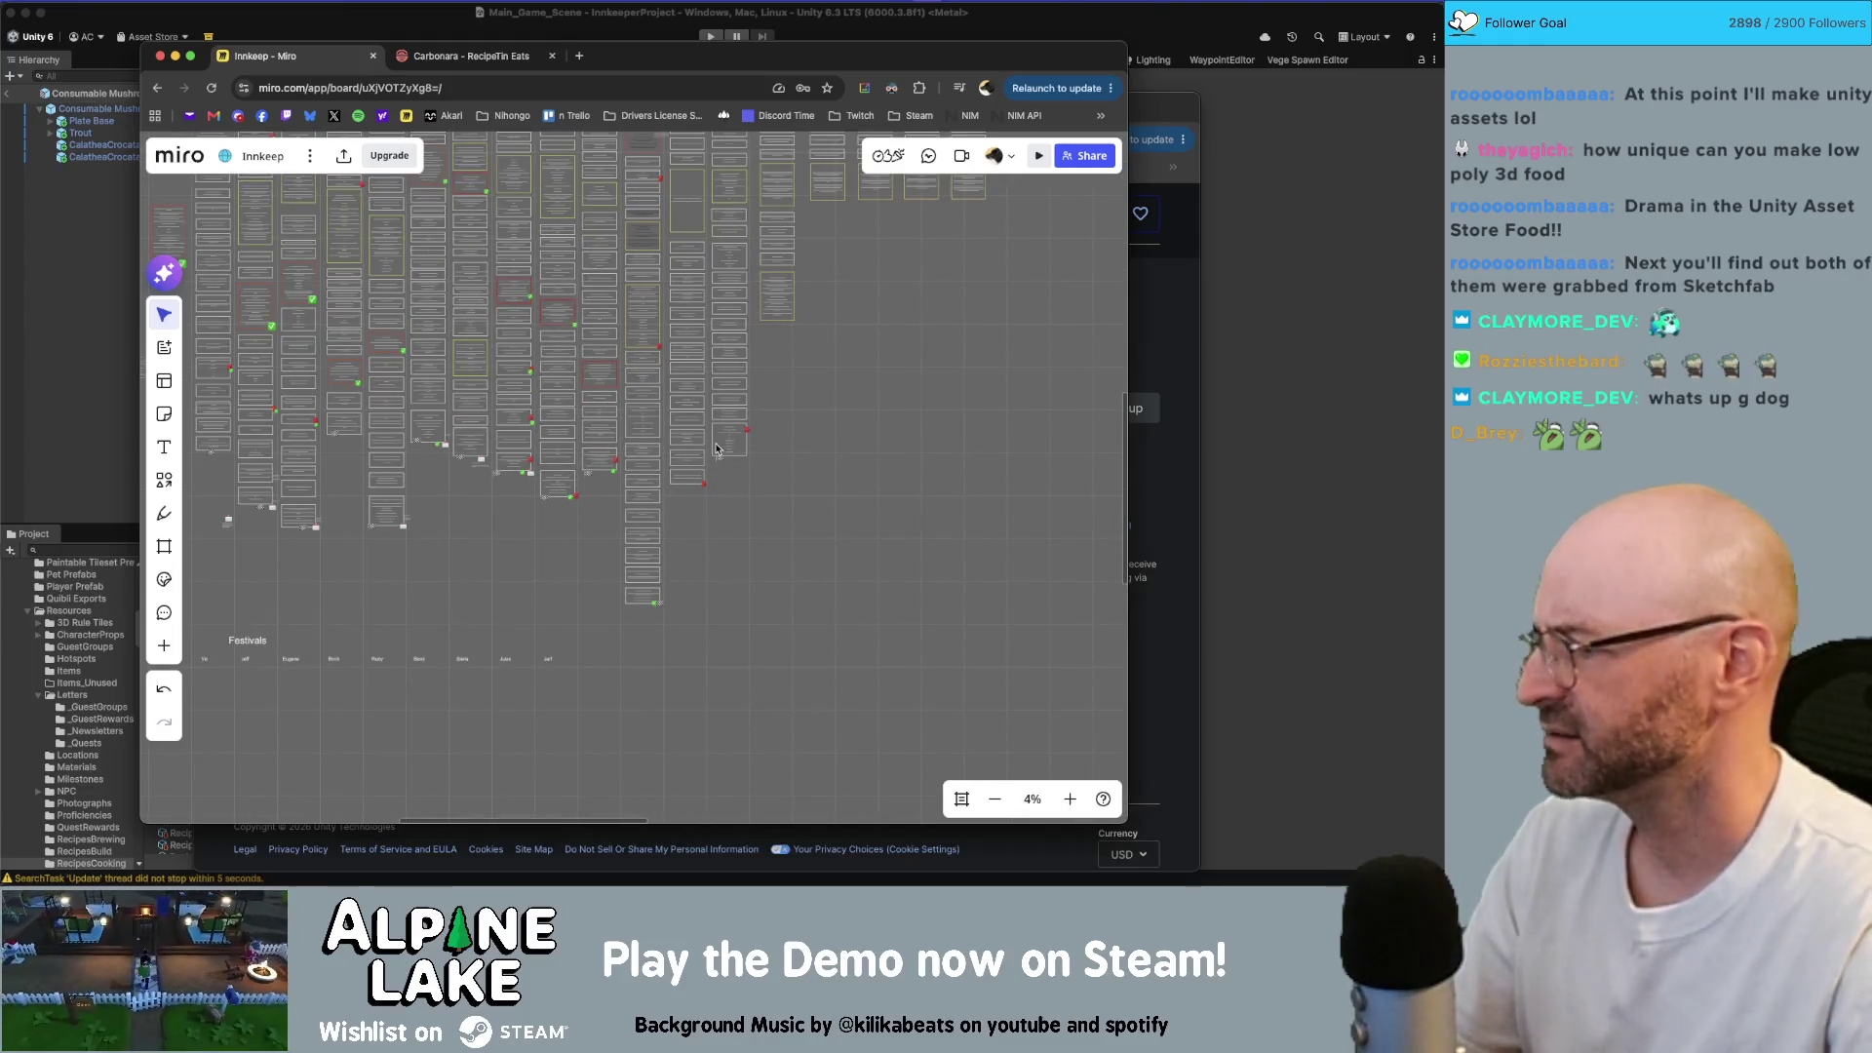